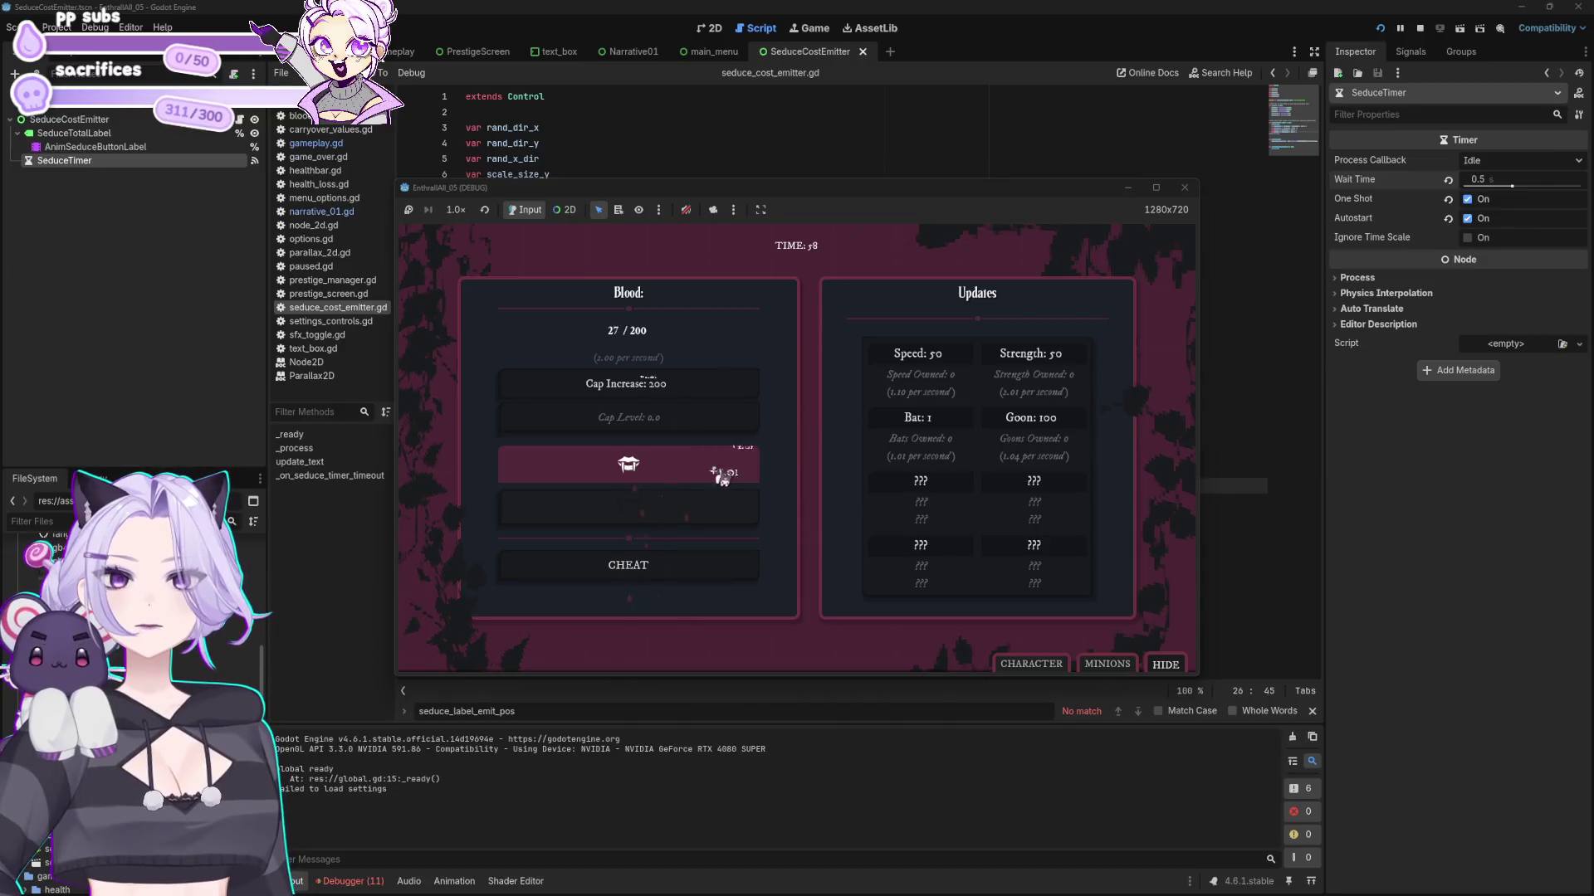
- Stop the game, set scale_size_x on line 17 to randf_range(1,1), and relaunch the project
{"action": "left_click", "coordinate": [1183, 188]}
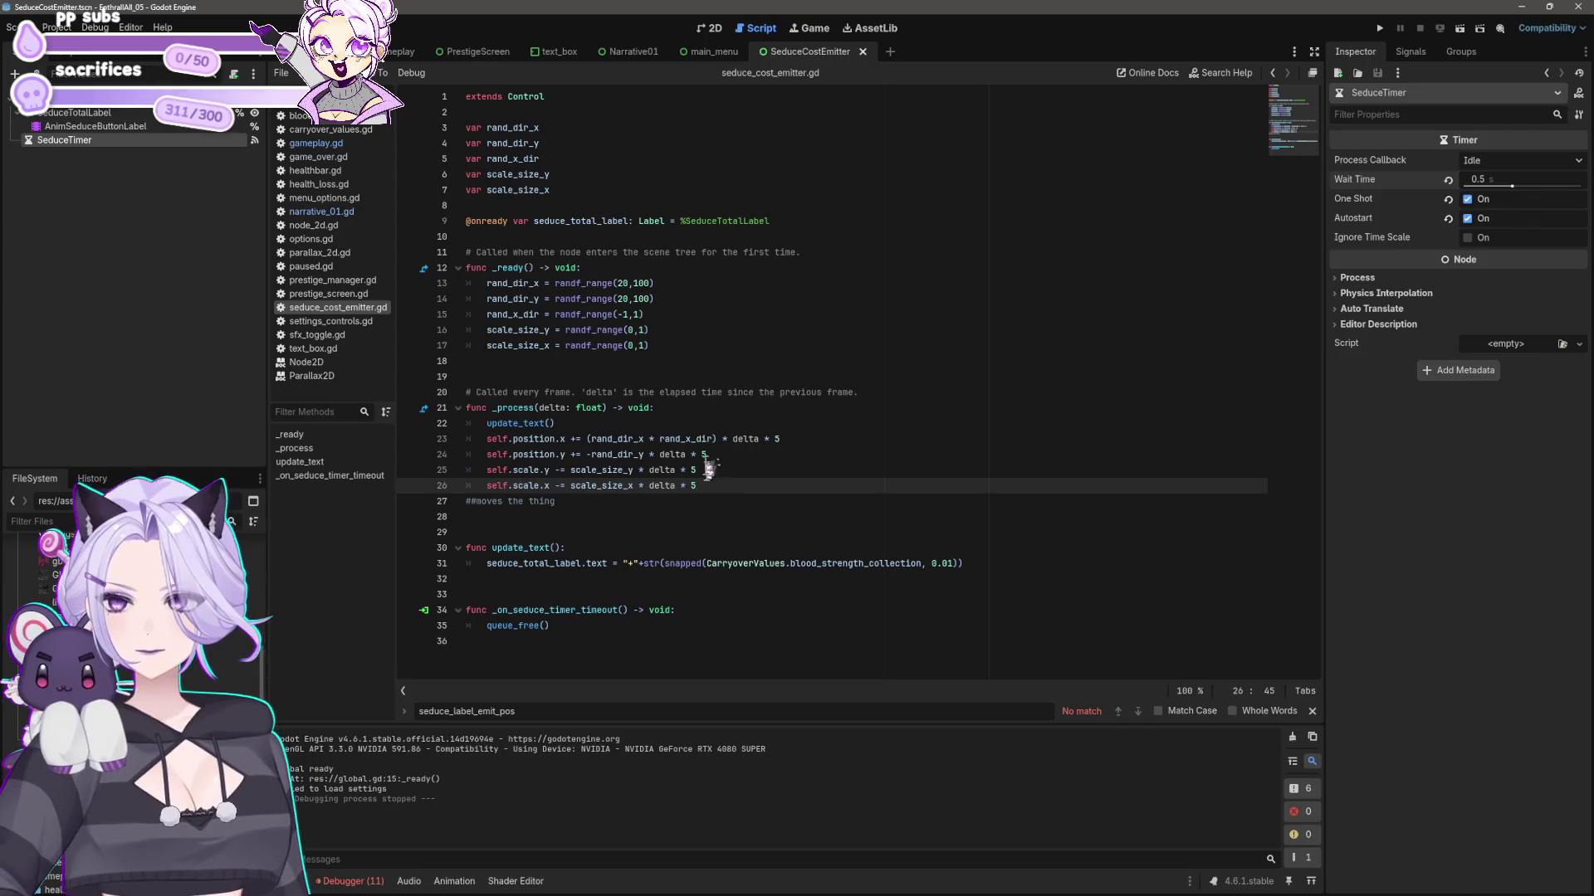
{"action": "left_click", "coordinate": [645, 345]}
{"action": "type", "text": "1"}
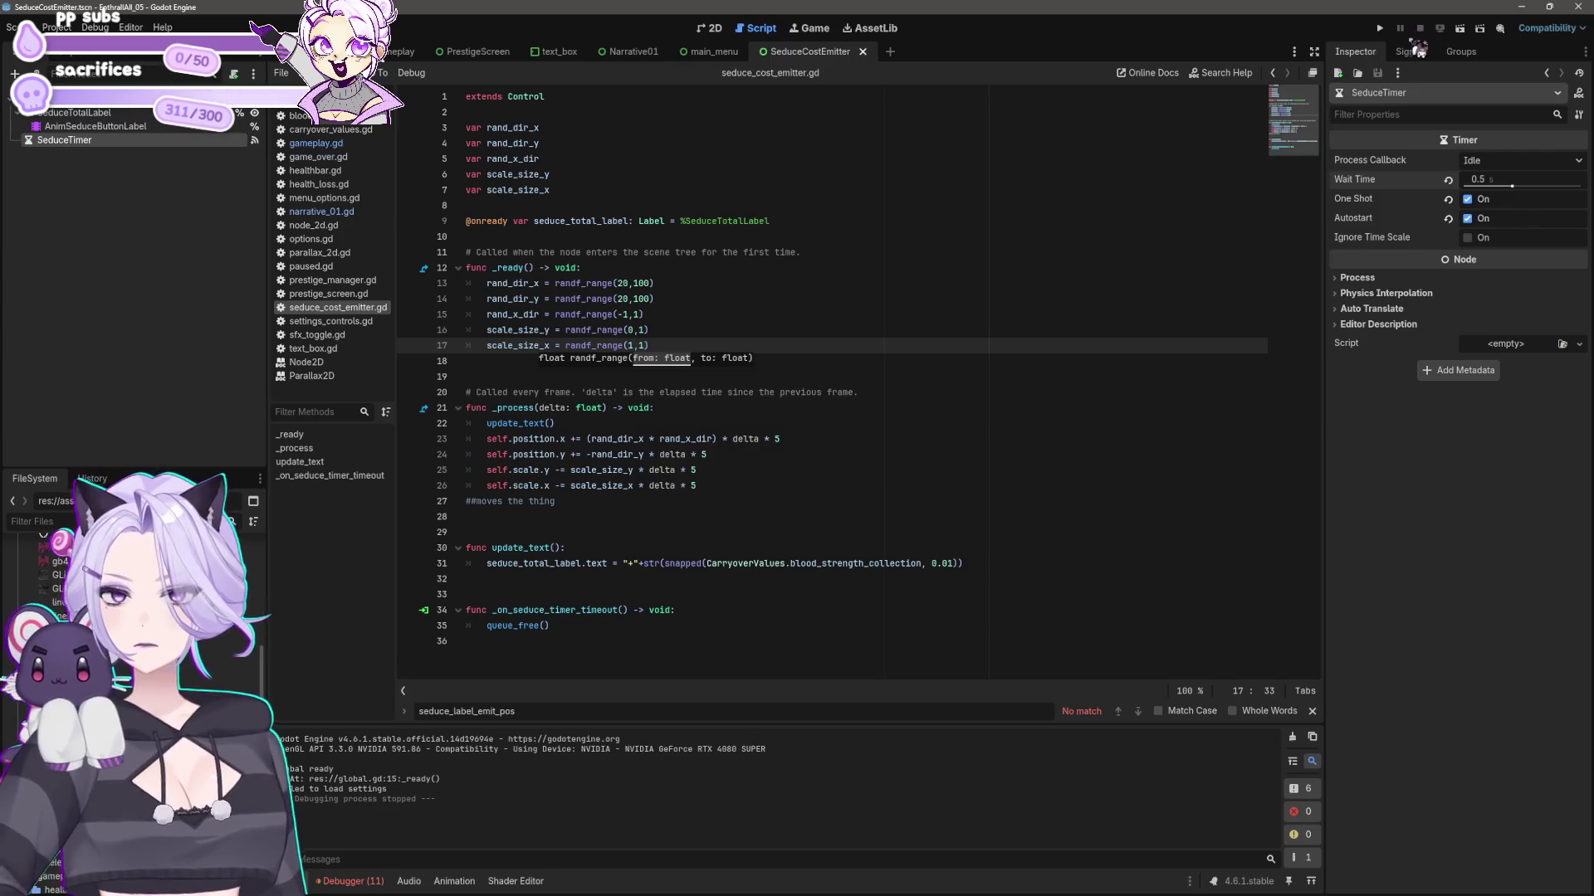
{"action": "left_click", "coordinate": [1381, 27]}
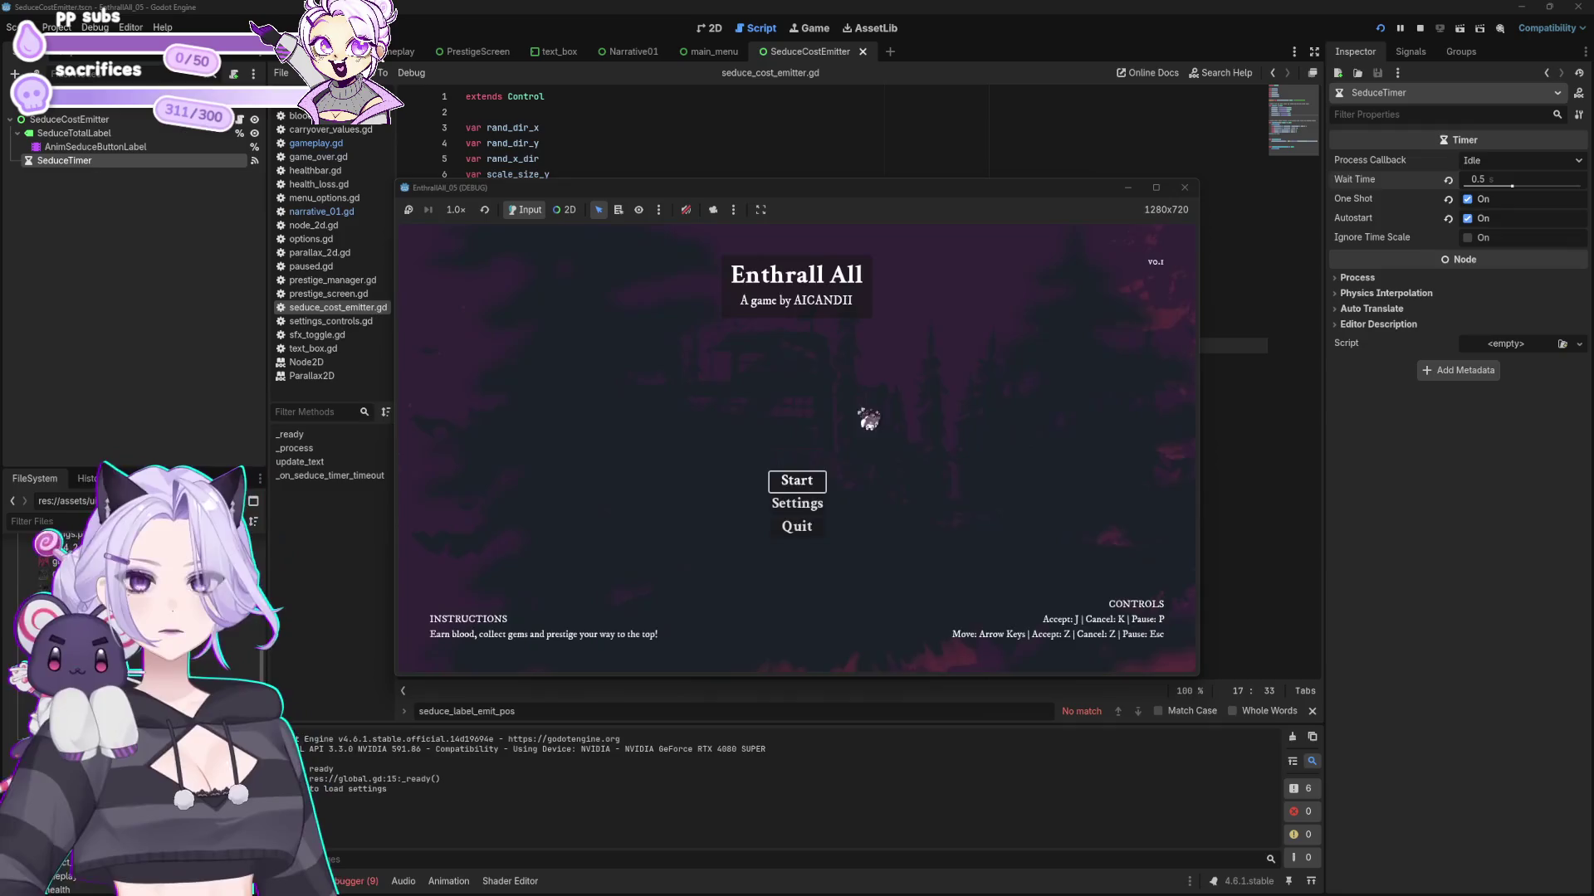
- Start a new game, seduce repeatedly up to 159 of 200 blood, then close the game
{"action": "left_click", "coordinate": [826, 477]}
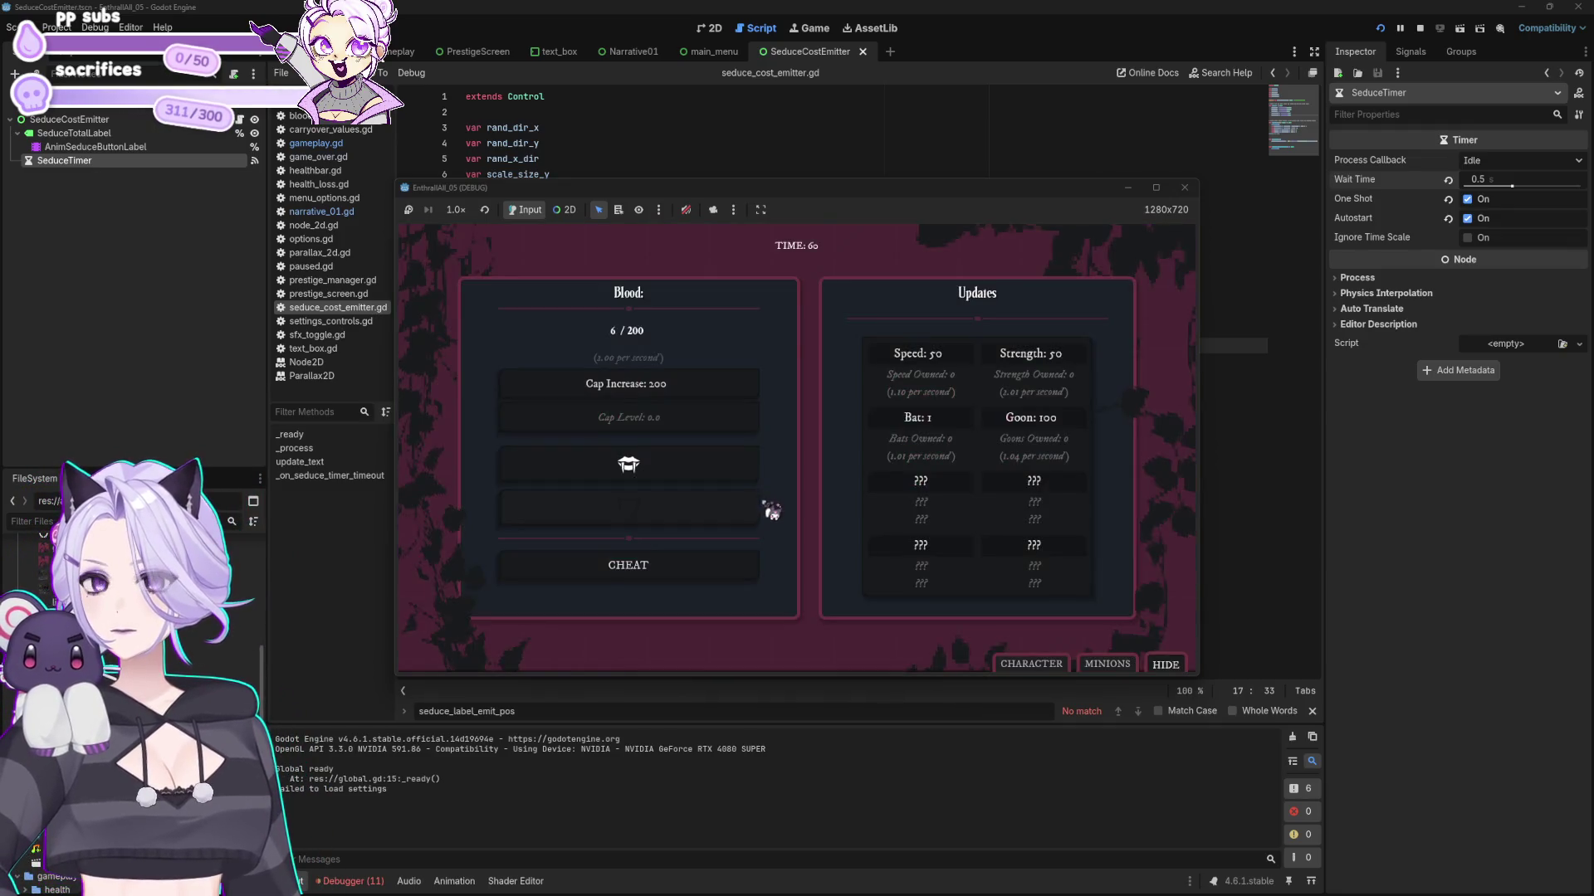
{"action": "left_click", "coordinate": [727, 481]}
{"action": "left_click", "coordinate": [728, 482]}
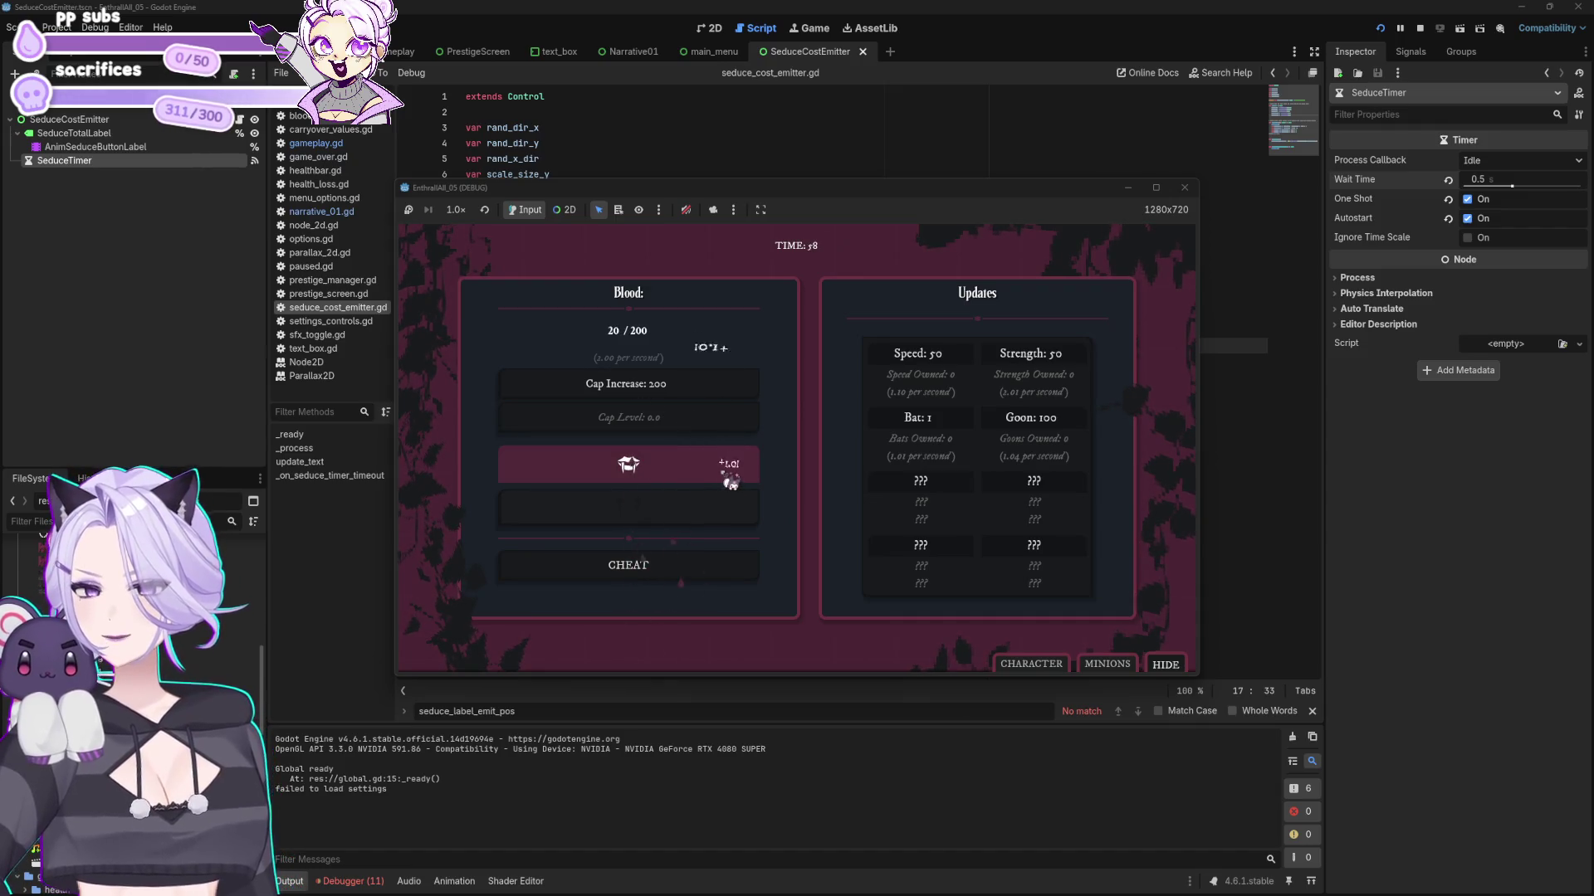
{"action": "left_click", "coordinate": [729, 482]}
{"action": "left_click", "coordinate": [730, 483]}
{"action": "left_click", "coordinate": [731, 484]}
{"action": "left_click", "coordinate": [730, 483]}
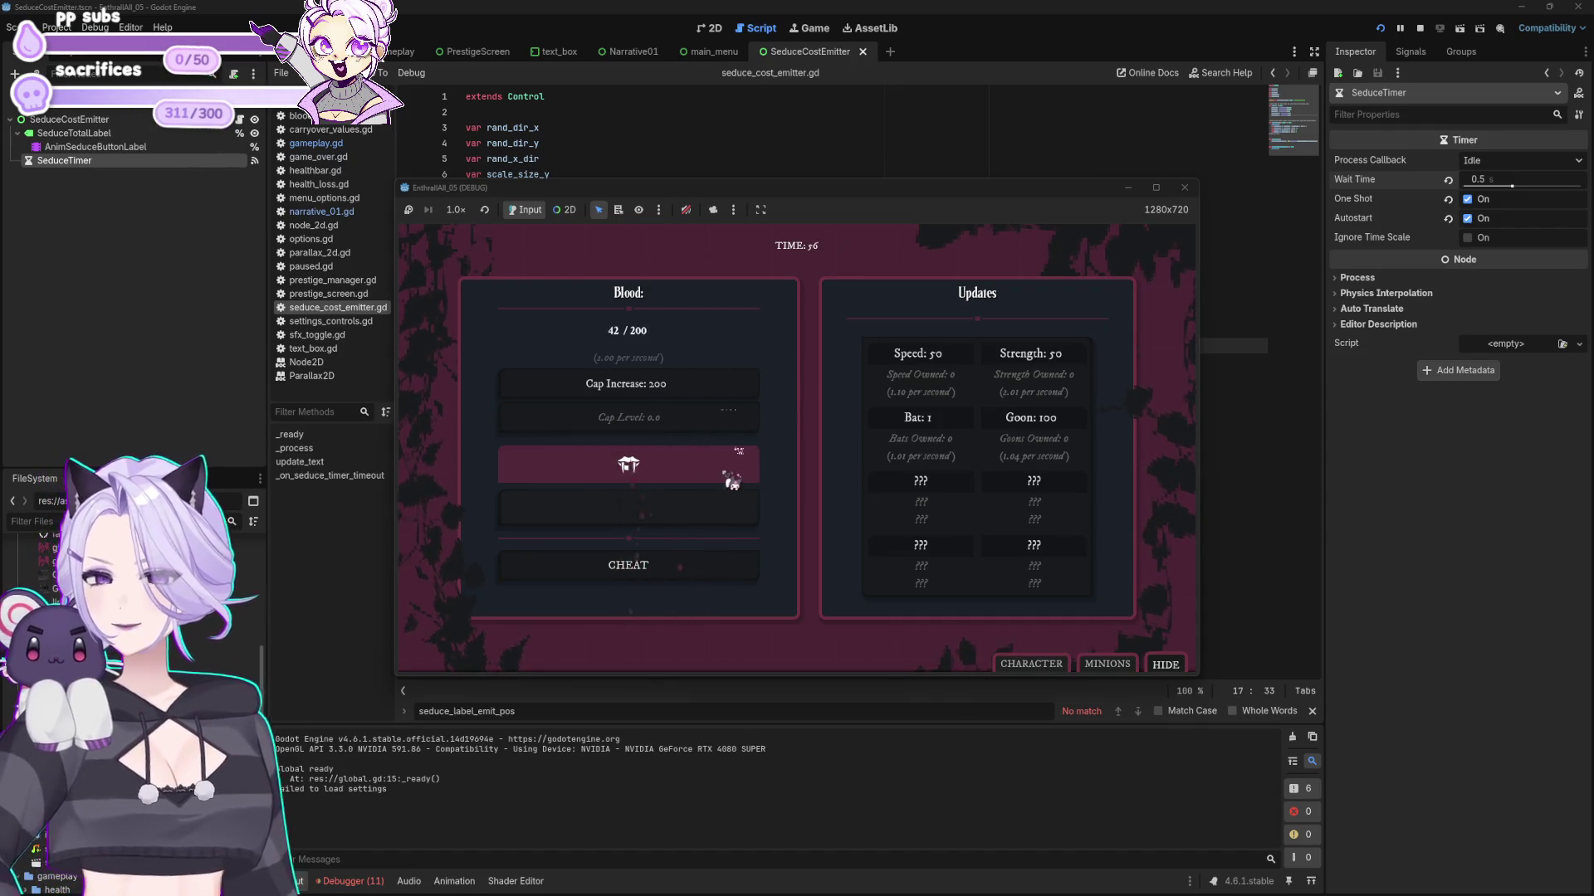
{"action": "left_click", "coordinate": [730, 483]}
{"action": "left_click", "coordinate": [733, 482]}
{"action": "left_click", "coordinate": [734, 481]}
{"action": "left_click", "coordinate": [734, 482]}
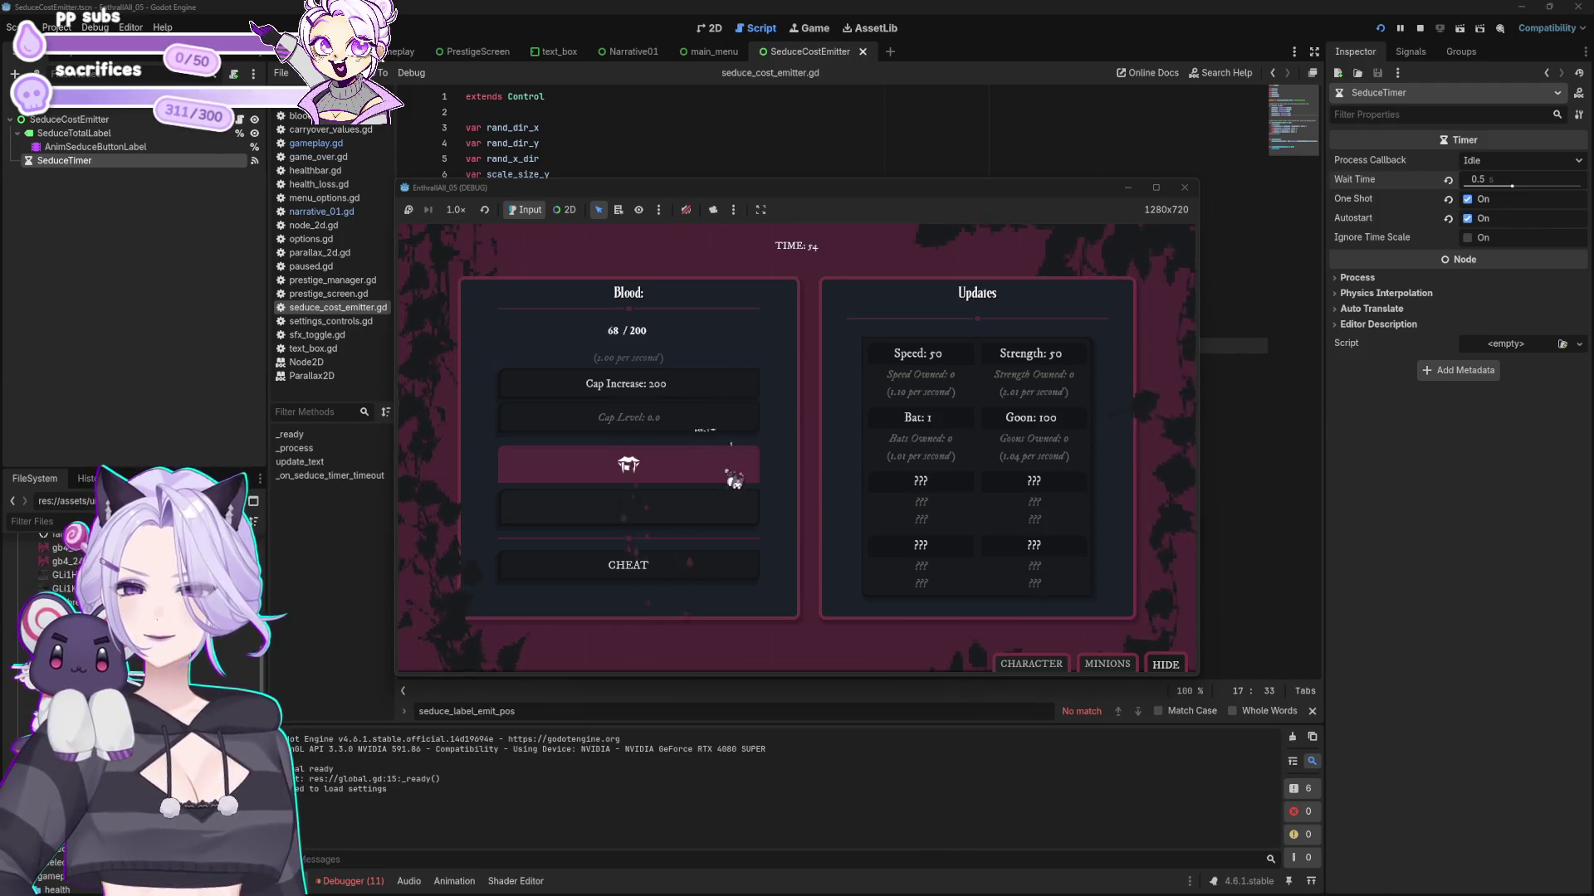
{"action": "left_click", "coordinate": [733, 481]}
{"action": "left_click", "coordinate": [733, 482]}
{"action": "left_click", "coordinate": [731, 479]}
{"action": "left_click", "coordinate": [664, 480]}
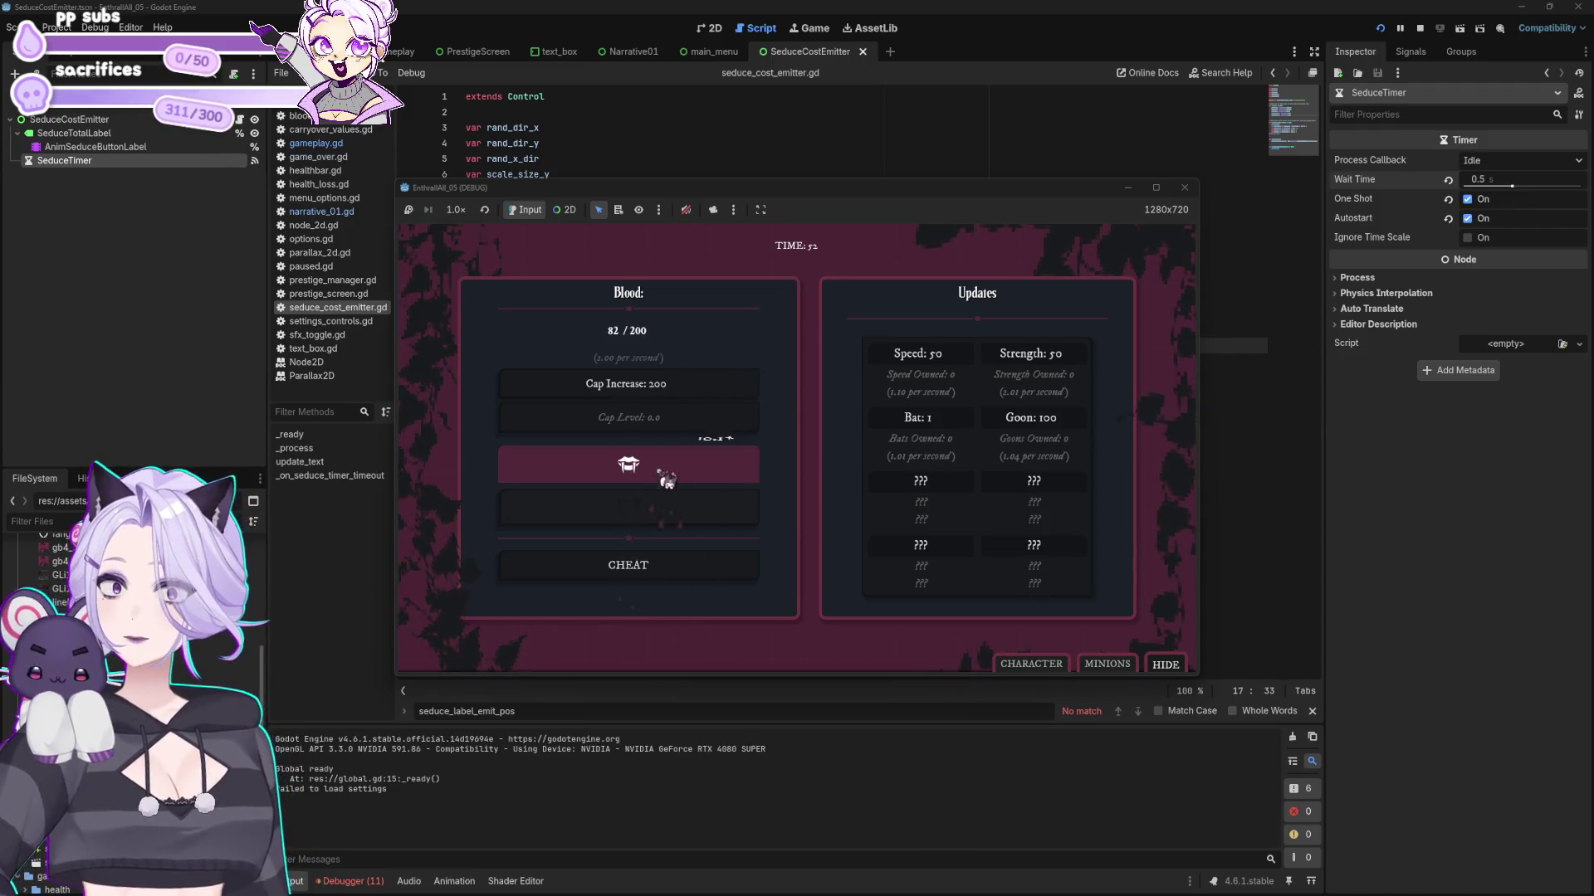
{"action": "left_click", "coordinate": [664, 479]}
{"action": "left_click", "coordinate": [665, 481]}
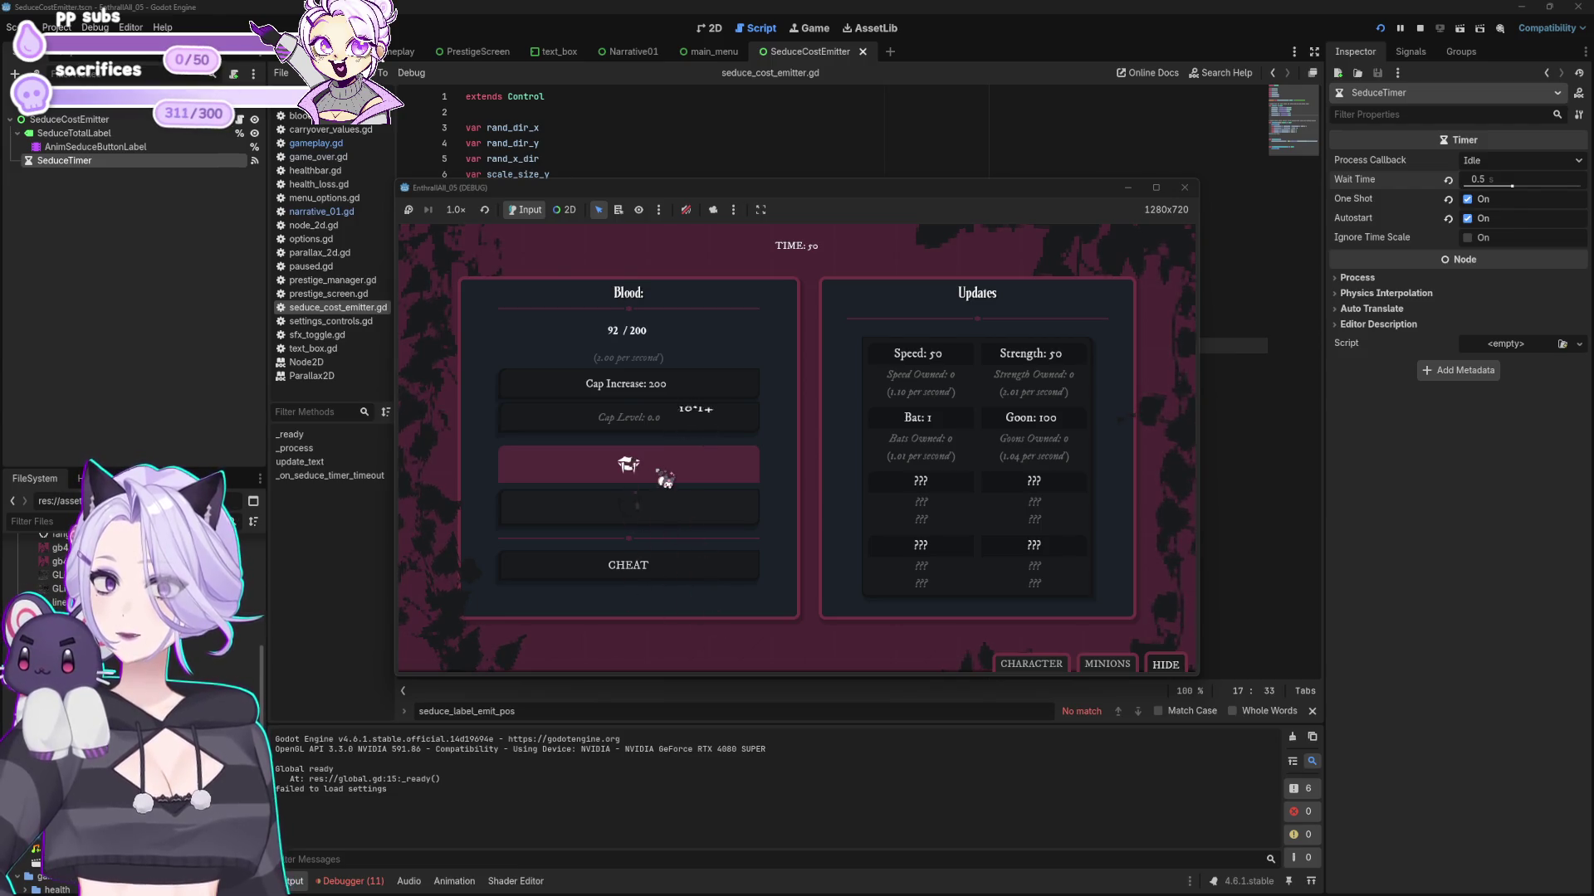
{"action": "left_click", "coordinate": [666, 479]}
{"action": "left_click", "coordinate": [666, 480]}
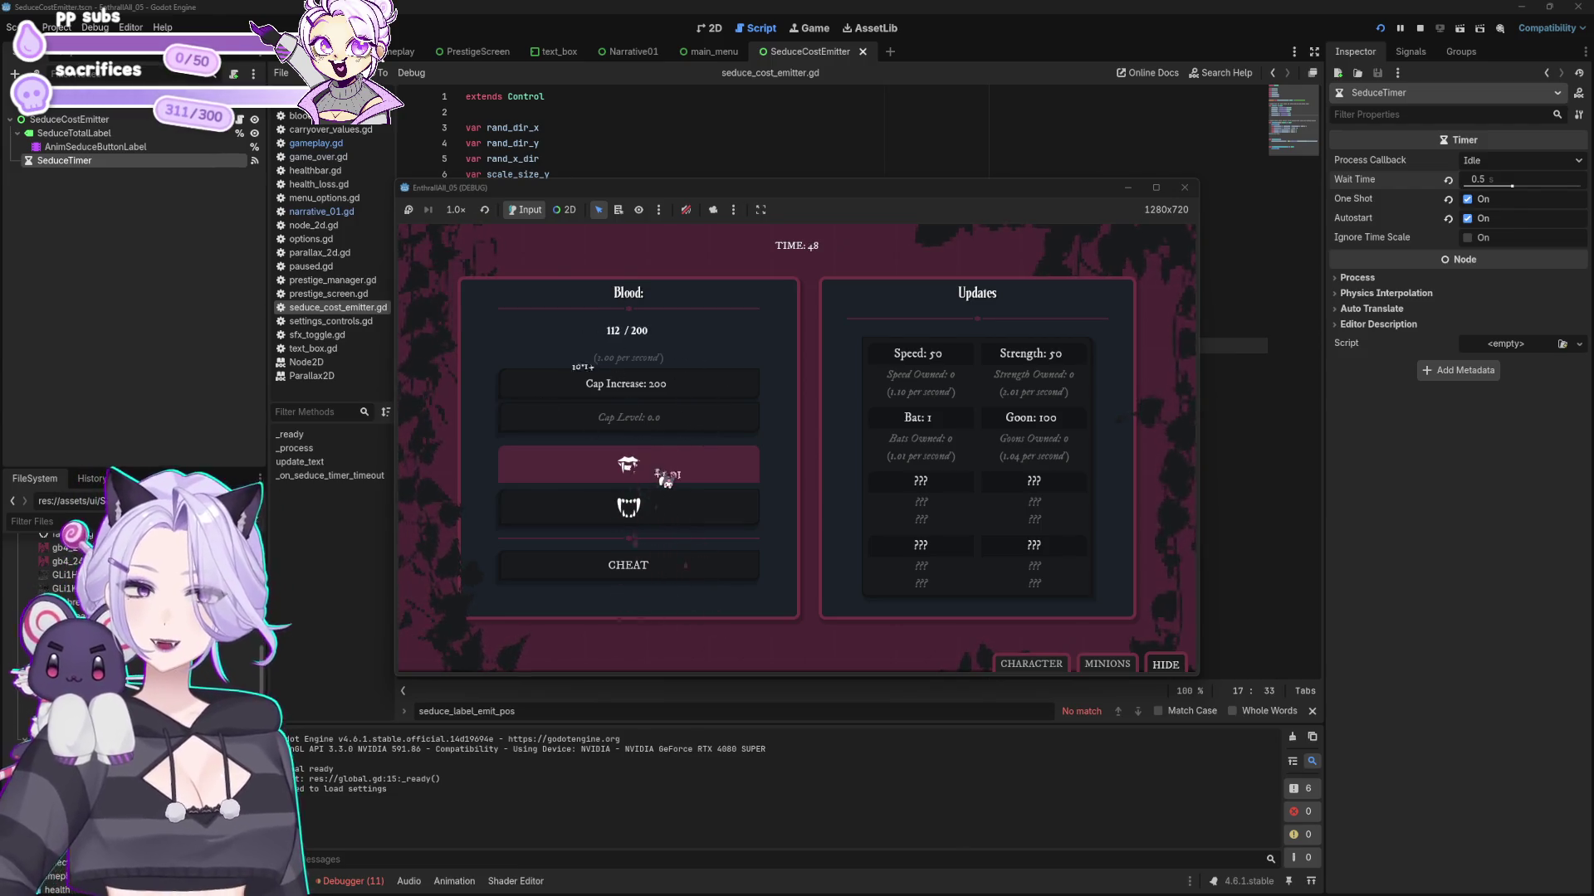
{"action": "left_click", "coordinate": [668, 480]}
{"action": "left_click", "coordinate": [669, 480]}
{"action": "left_click", "coordinate": [670, 480]}
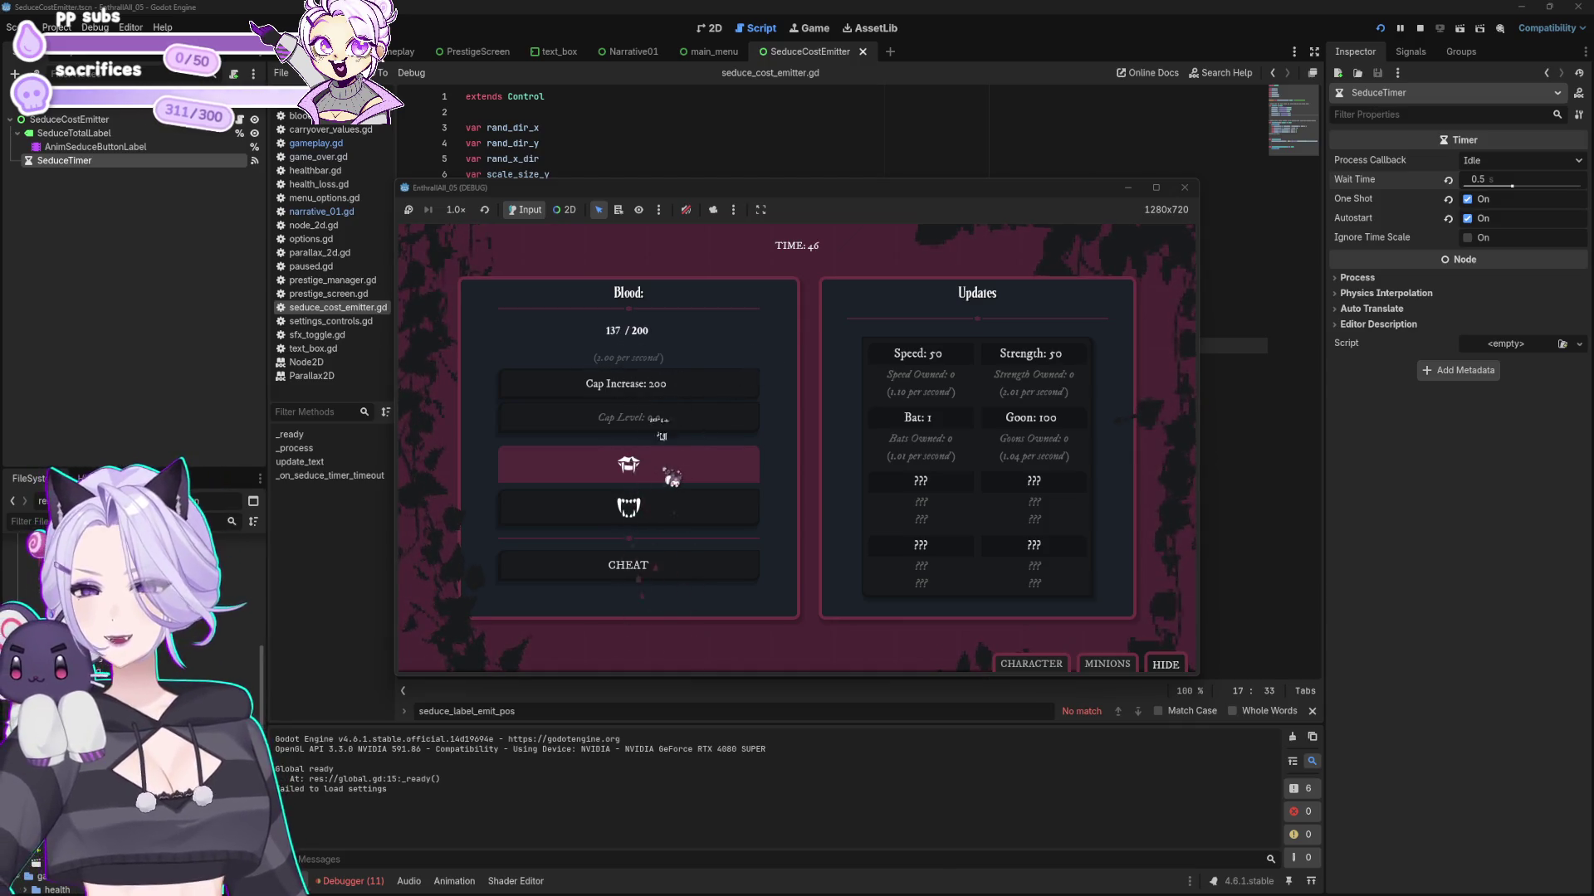
{"action": "left_click", "coordinate": [671, 479]}
{"action": "left_click", "coordinate": [672, 478]}
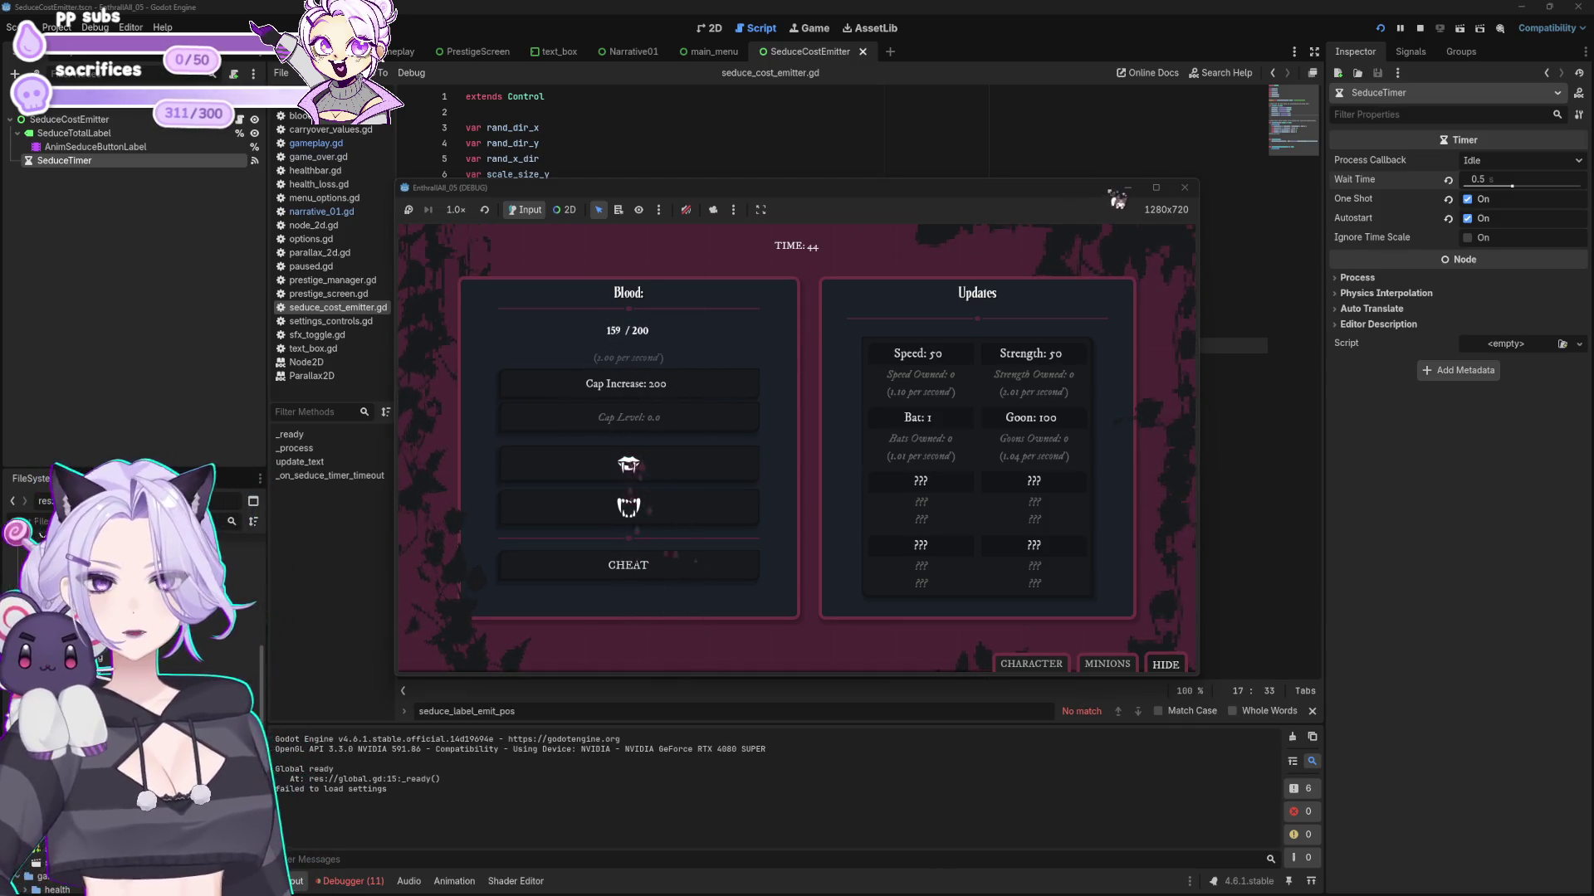
{"action": "left_click", "coordinate": [1184, 188]}
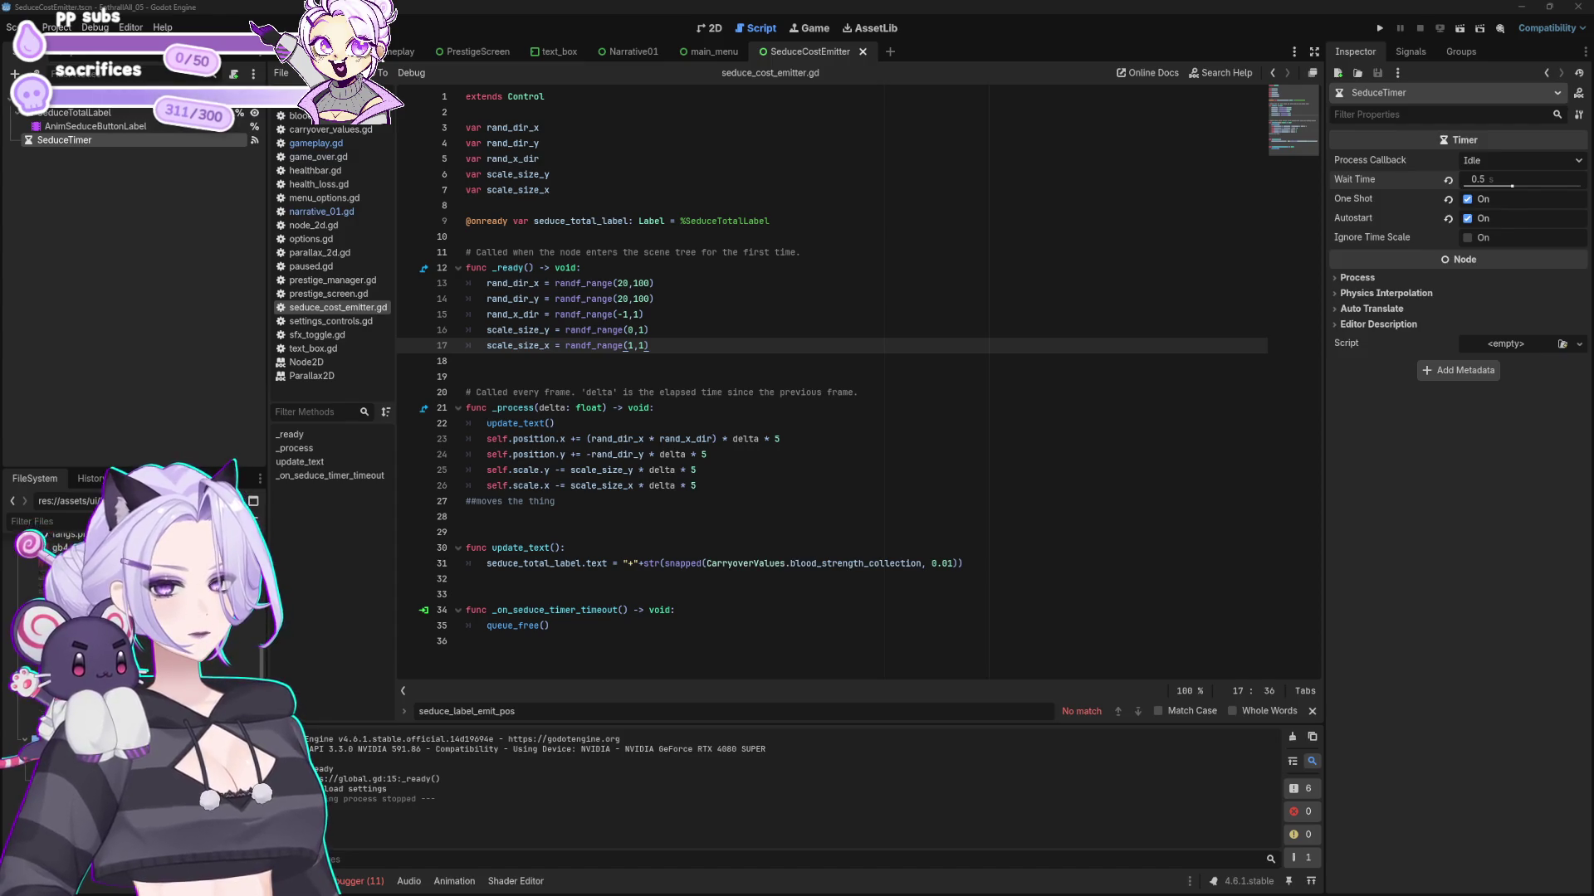
- Make line 26 shrink by delta * 1 and line 25 by delta * 0.5, save, and relaunch
{"action": "left_click_drag", "start_coordinate": [713, 486], "coordinate": [651, 489]}
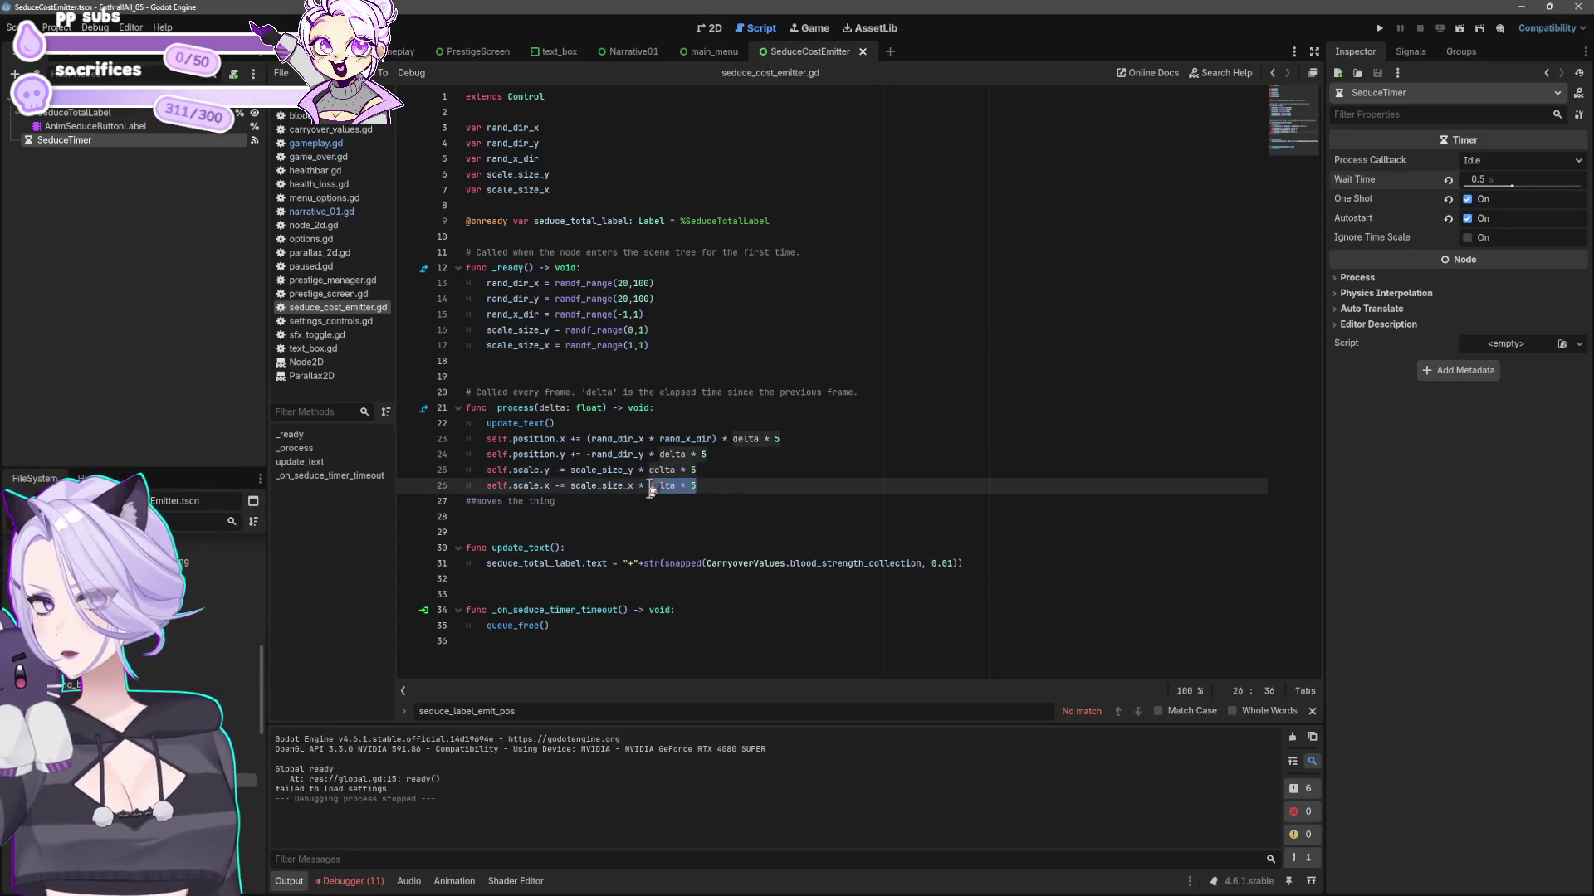
{"action": "left_click", "coordinate": [708, 485]}
{"action": "type", "text": "1"}
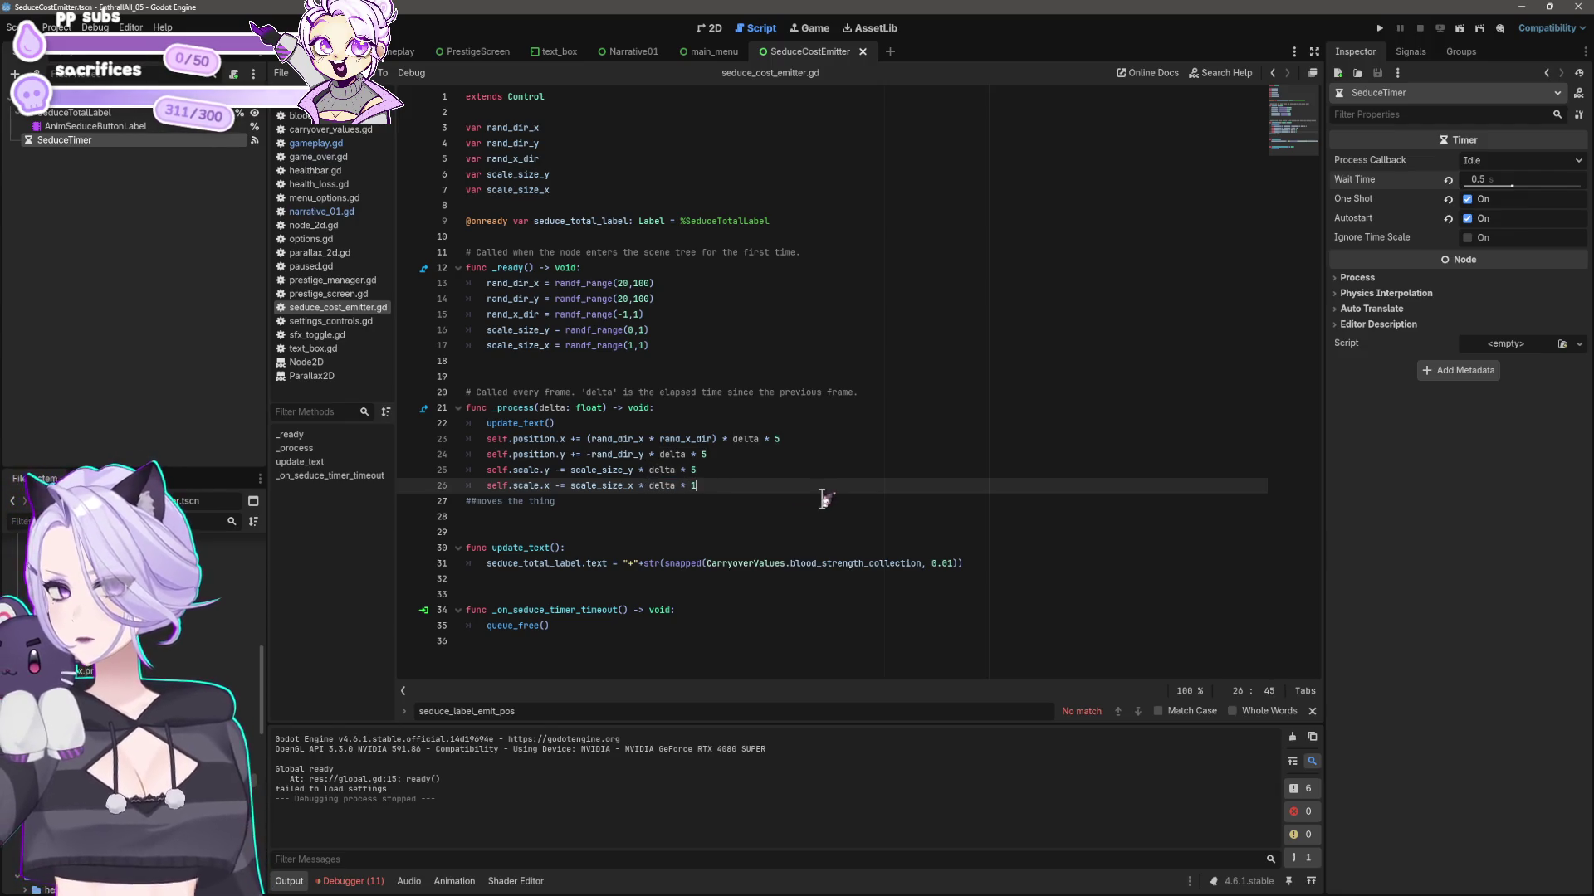
{"action": "key", "text": "Up"}
{"action": "key", "text": "BackSpace"}
{"action": "type", "text": "5"}
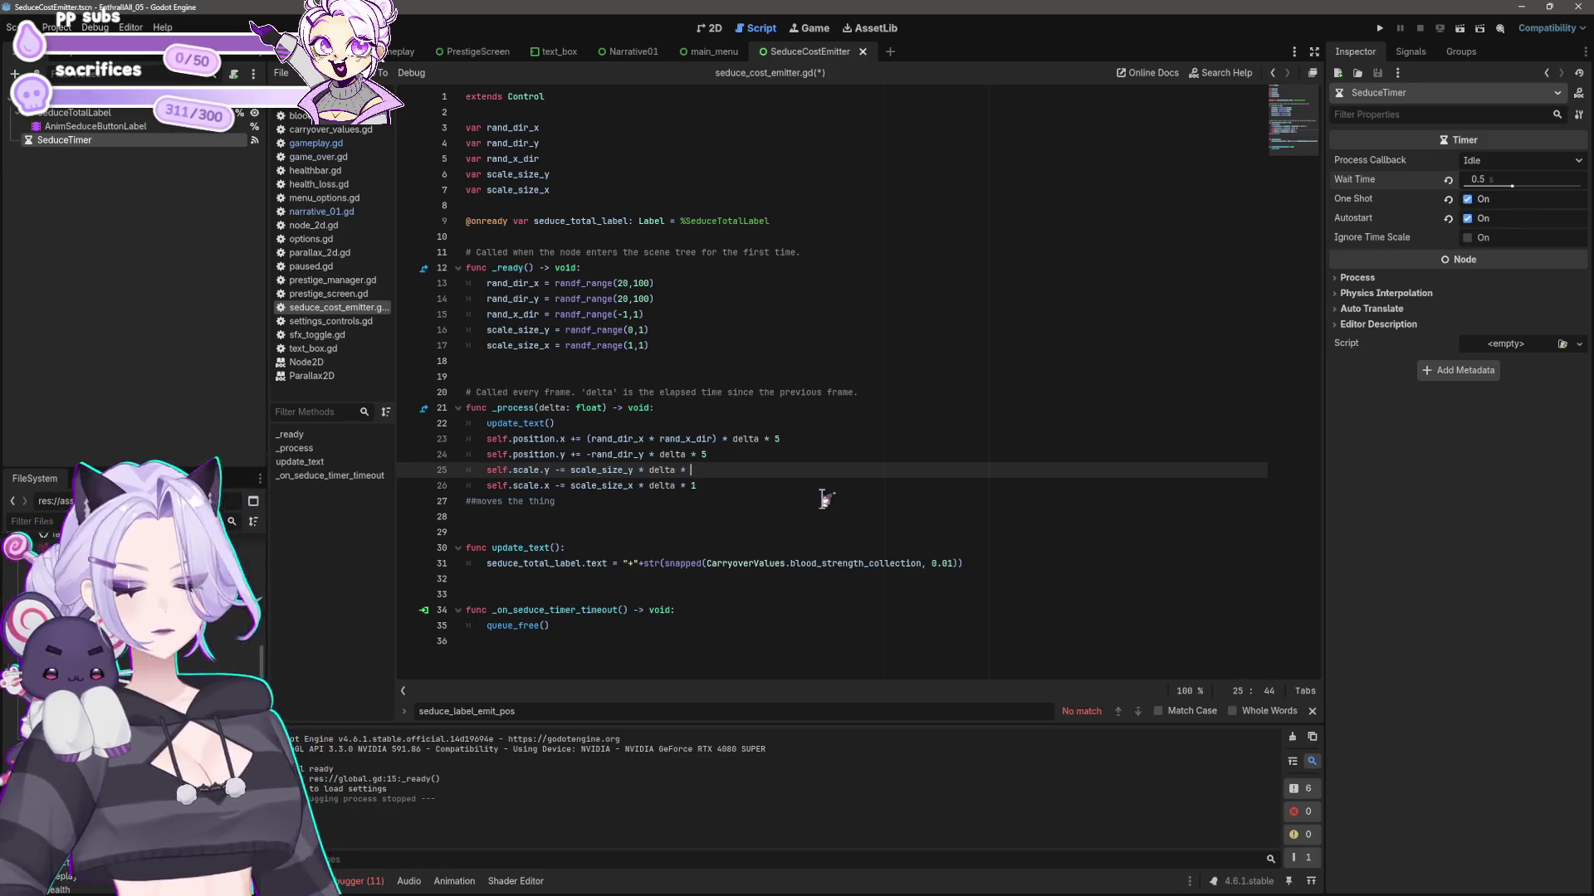
{"action": "type", "text": "0.5"}
{"action": "key", "text": "ctrl+s"}
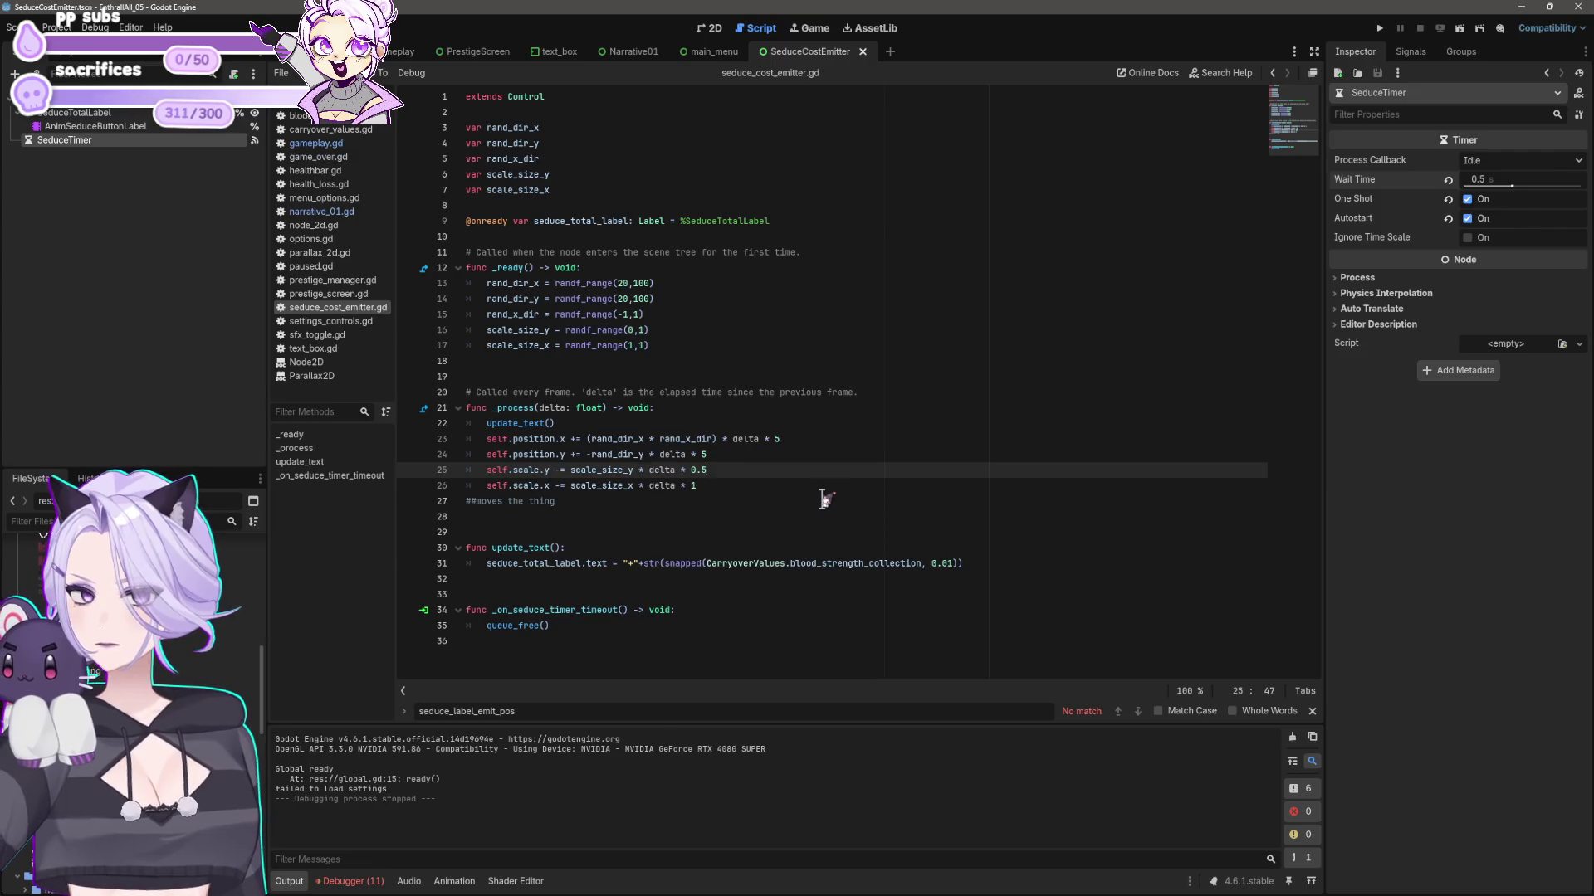
{"action": "left_click", "coordinate": [1380, 27]}
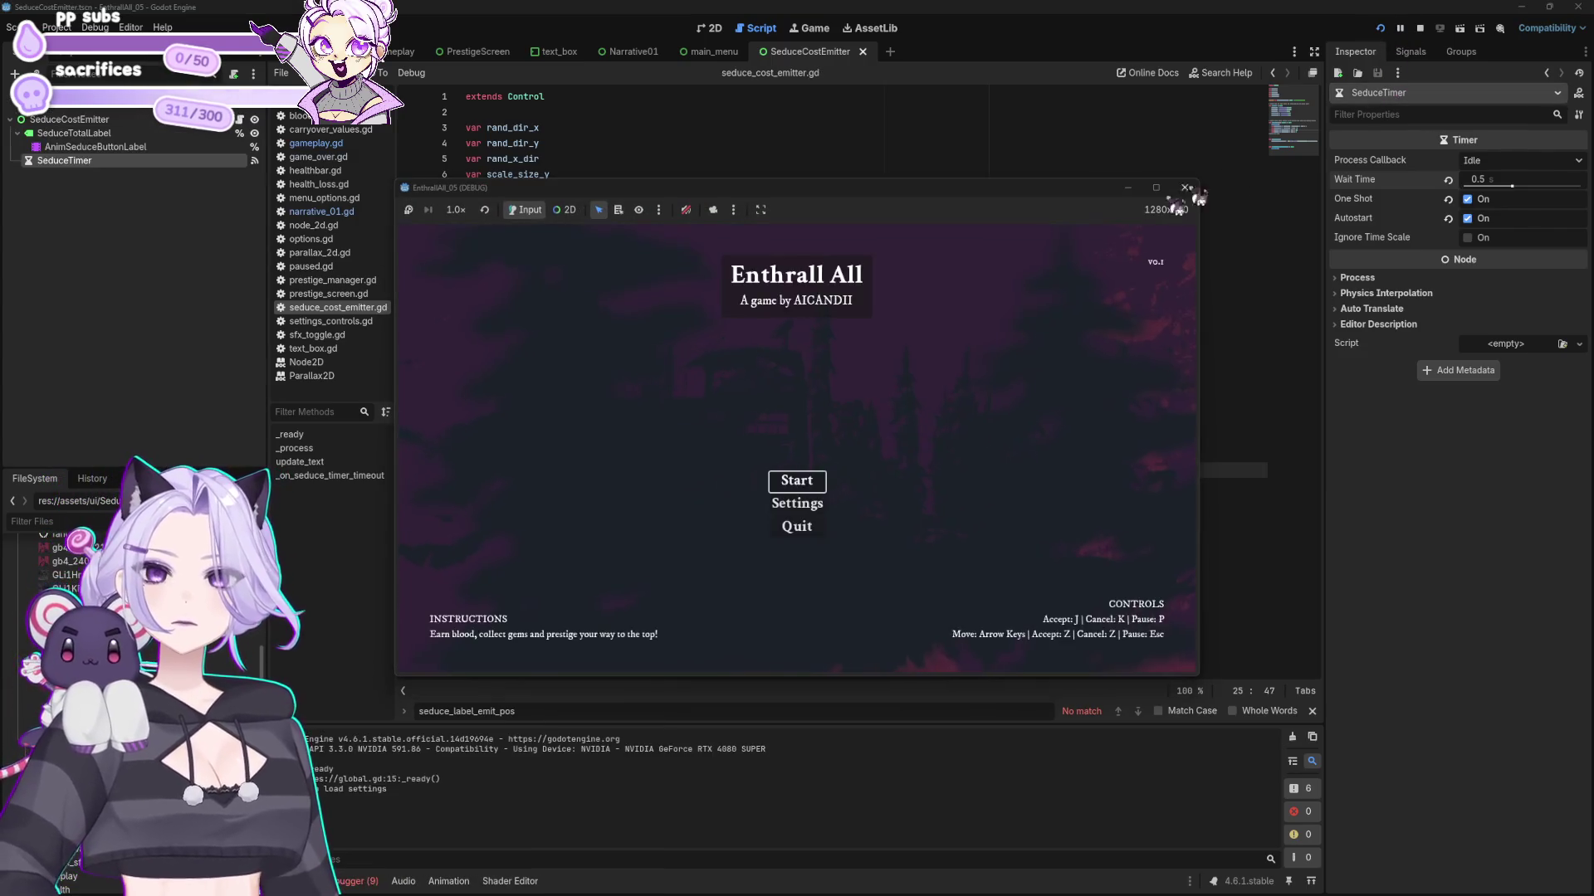
- Start a new game and seduce up to 185 blood, watching the +1.01 labels shrink, then close it
{"action": "left_click", "coordinate": [817, 486]}
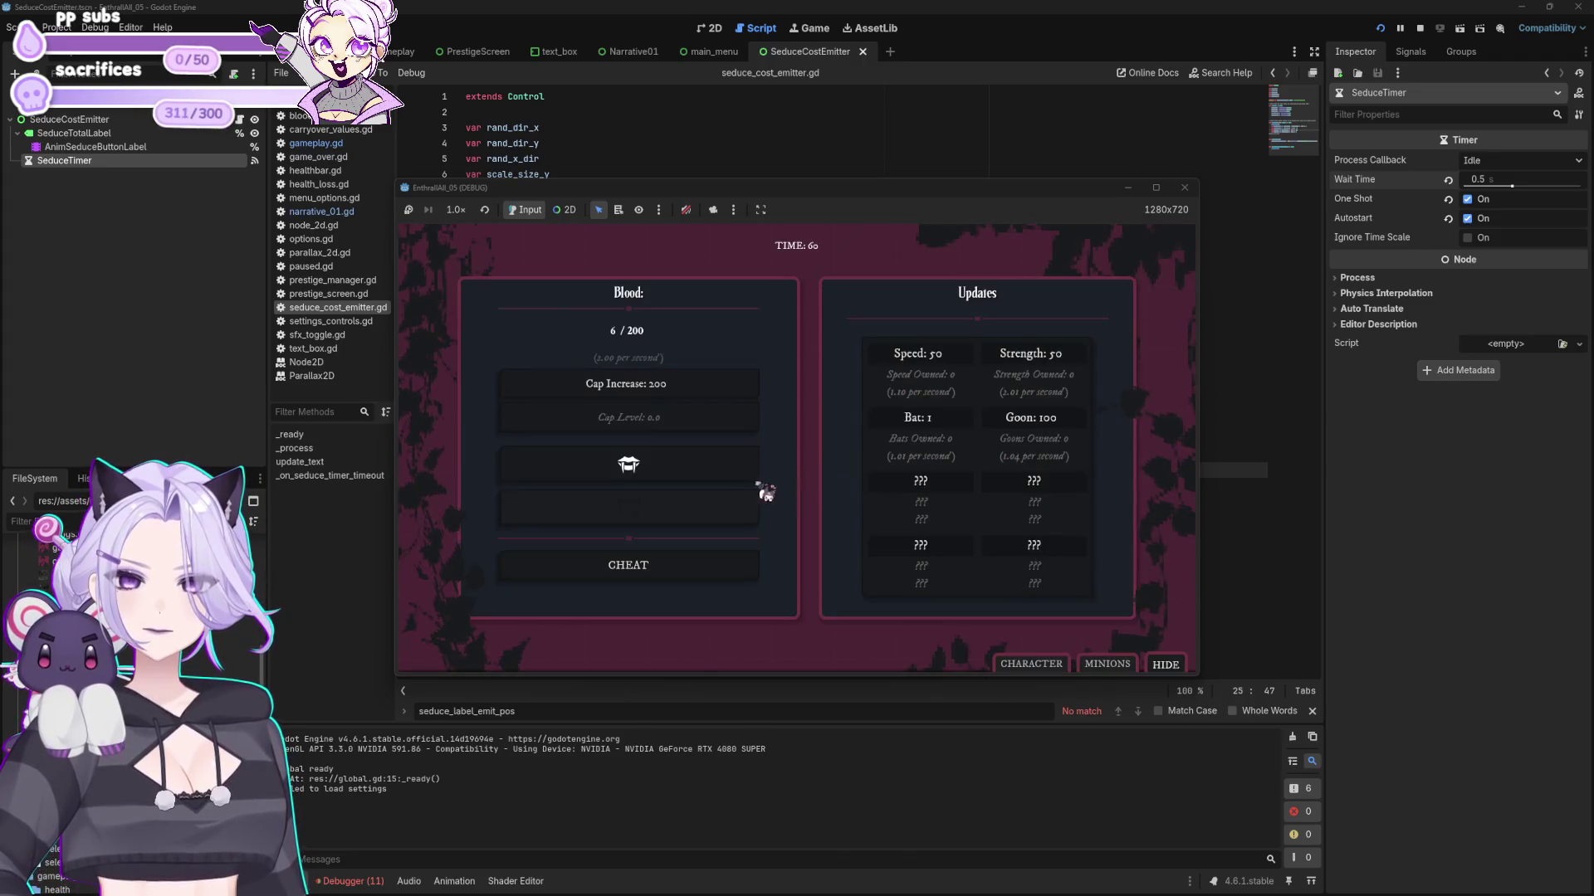
{"action": "left_click", "coordinate": [646, 471]}
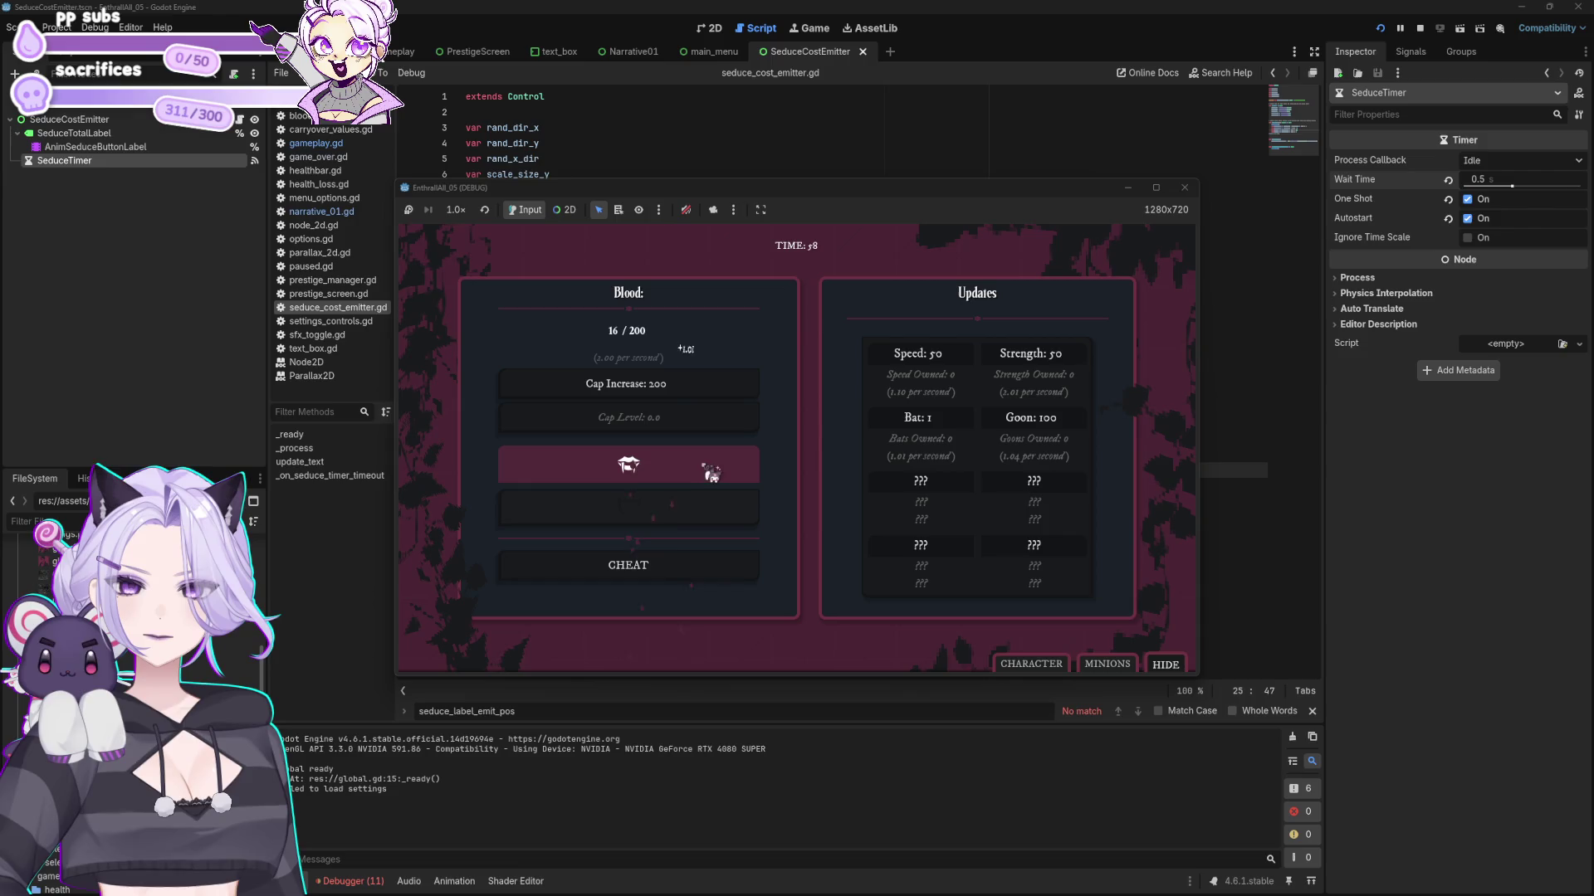
{"action": "left_click", "coordinate": [709, 467]}
{"action": "left_click", "coordinate": [671, 475]}
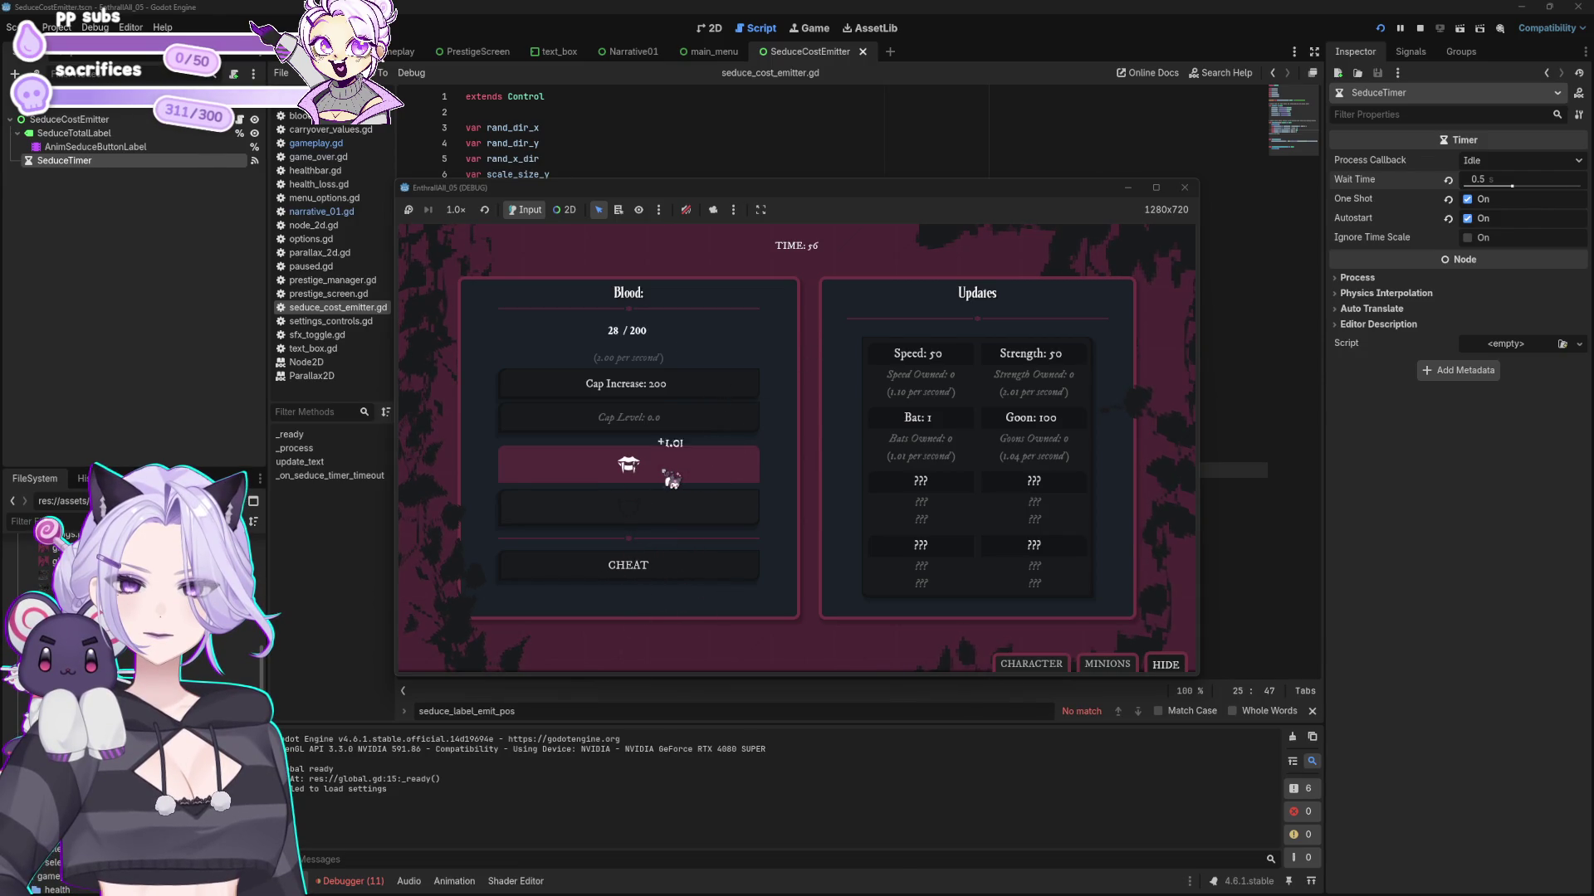
{"action": "left_click", "coordinate": [671, 479]}
{"action": "left_click", "coordinate": [671, 480]}
{"action": "left_click", "coordinate": [670, 480]}
{"action": "left_click", "coordinate": [671, 480]}
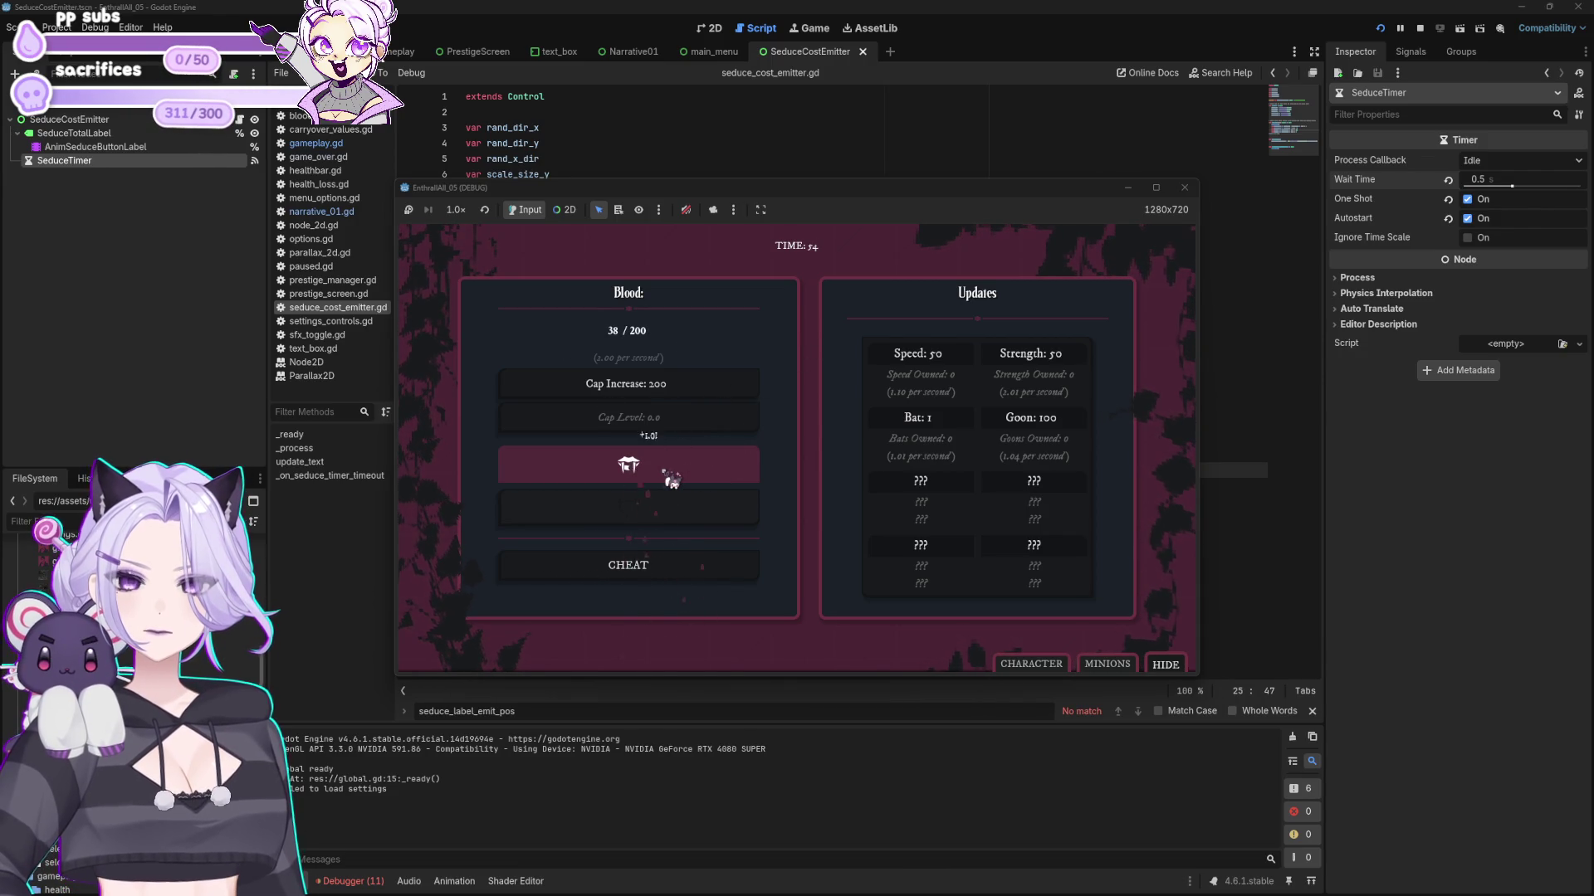
{"action": "left_click", "coordinate": [670, 480]}
{"action": "left_click", "coordinate": [672, 476]}
{"action": "left_click", "coordinate": [677, 472]}
{"action": "left_click", "coordinate": [682, 467]}
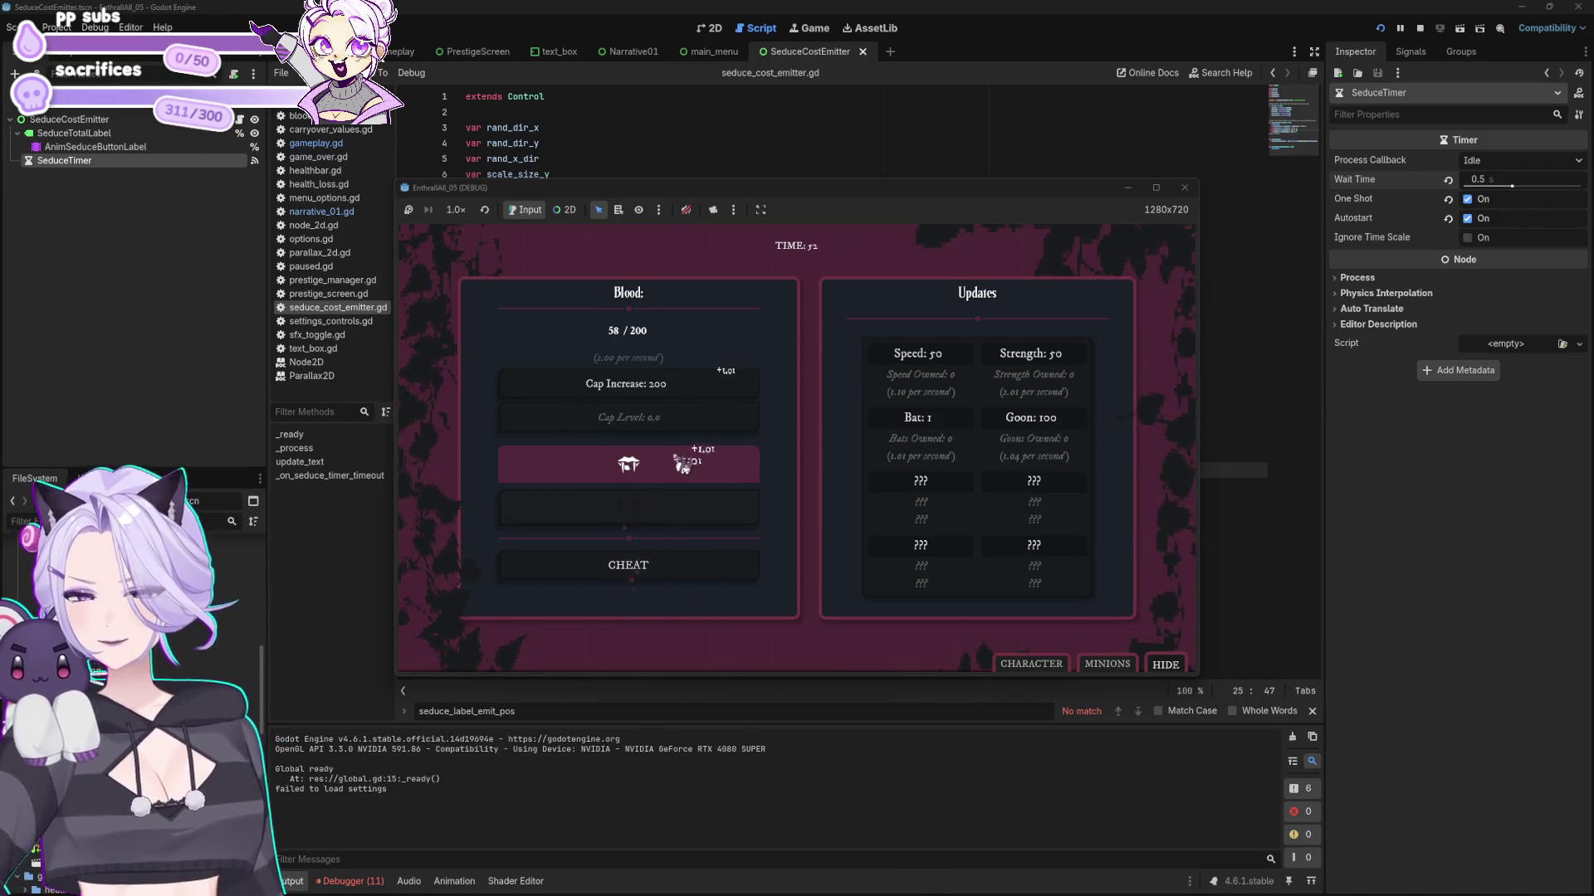
{"action": "left_click", "coordinate": [684, 465]}
{"action": "left_click", "coordinate": [686, 466]}
{"action": "left_click", "coordinate": [688, 467]}
{"action": "left_click", "coordinate": [691, 466]}
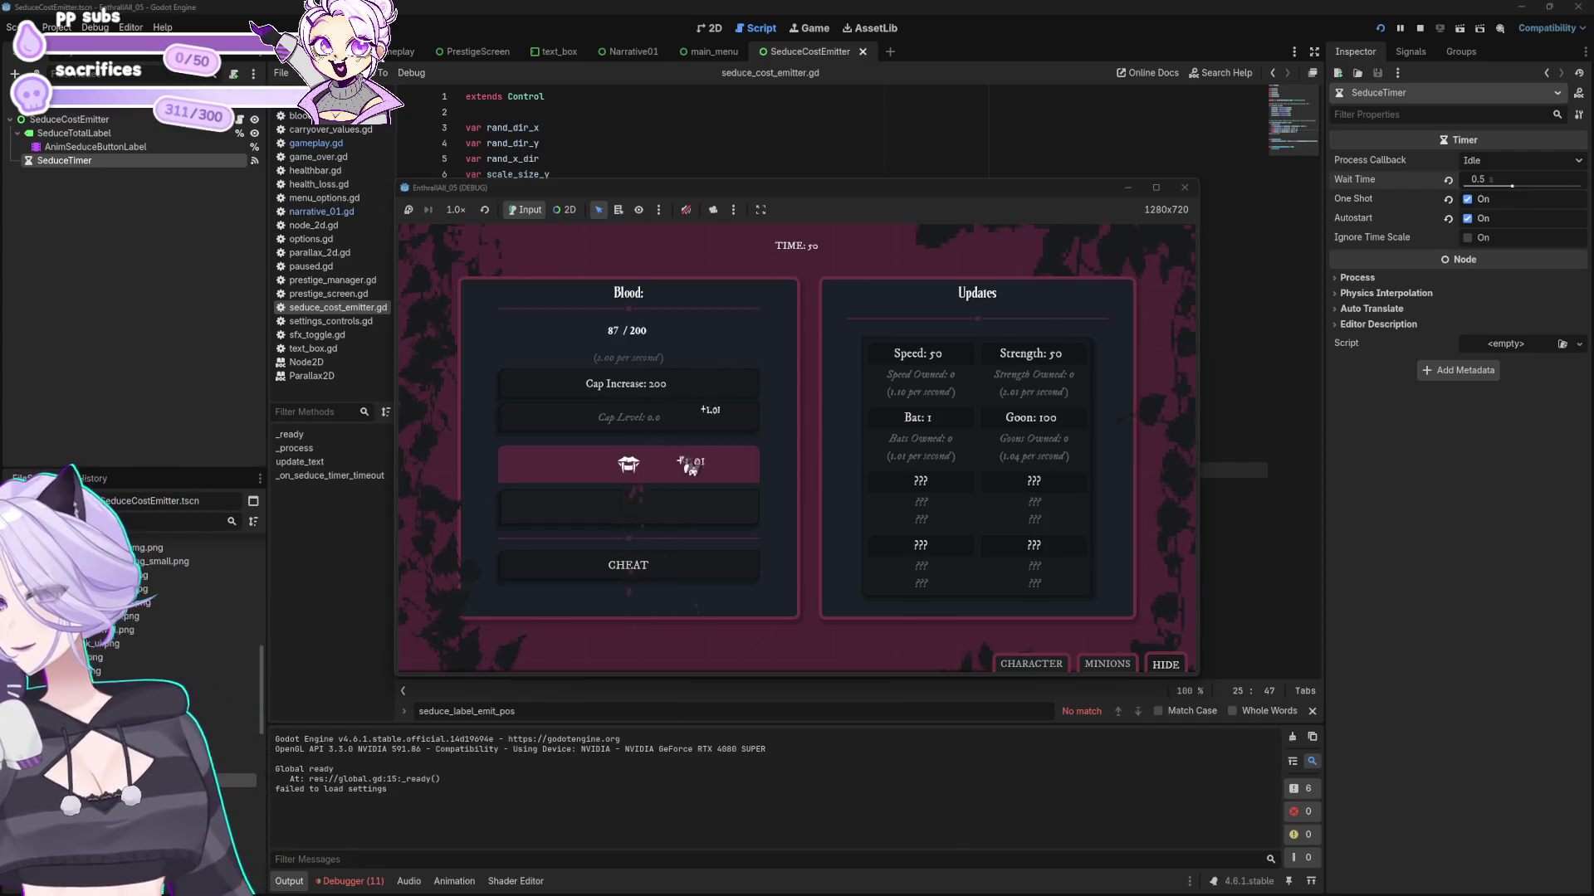
{"action": "left_click", "coordinate": [691, 467]}
{"action": "left_click", "coordinate": [692, 465]}
{"action": "left_click", "coordinate": [692, 465]}
{"action": "left_click", "coordinate": [693, 465]}
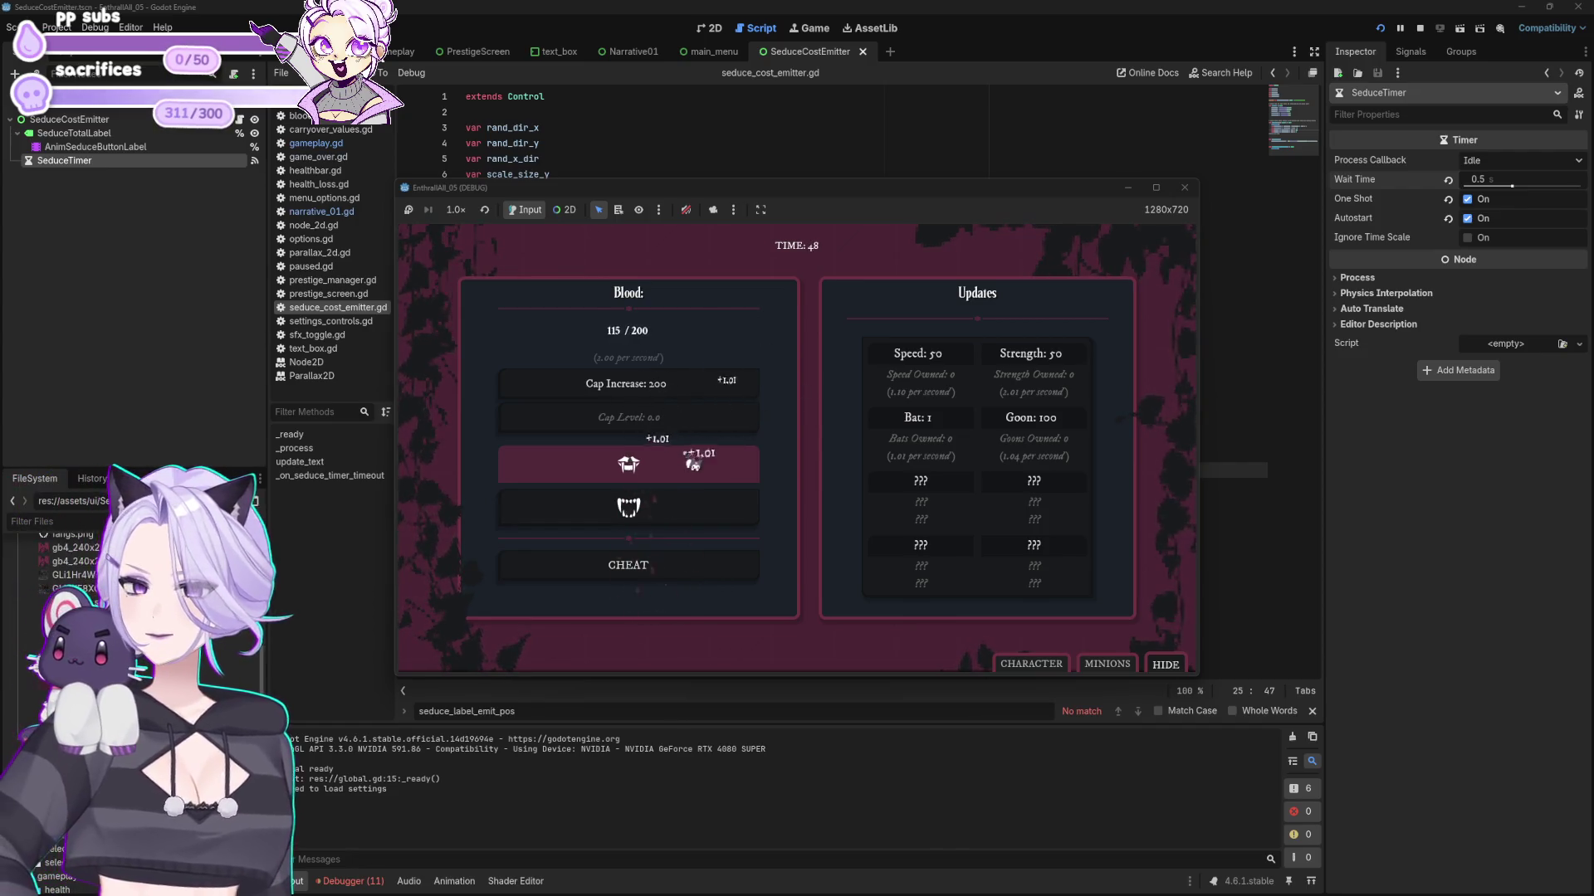
{"action": "left_click", "coordinate": [693, 465]}
{"action": "left_click", "coordinate": [693, 464]}
{"action": "left_click", "coordinate": [695, 464]}
{"action": "left_click", "coordinate": [696, 463]}
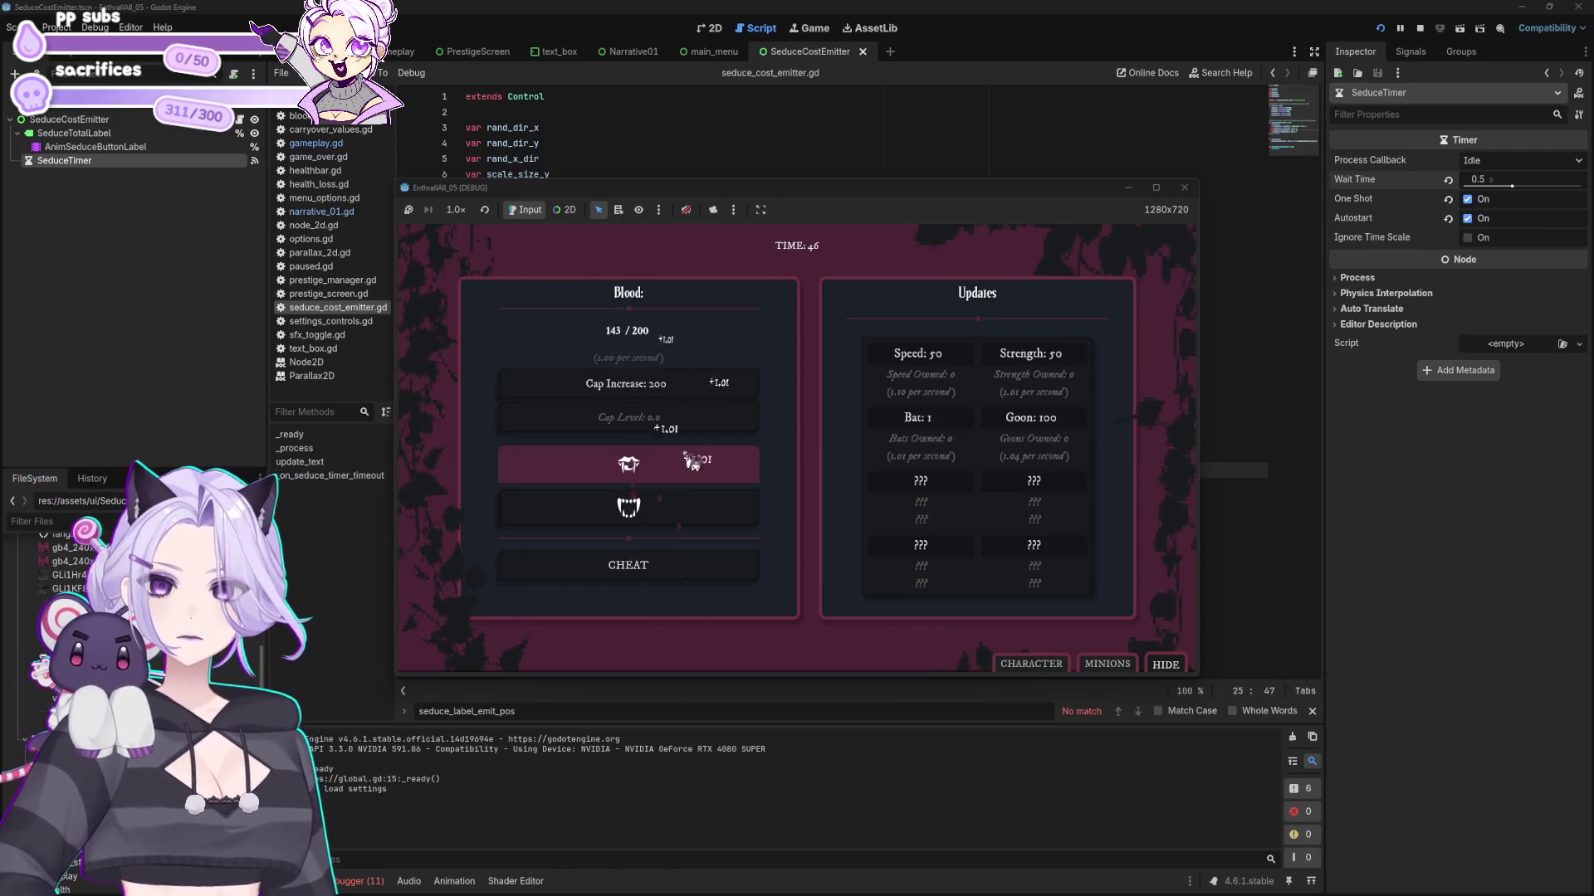
{"action": "left_click", "coordinate": [695, 464]}
{"action": "left_click", "coordinate": [695, 463]}
{"action": "left_click", "coordinate": [694, 463]}
{"action": "left_click", "coordinate": [692, 463]}
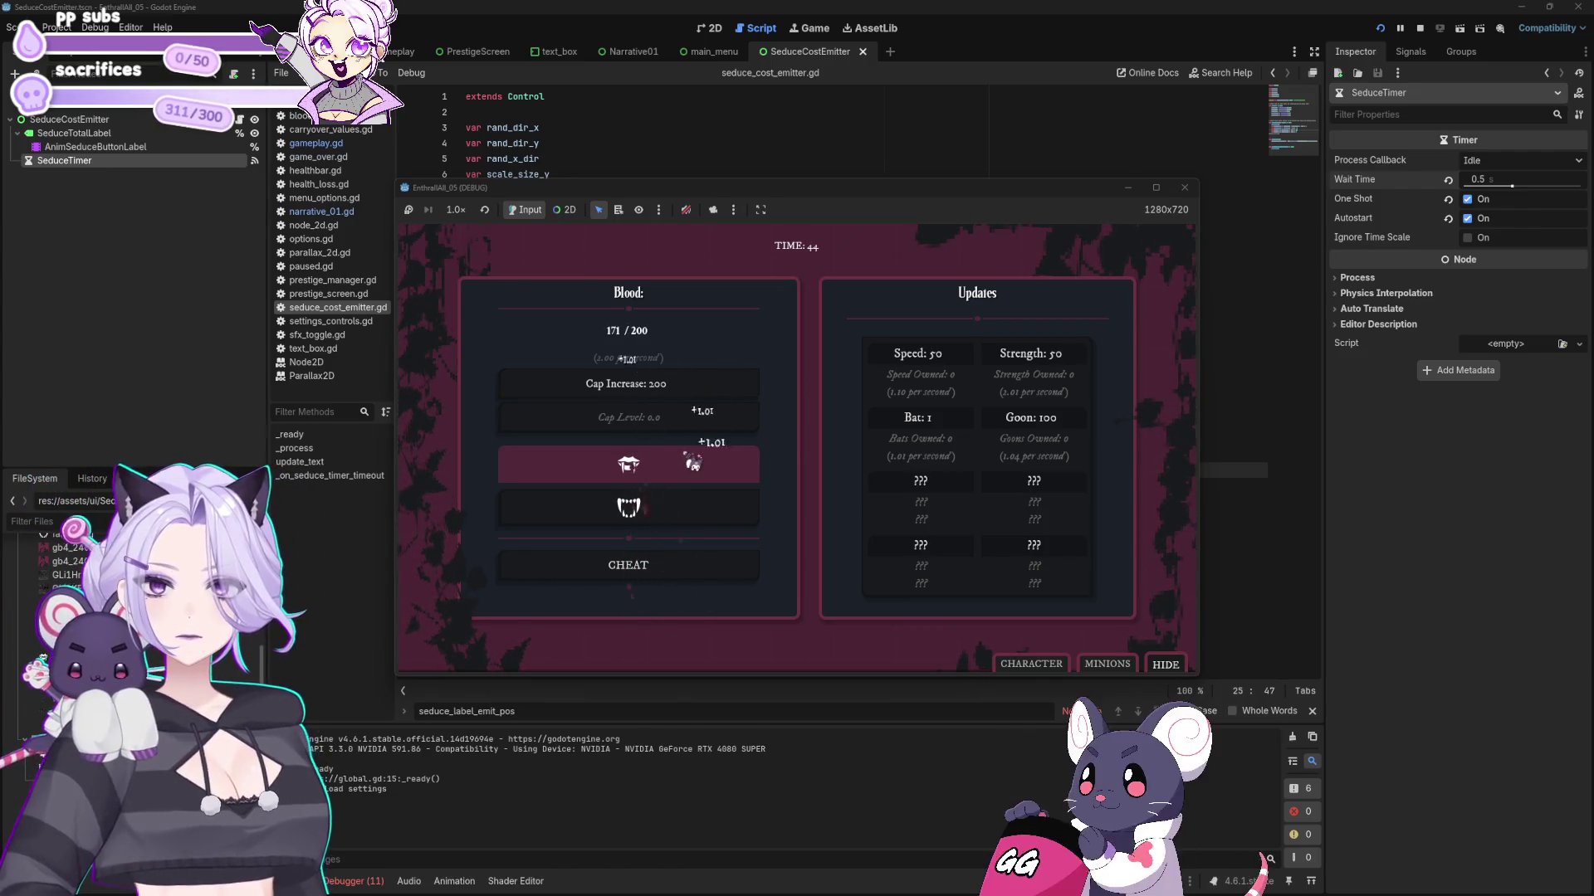
{"action": "left_click", "coordinate": [693, 463]}
{"action": "left_click", "coordinate": [692, 463]}
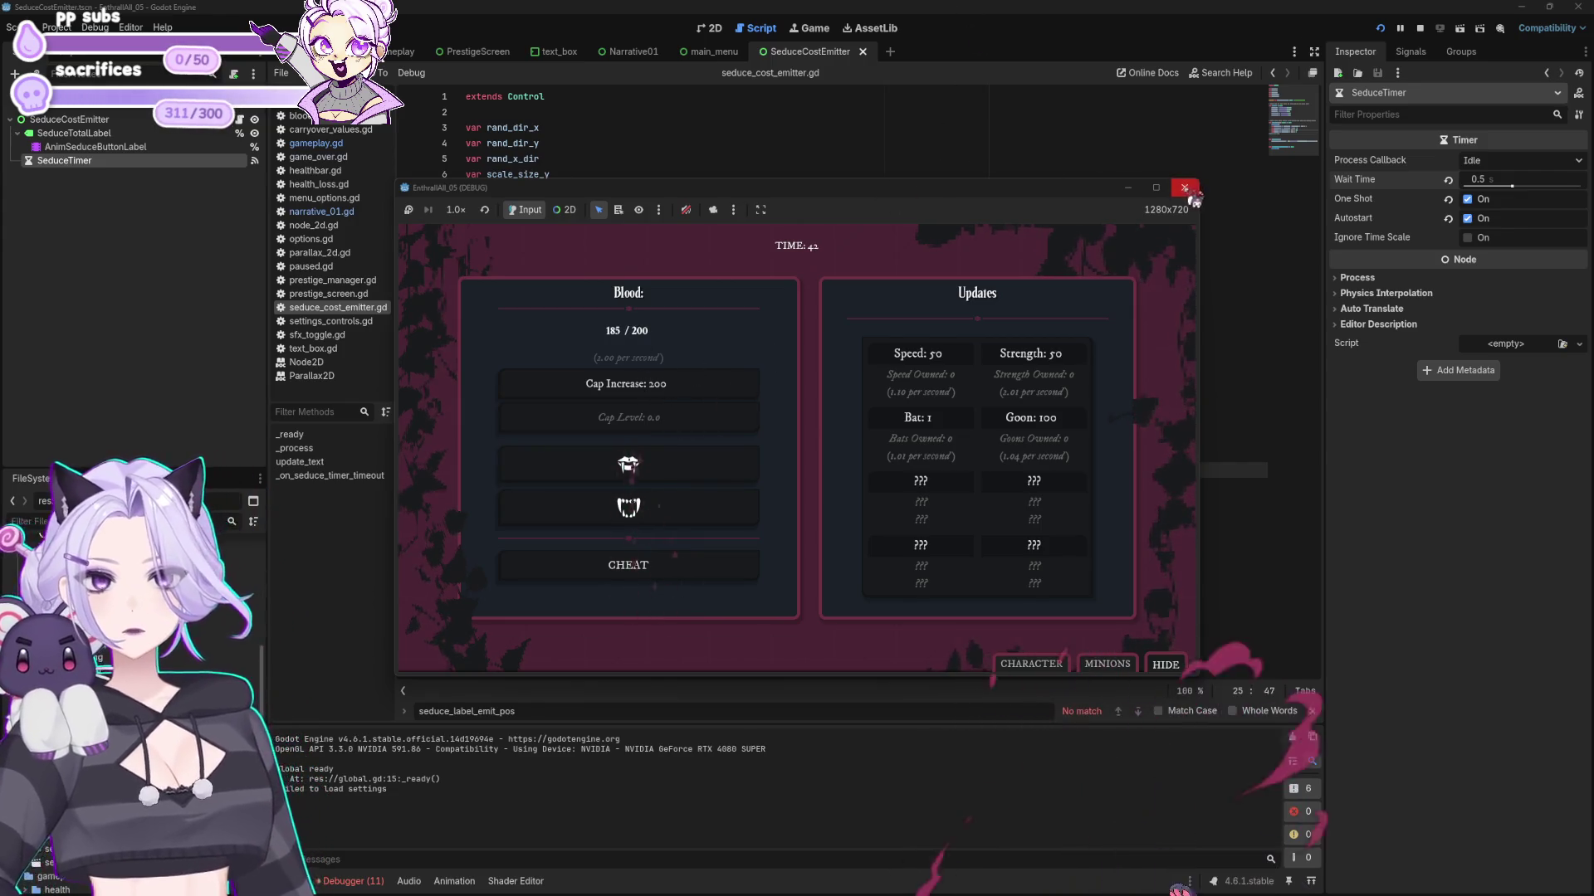
{"action": "left_click", "coordinate": [1186, 188]}
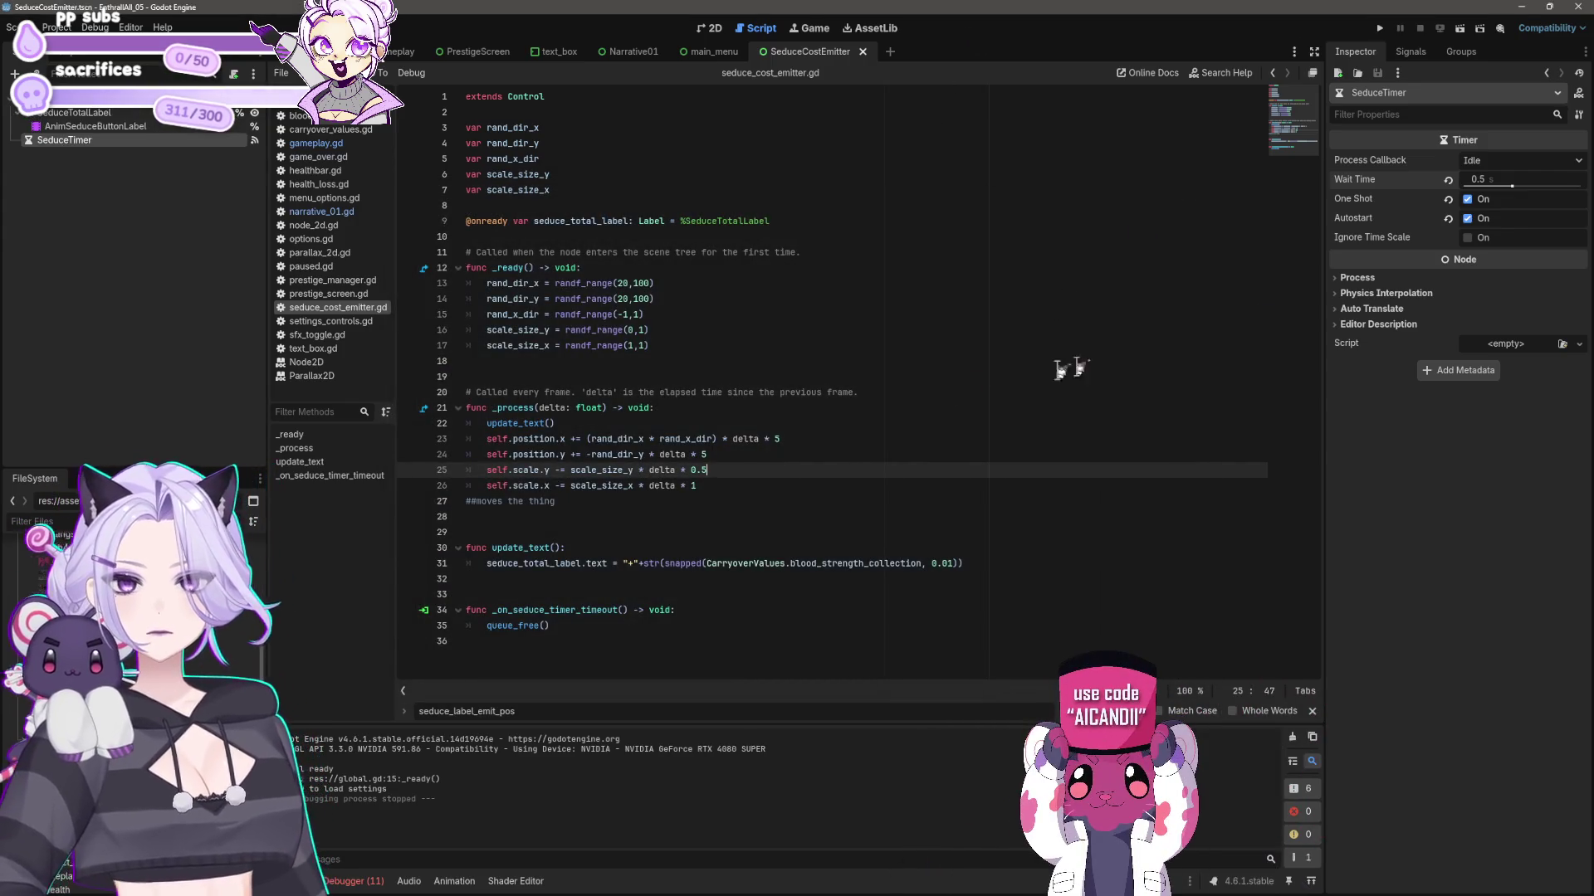
- Set the SeduceTimer wait time to 1.0, then run, stop and relaunch the game
{"action": "left_click", "coordinate": [1494, 180]}
{"action": "type", "text": "1"}
{"action": "key", "text": "Return"}
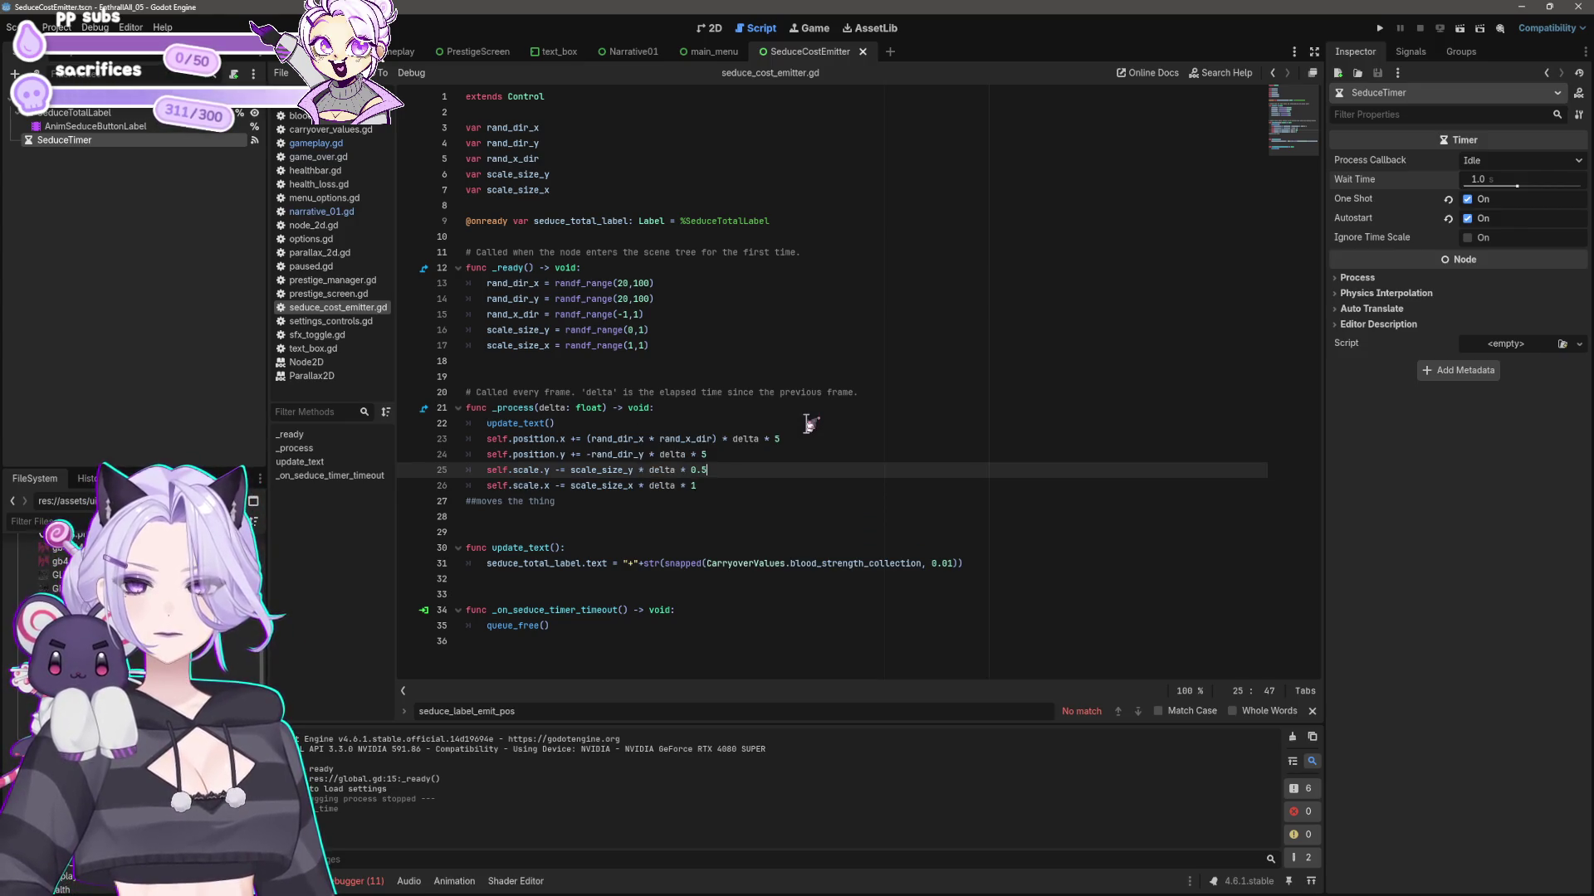
{"action": "left_click", "coordinate": [1379, 28]}
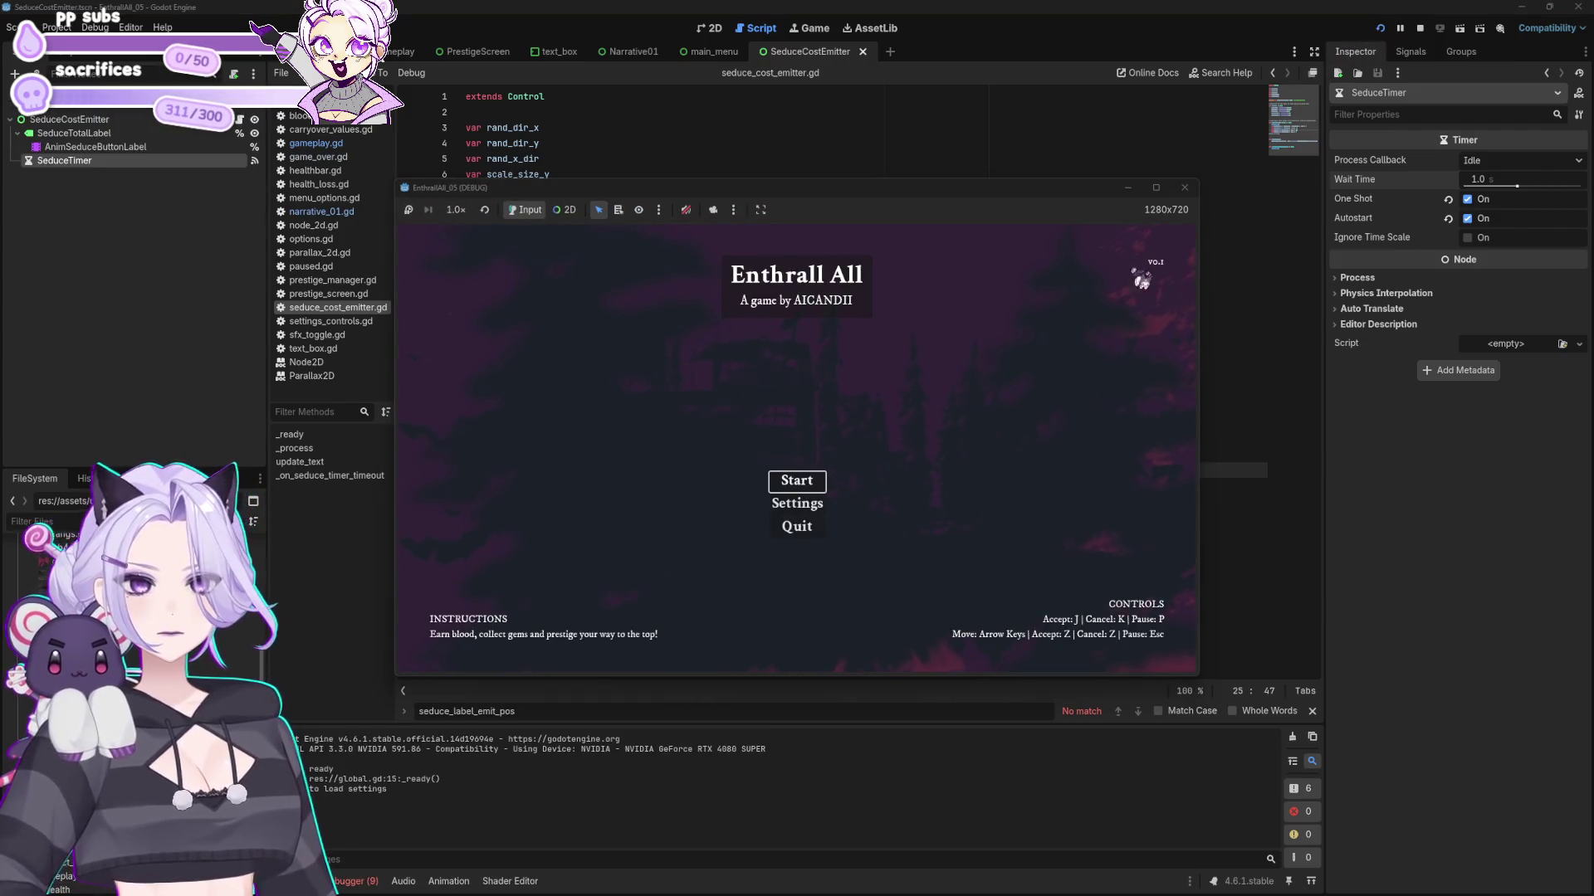
{"action": "left_click", "coordinate": [1185, 188]}
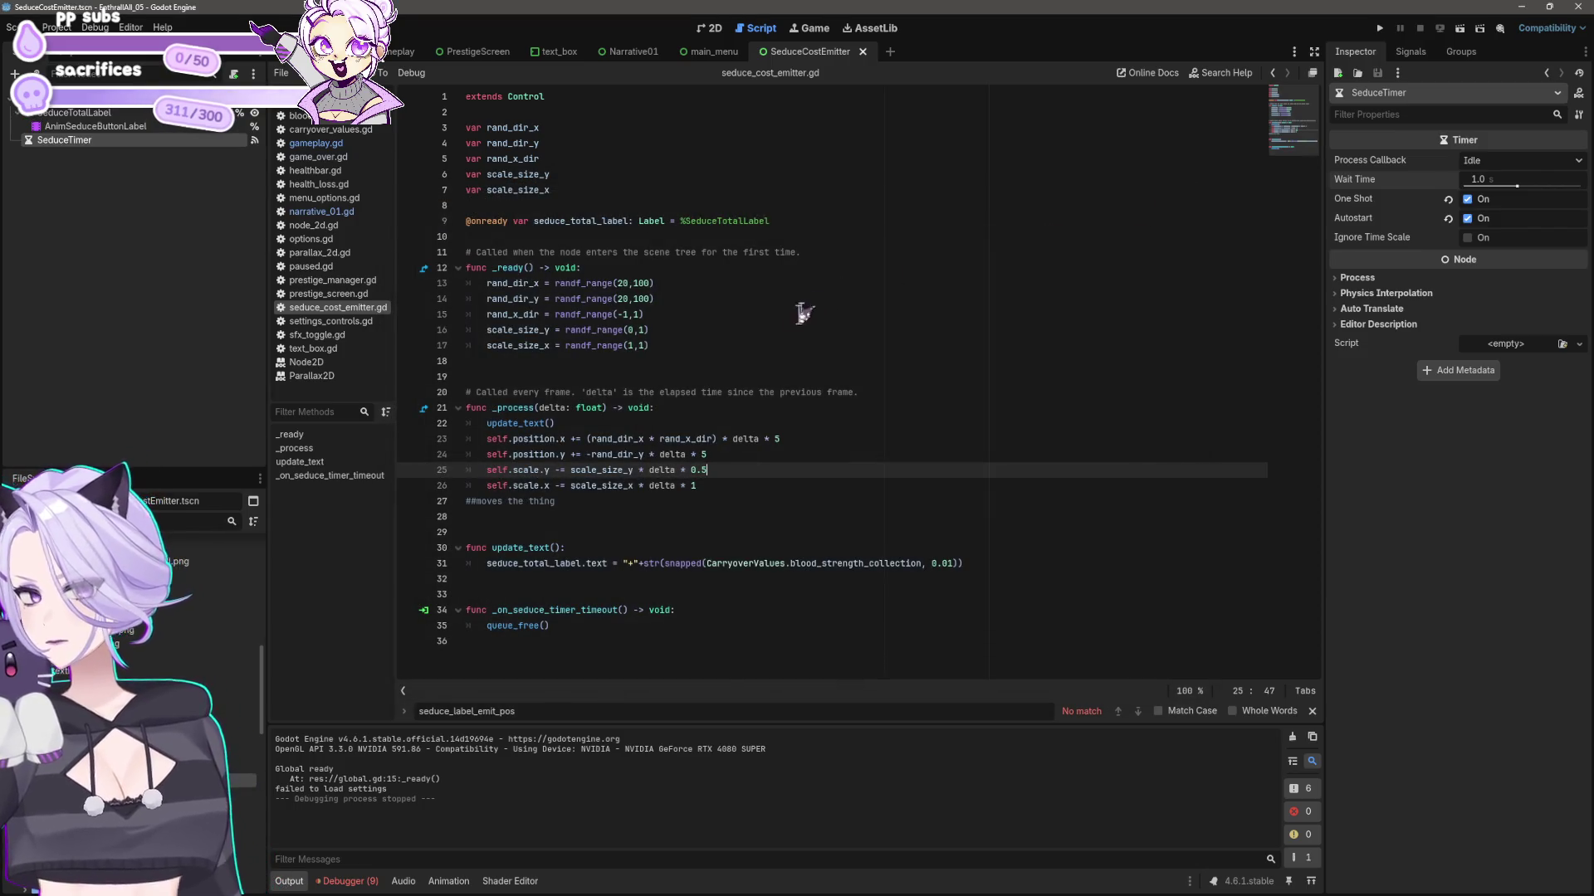
{"action": "left_click", "coordinate": [716, 456]}
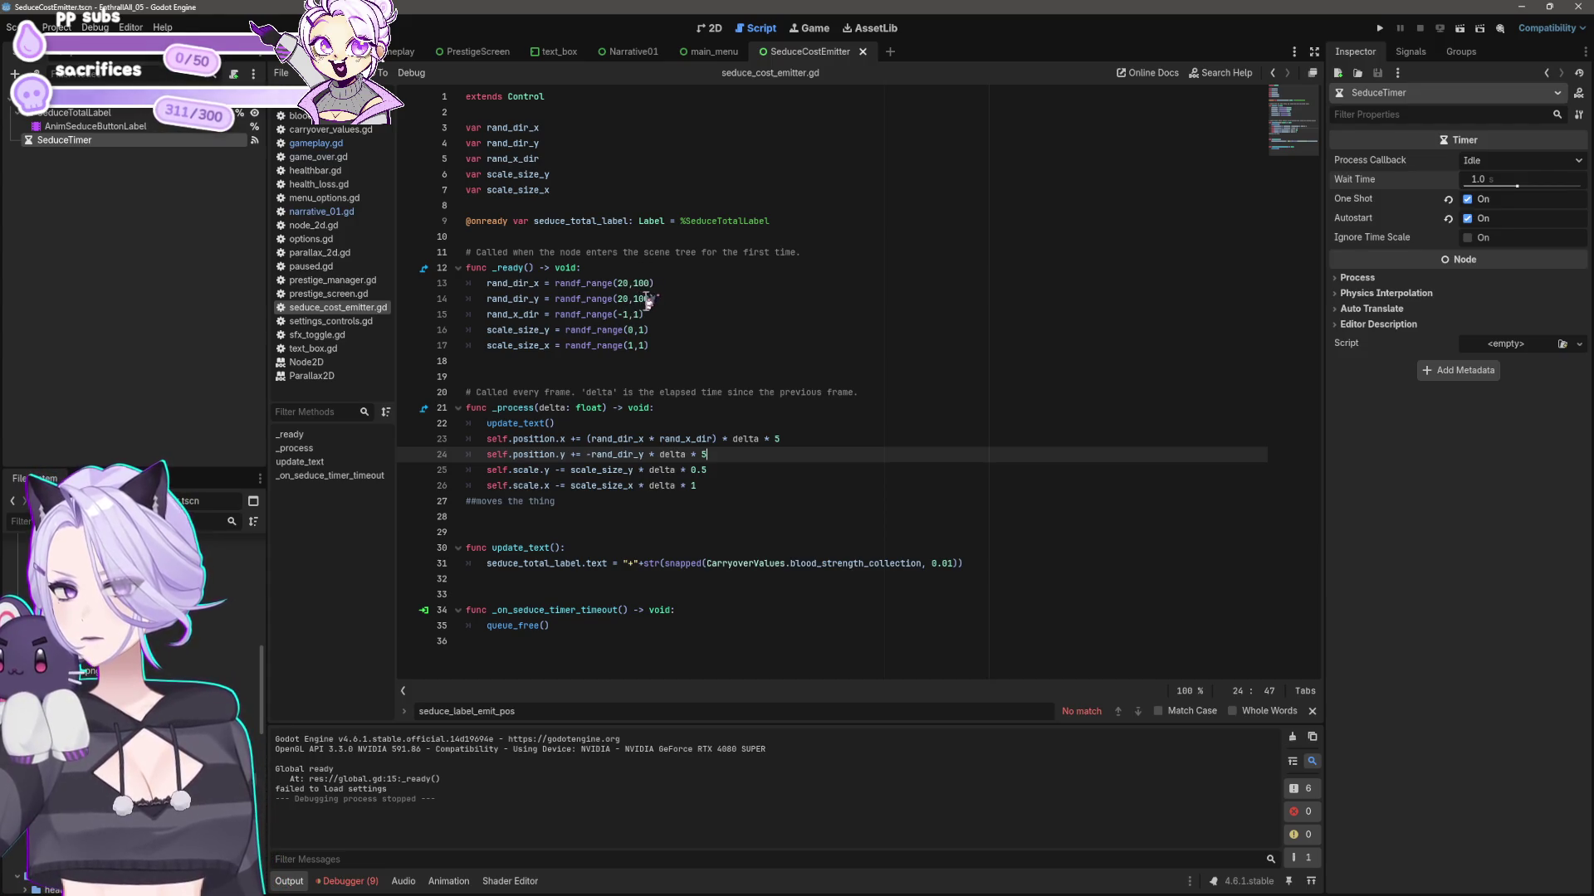
{"action": "left_click", "coordinate": [1379, 29]}
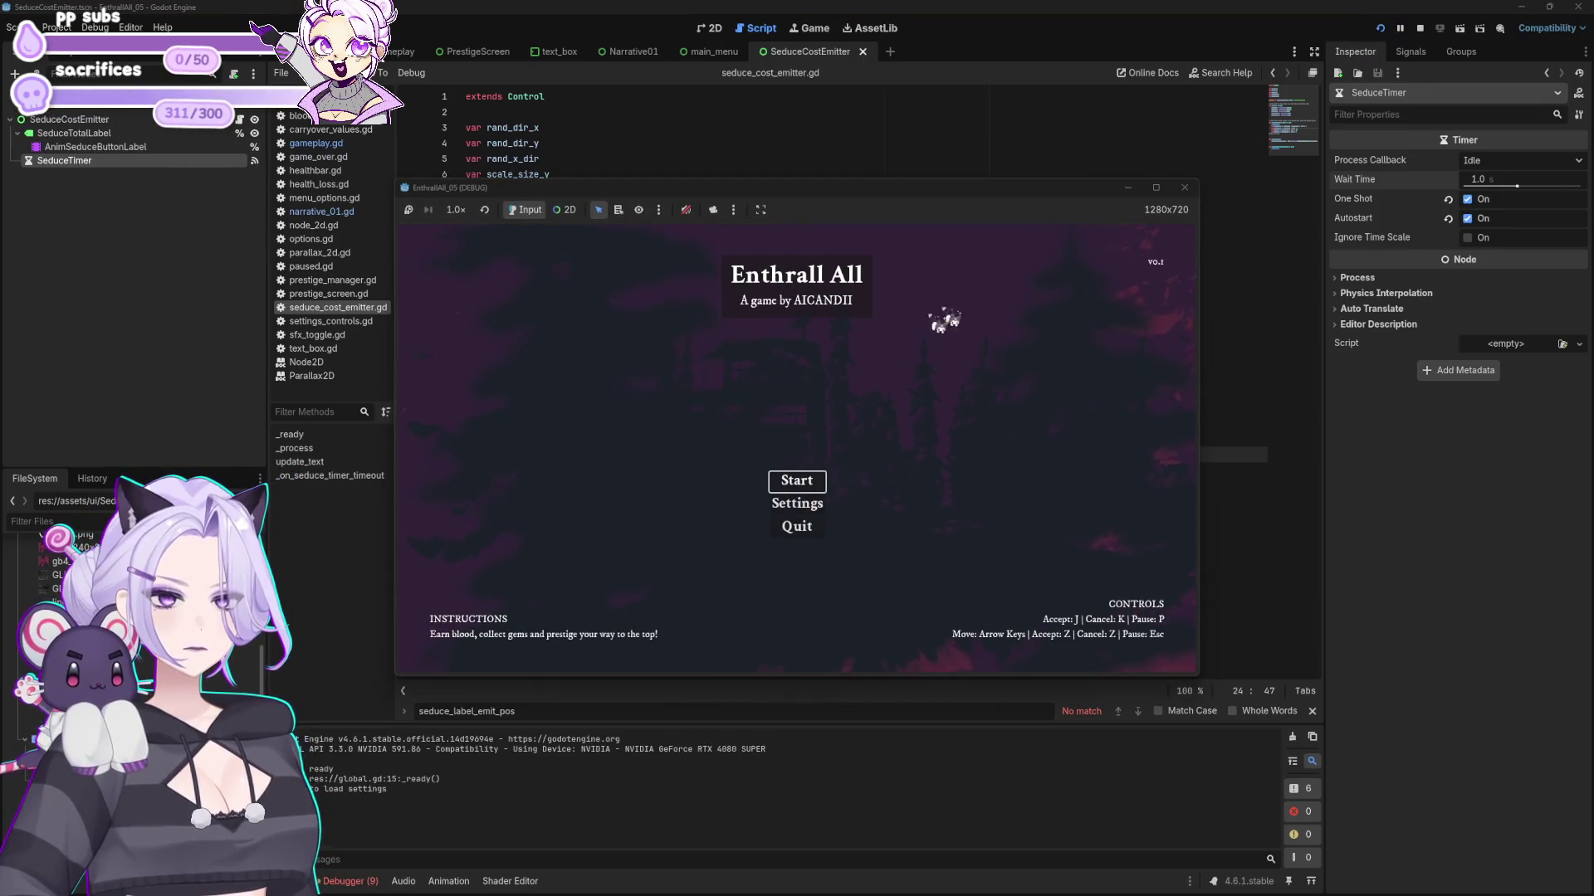
- Start a new game and collect blood to check the +1.01 popups
{"action": "left_click", "coordinate": [797, 481]}
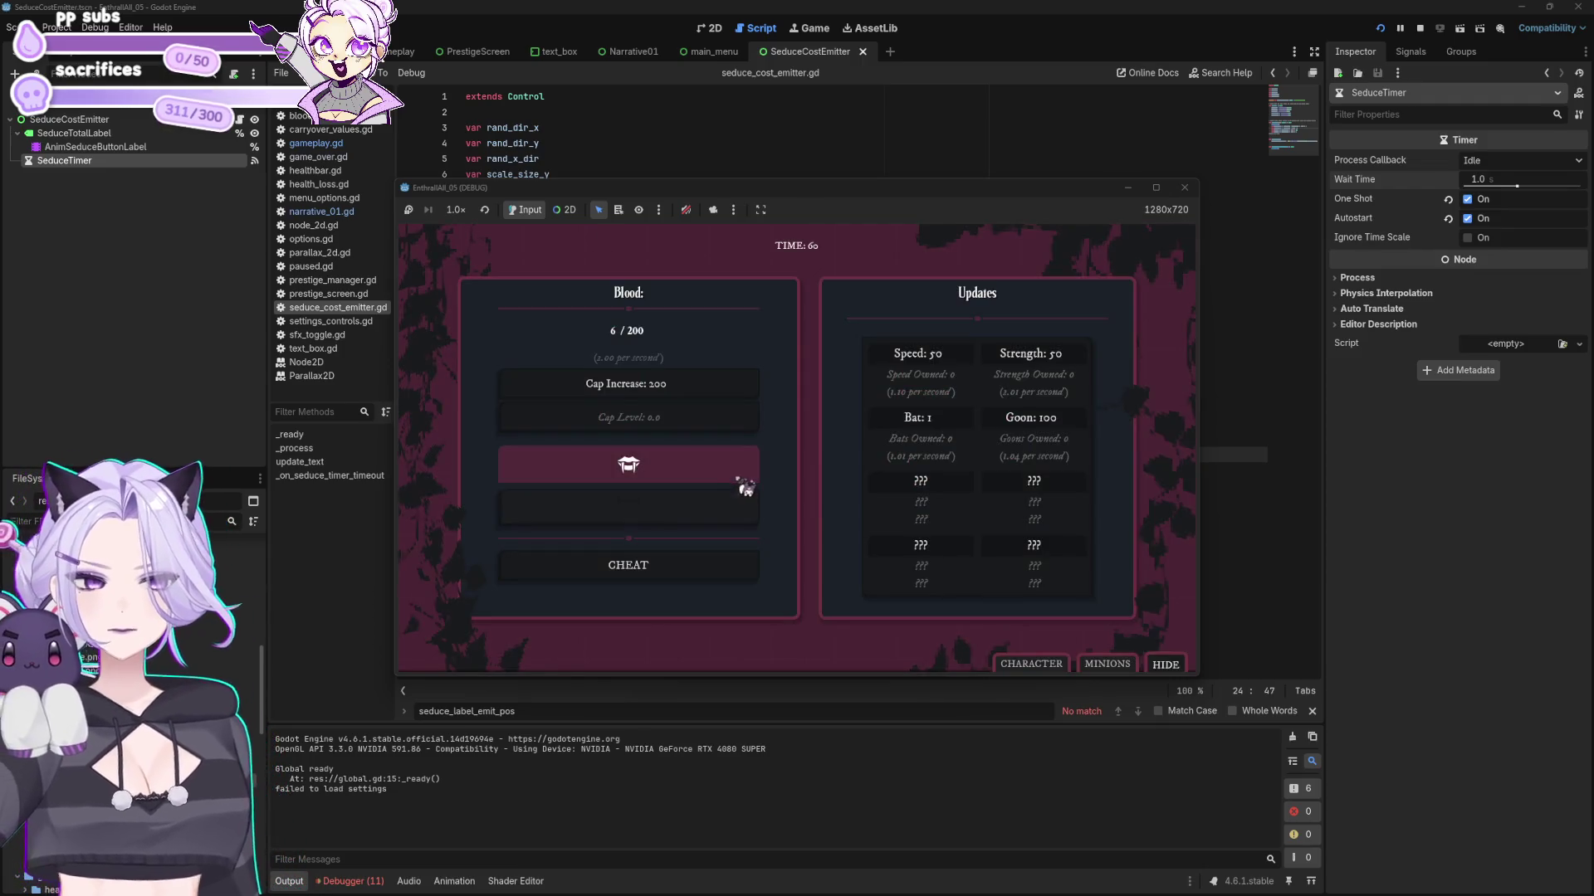
{"action": "left_click", "coordinate": [739, 484]}
{"action": "left_click", "coordinate": [724, 469]}
{"action": "left_click", "coordinate": [717, 471]}
{"action": "left_click", "coordinate": [712, 473]}
{"action": "left_click", "coordinate": [706, 473]}
{"action": "left_click", "coordinate": [702, 474]}
{"action": "left_click", "coordinate": [699, 475]}
{"action": "left_click", "coordinate": [697, 475]}
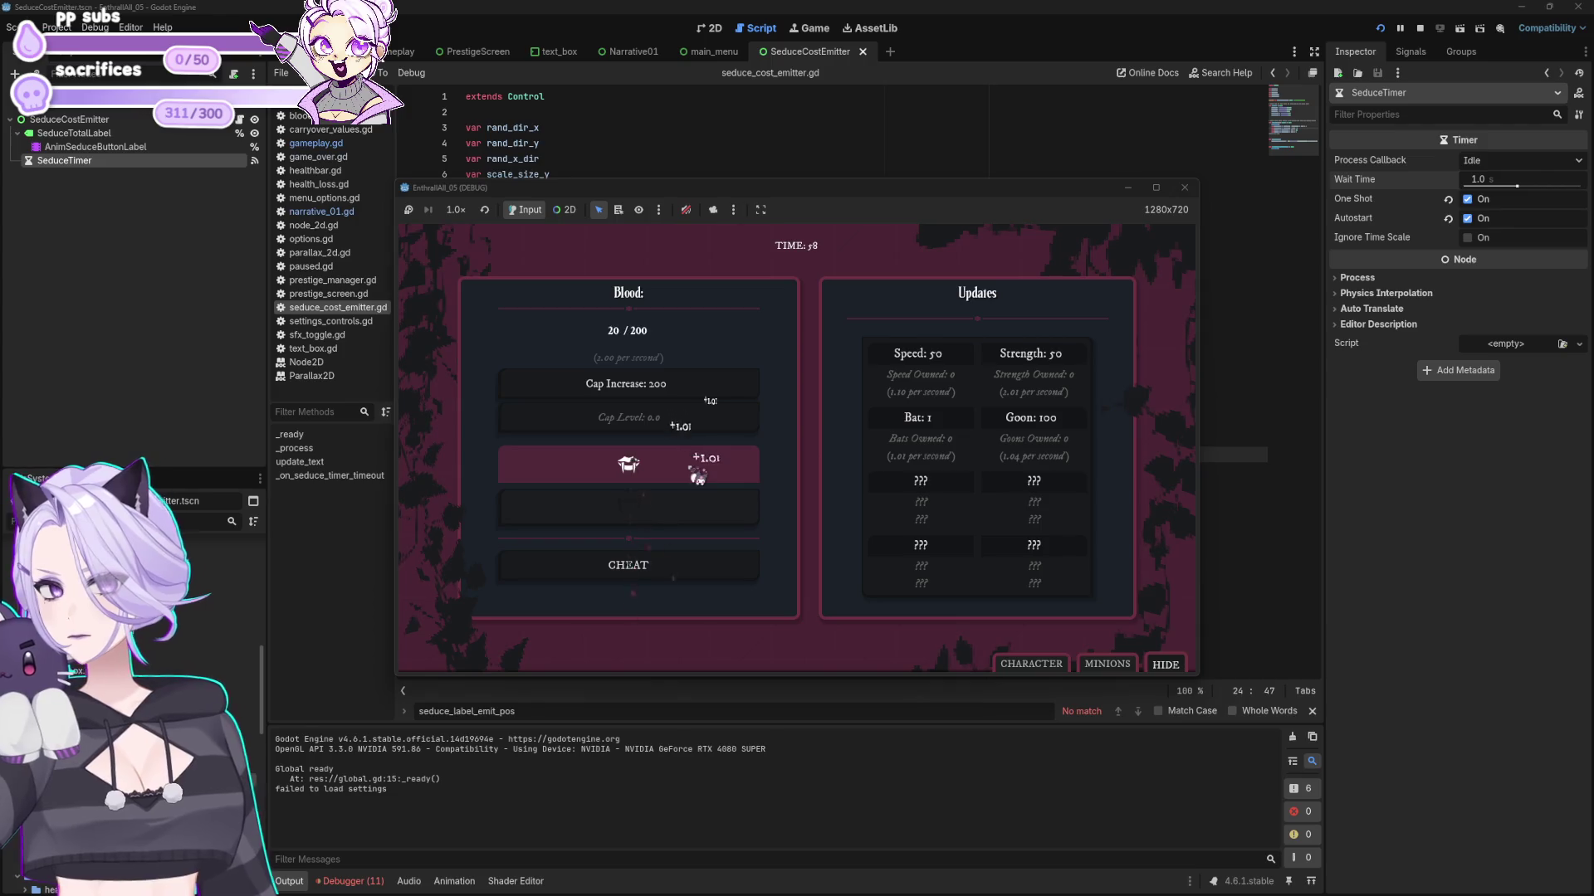
- Stop the game, change line 25's y-scale factor from 0.5 to 2, save and relaunch
{"action": "left_click", "coordinate": [1184, 188]}
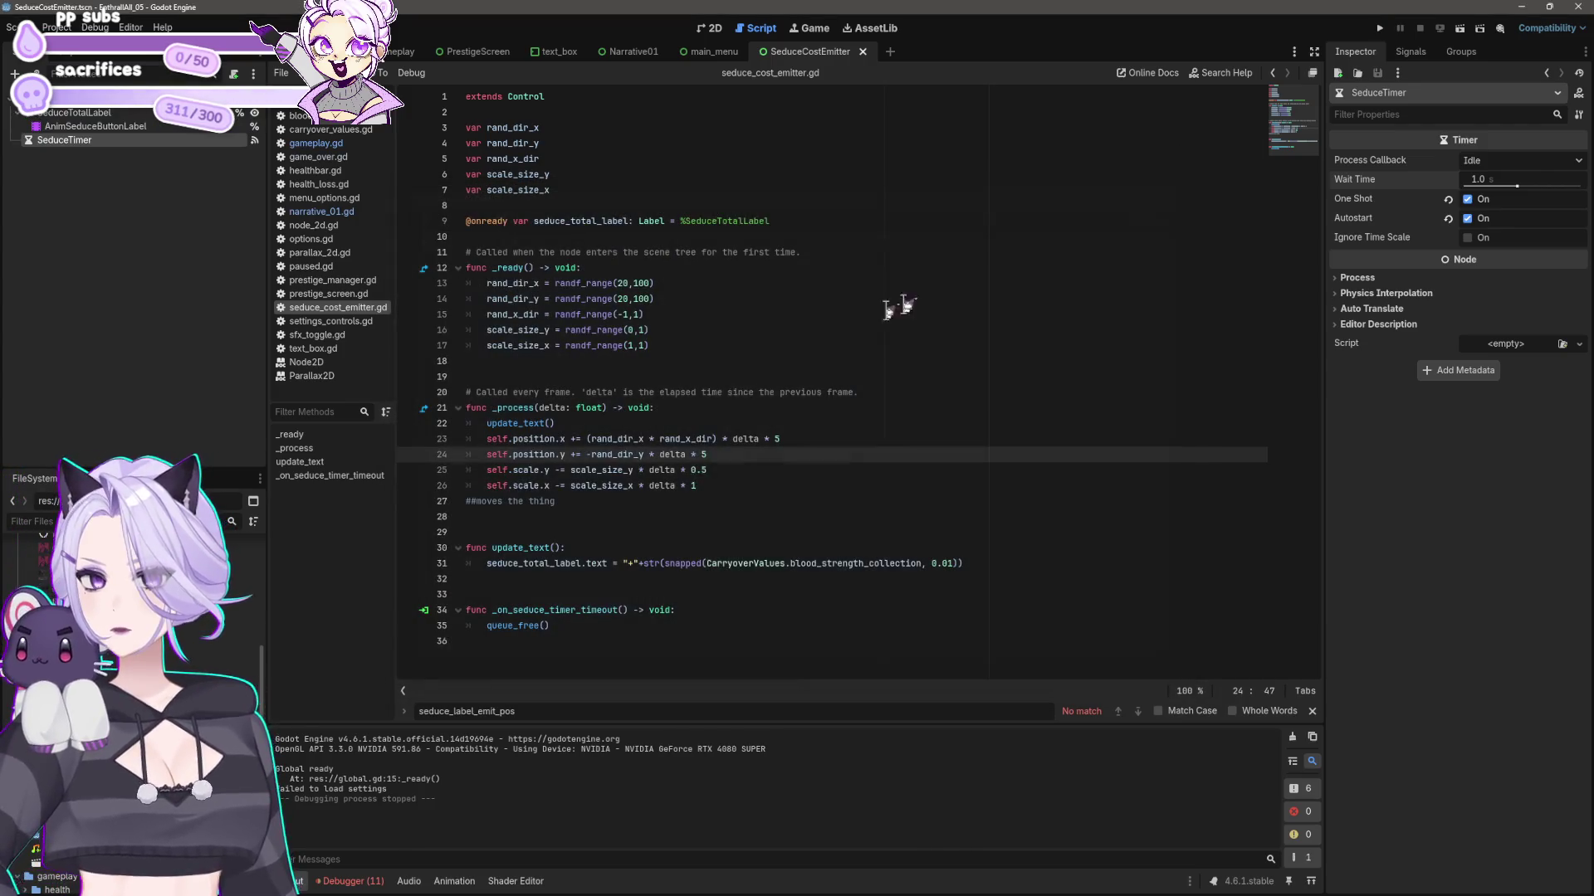
{"action": "left_click", "coordinate": [708, 470]}
{"action": "type", "text": "2"}
{"action": "key", "text": "F5"}
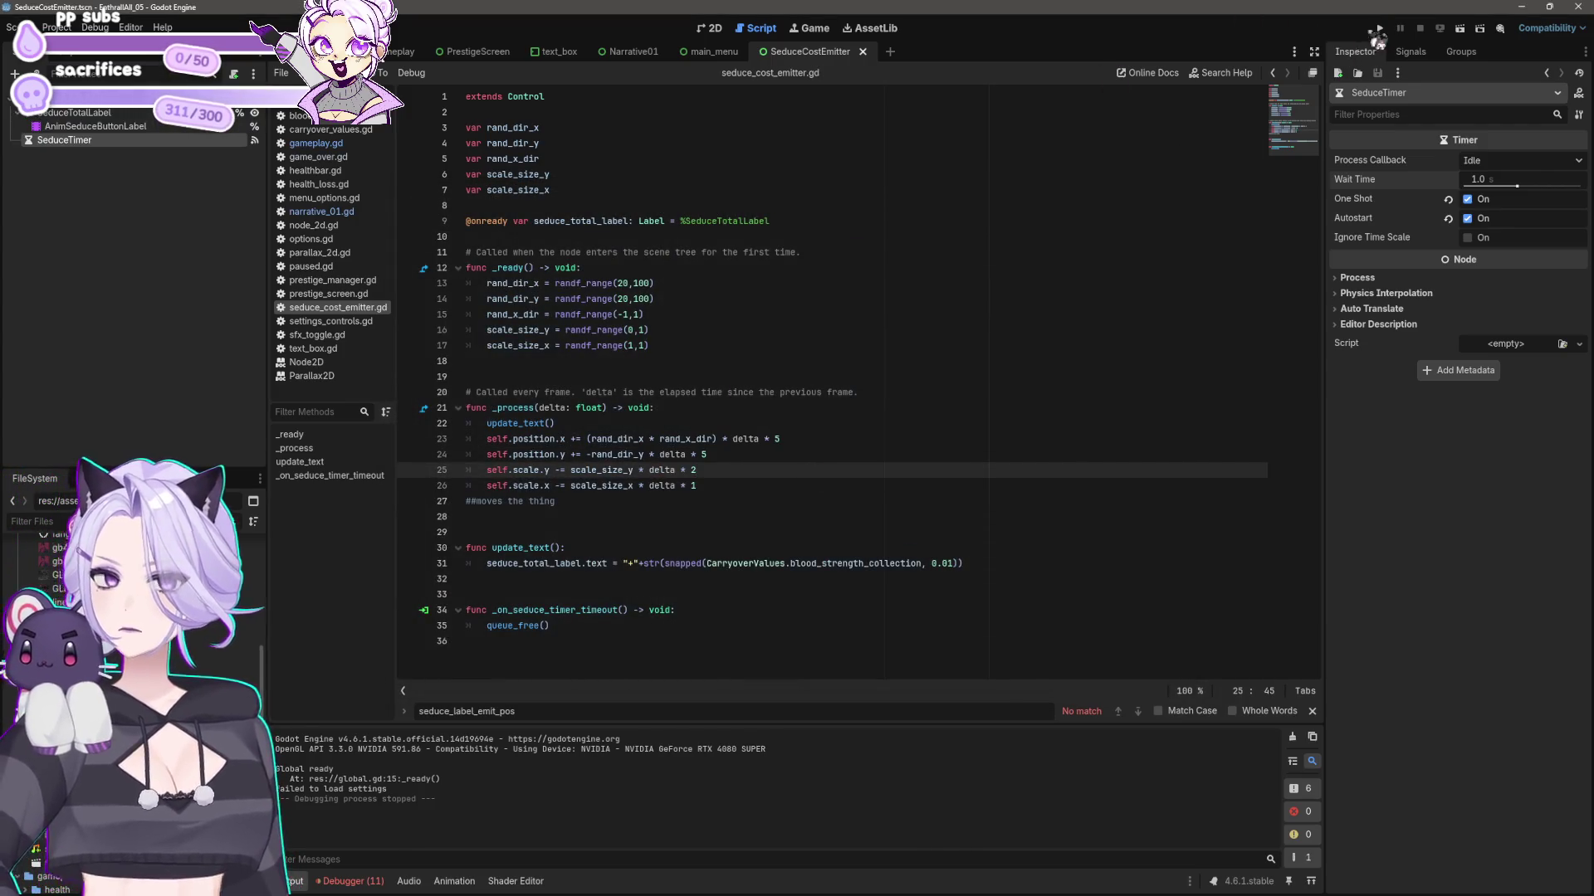
- Start a new game and collect blood up to 191 of 200, watching the popup effect
{"action": "left_click", "coordinate": [788, 480]}
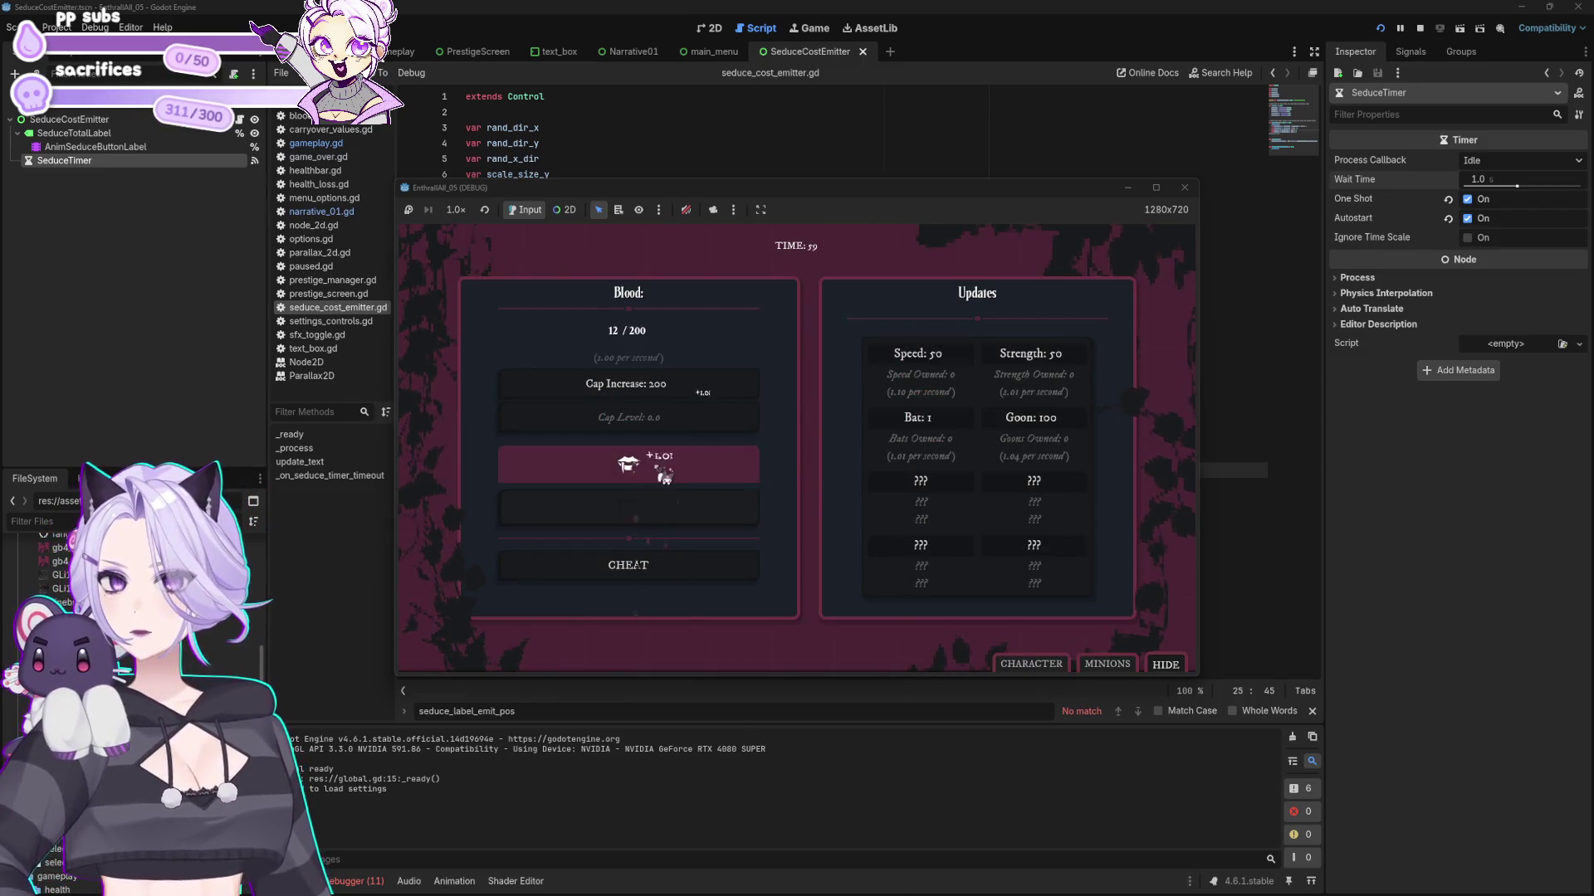
{"action": "left_click", "coordinate": [664, 475]}
{"action": "left_click", "coordinate": [689, 462]}
{"action": "left_click", "coordinate": [694, 453]}
{"action": "left_click", "coordinate": [697, 463]}
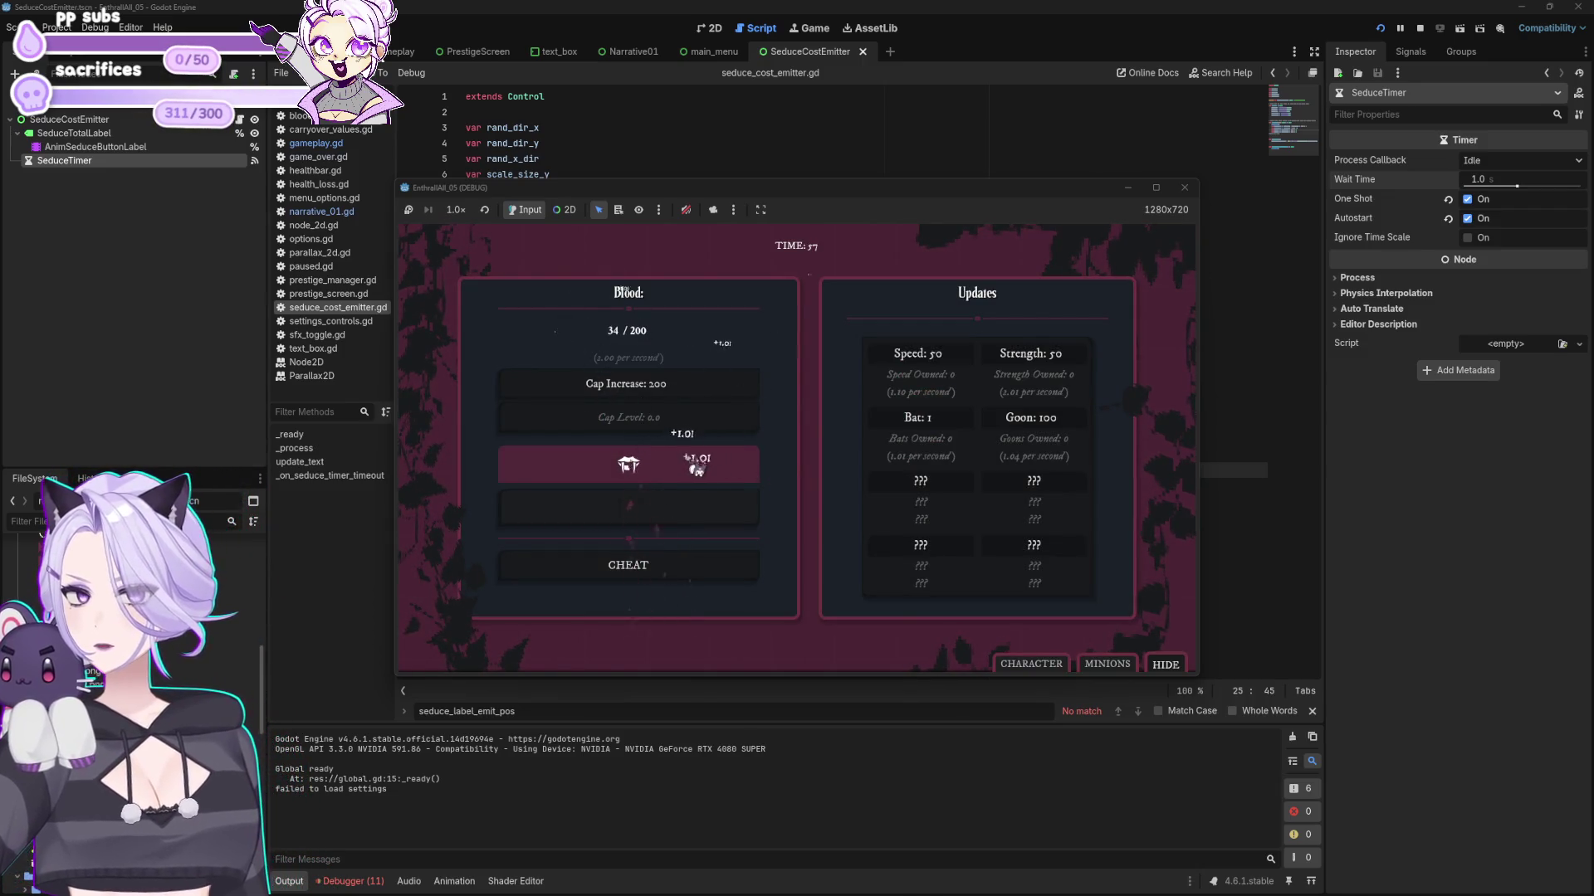
{"action": "left_click", "coordinate": [730, 463]}
{"action": "left_click", "coordinate": [697, 466]}
{"action": "left_click", "coordinate": [694, 465]}
{"action": "left_click", "coordinate": [698, 459]}
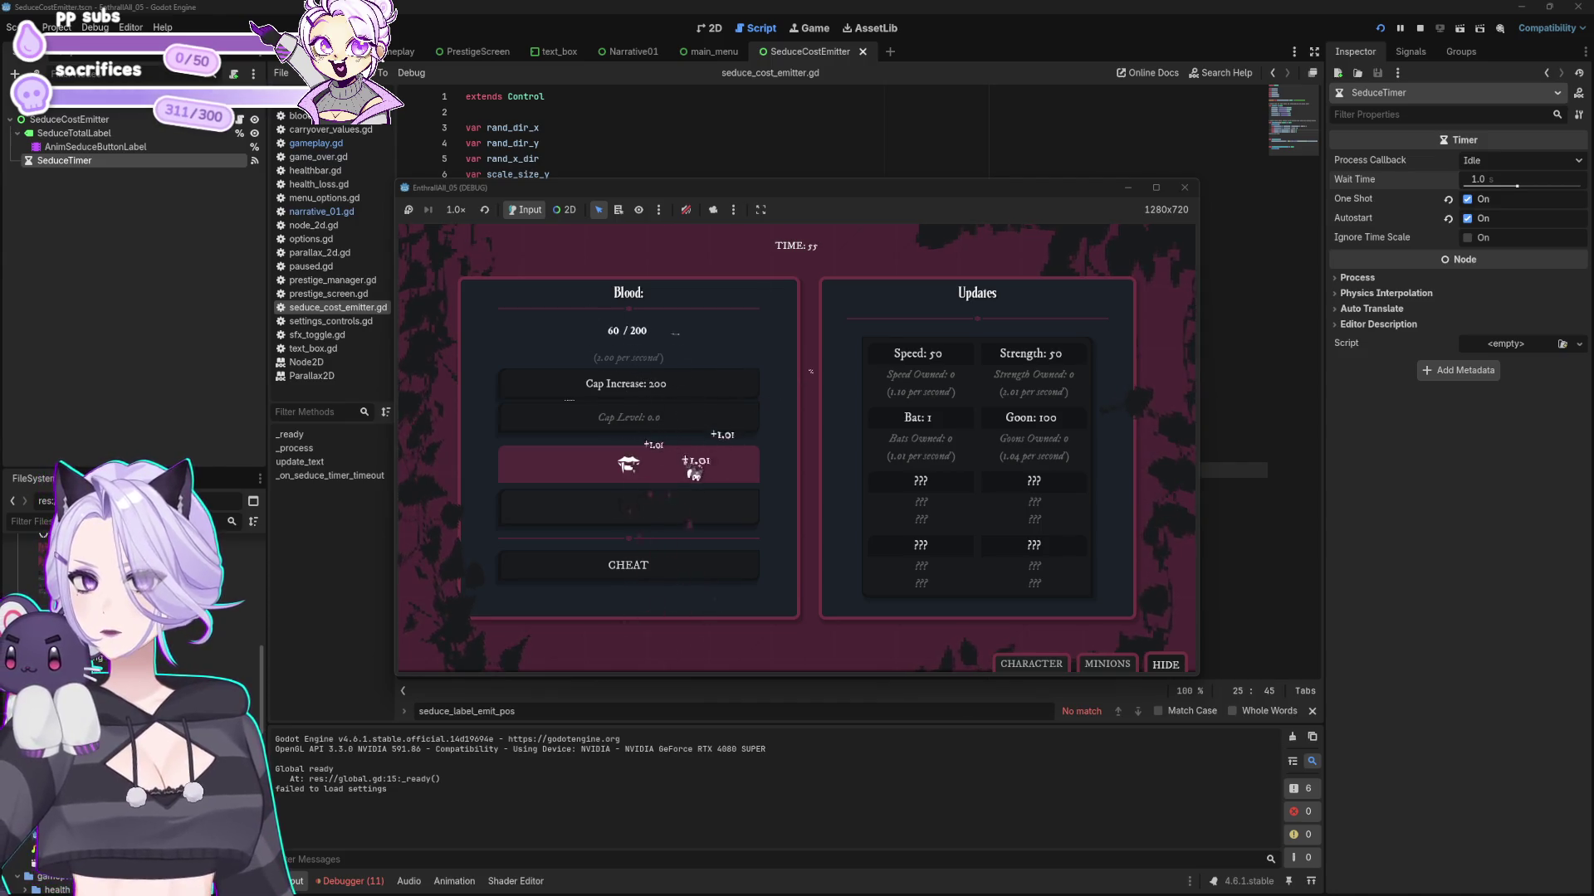
{"action": "left_click", "coordinate": [694, 473]}
{"action": "left_click", "coordinate": [694, 469]}
{"action": "left_click", "coordinate": [694, 467]}
{"action": "left_click", "coordinate": [694, 469]}
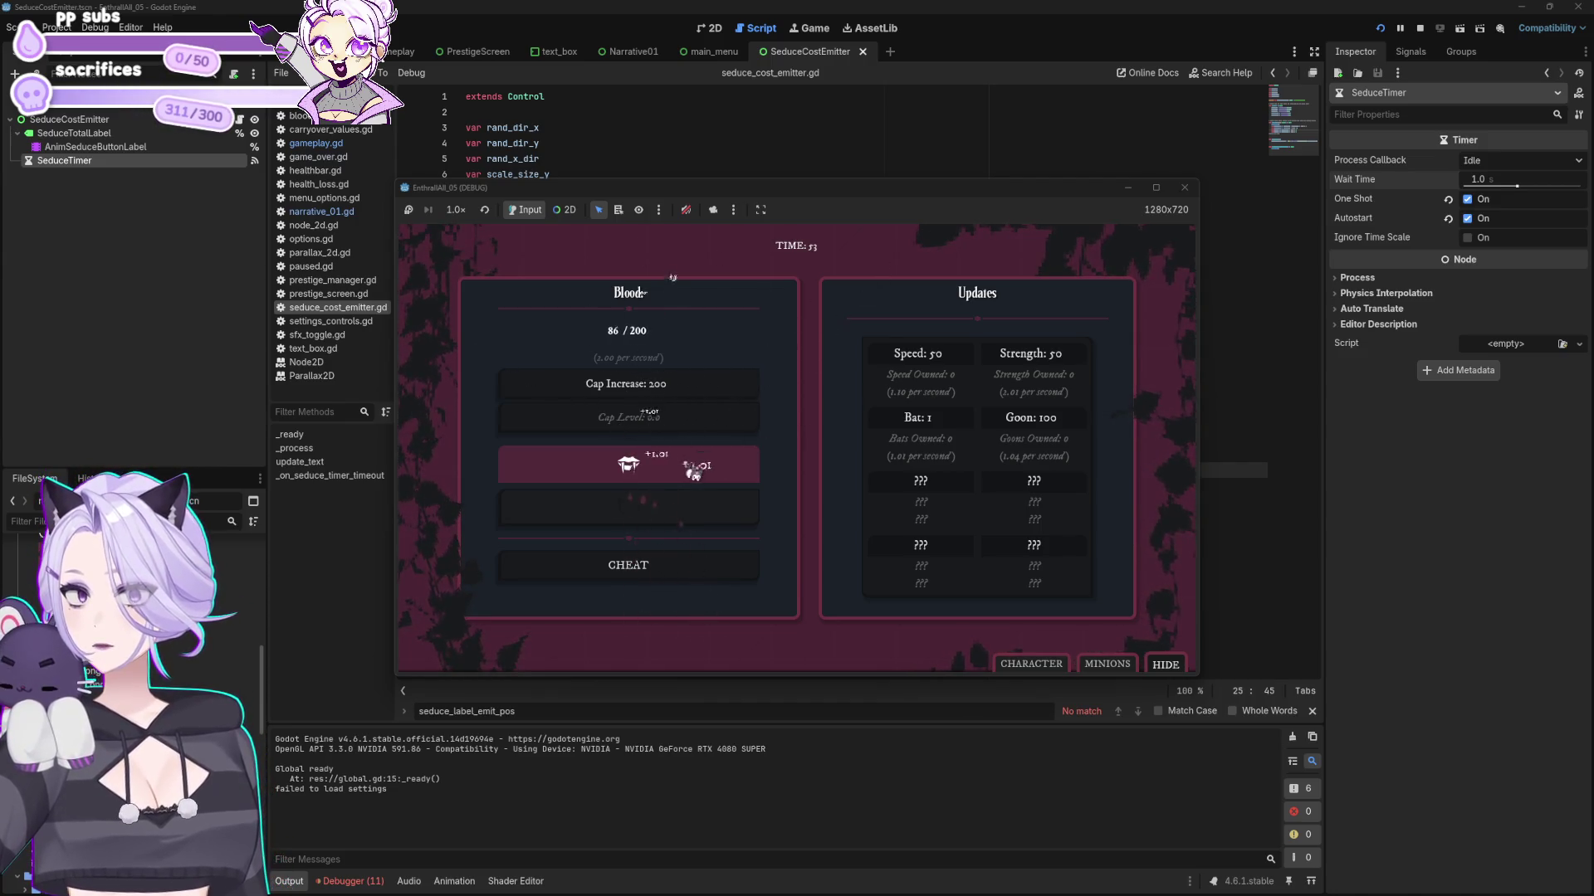
{"action": "left_click", "coordinate": [694, 471]}
{"action": "left_click", "coordinate": [694, 472]}
{"action": "left_click", "coordinate": [694, 473]}
{"action": "left_click", "coordinate": [694, 473]}
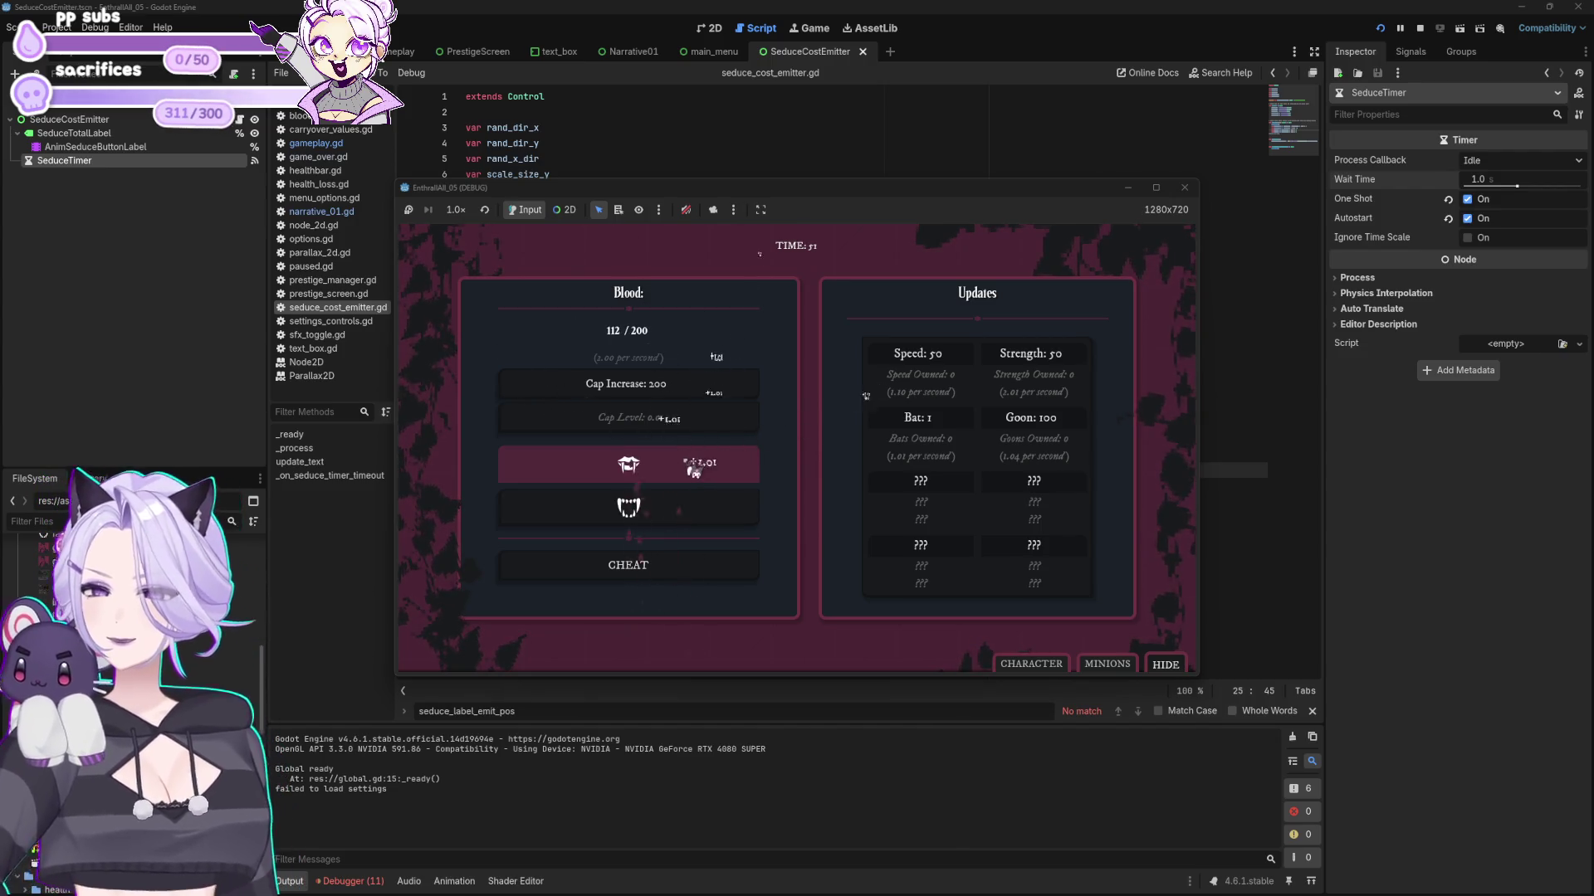
{"action": "left_click", "coordinate": [694, 475]}
{"action": "left_click", "coordinate": [694, 474]}
{"action": "left_click", "coordinate": [694, 475]}
{"action": "left_click", "coordinate": [694, 475]}
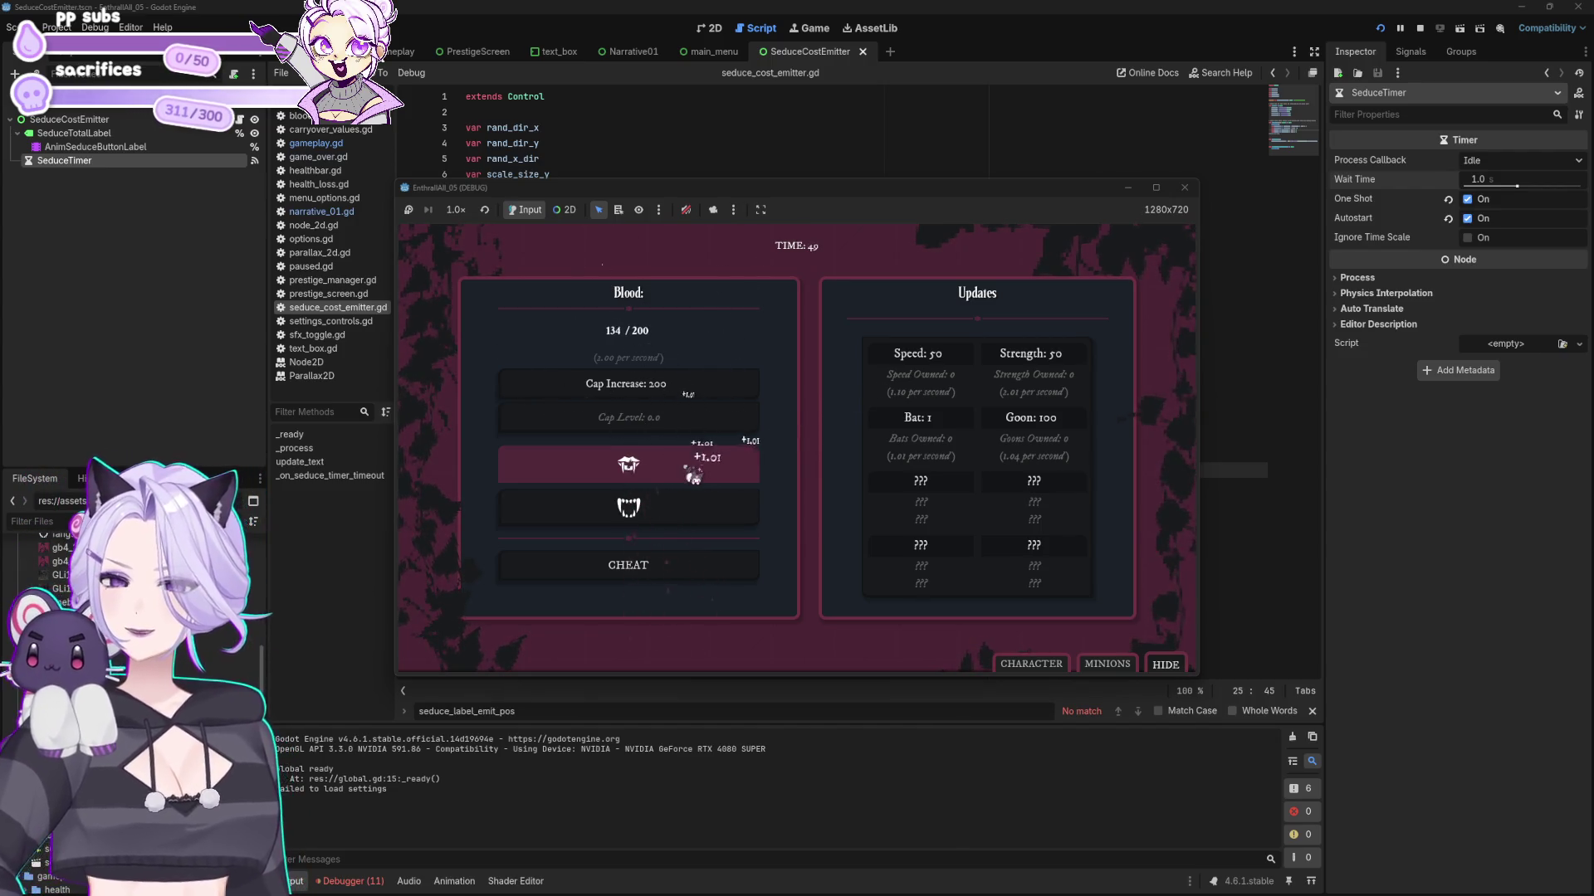
{"action": "left_click", "coordinate": [694, 476]}
{"action": "left_click", "coordinate": [694, 476]}
{"action": "left_click", "coordinate": [694, 477]}
{"action": "left_click", "coordinate": [695, 478]}
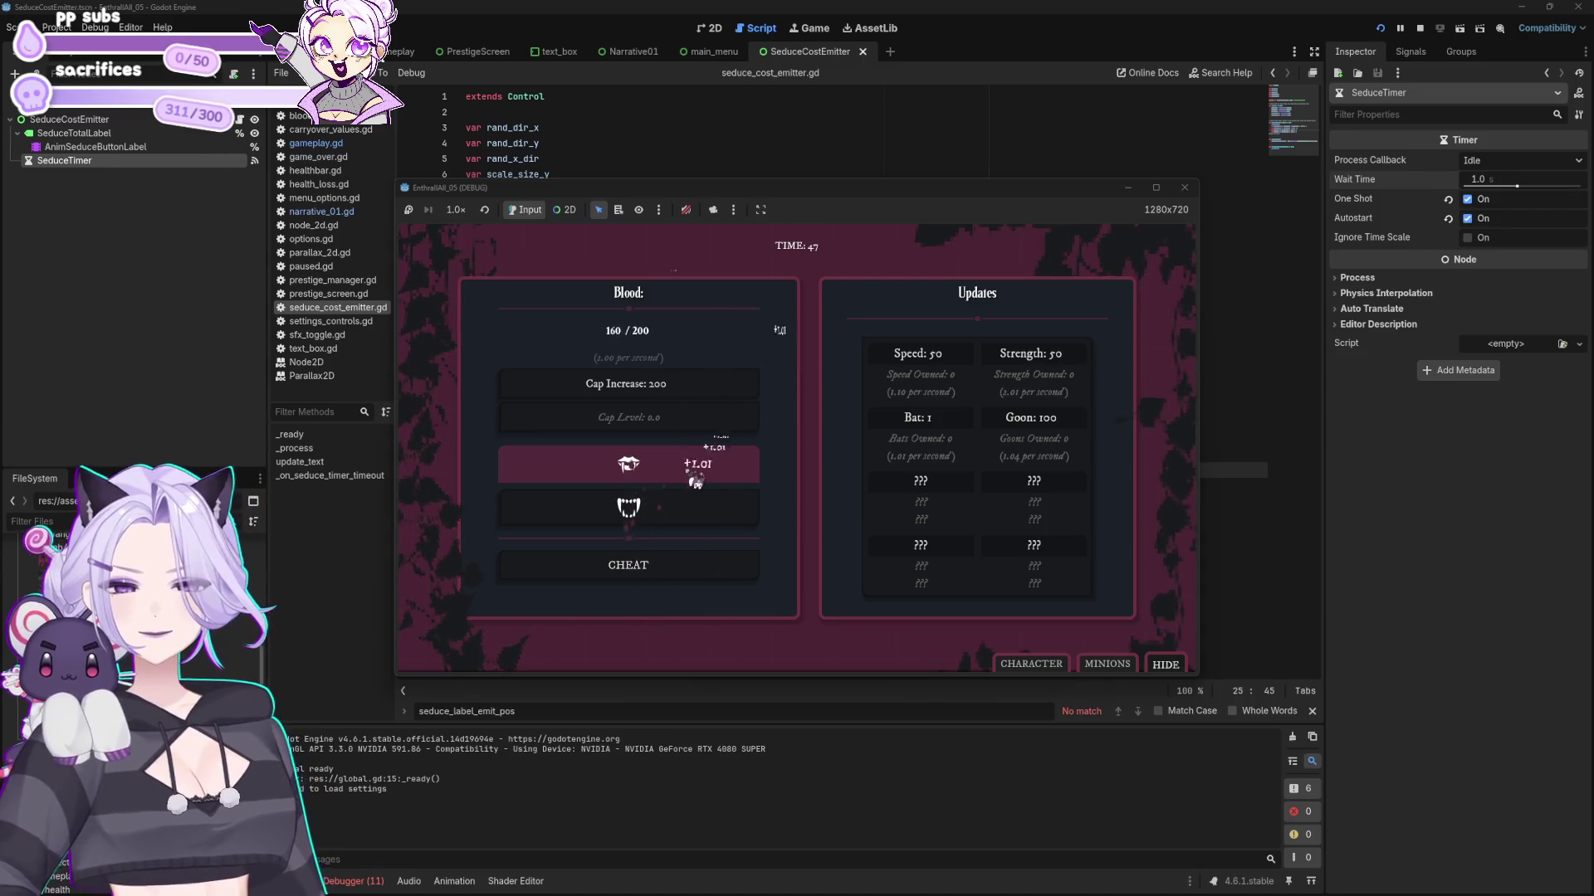
{"action": "left_click", "coordinate": [696, 480]}
{"action": "left_click", "coordinate": [695, 480]}
{"action": "left_click", "coordinate": [695, 481]}
{"action": "left_click", "coordinate": [695, 481]}
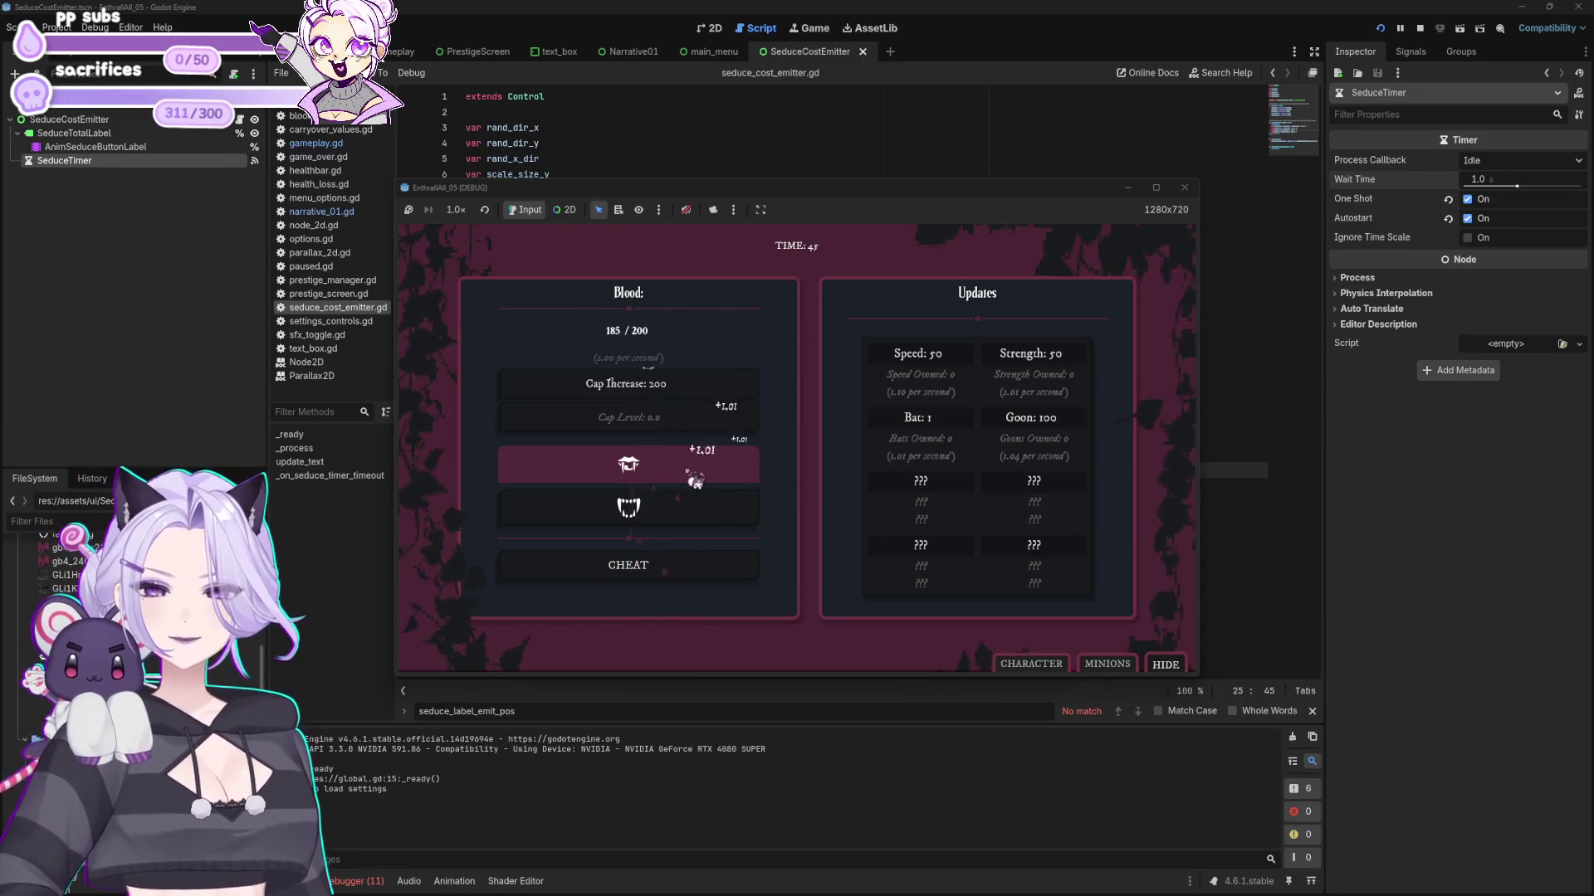
{"action": "left_click", "coordinate": [695, 481]}
{"action": "left_click", "coordinate": [695, 481]}
{"action": "left_click", "coordinate": [695, 478]}
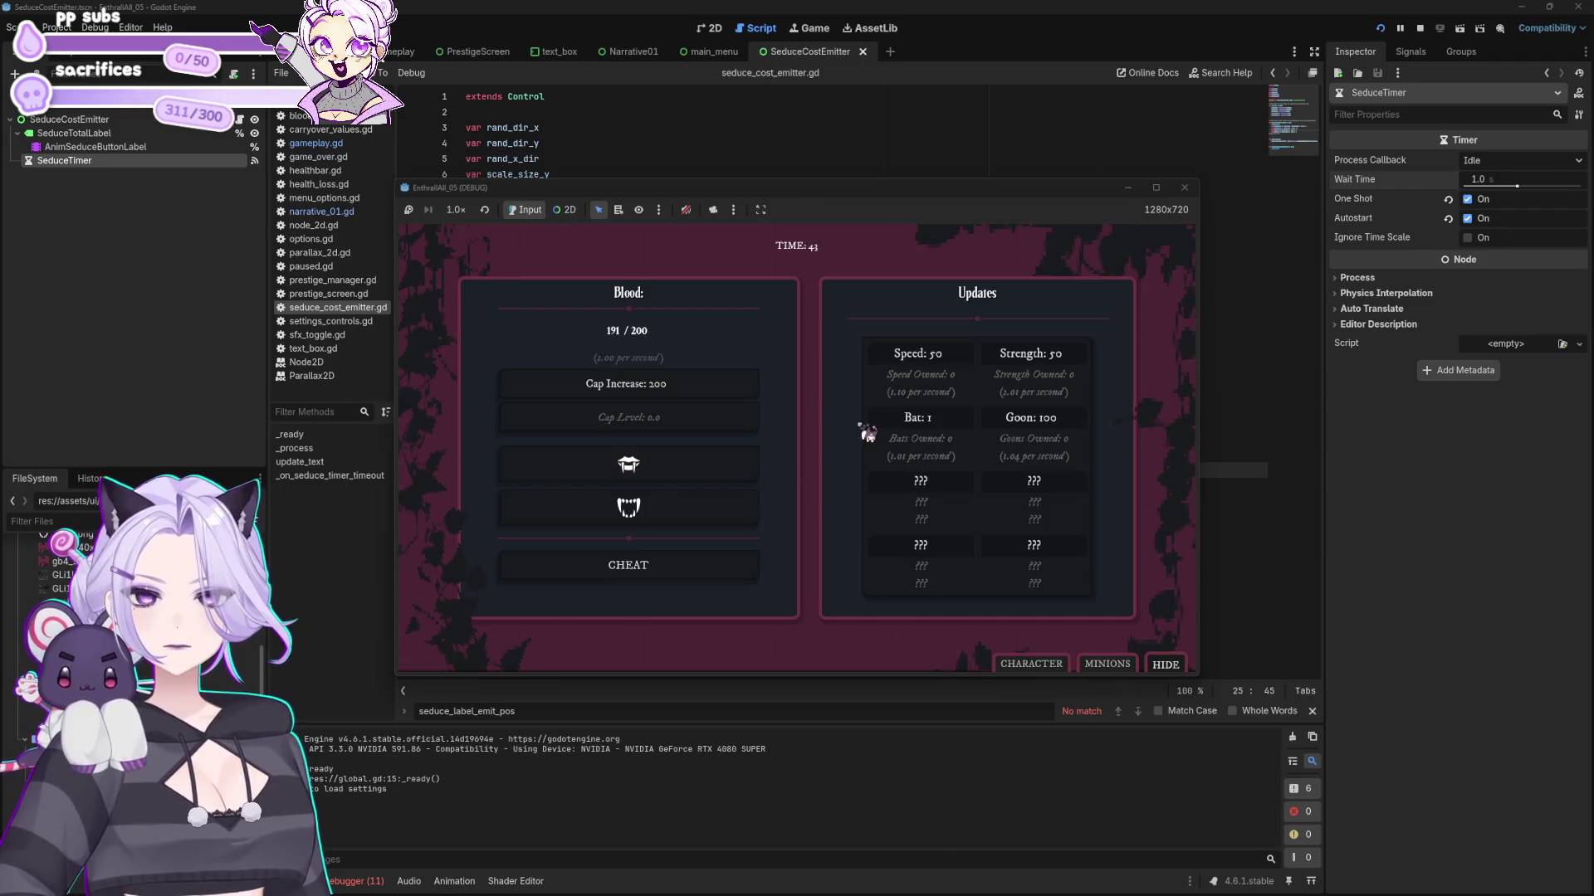
- Close the game and duplicate line 15's rand_x_dir assignment onto line 16 with a Vector2 argument
{"action": "left_click", "coordinate": [1184, 187]}
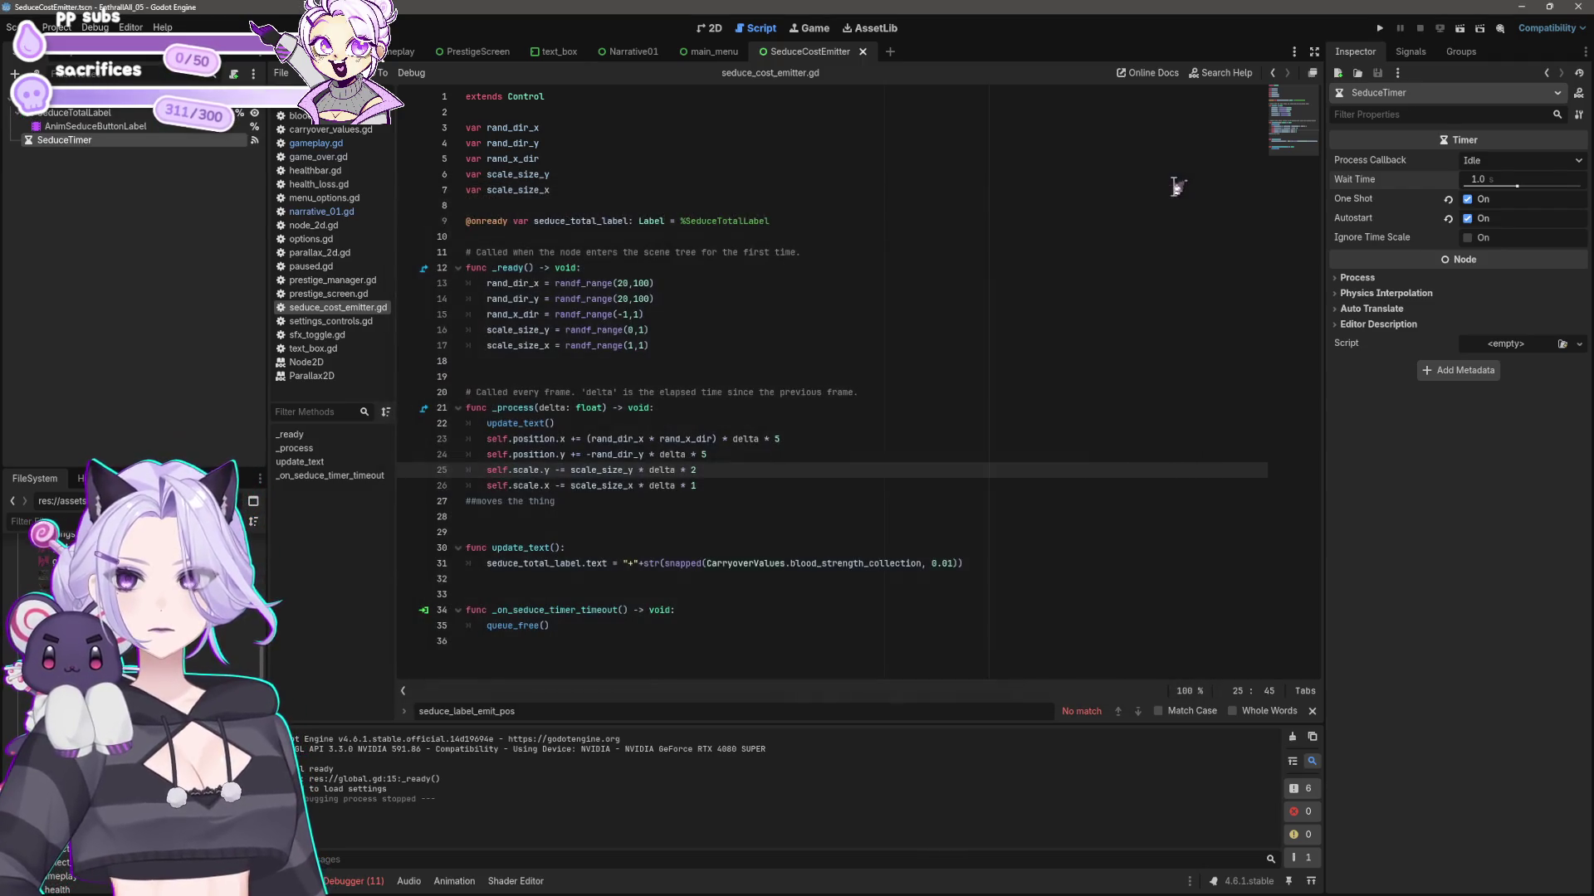
{"action": "left_click", "coordinate": [679, 314]}
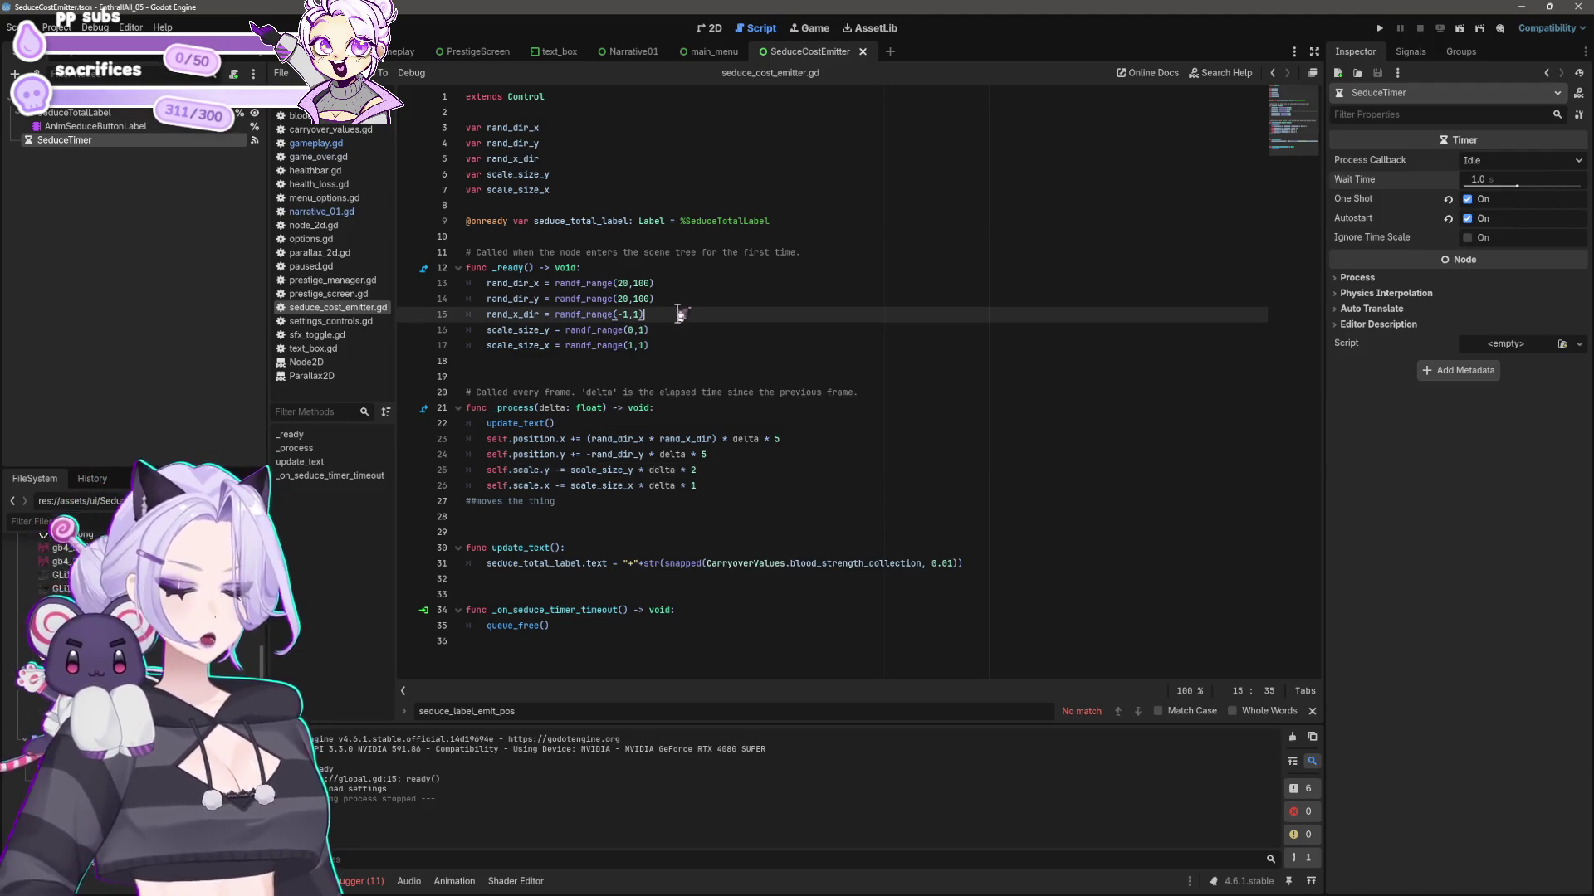
{"action": "left_click", "coordinate": [636, 314]}
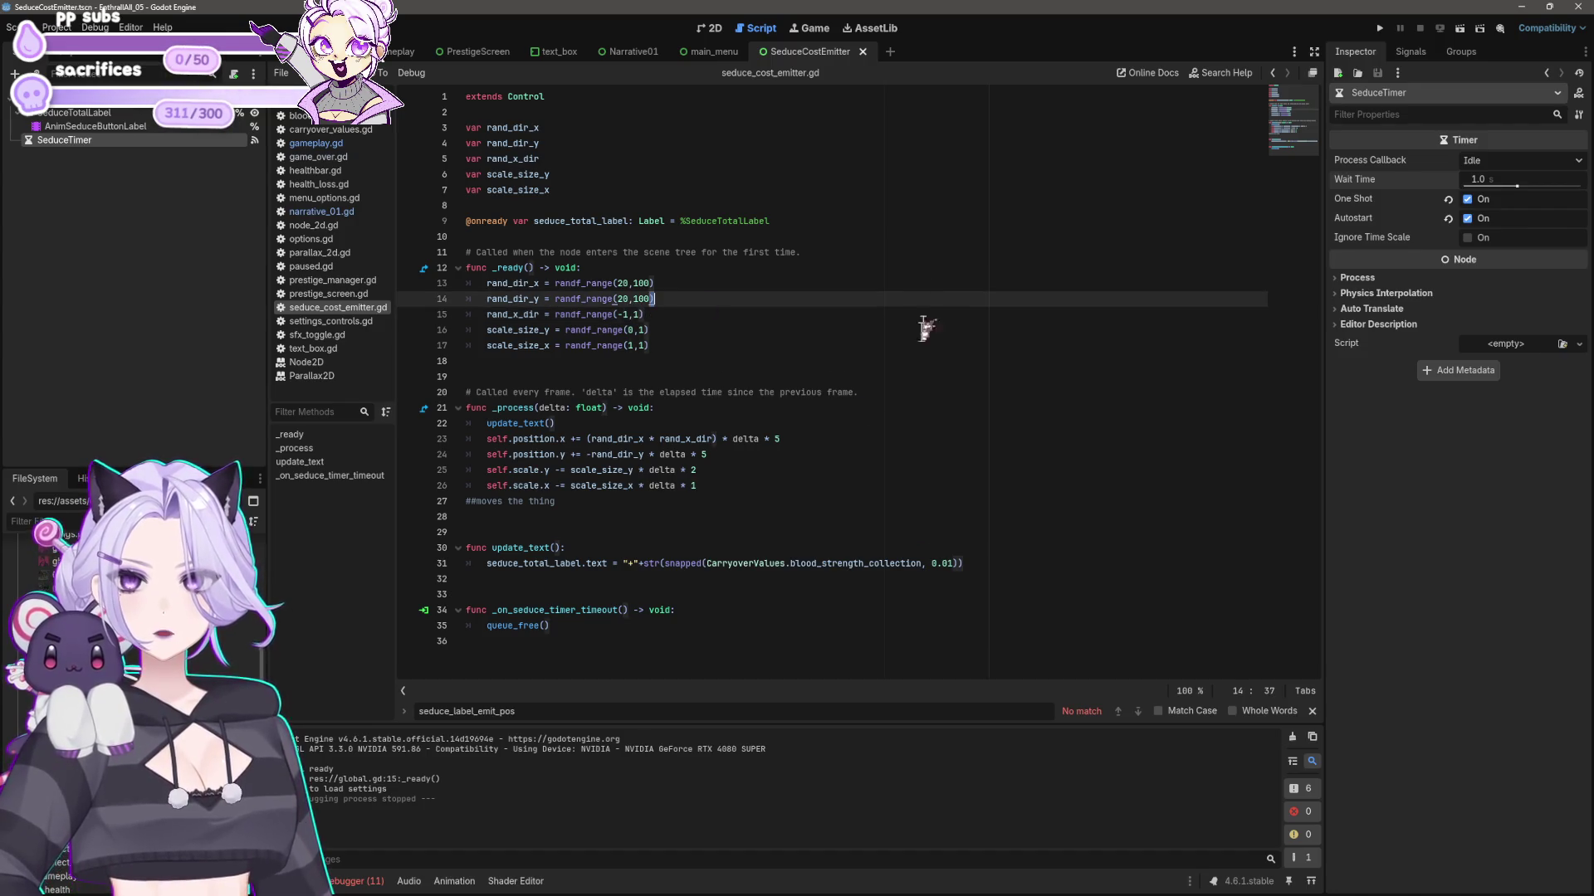
{"action": "key", "text": "End"}
{"action": "key", "text": "Return"}
{"action": "type", "text": "rand_x_dir = randf_range(-1,1)"}
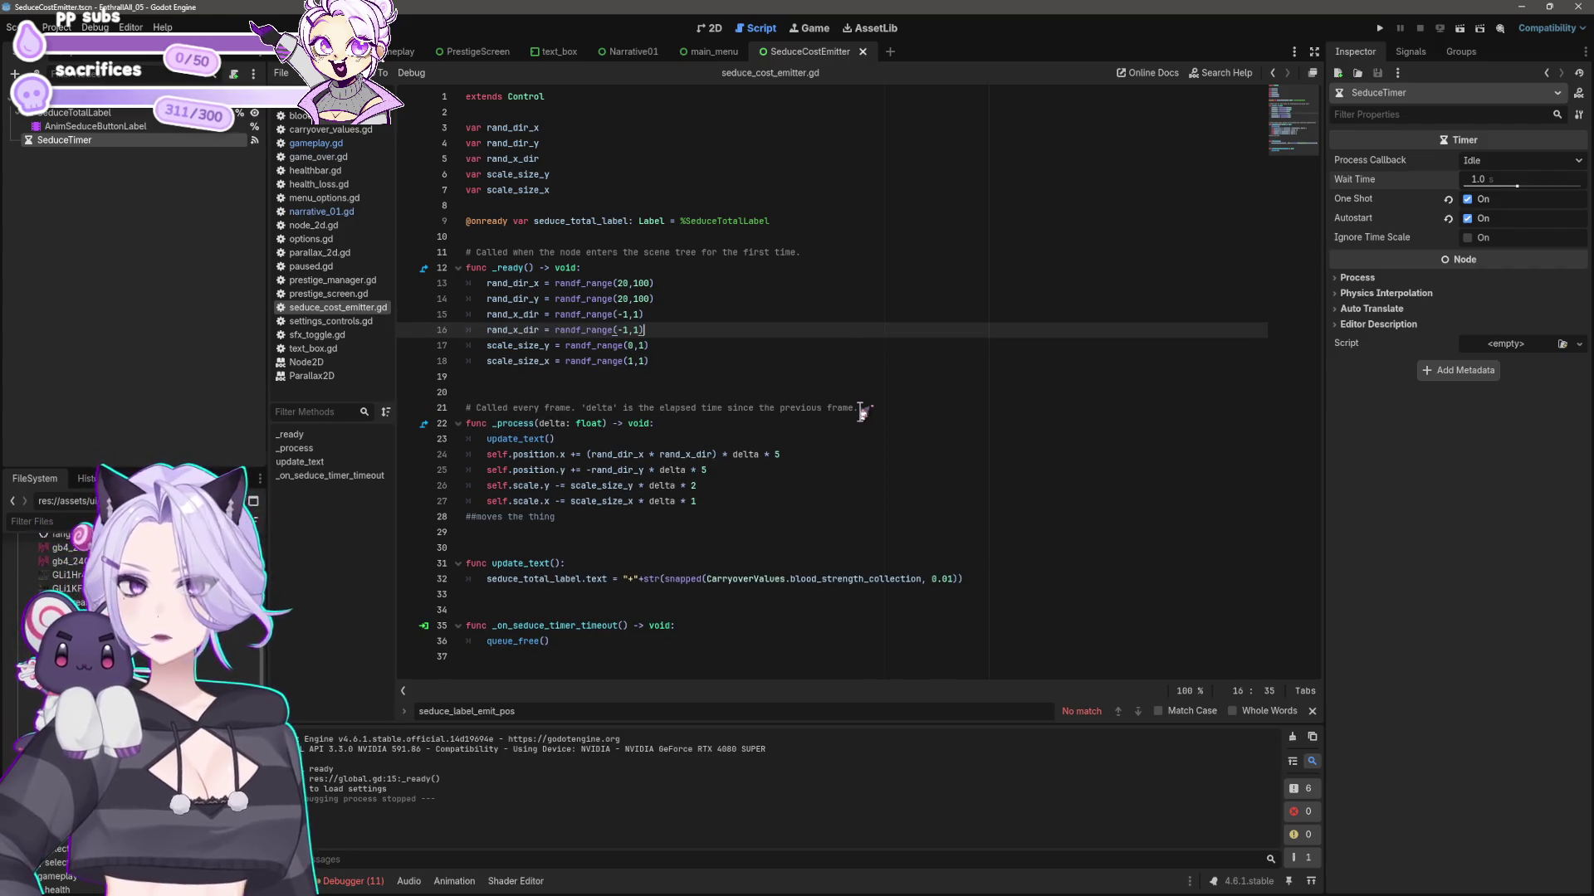
{"action": "key", "text": "BackSpace"}
{"action": "key", "text": "BackSpace"}
{"action": "key", "text": "BackSpace"}
{"action": "type", "text": "Vector2"}
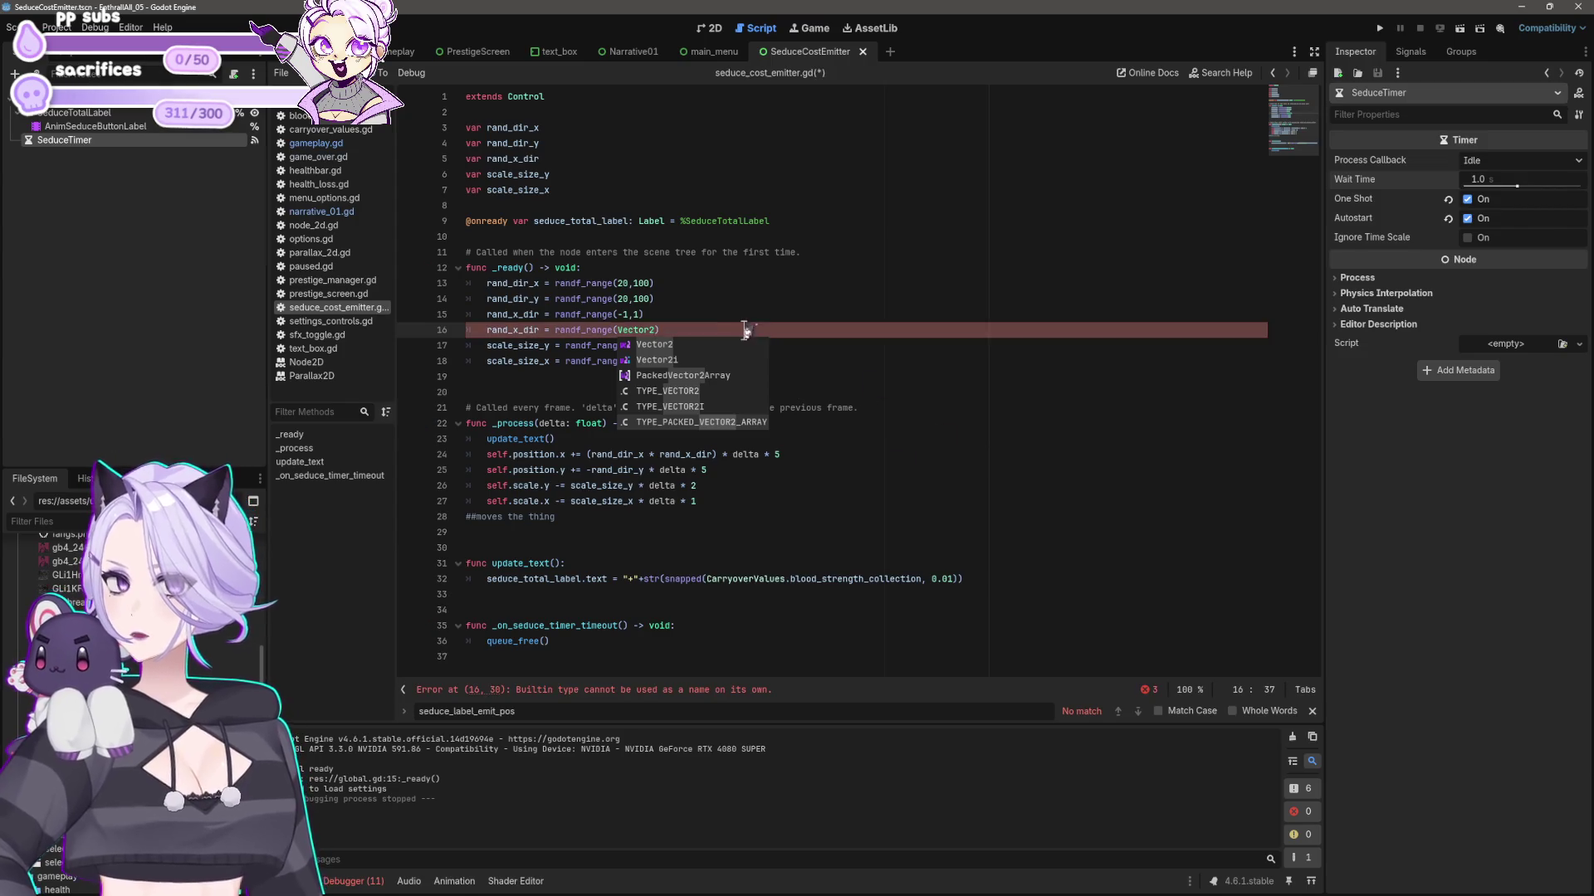
- Comment out line 15 with # and save the script
{"action": "left_click", "coordinate": [720, 317]}
{"action": "type", "text": "#"}
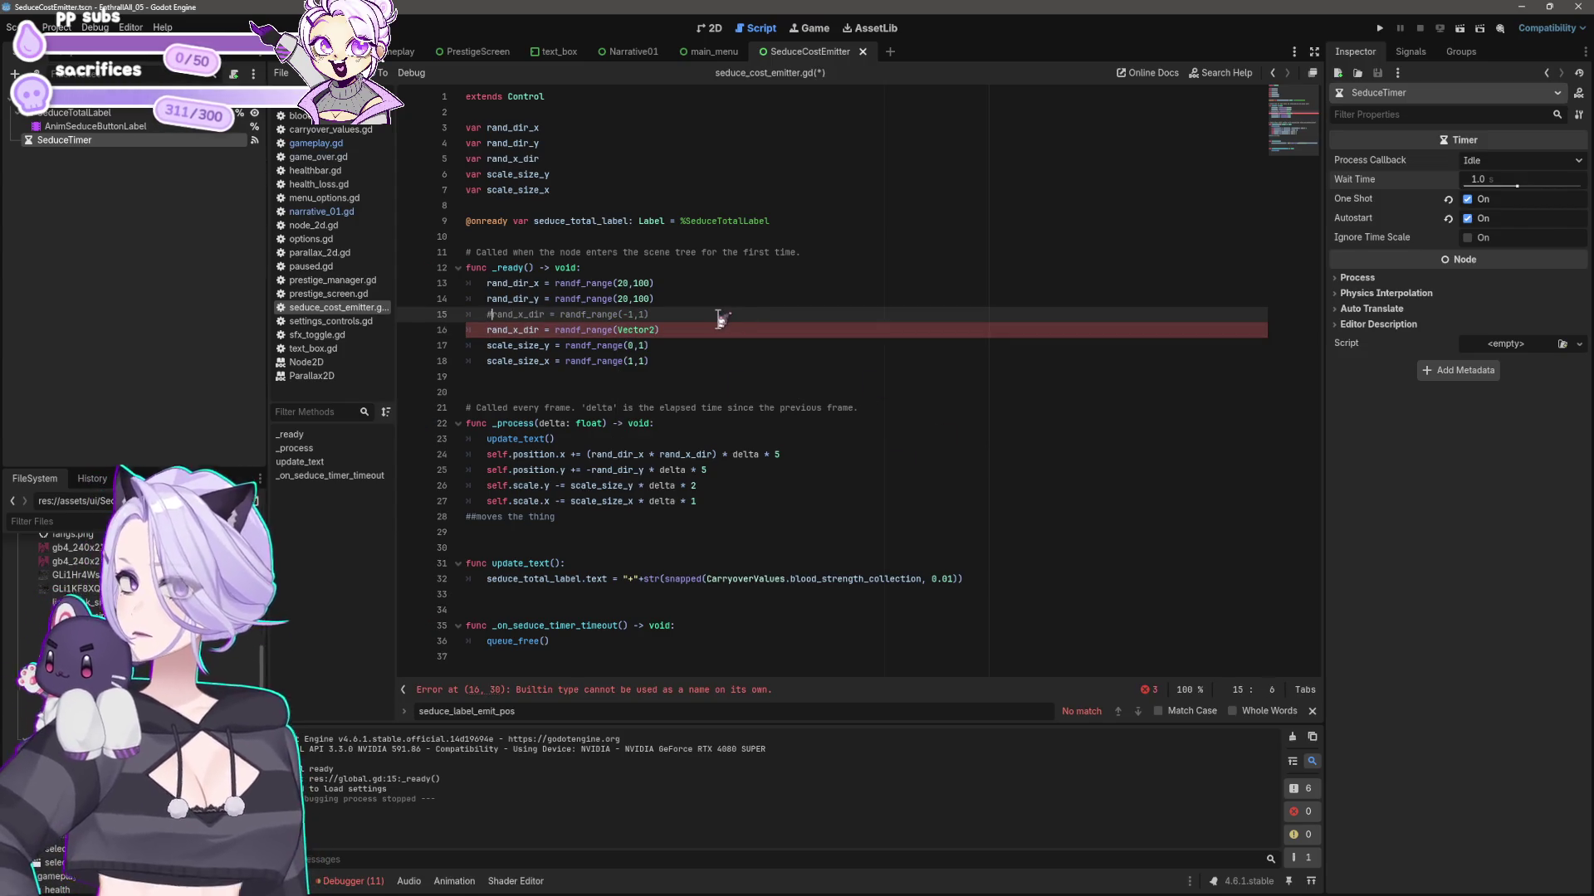
{"action": "left_click", "coordinate": [721, 330]}
{"action": "key", "text": "ctrl+s"}
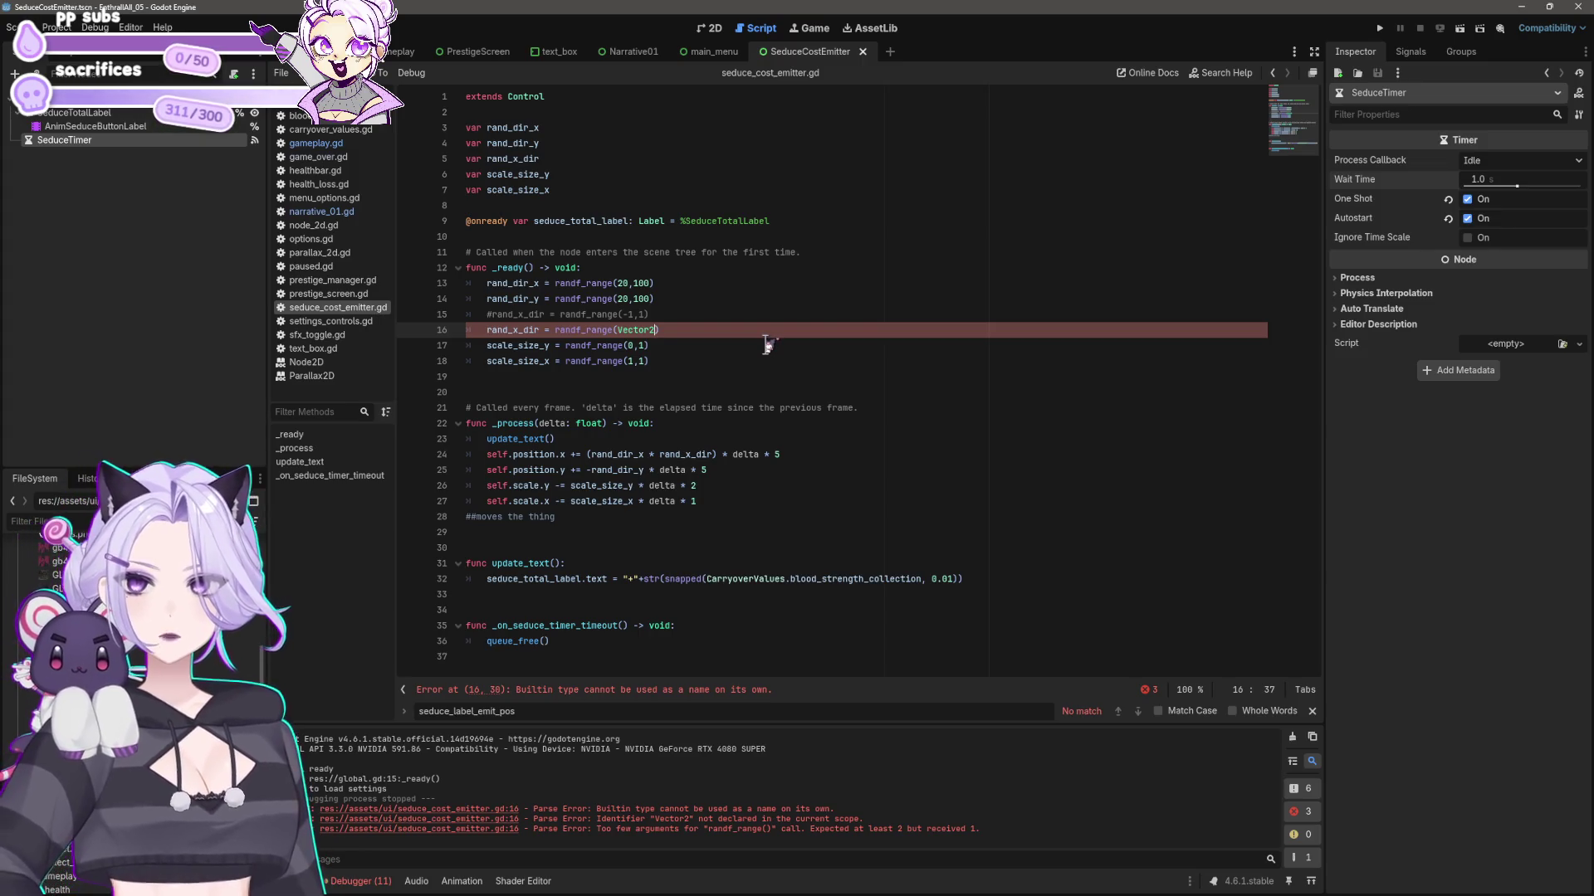
{"action": "left_click", "coordinate": [658, 315]}
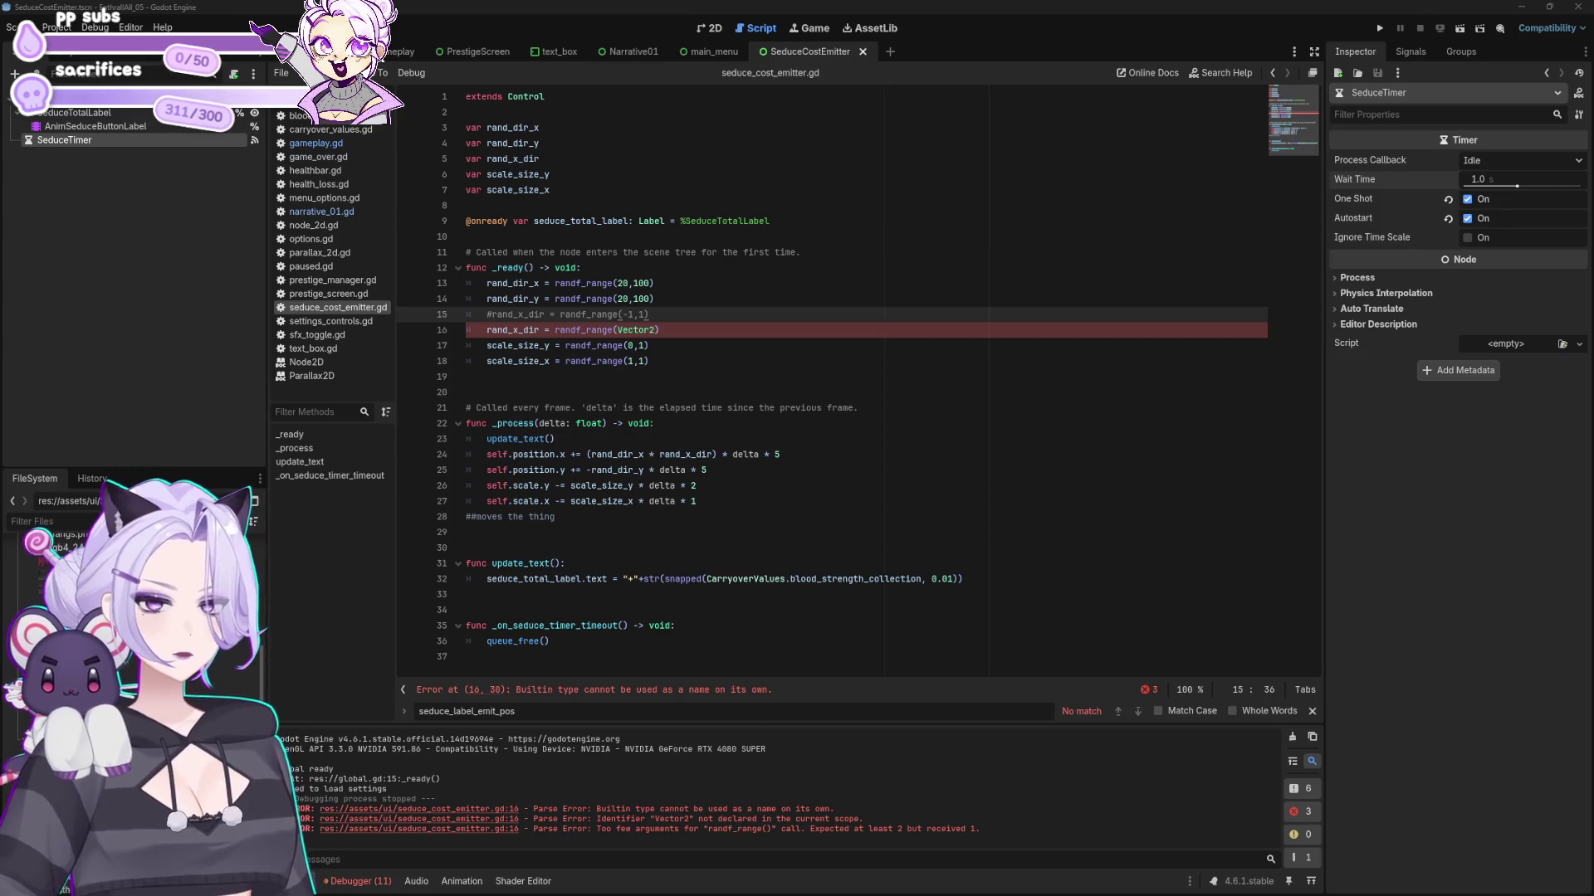
- Replace line 16 with Vector2(rand_dir_x, rand_dir_y) and save the script
{"action": "left_click", "coordinate": [679, 330]}
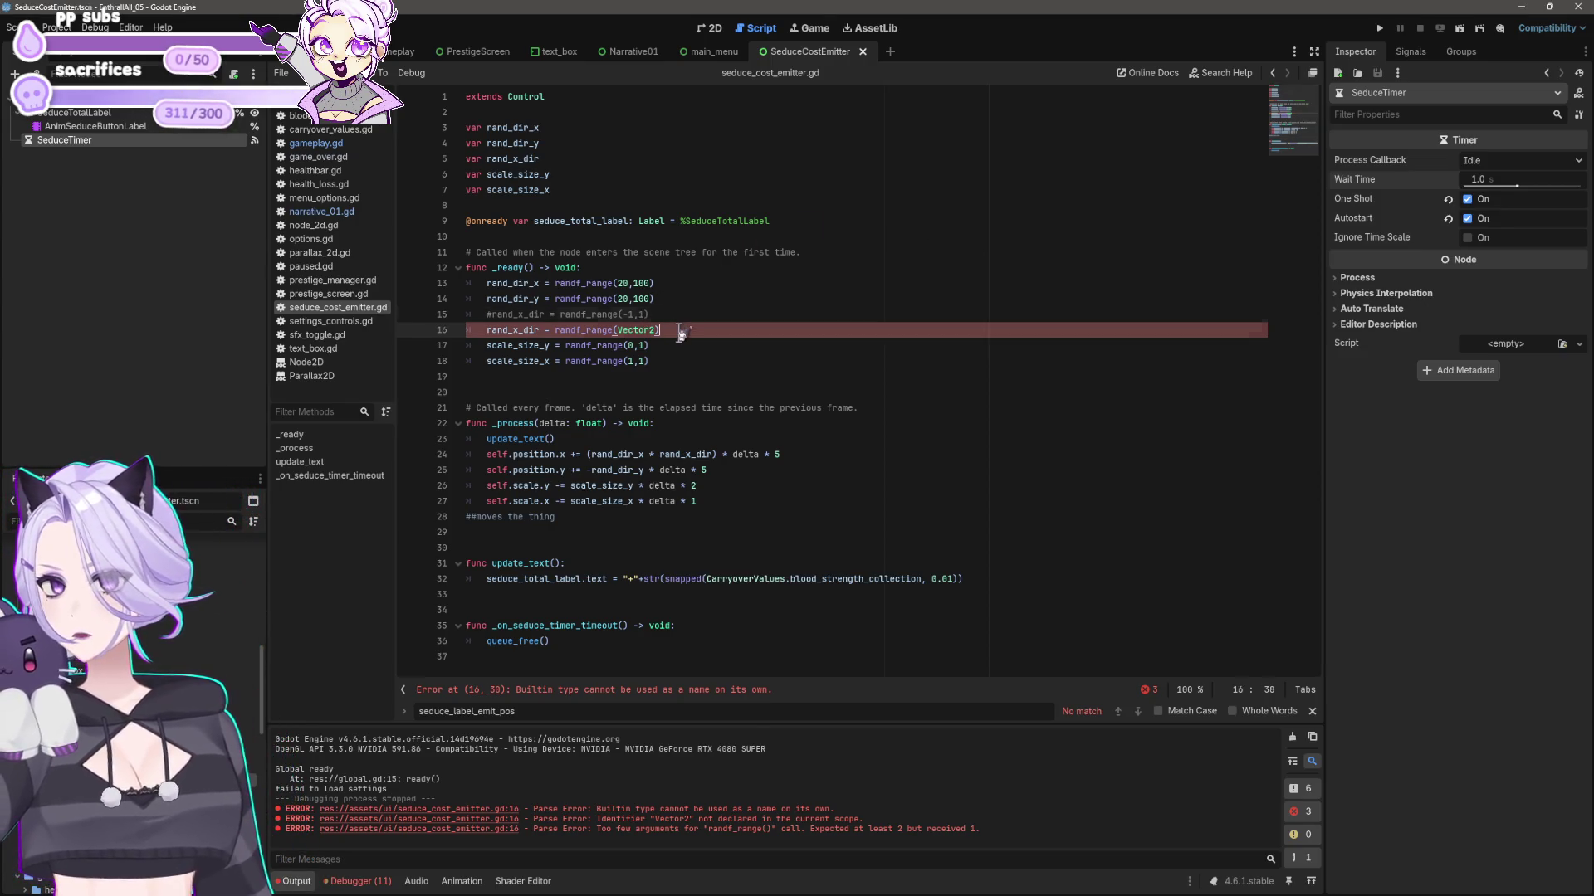
{"action": "key", "text": "shift+Home"}
{"action": "type", "text": "Vector2(rand_dir_x, rand_dir_y)"}
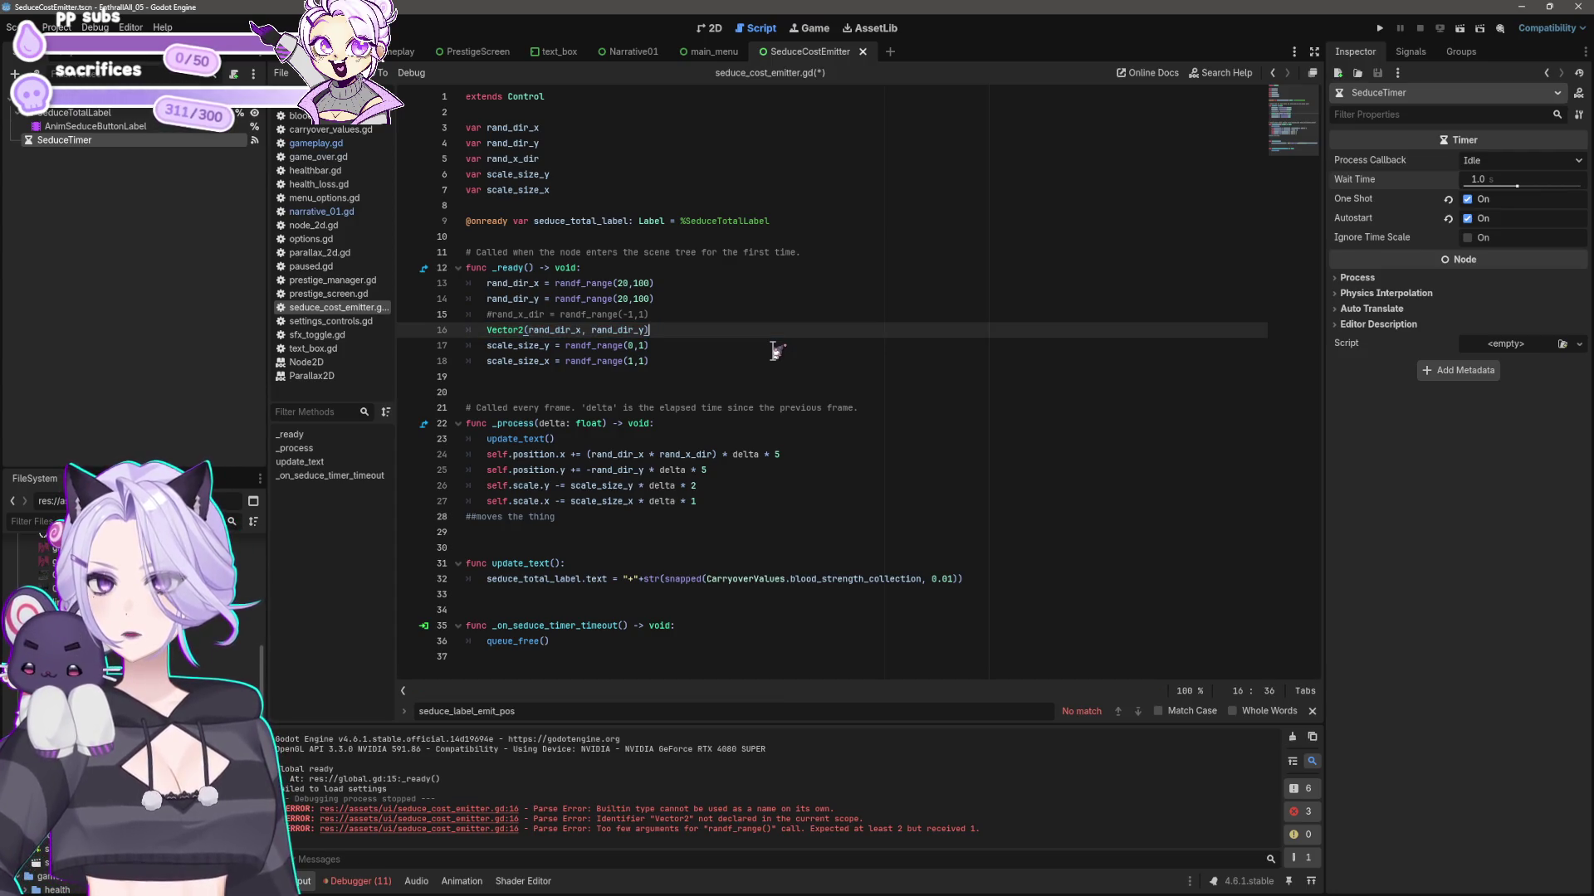
{"action": "mouse_move", "coordinate": [606, 344]}
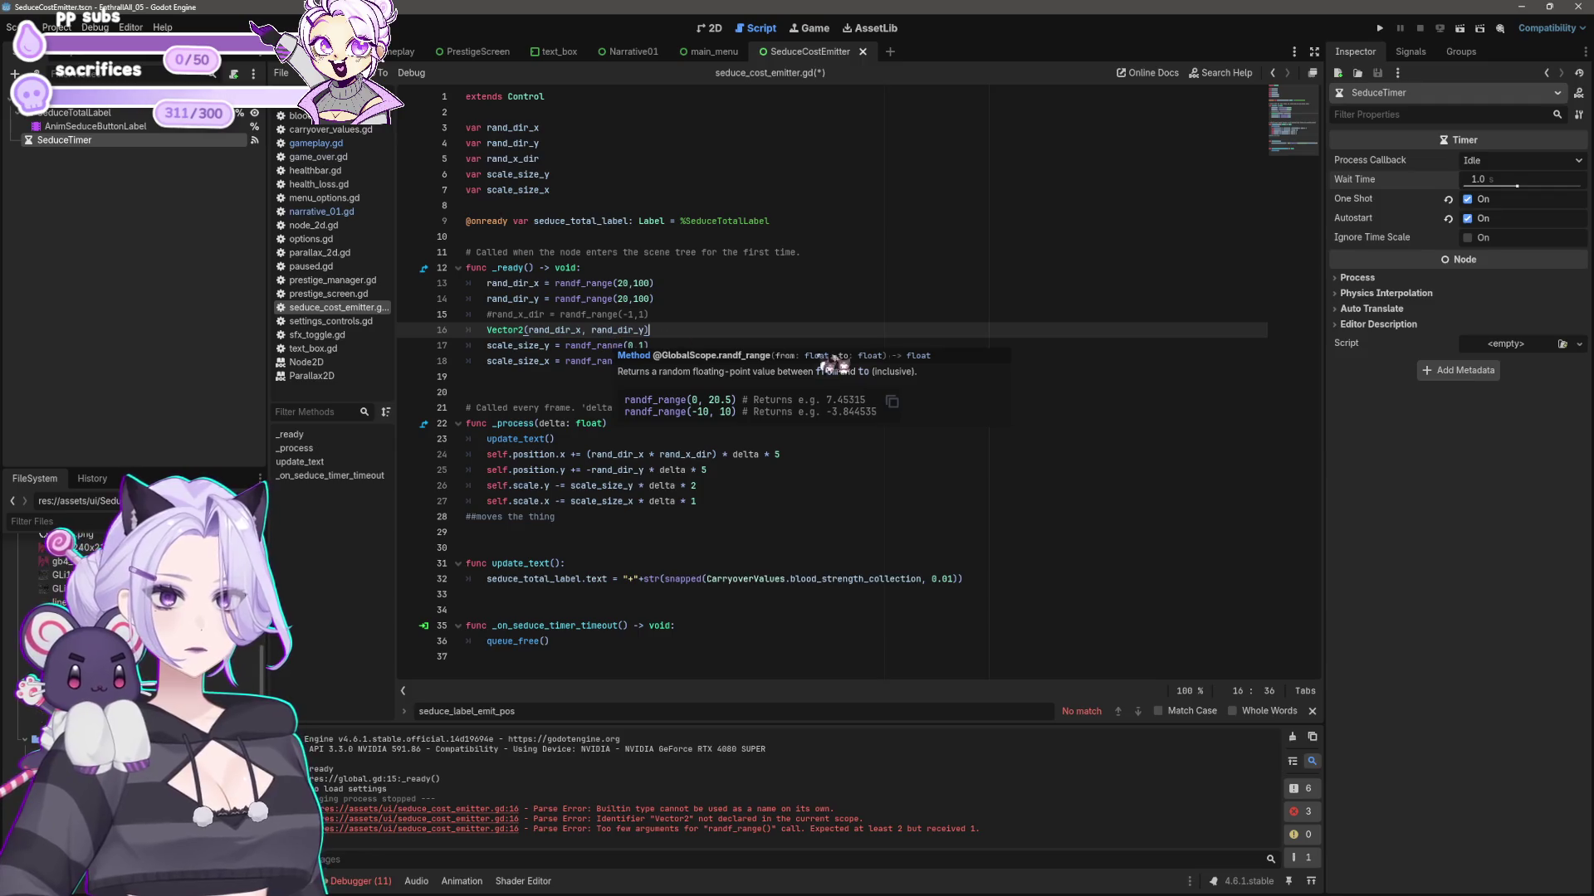
{"action": "key", "text": "ctrl+s"}
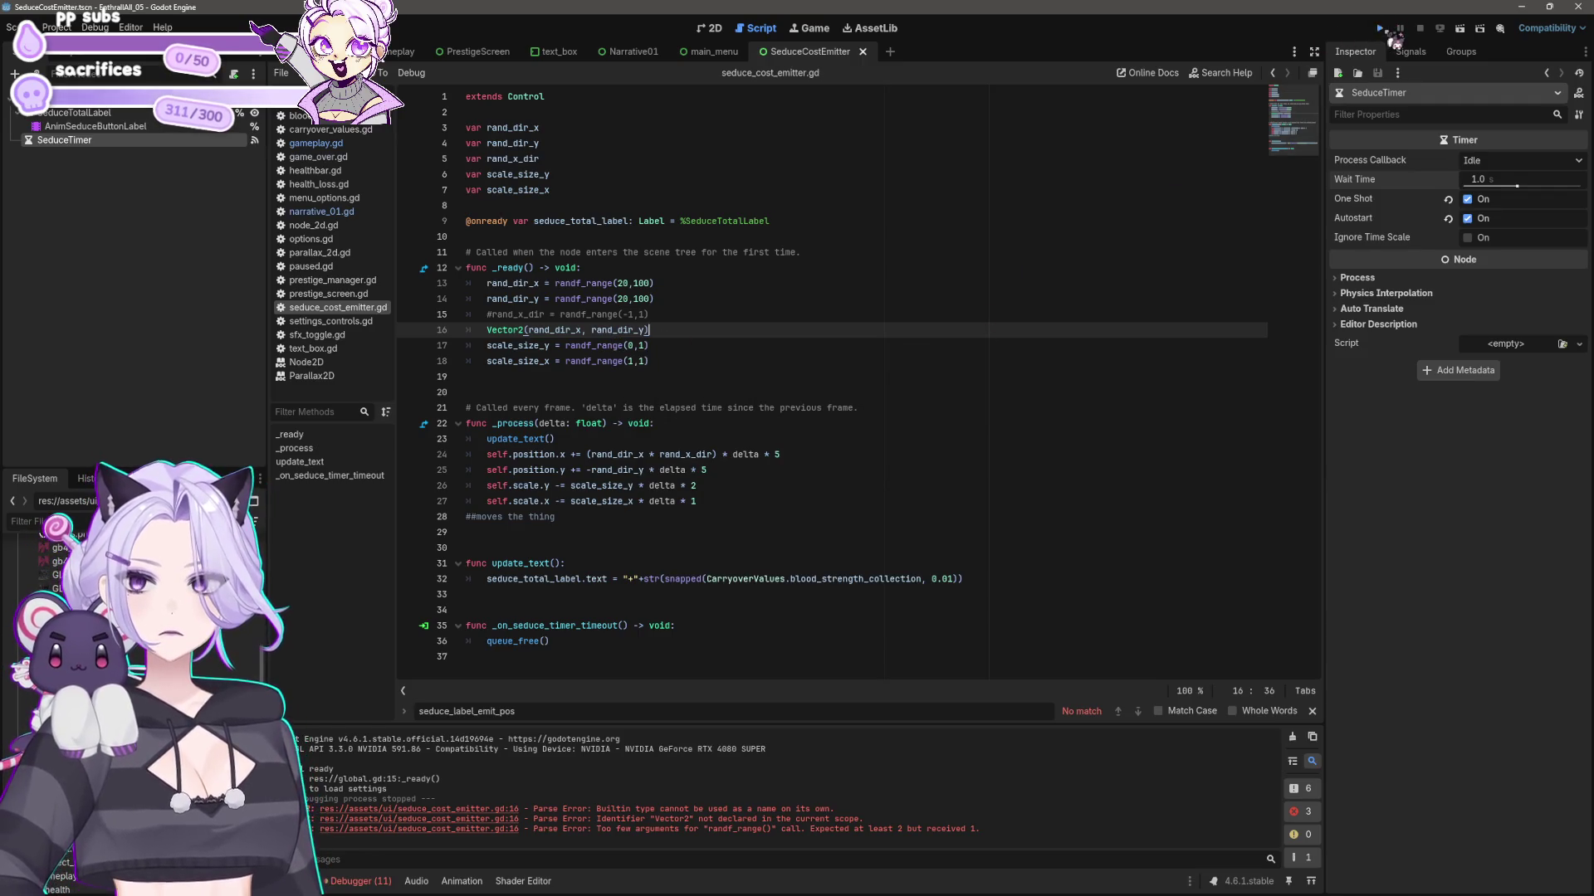
- Run the game and seduce once, hitting the float-plus-Nil error at line 24
{"action": "left_click", "coordinate": [1383, 30]}
{"action": "left_click", "coordinate": [826, 481]}
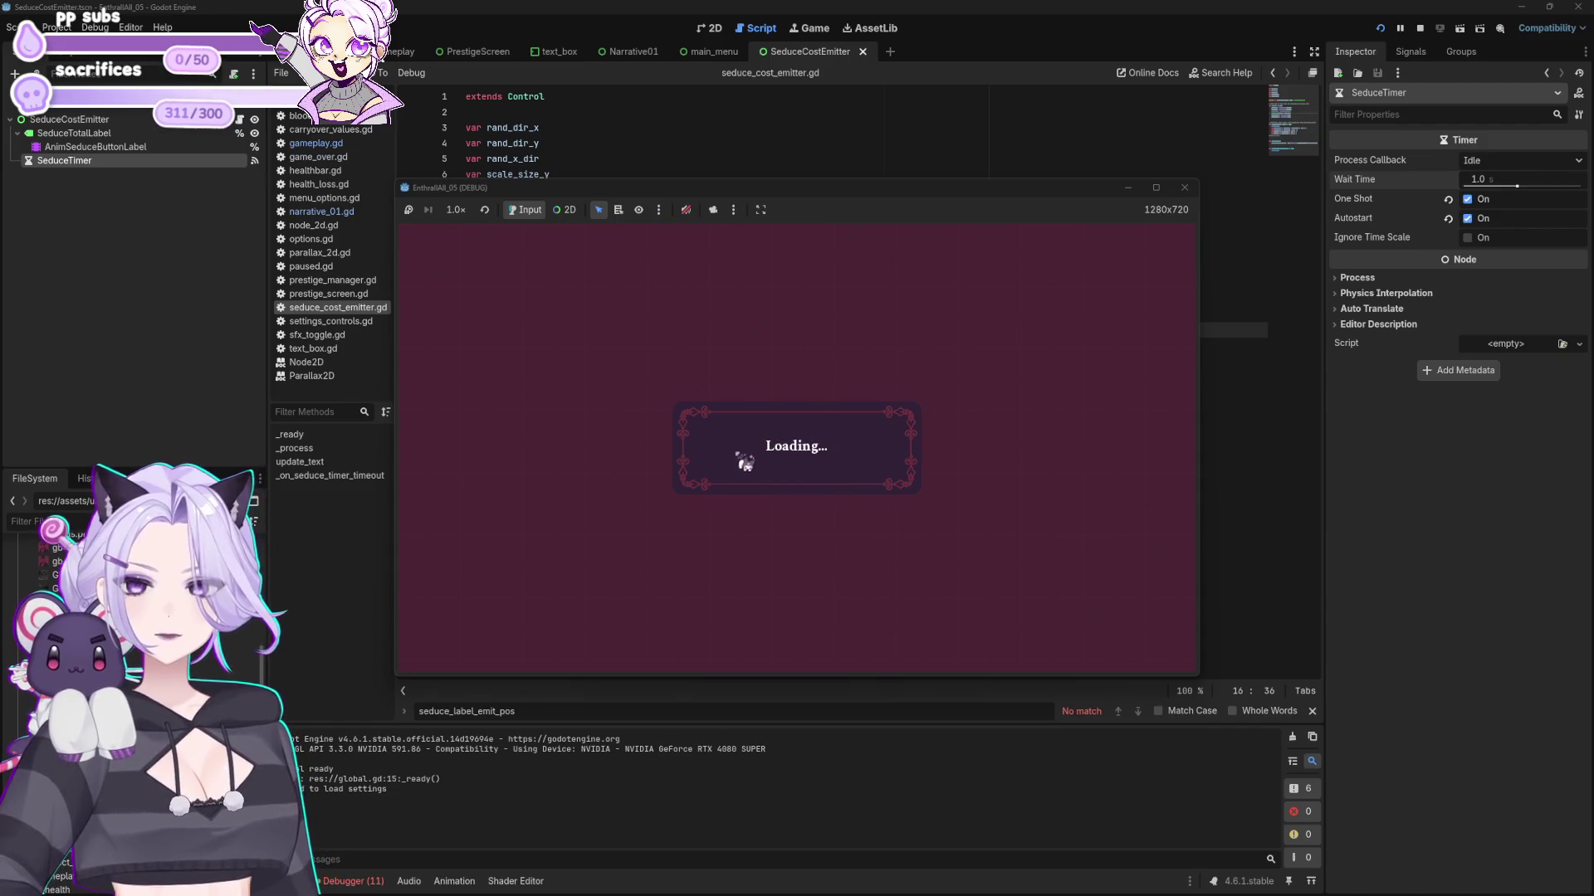
{"action": "left_click", "coordinate": [731, 436]}
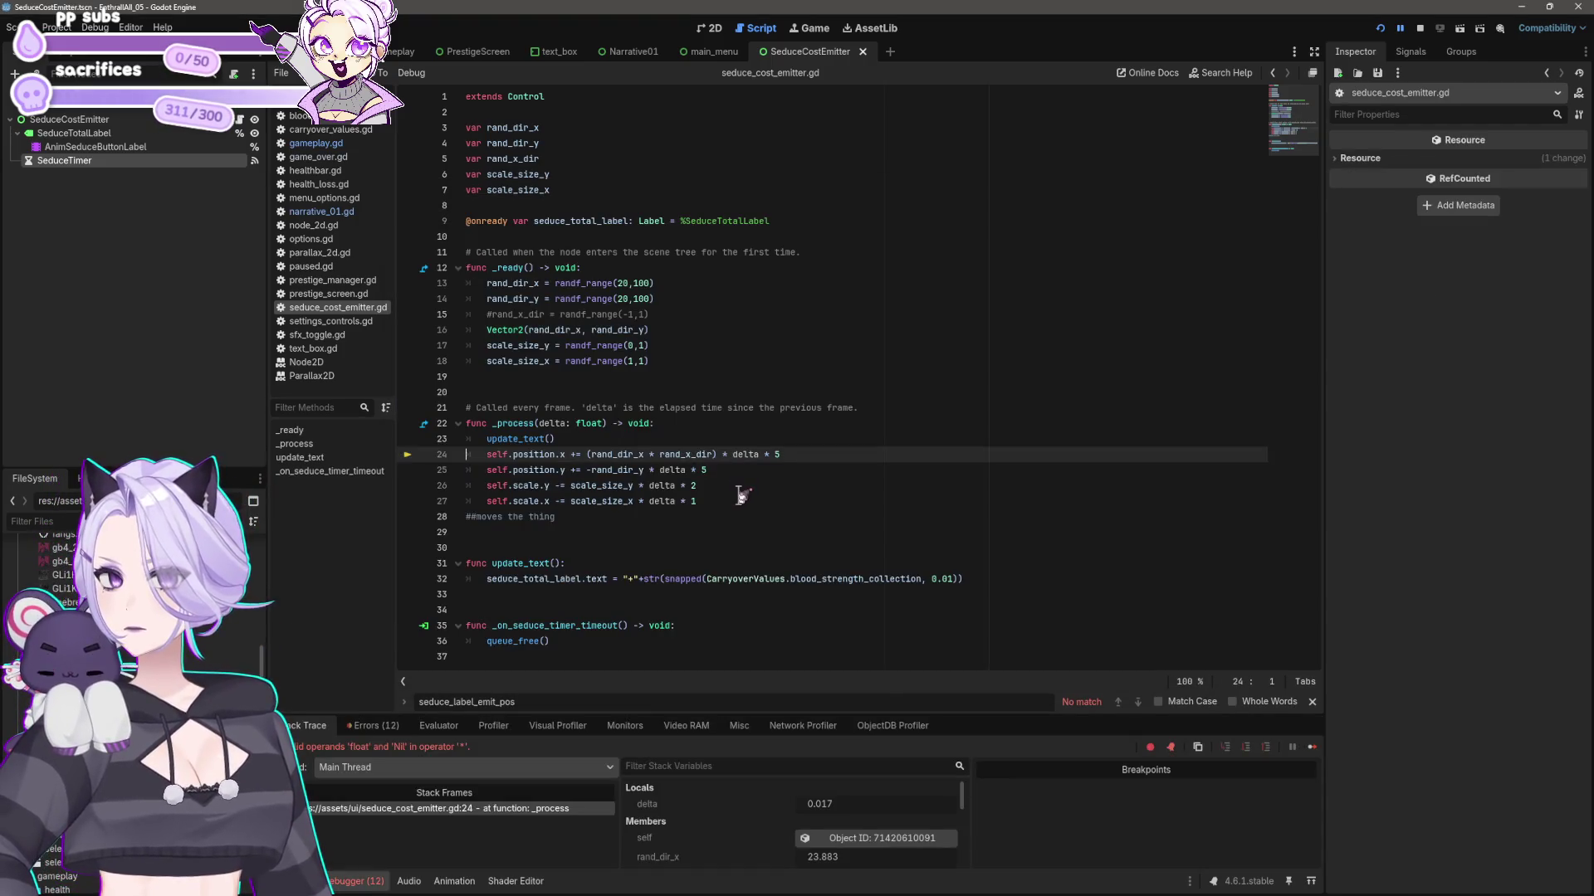
{"action": "left_click", "coordinate": [743, 329]}
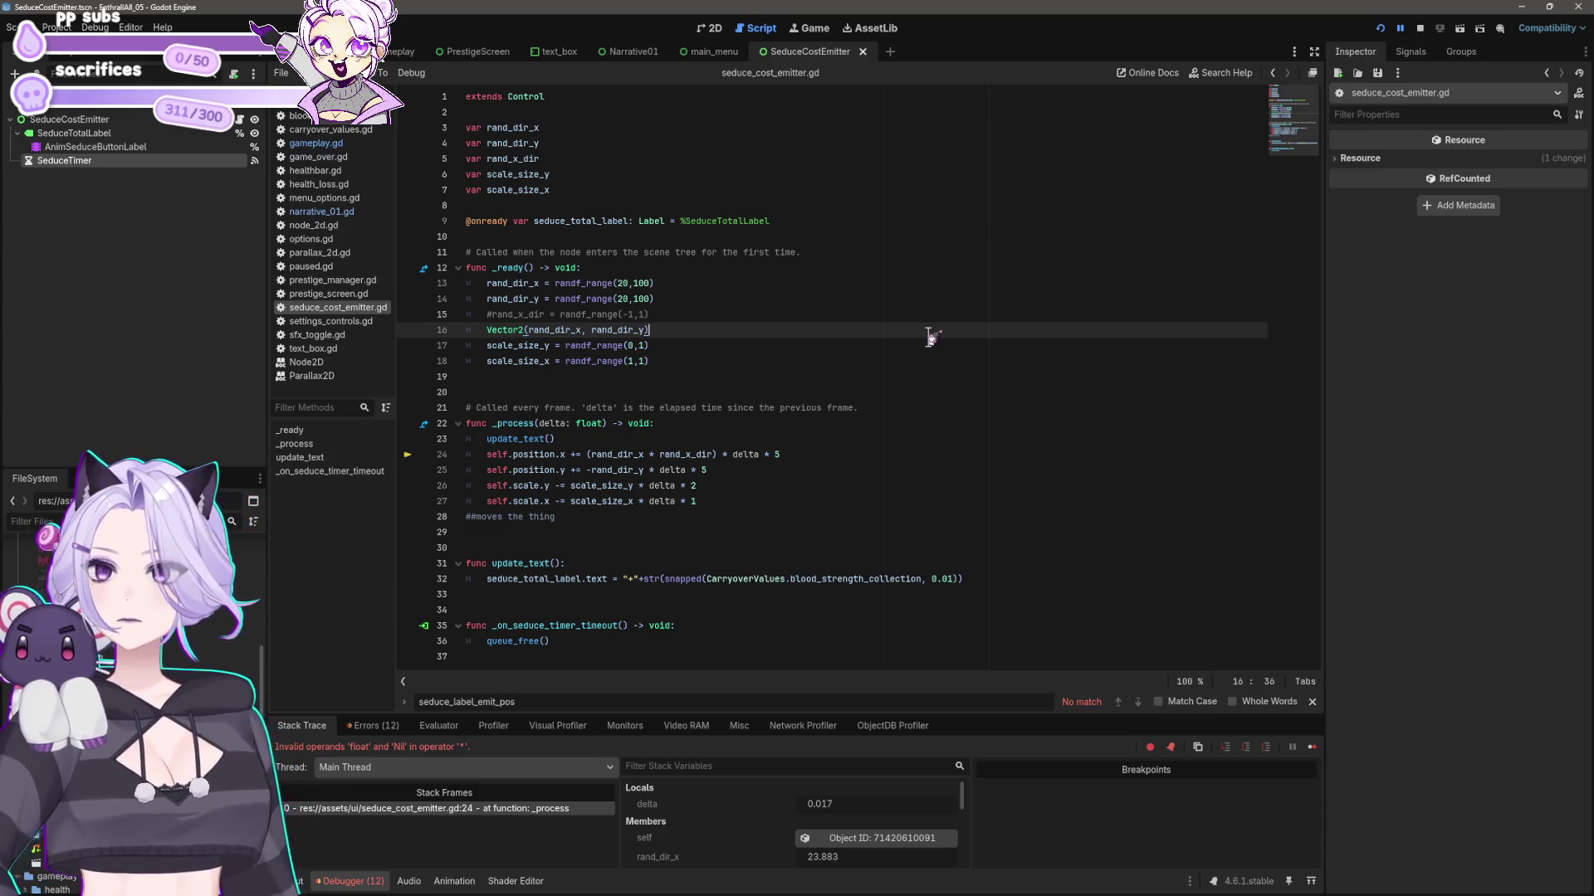
- Prefix line 16's Vector2 expression with 'rand_x_dir =' and stop the running game
{"action": "left_click_drag", "start_coordinate": [545, 314], "coordinate": [497, 317]}
{"action": "left_click", "coordinate": [487, 329]}
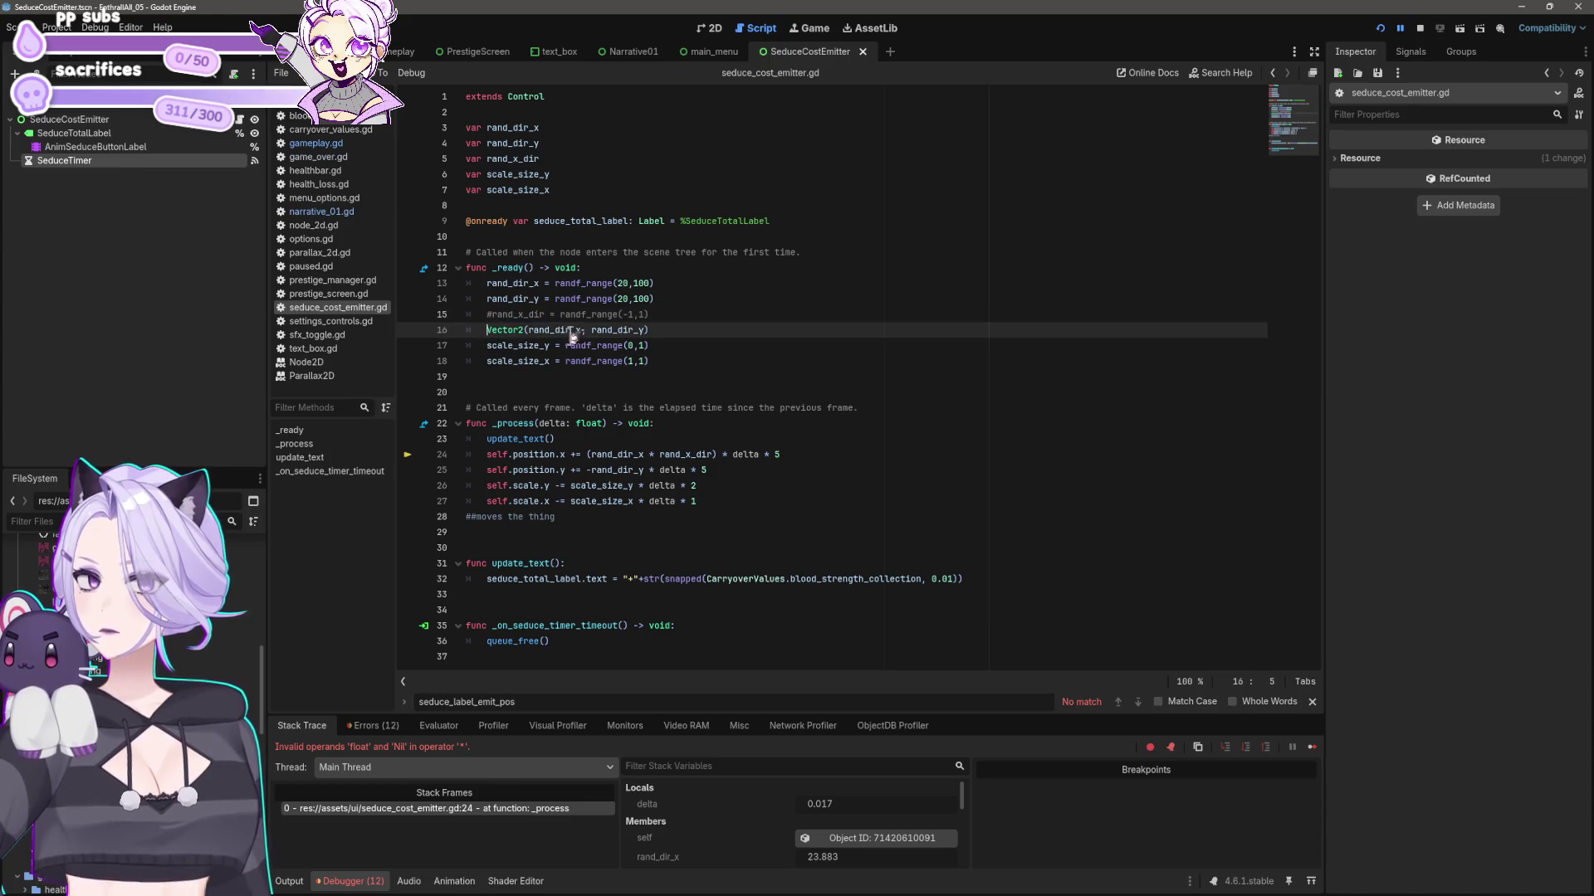
{"action": "type", "text": "rand_x_dir ="}
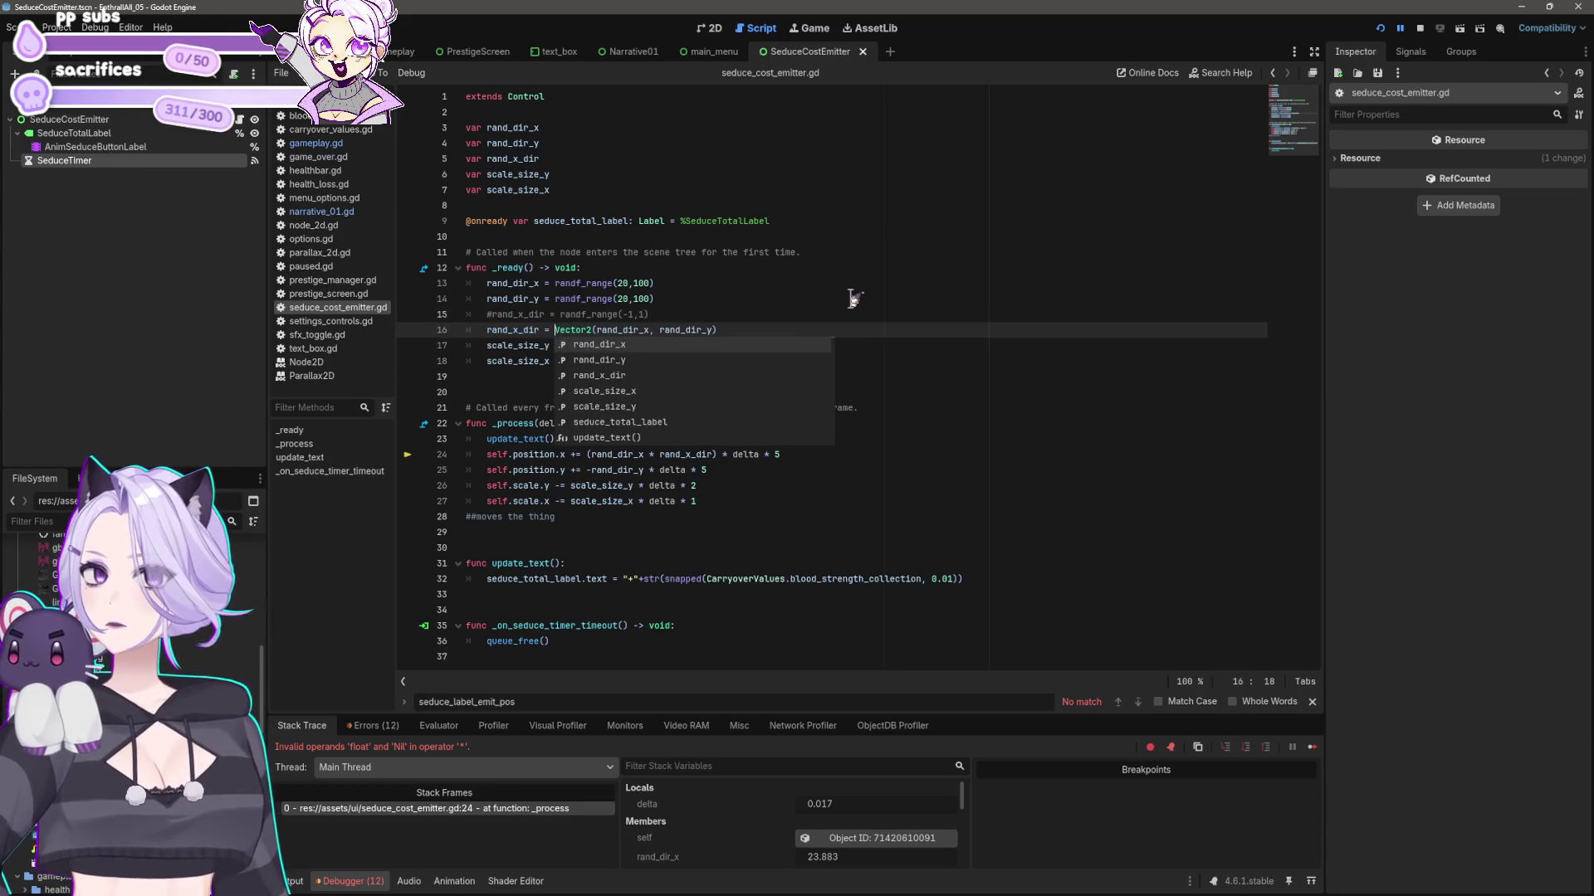
{"action": "left_click", "coordinate": [1419, 27]}
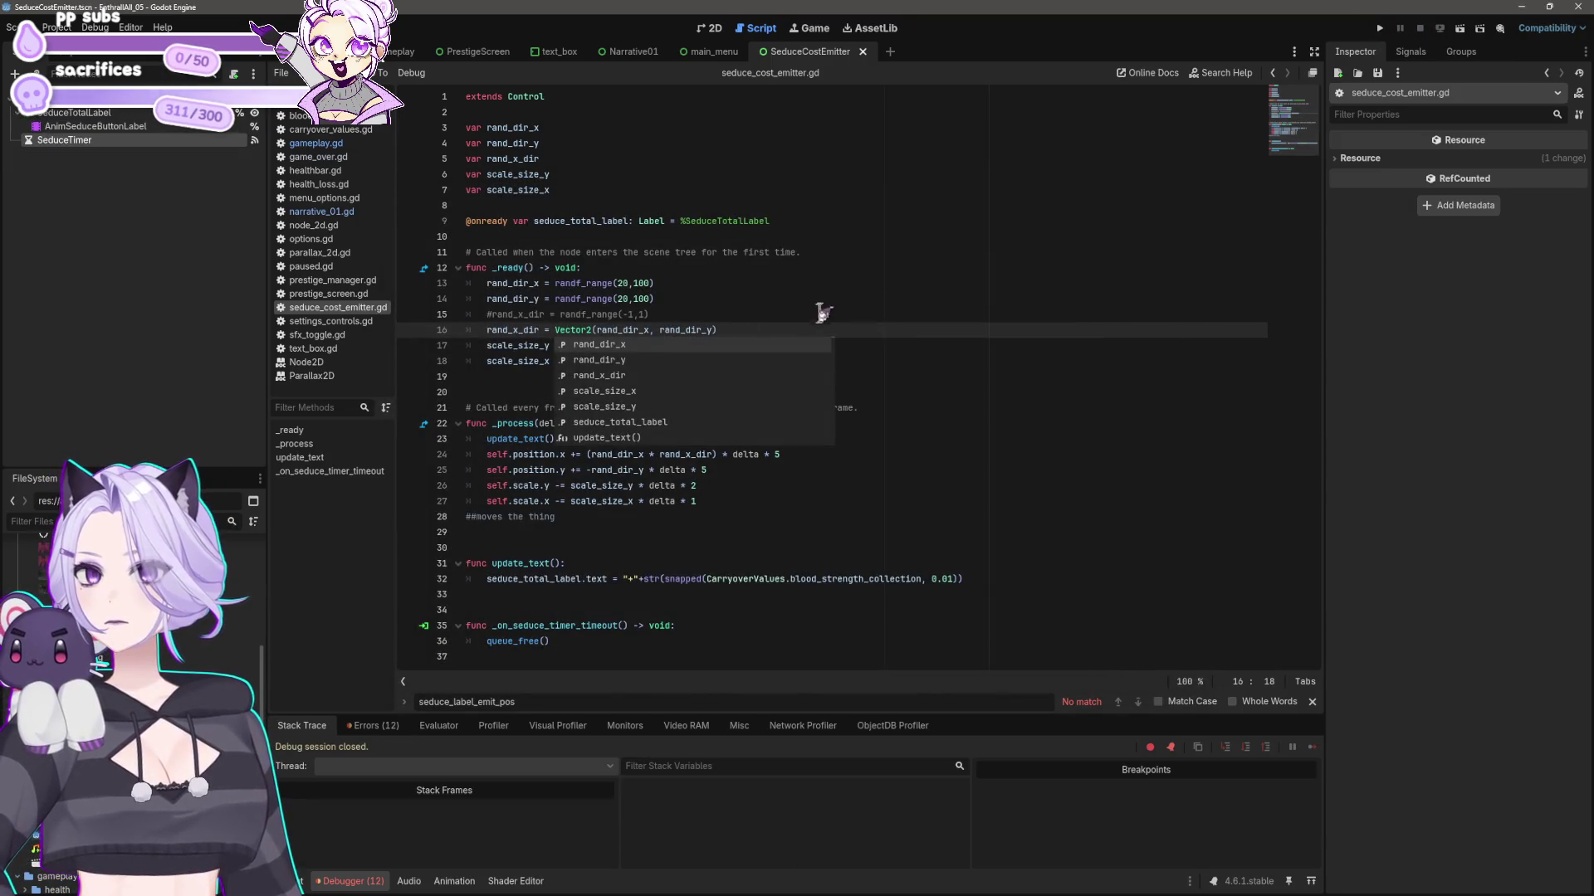
{"action": "left_click", "coordinate": [804, 328]}
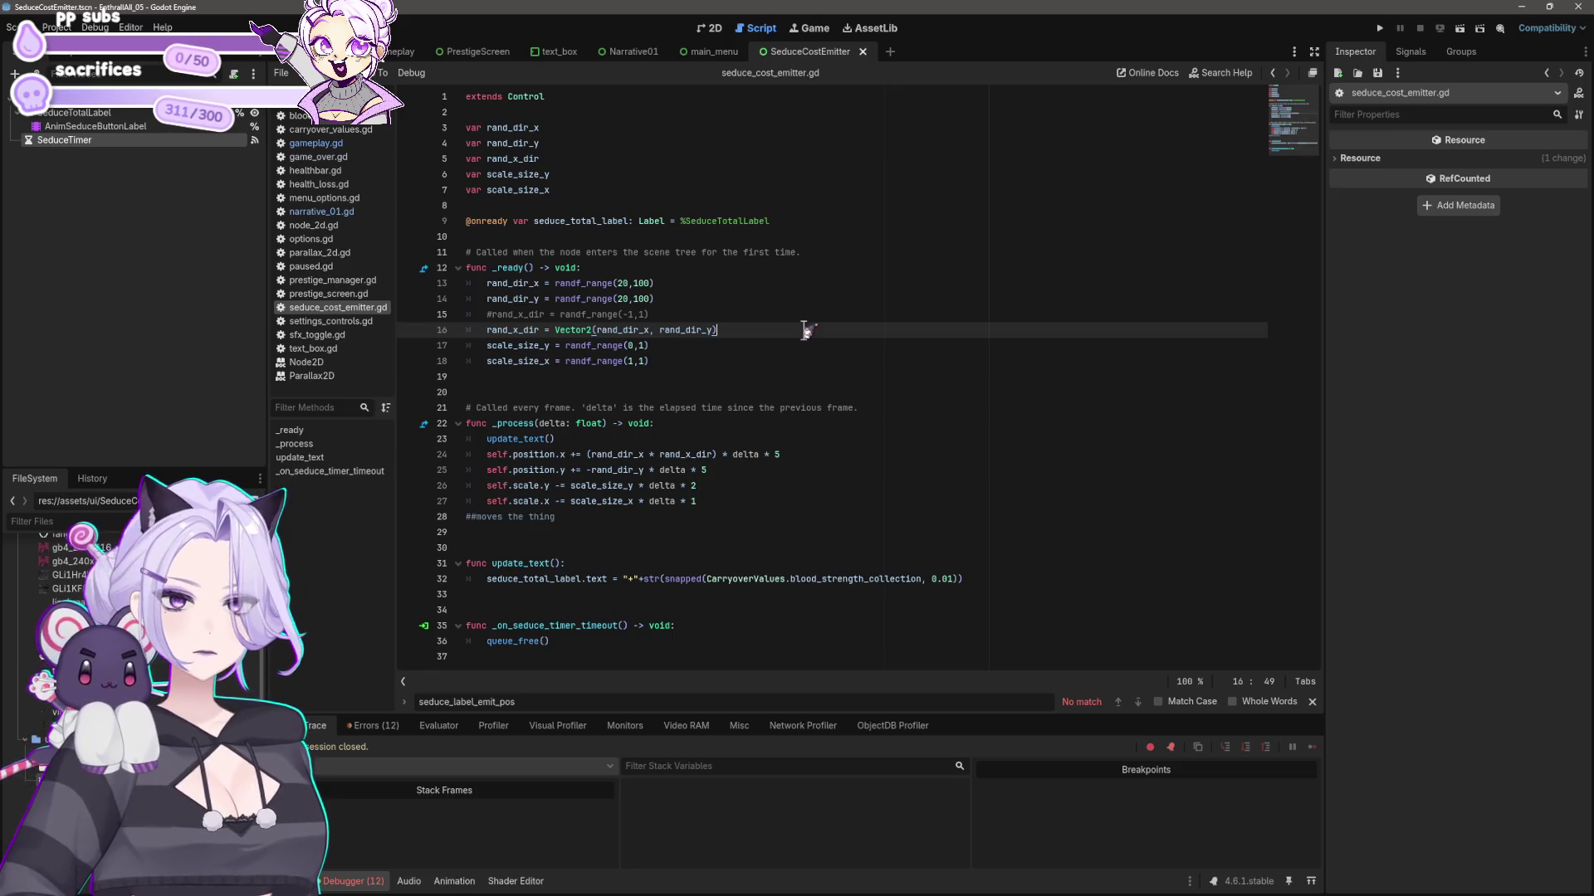
- Pass -1 to rand_dir_x and 1 to rand_dir_y, and rename the variable to rand_dir
{"action": "left_click", "coordinate": [649, 329]}
{"action": "type", "text": "(-1"}
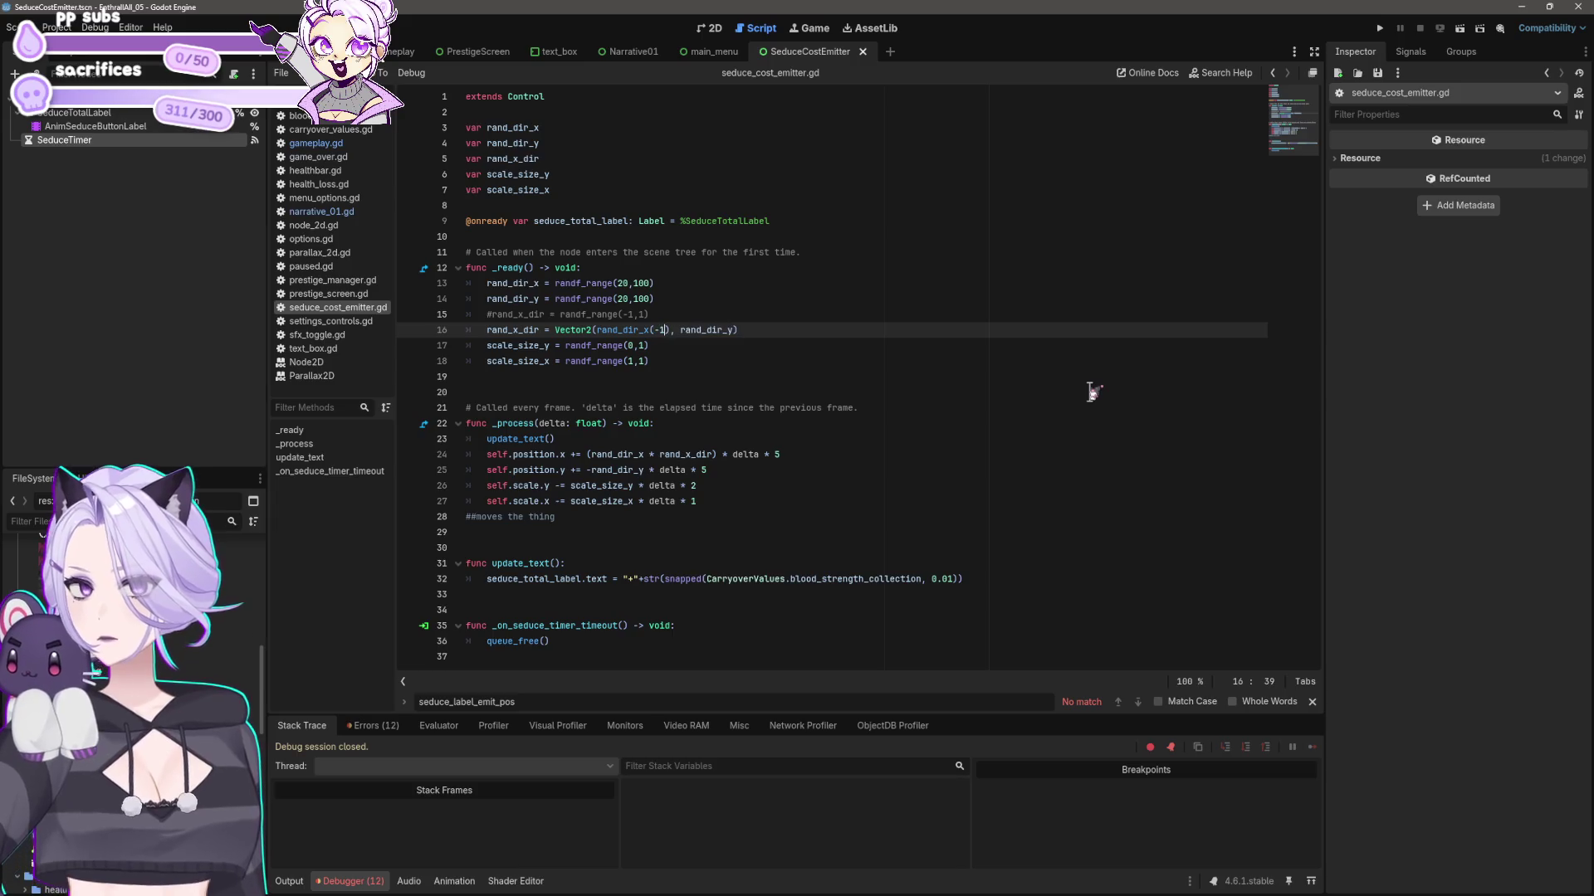
{"action": "key", "text": "ctrl+Right"}
{"action": "key", "text": "ctrl+Right"}
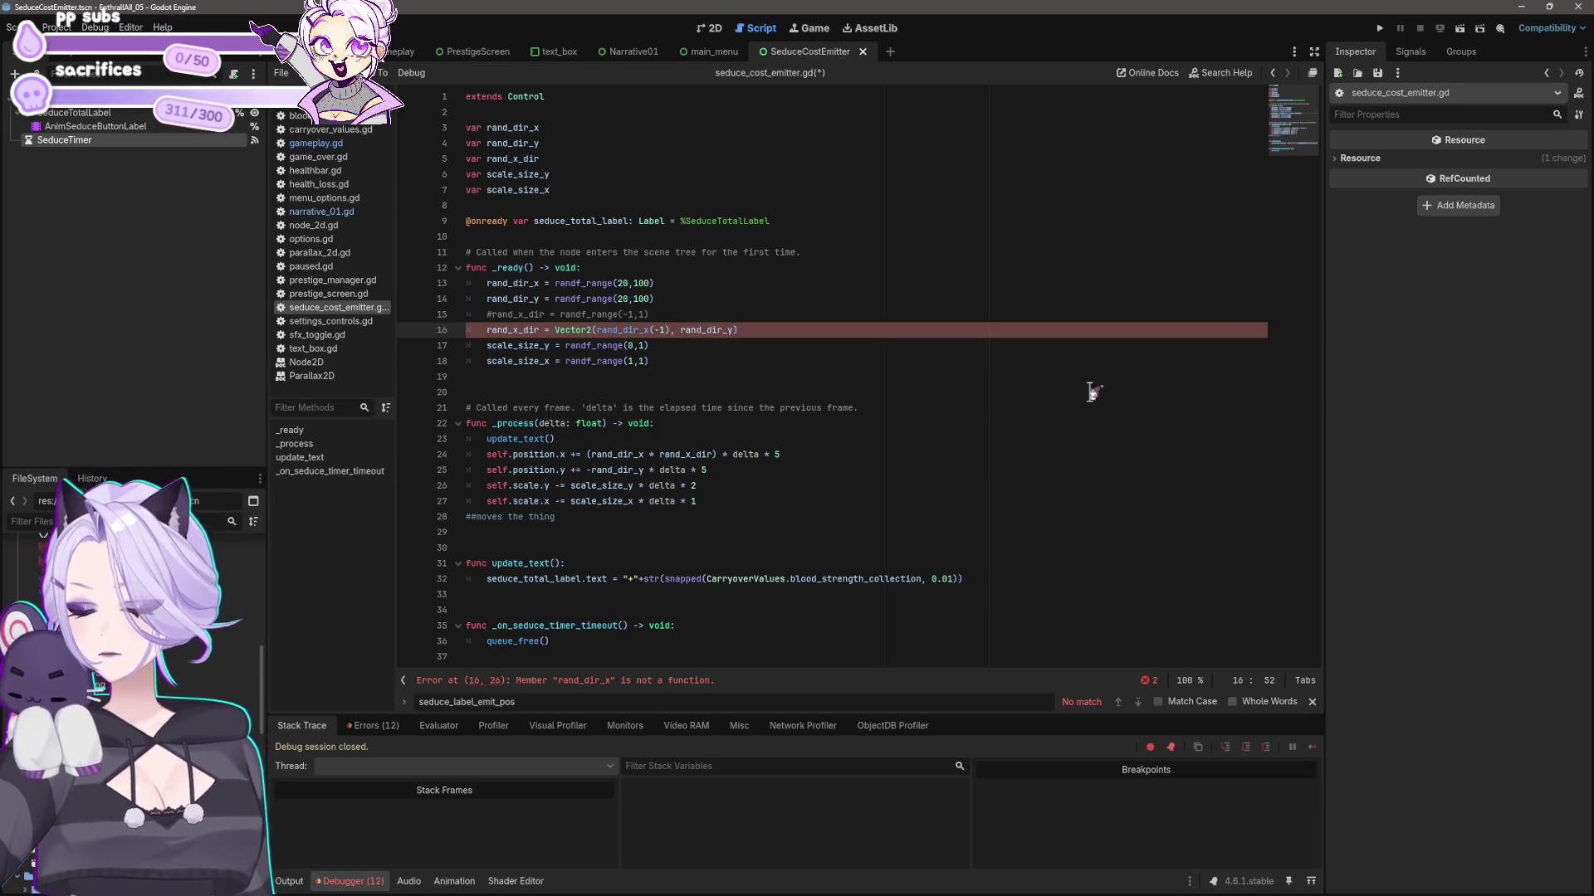
{"action": "type", "text": "(1"}
{"action": "key", "text": "Down"}
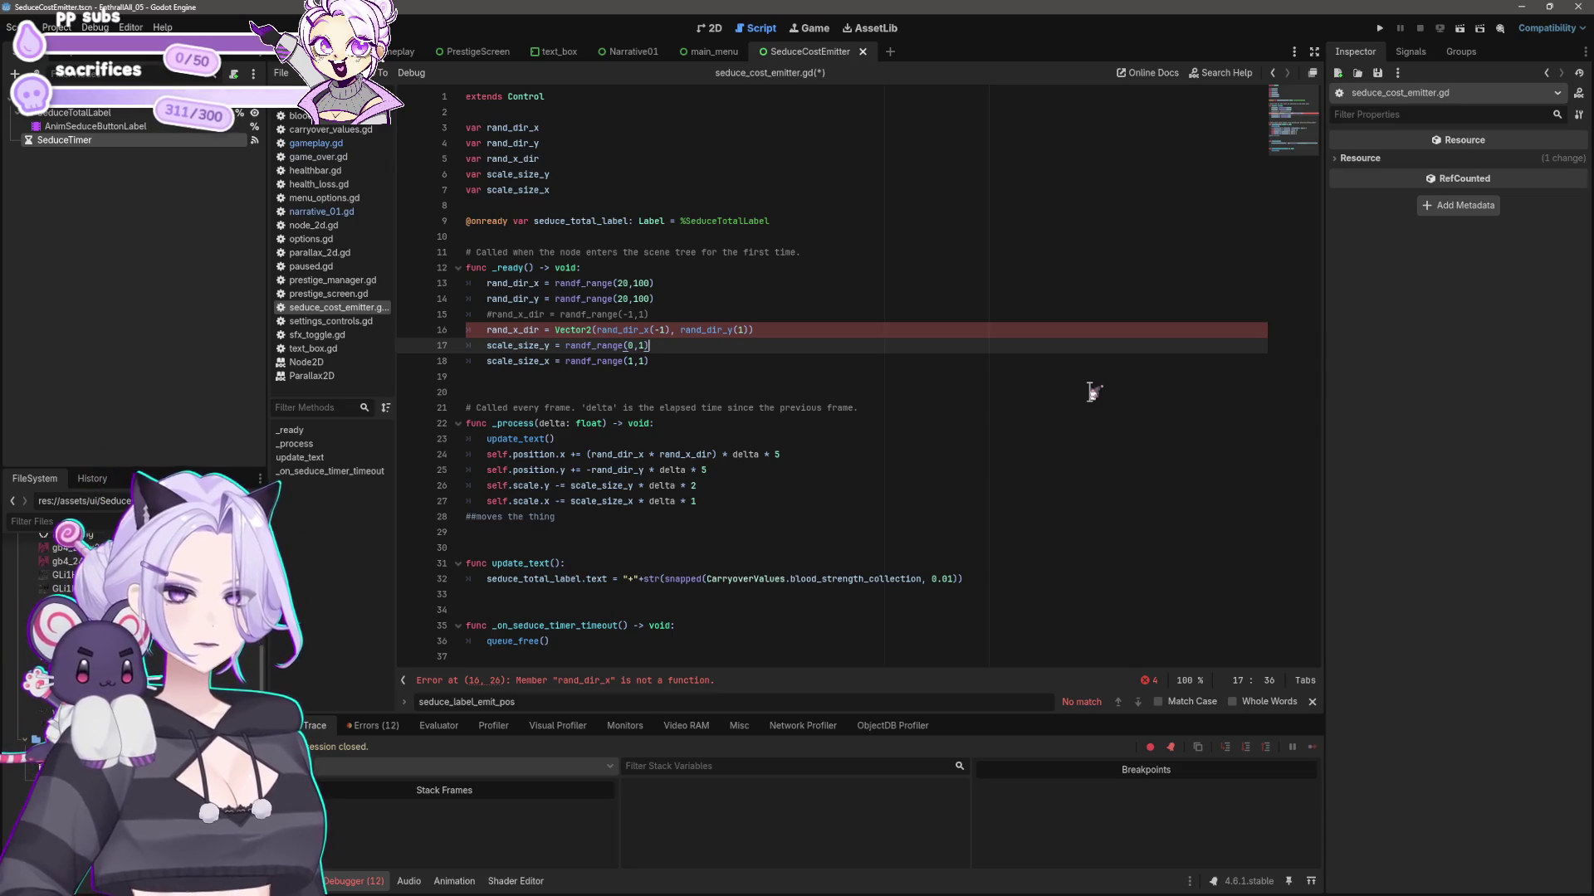
{"action": "key", "text": "Up"}
{"action": "key", "text": "Delete"}
{"action": "key", "text": "Delete"}
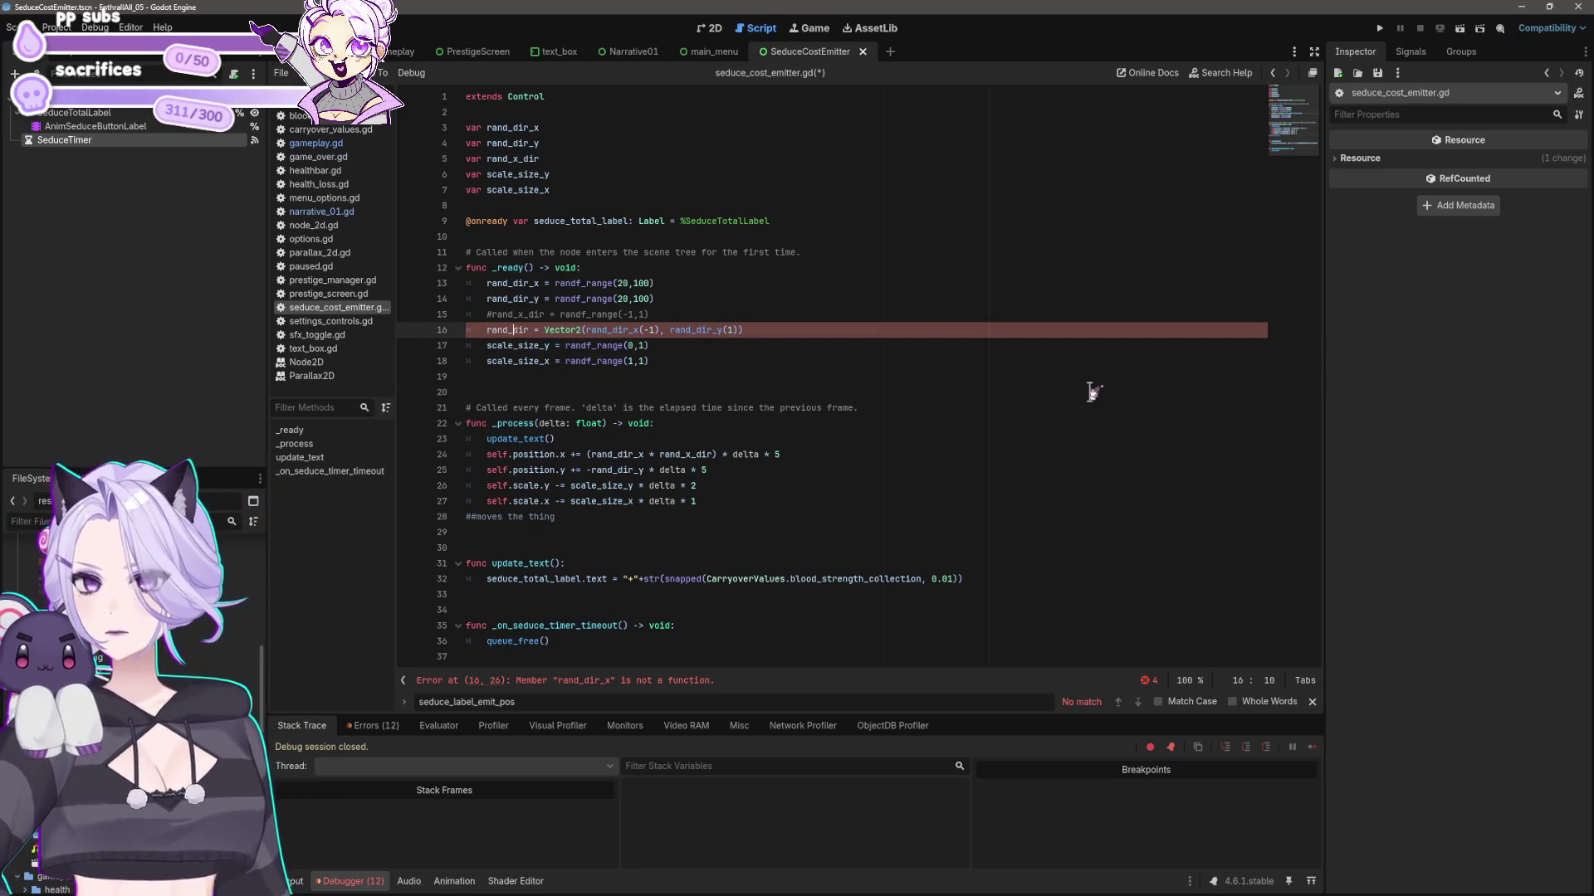
{"action": "key", "text": "Down"}
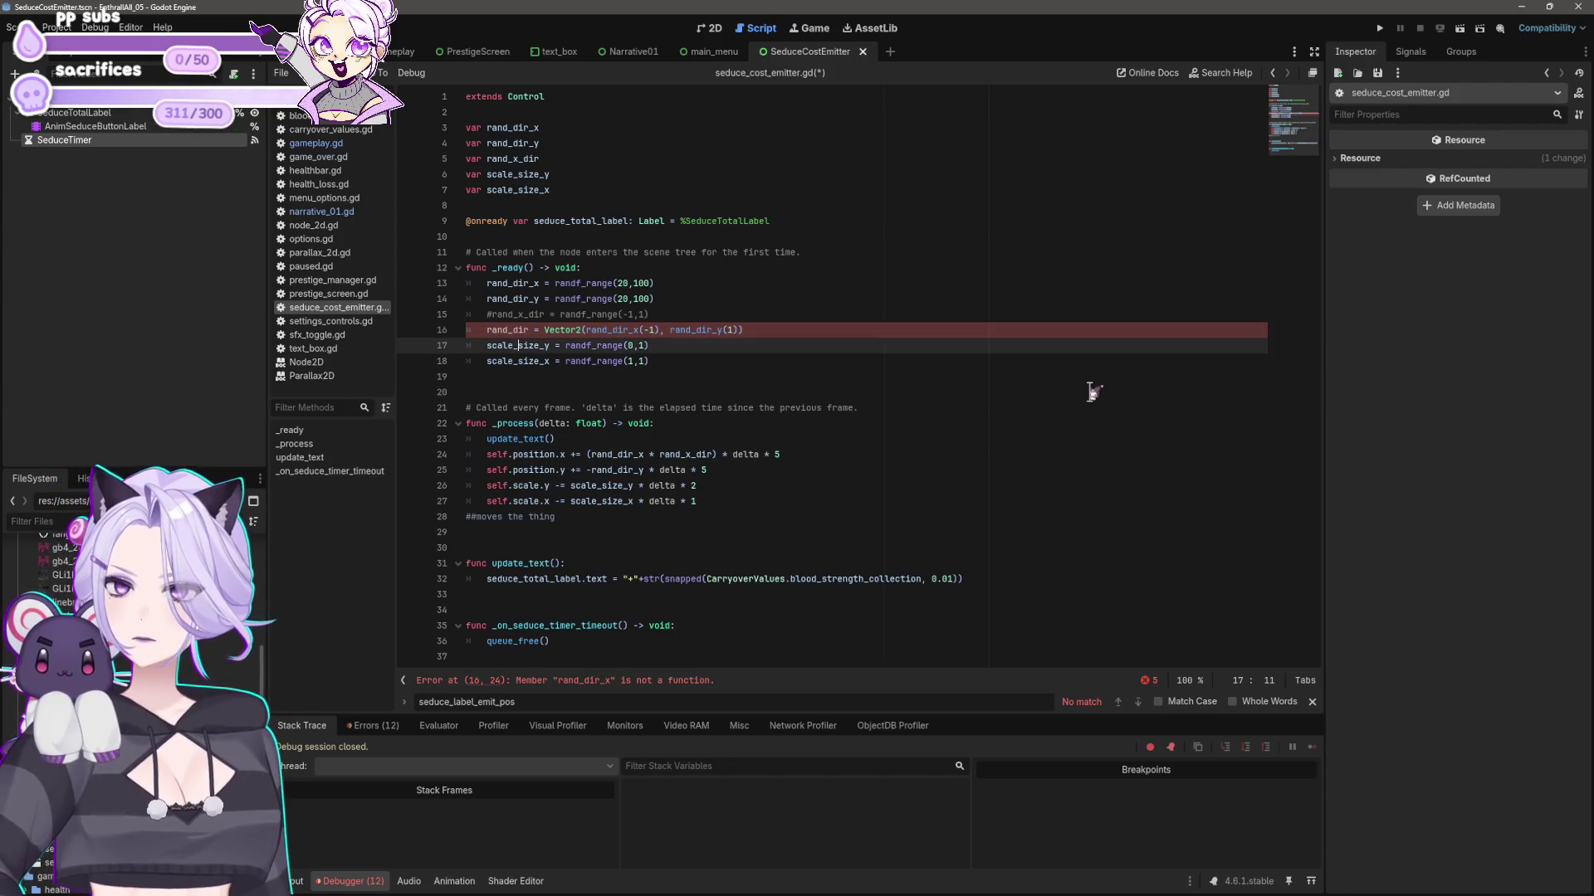
{"action": "key", "text": "Up"}
{"action": "key", "text": "Right"}
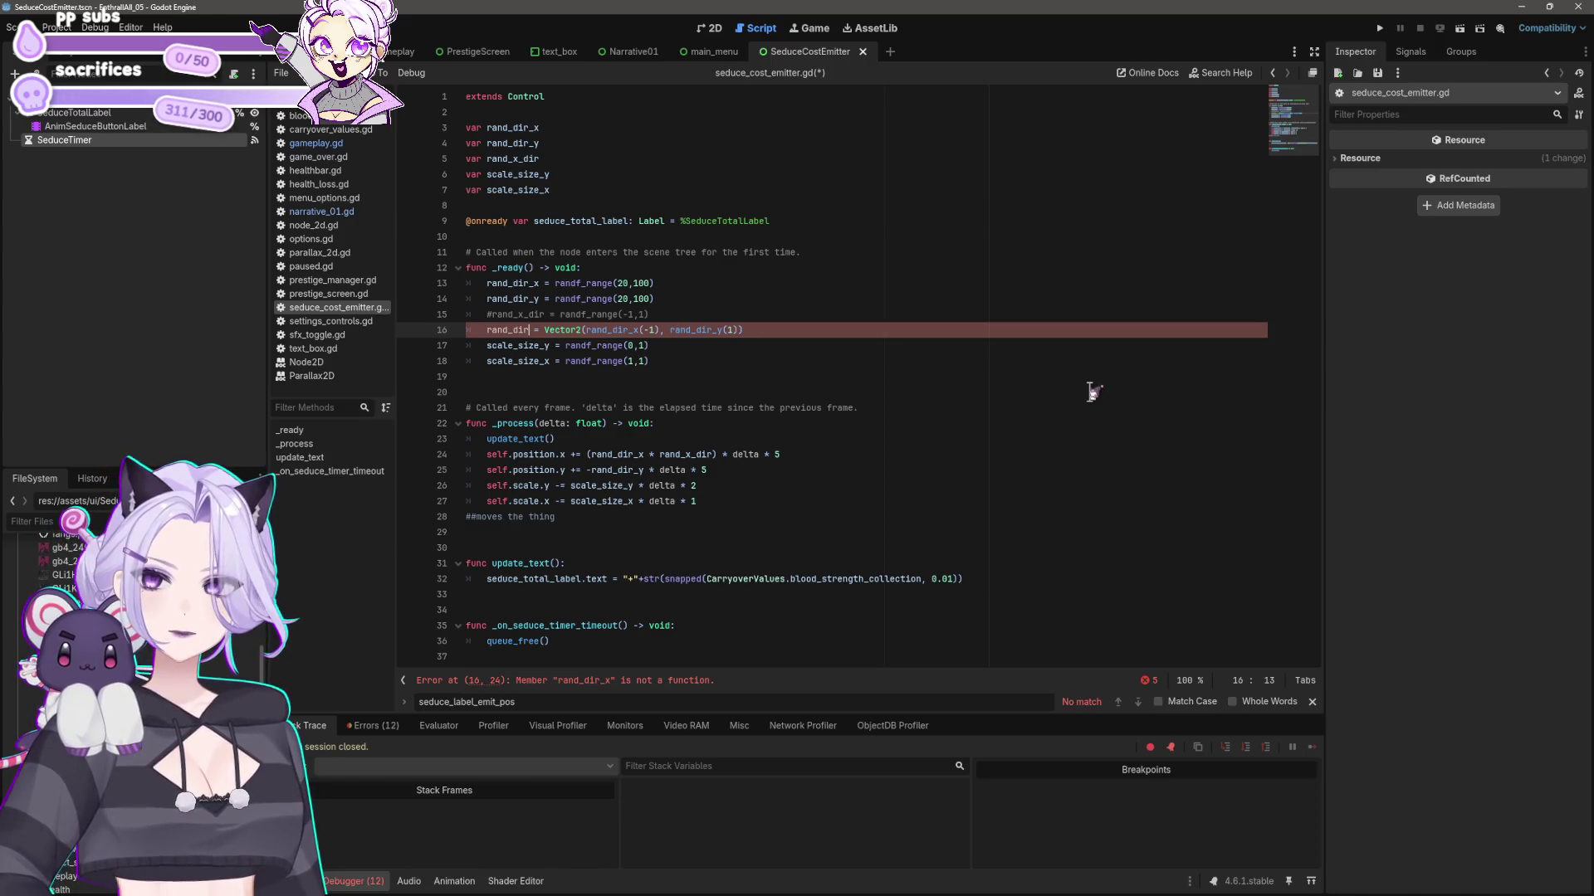
- Revert and delete the Vector2 line, uncomment rand_x_dir = randf_range(-1,1), then rerun and start the game
{"action": "key", "text": "ctrl+z"}
{"action": "key", "text": "ctrl+z"}
{"action": "key", "text": "ctrl+z"}
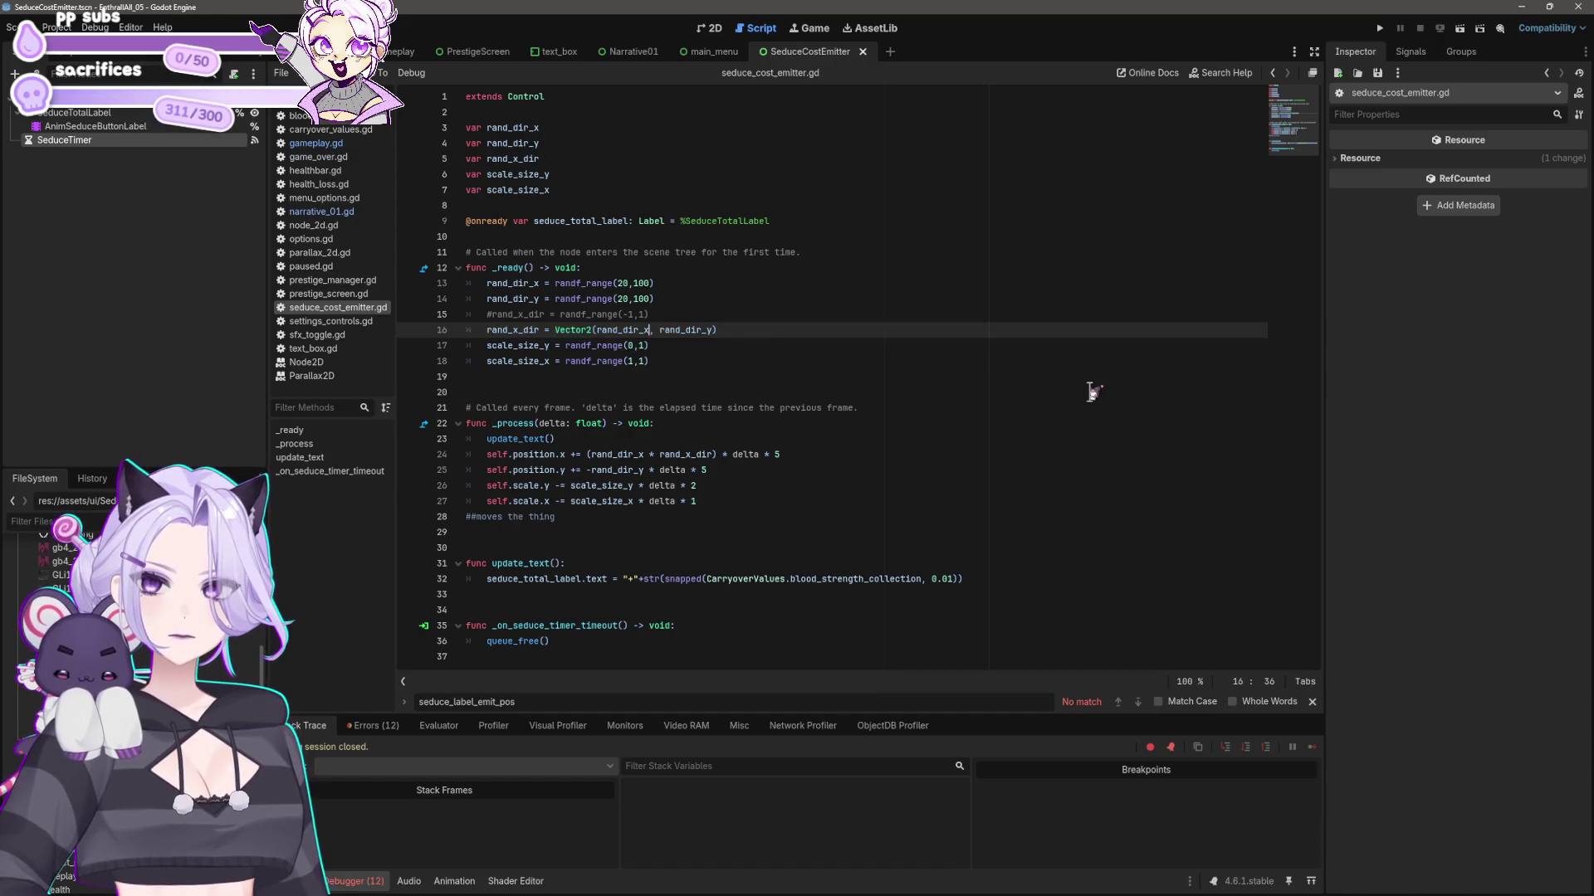
{"action": "key", "text": "shift+Home"}
{"action": "key", "text": "shift+Home"}
{"action": "key", "text": "BackSpace"}
{"action": "key", "text": "BackSpace"}
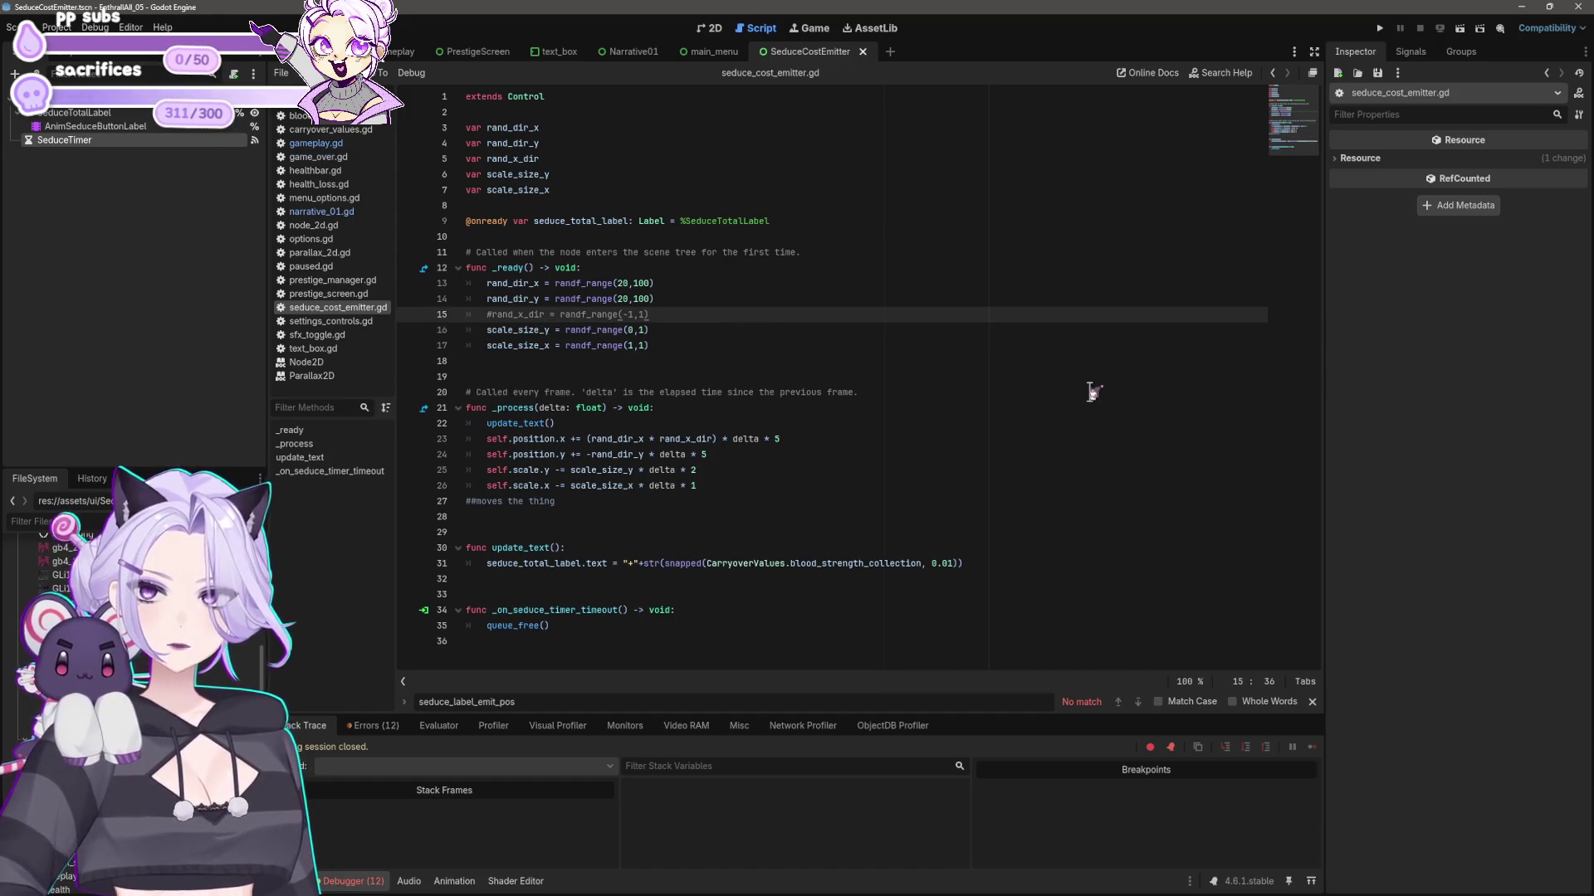
{"action": "key", "text": "Home"}
{"action": "key", "text": "Delete"}
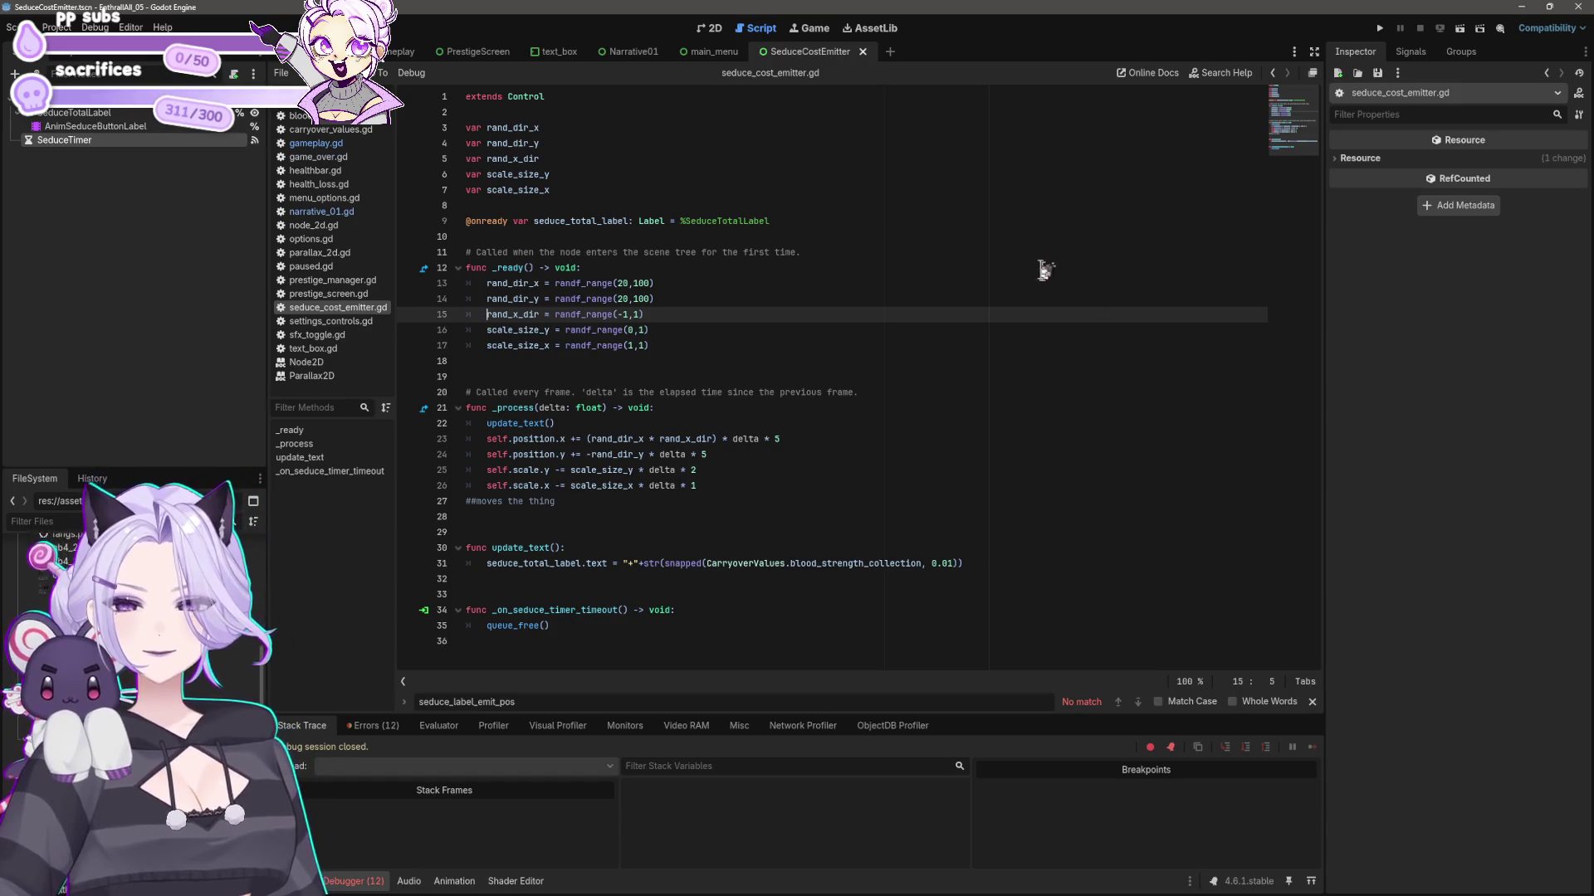
{"action": "left_click", "coordinate": [1378, 29]}
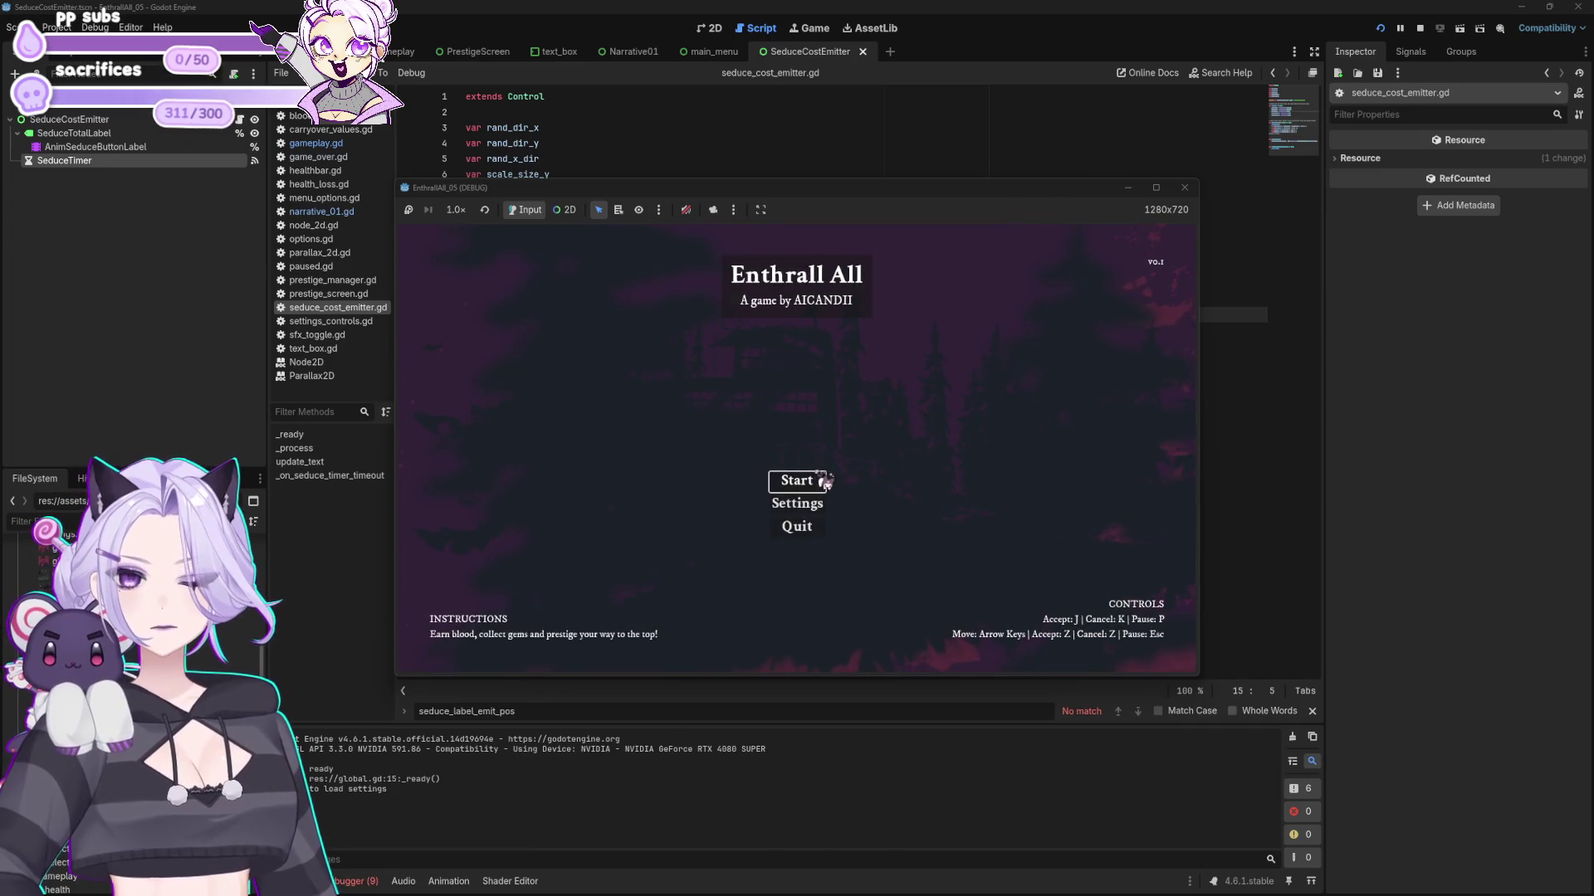
{"action": "left_click", "coordinate": [819, 481]}
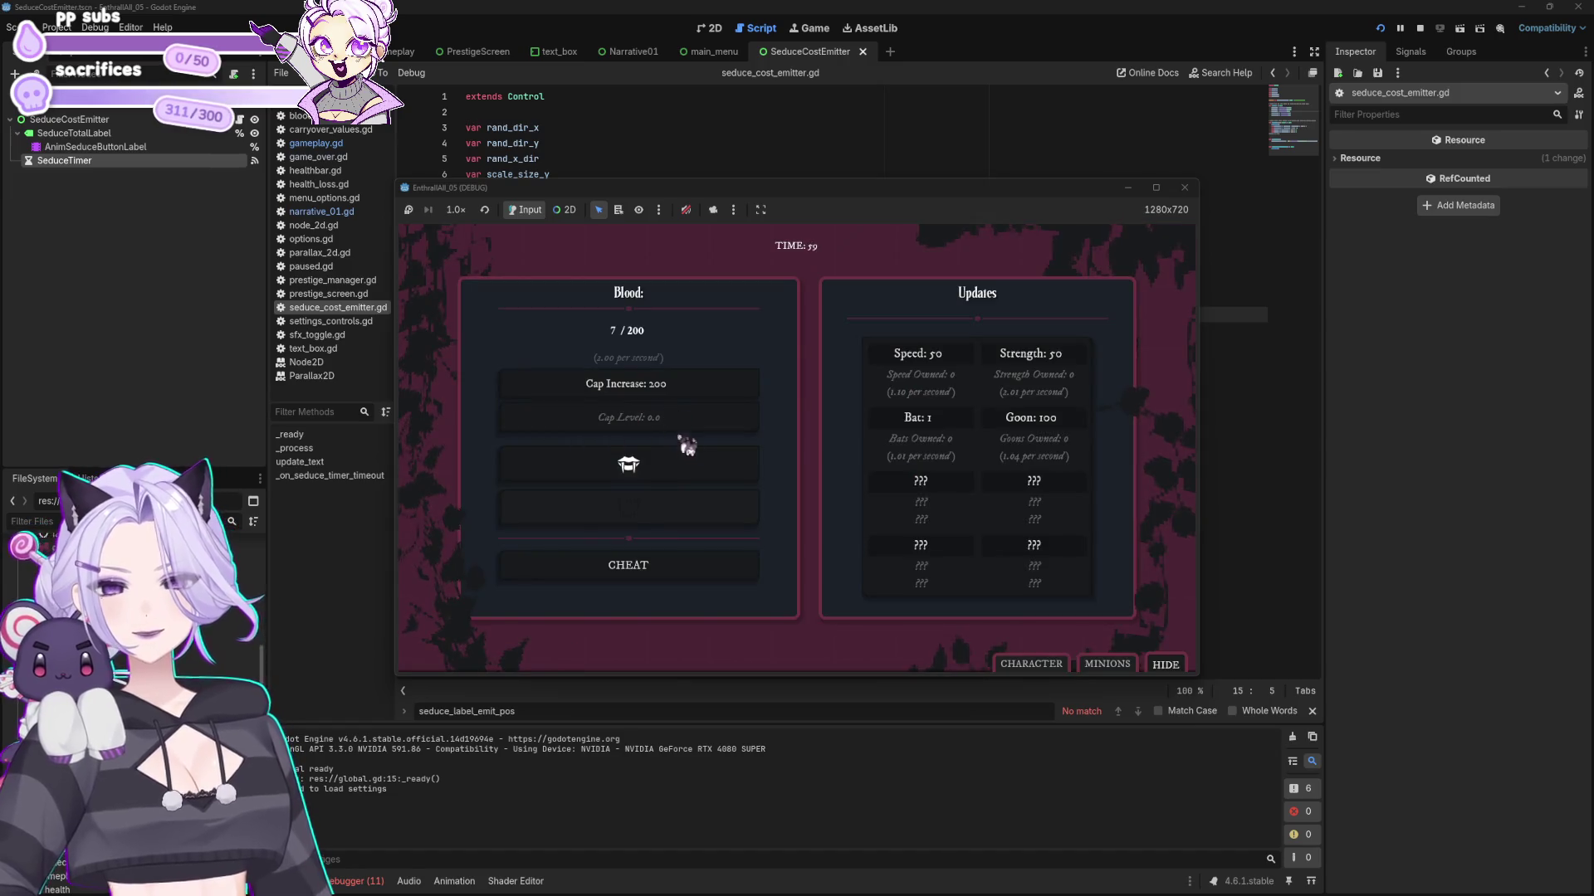
- Test the seduce floating text, buy Strength upgrades, and seduce repeatedly to fill the Blood cap
{"action": "left_click", "coordinate": [688, 463]}
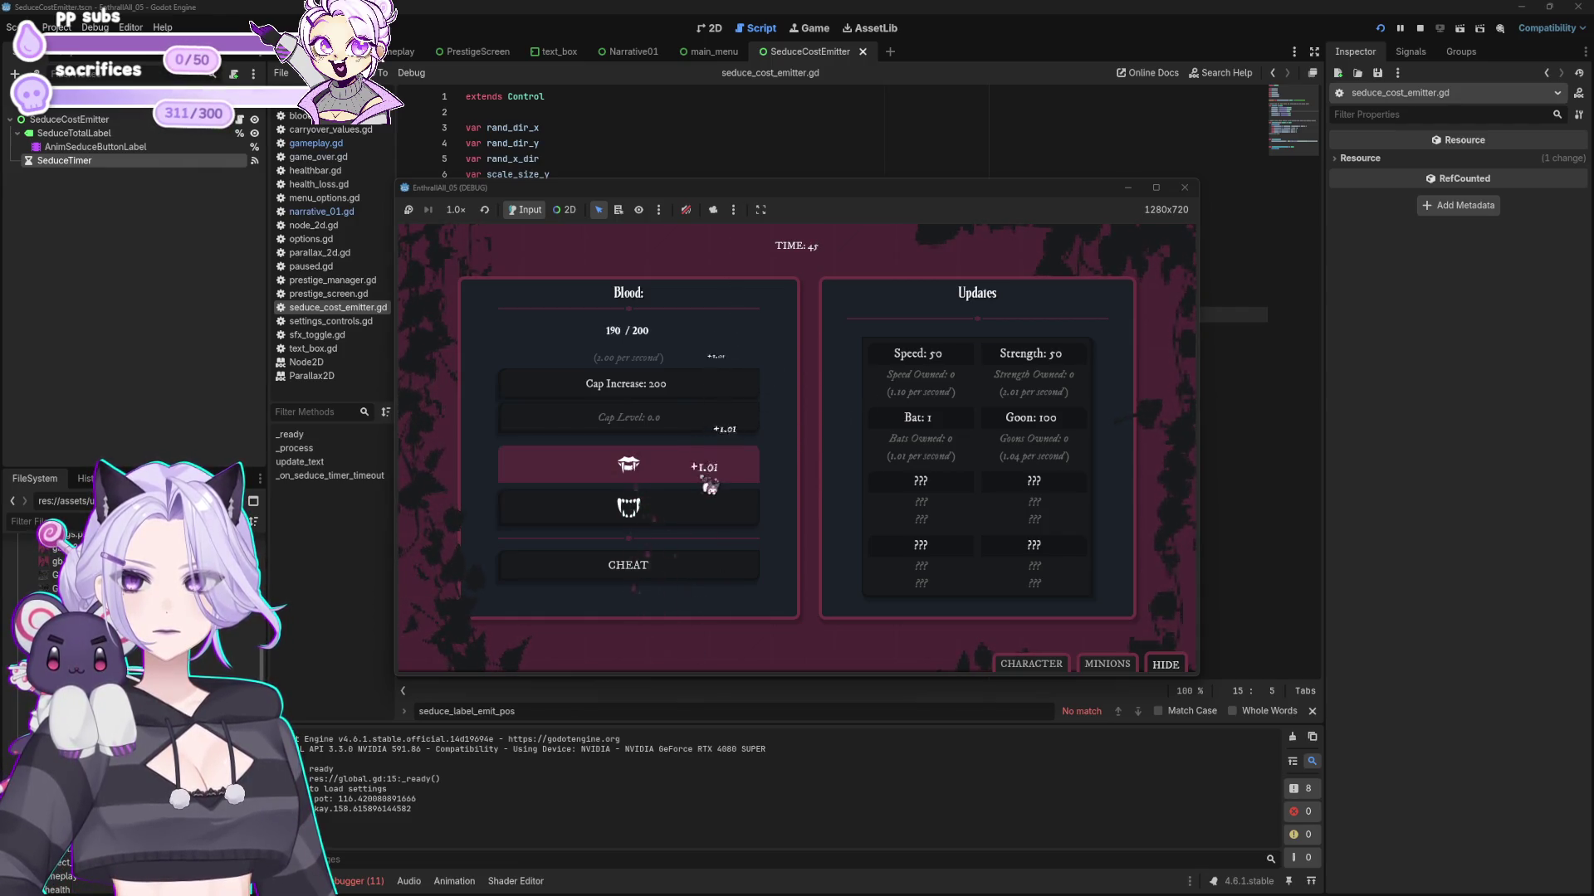
{"action": "left_click", "coordinate": [1047, 355]}
{"action": "left_click", "coordinate": [1041, 357]}
{"action": "left_click", "coordinate": [1036, 359]}
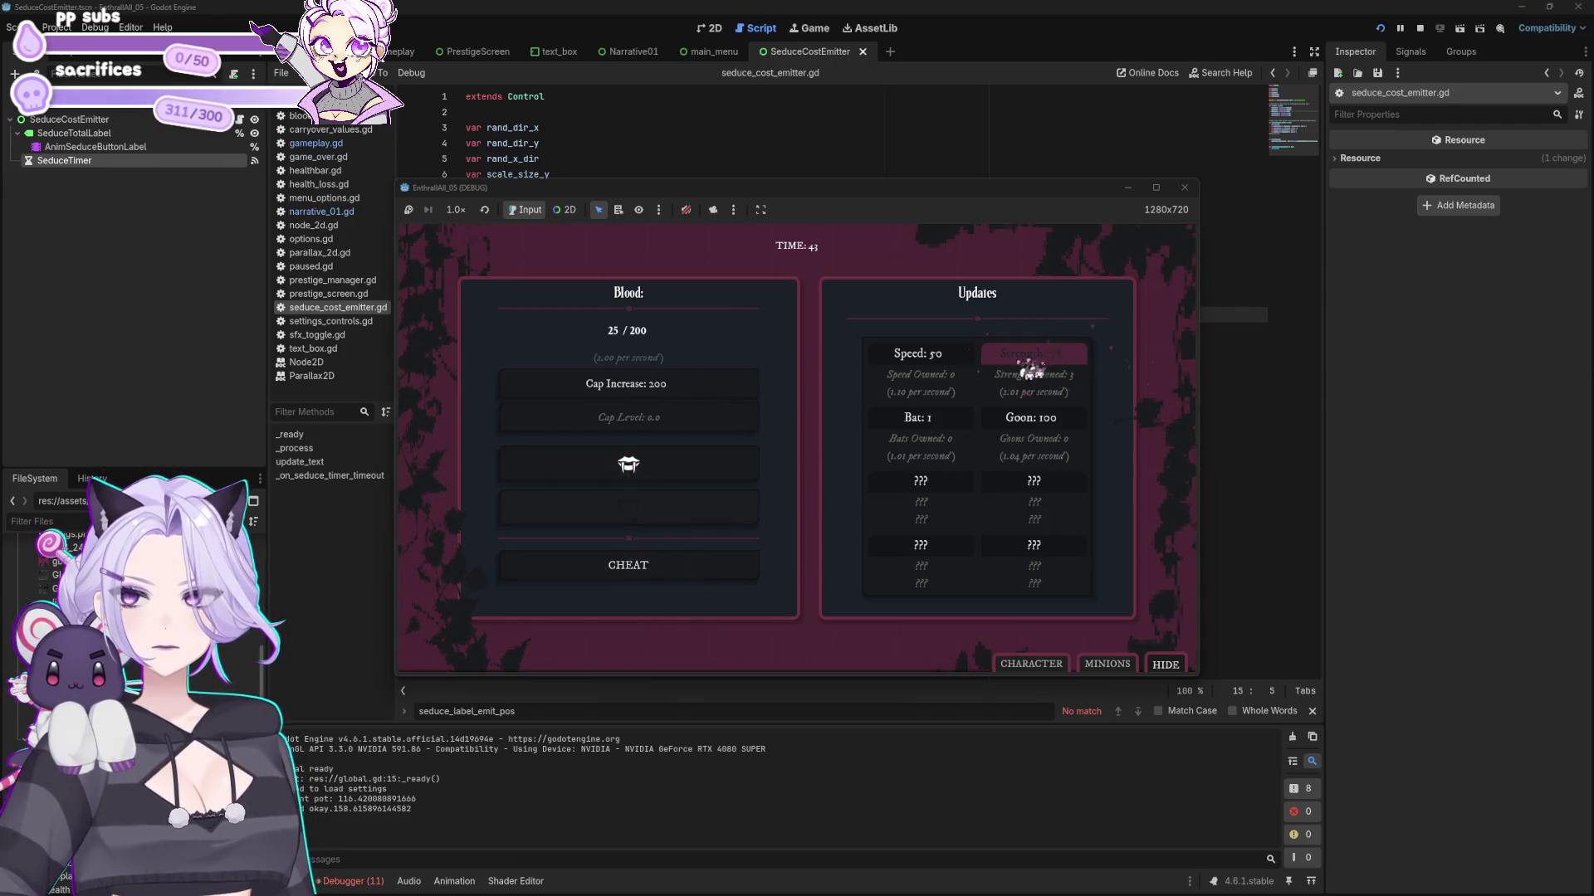
{"action": "left_click", "coordinate": [655, 473]}
{"action": "left_click", "coordinate": [664, 477]}
{"action": "left_click", "coordinate": [664, 478]}
{"action": "left_click", "coordinate": [664, 478]}
{"action": "left_click", "coordinate": [660, 469]}
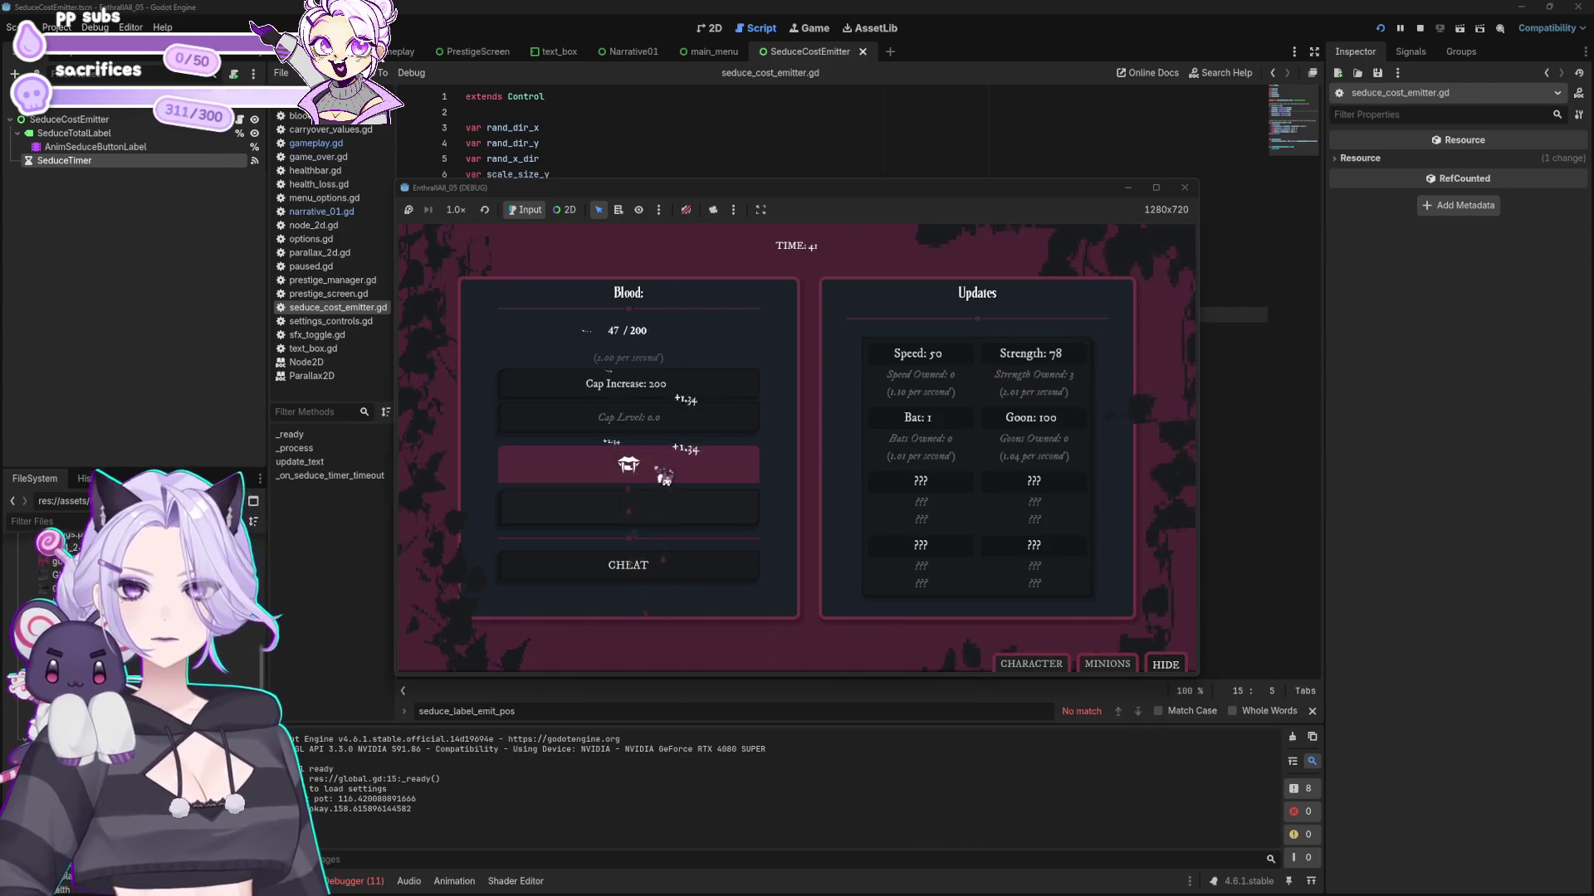
{"action": "left_click", "coordinate": [639, 467]}
{"action": "left_click", "coordinate": [630, 464]}
{"action": "left_click", "coordinate": [631, 463]}
{"action": "left_click", "coordinate": [630, 463]}
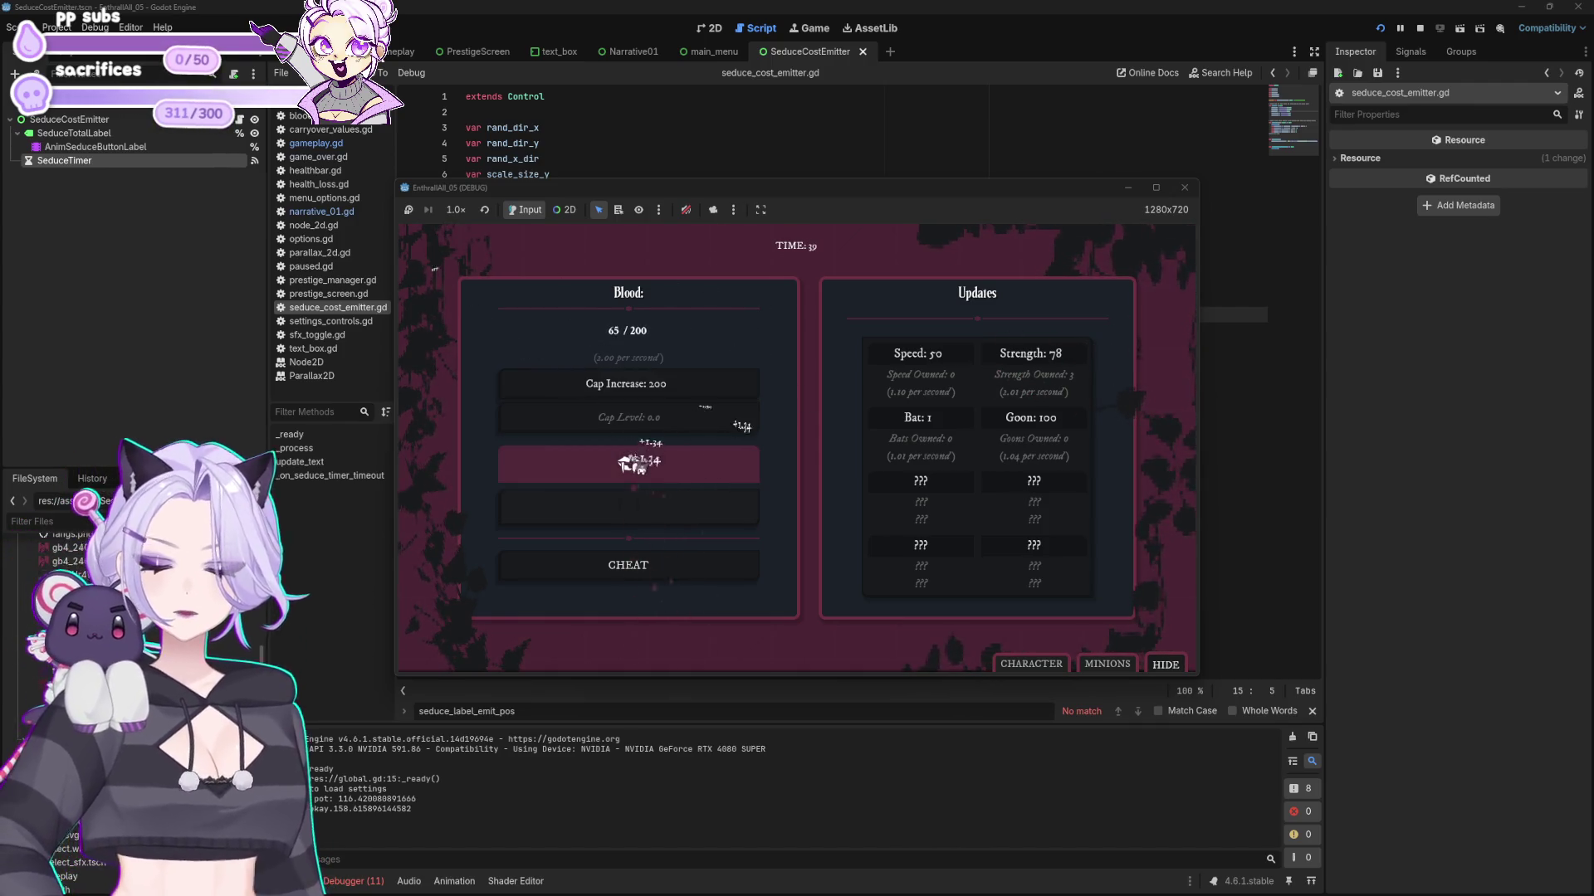
{"action": "left_click", "coordinate": [633, 463]}
{"action": "left_click", "coordinate": [632, 463]}
{"action": "left_click", "coordinate": [634, 463]}
{"action": "left_click", "coordinate": [633, 463]}
{"action": "left_click", "coordinate": [635, 463]}
{"action": "left_click", "coordinate": [635, 463]}
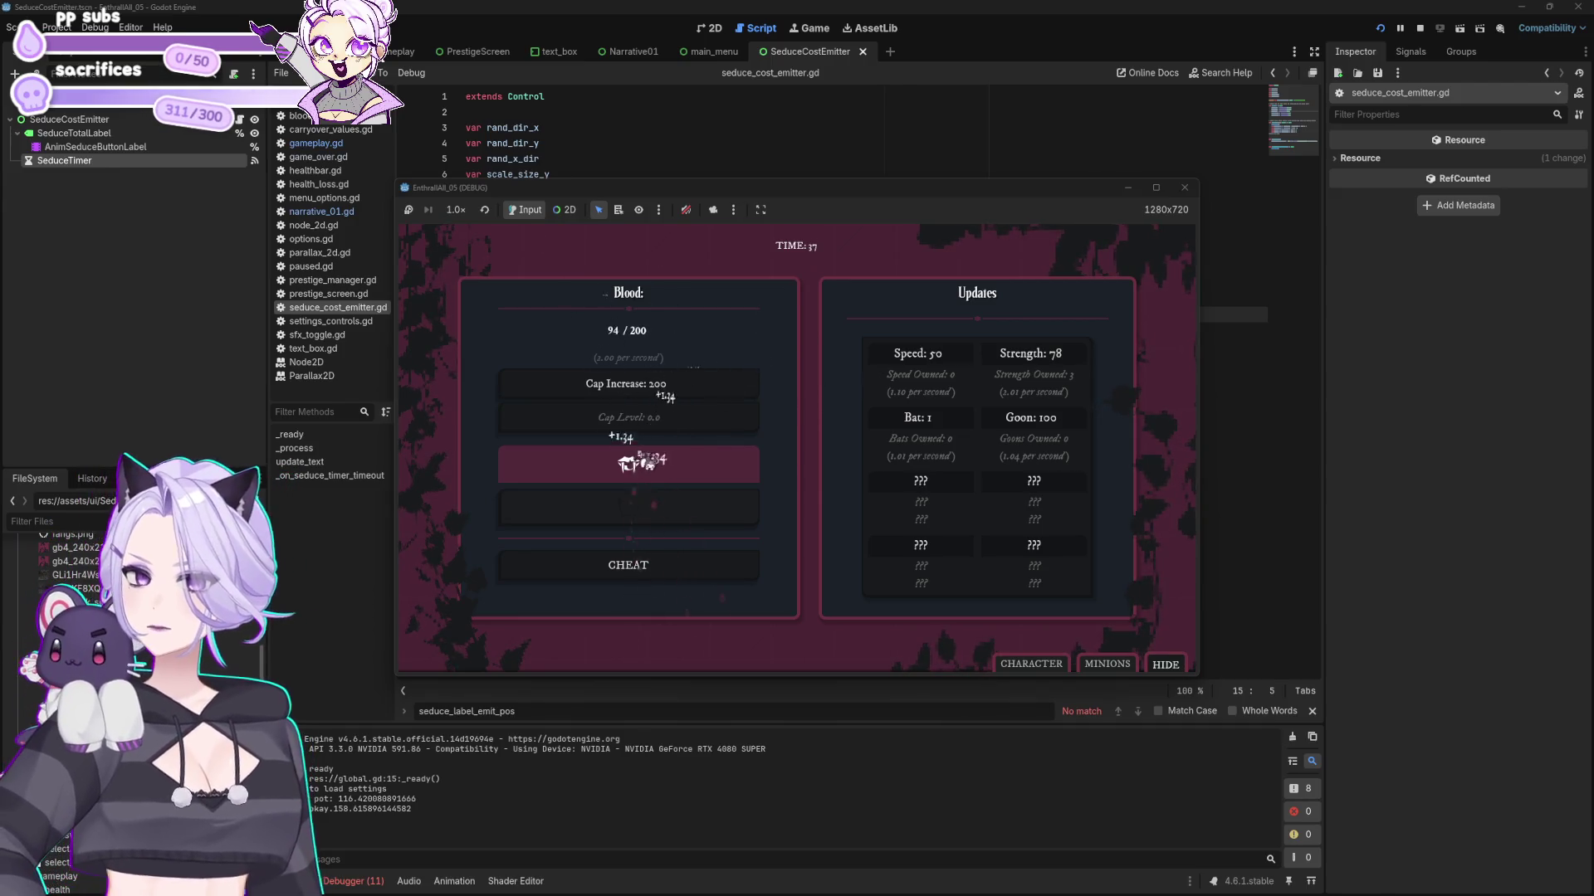
{"action": "left_click", "coordinate": [630, 463]}
{"action": "left_click", "coordinate": [629, 463]}
{"action": "left_click", "coordinate": [630, 463]}
{"action": "left_click", "coordinate": [629, 464]}
{"action": "left_click", "coordinate": [628, 463]}
{"action": "left_click", "coordinate": [628, 464]}
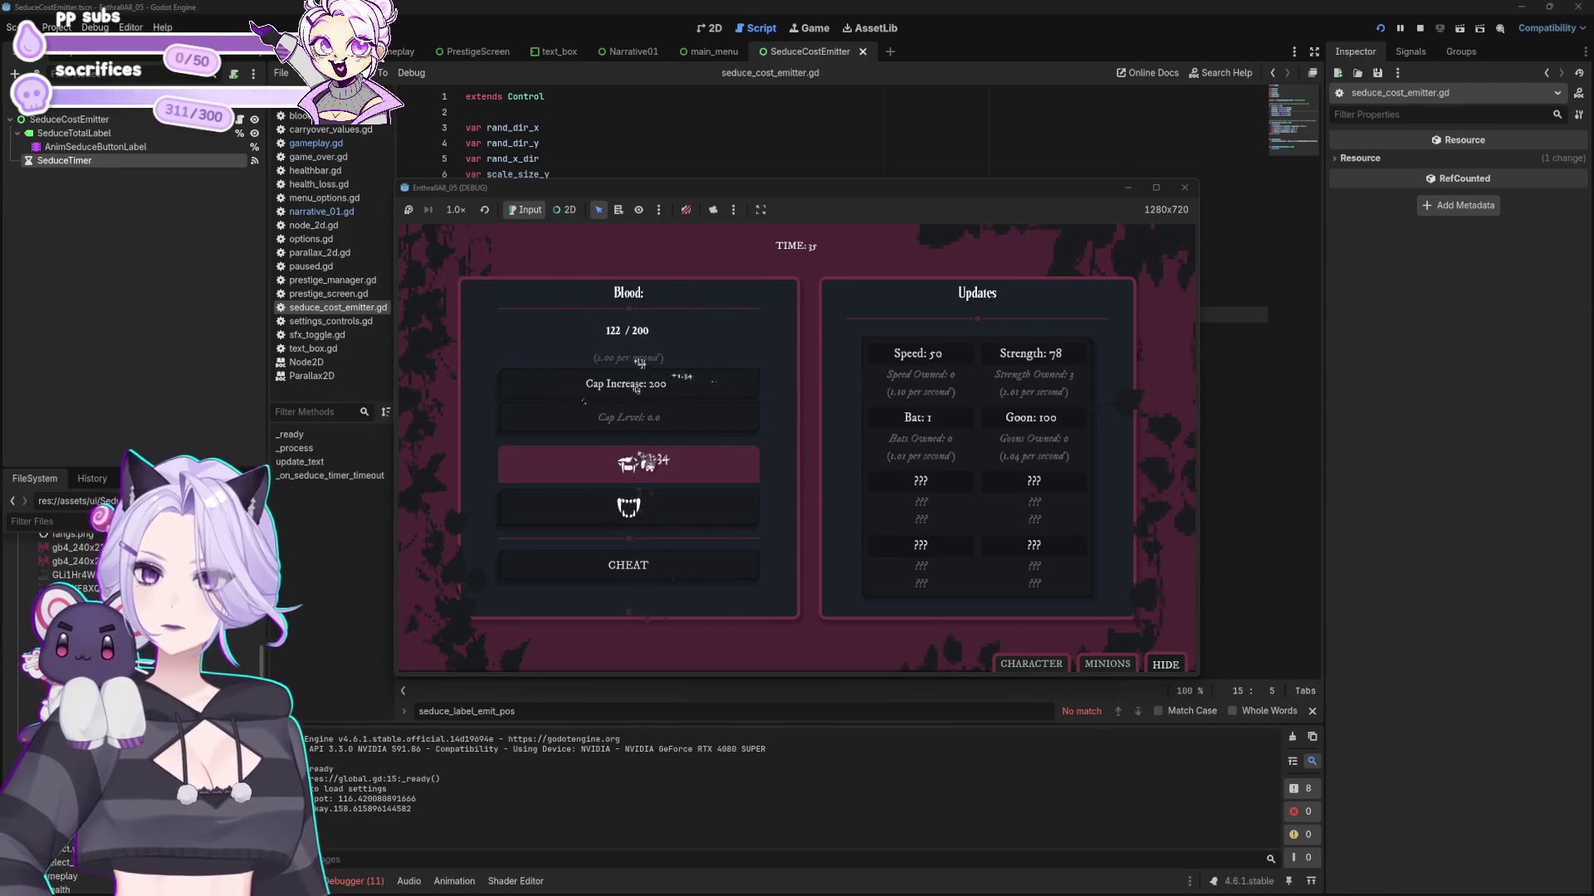
{"action": "left_click", "coordinate": [629, 463]}
{"action": "left_click", "coordinate": [629, 463]}
{"action": "left_click", "coordinate": [630, 464]}
{"action": "left_click", "coordinate": [629, 463]}
{"action": "left_click", "coordinate": [629, 463]}
{"action": "left_click", "coordinate": [629, 463]}
{"action": "left_click", "coordinate": [629, 464]}
{"action": "left_click", "coordinate": [630, 464]}
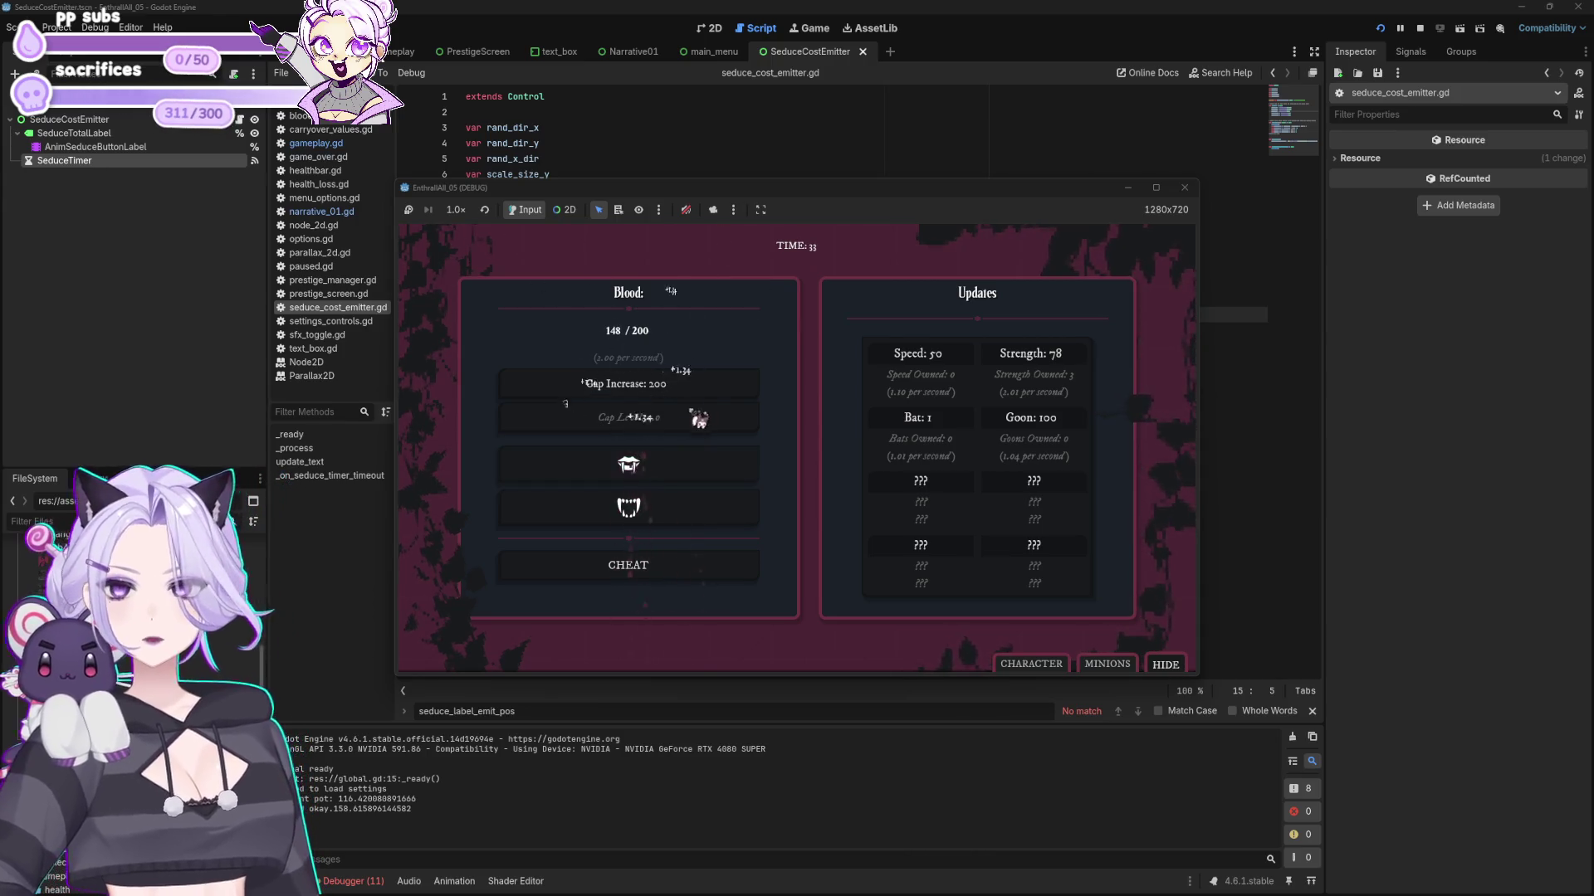
{"action": "left_click", "coordinate": [668, 471]}
{"action": "left_click", "coordinate": [668, 473]}
{"action": "left_click", "coordinate": [668, 474]}
{"action": "left_click", "coordinate": [668, 475]}
{"action": "left_click", "coordinate": [668, 475]}
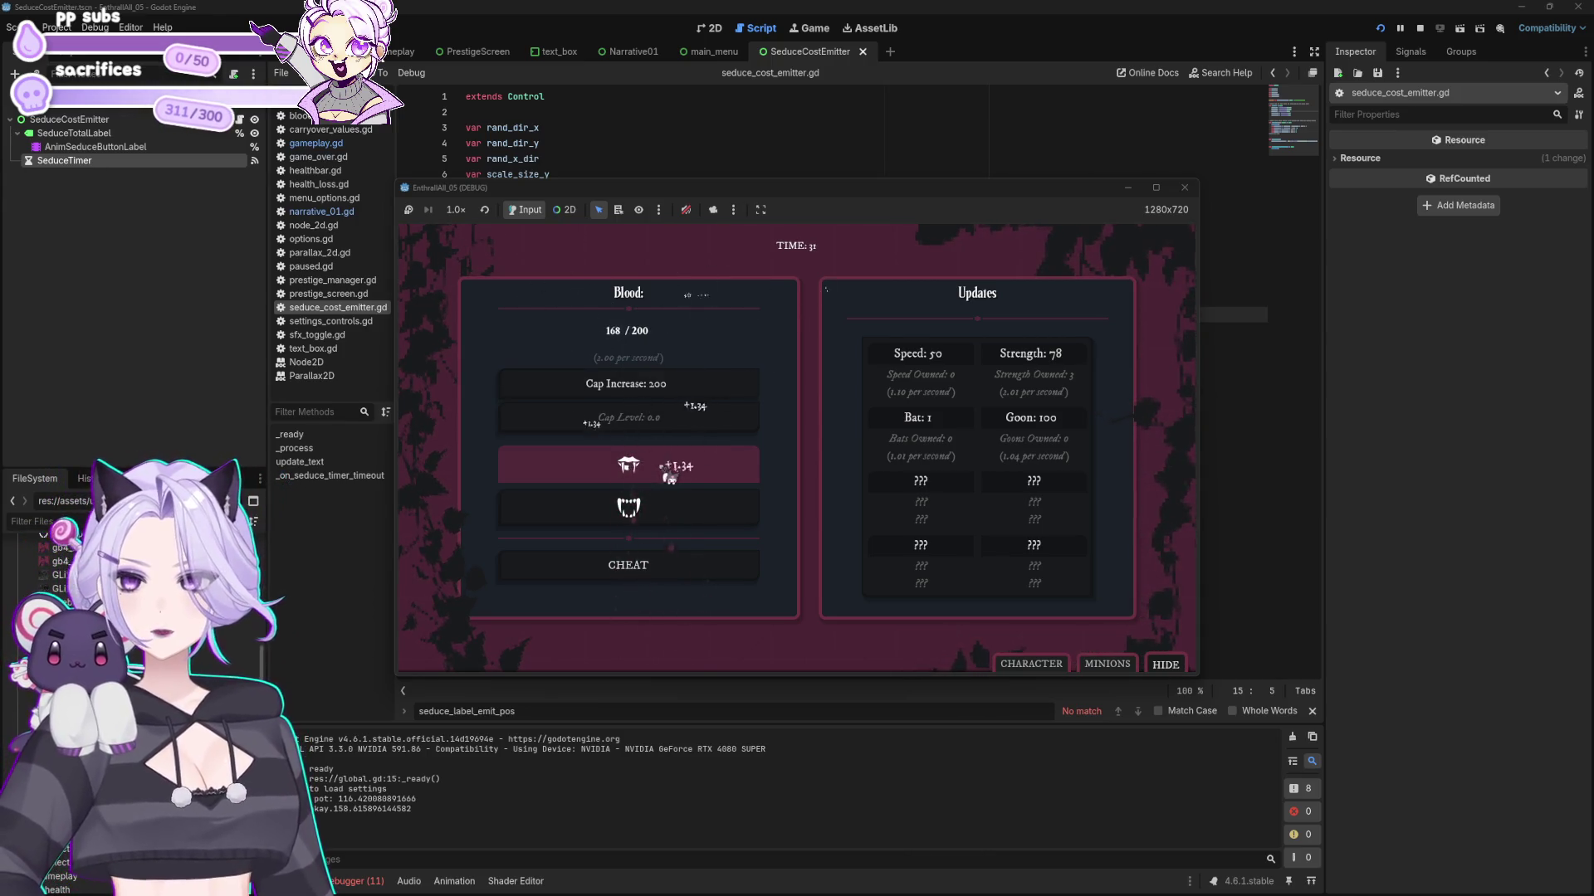
{"action": "left_click", "coordinate": [668, 475]}
{"action": "left_click", "coordinate": [669, 476]}
{"action": "left_click", "coordinate": [669, 476]}
{"action": "left_click", "coordinate": [669, 476]}
{"action": "left_click", "coordinate": [669, 477]}
{"action": "left_click", "coordinate": [669, 477]}
{"action": "left_click", "coordinate": [673, 477]}
{"action": "left_click", "coordinate": [678, 474]}
{"action": "left_click", "coordinate": [686, 473]}
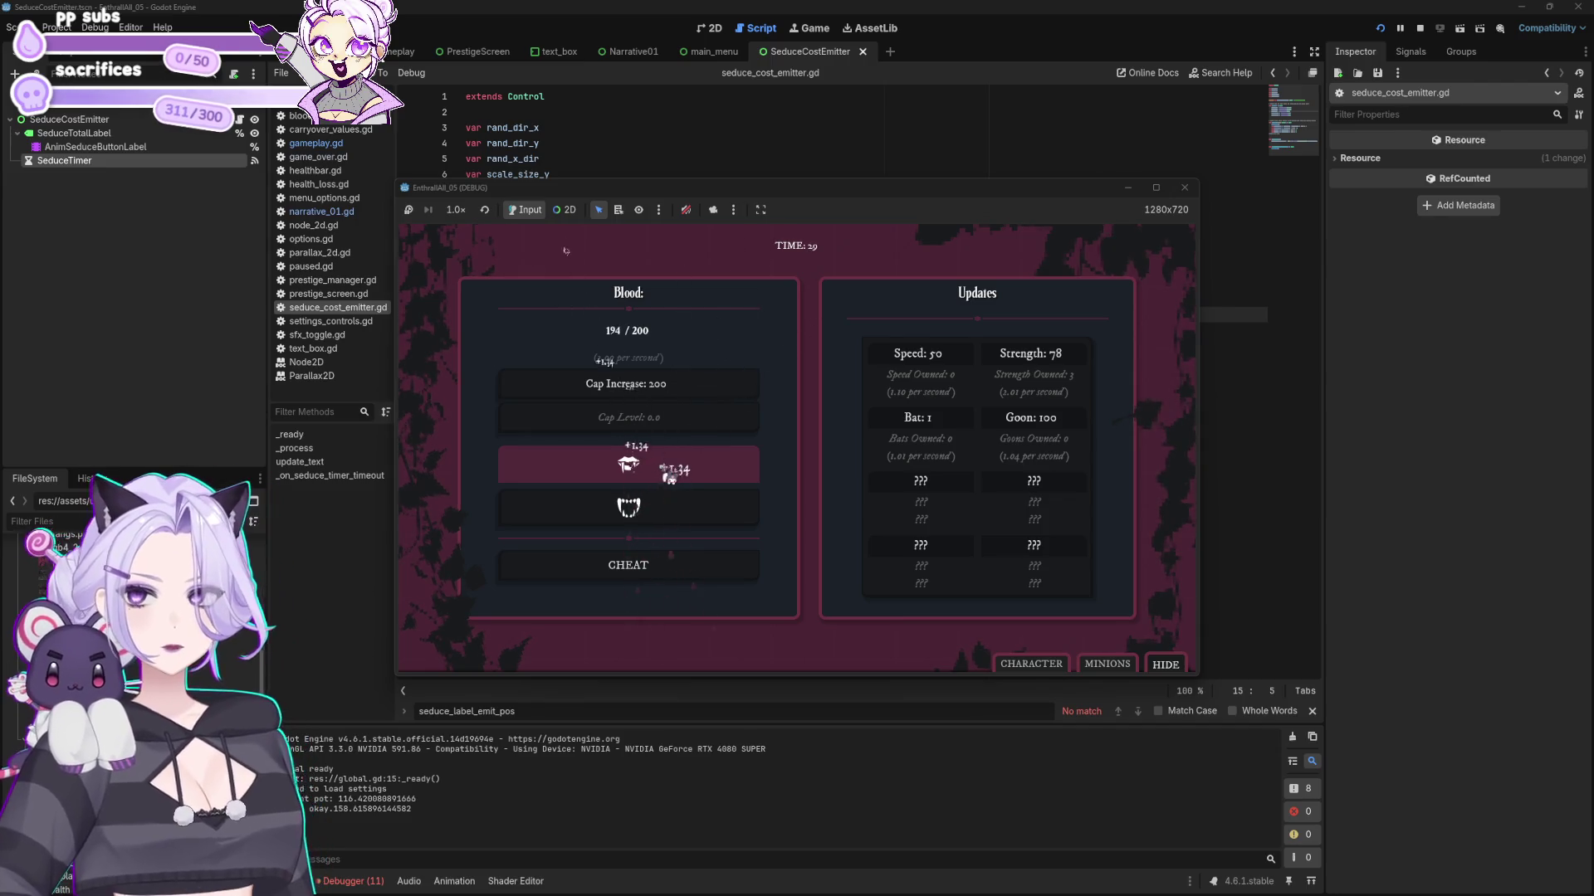
- Spend the full Blood on a cap increase, raising the cap to 2.00K
{"action": "left_click", "coordinate": [689, 475]}
{"action": "left_click", "coordinate": [692, 476]}
{"action": "left_click", "coordinate": [694, 477]}
{"action": "left_click", "coordinate": [694, 469]}
{"action": "left_click", "coordinate": [694, 461]}
- Keep seducing to spawn more +1.34 labels, then stop the test and return to 2D
{"action": "left_click", "coordinate": [712, 465]}
{"action": "left_click", "coordinate": [709, 475]}
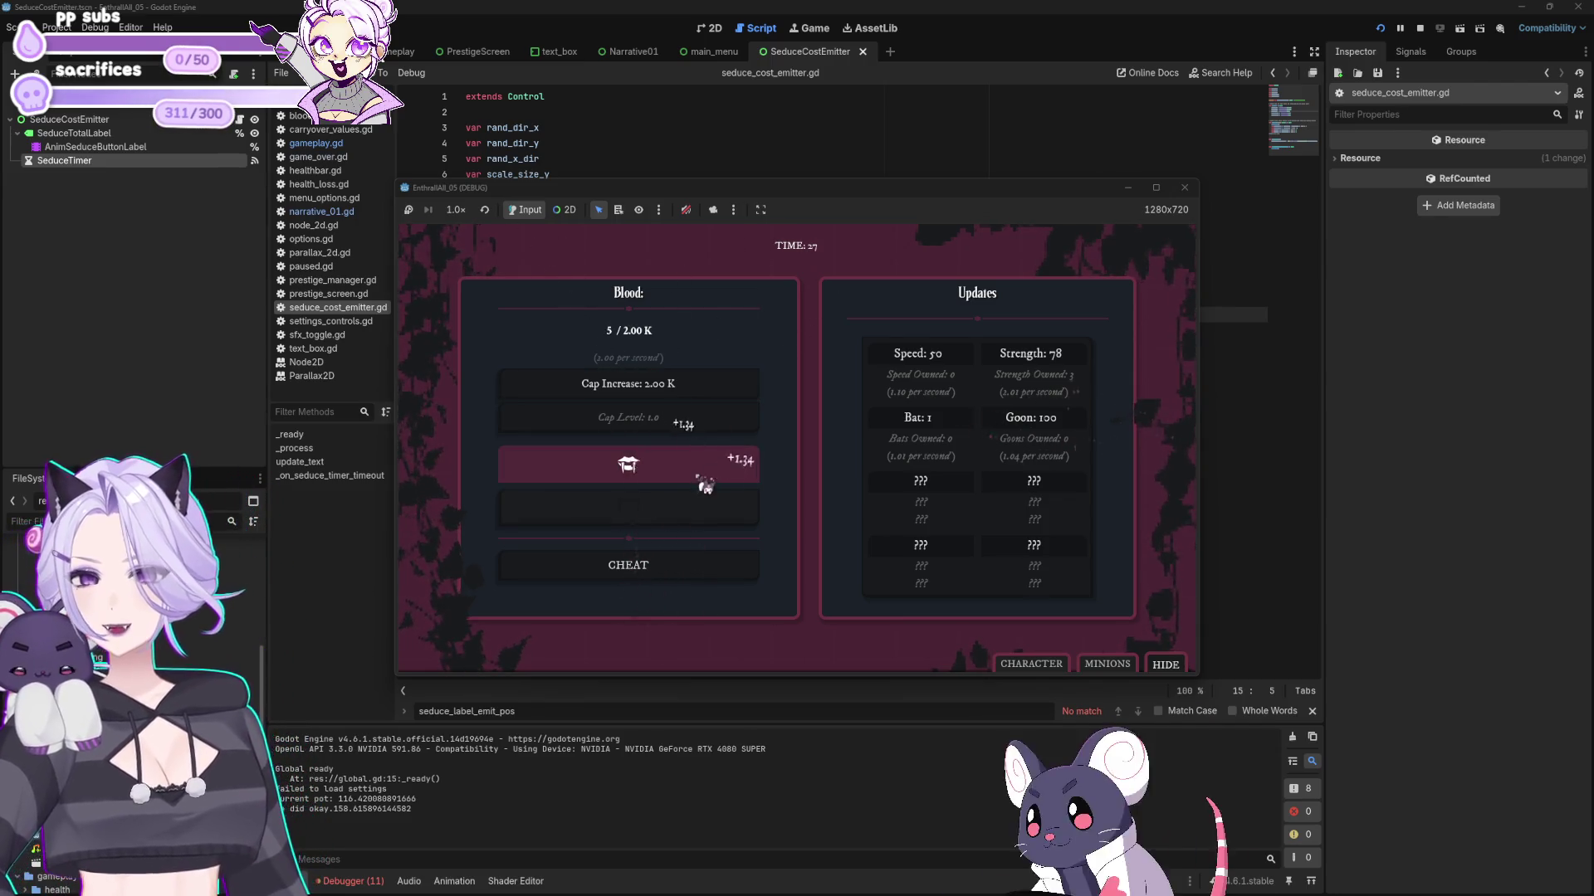
{"action": "left_click", "coordinate": [708, 478]}
{"action": "left_click", "coordinate": [708, 483]}
{"action": "left_click", "coordinate": [707, 486]}
{"action": "left_click", "coordinate": [706, 486]}
{"action": "left_click", "coordinate": [705, 488]}
{"action": "left_click", "coordinate": [705, 488]}
{"action": "left_click", "coordinate": [705, 488]}
{"action": "left_click", "coordinate": [705, 487]}
{"action": "left_click", "coordinate": [705, 488]}
{"action": "left_click", "coordinate": [706, 488]}
{"action": "left_click", "coordinate": [704, 488]}
{"action": "left_click", "coordinate": [704, 489]}
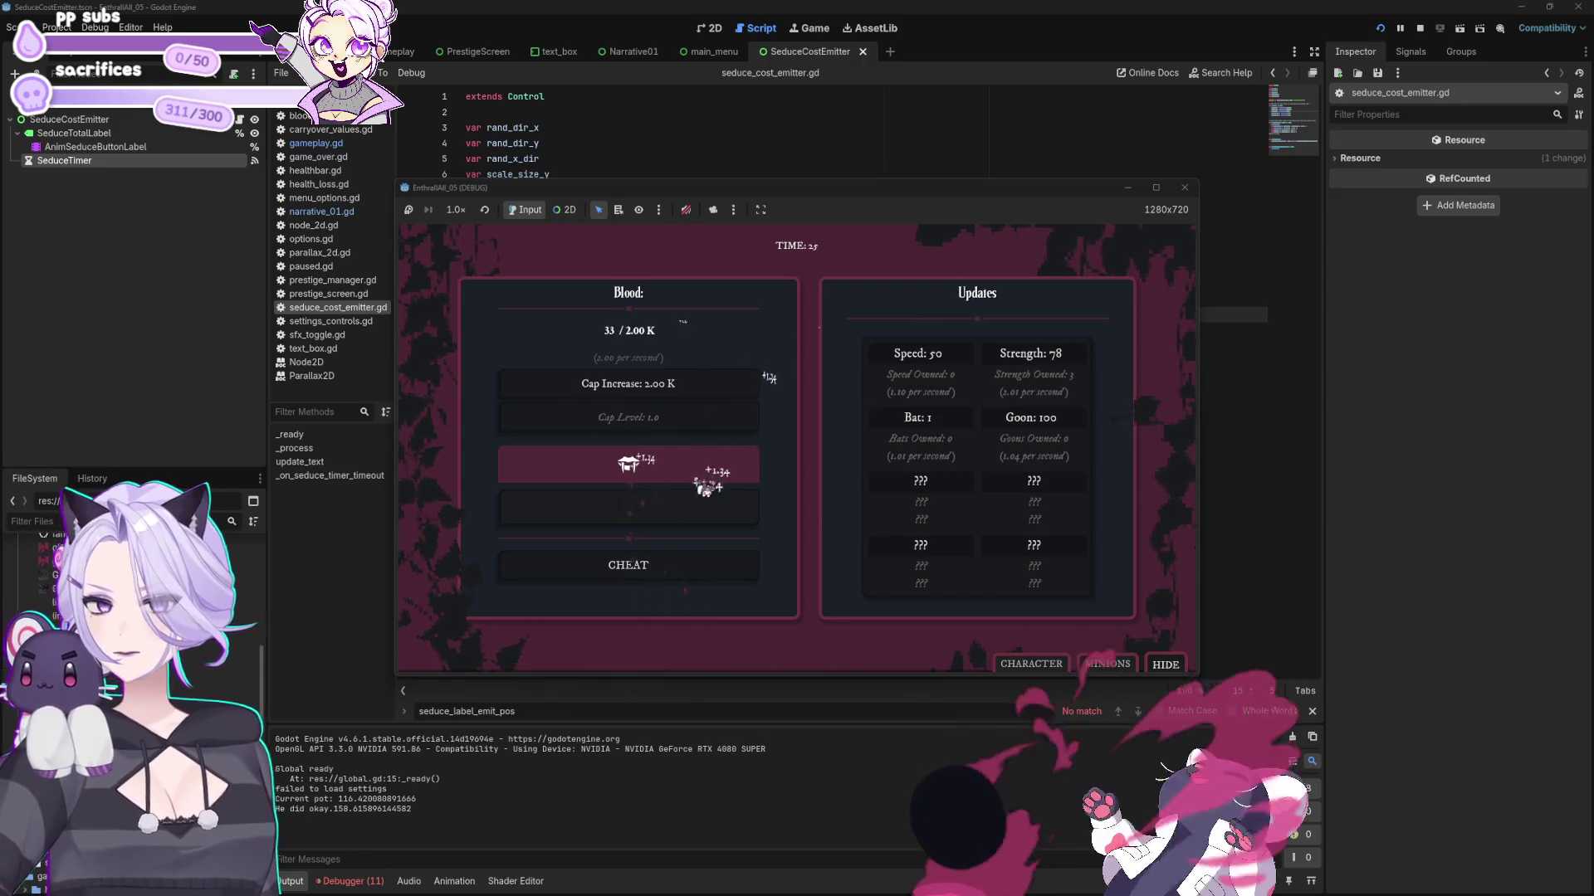
{"action": "left_click", "coordinate": [1184, 187]}
{"action": "left_click", "coordinate": [710, 28]}
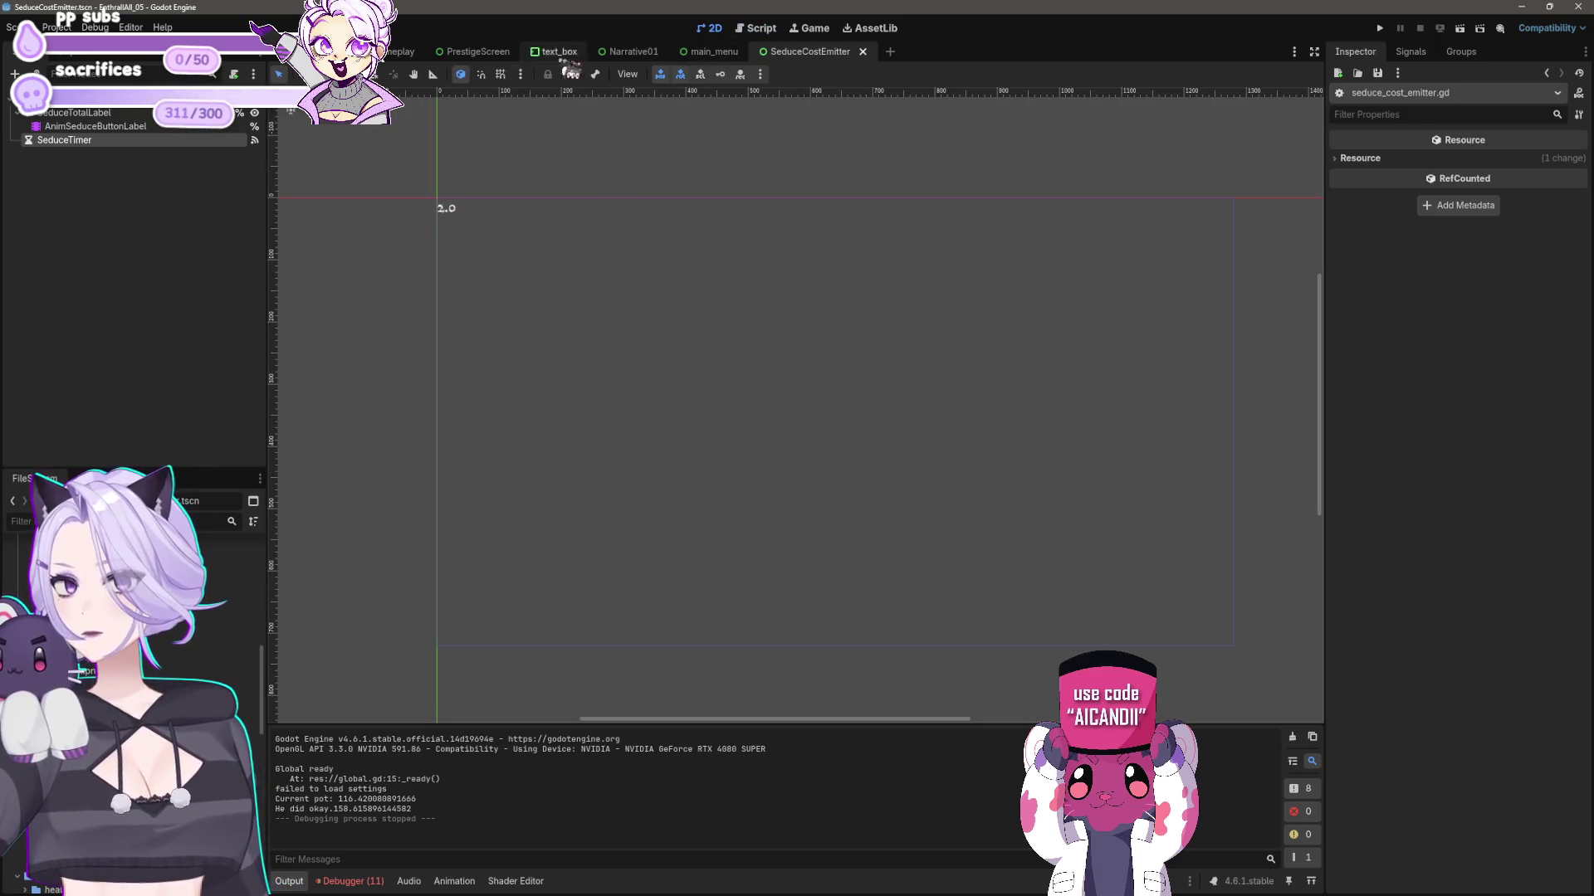
- In the gameplay scene, give DrainButton's Icon Disabled Color the Cap Level grey 686868 and save
{"action": "left_click", "coordinate": [712, 52]}
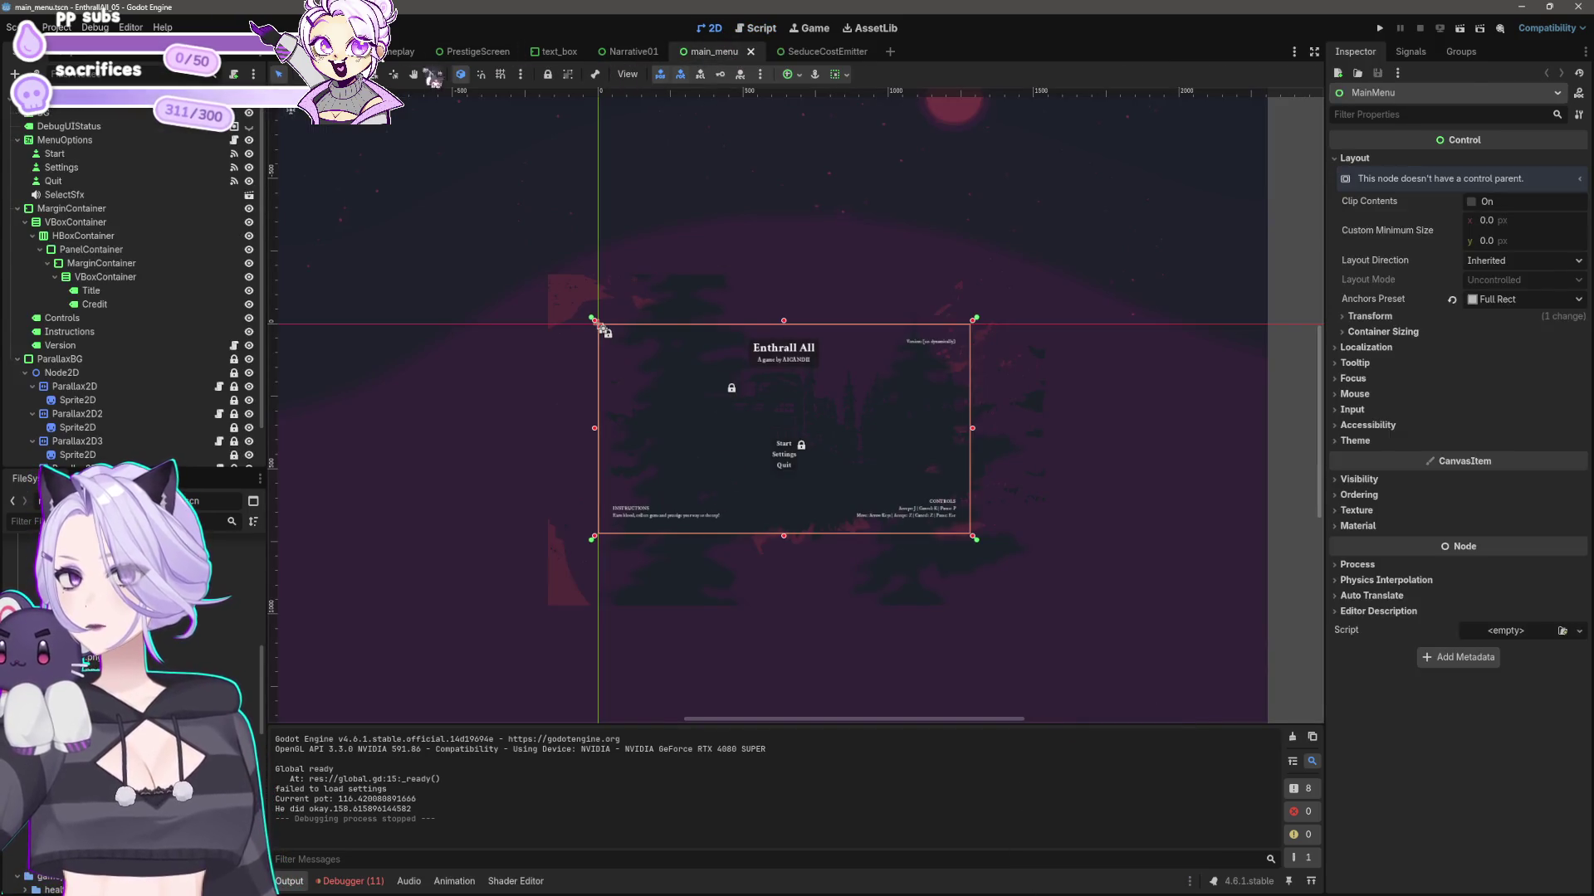
{"action": "left_click", "coordinate": [400, 52]}
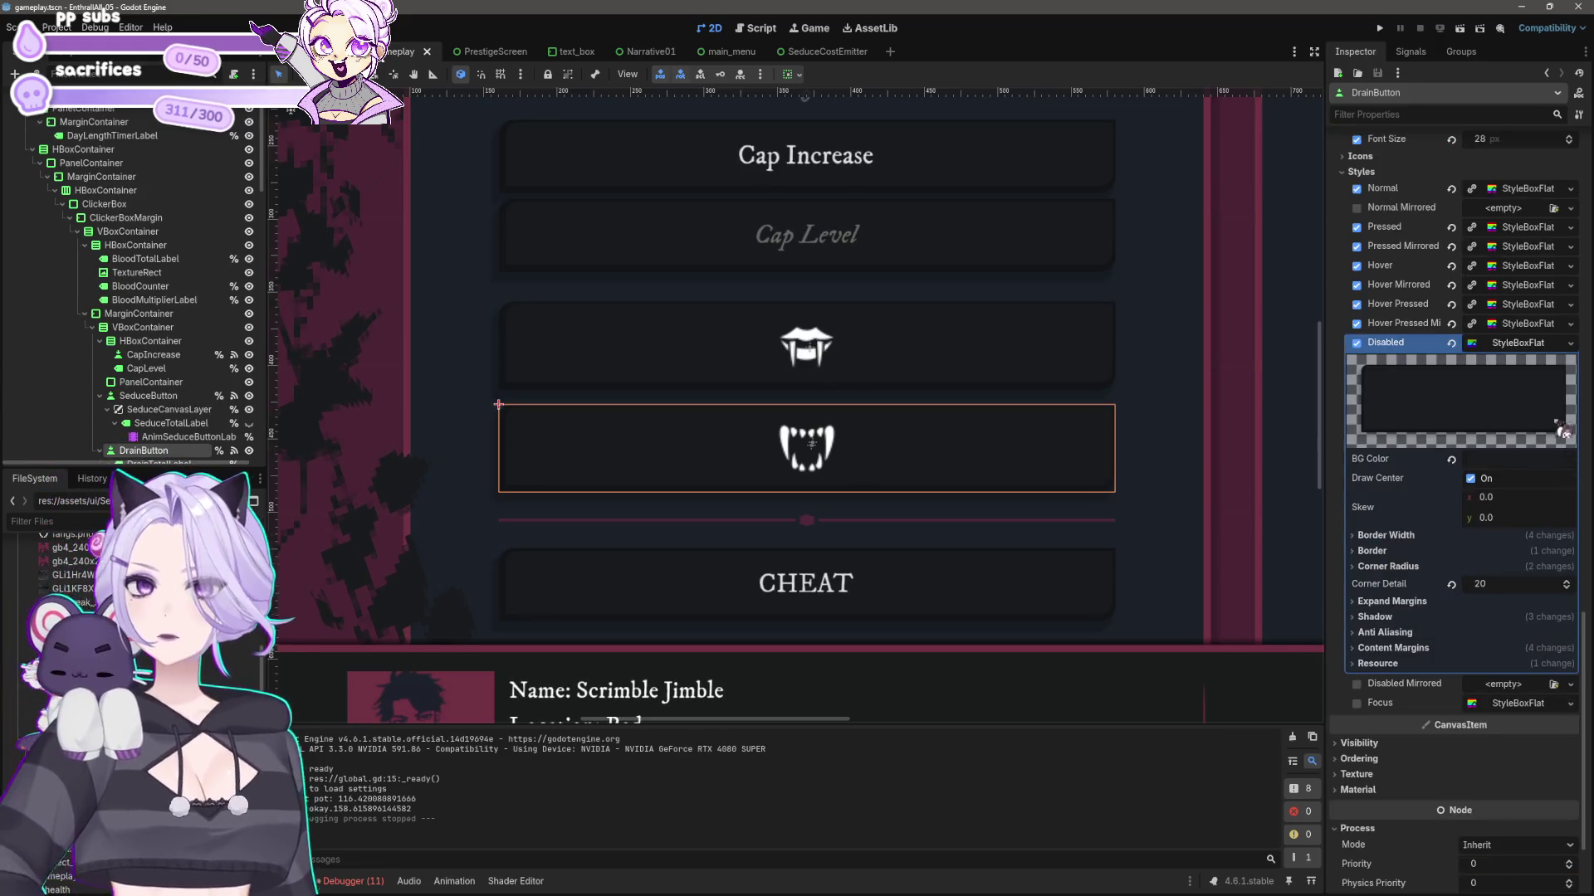
{"action": "scroll", "coordinate": [1529, 510], "scroll_direction": "up", "scroll_amount": 10}
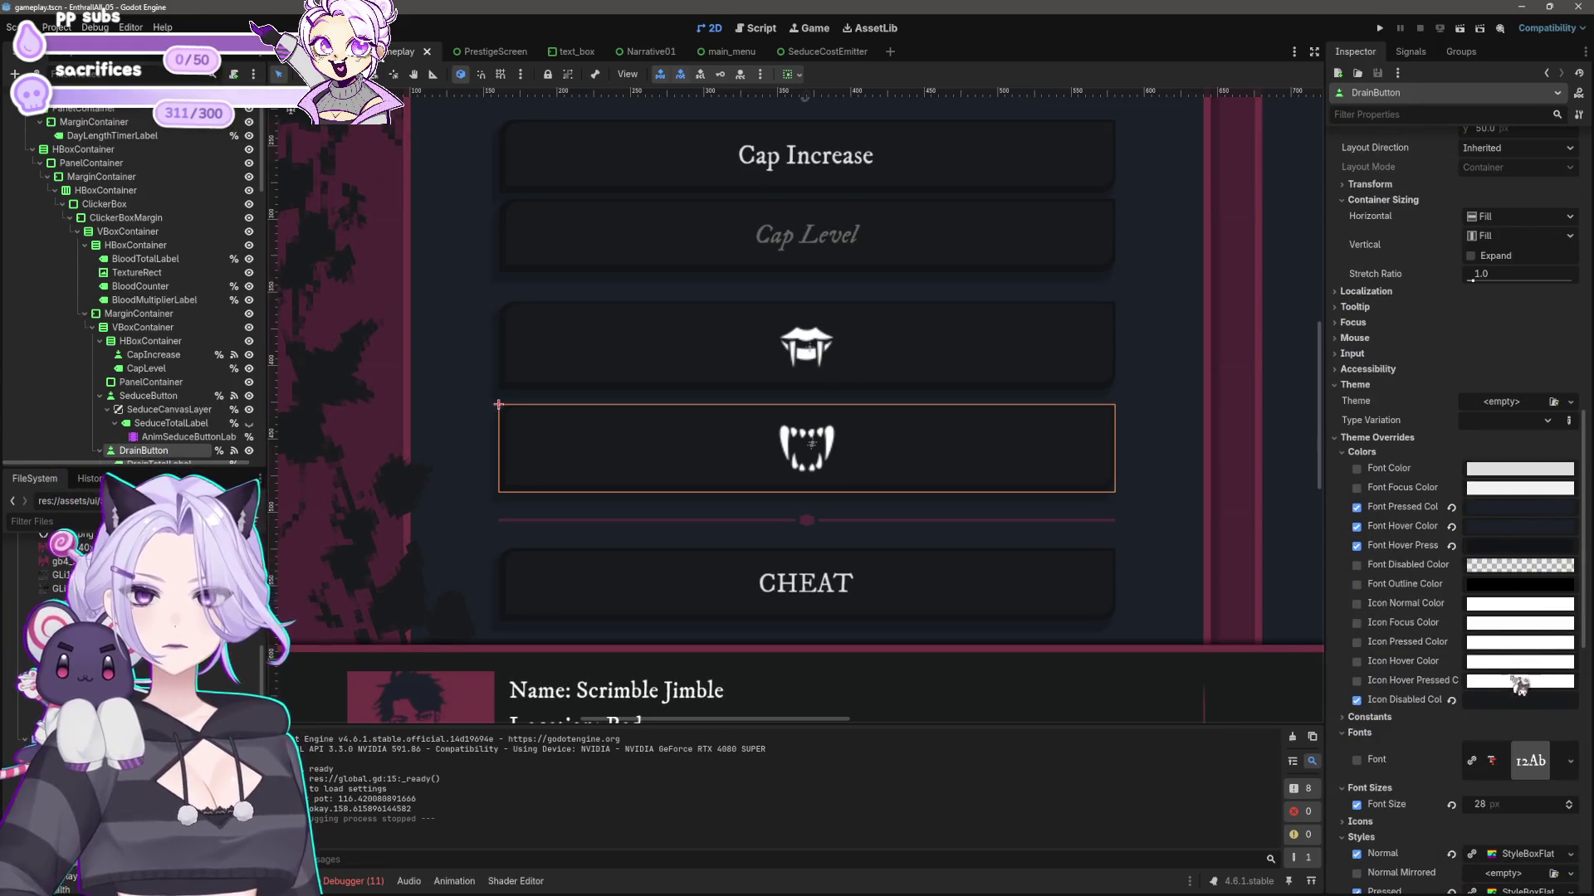
{"action": "left_click", "coordinate": [1516, 701]}
{"action": "left_click", "coordinate": [1415, 480]}
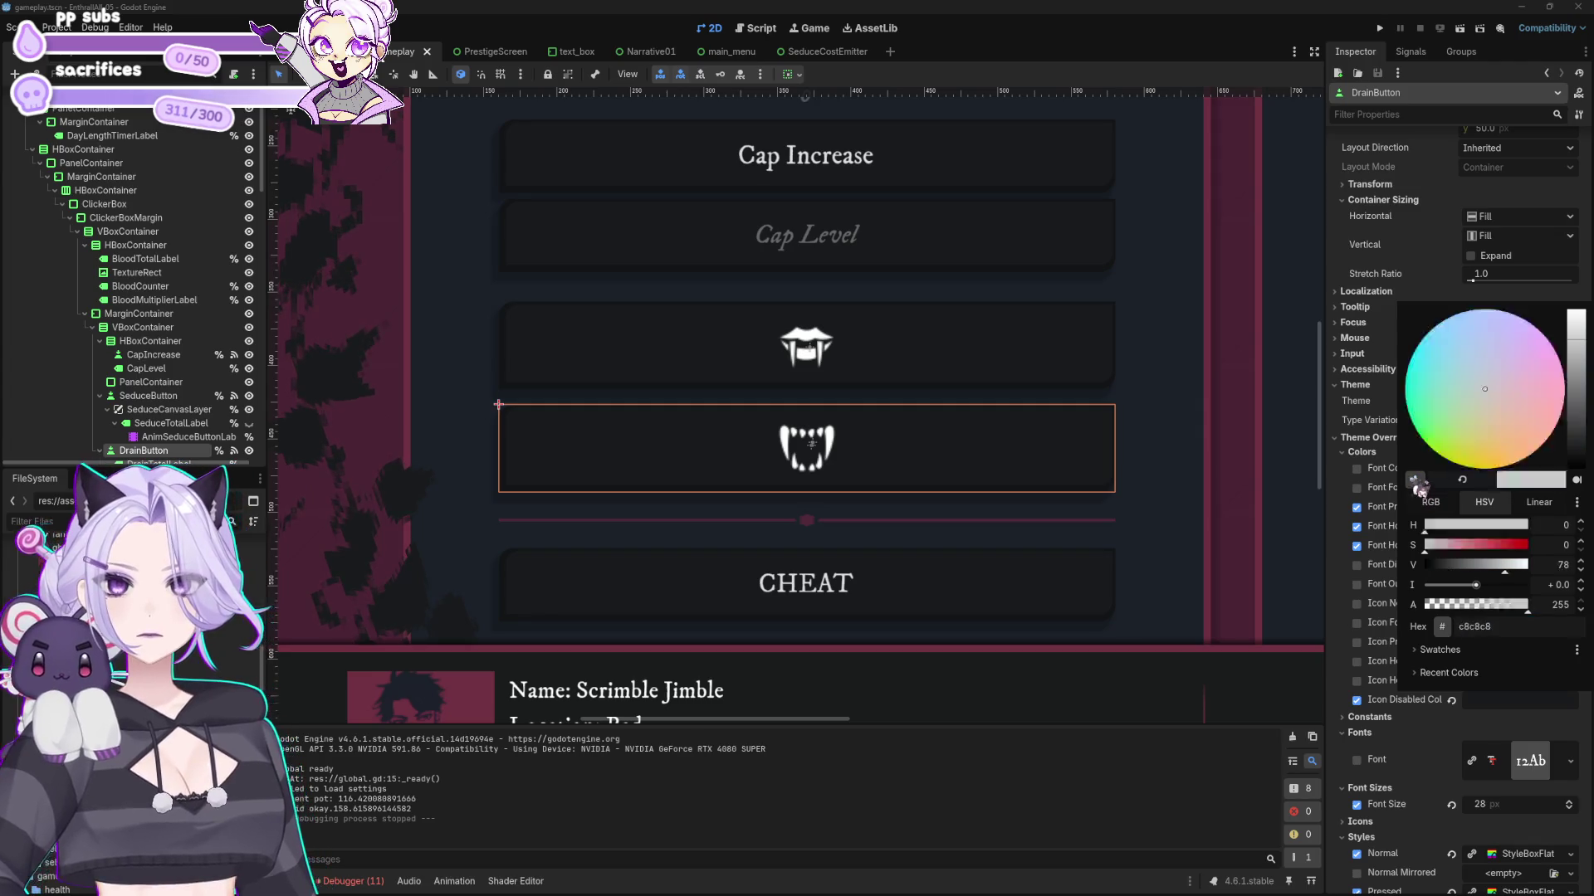
{"action": "left_click", "coordinate": [807, 243]}
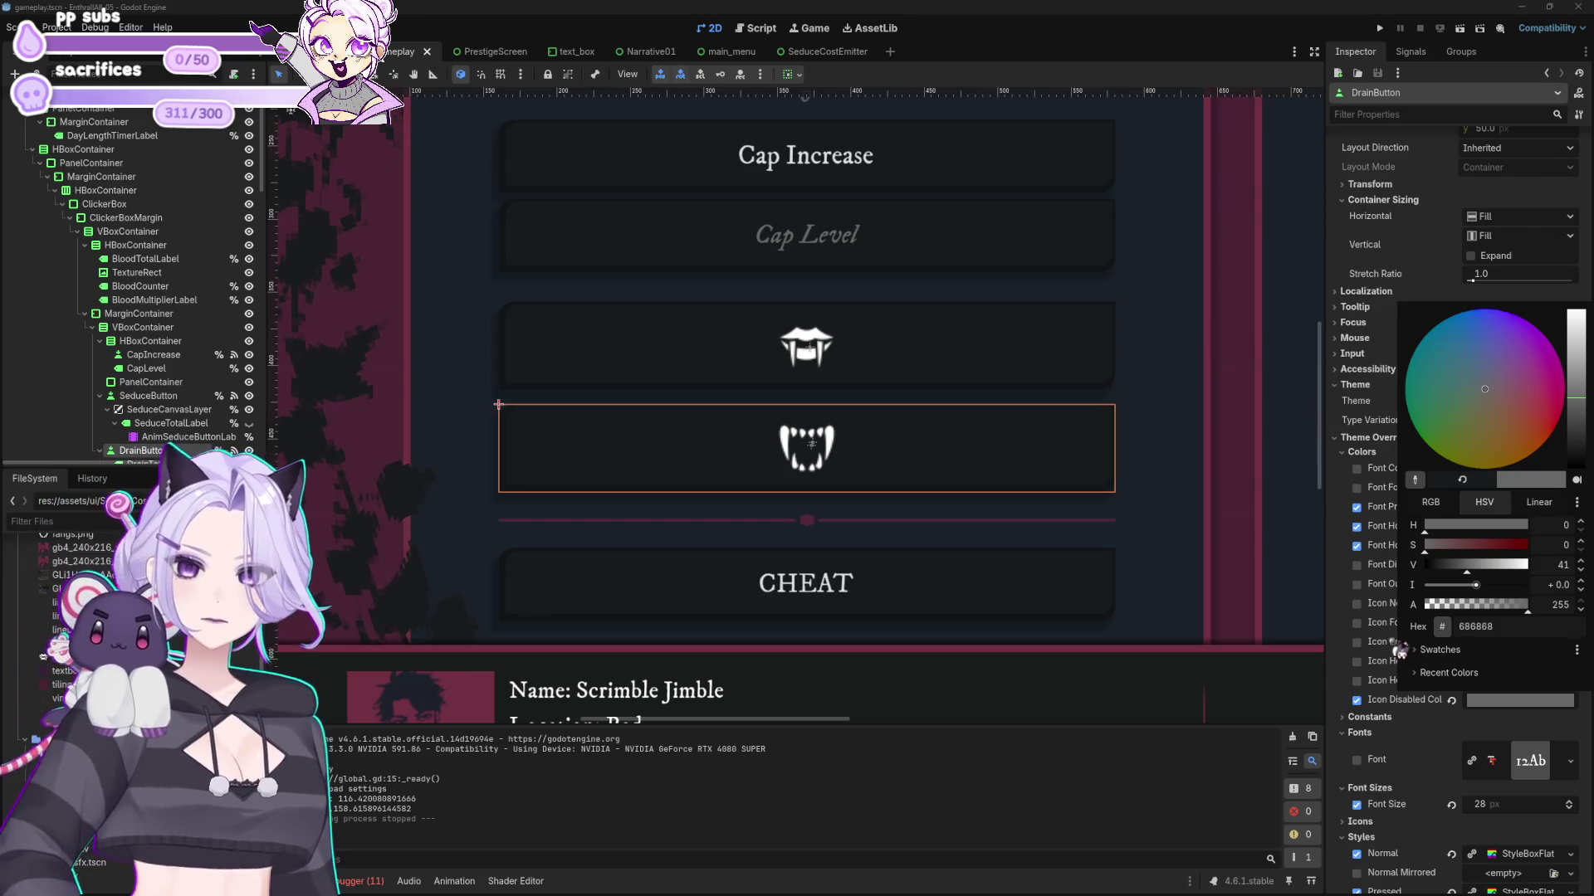
{"action": "left_click", "coordinate": [1348, 633]}
{"action": "right_click", "coordinate": [1431, 704]}
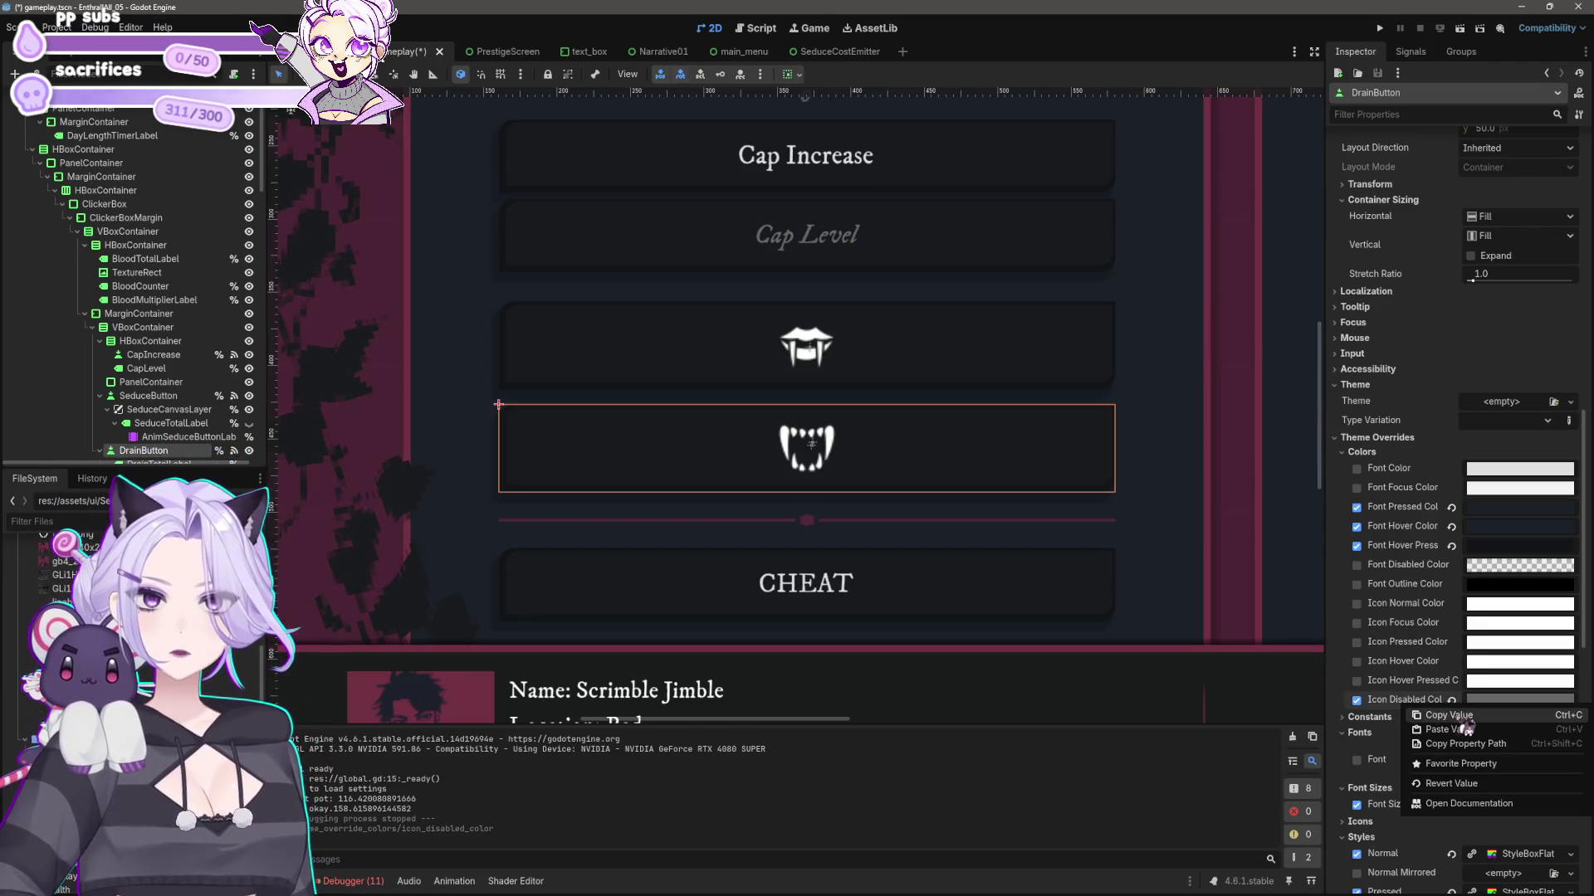
{"action": "left_click", "coordinate": [1444, 715]}
{"action": "scroll", "coordinate": [1041, 561], "scroll_direction": "down", "scroll_amount": 3}
{"action": "key", "text": "ctrl+s"}
{"action": "left_click_drag", "start_coordinate": [1078, 388], "coordinate": [985, 434]}
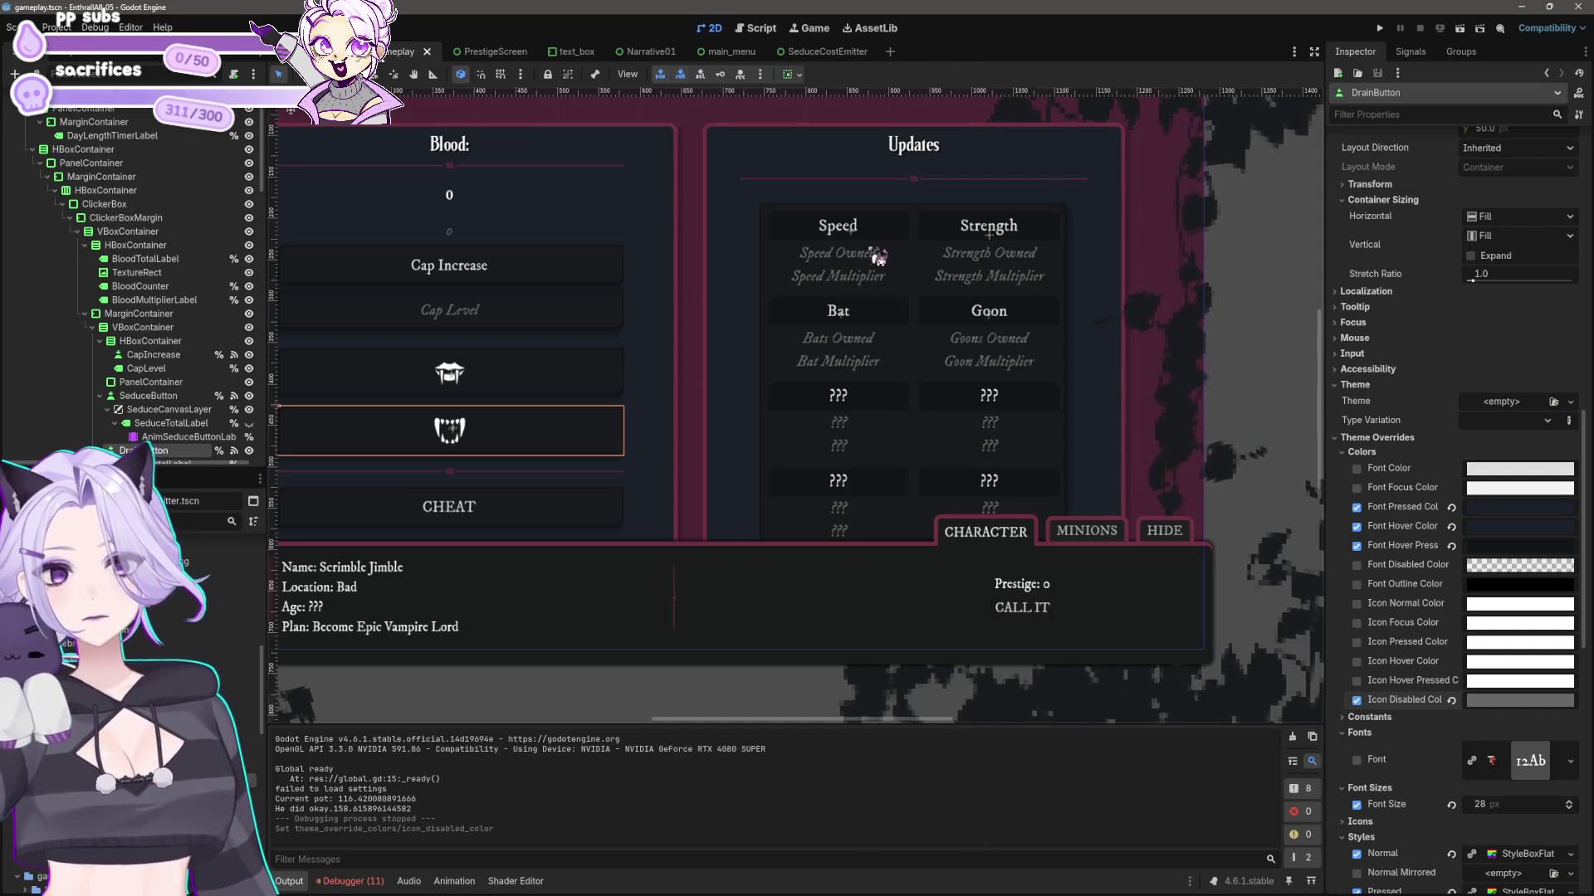
- In seduce_cost_emitter.gd, rename _on_seduce_timer_timeout to _on_label_timer_timeout
{"action": "left_click", "coordinate": [826, 53]}
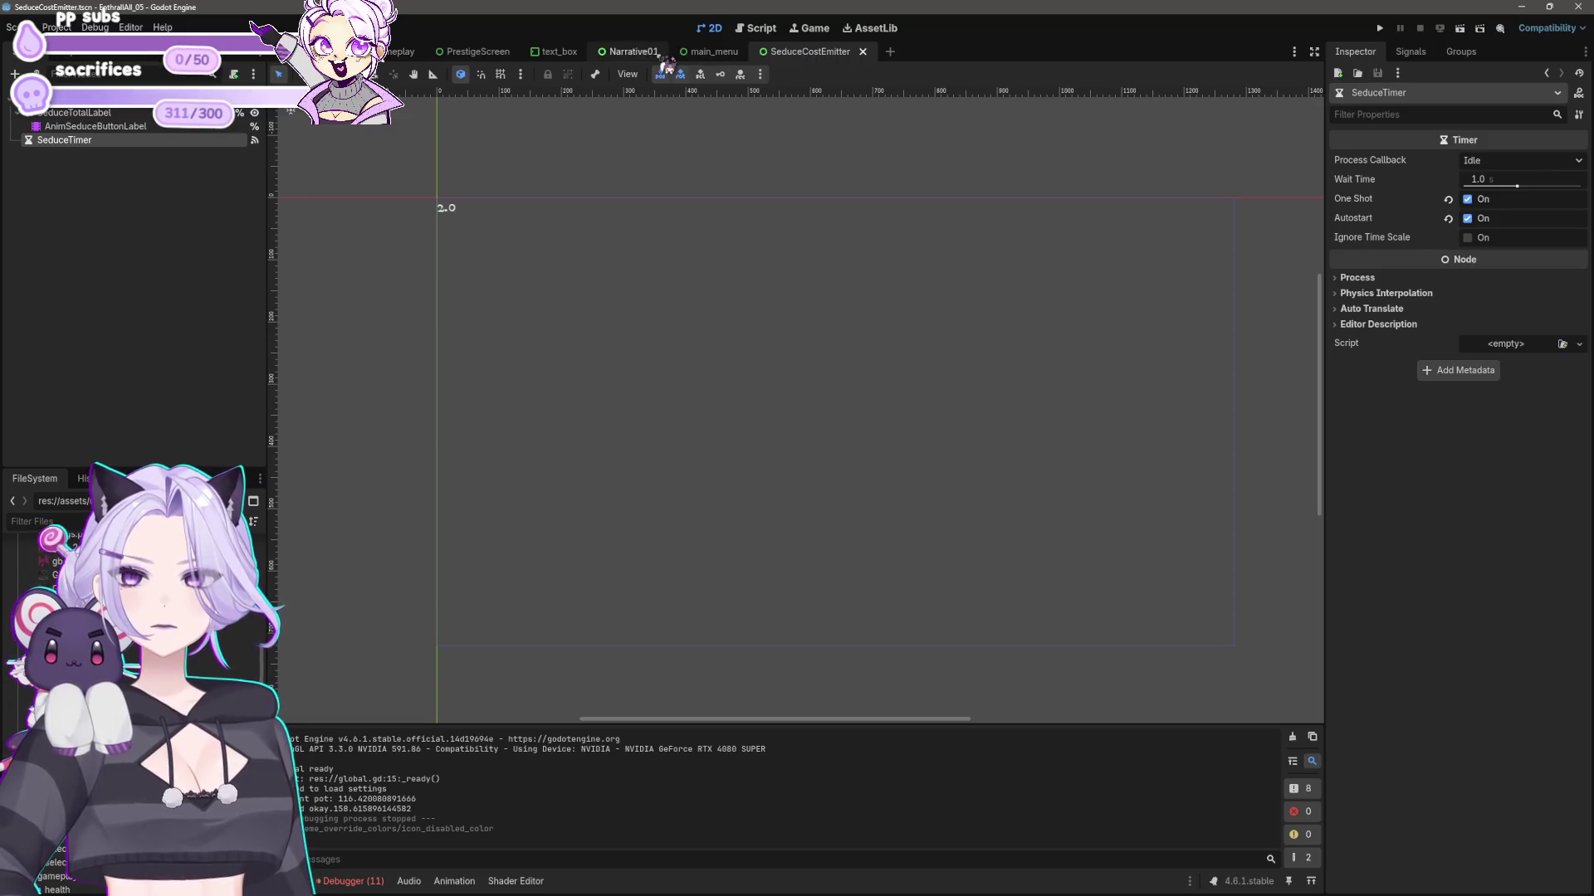
{"action": "left_click", "coordinate": [702, 58]}
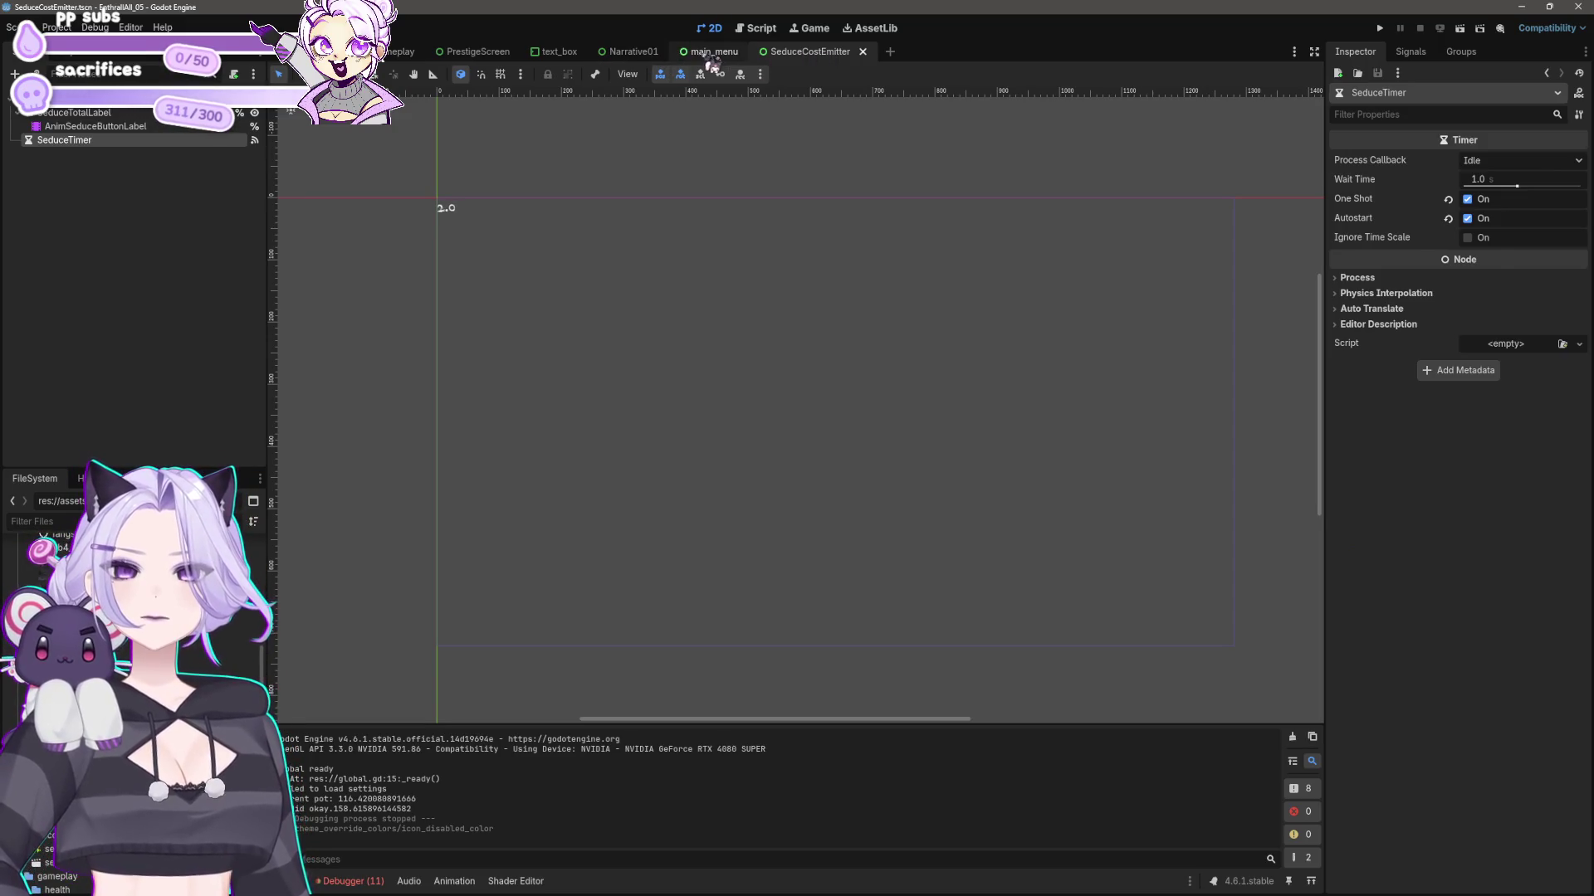
{"action": "left_click", "coordinate": [822, 52]}
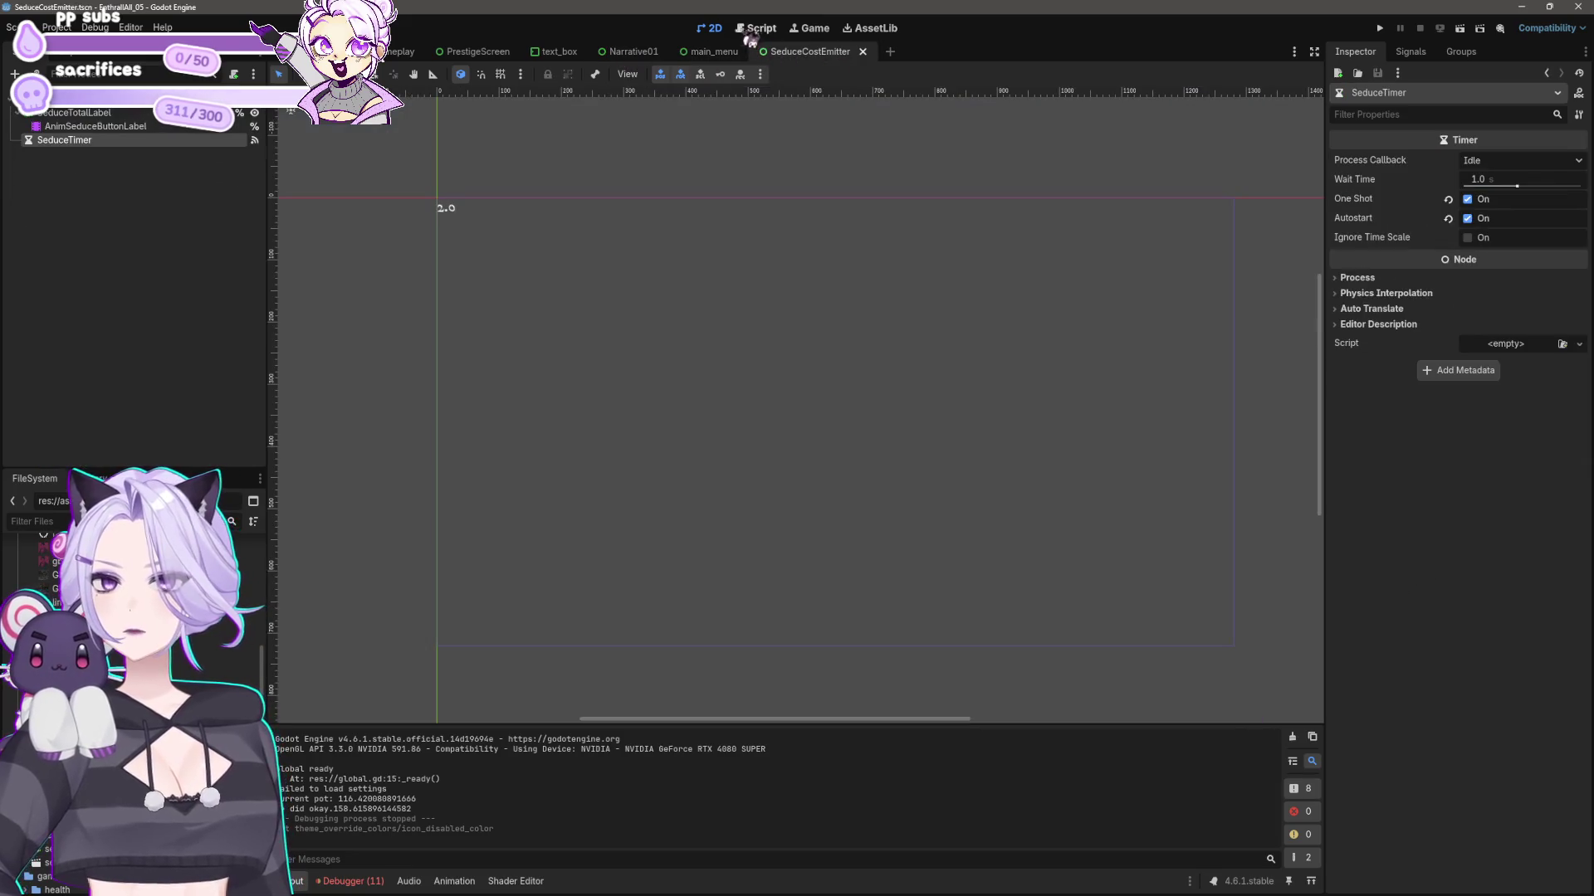
{"action": "left_click", "coordinate": [757, 28]}
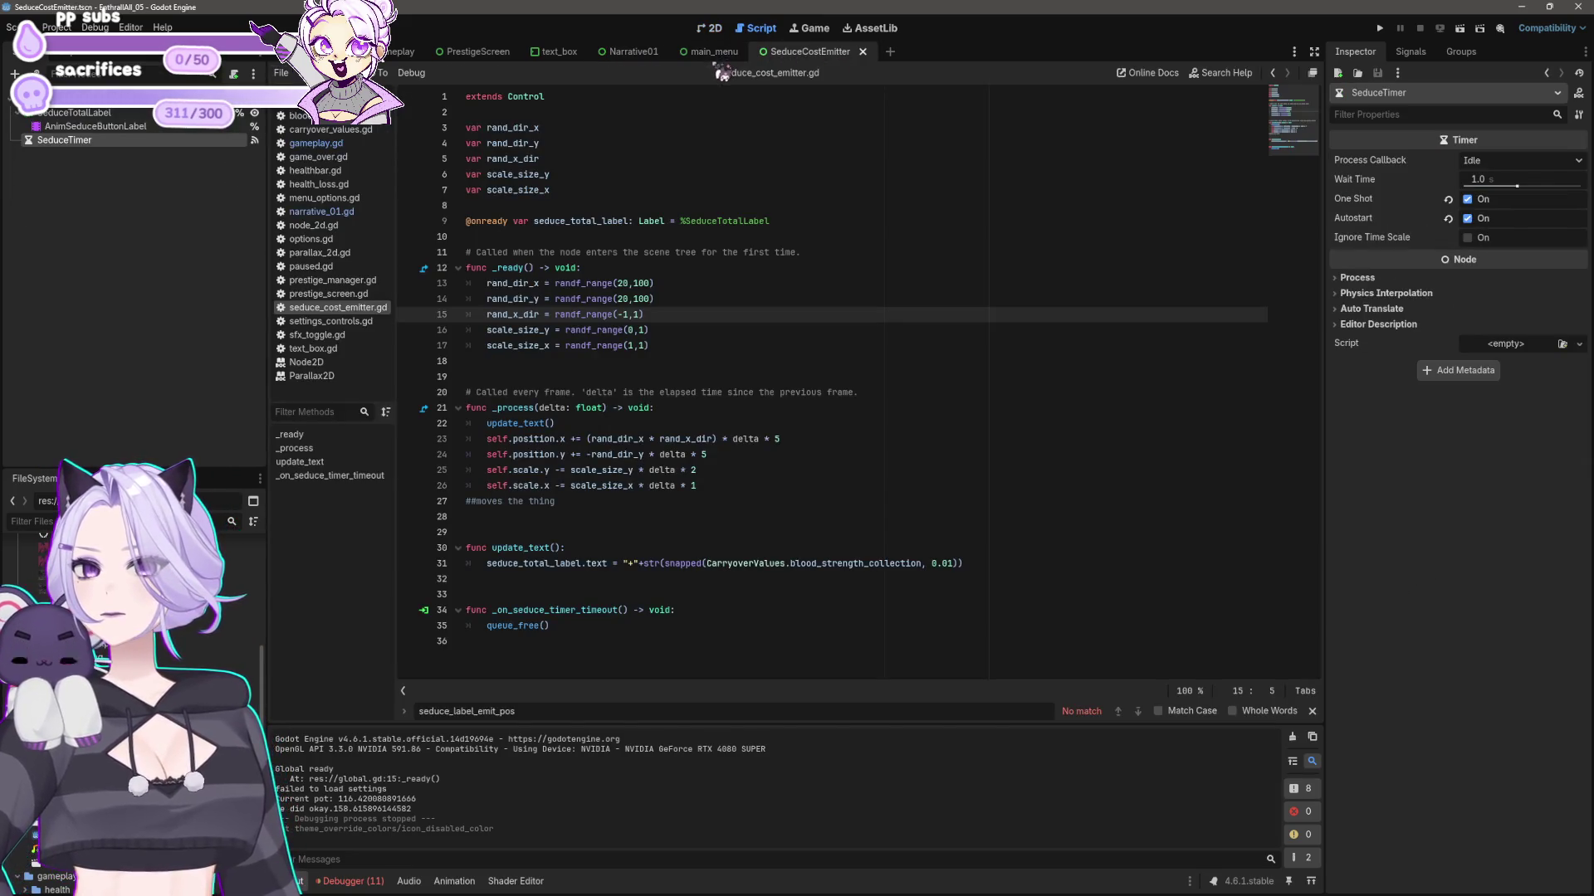
{"action": "left_click", "coordinate": [788, 223]}
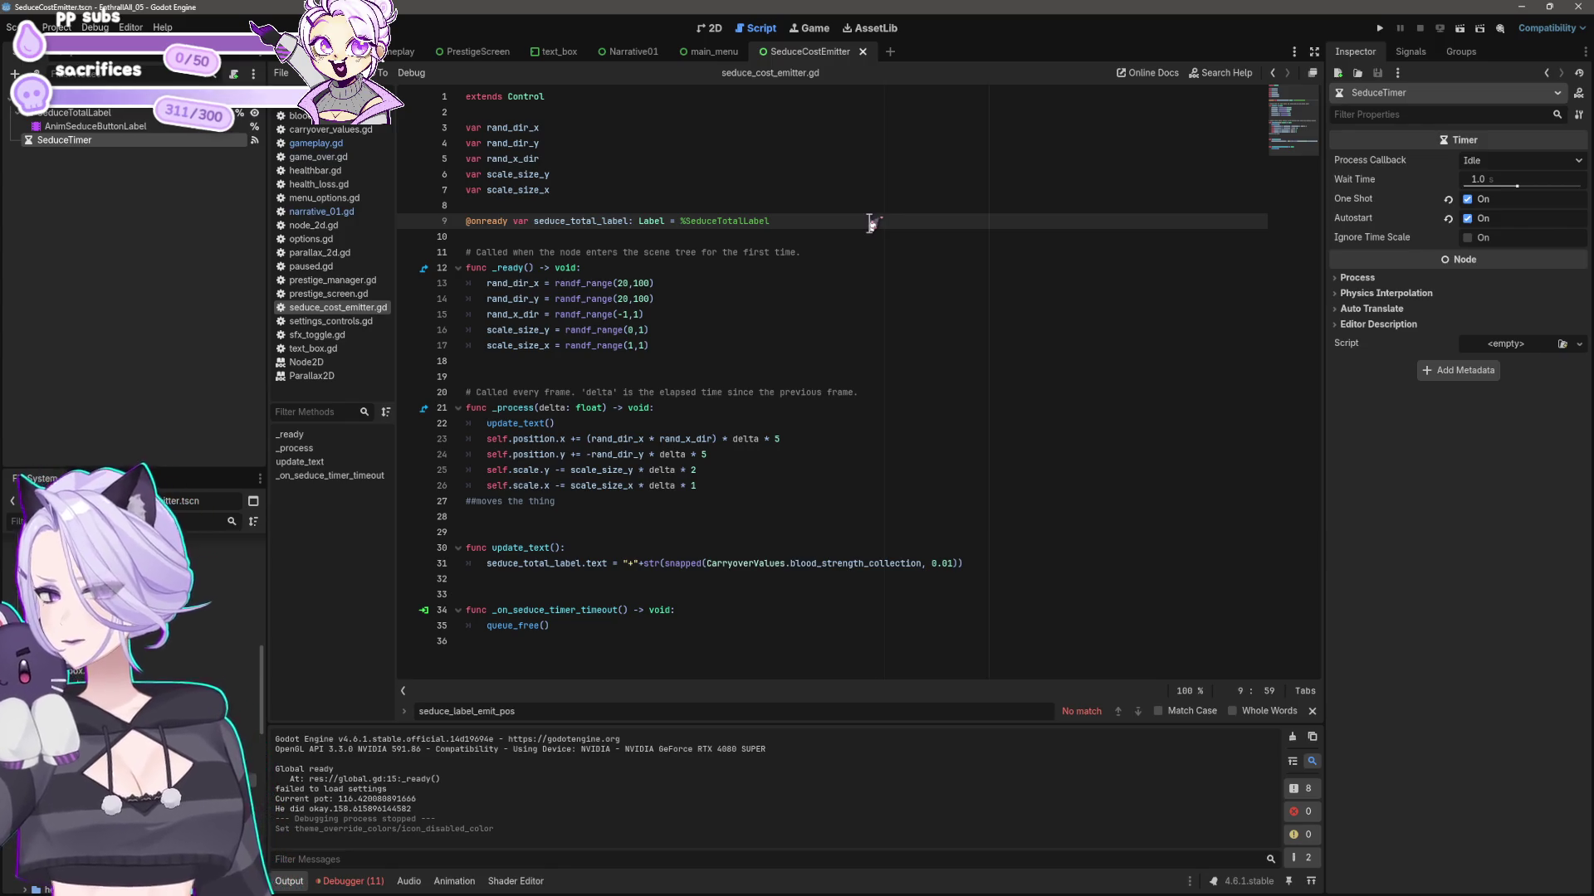
{"action": "double_click", "coordinate": [515, 612]}
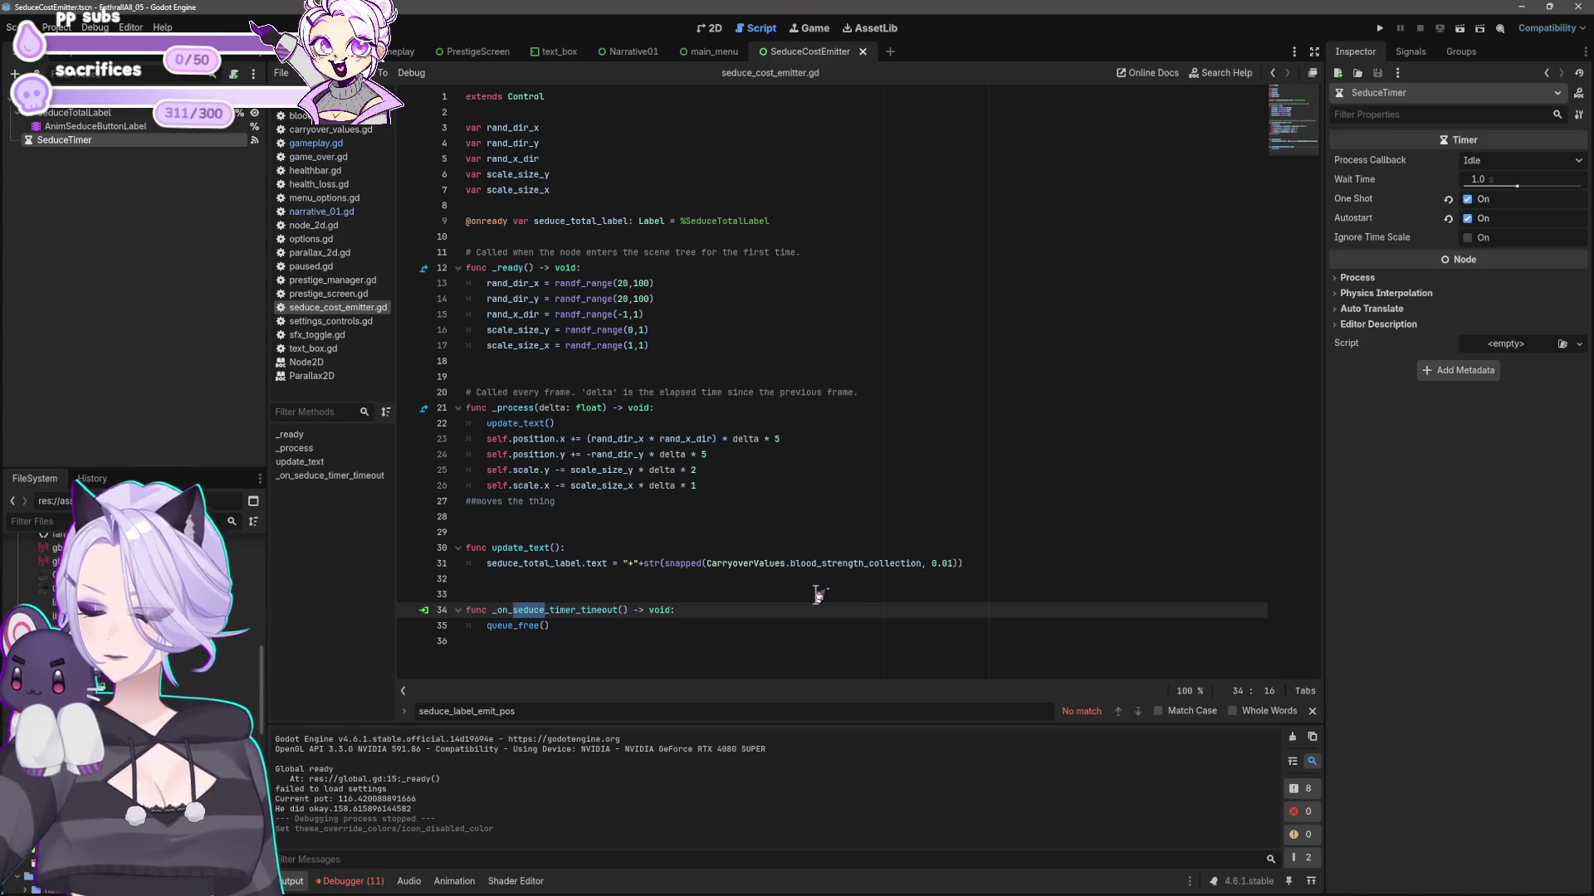
{"action": "type", "text": "label"}
{"action": "key", "text": "shift+Left"}
{"action": "key", "text": "shift+Left"}
{"action": "key", "text": "shift+Left"}
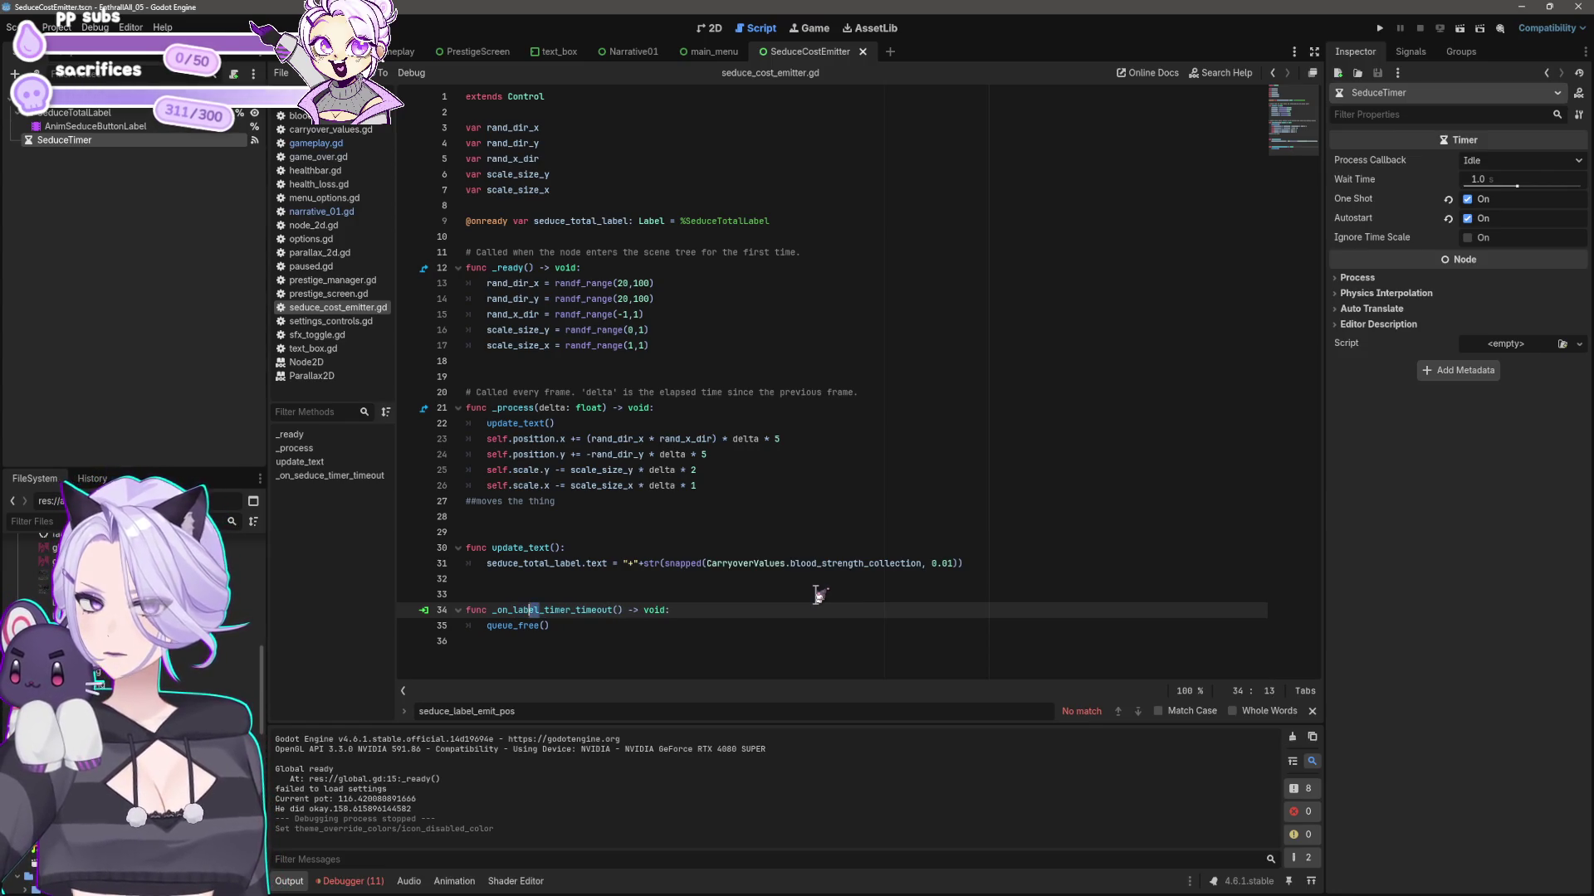
- Rename the SeduceTimer node to LabelTimer and check the label on the 2D canvas
{"action": "left_click", "coordinate": [107, 166]}
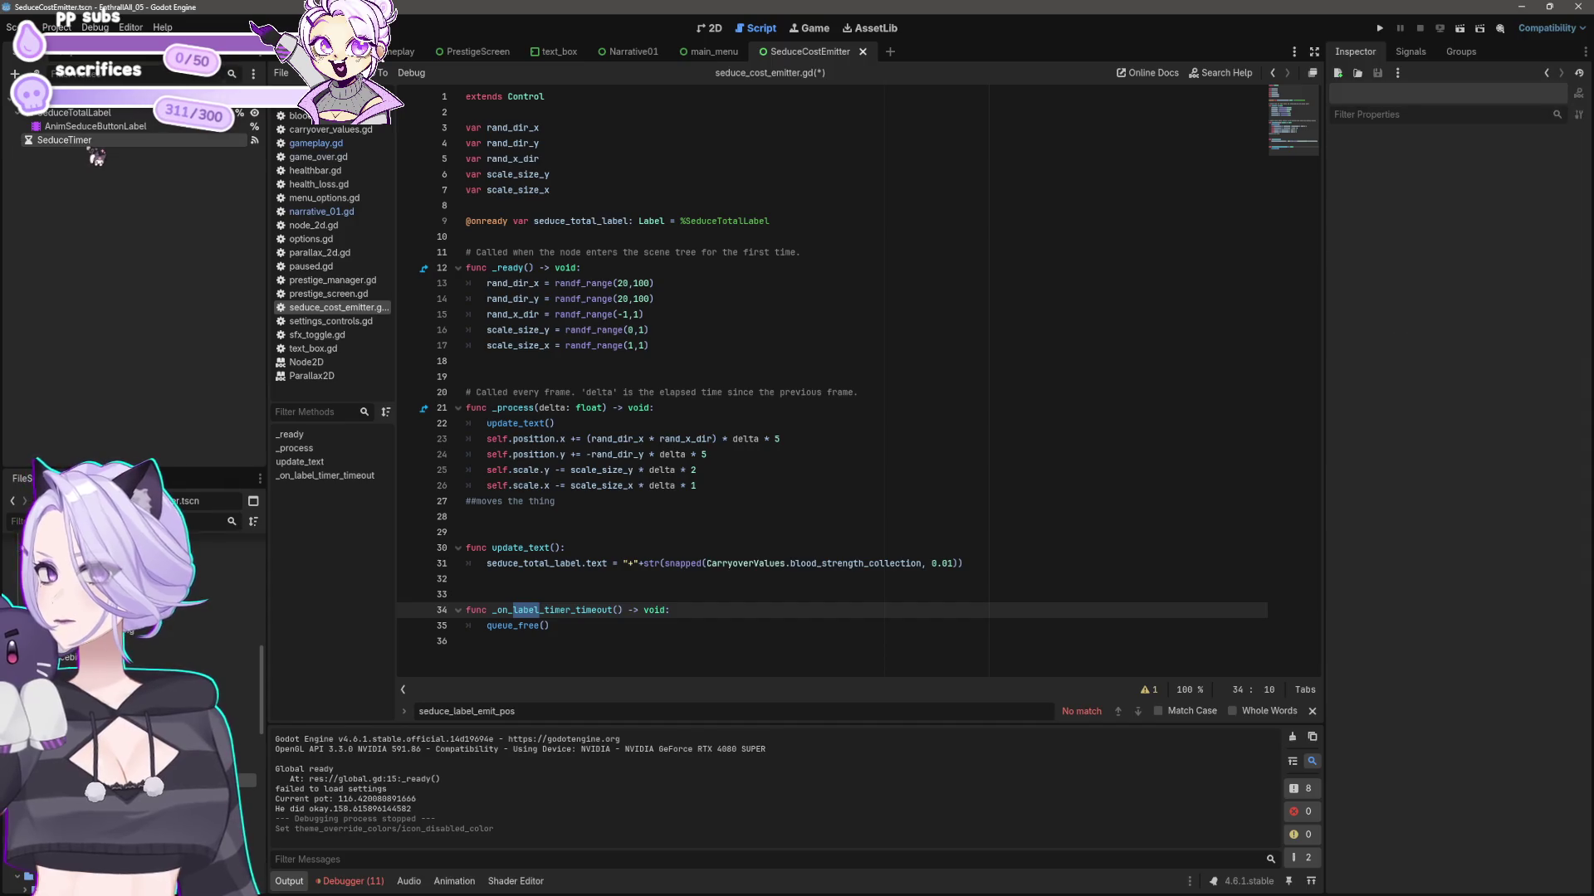
{"action": "double_click", "coordinate": [93, 141]}
{"action": "type", "text": "Timer"}
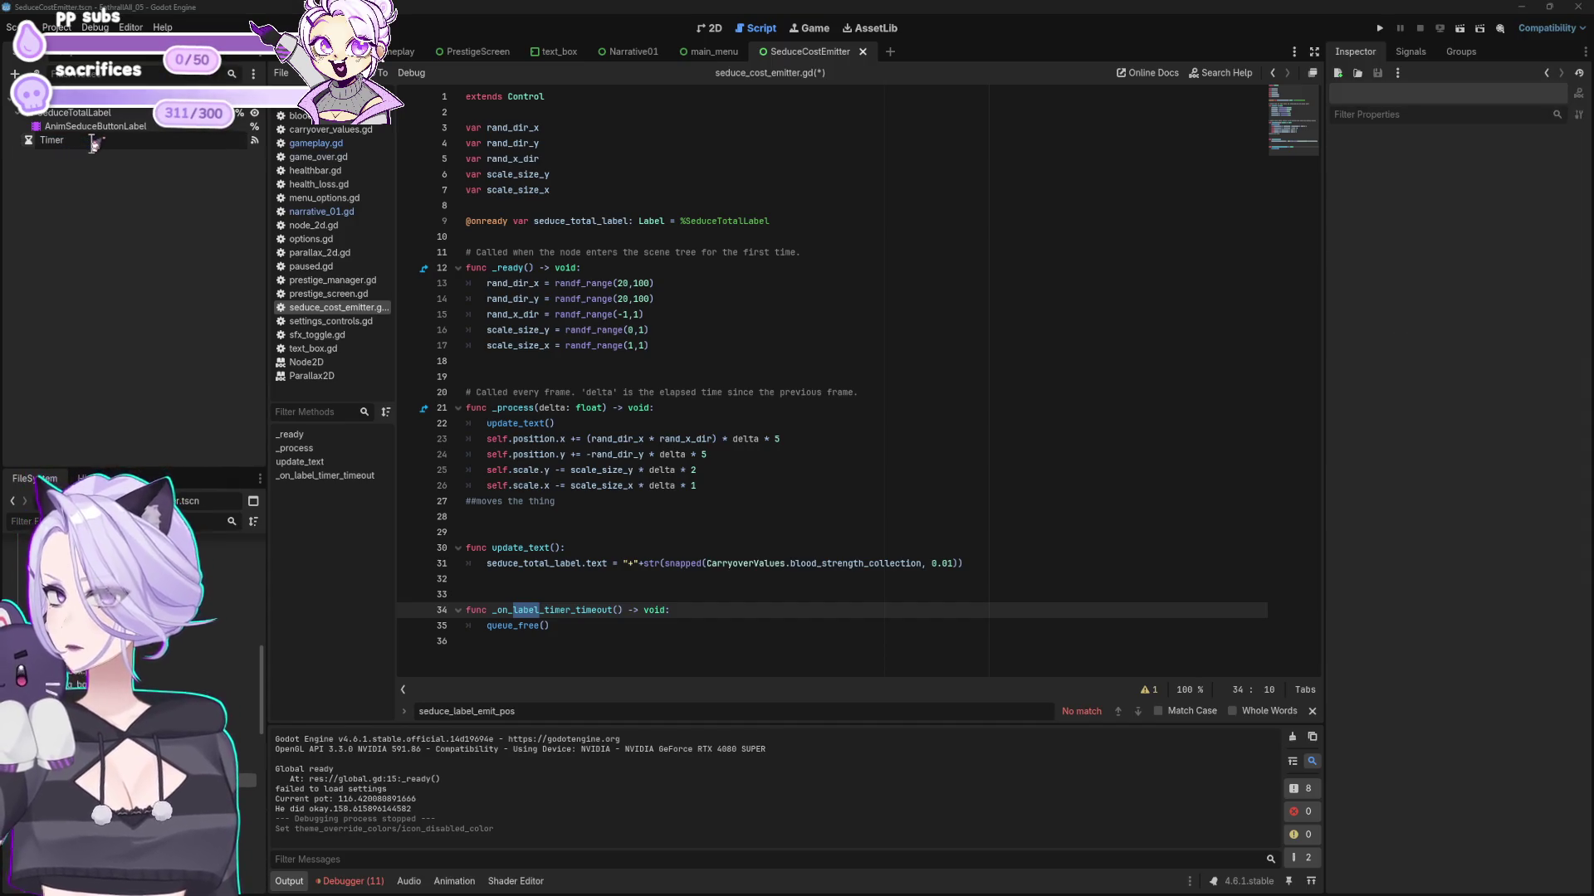
{"action": "type", "text": "Label"}
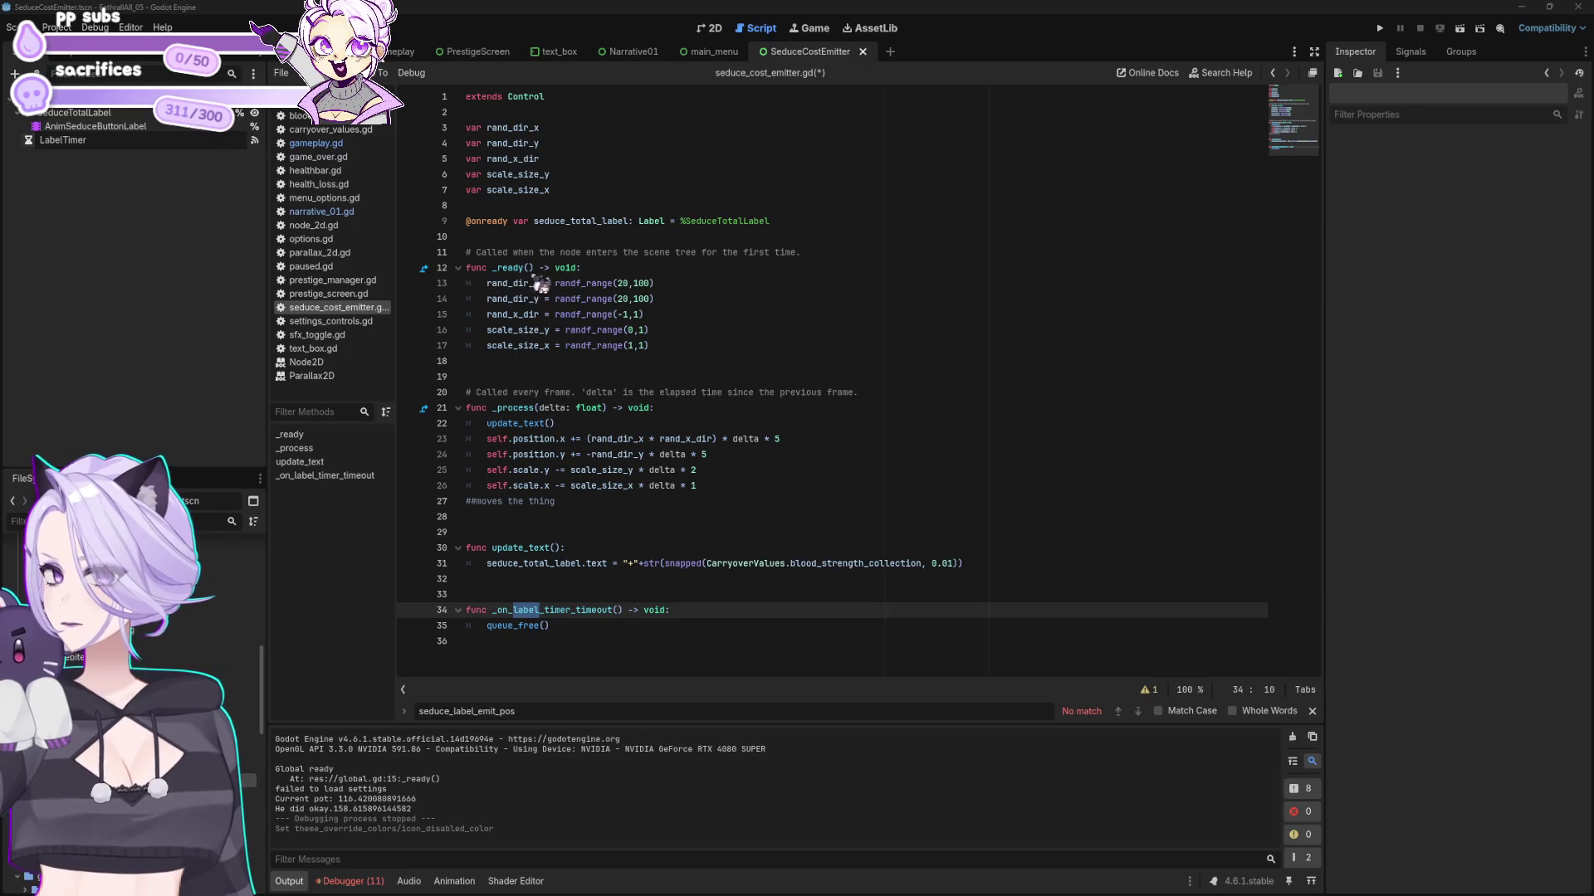
{"action": "left_click", "coordinate": [115, 114]}
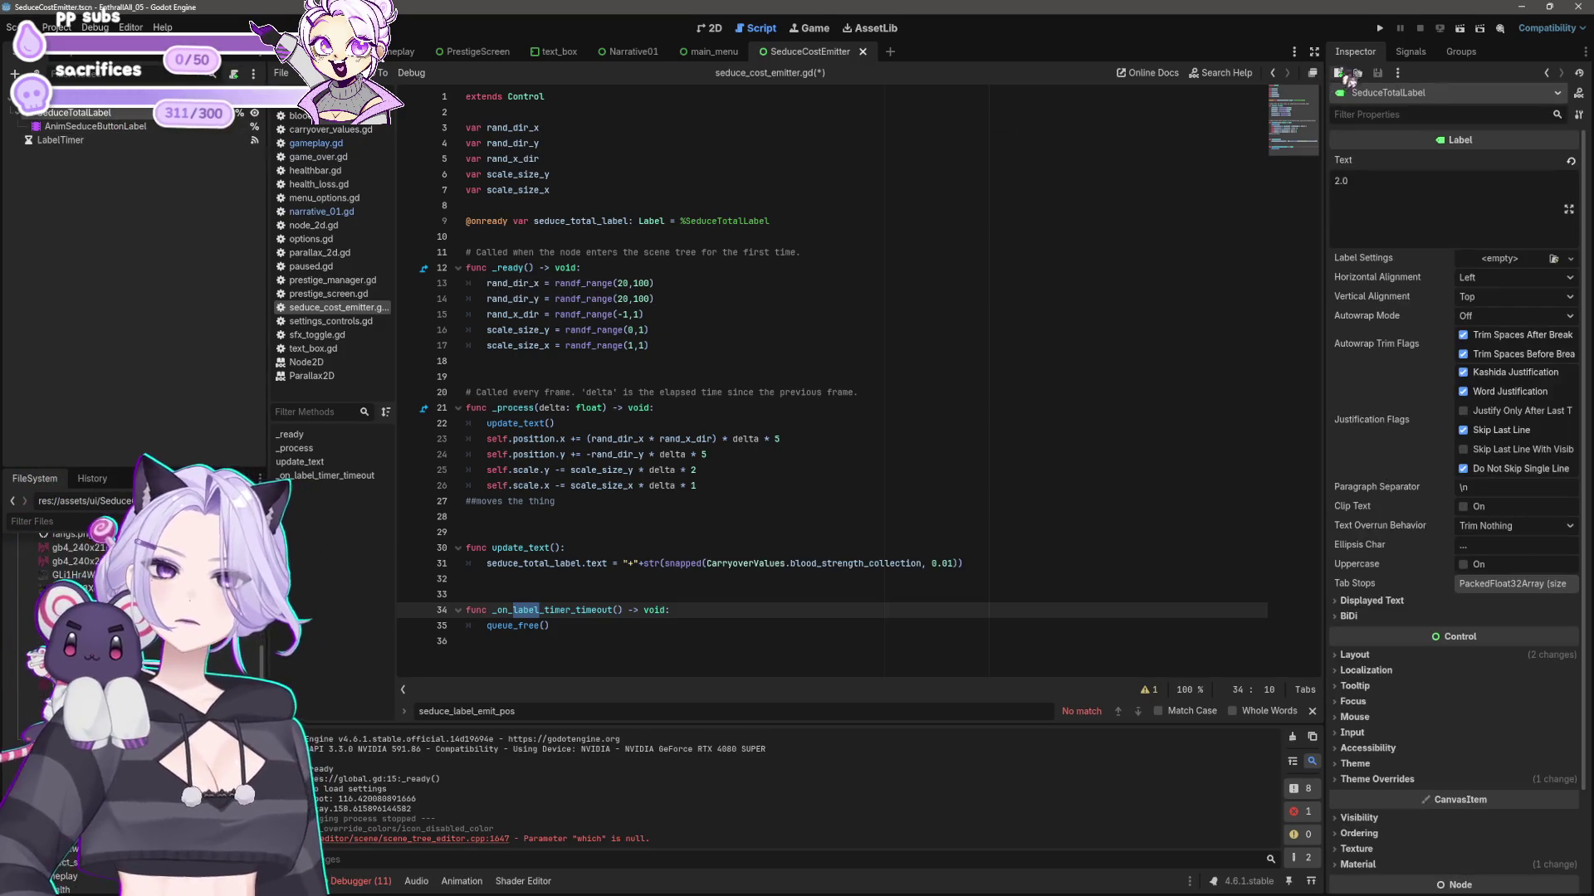
{"action": "left_click", "coordinate": [711, 29]}
{"action": "left_click_drag", "start_coordinate": [594, 356], "coordinate": [833, 474]}
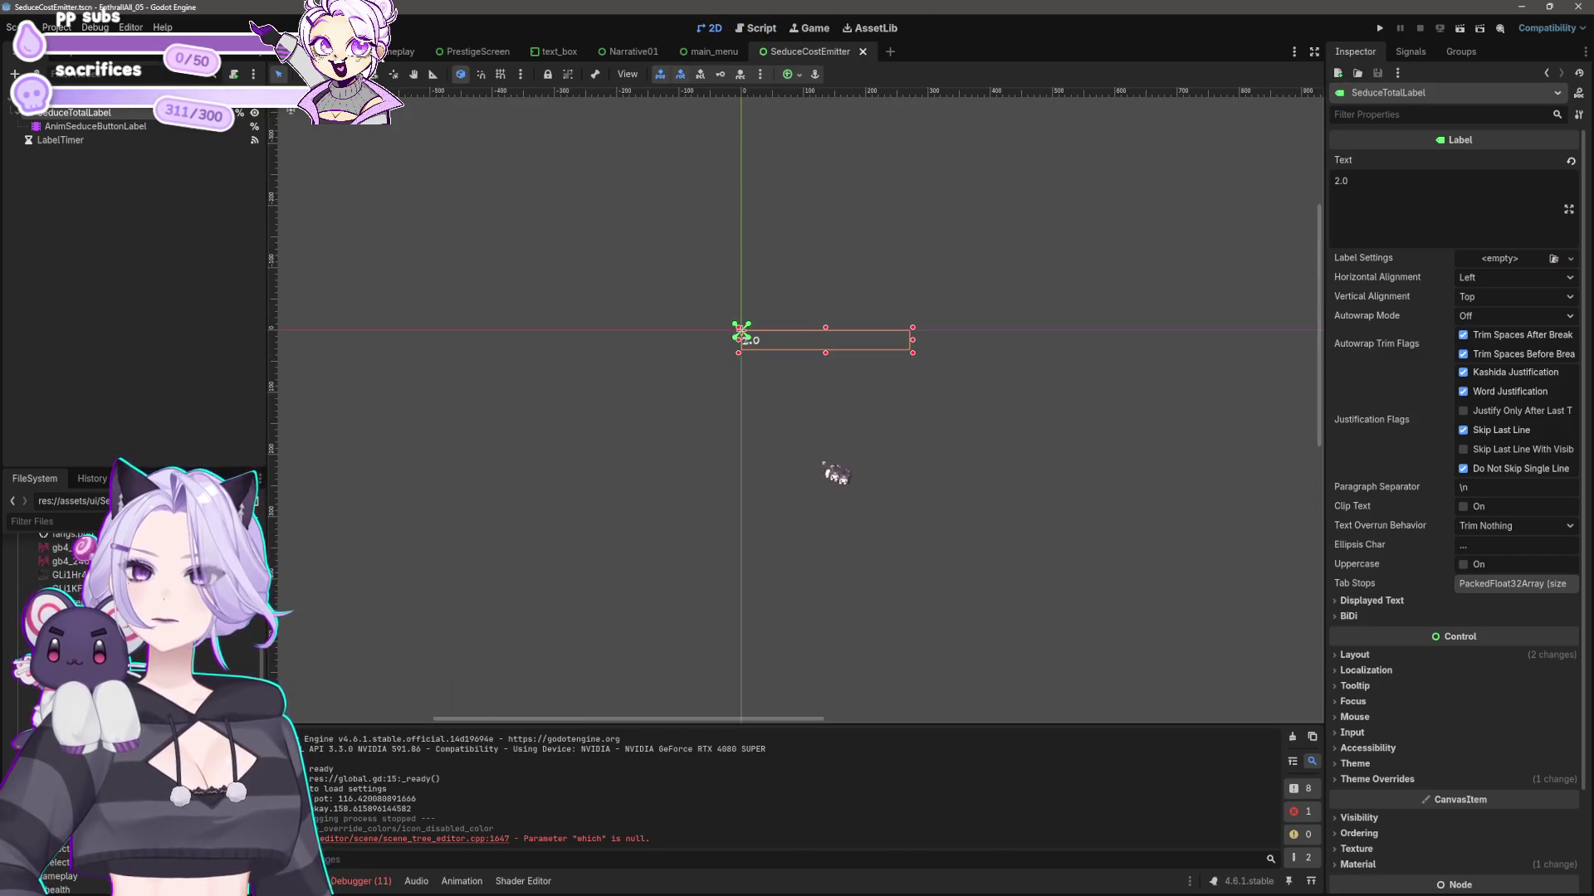
{"action": "scroll", "coordinate": [778, 367], "scroll_direction": "up", "scroll_amount": 4}
{"action": "scroll", "coordinate": [778, 367], "scroll_direction": "up", "scroll_amount": 2}
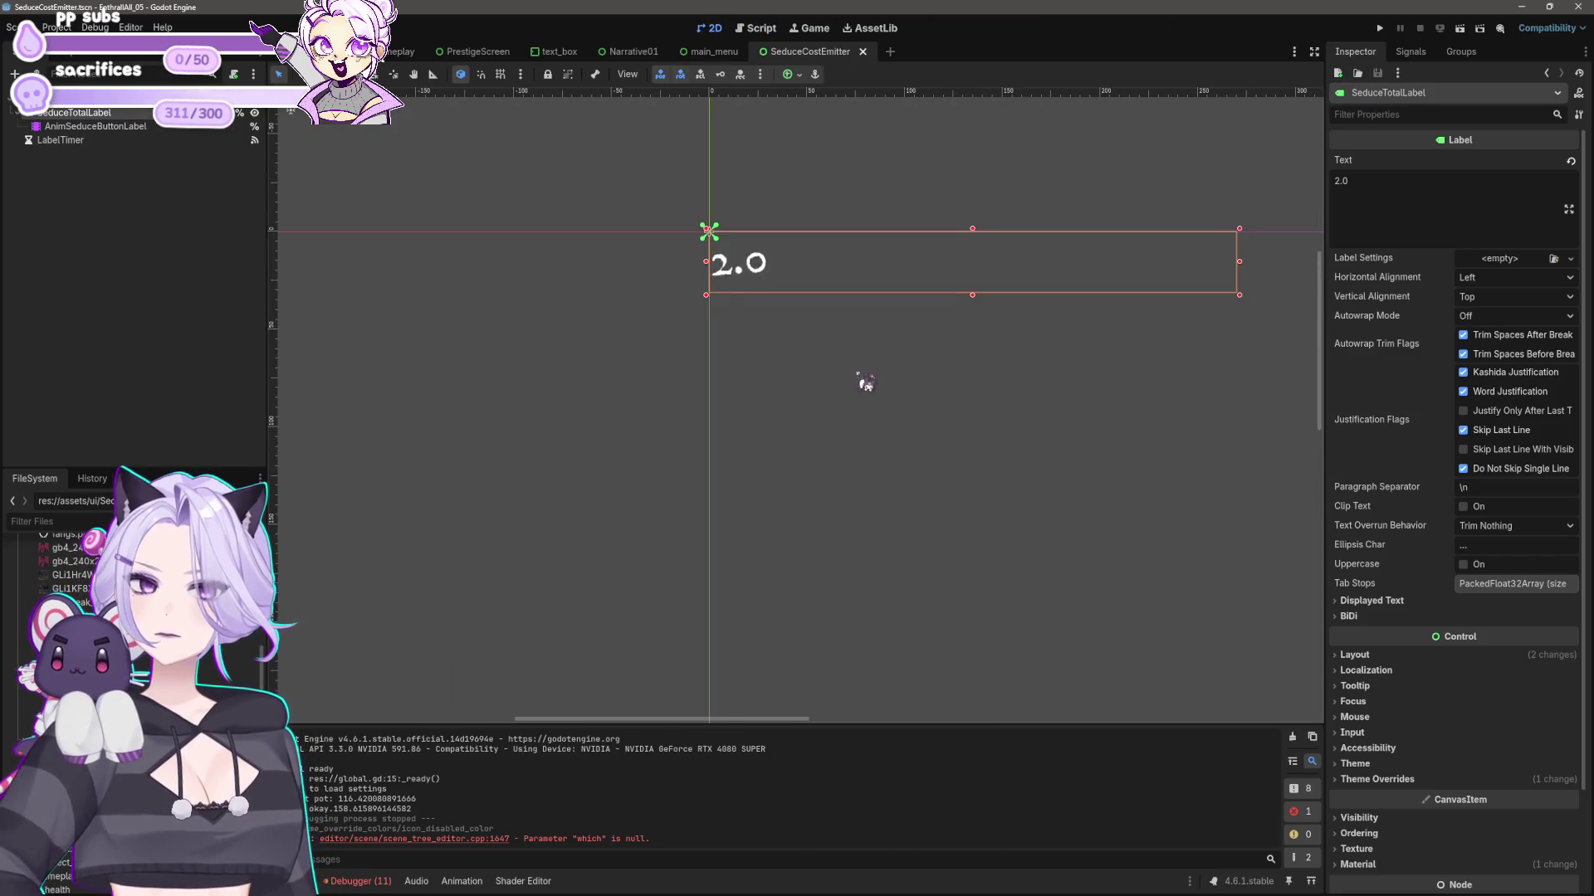
{"action": "left_click", "coordinate": [760, 29]}
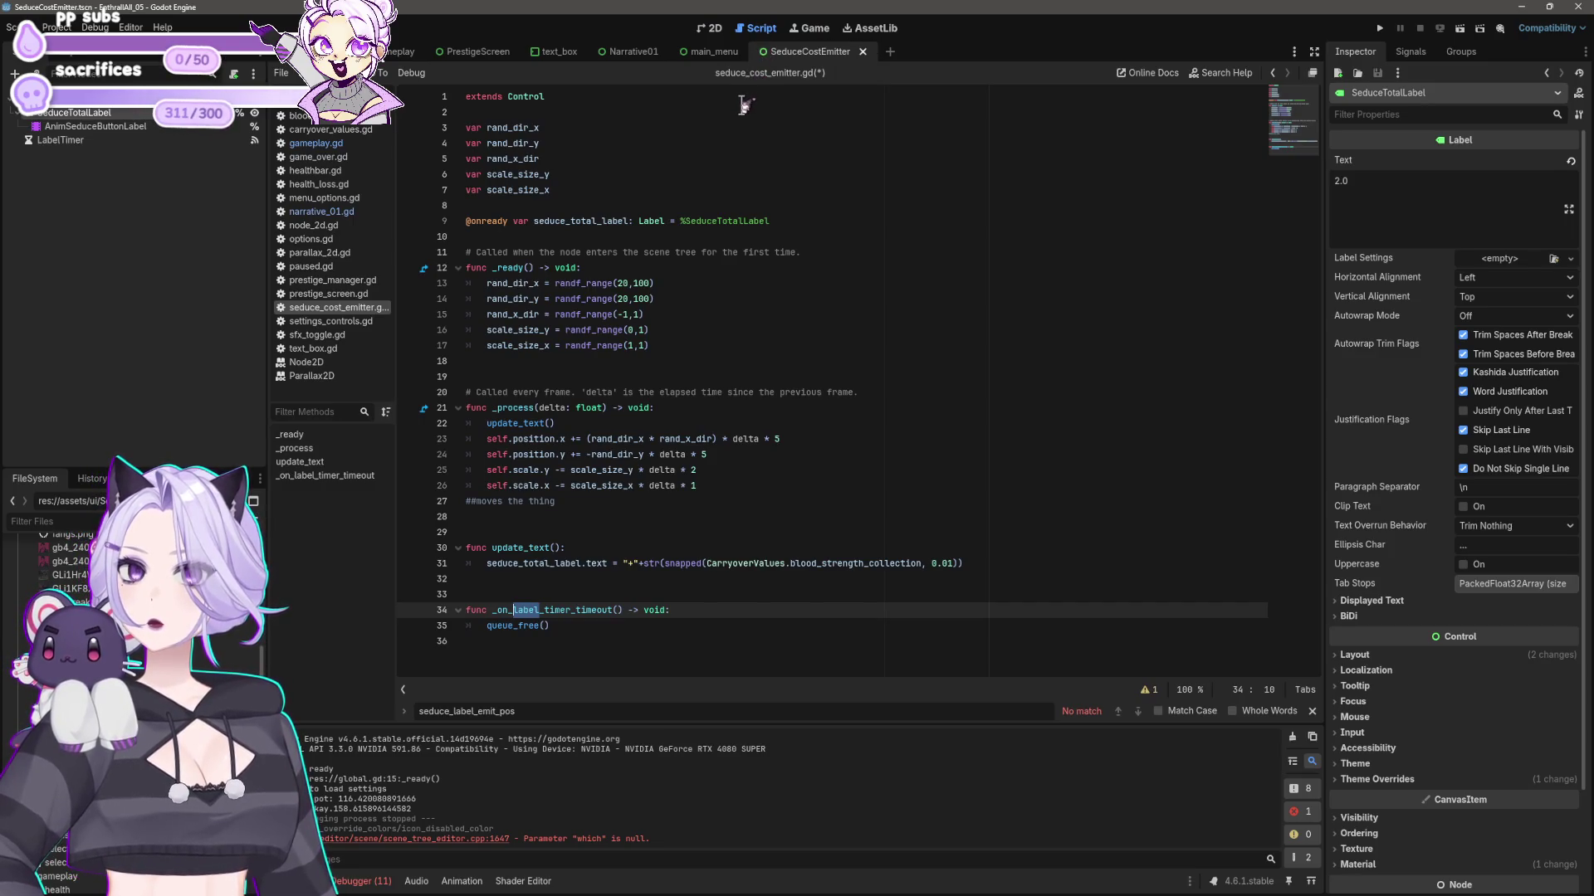
- Save seduce_cost_emitter.gd with the renamed timer handler and switch to the gameplay scene
{"action": "left_click", "coordinate": [600, 577]}
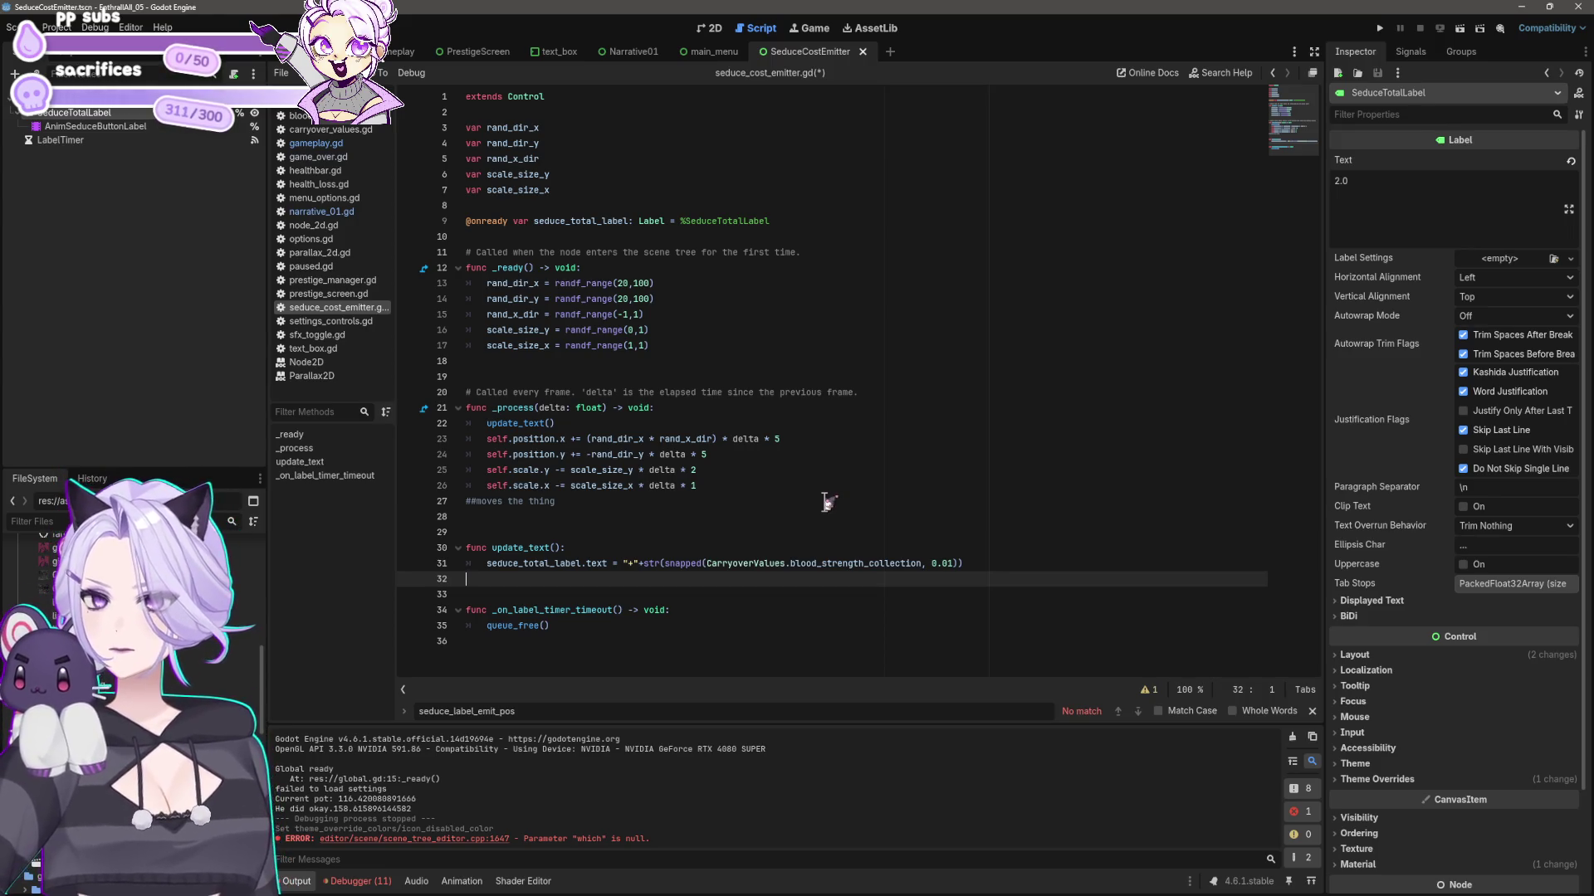
{"action": "key", "text": "ctrl+s"}
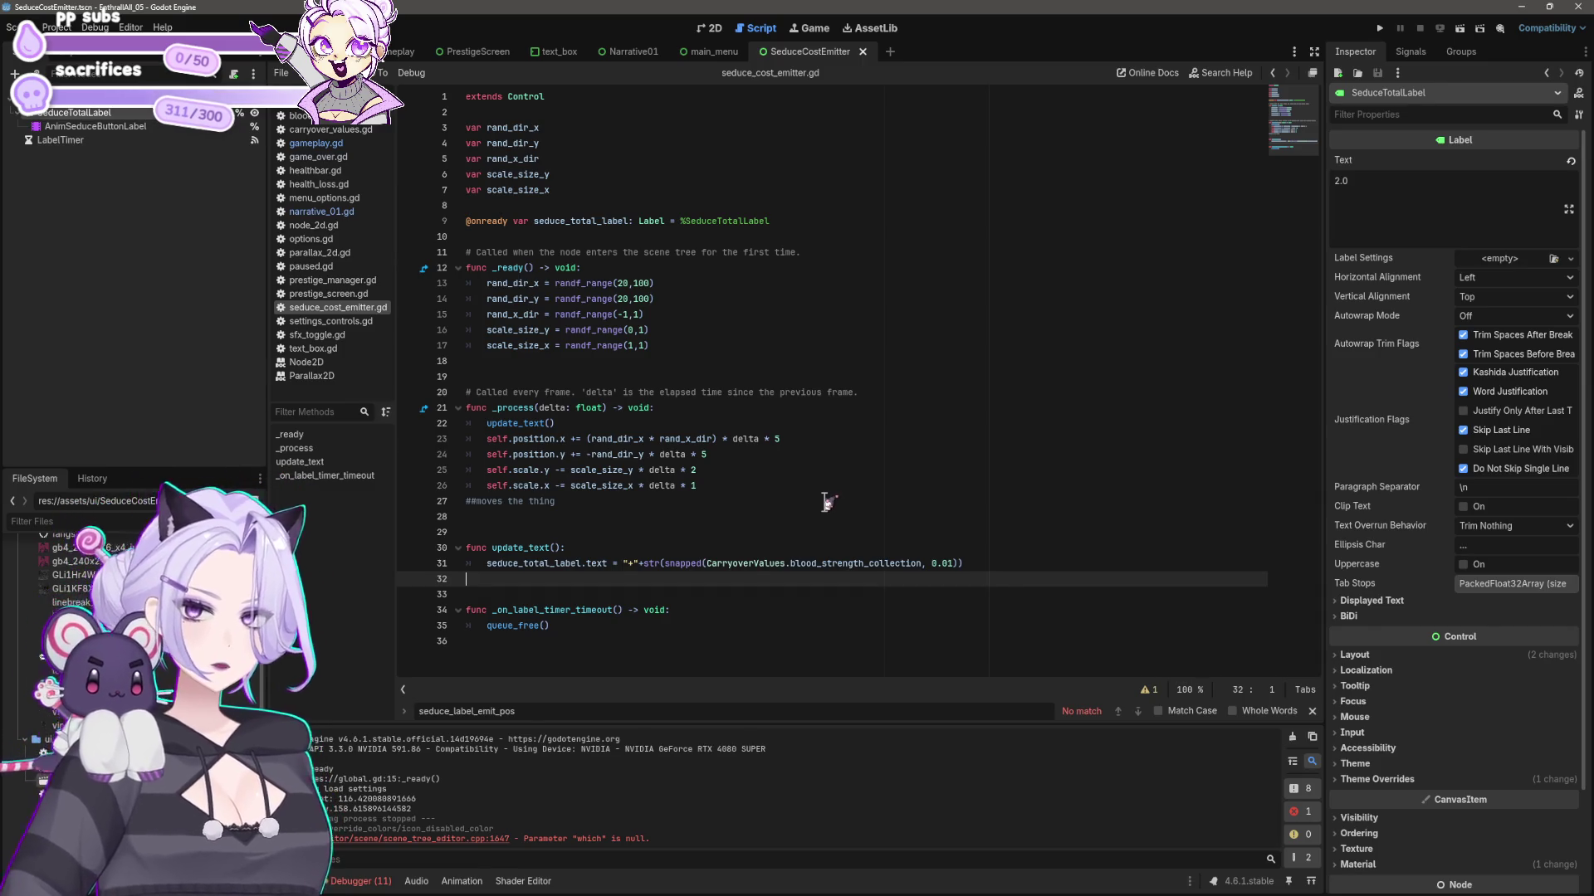
{"action": "left_click", "coordinate": [715, 29]}
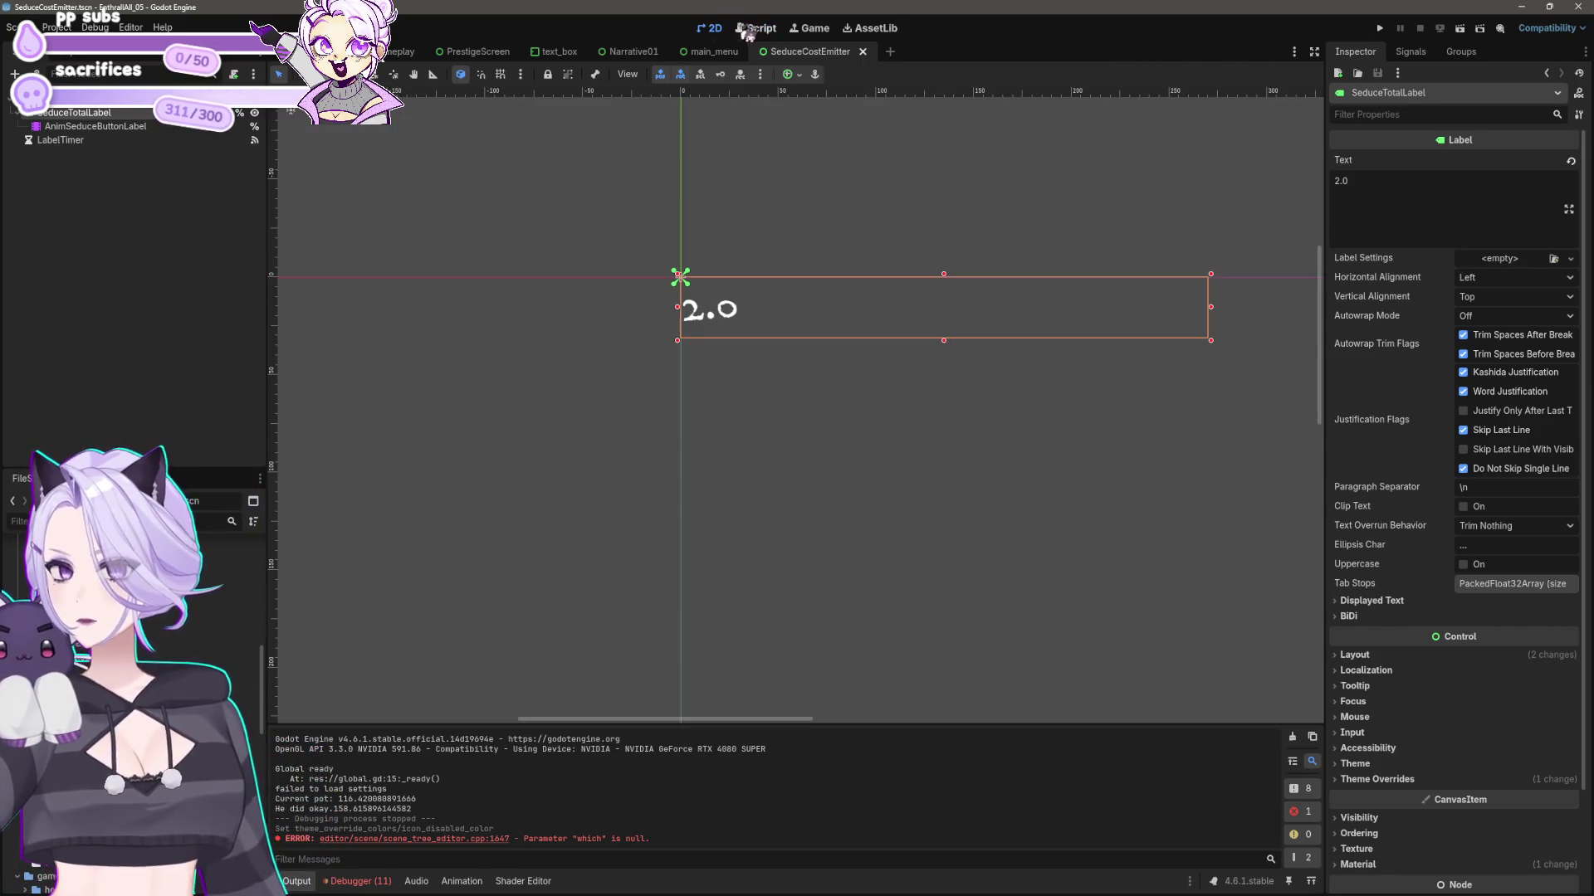
{"action": "left_click", "coordinate": [747, 32]}
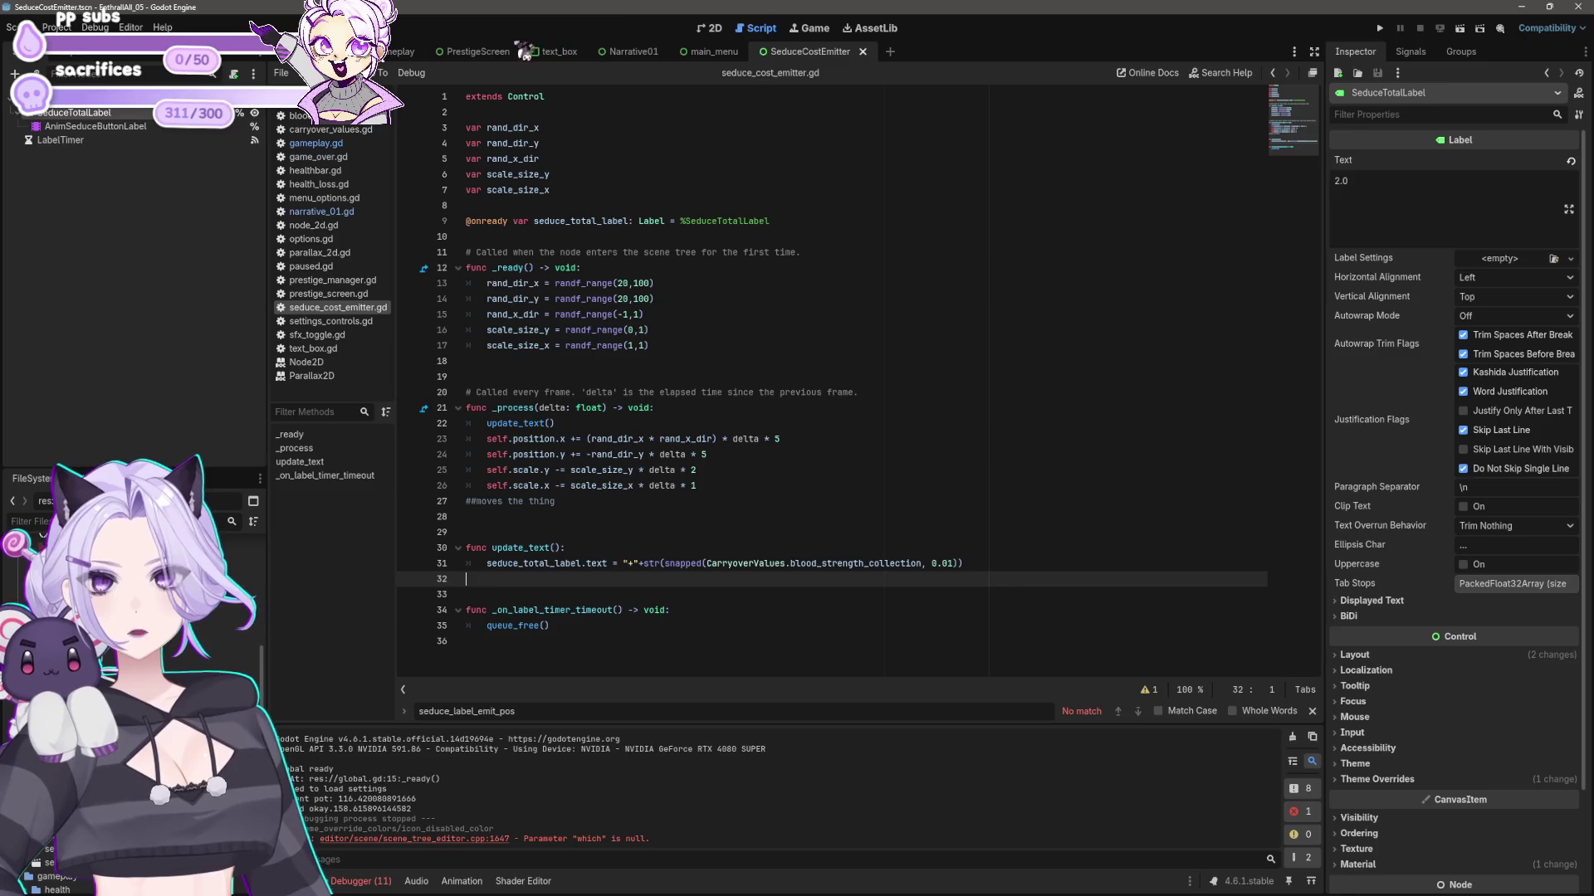
{"action": "left_click", "coordinate": [417, 56]}
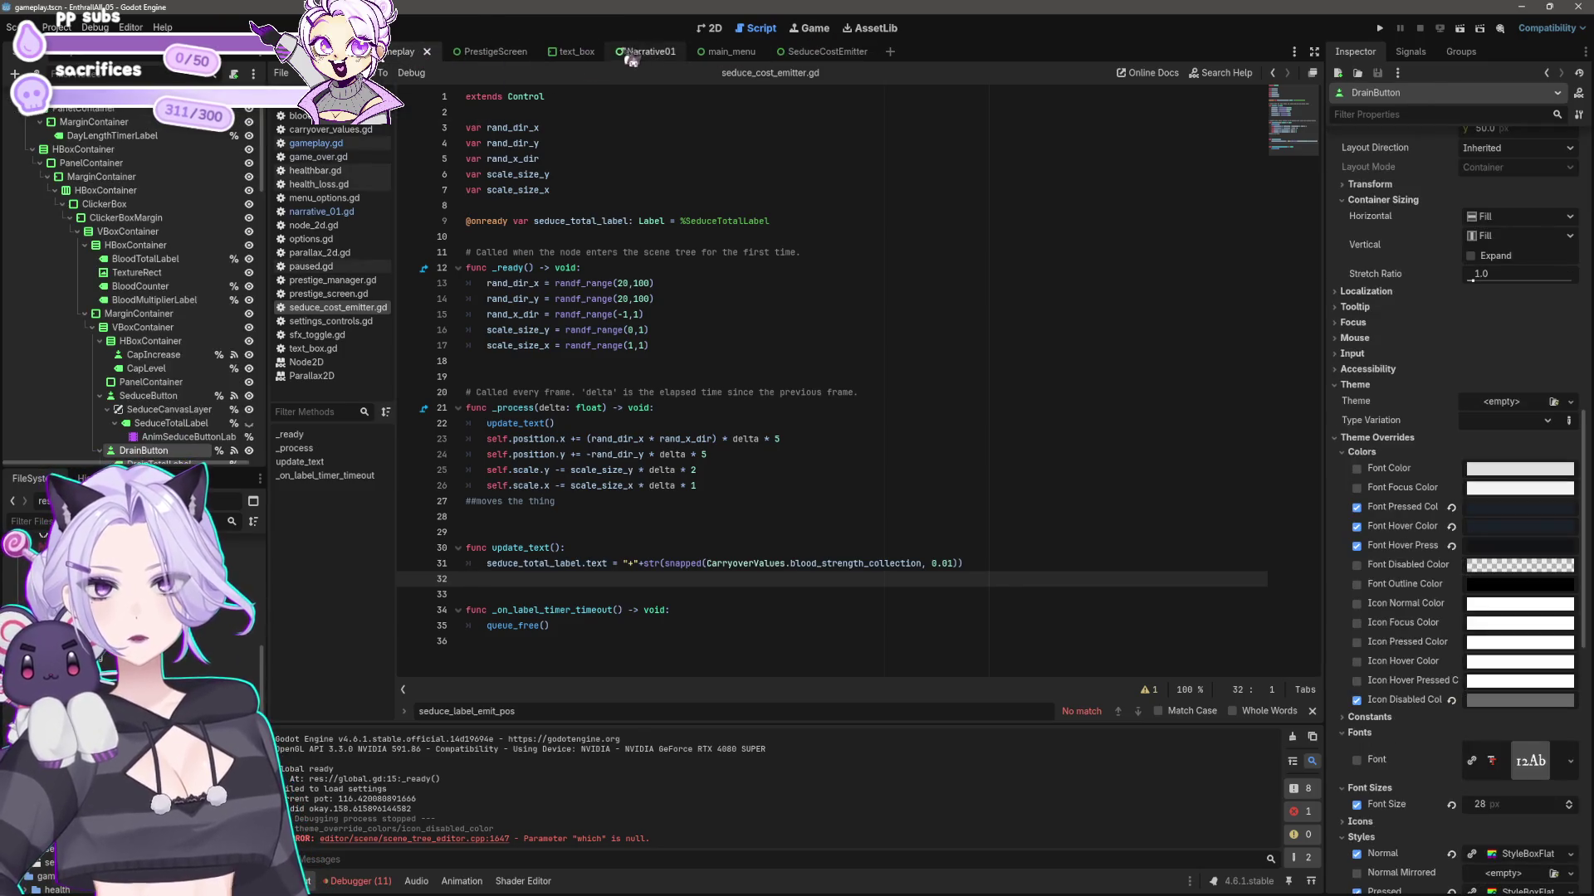
- Review lines 488–491 of _on_seduce_button_pressed in gameplay.gd, then switch to the SeduceCostEmitter scene
{"action": "left_click", "coordinate": [316, 144]}
{"action": "left_click", "coordinate": [707, 469]}
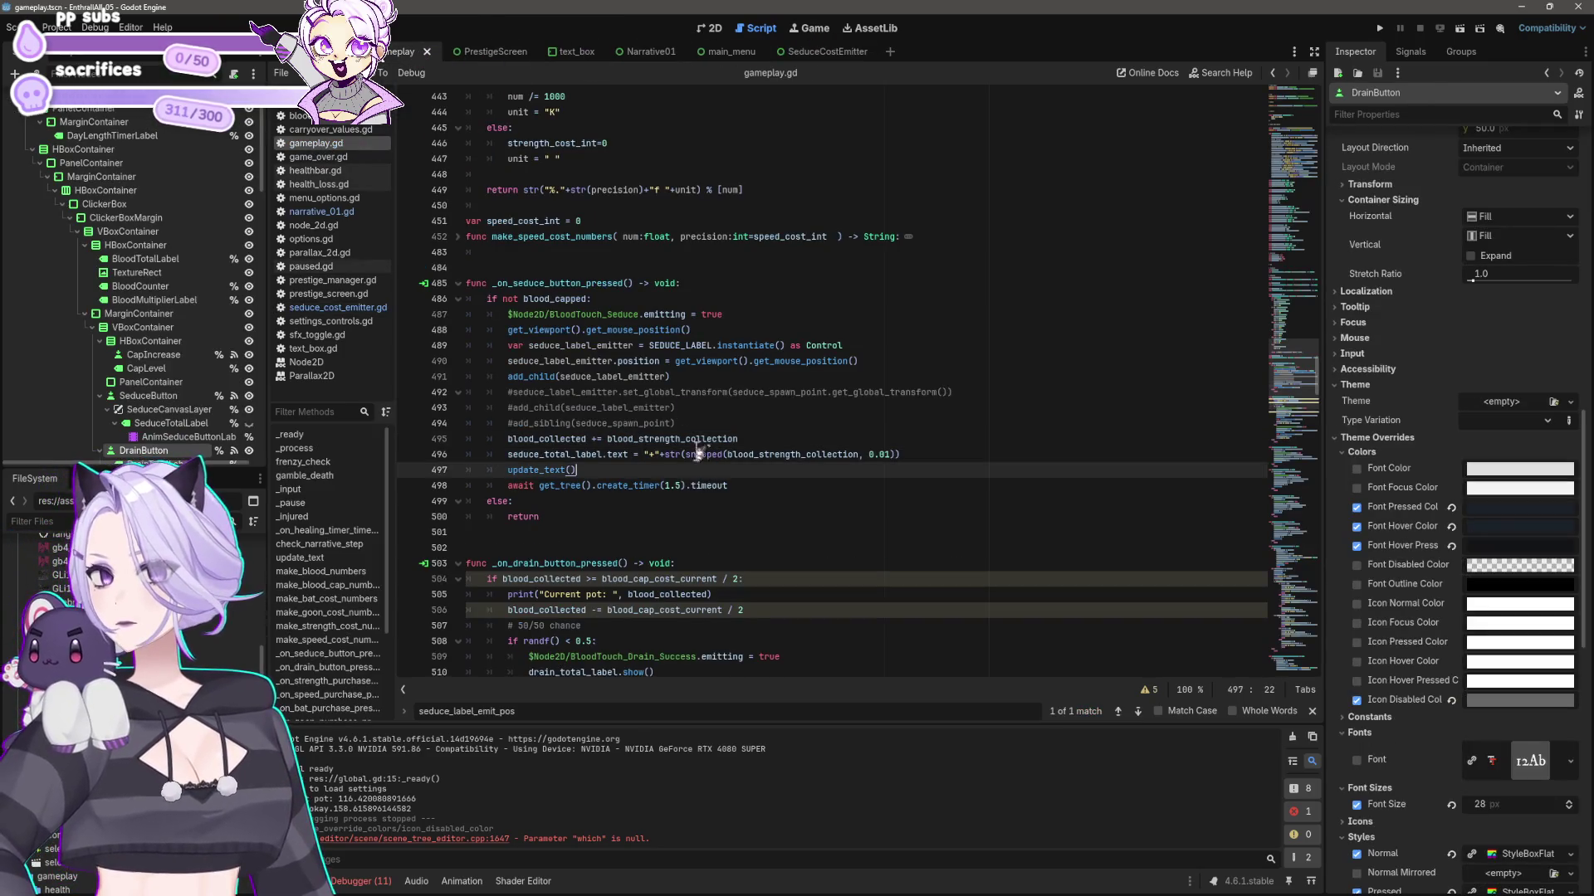
{"action": "left_click", "coordinate": [724, 331]}
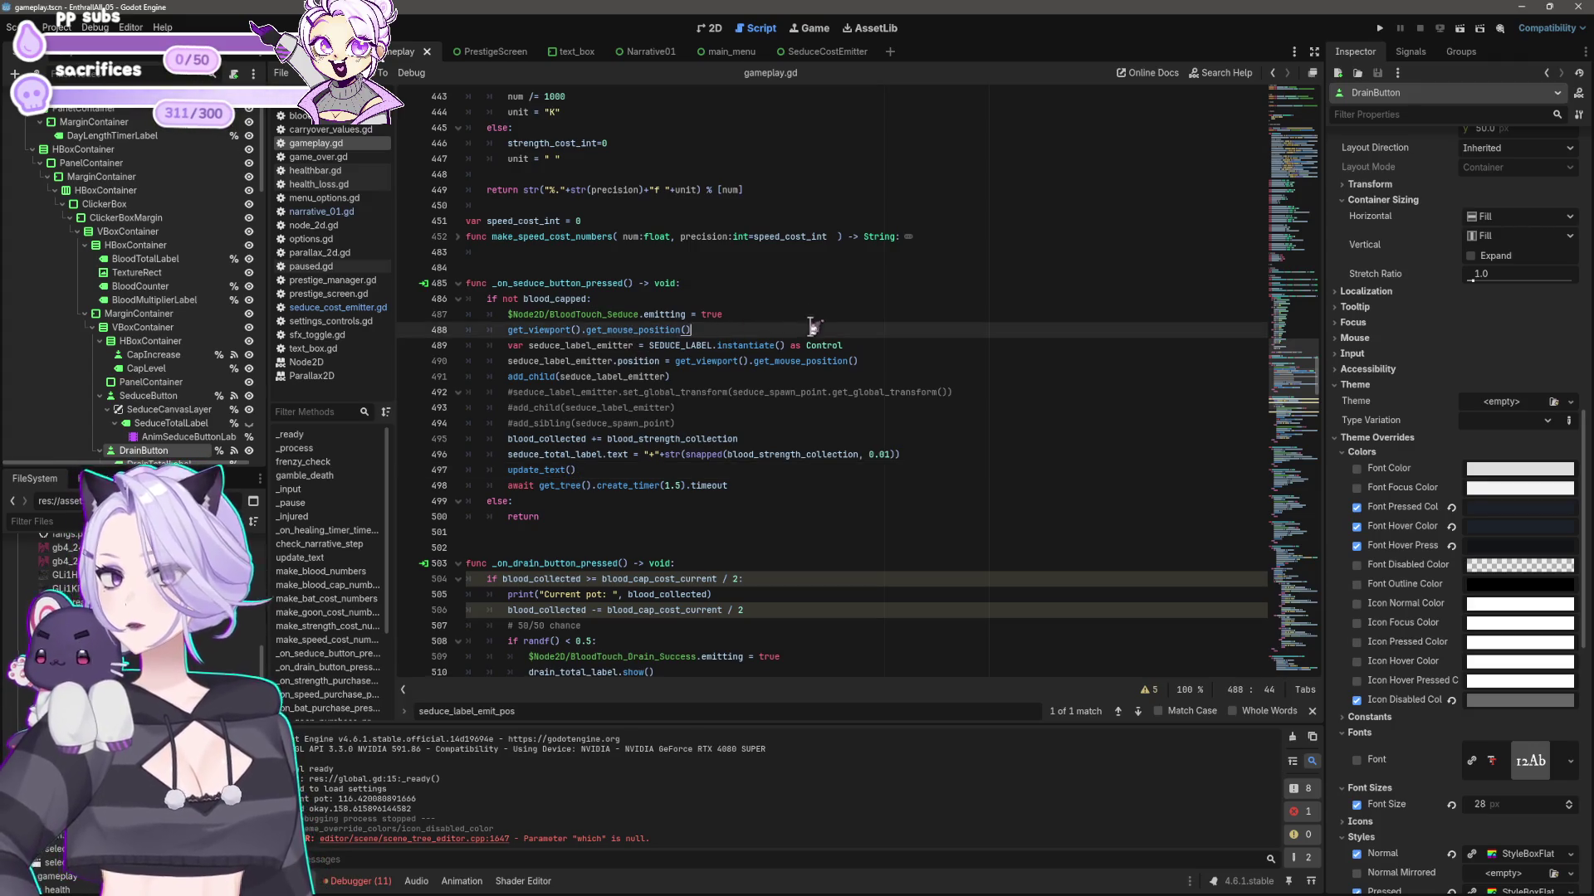
{"action": "left_click", "coordinate": [706, 353]}
{"action": "left_click", "coordinate": [872, 347]}
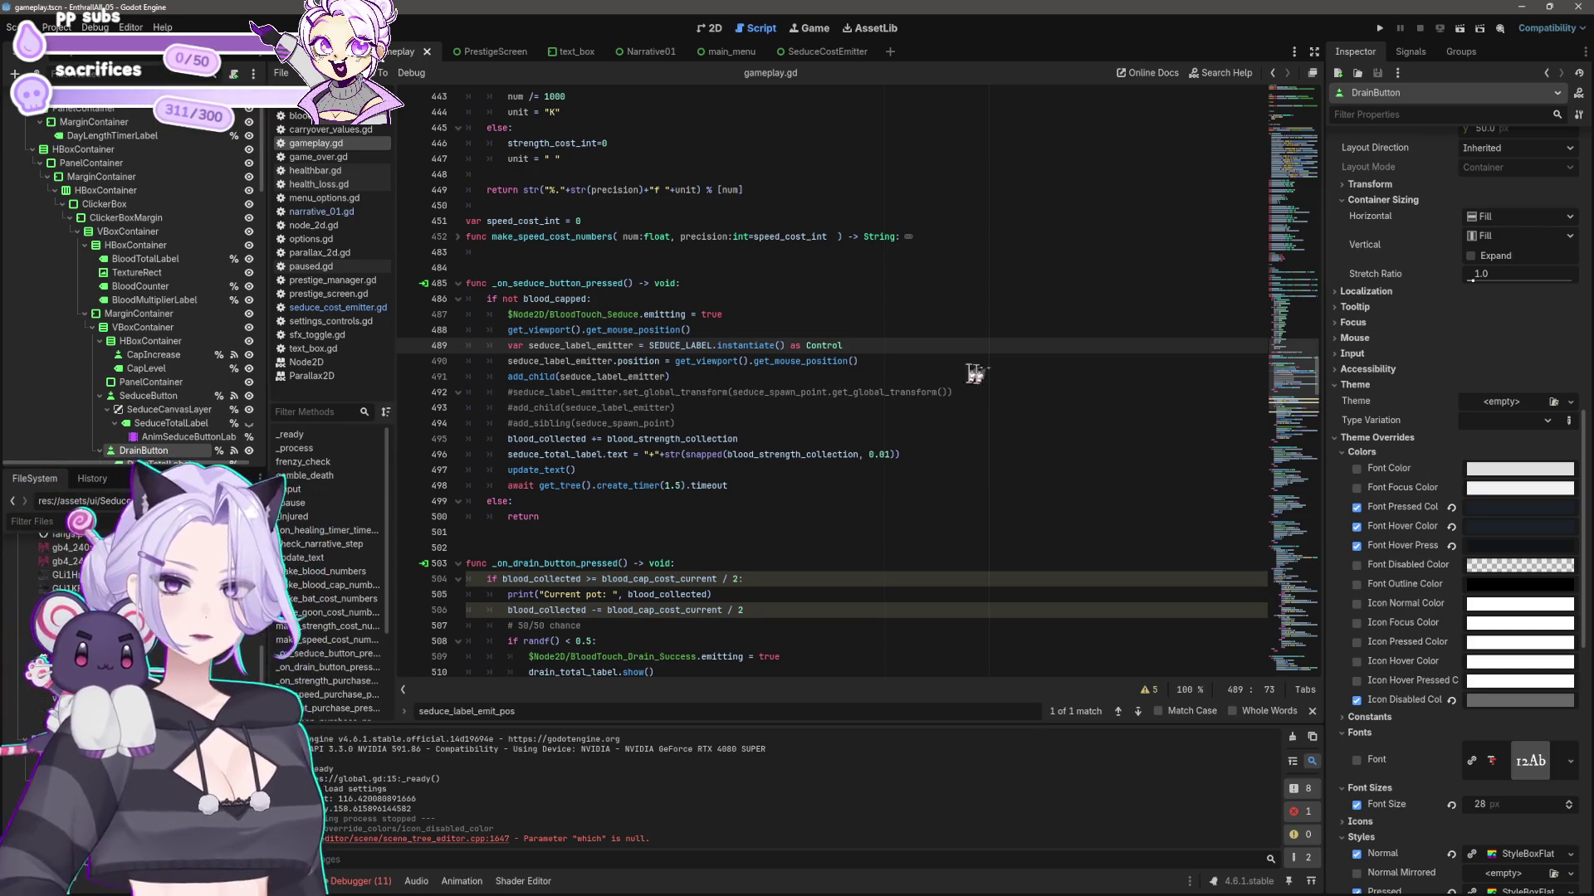
{"action": "left_click", "coordinate": [747, 393]}
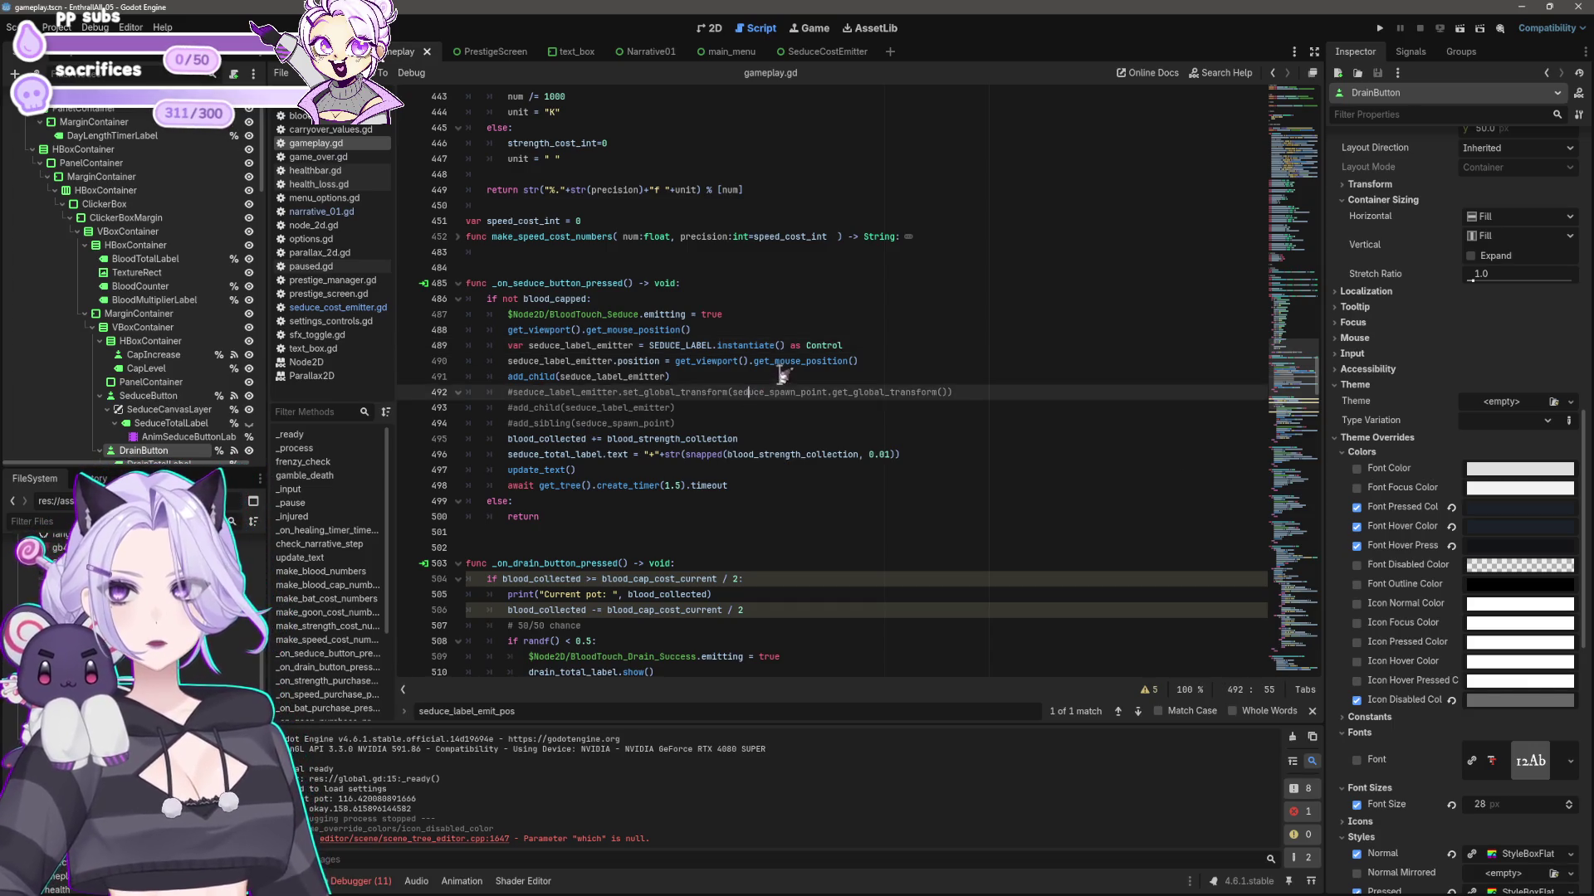
{"action": "left_click", "coordinate": [782, 375]}
{"action": "scroll", "coordinate": [781, 375], "scroll_direction": "down", "scroll_amount": 10}
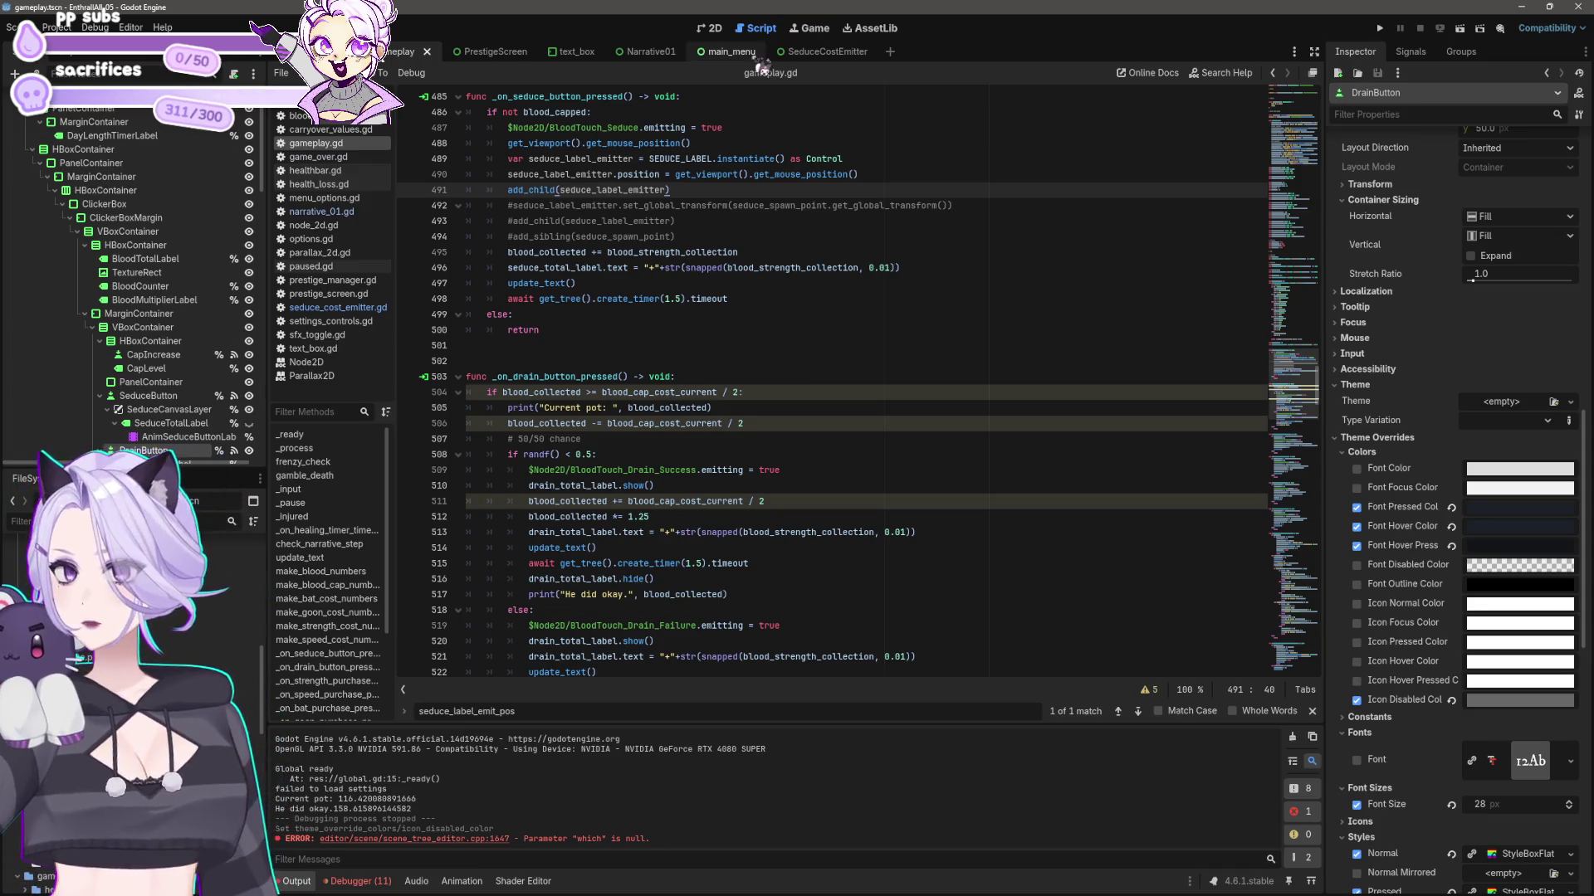
{"action": "left_click", "coordinate": [817, 52]}
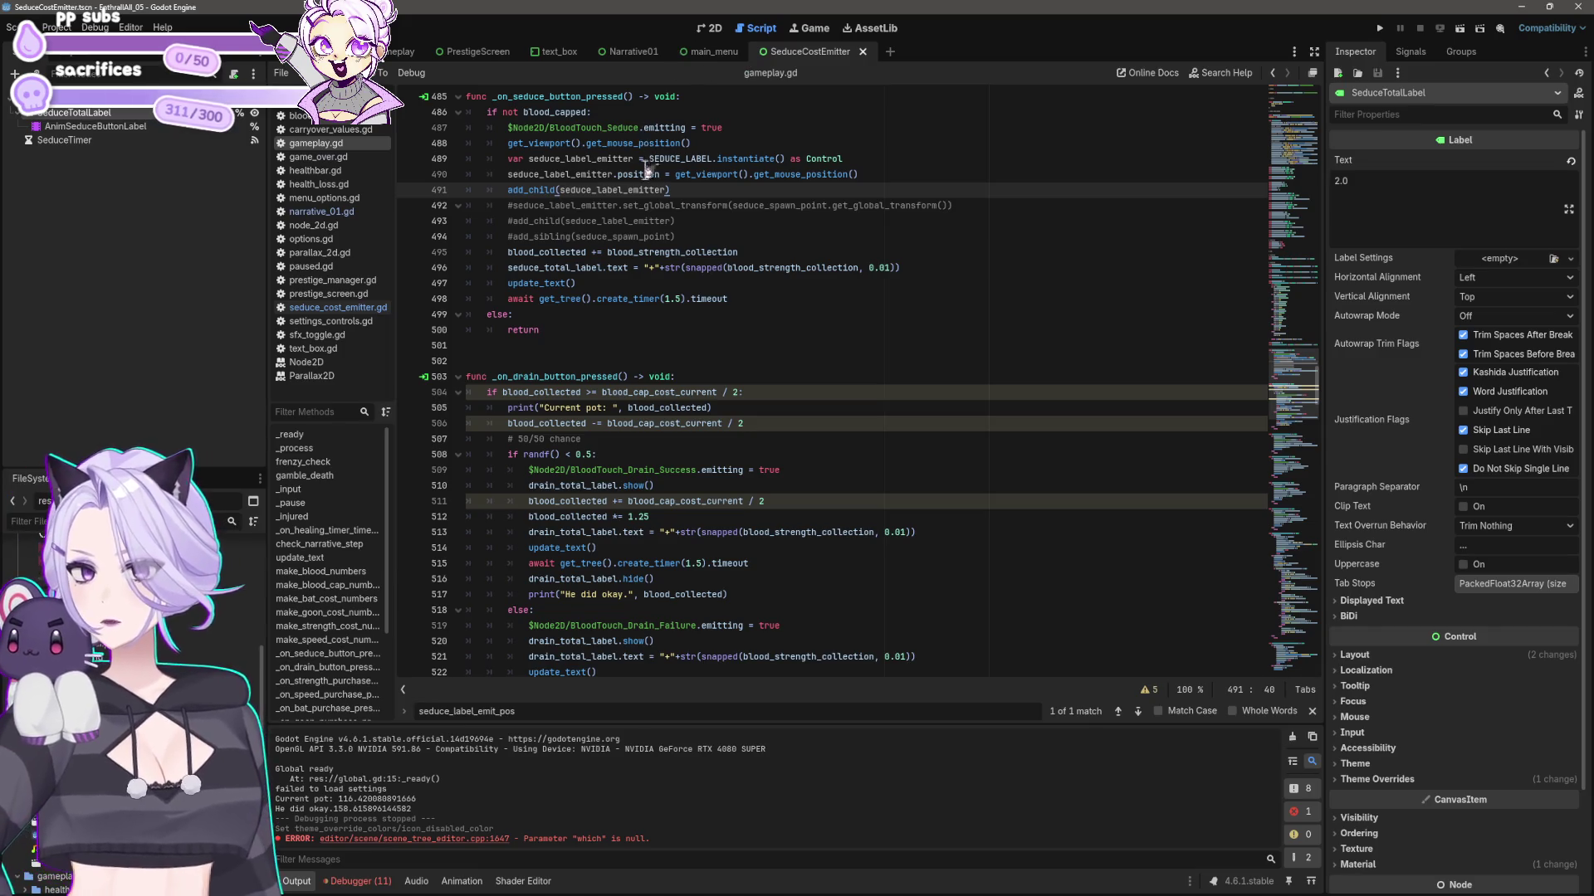
{"action": "scroll", "coordinate": [751, 380], "scroll_direction": "up", "scroll_amount": 10}
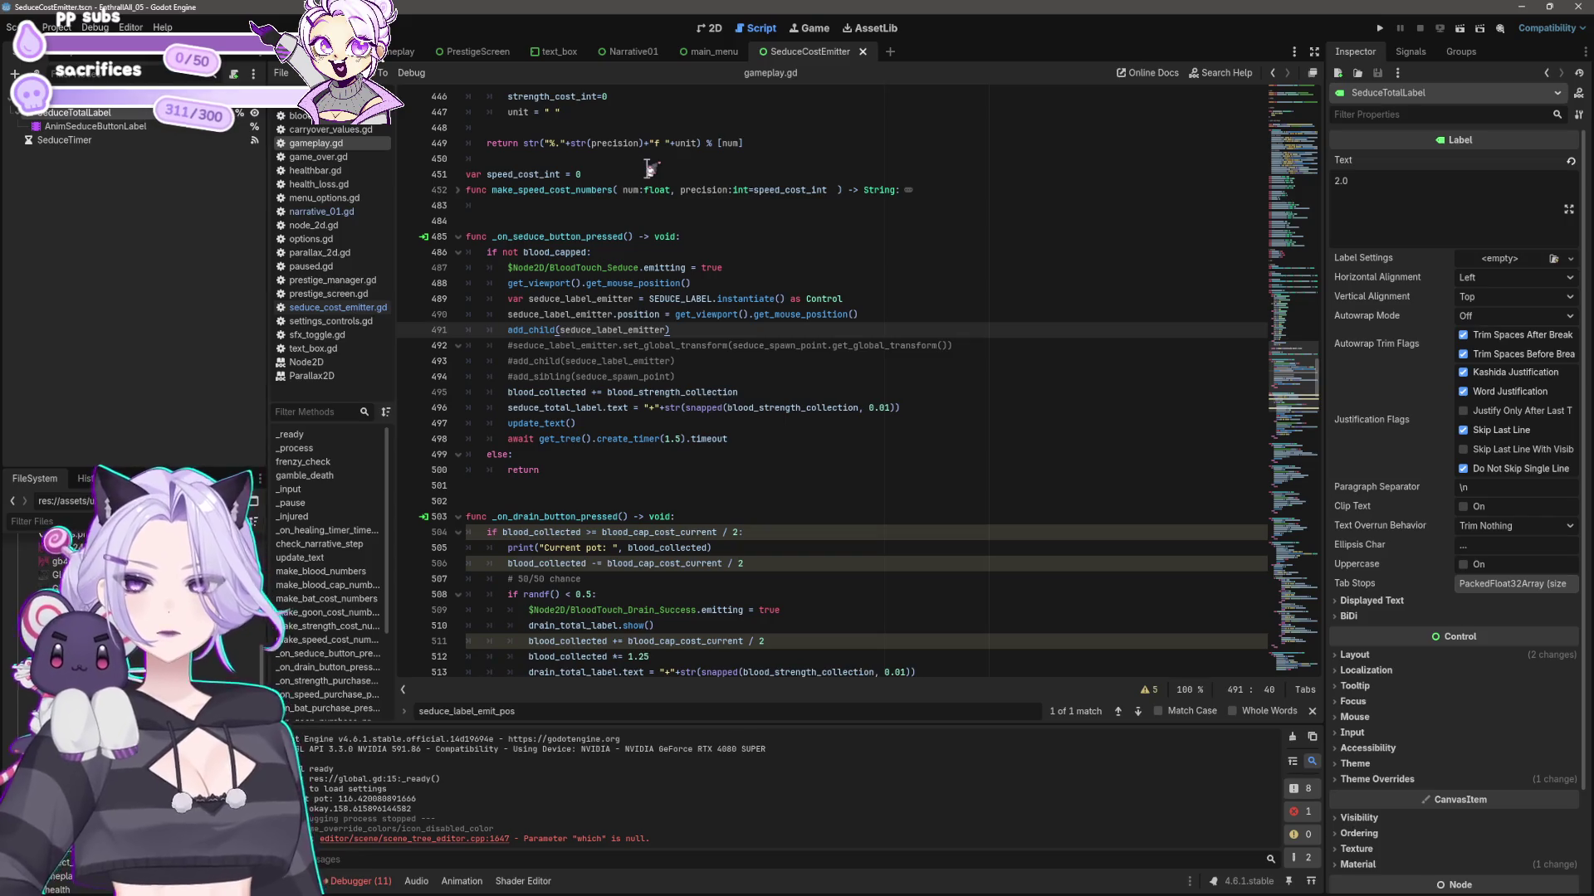
- Rename seduce_label_emitter to emitter_label_emitter and SEDUCE_LABEL to EMITTER_LABEL on lines 489–491
{"action": "left_click", "coordinate": [560, 300]}
{"action": "left_click", "coordinate": [529, 300], "text": "shift"}
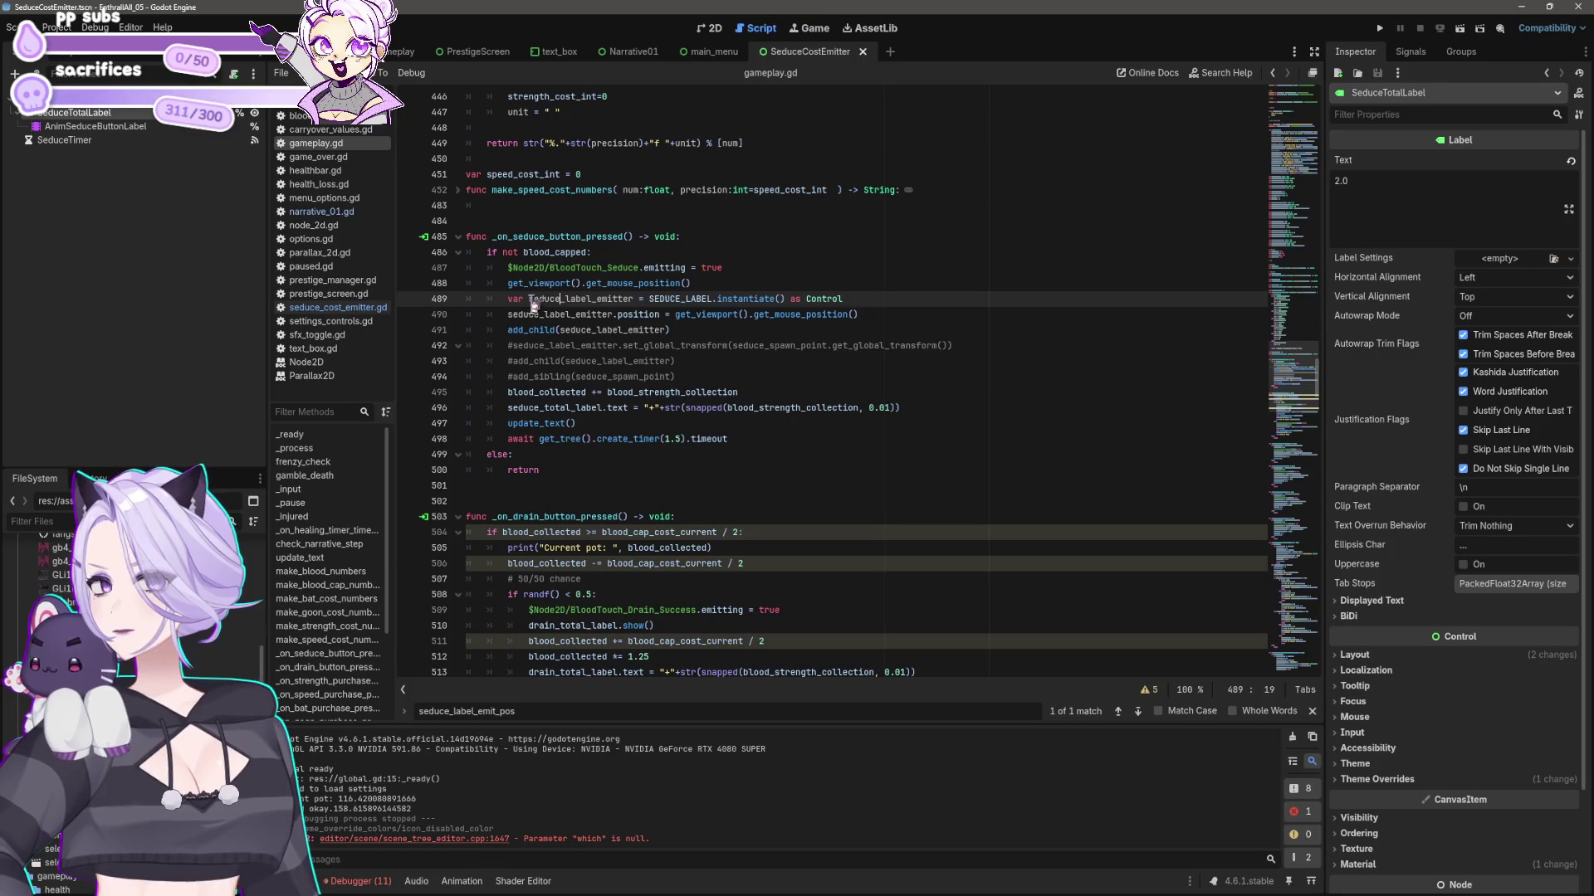
{"action": "mouse_move", "coordinate": [810, 303]}
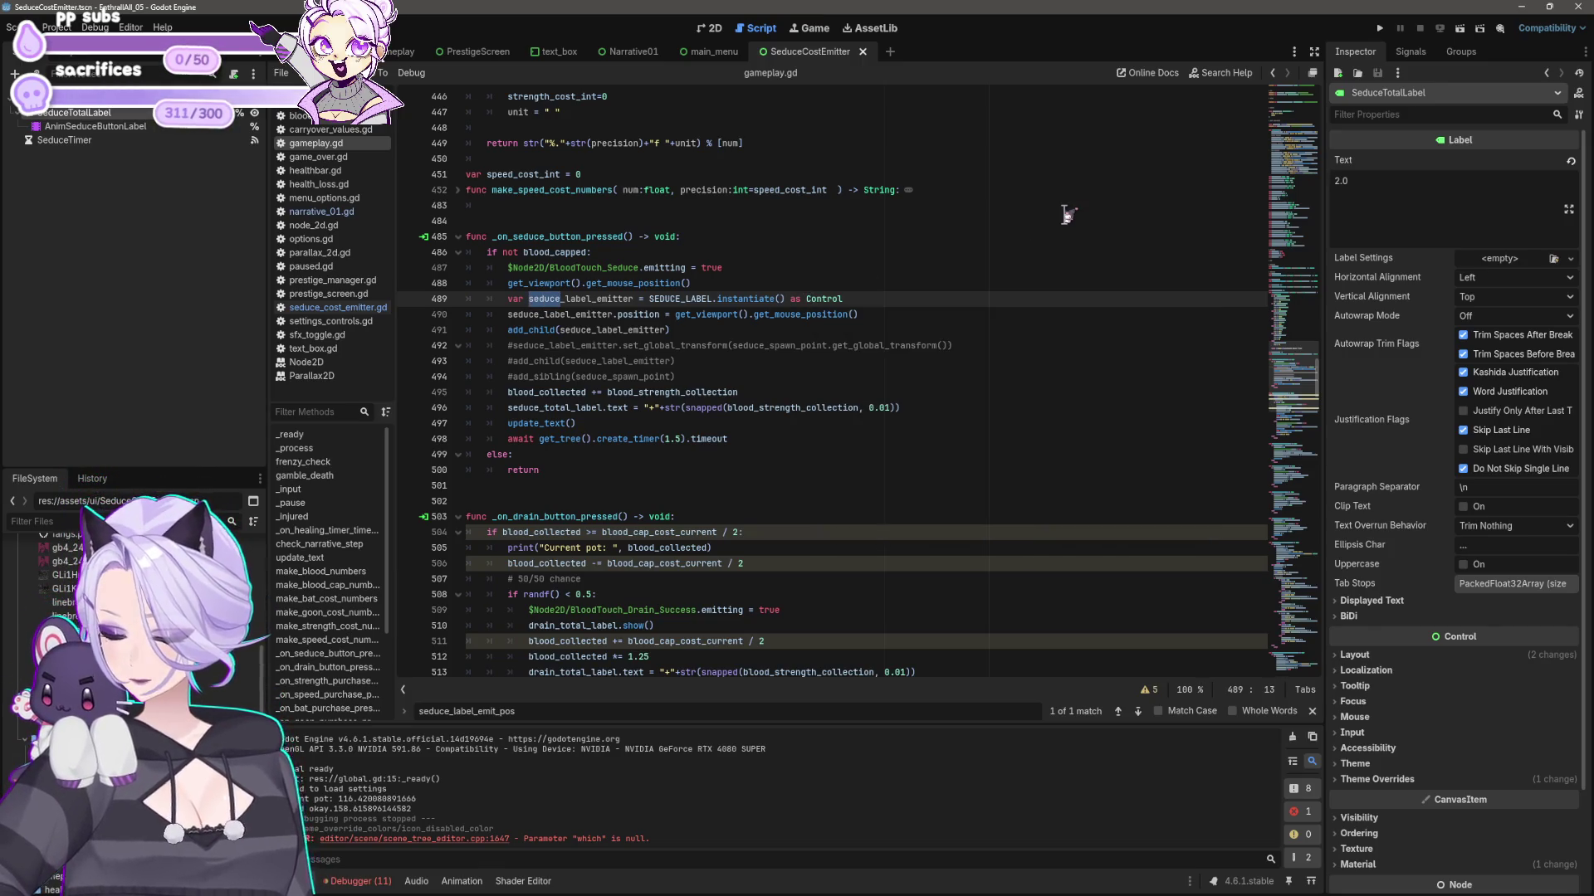
{"action": "type", "text": "emitter"}
{"action": "key", "text": "shift+Left"}
{"action": "key", "text": "shift+Left"}
{"action": "key", "text": "shift+Left"}
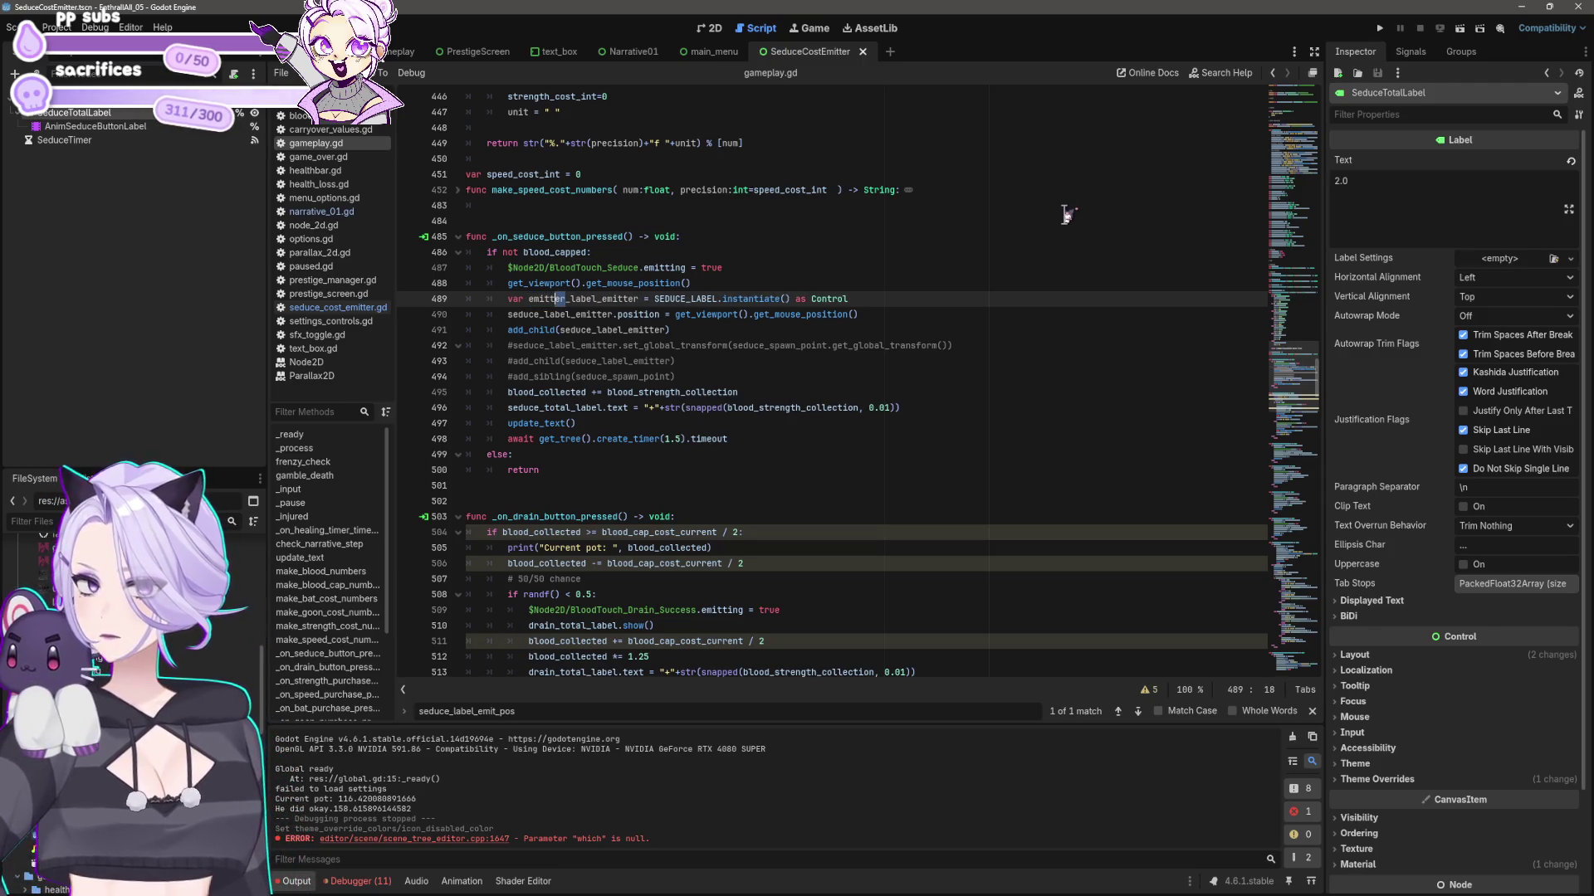
{"action": "left_click_drag", "start_coordinate": [654, 299], "coordinate": [687, 300]}
{"action": "type", "text": "EMITTER"}
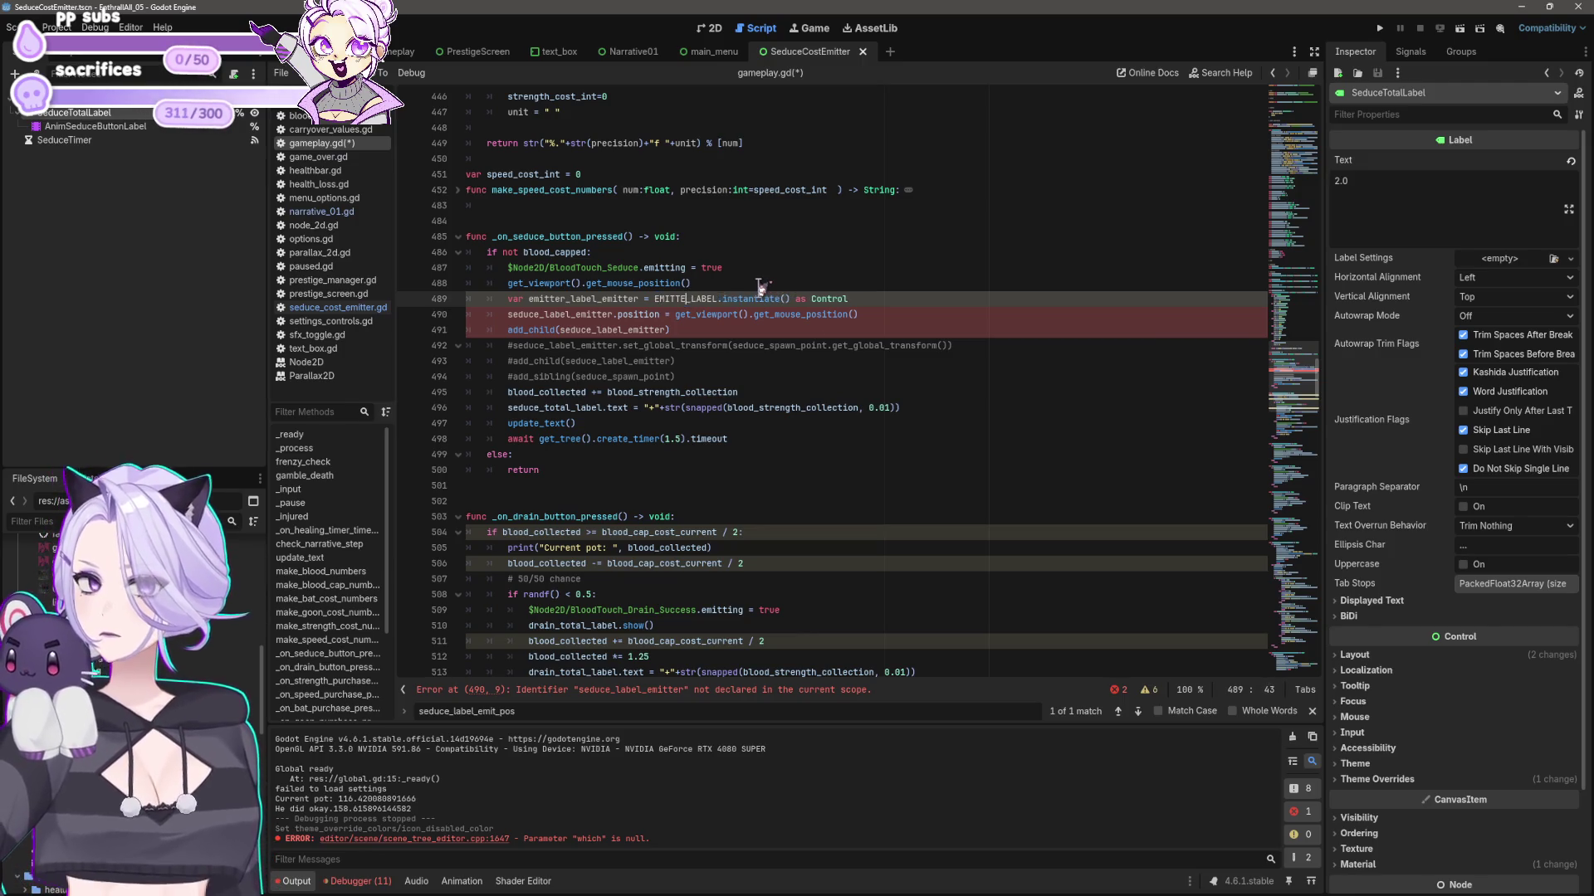
{"action": "key", "text": "Escape"}
{"action": "left_click_drag", "start_coordinate": [508, 315], "coordinate": [534, 318]}
{"action": "type", "text": "emitter"}
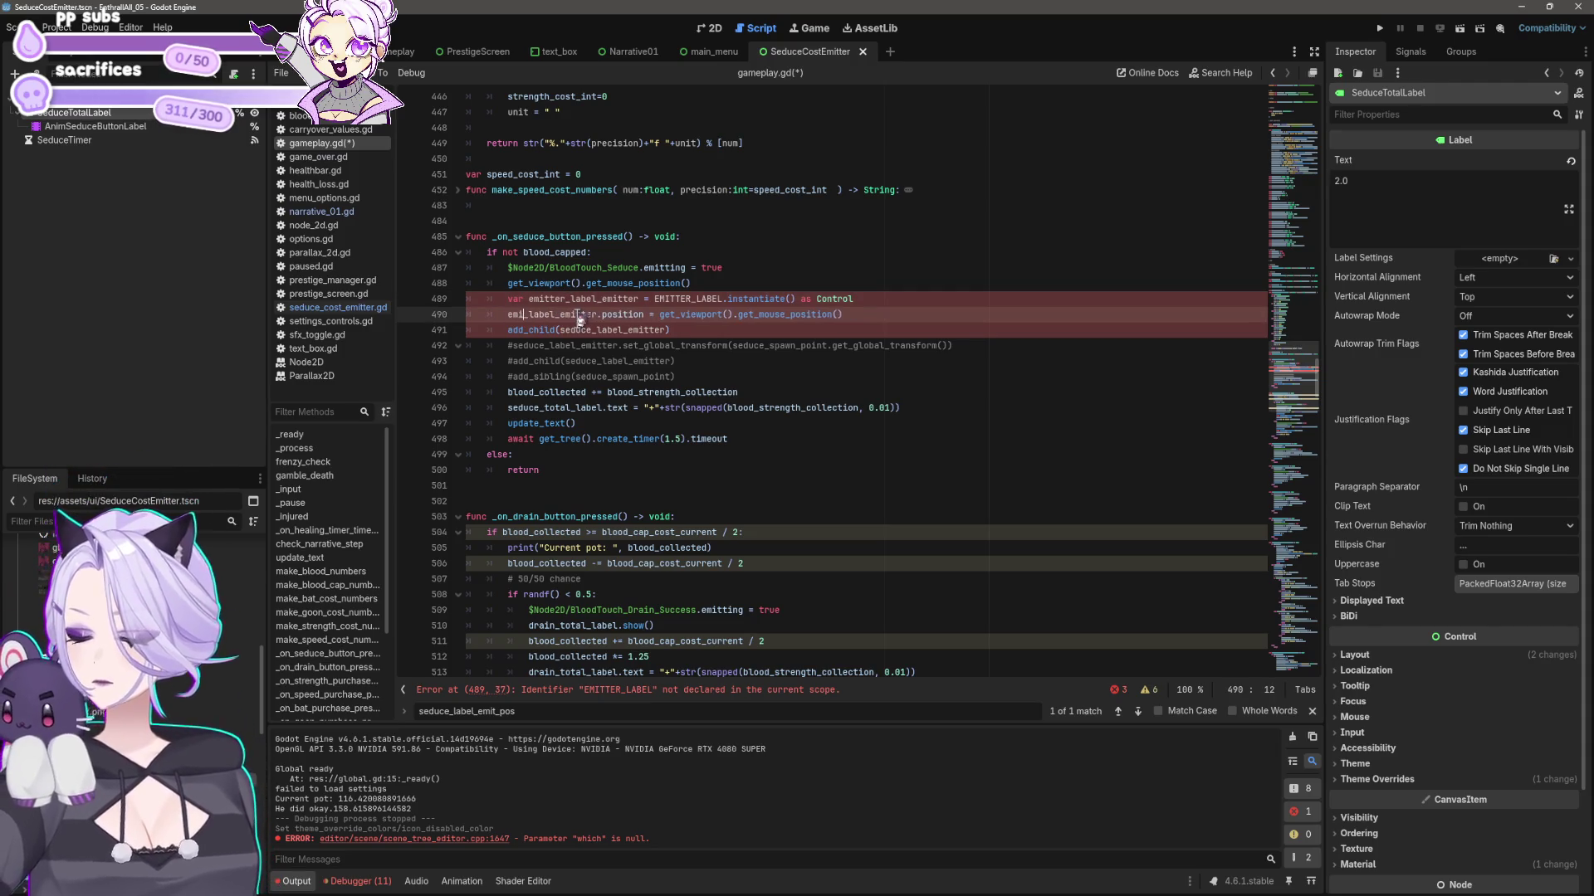
{"action": "key", "text": "Escape"}
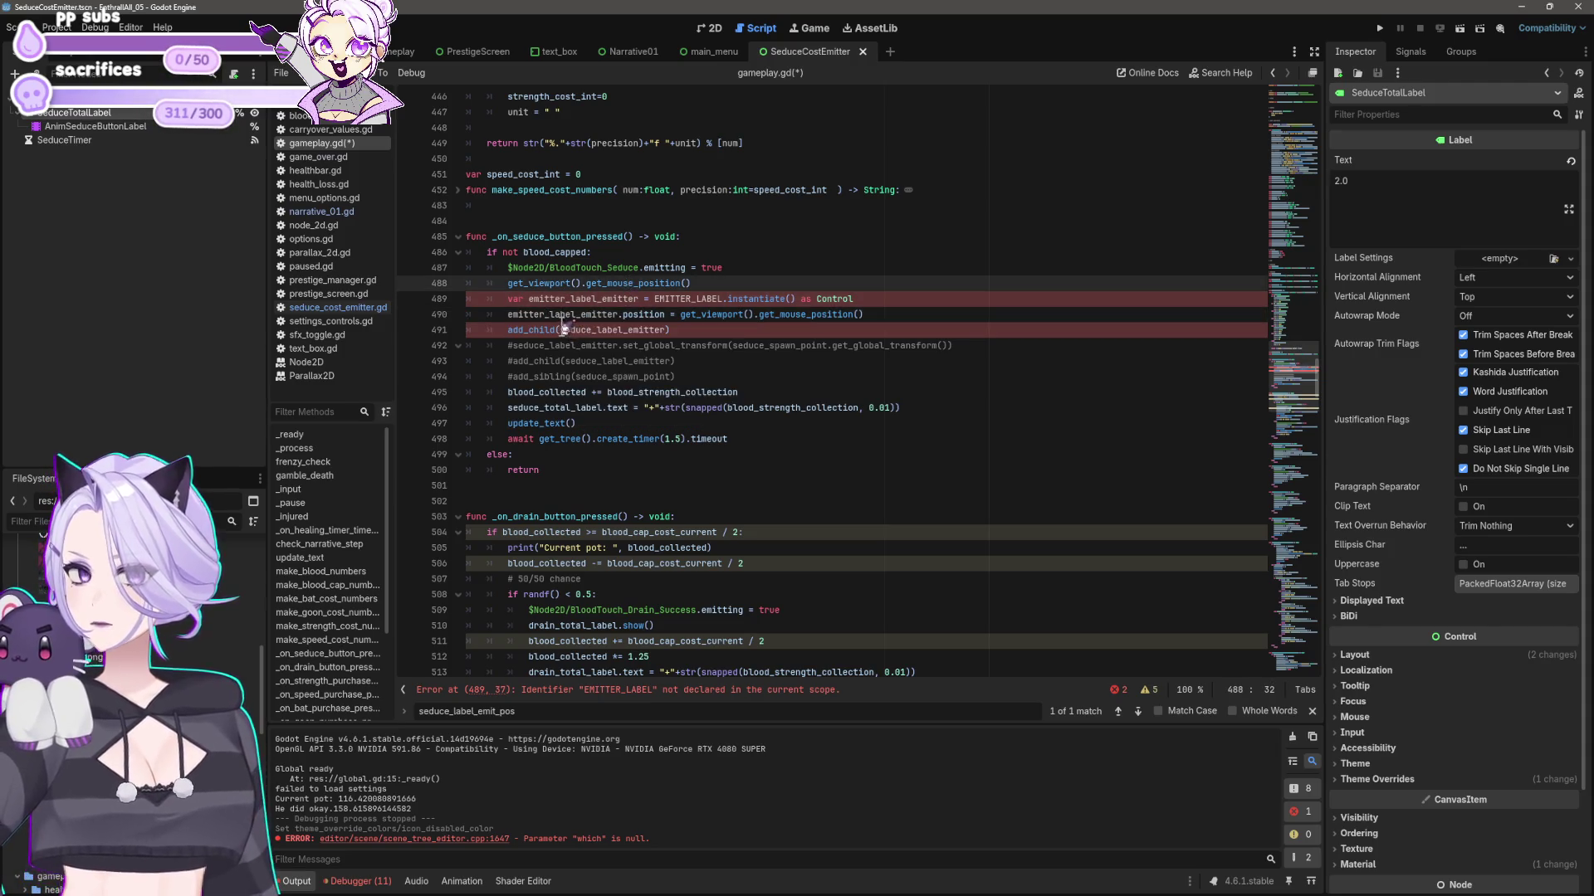
{"action": "left_click_drag", "start_coordinate": [560, 330], "coordinate": [592, 333]}
{"action": "type", "text": "emitter"}
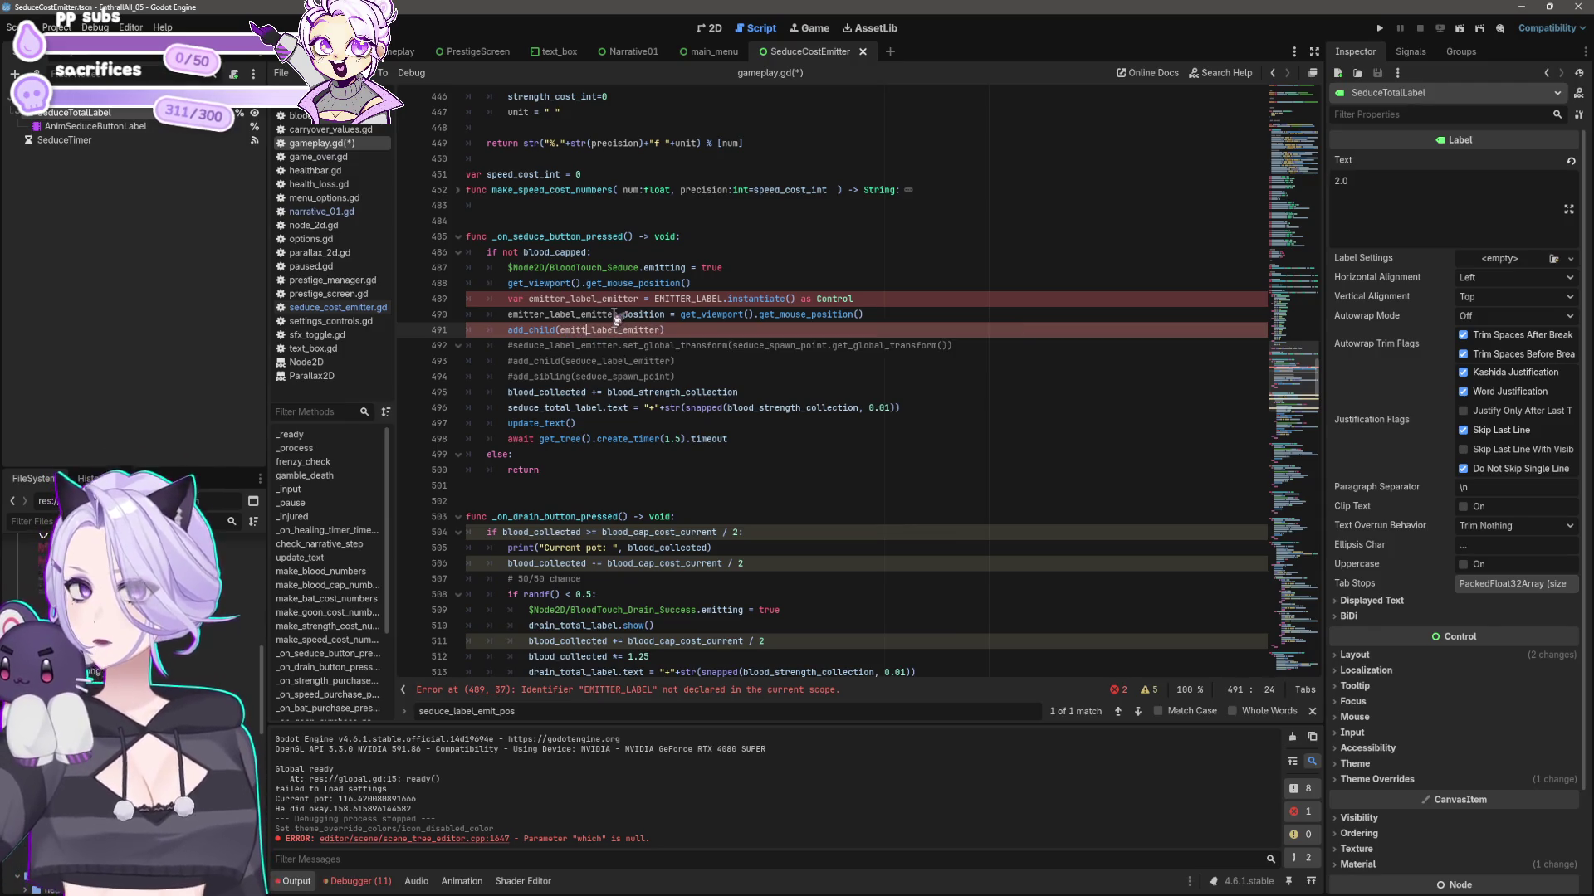
{"action": "left_click", "coordinate": [716, 328]}
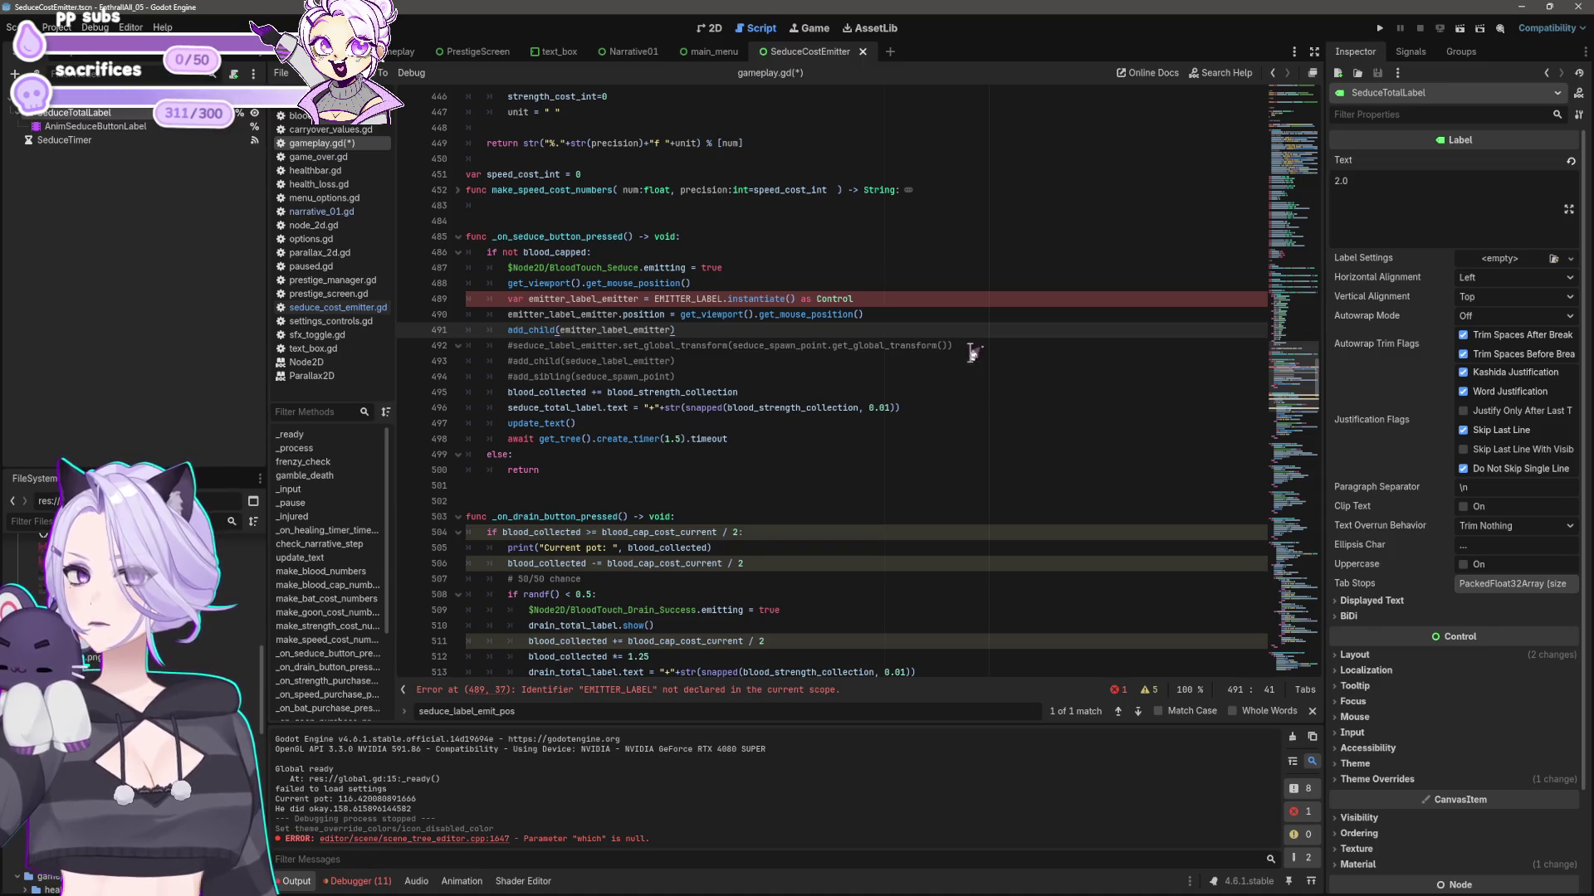
- Find 'seduce_la', rename the emit_pos variable to emitter_label_emit_pos, and preload EmitterCostEmitter.tscn
{"action": "left_click", "coordinate": [828, 717]}
{"action": "type", "text": "s"}
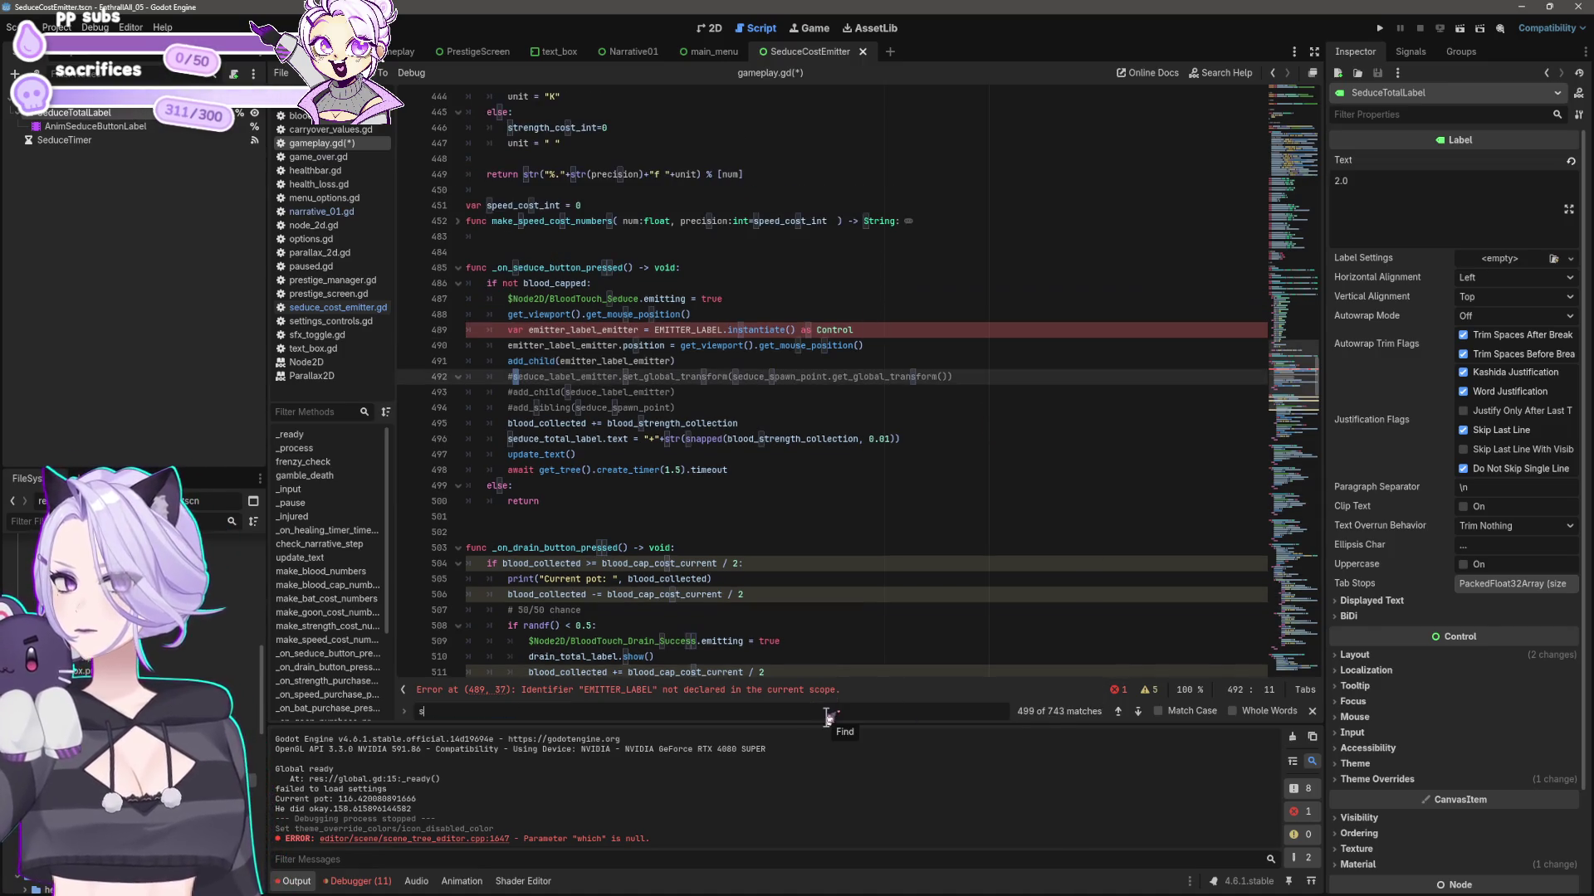
{"action": "type", "text": "educe_"}
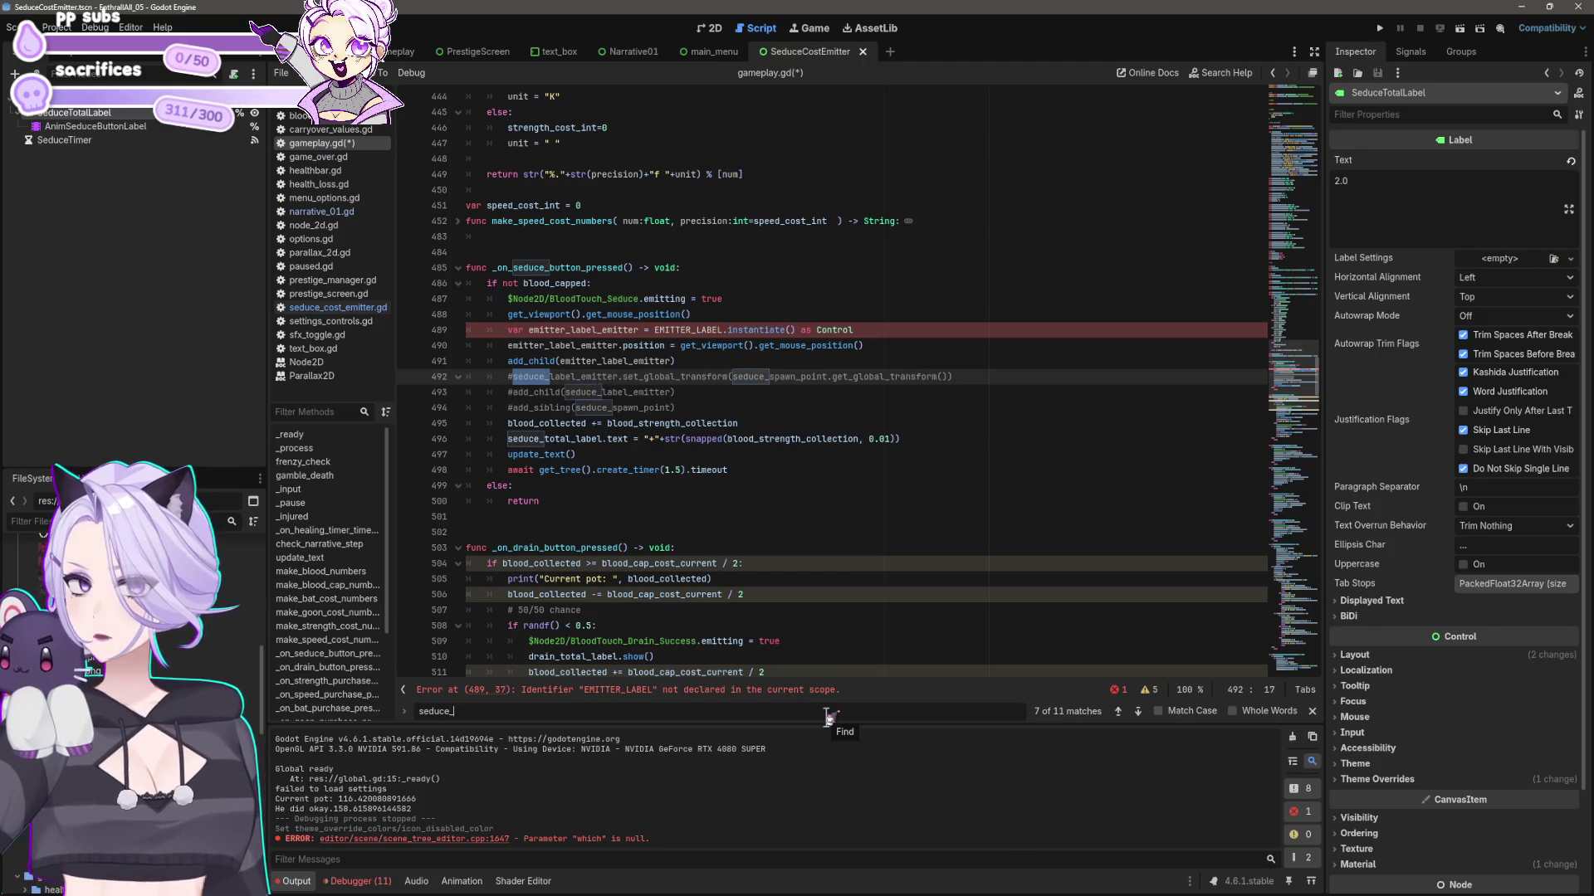
{"action": "type", "text": "la"}
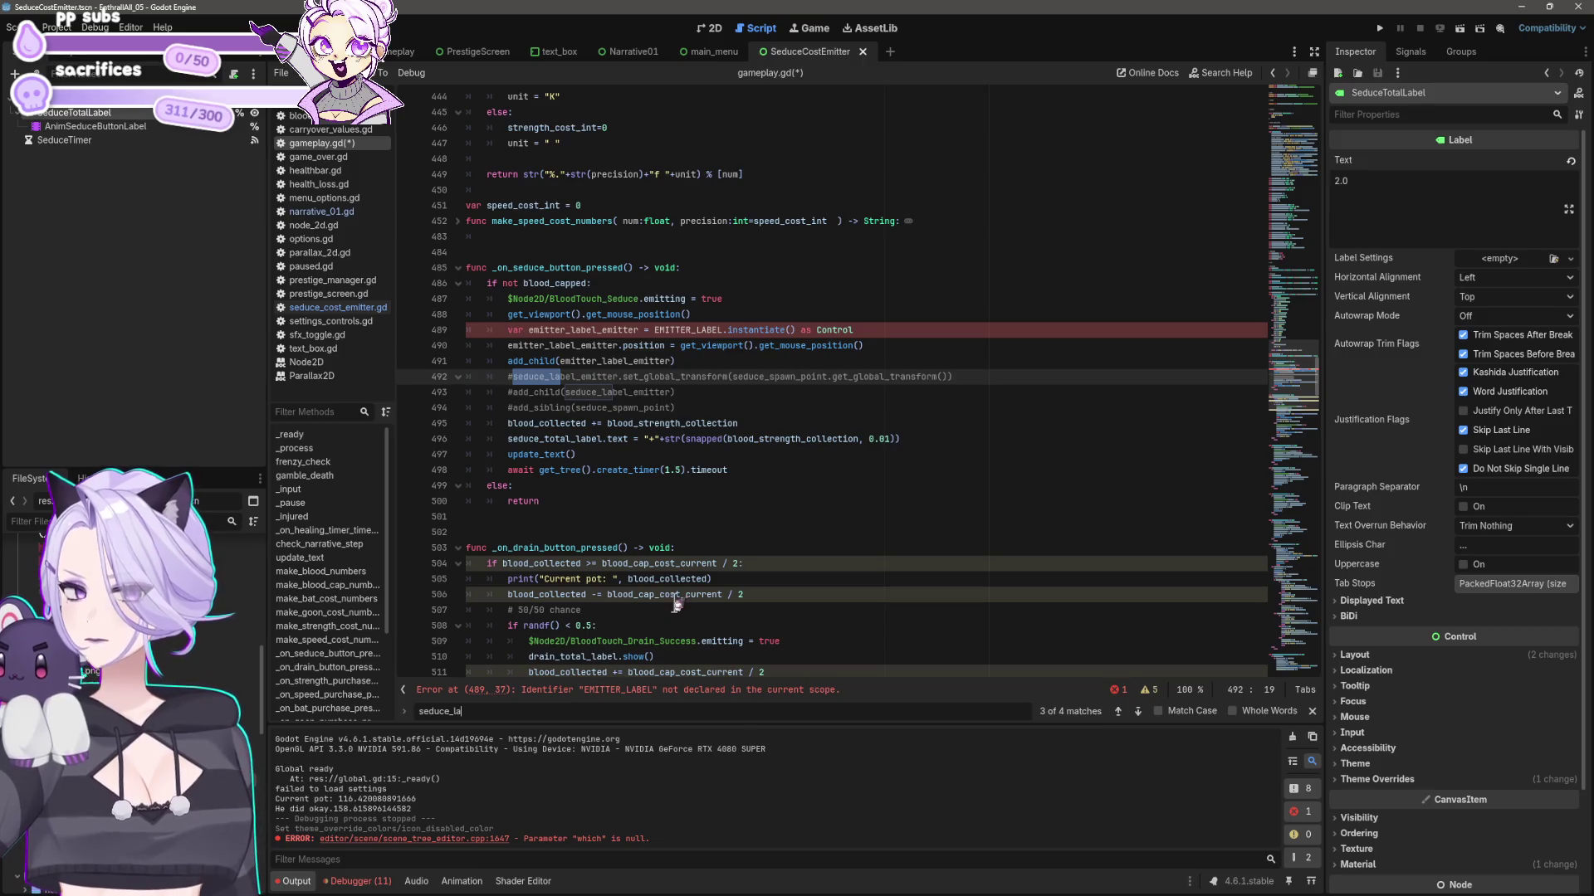
{"action": "left_click", "coordinate": [1117, 711]}
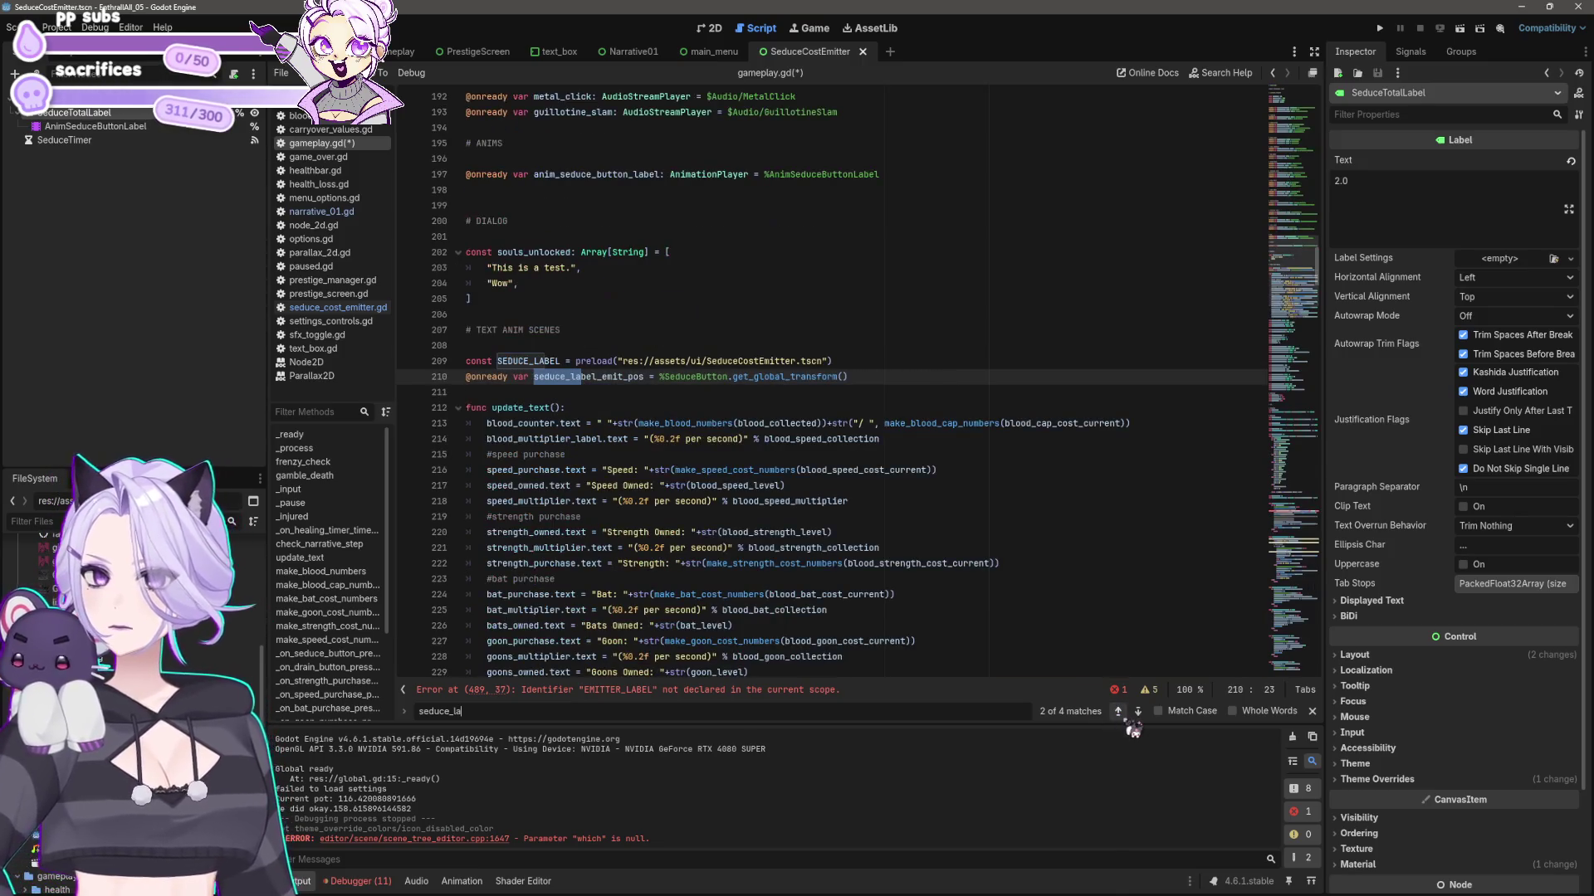
{"action": "left_click_drag", "start_coordinate": [567, 378], "coordinate": [497, 365]}
{"action": "type", "text": "emitter"}
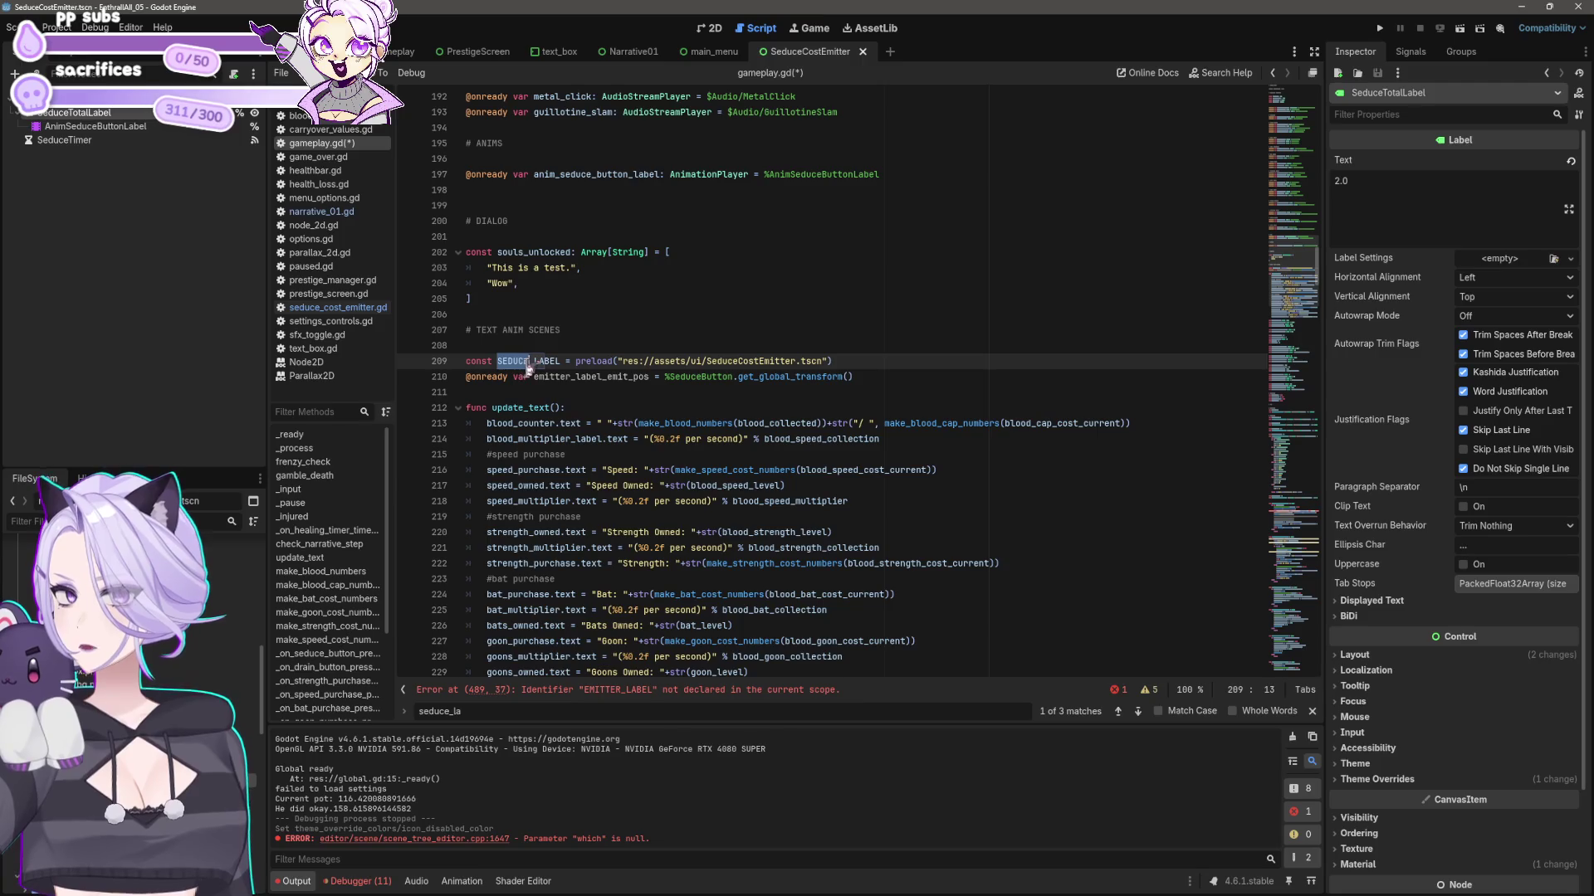
{"action": "type", "text": "emitter"}
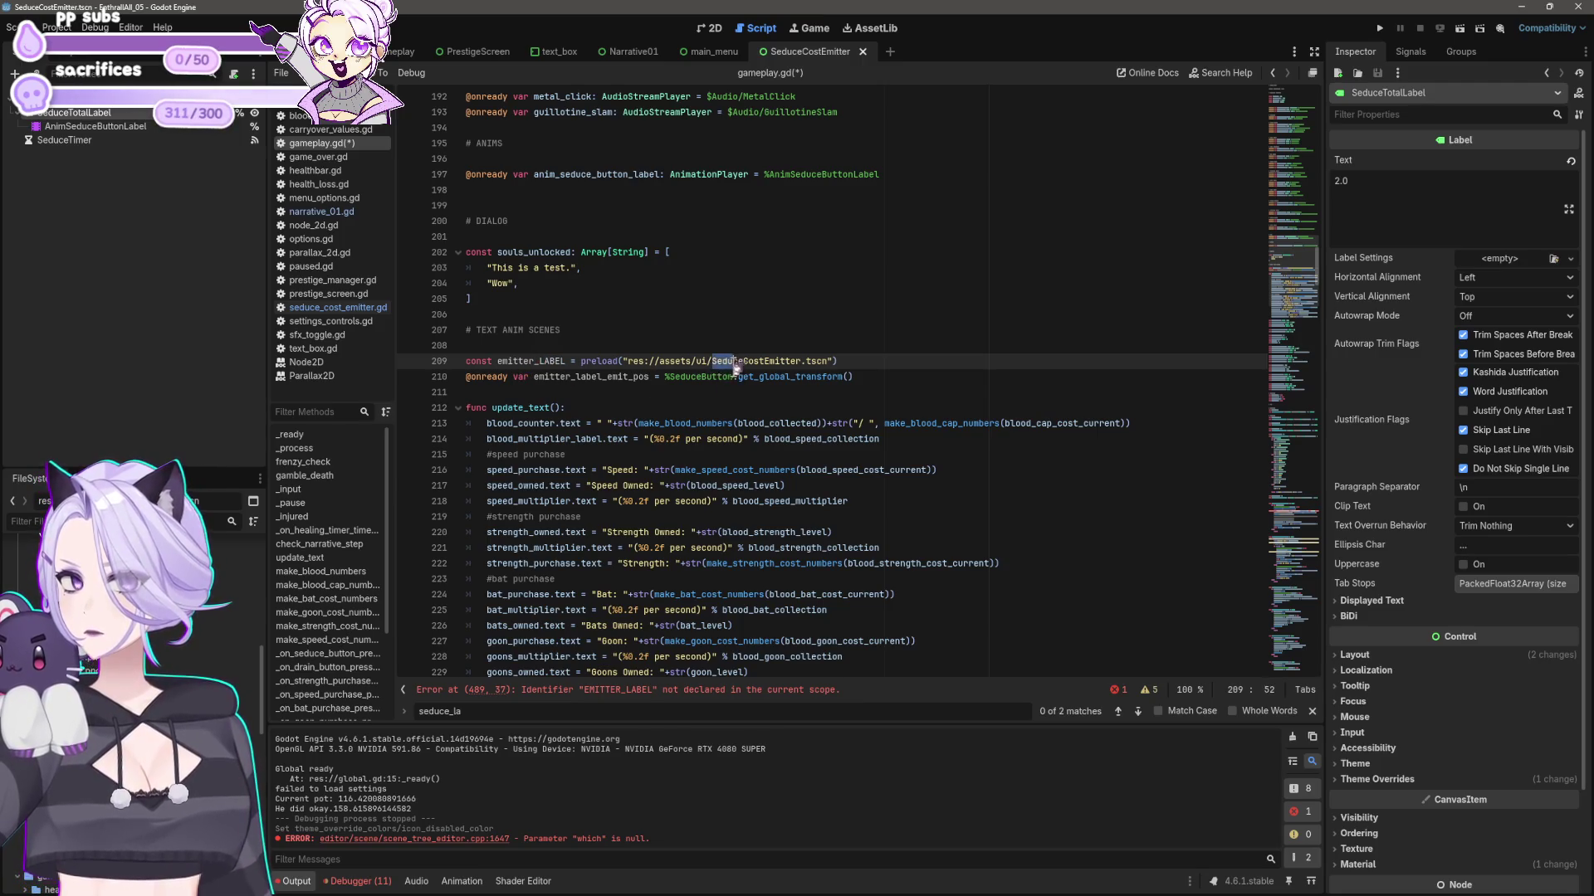
{"action": "left_click_drag", "start_coordinate": [712, 362], "coordinate": [744, 363]}
{"action": "type", "text": "Emitter"}
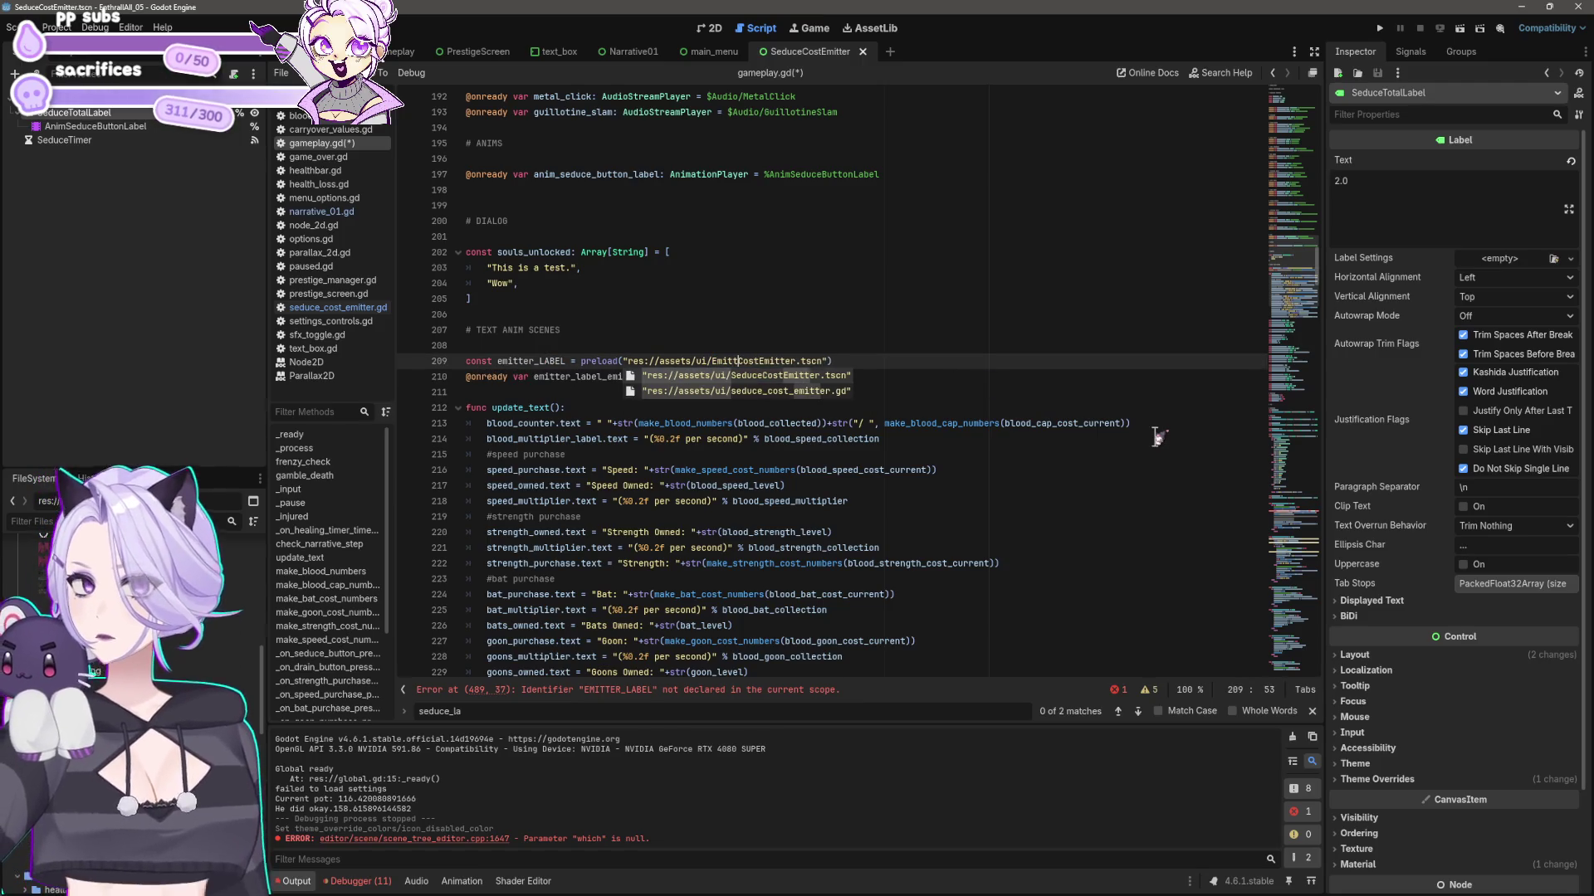
{"action": "left_click", "coordinate": [996, 390]}
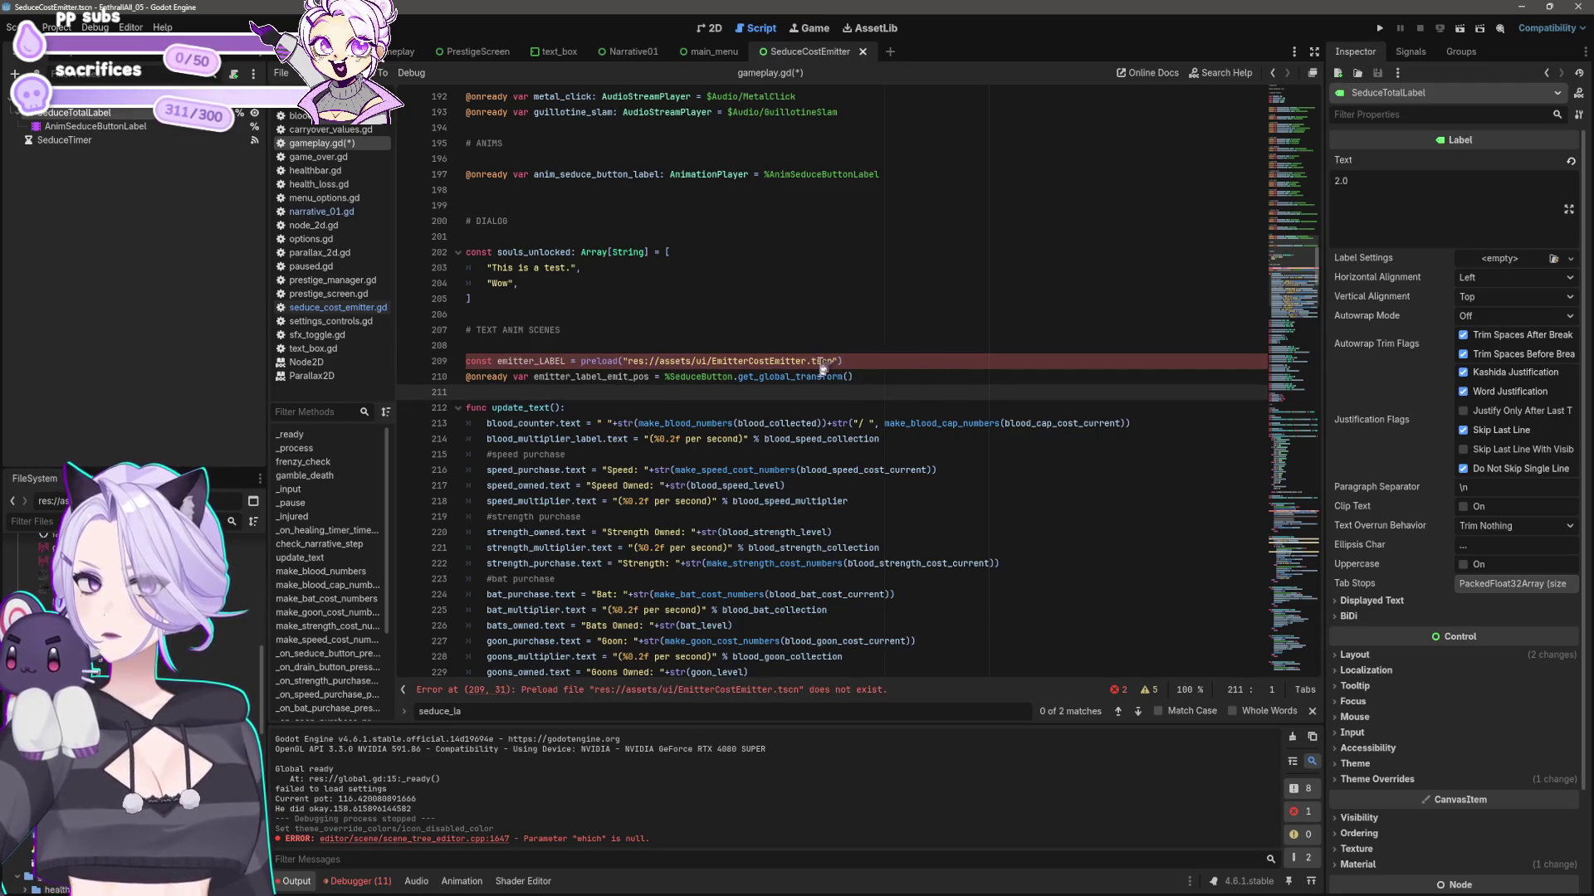
{"action": "left_click", "coordinate": [83, 98]}
- Rename the SeduceCostEmitter scene file to EmitterCostEmitter in the FileSystem dock
{"action": "right_click", "coordinate": [83, 98]}
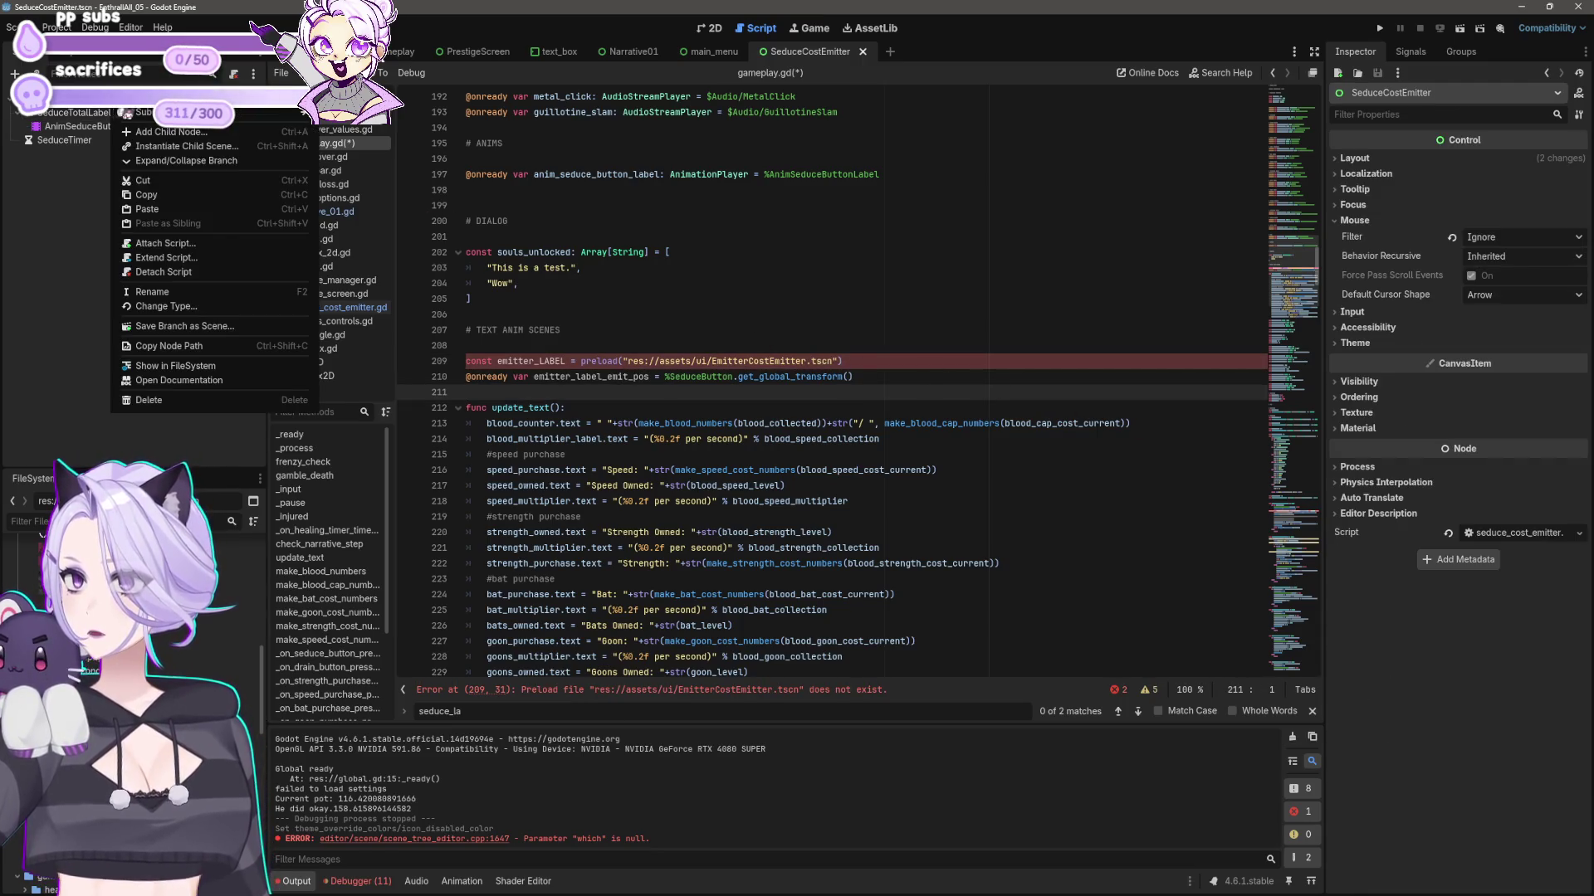
{"action": "key", "text": "Escape"}
{"action": "right_click", "coordinate": [112, 599]}
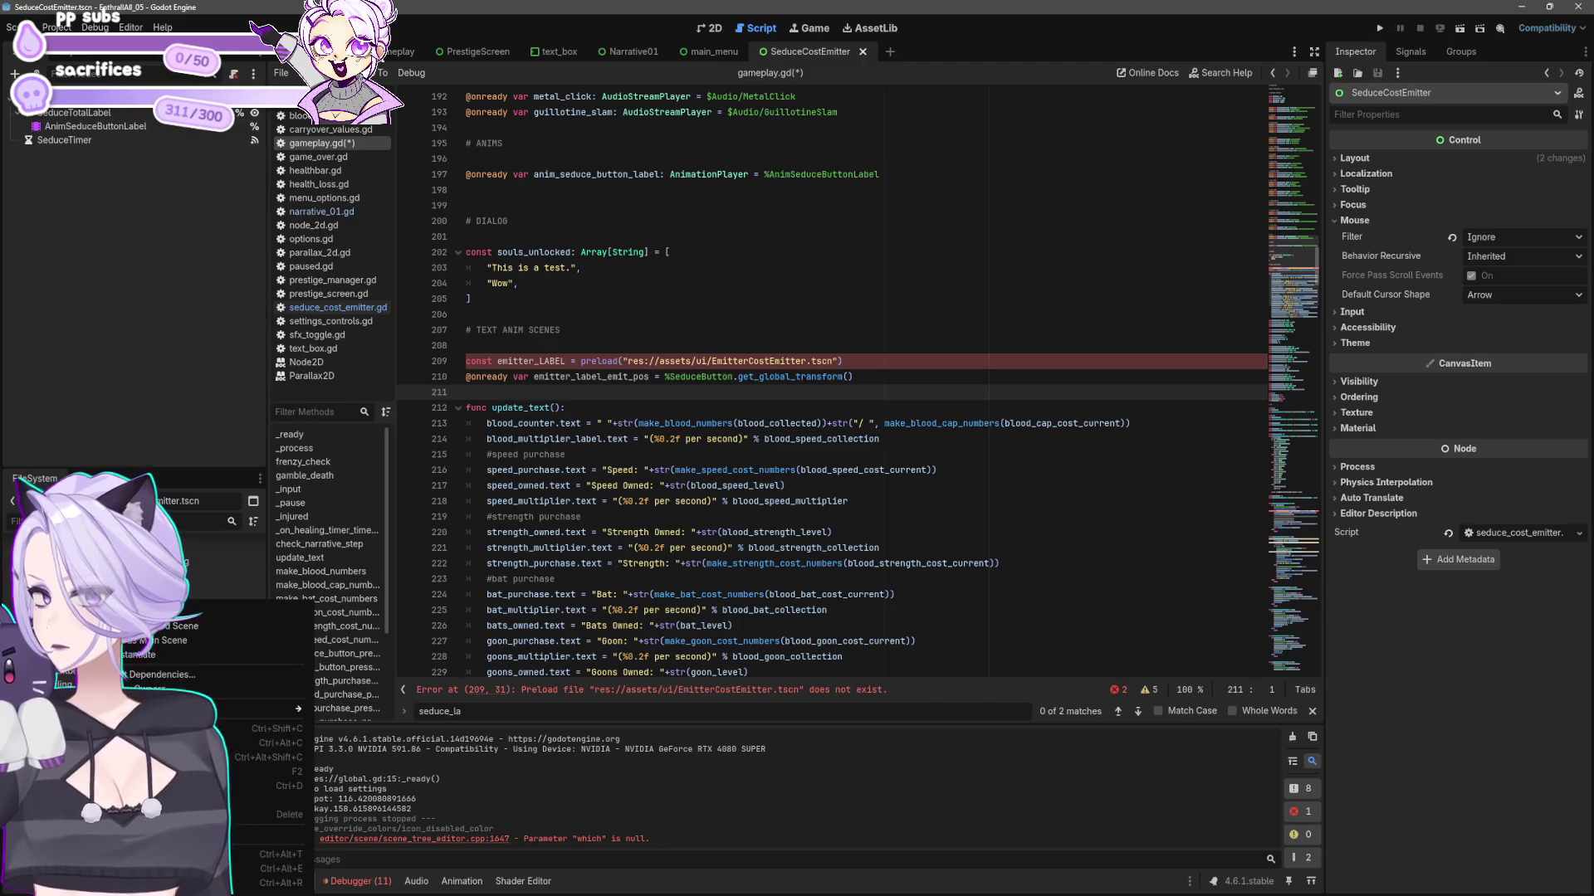
{"action": "key", "text": "Escape"}
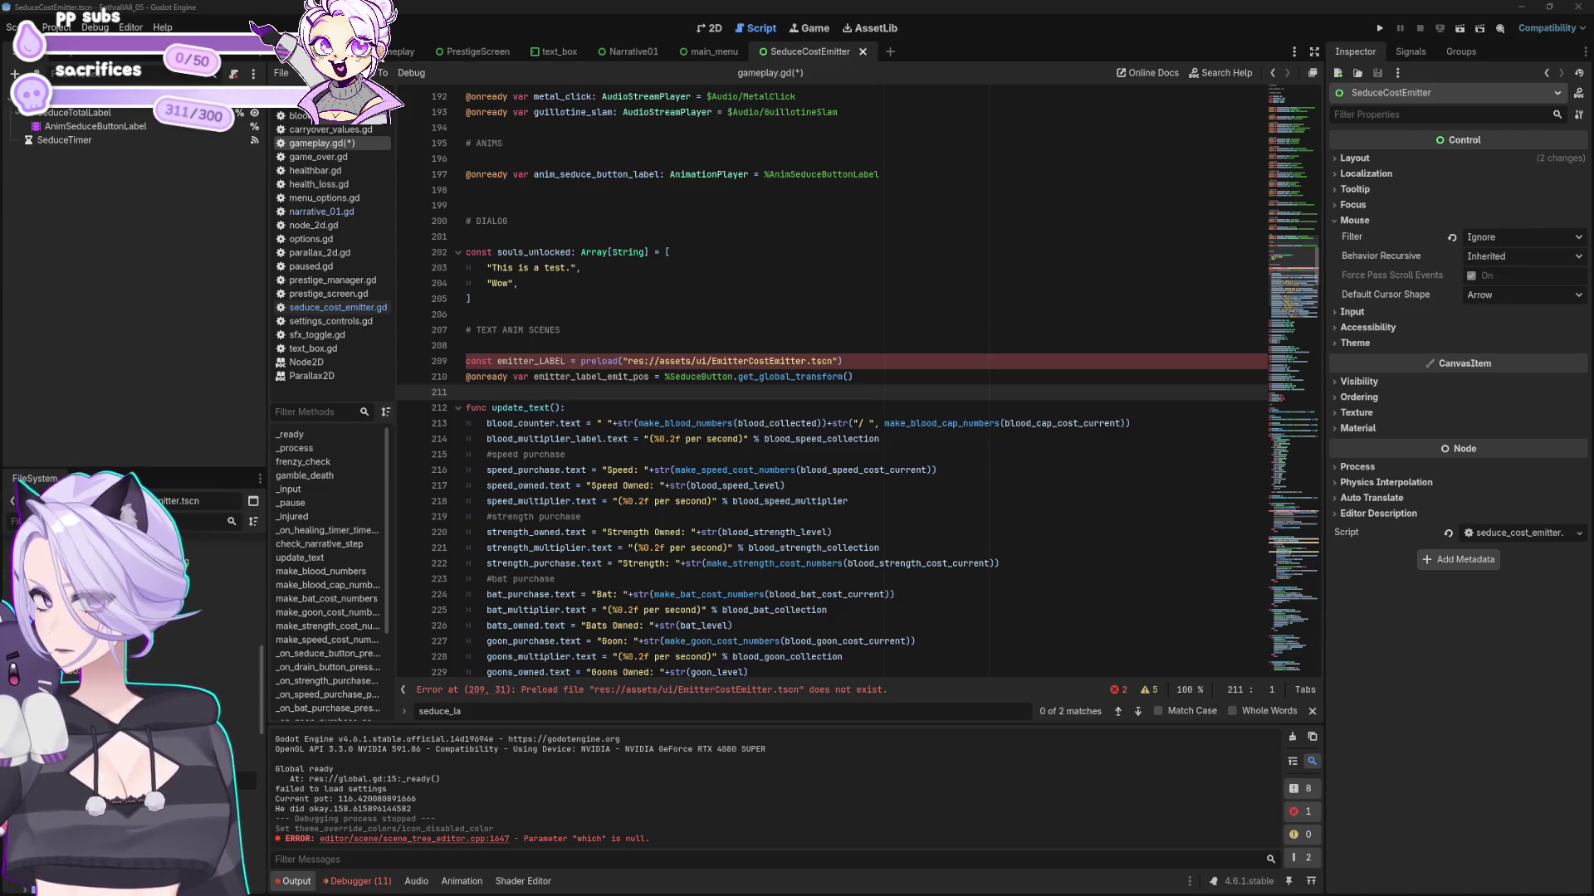
{"action": "key", "text": "Return"}
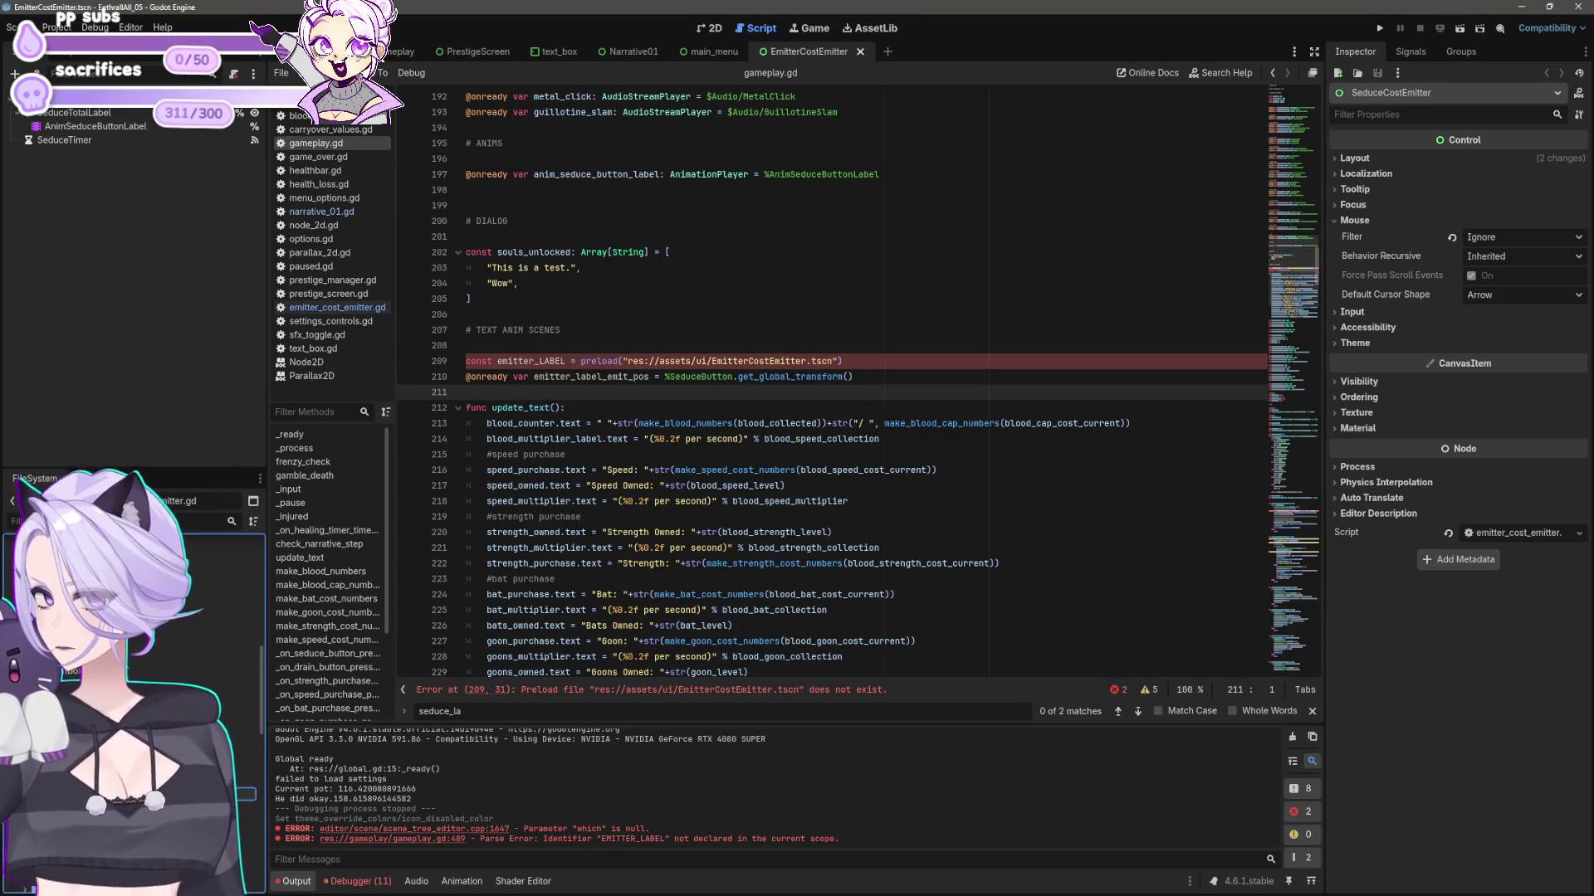
- Replace the old path in line 209's preload() with res://assets/ui/EmitterCostEmitter.tscn and save
{"action": "left_click", "coordinate": [784, 516]}
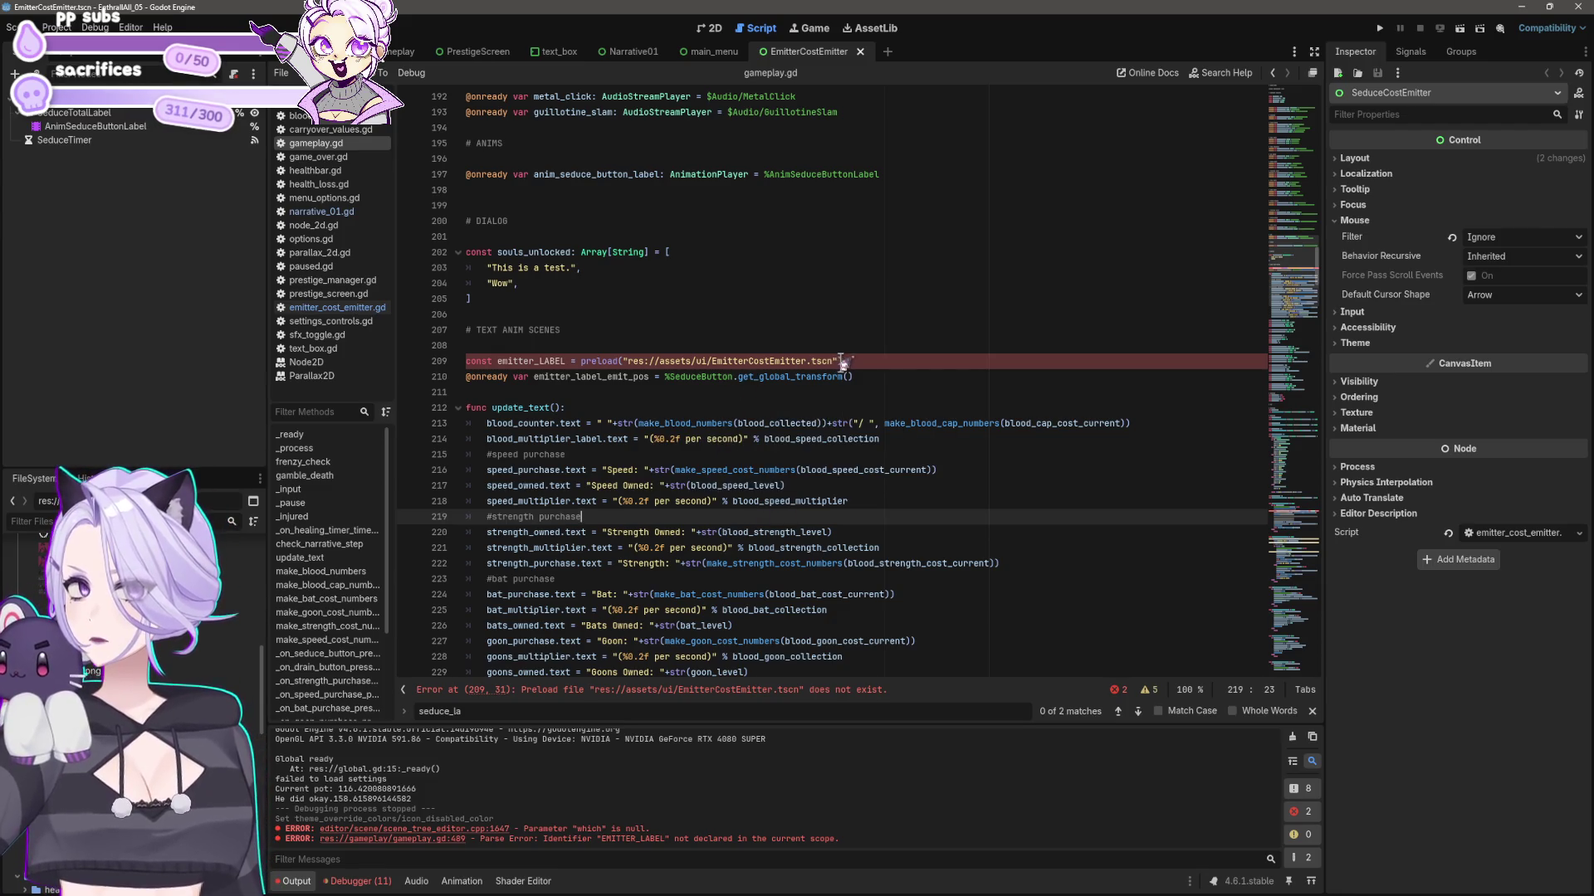
{"action": "left_click", "coordinate": [1067, 362]}
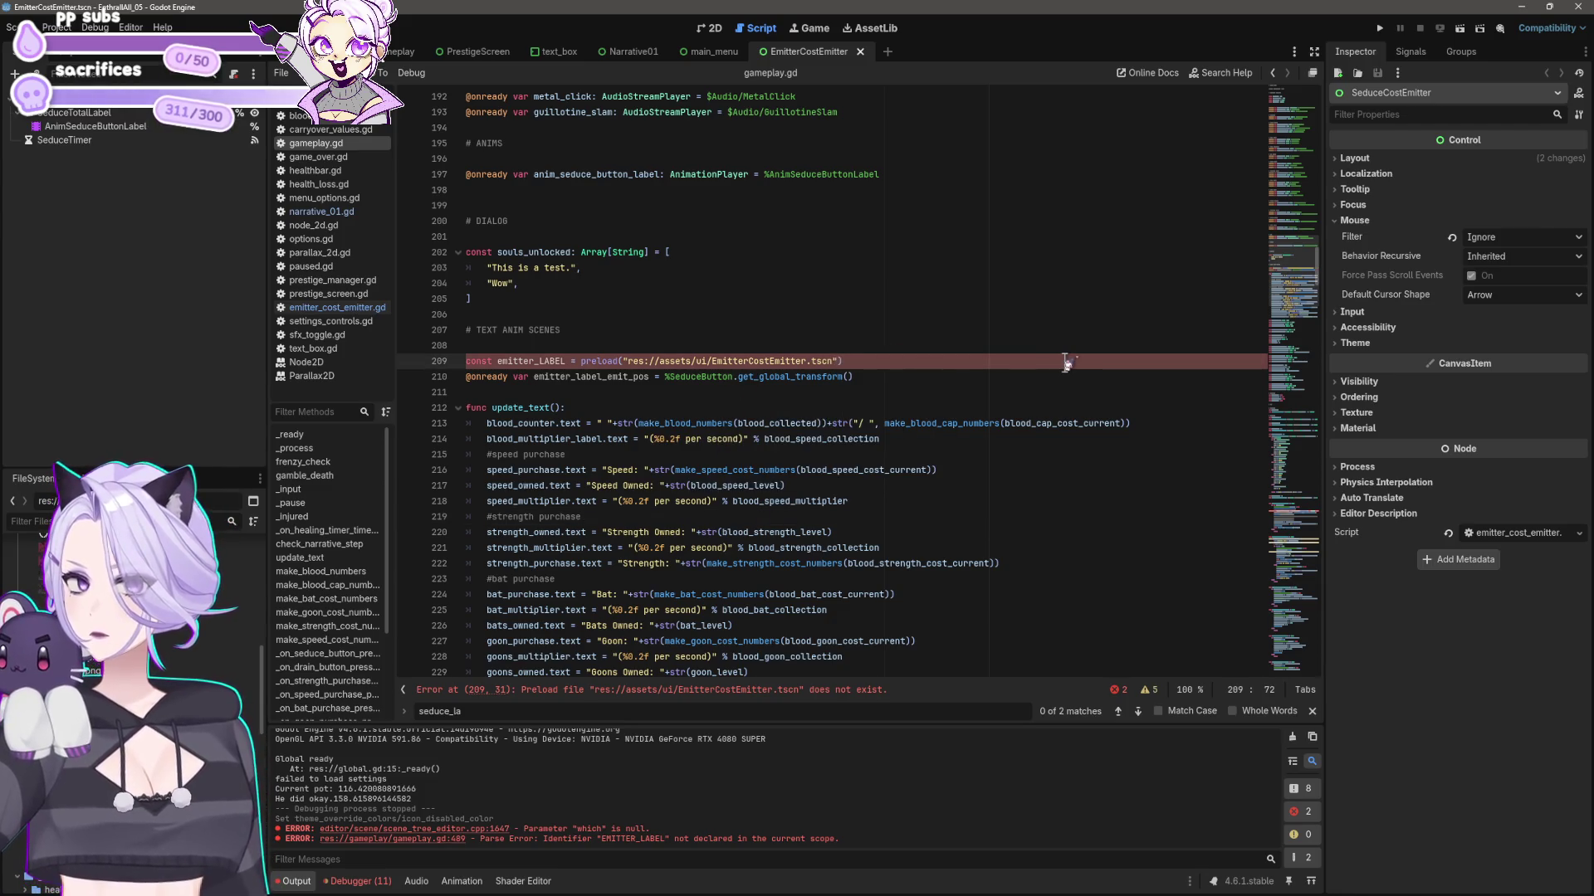
{"action": "left_click_drag", "start_coordinate": [629, 361], "coordinate": [839, 361]}
{"action": "key", "text": "BackSpace"}
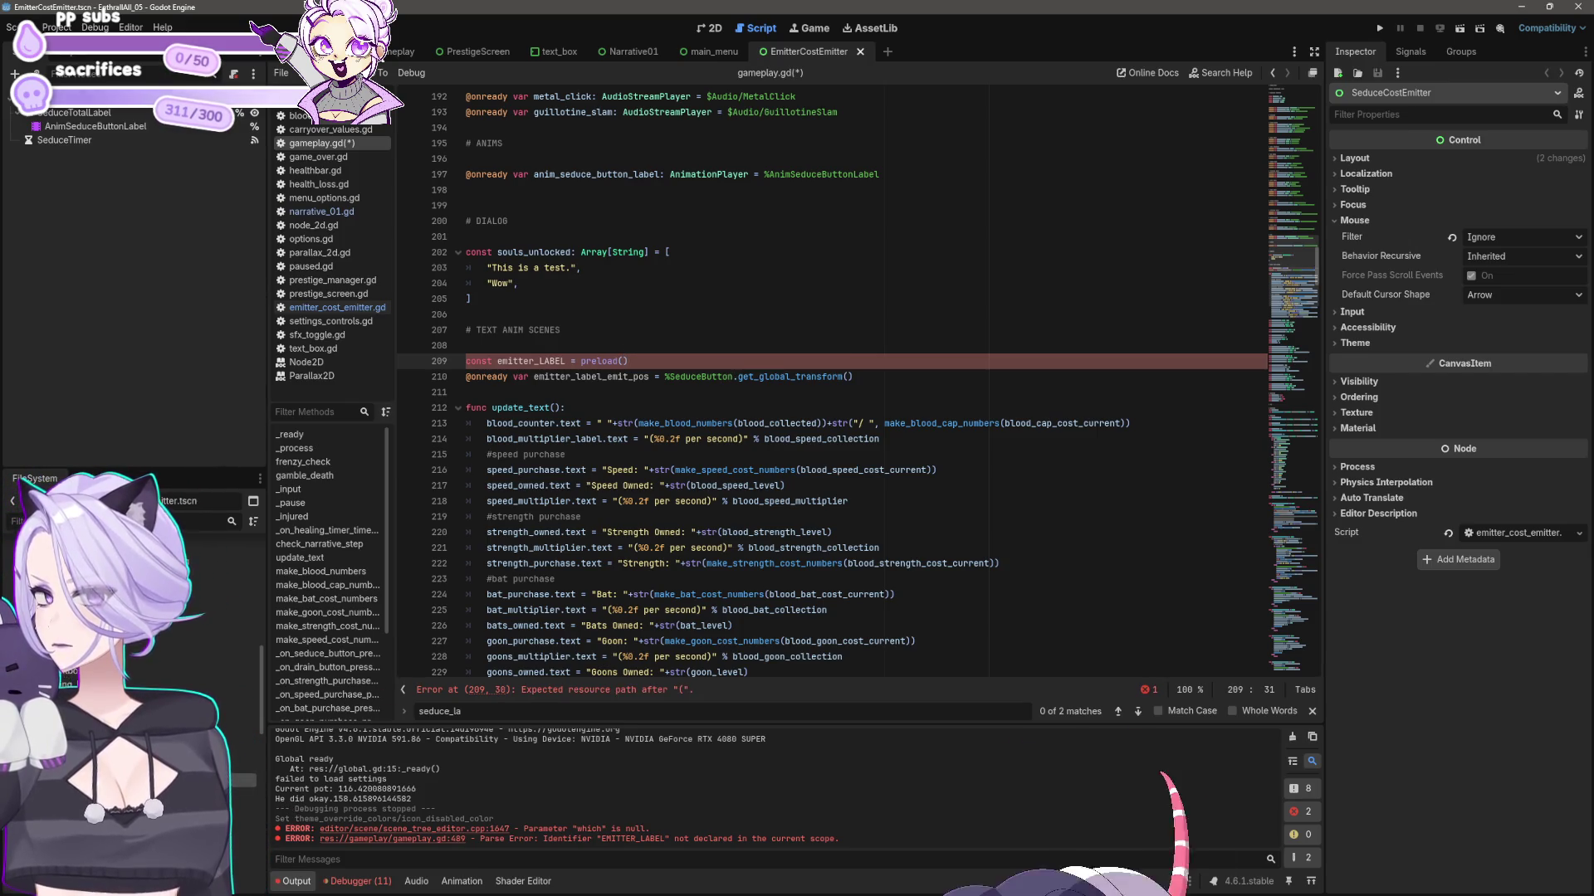
{"action": "mouse_move", "coordinate": [108, 581]}
{"action": "left_mouse_down"}
{"action": "mouse_move", "coordinate": [631, 371]}
{"action": "mouse_move", "coordinate": [627, 356]}
{"action": "left_mouse_up"}
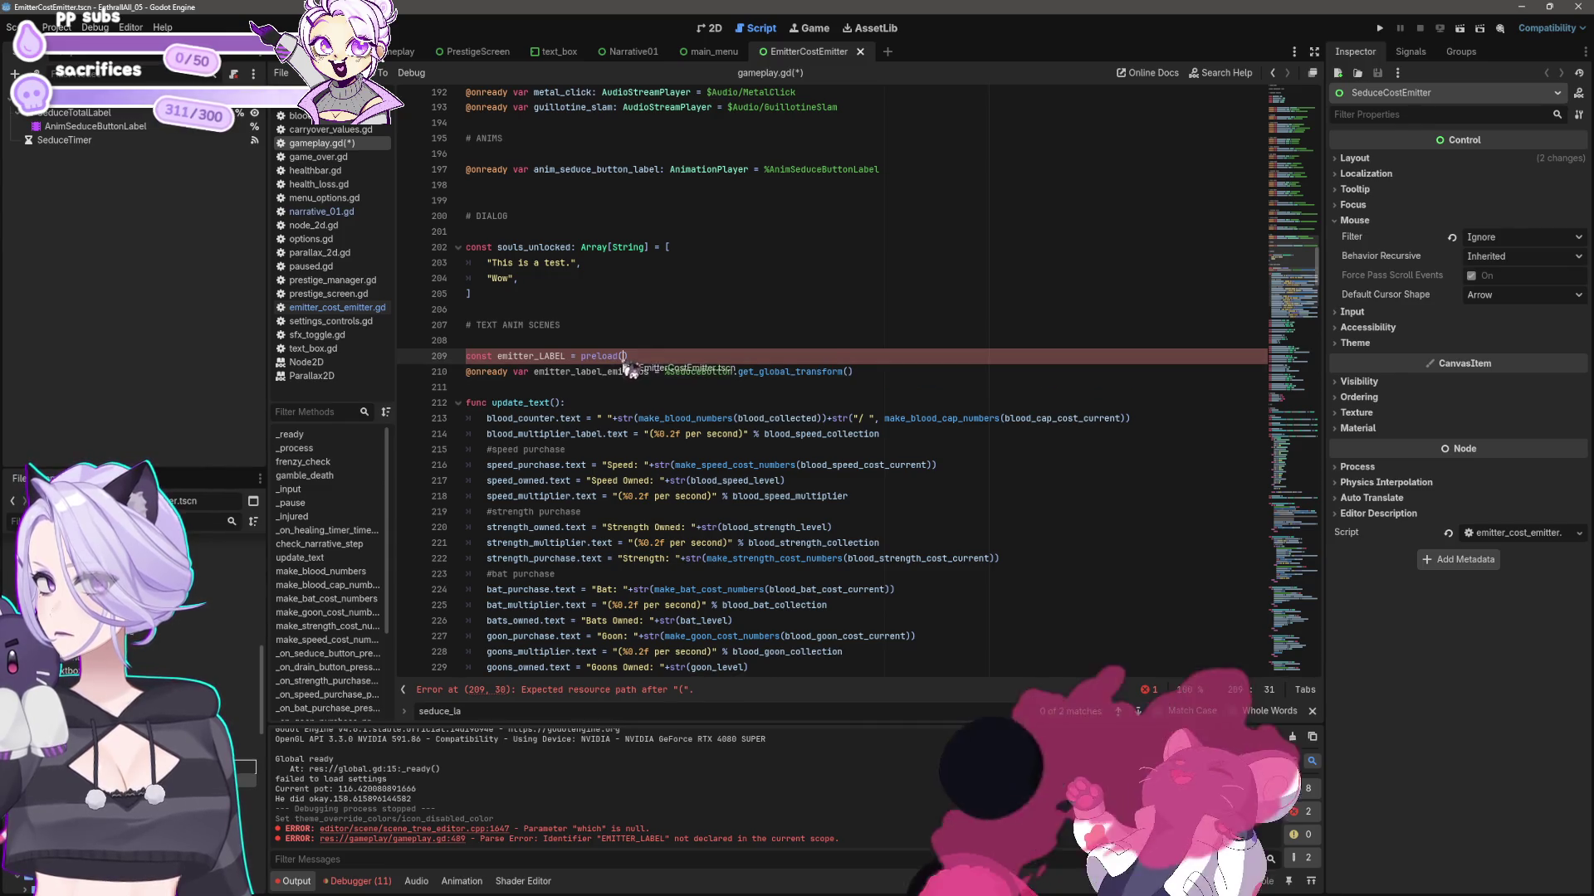
{"action": "key", "text": "ctrl+s"}
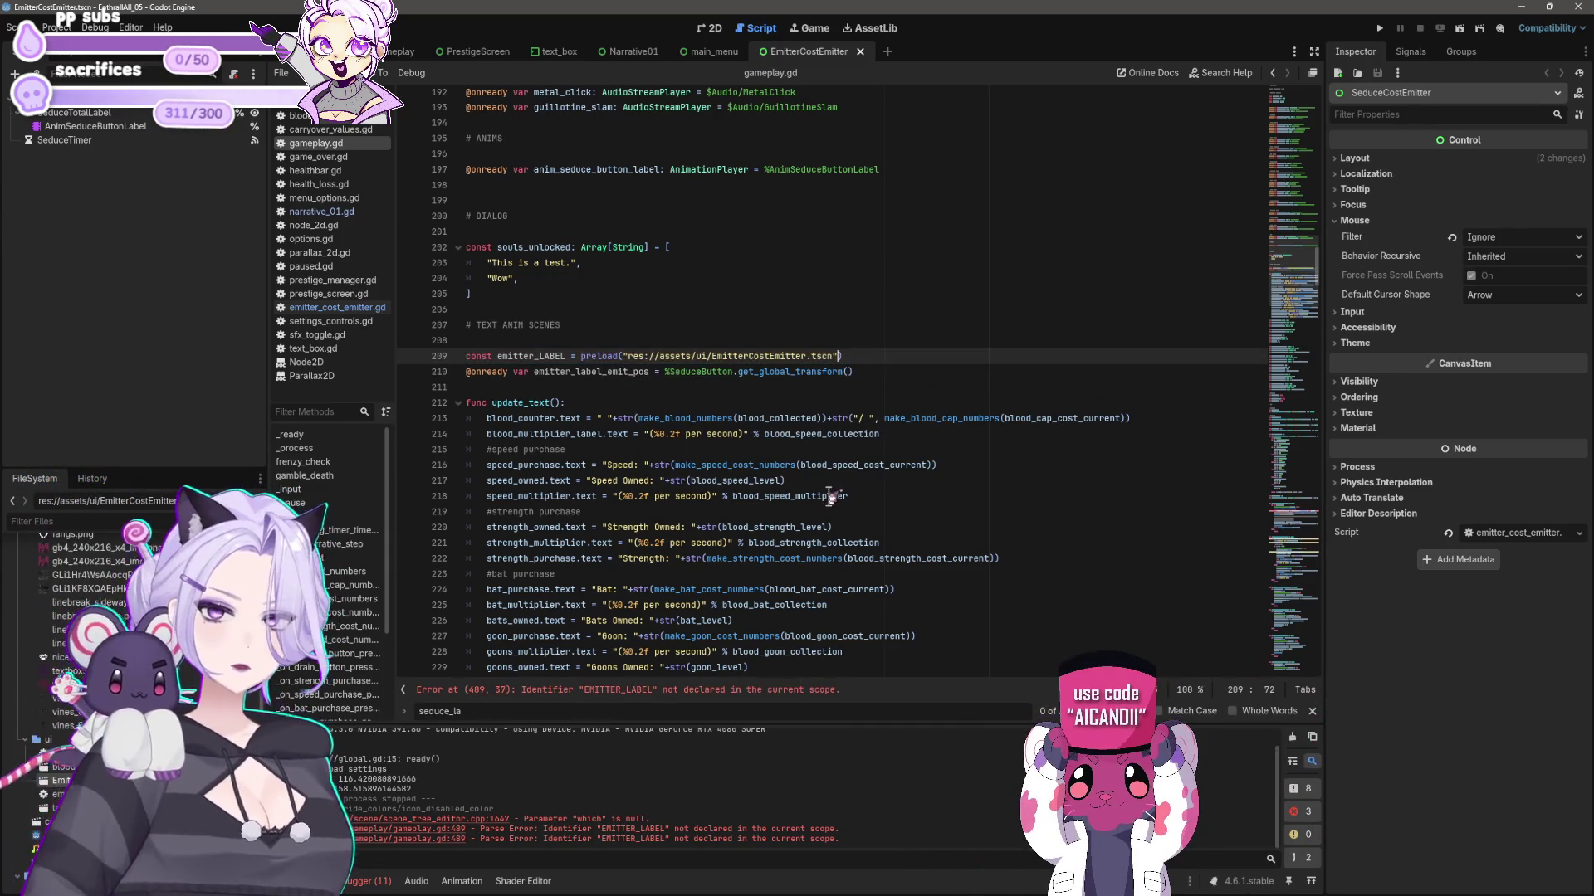
- Rename the constant to EMITTER_LABEL by retyping emitter in capitals
{"action": "mouse_move", "coordinate": [830, 495]}
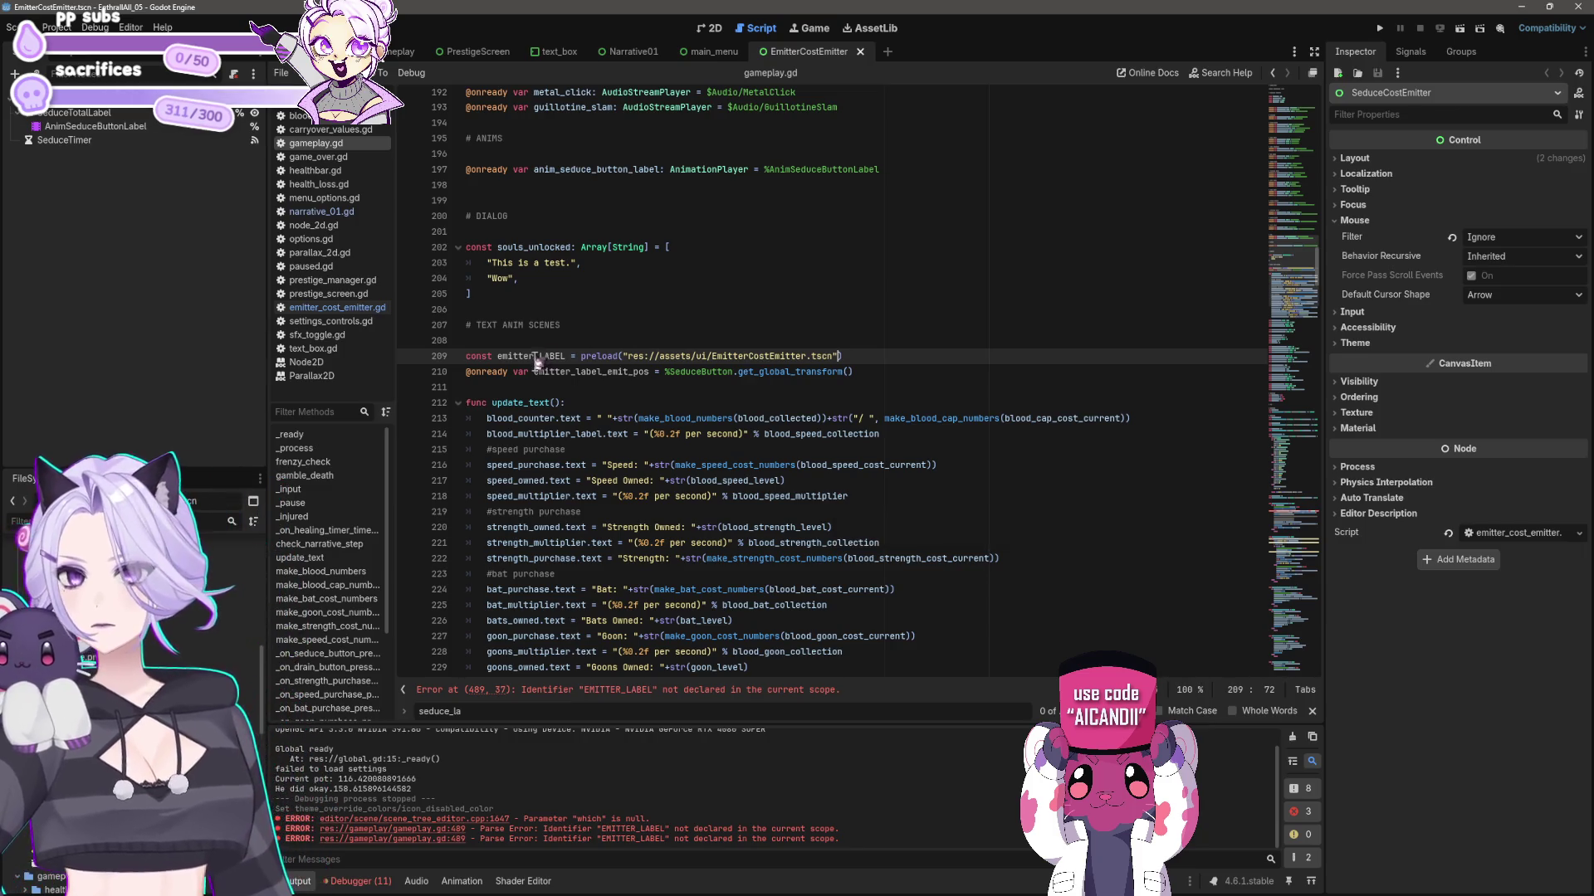
{"action": "left_click_drag", "start_coordinate": [539, 357], "coordinate": [495, 357]}
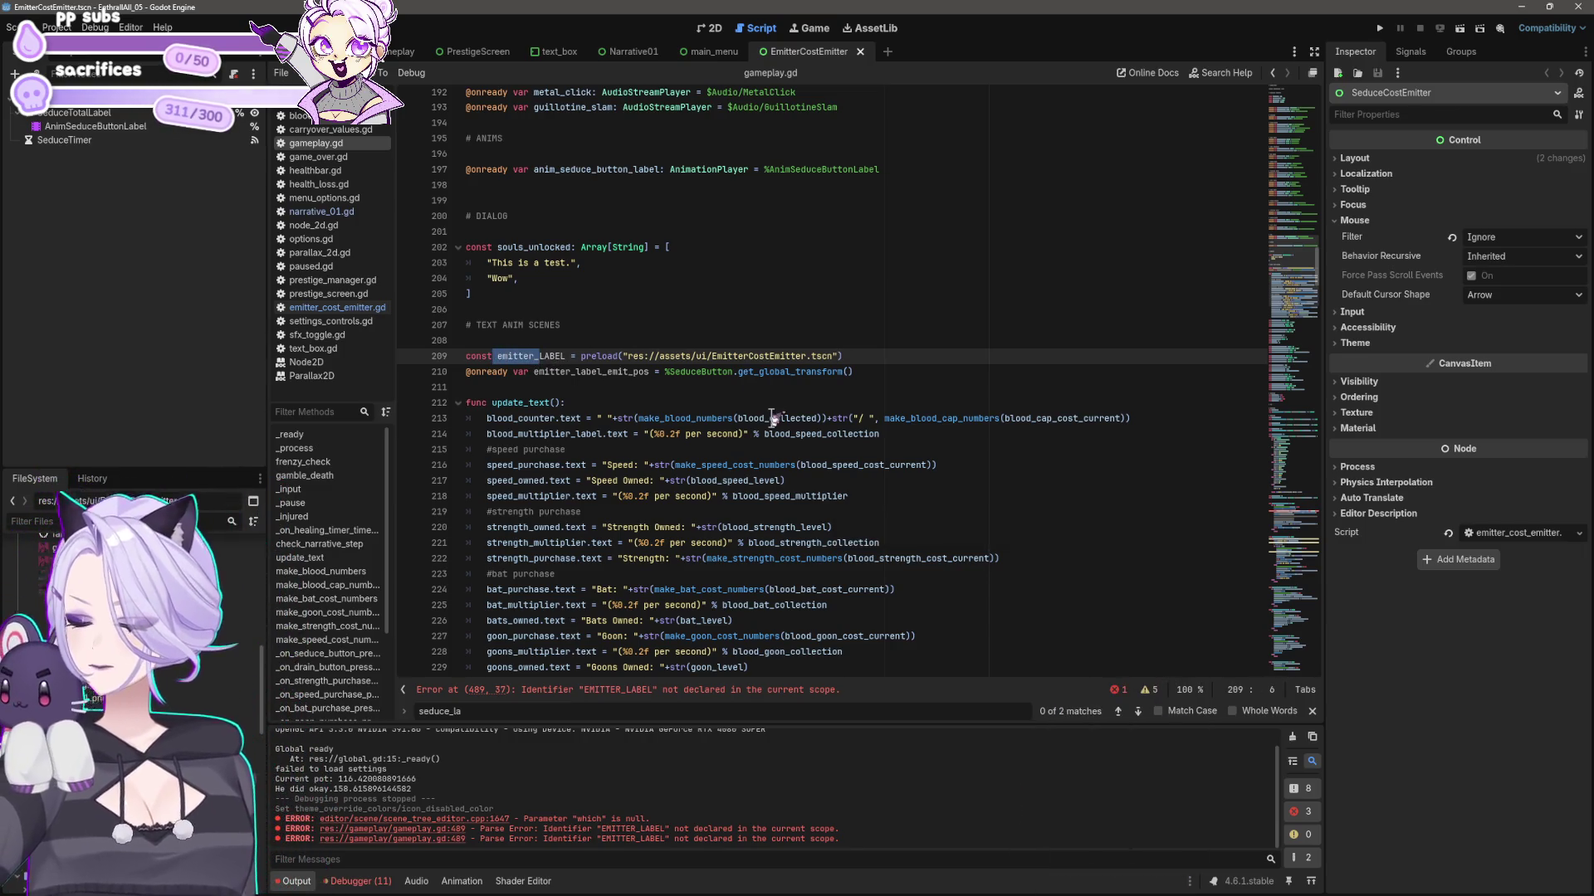
{"action": "type", "text": "EMITTER"}
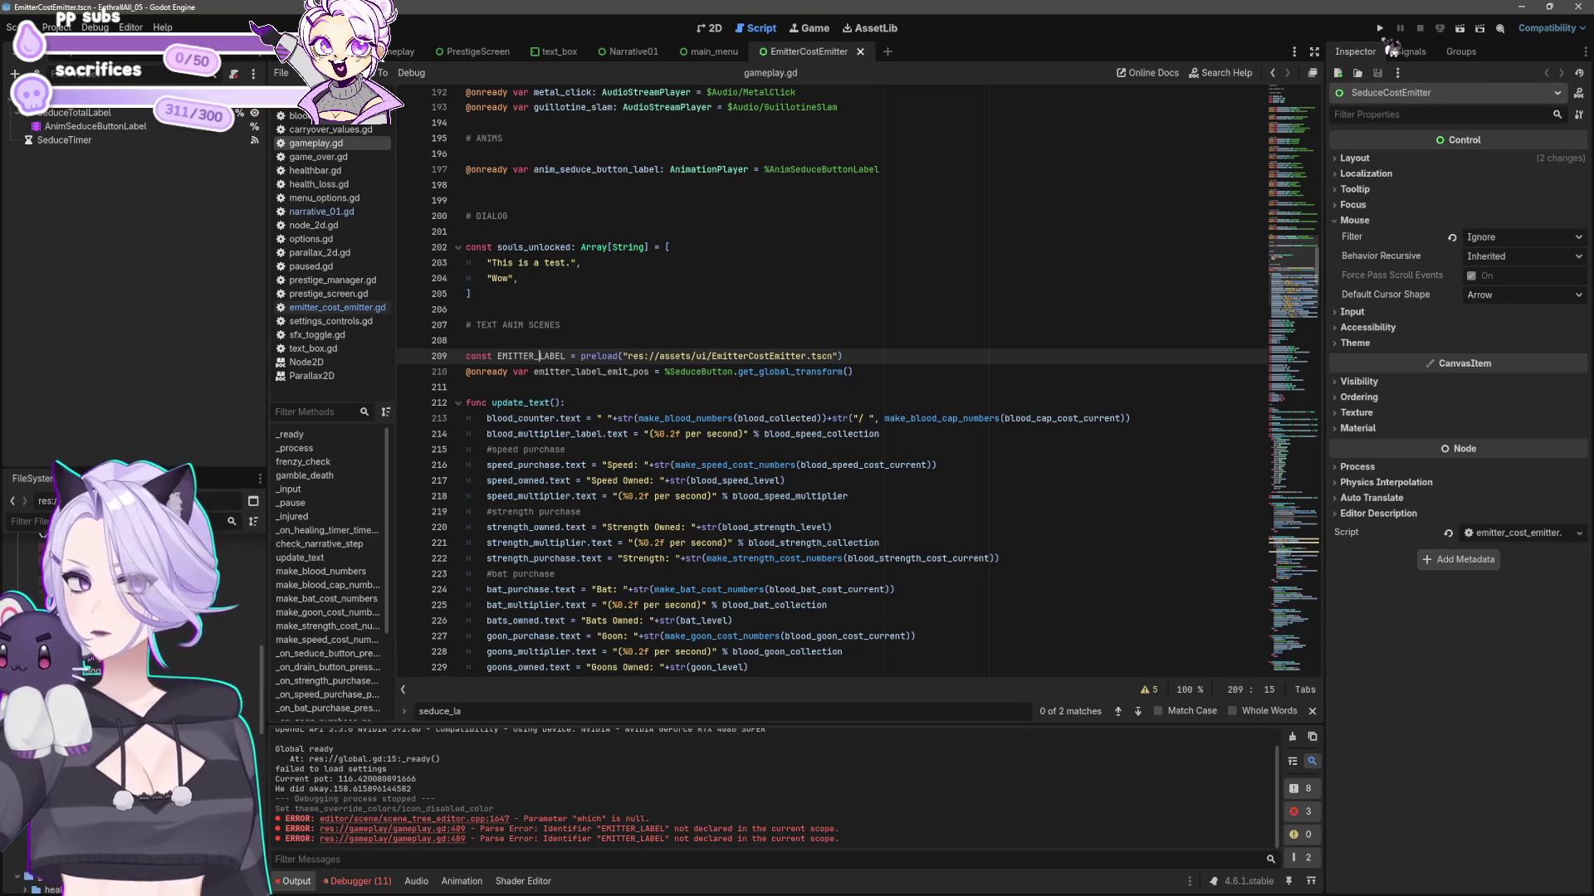
{"action": "left_click", "coordinate": [747, 372]}
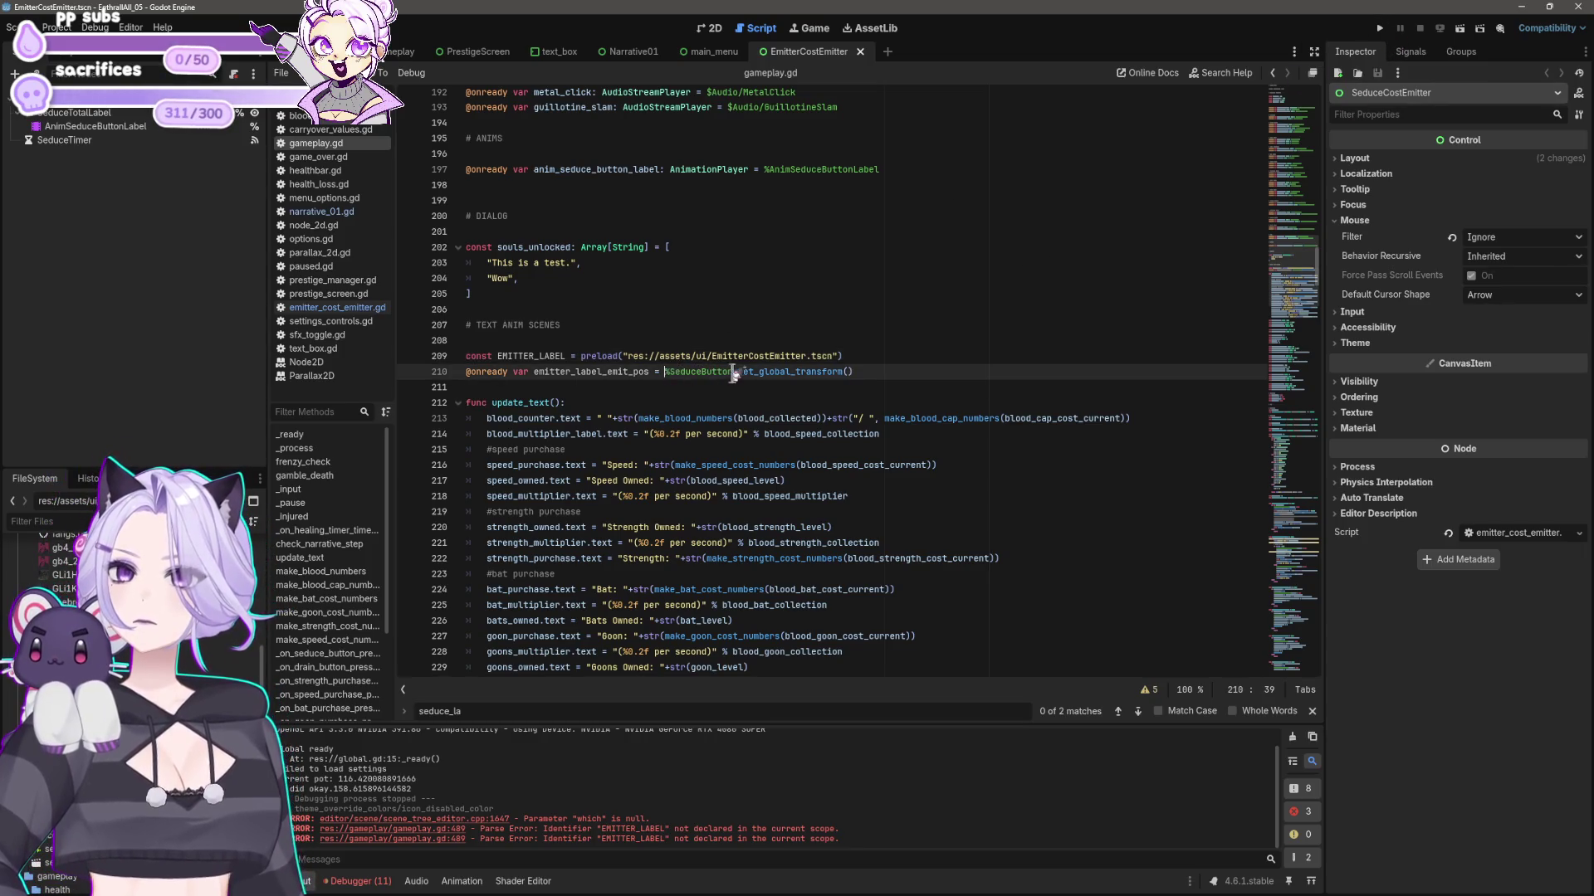
{"action": "left_click", "coordinate": [891, 372]}
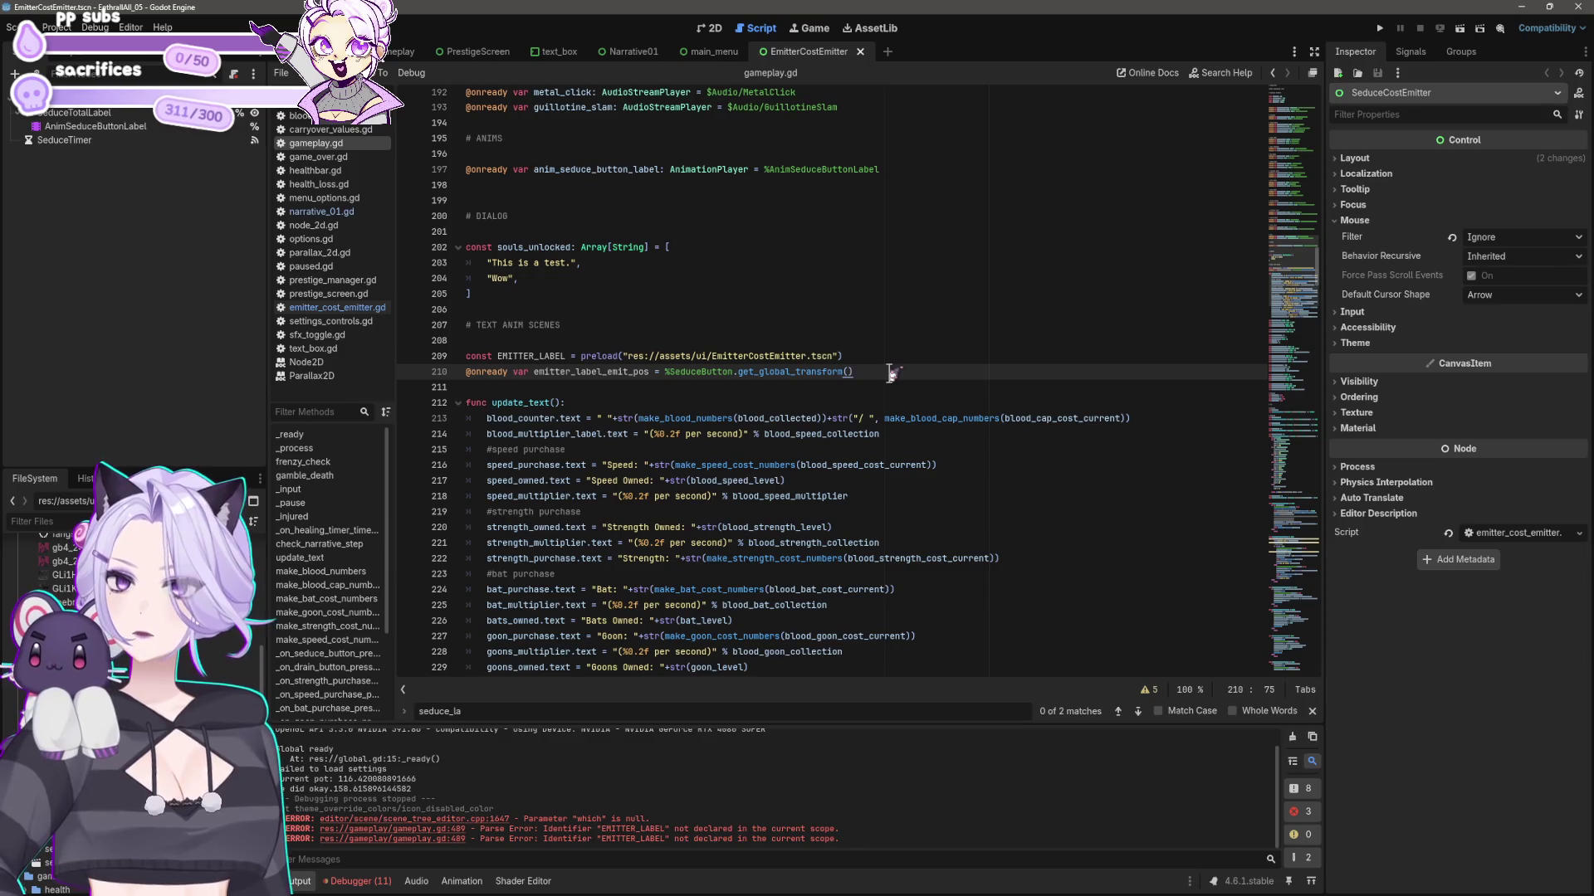
{"action": "left_click", "coordinate": [723, 372]}
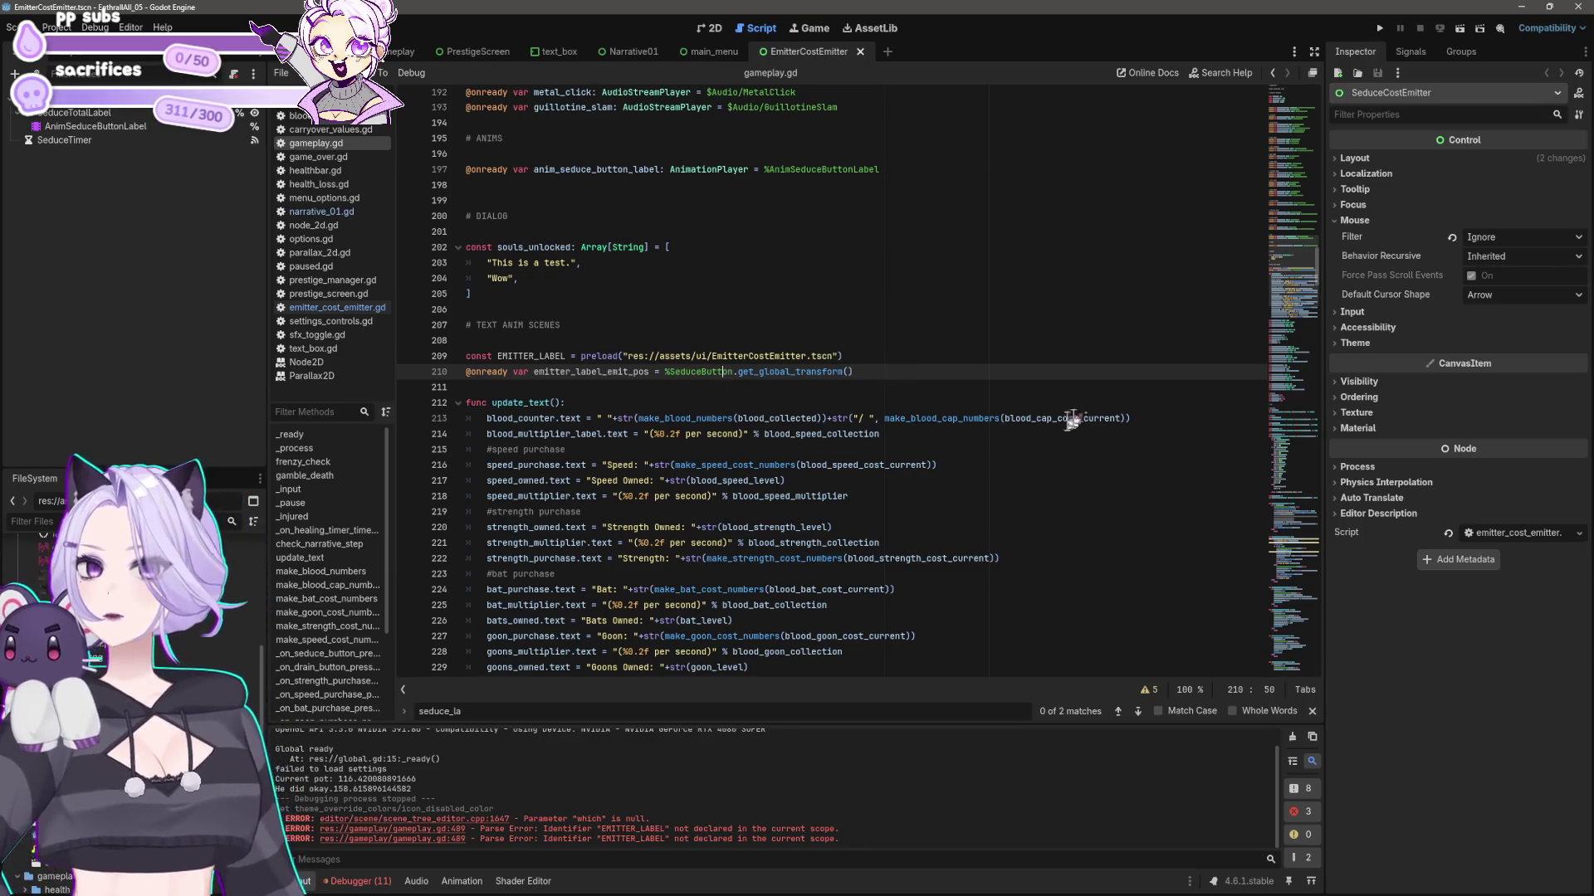
{"action": "left_click", "coordinate": [1380, 28]}
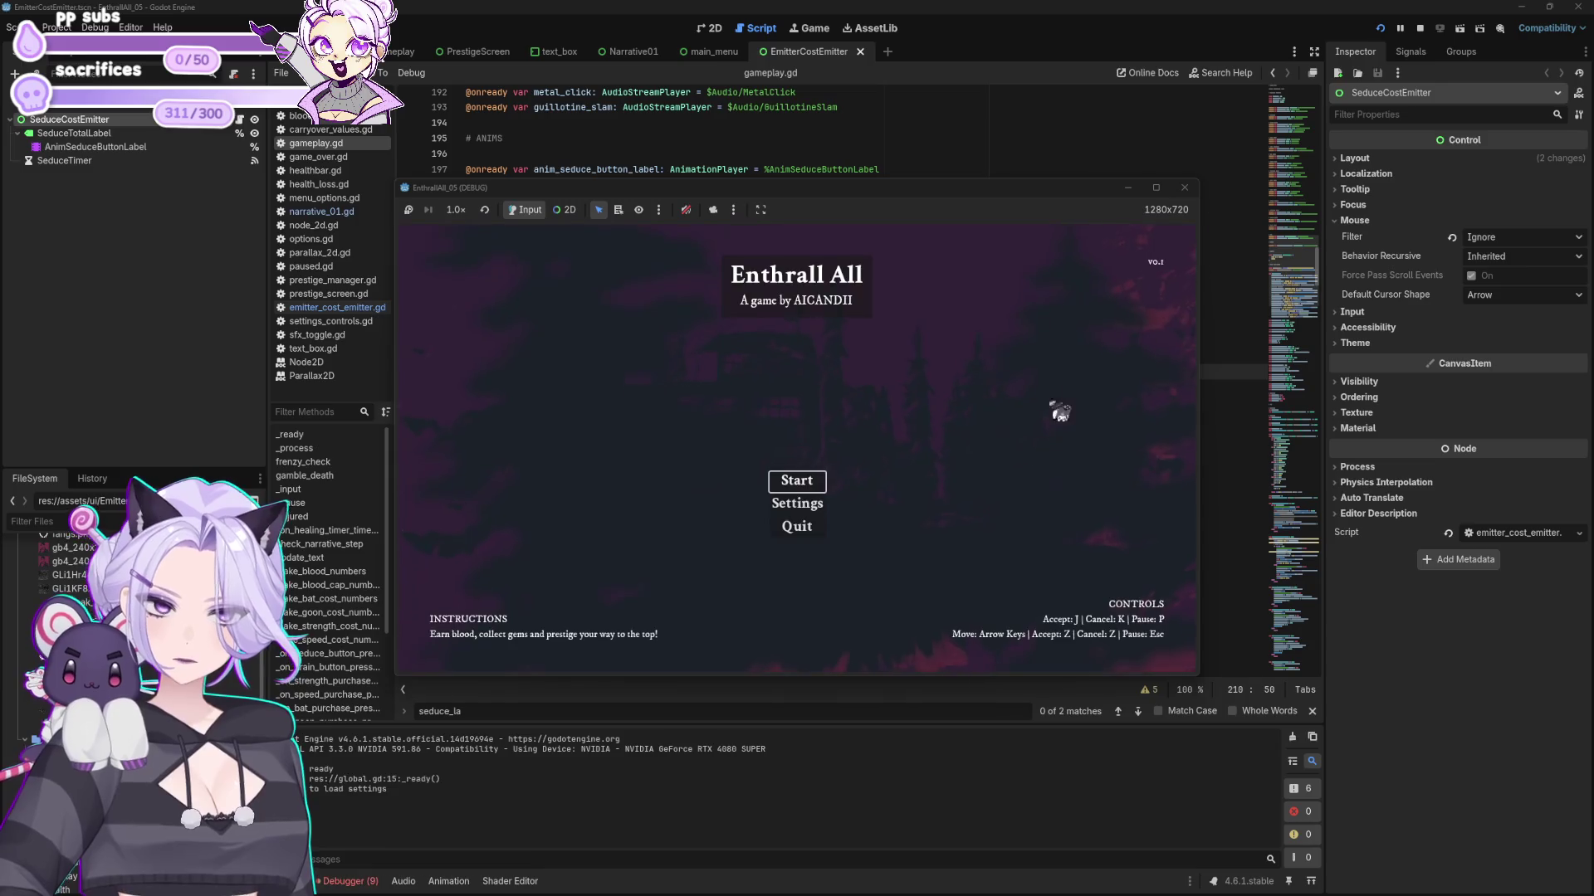
{"action": "left_click", "coordinate": [824, 481]}
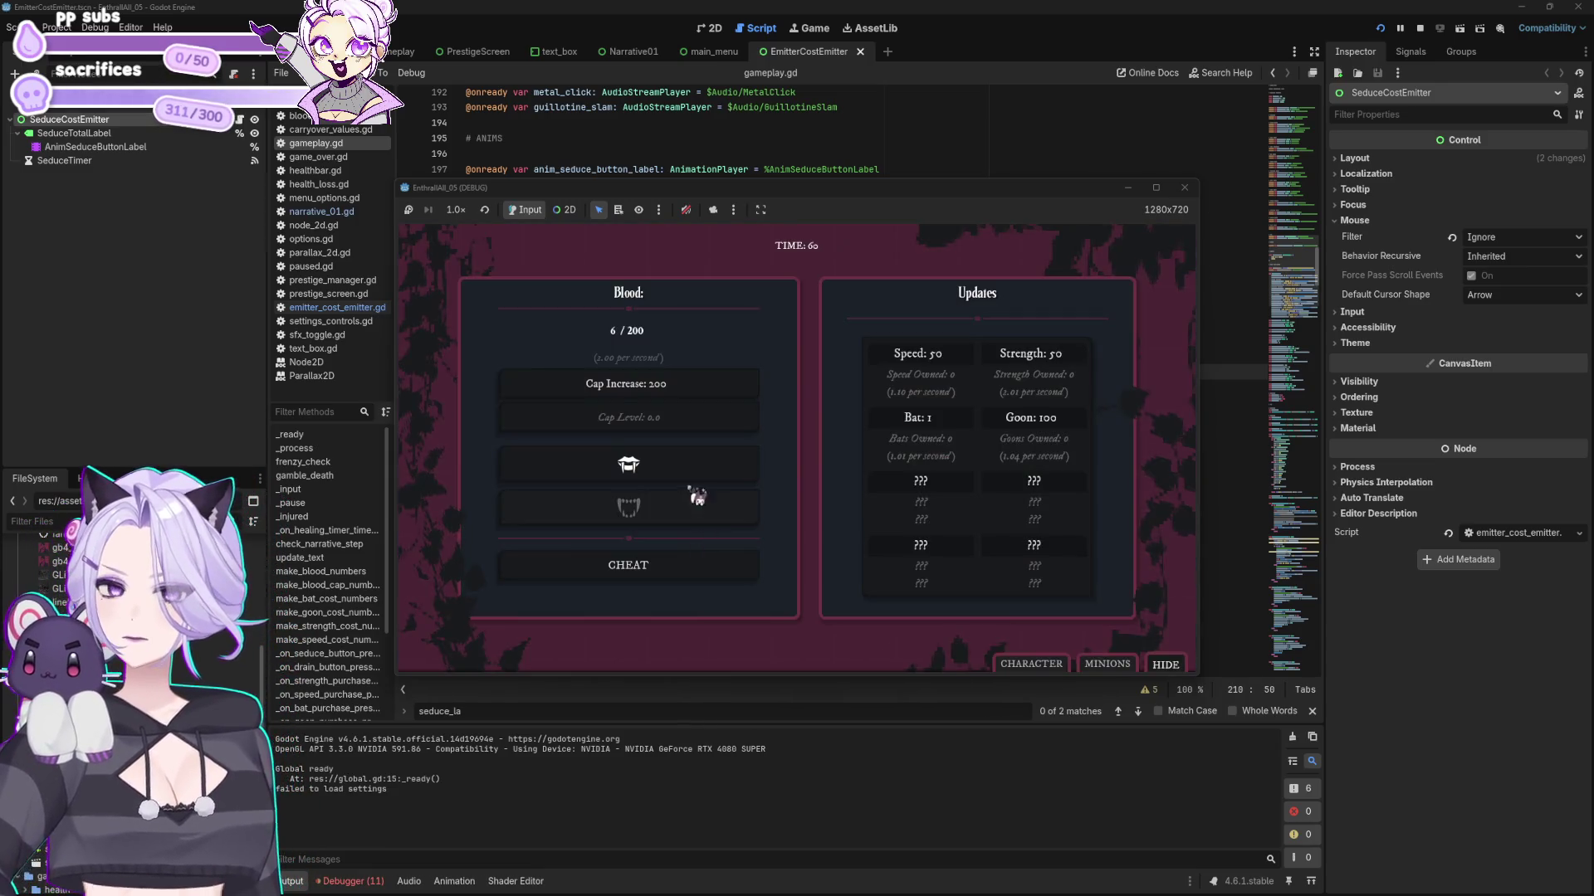
{"action": "left_click", "coordinate": [710, 460]}
{"action": "left_click", "coordinate": [1184, 187]}
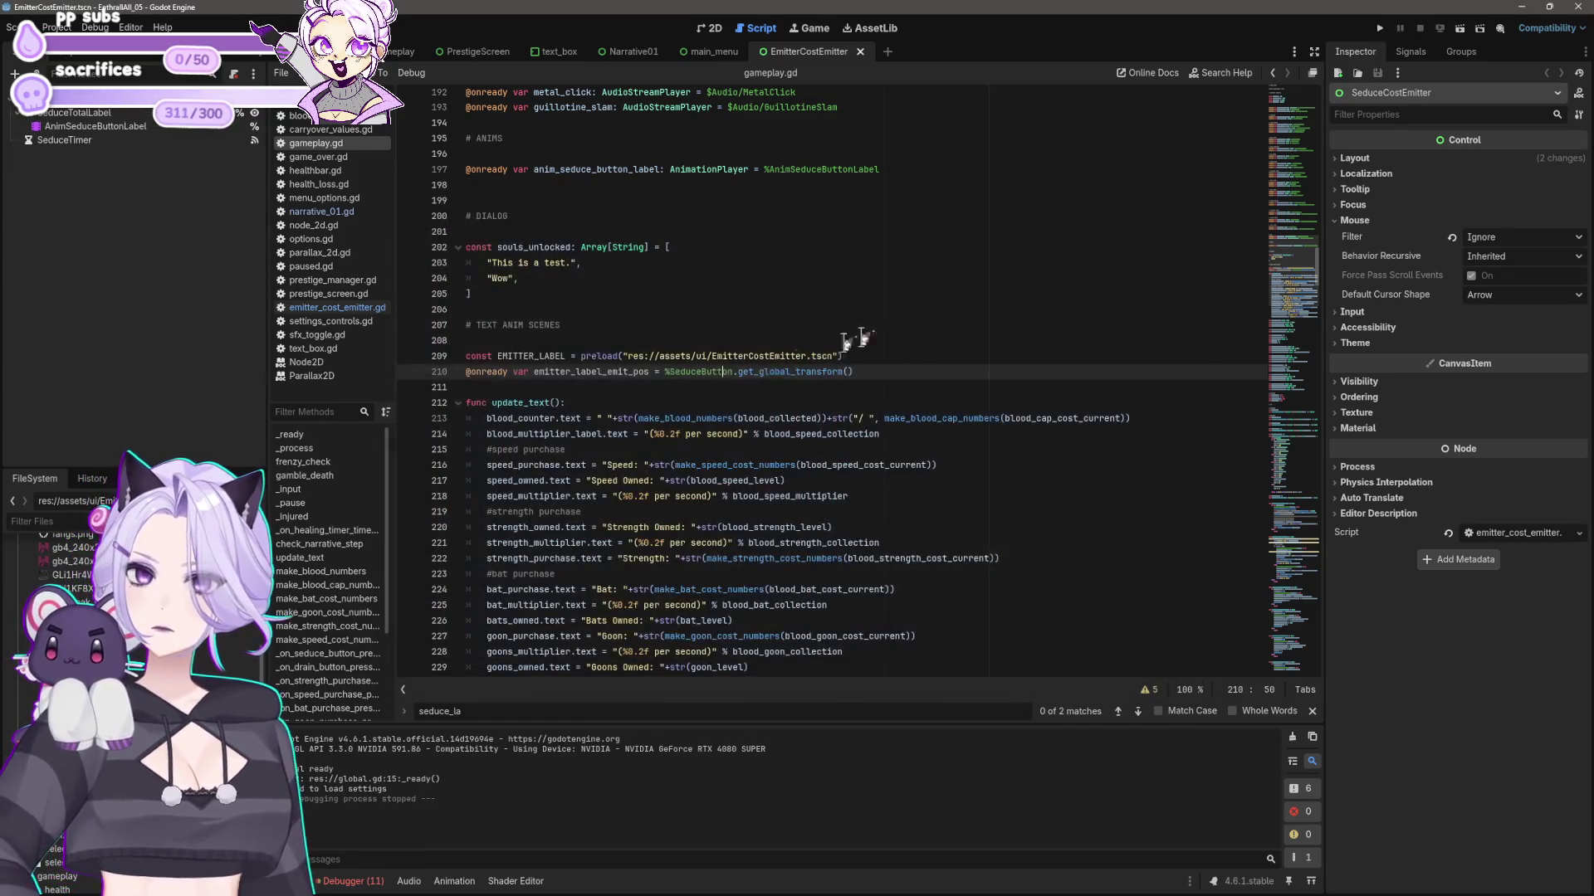
{"action": "left_click", "coordinate": [864, 371]}
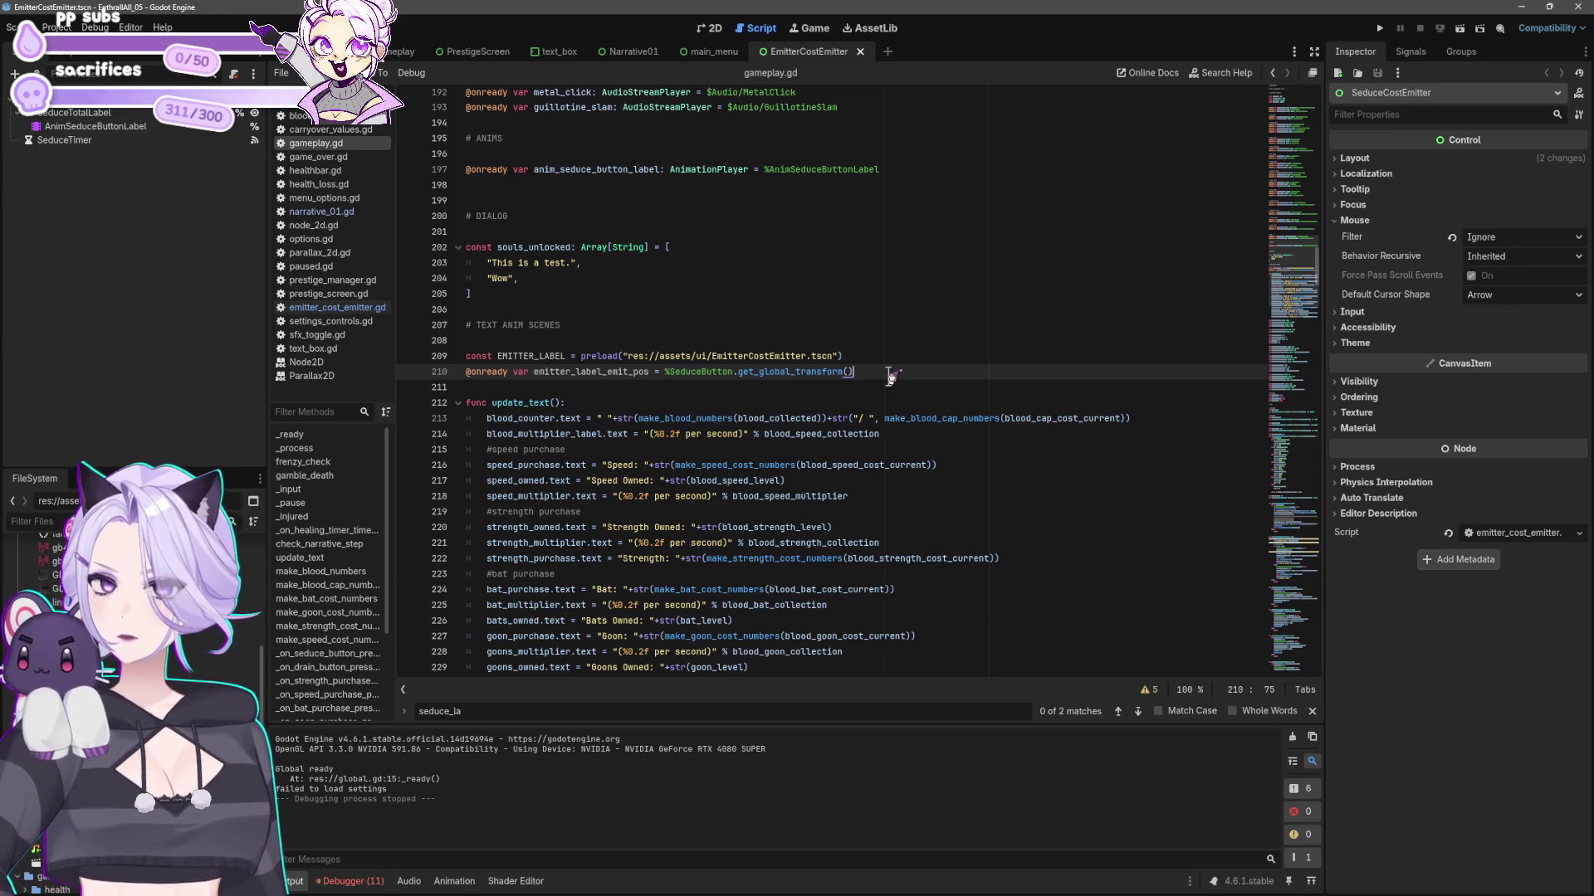
{"action": "left_click", "coordinate": [533, 372], "text": "shift"}
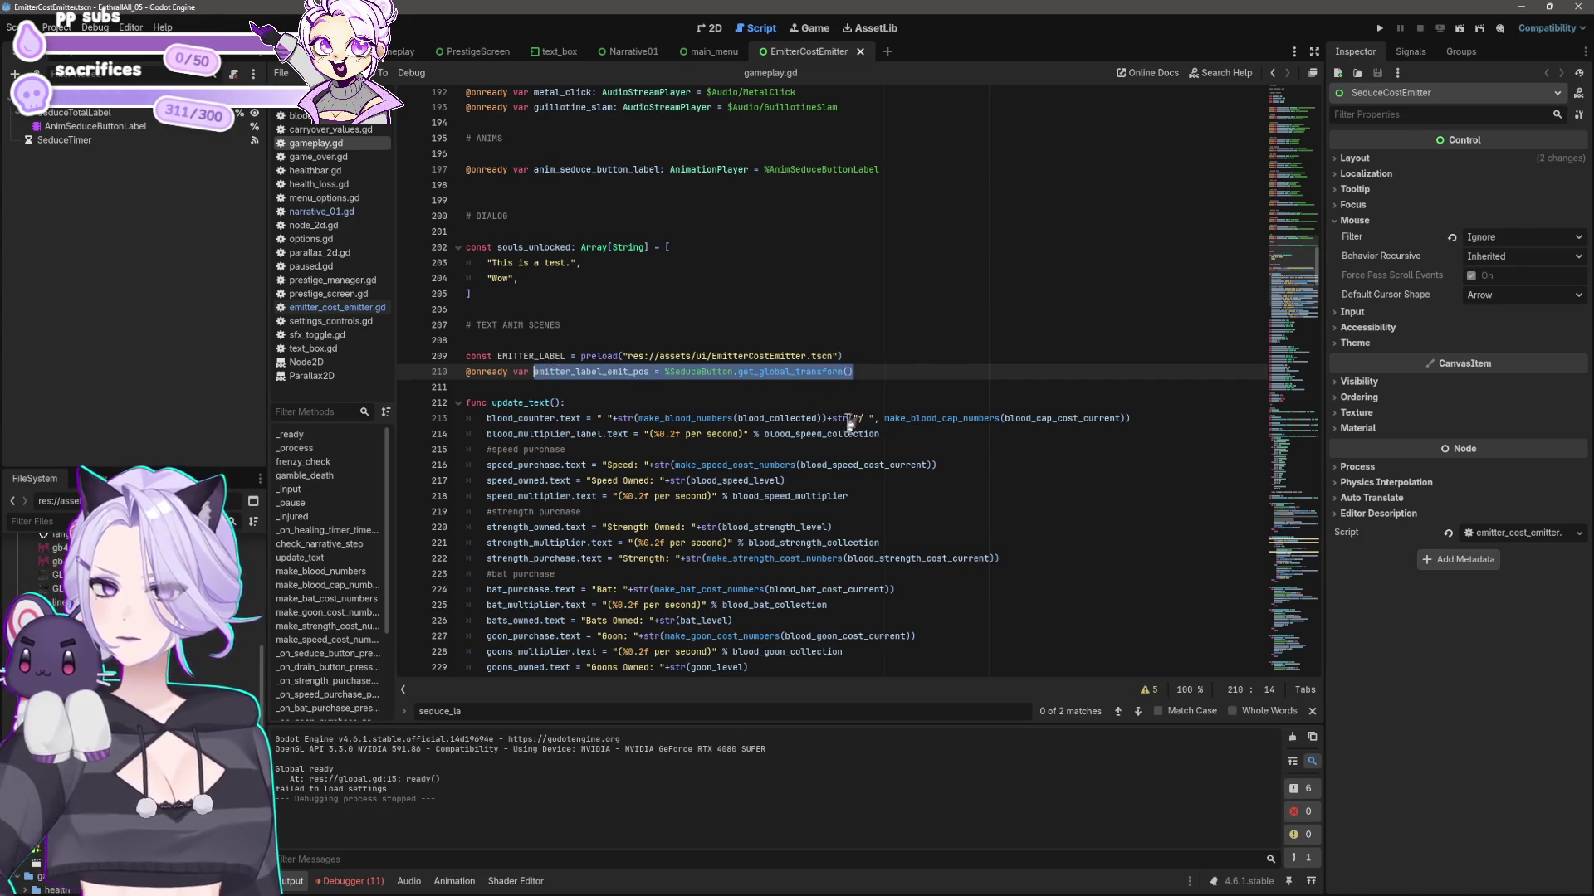
{"action": "left_click", "coordinate": [890, 418]}
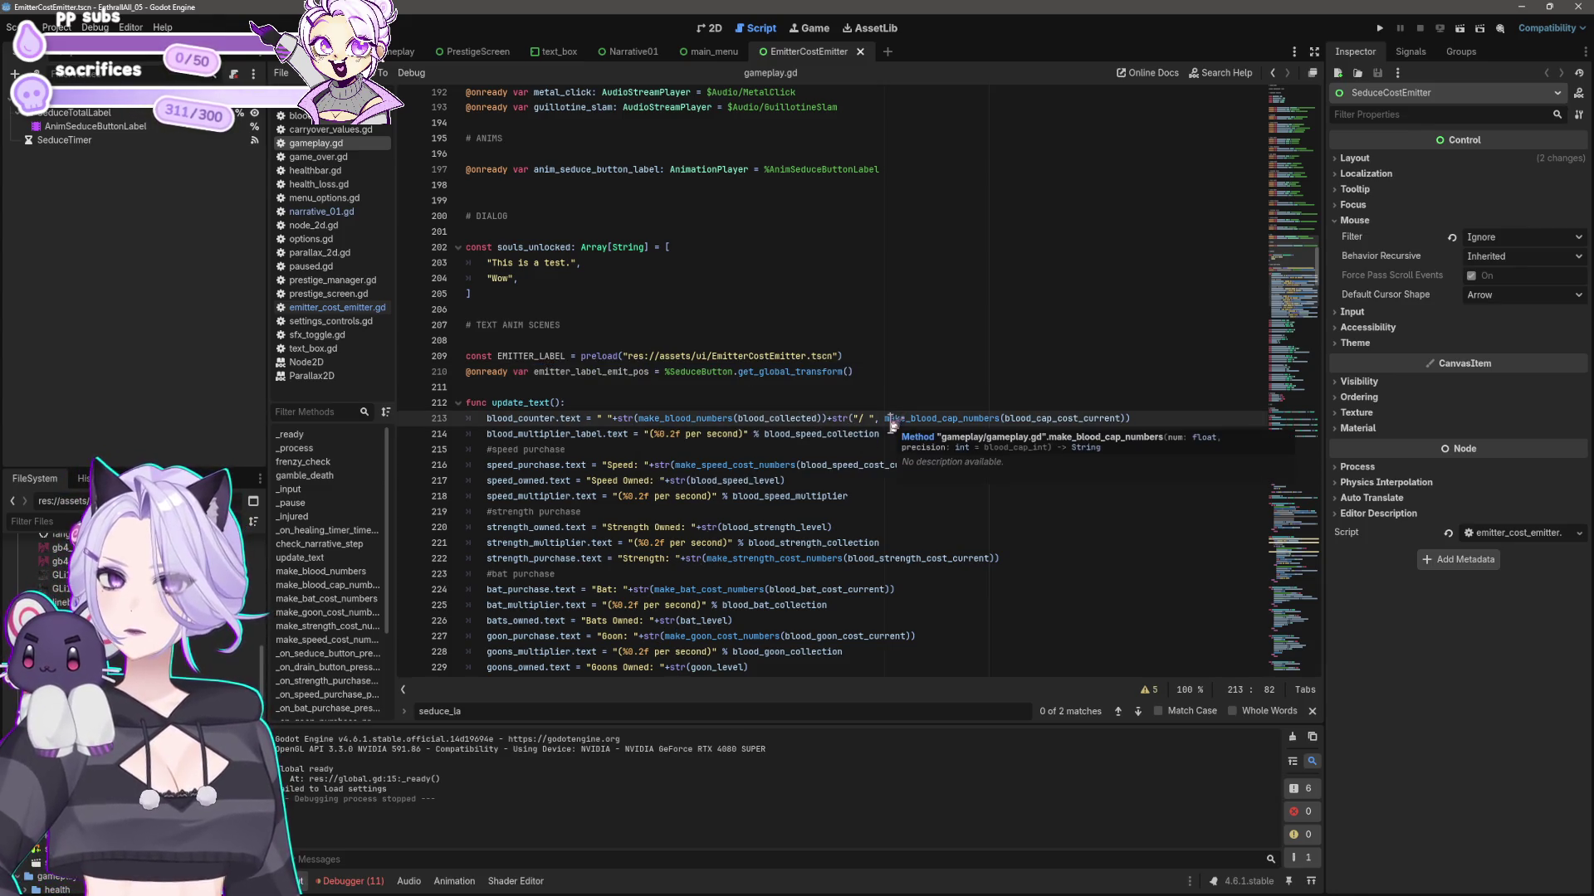
{"action": "left_click", "coordinate": [535, 372]}
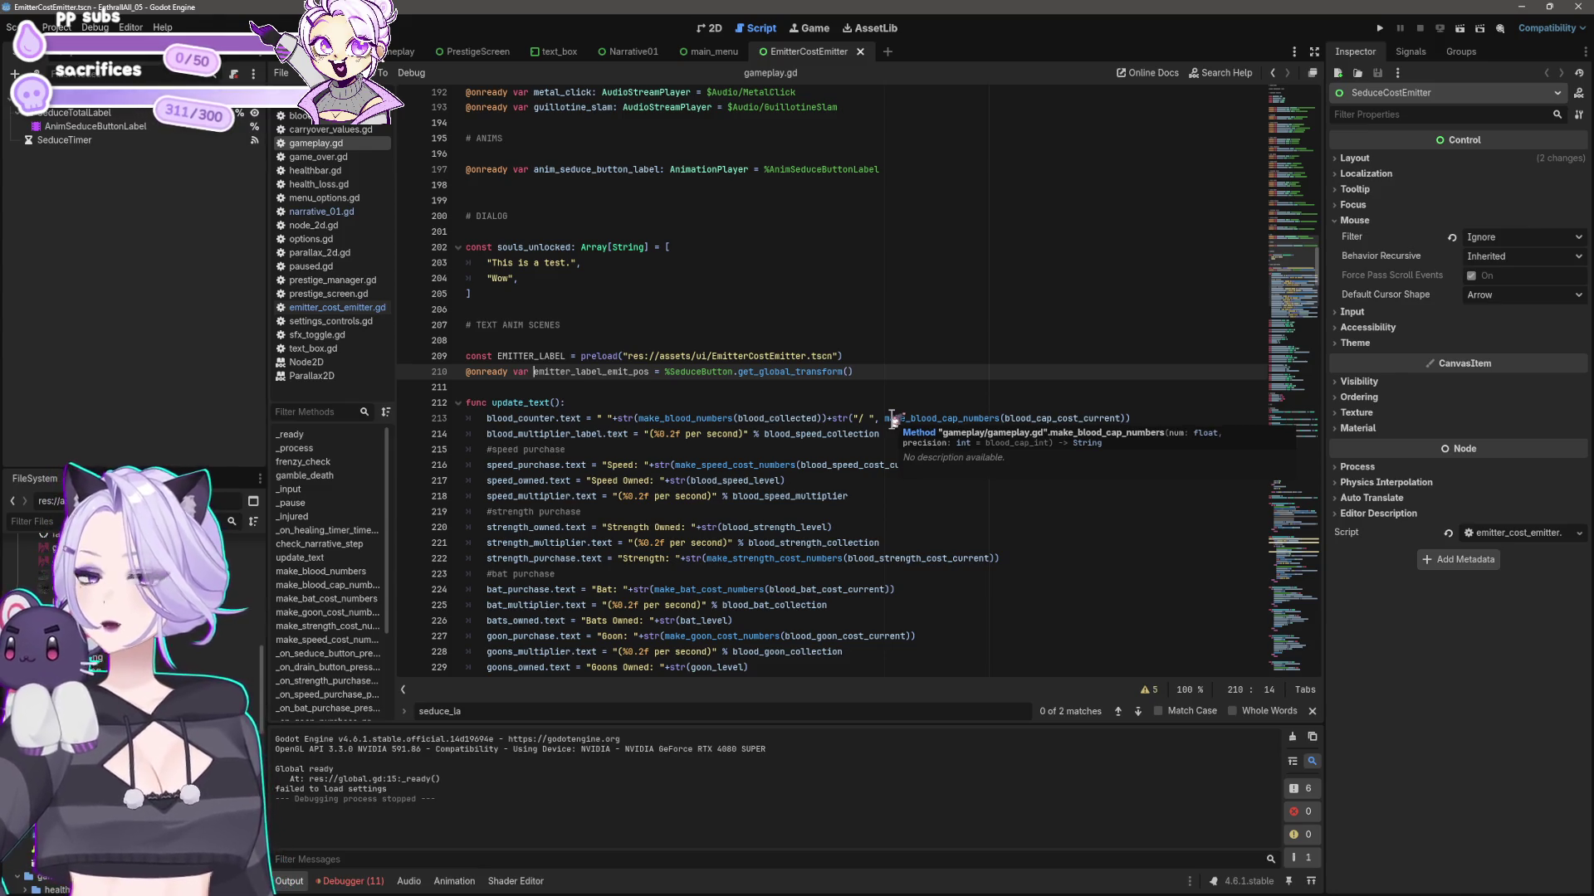
{"action": "left_click", "coordinate": [1162, 278]}
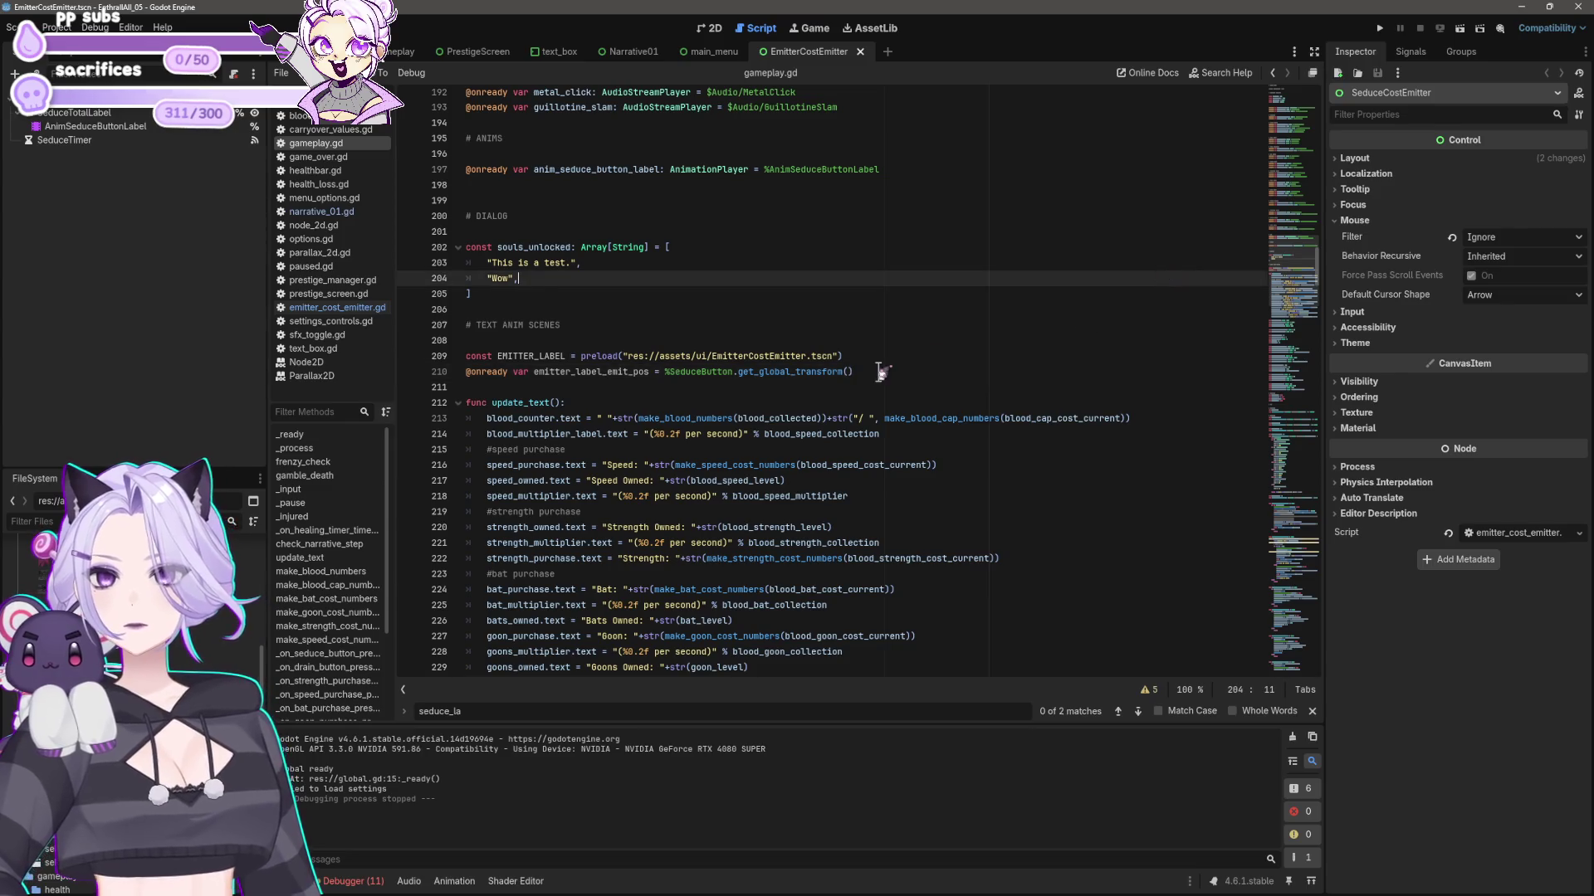
{"action": "left_click", "coordinate": [880, 371]}
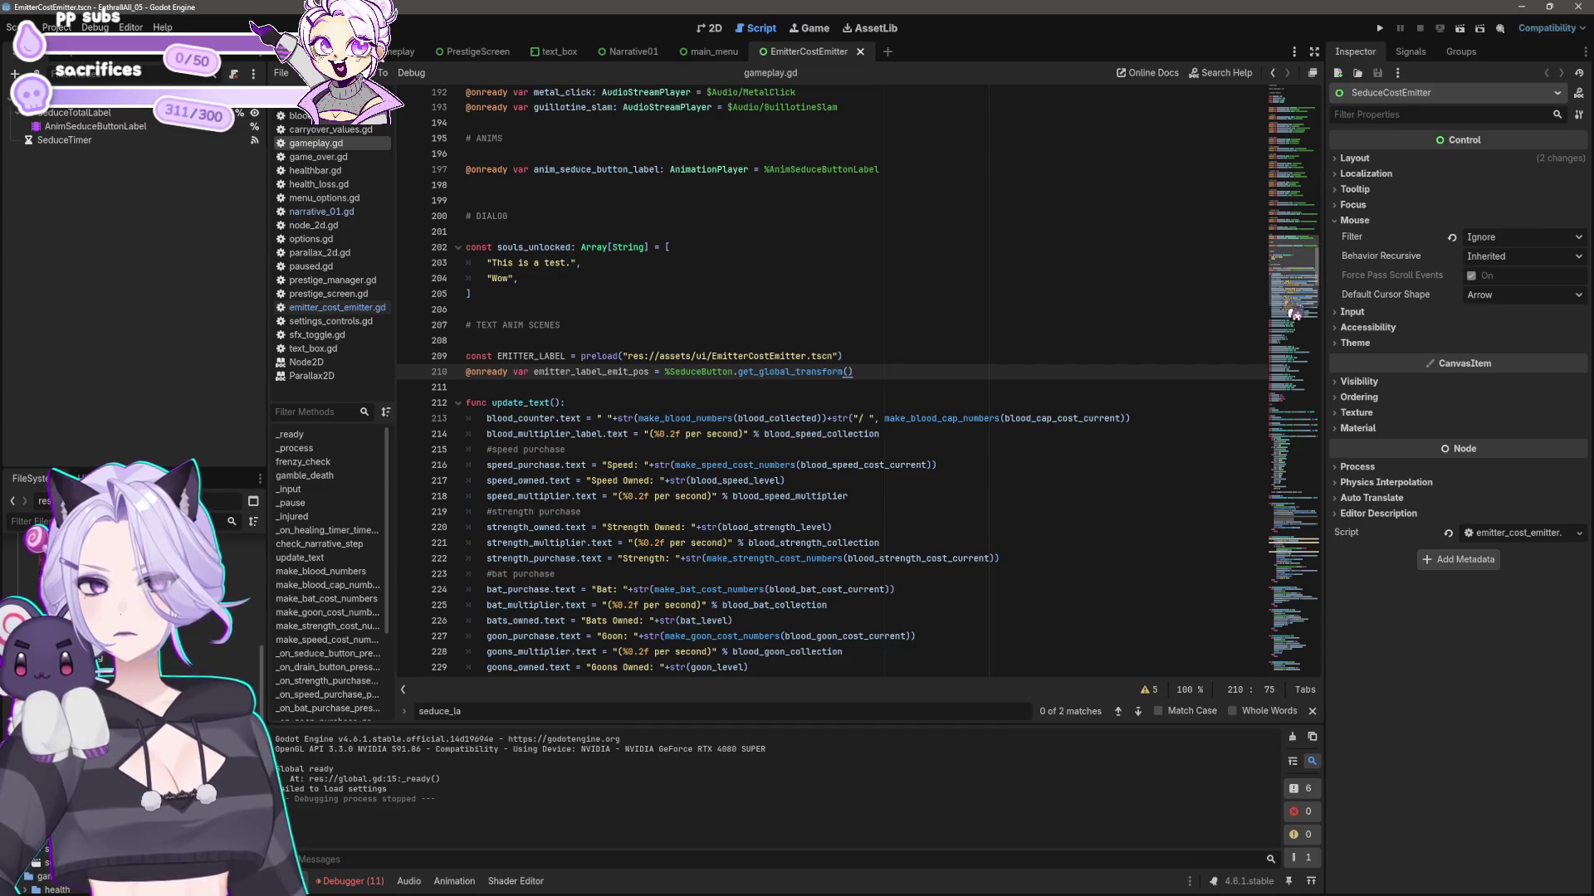
{"action": "scroll", "coordinate": [1320, 282], "scroll_direction": "up", "scroll_amount": 3}
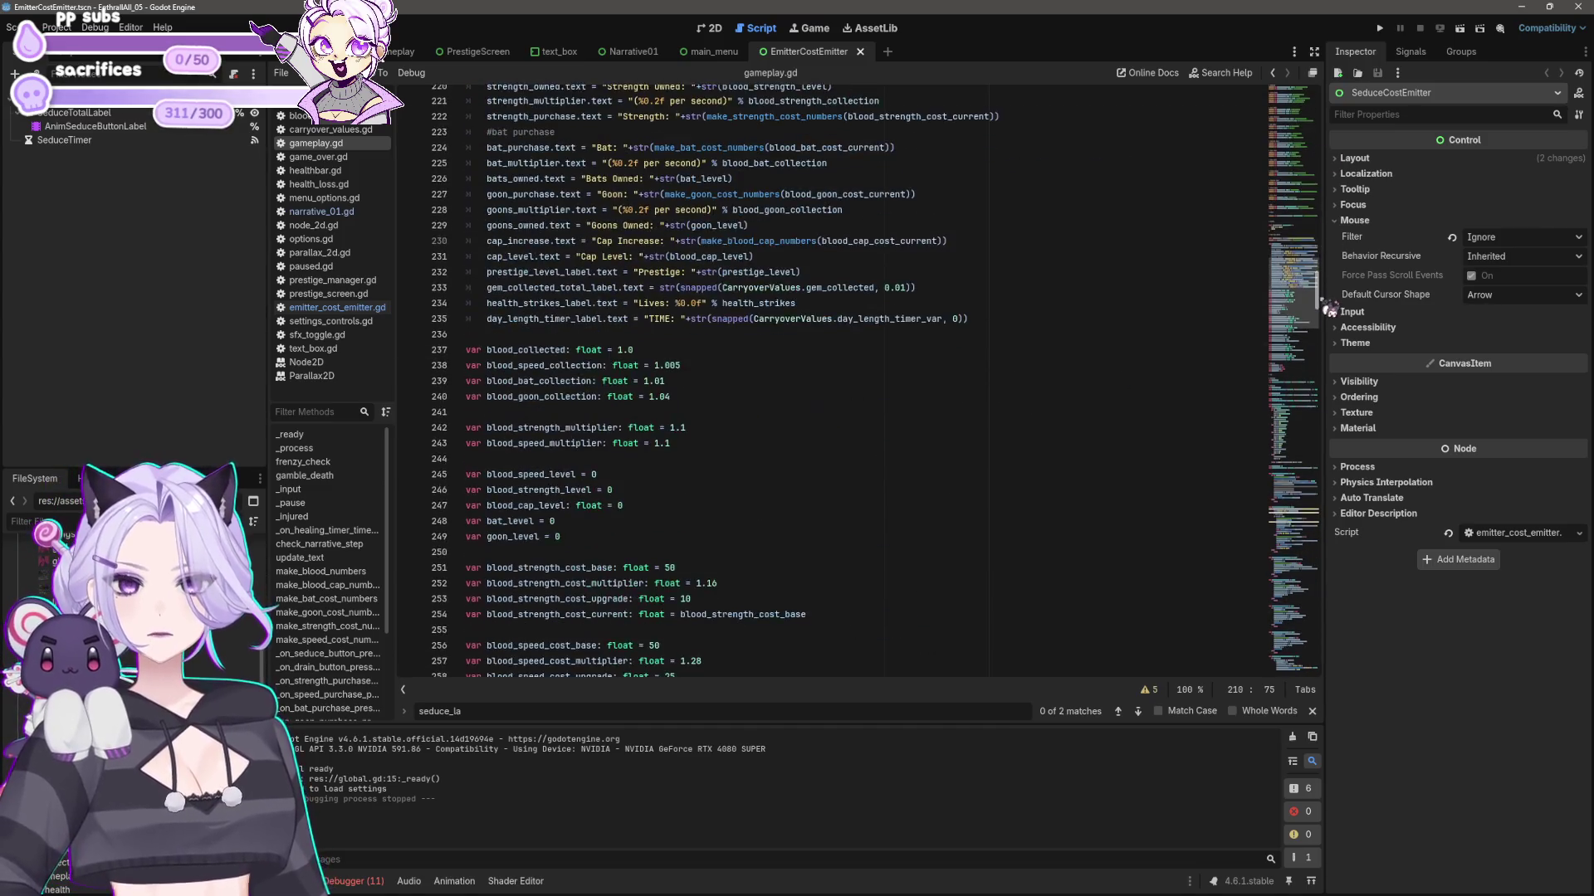
{"action": "scroll", "coordinate": [1328, 278], "scroll_direction": "down", "scroll_amount": 3}
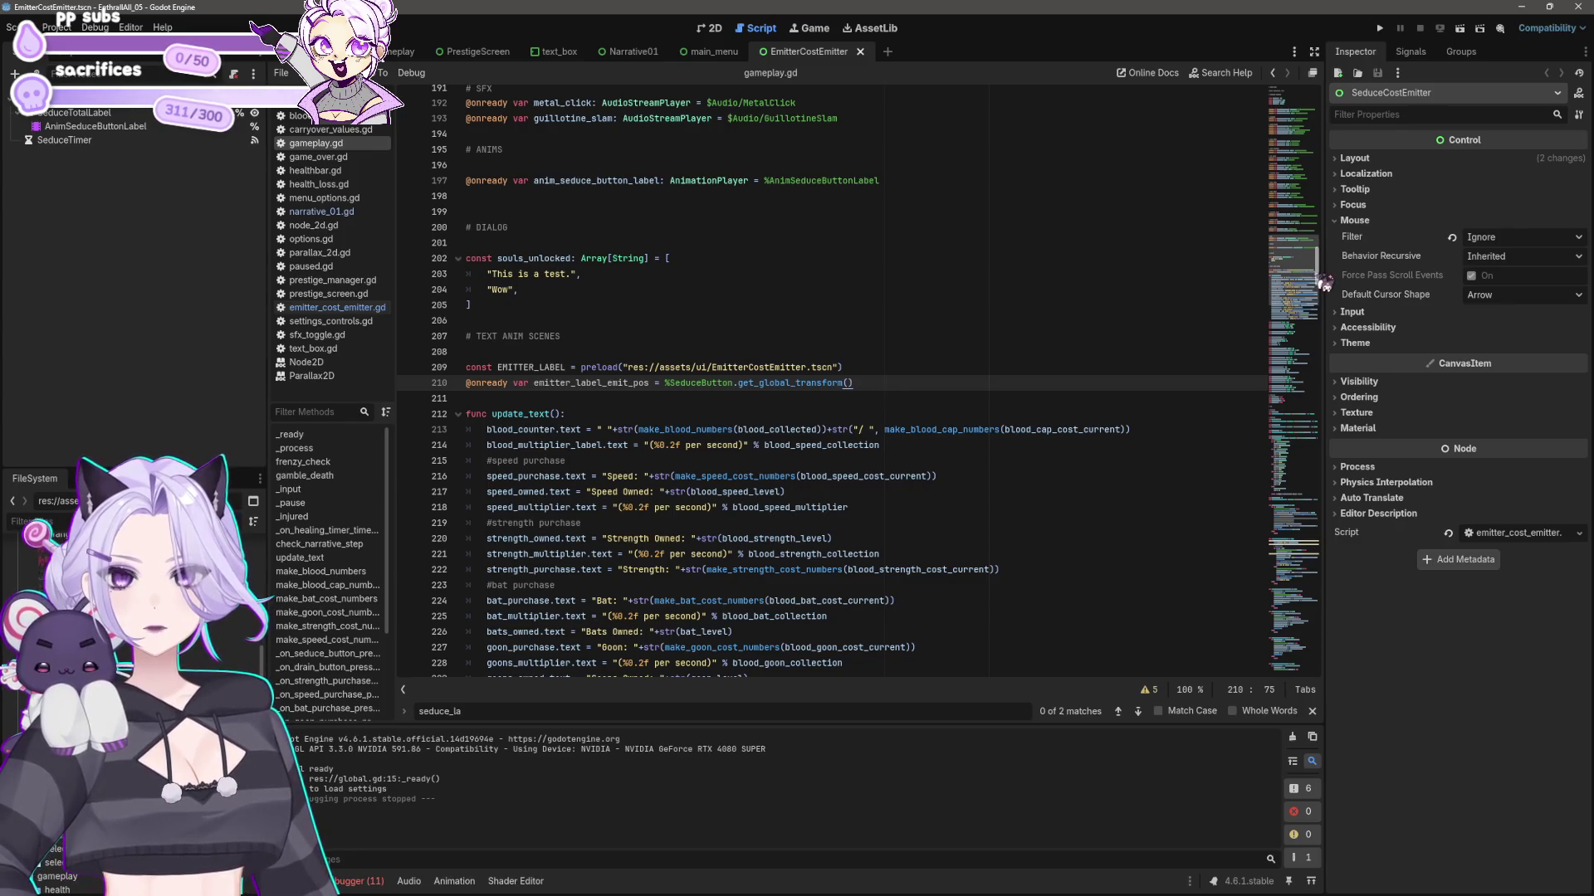
{"action": "mouse_move", "coordinate": [1325, 282]}
{"action": "left_mouse_down"}
{"action": "mouse_move", "coordinate": [1335, 437]}
{"action": "mouse_move", "coordinate": [1342, 390]}
{"action": "left_mouse_up"}
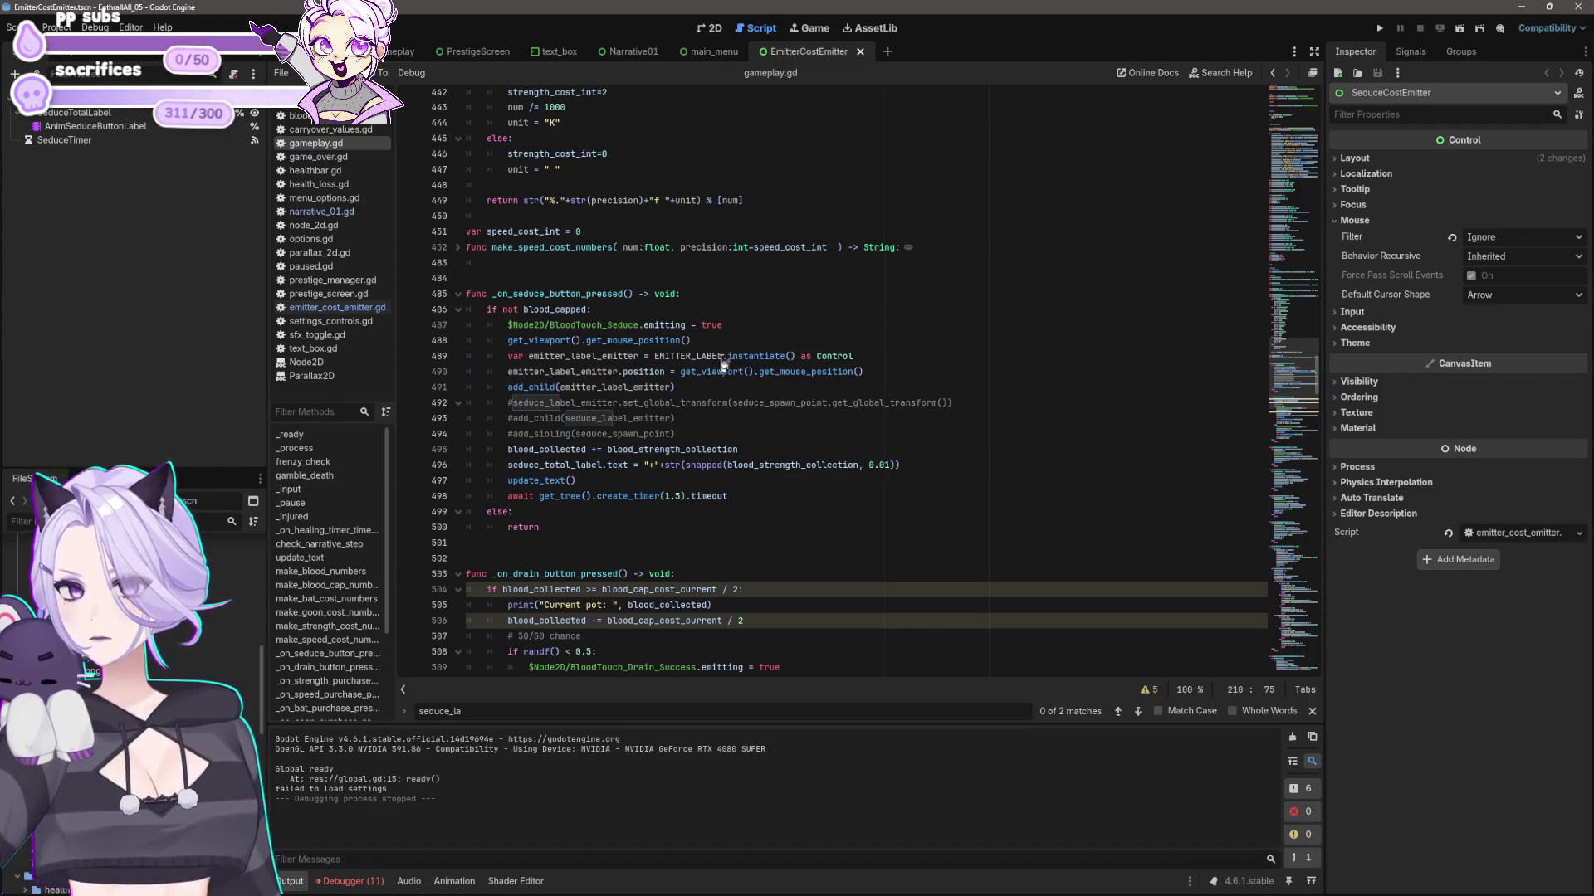
- Select lines 488–491, which spawn and position the emitter label in _on_seduce_button_pressed
{"action": "mouse_move", "coordinate": [712, 360]}
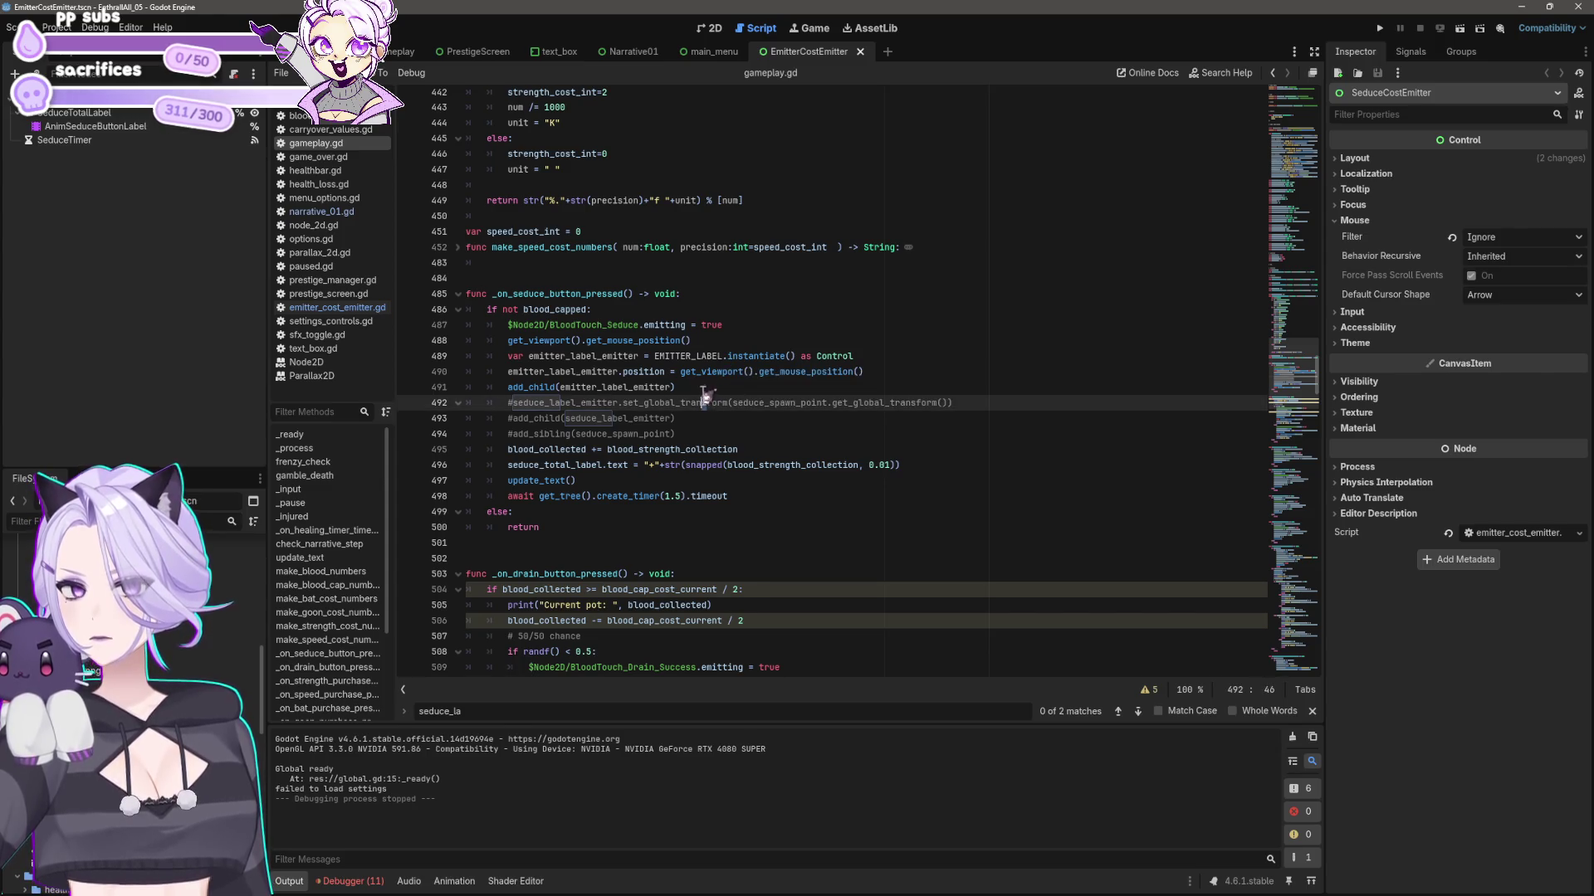
{"action": "left_click", "coordinate": [702, 388]}
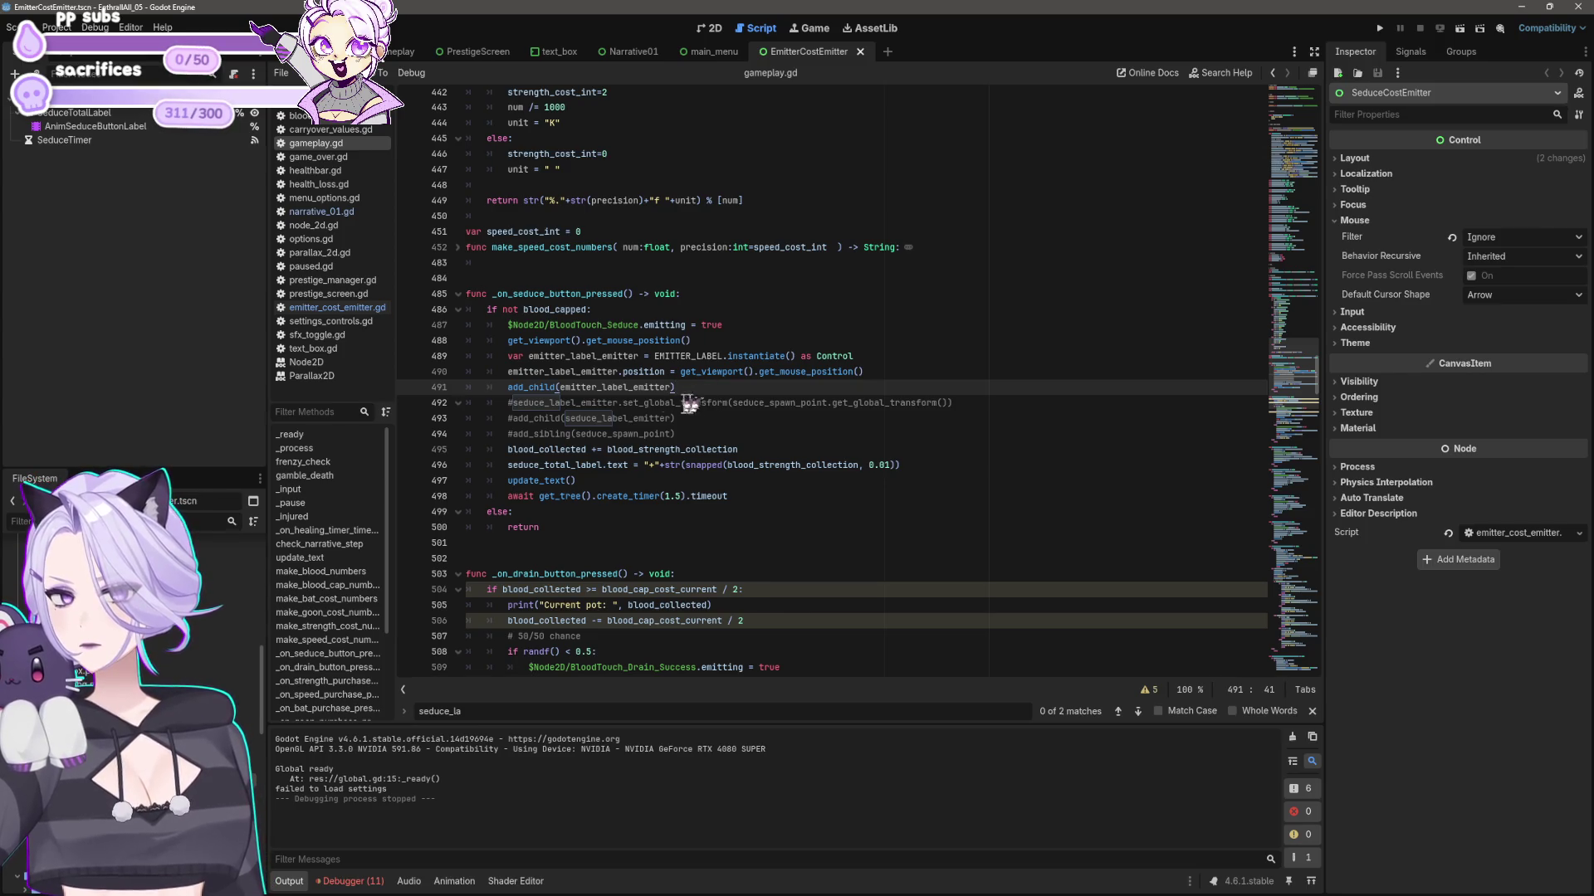
{"action": "left_click", "coordinate": [933, 370]}
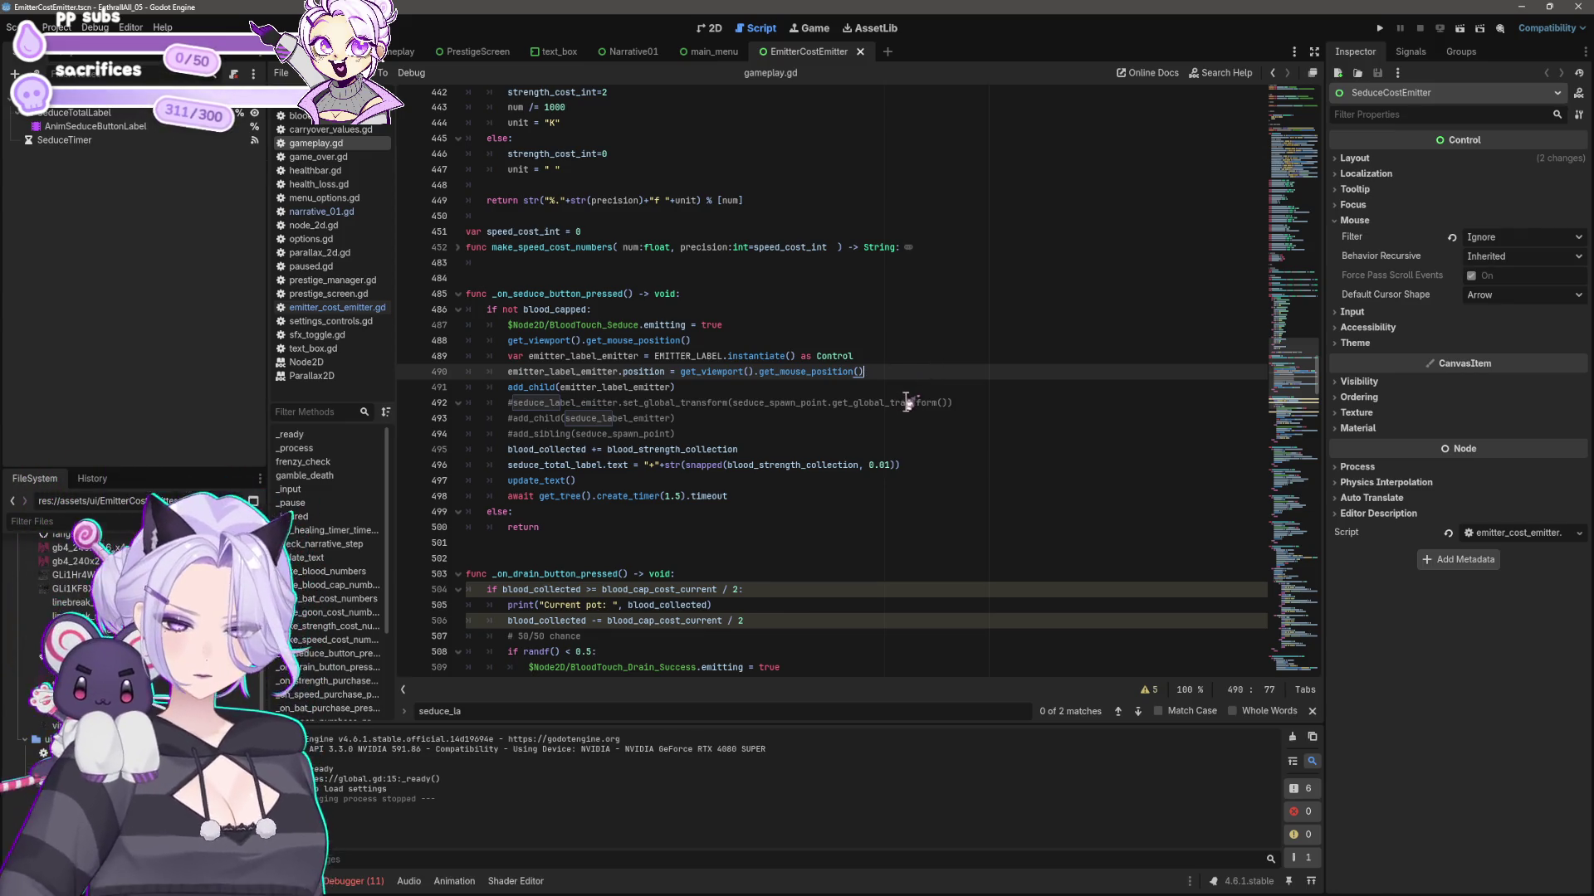
{"action": "mouse_move", "coordinate": [679, 387]}
{"action": "left_mouse_down"}
{"action": "mouse_move", "coordinate": [297, 385]}
{"action": "mouse_move", "coordinate": [304, 327]}
{"action": "mouse_move", "coordinate": [304, 342]}
{"action": "left_mouse_up"}
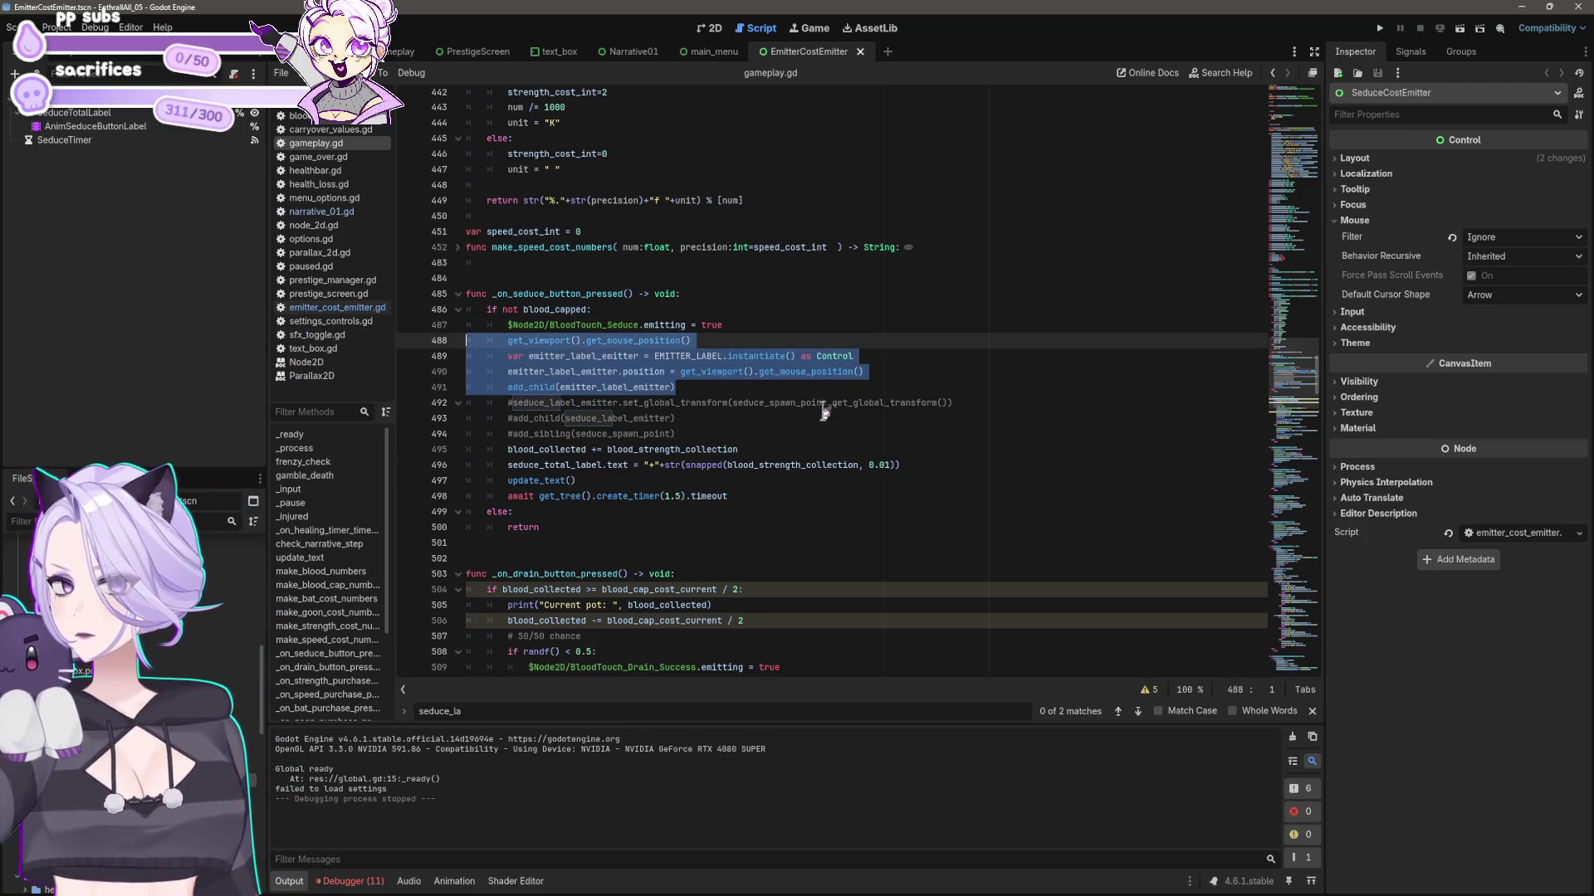
- Copy the label-spawning lines, then paste a trial copy into the drain handler and delete it again
{"action": "key", "text": "ctrl+c"}
{"action": "scroll", "coordinate": [770, 433], "scroll_direction": "down", "scroll_amount": 4}
{"action": "left_click", "coordinate": [743, 403]}
{"action": "key", "text": "Return"}
{"action": "key", "text": "ctrl+v"}
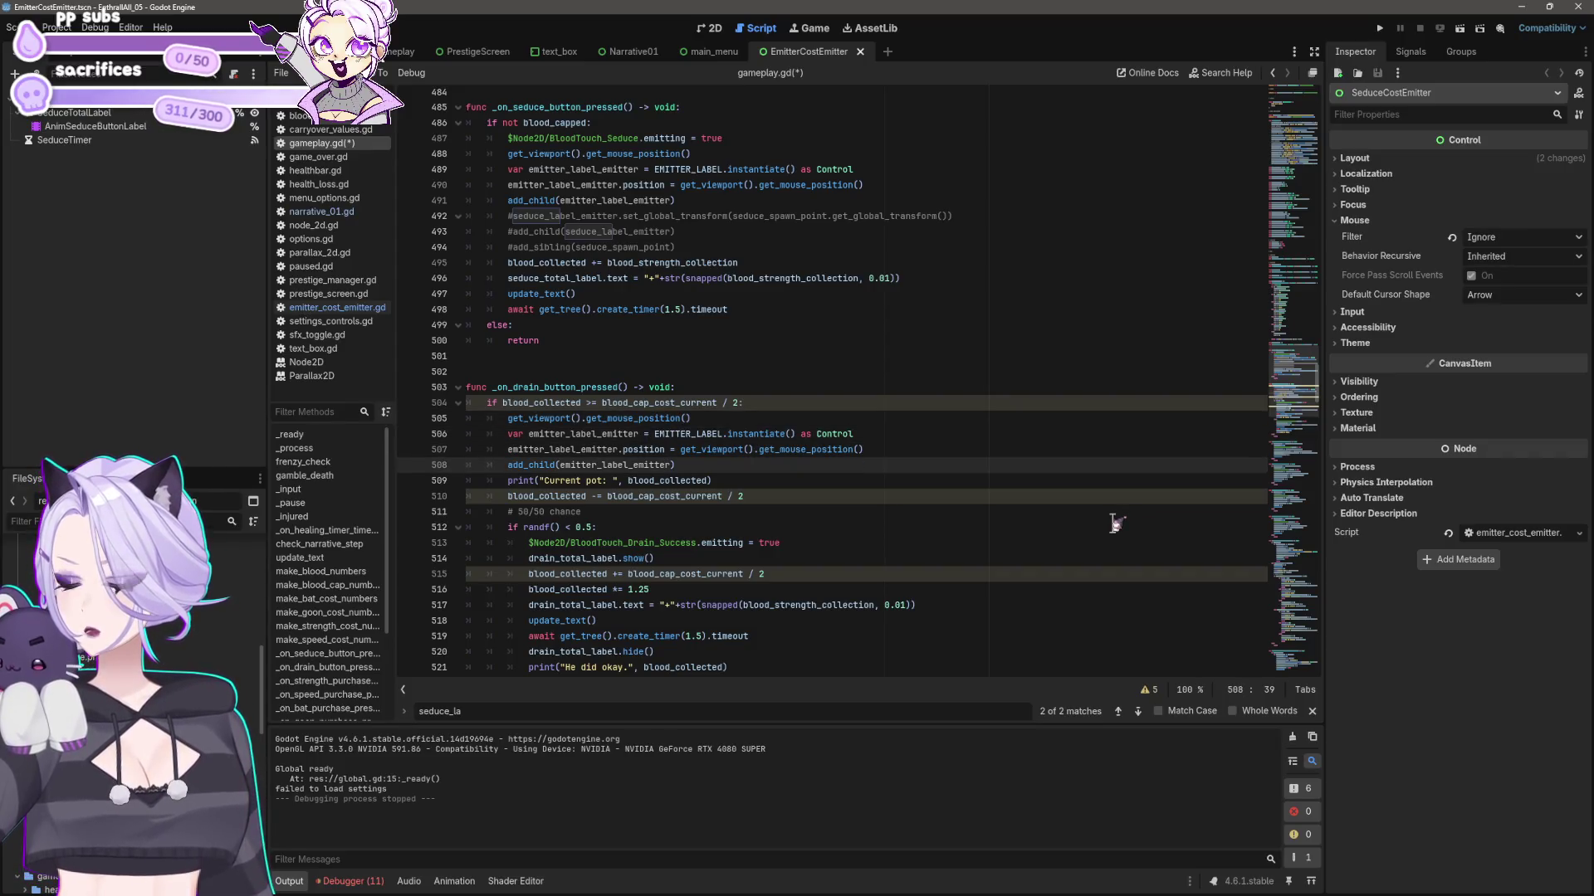
{"action": "key", "text": "shift+Home"}
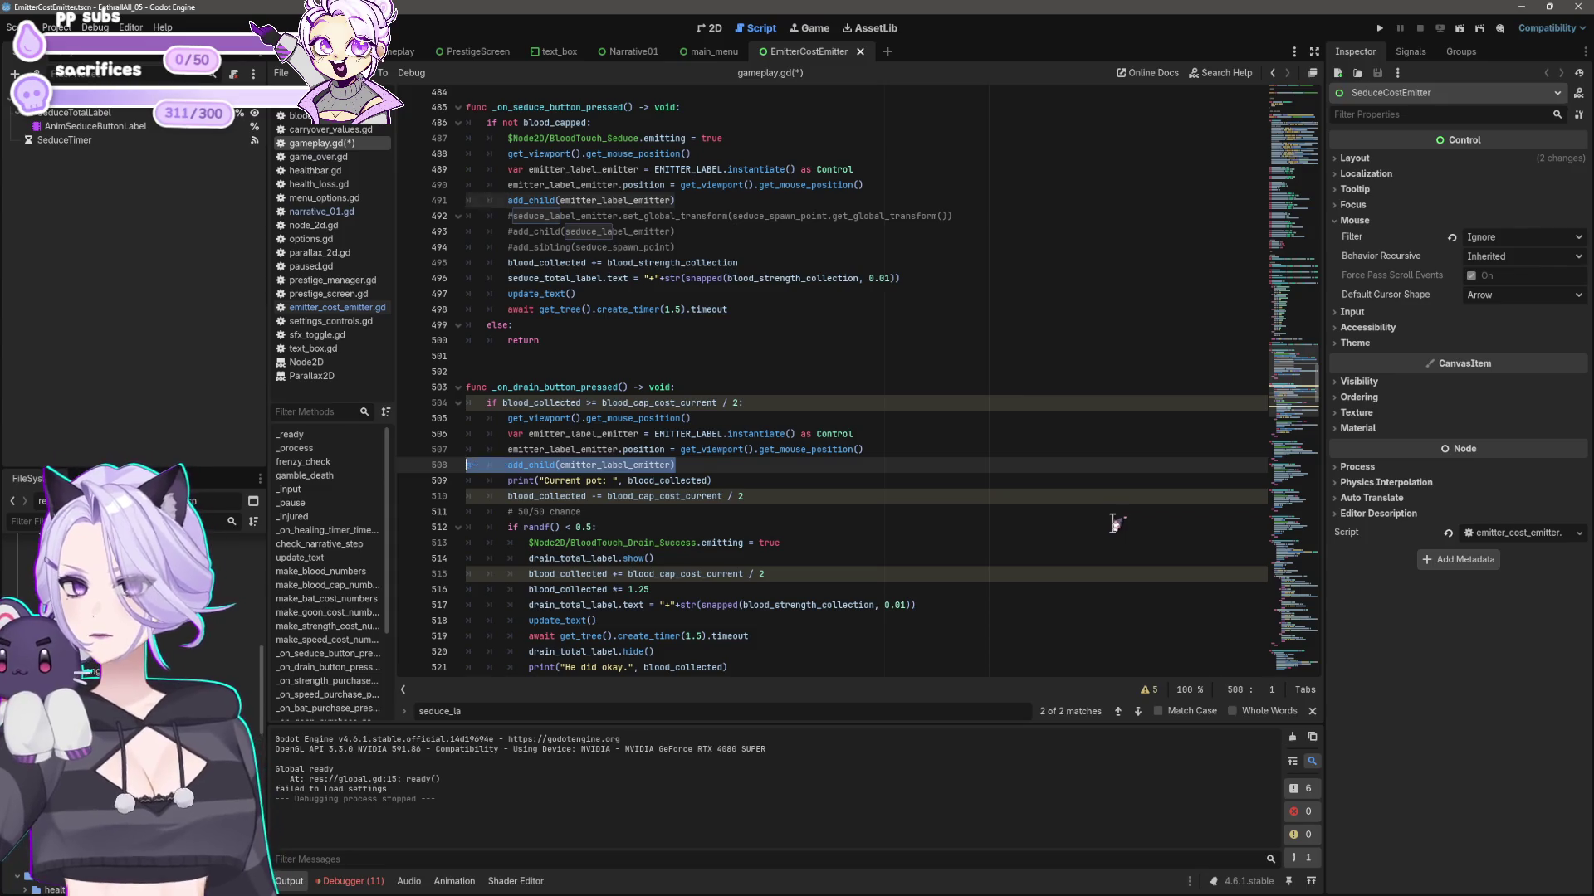
{"action": "key", "text": "shift+Up"}
{"action": "key", "text": "shift+Up"}
{"action": "key", "text": "shift+Up"}
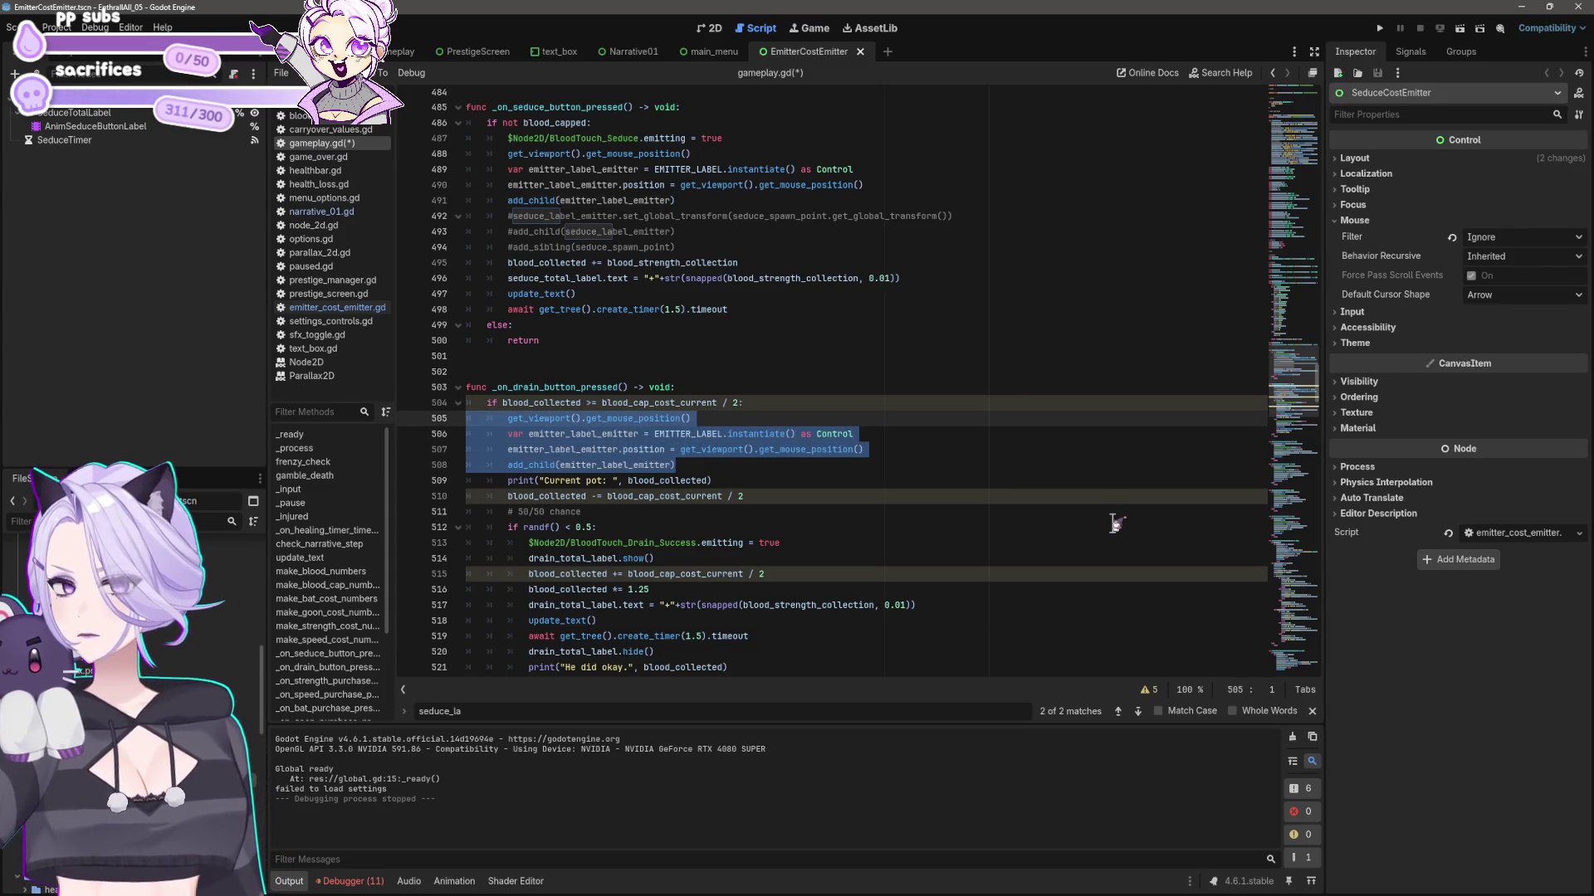
{"action": "key", "text": "Delete"}
{"action": "key", "text": "Up"}
{"action": "key", "text": "Up"}
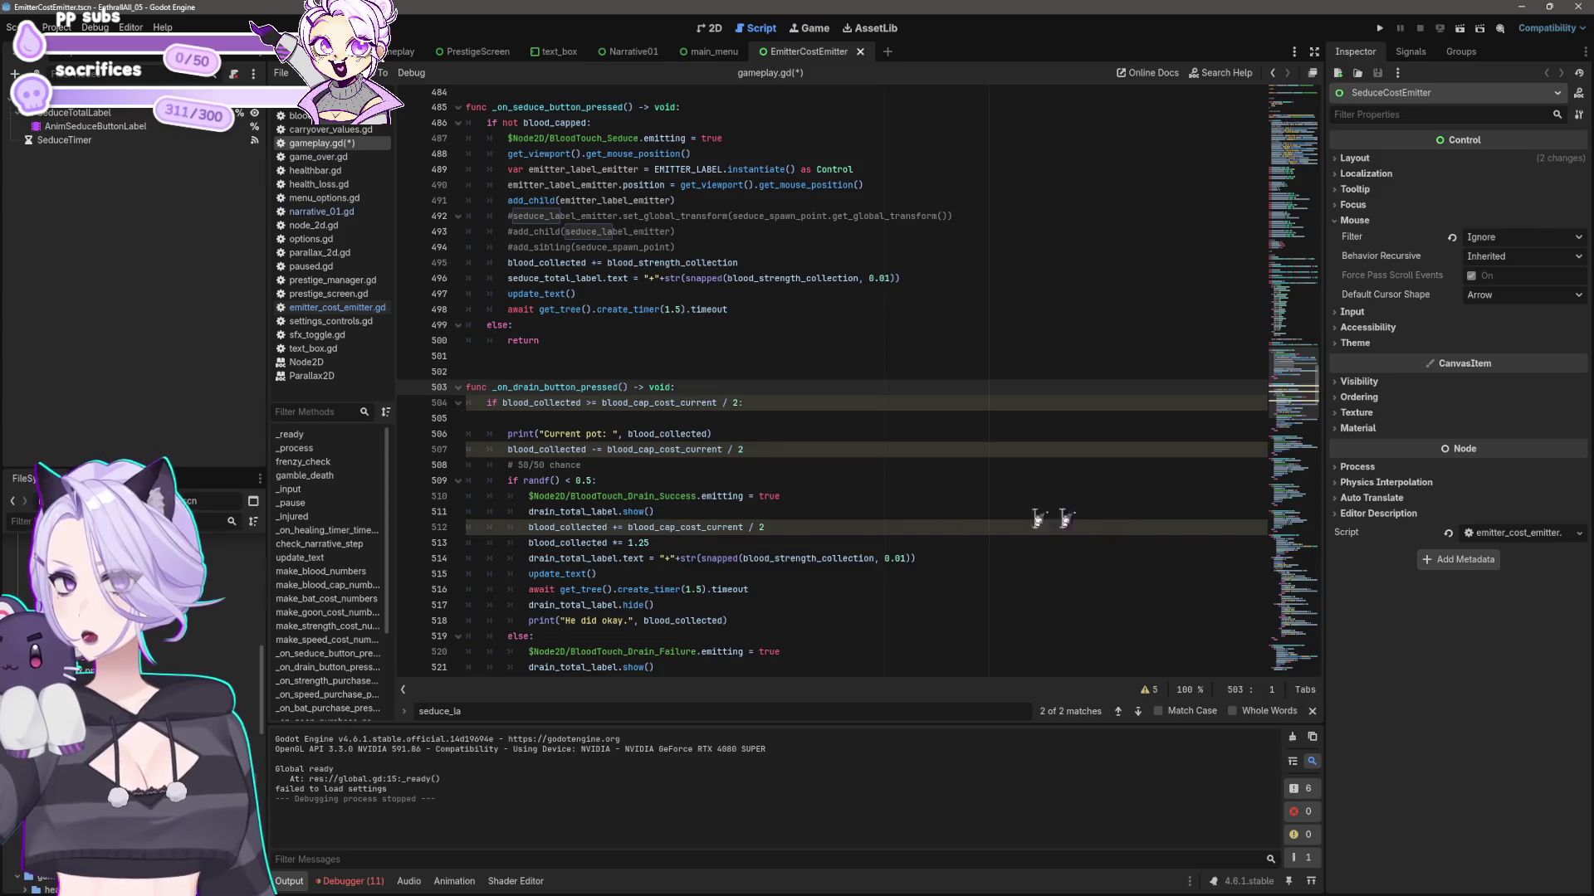
- Add a new emit_text_effect() function above the seduce handler with the four pasted lines as its body
{"action": "scroll", "coordinate": [500, 292], "scroll_direction": "up", "scroll_amount": 5}
{"action": "left_click", "coordinate": [498, 310]}
{"action": "key", "text": "Return"}
{"action": "key", "text": "Return"}
{"action": "type", "text": "#"}
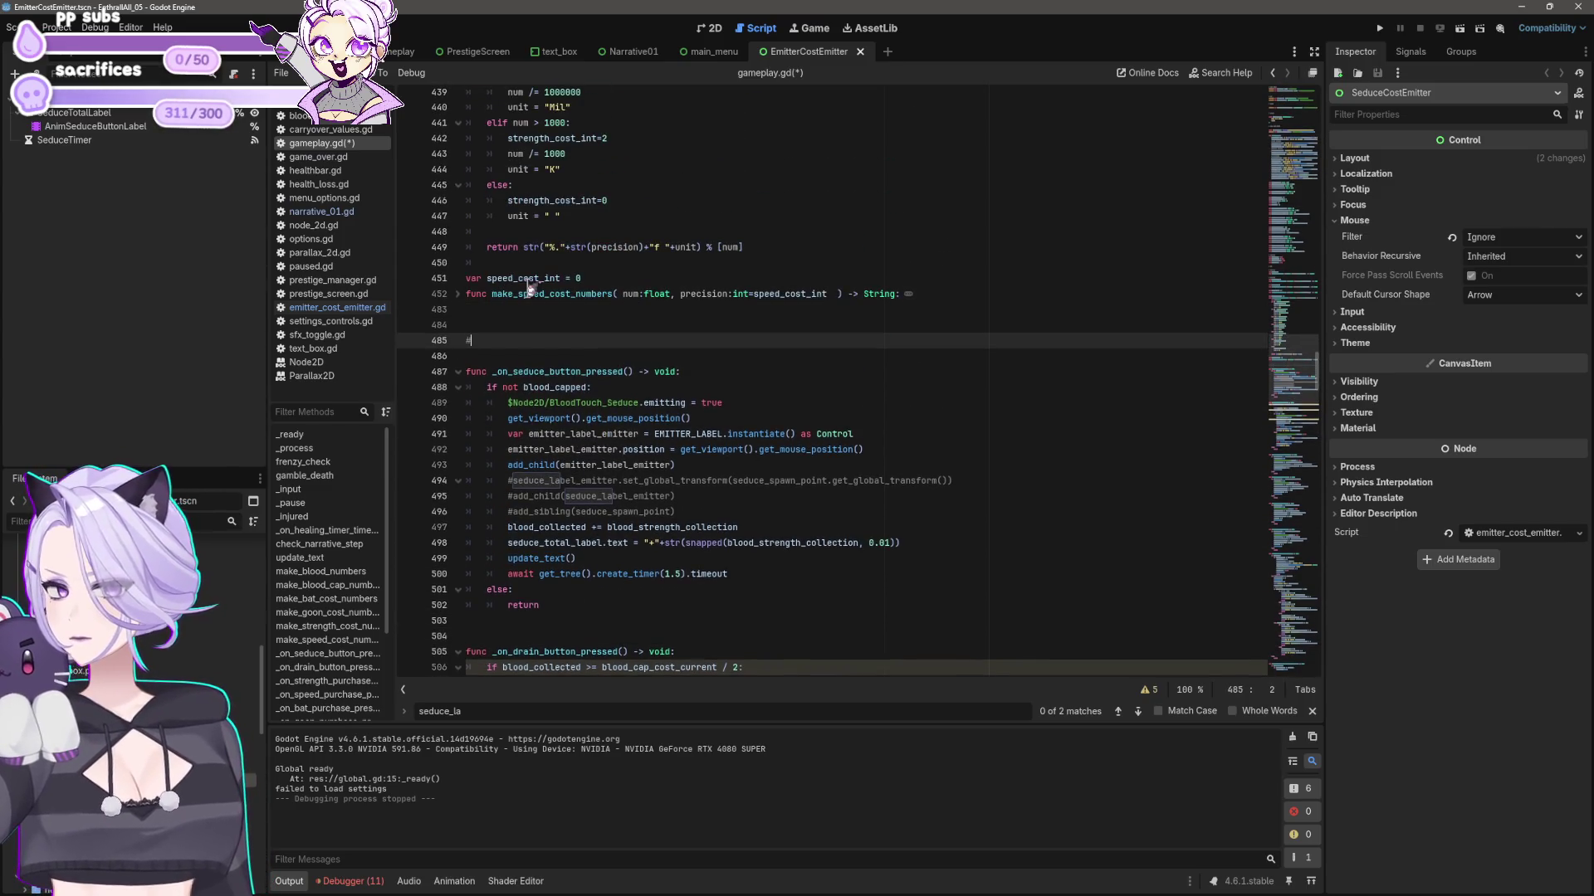
{"action": "type", "text": "fu"}
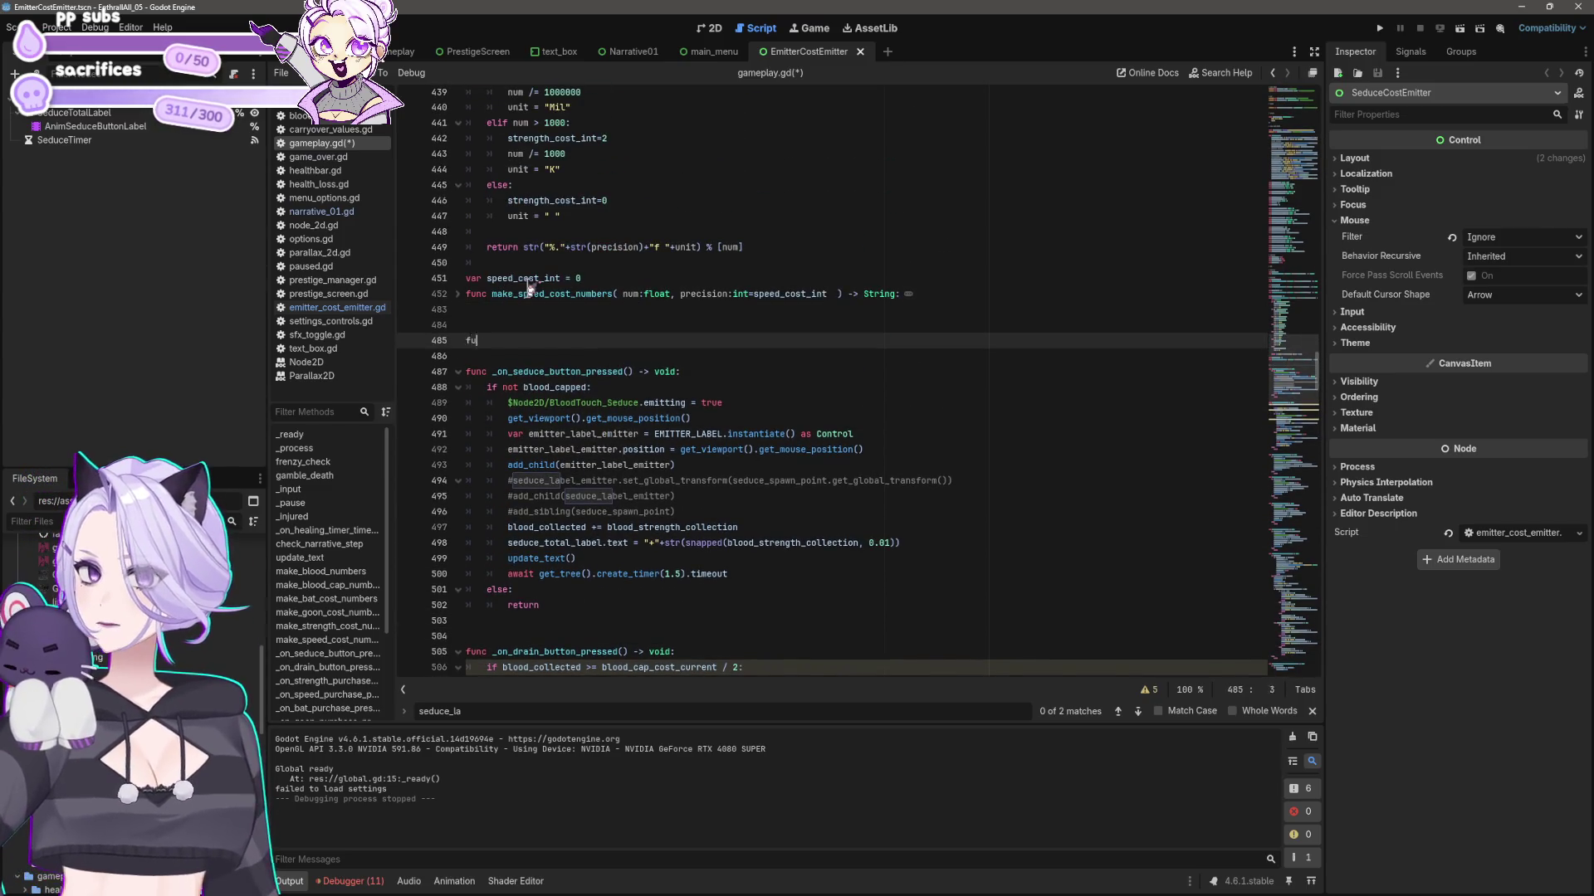
{"action": "type", "text": "nc emit_texr"}
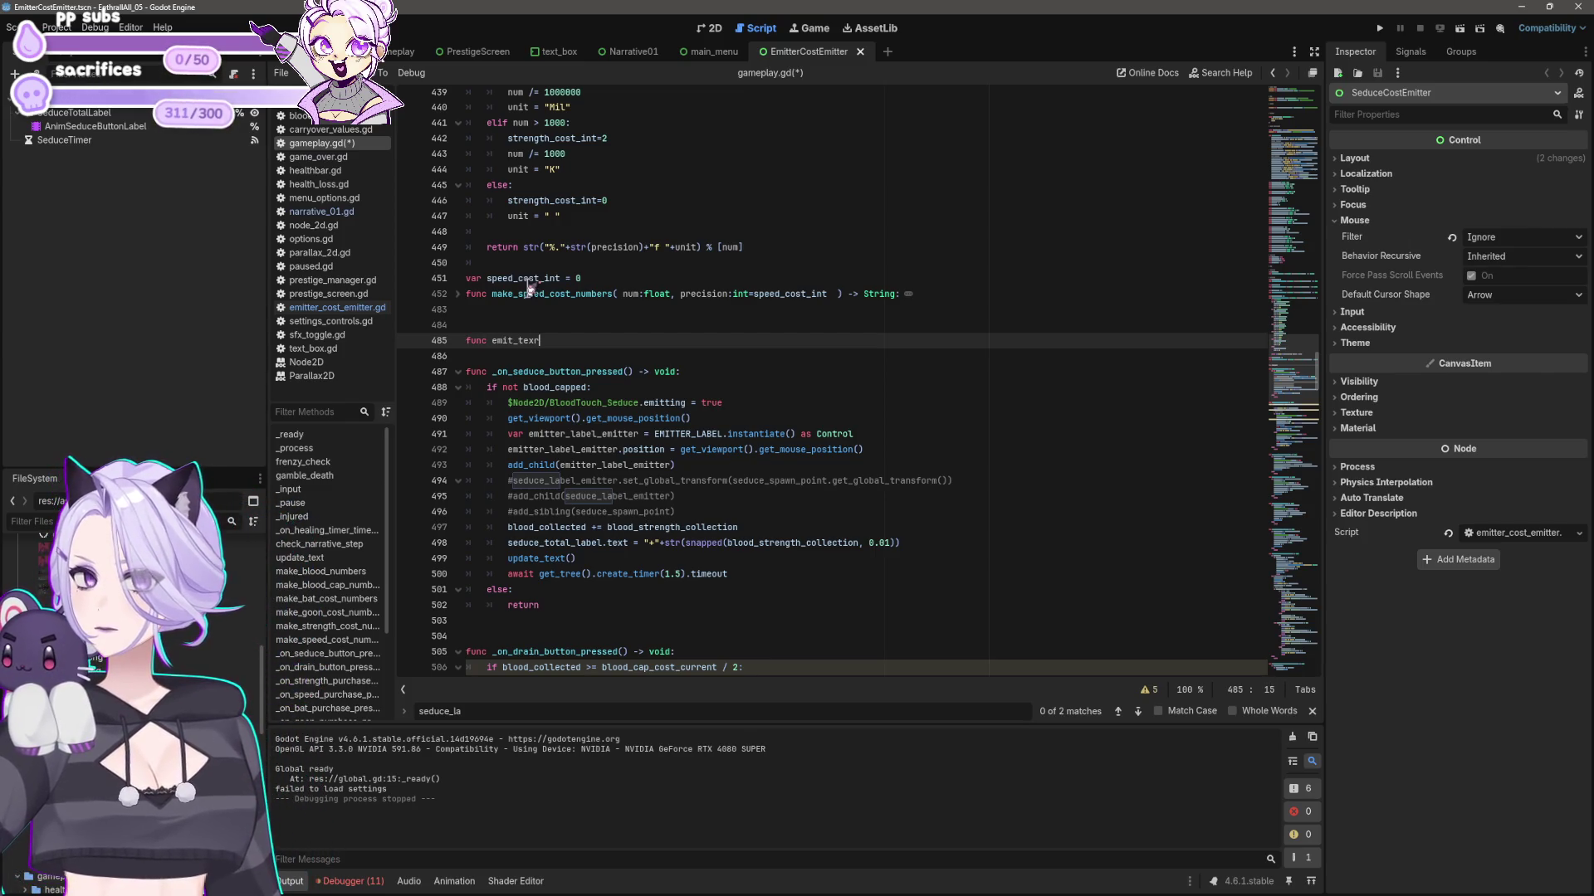
{"action": "type", "text": "effect()"}
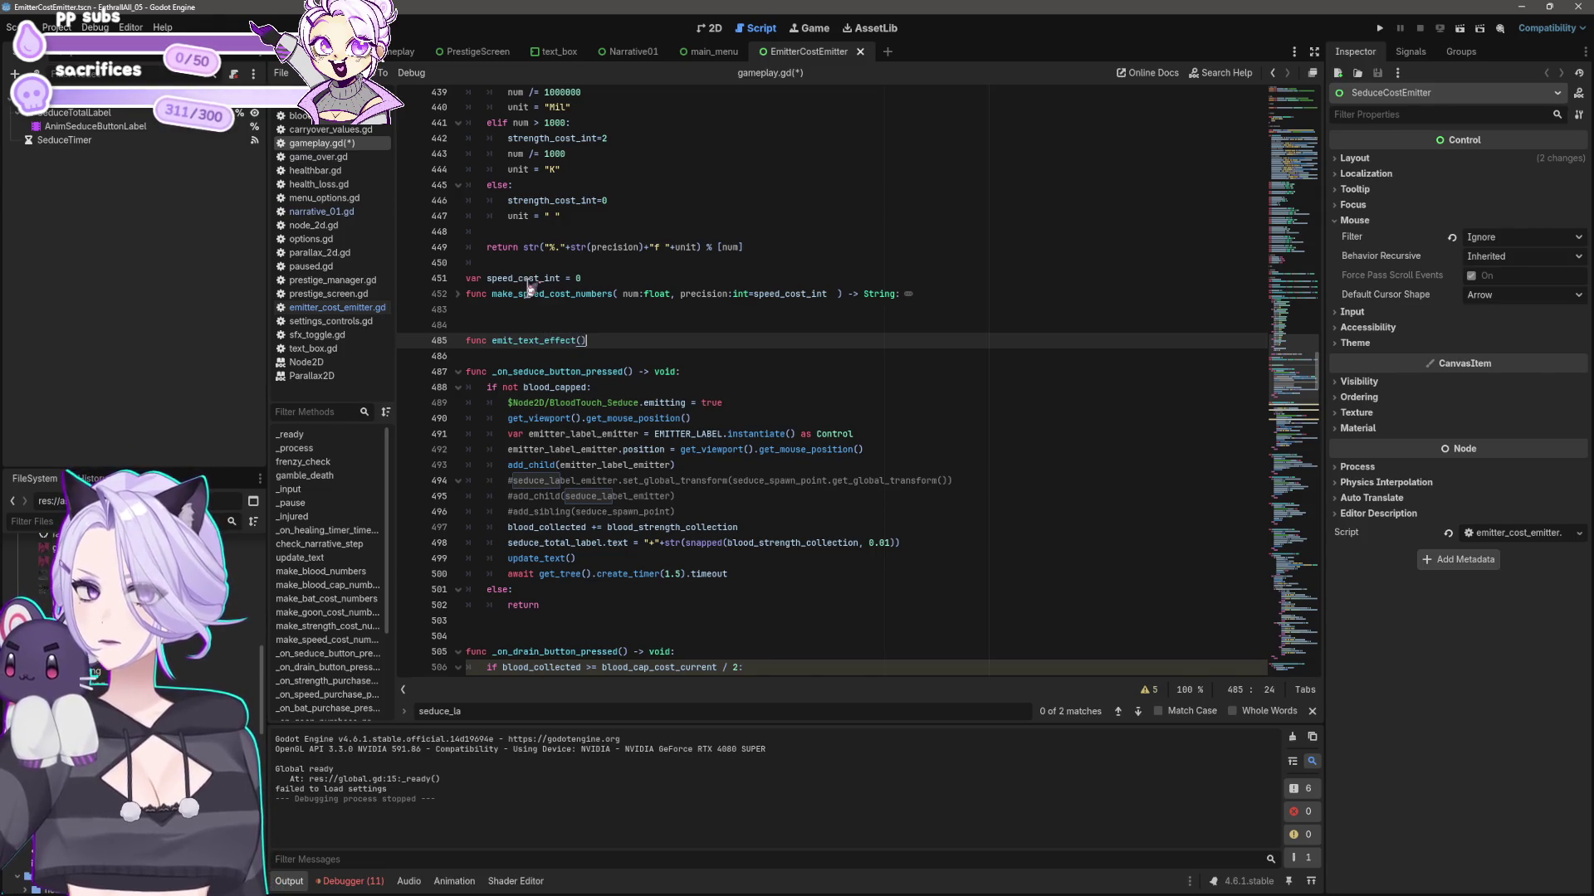
{"action": "type", "text": ":"}
{"action": "key", "text": "Return"}
{"action": "type", "text": "get_viewport().get_mouse_position() \t\tvar emitter_label_emitter = EMITTER_LABEL.instantiate() as Control \t\temitter_label_emitter.position = get_viewport().get_mouse_position() \t\tadd_child(emitter_label_emitter)"}
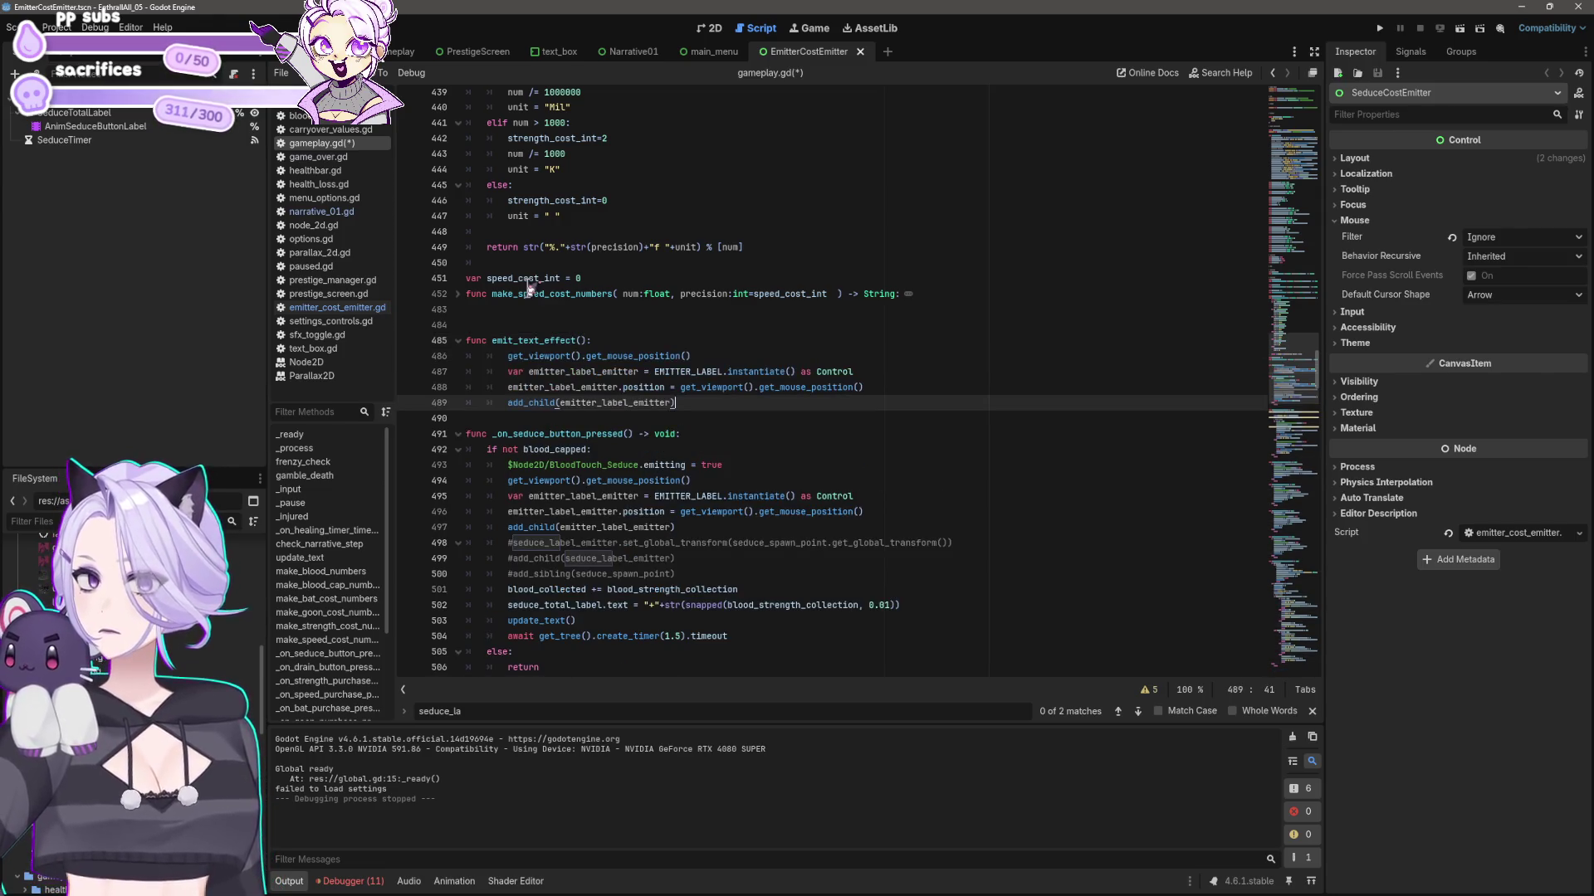
- Copy the emit_text_effect() name, save gameplay.gd, and open a line after the blood_capped check
{"action": "key", "text": "Up"}
{"action": "key", "text": "Up"}
{"action": "key", "text": "Up"}
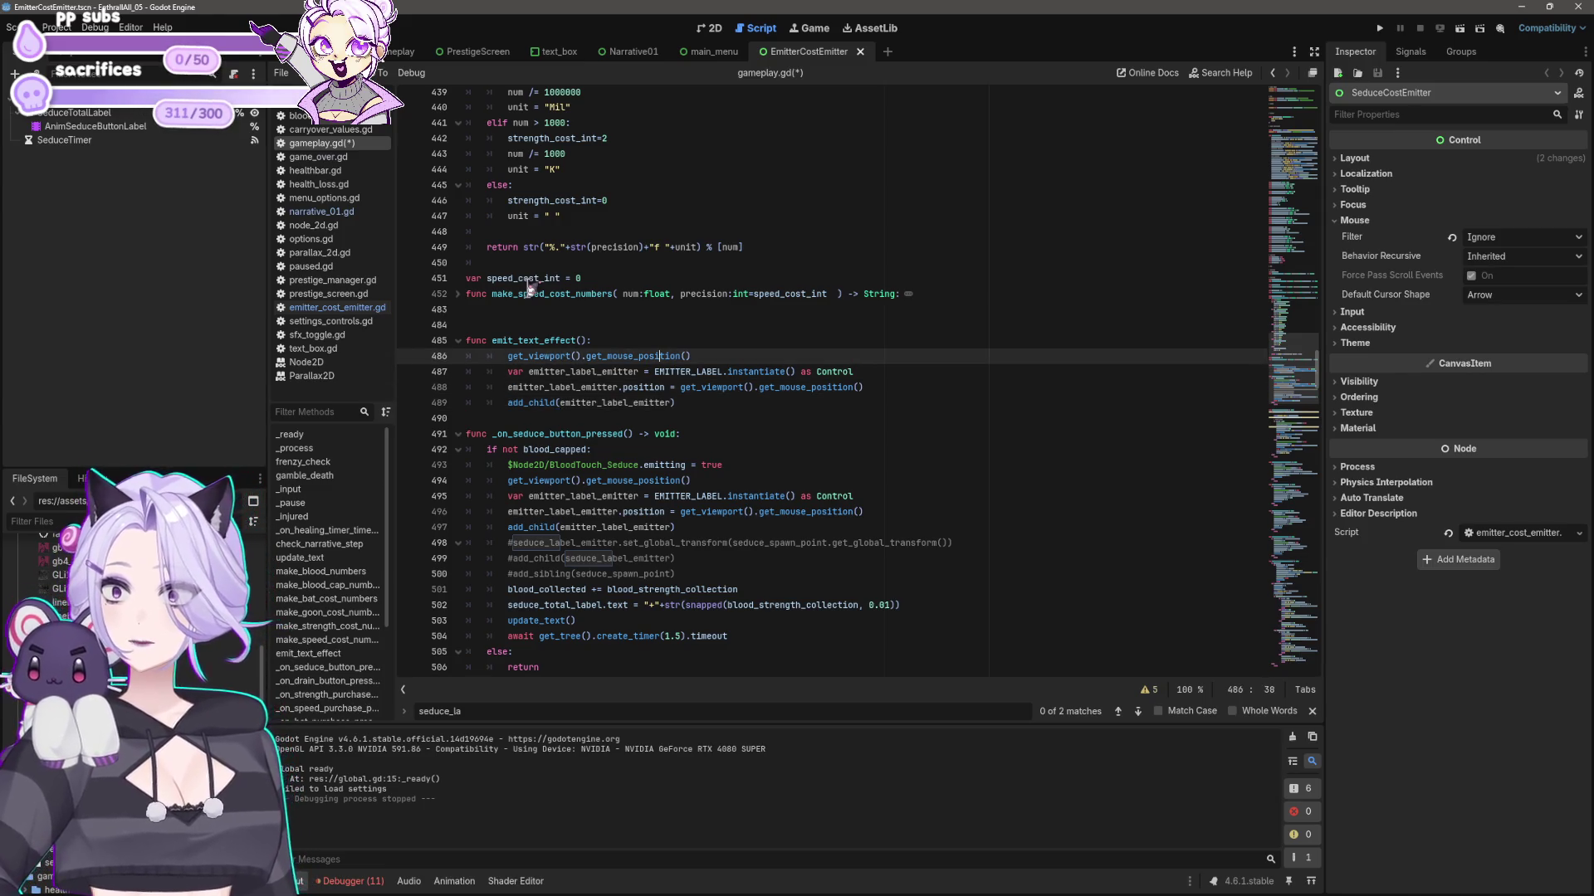
{"action": "key", "text": "Up"}
{"action": "key", "text": "Left"}
{"action": "key", "text": "shift+Left"}
{"action": "key", "text": "shift+Left"}
{"action": "key", "text": "shift+Left"}
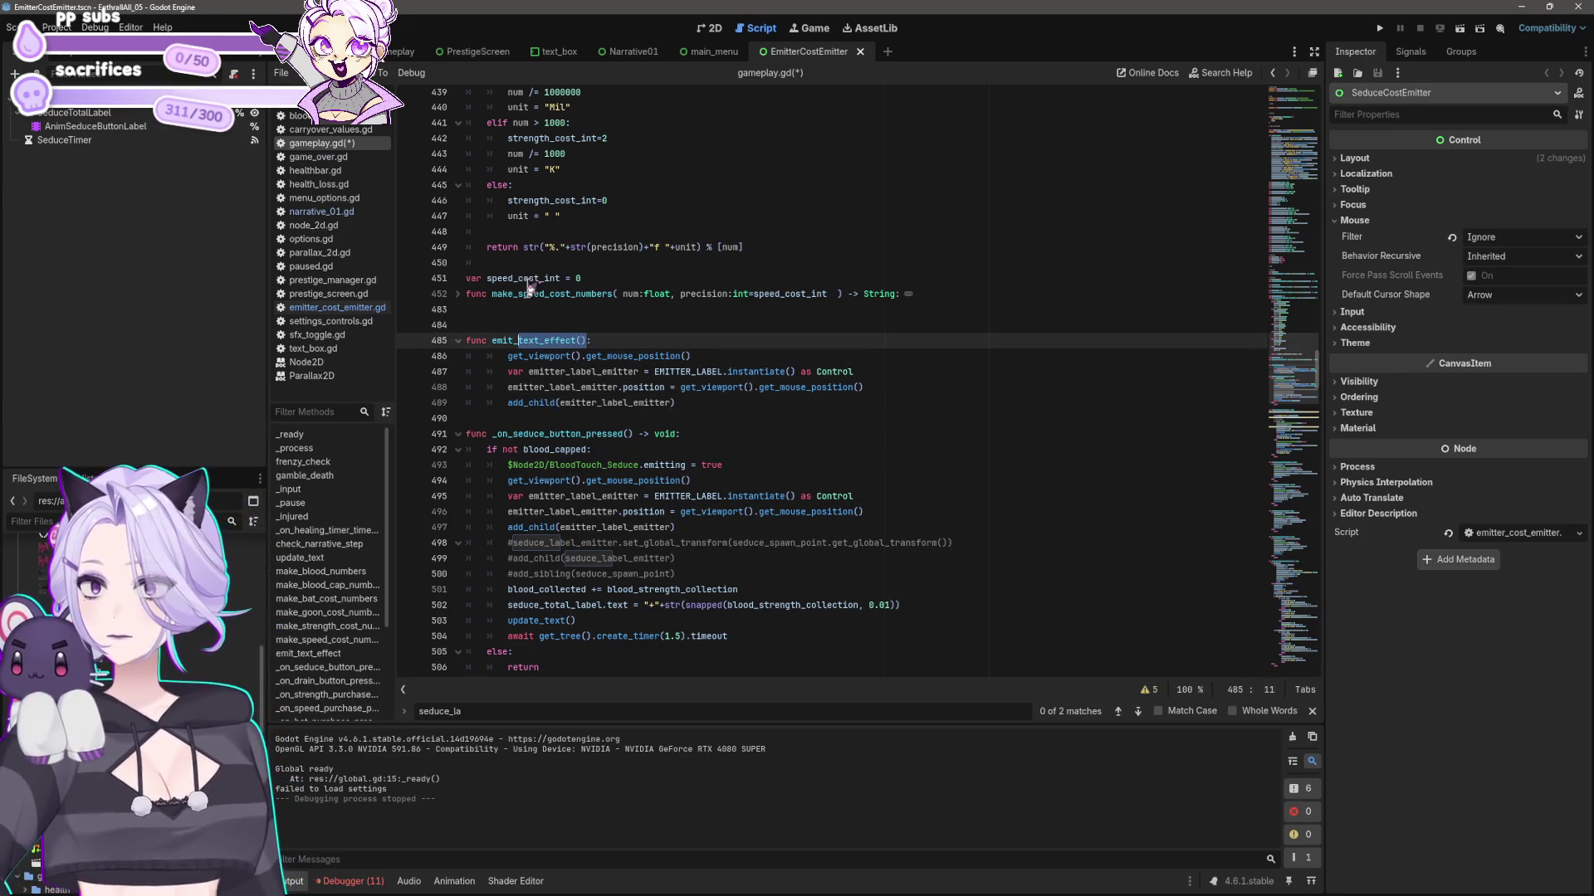
{"action": "key", "text": "shift+Left"}
{"action": "key", "text": "shift+Left"}
{"action": "key", "text": "shift+Left"}
{"action": "key", "text": "ctrl+c"}
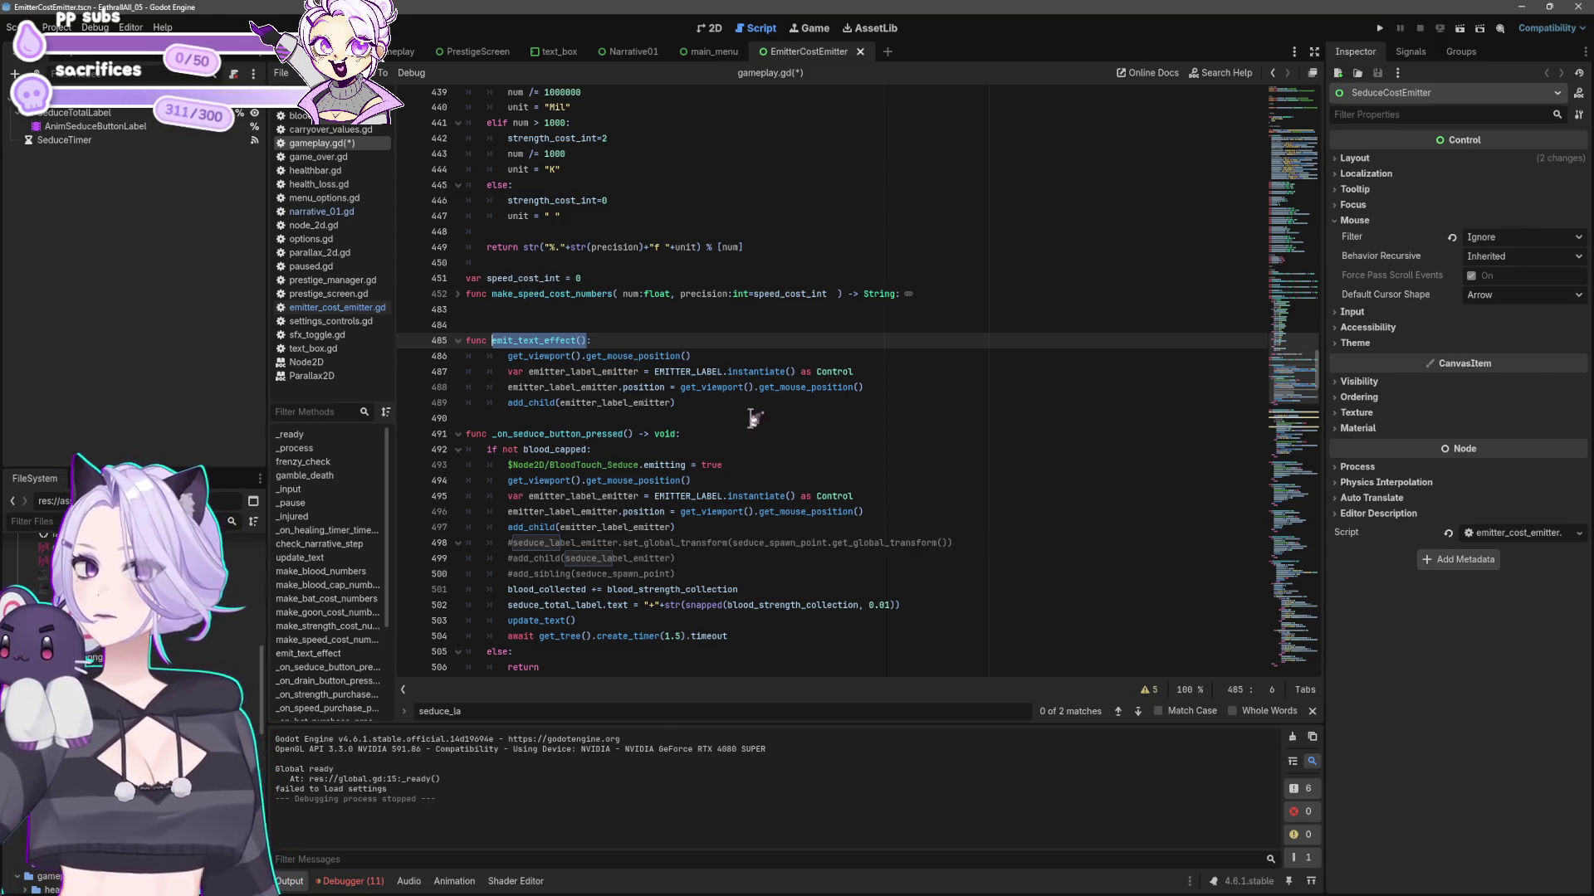
{"action": "left_click", "coordinate": [745, 406]}
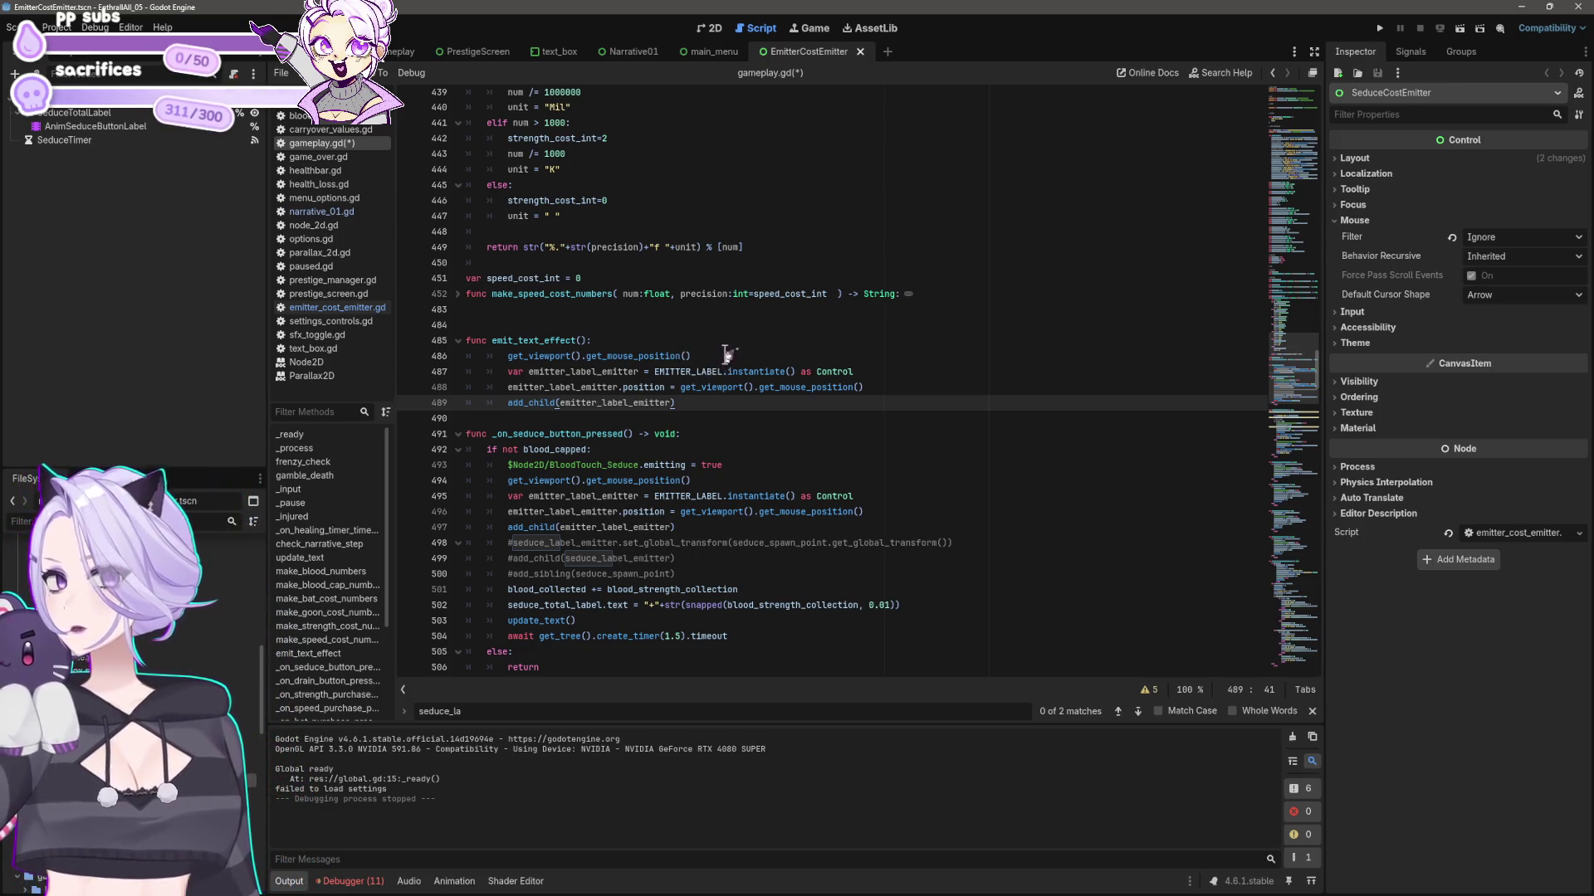
{"action": "left_click", "coordinate": [587, 340]}
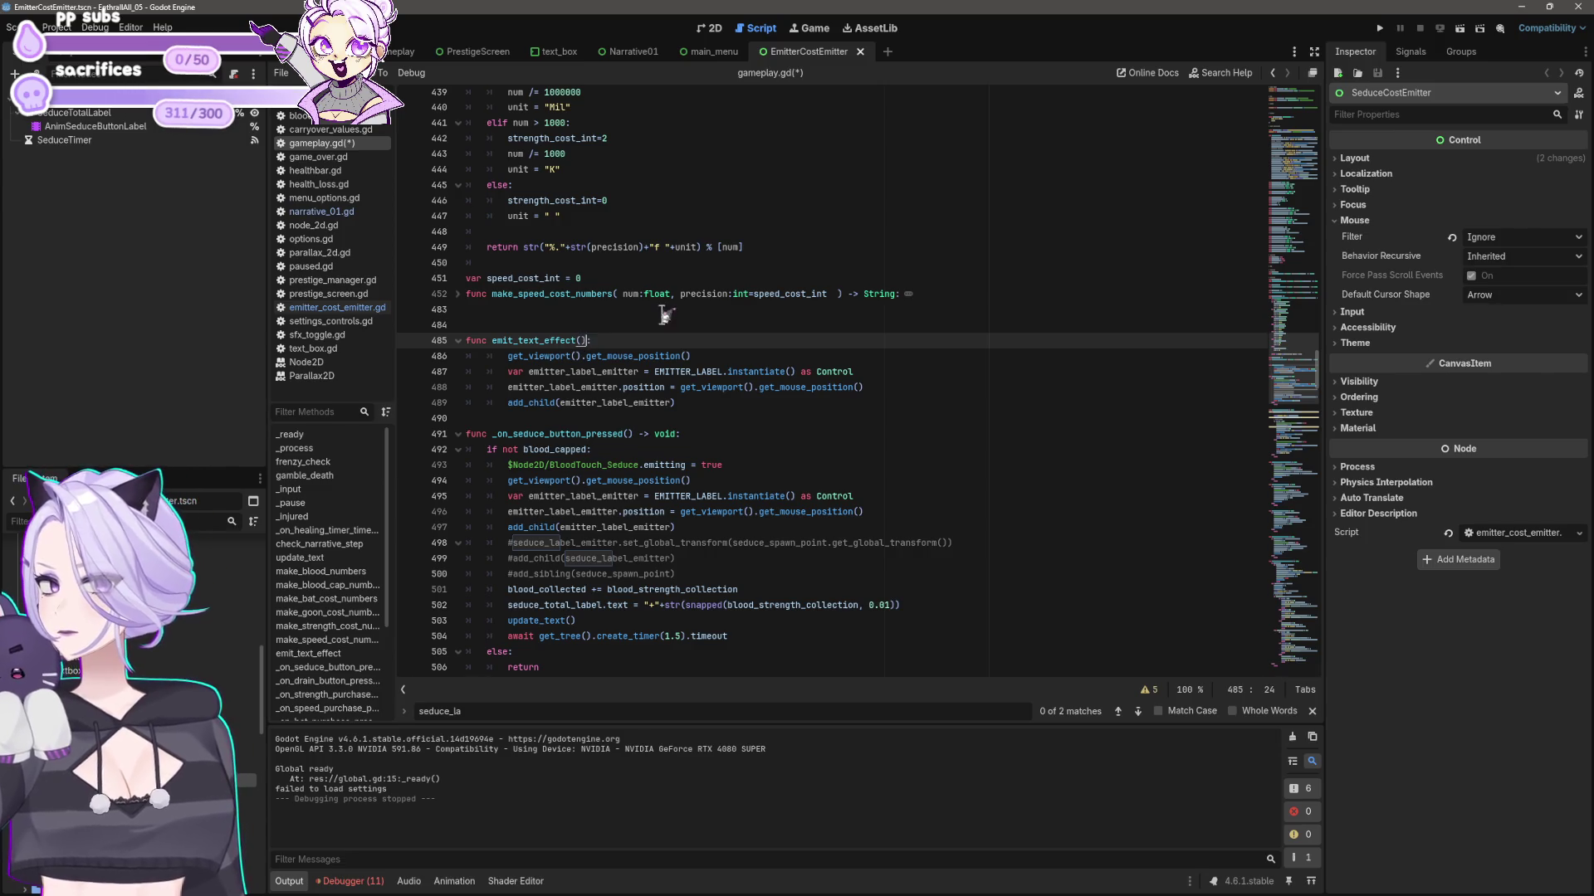
{"action": "left_click", "coordinate": [493, 341], "text": "shift"}
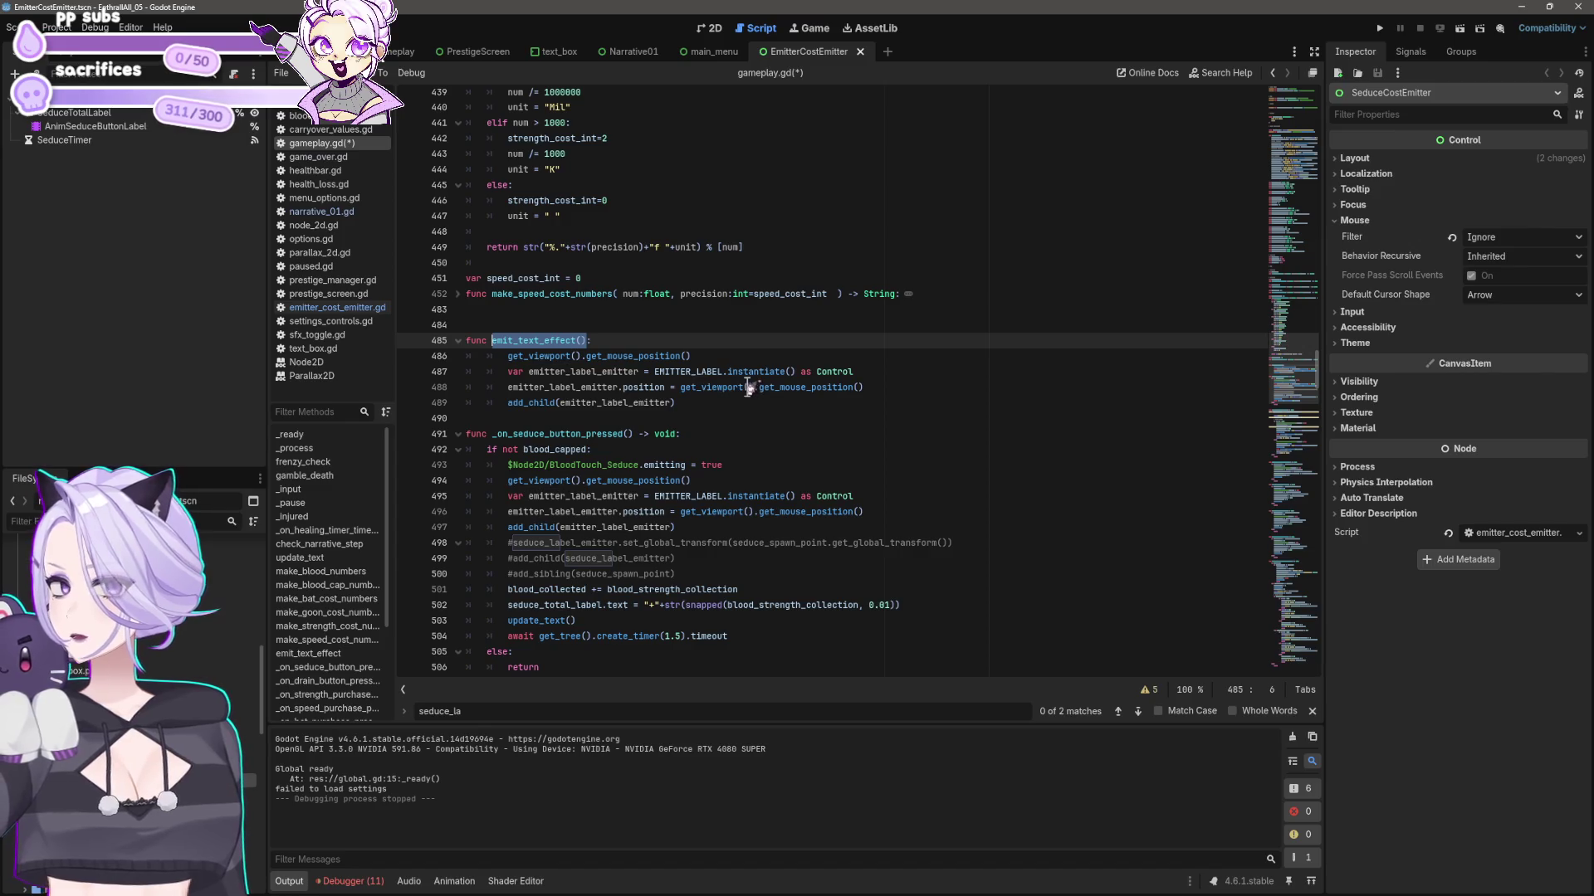
{"action": "key", "text": "ctrl+s"}
{"action": "left_click", "coordinate": [737, 433]}
{"action": "left_click", "coordinate": [687, 449]}
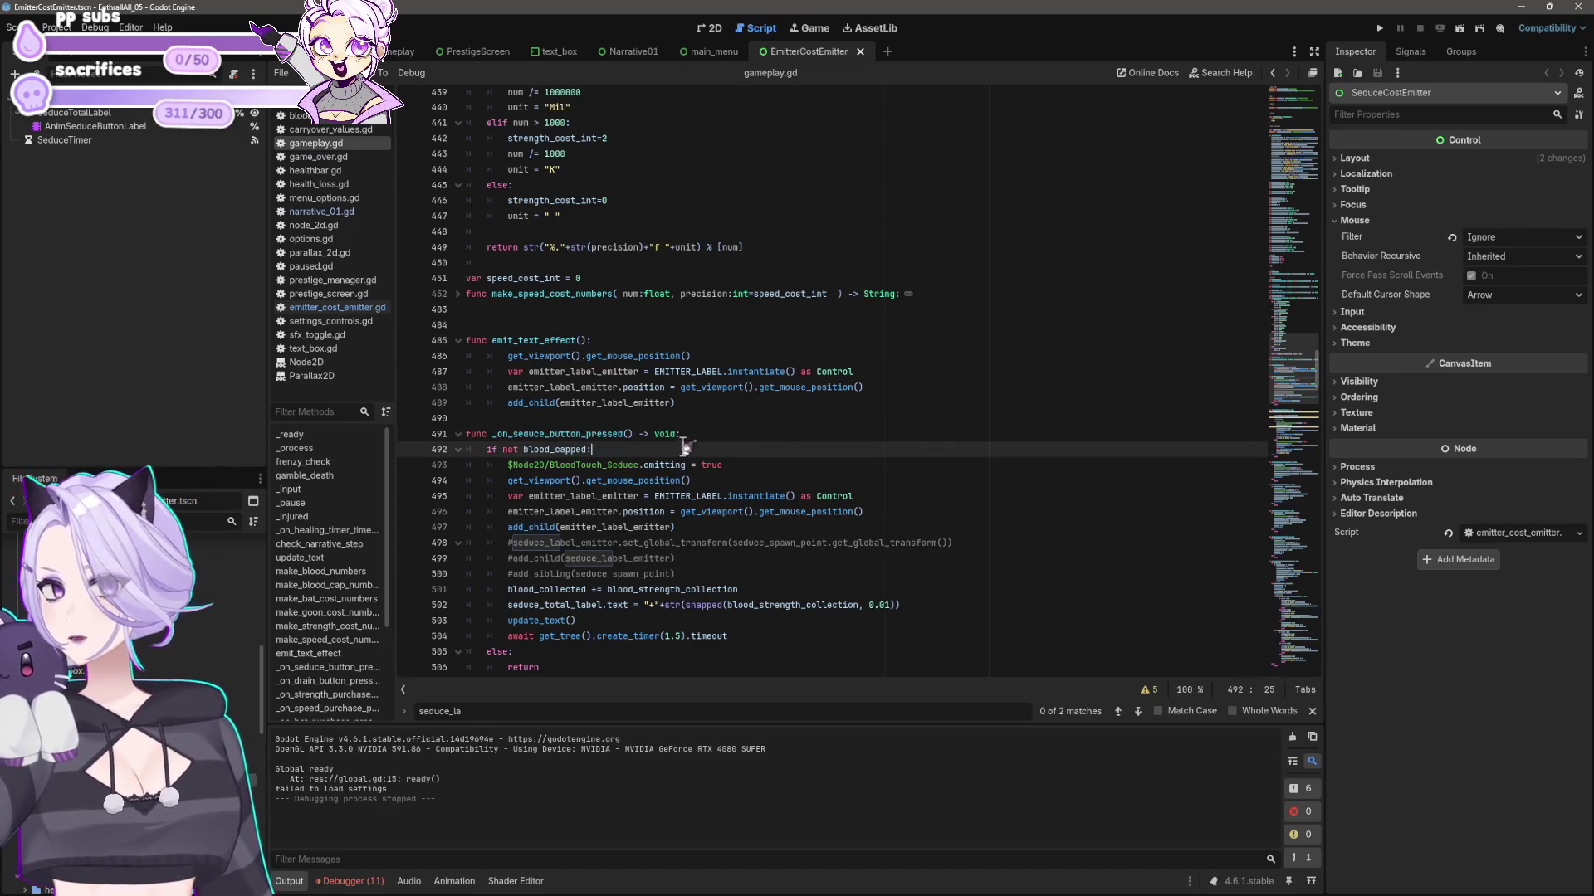
{"action": "key", "text": "Return"}
- Place the emit_text_effect() call on its own line below the BloodTouch_Seduce emitting line
{"action": "key", "text": "ctrl+v"}
{"action": "key", "text": "shift+Home"}
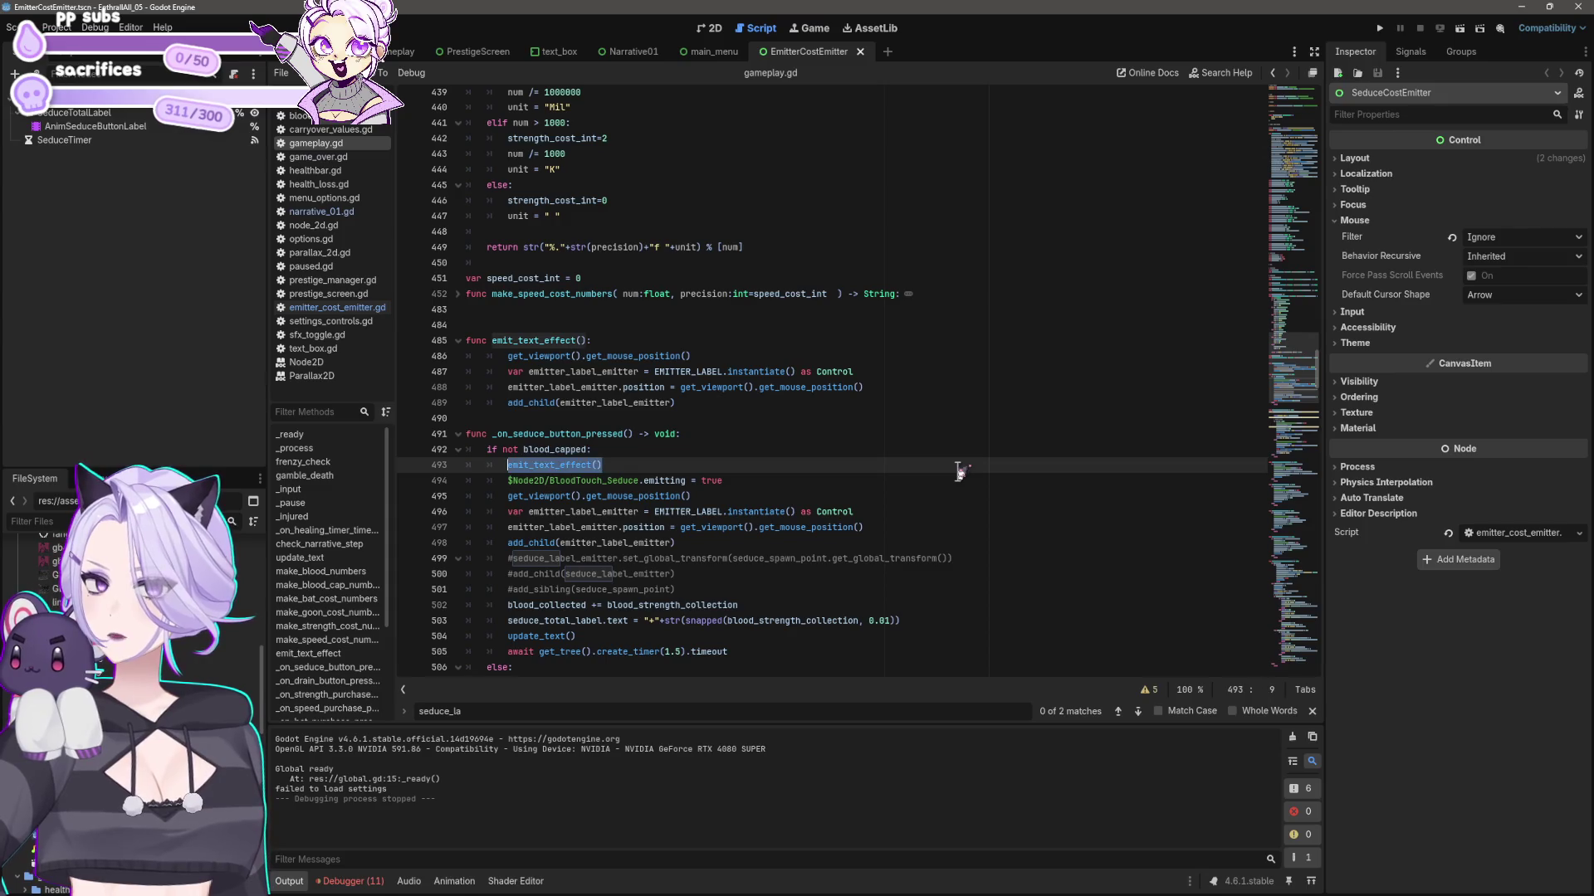
{"action": "key", "text": "ctrl+x"}
{"action": "key", "text": "Down"}
{"action": "key", "text": "End"}
{"action": "key", "text": "Return"}
{"action": "key", "text": "ctrl+v"}
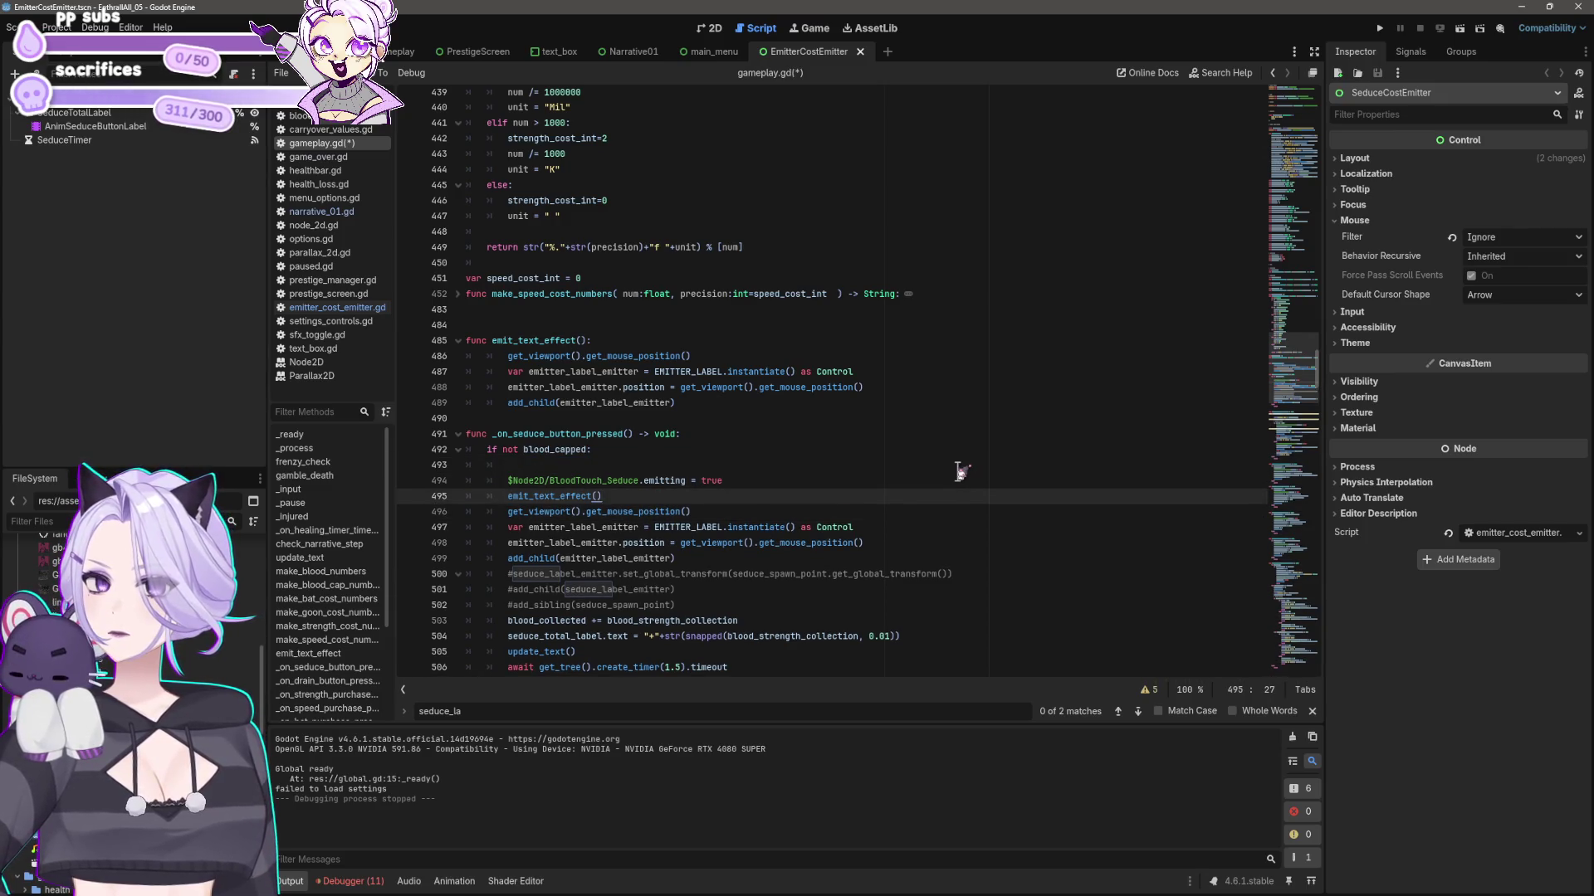
- Delete the duplicated emitter_label lines and the leftover blank line from the seduce handler
{"action": "key", "text": "Down"}
{"action": "key", "text": "Down"}
{"action": "key", "text": "Down"}
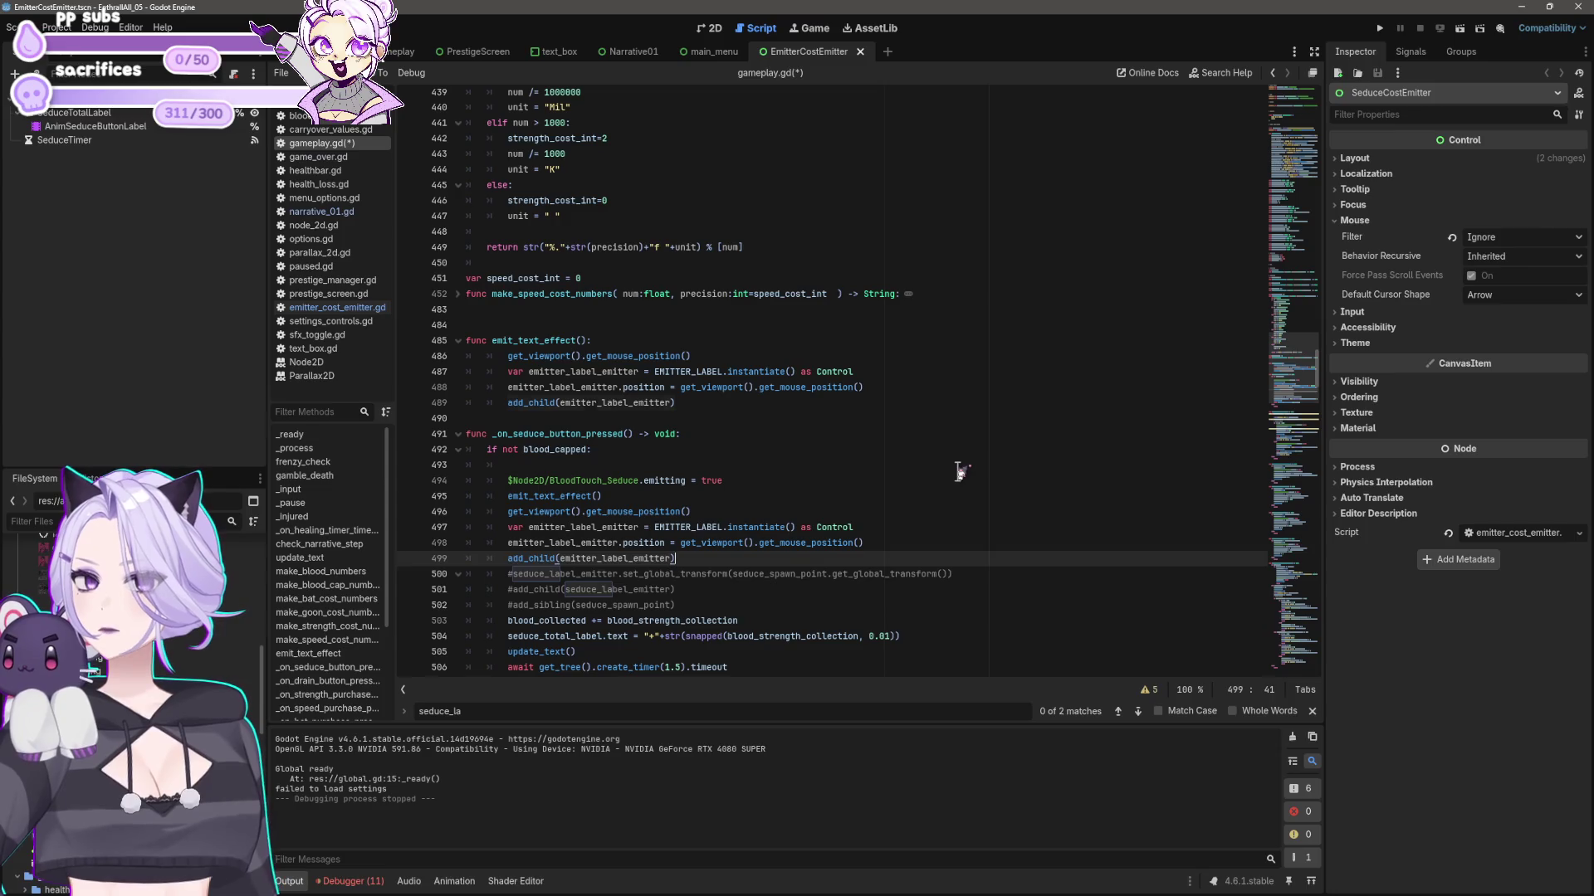
{"action": "key", "text": "shift+Up"}
{"action": "key", "text": "shift+Up"}
{"action": "key", "text": "shift+Up"}
{"action": "key", "text": "shift+End"}
{"action": "key", "text": "BackSpace"}
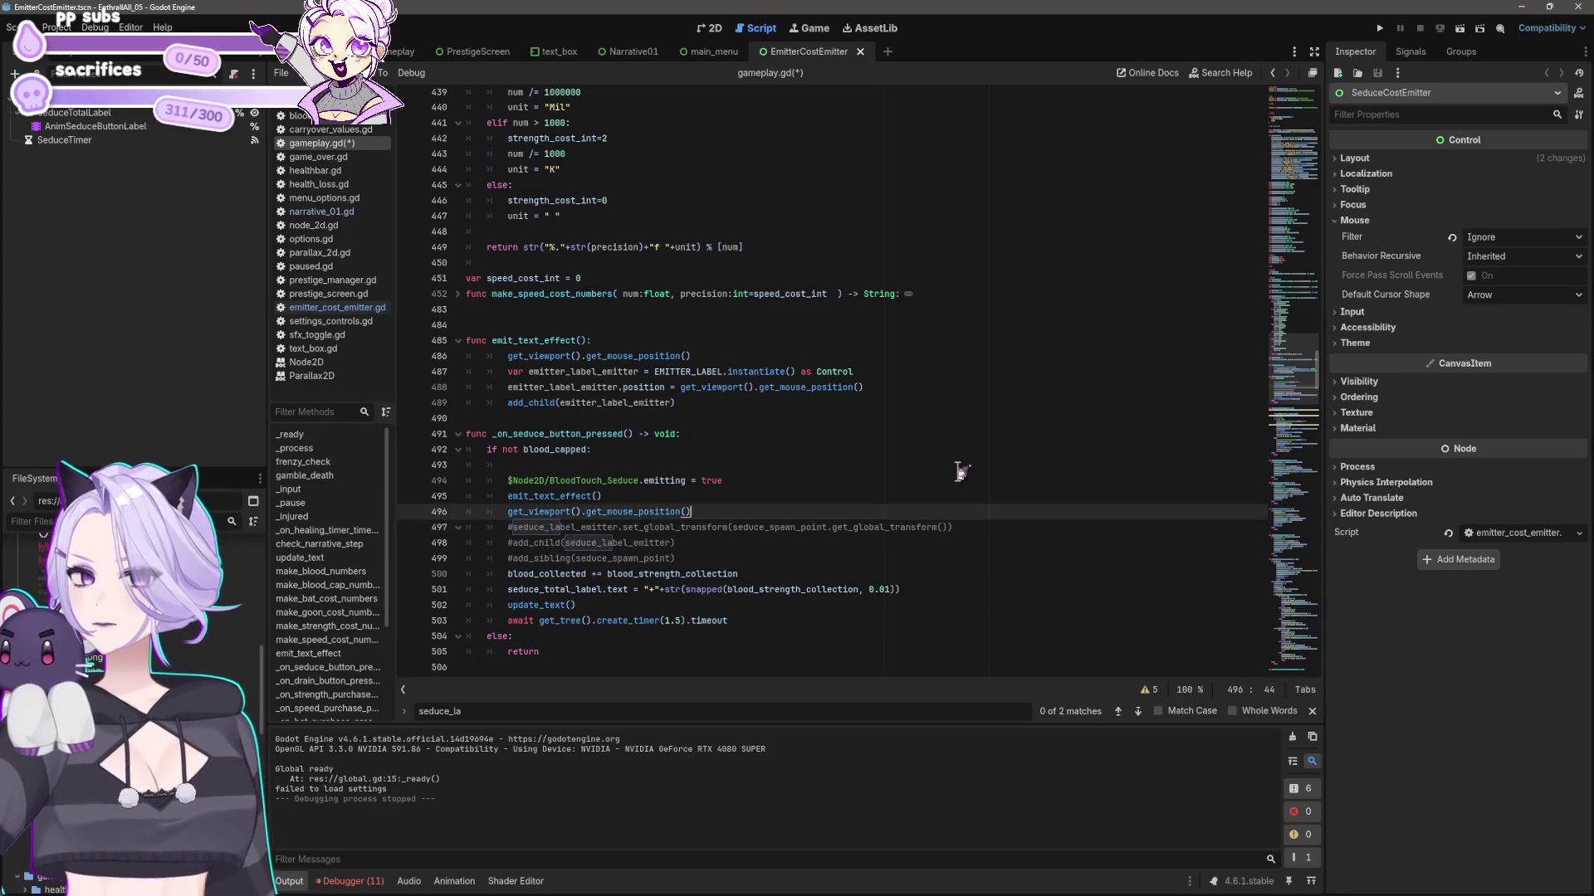
{"action": "key", "text": "Up"}
{"action": "key", "text": "Up"}
{"action": "key", "text": "Up"}
{"action": "key", "text": "BackSpace"}
{"action": "key", "text": "BackSpace"}
{"action": "key", "text": "BackSpace"}
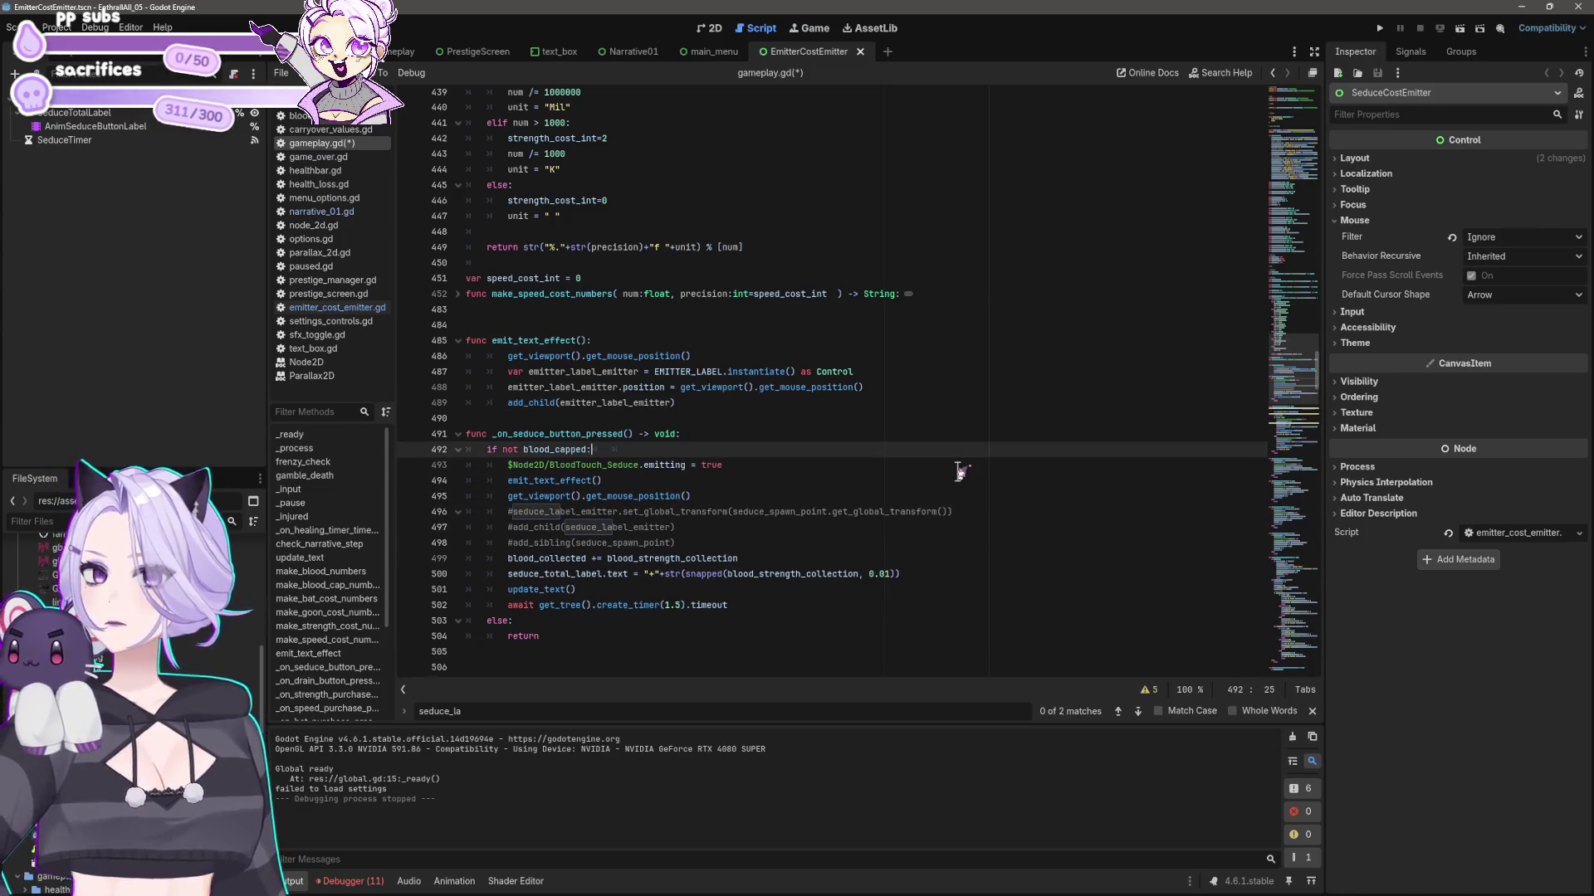
- Fold emit_text_effect() and add a correctly indented emit_text_effect() call to the drain handler
{"action": "left_click", "coordinate": [458, 341]}
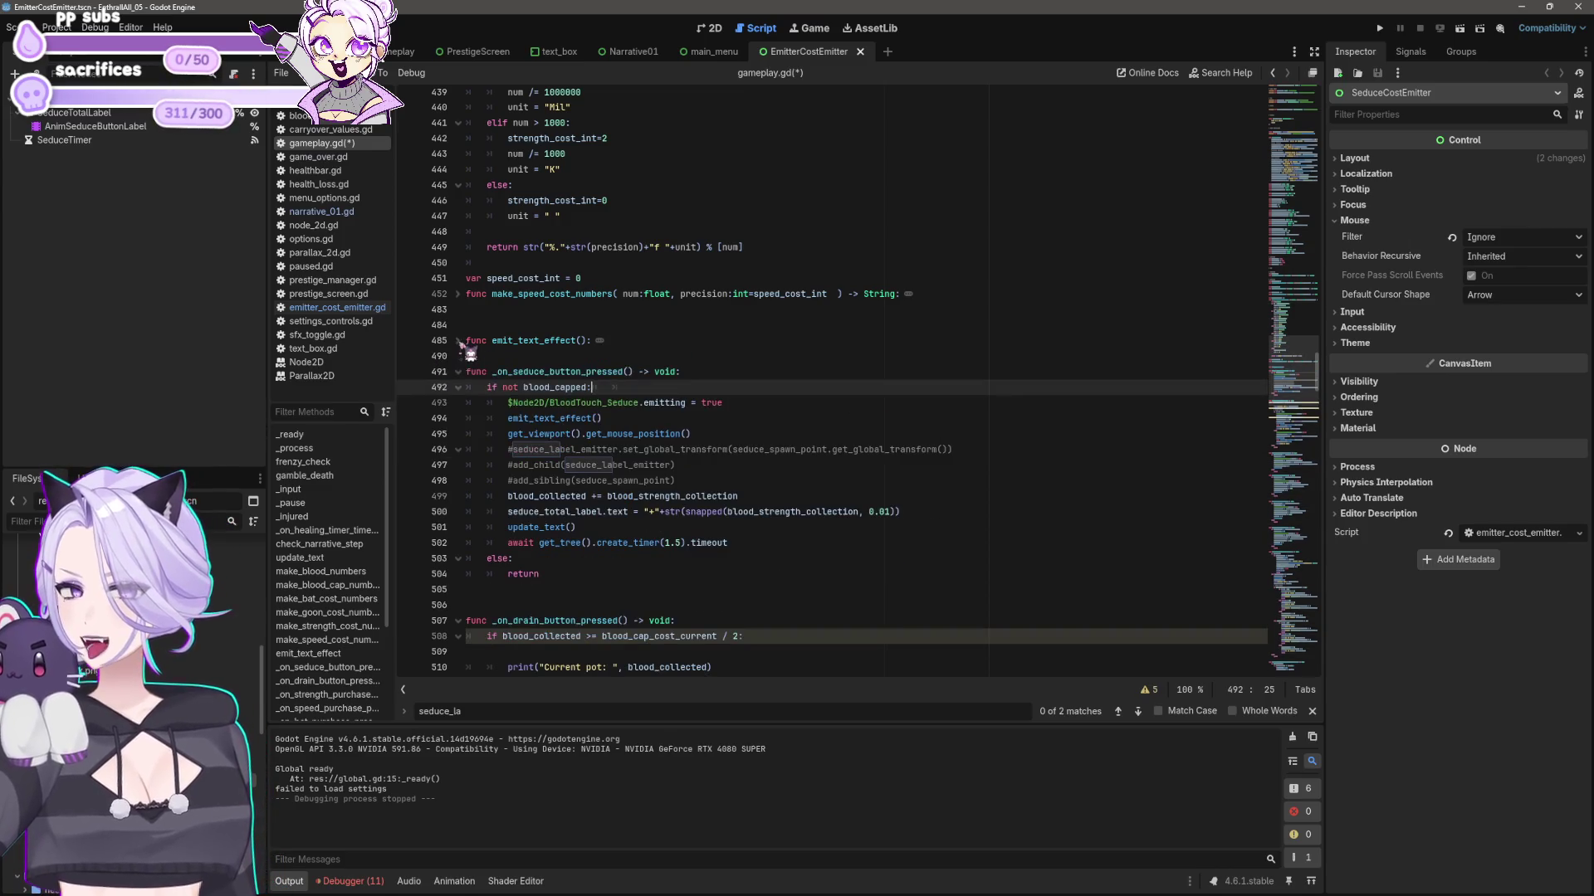
{"action": "left_click", "coordinate": [515, 326]}
{"action": "scroll", "coordinate": [699, 453], "scroll_direction": "down", "scroll_amount": 13}
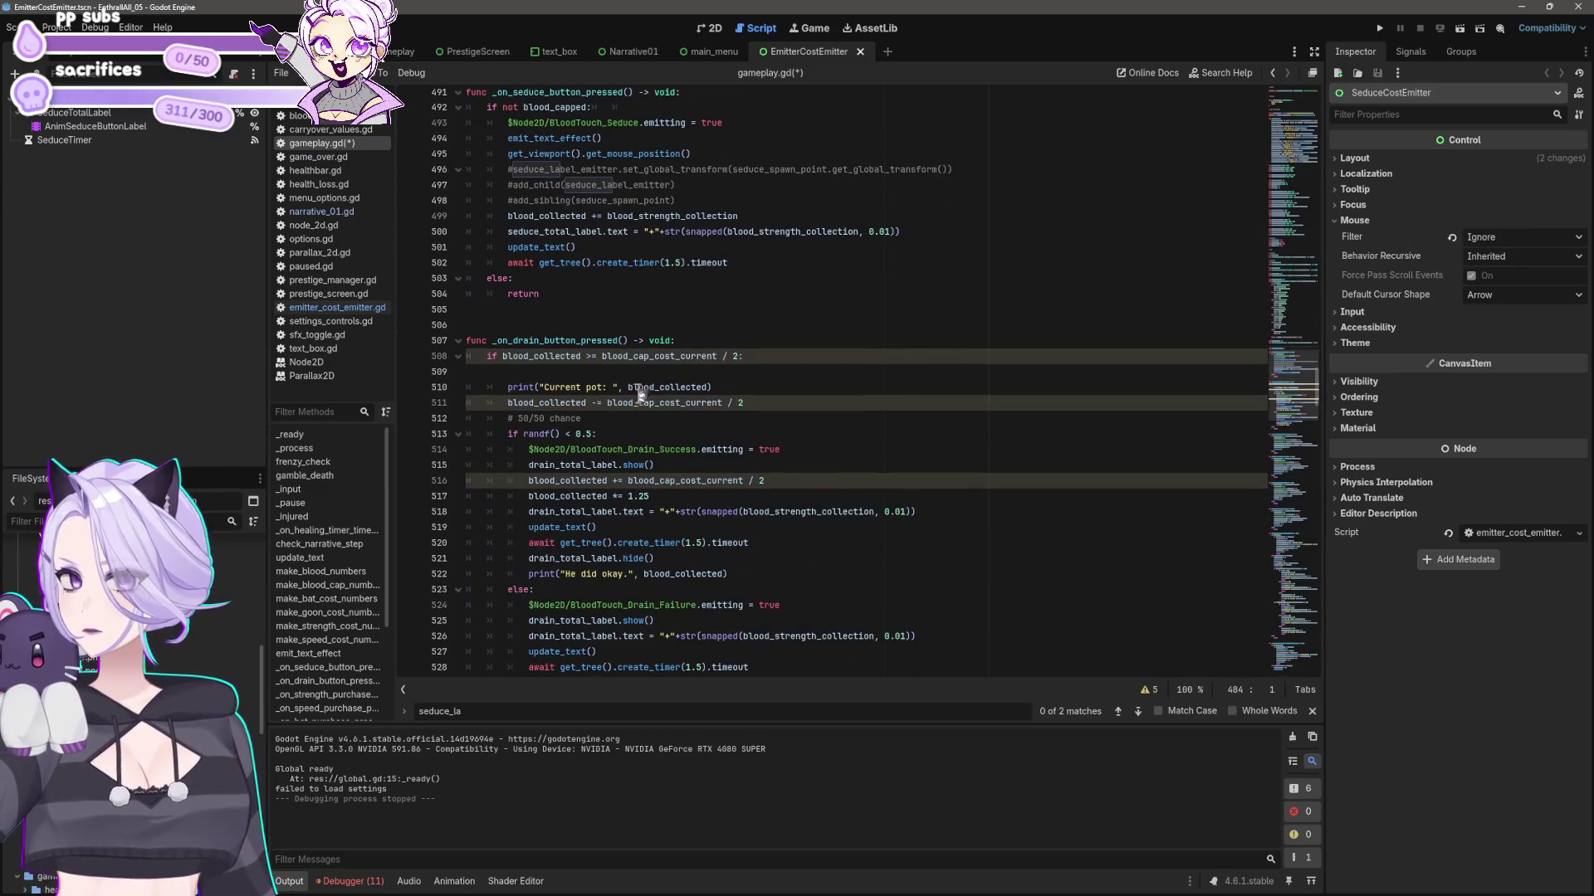
{"action": "left_click", "coordinate": [668, 374]}
{"action": "key", "text": "ctrl+v"}
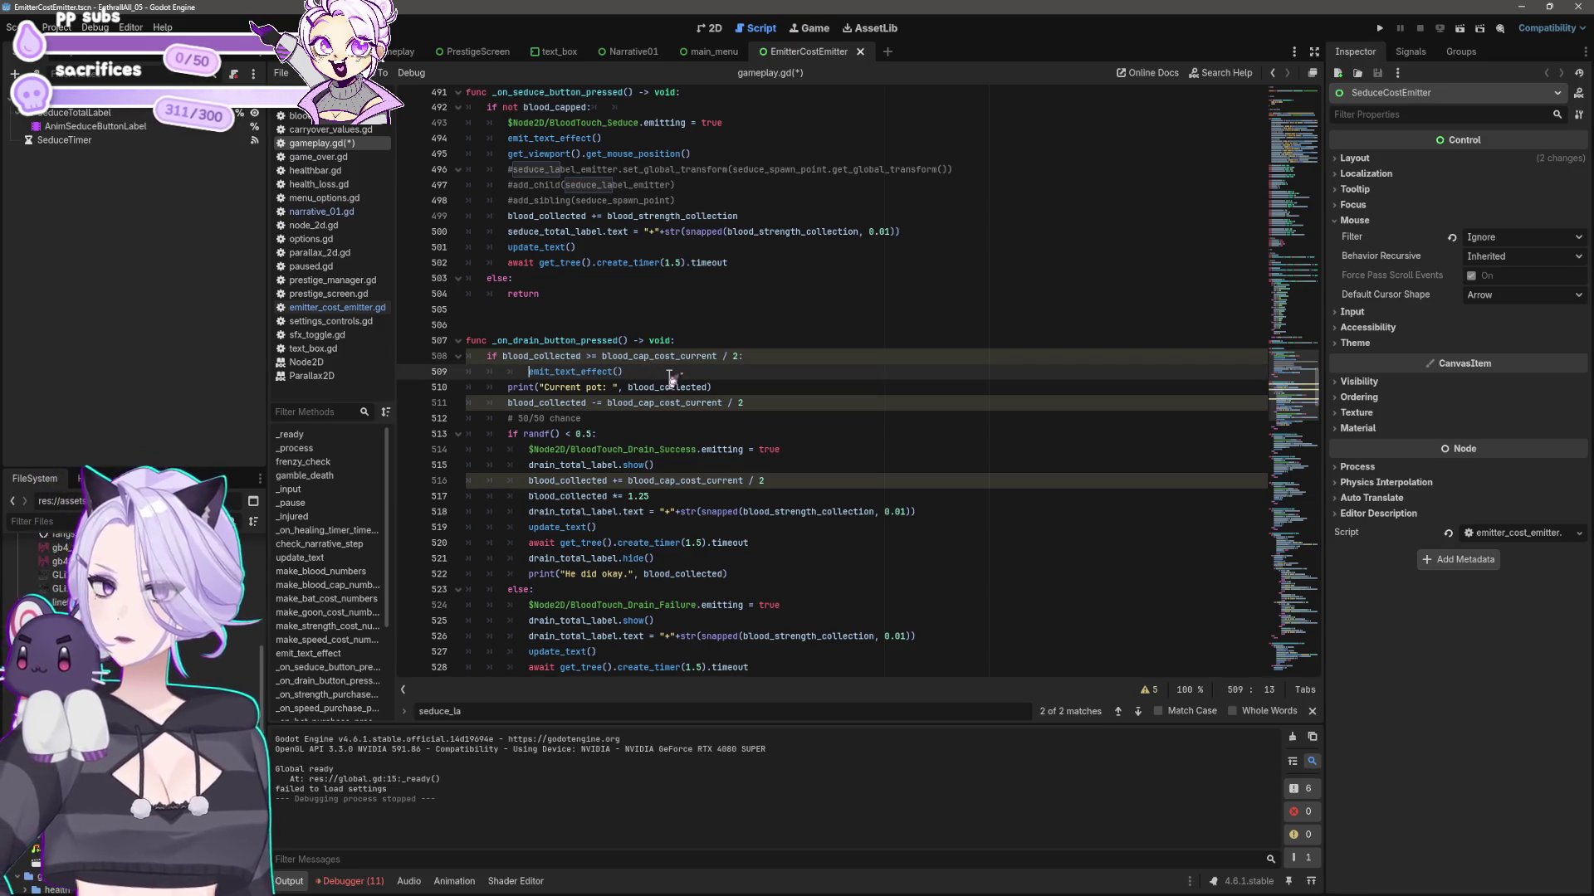
{"action": "key", "text": "BackSpace"}
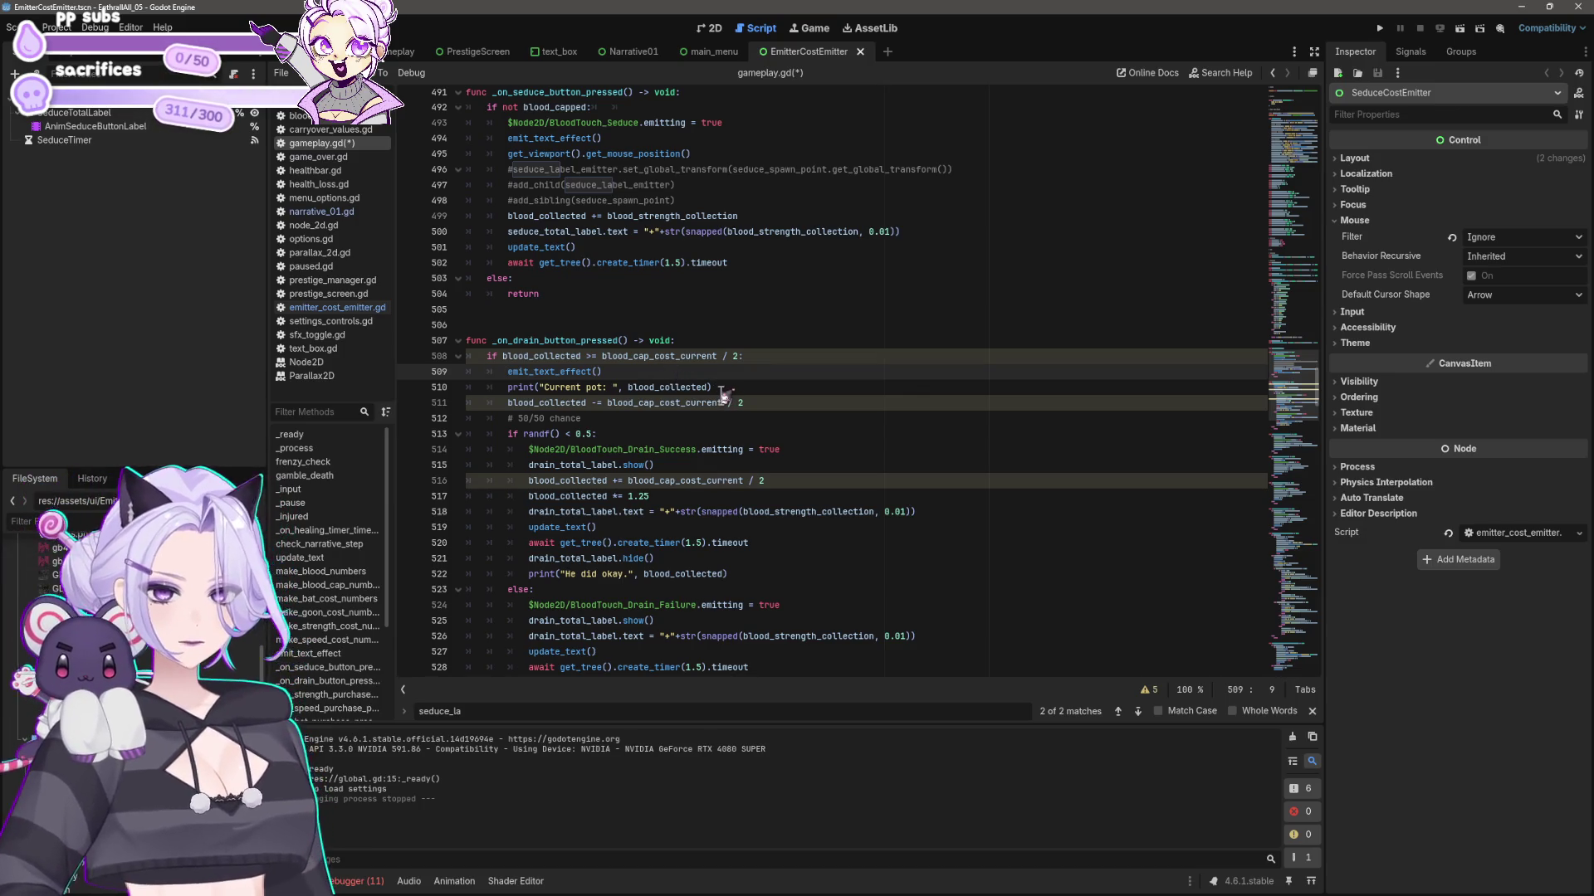
- Insert an emit_text_effect() call after the strength purchase check, fixing its indentation
{"action": "scroll", "coordinate": [722, 396], "scroll_direction": "down", "scroll_amount": 4}
{"action": "scroll", "coordinate": [722, 396], "scroll_direction": "down", "scroll_amount": 2}
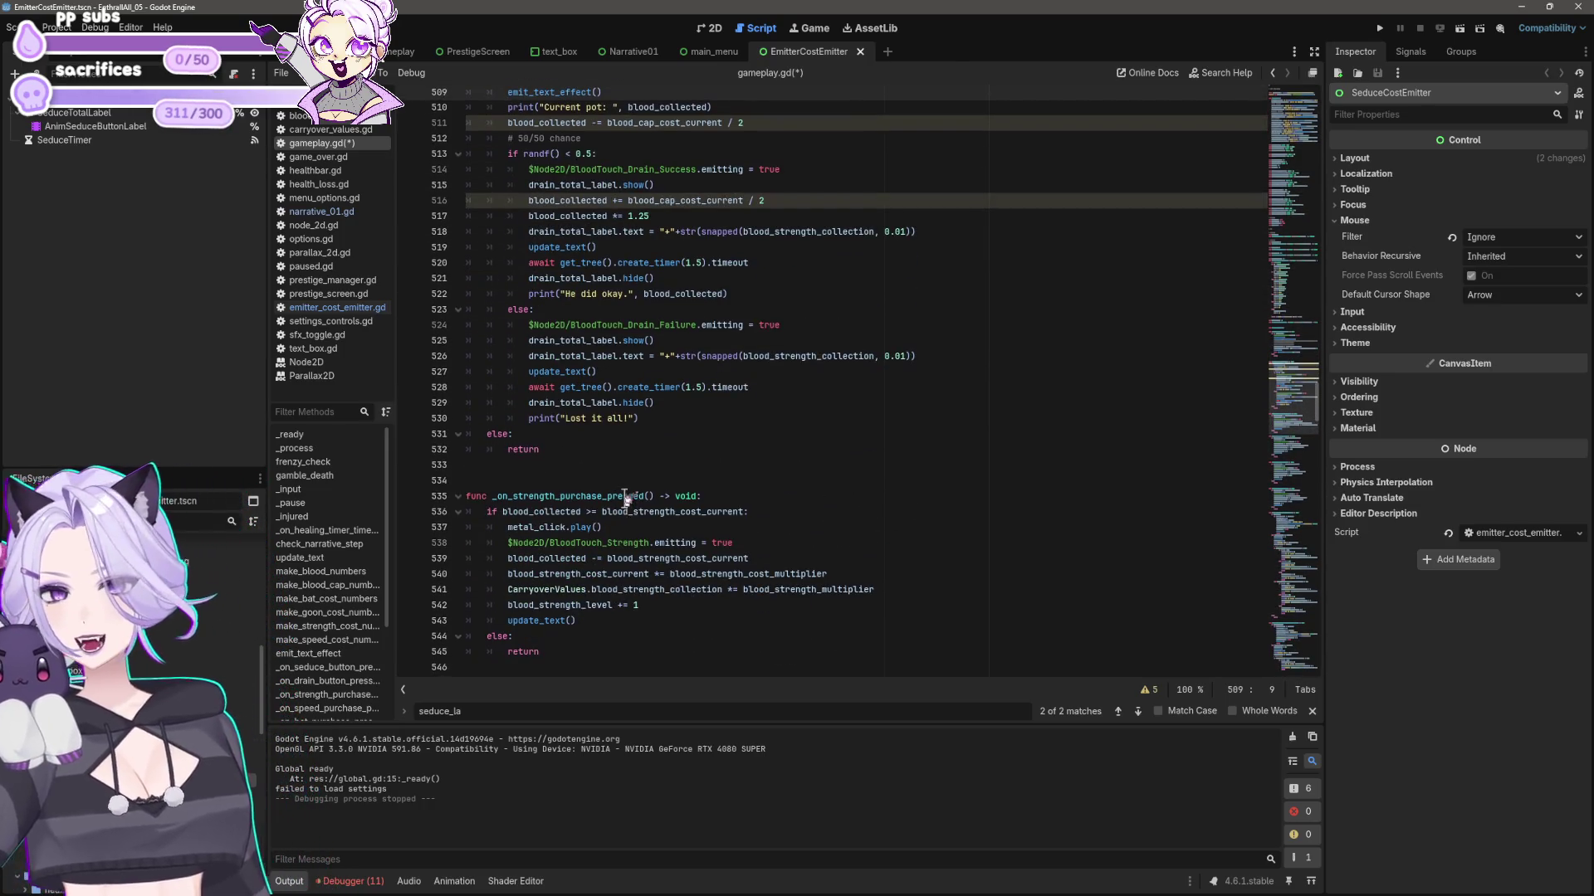
{"action": "left_click", "coordinate": [768, 509]}
{"action": "scroll", "coordinate": [814, 491], "scroll_direction": "down", "scroll_amount": 2}
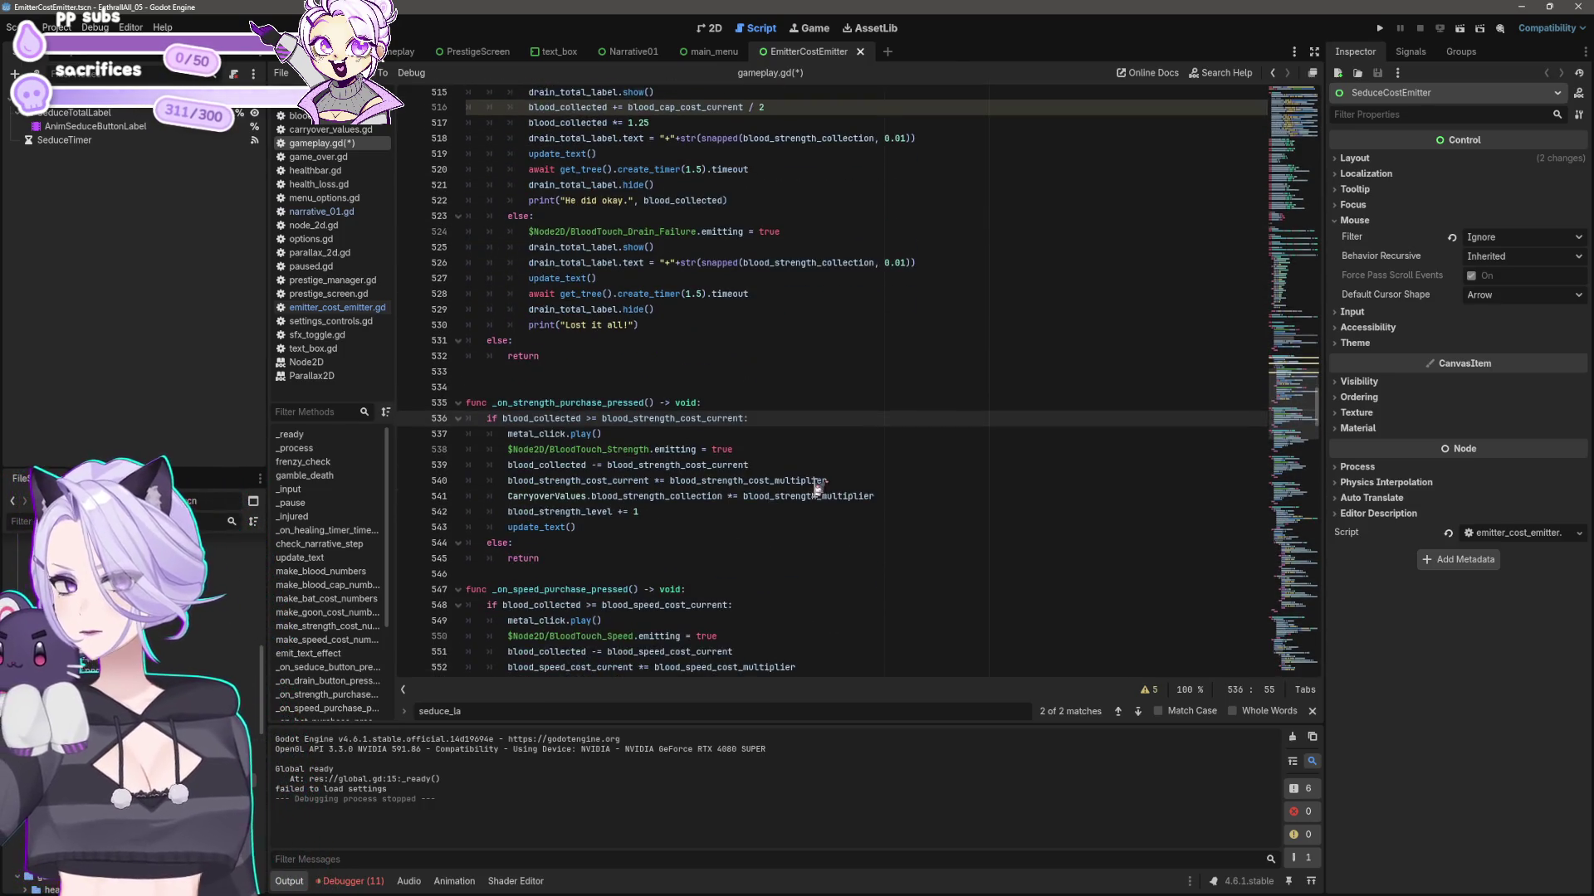
{"action": "key", "text": "Return"}
{"action": "type", "text": "emit_text_effect()"}
{"action": "key", "text": "Home"}
{"action": "key", "text": "BackSpace"}
{"action": "key", "text": "BackSpace"}
- Insert an emit_text_effect() call after the speed purchase check, dedented to fit the block
{"action": "scroll", "coordinate": [793, 490], "scroll_direction": "down", "scroll_amount": 1}
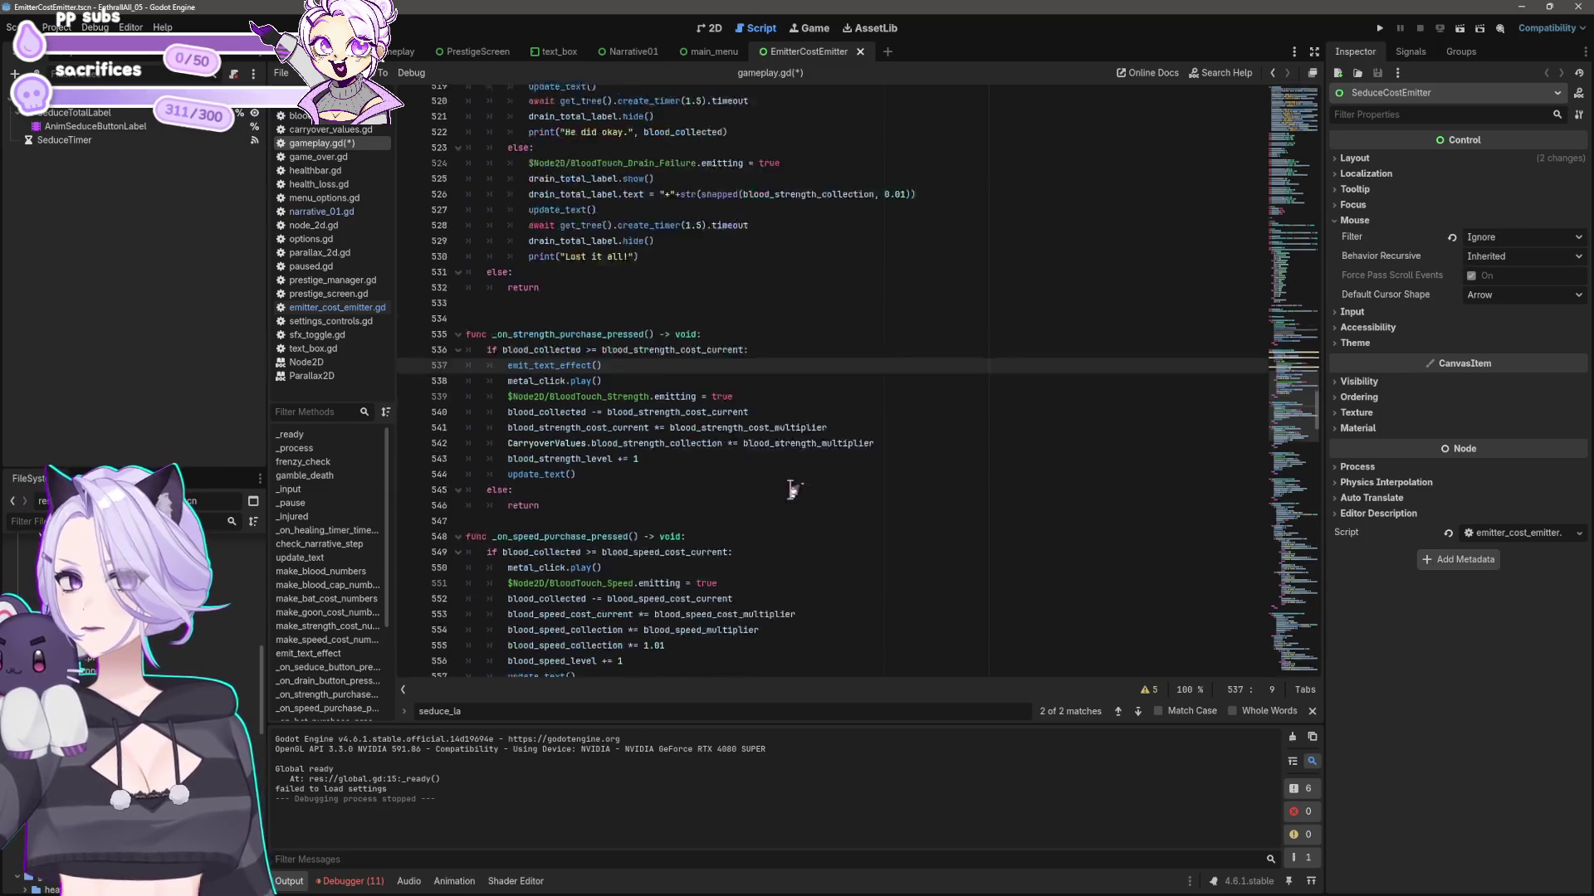
{"action": "scroll", "coordinate": [791, 489], "scroll_direction": "down", "scroll_amount": 3}
{"action": "left_click", "coordinate": [754, 434]}
{"action": "key", "text": "Return"}
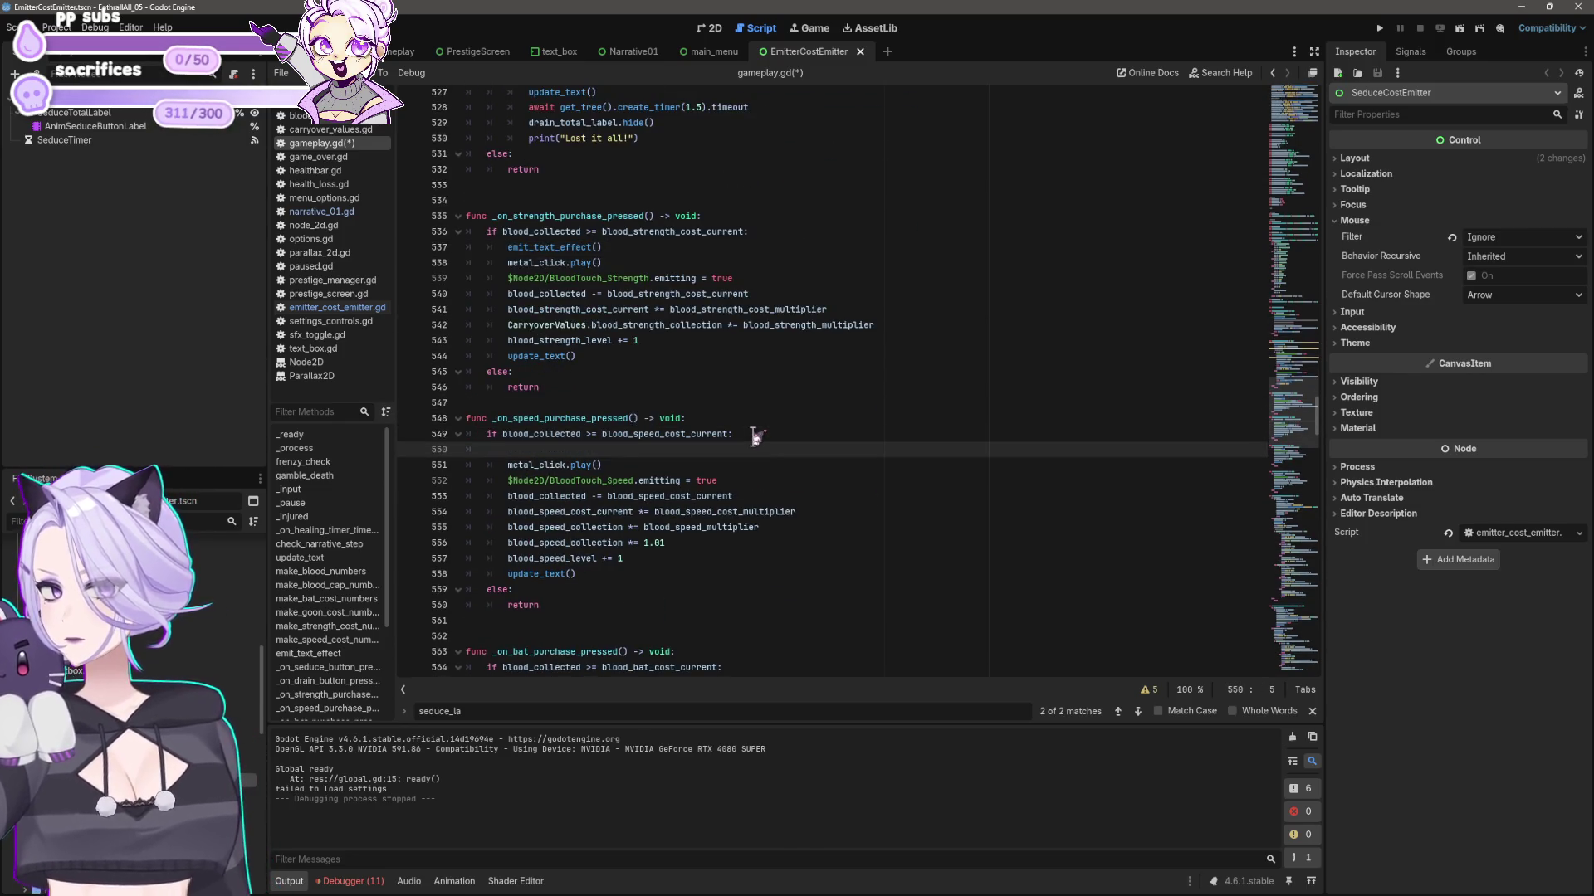
{"action": "type", "text": "emit_text_effect()"}
{"action": "key", "text": "Home"}
{"action": "key", "text": "BackSpace"}
- Insert an emit_text_effect() call after the bat purchase check, matching the block indent
{"action": "scroll", "coordinate": [754, 436], "scroll_direction": "down", "scroll_amount": 4}
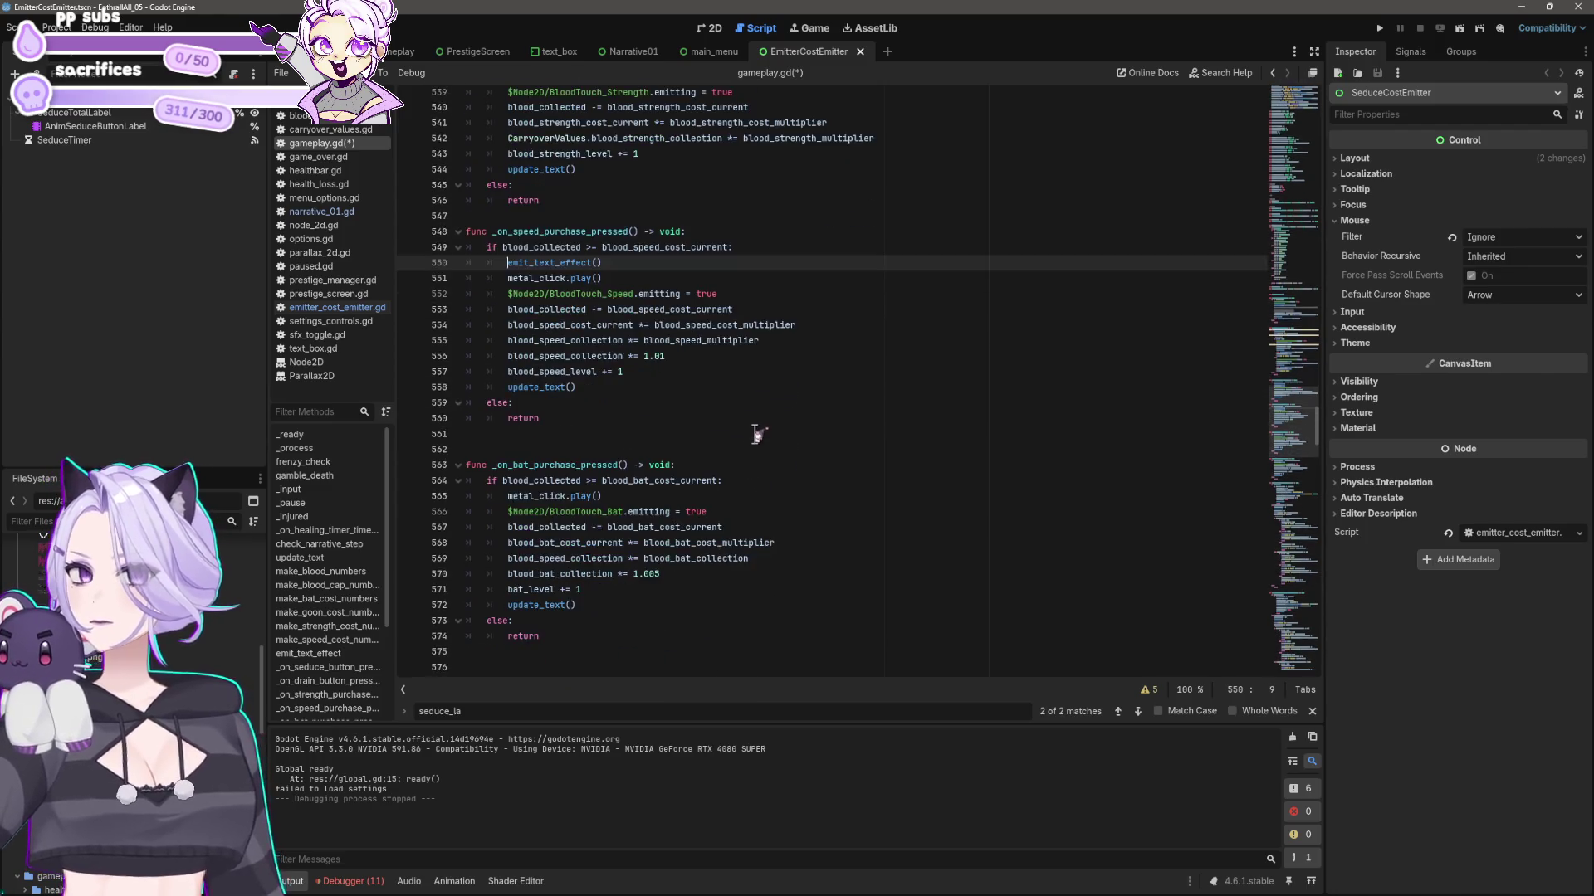
{"action": "left_click", "coordinate": [743, 480]}
{"action": "key", "text": "Return"}
{"action": "type", "text": "emit_text_effect()"}
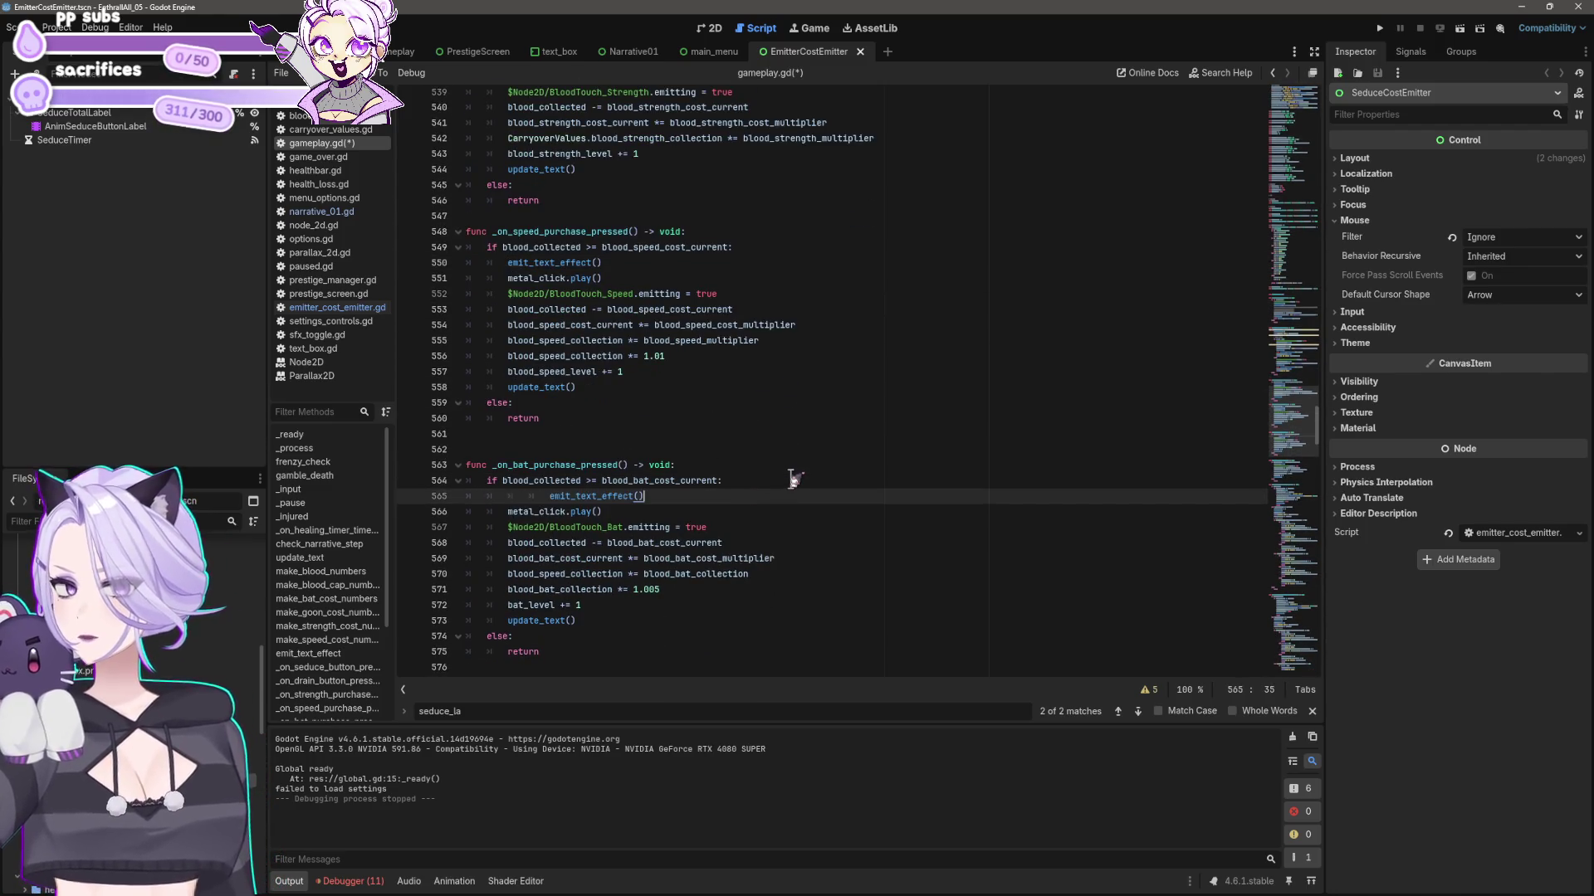
{"action": "key", "text": "BackSpace"}
{"action": "key", "text": "BackSpace"}
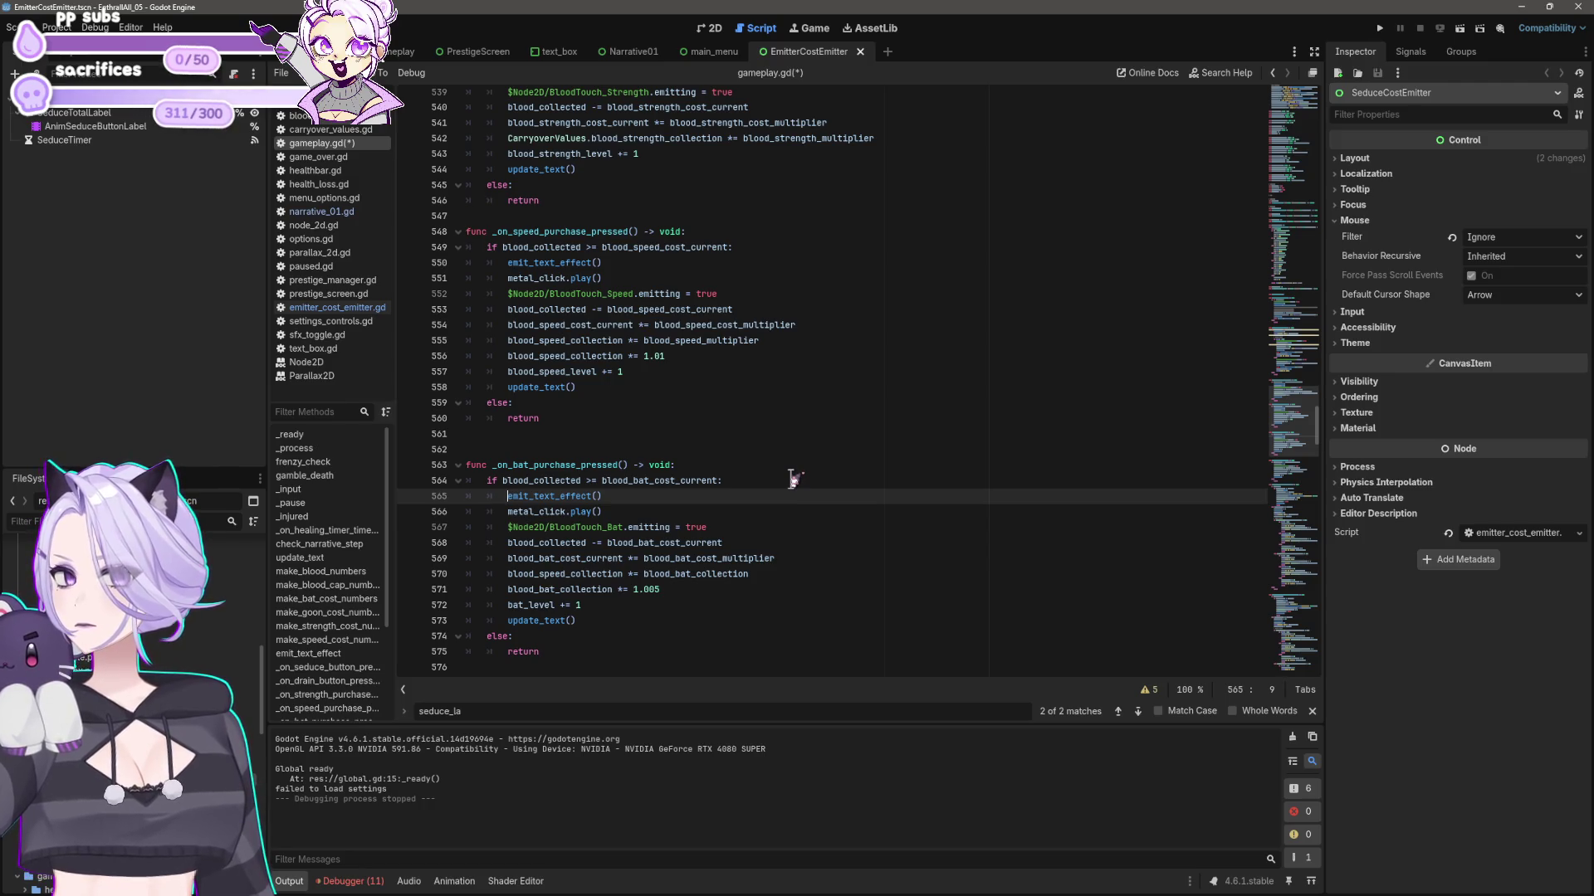
{"action": "key", "text": "Down"}
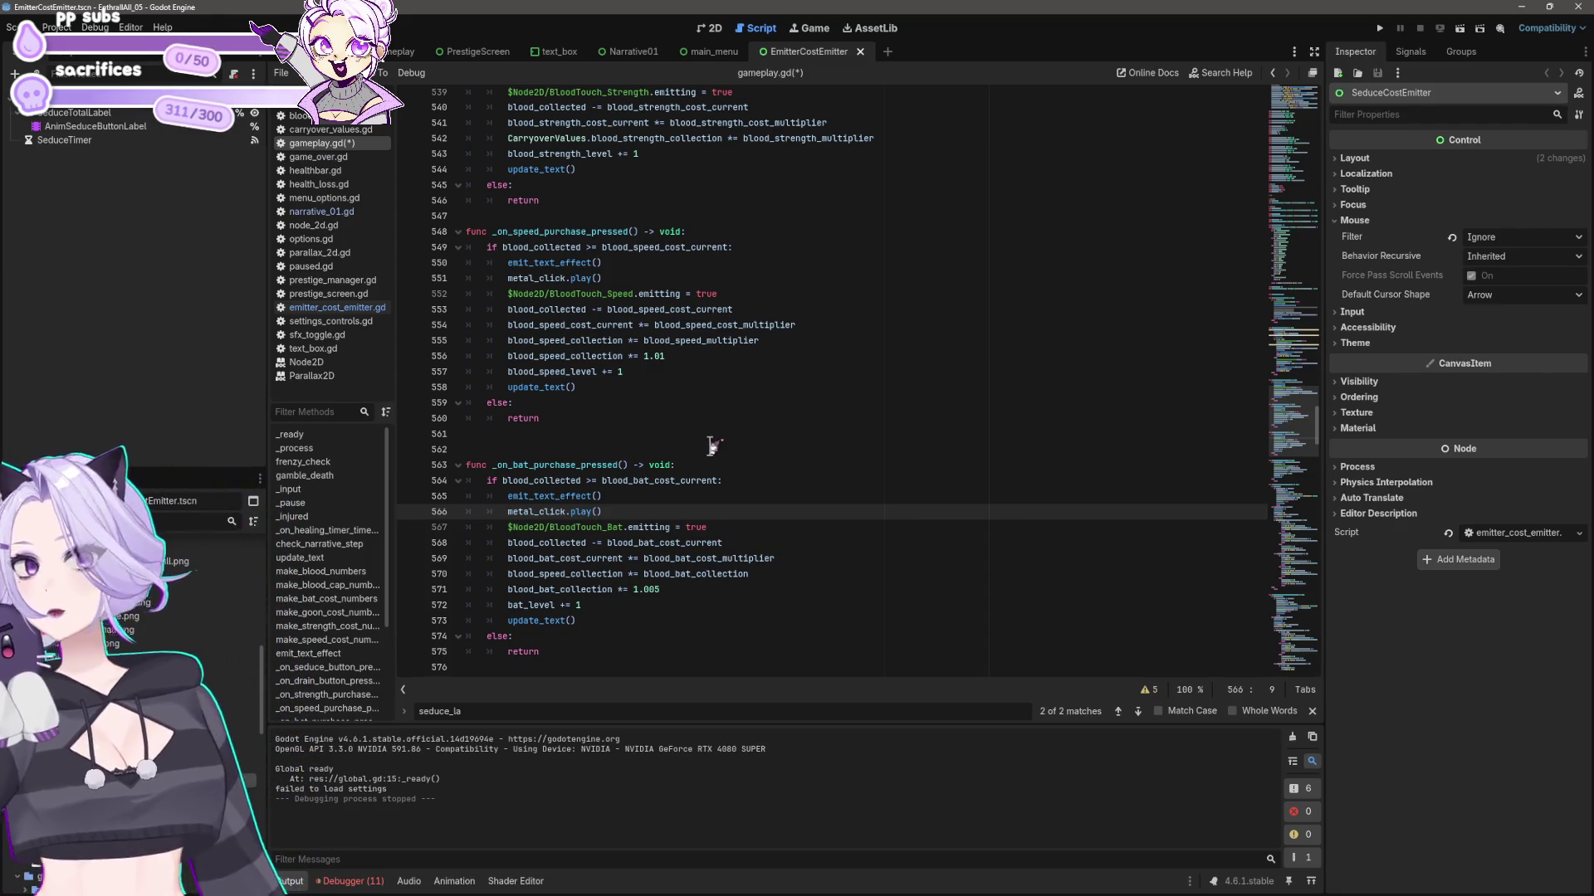
- Keep the existing emit_text_effect() call on line 580 of the goon purchase handler, undoing its deletion
{"action": "scroll", "coordinate": [626, 371], "scroll_direction": "down", "scroll_amount": 4}
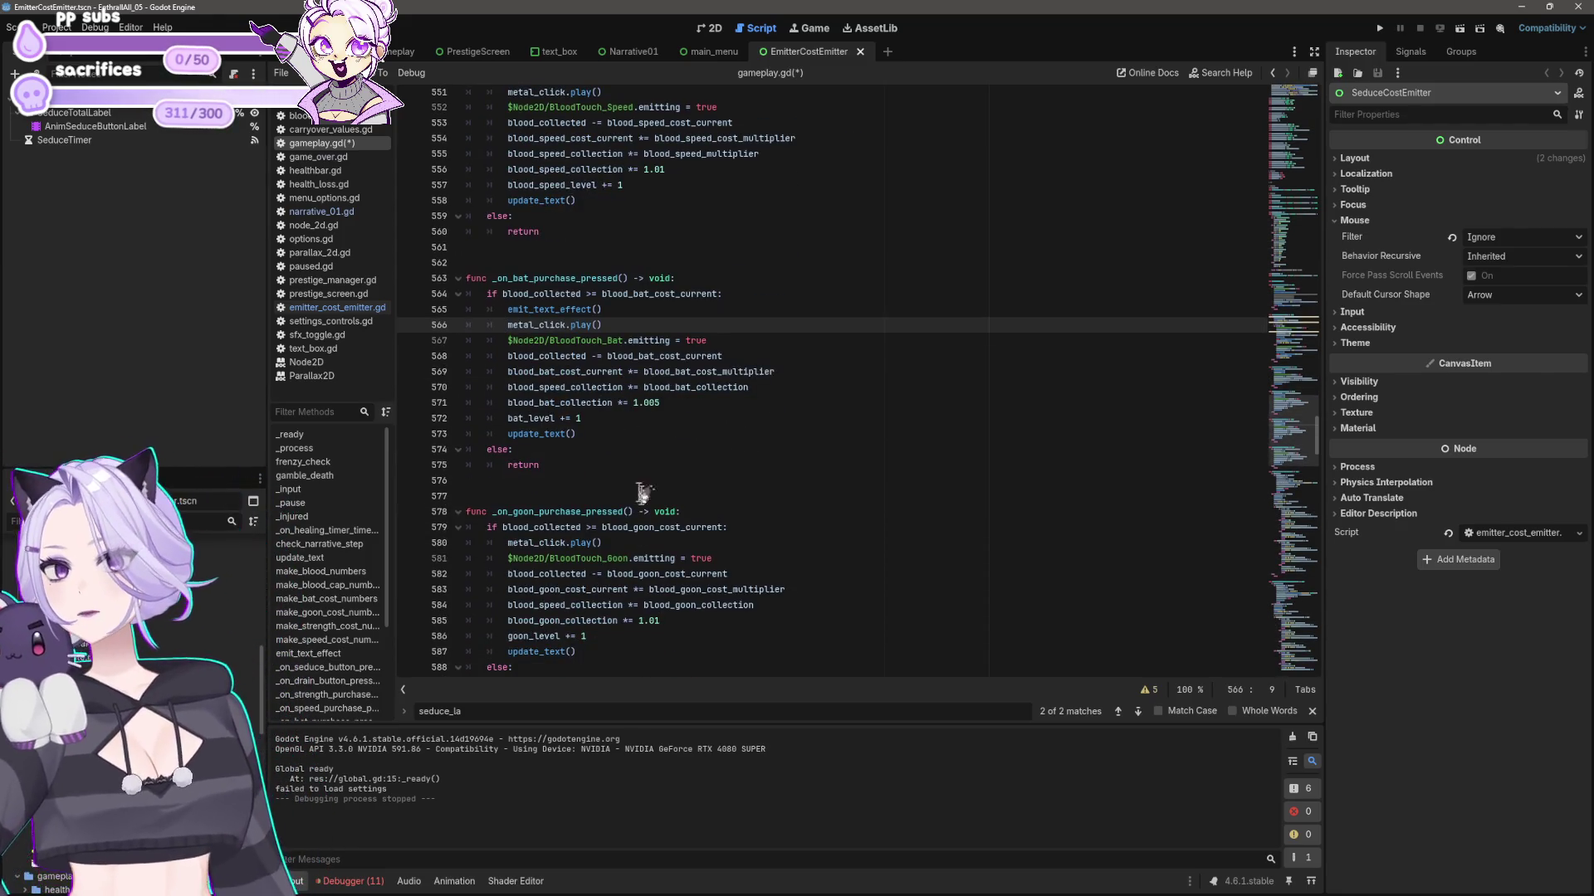
{"action": "left_click", "coordinate": [728, 539]}
{"action": "key", "text": "shift+Home"}
{"action": "key", "text": "BackSpace"}
{"action": "key", "text": "ctrl+z"}
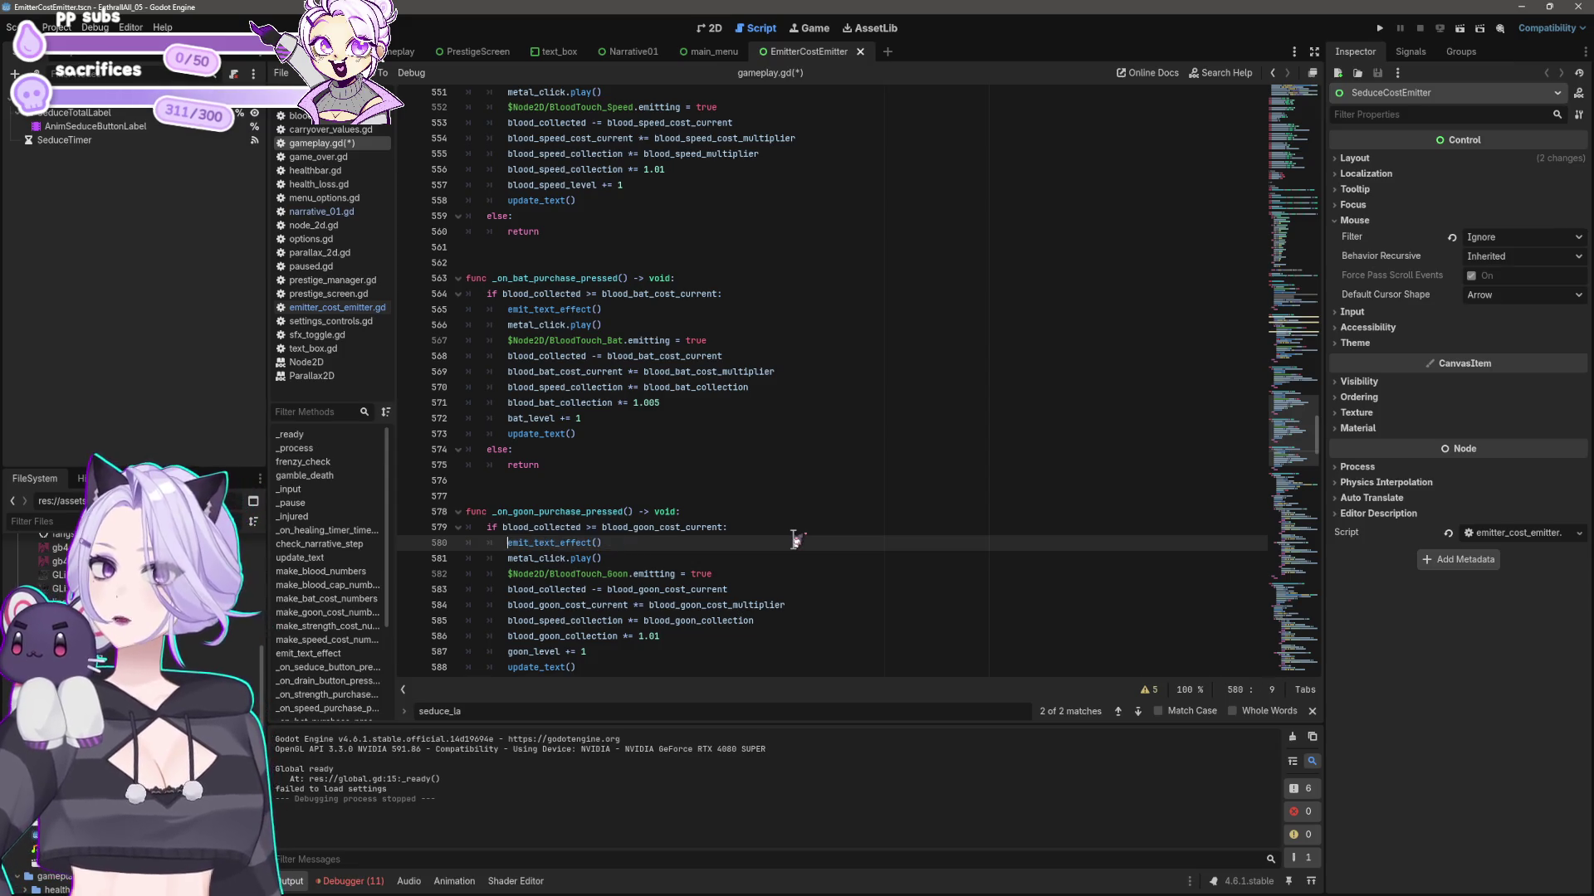
- Add emit_text_effect() calls to both soul-gamble branches, after the cost check and in the elif
{"action": "scroll", "coordinate": [700, 480], "scroll_direction": "down", "scroll_amount": 8}
{"action": "left_click", "coordinate": [726, 387]}
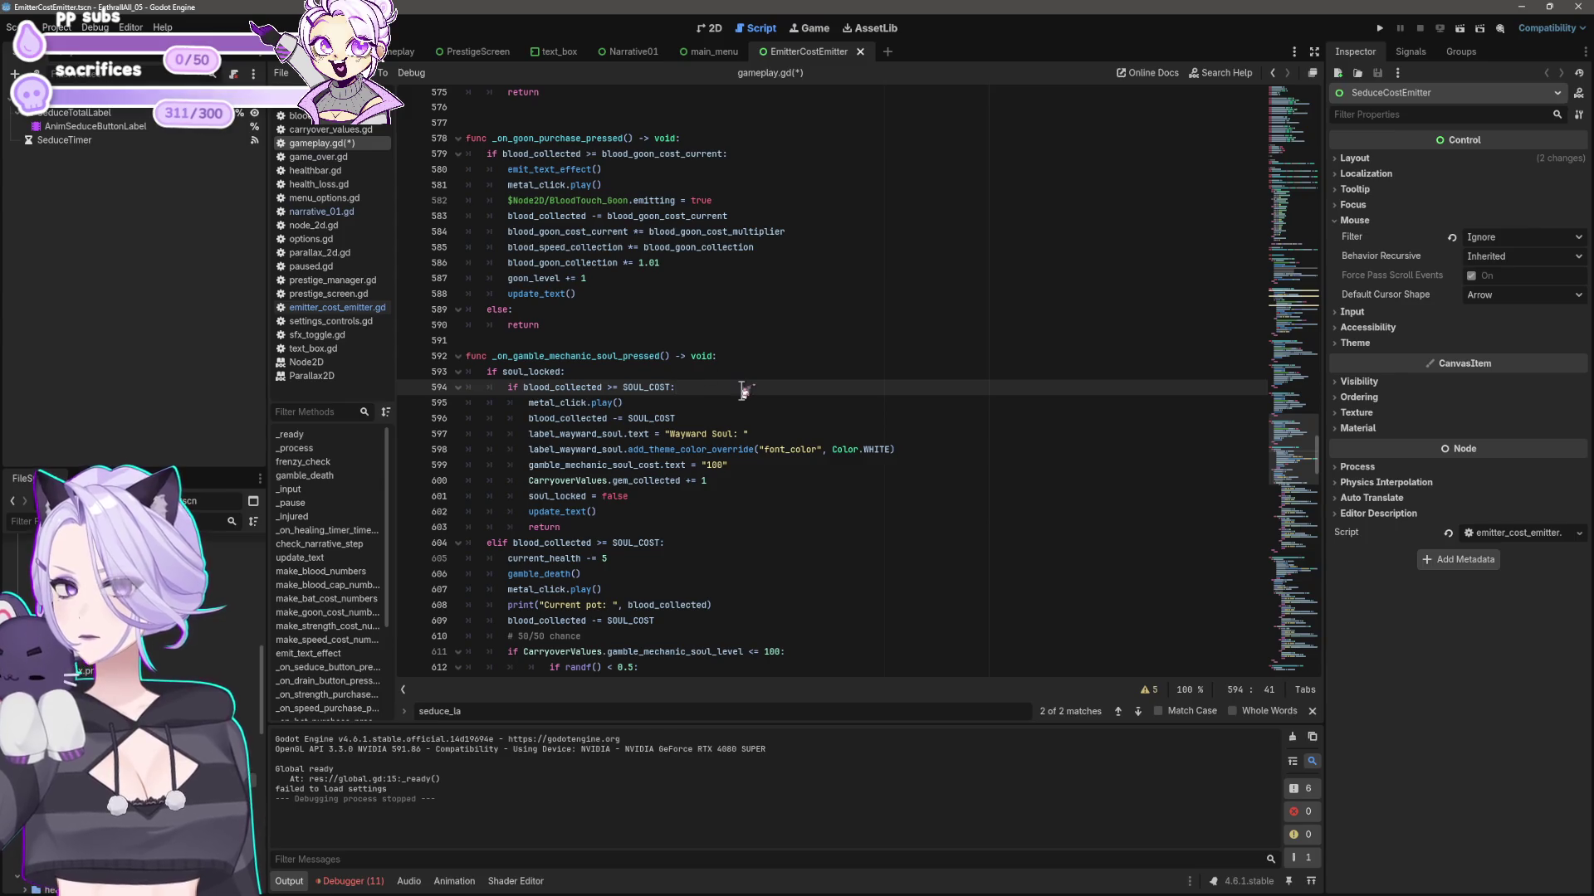
{"action": "key", "text": "Return"}
{"action": "type", "text": "emit_text_effect()"}
{"action": "key", "text": "Home"}
{"action": "key", "text": "BackSpace"}
{"action": "key", "text": "BackSpace"}
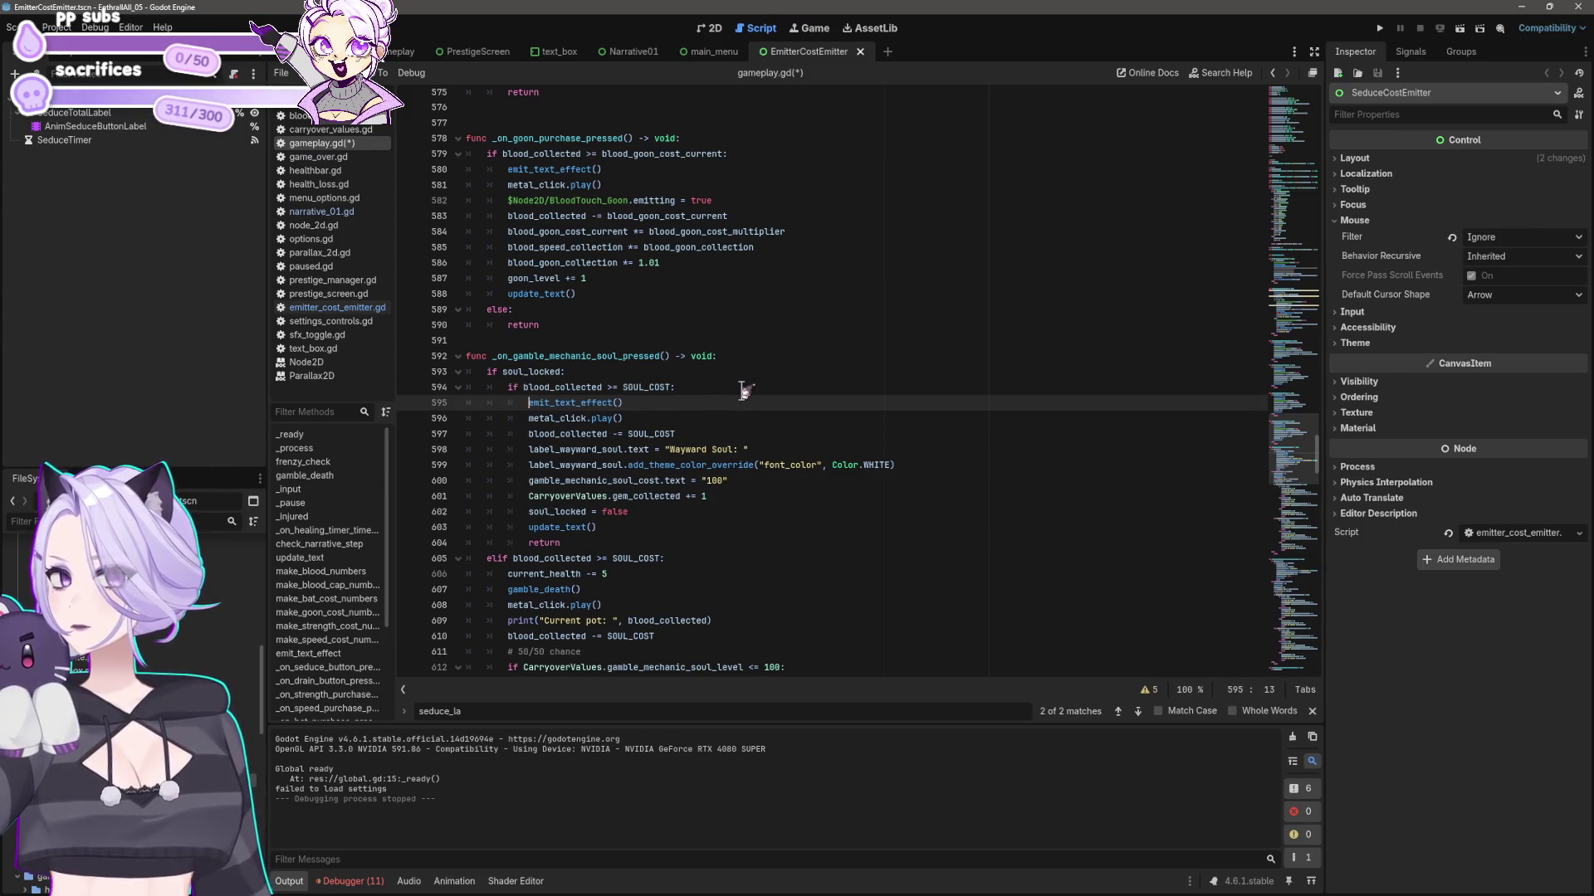
{"action": "scroll", "coordinate": [731, 362], "scroll_direction": "down", "scroll_amount": 4}
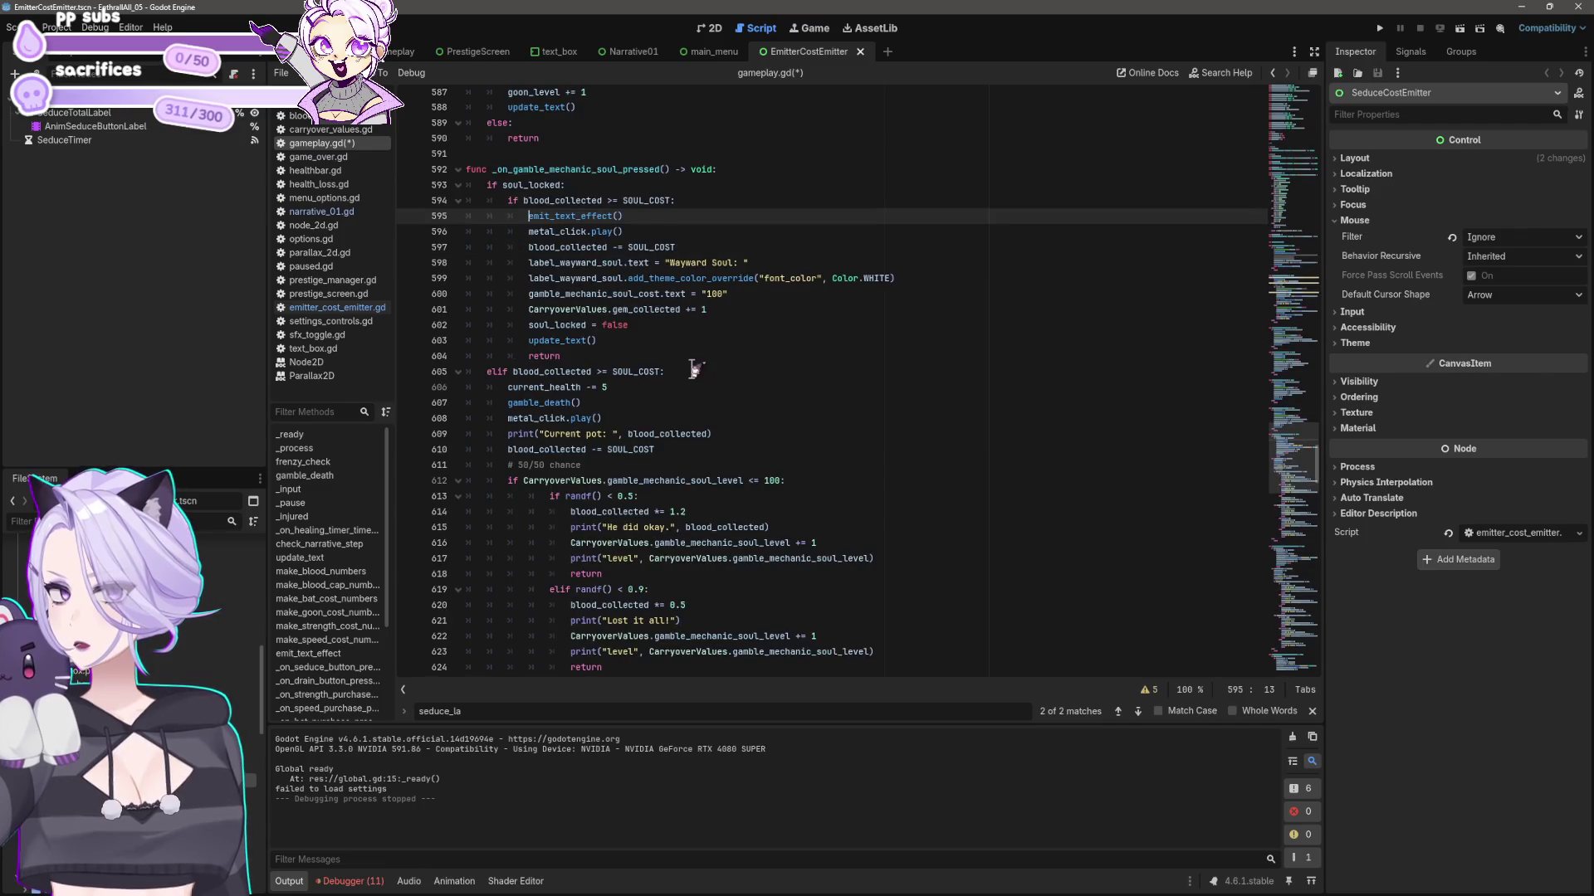
{"action": "left_click", "coordinate": [698, 371]}
{"action": "key", "text": "Return"}
{"action": "type", "text": "emit_text_effect()"}
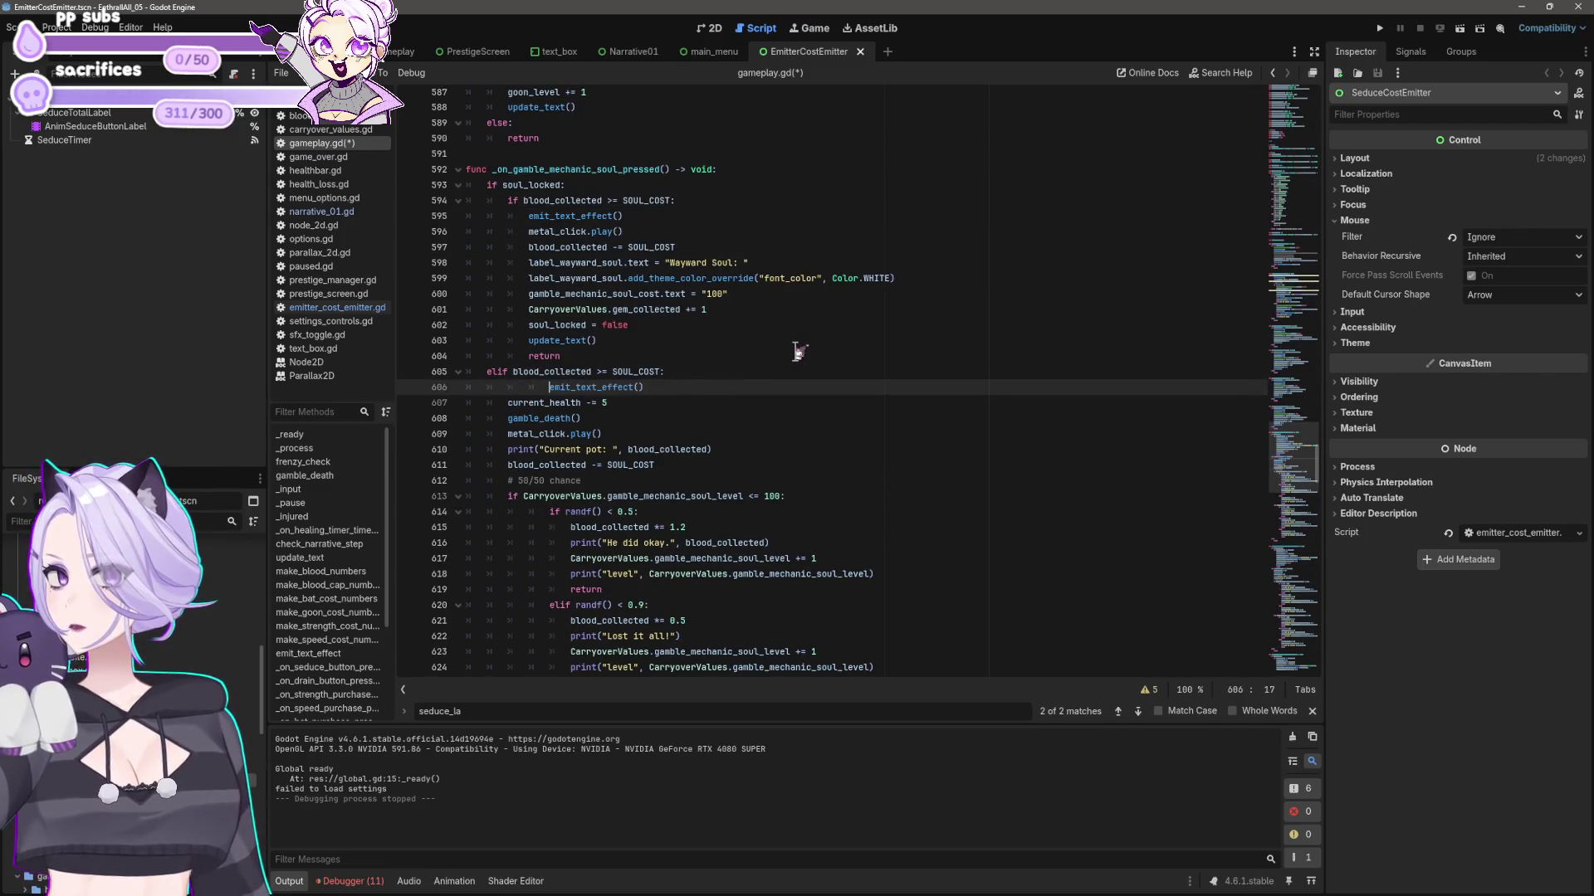
{"action": "key", "text": "Home"}
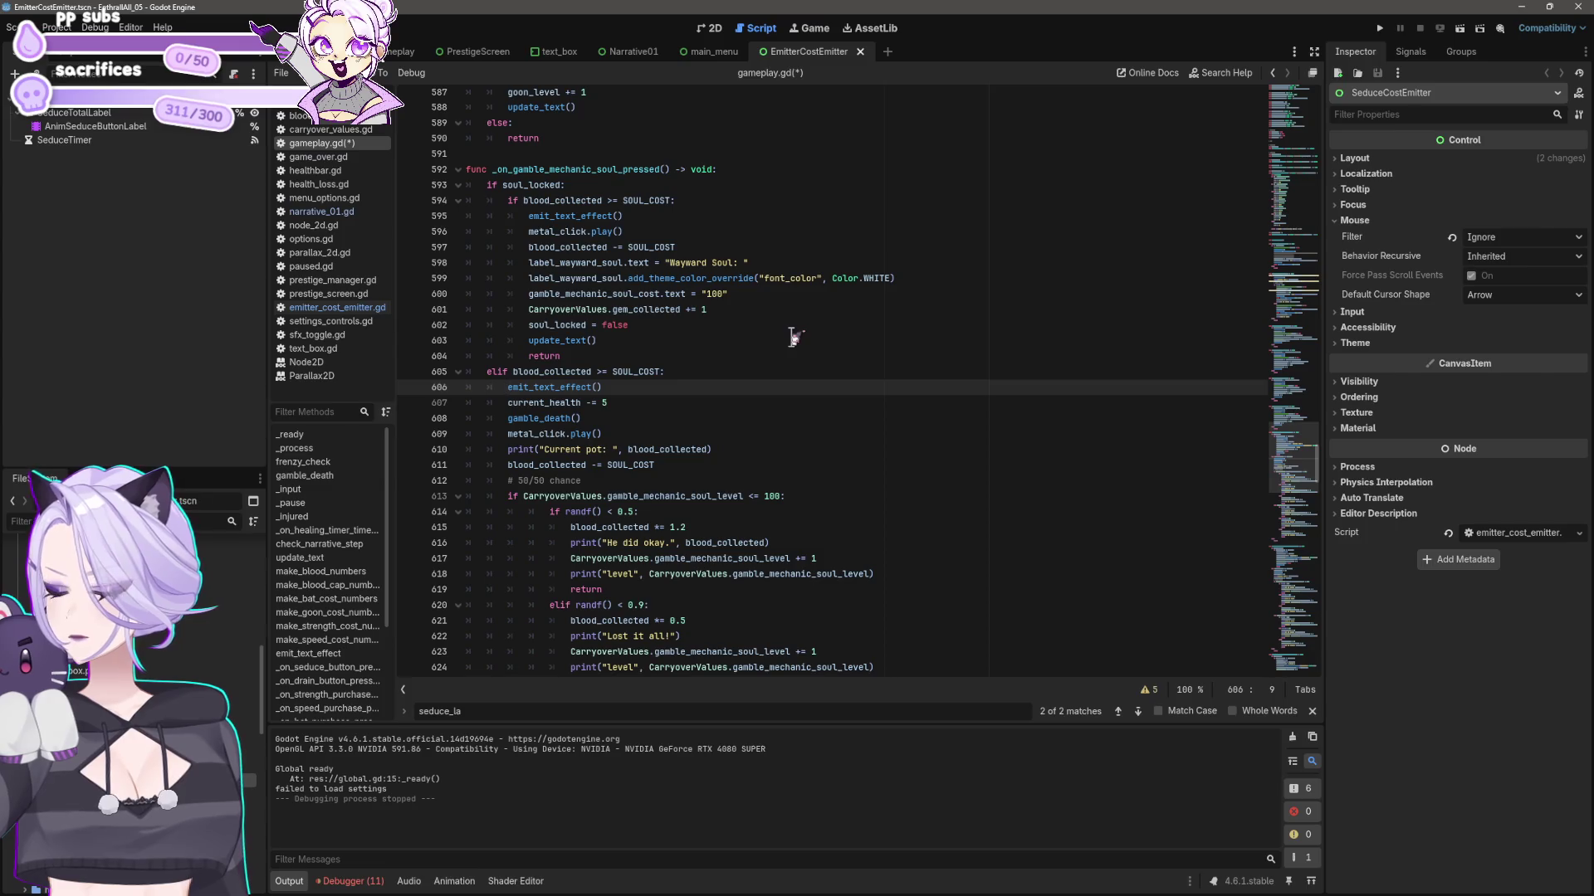
- Add an emit_text_effect() call below the merchant-gamble cost check on line 655
{"action": "scroll", "coordinate": [664, 506], "scroll_direction": "down", "scroll_amount": 9}
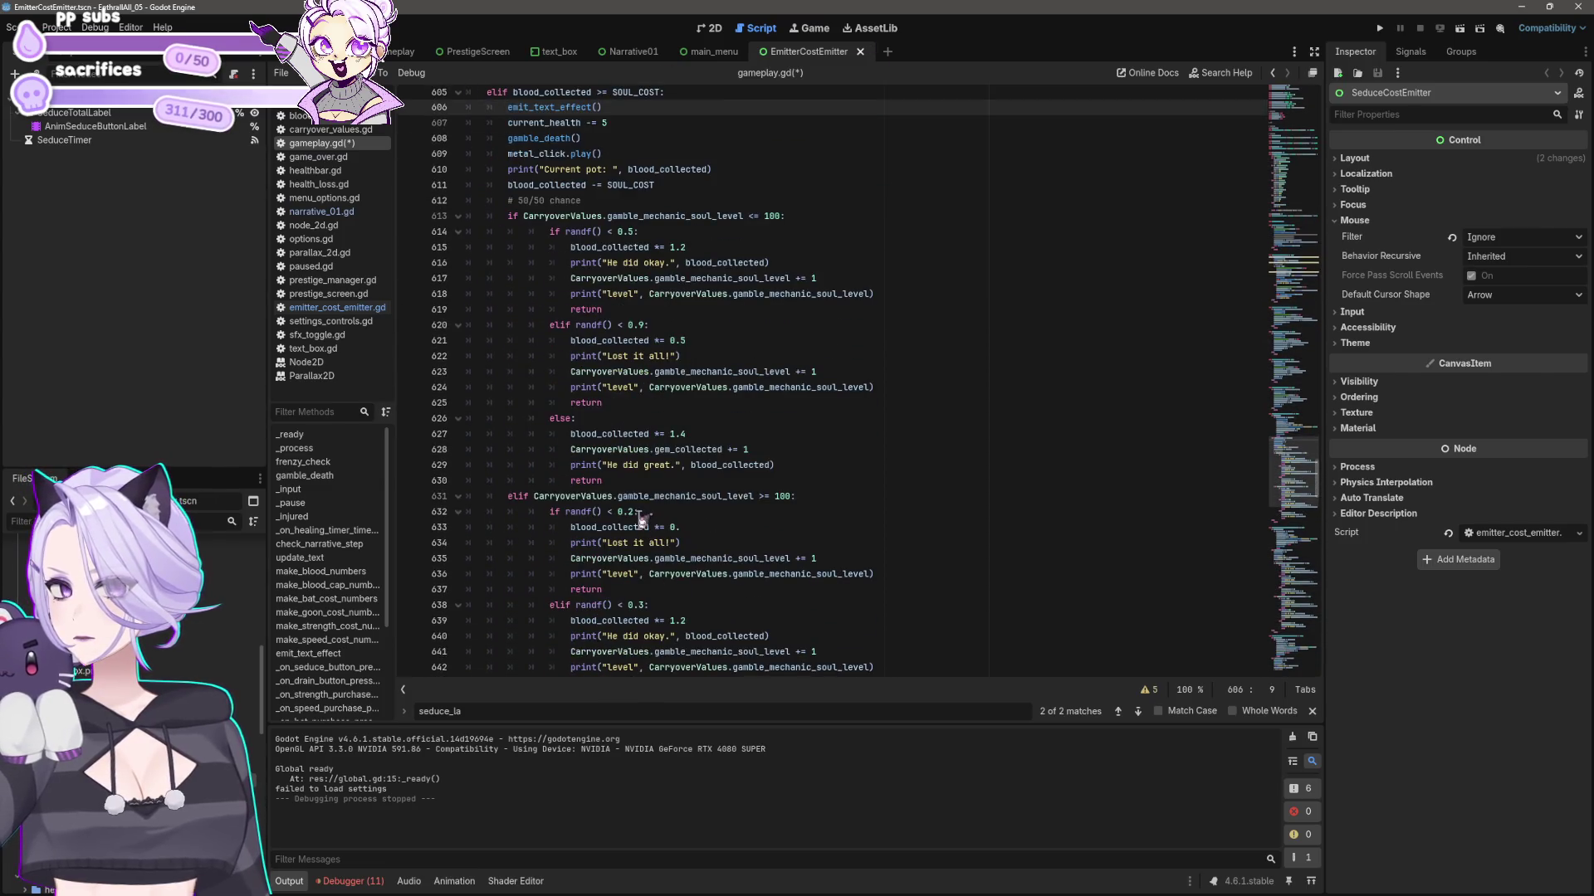
{"action": "scroll", "coordinate": [656, 519], "scroll_direction": "down", "scroll_amount": 8}
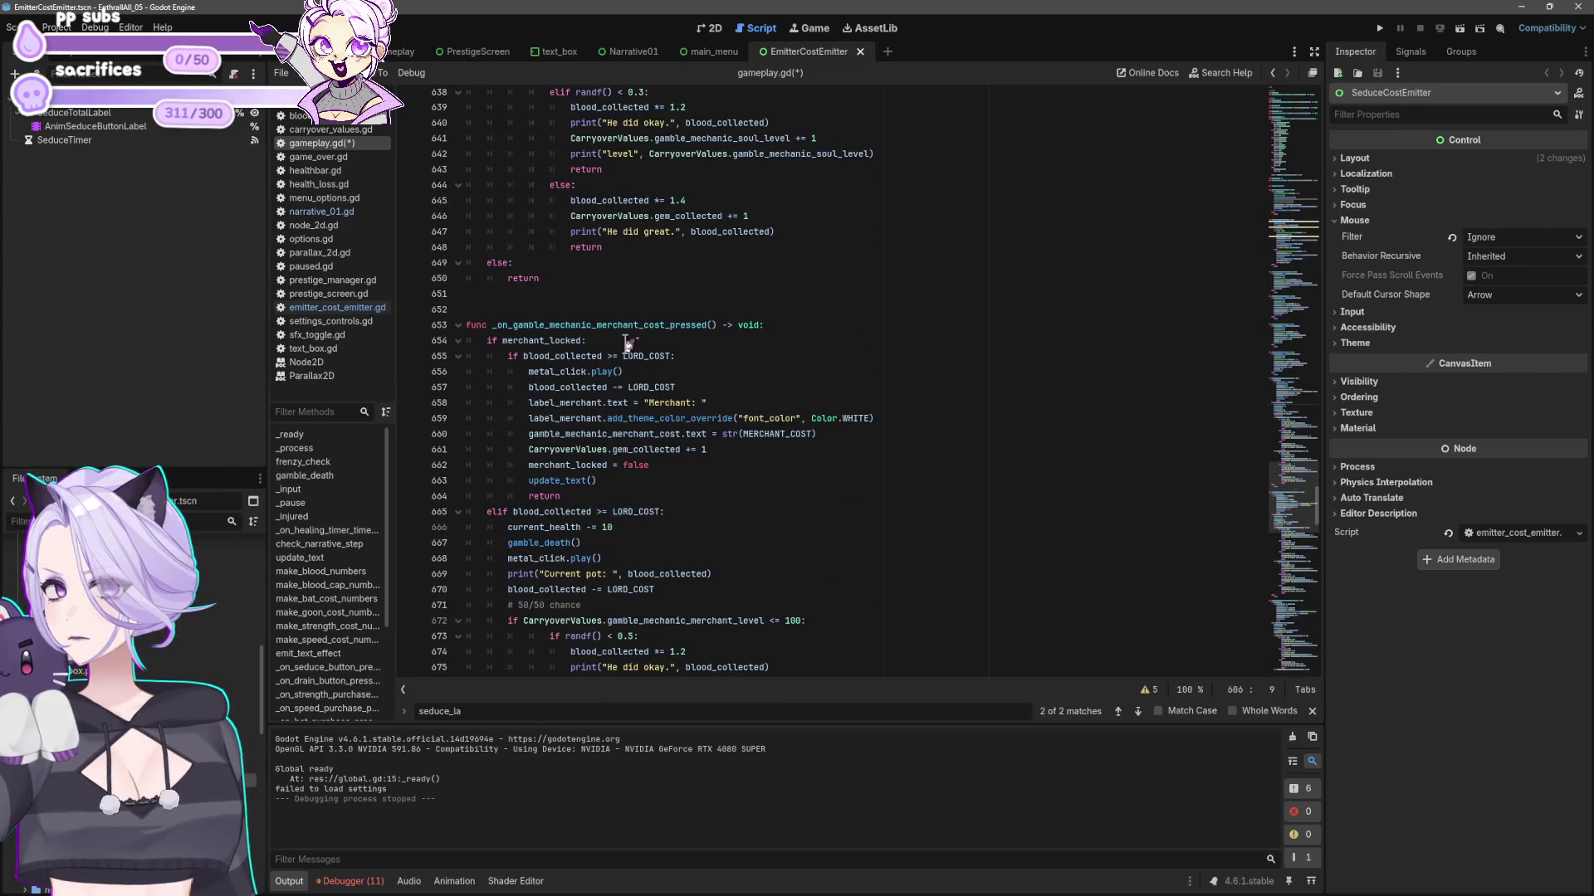
{"action": "left_click", "coordinate": [704, 357]}
{"action": "key", "text": "Return"}
{"action": "key", "text": "ctrl+v"}
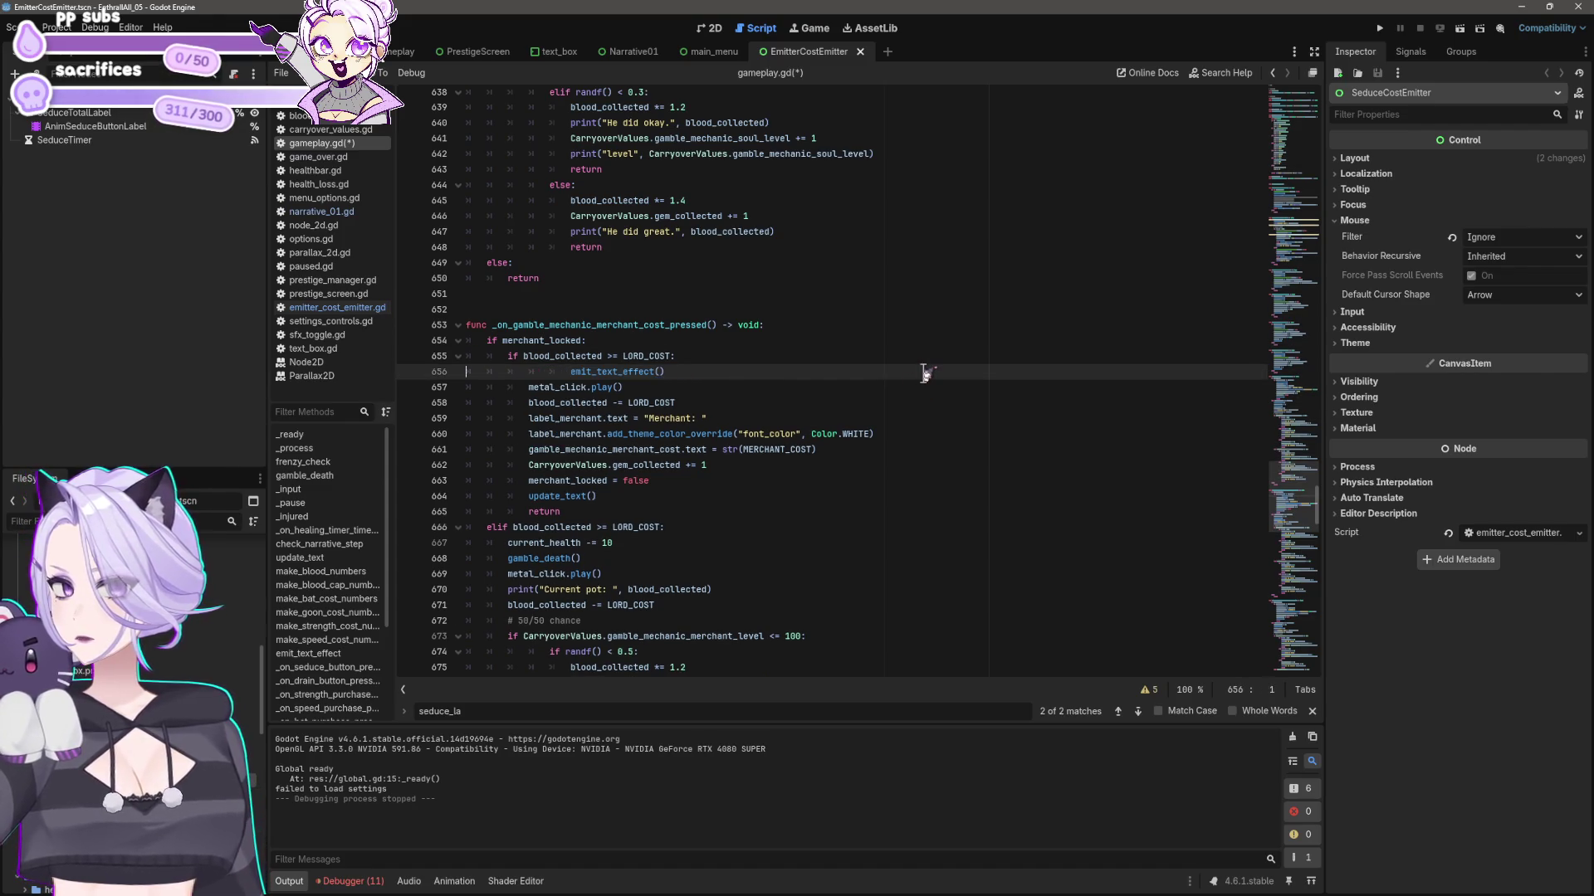
- Save gameplay.gd and shift emit_text_effect() body lines 487–489 back one indent level
{"action": "key", "text": "ctrl+s"}
{"action": "left_click", "coordinate": [612, 372], "text": "ctrl"}
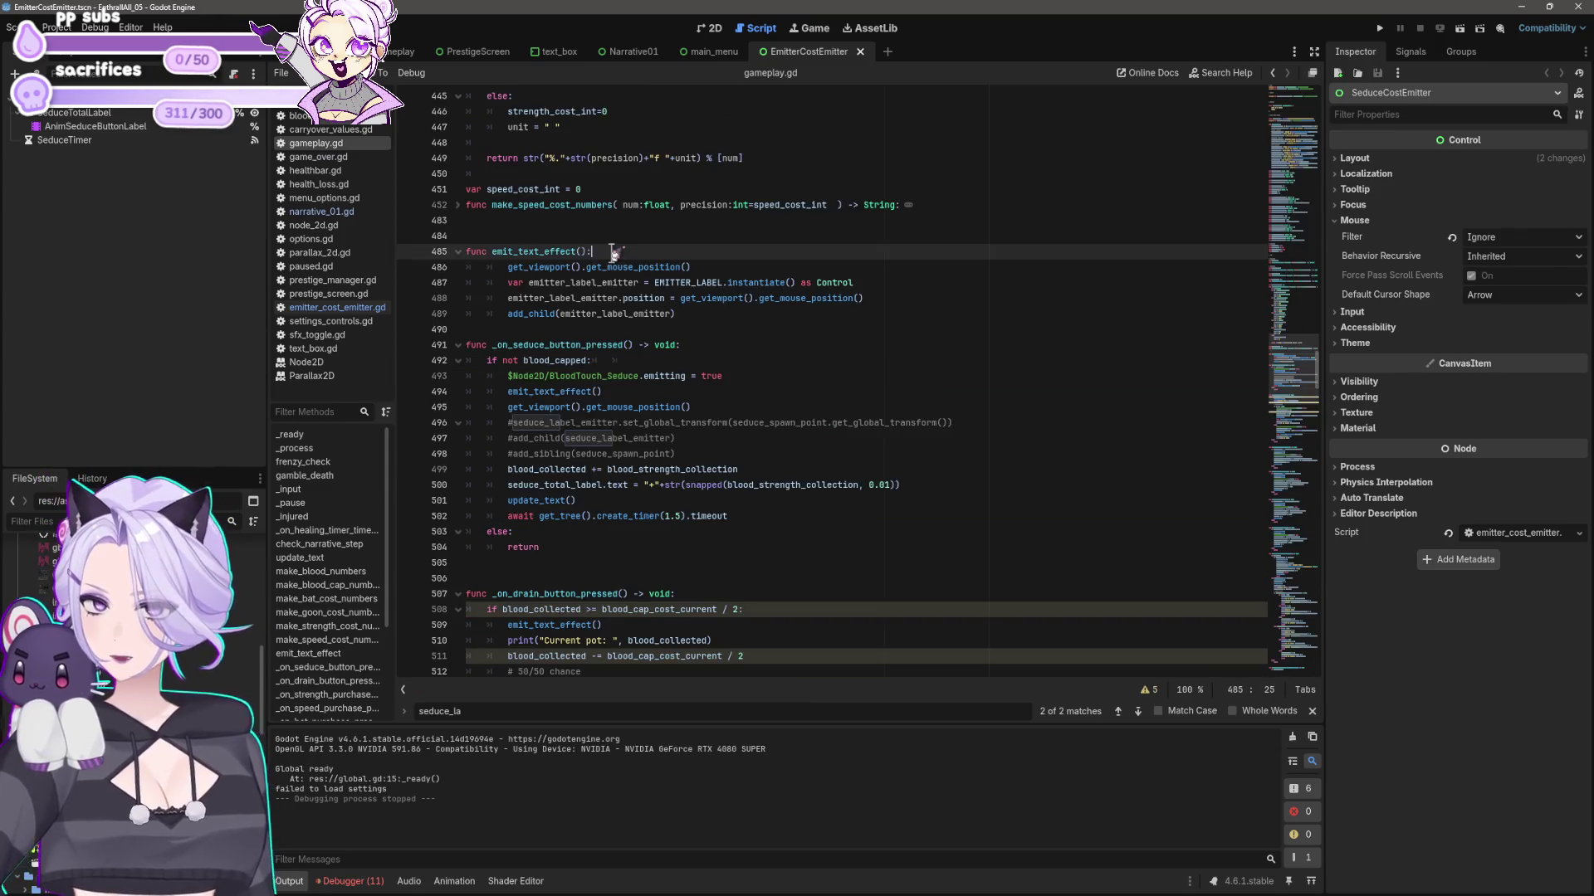
{"action": "key", "text": "Return"}
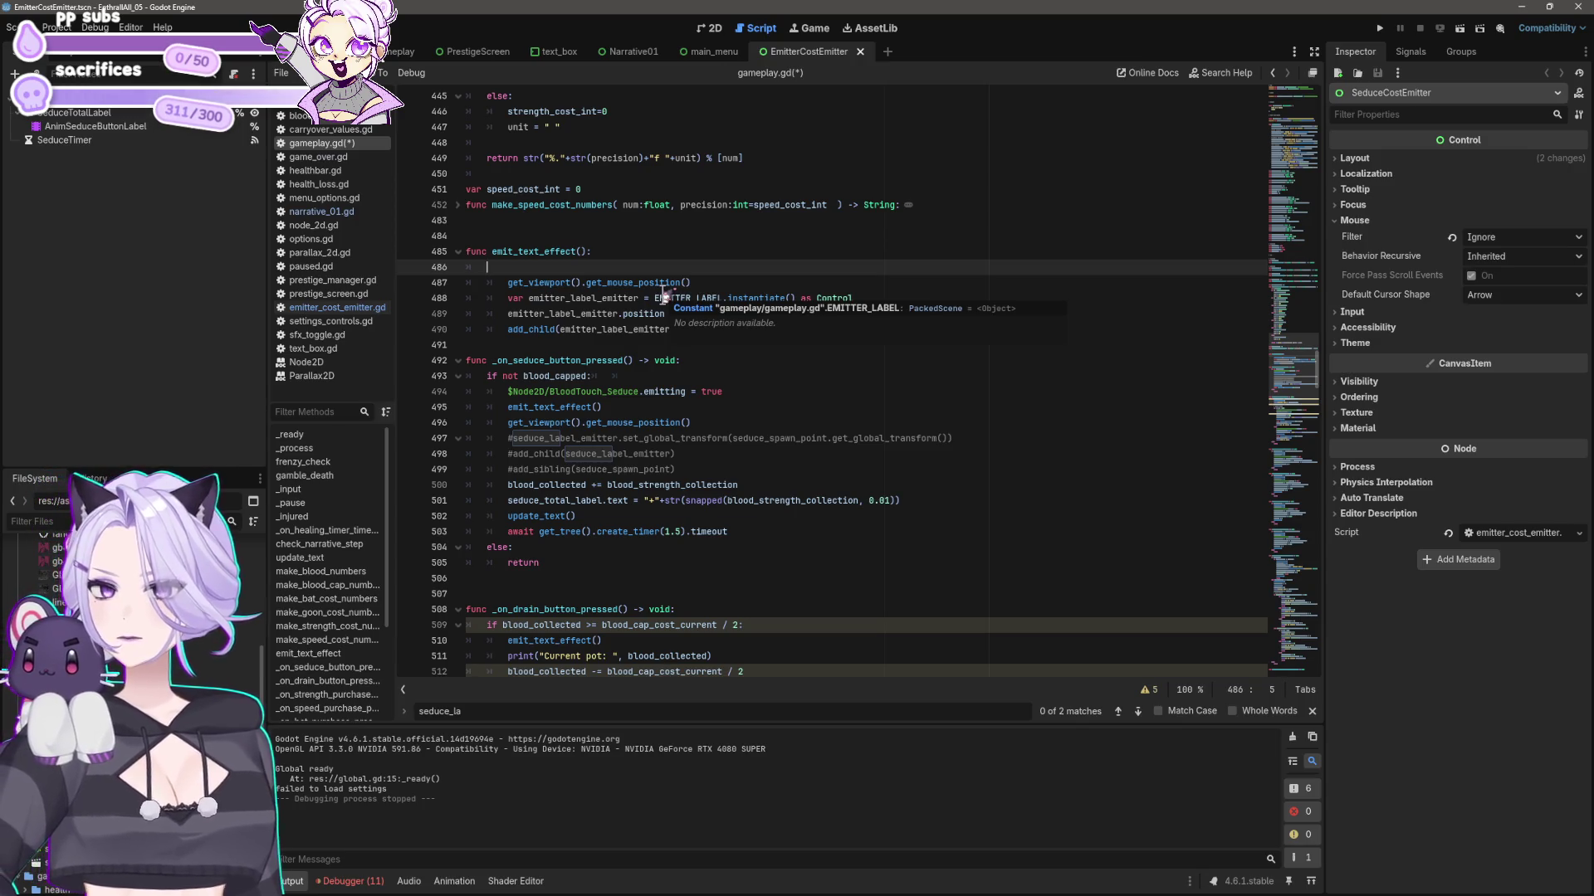
{"action": "key", "text": "Delete"}
{"action": "key", "text": "Delete"}
{"action": "key", "text": "Delete"}
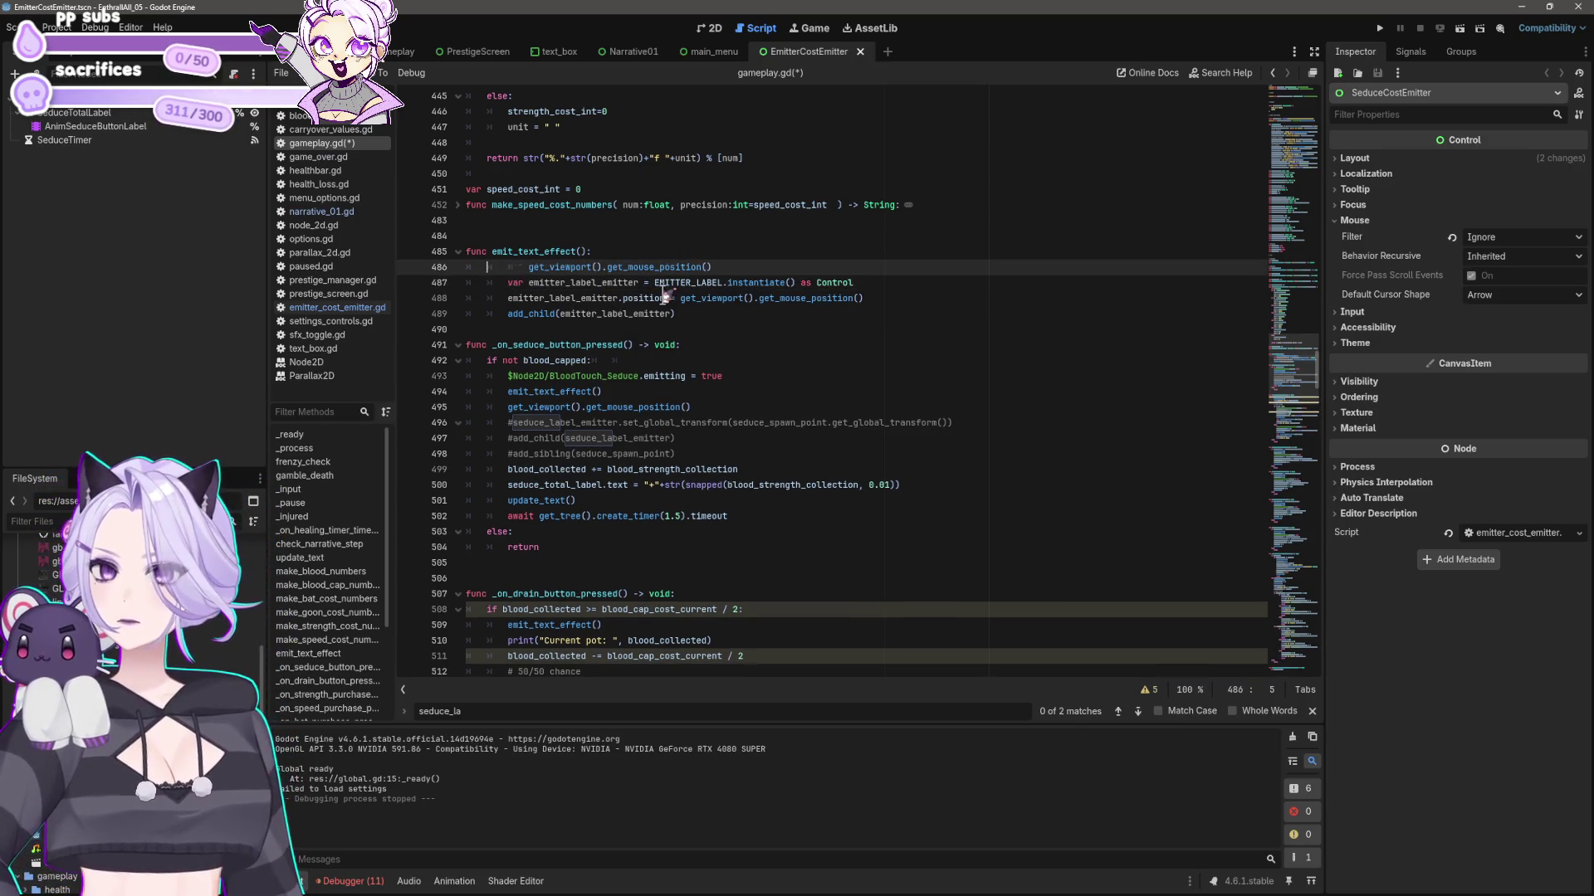
{"action": "key", "text": "Down"}
{"action": "key", "text": "shift+Tab"}
{"action": "key", "text": "Down"}
{"action": "key", "text": "shift+Tab"}
{"action": "key", "text": "Down"}
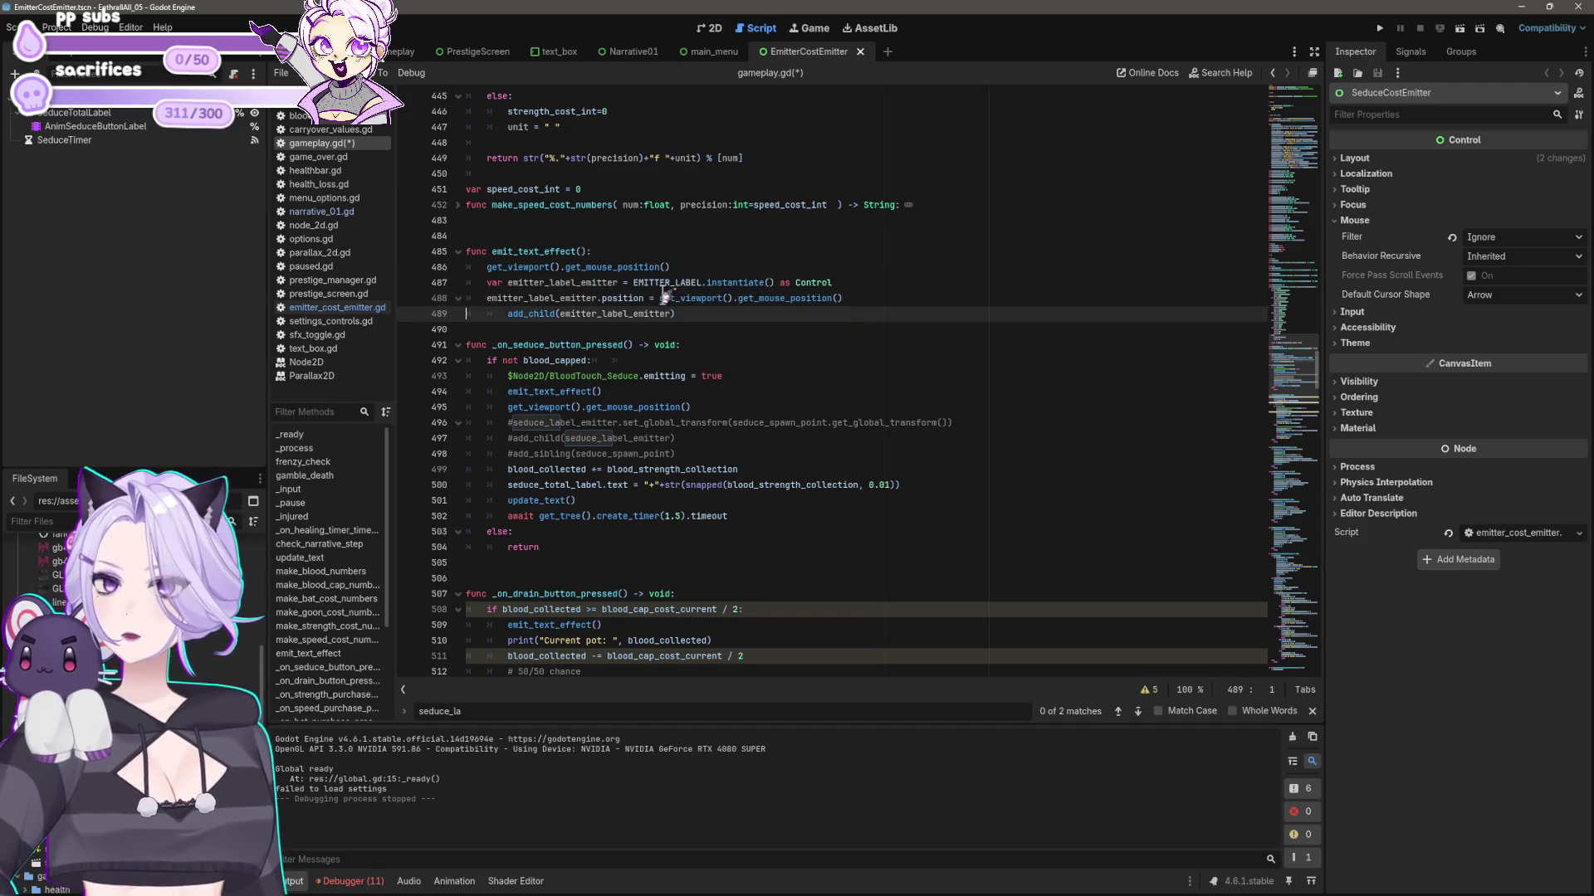
{"action": "key", "text": "shift+Tab"}
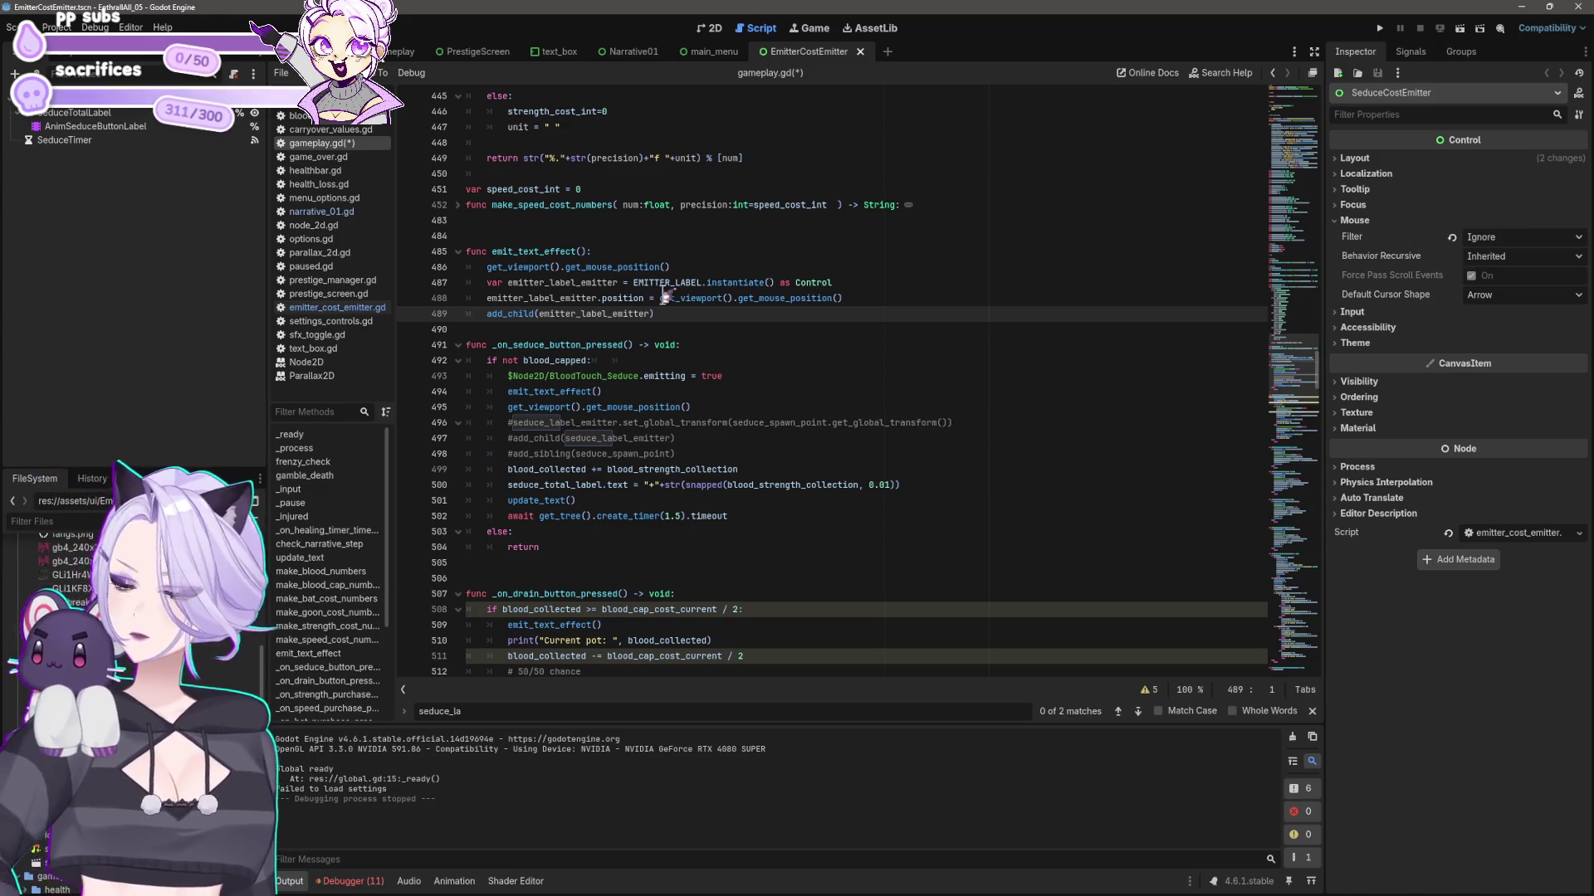
- Save gameplay.gd and put the caret on empty line 483 above emit_text_effect()
{"action": "key", "text": "ctrl+s"}
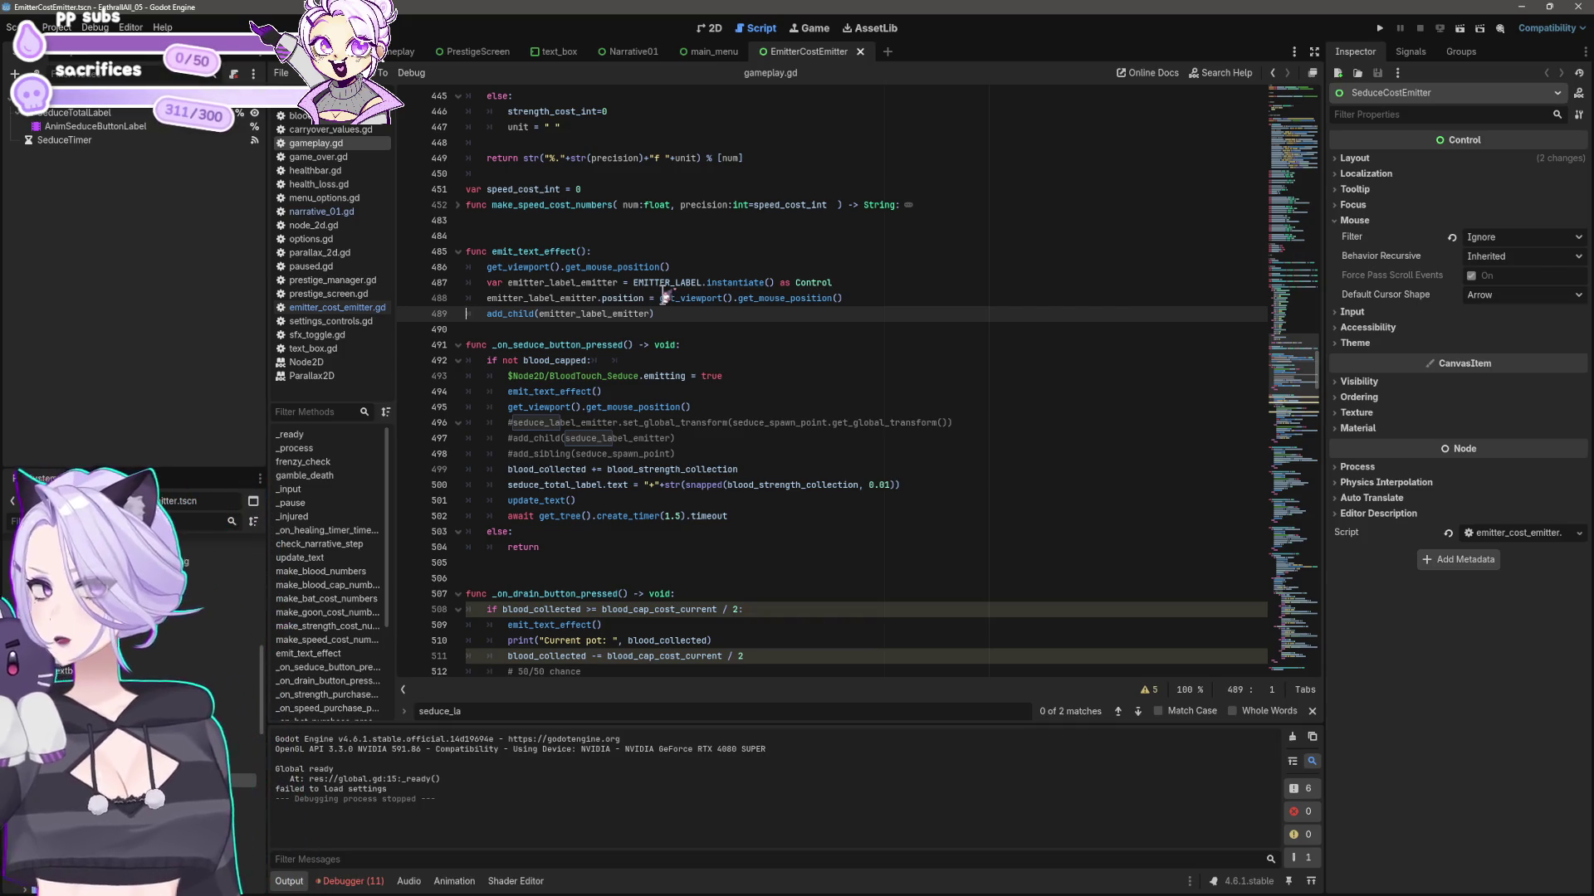
{"action": "left_click", "coordinate": [594, 221]}
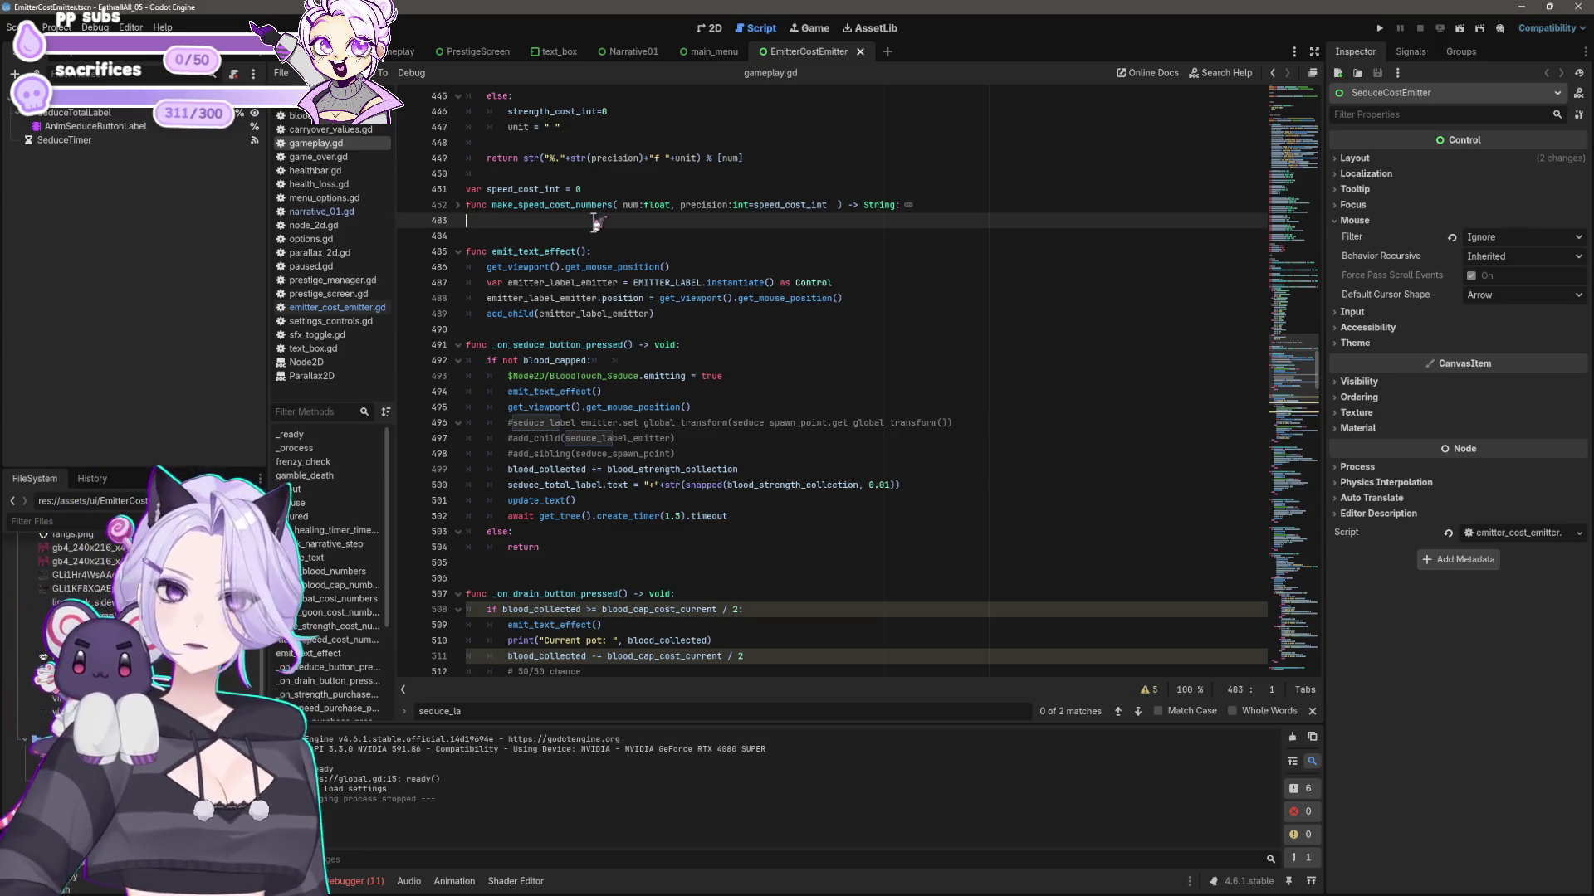
- Add a blank line above emit_text_effect(), then inspect the narrative_00 dialog array in narrative_01.gd
{"action": "key", "text": "Return"}
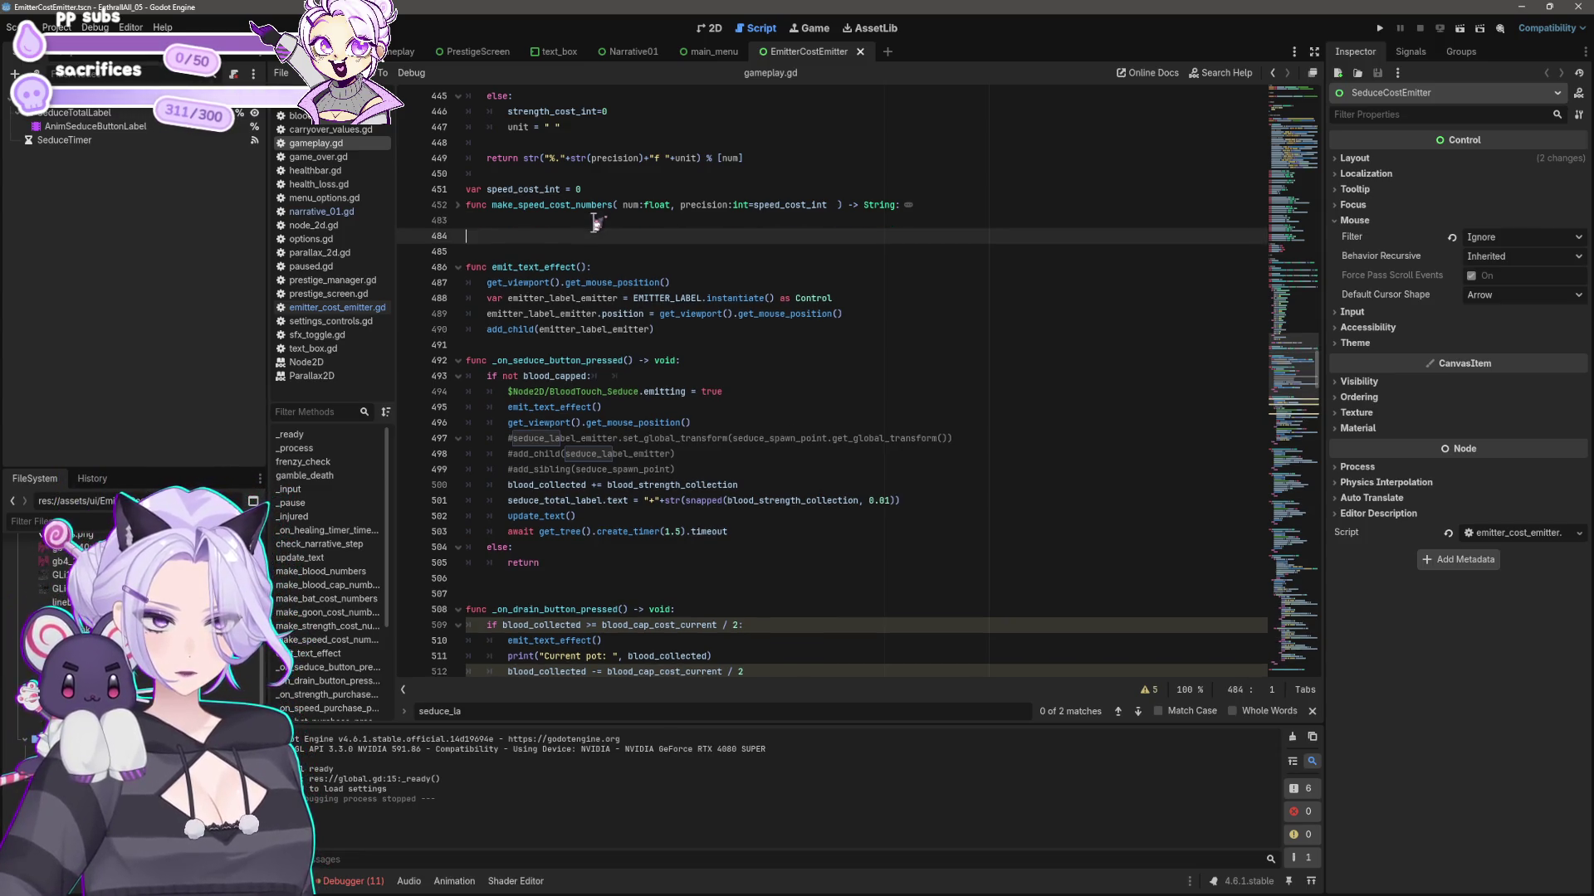
{"action": "left_click", "coordinate": [630, 51]}
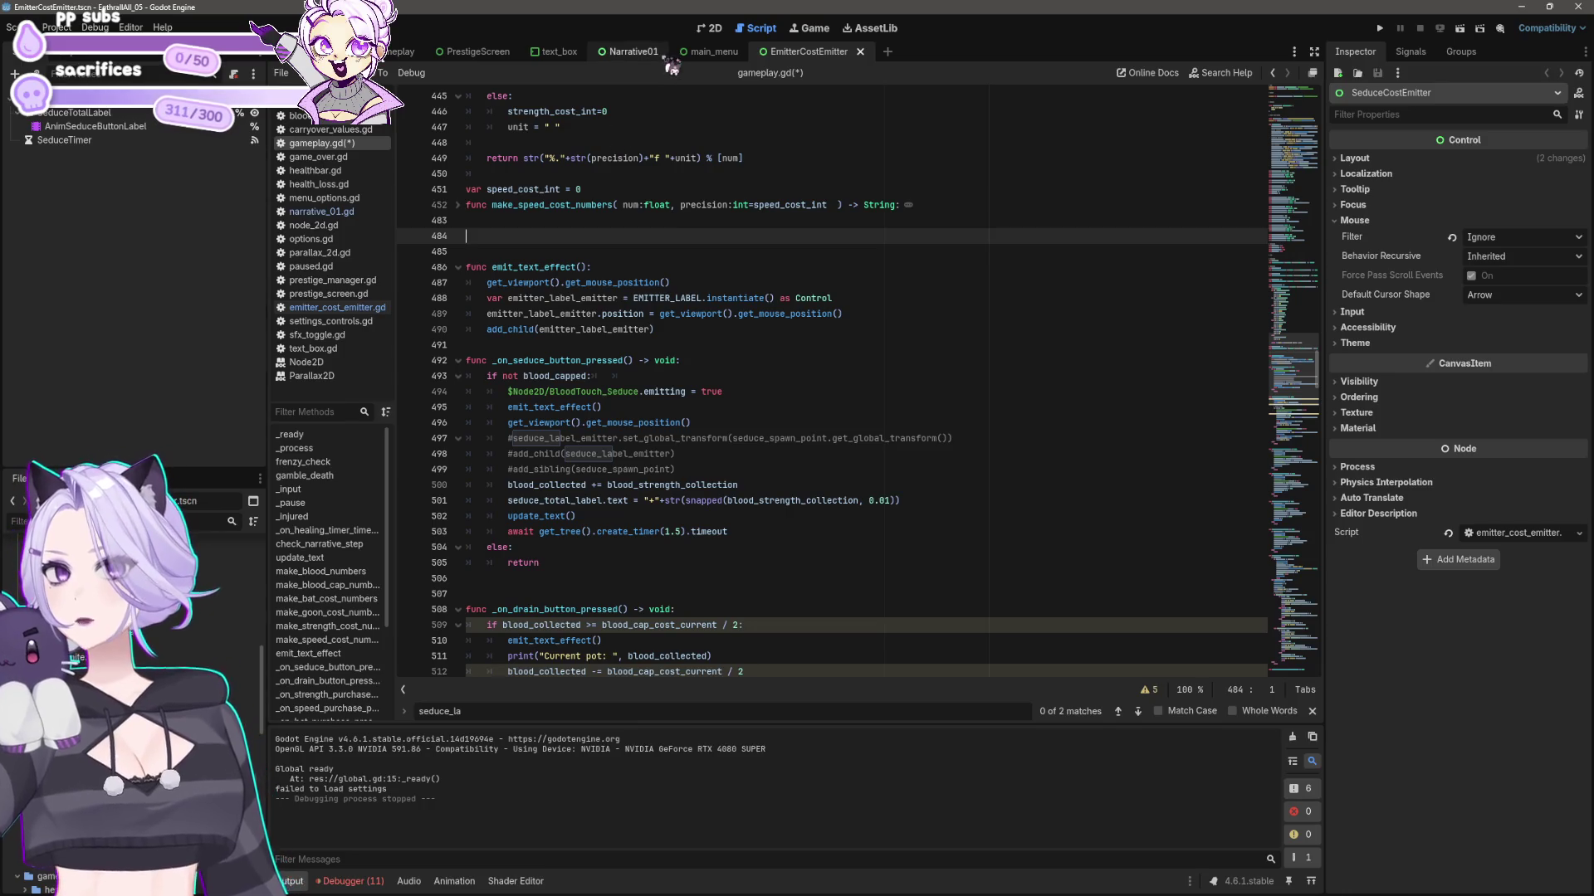
{"action": "left_click", "coordinate": [322, 212]}
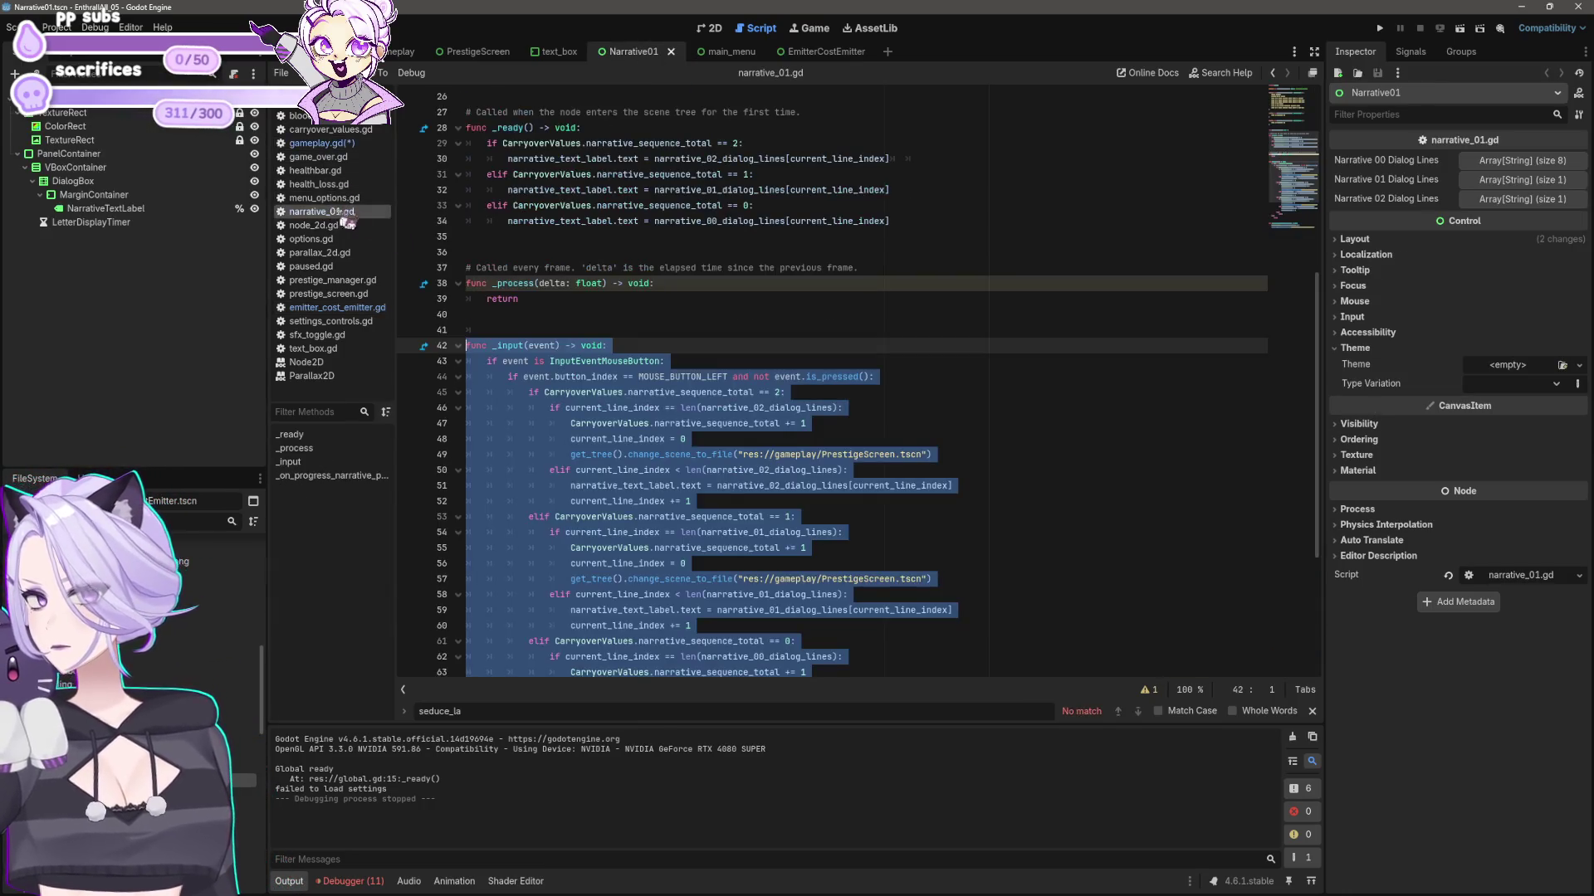
{"action": "scroll", "coordinate": [691, 393], "scroll_direction": "up", "scroll_amount": 8}
{"action": "left_click", "coordinate": [525, 283]}
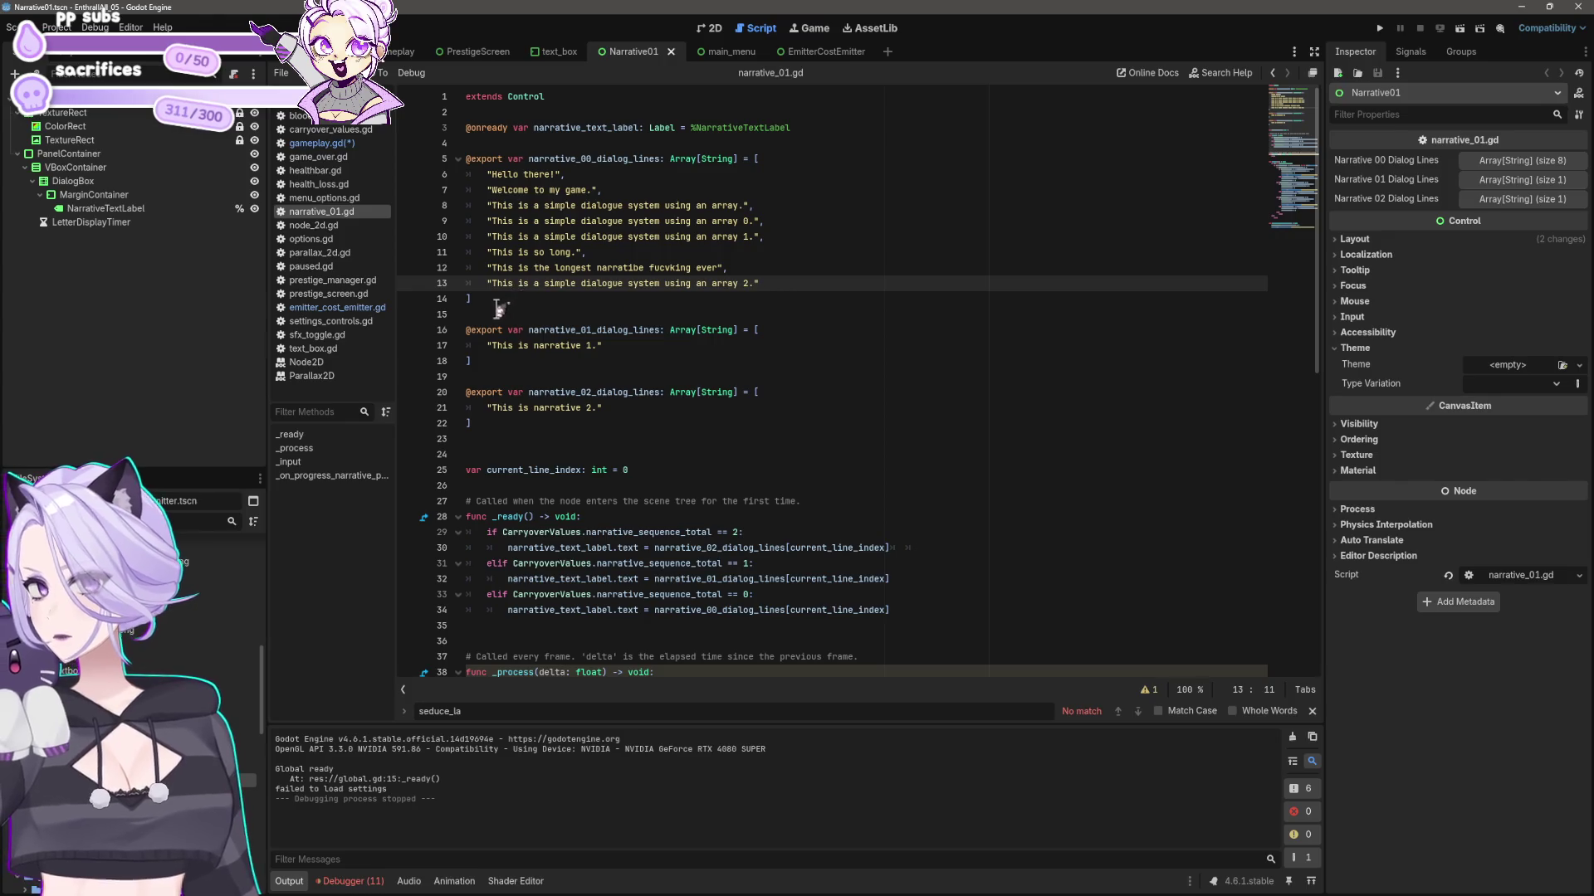
{"action": "mouse_move", "coordinate": [502, 301]}
{"action": "left_mouse_down"}
{"action": "mouse_move", "coordinate": [498, 174]}
{"action": "mouse_move", "coordinate": [441, 158]}
{"action": "left_mouse_up"}
{"action": "scroll", "coordinate": [809, 340], "scroll_direction": "down", "scroll_amount": 10}
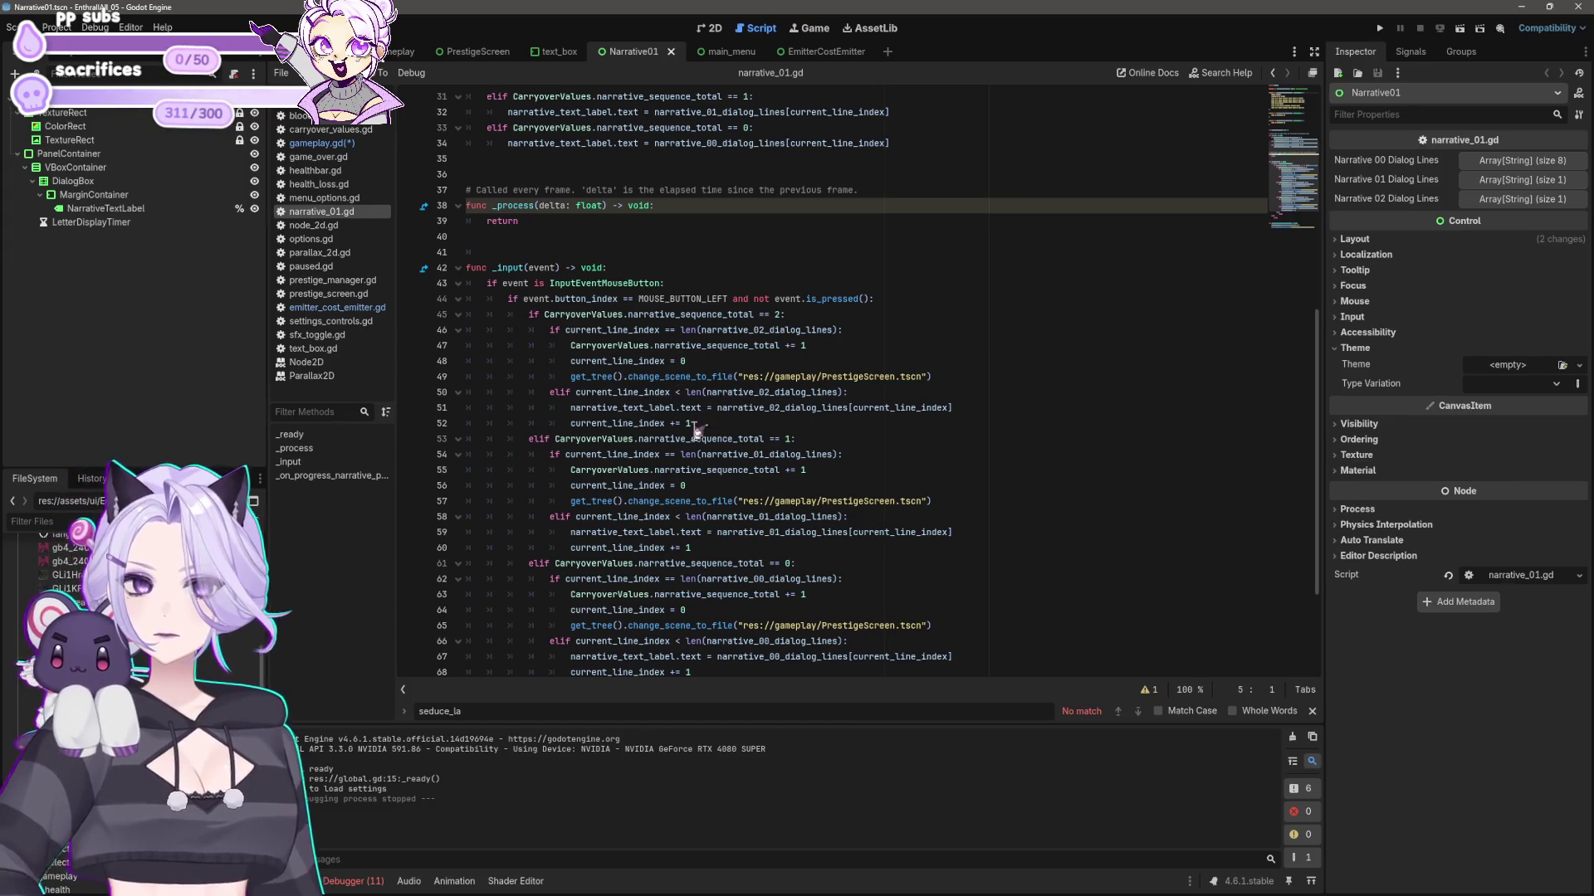
- Cycle through the EmitterCostEmitter and main_menu scenes back to Narrative01 with gameplay.gd shown
{"action": "left_click", "coordinate": [817, 51]}
{"action": "left_click", "coordinate": [747, 53]}
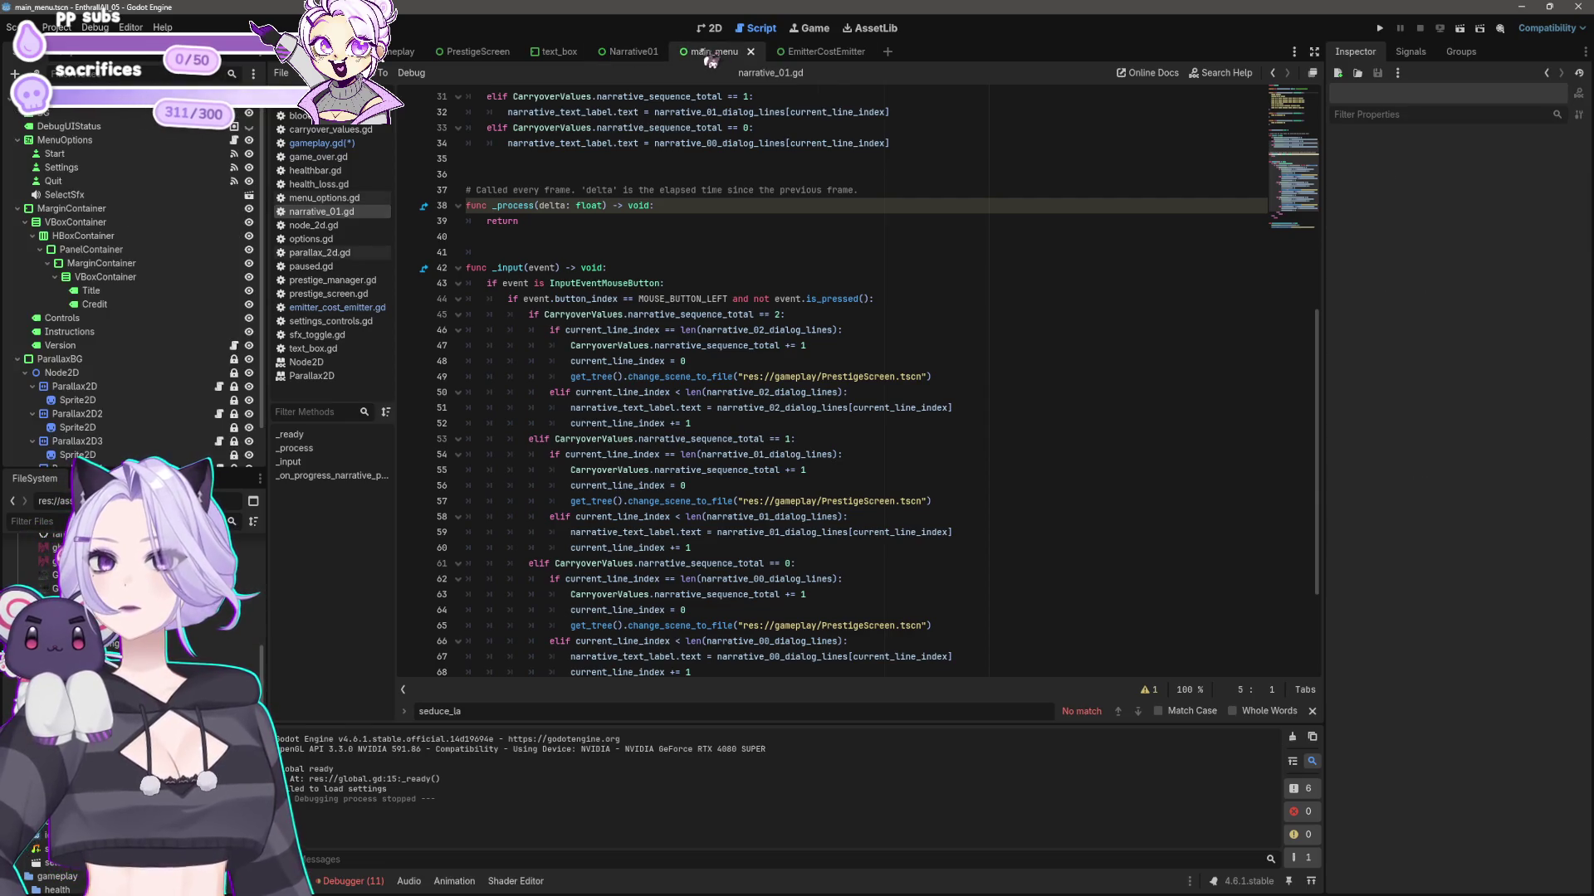
{"action": "left_click", "coordinate": [618, 53]}
{"action": "left_click", "coordinate": [322, 143]}
- Add line 495 EmitterCostEmitter.emitter_label_text = 0 after the seduce particle line
{"action": "left_click_drag", "start_coordinate": [674, 362], "coordinate": [674, 352]}
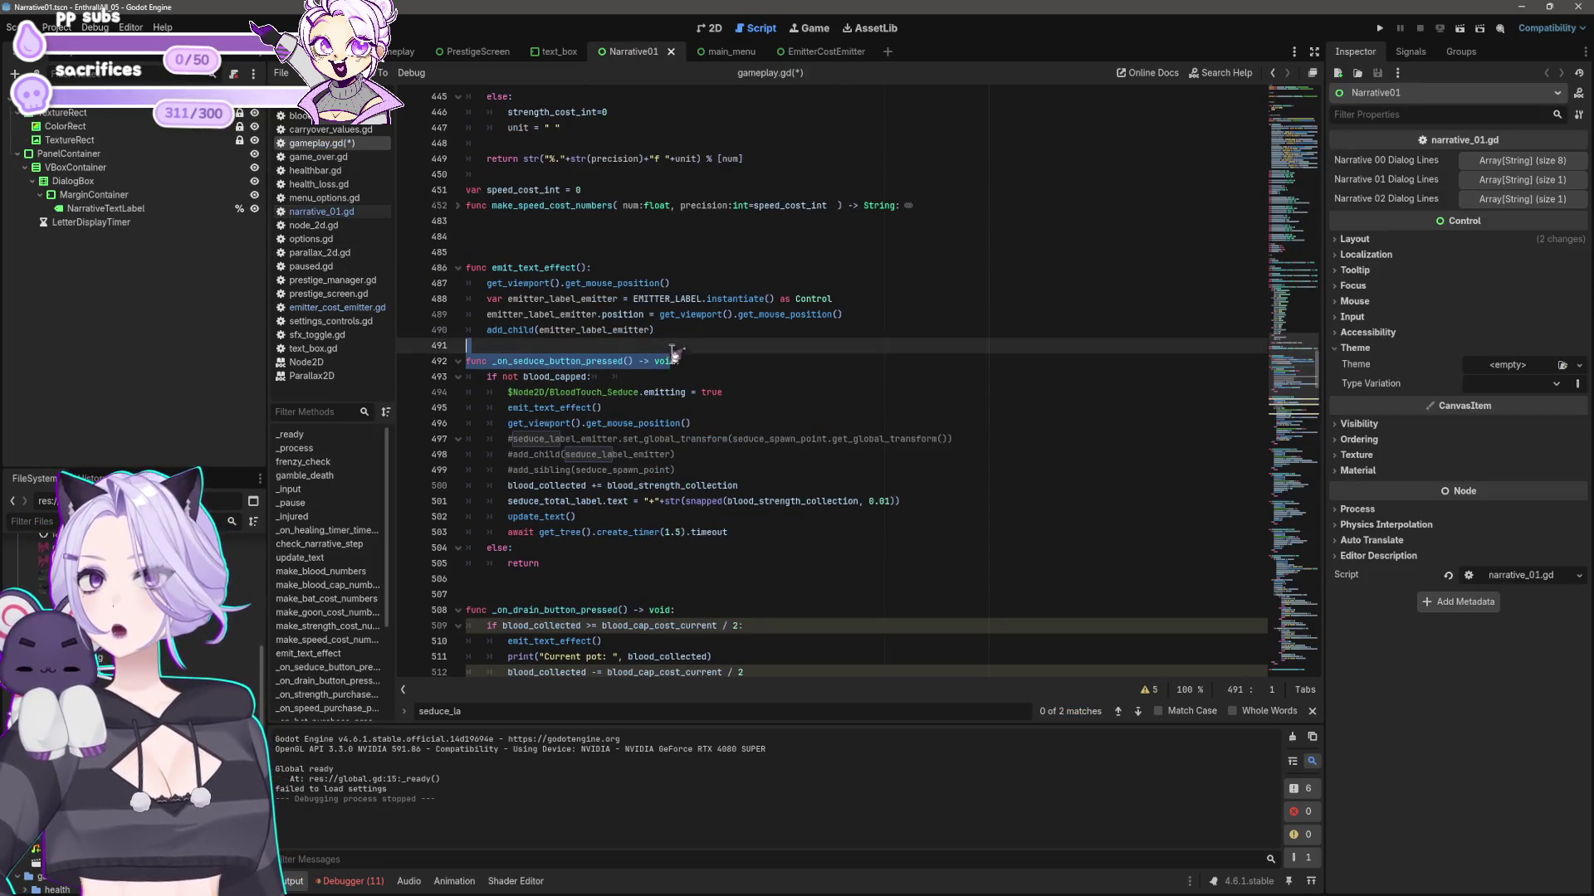
{"action": "left_click", "coordinate": [847, 393]}
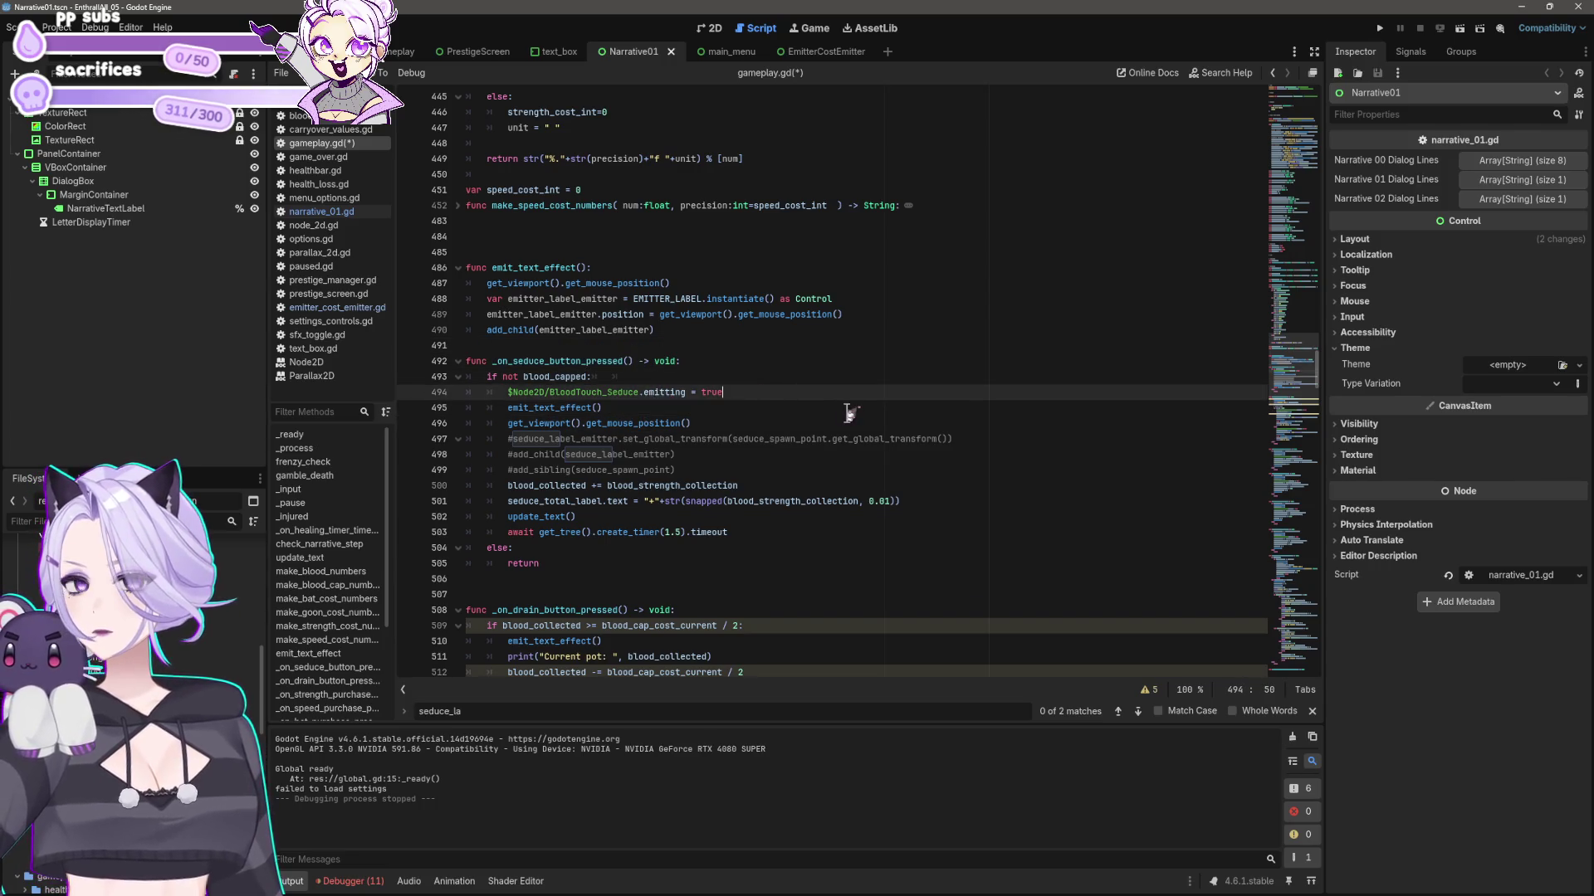
{"action": "key", "text": "Return"}
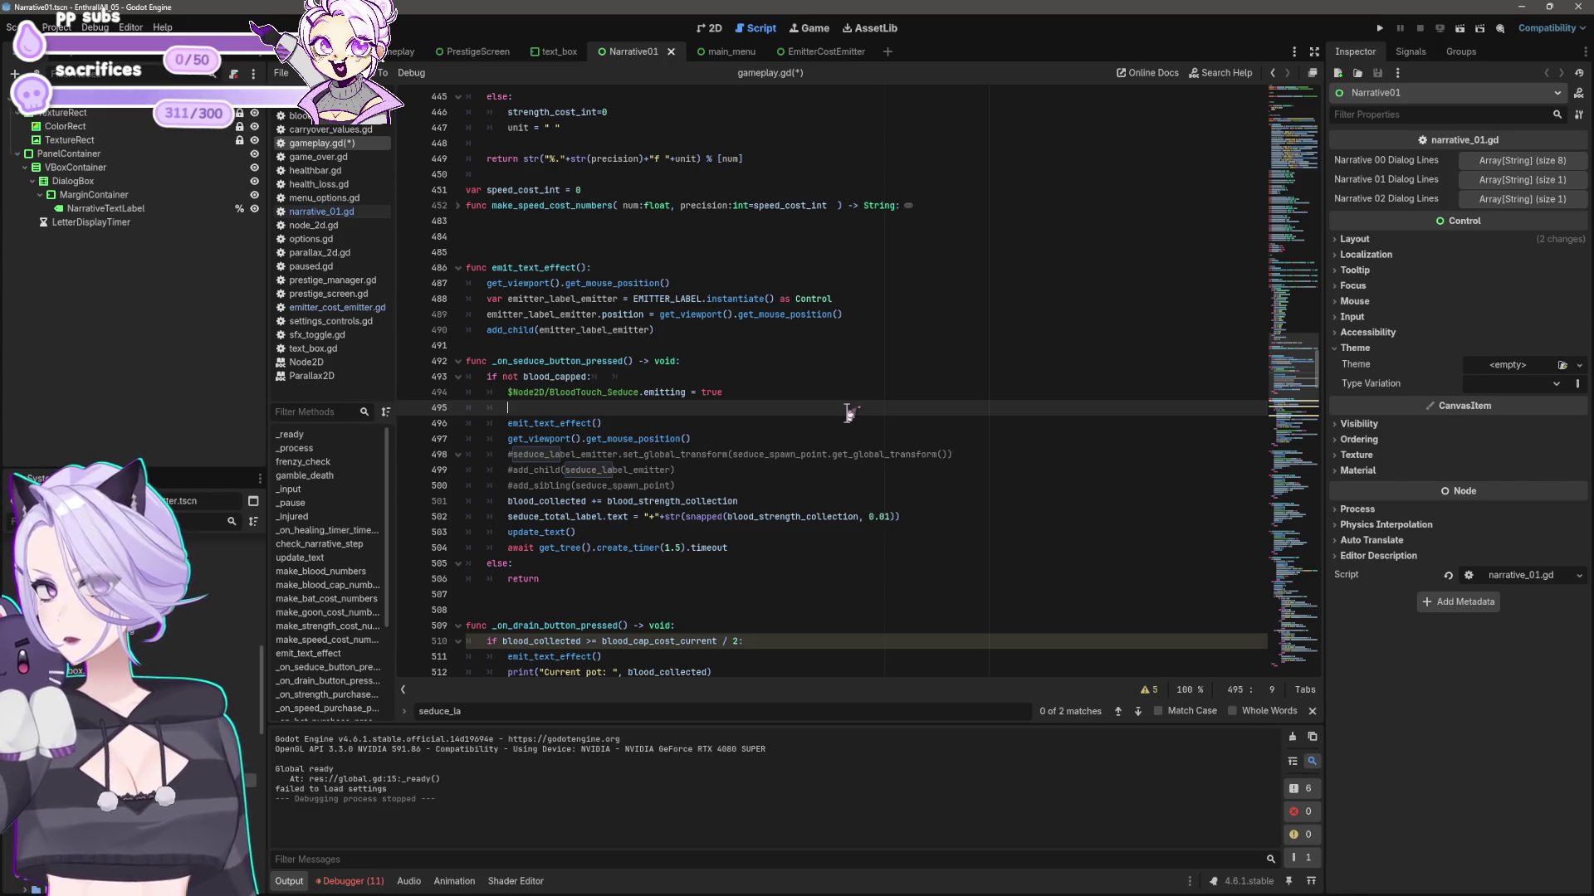
{"action": "type", "text": "emitter"}
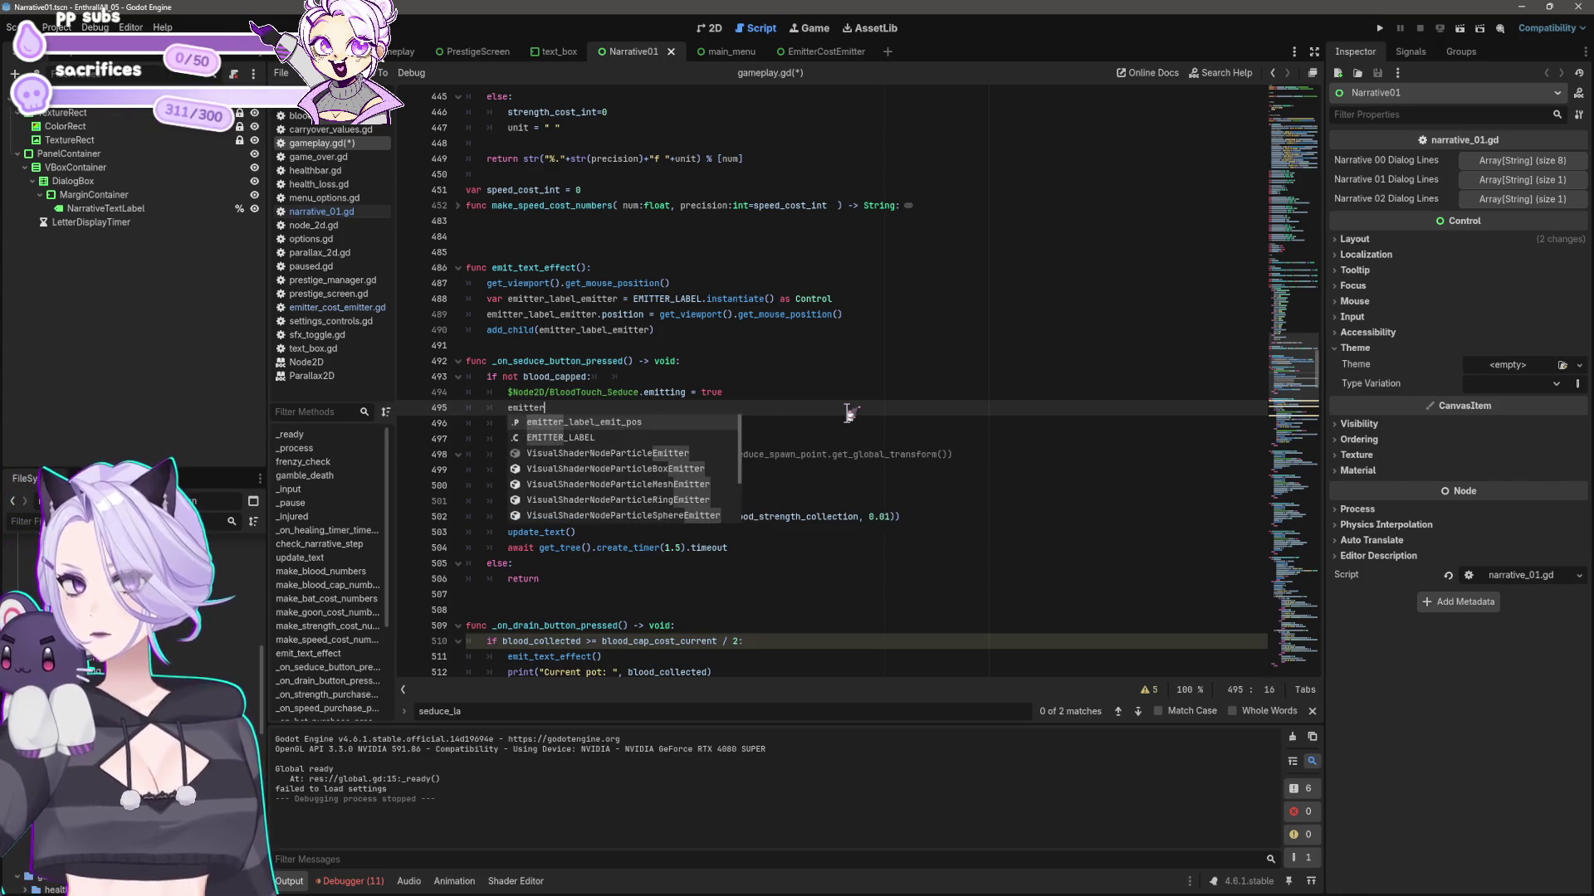
{"action": "type", "text": "_label_text = "}
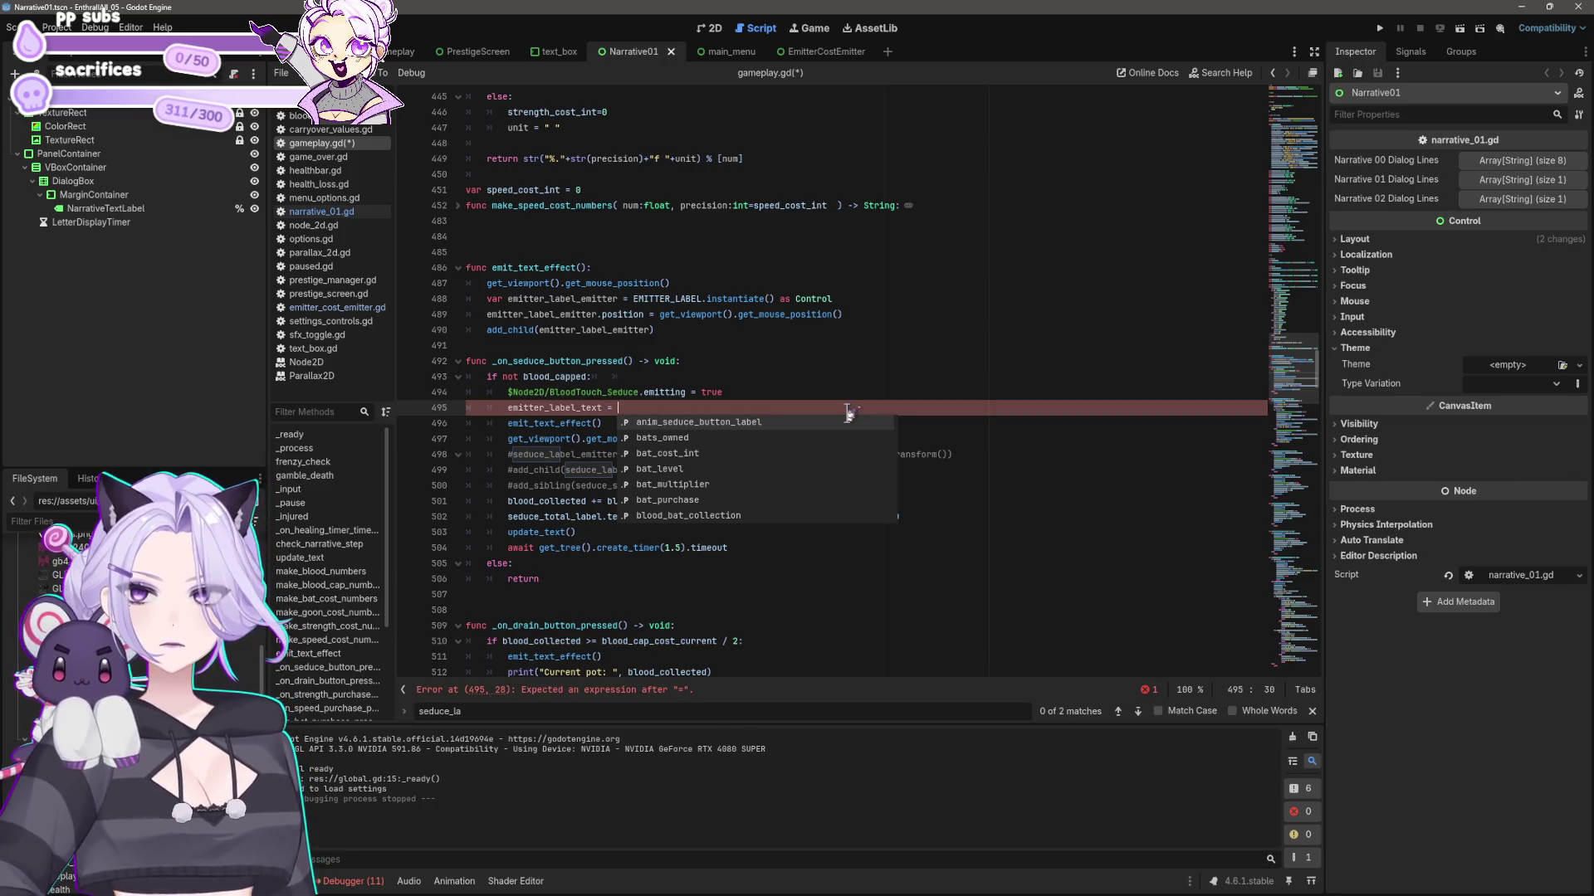
{"action": "type", "text": "0"}
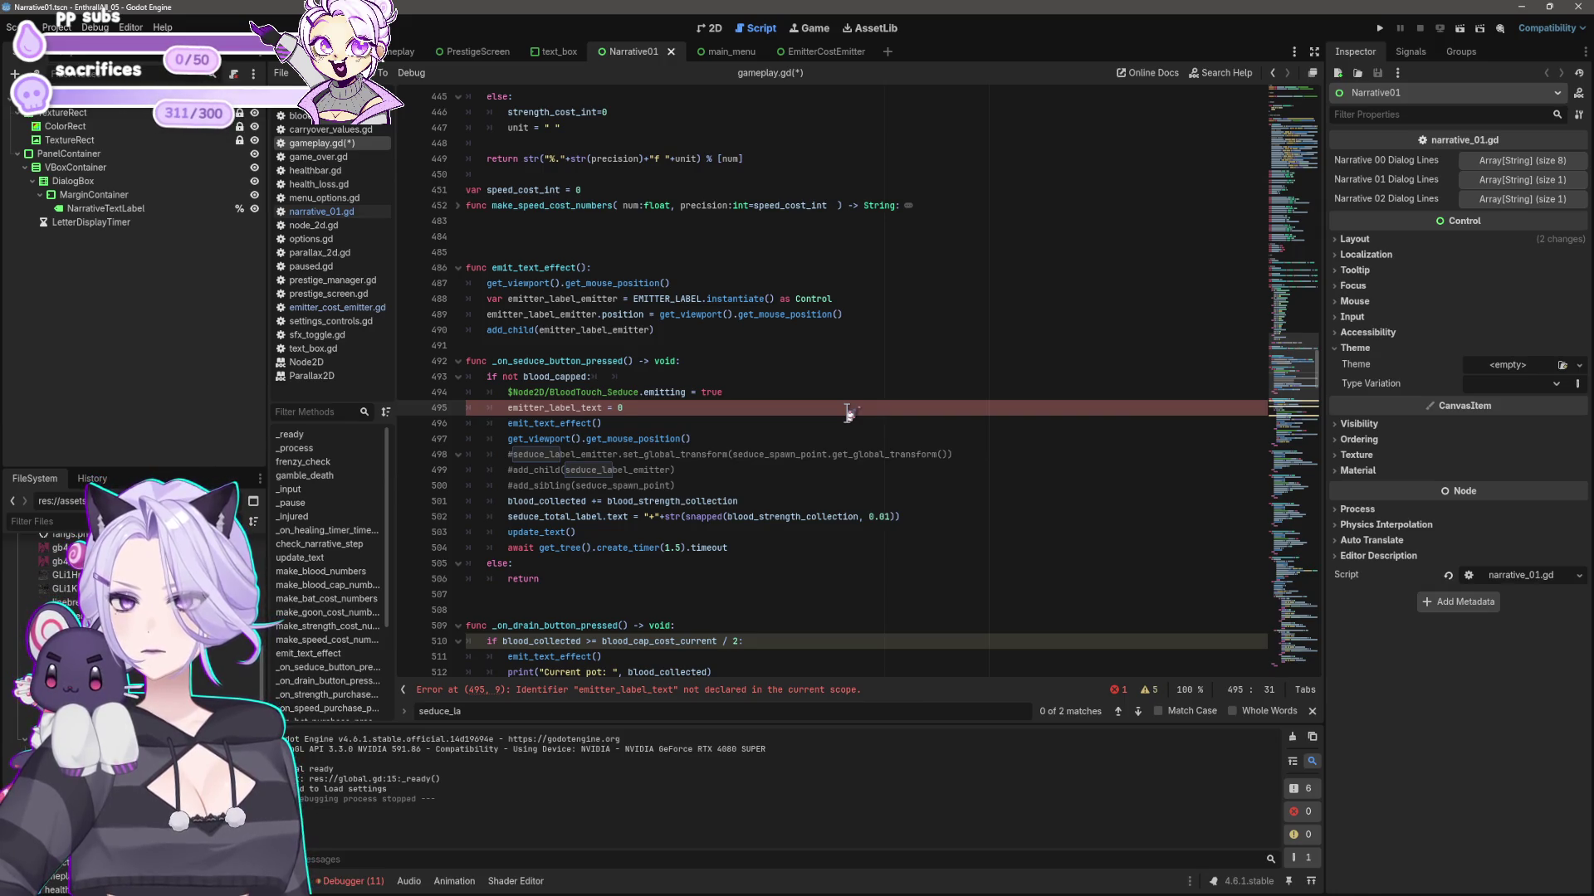
{"action": "key", "text": "Home"}
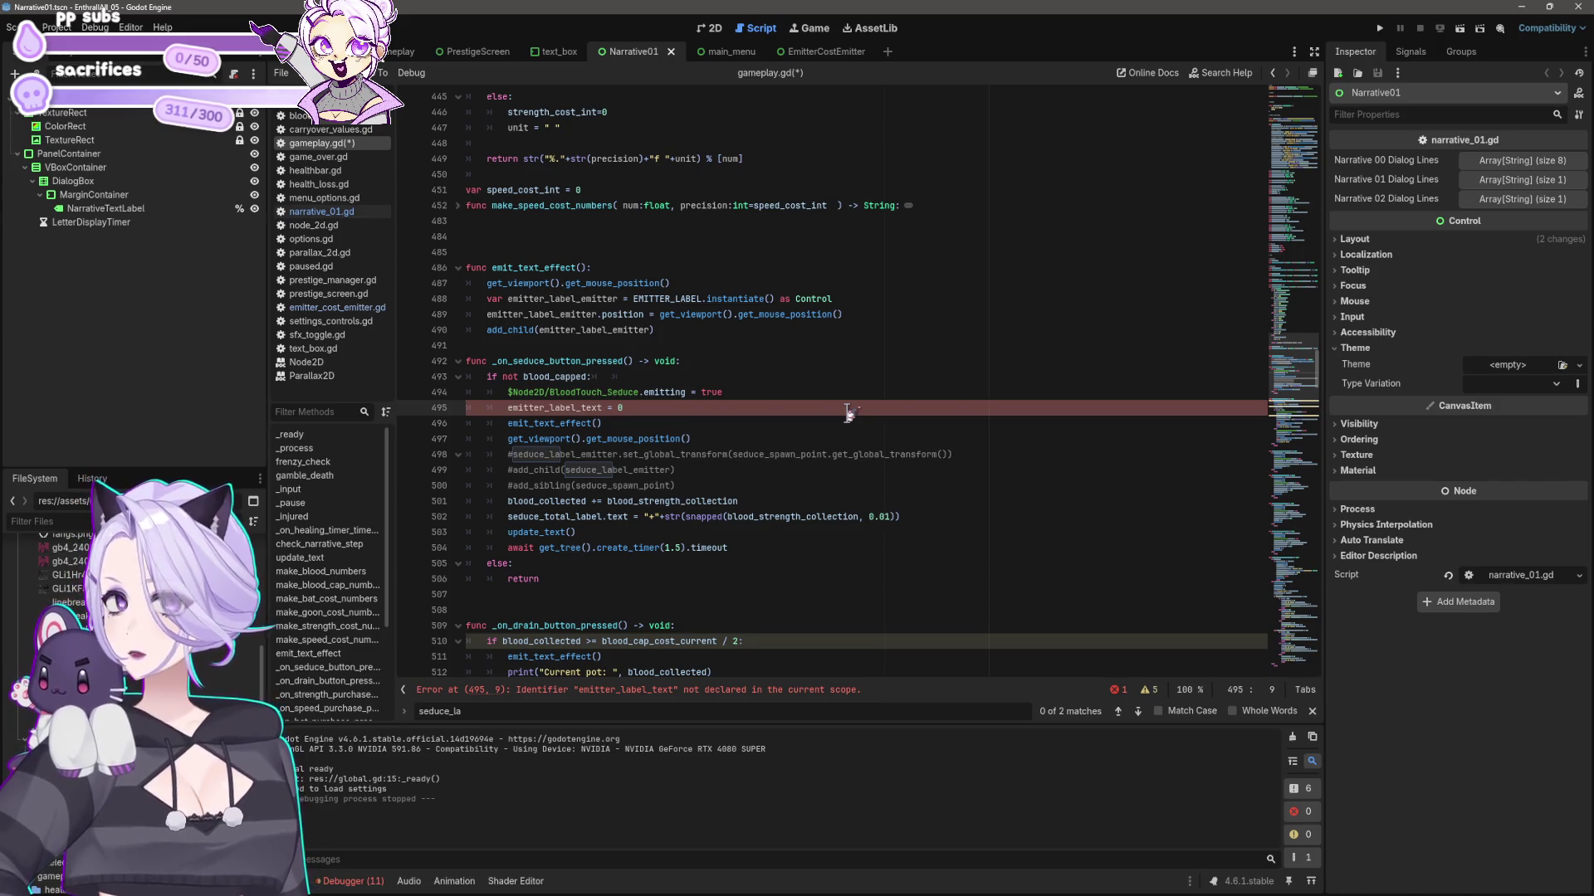
{"action": "type", "text": "EmitterCost"}
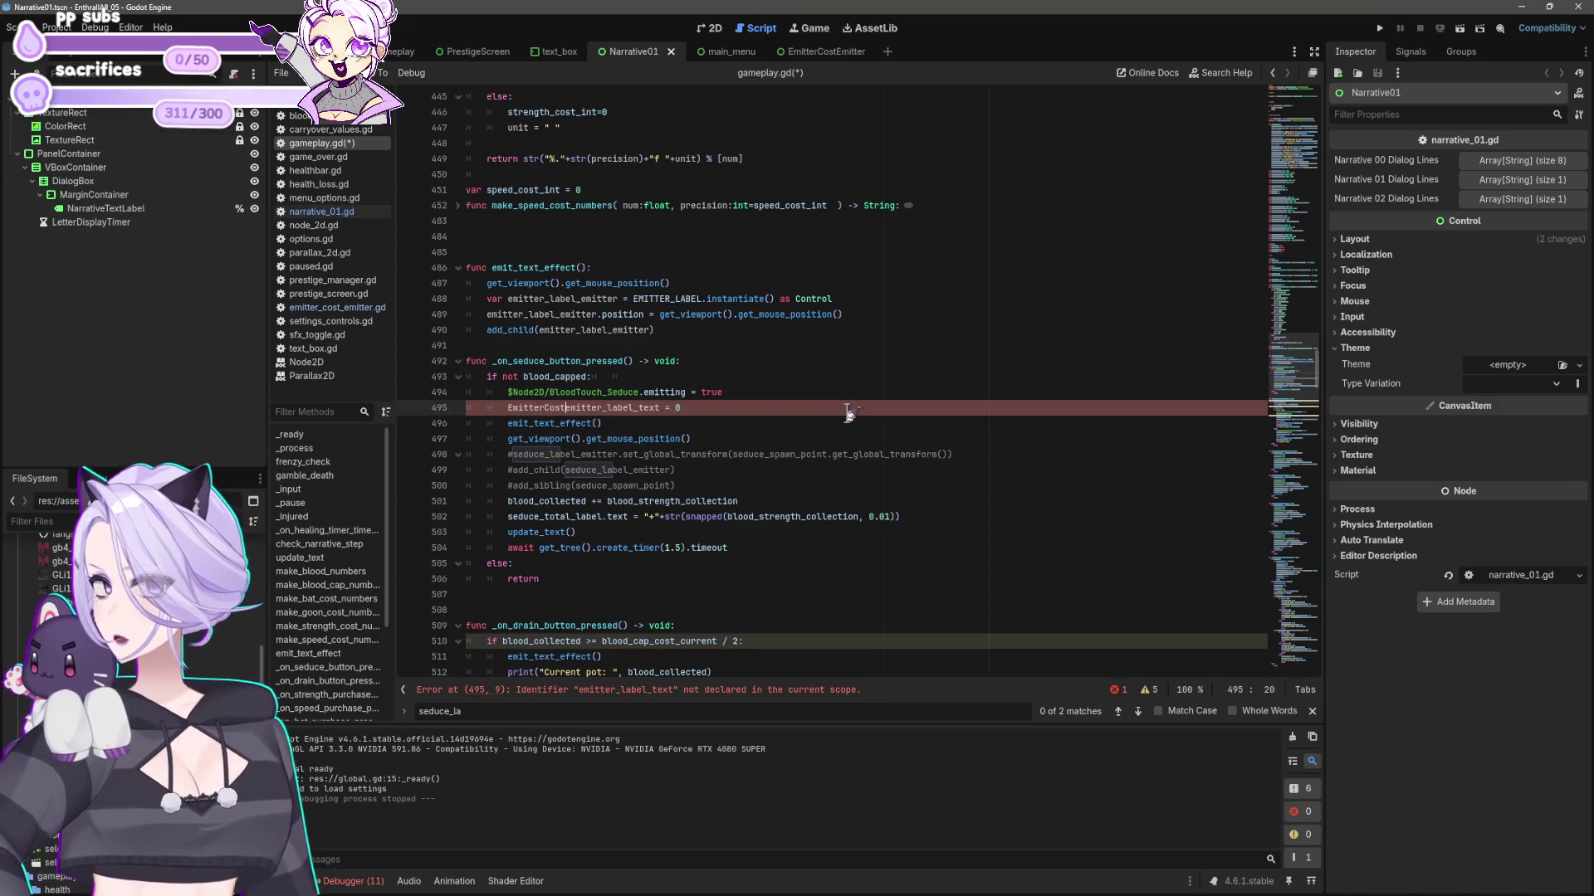
{"action": "type", "text": "Emitter."}
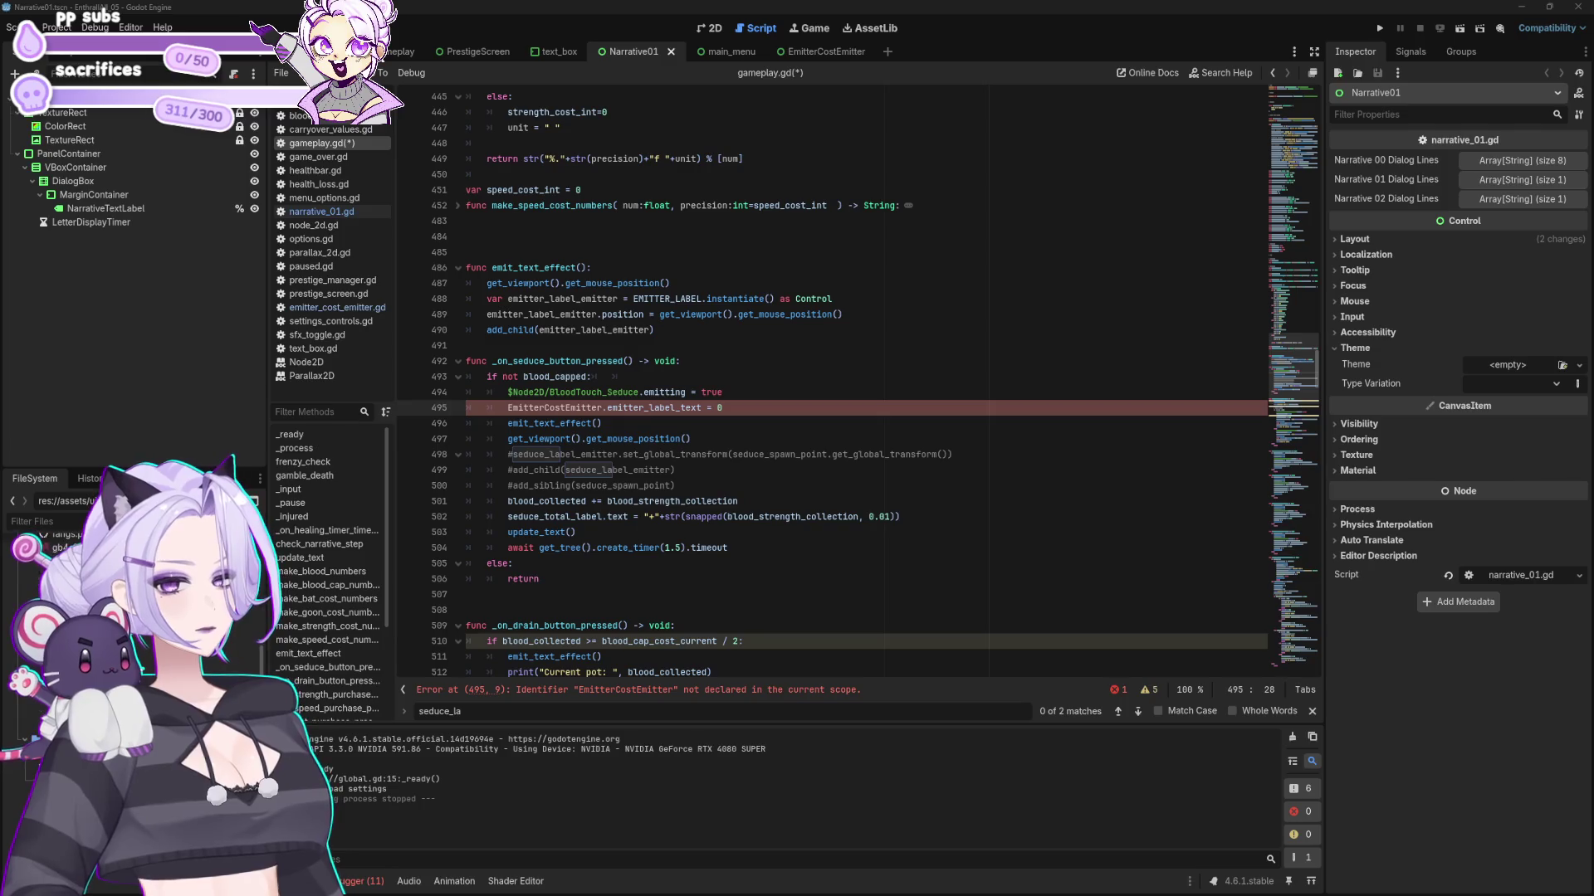
{"action": "left_click", "coordinate": [719, 516]}
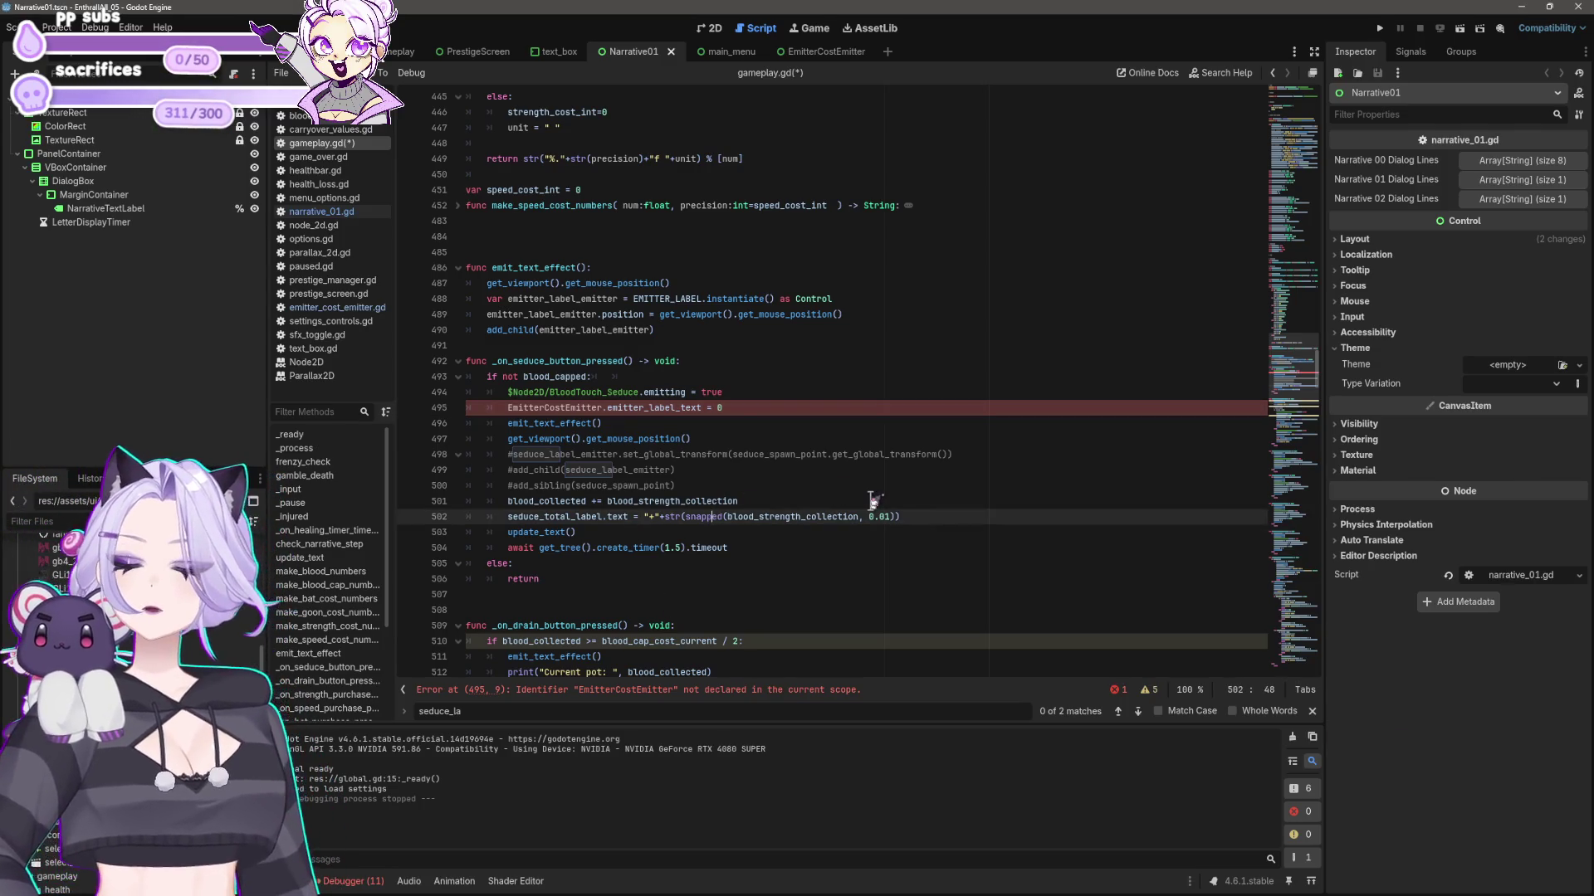
{"action": "left_click", "coordinate": [768, 407]}
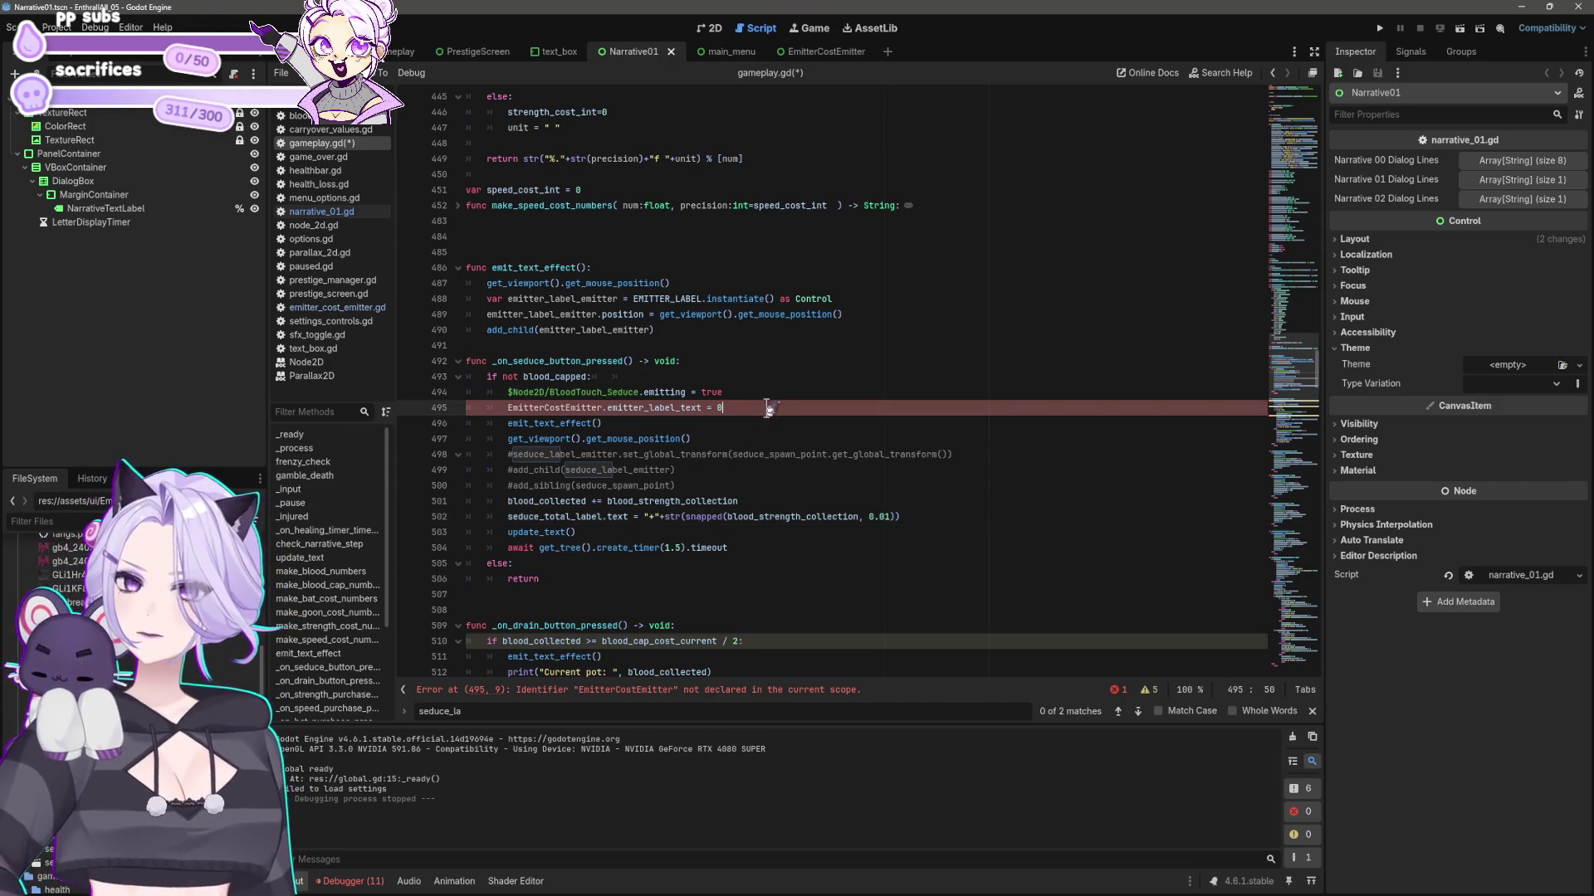
- Add a blank line above emit_text_effect() and an if emitter_label_text == 0: check after the mouse-position line
{"action": "left_click", "coordinate": [561, 247]}
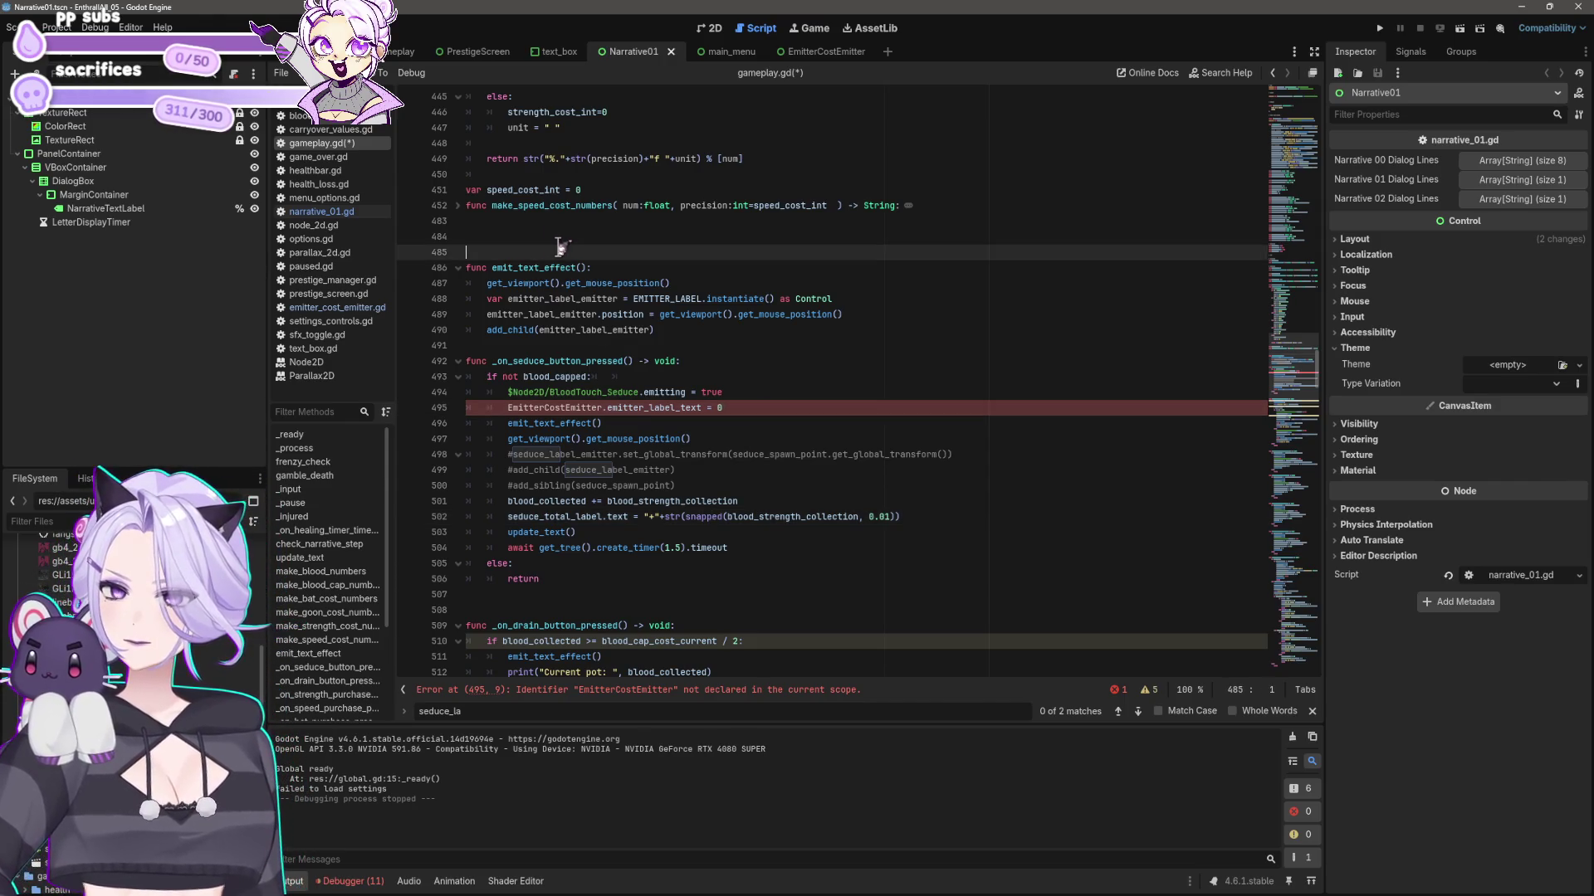
{"action": "key", "text": "Return"}
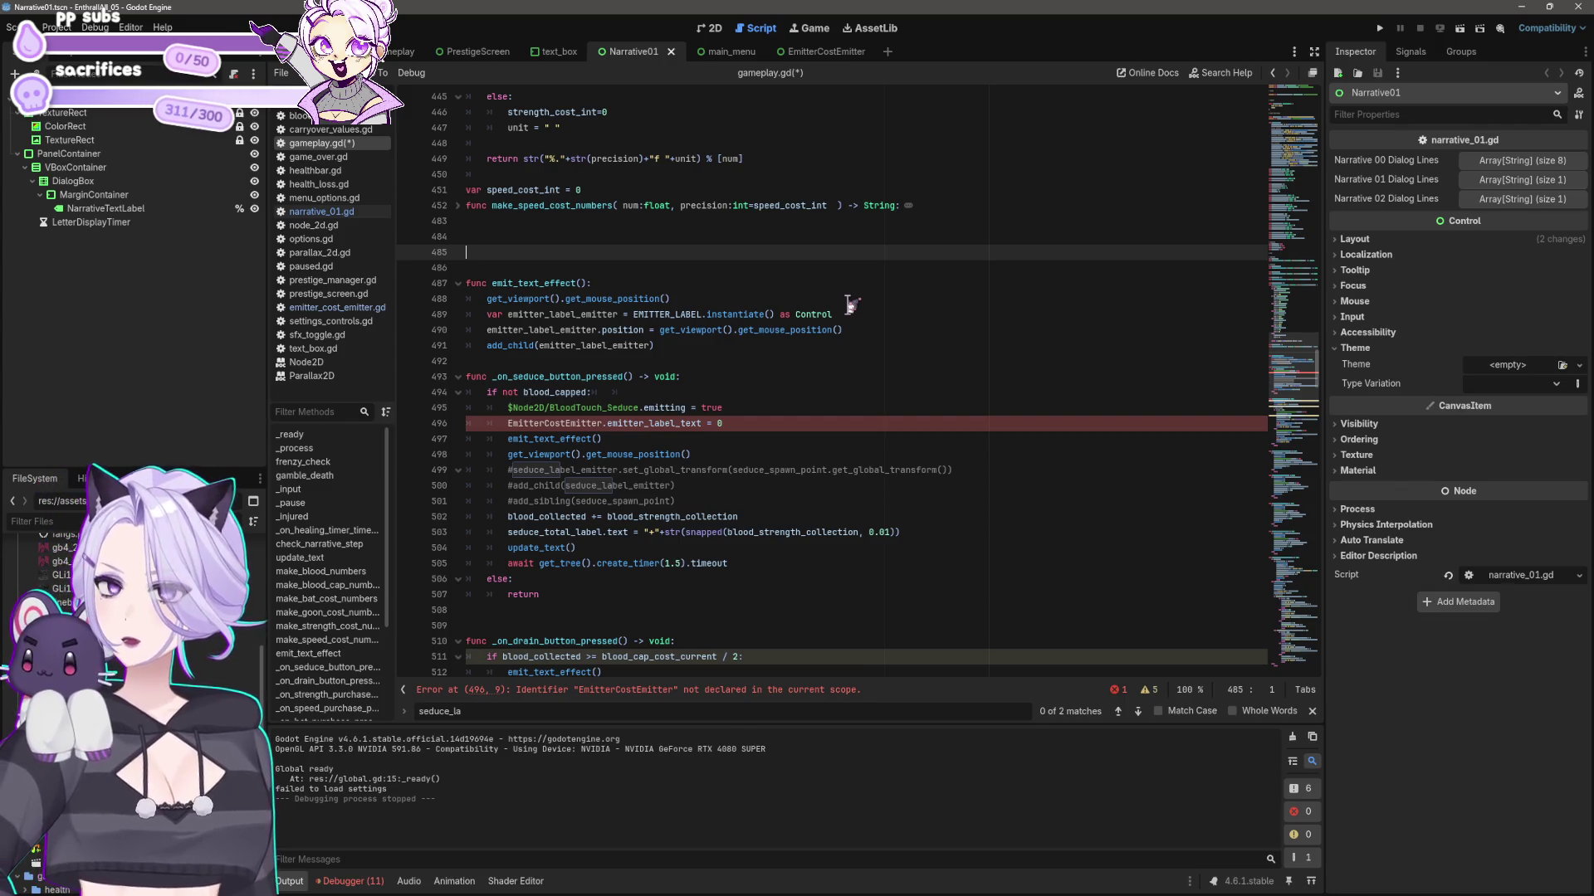
{"action": "left_click", "coordinate": [758, 300]}
{"action": "key", "text": "Return"}
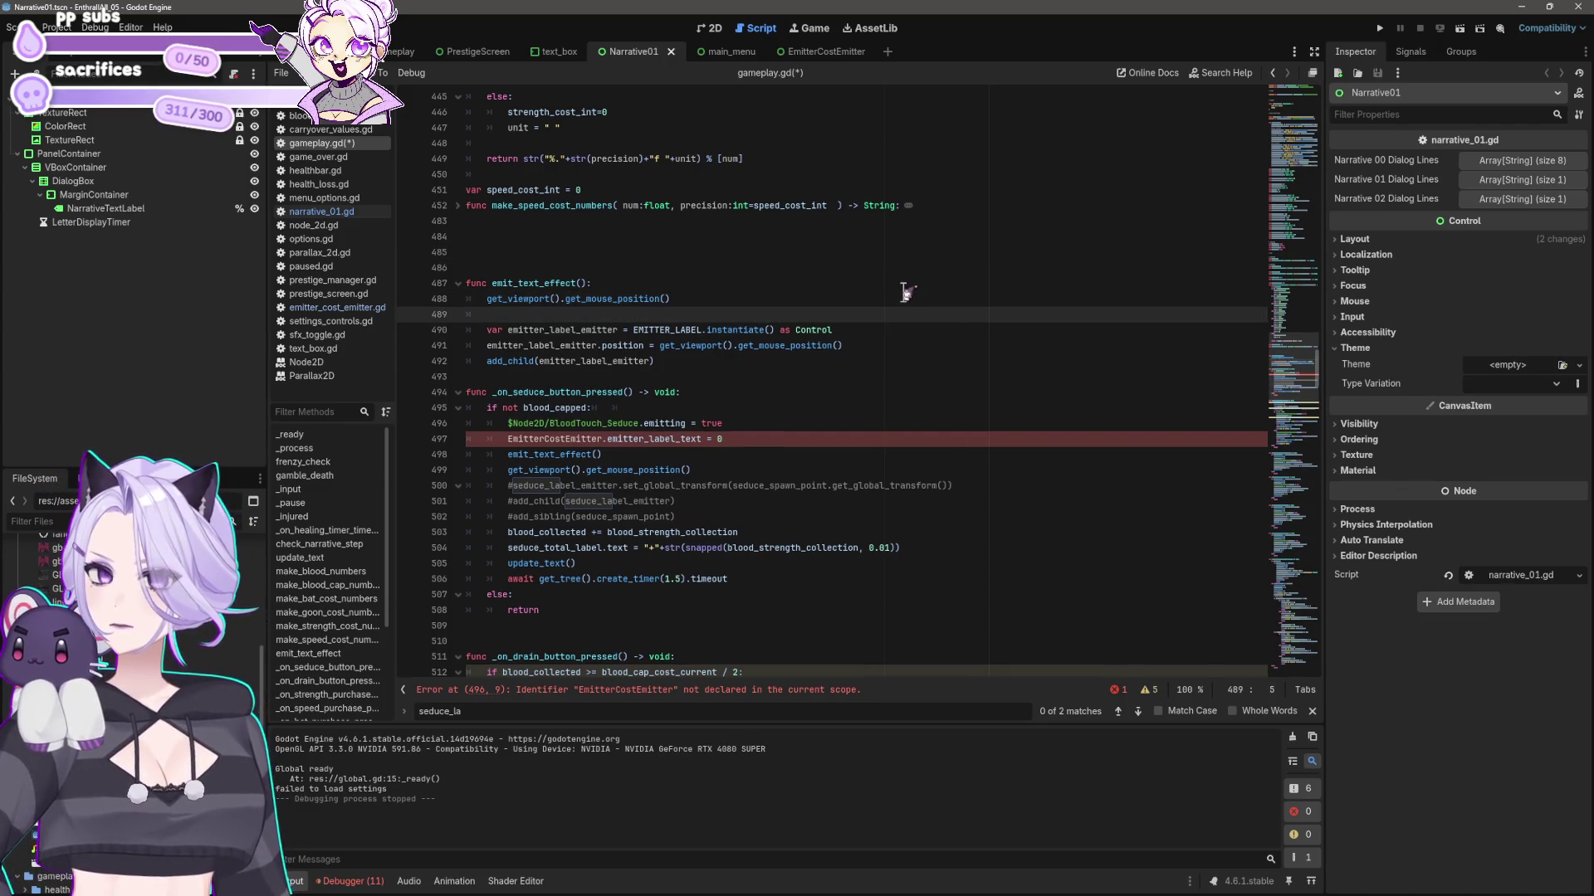
{"action": "type", "text": "if emitter_"}
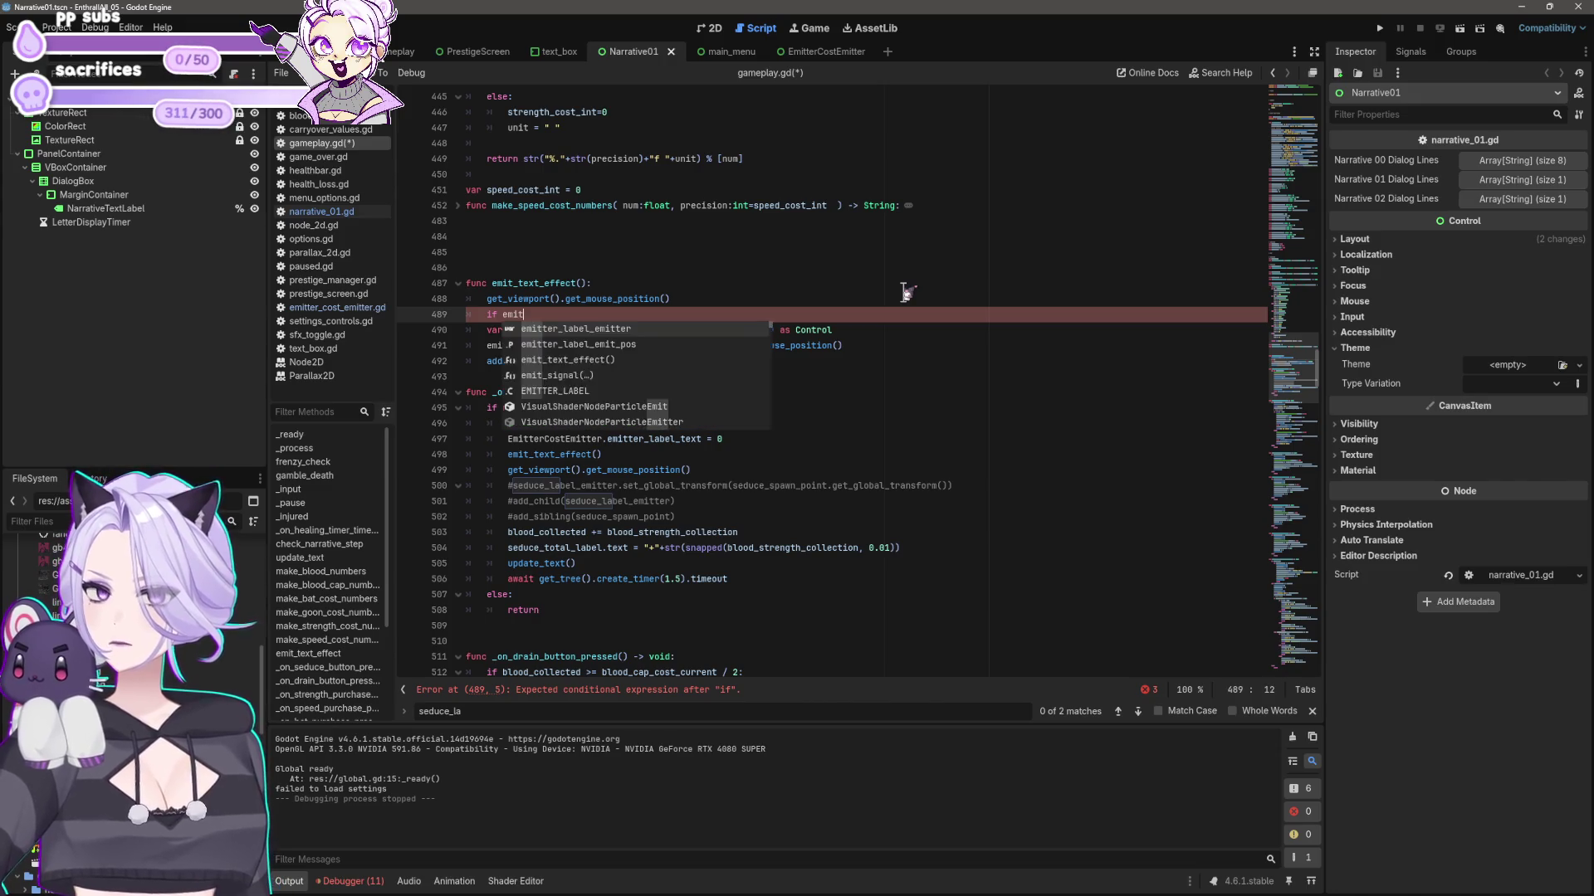
{"action": "type", "text": "label"}
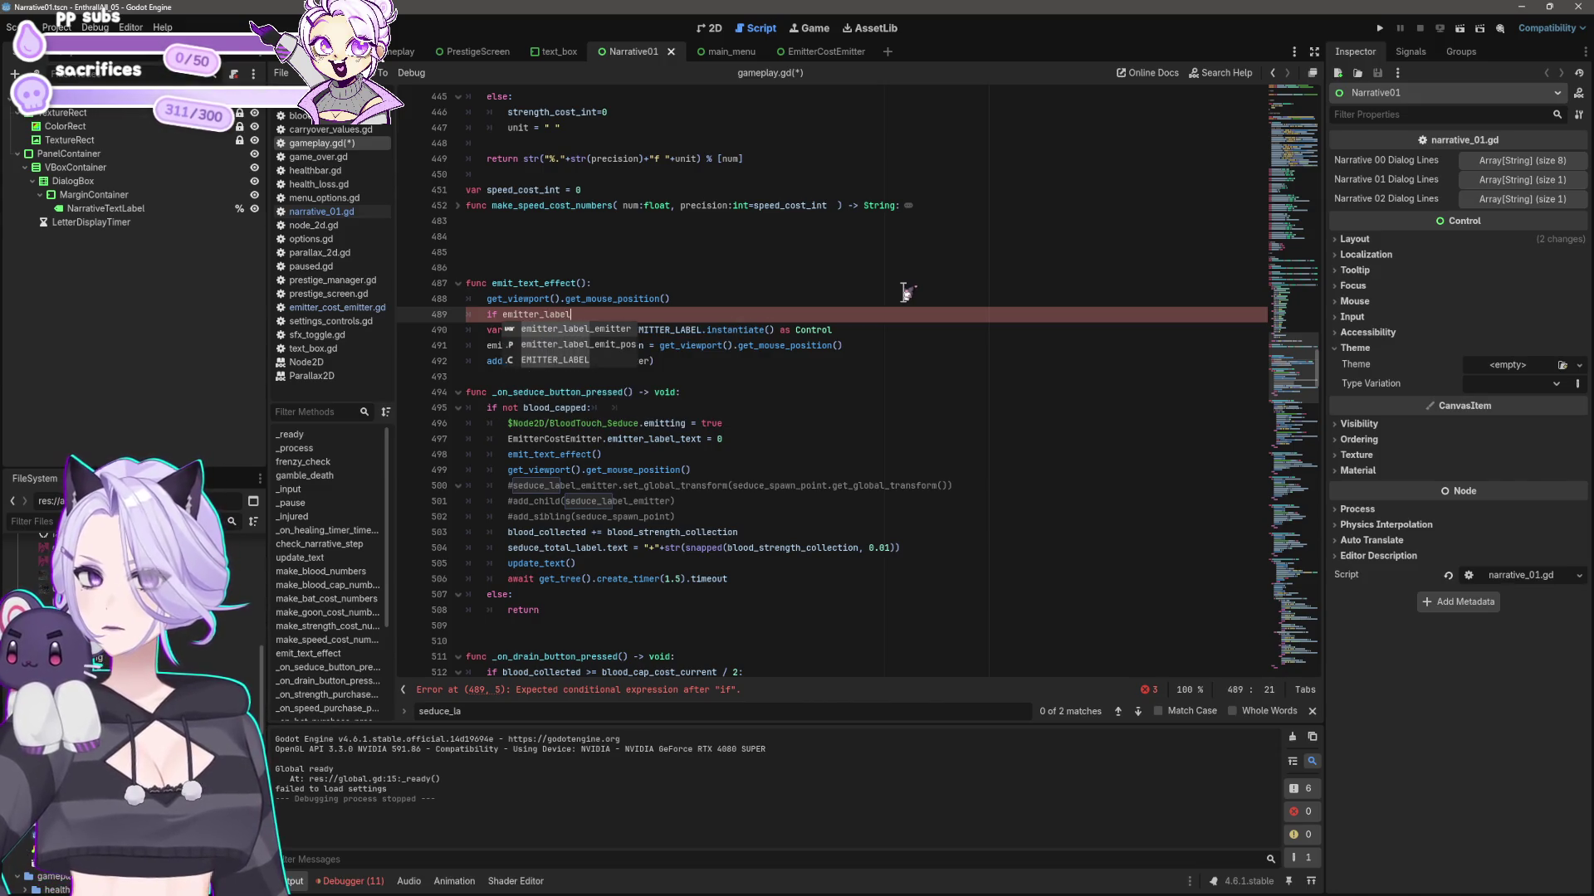
{"action": "type", "text": "_text == 0:"}
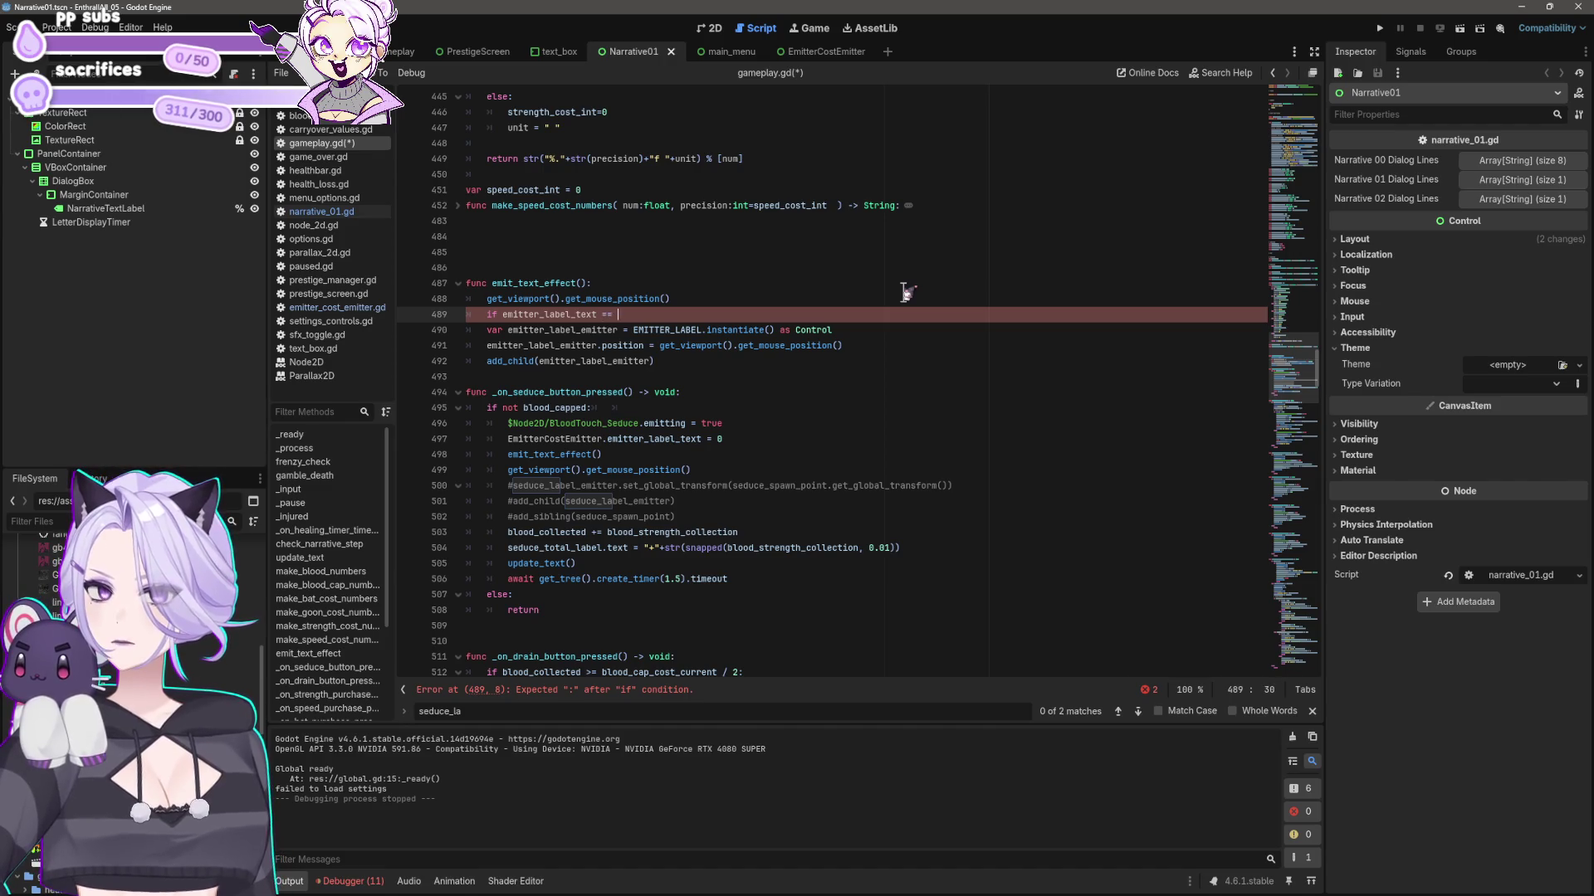
{"action": "key", "text": "Return"}
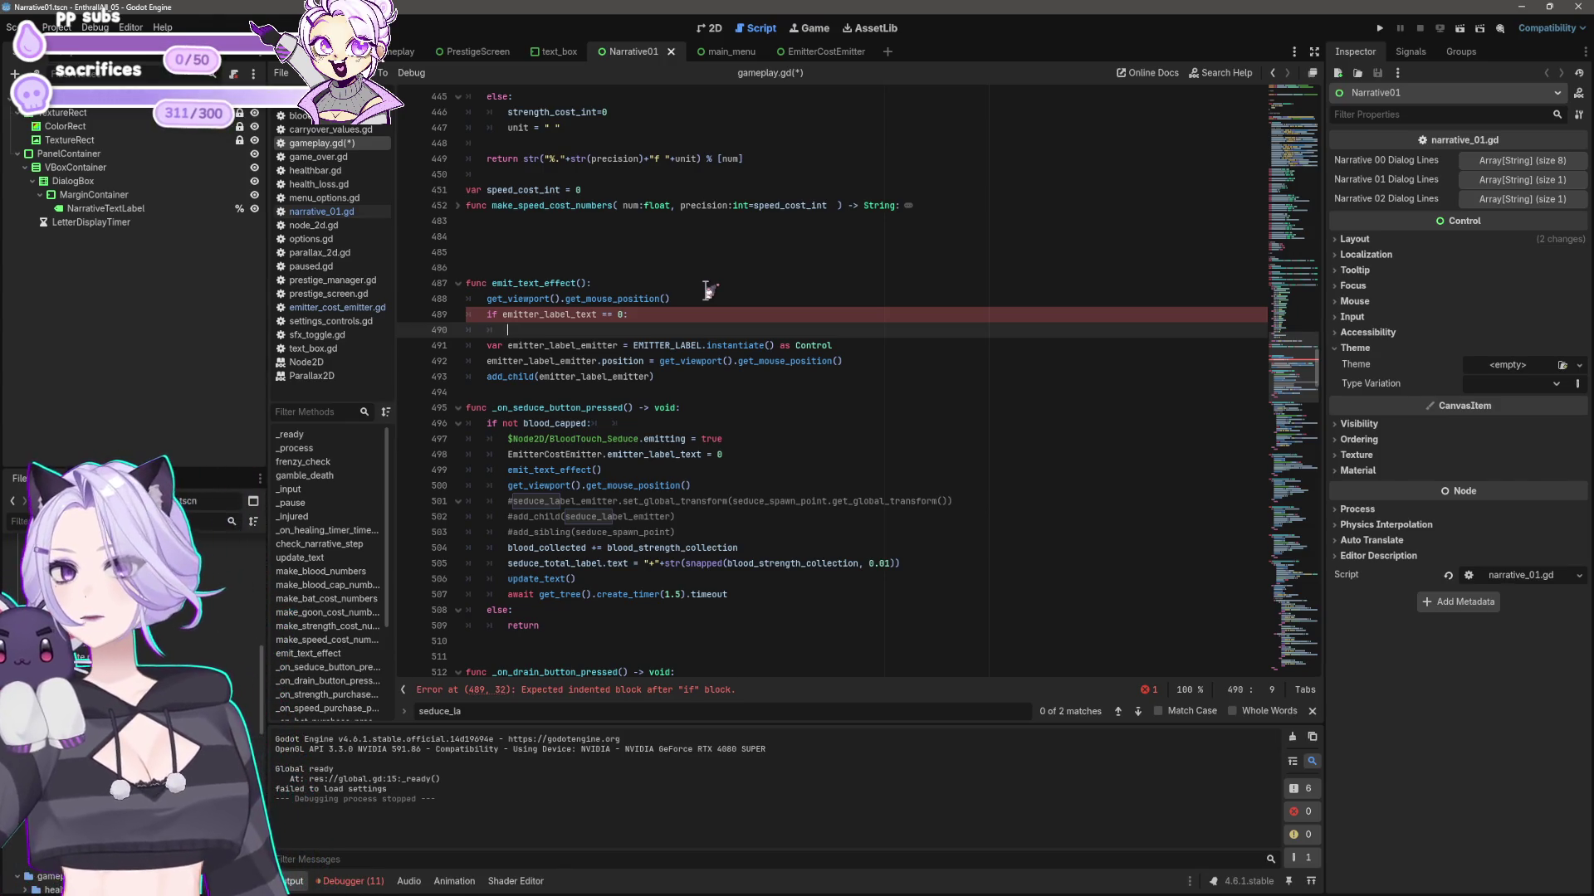
- Replace the if emitter_label_text == 0: line with a match: block
{"action": "key", "text": "Up"}
{"action": "key", "text": "End"}
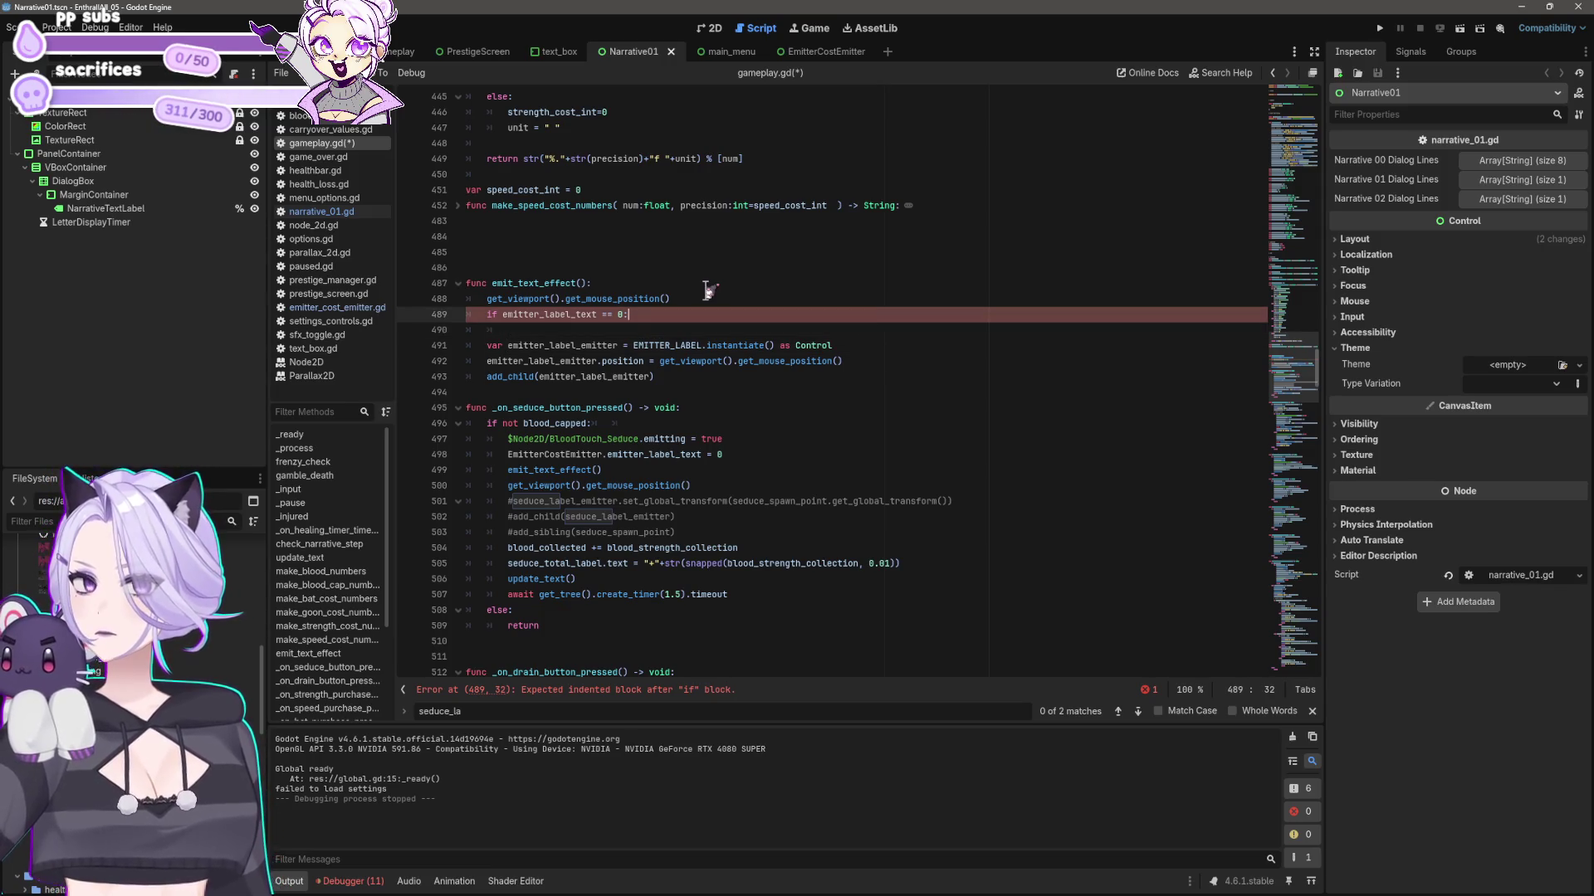
{"action": "key", "text": "shift+Home"}
{"action": "type", "text": "match"}
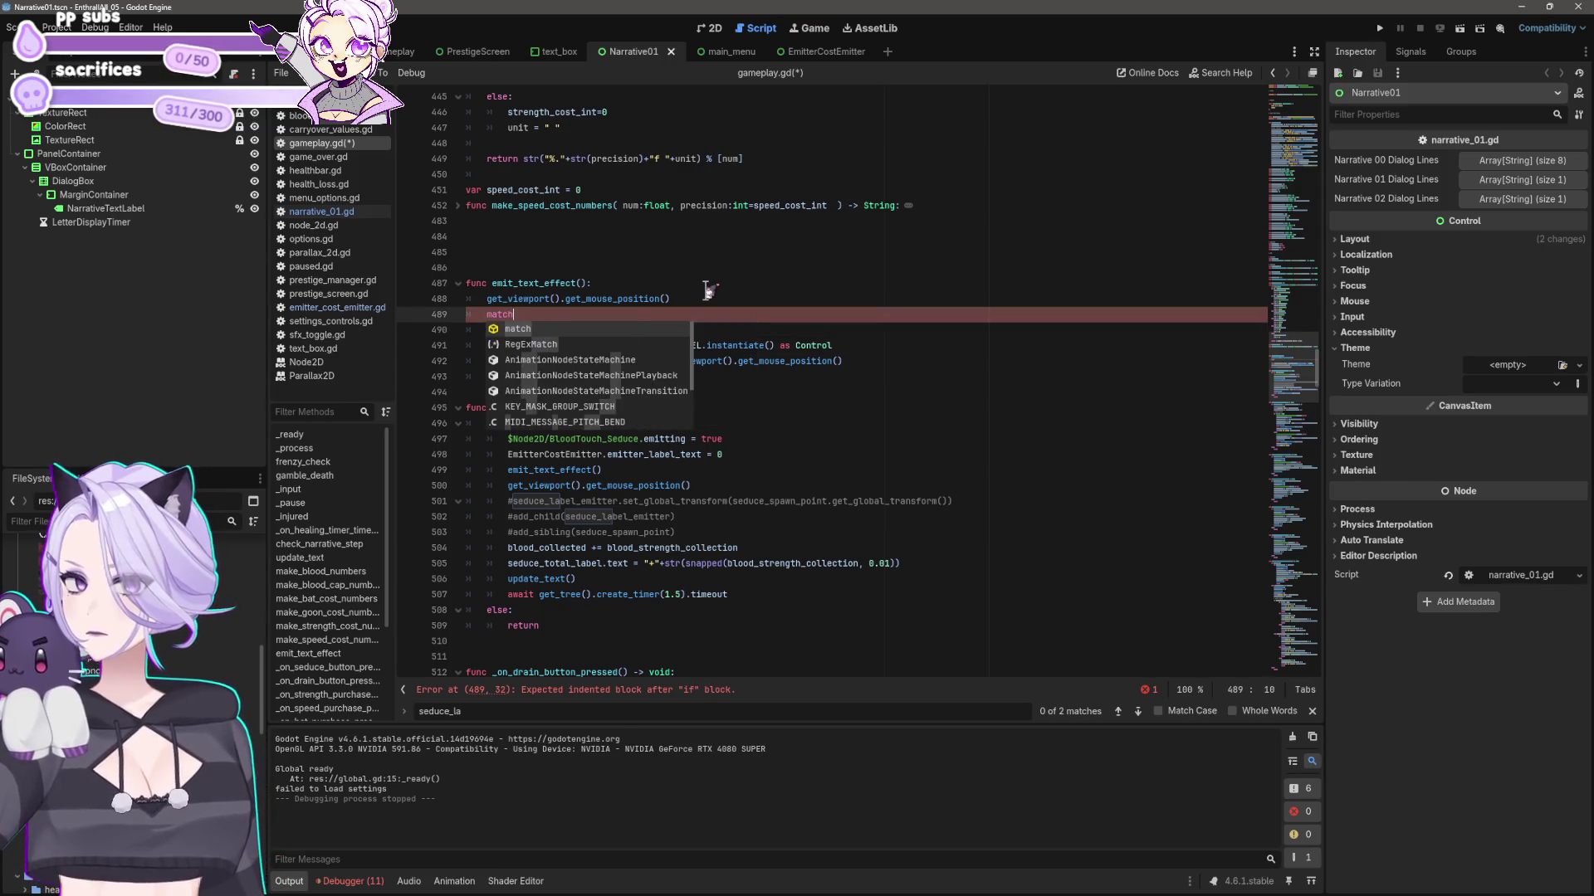
{"action": "type", "text": ":"}
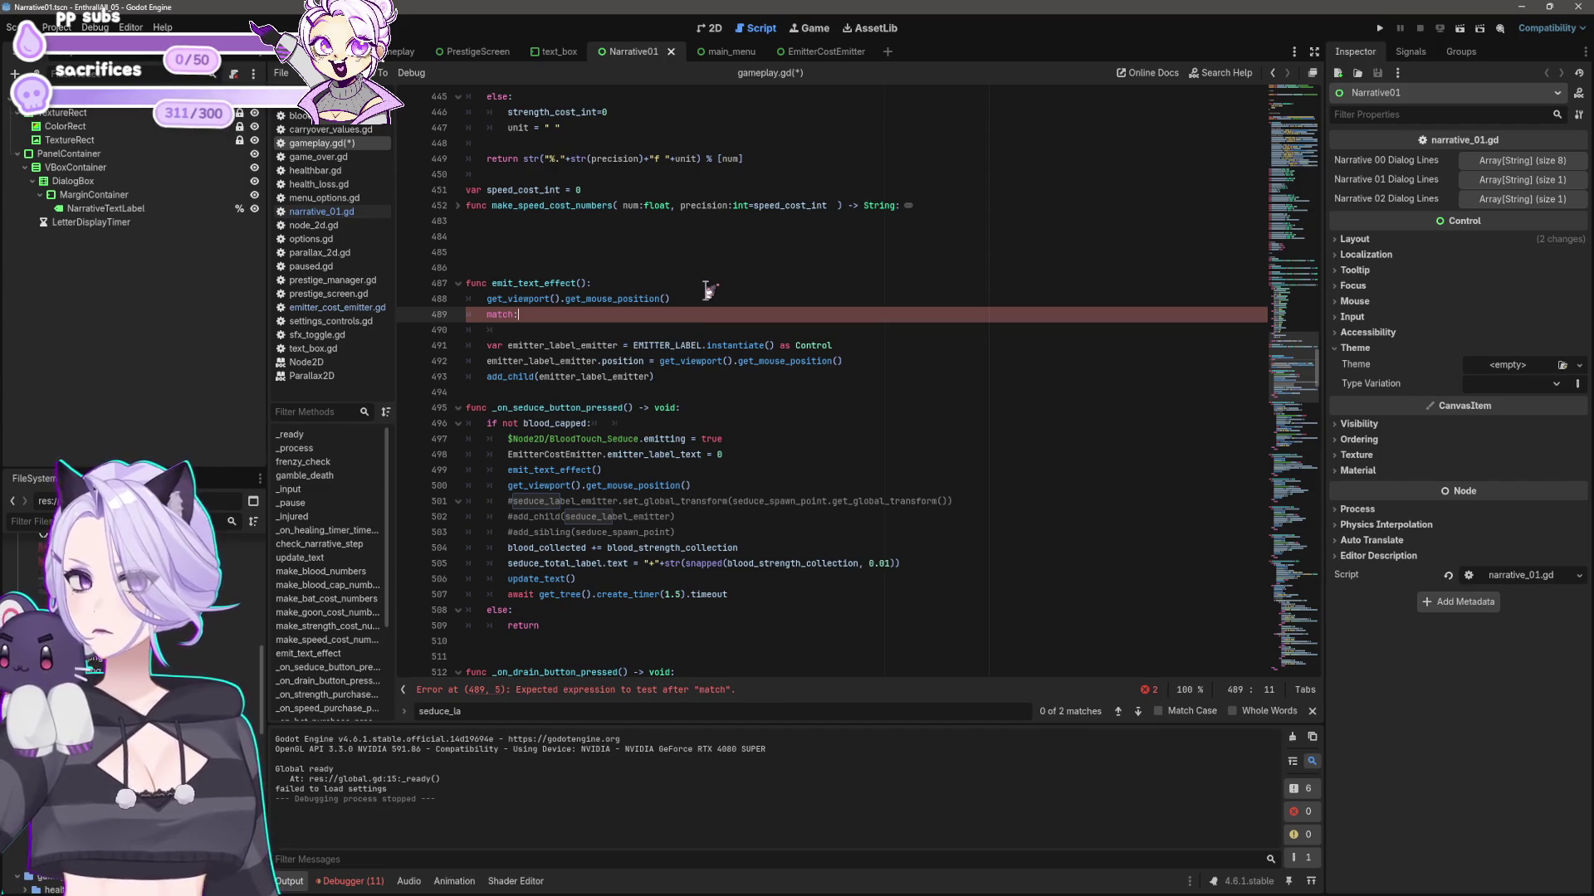
{"action": "key", "text": "Return"}
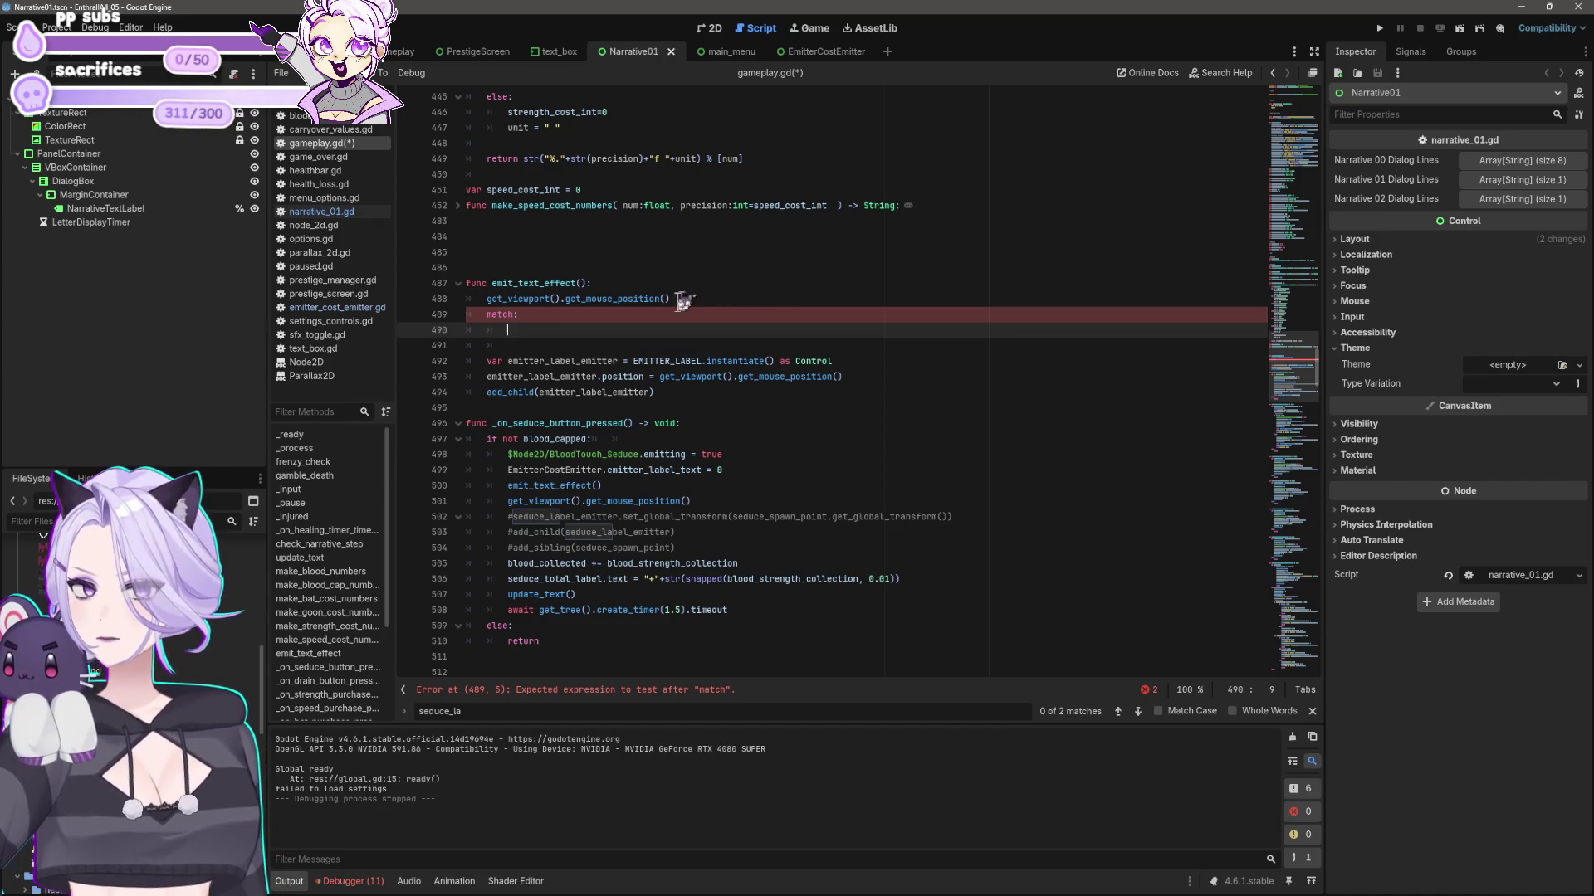
- Copy emitter_label_text = 0 from the seduce handler into the match block as emitter_label_text == 0
{"action": "left_click_drag", "start_coordinate": [607, 470], "coordinate": [723, 469]}
{"action": "key", "text": "ctrl+c"}
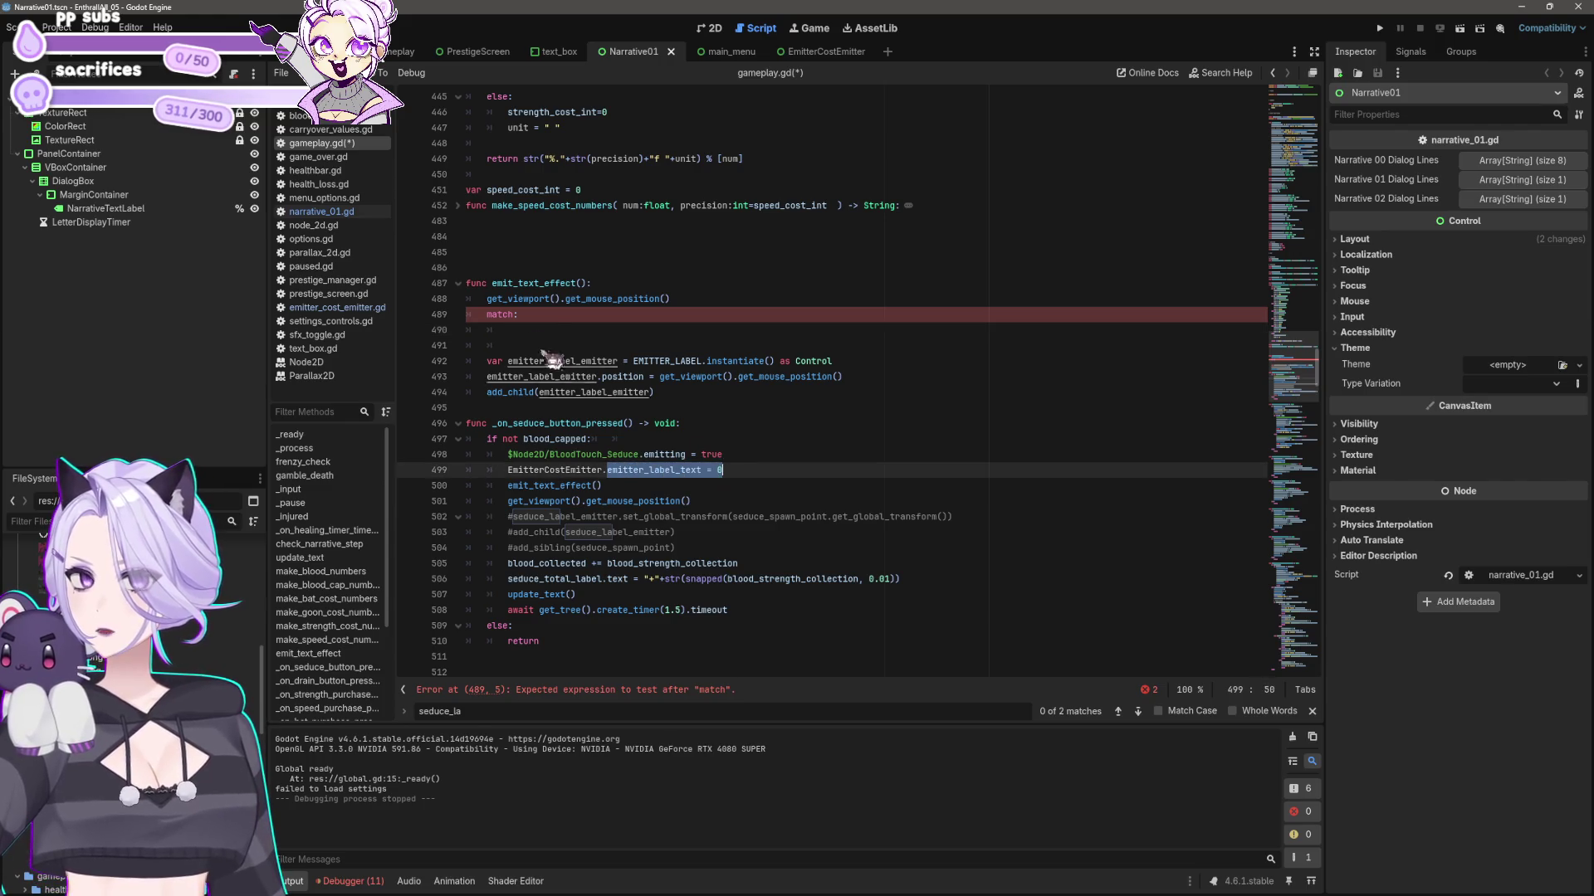
{"action": "left_click", "coordinate": [855, 329]}
{"action": "key", "text": "ctrl+v"}
{"action": "key", "text": "Left"}
{"action": "key", "text": "Left"}
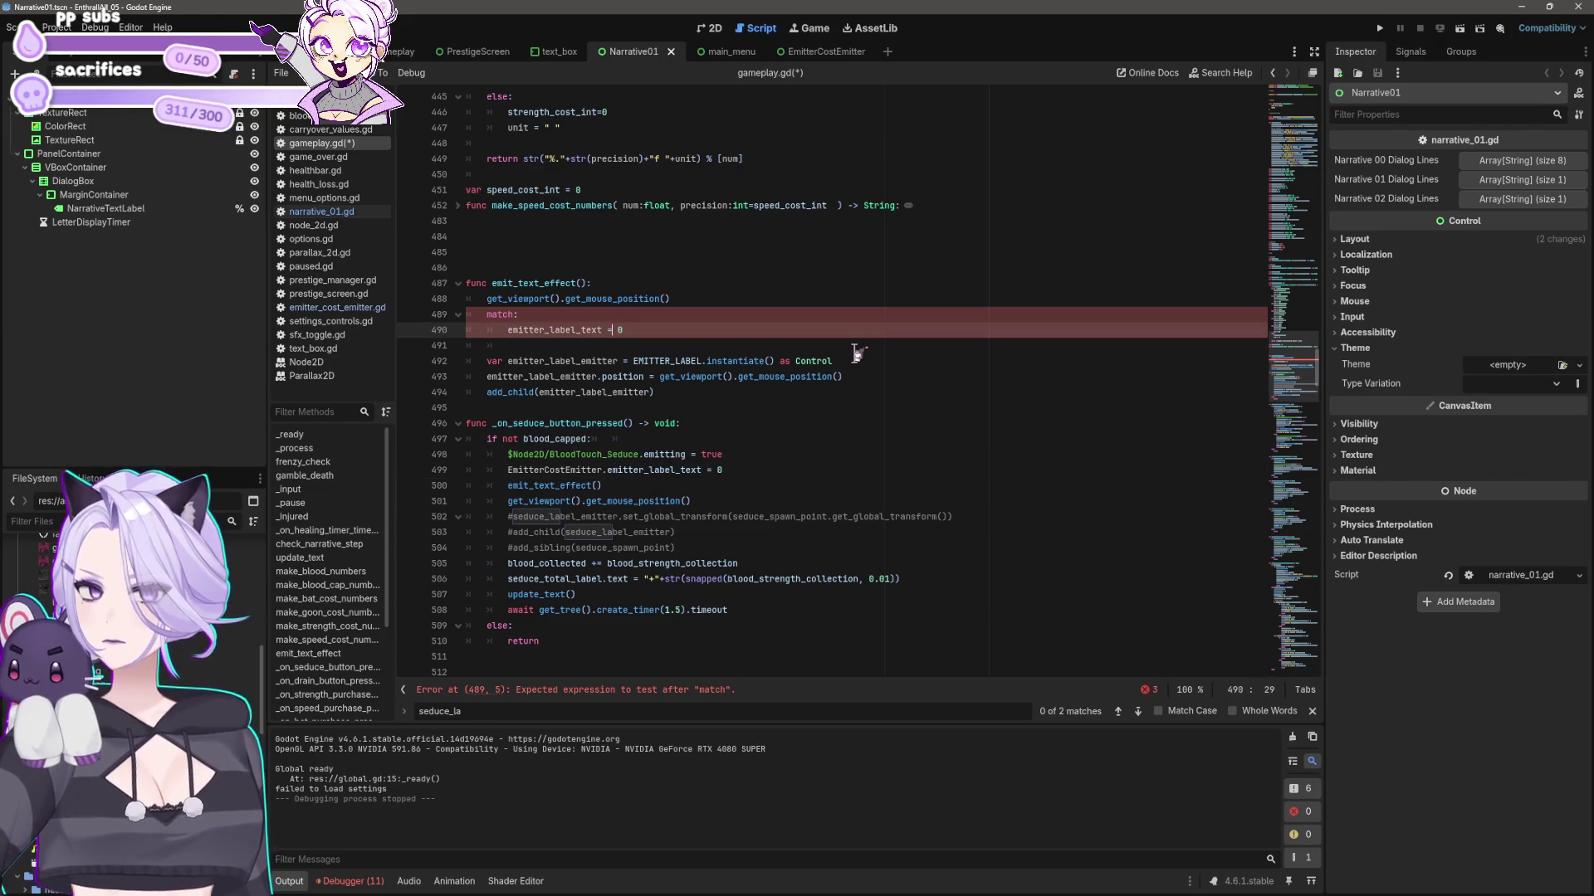
{"action": "type", "text": "="}
{"action": "key", "text": "End"}
{"action": "key", "text": "Return"}
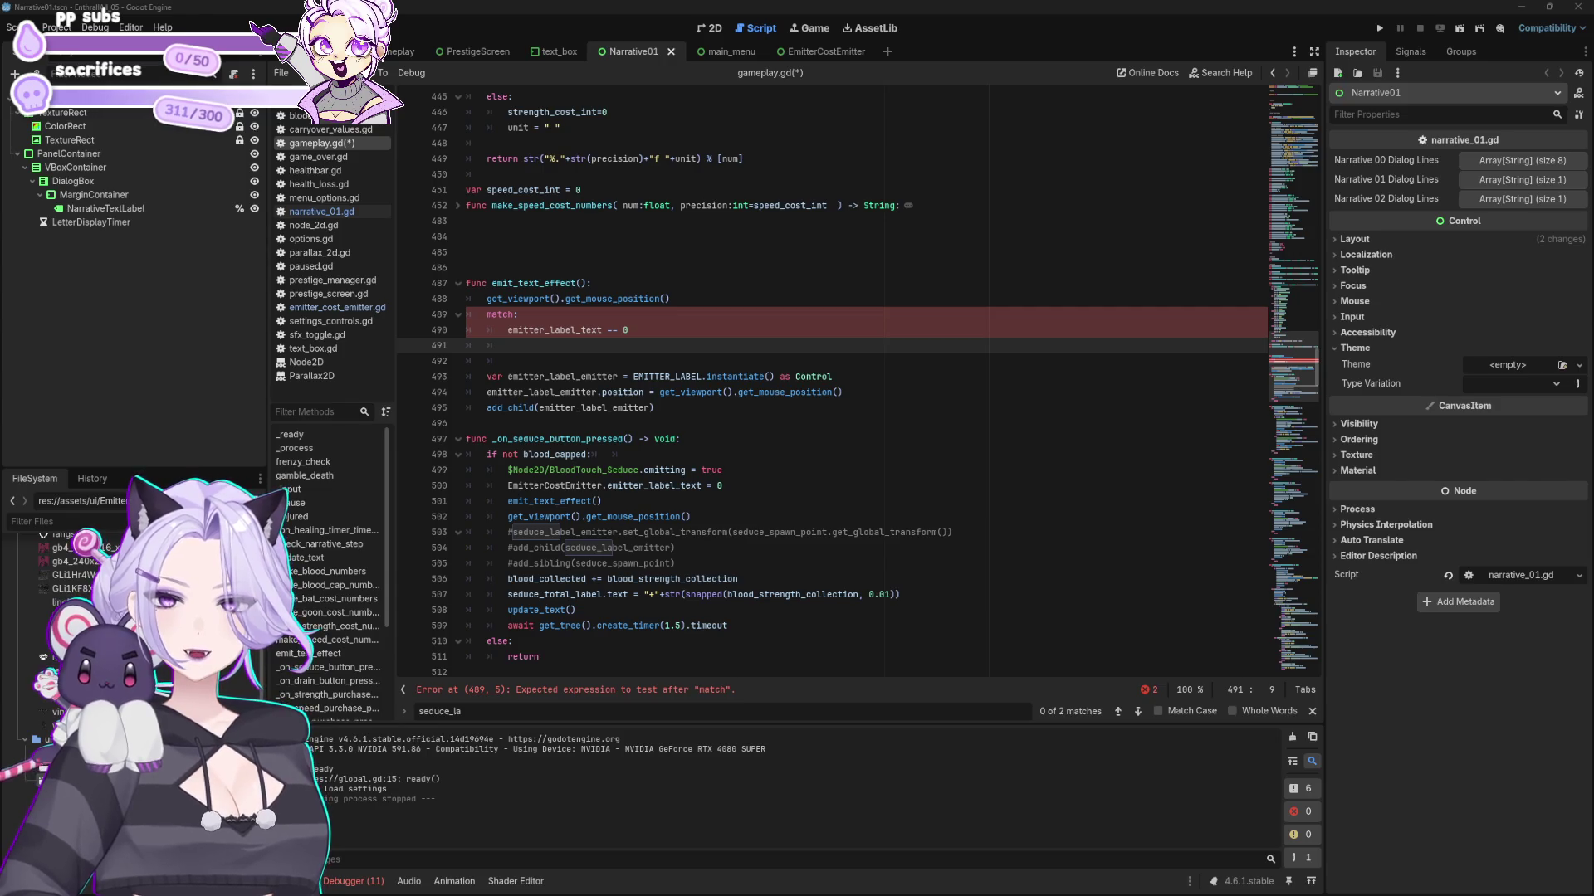
- Make the match test emitter_label_text, replacing the comparison line with a 0: pattern
{"action": "left_click", "coordinate": [518, 315]}
{"action": "type", "text": "emitter_"}
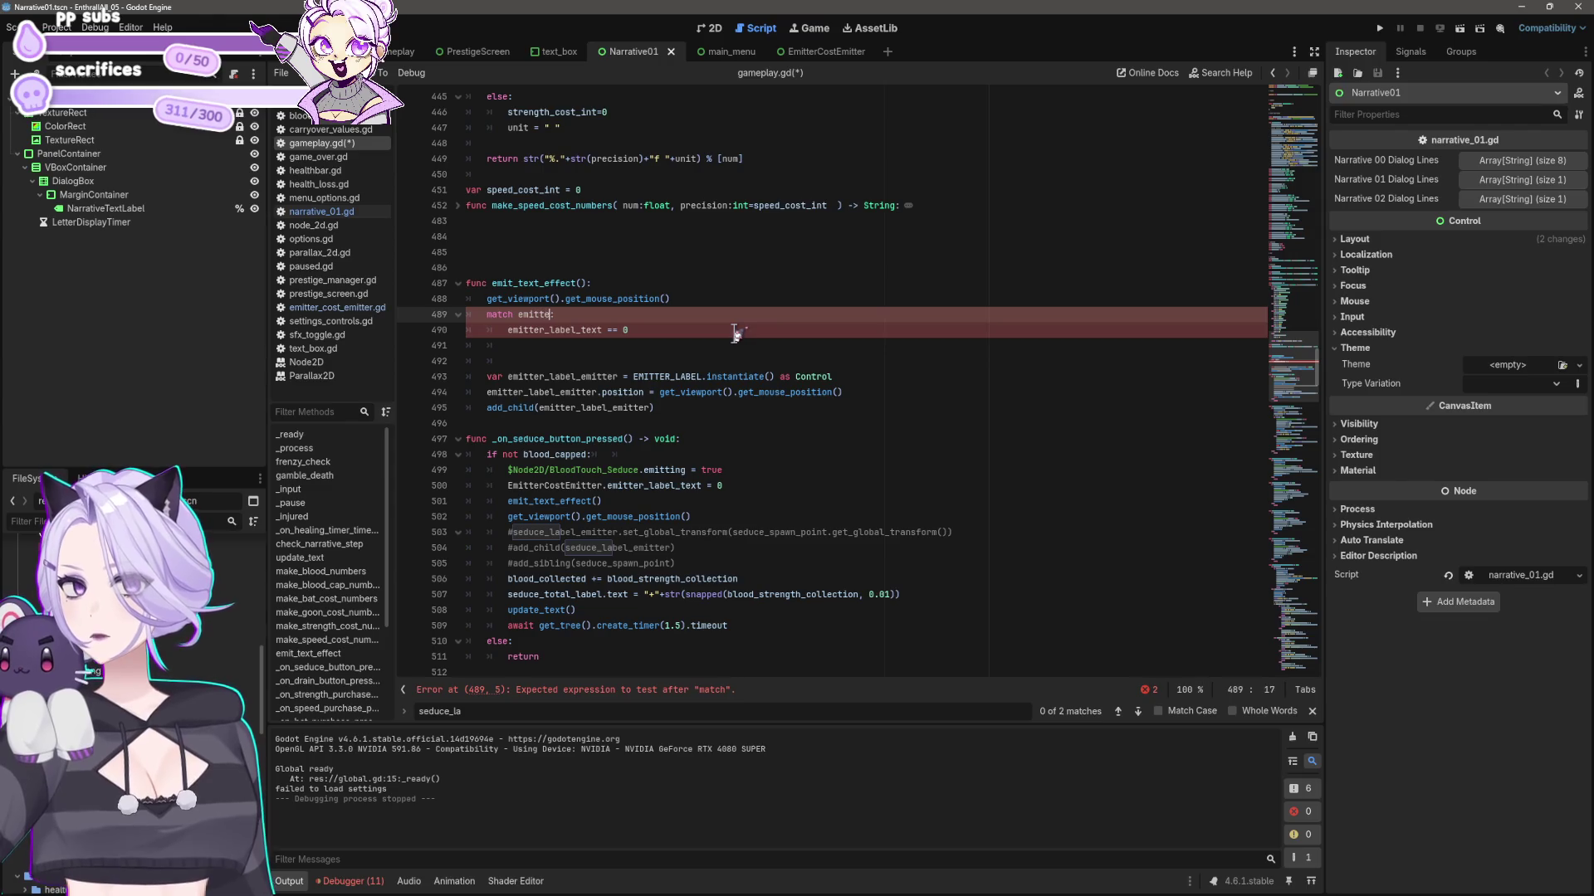
{"action": "type", "text": "label"}
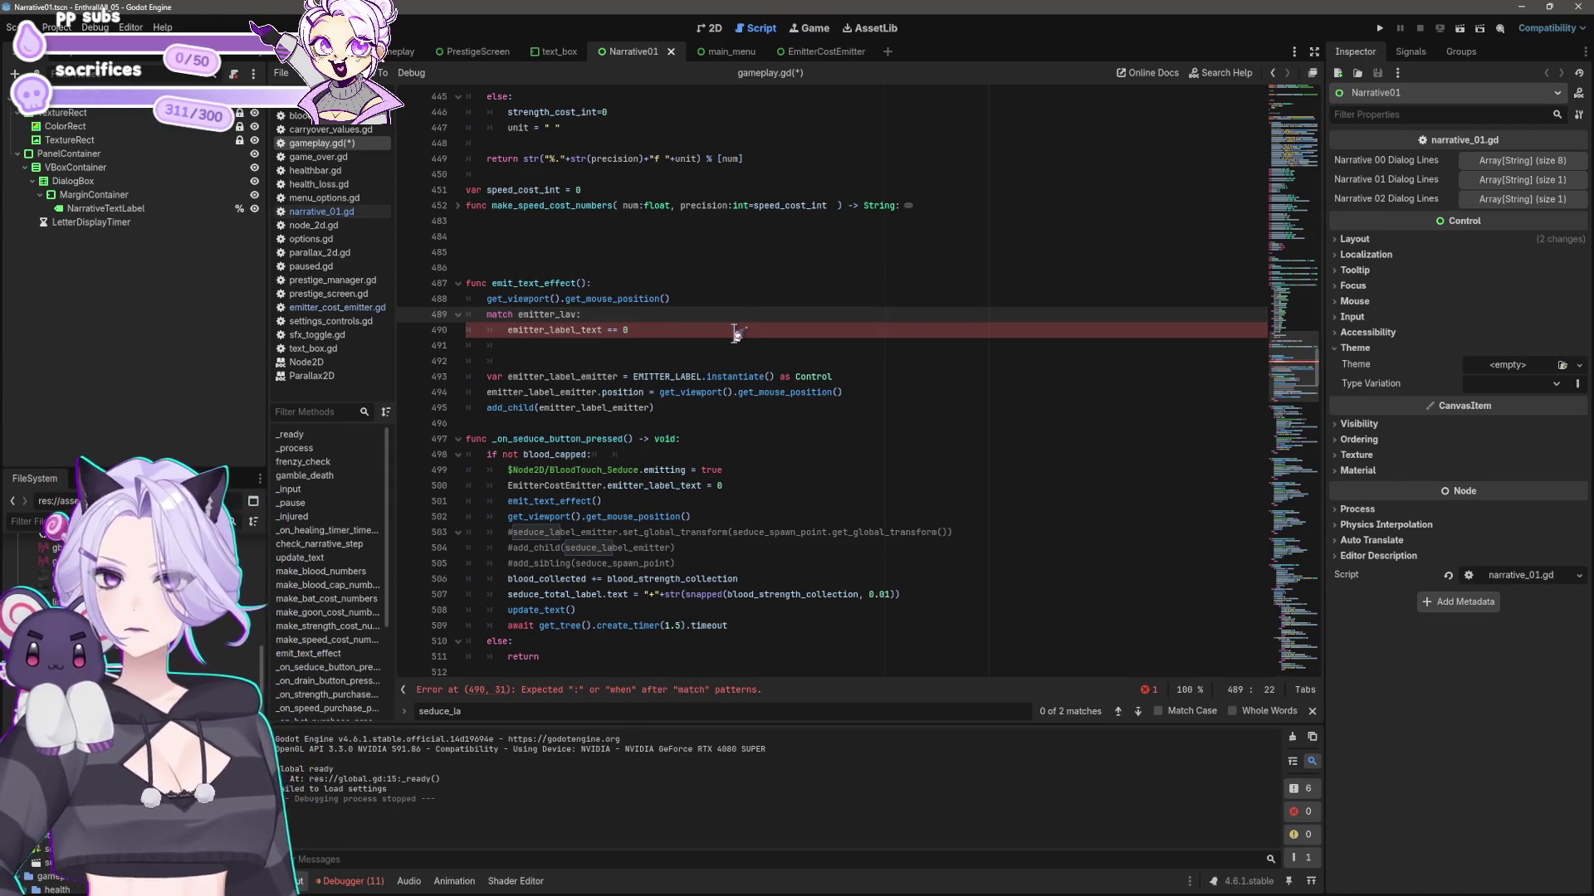
{"action": "type", "text": "_text"}
{"action": "key", "text": "Down"}
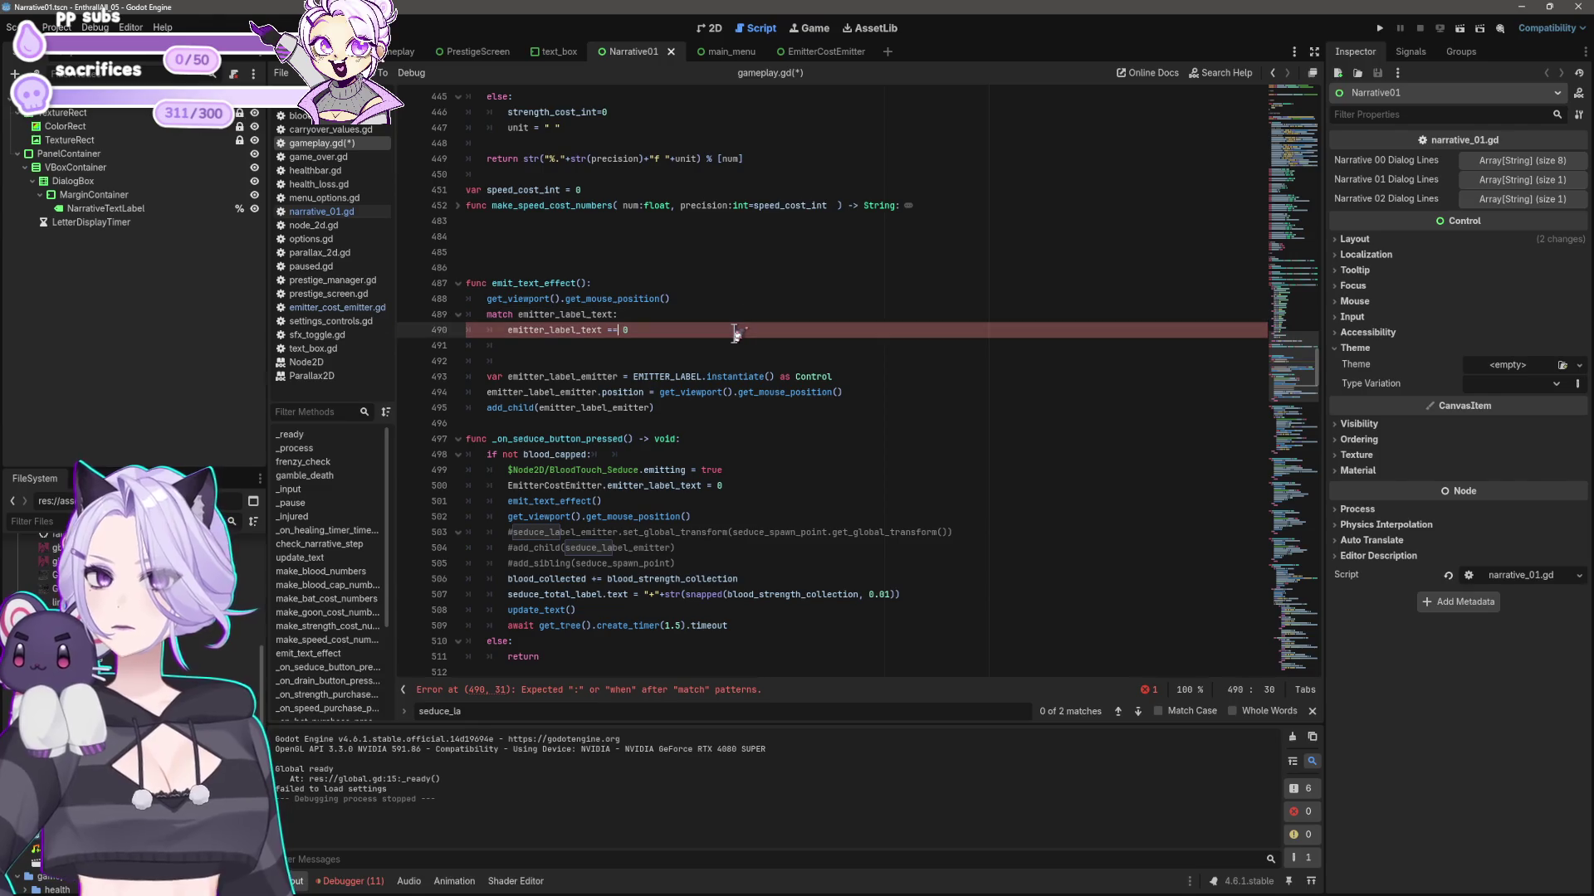
{"action": "key", "text": "shift+Home"}
{"action": "key", "text": "BackSpace"}
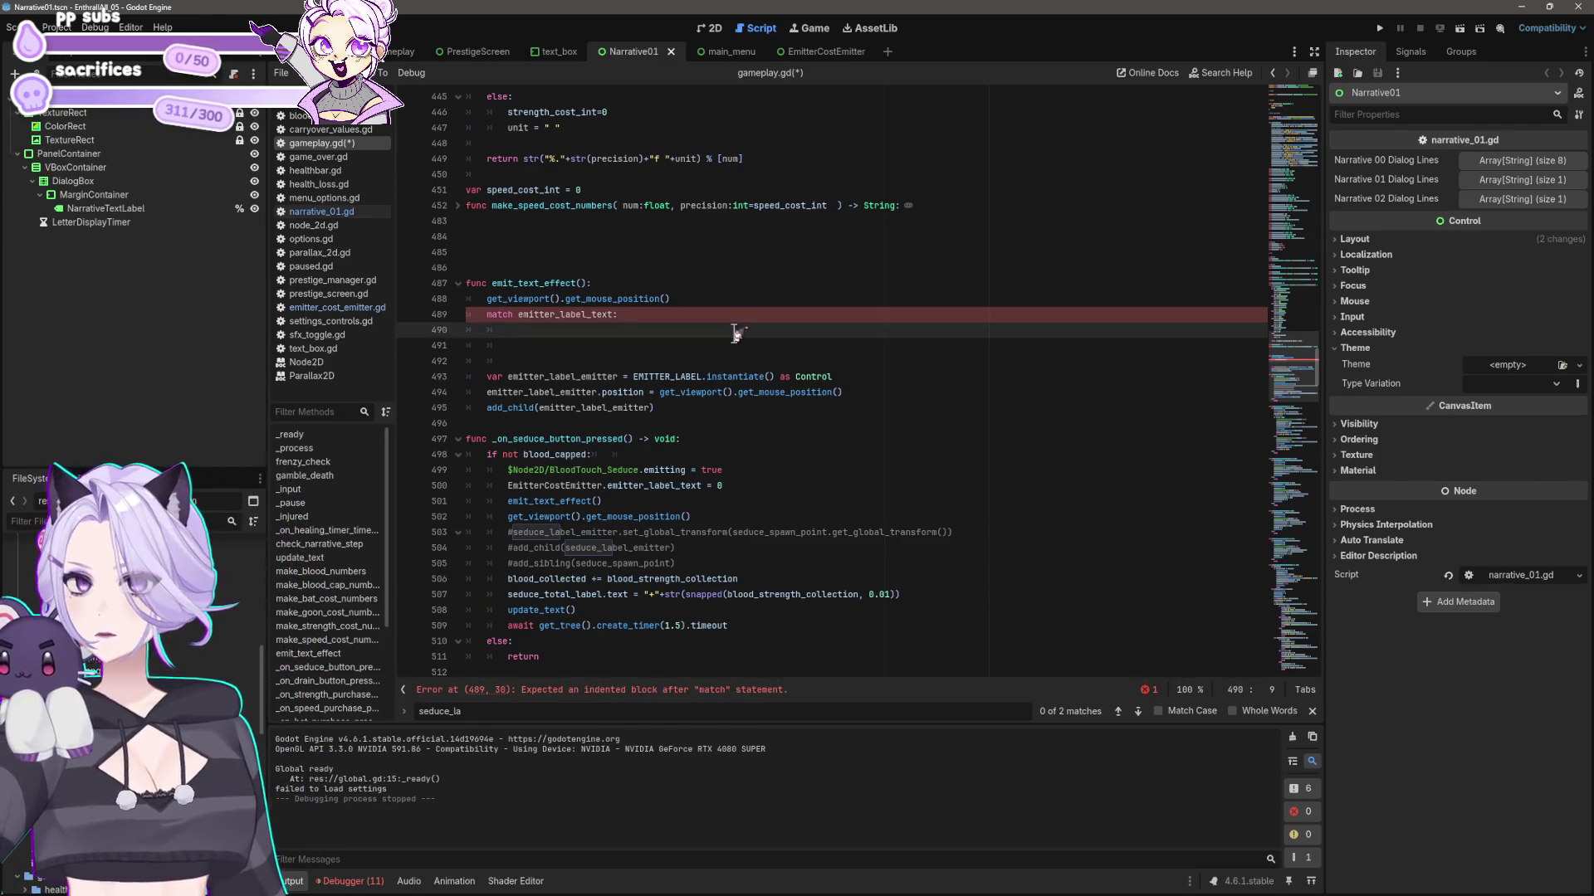
{"action": "type", "text": "0:"}
{"action": "key", "text": "Return"}
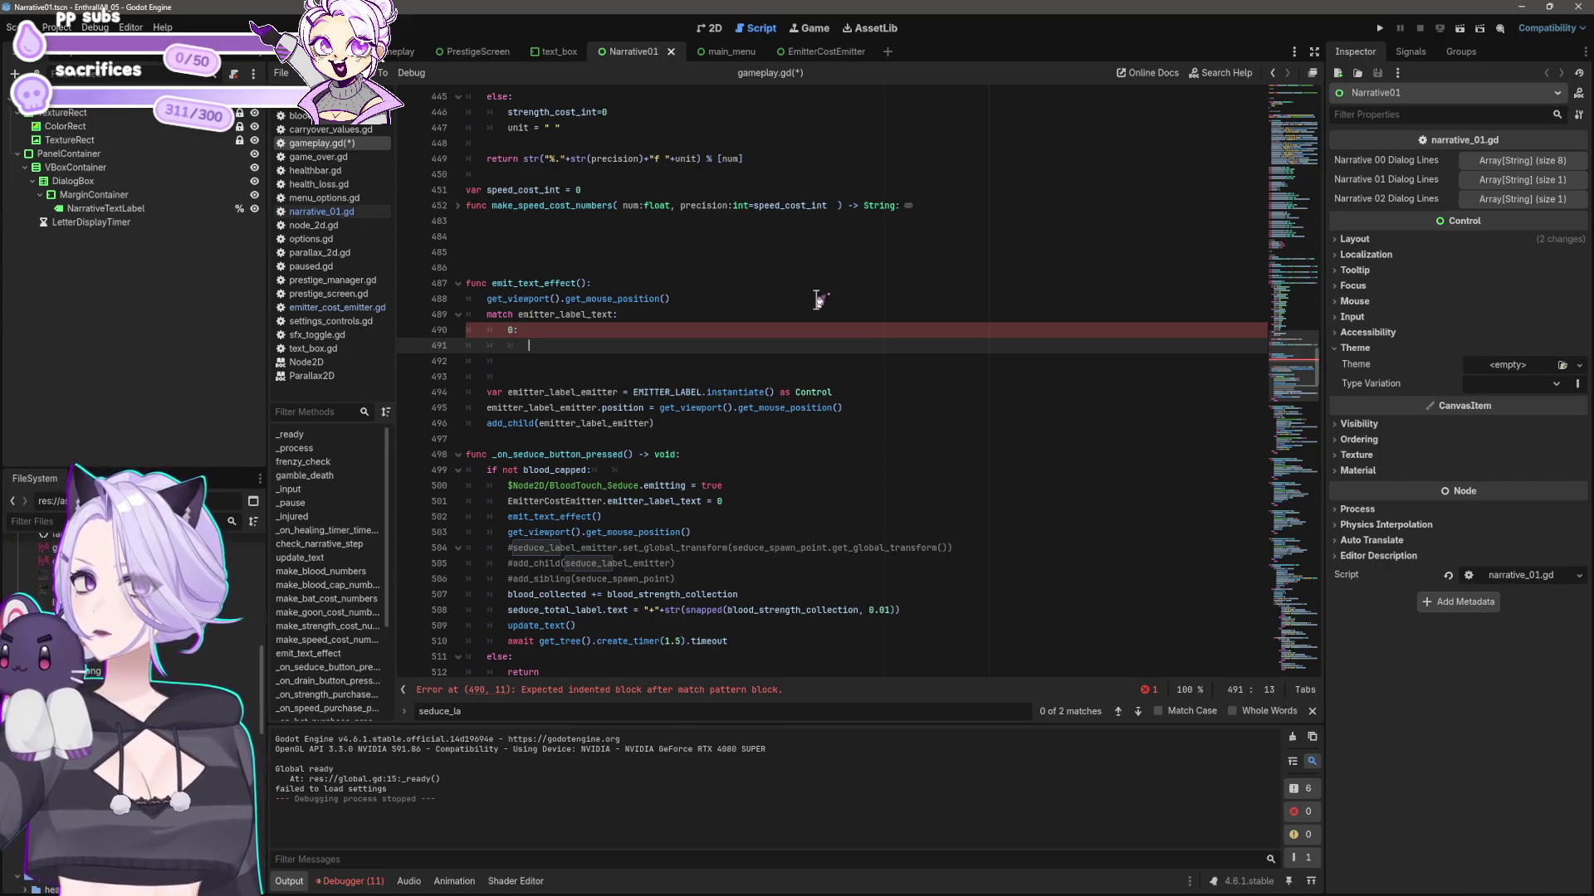
- Review EmitterCostEmitter and the add_child line in the seduce handler, then return to the empty 0: branch
{"action": "left_click_drag", "start_coordinate": [509, 502], "coordinate": [603, 504]}
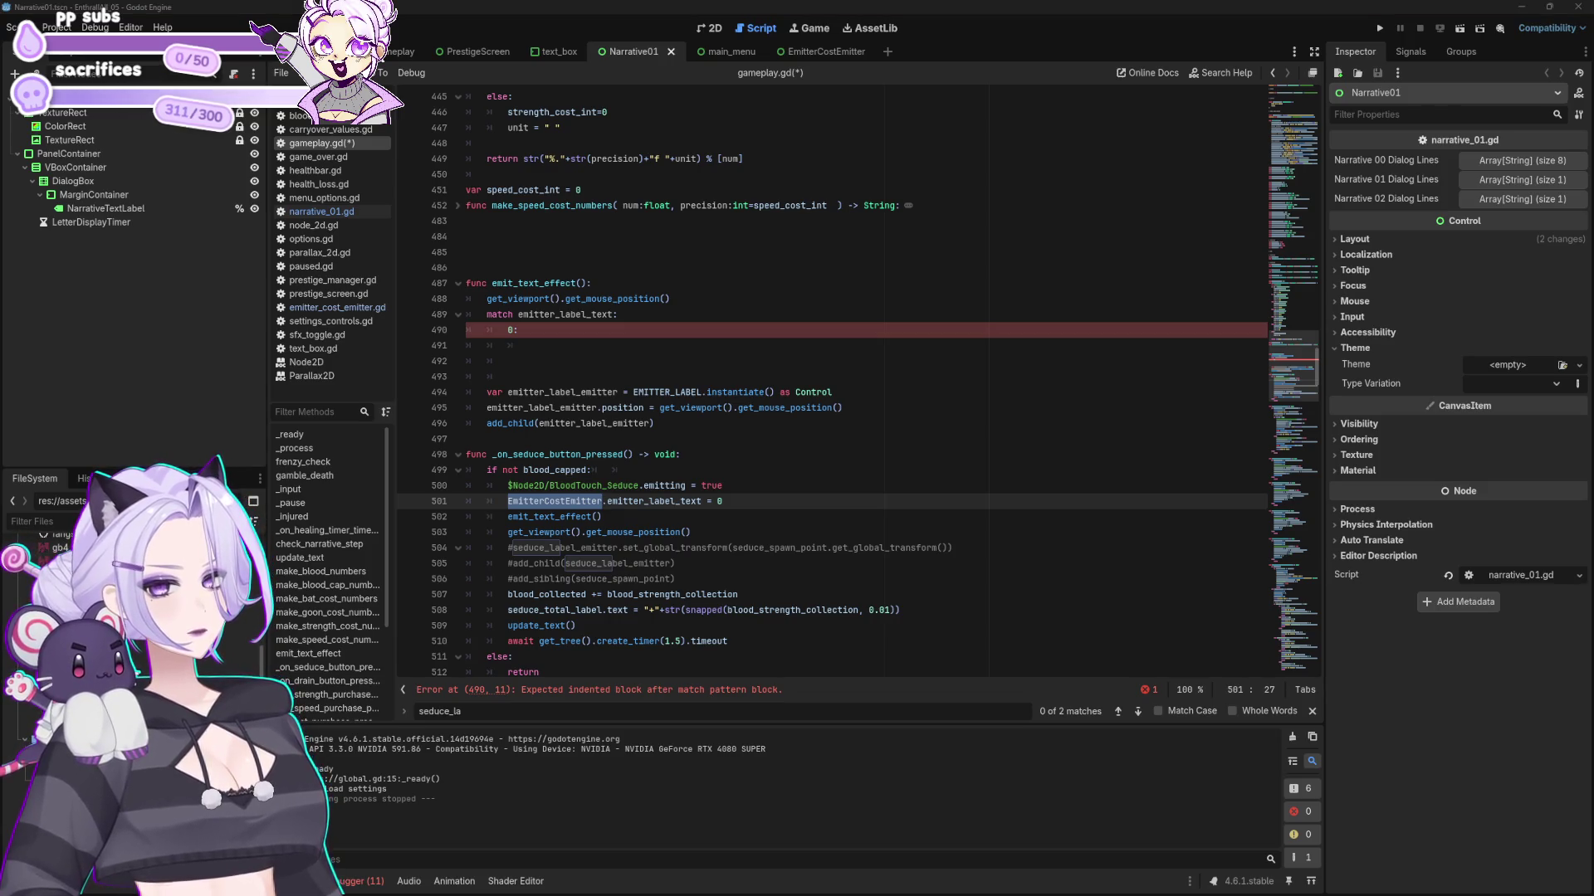
{"action": "left_click", "coordinate": [642, 391]}
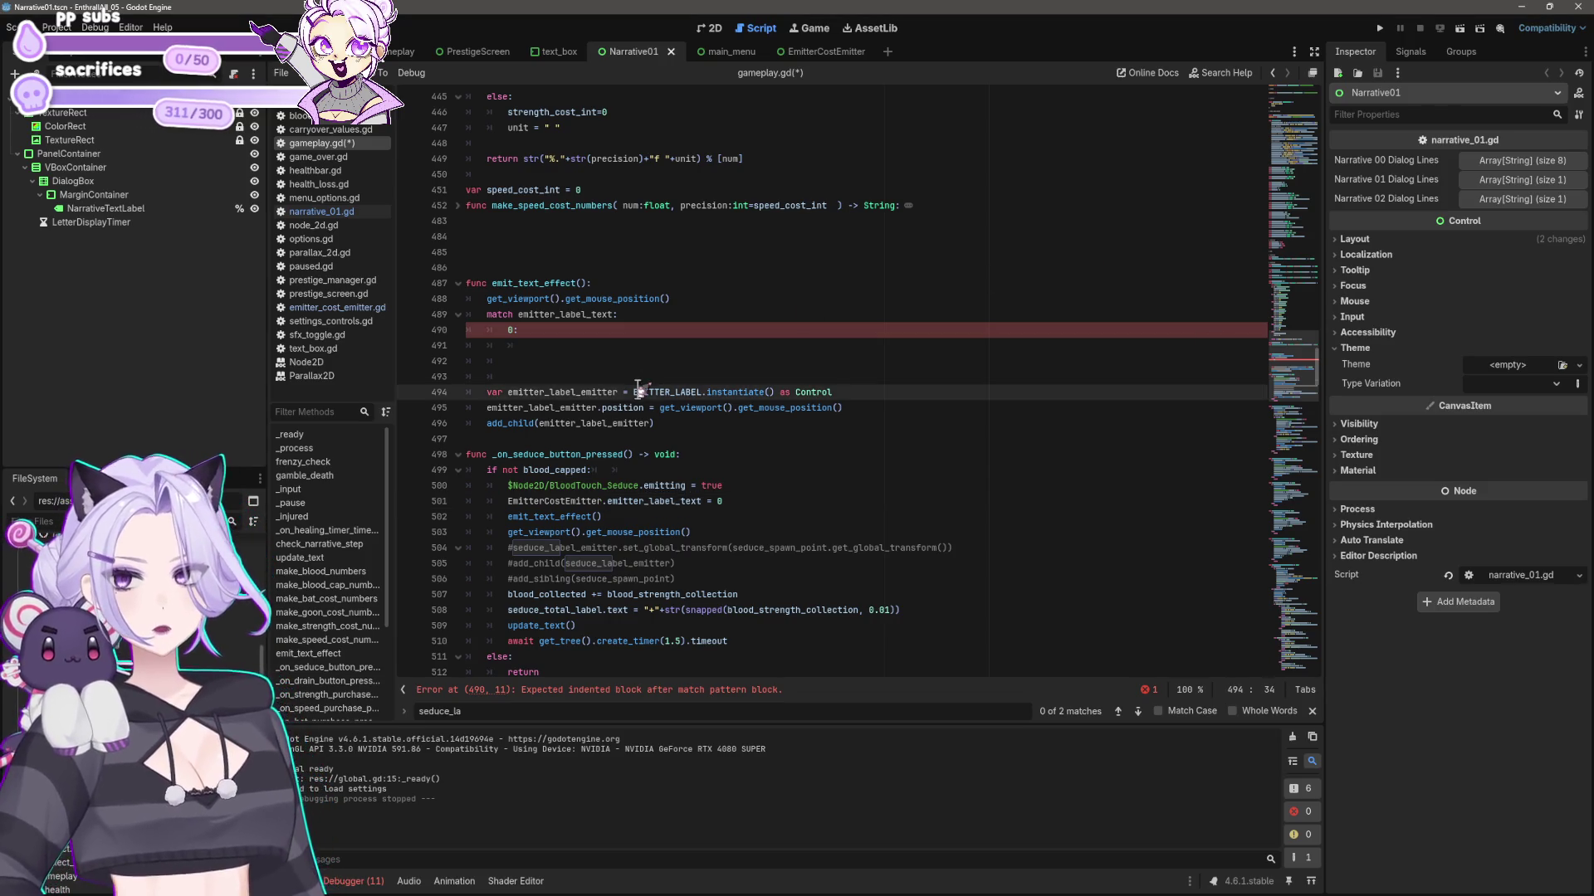
{"action": "left_click", "coordinate": [728, 425]}
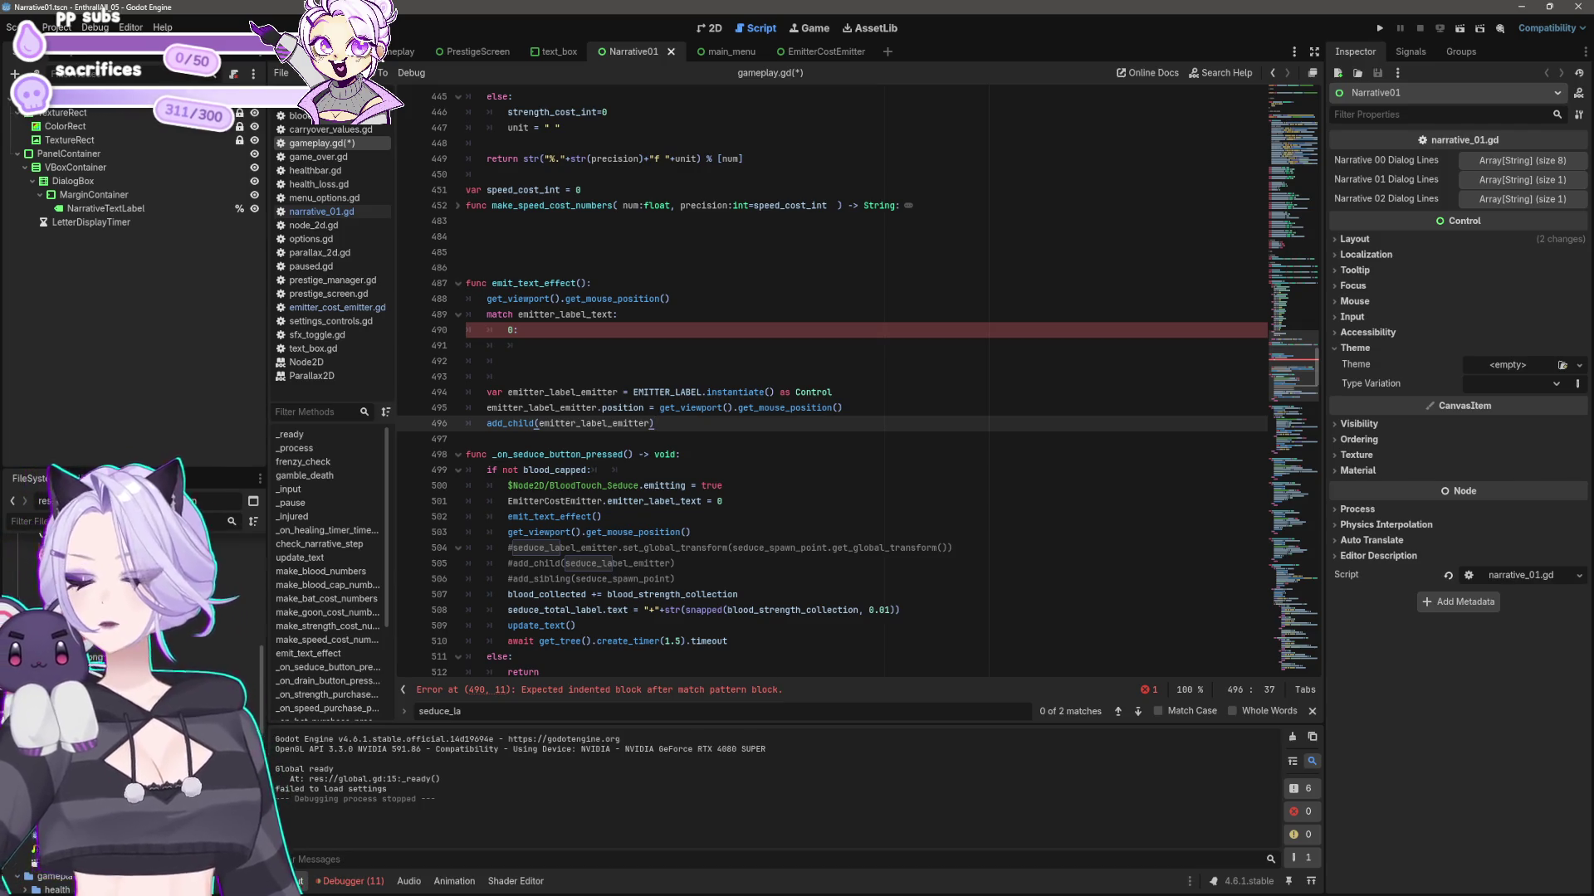
{"action": "left_click", "coordinate": [569, 299]}
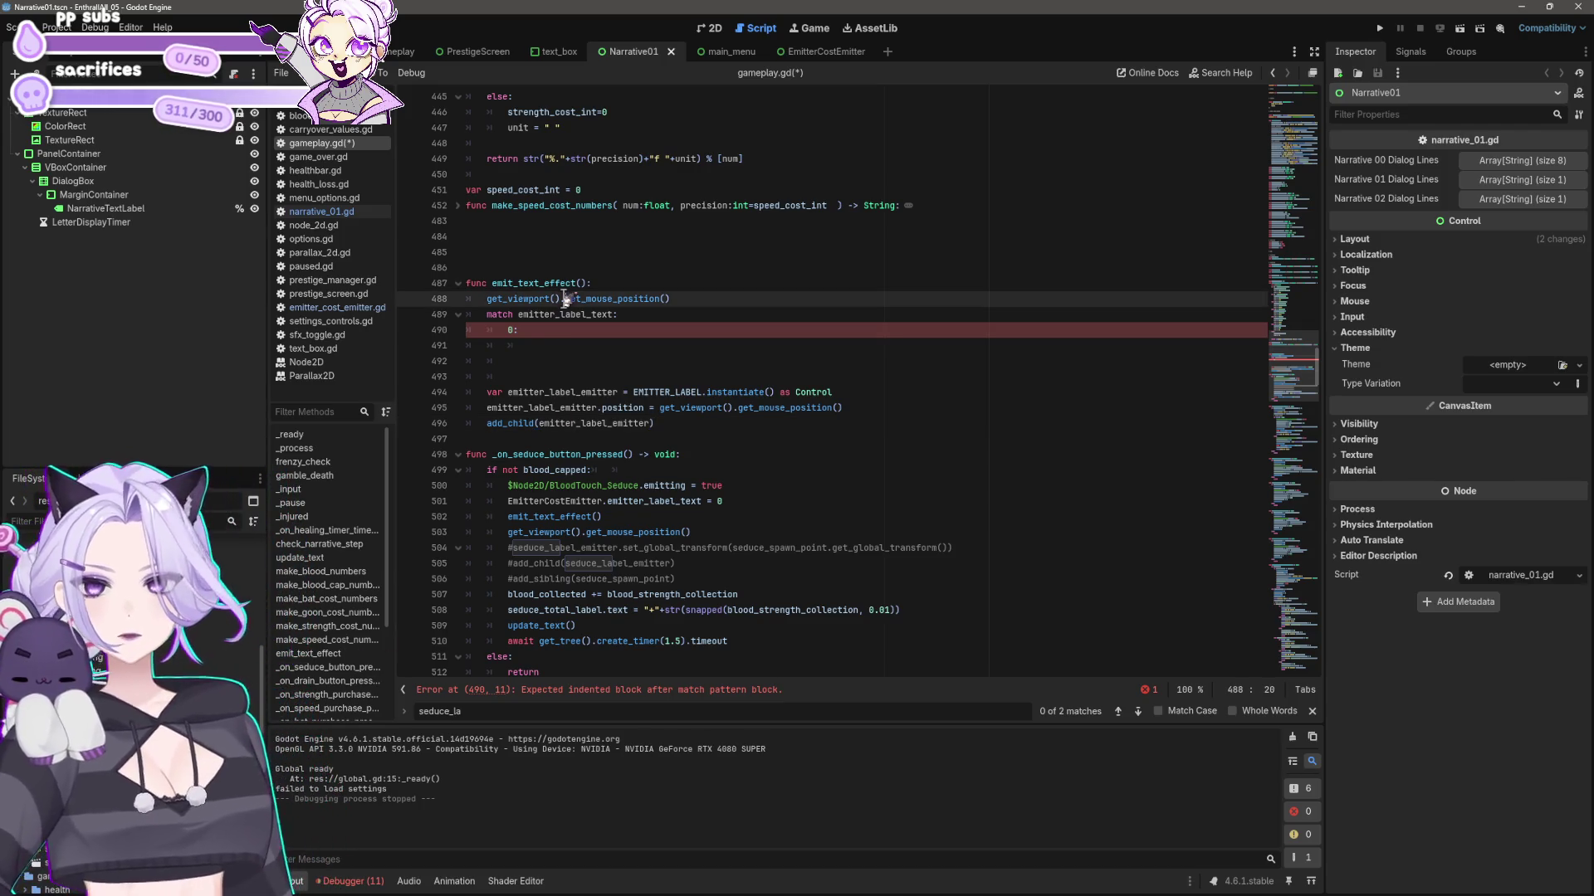
{"action": "left_click", "coordinate": [540, 343]}
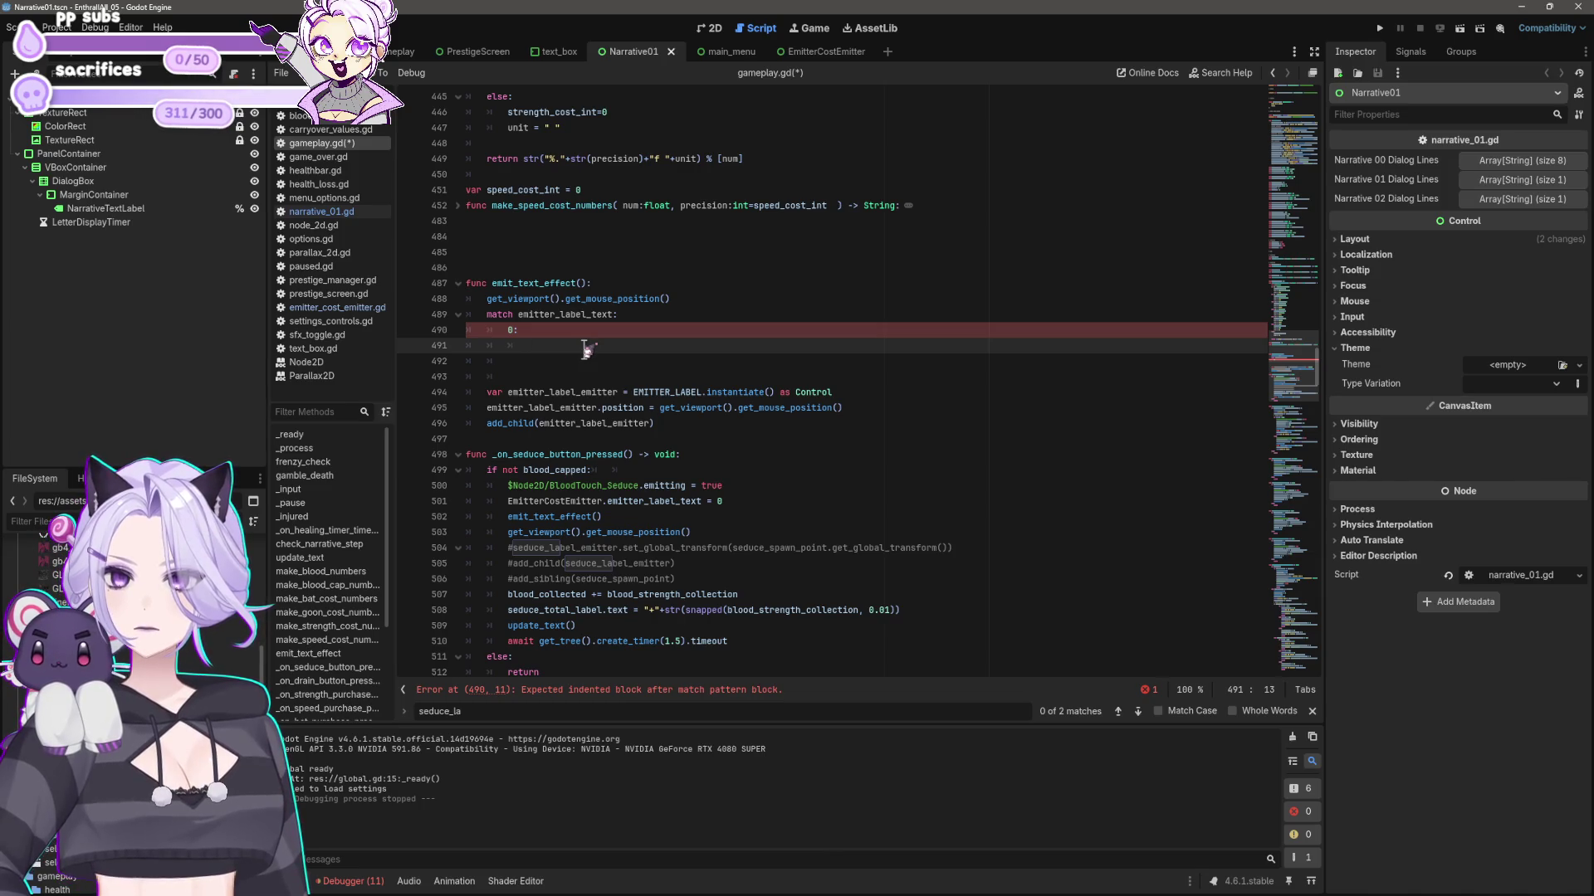
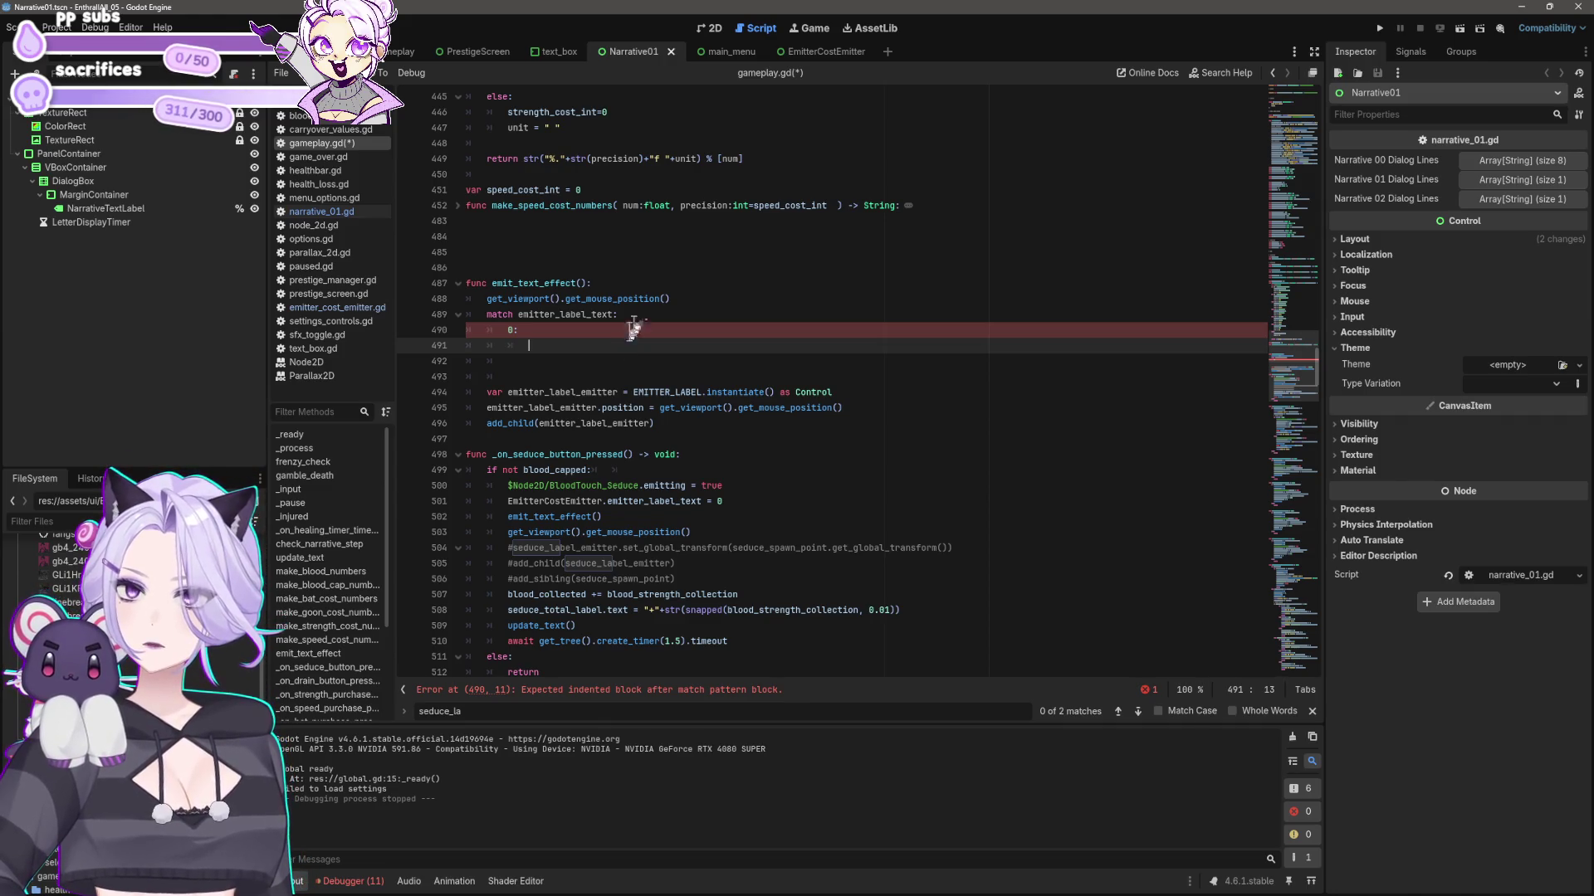
- Delete emit_text_effect from gameplay.gd, then paste it back with its original indentation
{"action": "left_click", "coordinate": [818, 53]}
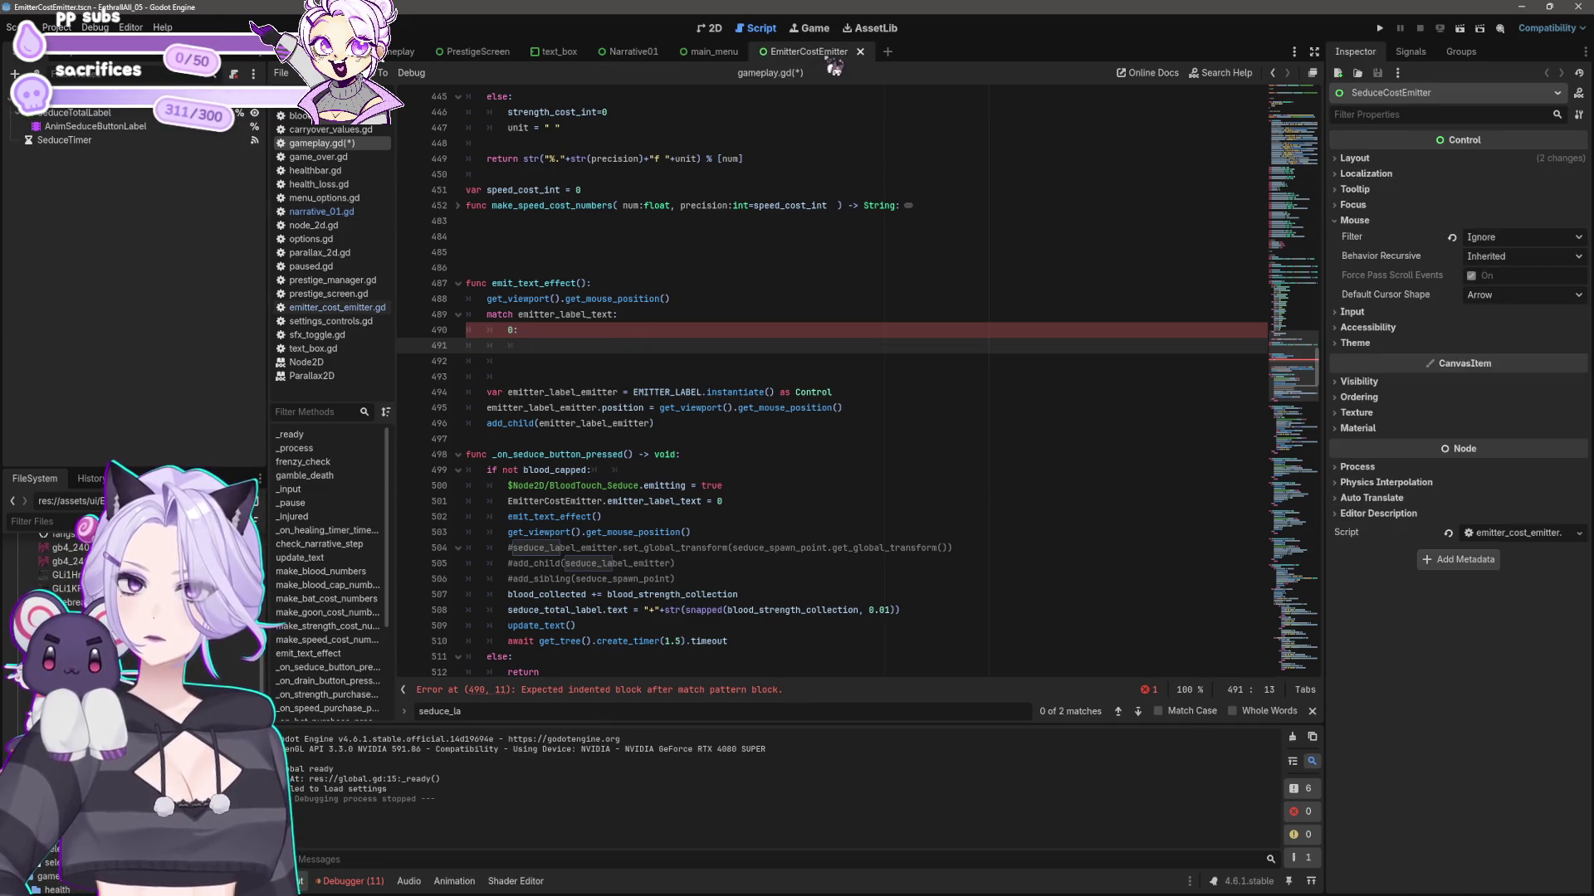
{"action": "left_click", "coordinate": [633, 52]}
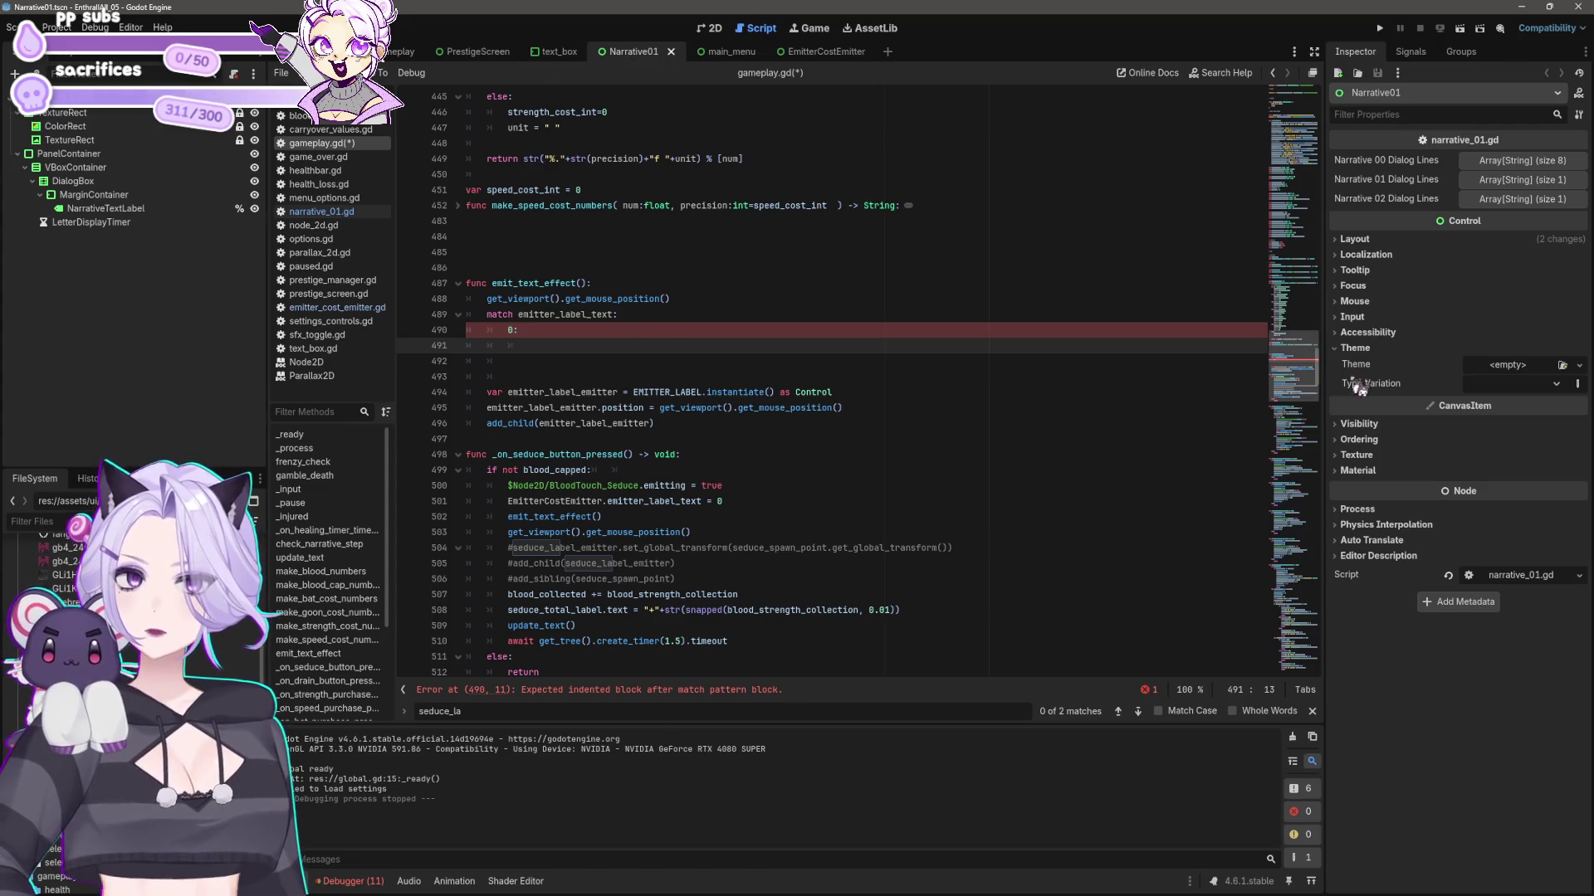
{"action": "left_click_drag", "start_coordinate": [591, 345], "coordinate": [338, 269]}
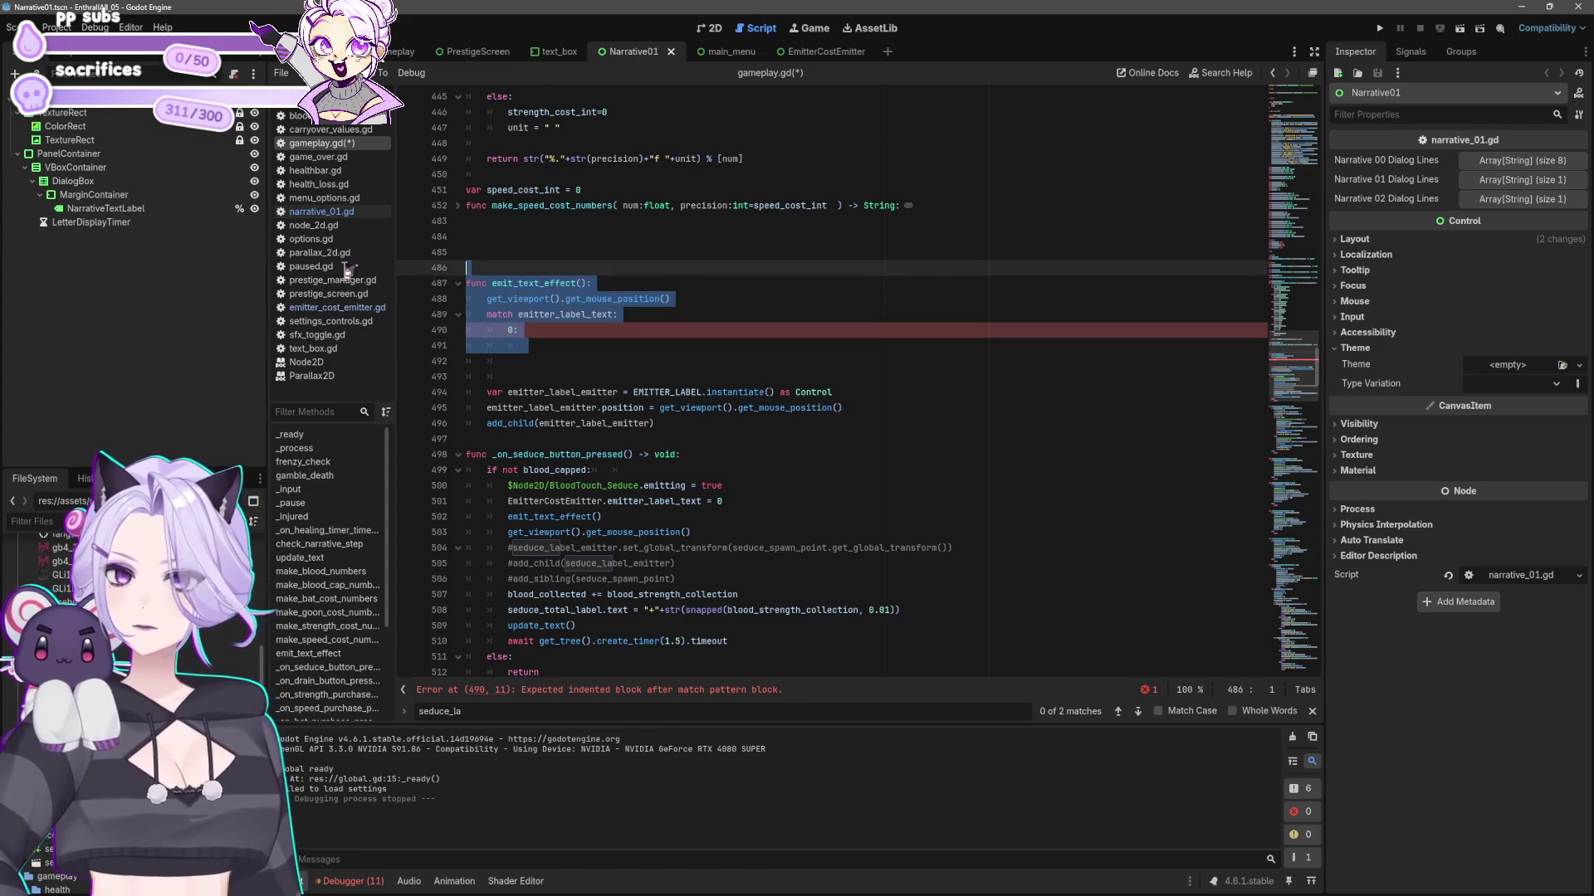
{"action": "key", "text": "BackSpace"}
{"action": "key", "text": "Return"}
{"action": "key", "text": "BackSpace"}
{"action": "key", "text": "BackSpace"}
{"action": "key", "text": "Delete"}
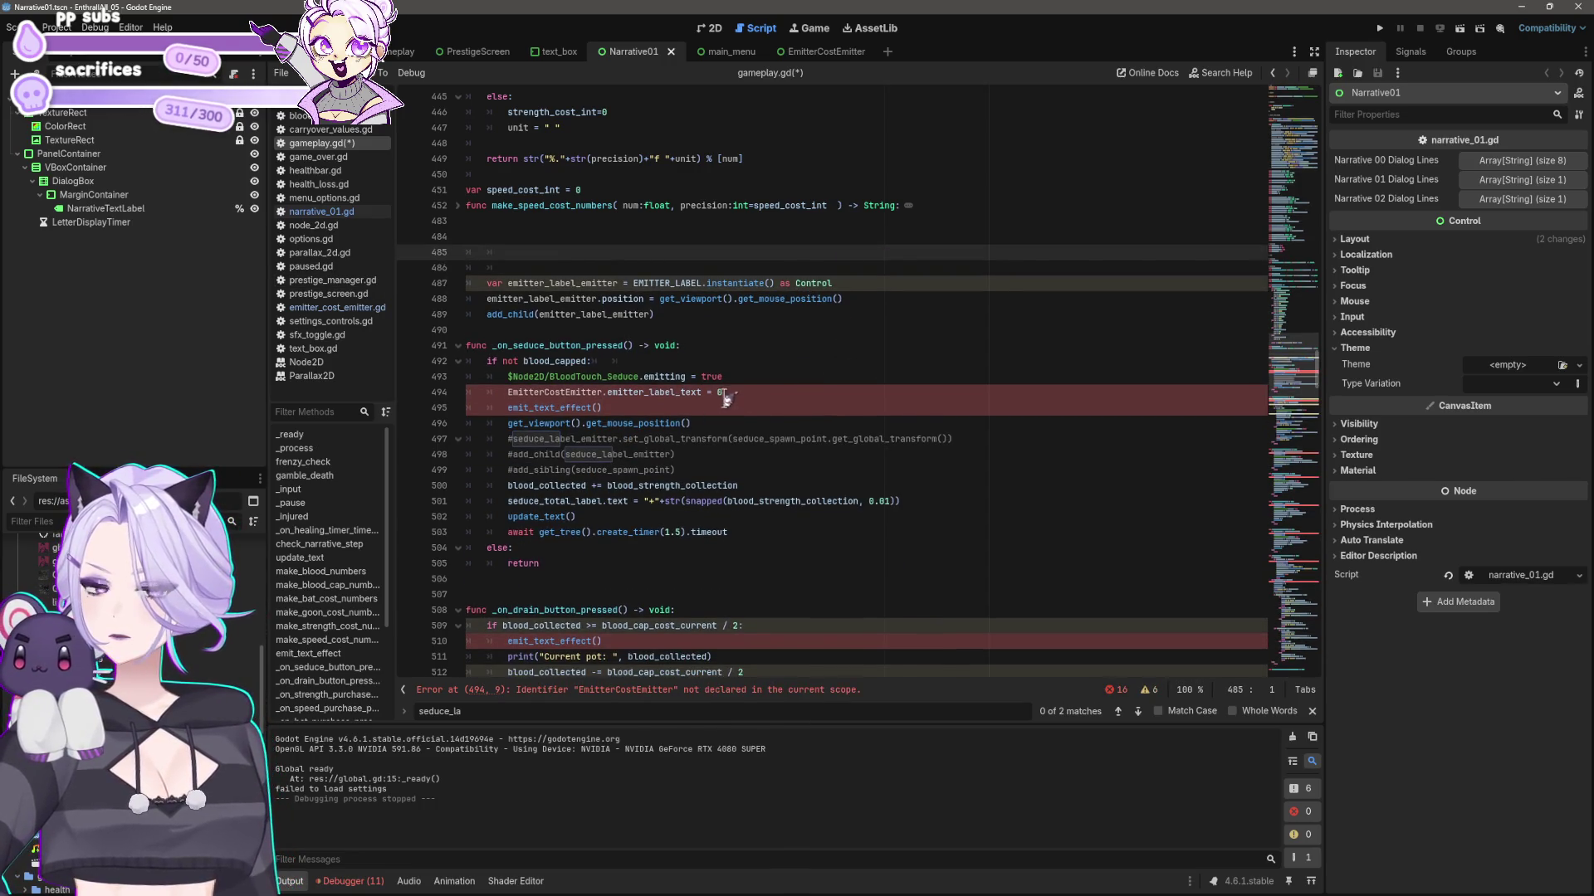
{"action": "left_click", "coordinate": [631, 407]}
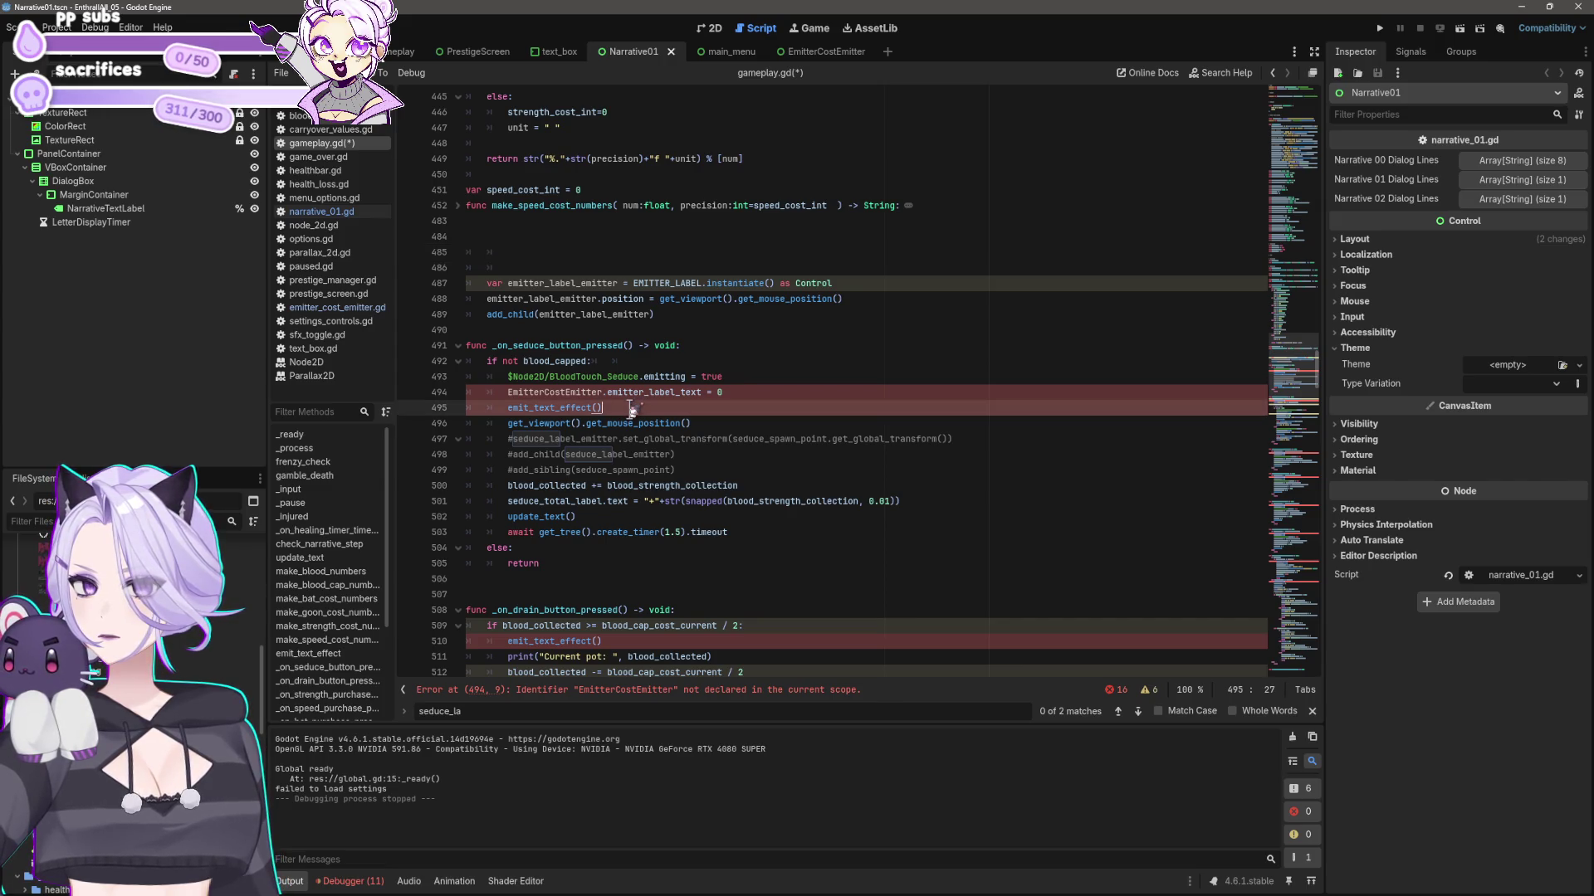
{"action": "left_click", "coordinate": [536, 254]}
{"action": "type", "text": "func emit_text_effect(): \tget_viewport().get_mouse_position() \tmatch emitter_label_text: \t\t0:"}
{"action": "key", "text": "ctrl+i"}
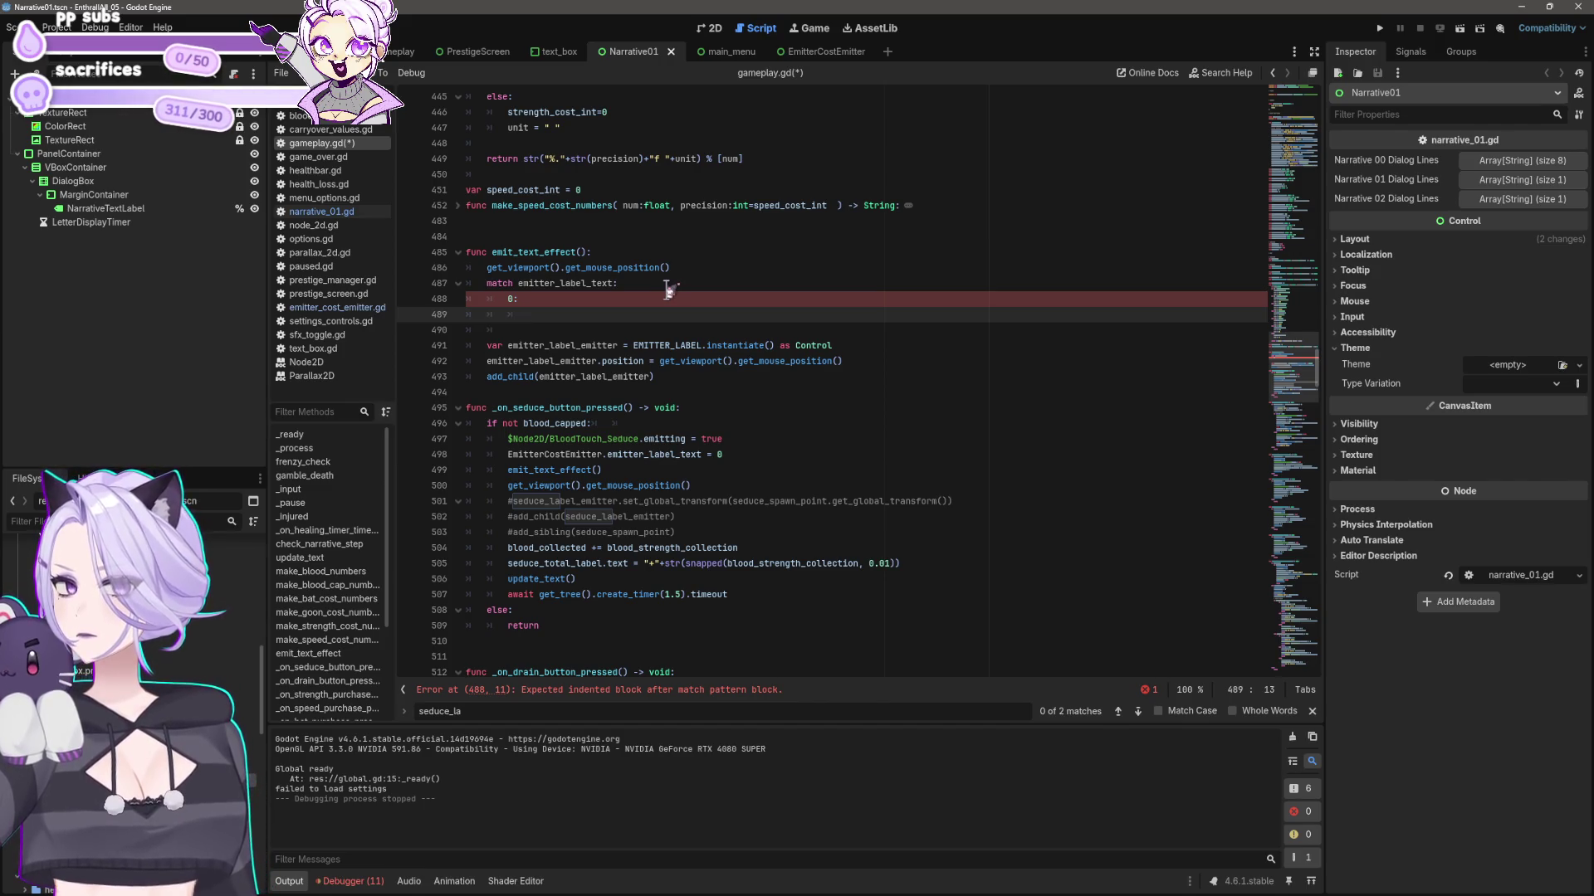
- Remove the empty 0: case and the match emitter_label_text line from emit_text_effect
{"action": "key", "text": "Up"}
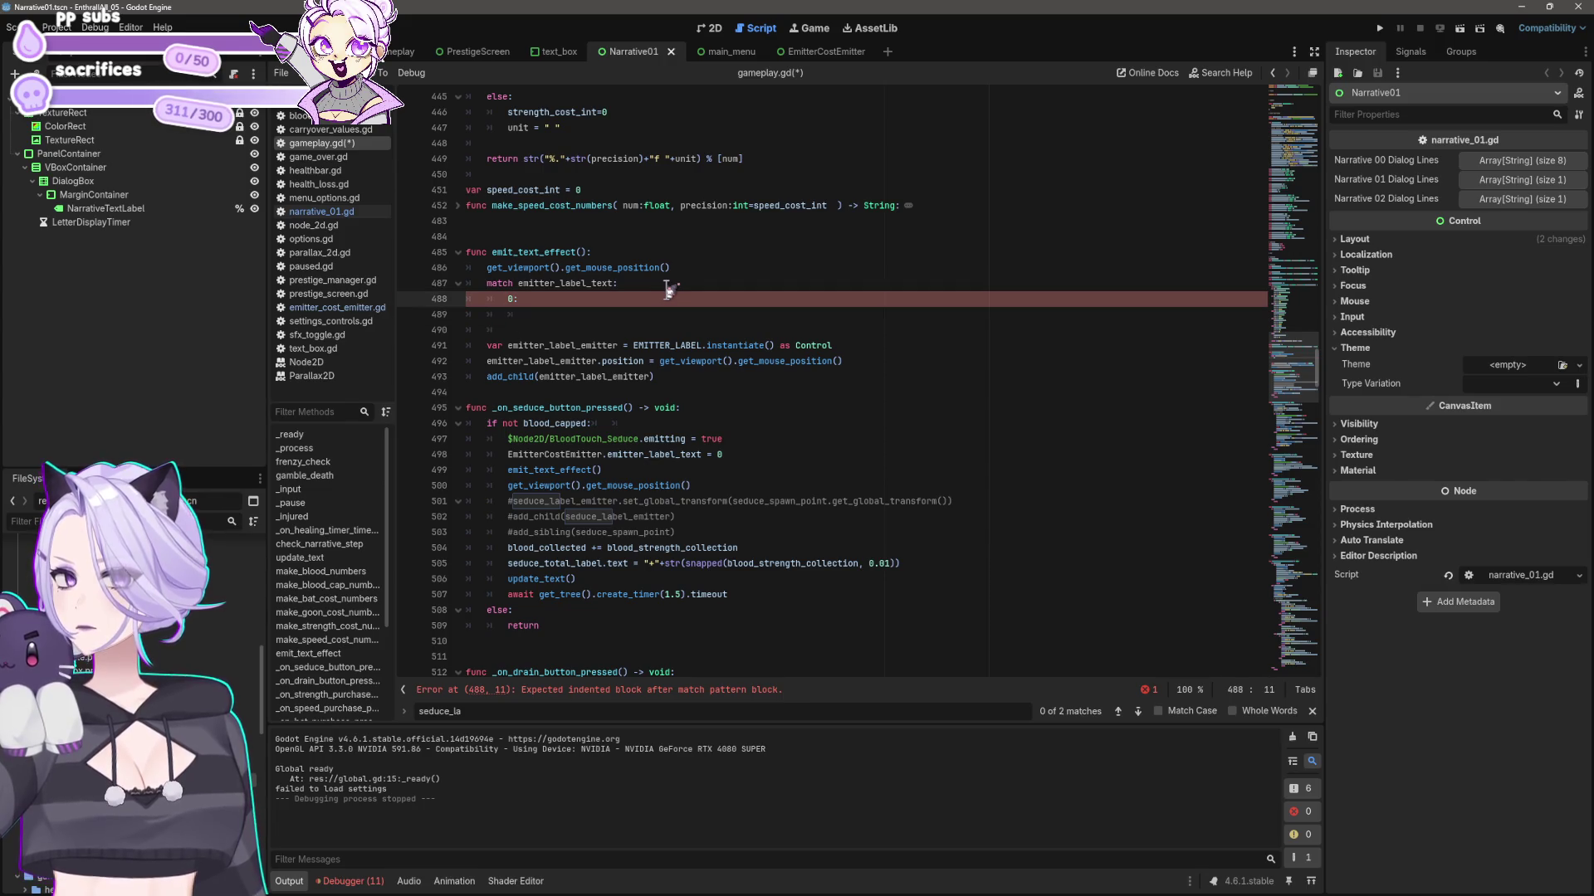
{"action": "key", "text": "Down"}
{"action": "key", "text": "shift+Up"}
{"action": "key", "text": "shift+Home"}
{"action": "key", "text": "shift+Home"}
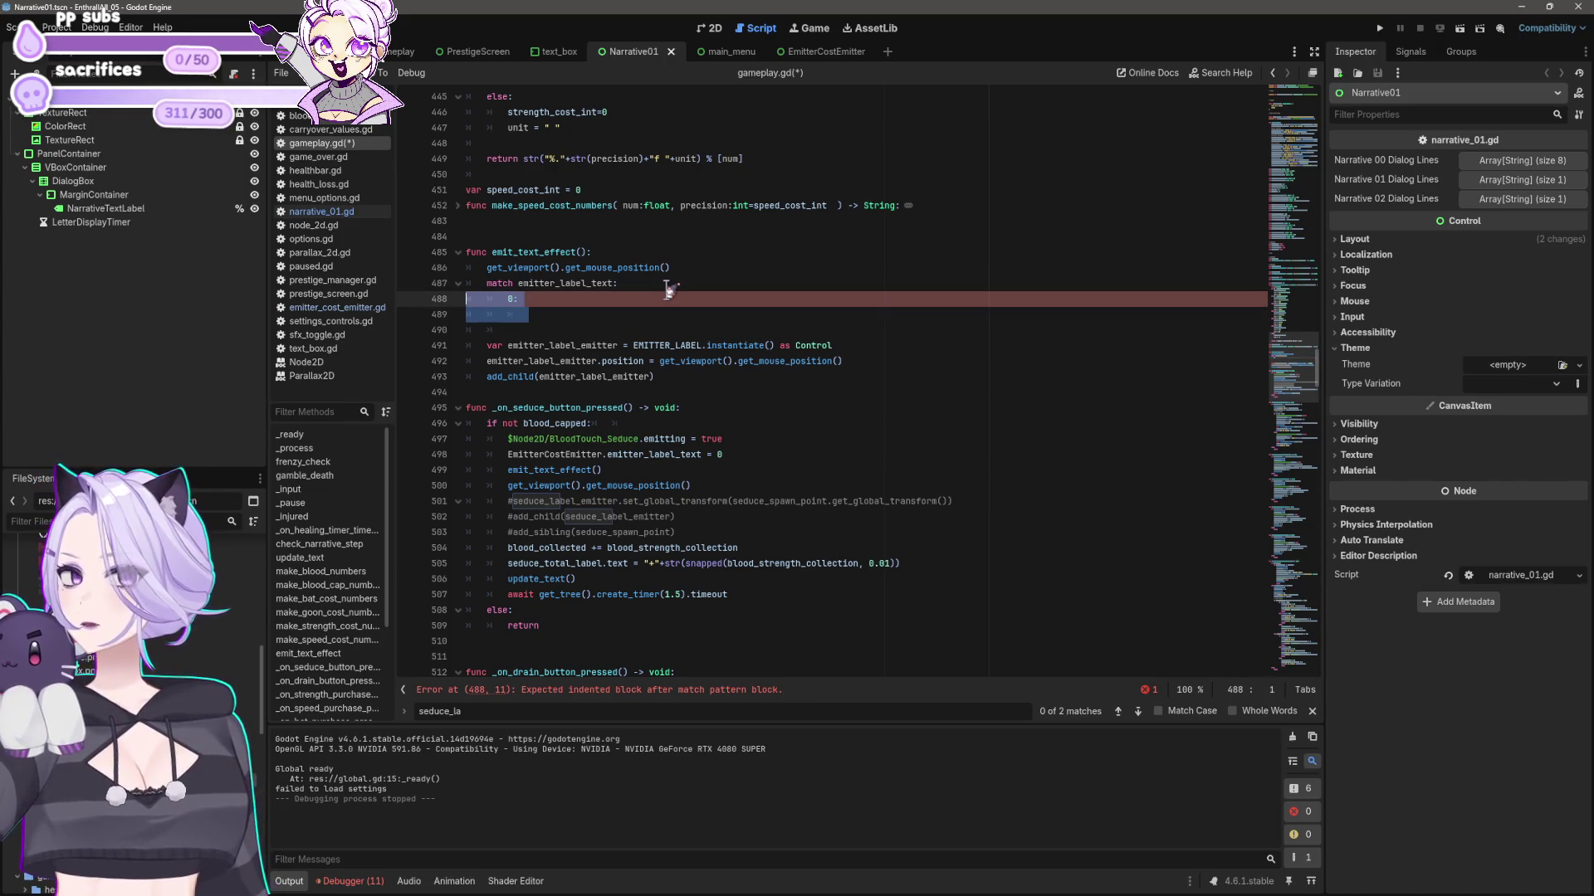
{"action": "key", "text": "BackSpace"}
{"action": "key", "text": "shift+Up"}
{"action": "key", "text": "BackSpace"}
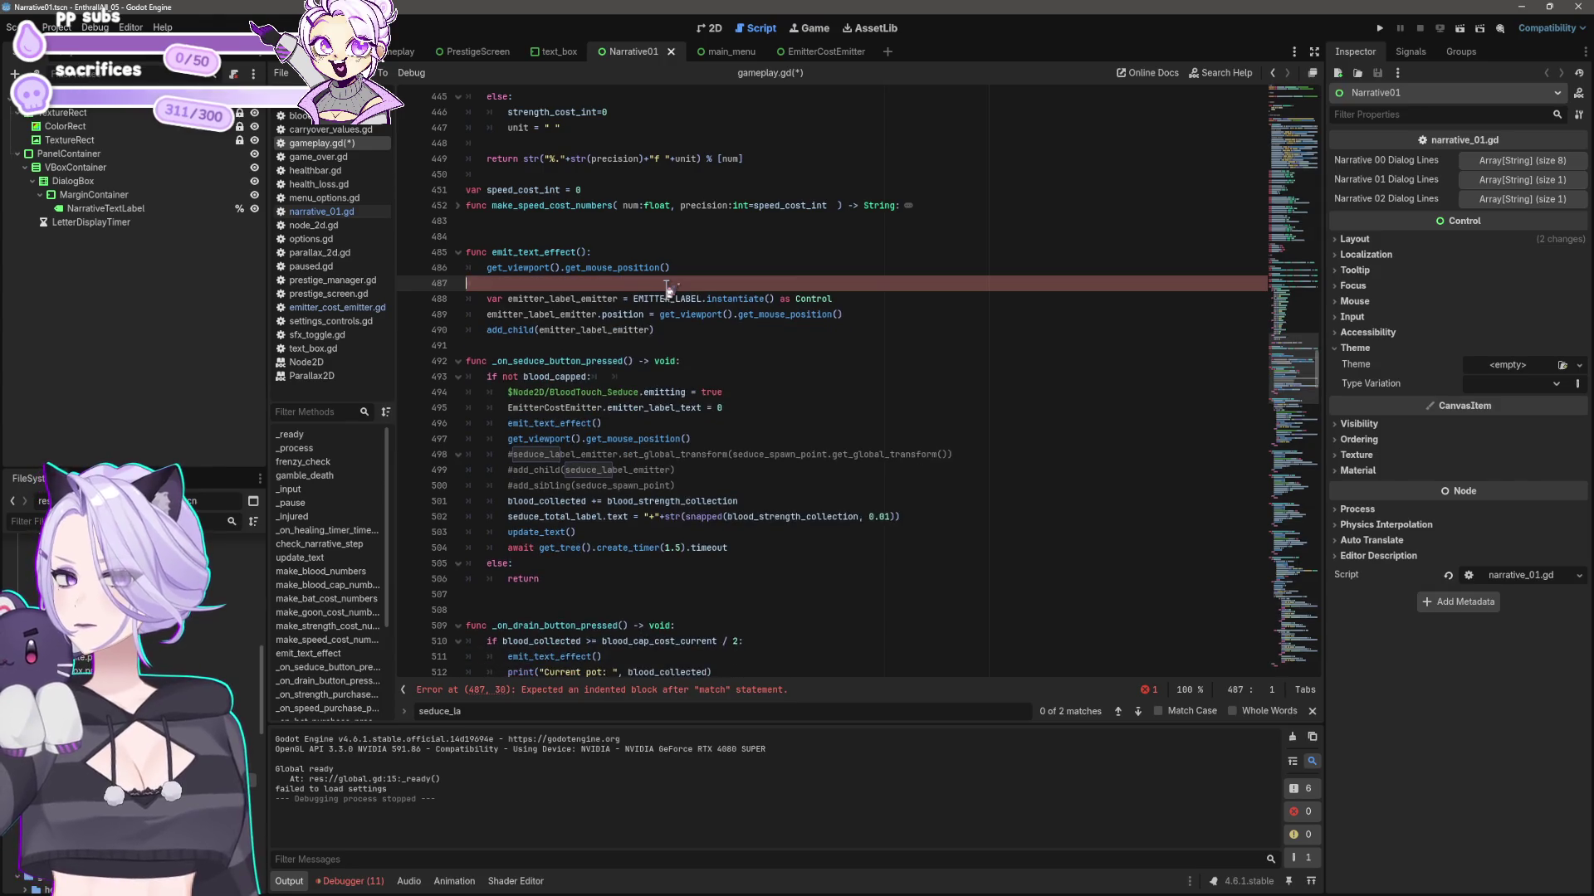
{"action": "key", "text": "Delete"}
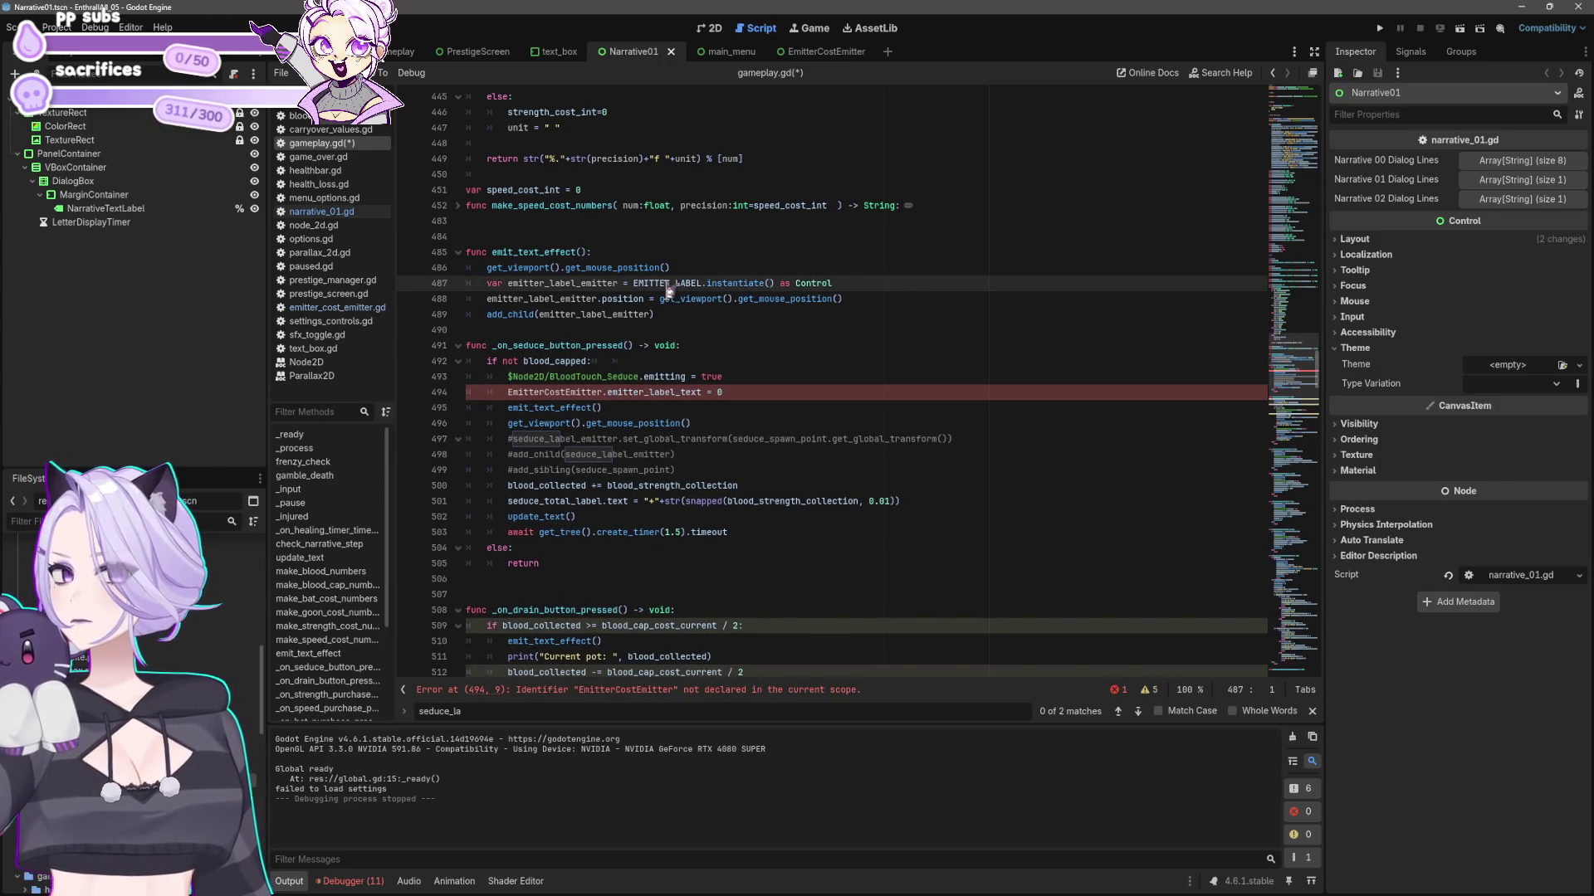
- Save gameplay.gd and switch to the EmitterCostEmitter scene
{"action": "left_click", "coordinate": [508, 392]}
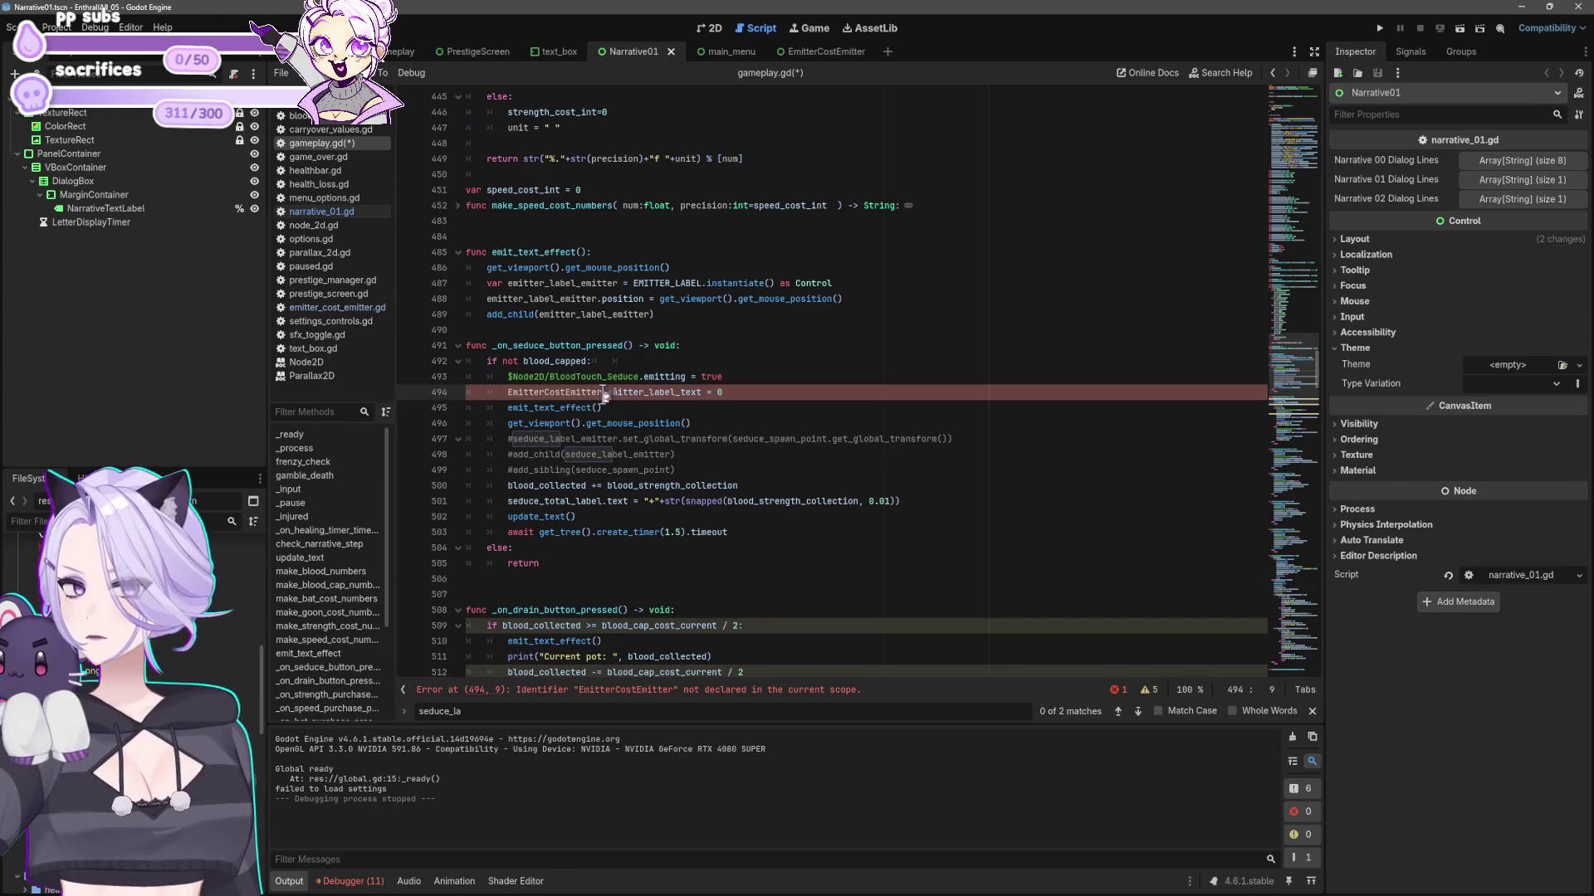
{"action": "left_click_drag", "start_coordinate": [607, 394], "coordinate": [723, 394]}
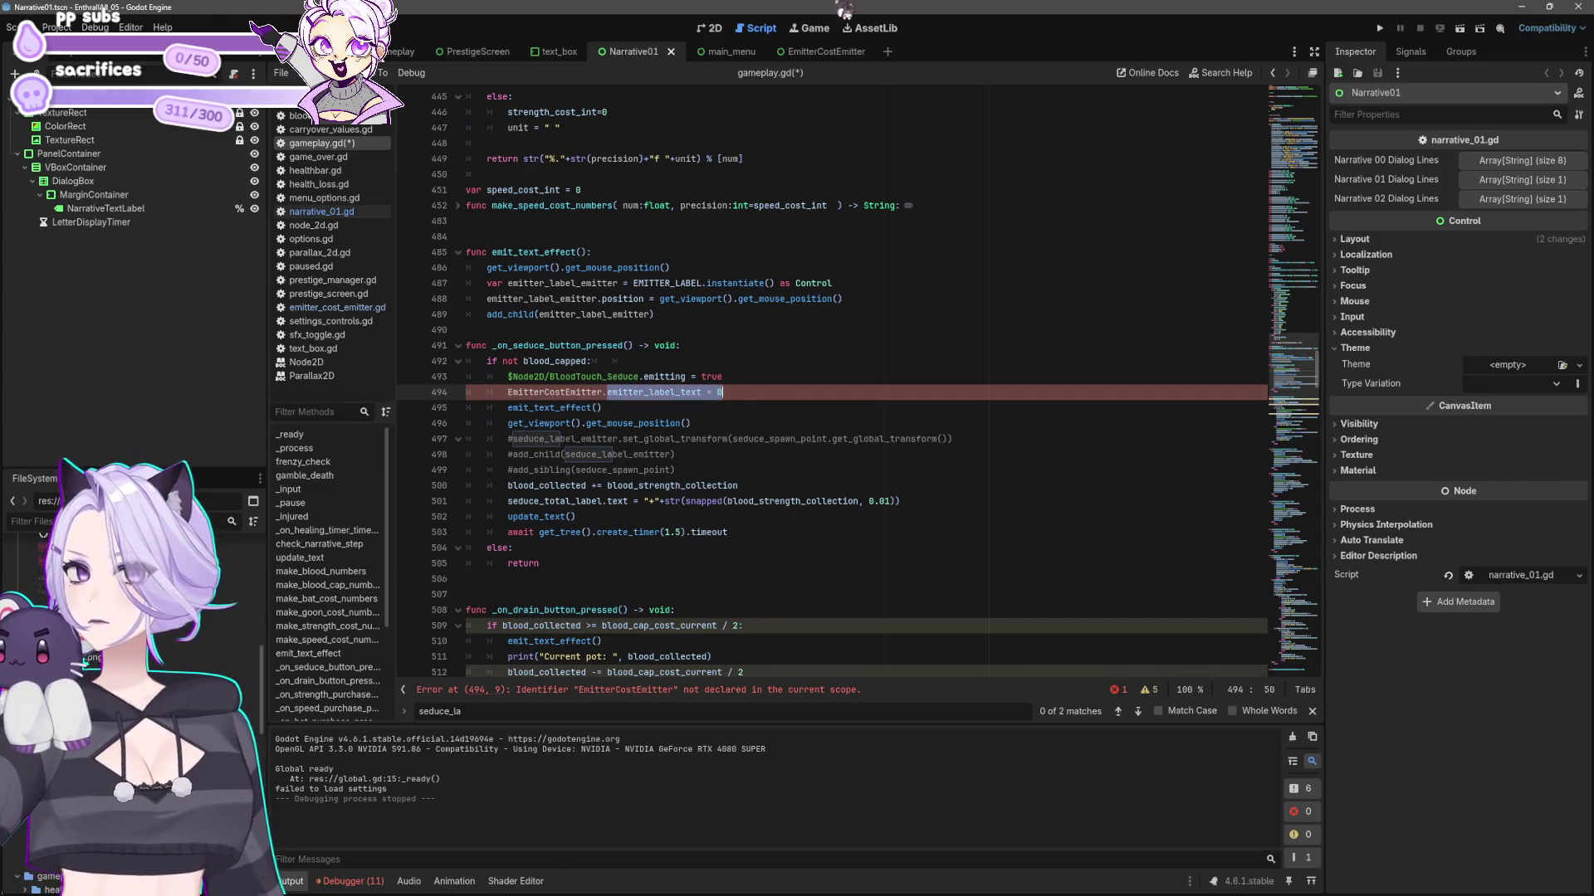
{"action": "key", "text": "ctrl+s"}
{"action": "left_click", "coordinate": [818, 51]}
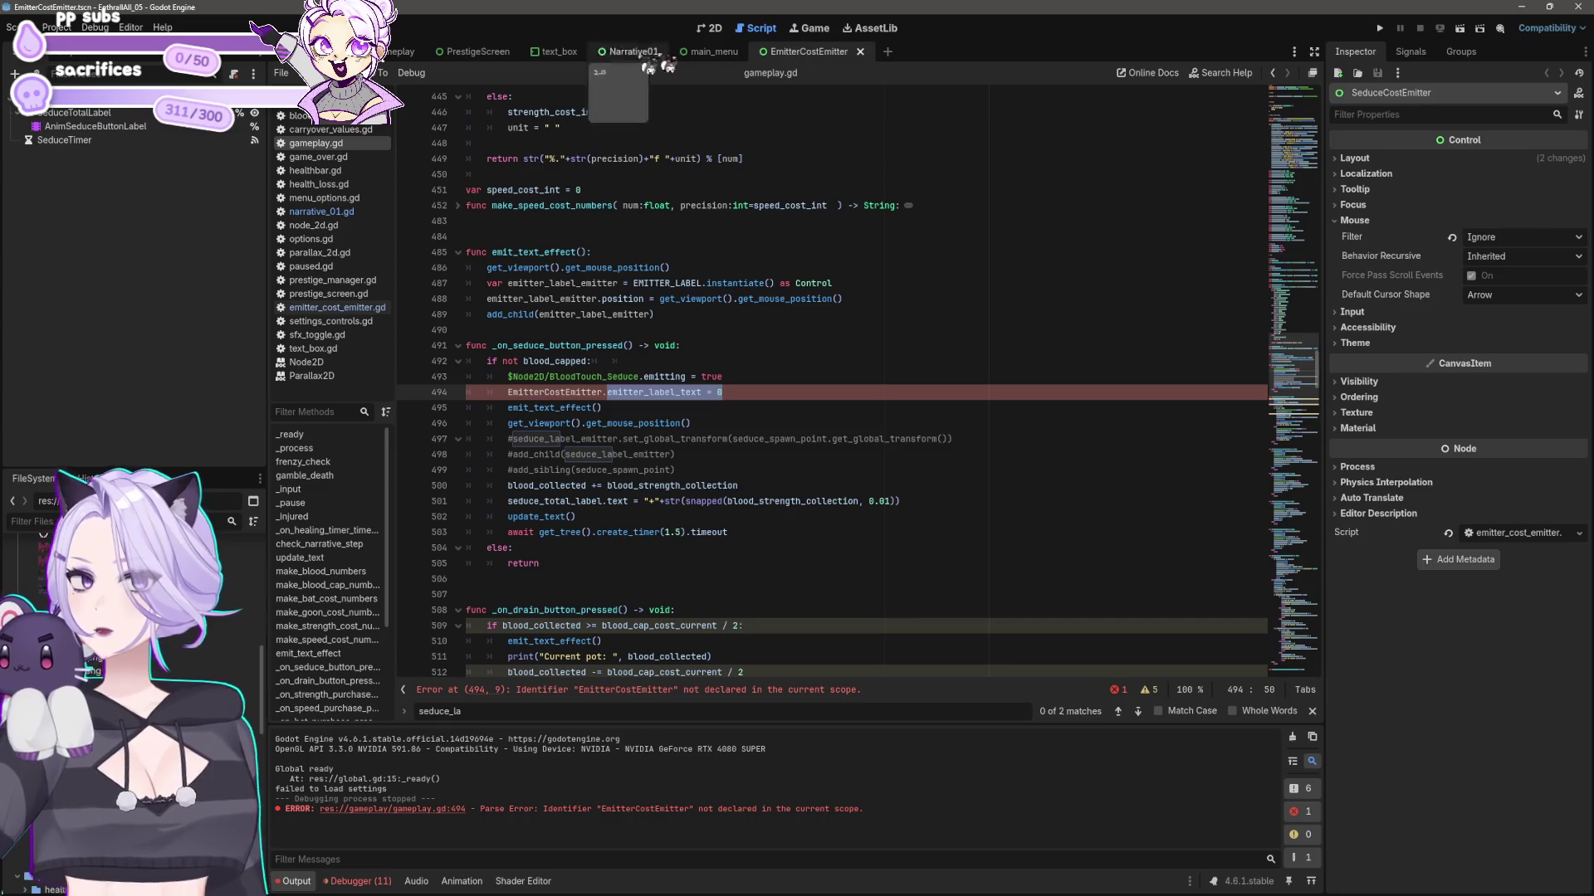
- Open emitter_cost_emitter.gd and adjust the blank lines above update_text
{"action": "left_click", "coordinate": [340, 307]}
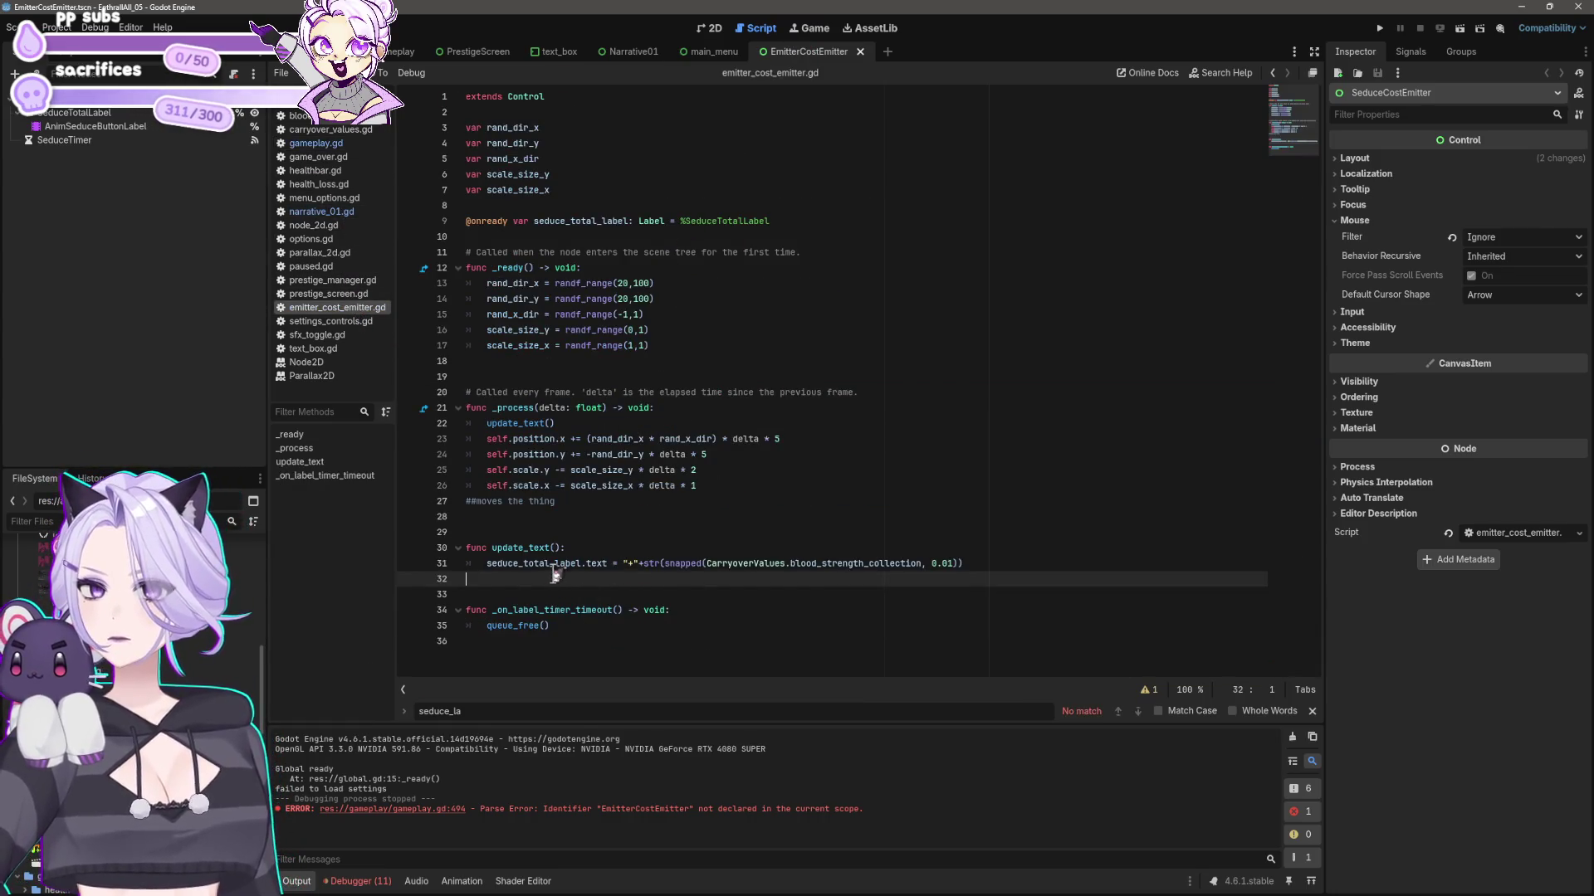
{"action": "left_click", "coordinate": [591, 533]}
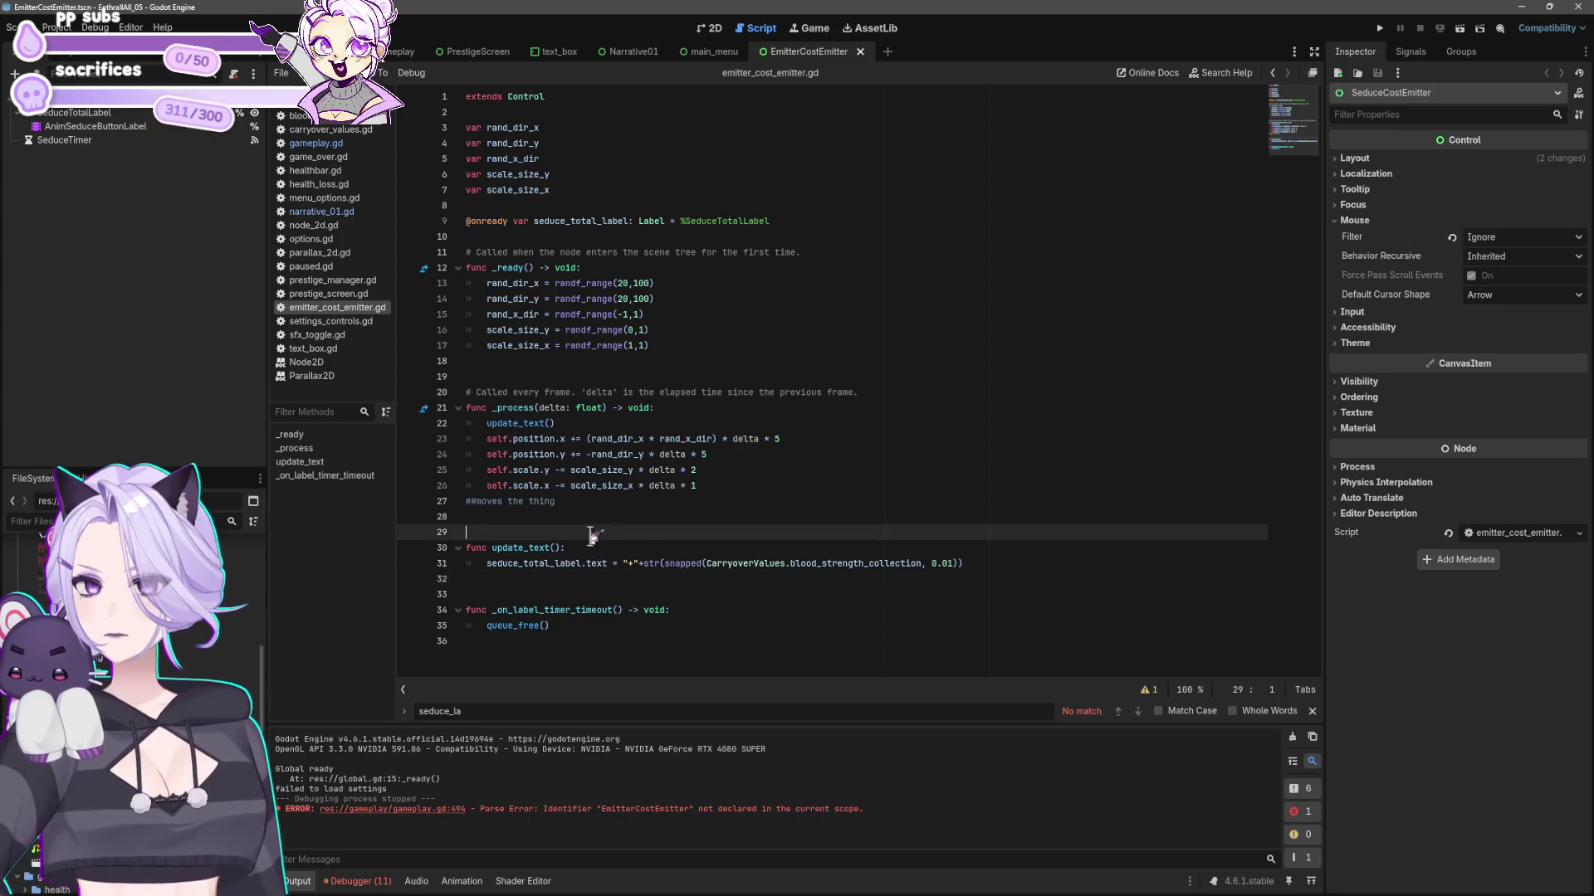
{"action": "key", "text": "Return"}
{"action": "key", "text": "Return"}
{"action": "key", "text": "Up"}
{"action": "key", "text": "Return"}
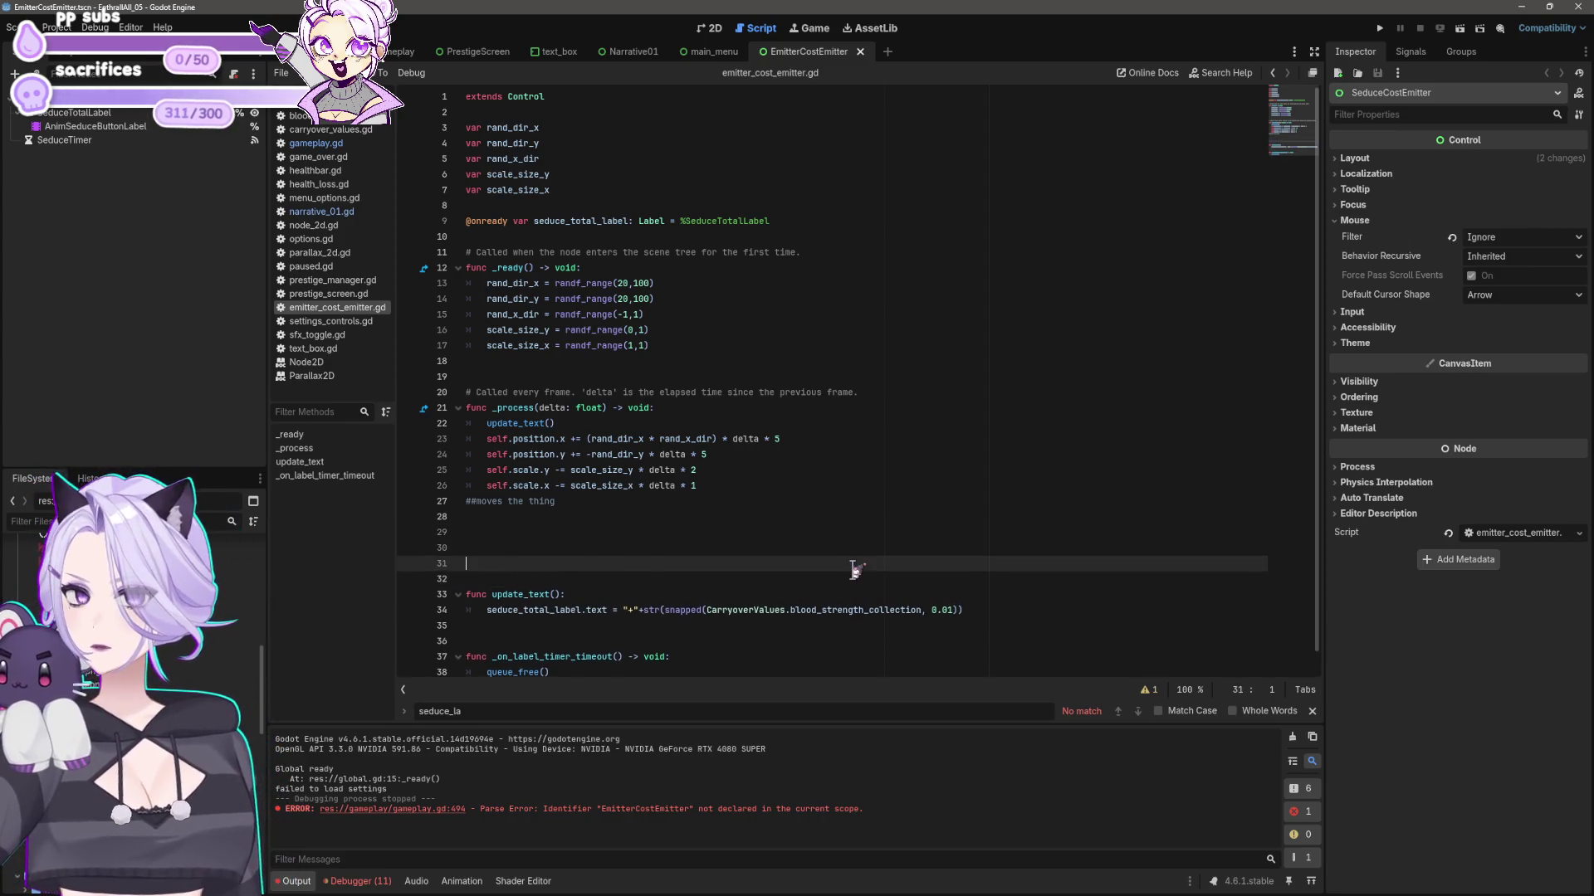
{"action": "key", "text": "Up"}
{"action": "scroll", "coordinate": [824, 514], "scroll_direction": "down", "scroll_amount": 1}
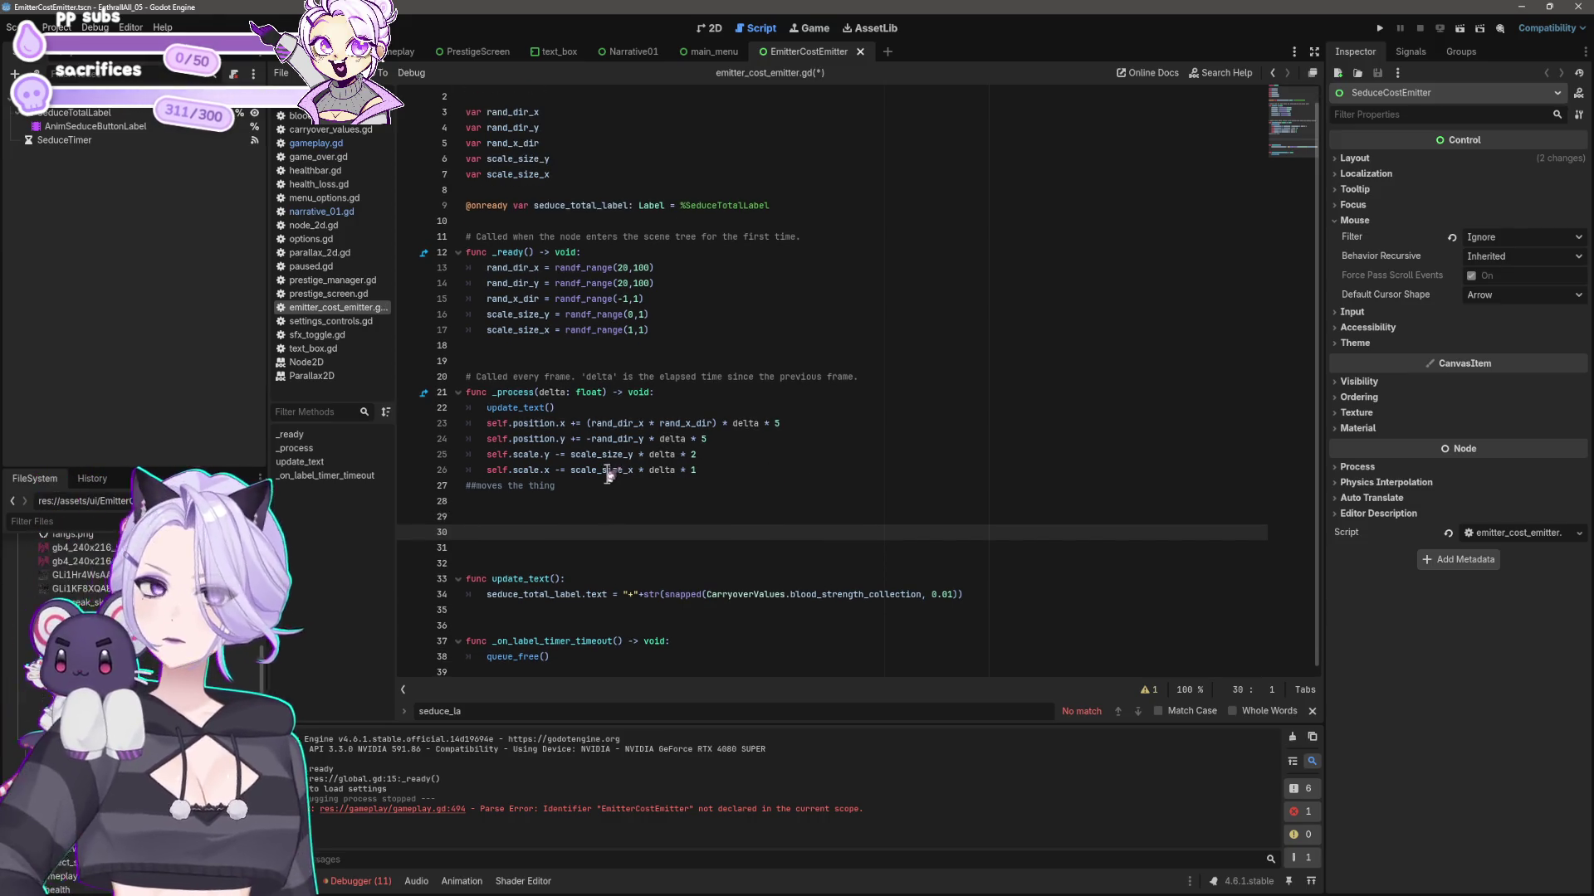
{"action": "key", "text": "Delete"}
{"action": "key", "text": "Delete"}
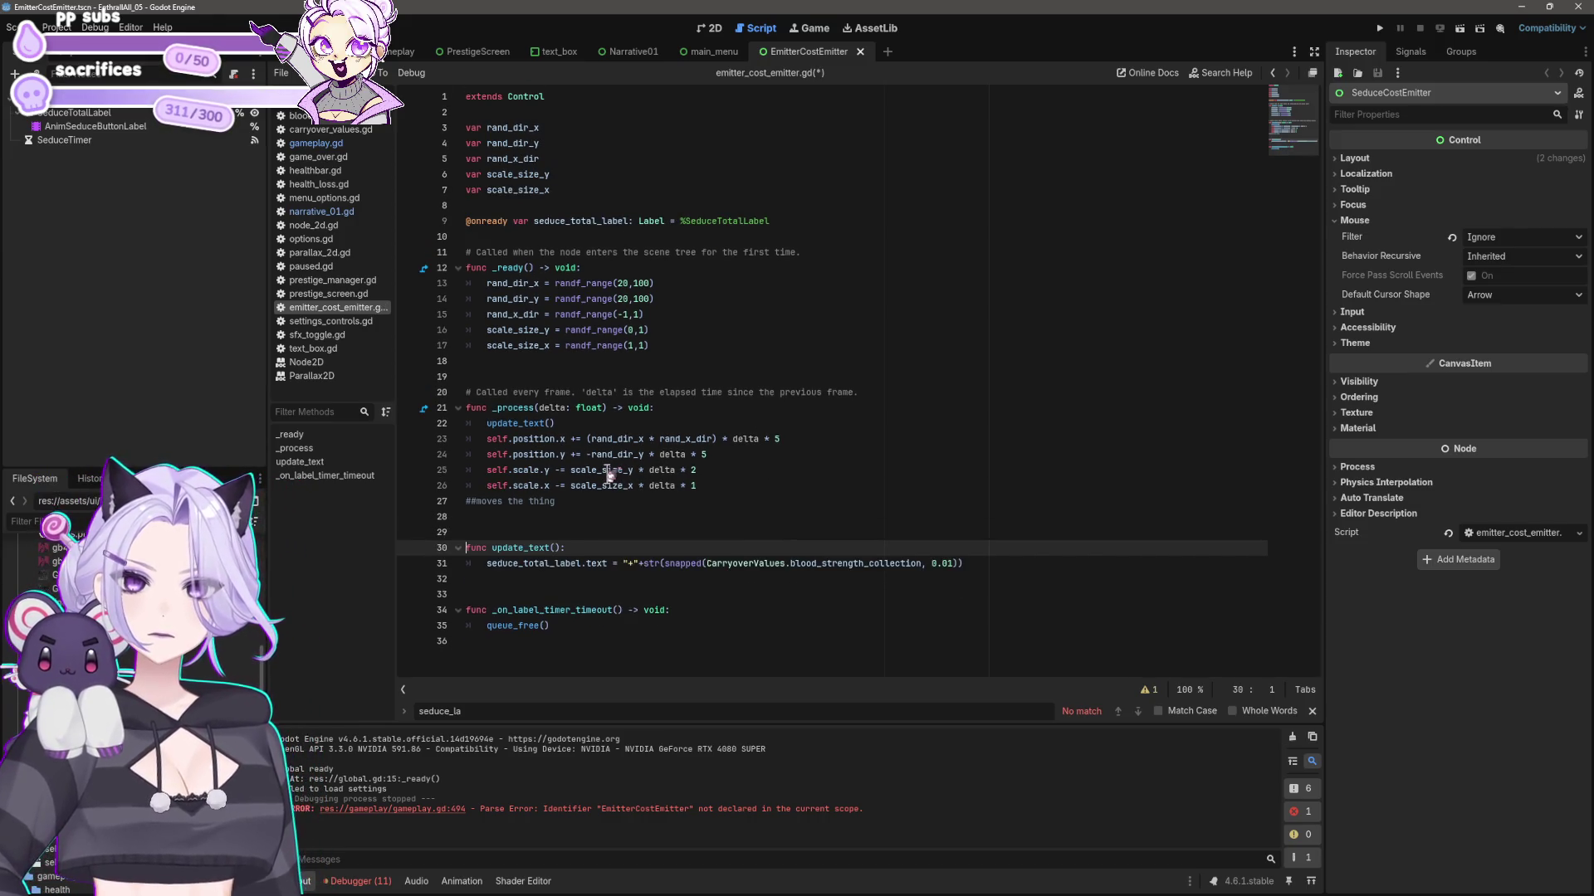
- Start update_text with 'match emitter_label_text:' and an empty indented body
{"action": "key", "text": "alt+Down"}
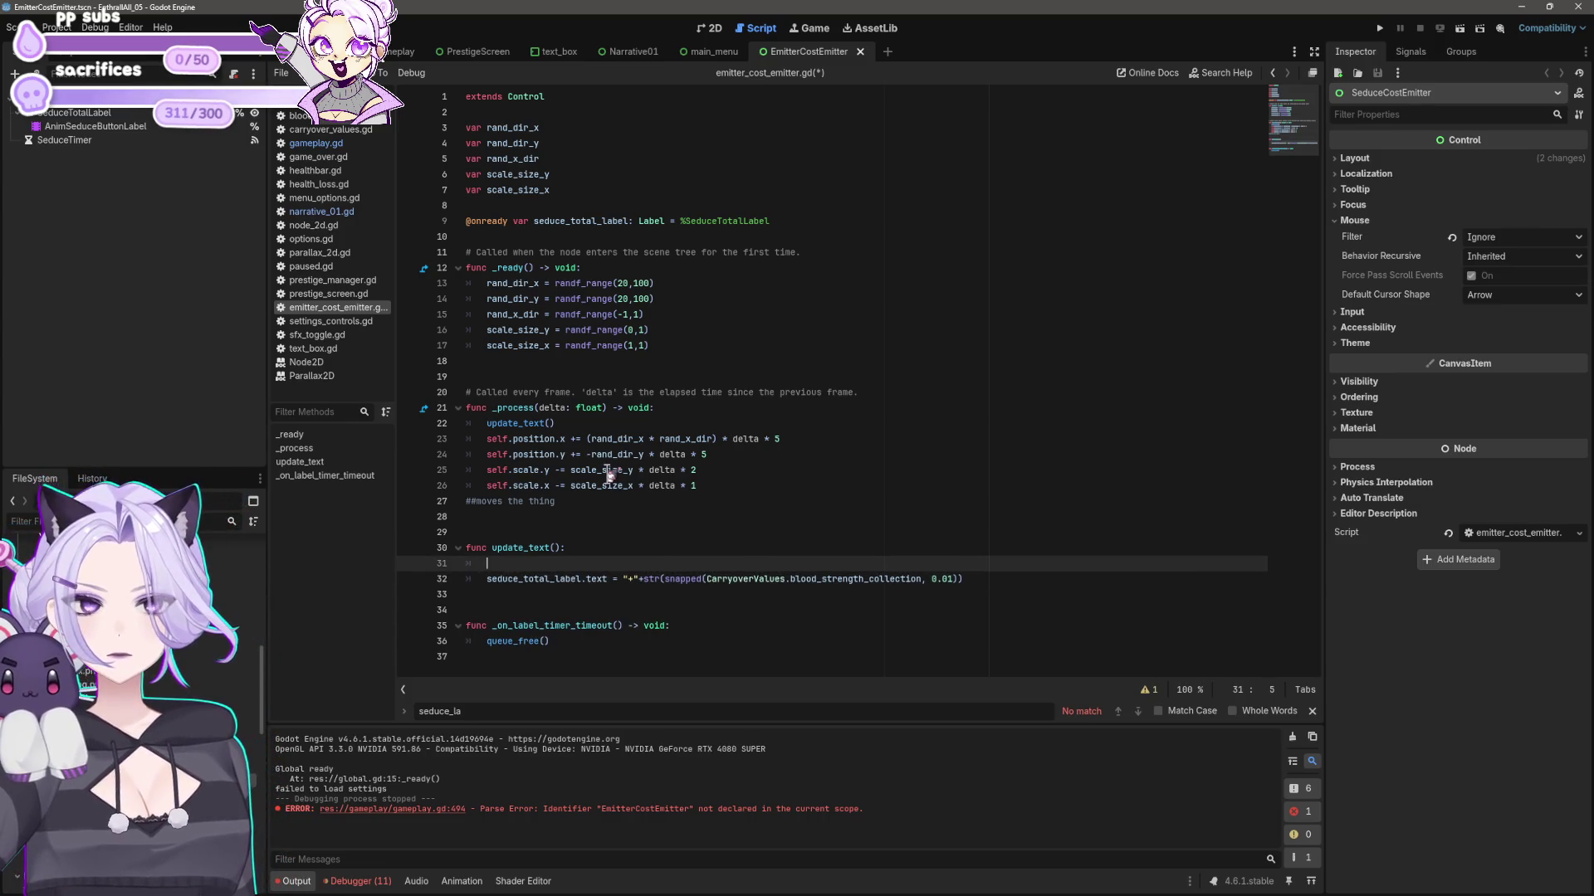
{"action": "type", "text": "datch emitter_label_text = 0"}
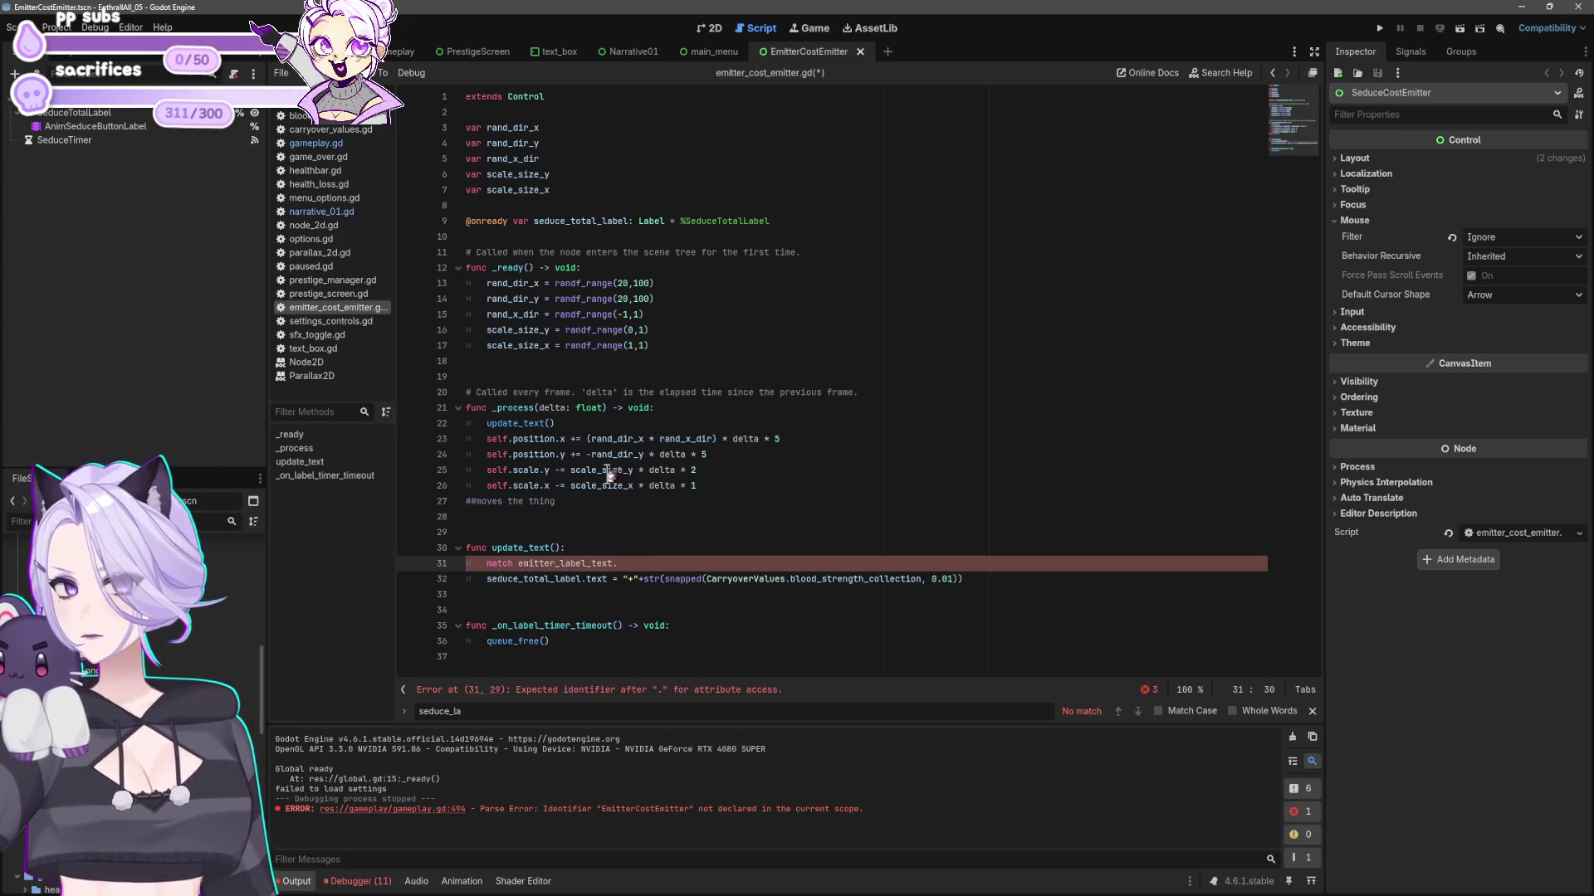
{"action": "type", "text": ":"}
{"action": "key", "text": "Return"}
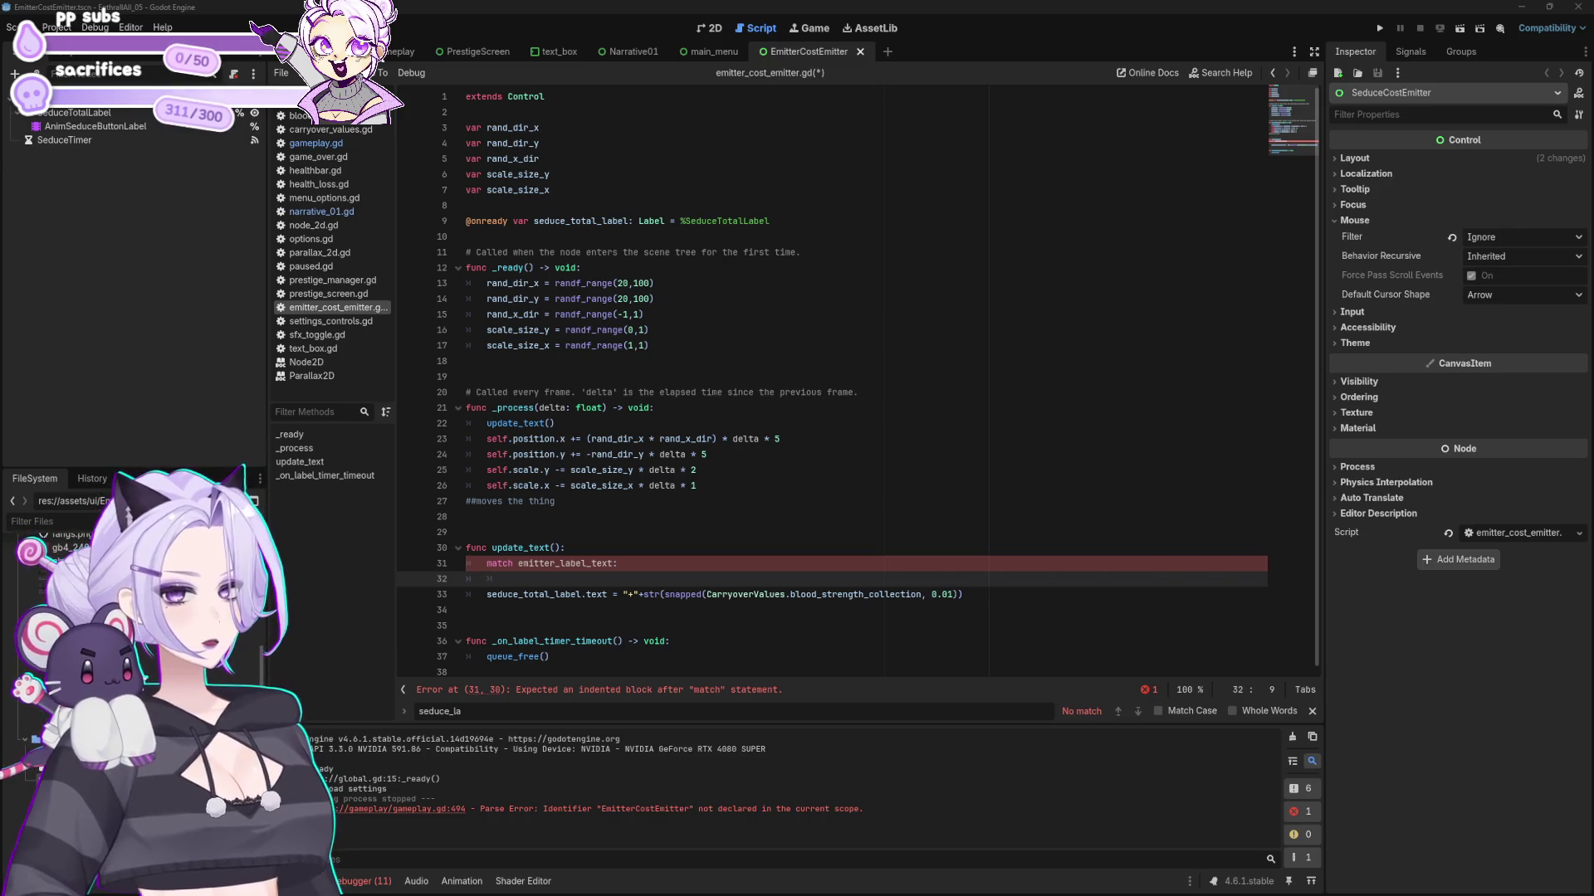
{"action": "left_click", "coordinate": [590, 206]}
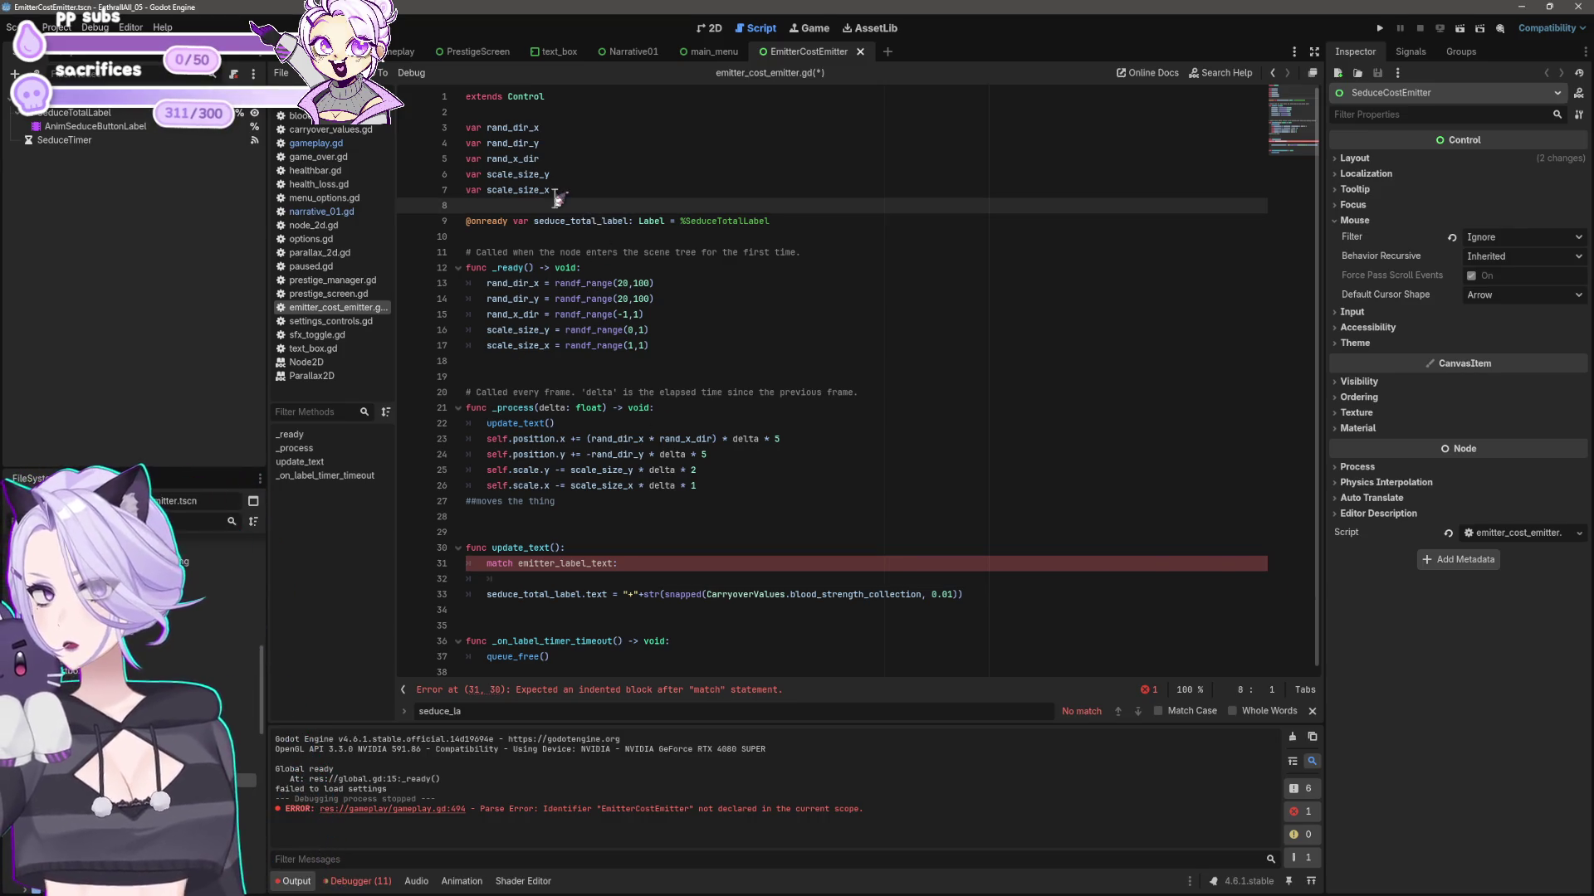
{"action": "left_click", "coordinate": [591, 228]}
{"action": "key", "text": "Return"}
{"action": "key", "text": "Return"}
{"action": "type", "text": "emitter_label_text ="}
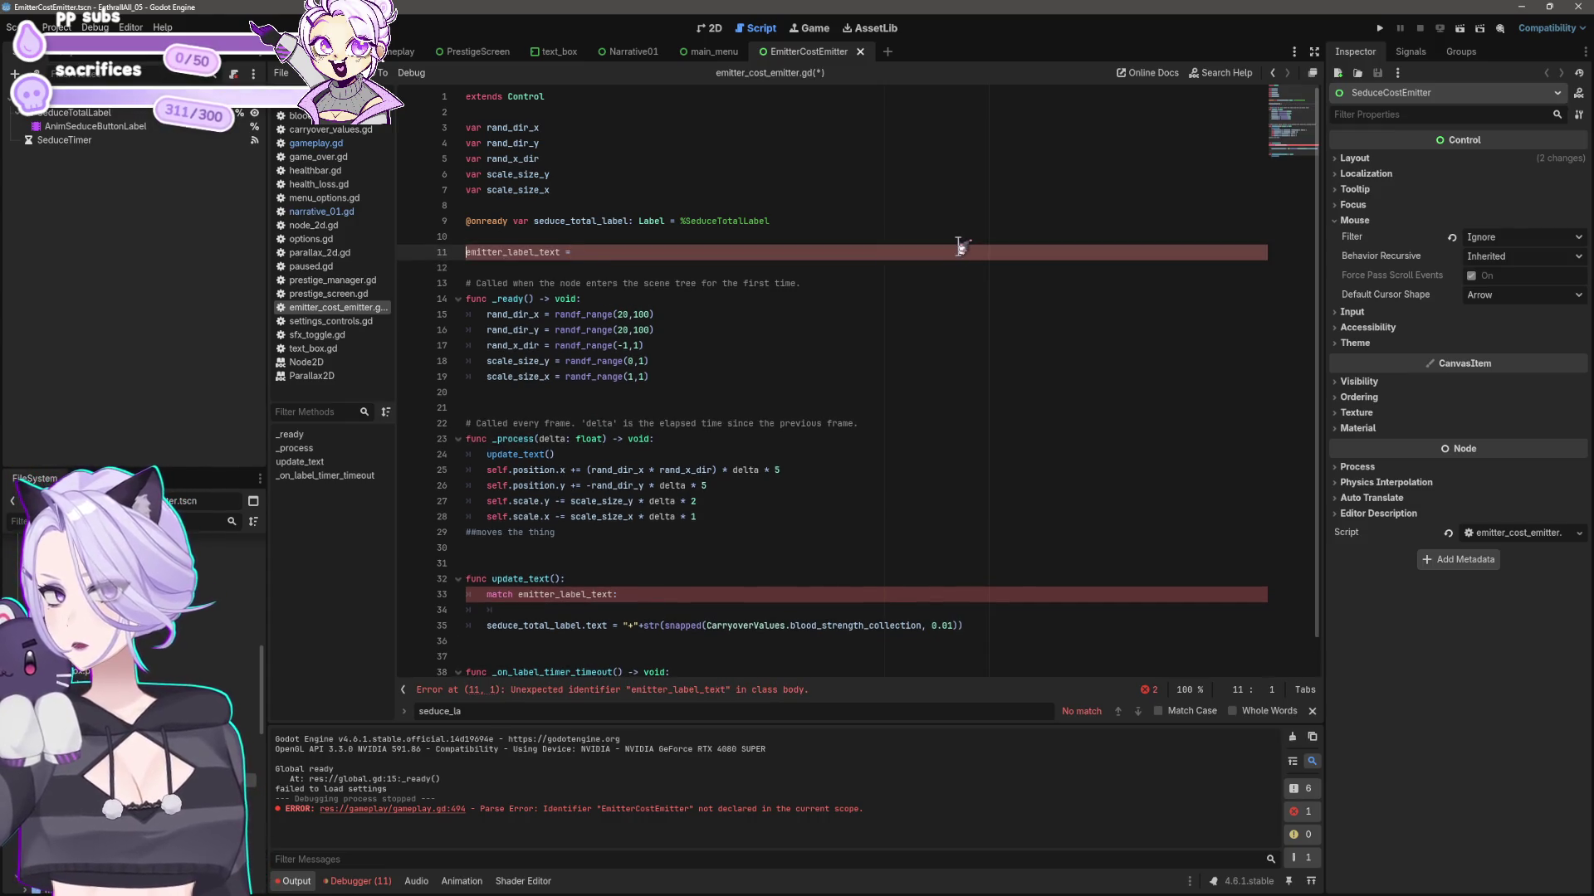
{"action": "type", "text": " 0@onready var"}
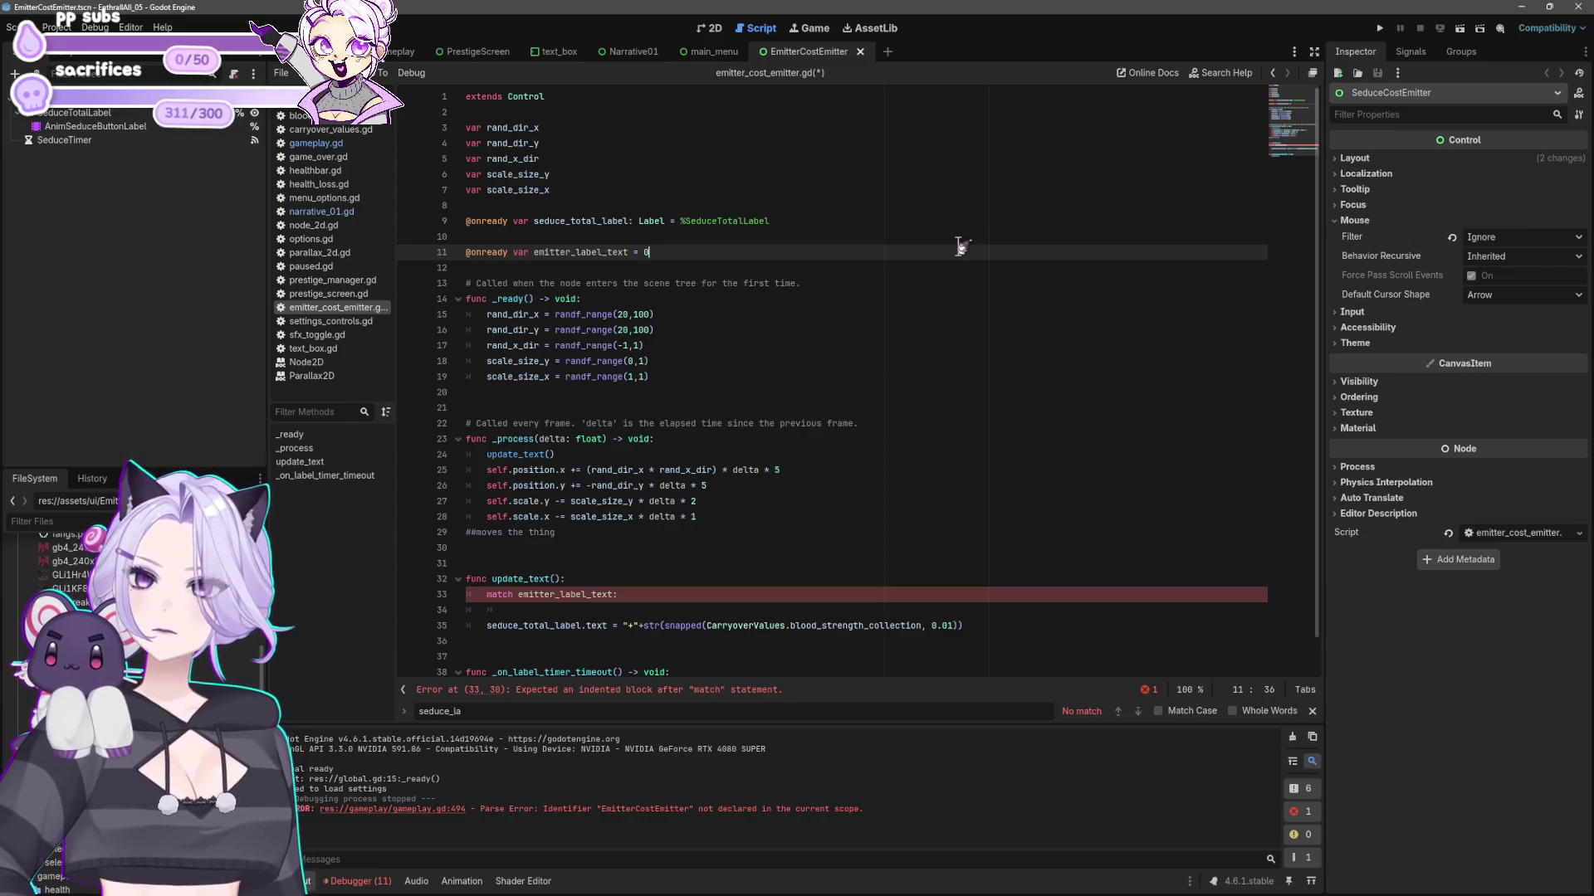
{"action": "key", "text": "Home"}
{"action": "key", "text": "Delete"}
{"action": "key", "text": "Delete"}
{"action": "key", "text": "Delete"}
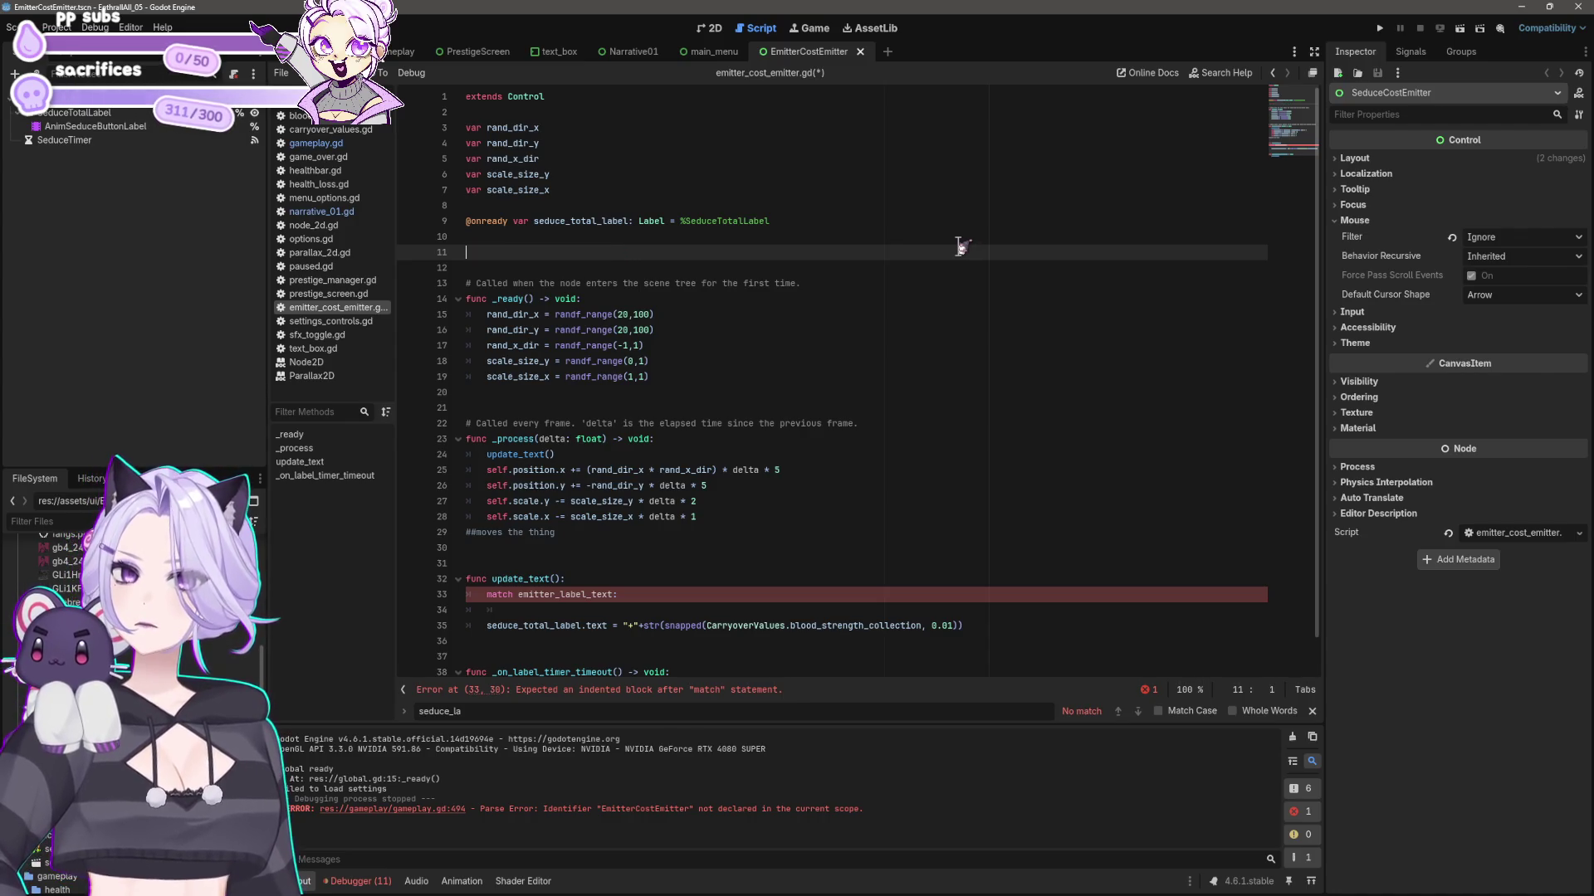
{"action": "key", "text": "ctrl+x"}
{"action": "key", "text": "ctrl+x"}
{"action": "key", "text": "Up"}
{"action": "key", "text": "Up"}
{"action": "key", "text": "Up"}
{"action": "key", "text": "End"}
{"action": "key", "text": "Return"}
{"action": "key", "text": "ctrl+v"}
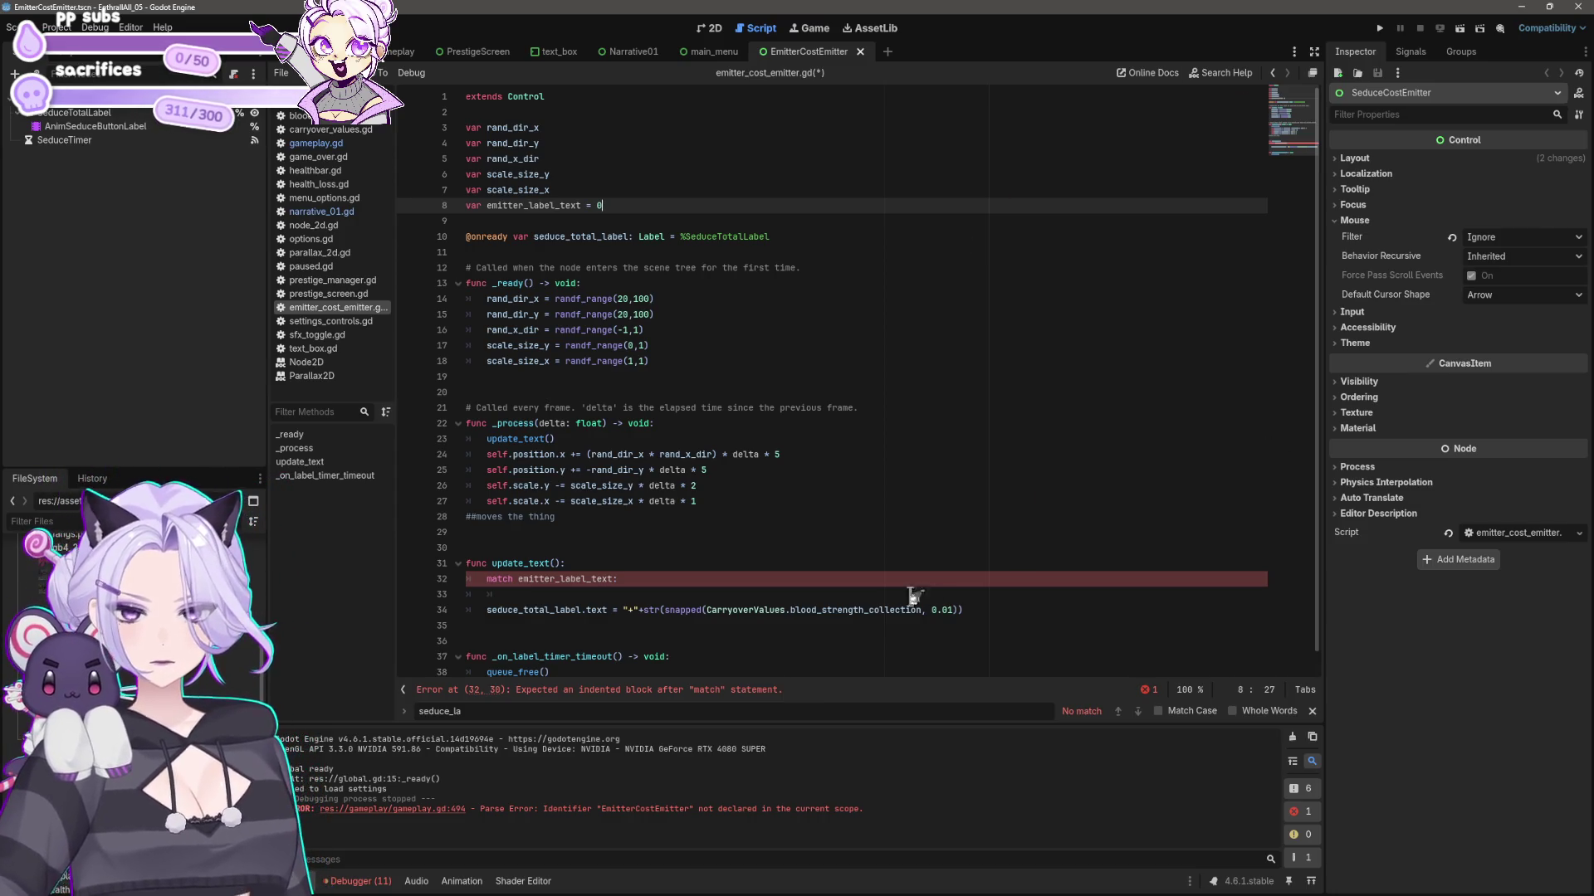
- Move the seduce_total_label.text statement under the 0: case with correct indentation
{"action": "left_click", "coordinate": [618, 594]}
{"action": "left_click", "coordinate": [708, 579]}
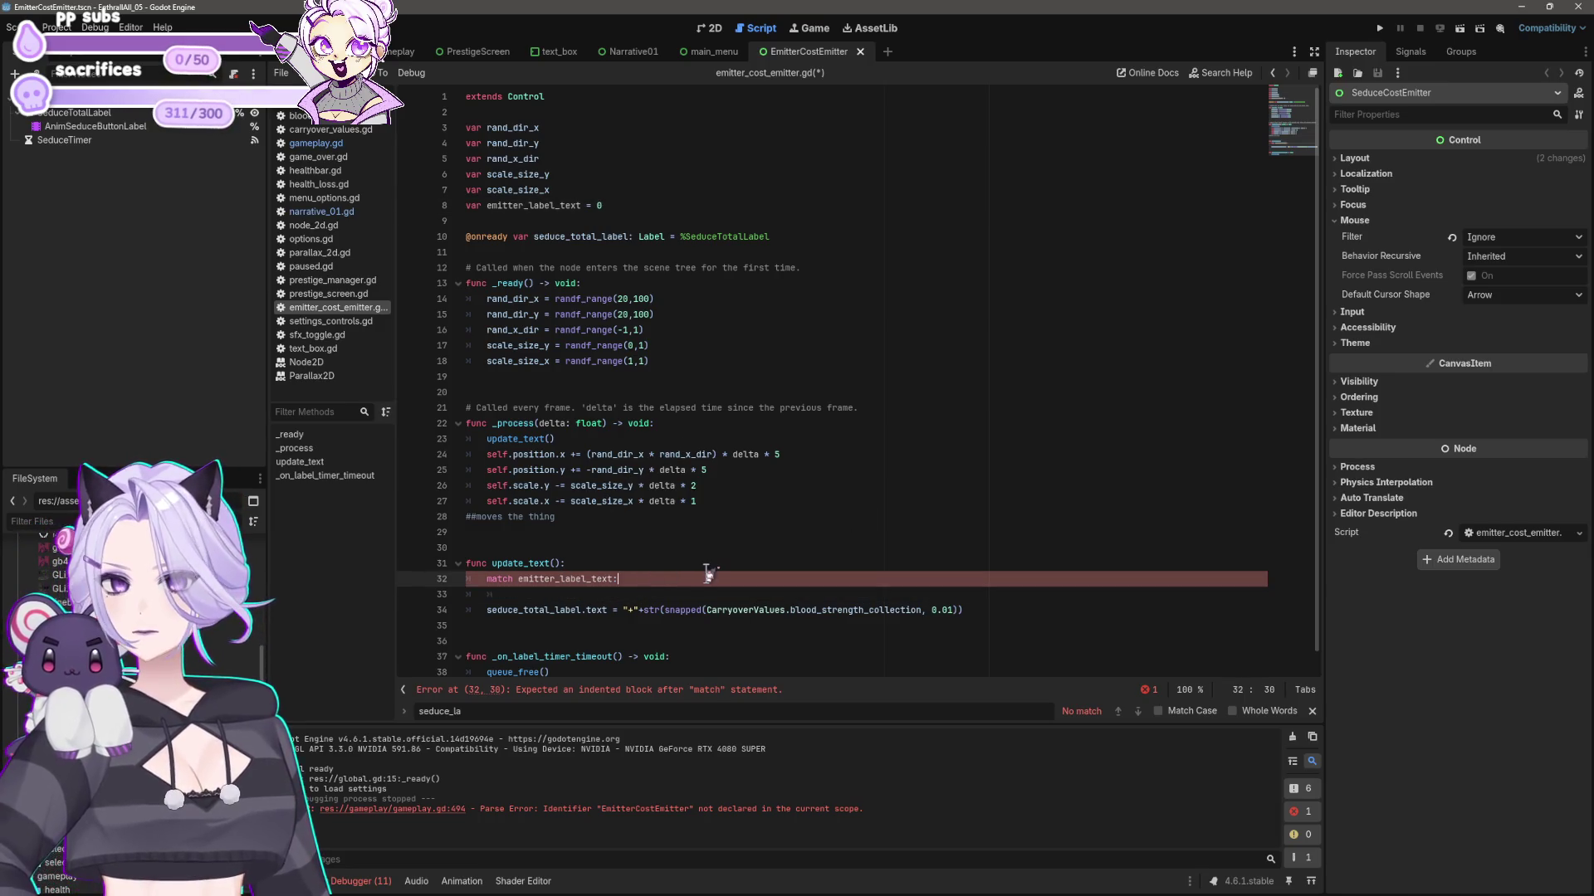
{"action": "key", "text": "Return"}
{"action": "key", "text": "BackSpace"}
{"action": "type", "text": "0:"}
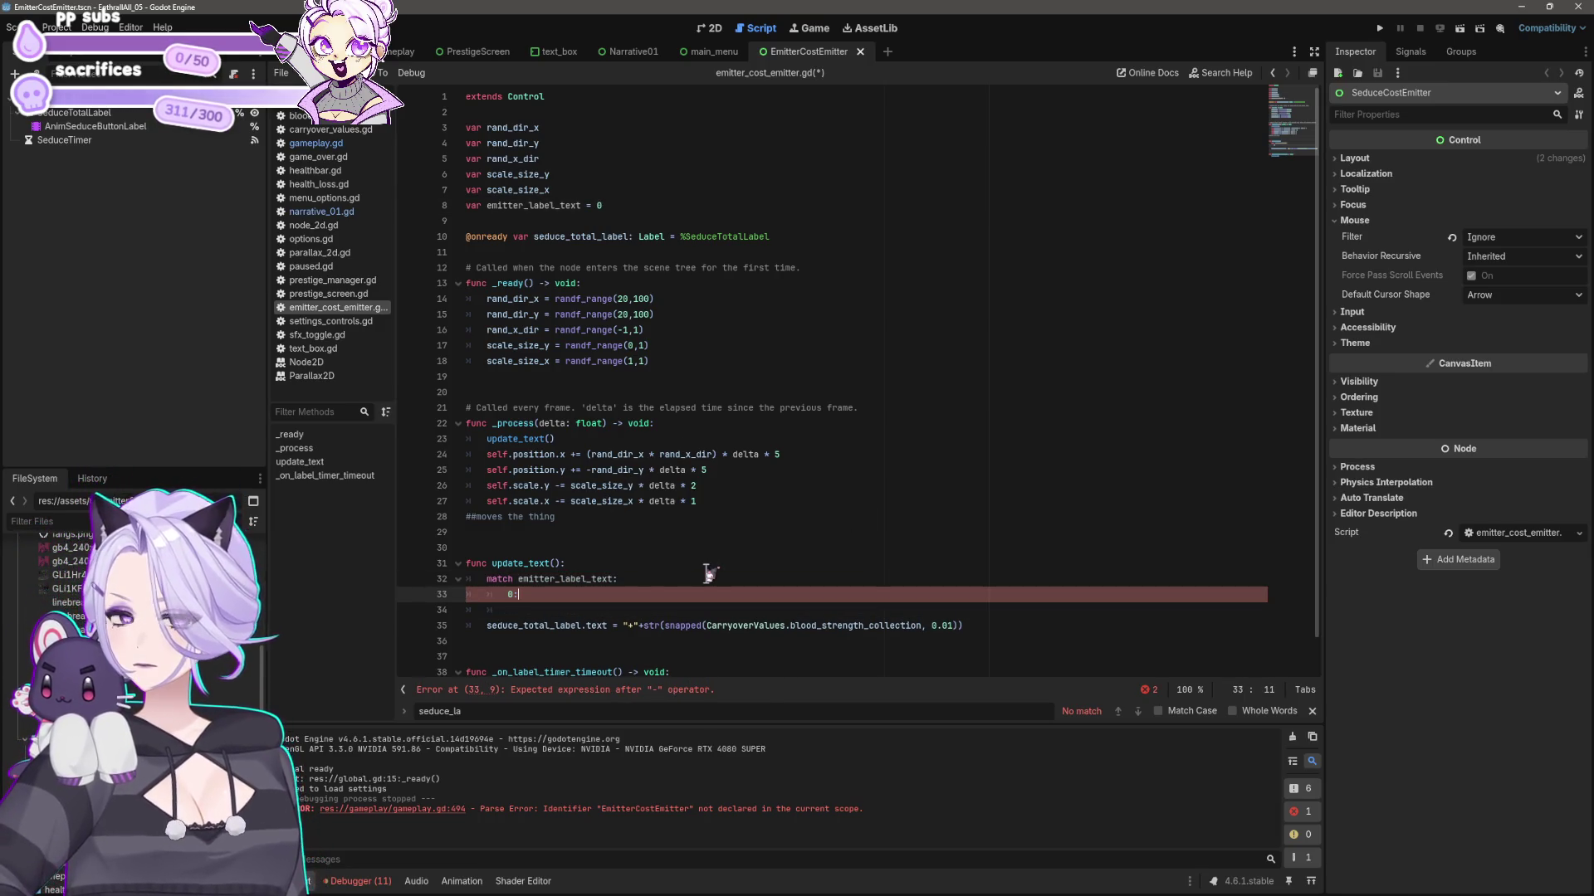
{"action": "key", "text": "Return"}
{"action": "key", "text": "Down"}
{"action": "key", "text": "Down"}
{"action": "key", "text": "End"}
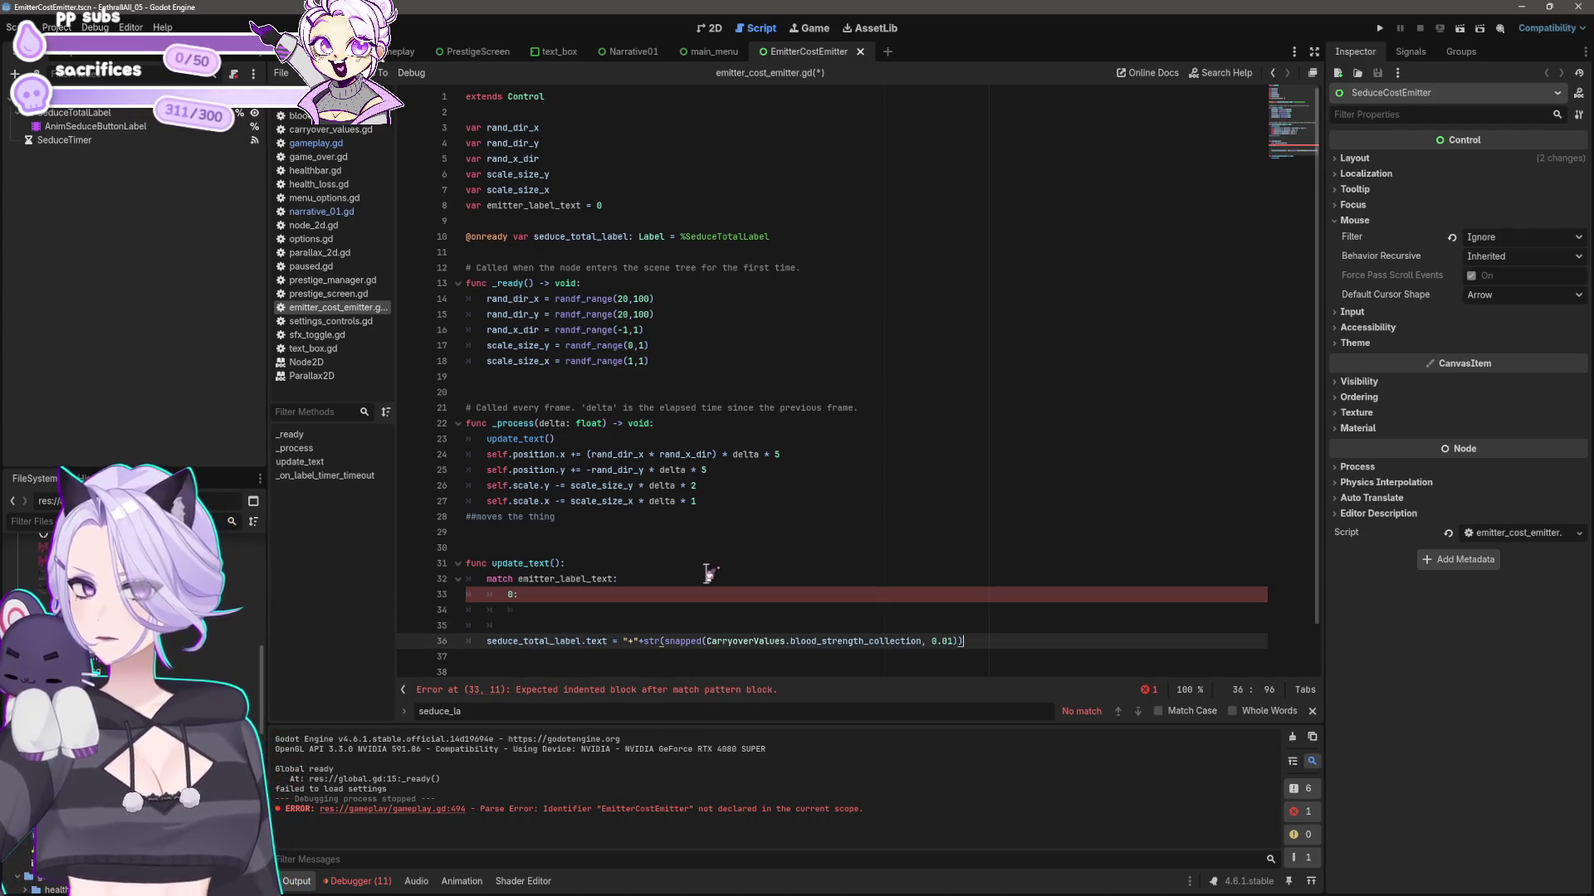
{"action": "key", "text": "shift+Home"}
{"action": "key", "text": "ctrl+x"}
{"action": "key", "text": "BackSpace"}
{"action": "key", "text": "BackSpace"}
{"action": "key", "text": "BackSpace"}
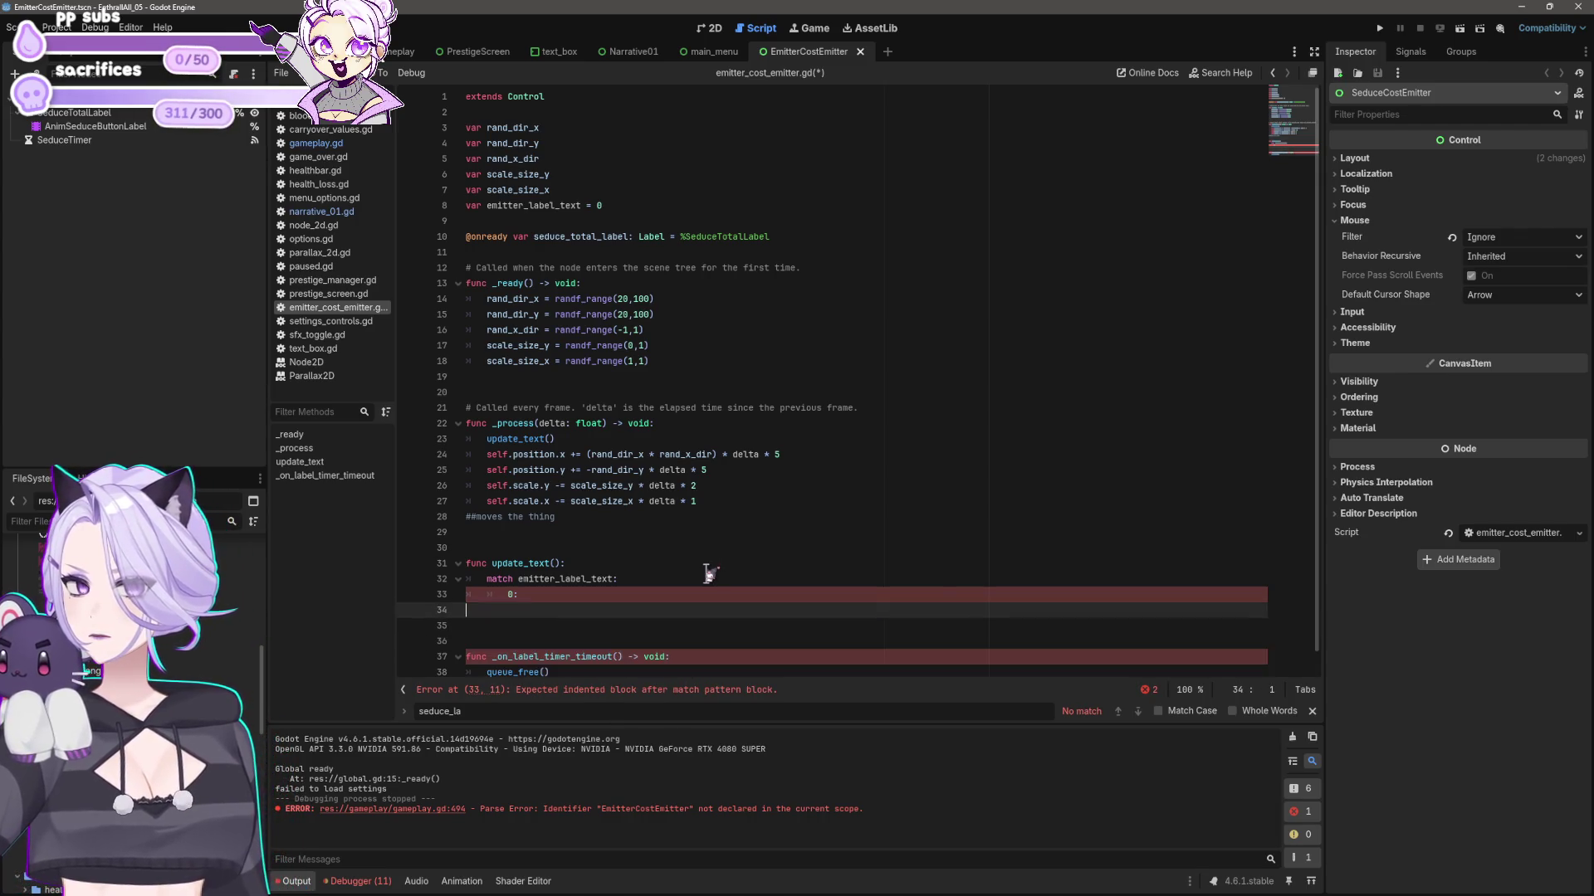
{"action": "key", "text": "Tab"}
{"action": "key", "text": "Tab"}
{"action": "key", "text": "ctrl+v"}
{"action": "key", "text": "Home"}
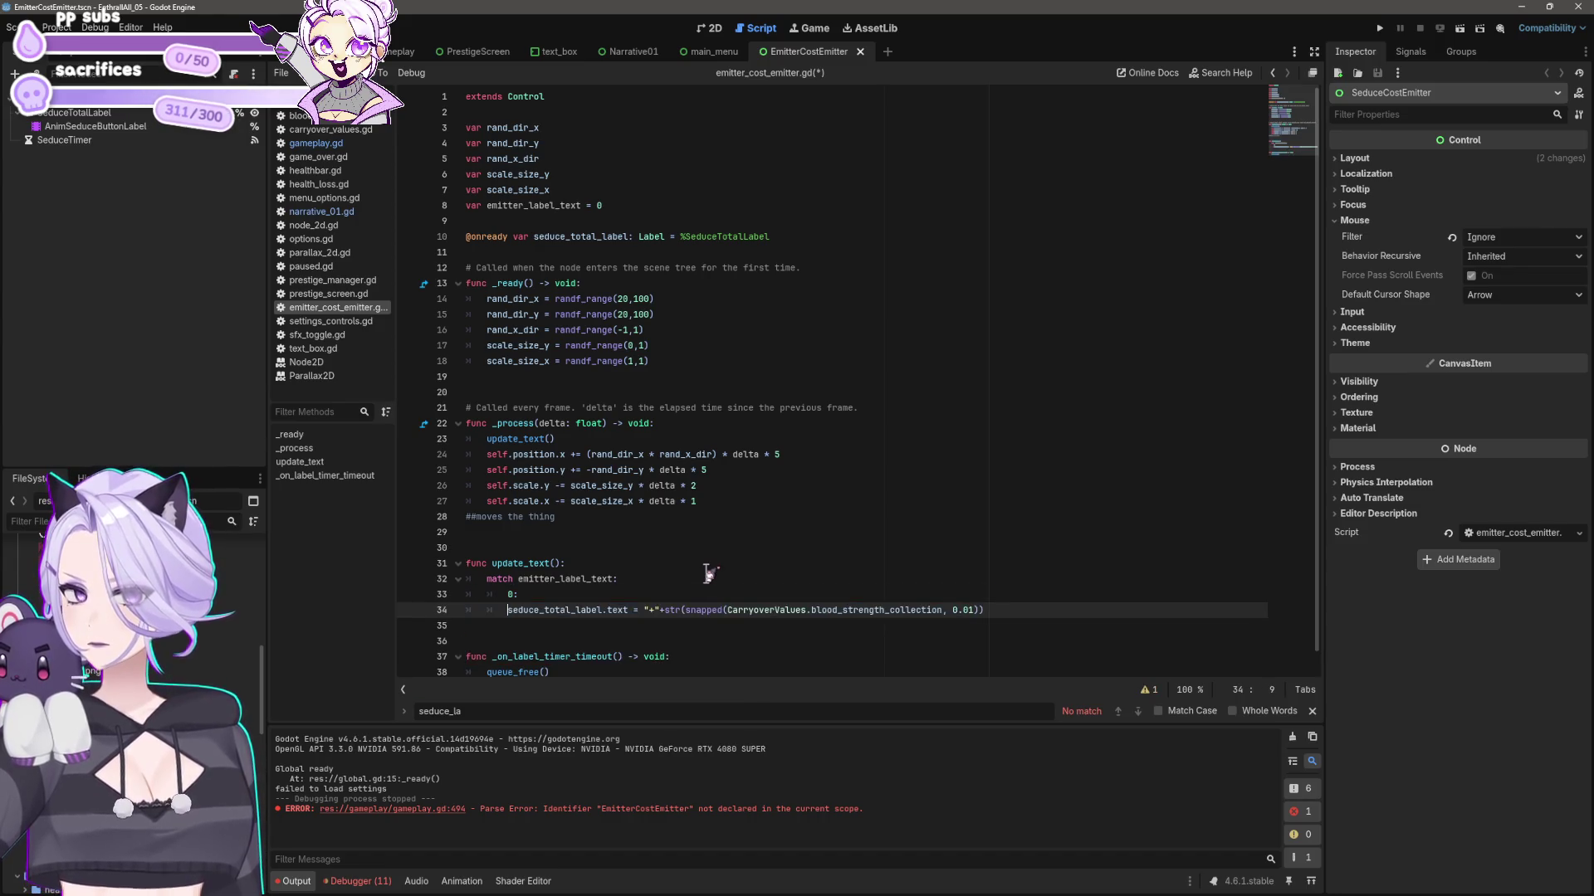
{"action": "key", "text": "Tab"}
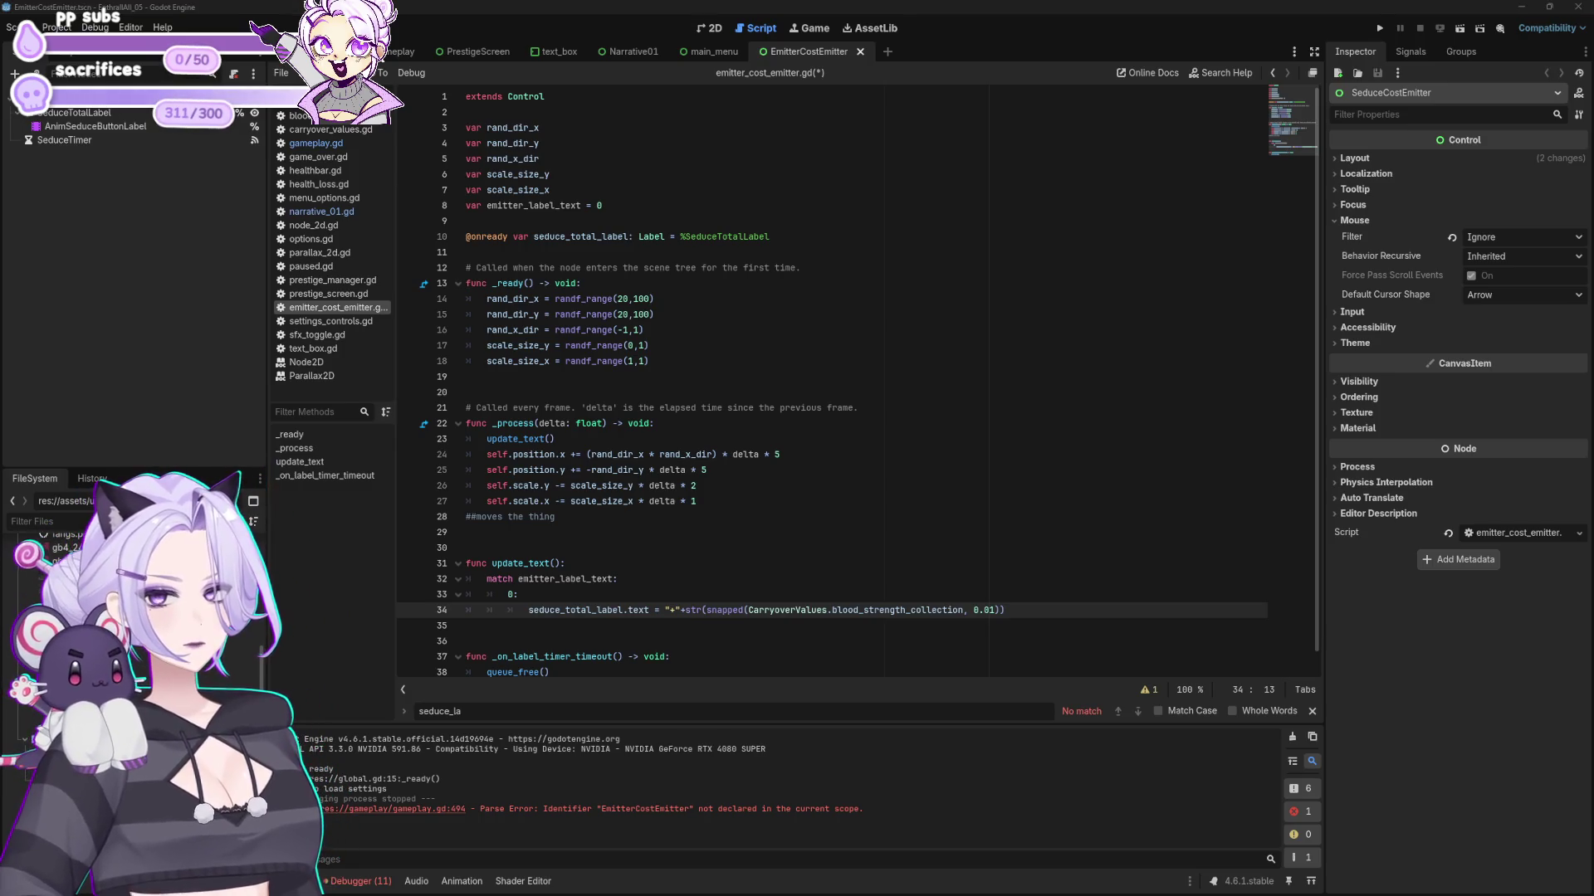
- Copy the case 0 statement under the 1: case and indent it to clear the error
{"action": "left_click", "coordinate": [535, 610]}
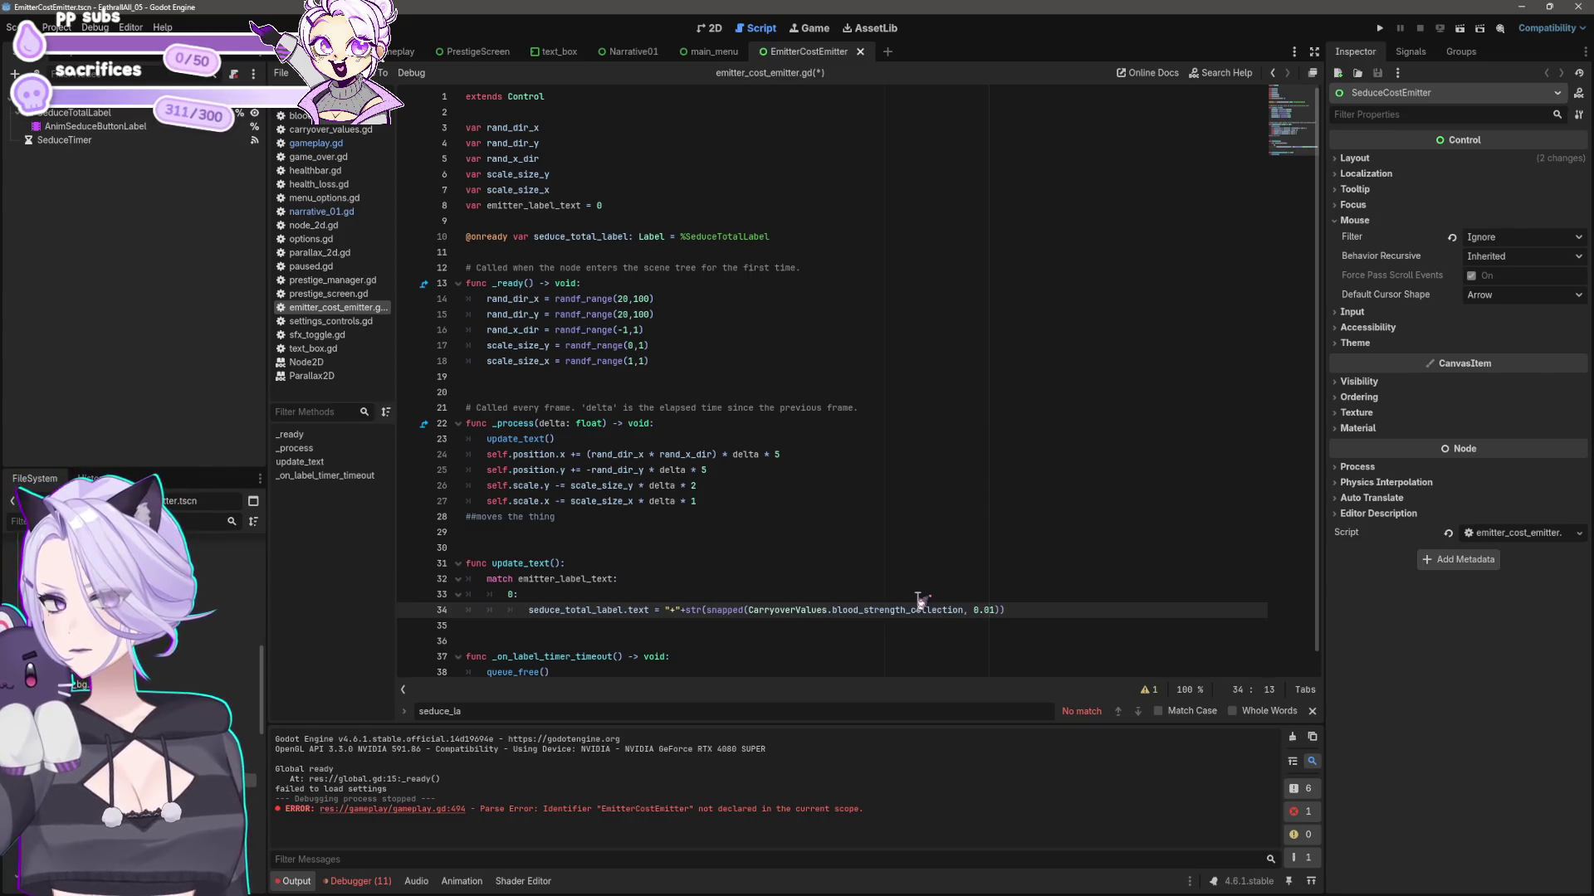
{"action": "key", "text": "Down"}
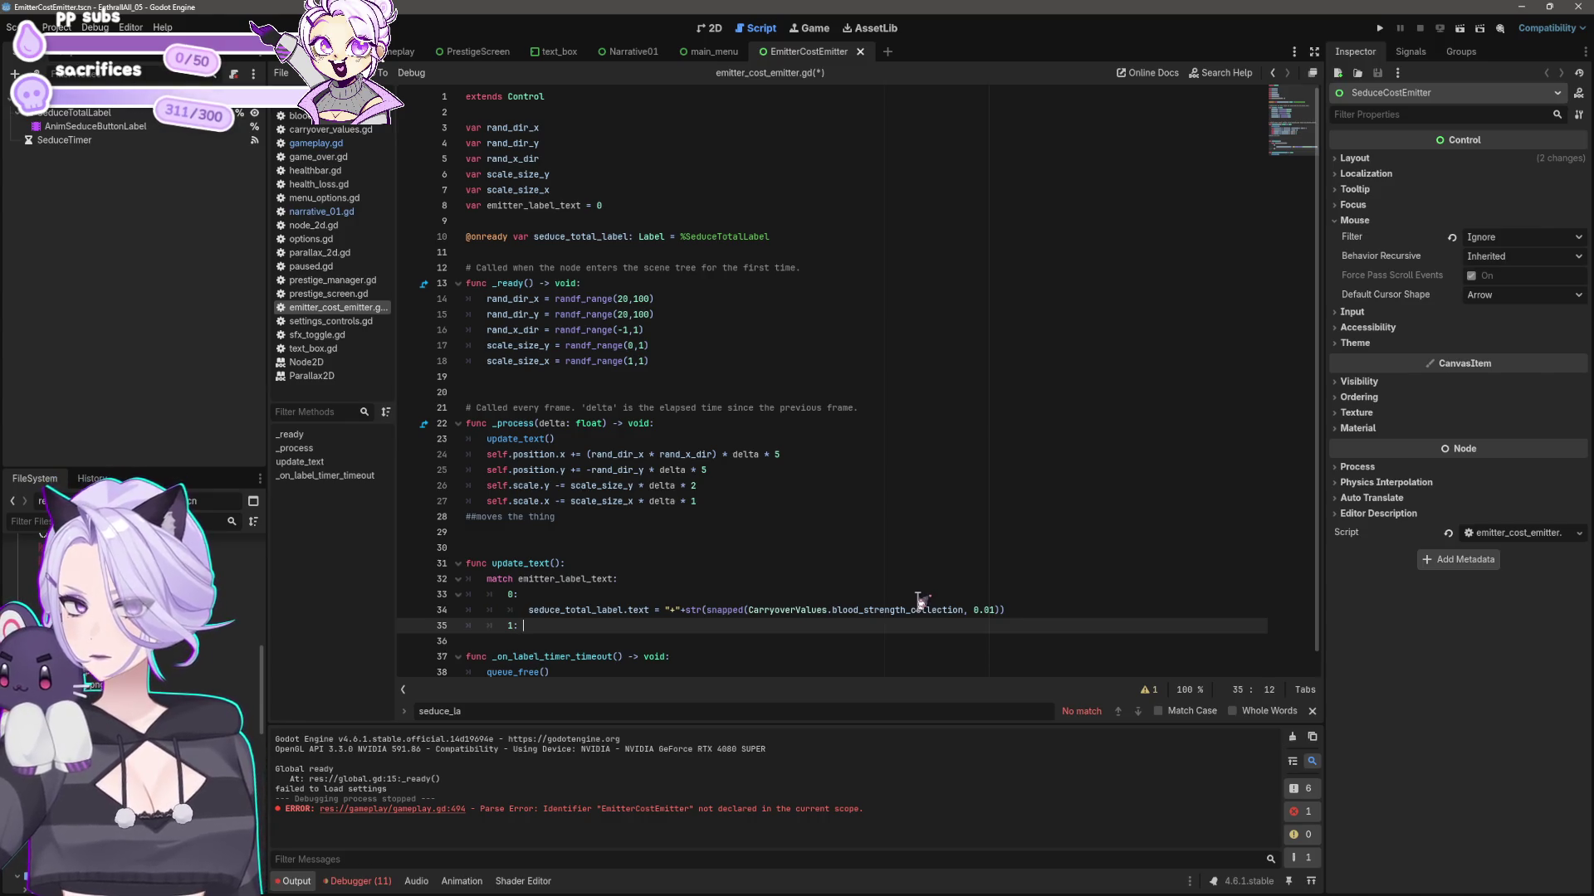
{"action": "key", "text": "Up"}
{"action": "key", "text": "shift+End"}
{"action": "key", "text": "ctrl+c"}
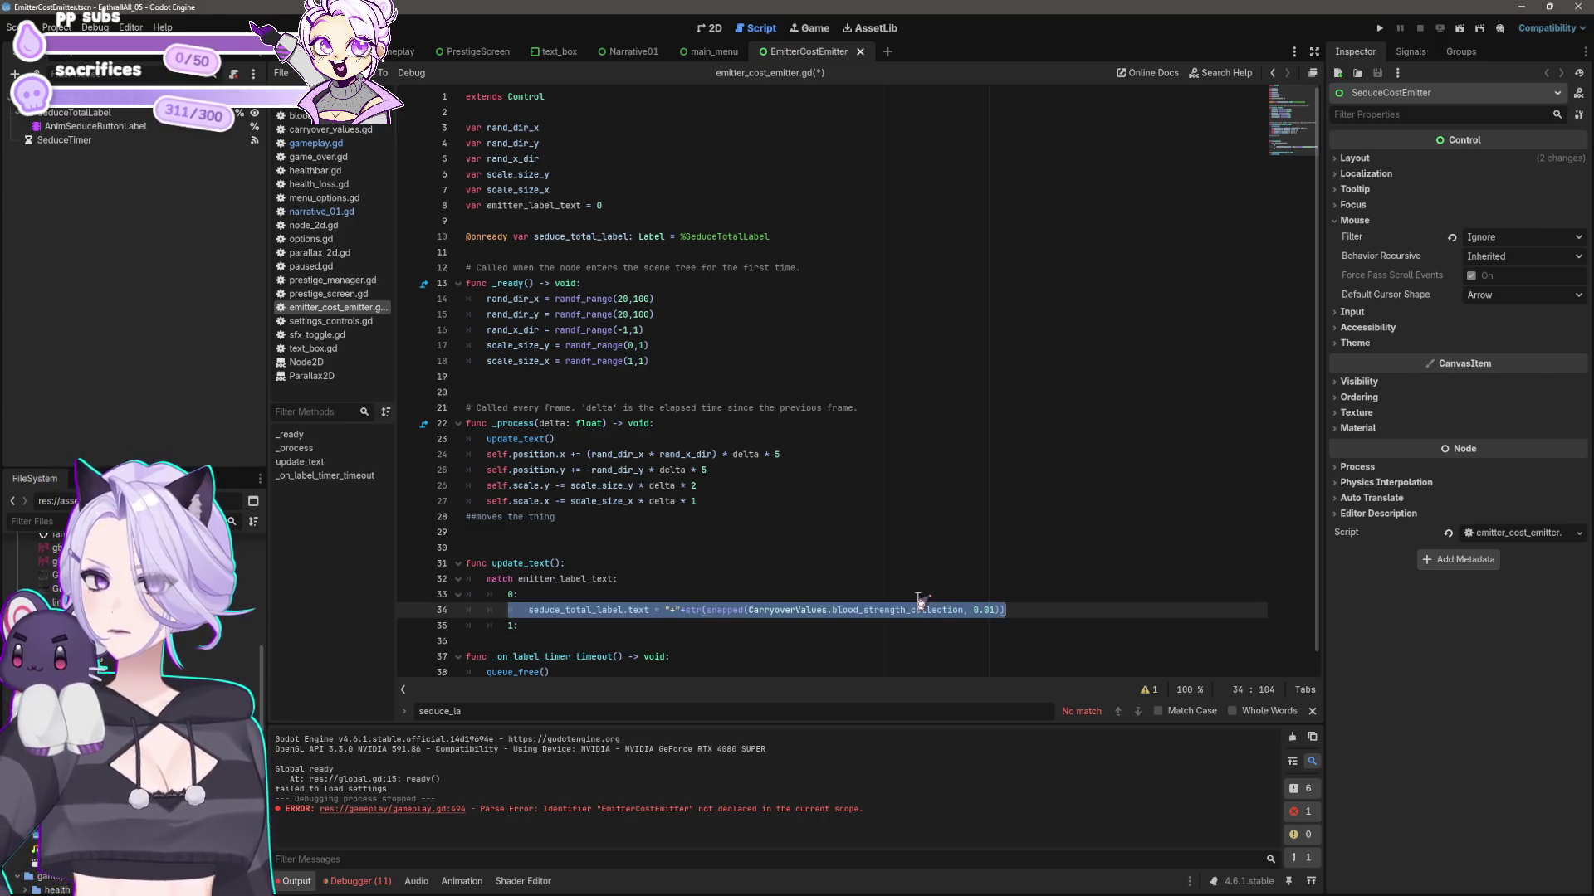
{"action": "key", "text": "Down"}
{"action": "key", "text": "Down"}
{"action": "key", "text": "ctrl+v"}
{"action": "key", "text": "Home"}
{"action": "key", "text": "Tab"}
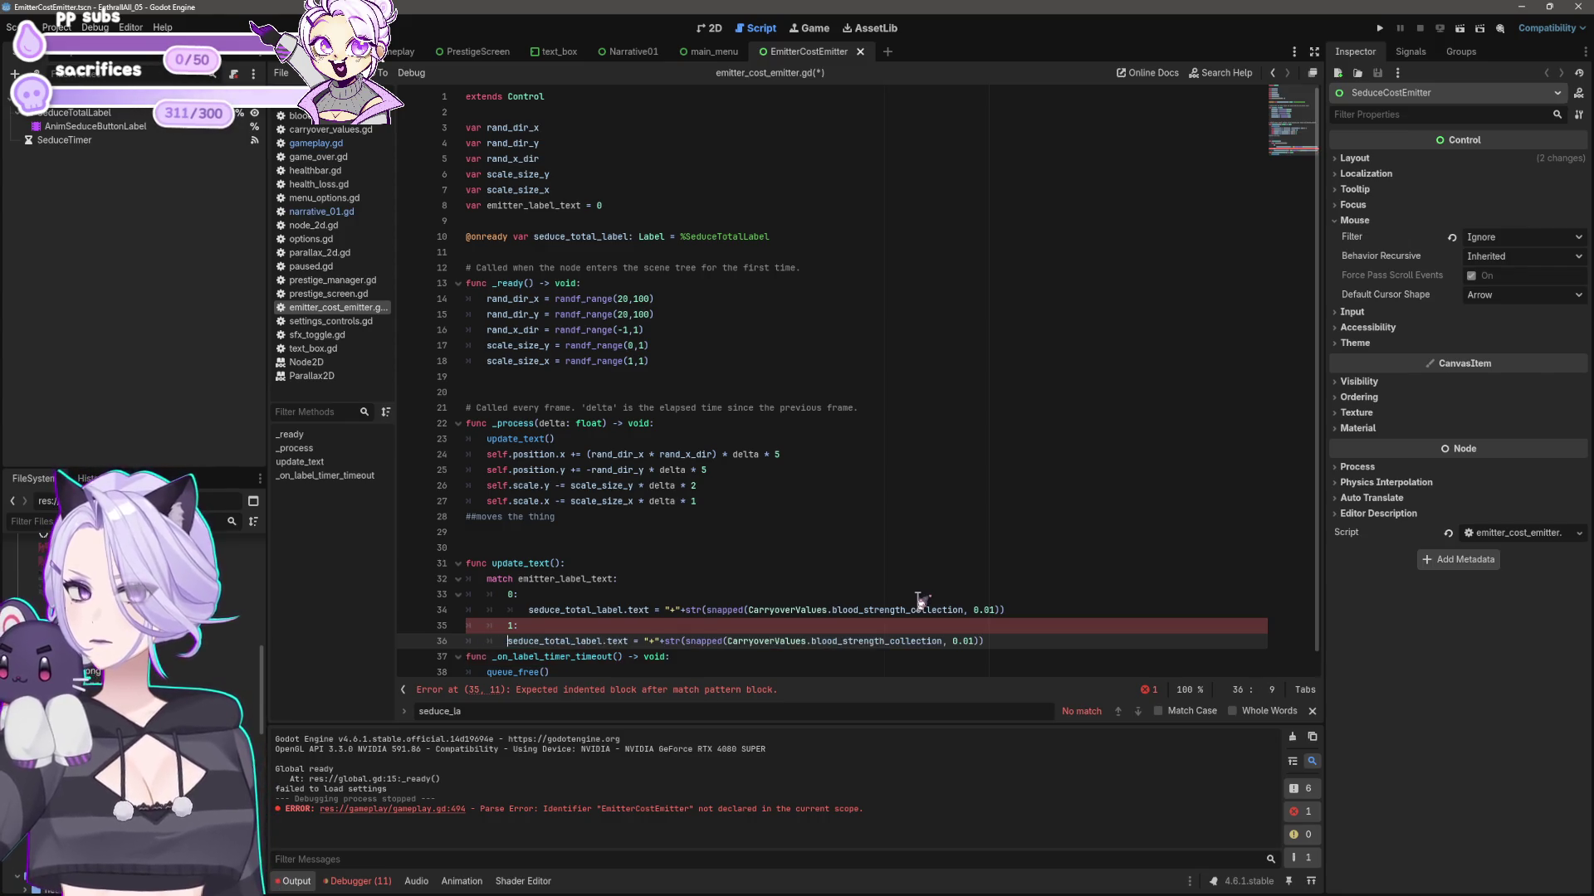
{"action": "key", "text": "Down"}
{"action": "key", "text": "Return"}
{"action": "key", "text": "Up"}
{"action": "key", "text": "Up"}
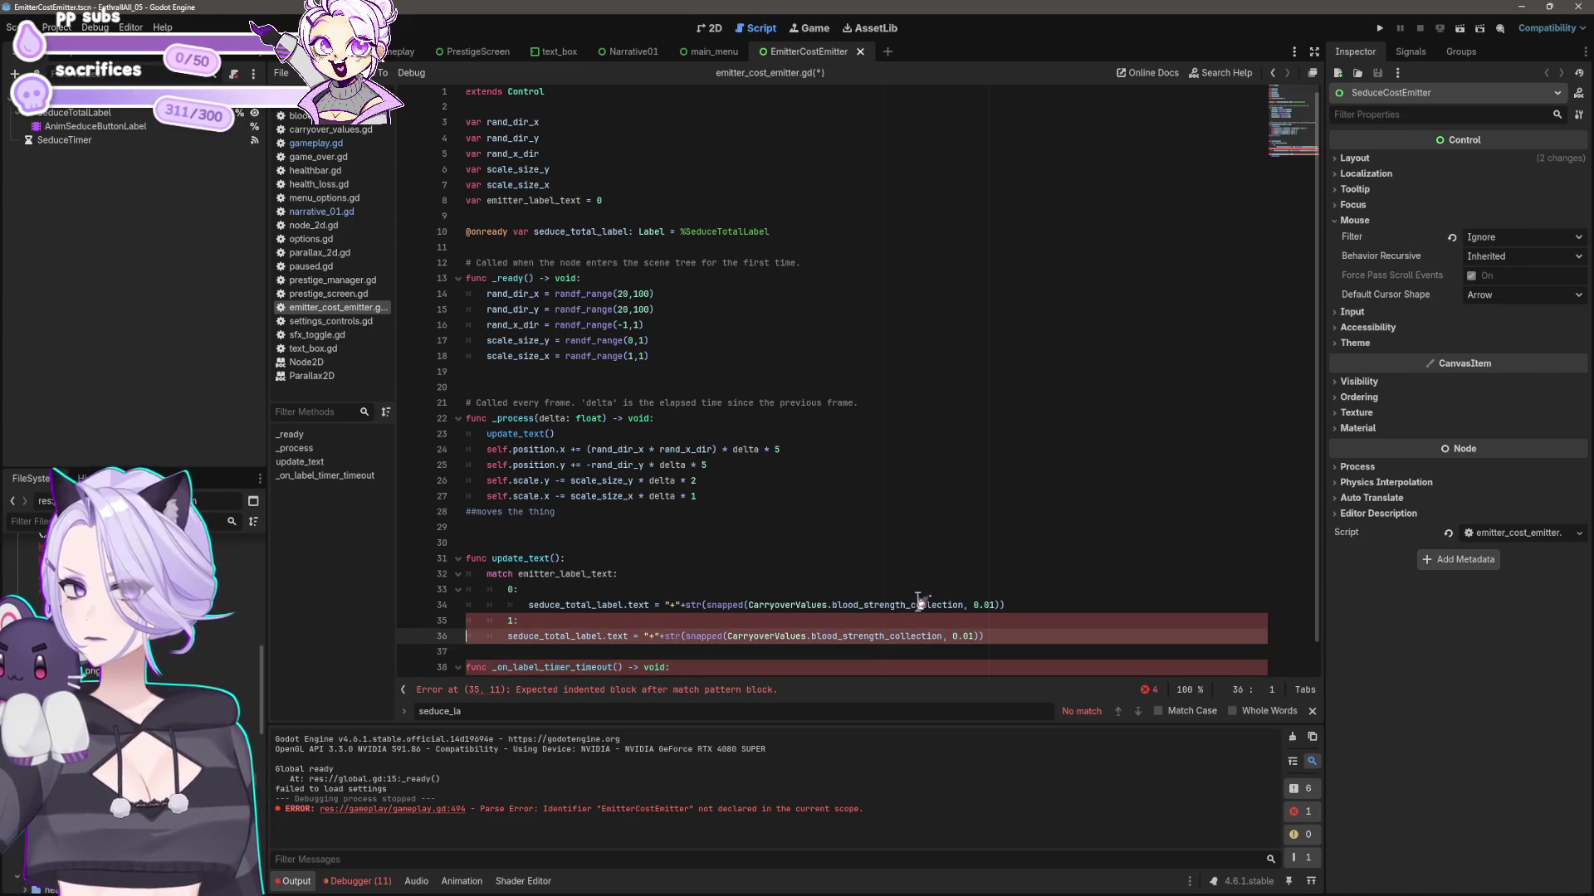
{"action": "key", "text": "Home"}
{"action": "key", "text": "Tab"}
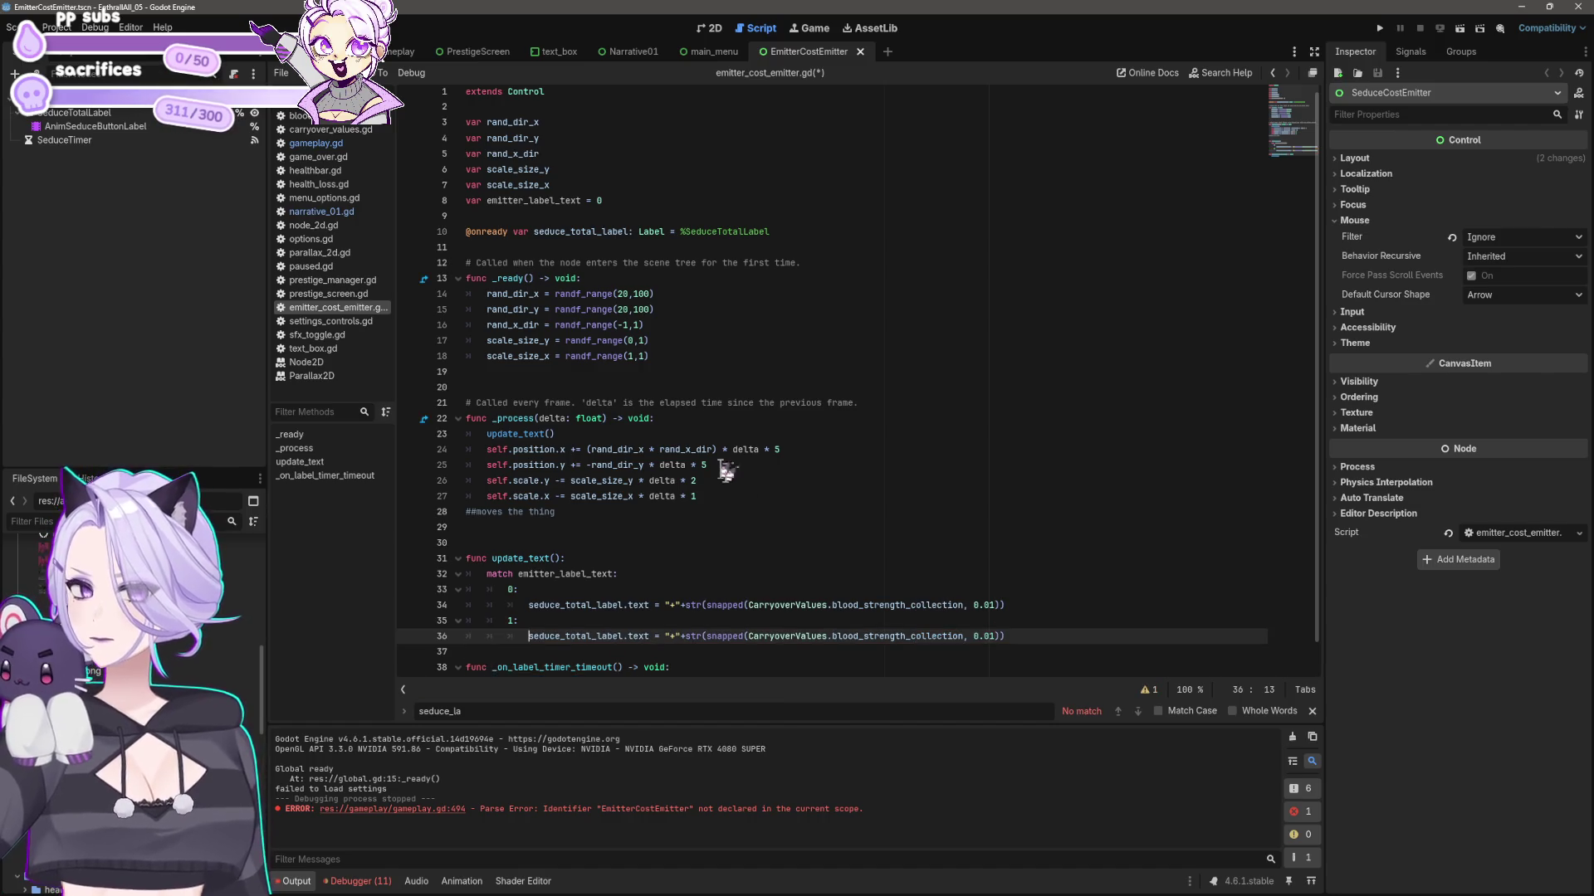
{"action": "scroll", "coordinate": [718, 465], "scroll_direction": "down", "scroll_amount": 1}
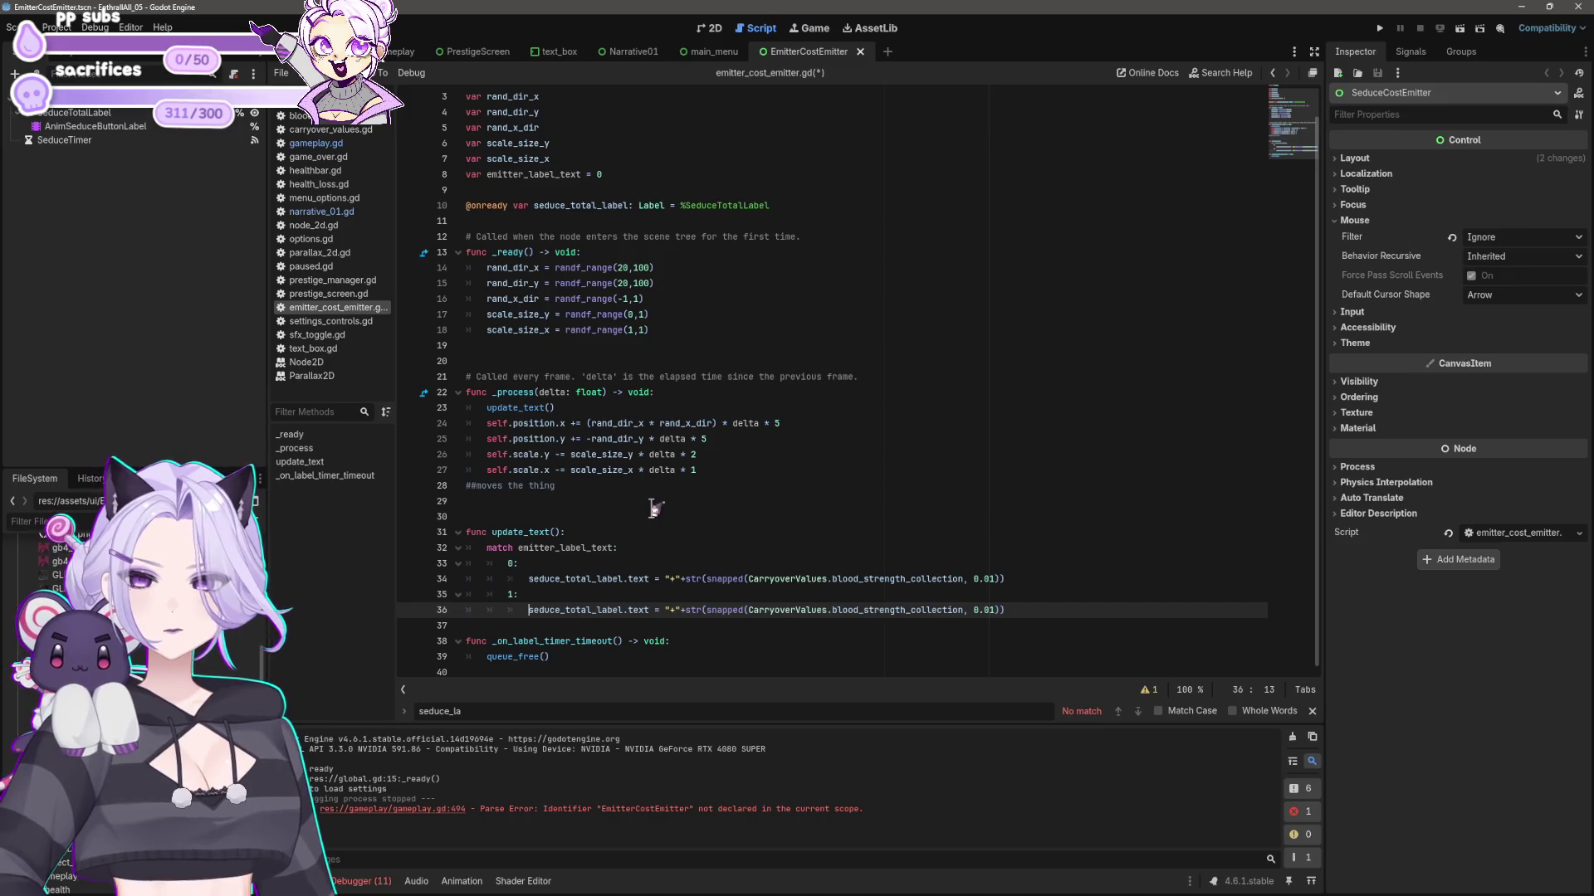
- Rename the SeduceTotalLabel node to EmitterTotalLabel and return to the script code
{"action": "left_click", "coordinate": [75, 112]}
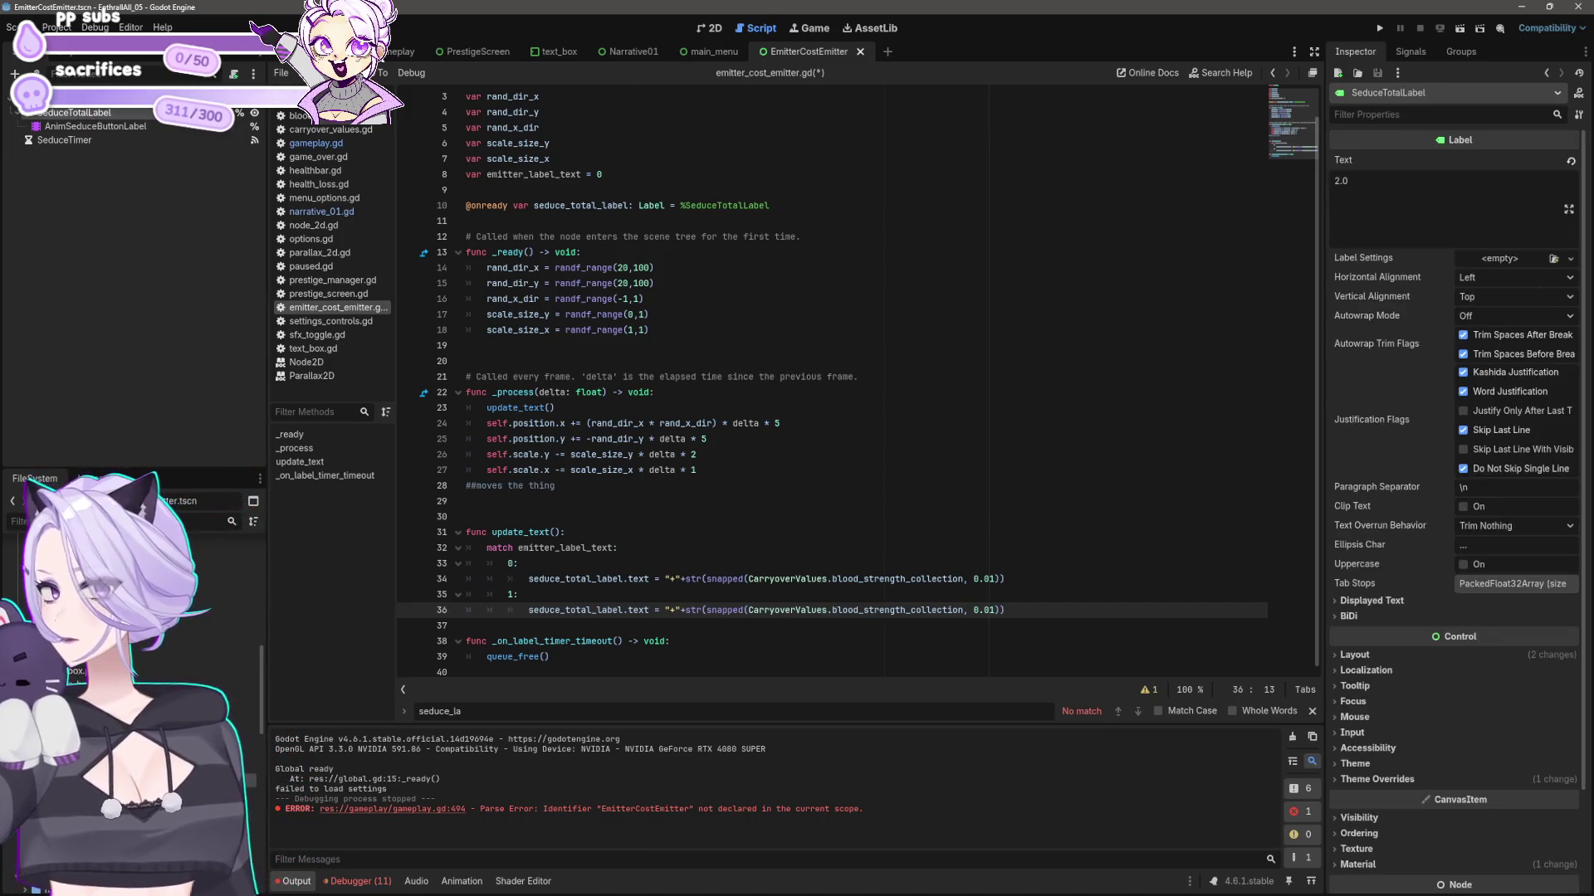
{"action": "left_click", "coordinate": [711, 28]}
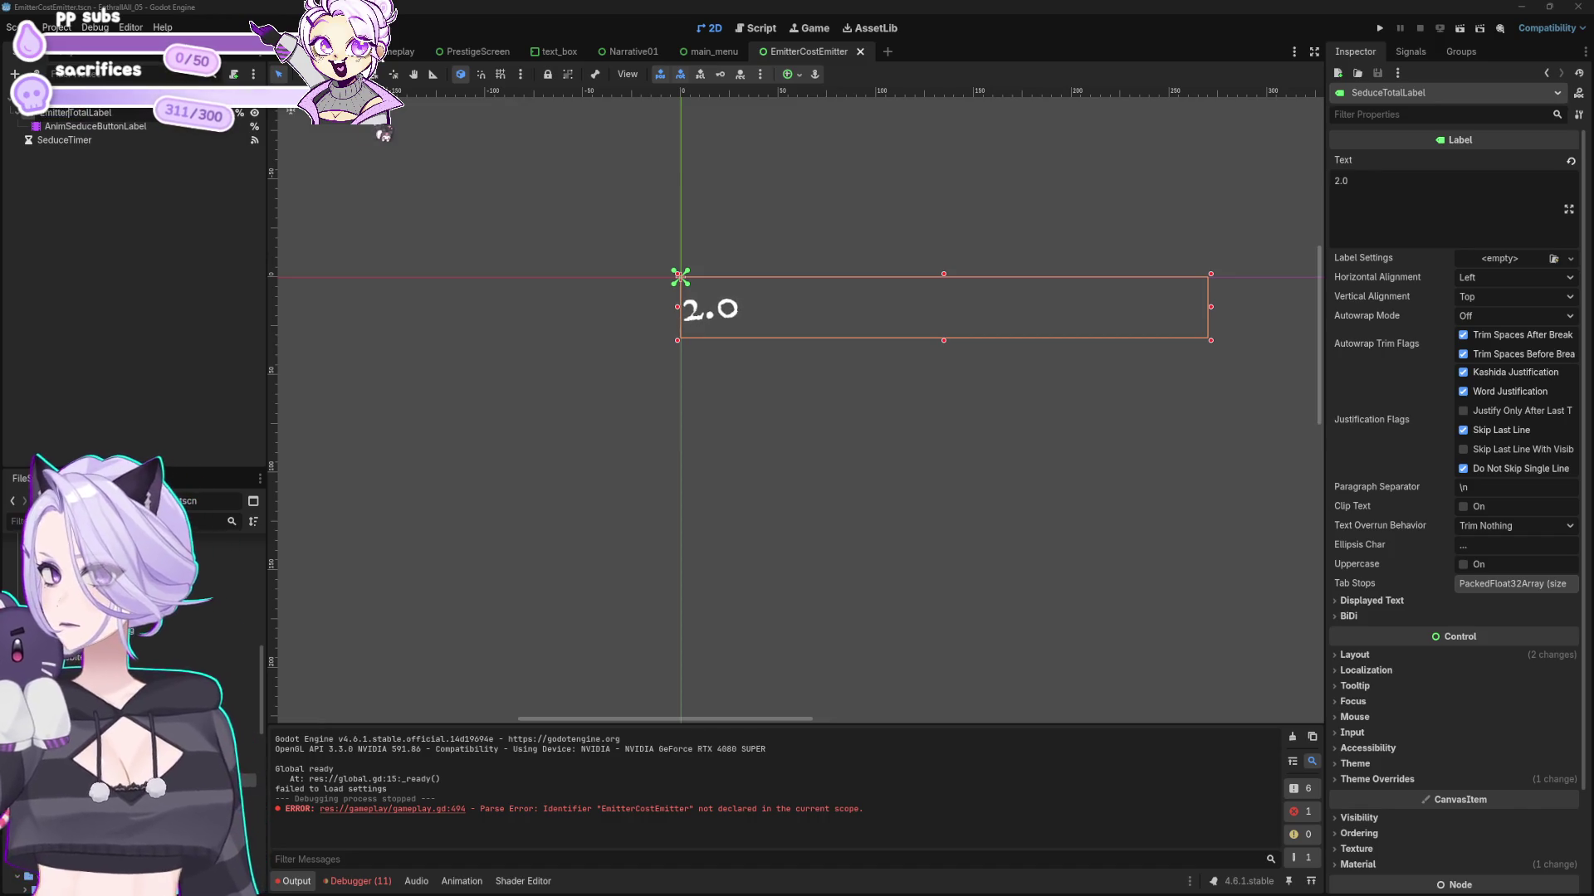
{"action": "left_click", "coordinate": [282, 197]}
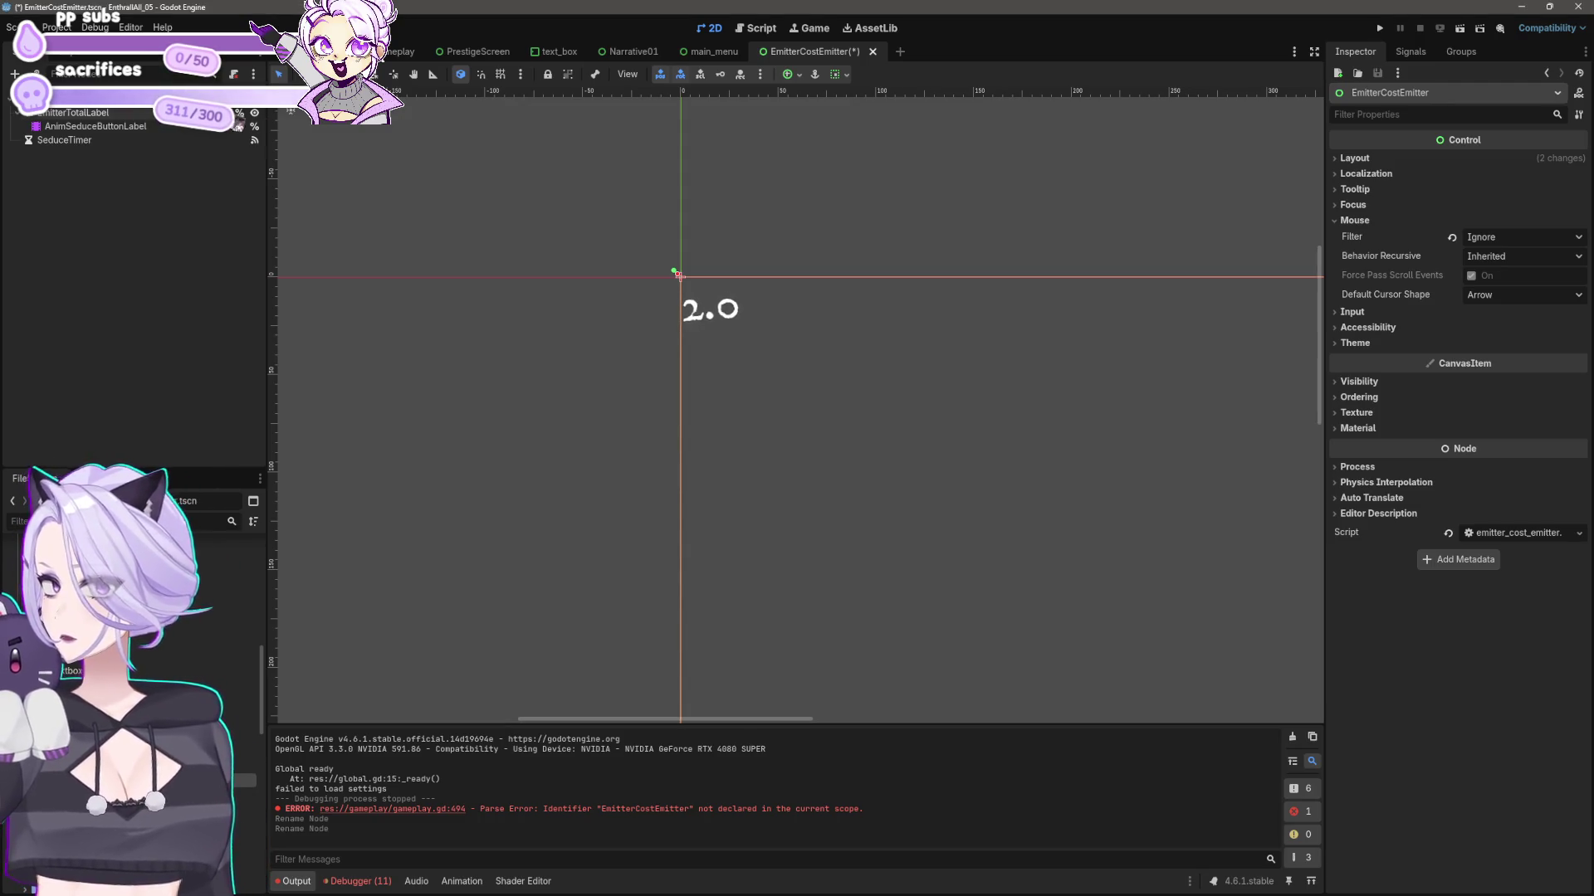
{"action": "left_click", "coordinate": [756, 27]}
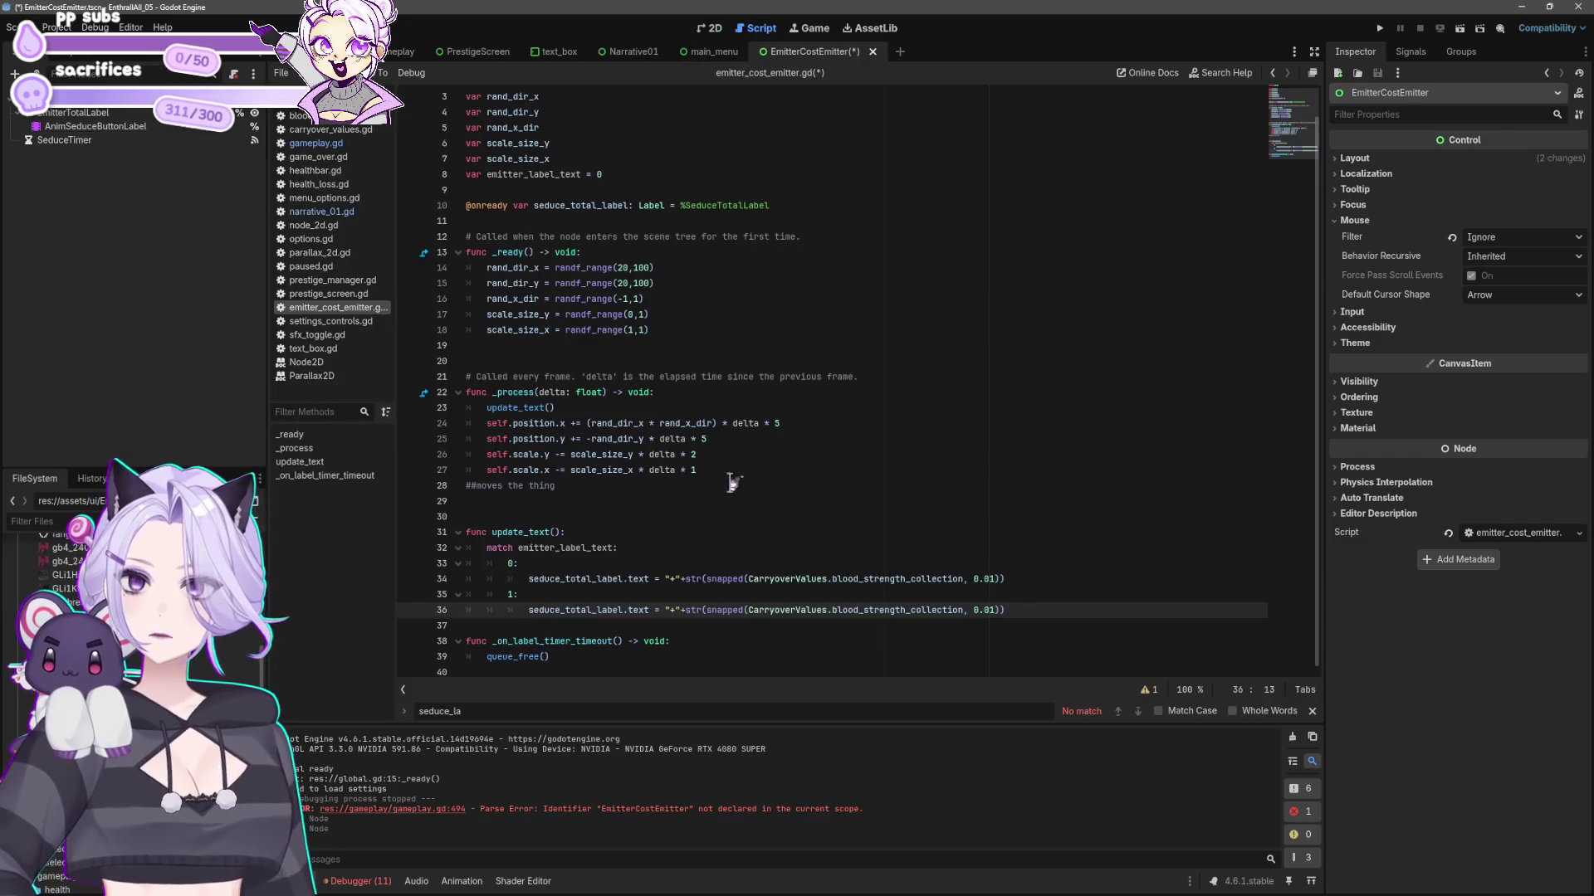
- Replace line 10's onready declaration with a reference to %EmitterTotalLabel from the Scene dock
{"action": "double_click", "coordinate": [619, 610]}
{"action": "type", "text": "EmitterTotalLabel"}
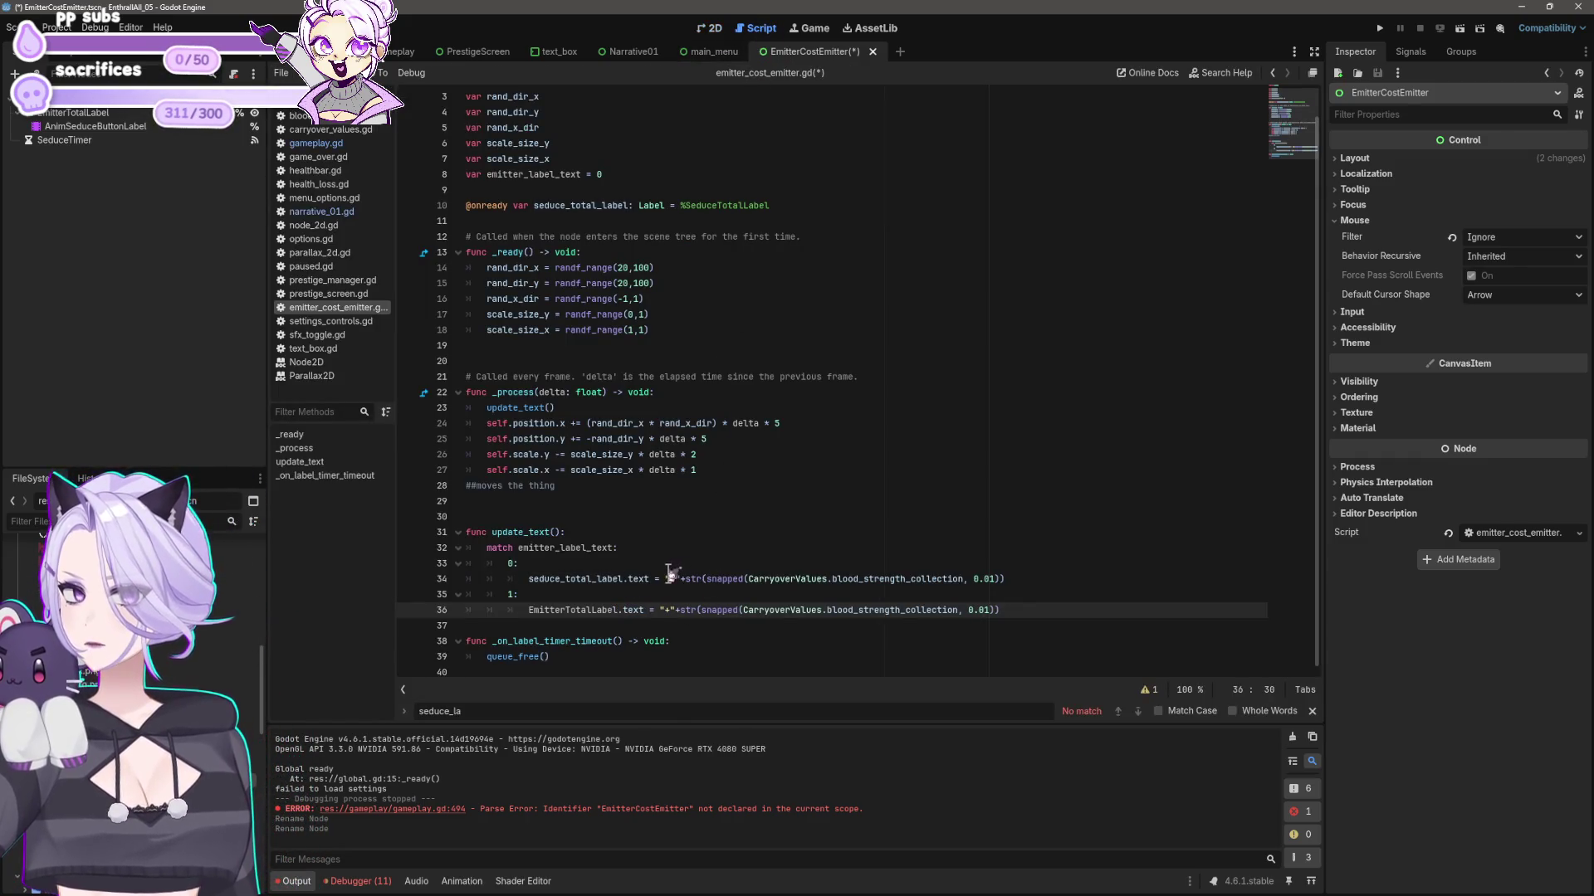
{"action": "key", "text": "ctrl+z"}
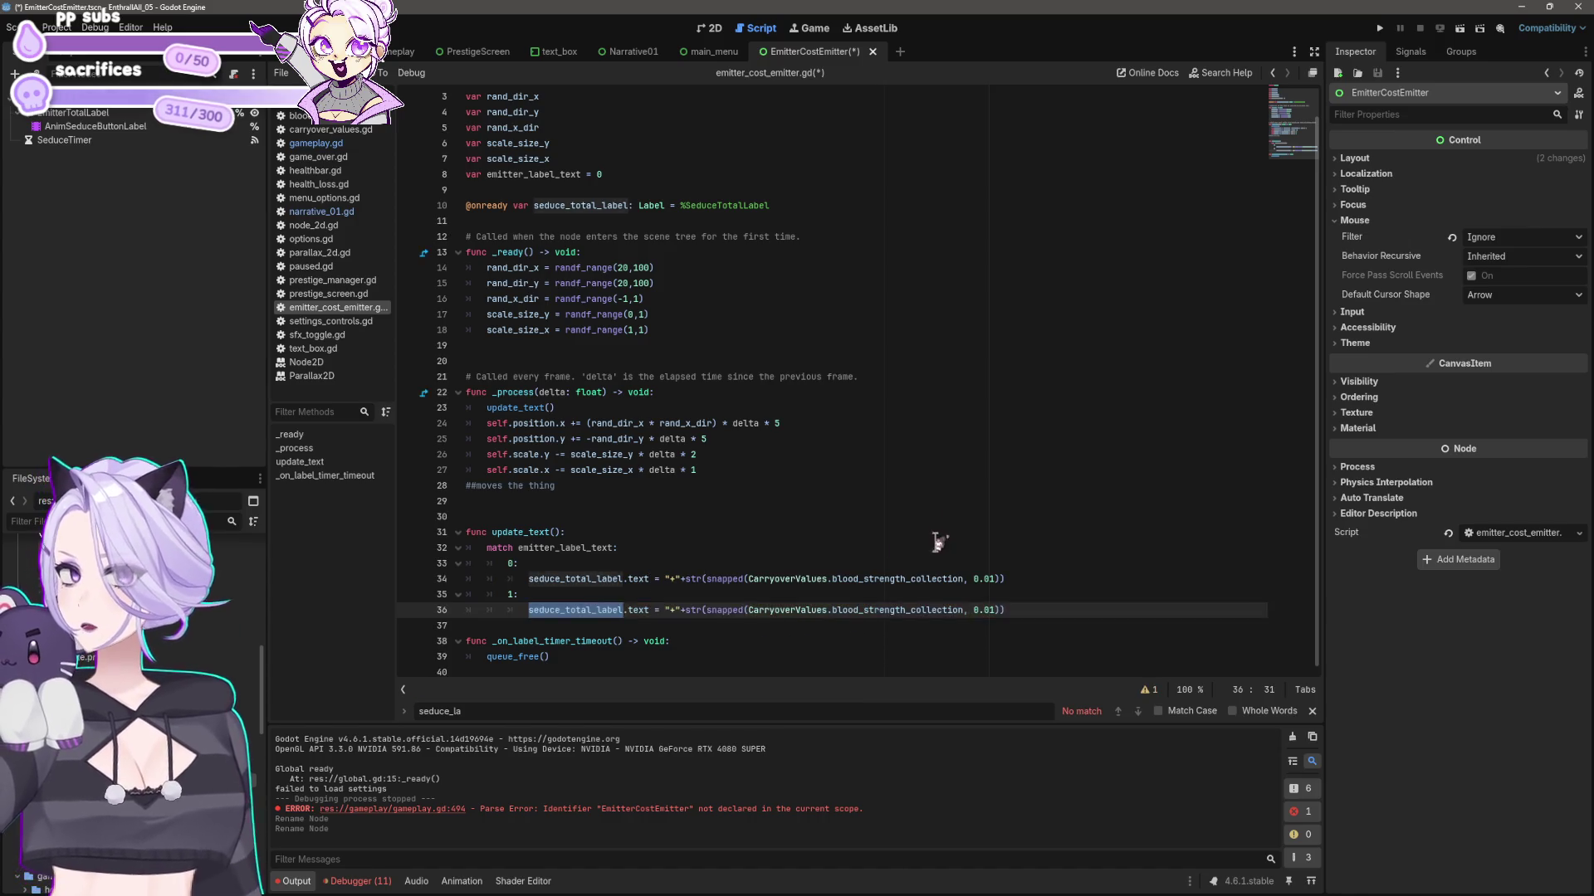
{"action": "scroll", "coordinate": [863, 253], "scroll_direction": "up", "scroll_amount": 1}
{"action": "left_click", "coordinate": [886, 238]}
{"action": "key", "text": "shift+Home"}
{"action": "key", "text": "BackSpace"}
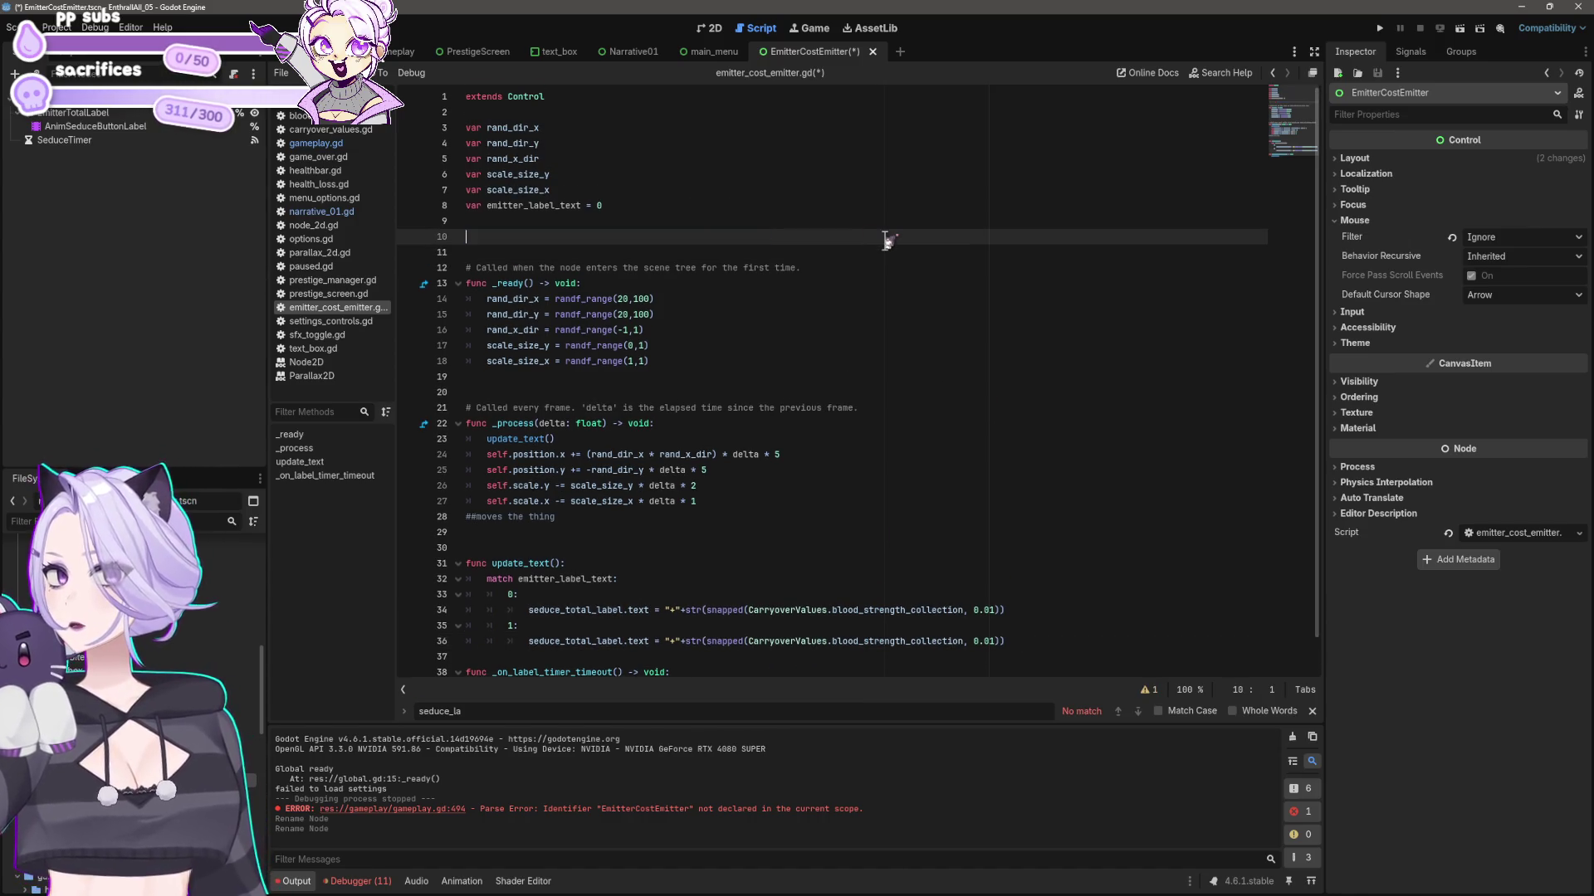
{"action": "left_click_drag", "start_coordinate": [73, 112], "coordinate": [573, 238]}
{"action": "key", "text": "ctrl+z"}
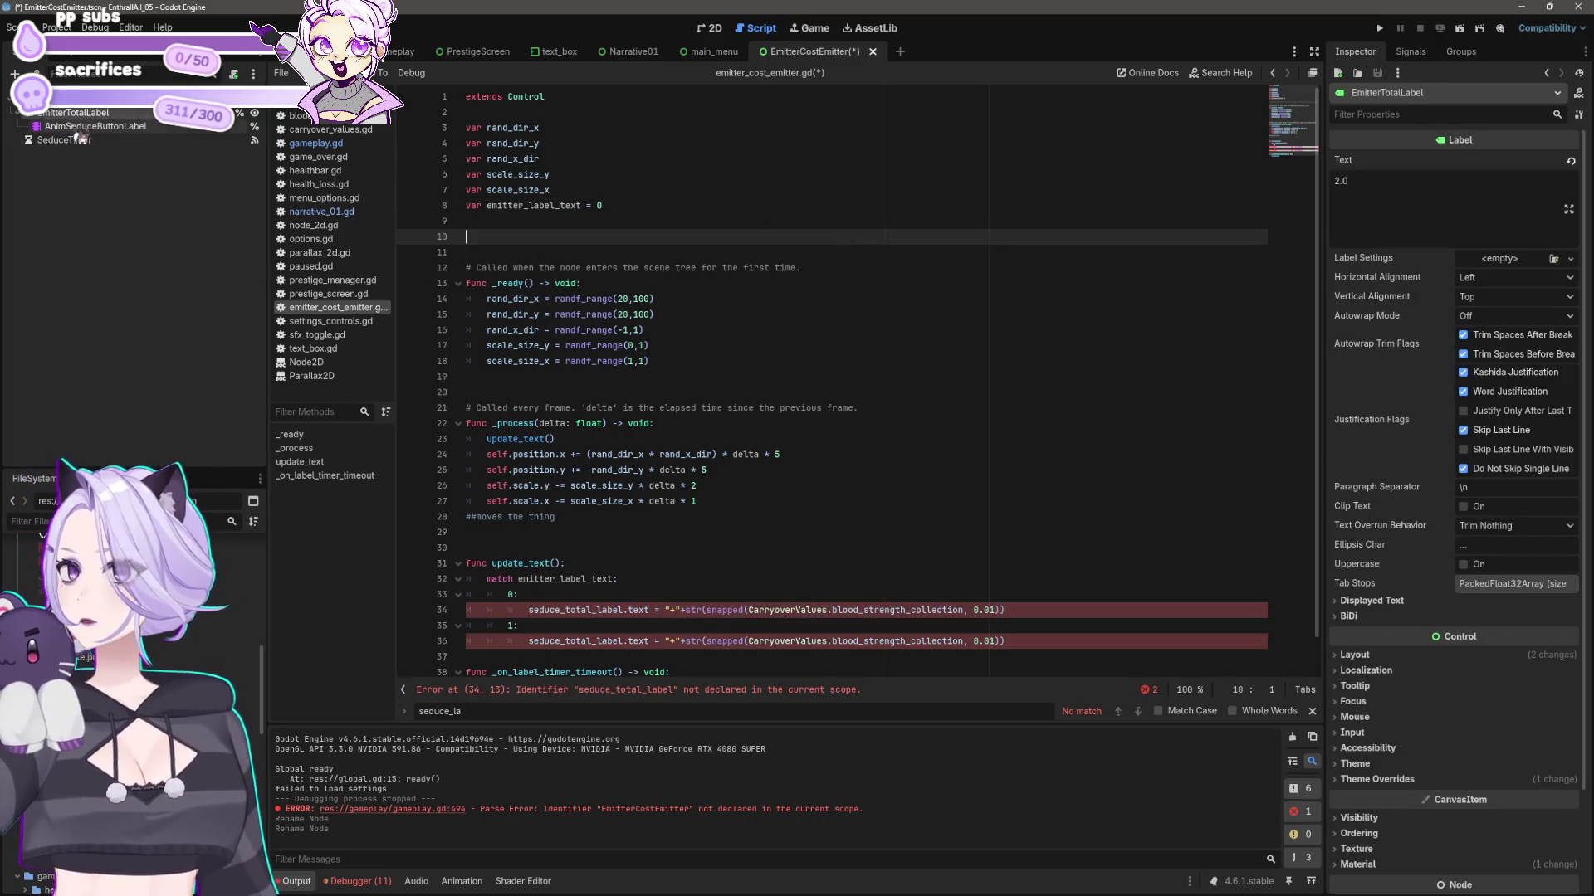
{"action": "mouse_move", "coordinate": [73, 116]}
{"action": "left_mouse_down"}
{"action": "mouse_move", "coordinate": [332, 228]}
{"action": "mouse_move", "coordinate": [674, 254]}
{"action": "mouse_move", "coordinate": [534, 239]}
{"action": "left_mouse_up"}
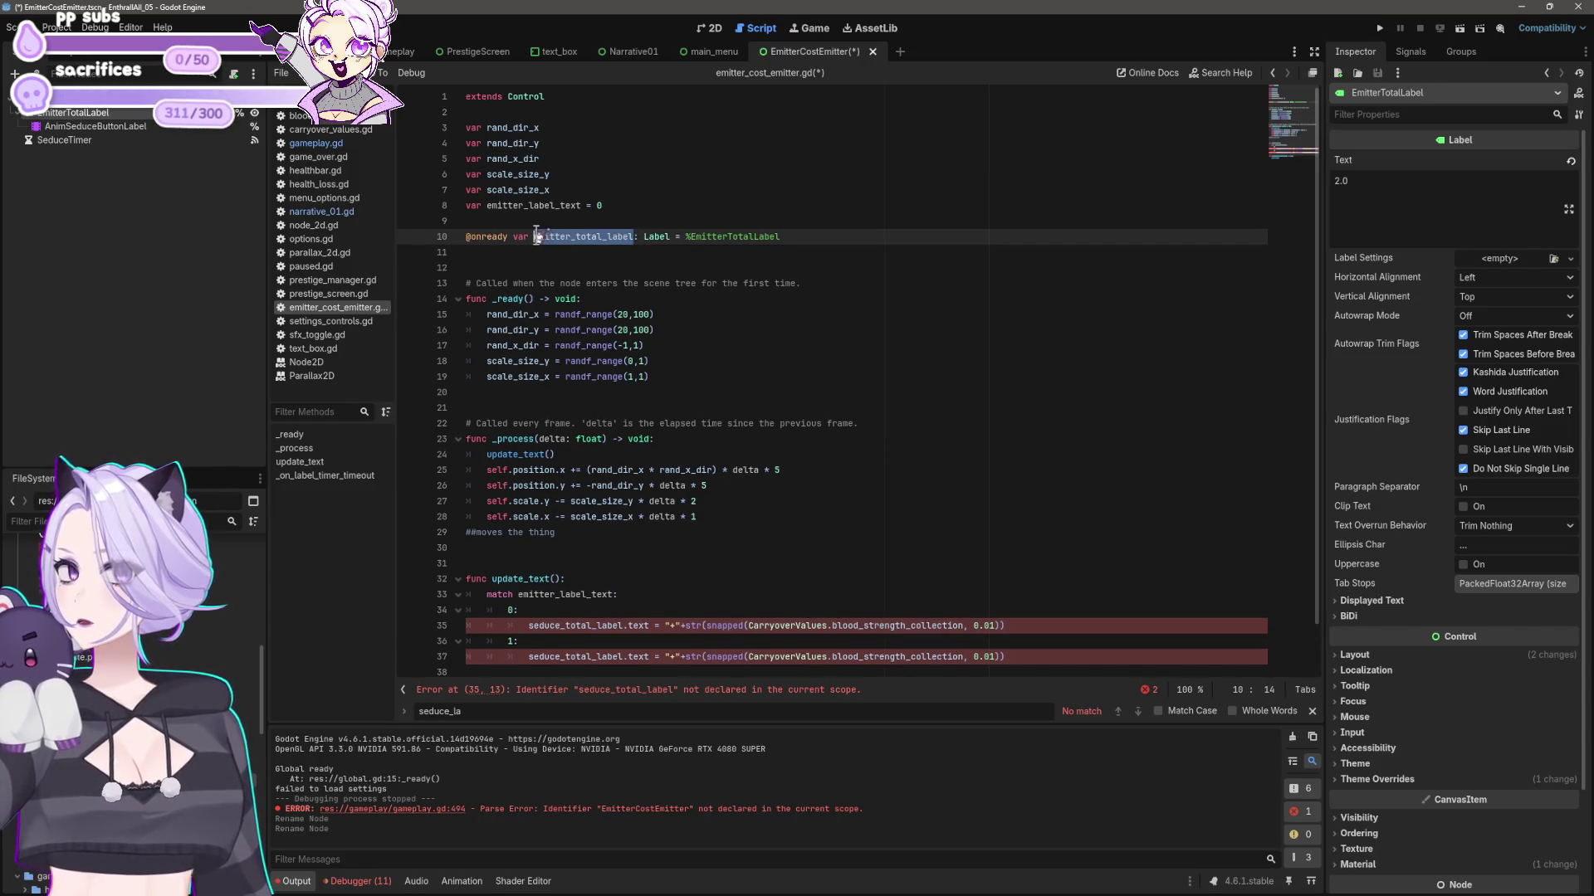
- Make both match cases set emitter_total_label.text instead of seduce_total_label.text
{"action": "scroll", "coordinate": [757, 471], "scroll_direction": "down", "scroll_amount": 1}
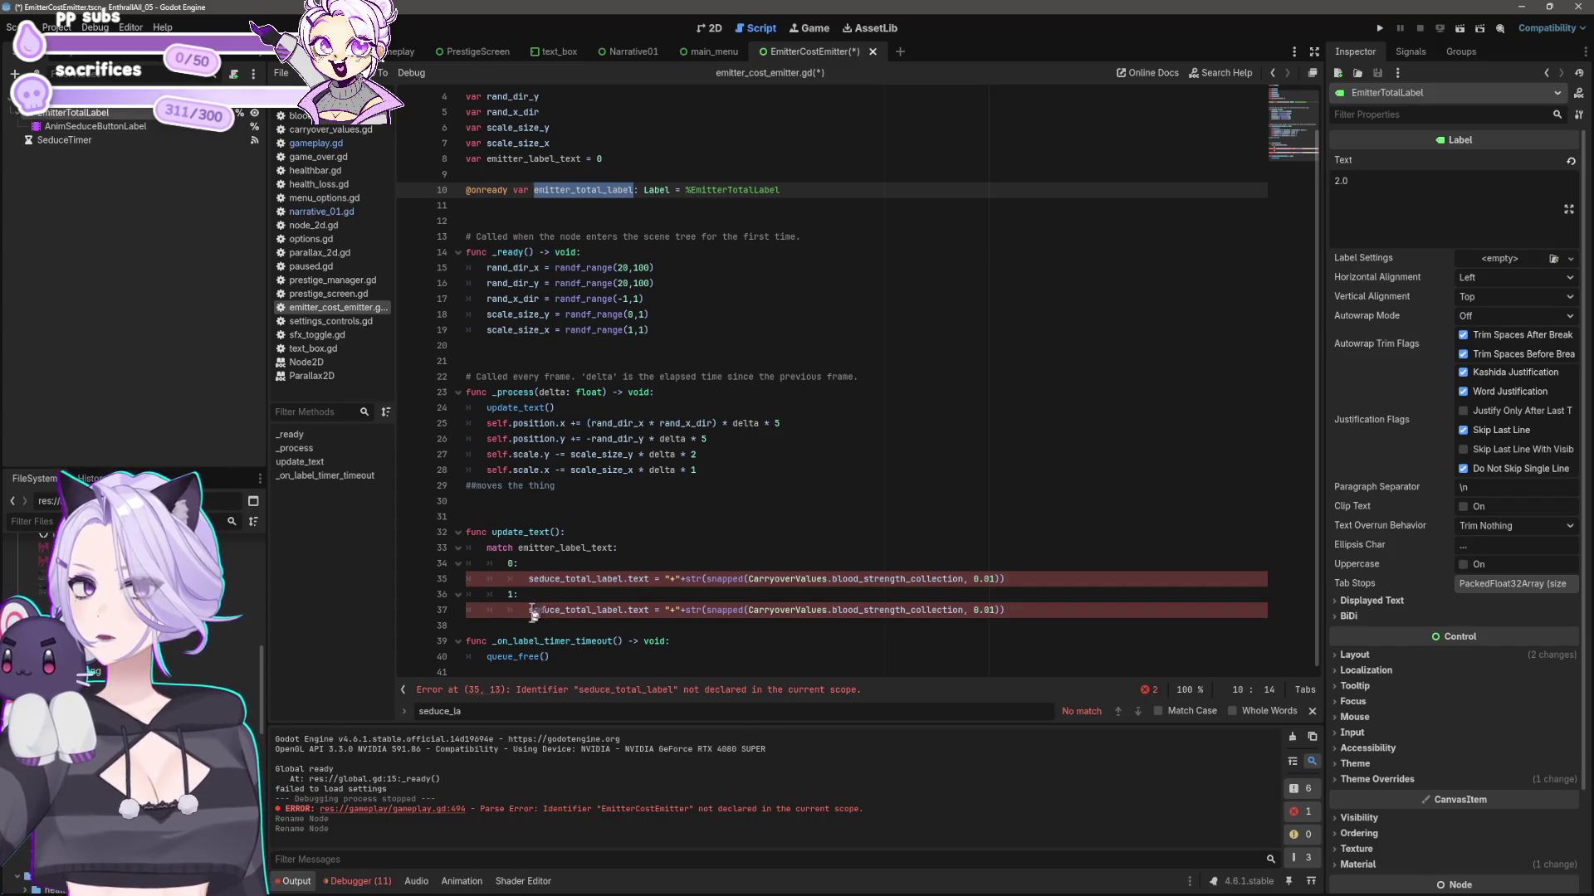
{"action": "left_click_drag", "start_coordinate": [649, 612], "coordinate": [527, 611]}
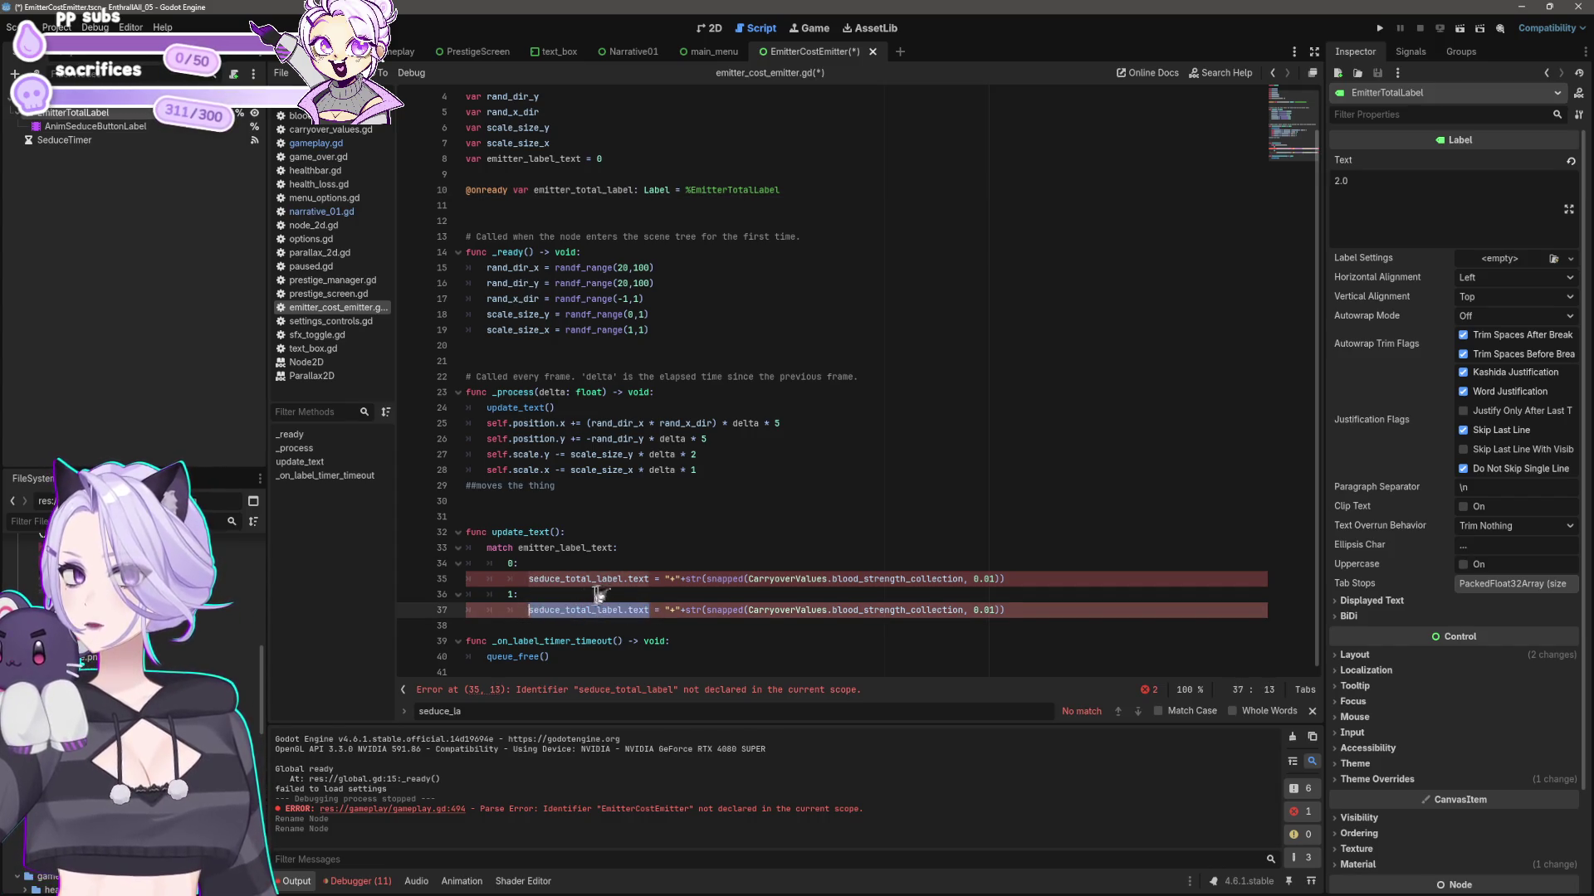
{"action": "type", "text": "emitter_total_label"}
{"action": "left_click", "coordinate": [651, 579]}
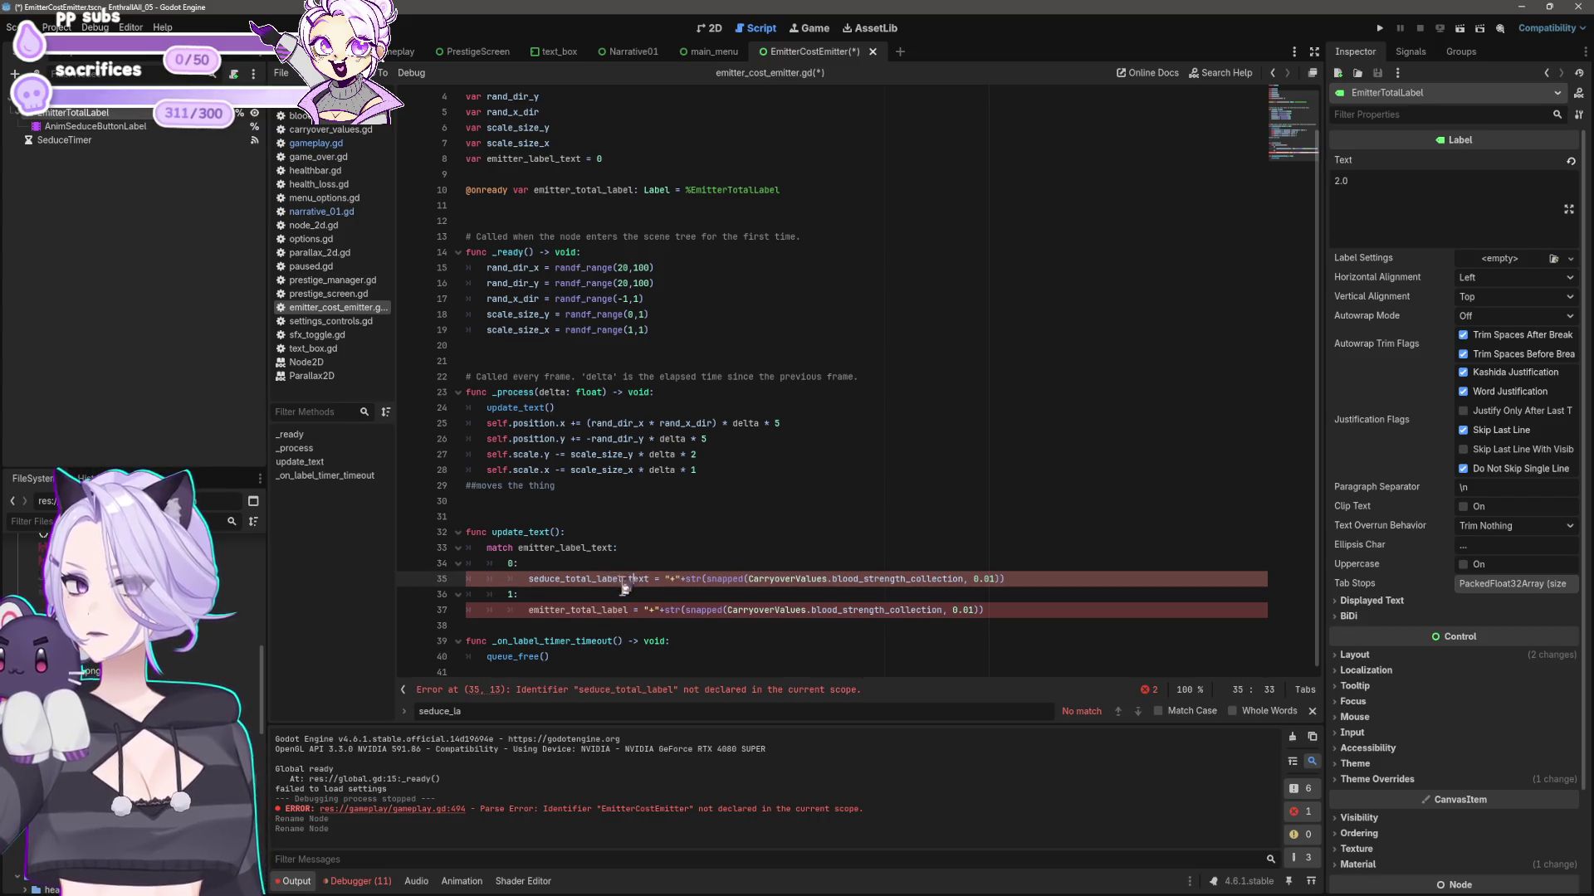
{"action": "left_click_drag", "start_coordinate": [624, 579], "coordinate": [528, 580]}
{"action": "type", "text": "emitter_total_label"}
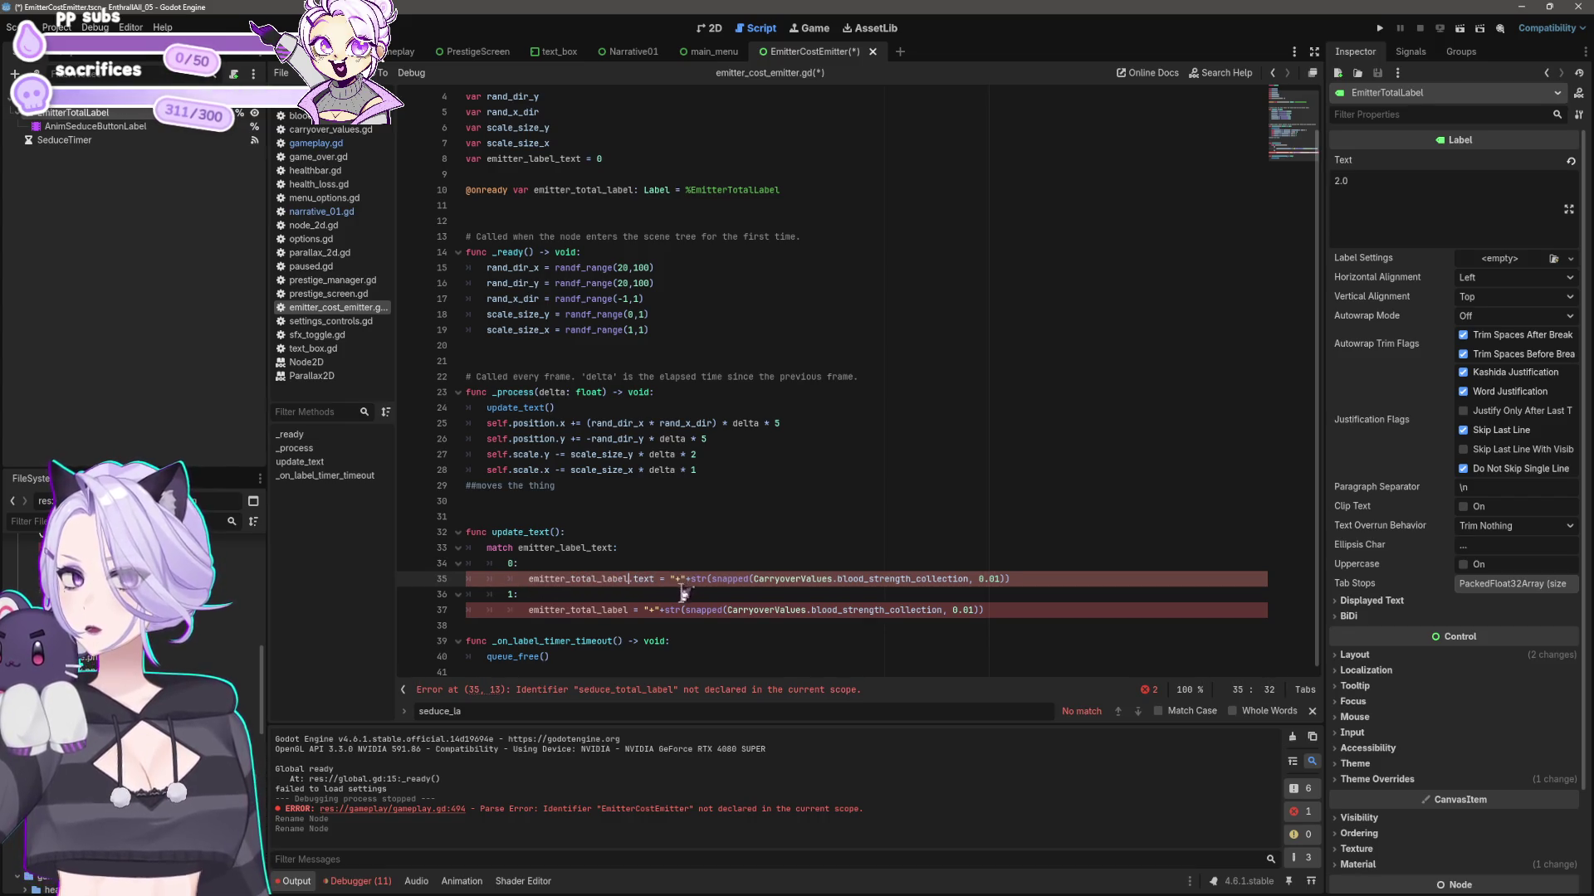
{"action": "left_click", "coordinate": [635, 614]}
{"action": "type", "text": ".text"}
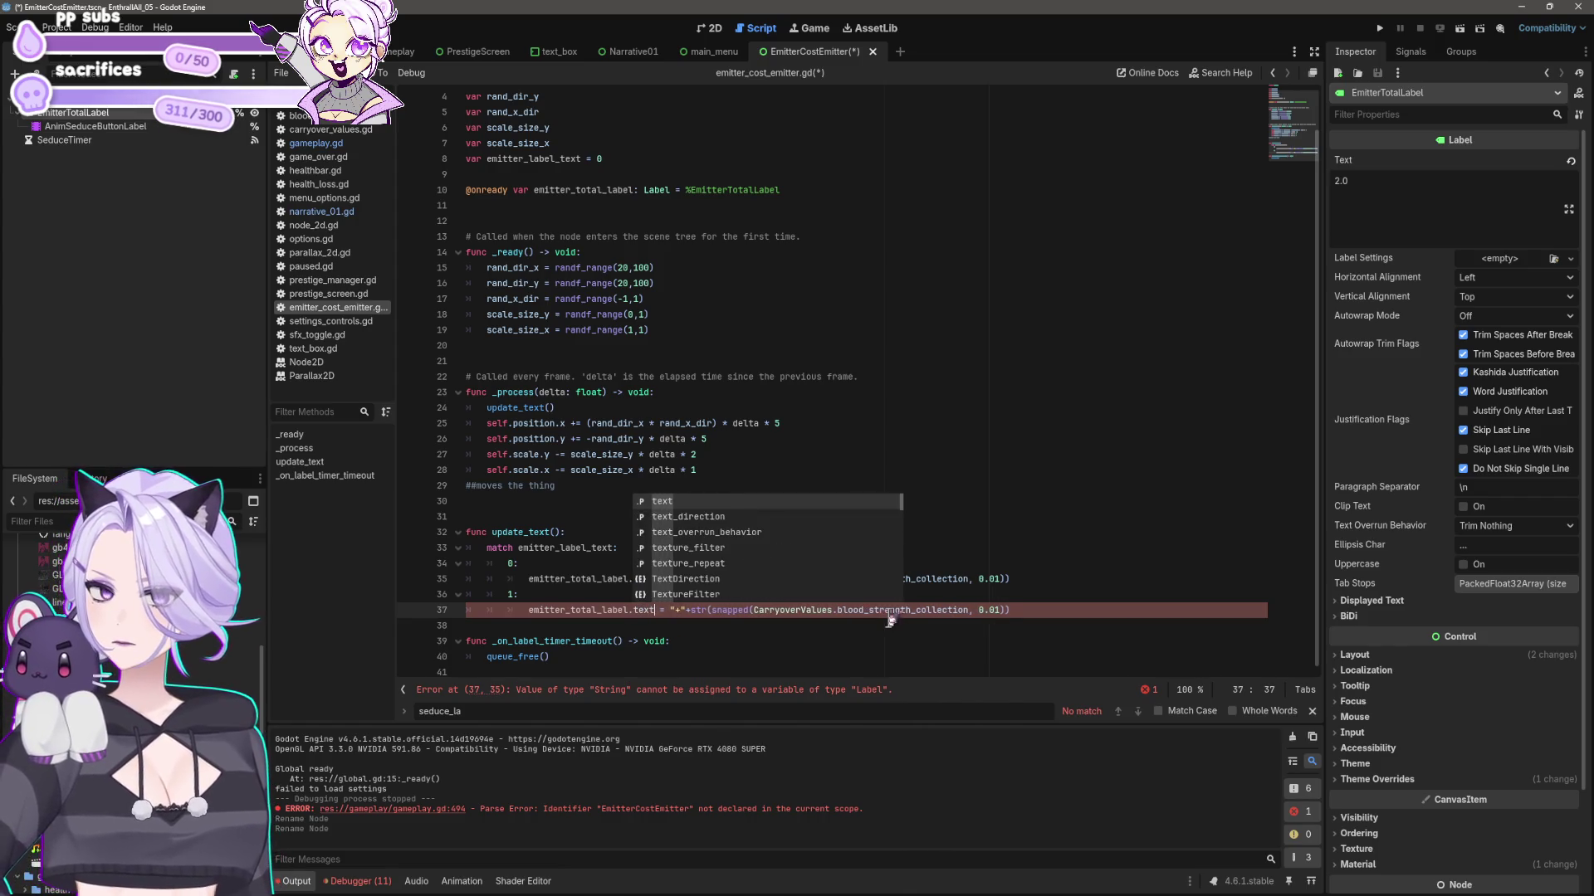
{"action": "key", "text": "Return"}
{"action": "left_click", "coordinate": [888, 624]}
- Save, run the project, then open gameplay.gd to see the EmitterCostEmitter error on line 494
{"action": "key", "text": "ctrl+s"}
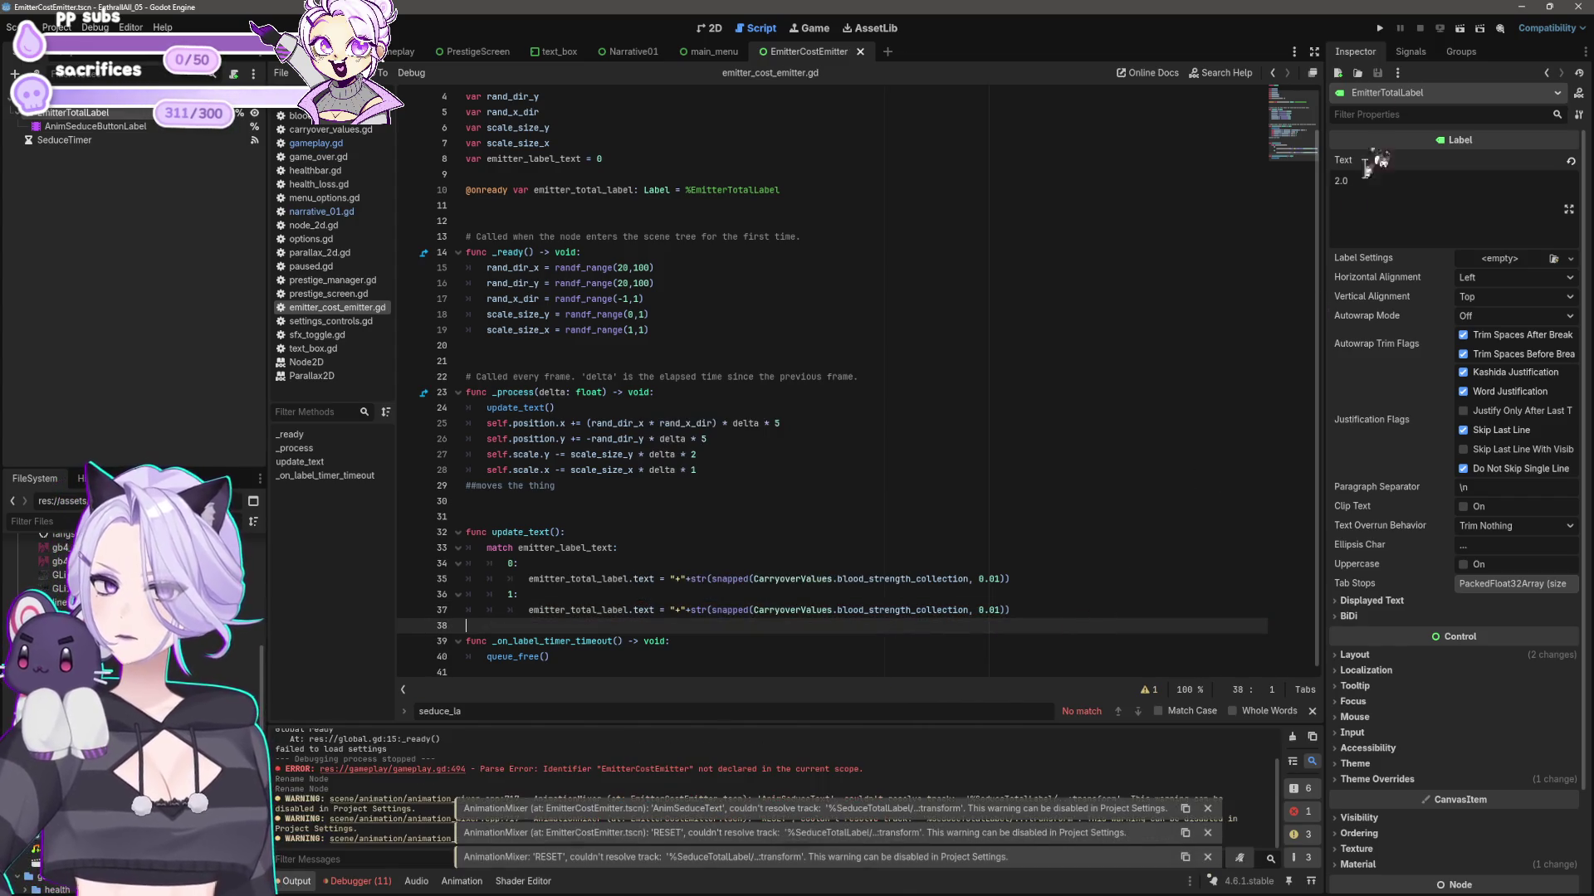
{"action": "left_click", "coordinate": [1379, 29]}
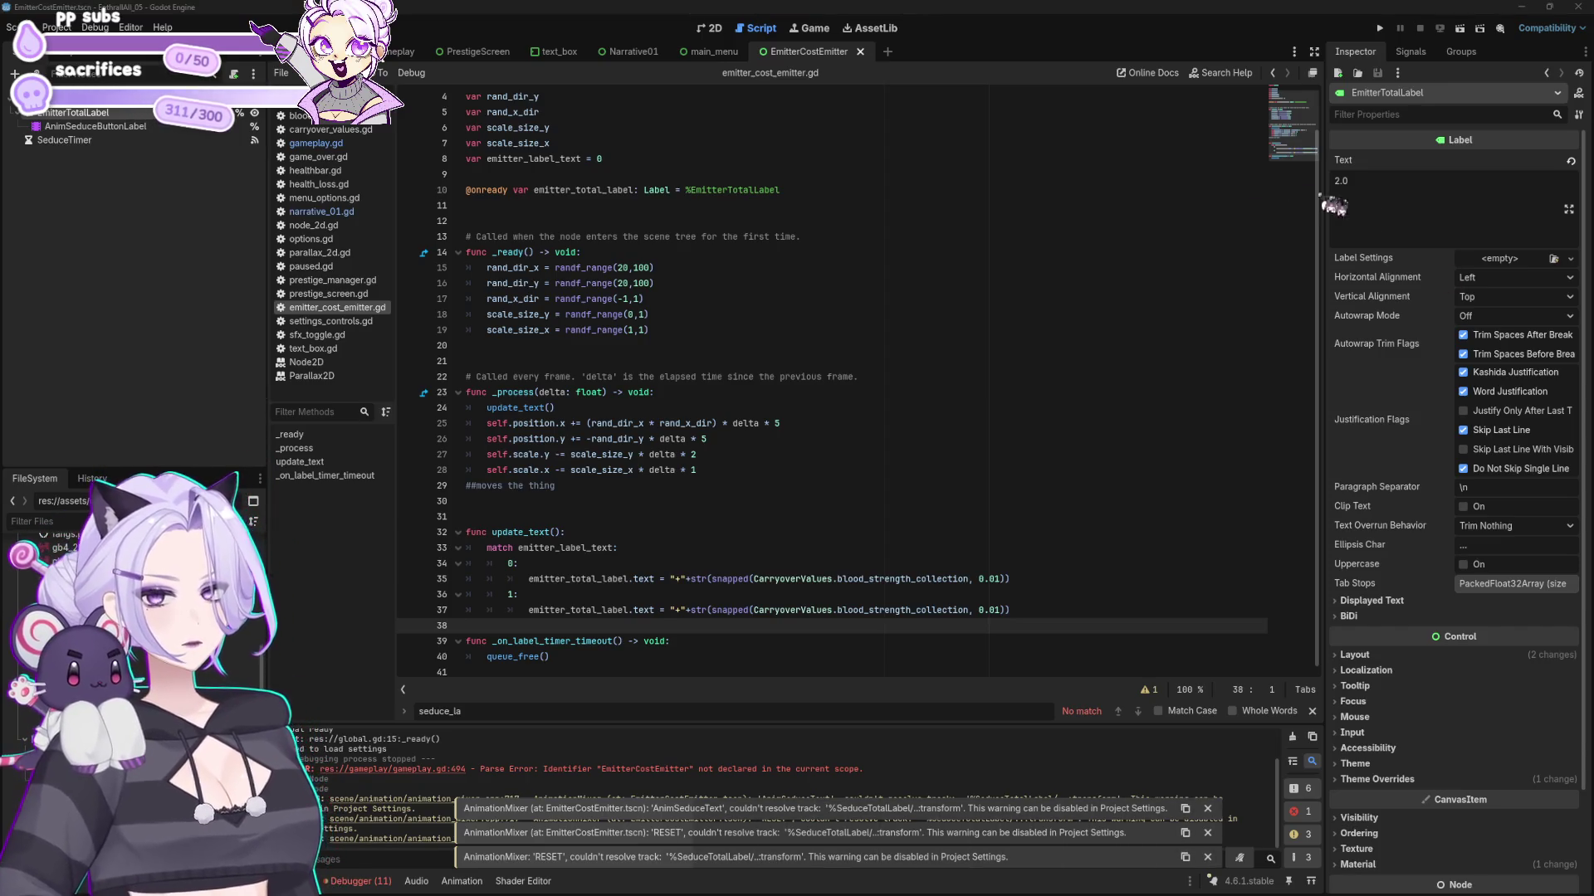
{"action": "left_click", "coordinate": [1028, 610]}
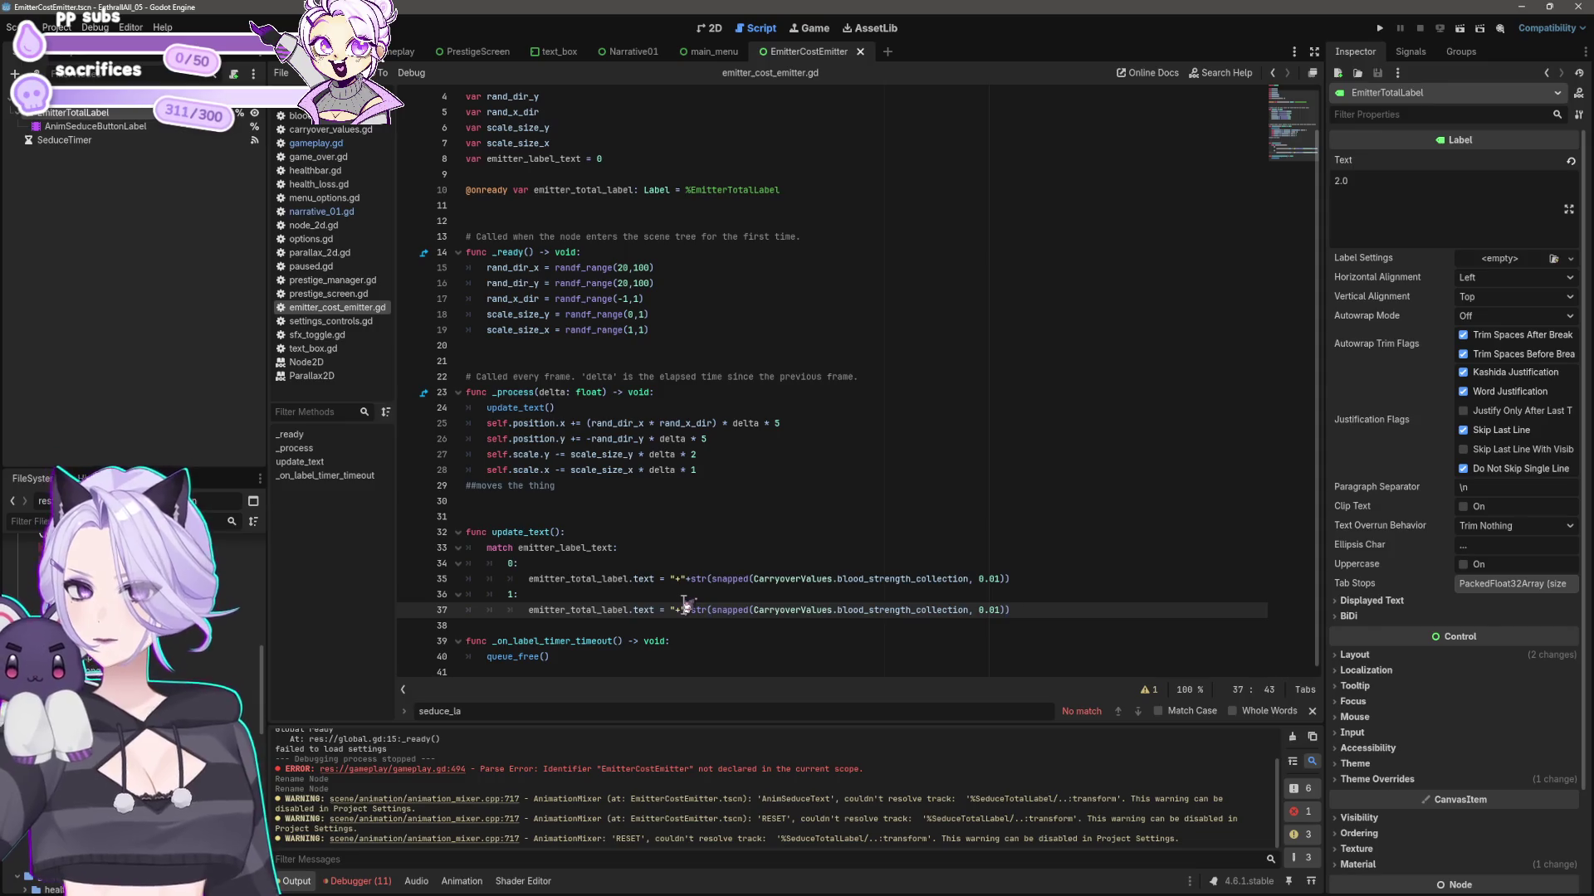
{"action": "left_click_drag", "start_coordinate": [672, 610], "coordinate": [1028, 612]}
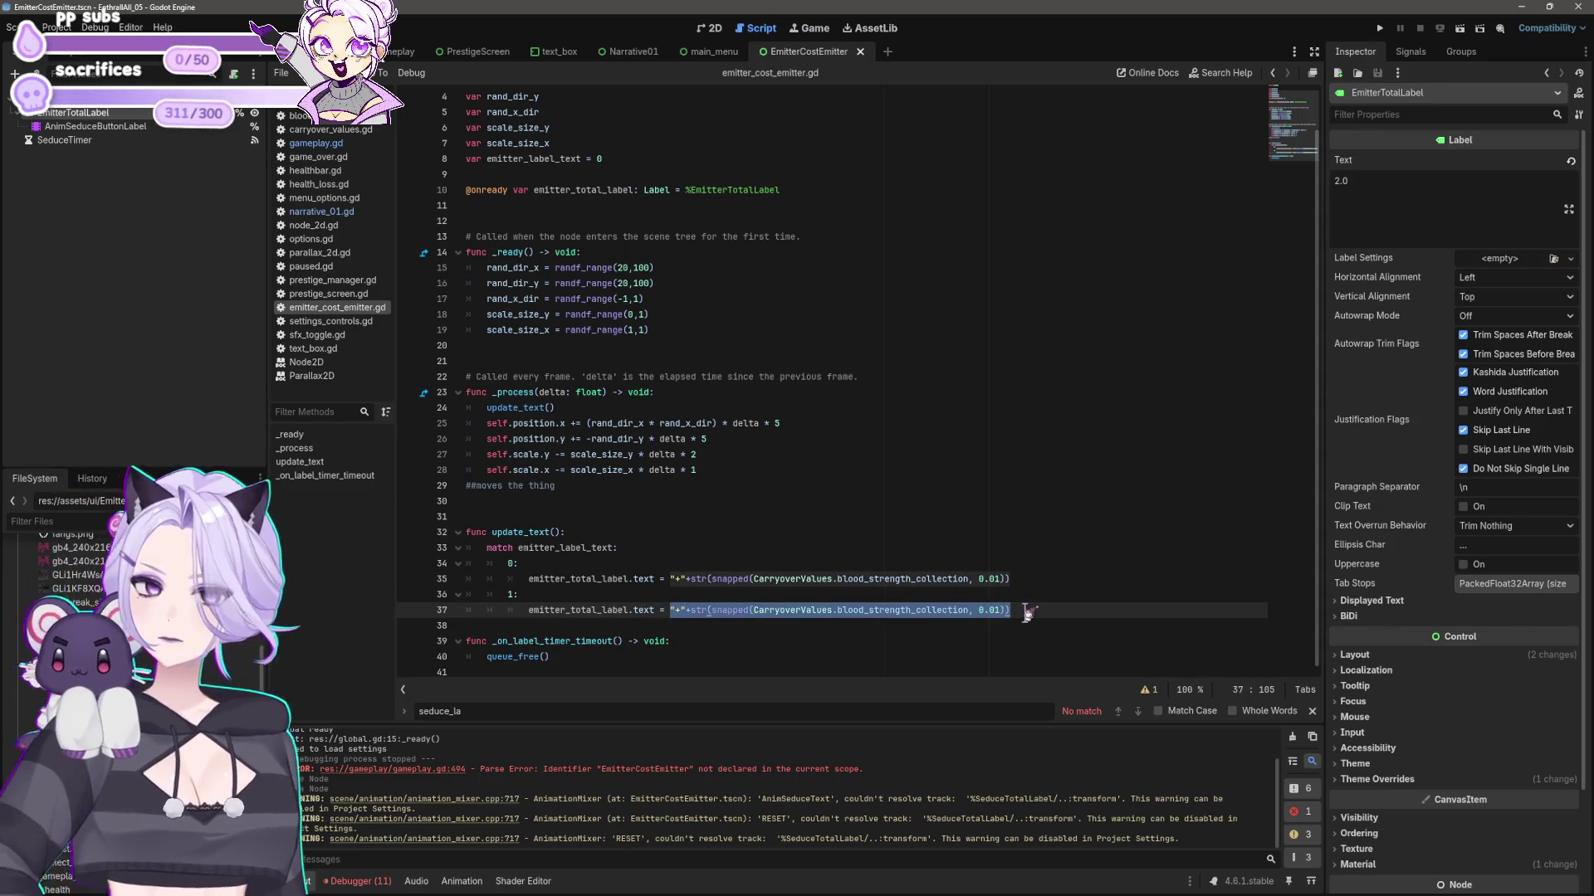
{"action": "key", "text": "ctrl+s"}
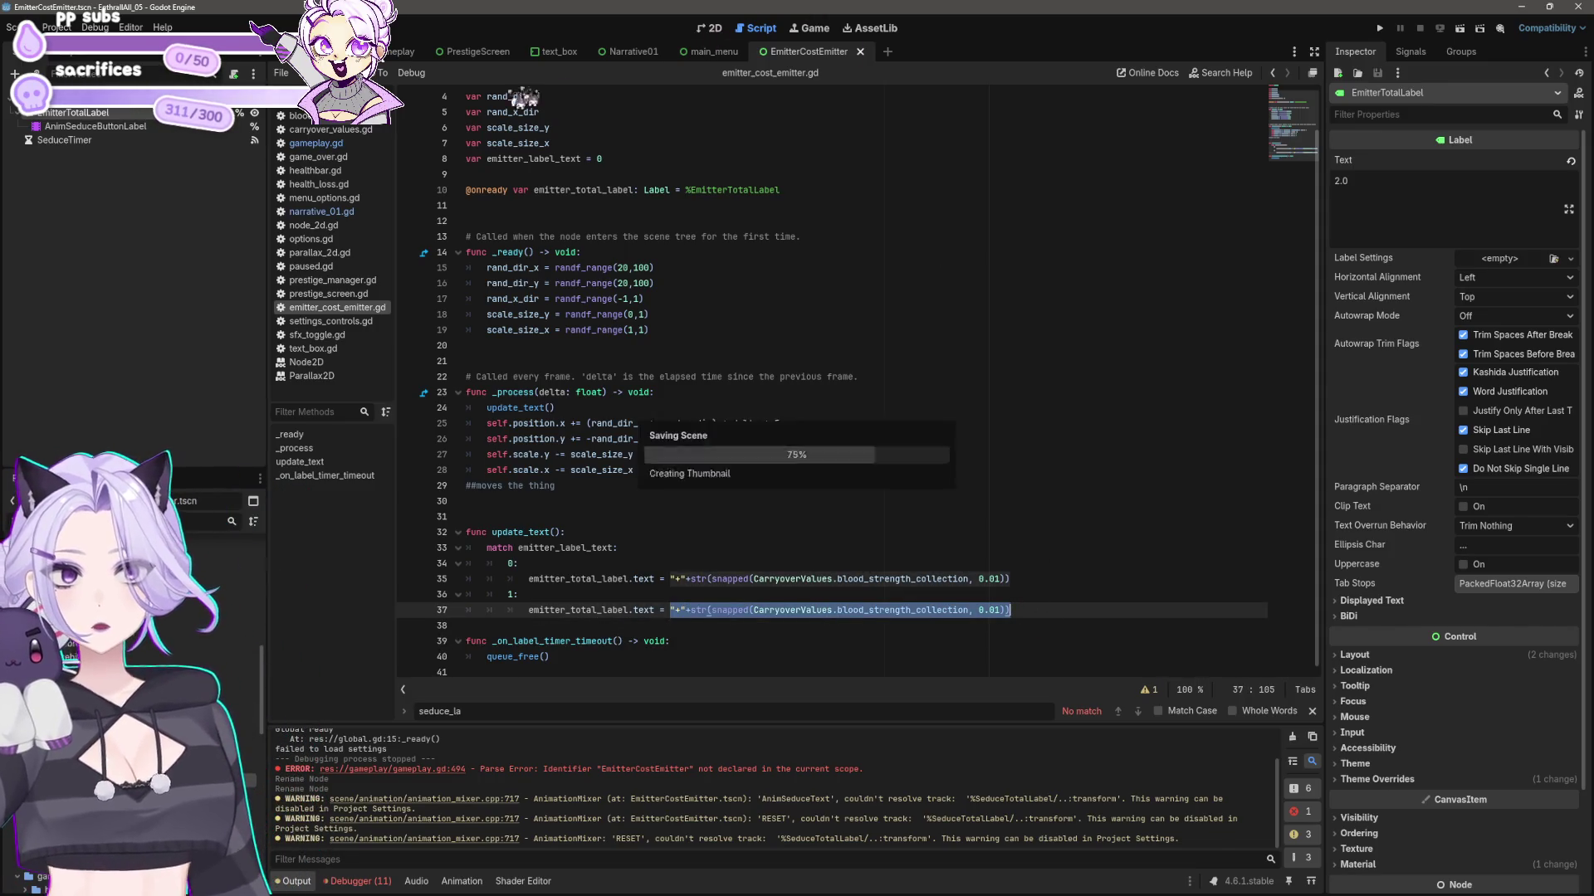
{"action": "left_click", "coordinate": [324, 143]}
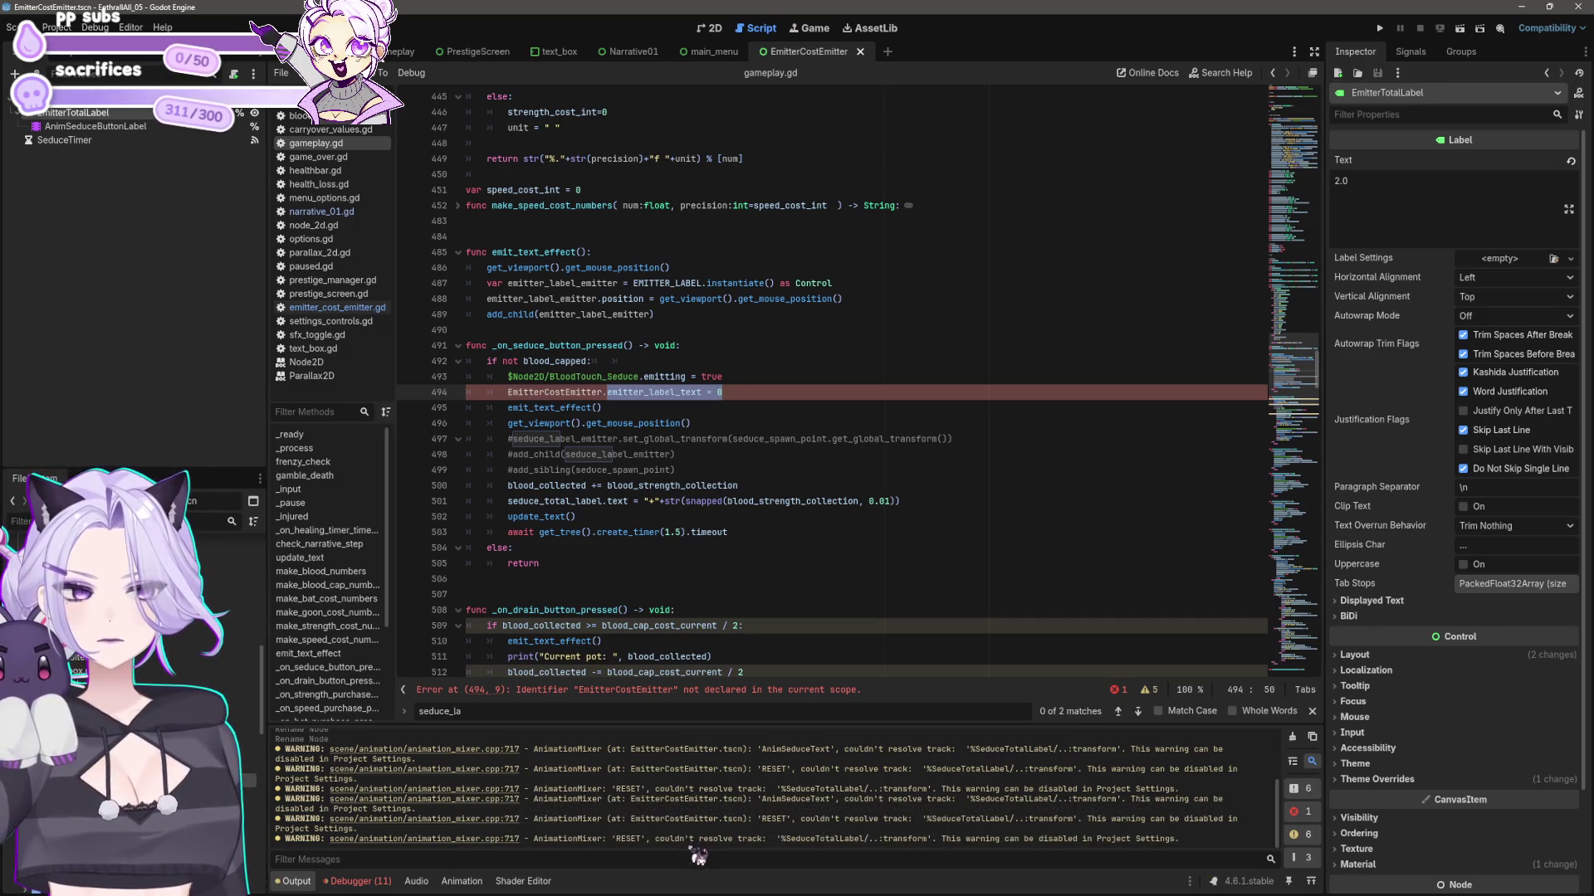
- Delete the AnimSeduceButtonLabel node and save the scene
{"action": "left_click", "coordinate": [100, 126]}
{"action": "key", "text": "Delete"}
{"action": "key", "text": "Return"}
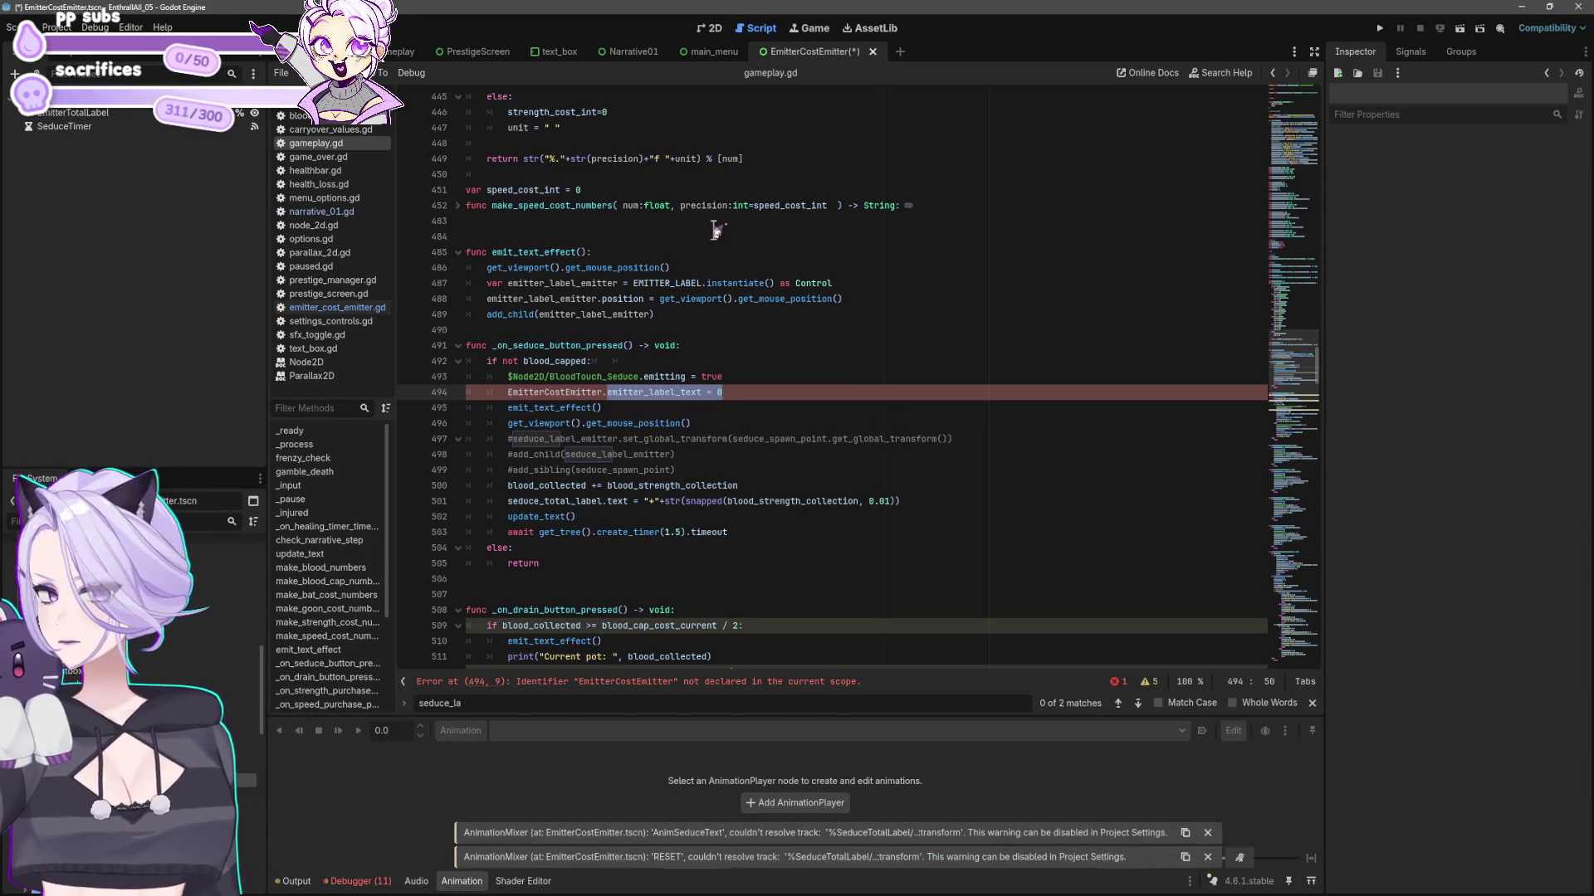
{"action": "key", "text": "ctrl+s"}
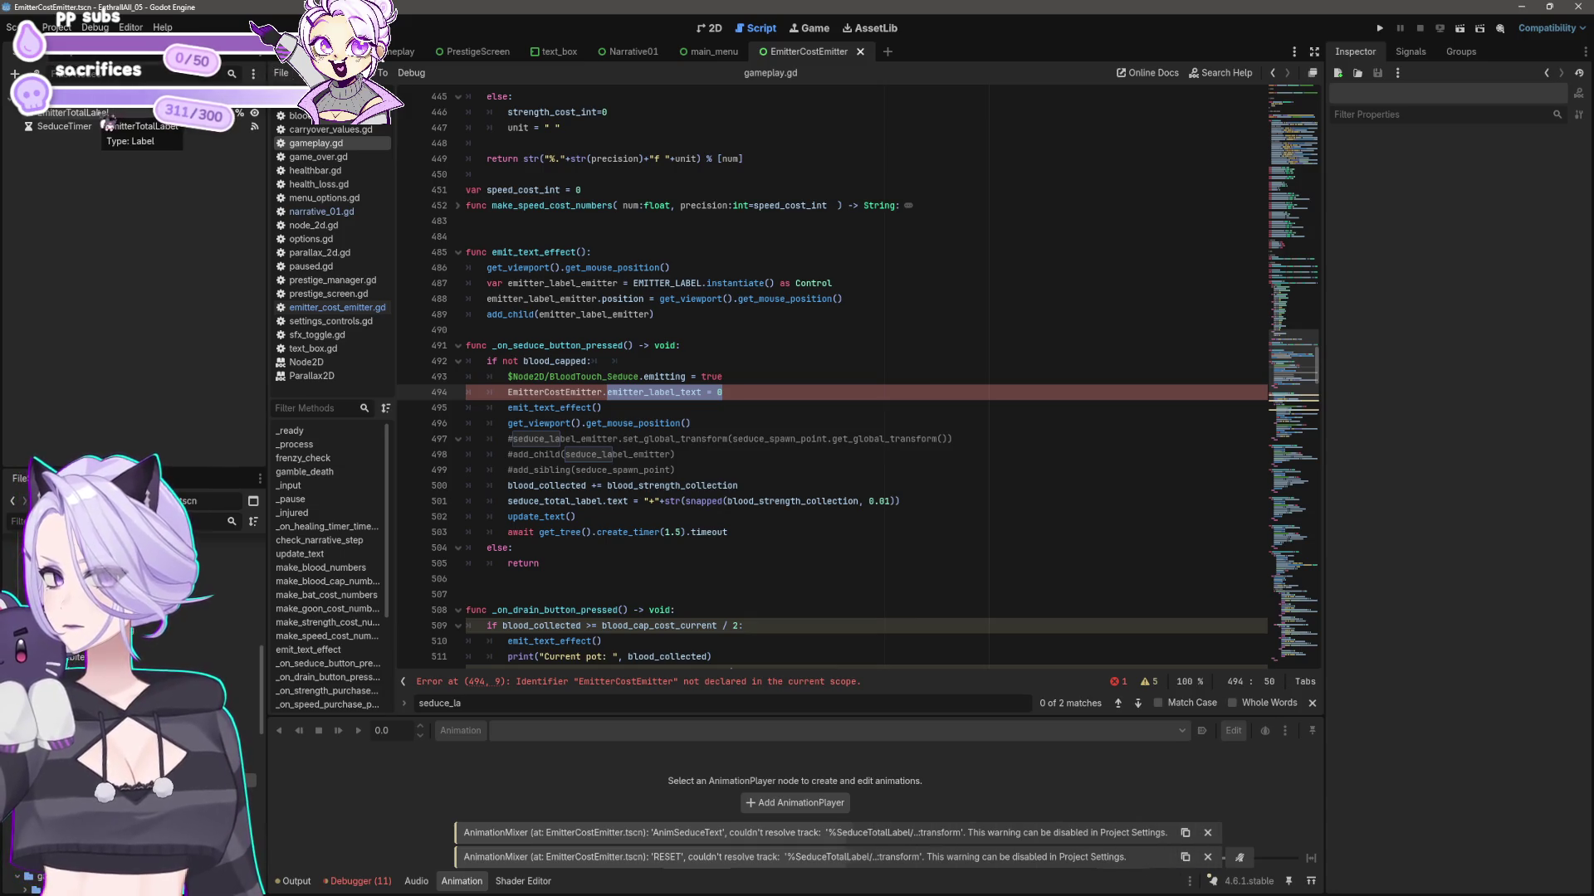
- Select the label-update lines in gameplay.gd's update_text, then go back to emitter_cost_emitter.gd
{"action": "left_click", "coordinate": [701, 411]}
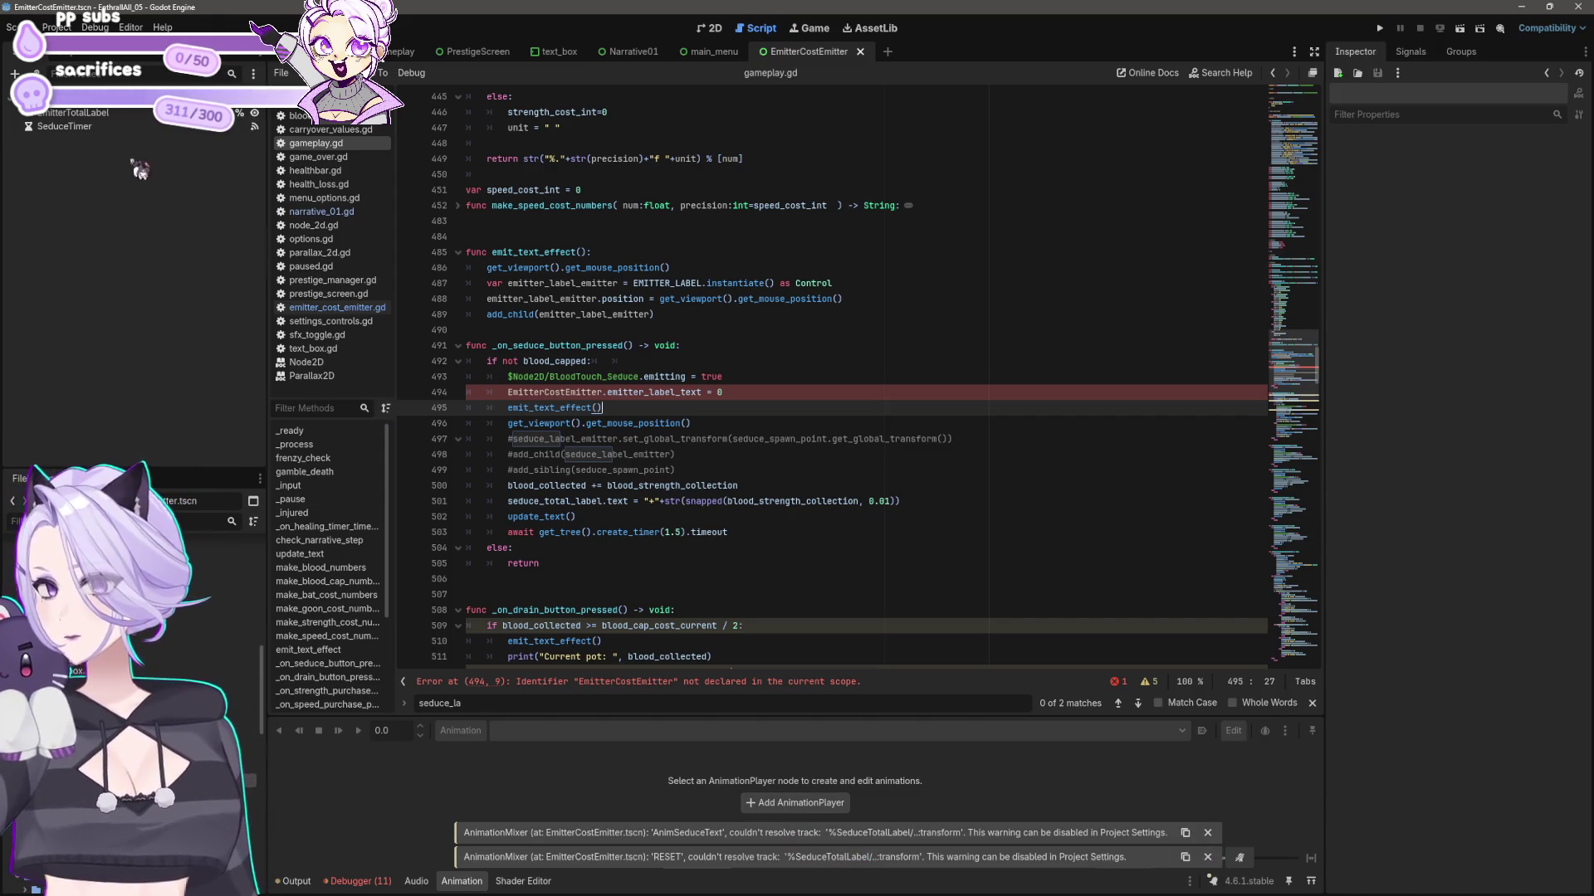
{"action": "left_click", "coordinate": [65, 126]}
{"action": "left_click", "coordinate": [73, 112]}
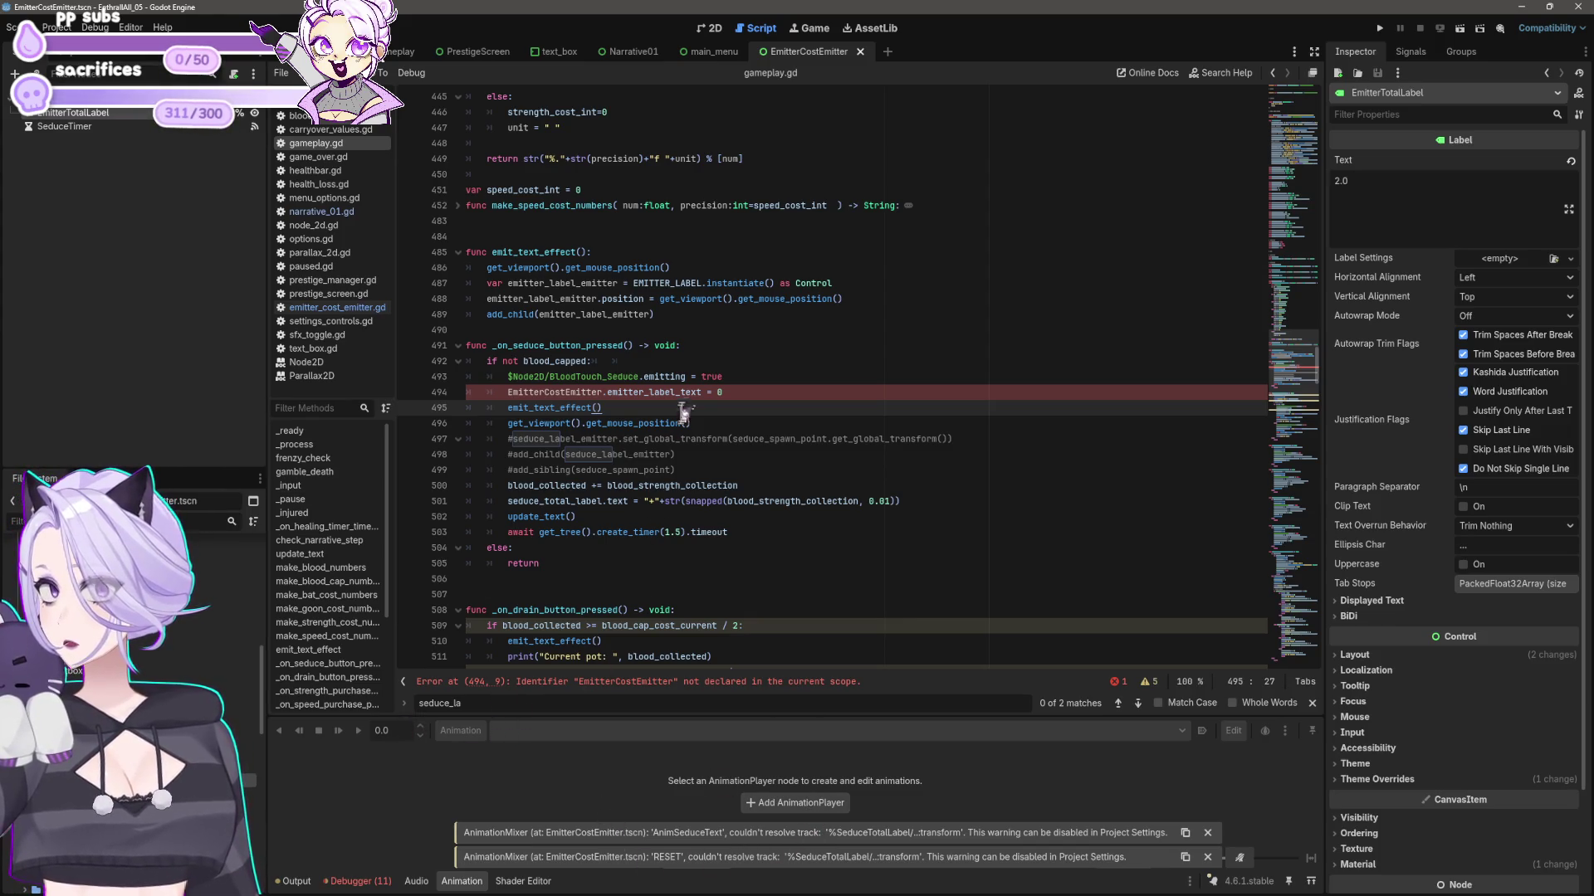
{"action": "scroll", "coordinate": [875, 394], "scroll_direction": "up", "scroll_amount": 4}
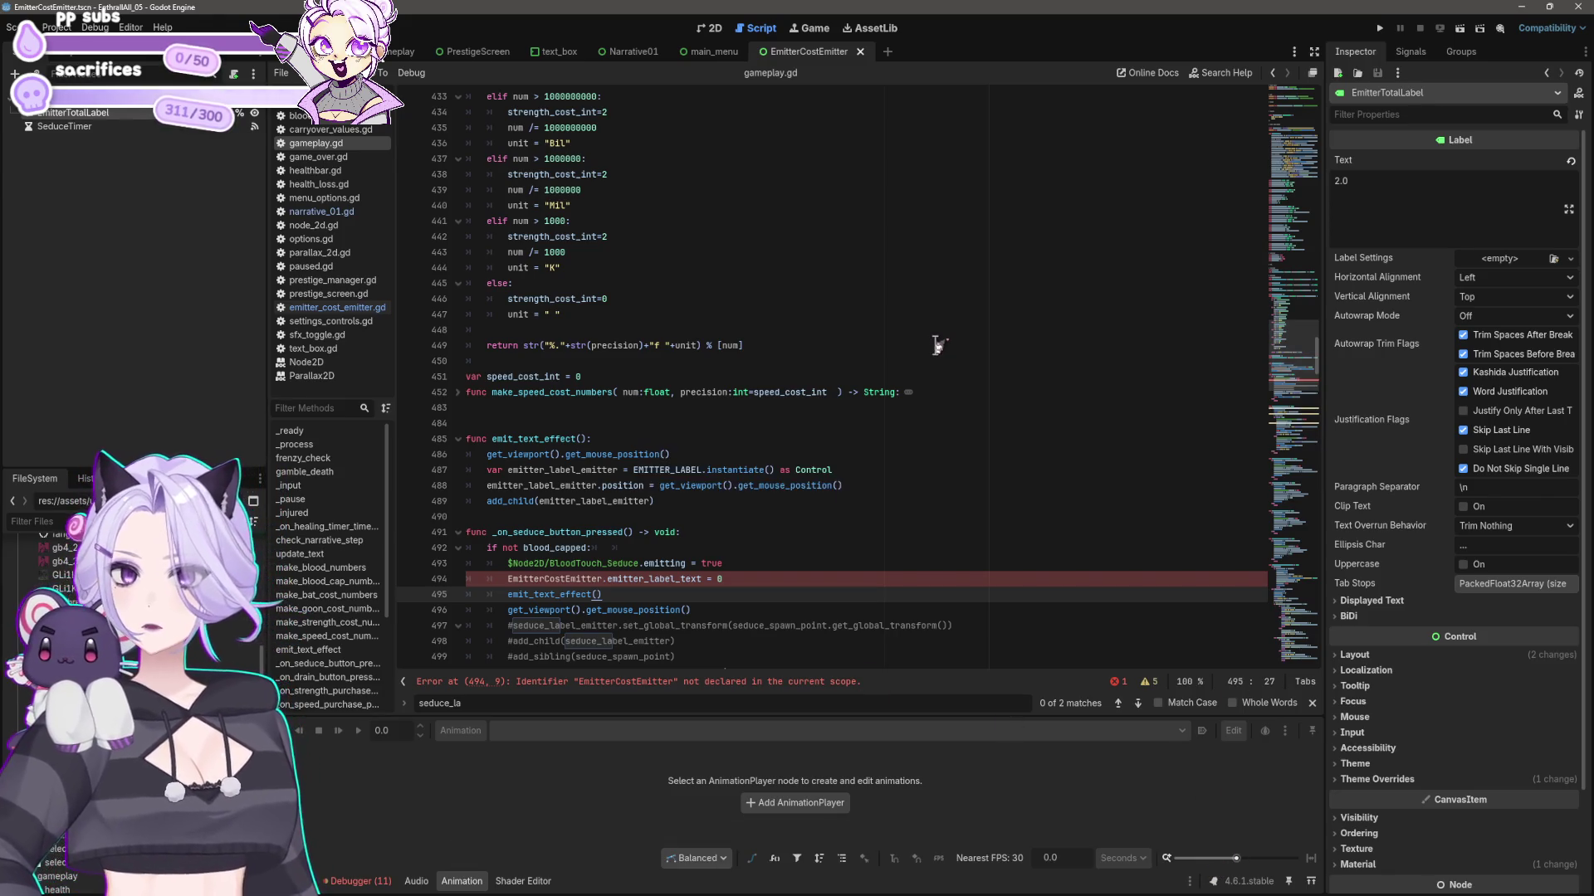
{"action": "scroll", "coordinate": [1112, 407], "scroll_direction": "up", "scroll_amount": 20}
{"action": "scroll", "coordinate": [1112, 365], "scroll_direction": "up", "scroll_amount": 15}
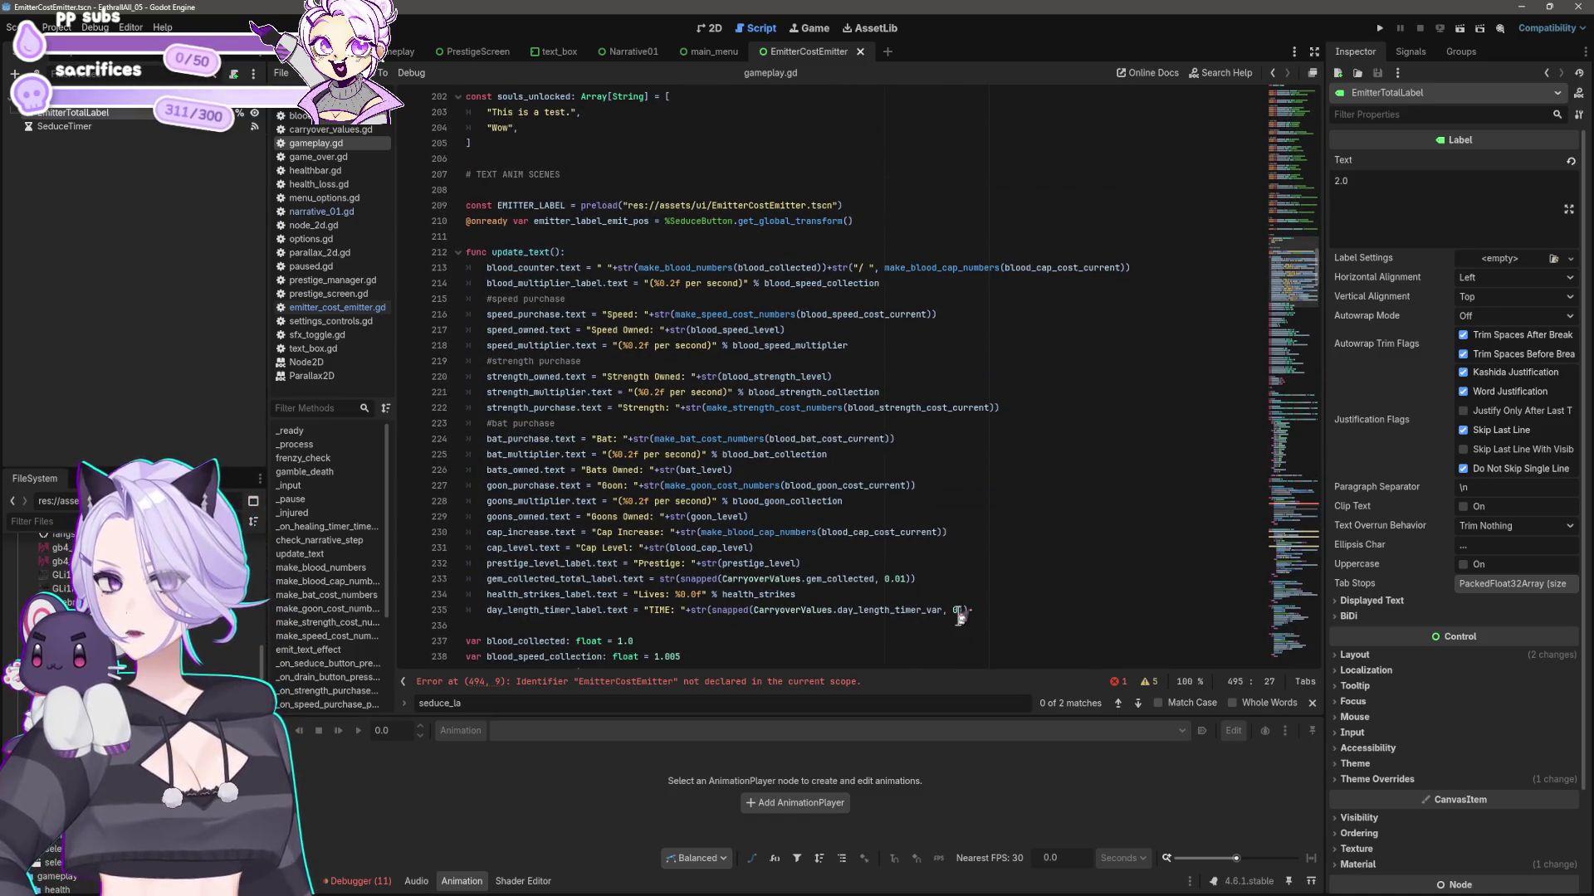
{"action": "mouse_move", "coordinate": [969, 611]}
{"action": "left_mouse_down"}
{"action": "mouse_move", "coordinate": [630, 536]}
{"action": "mouse_move", "coordinate": [409, 269]}
{"action": "left_mouse_up"}
{"action": "key", "text": "ctrl+c"}
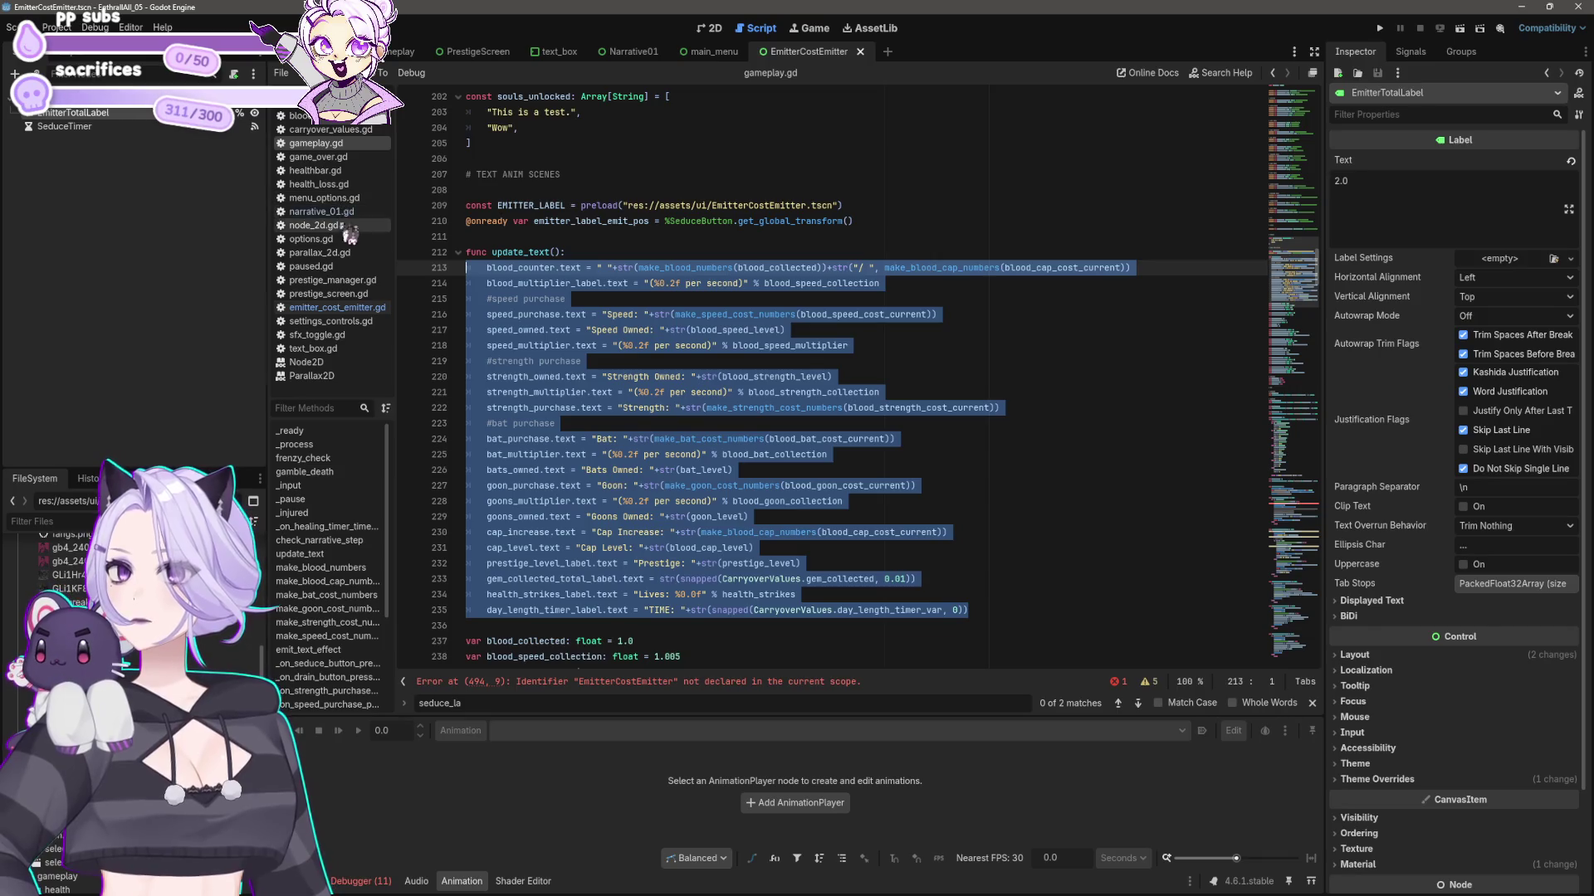
{"action": "left_click", "coordinate": [337, 307]}
- Paste the label-update code at line 30 and delete the bats_owned, goons_owned and gem_collected_total_label lines
{"action": "left_click", "coordinate": [538, 490]}
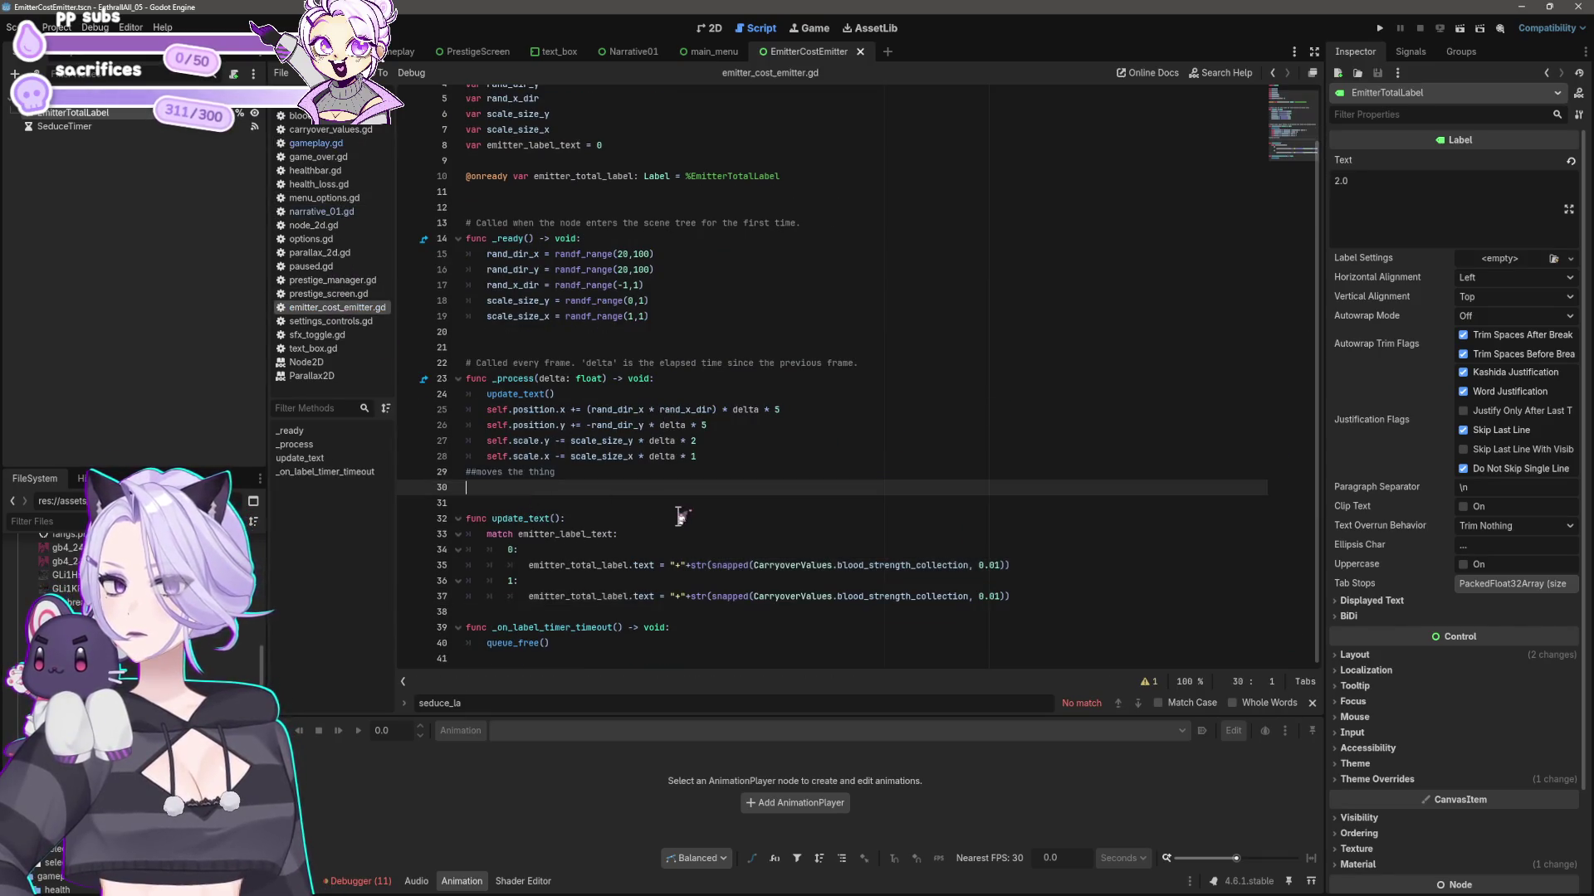
{"action": "key", "text": "ctrl+v"}
{"action": "scroll", "coordinate": [681, 516], "scroll_direction": "down", "scroll_amount": 2}
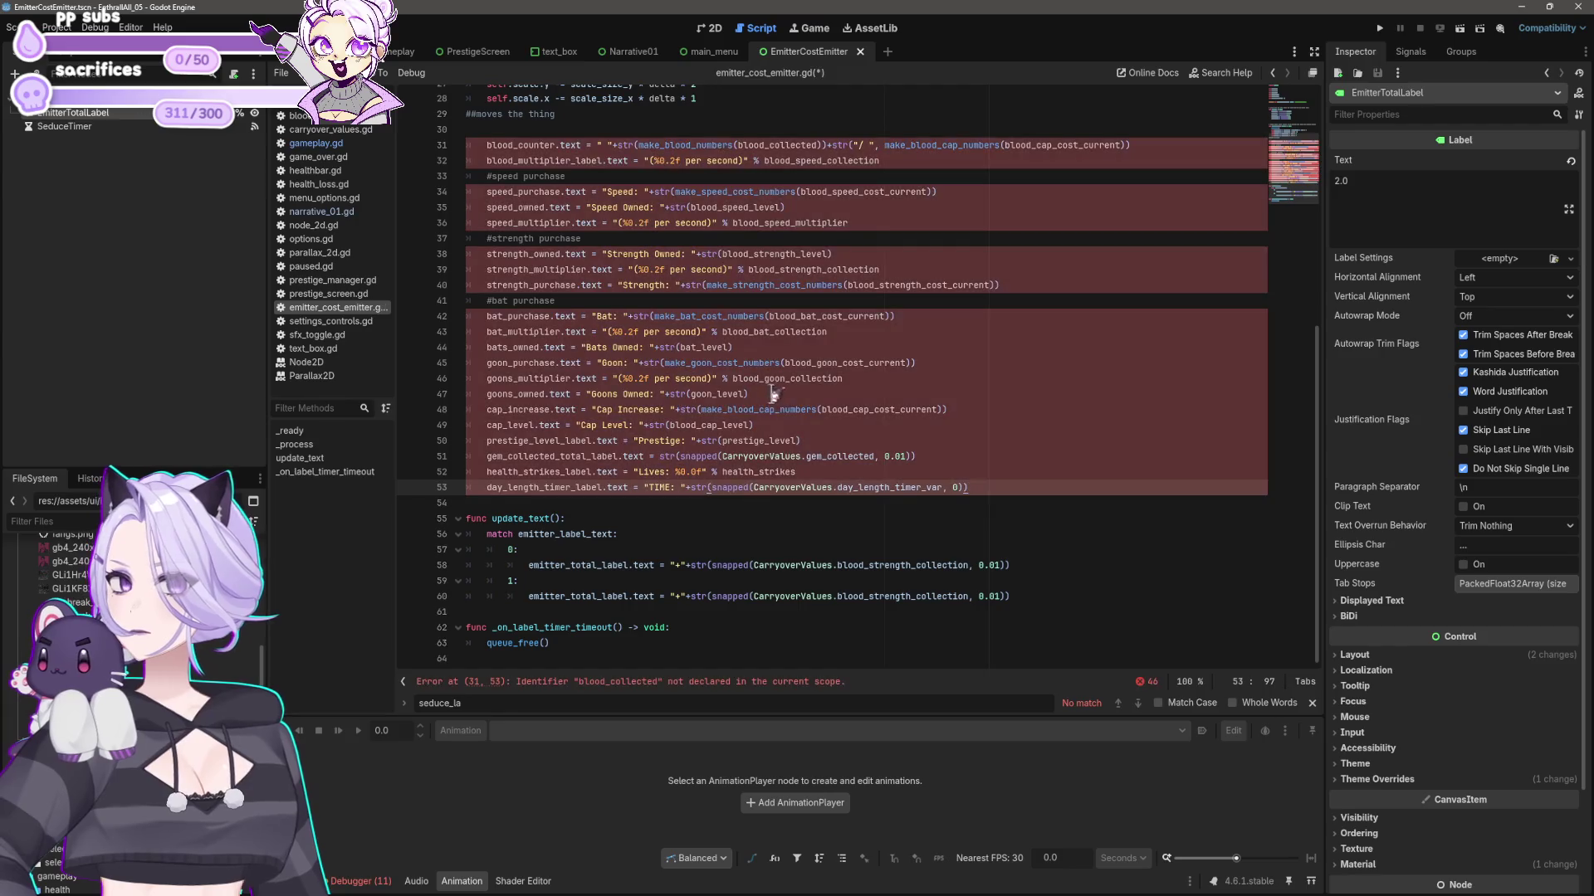
{"action": "left_click", "coordinate": [847, 332]}
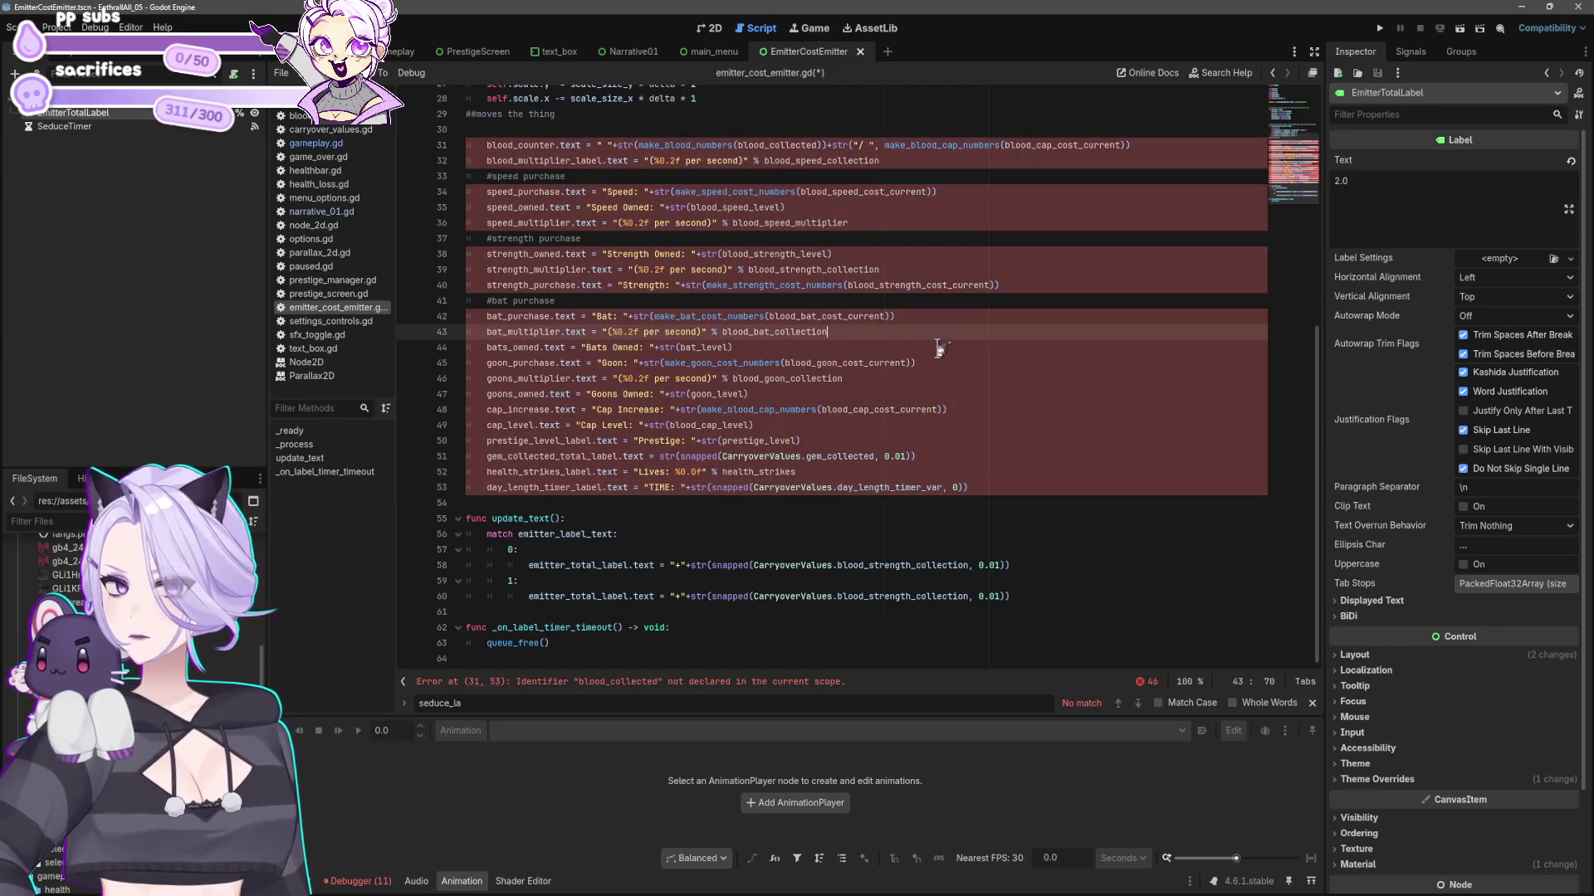
{"action": "key", "text": "shift+Home"}
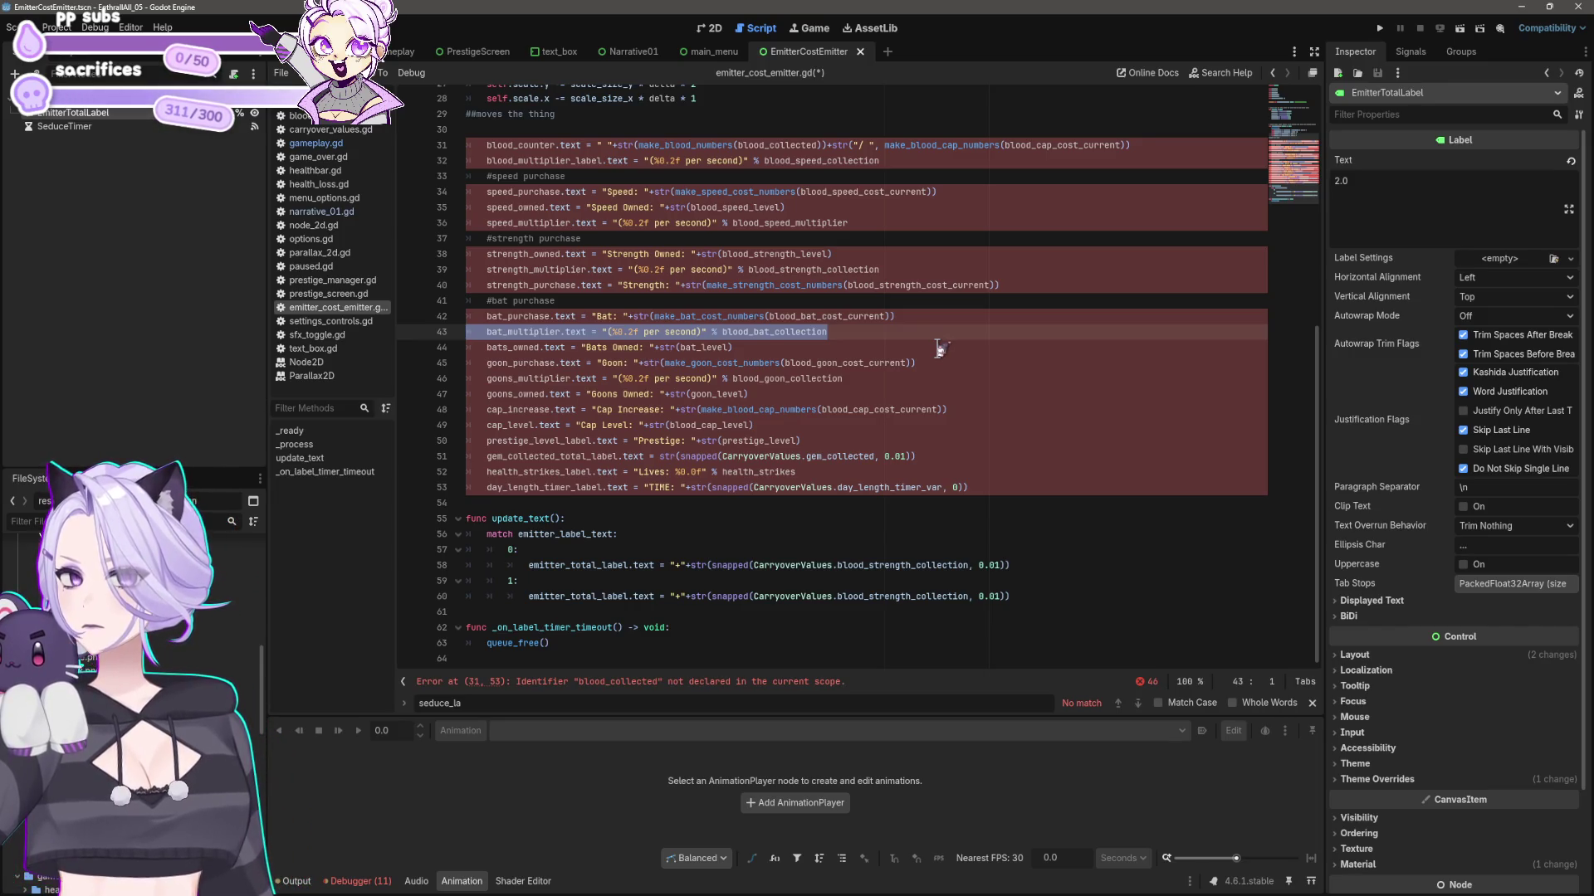
{"action": "key", "text": "Down"}
{"action": "key", "text": "shift+End"}
{"action": "key", "text": "Delete"}
{"action": "key", "text": "Down"}
{"action": "key", "text": "Down"}
{"action": "key", "text": "Down"}
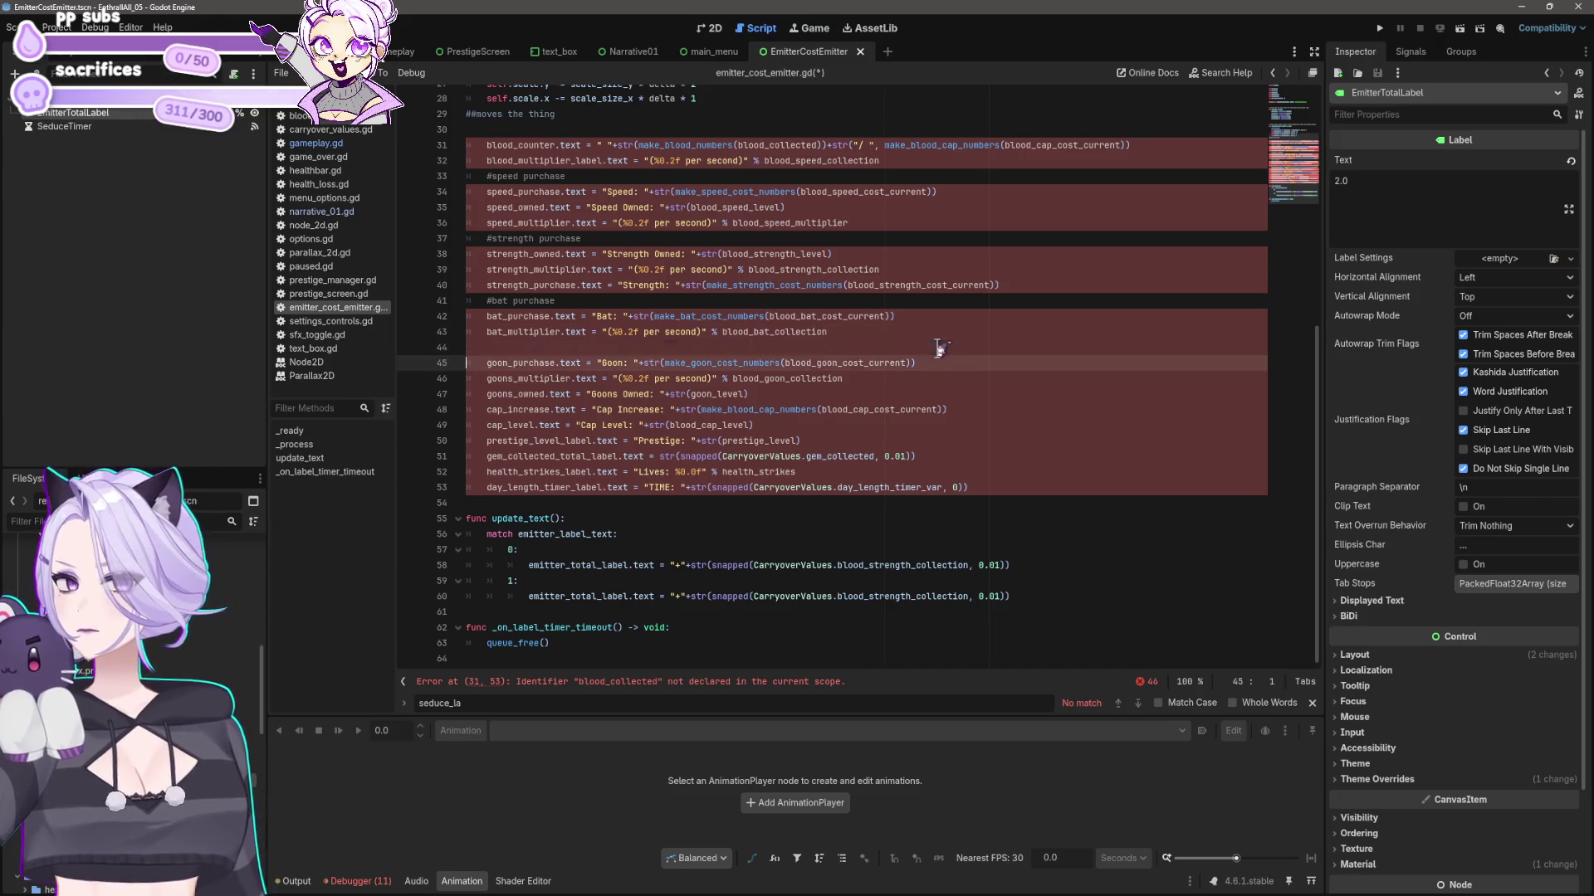
{"action": "key", "text": "shift+End"}
{"action": "key", "text": "Delete"}
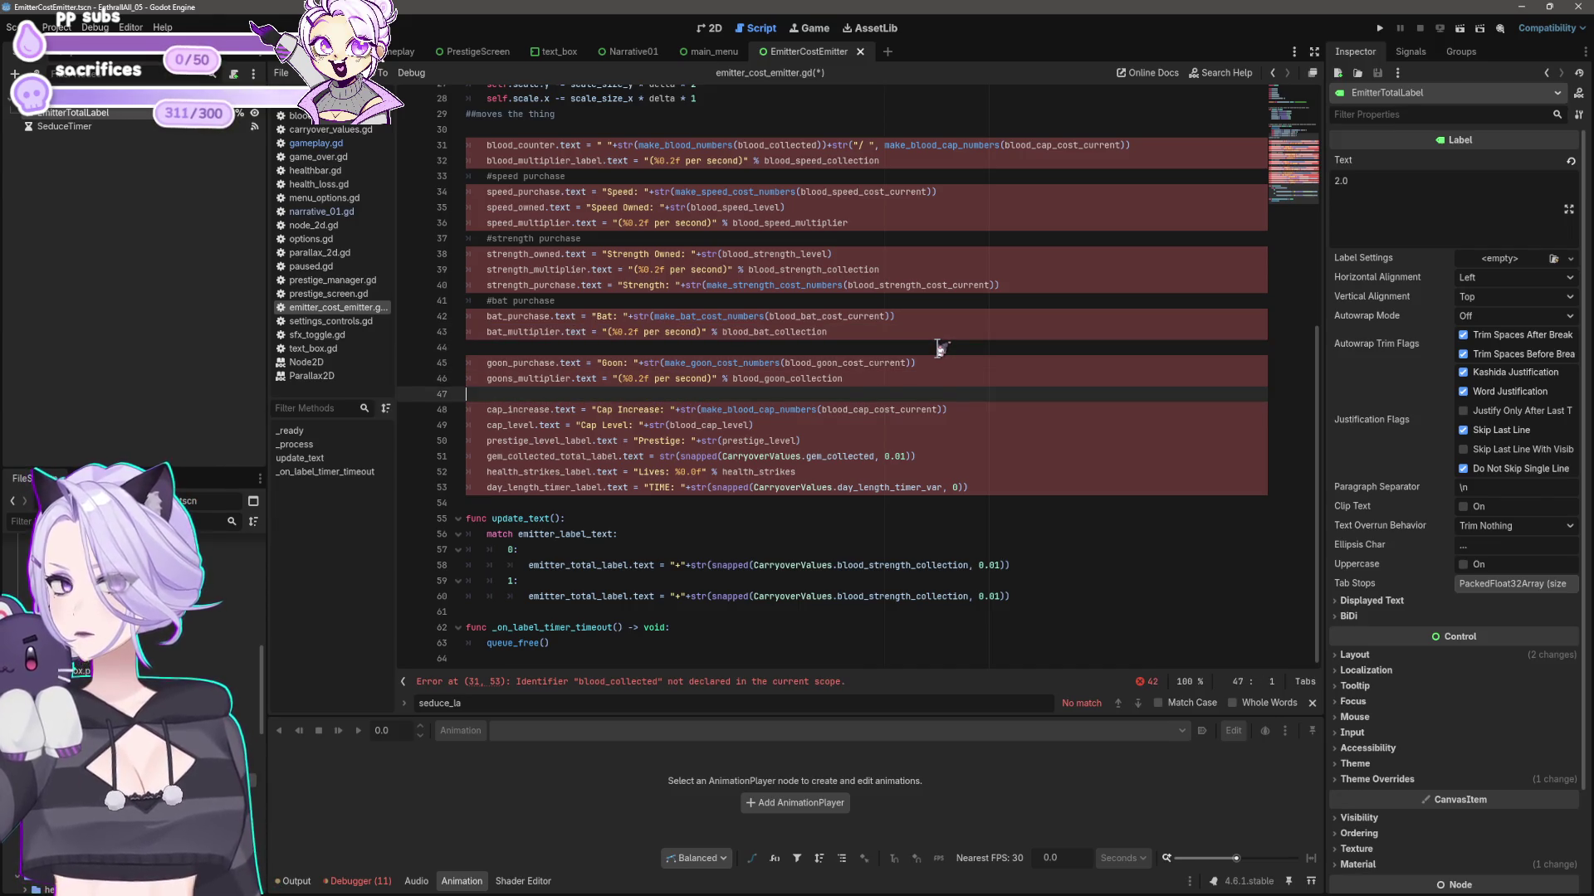
{"action": "key", "text": "Down"}
{"action": "key", "text": "Down"}
{"action": "key", "text": "Down"}
{"action": "key", "text": "shift+End"}
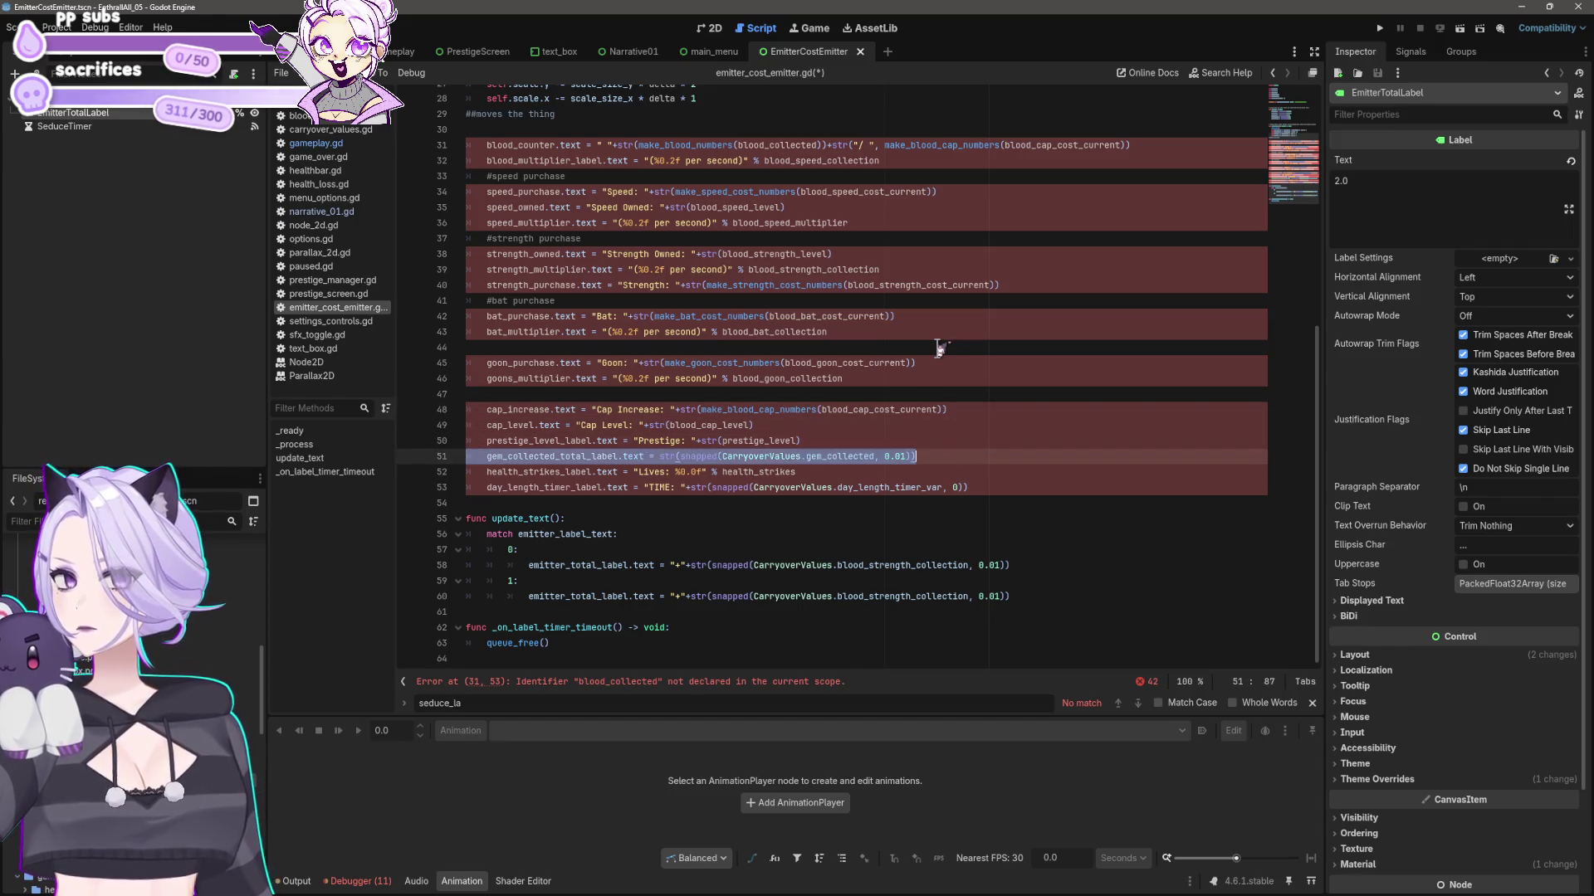
{"action": "key", "text": "Delete"}
- Delete the pasted prestige_level, cap_level, speed_owned, speed_multiplier and strength_owned lines
{"action": "key", "text": "Up"}
{"action": "key", "text": "shift+End"}
{"action": "key", "text": "Delete"}
{"action": "key", "text": "Up"}
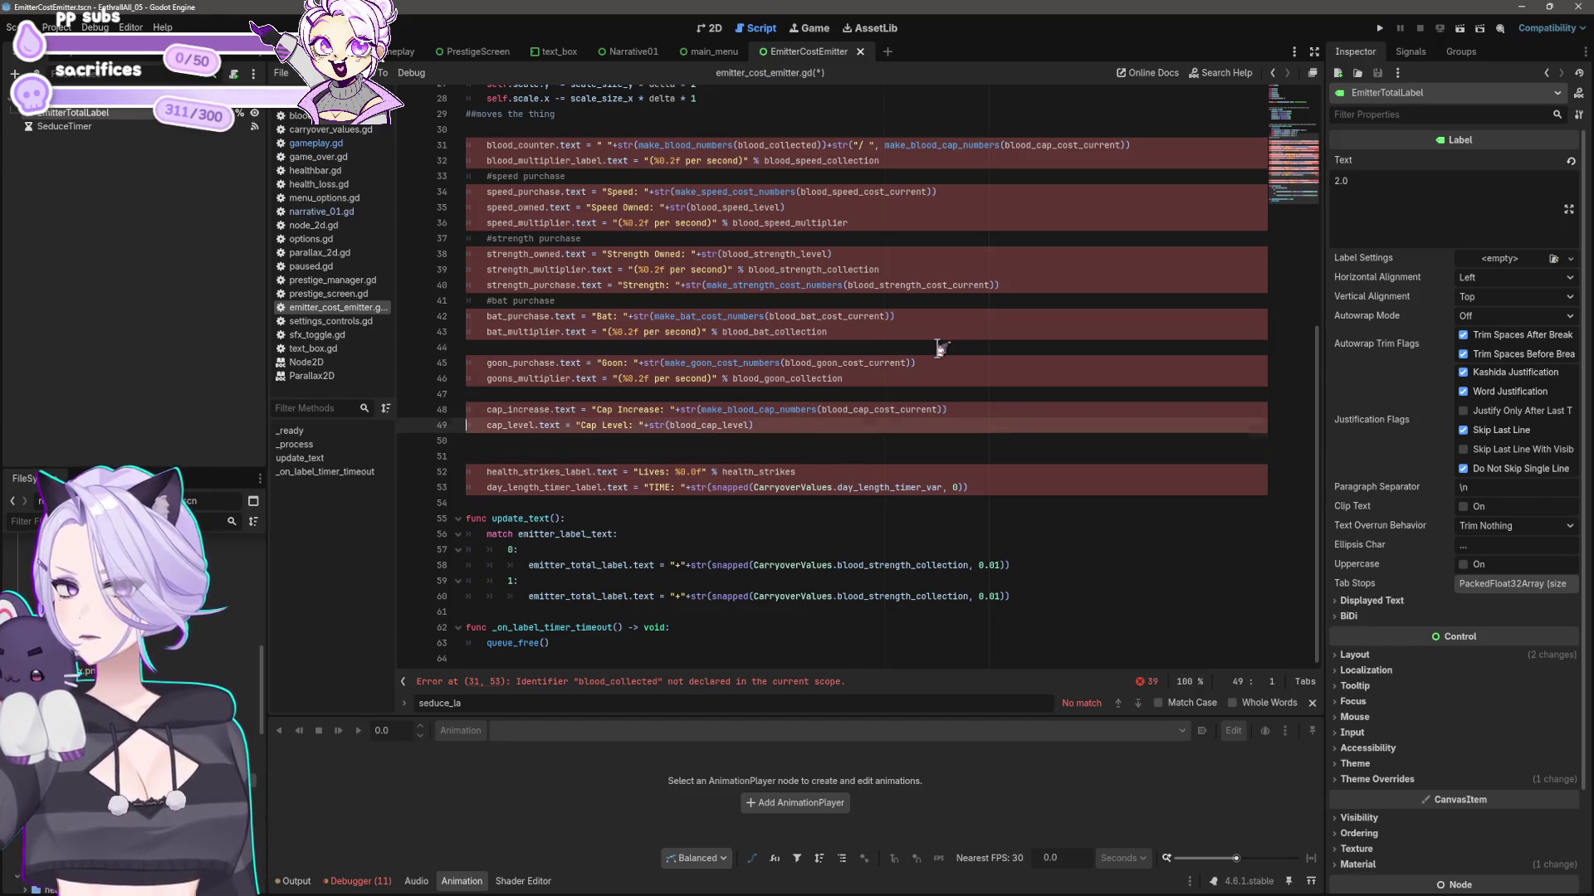
{"action": "key", "text": "shift+End"}
{"action": "key", "text": "Delete"}
{"action": "key", "text": "Up"}
{"action": "key", "text": "shift+End"}
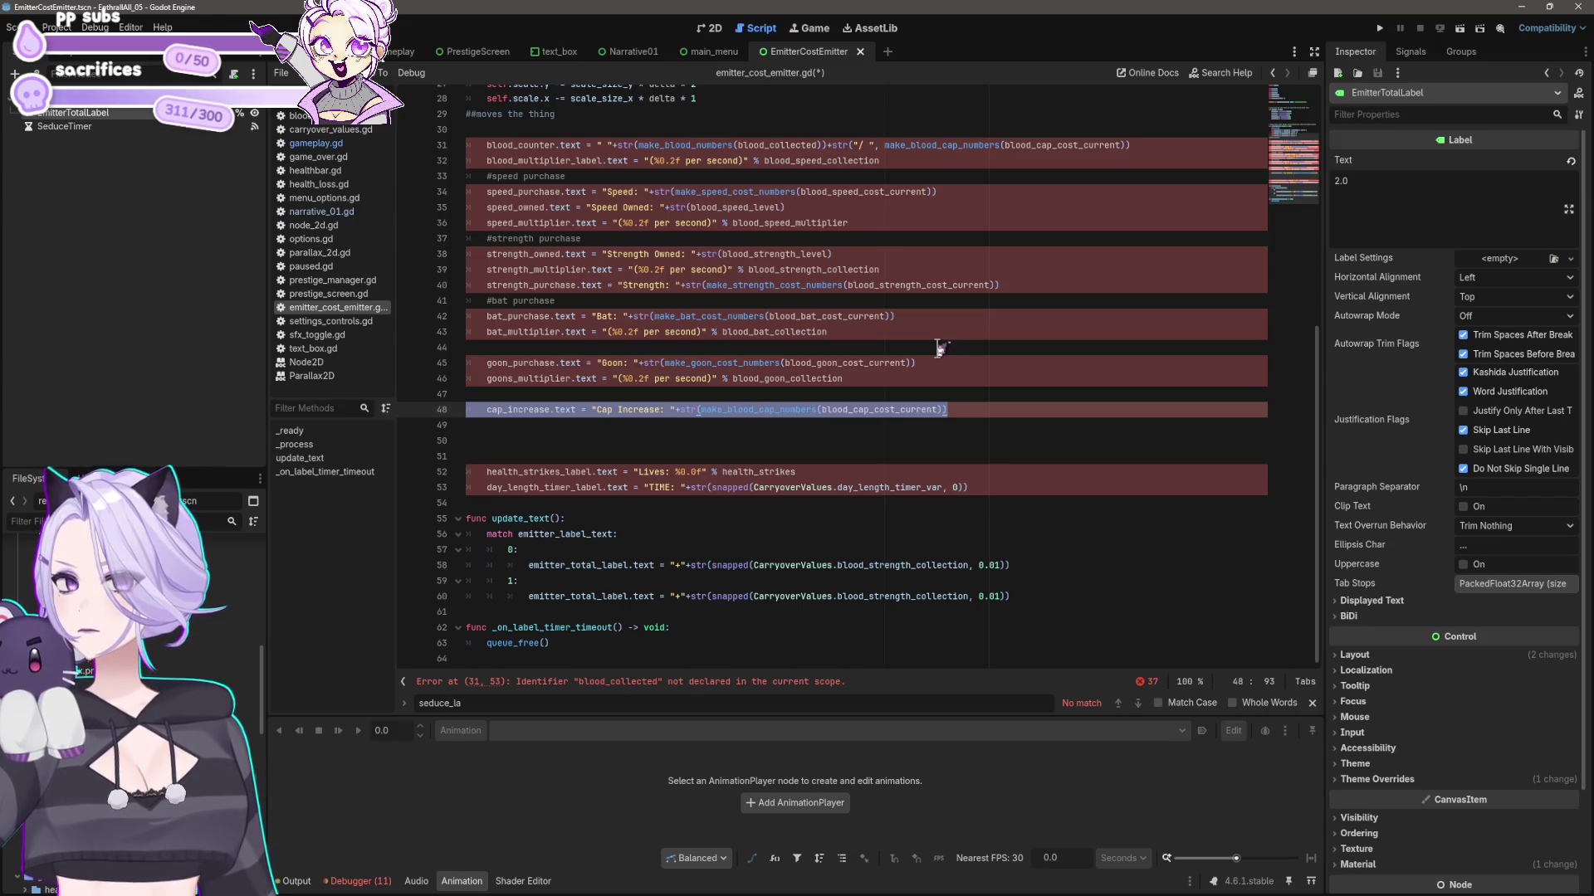
{"action": "key", "text": "Up"}
{"action": "key", "text": "Up"}
{"action": "key", "text": "Up"}
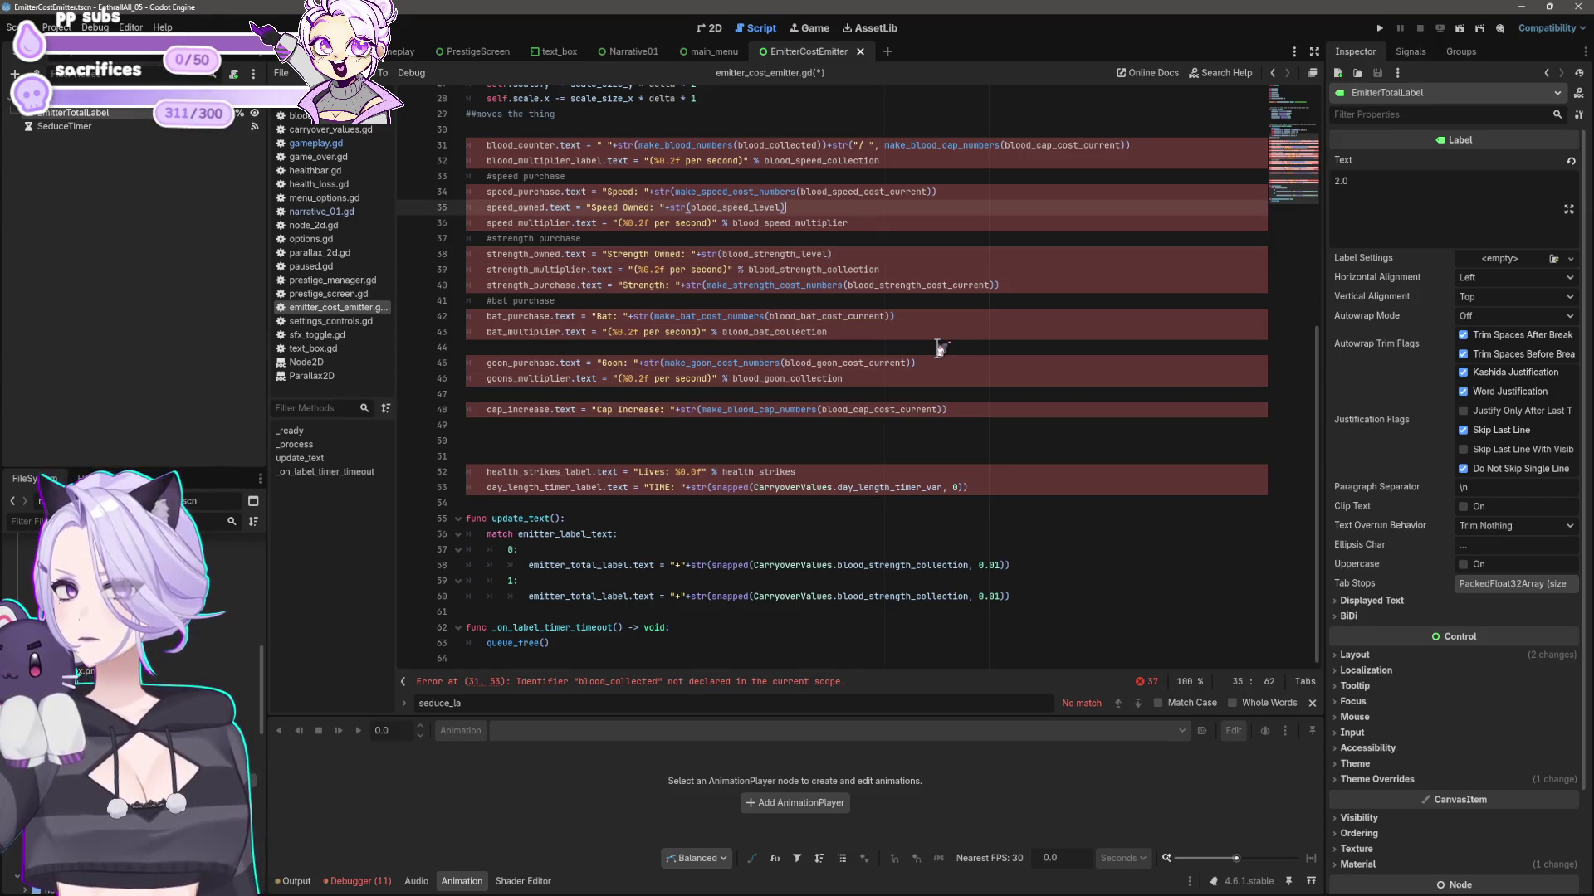
{"action": "key", "text": "shift+Home"}
{"action": "key", "text": "shift+Home"}
{"action": "key", "text": "Delete"}
{"action": "key", "text": "Delete"}
{"action": "key", "text": "shift+End"}
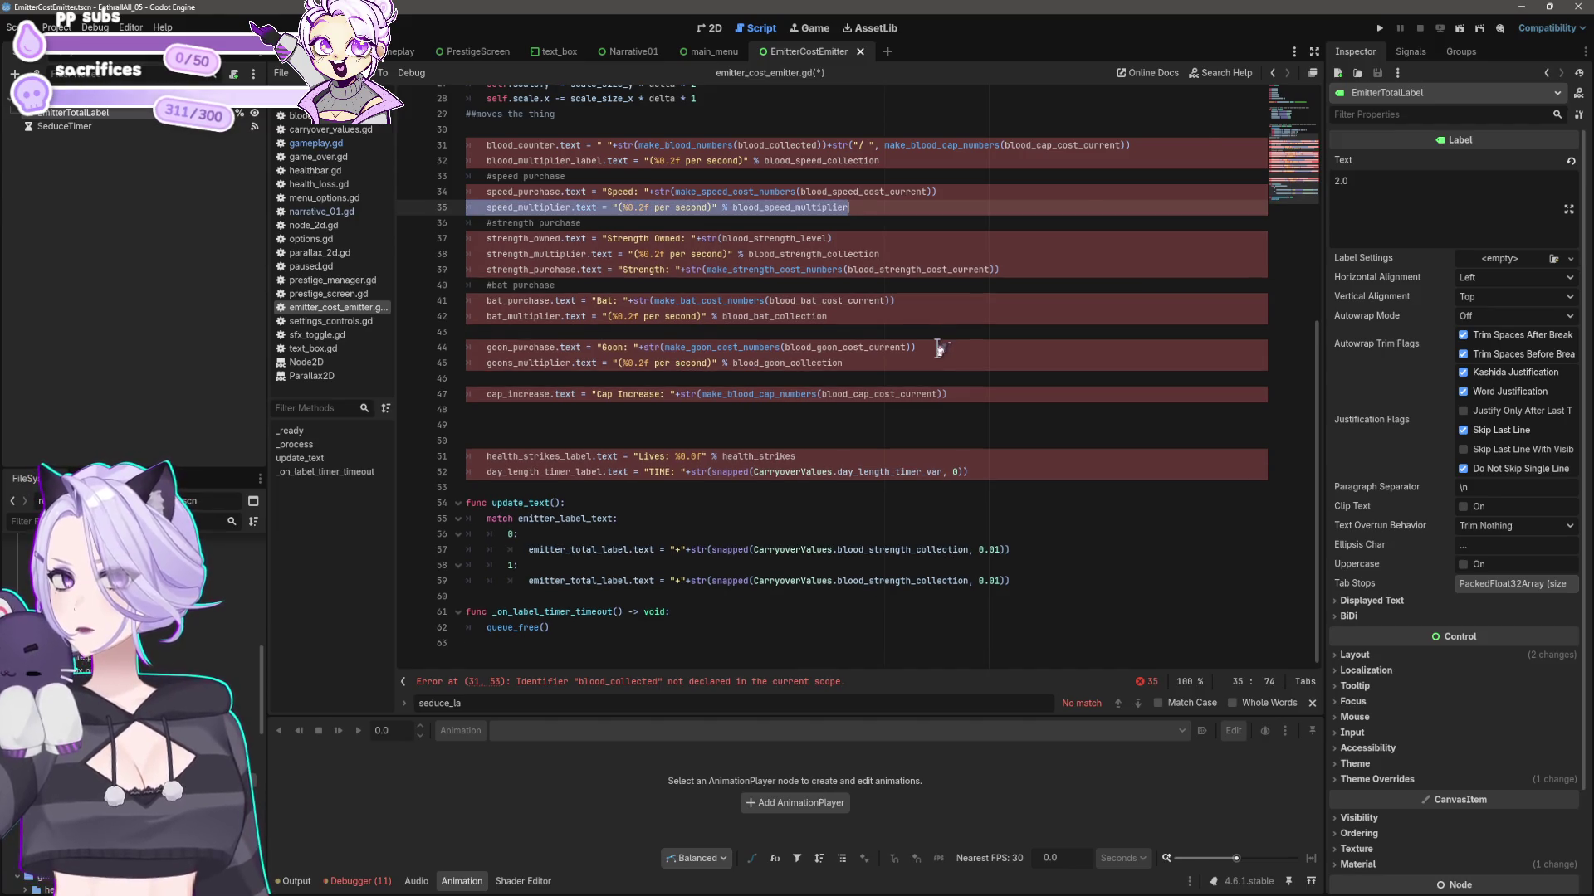
{"action": "key", "text": "Delete"}
{"action": "key", "text": "Down"}
{"action": "key", "text": "Down"}
{"action": "key", "text": "shift+End"}
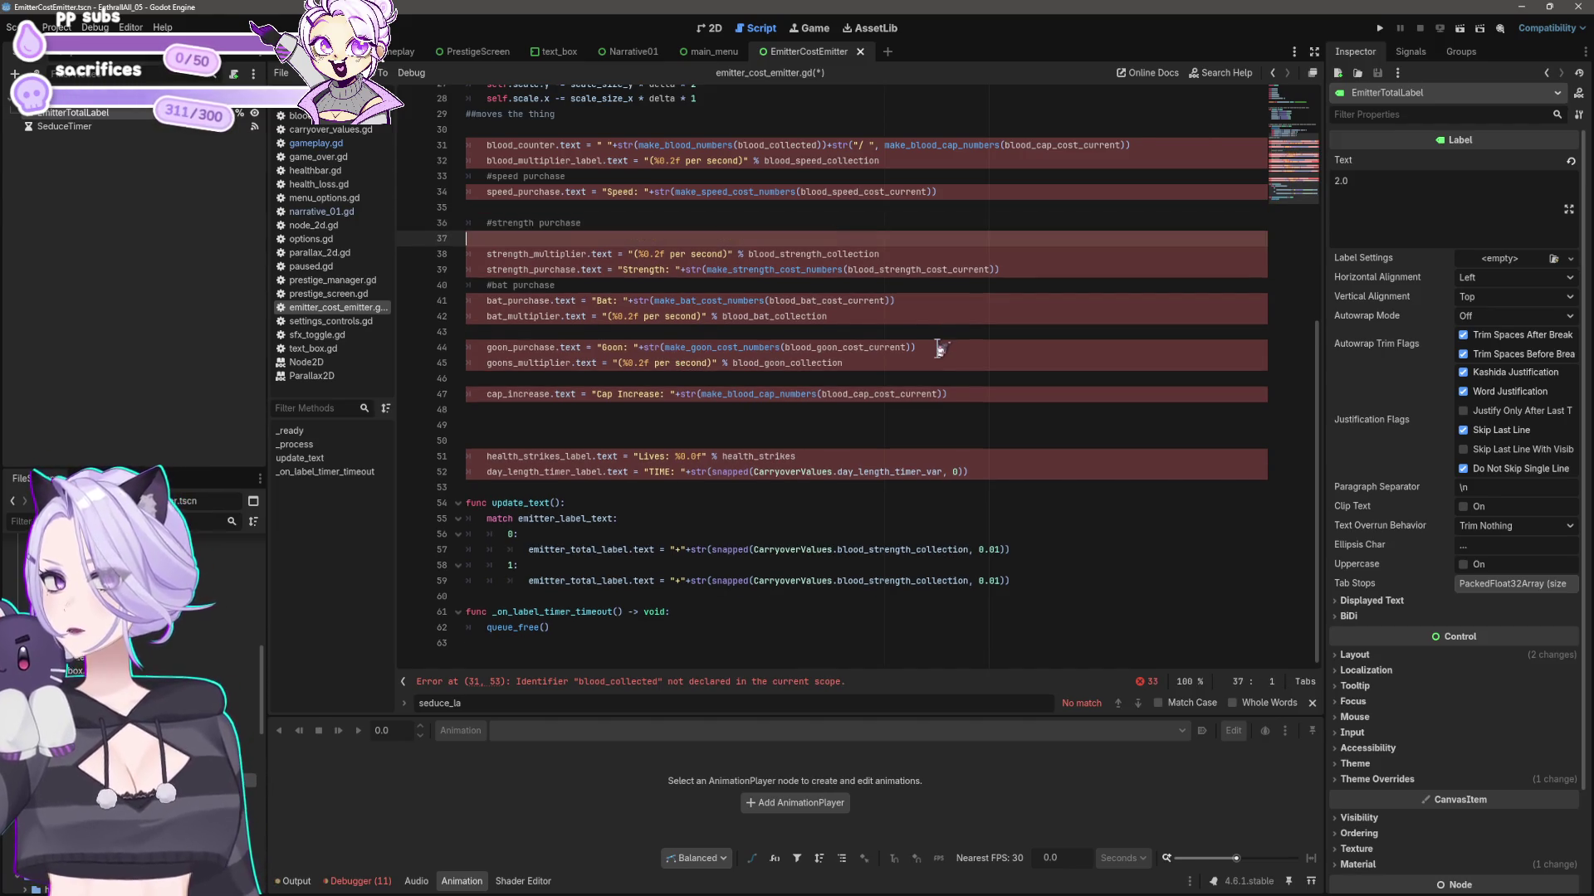
{"action": "key", "text": "Delete"}
{"action": "key", "text": "Delete"}
- Remove the blood_counter line 31 entirely
{"action": "scroll", "coordinate": [814, 366], "scroll_direction": "up", "scroll_amount": 3}
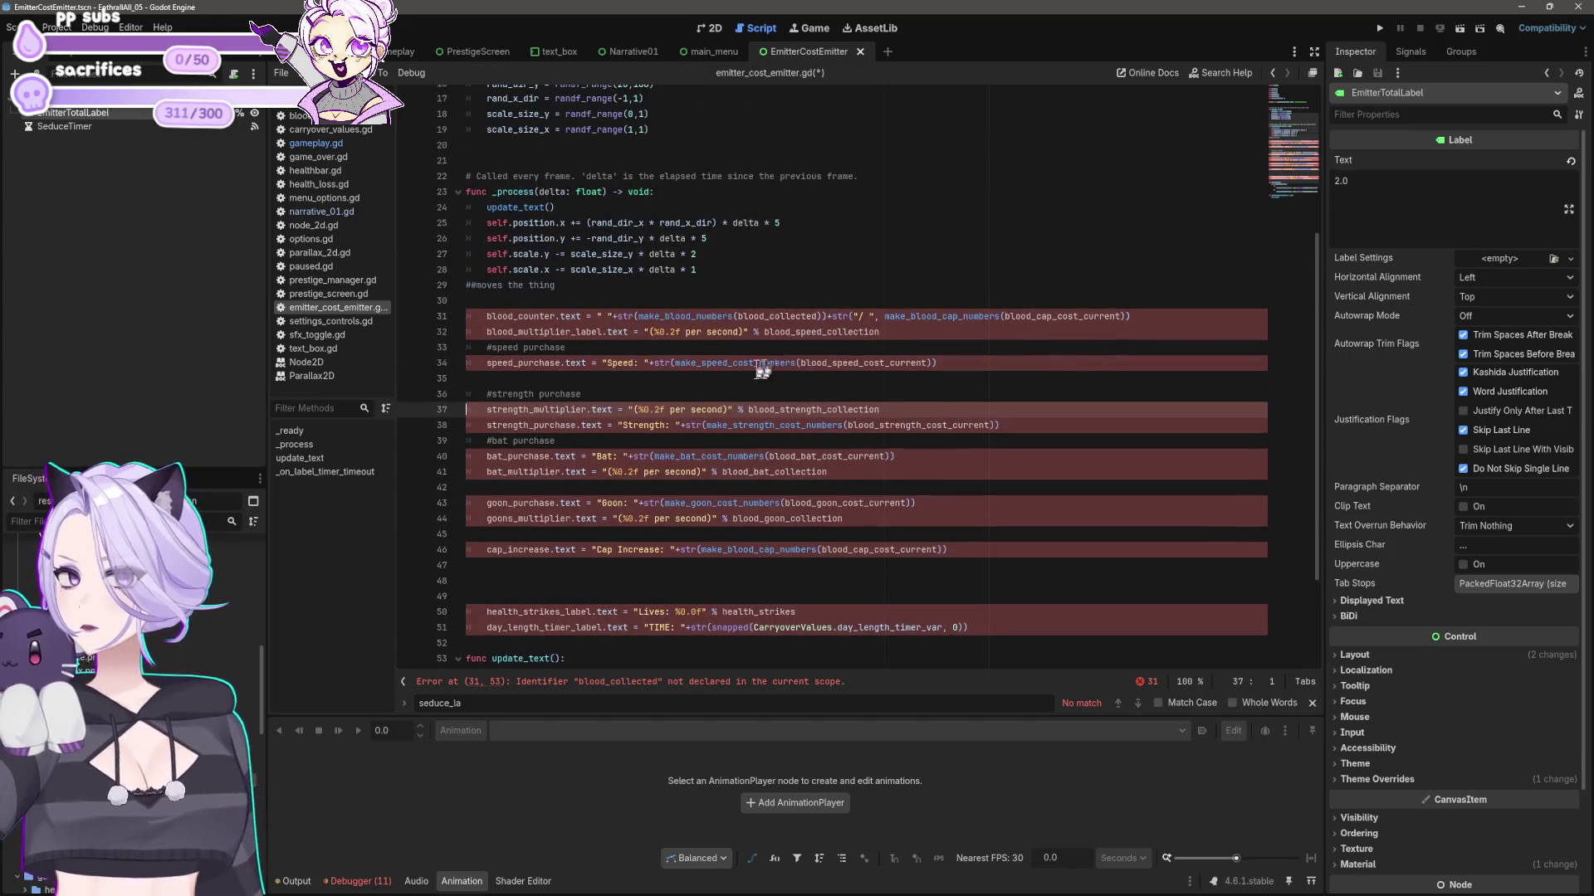
{"action": "left_click", "coordinate": [719, 330]}
{"action": "left_click", "coordinate": [1136, 317]}
{"action": "key", "text": "shift+Home"}
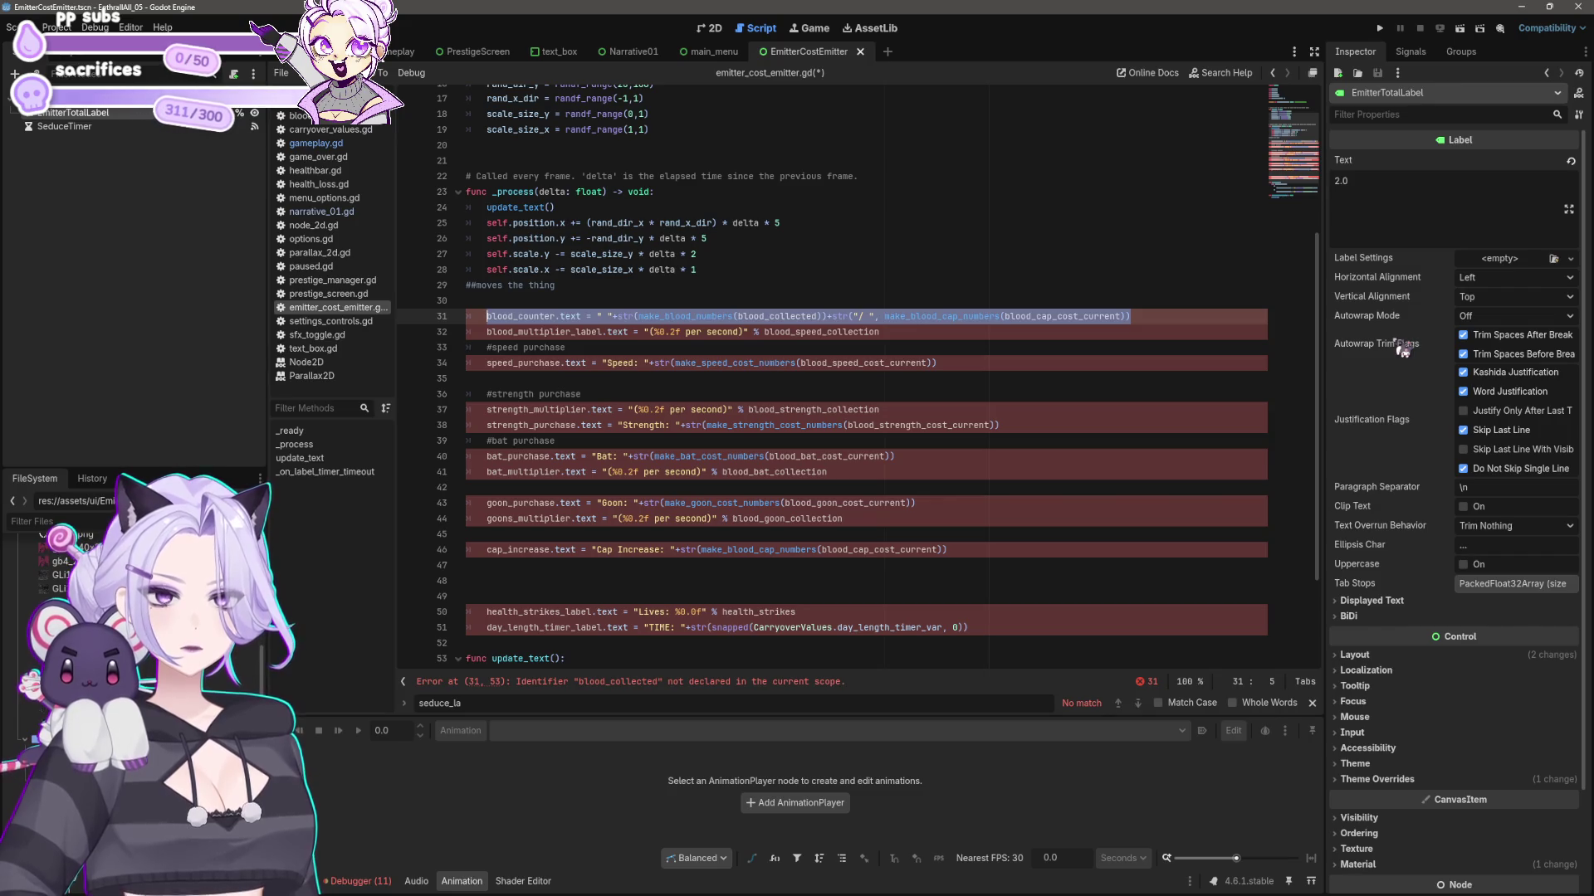
{"action": "key", "text": "BackSpace"}
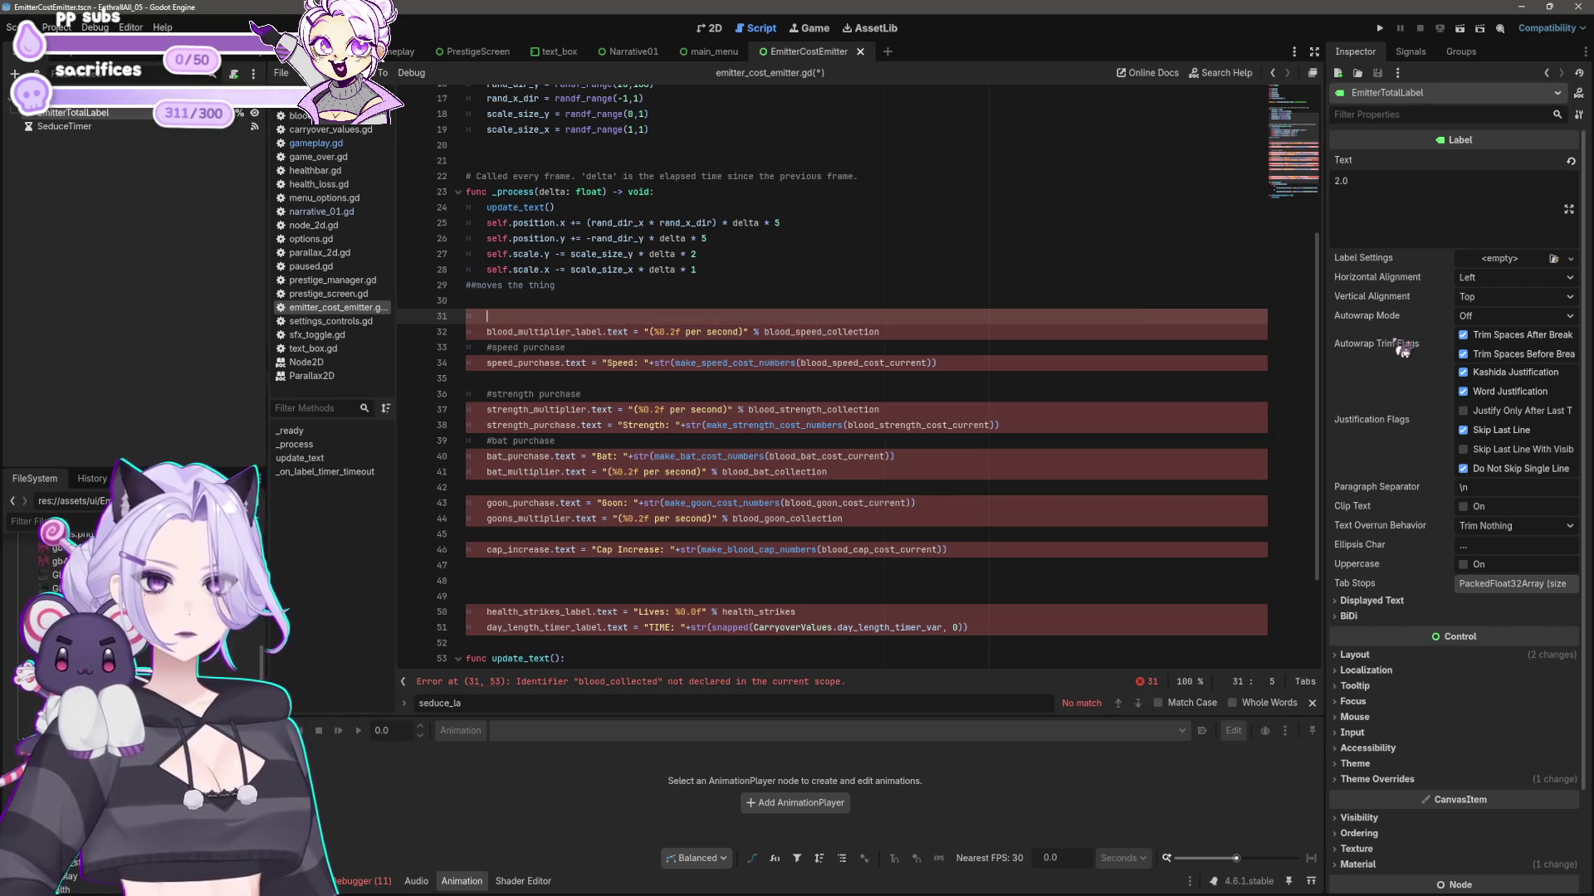
{"action": "key", "text": "ctrl+shift+k"}
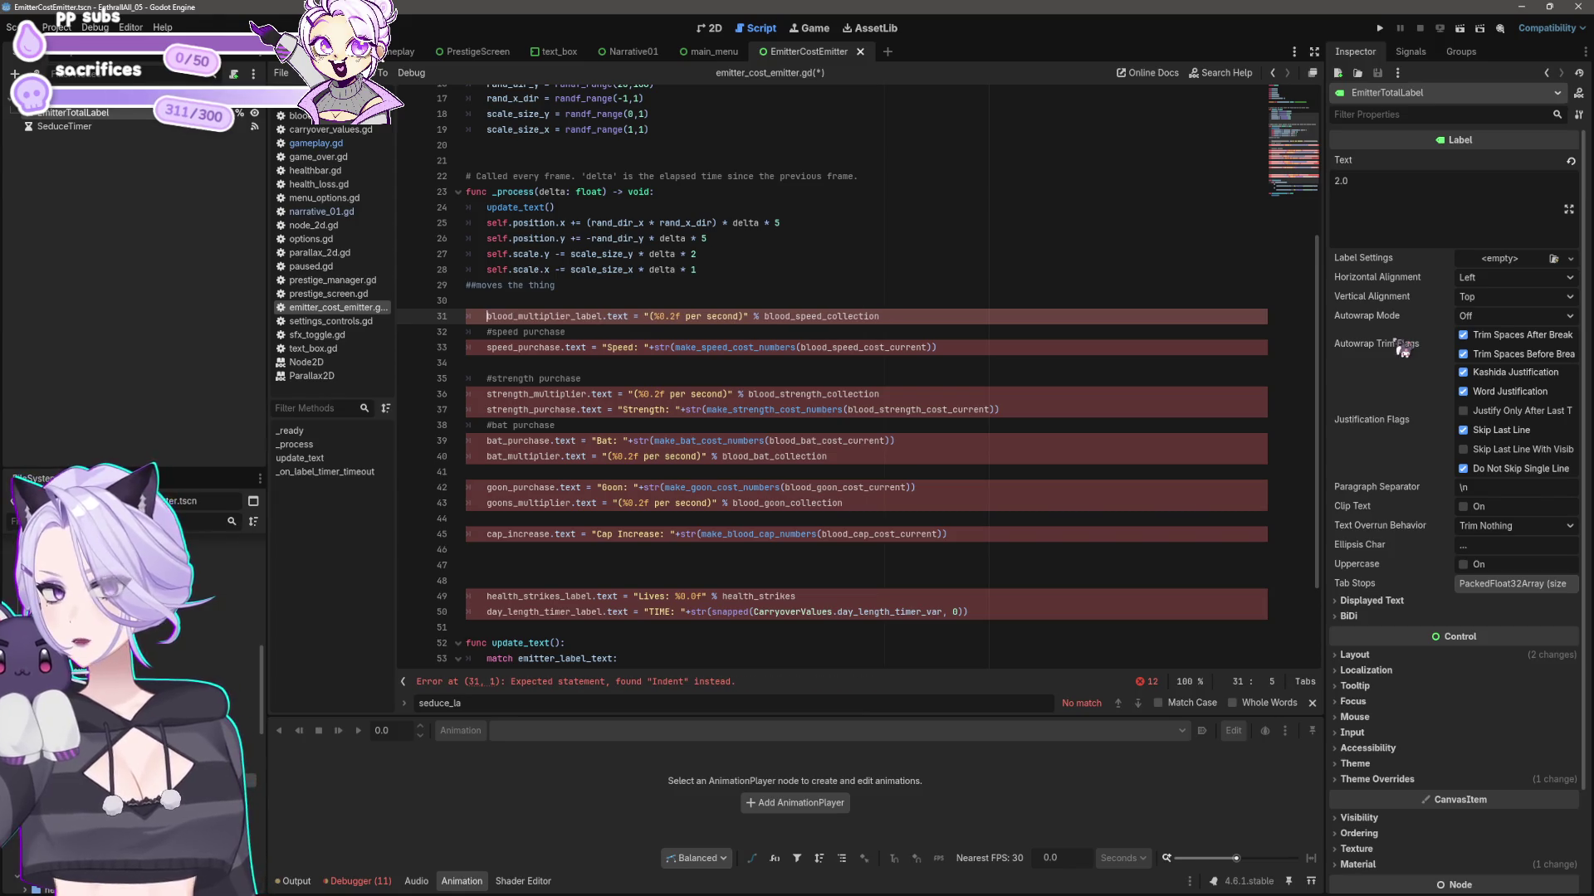
- Delete the goons_multiplier, bat_multiplier and strength_multiplier lines
{"action": "scroll", "coordinate": [771, 336], "scroll_direction": "down", "scroll_amount": 2}
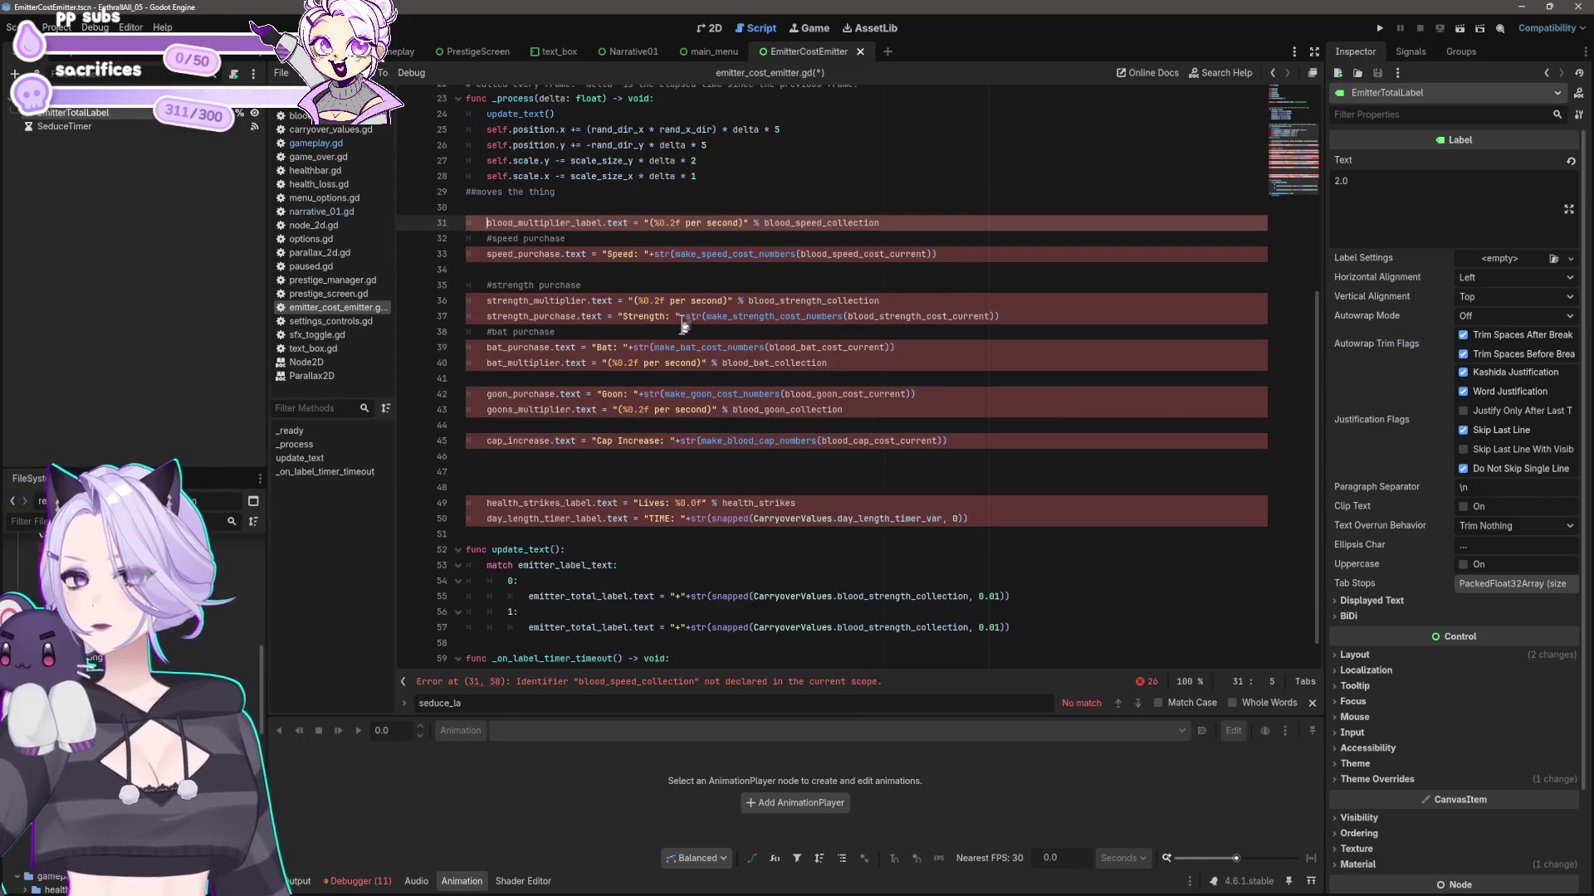
{"action": "left_click", "coordinate": [913, 303]}
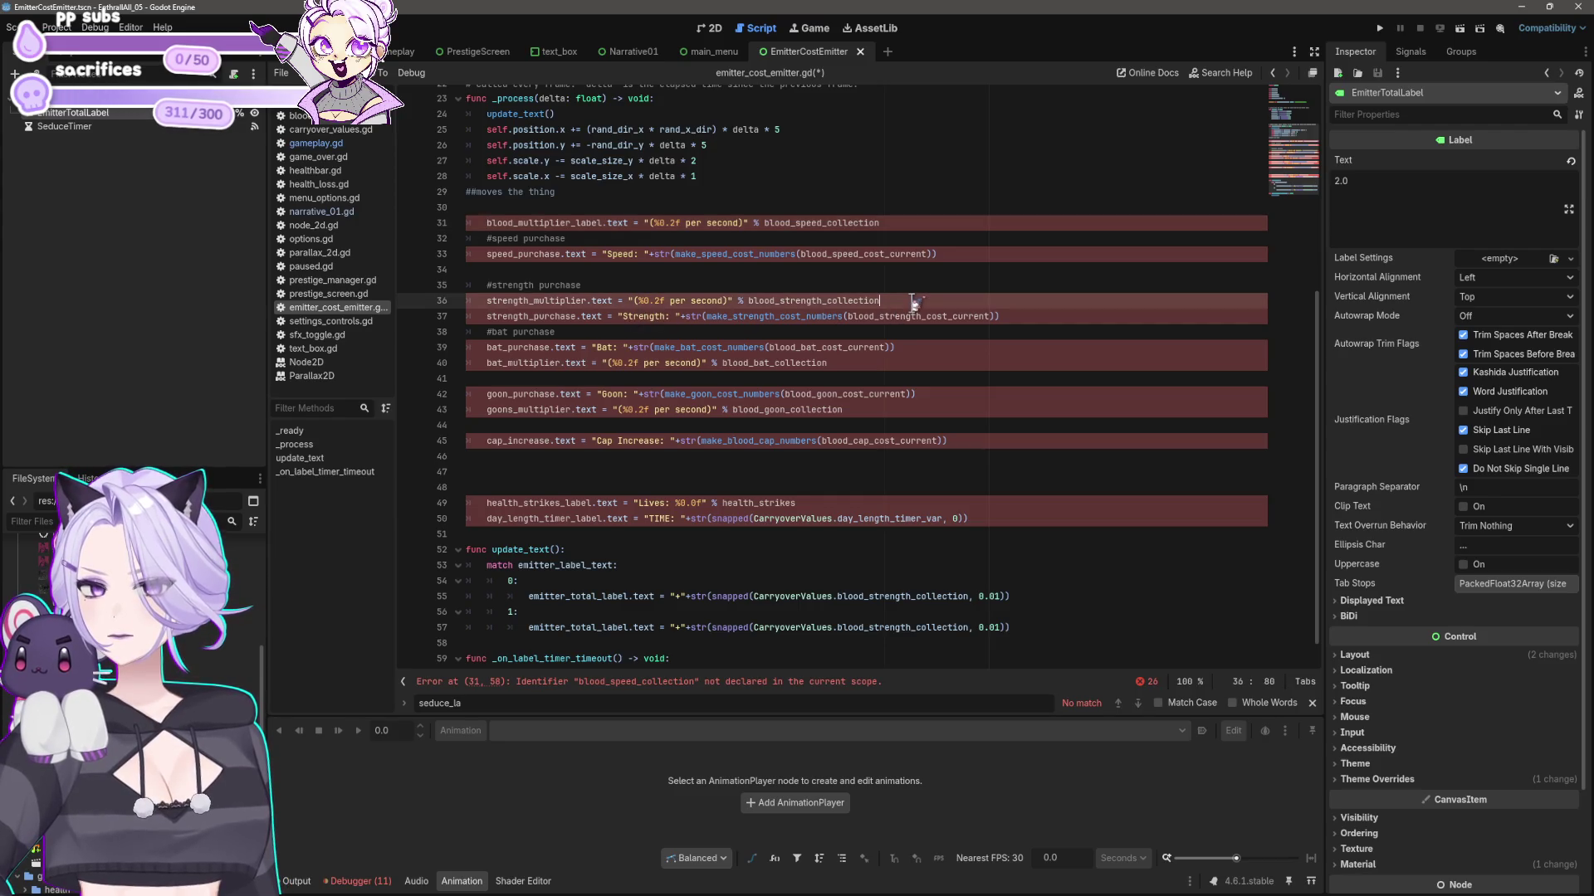
{"action": "left_click", "coordinate": [1011, 317]}
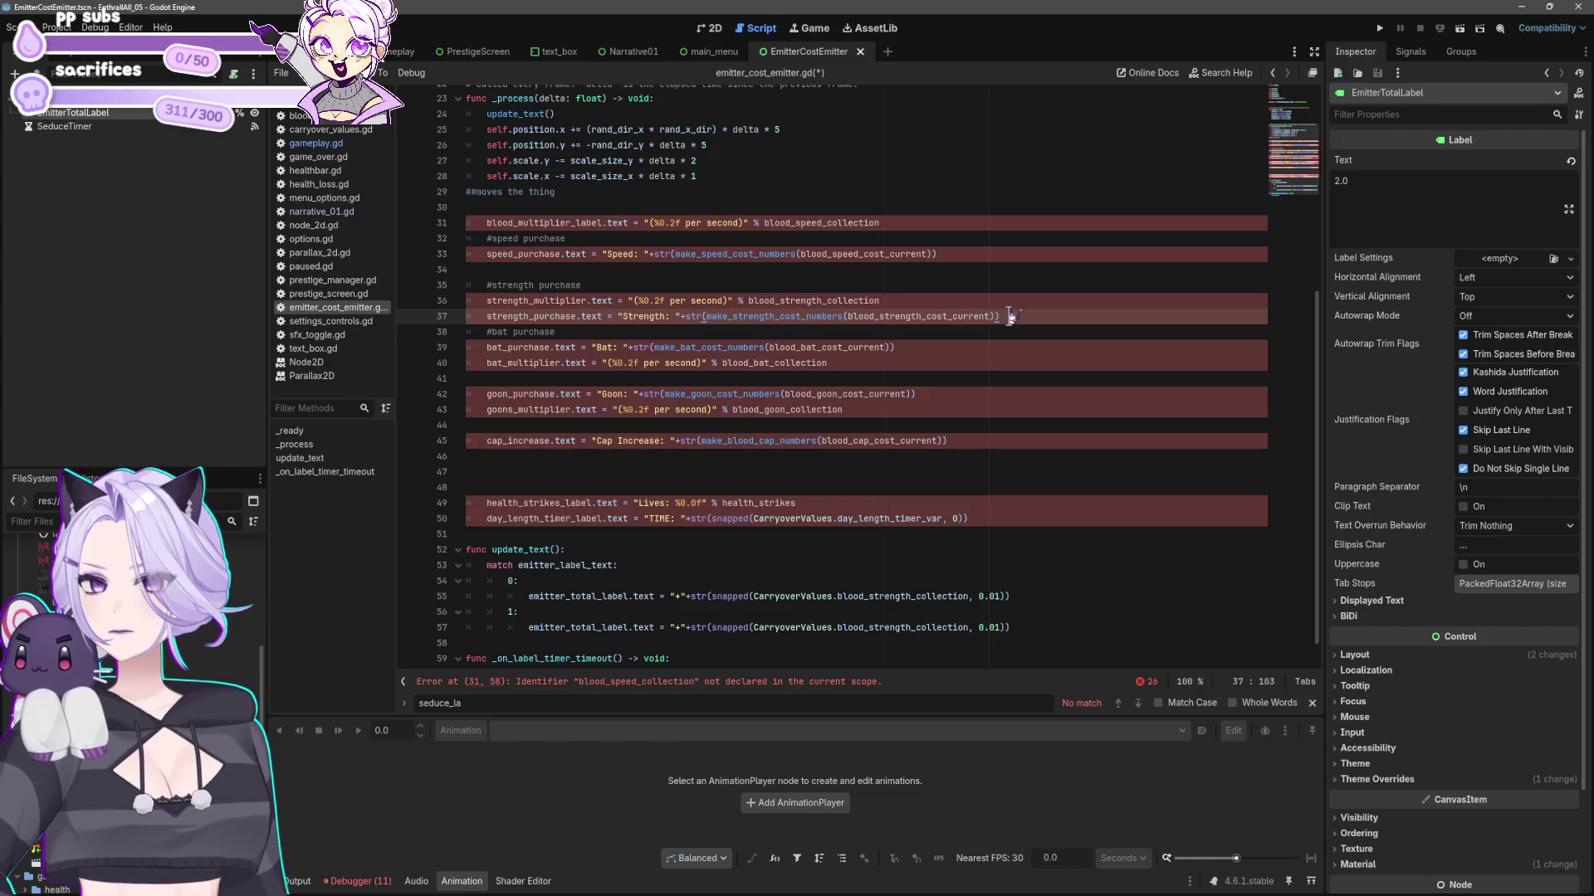
{"action": "scroll", "coordinate": [1011, 316], "scroll_direction": "down", "scroll_amount": 1}
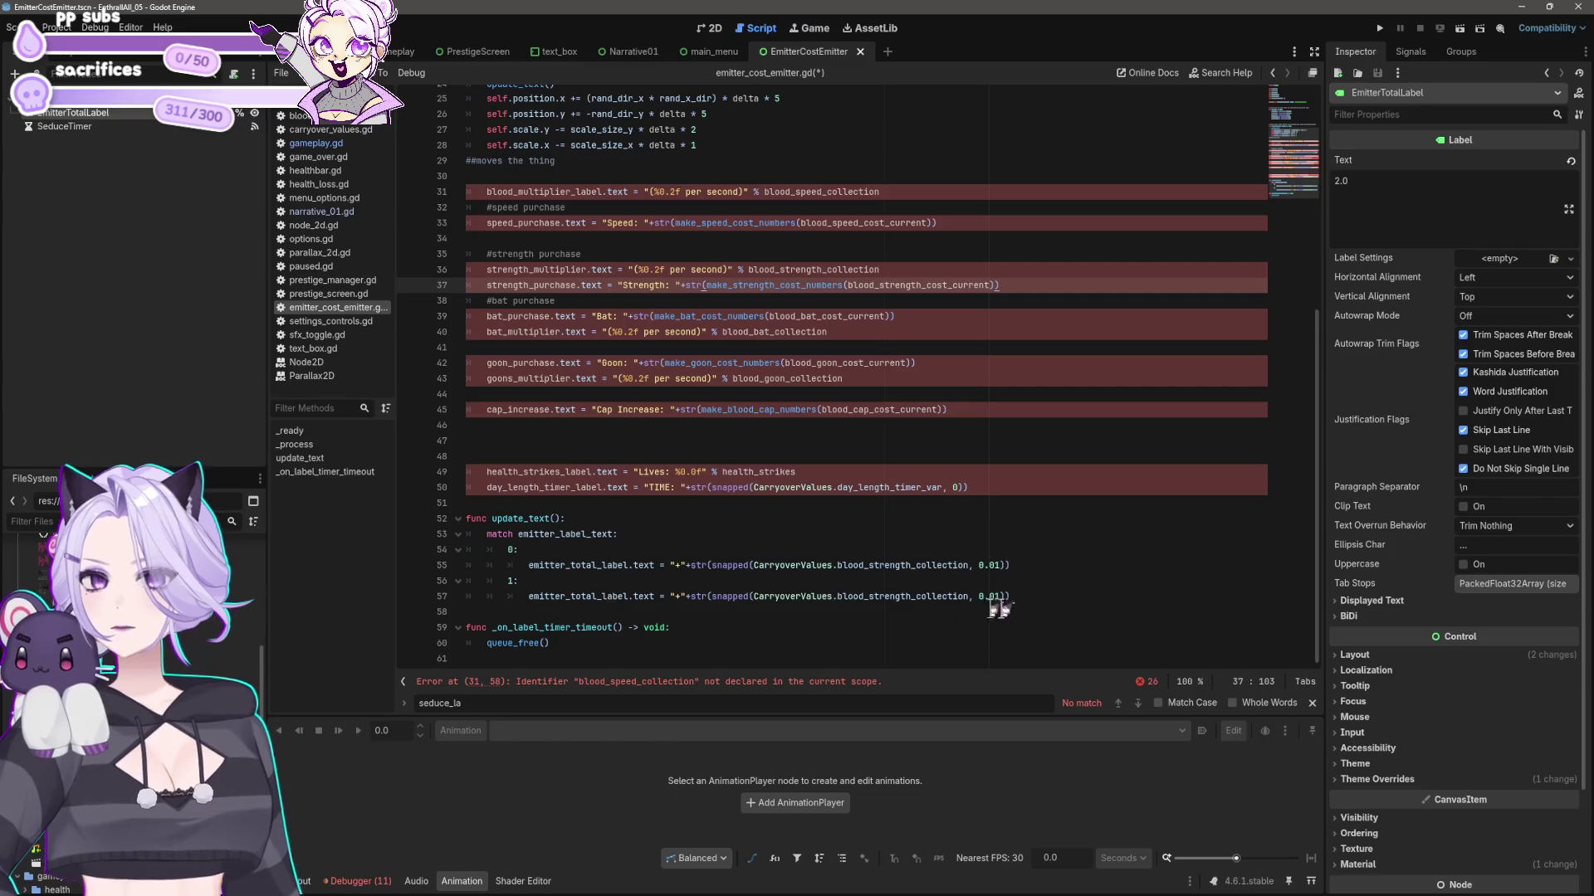
{"action": "left_click", "coordinate": [875, 379]}
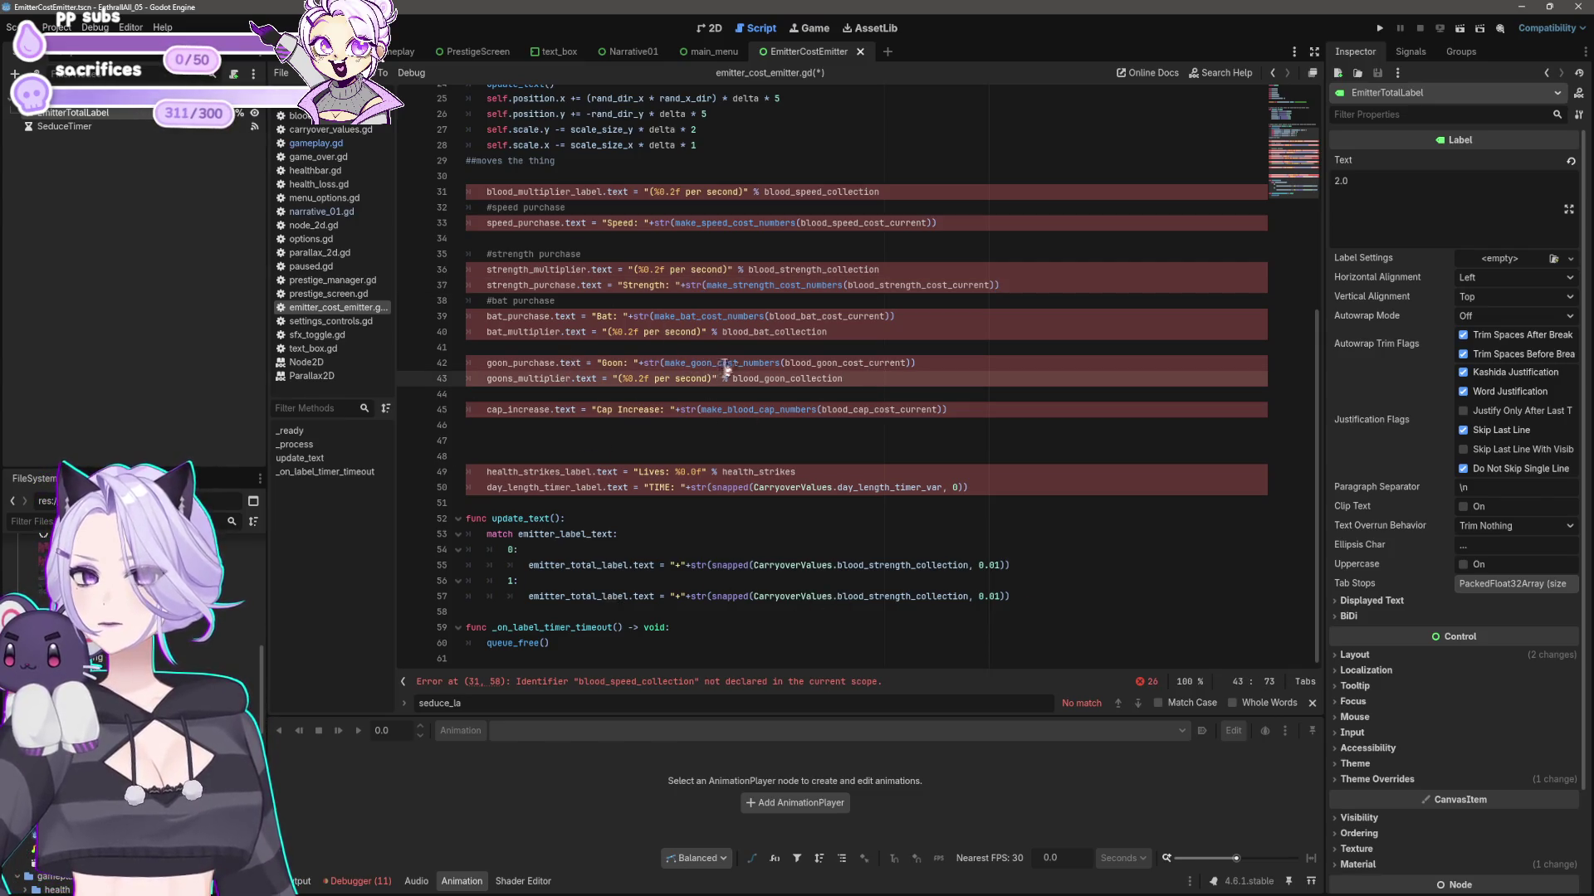
{"action": "key", "text": "shift+Home"}
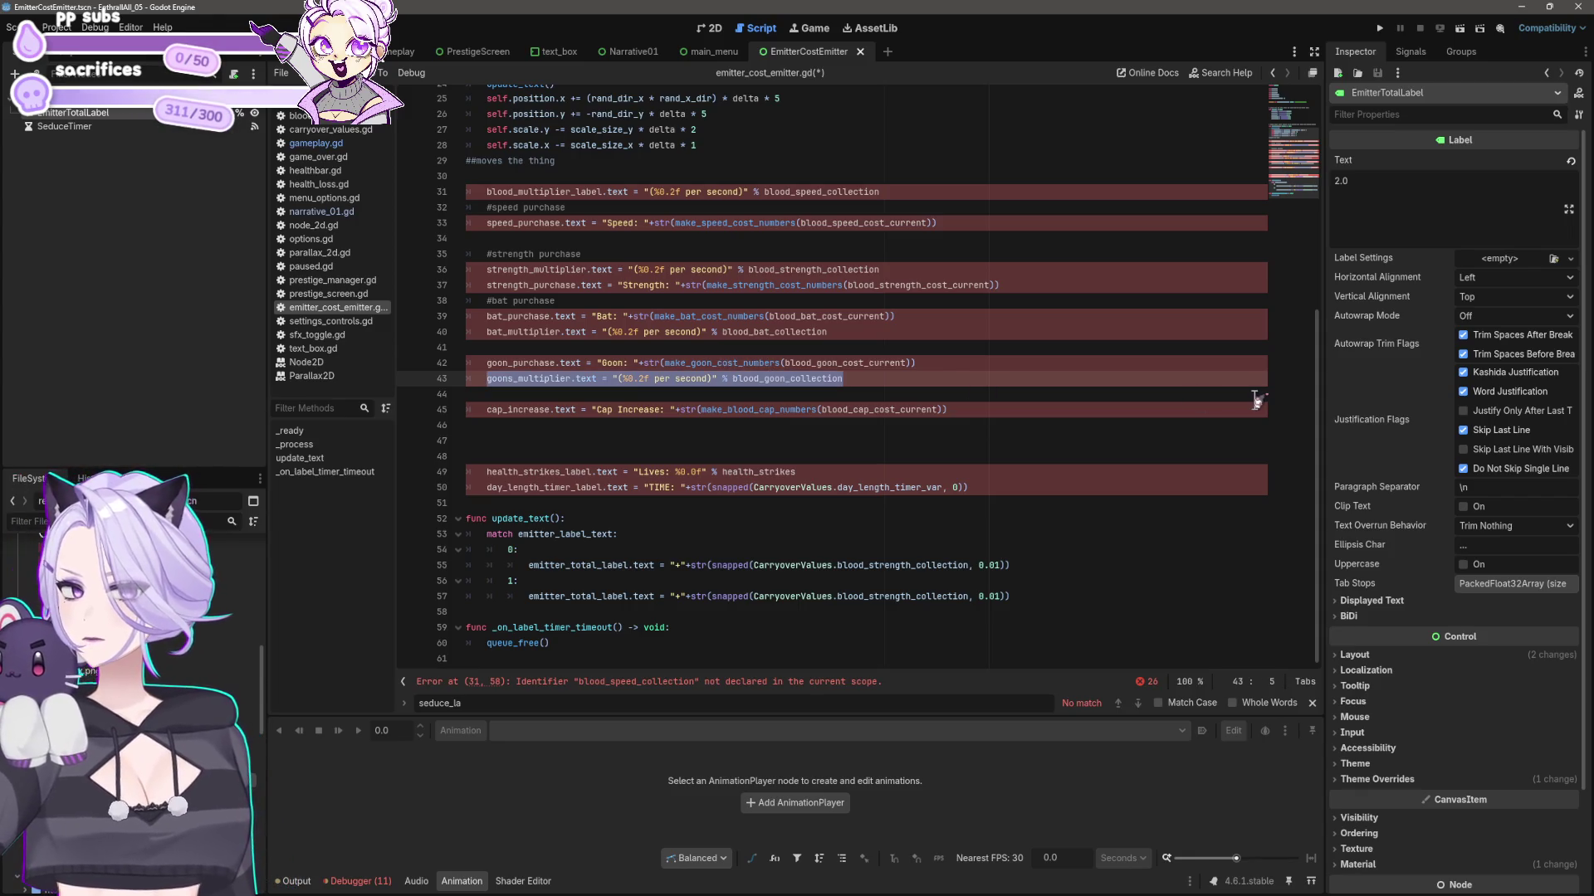
{"action": "key", "text": "BackSpace"}
{"action": "key", "text": "BackSpace"}
{"action": "key", "text": "BackSpace"}
{"action": "key", "text": "Up"}
{"action": "key", "text": "Up"}
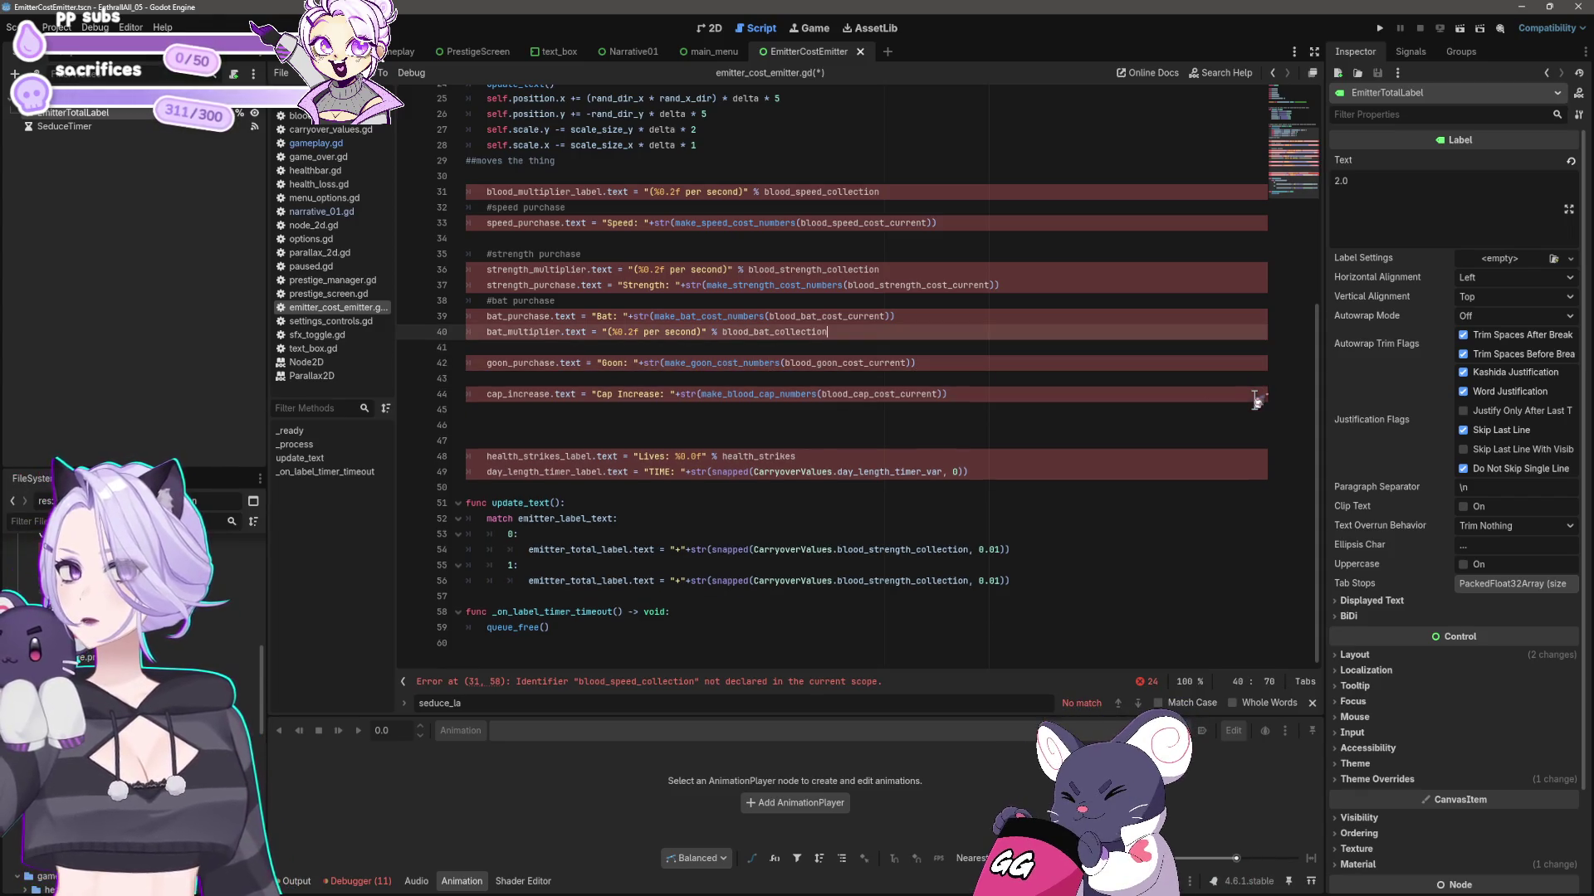
{"action": "key", "text": "shift+Home"}
{"action": "key", "text": "BackSpace"}
{"action": "key", "text": "BackSpace"}
{"action": "key", "text": "BackSpace"}
{"action": "key", "text": "Up"}
{"action": "key", "text": "Up"}
{"action": "key", "text": "Up"}
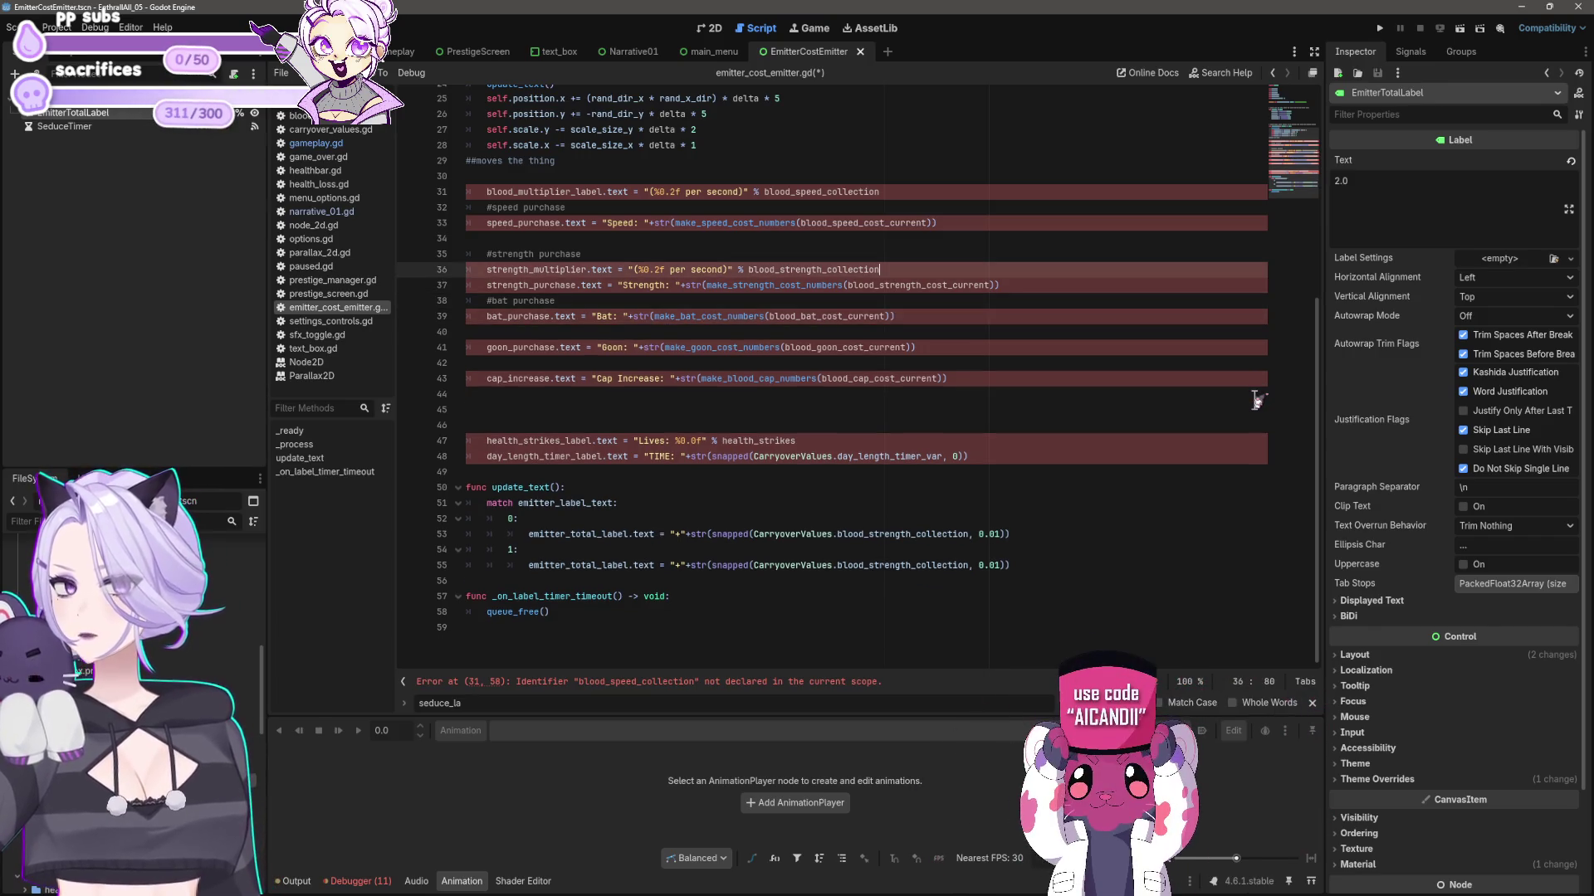
{"action": "key", "text": "shift+Home"}
{"action": "key", "text": "BackSpace"}
{"action": "key", "text": "BackSpace"}
{"action": "key", "text": "BackSpace"}
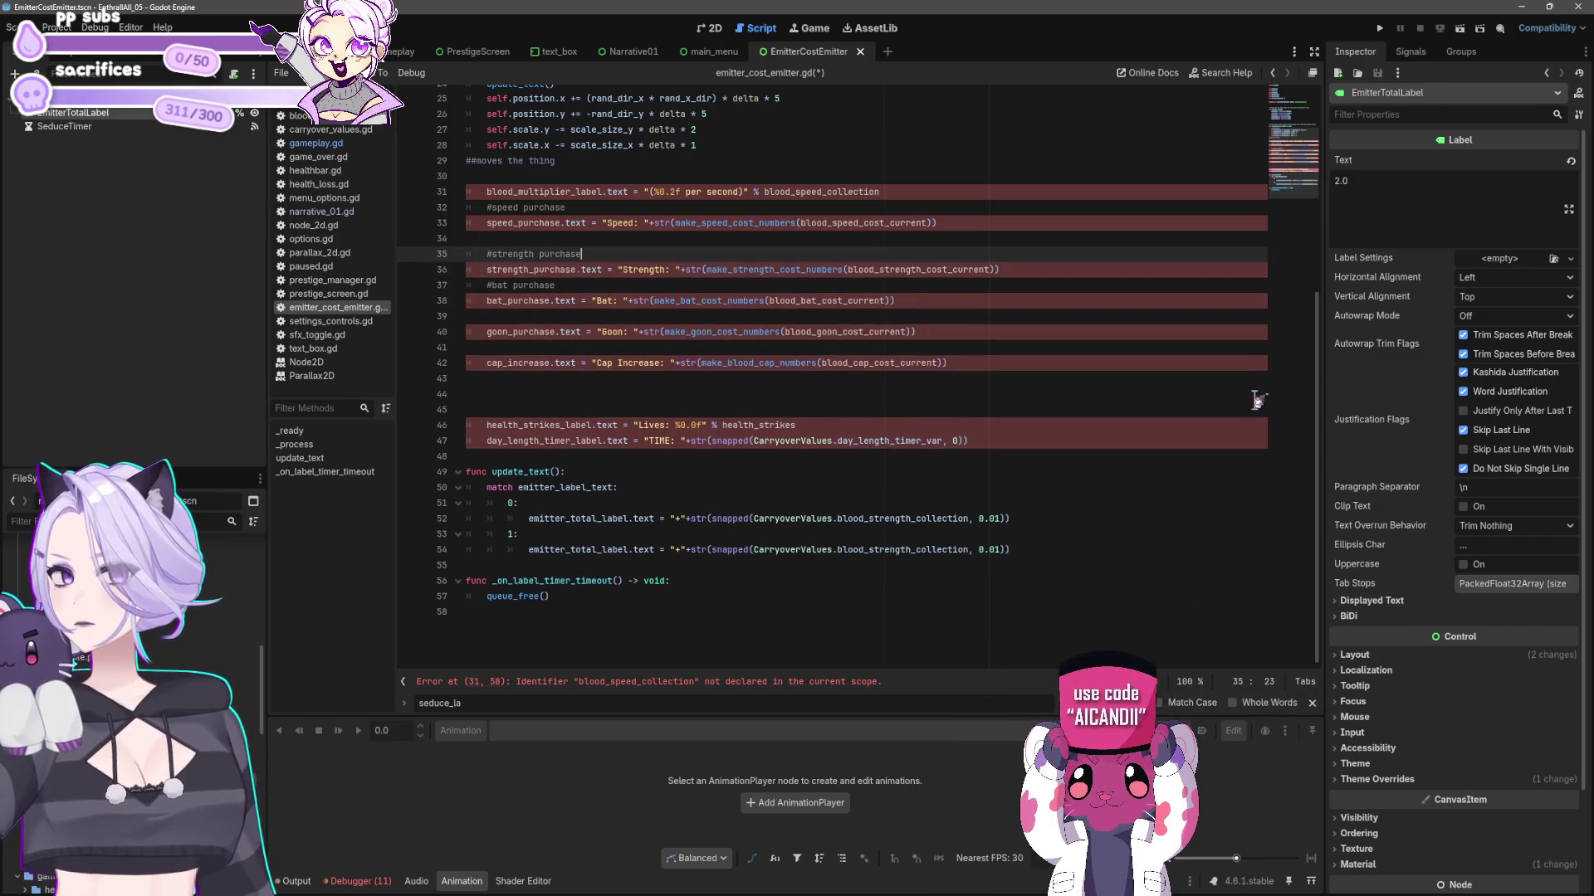
- Comment out the cap_increase, goon, bat, strength and speed purchase lines and the blood_multiplier line
{"action": "key", "text": "Down"}
{"action": "key", "text": "Down"}
{"action": "key", "text": "Down"}
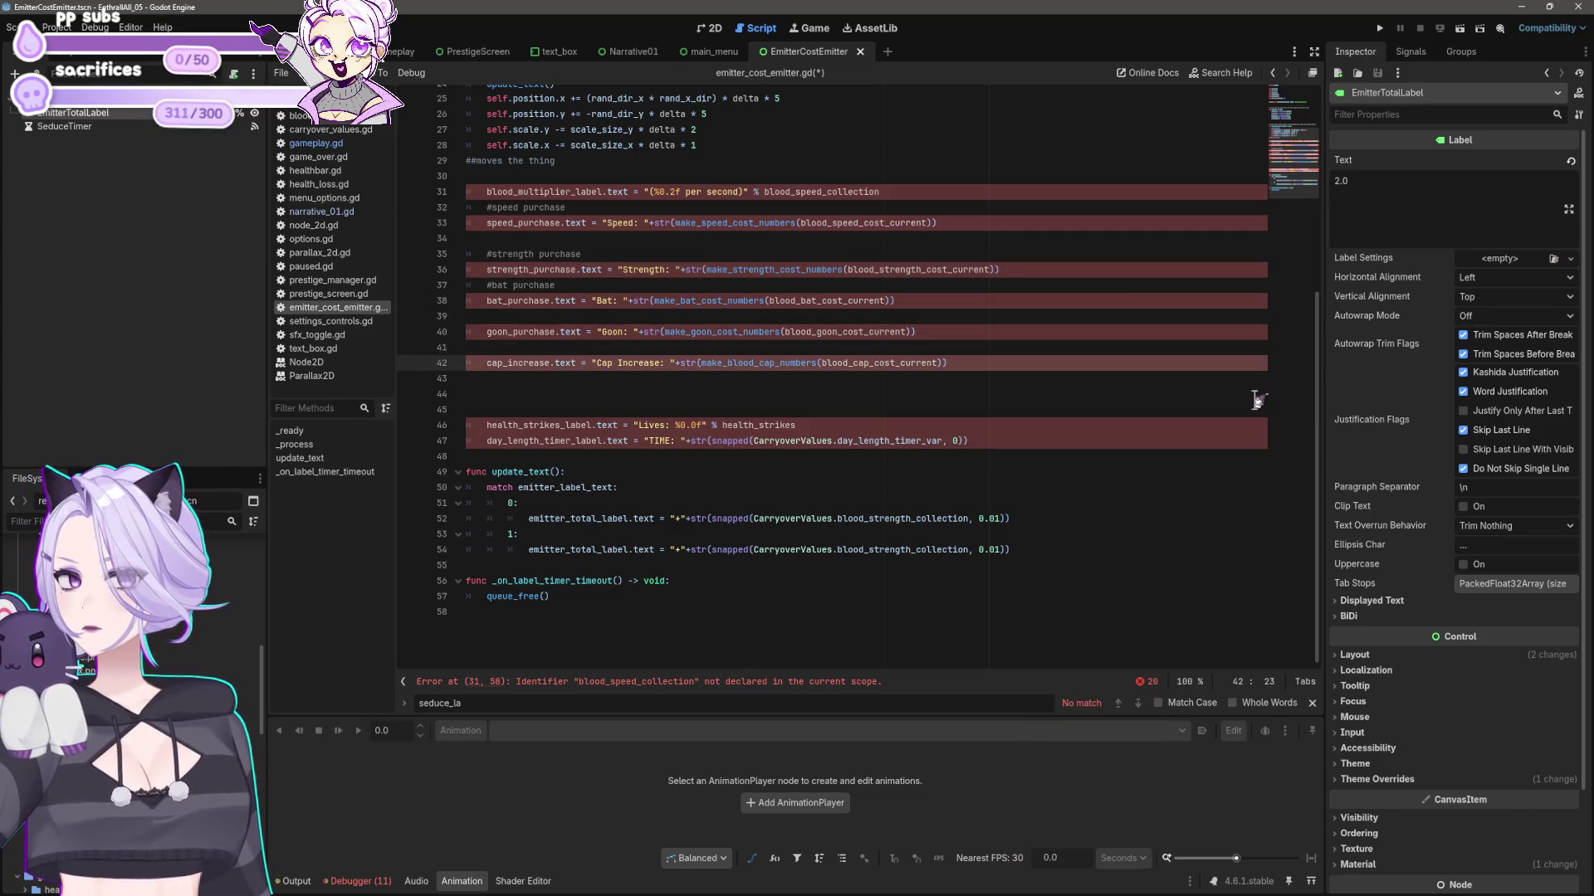
{"action": "key", "text": "ctrl+k"}
{"action": "key", "text": "Up"}
{"action": "key", "text": "Up"}
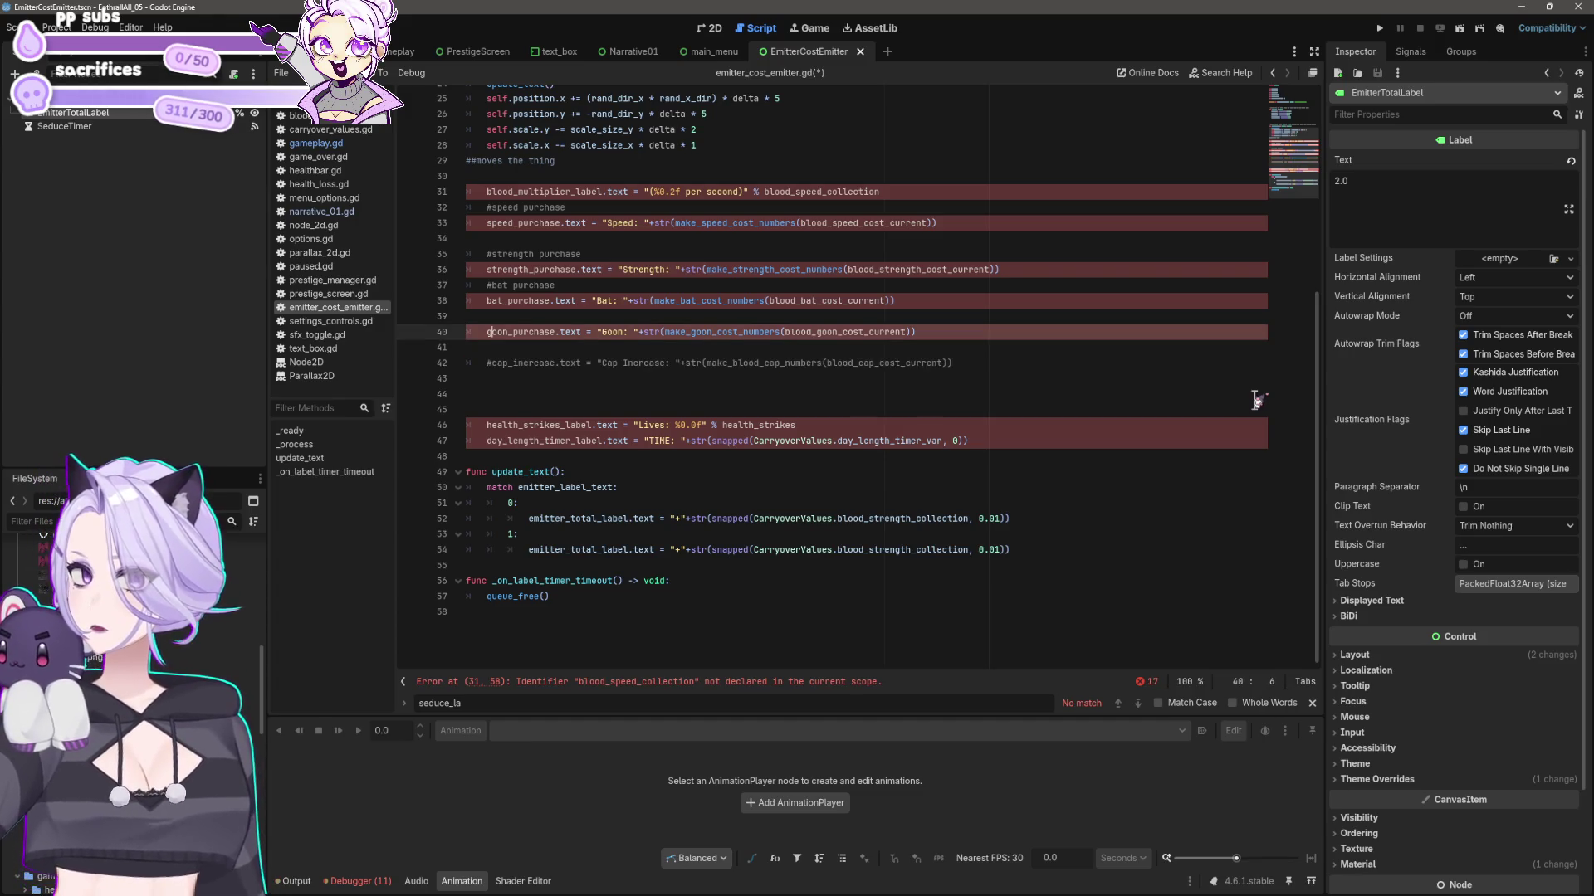
{"action": "key", "text": "ctrl+k"}
{"action": "key", "text": "Up"}
{"action": "key", "text": "Up"}
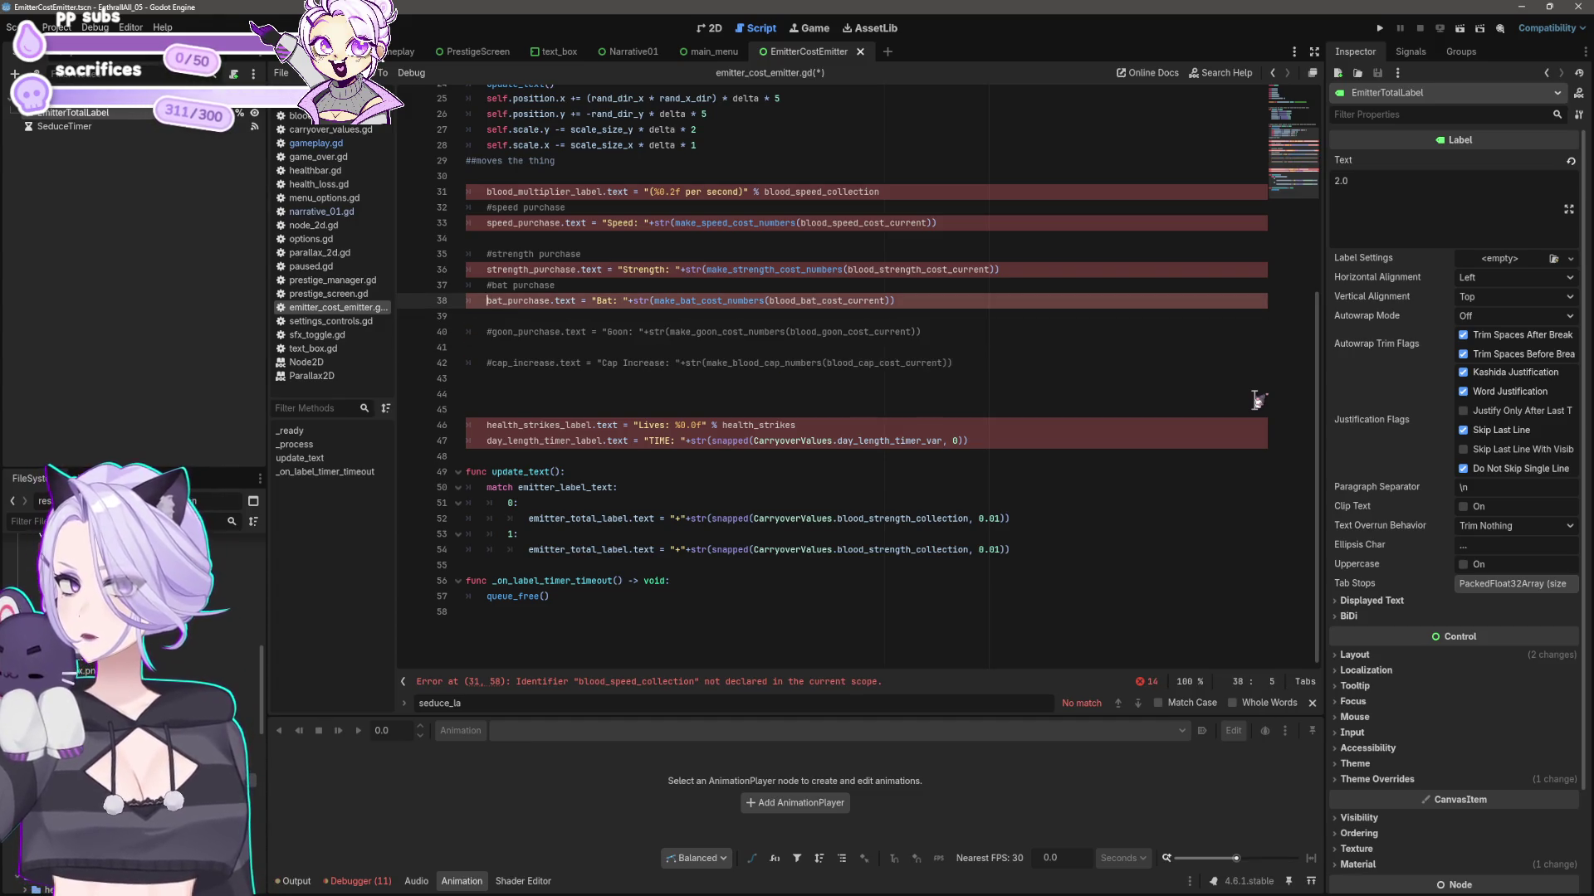
{"action": "key", "text": "ctrl+k"}
{"action": "key", "text": "Up"}
{"action": "key", "text": "Up"}
{"action": "key", "text": "ctrl+k"}
{"action": "key", "text": "Up"}
{"action": "key", "text": "Up"}
{"action": "key", "text": "Up"}
{"action": "key", "text": "ctrl+k"}
{"action": "key", "text": "Up"}
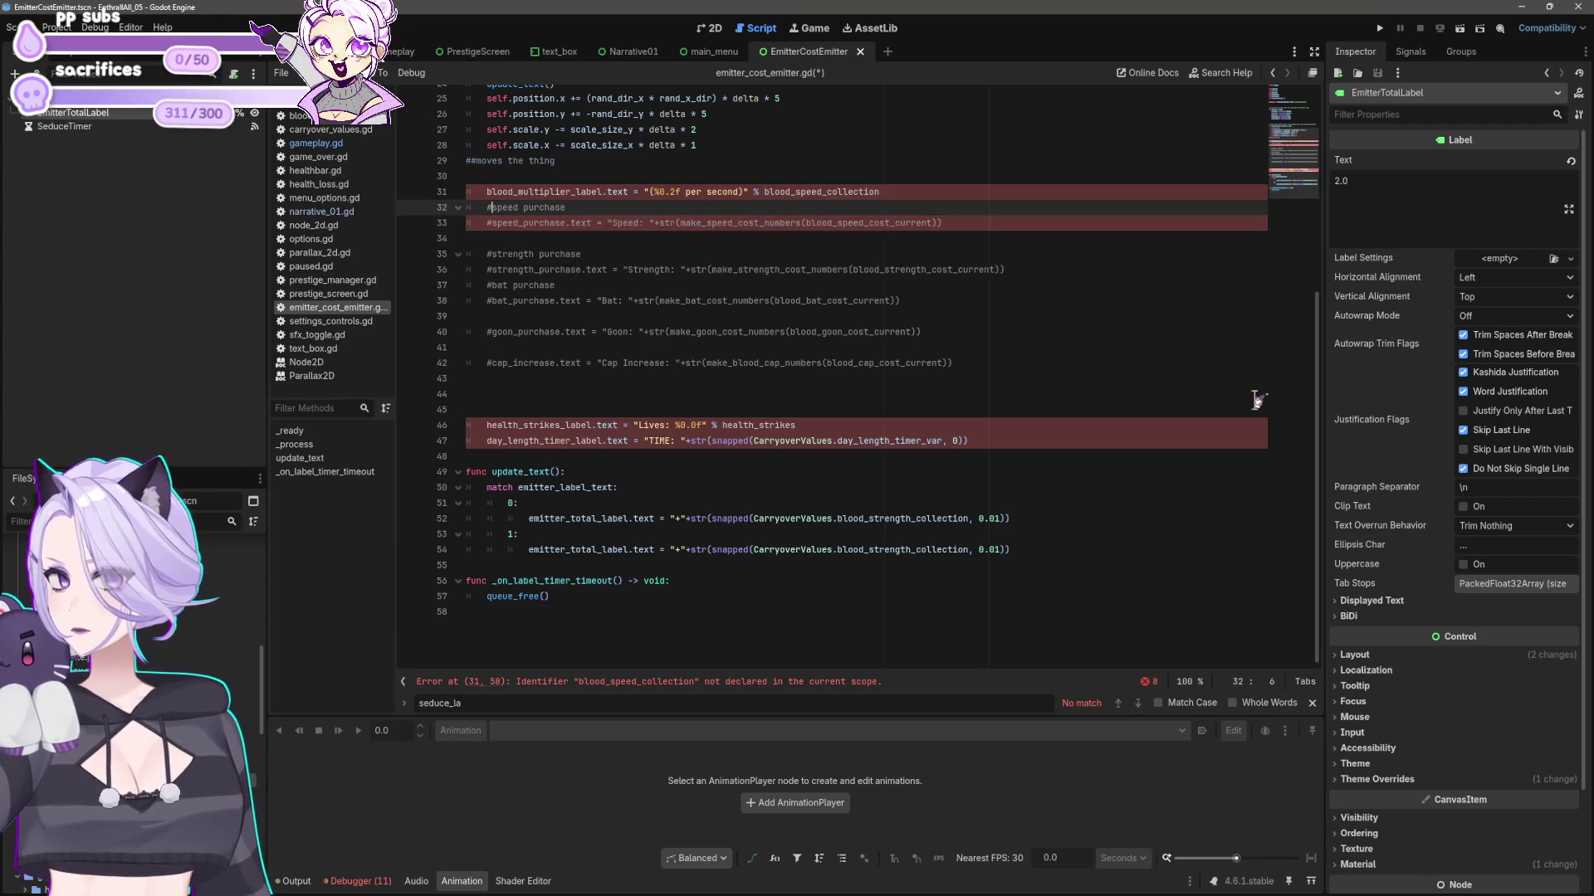
{"action": "key", "text": "Up"}
{"action": "key", "text": "ctrl+k"}
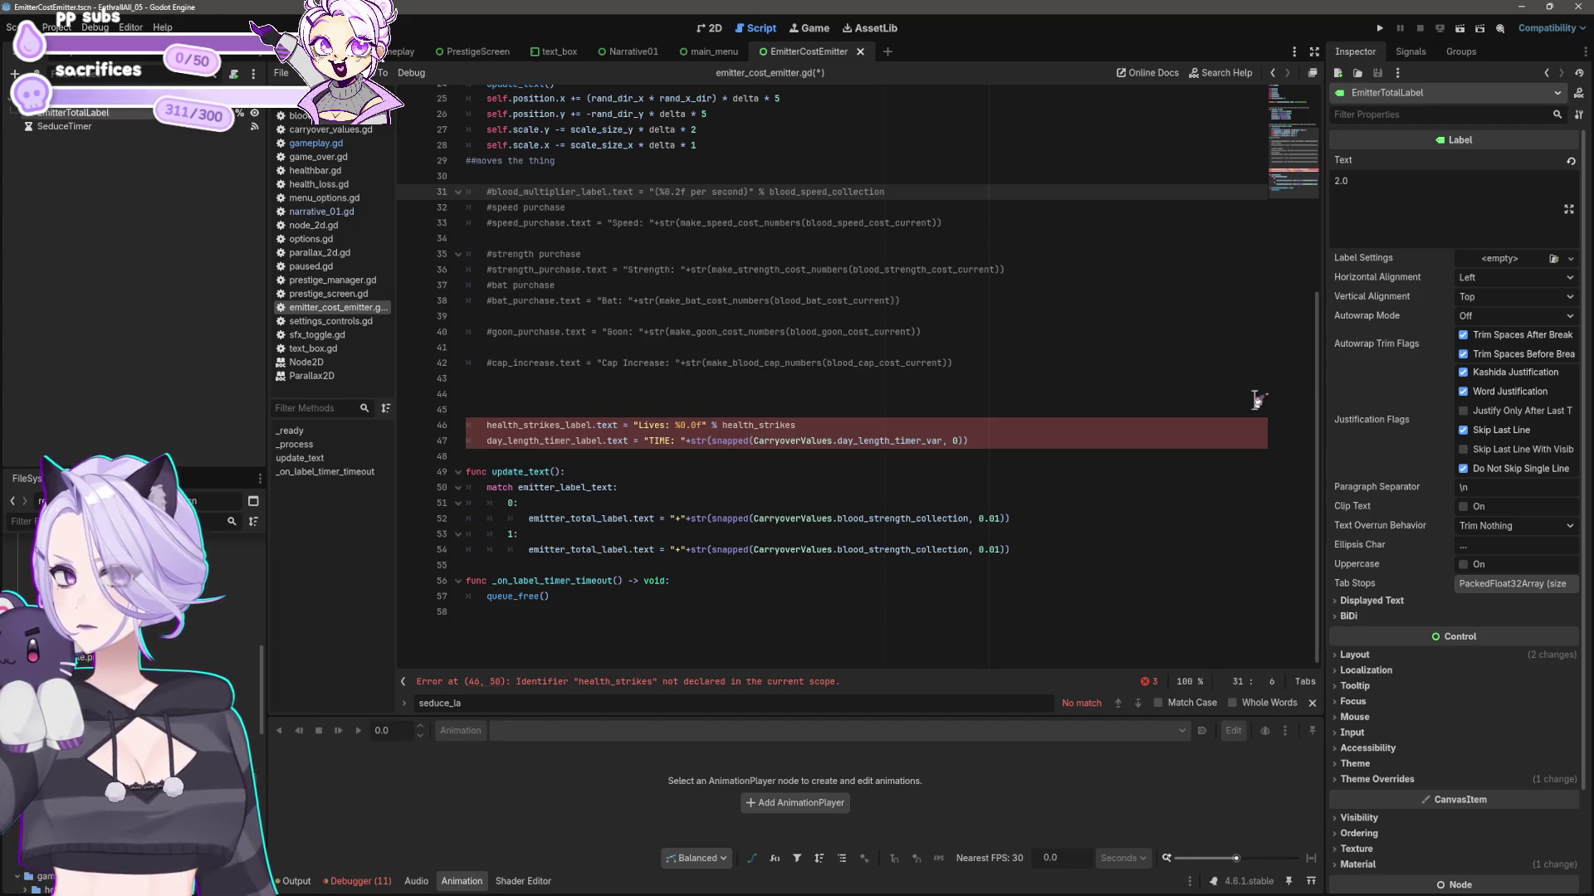
- Delete the commented blood_multiplier line and its blank line, save, and return to gameplay.gd
{"action": "key", "text": "Home"}
{"action": "key", "text": "shift+End"}
{"action": "key", "text": "shift+Home"}
{"action": "key", "text": "BackSpace"}
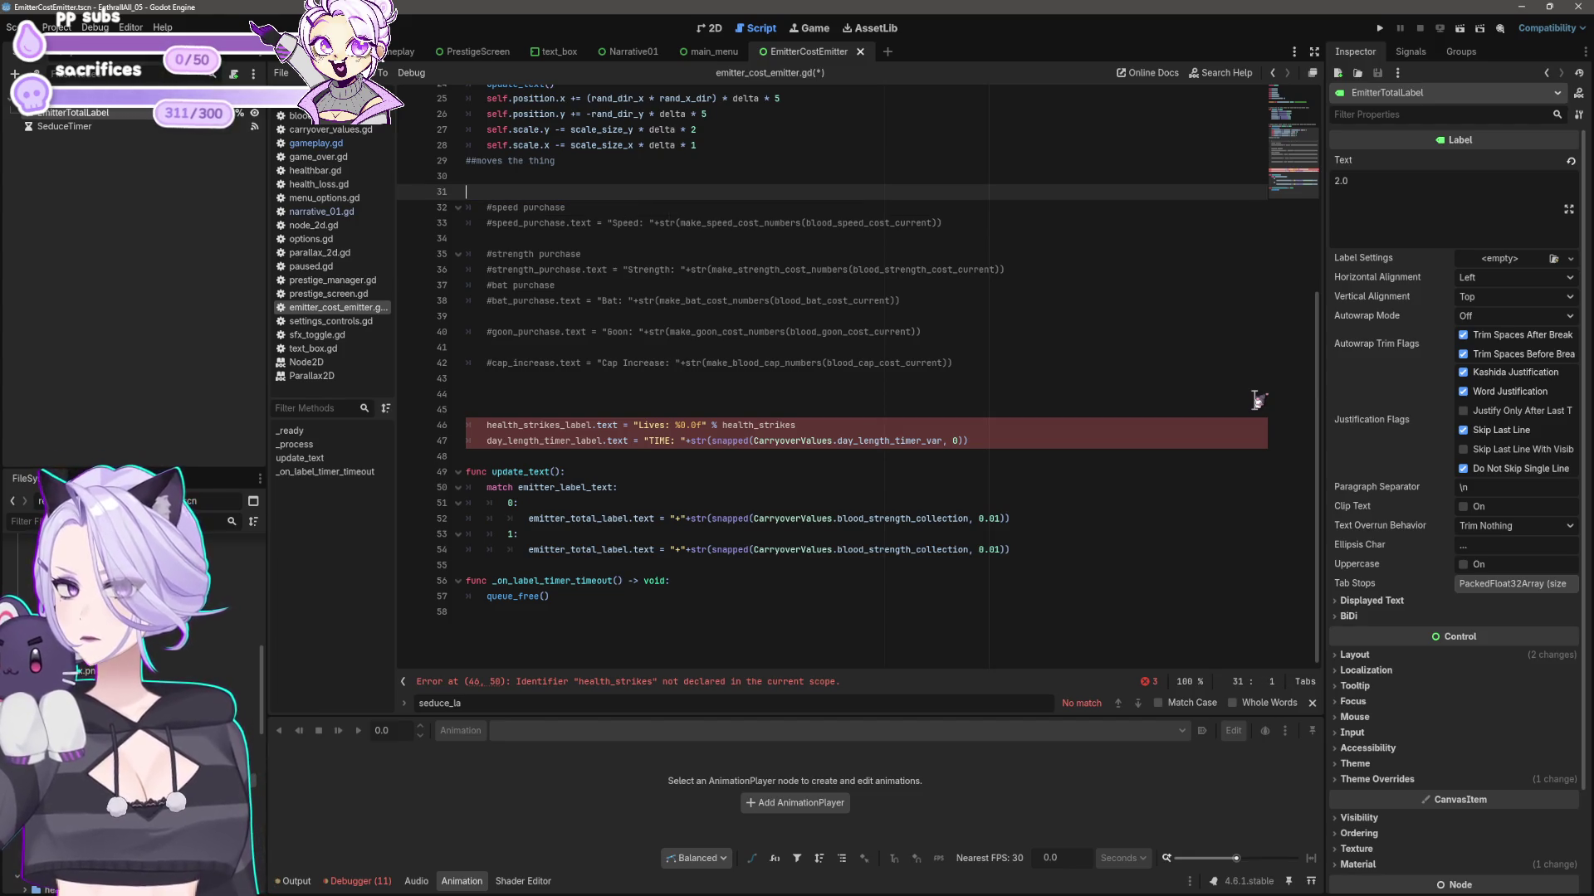
{"action": "key", "text": "Delete"}
{"action": "key", "text": "Down"}
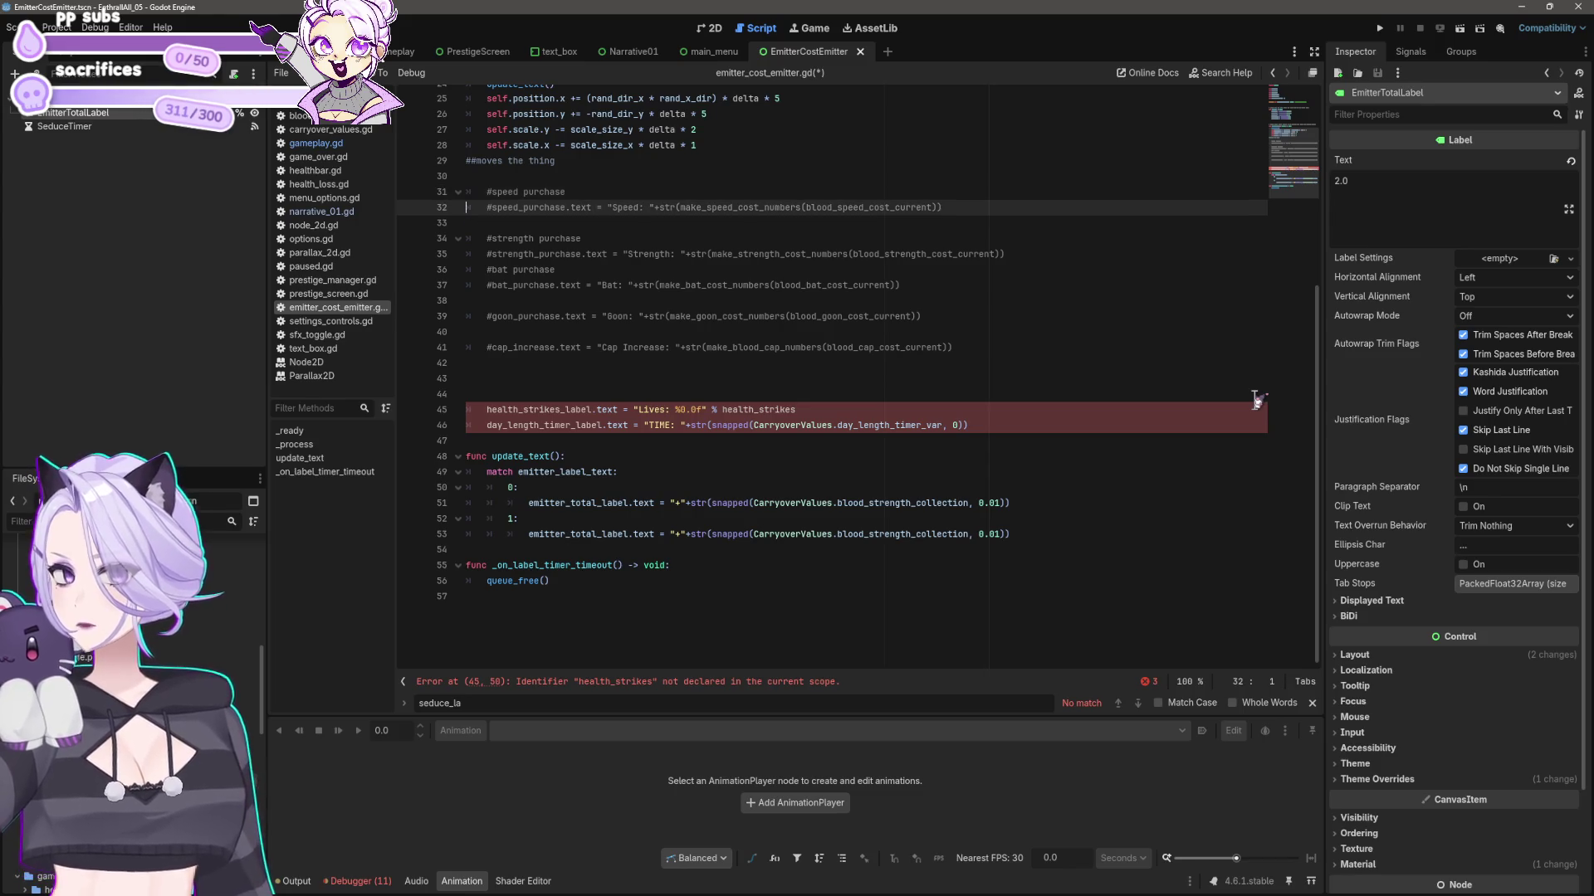
{"action": "key", "text": "shift+End"}
{"action": "key", "text": "ctrl+s"}
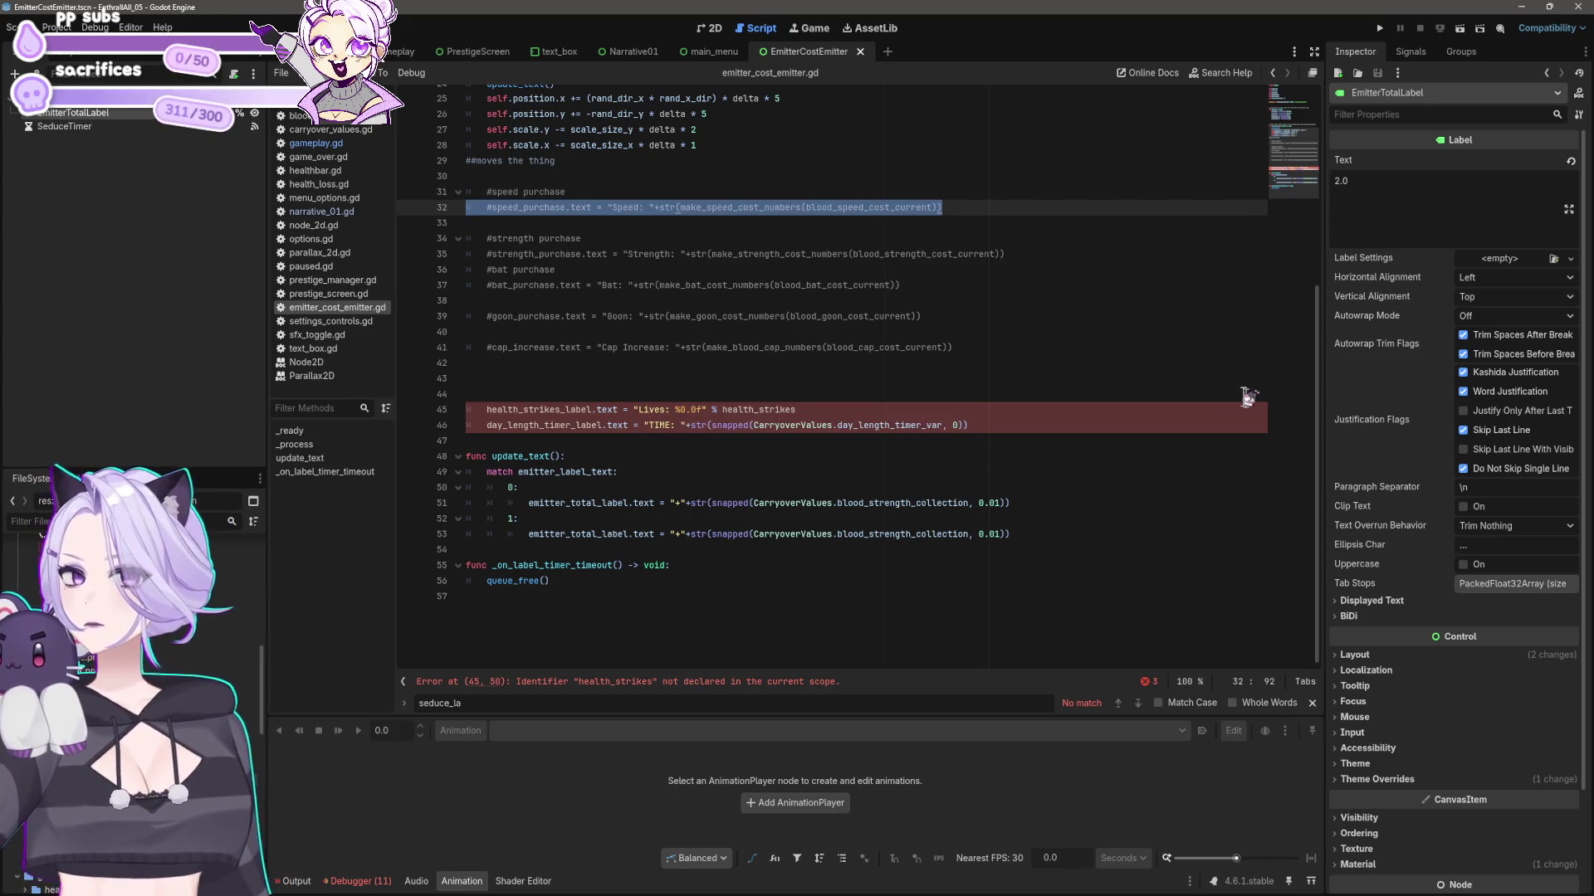
{"action": "left_click", "coordinate": [576, 271]}
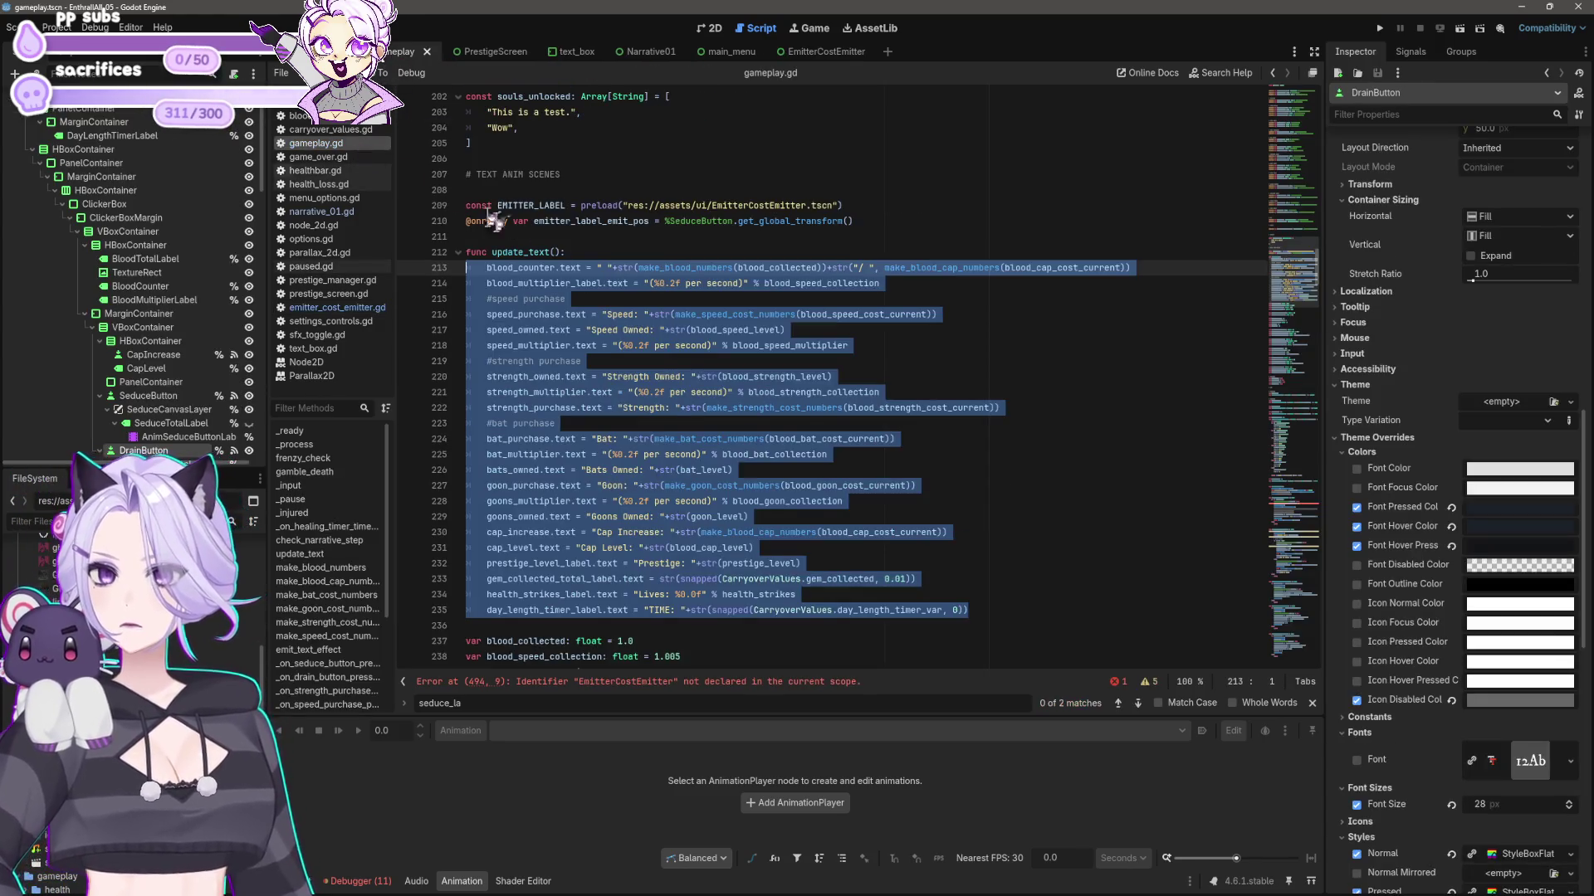
- Inspect error line 494 in gameplay.gd, then add blank lines at line 20 among the declarations
{"action": "left_click", "coordinate": [690, 360]}
{"action": "scroll", "coordinate": [913, 390], "scroll_direction": "down", "scroll_amount": 7}
{"action": "scroll", "coordinate": [1008, 417], "scroll_direction": "down", "scroll_amount": 15}
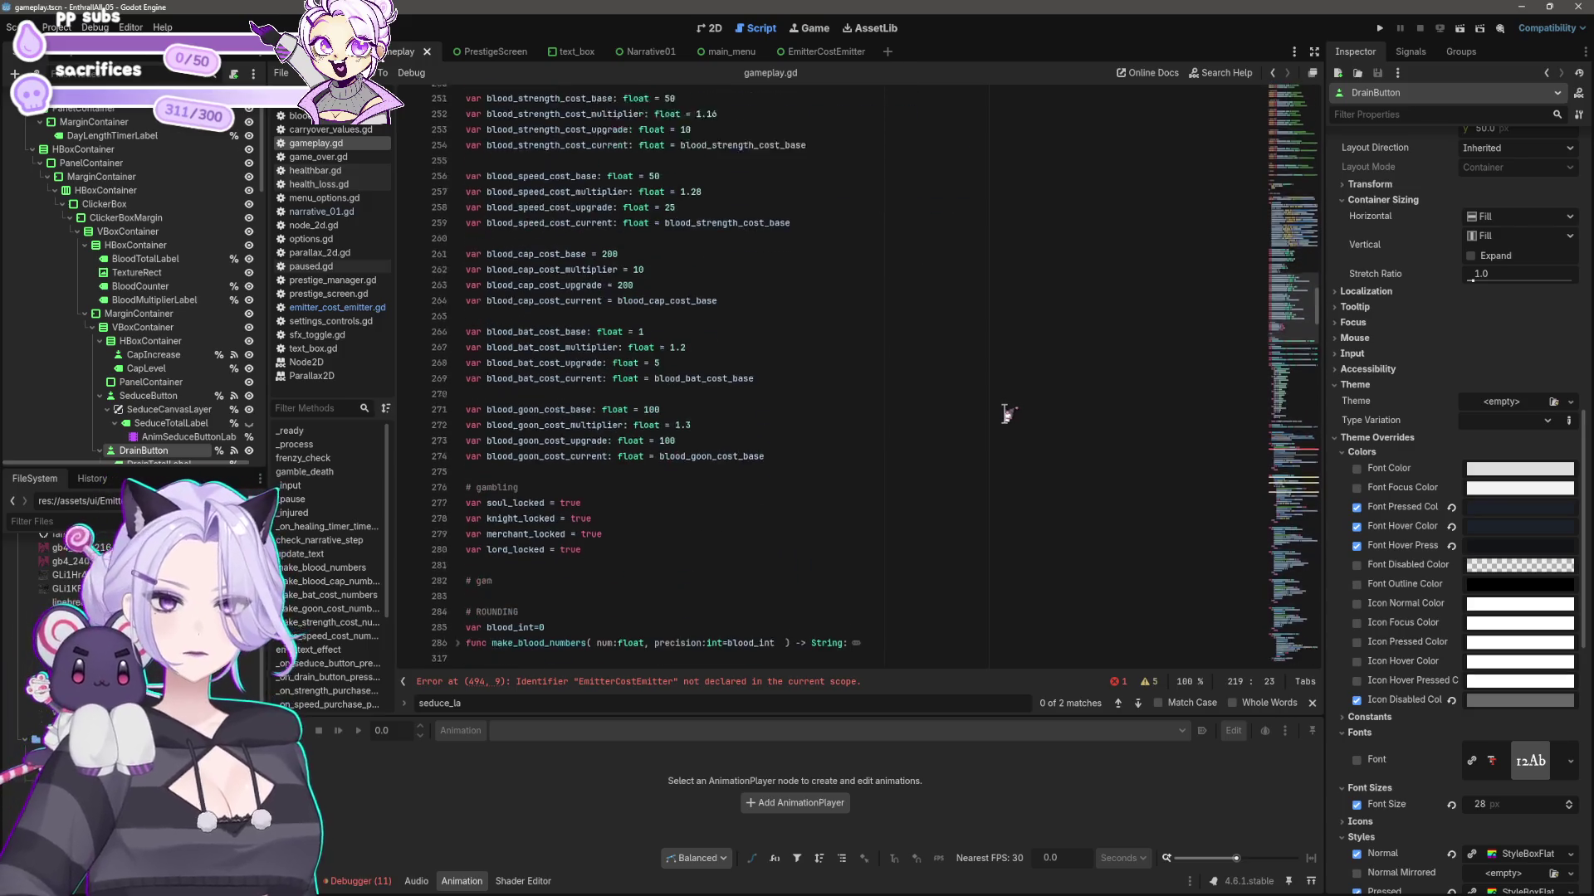
{"action": "scroll", "coordinate": [910, 410], "scroll_direction": "down", "scroll_amount": 10}
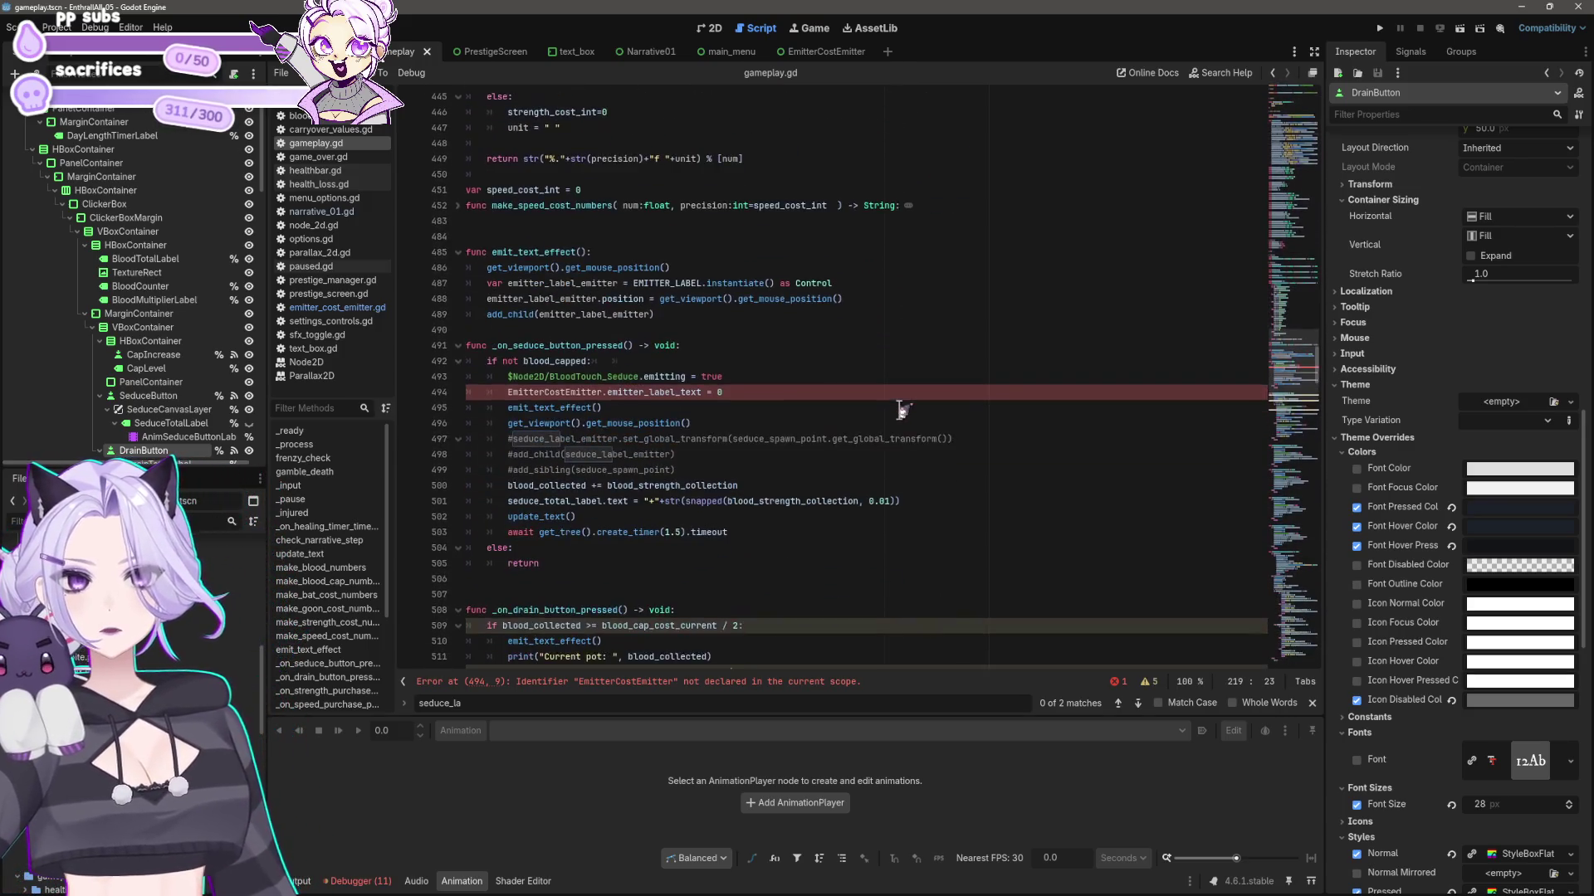
{"action": "left_click", "coordinate": [880, 391]}
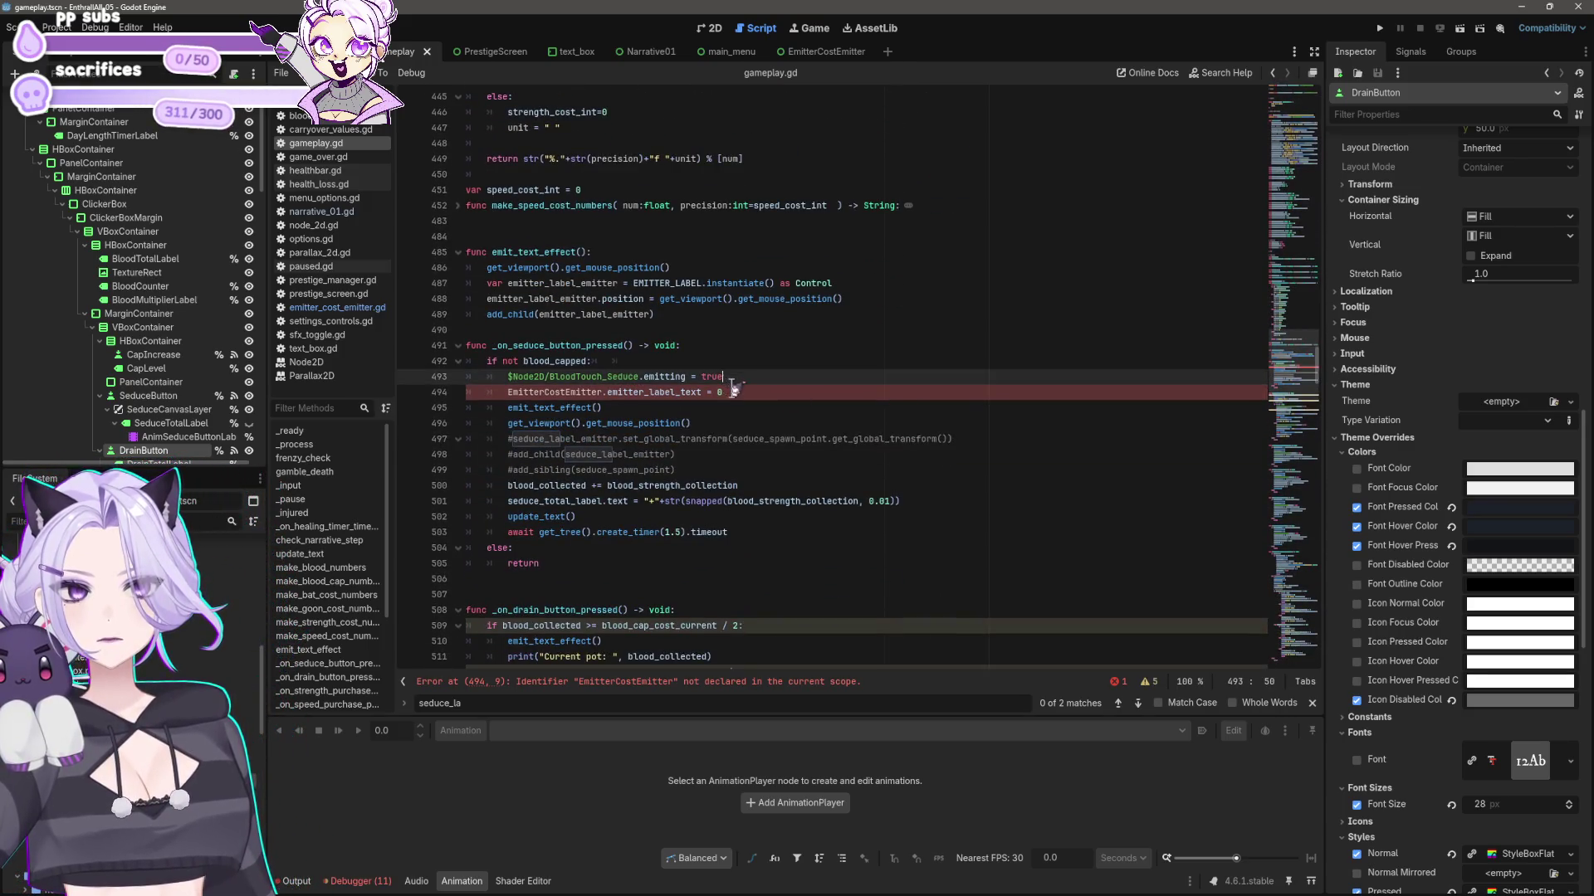
{"action": "triple_click", "coordinate": [880, 392]}
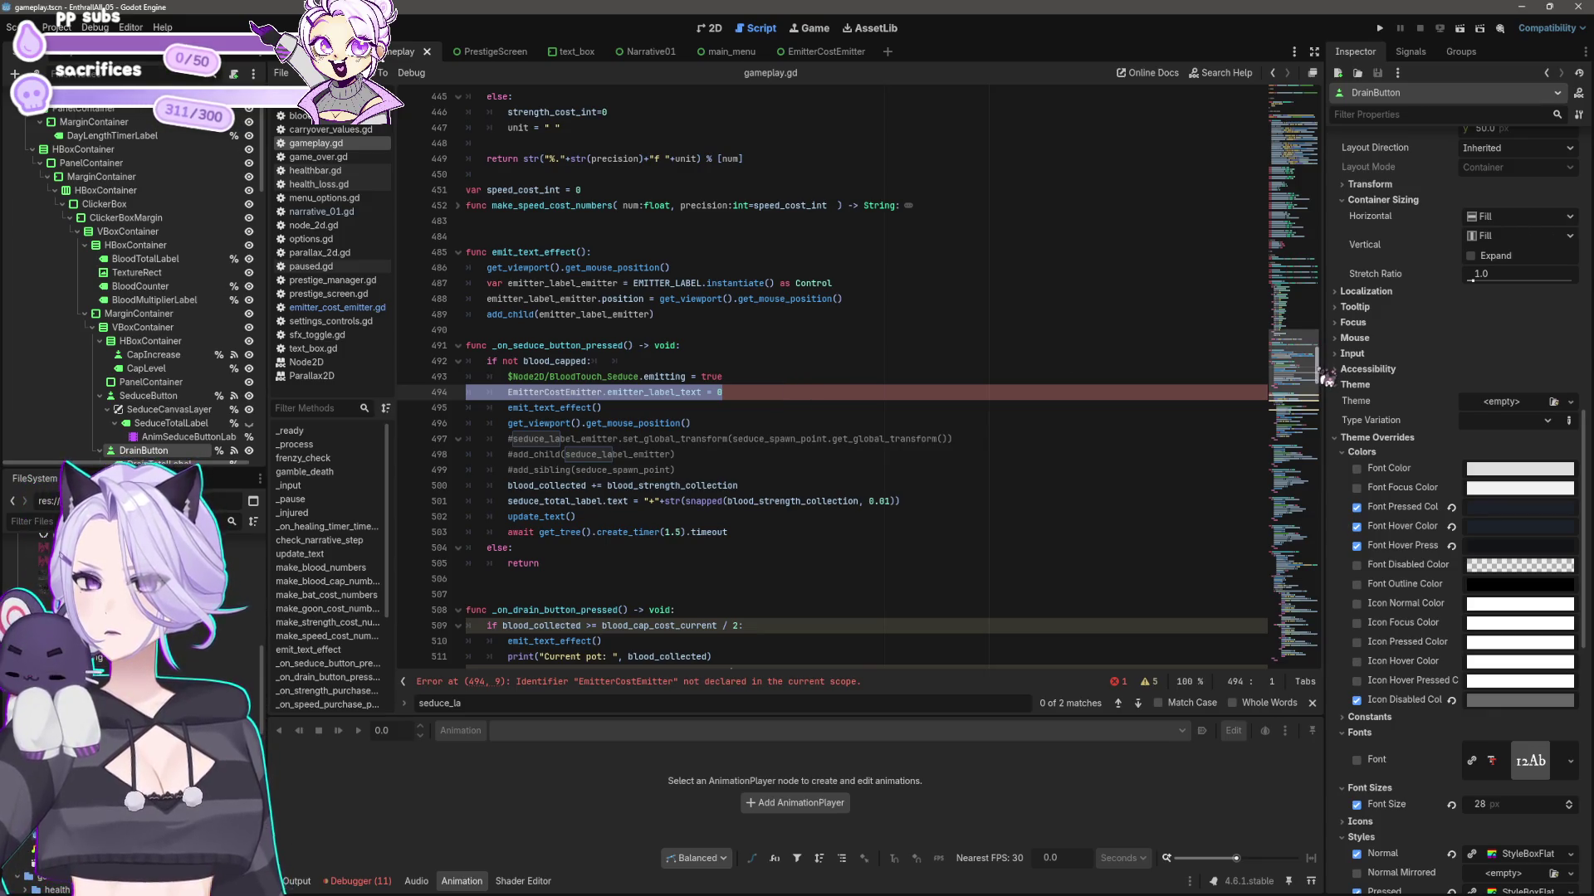
{"action": "left_click_drag", "start_coordinate": [1325, 378], "coordinate": [1370, 108]}
{"action": "left_click", "coordinate": [826, 345]}
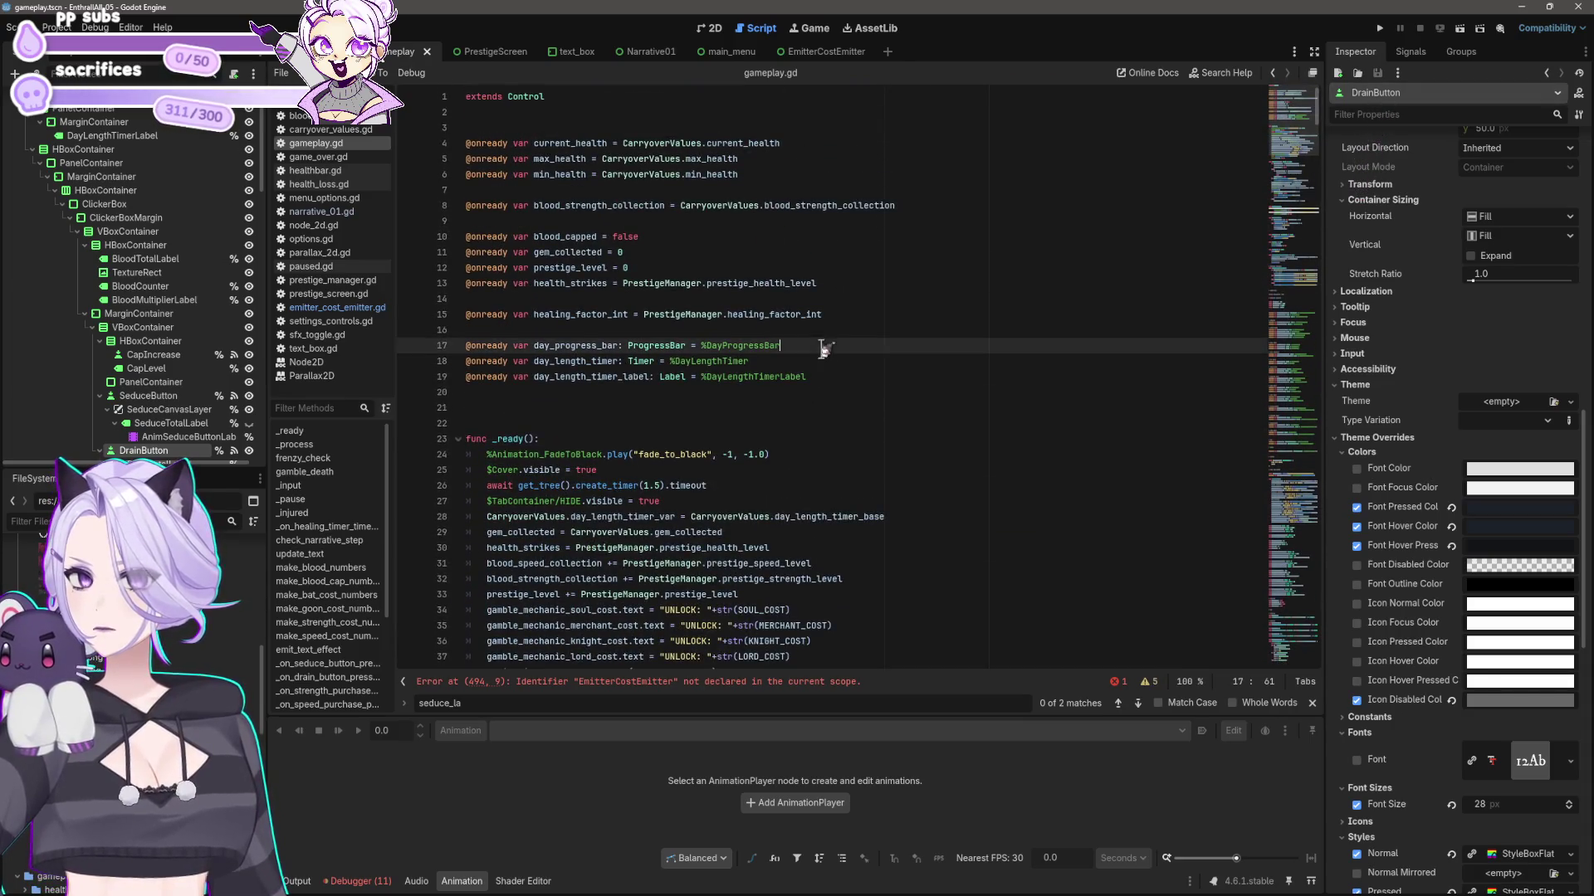
{"action": "left_click", "coordinate": [781, 377]}
{"action": "left_click", "coordinate": [792, 393]}
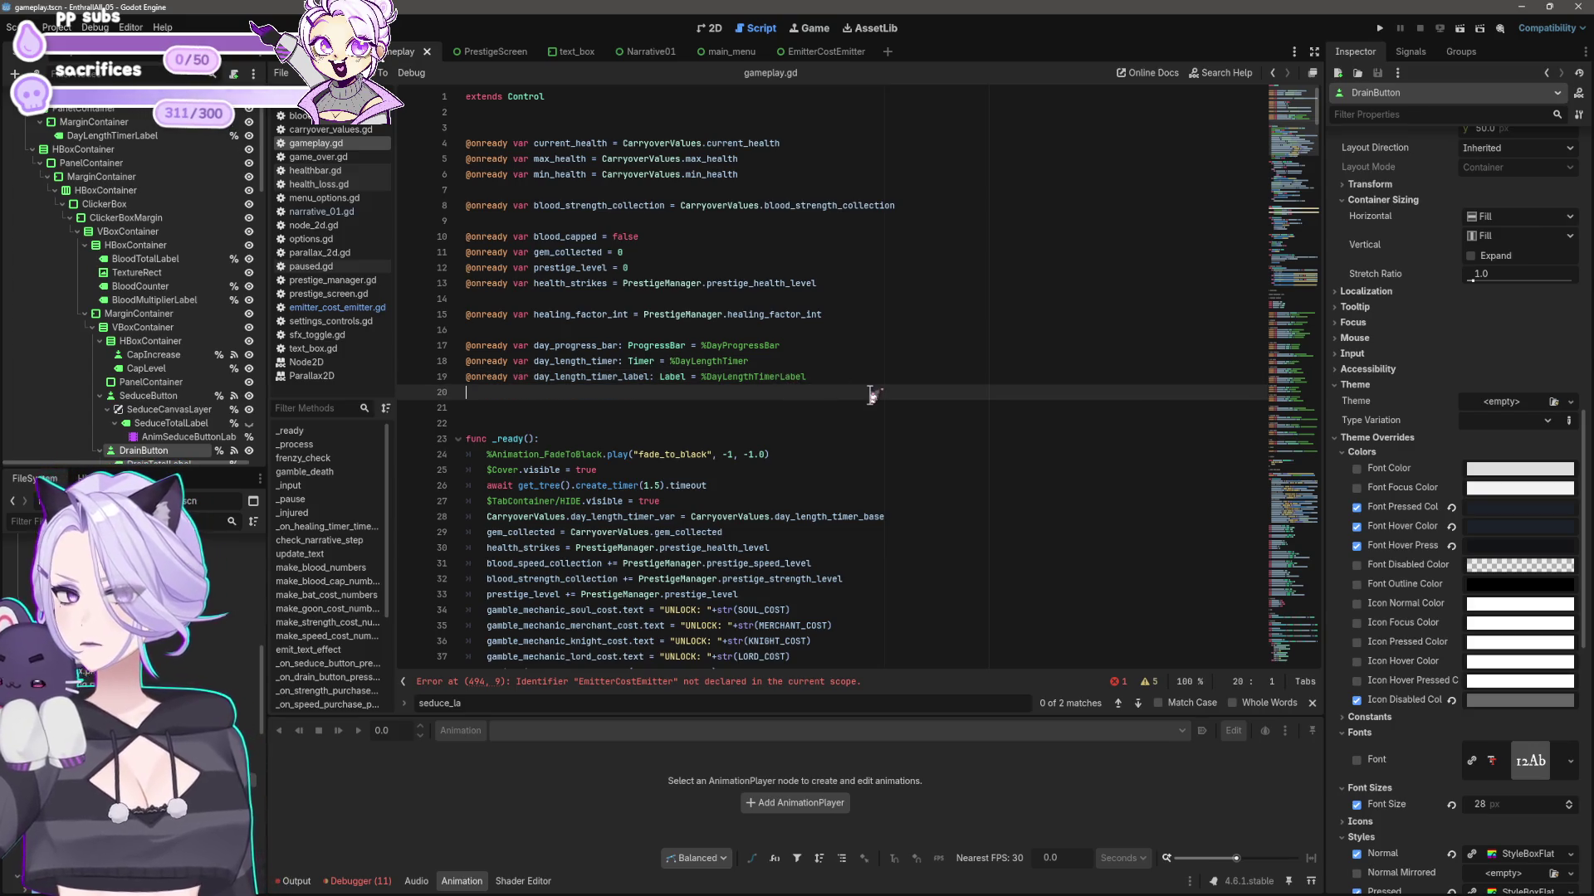
{"action": "key", "text": "Return"}
{"action": "key", "text": "Return"}
- Drop EmitterCostEmitter.tscn above EMITTER_LABEL as a preload constant, remove the blank line, and save
{"action": "scroll", "coordinate": [854, 399], "scroll_direction": "down", "scroll_amount": 15}
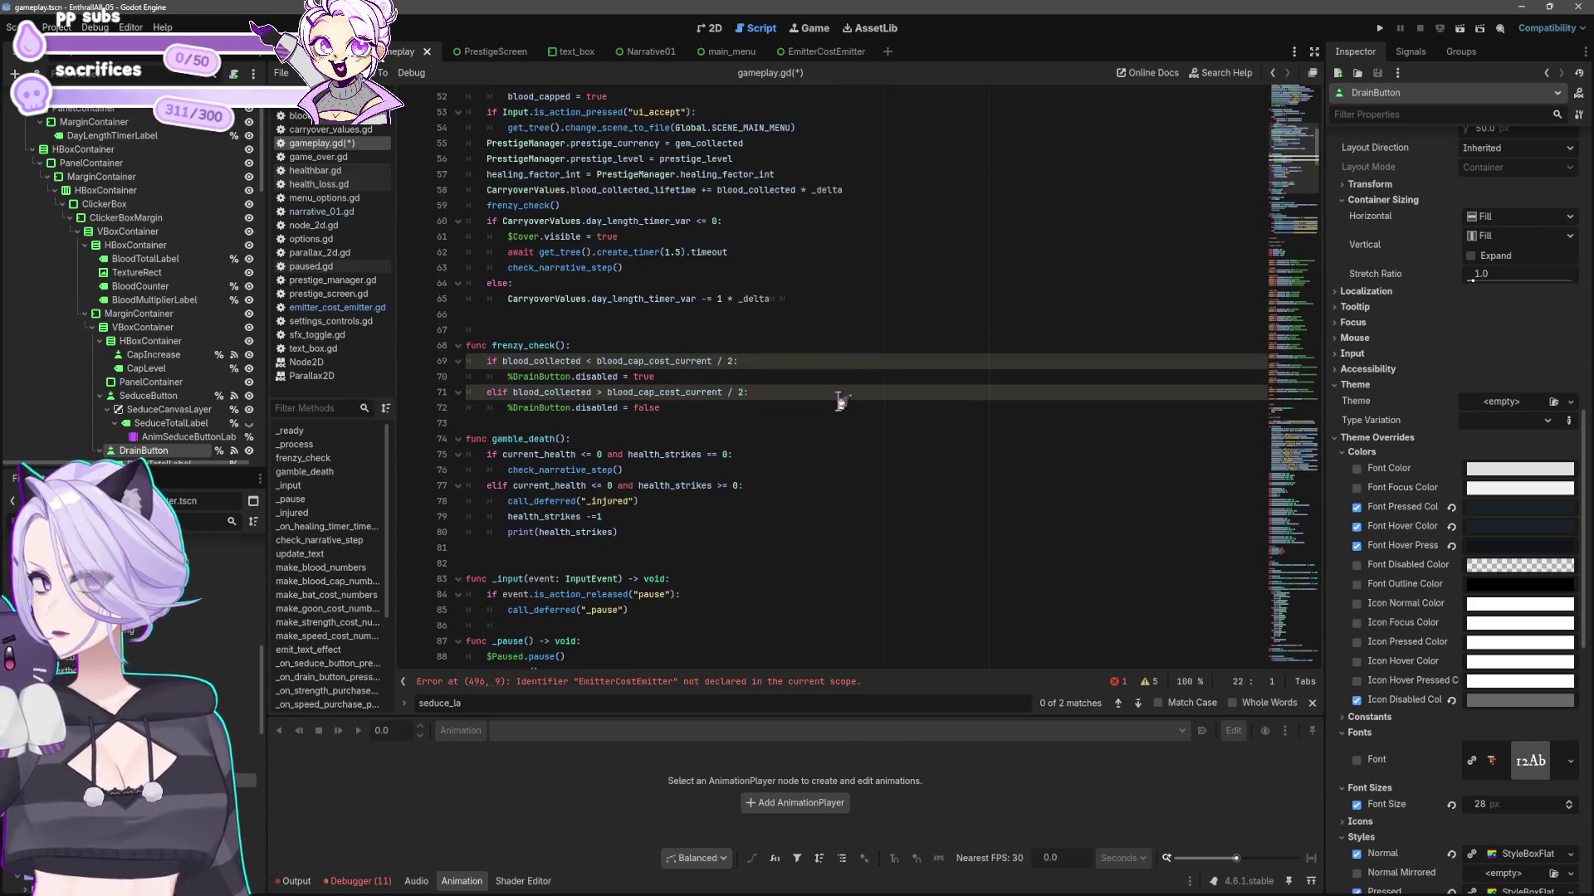
{"action": "scroll", "coordinate": [840, 401], "scroll_direction": "down", "scroll_amount": 20}
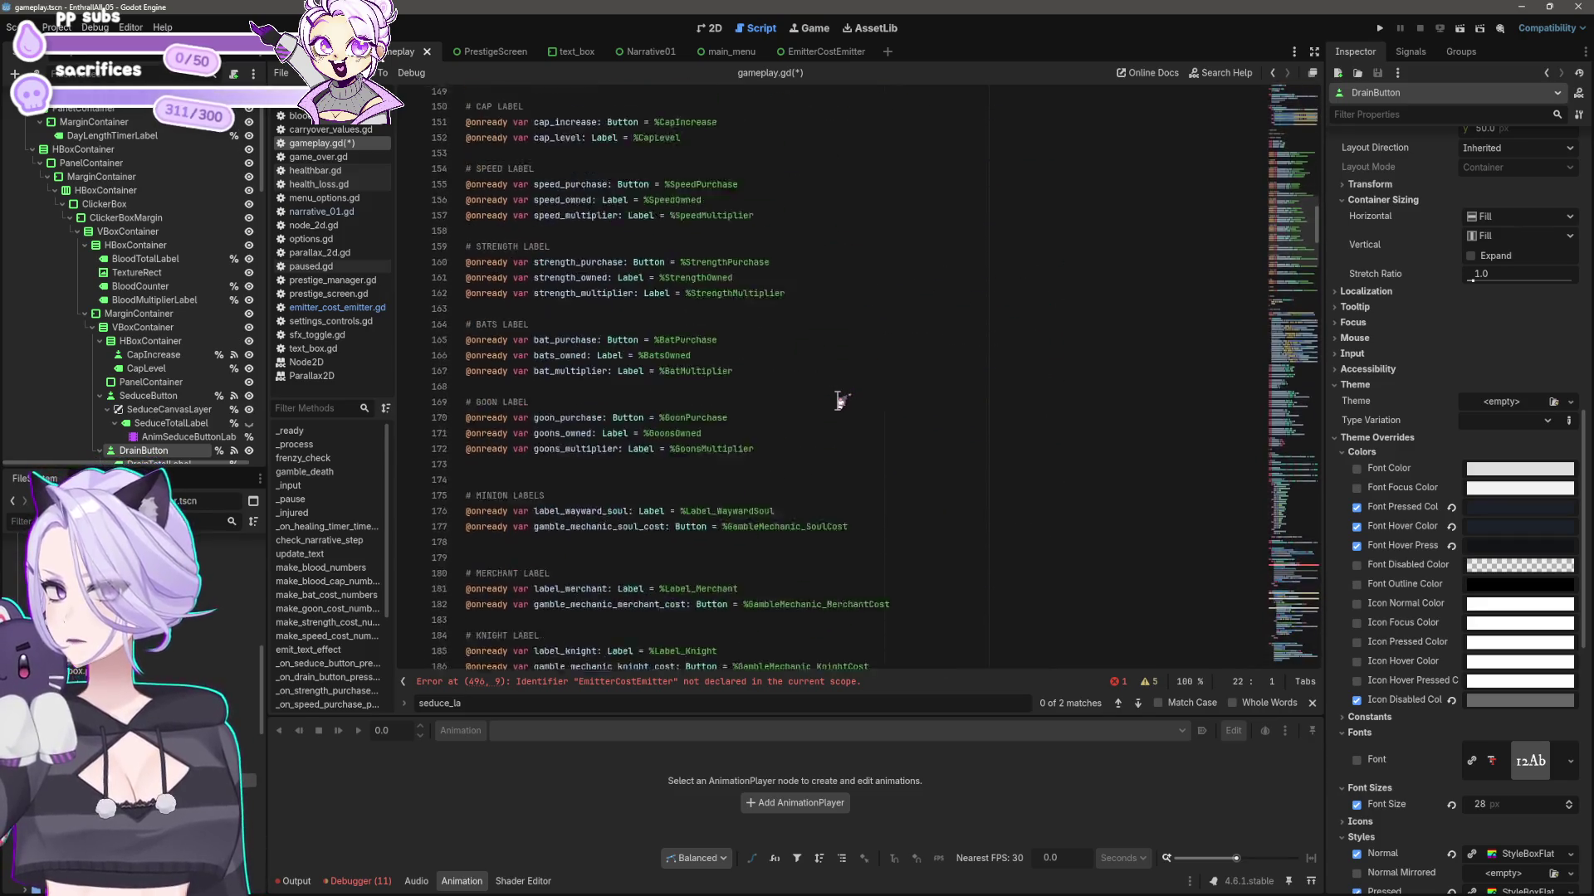
{"action": "scroll", "coordinate": [840, 401], "scroll_direction": "down", "scroll_amount": 14}
{"action": "left_click", "coordinate": [887, 375]}
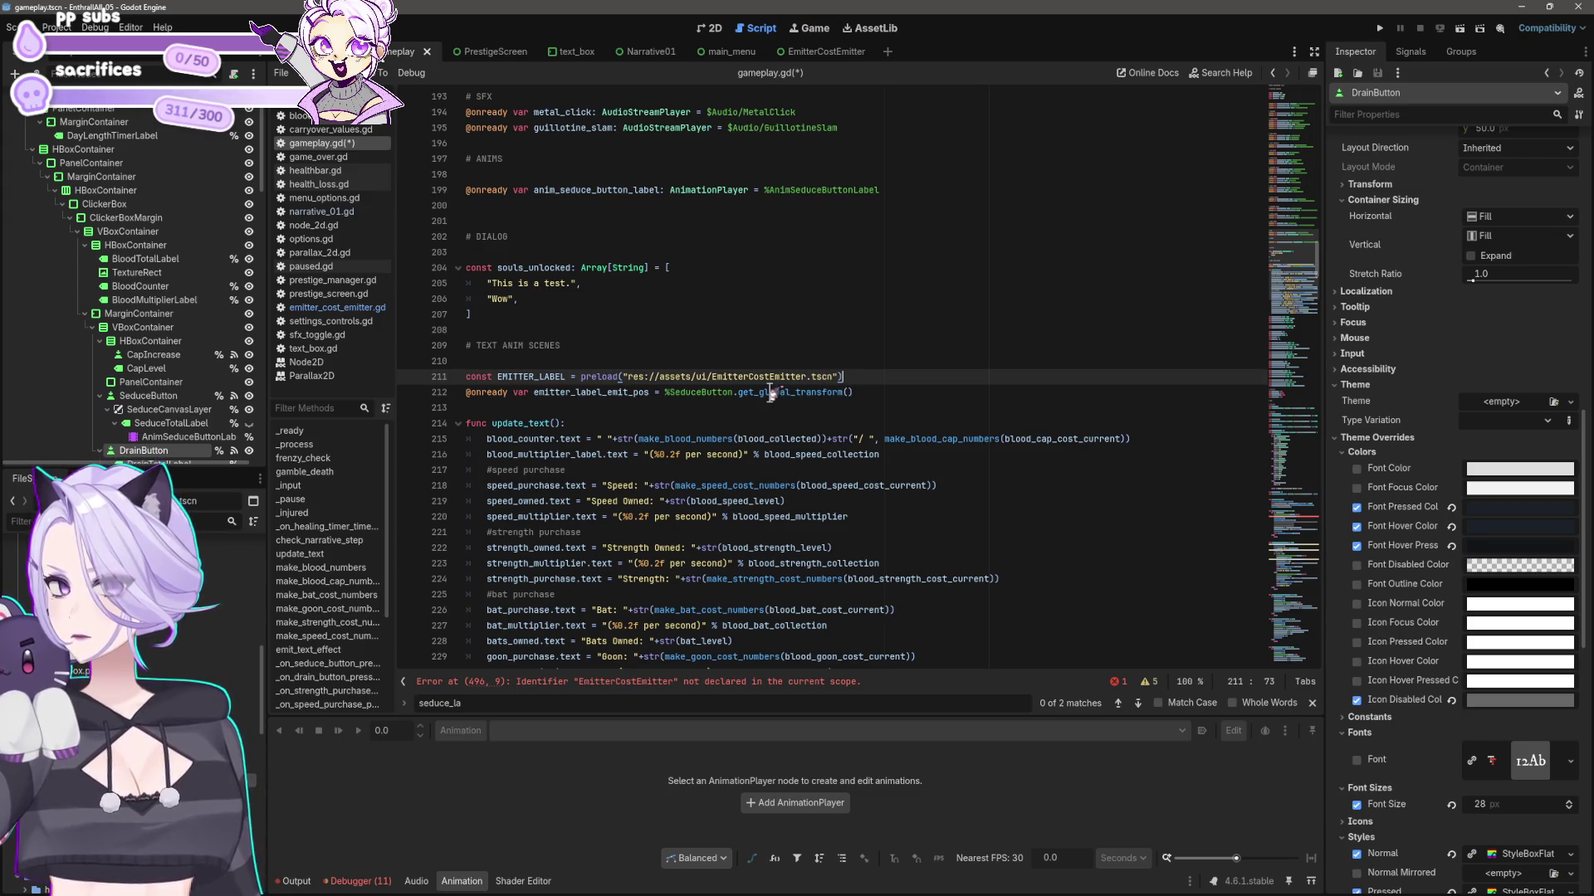
{"action": "left_click_drag", "start_coordinate": [610, 598], "coordinate": [609, 375]}
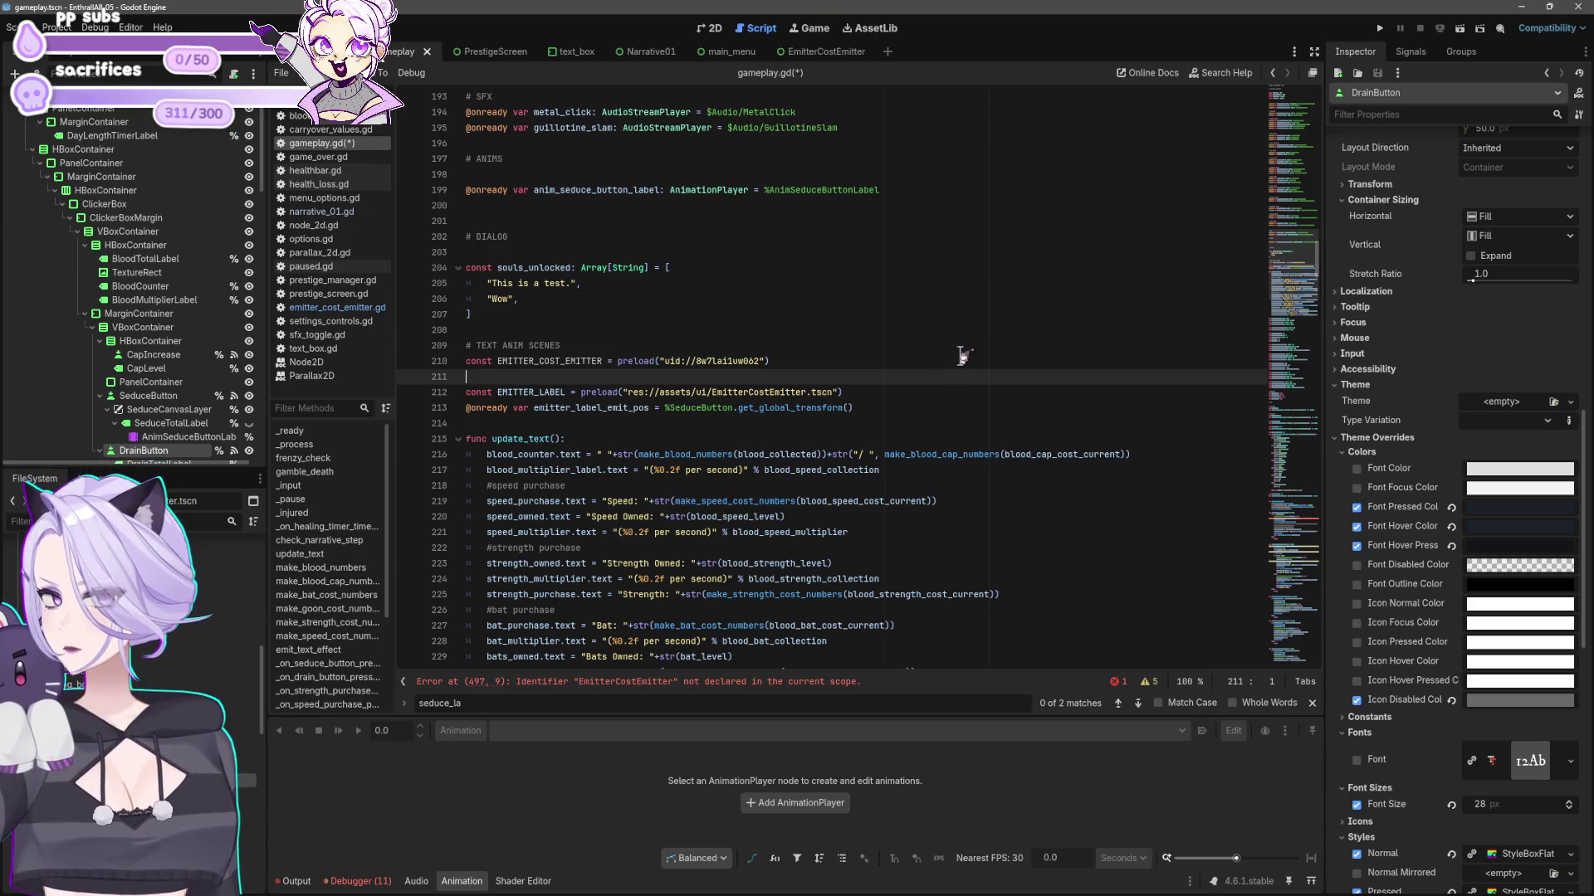
{"action": "key", "text": "BackSpace"}
{"action": "key", "text": "ctrl+s"}
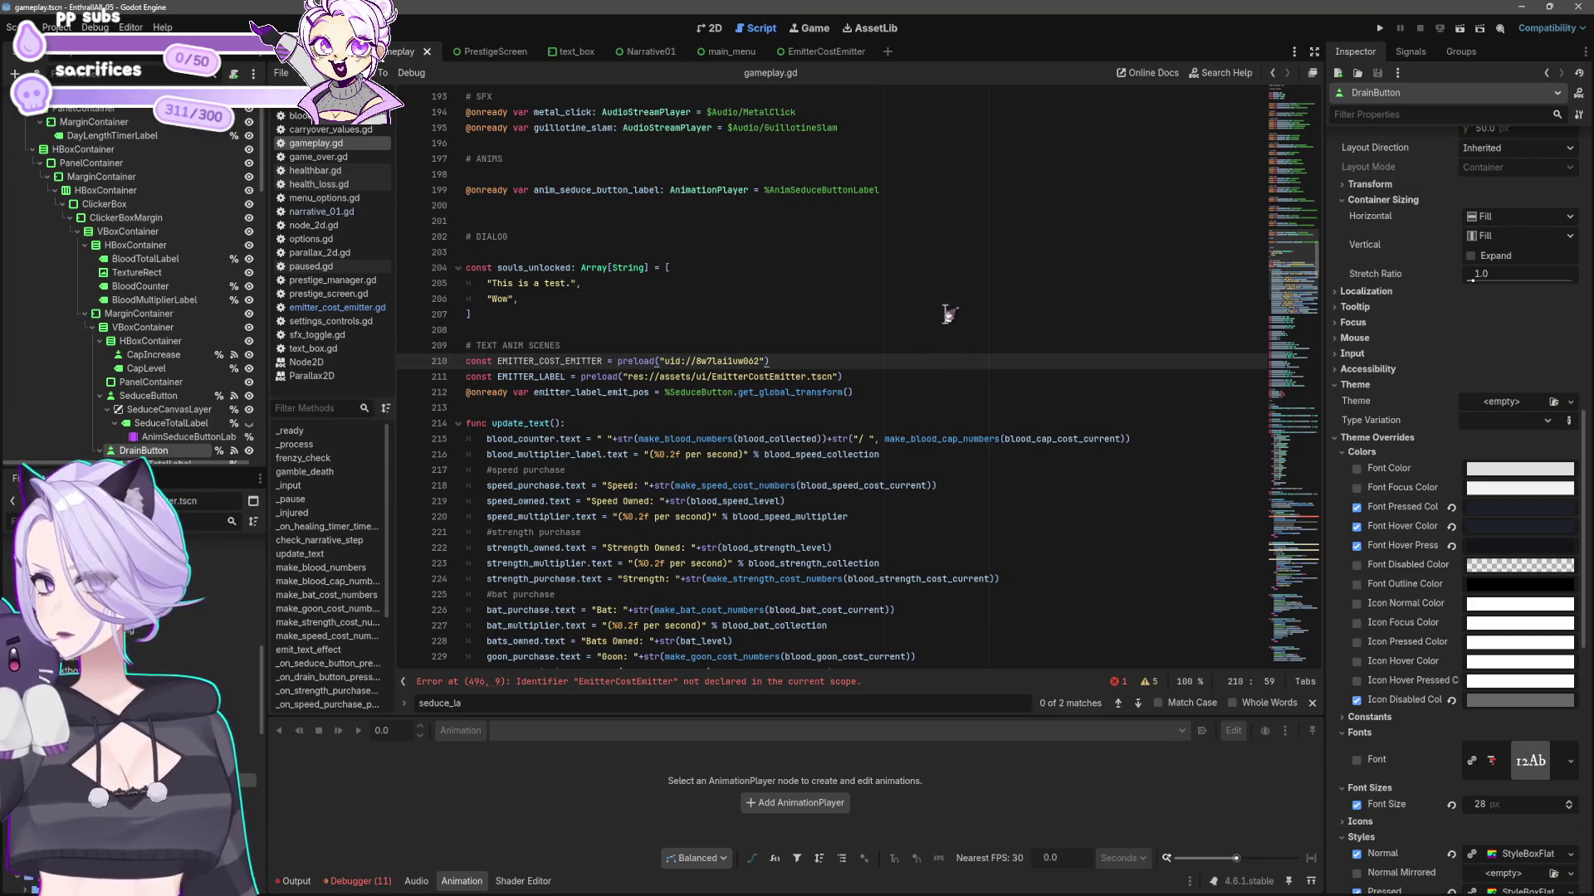
- Select the emitter_label_text name on gameplay.gd's error line 496
{"action": "left_click", "coordinate": [653, 682]}
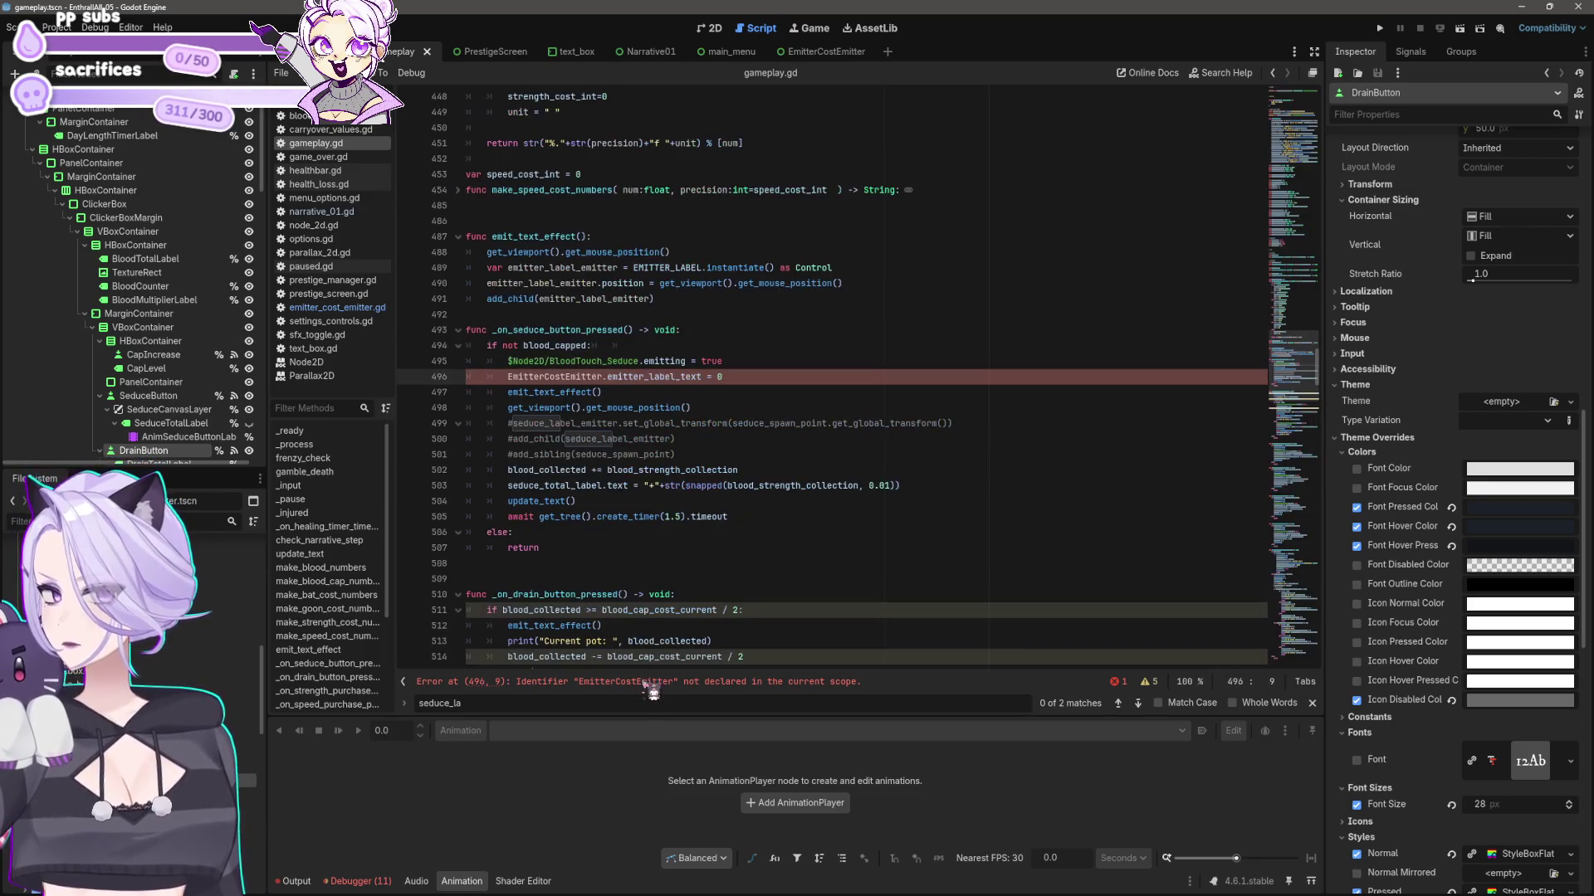
{"action": "double_click", "coordinate": [610, 378]}
{"action": "key", "text": "ctrl+c"}
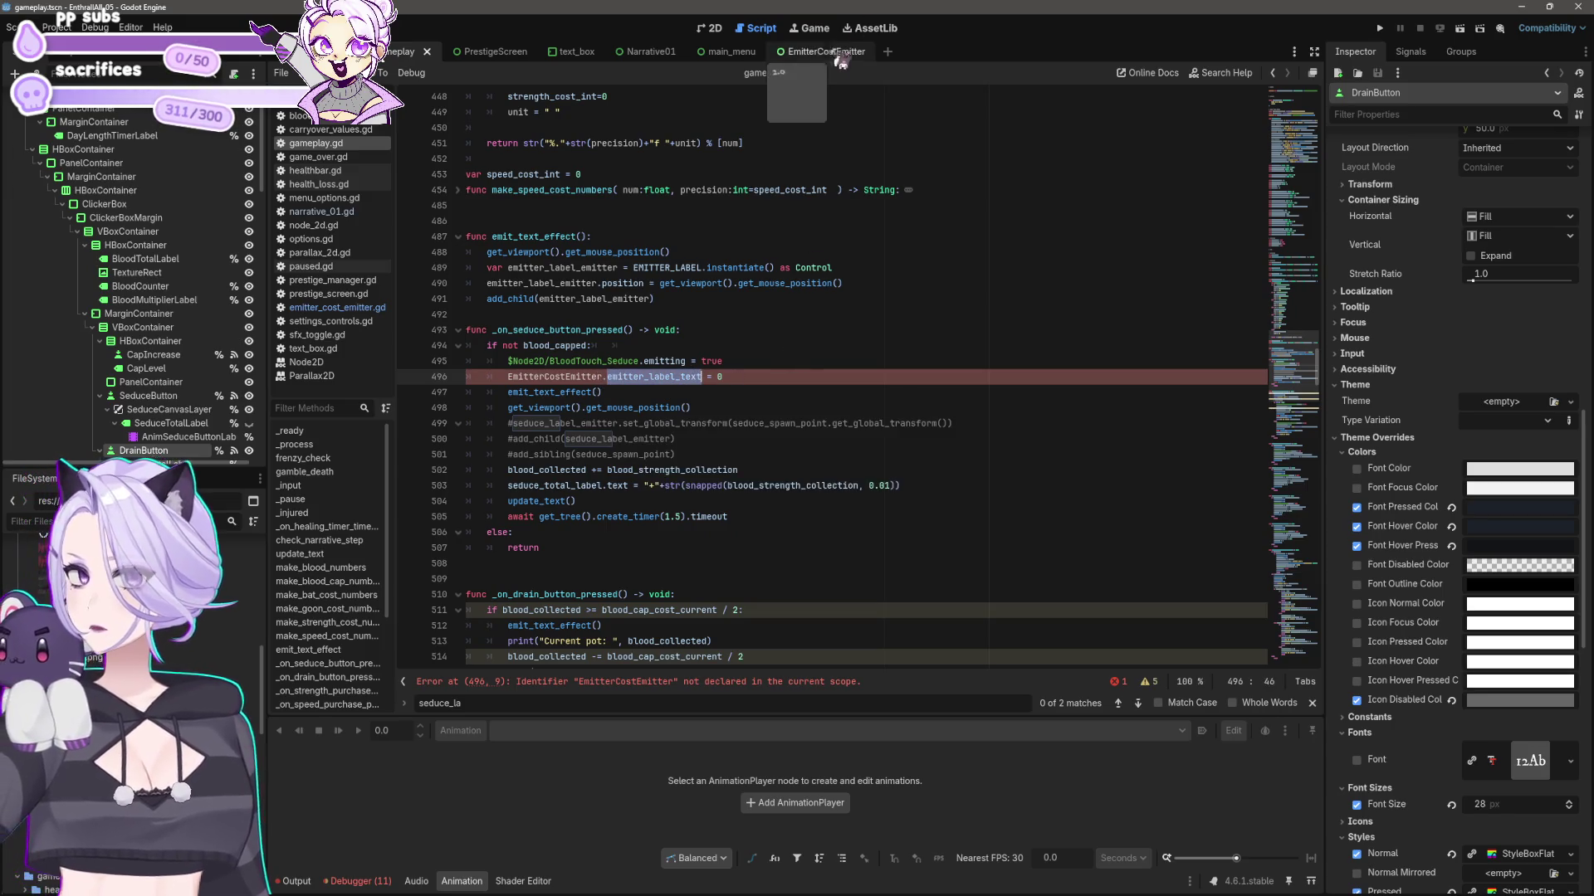
{"action": "scroll", "coordinate": [890, 369], "scroll_direction": "up", "scroll_amount": 6}
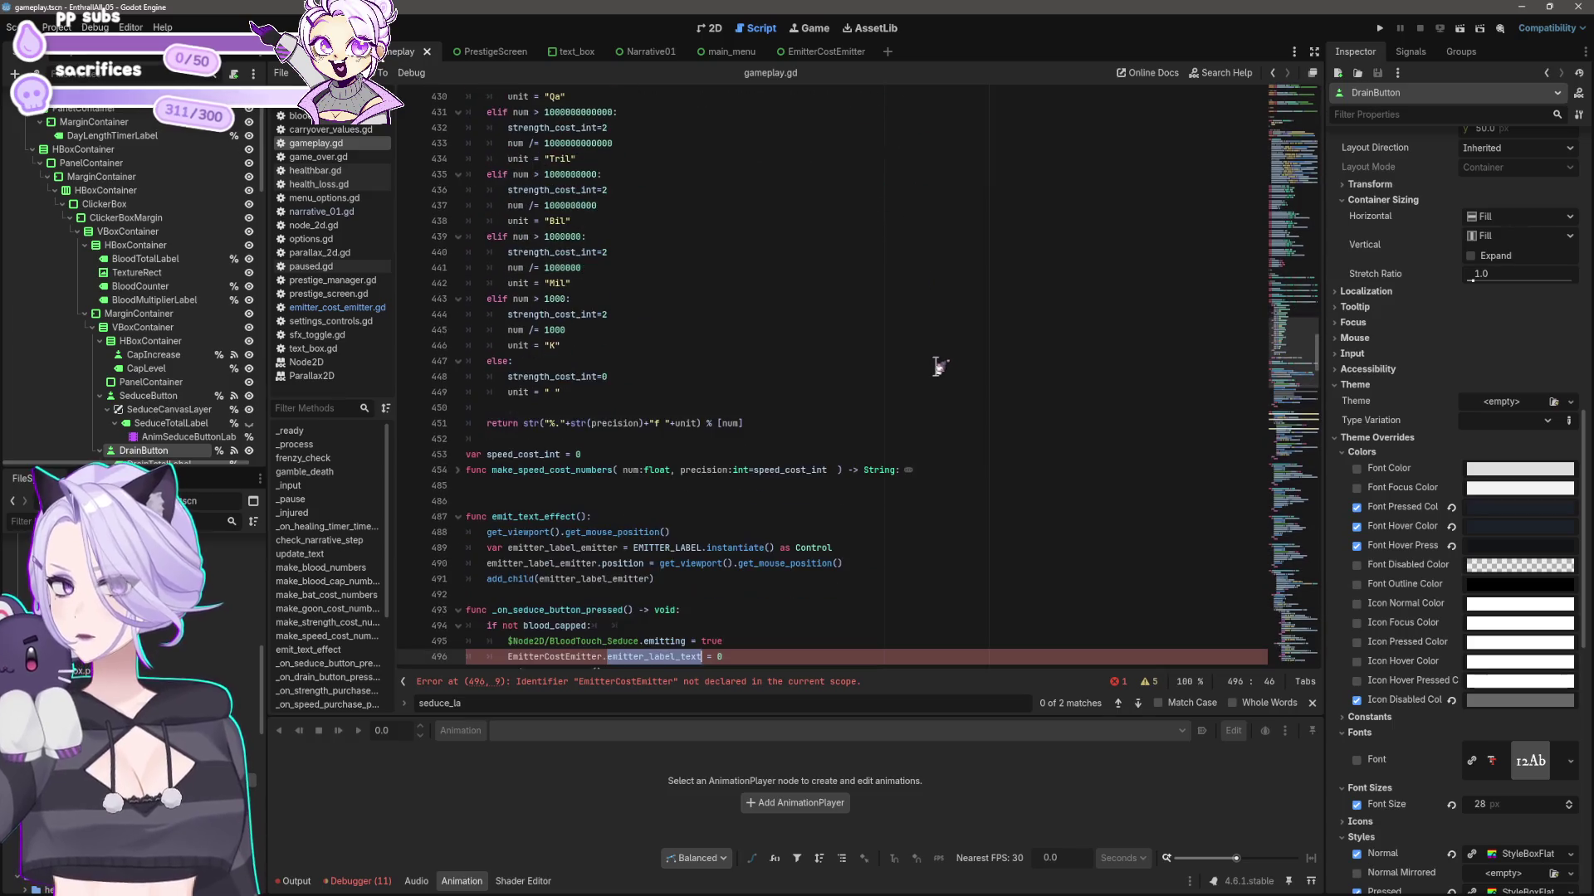
- Find emitter_label_text's declaration on line 8 of emitter_cost_emitter.gd, then run the game with F5
{"action": "left_click", "coordinate": [346, 314]}
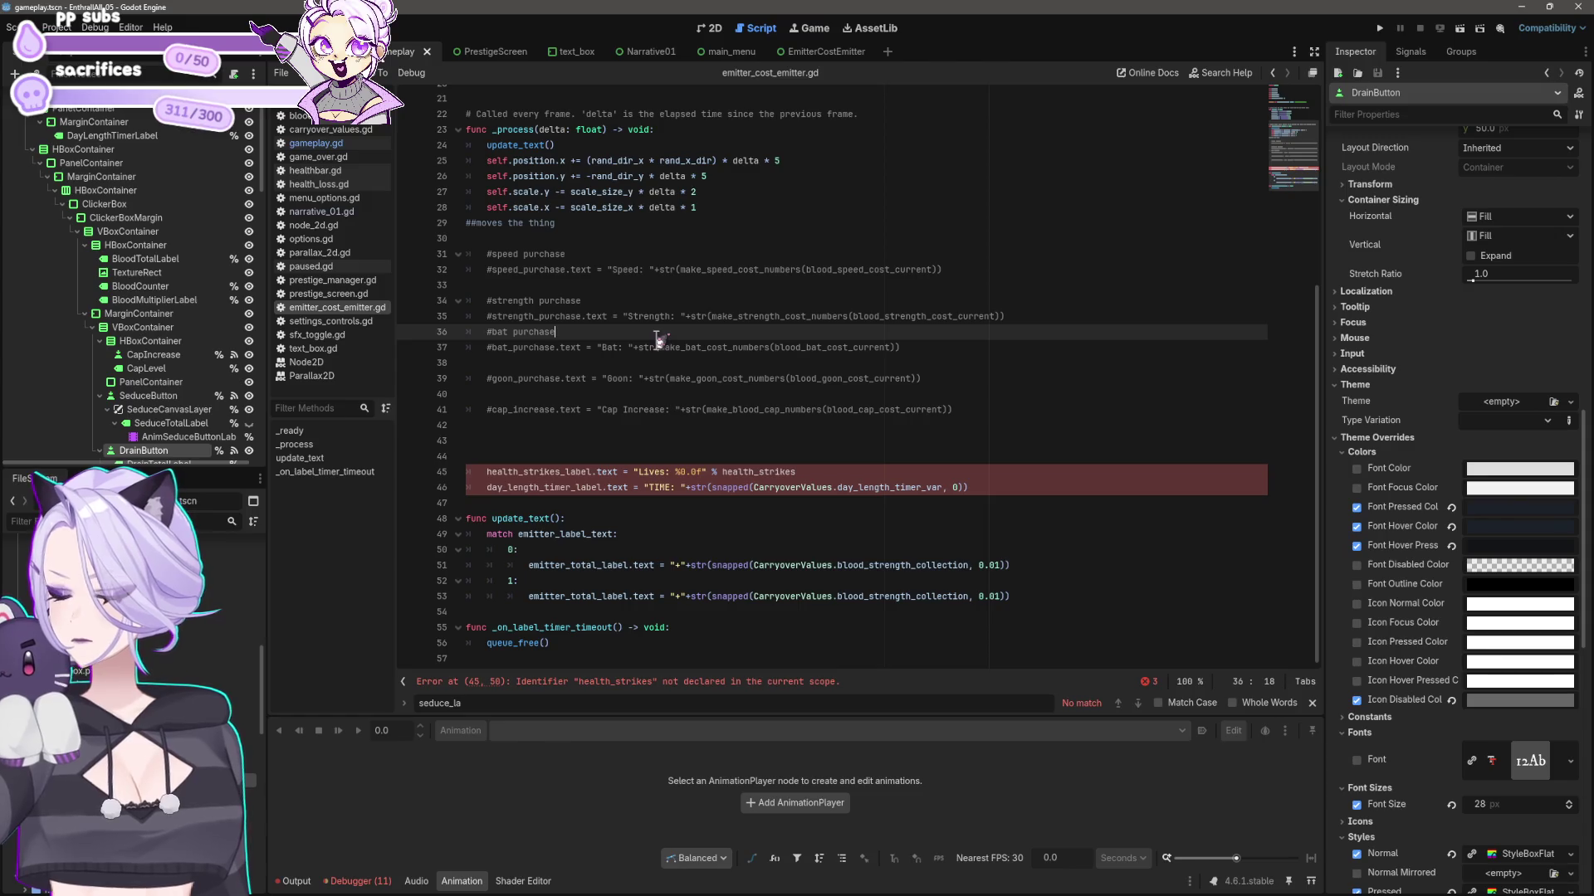
{"action": "key", "text": "ctrl+f"}
{"action": "key", "text": "ctrl+v"}
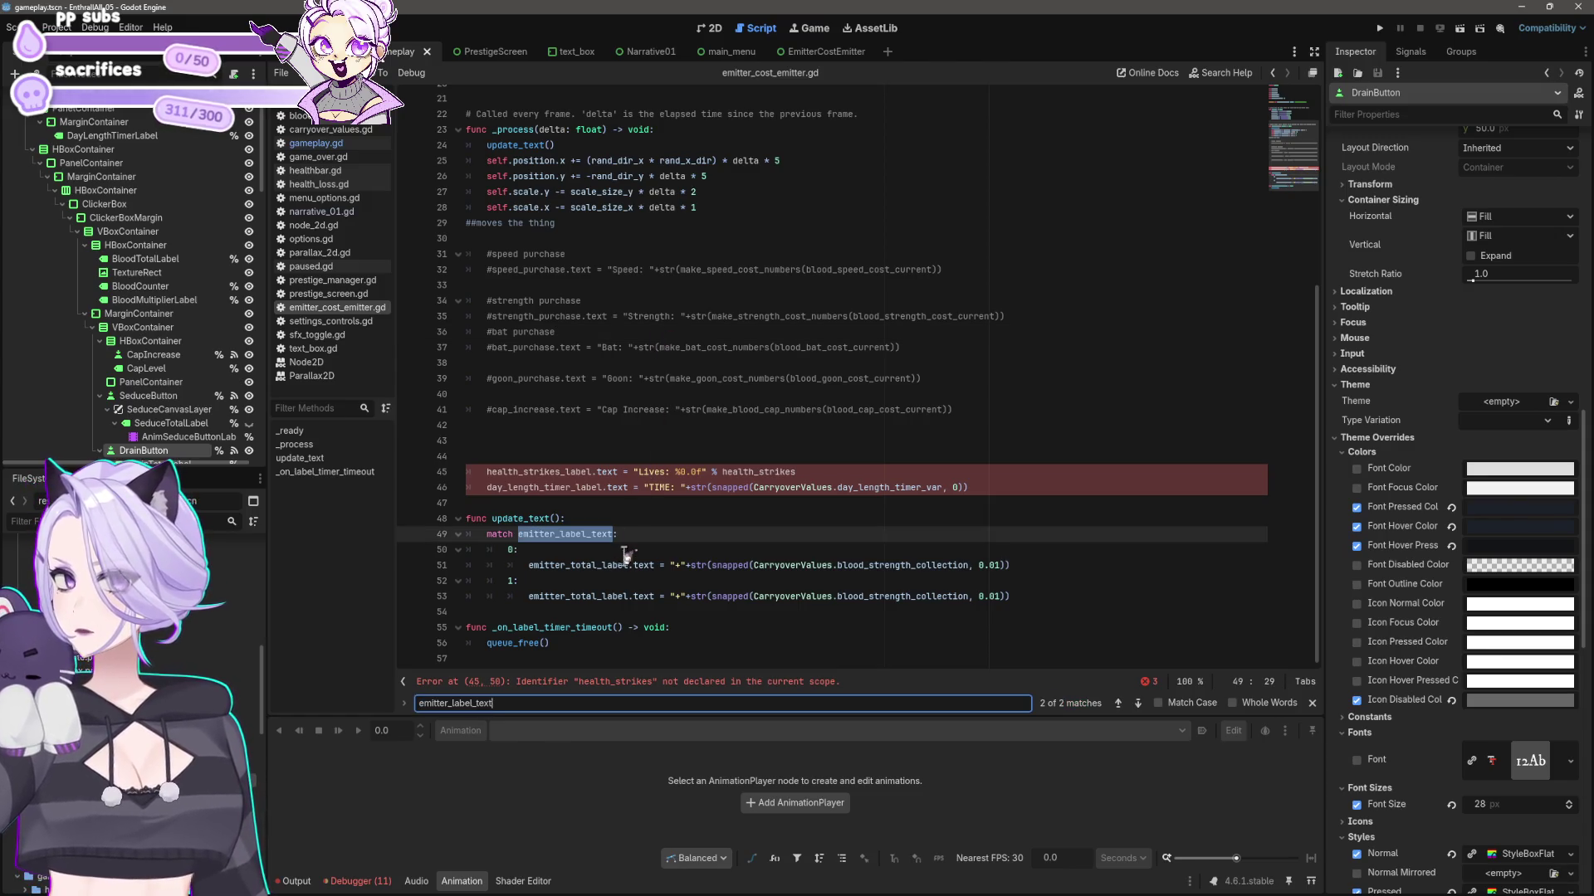
{"action": "left_click", "coordinate": [1118, 703]}
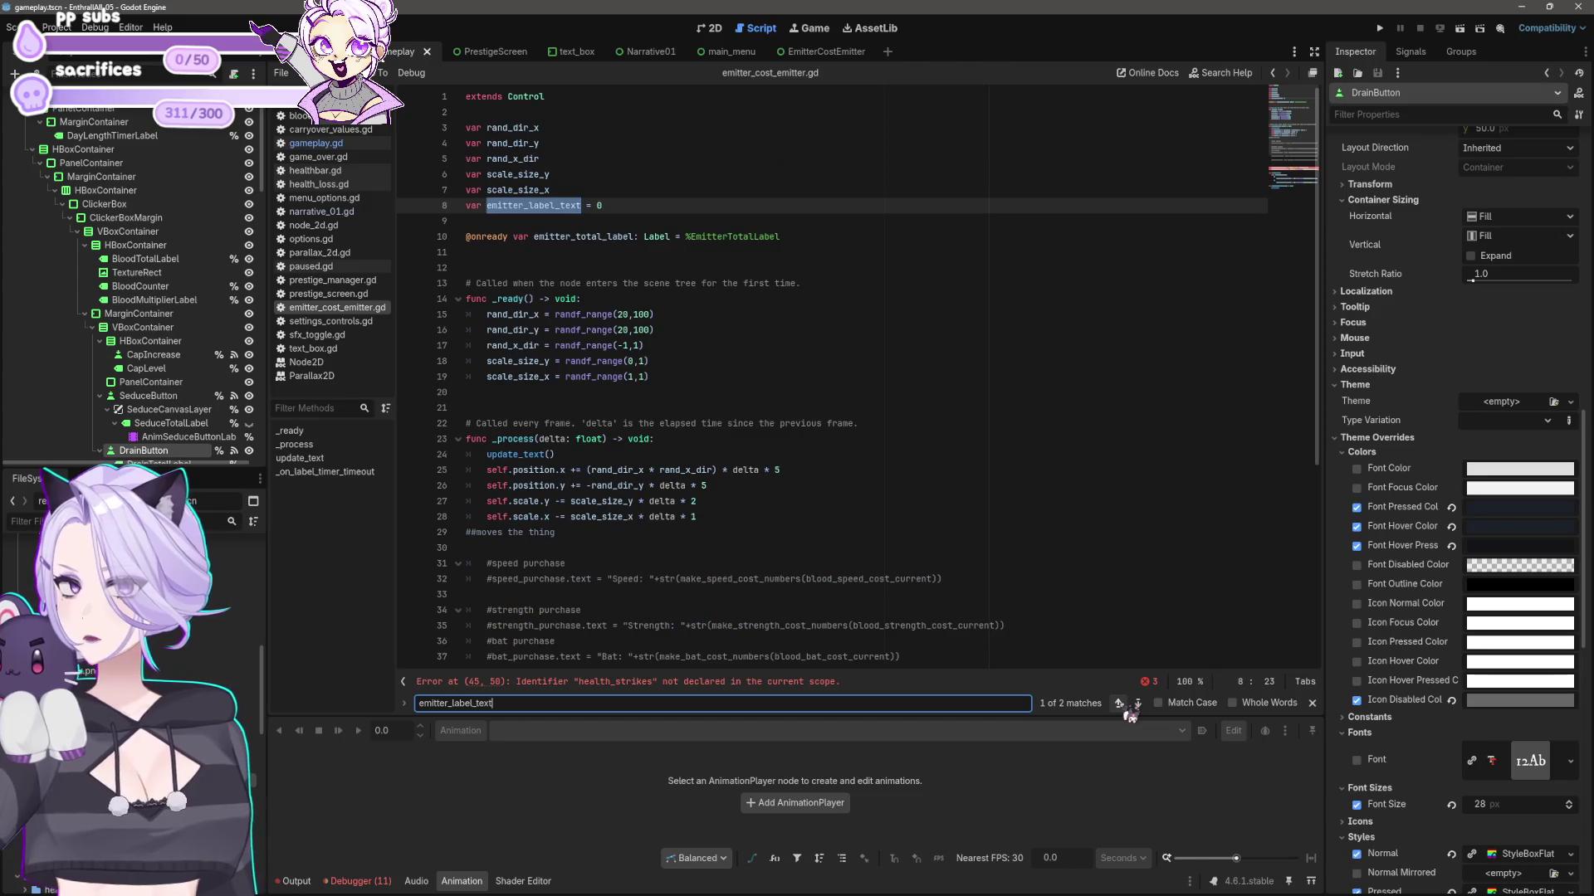
{"action": "left_click", "coordinate": [616, 207]}
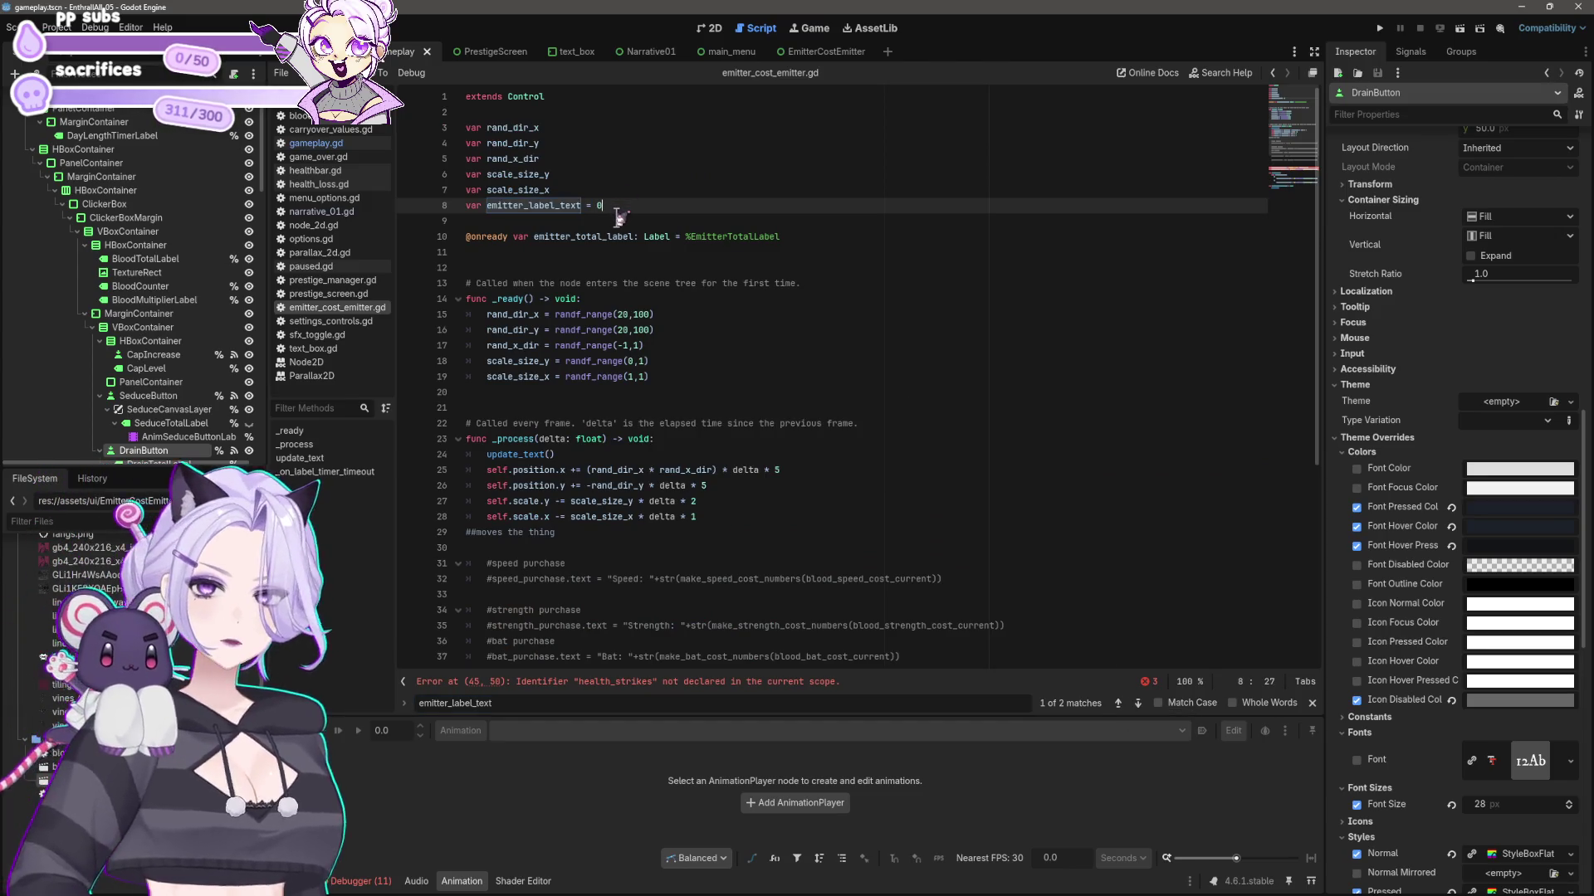
{"action": "key", "text": "F5"}
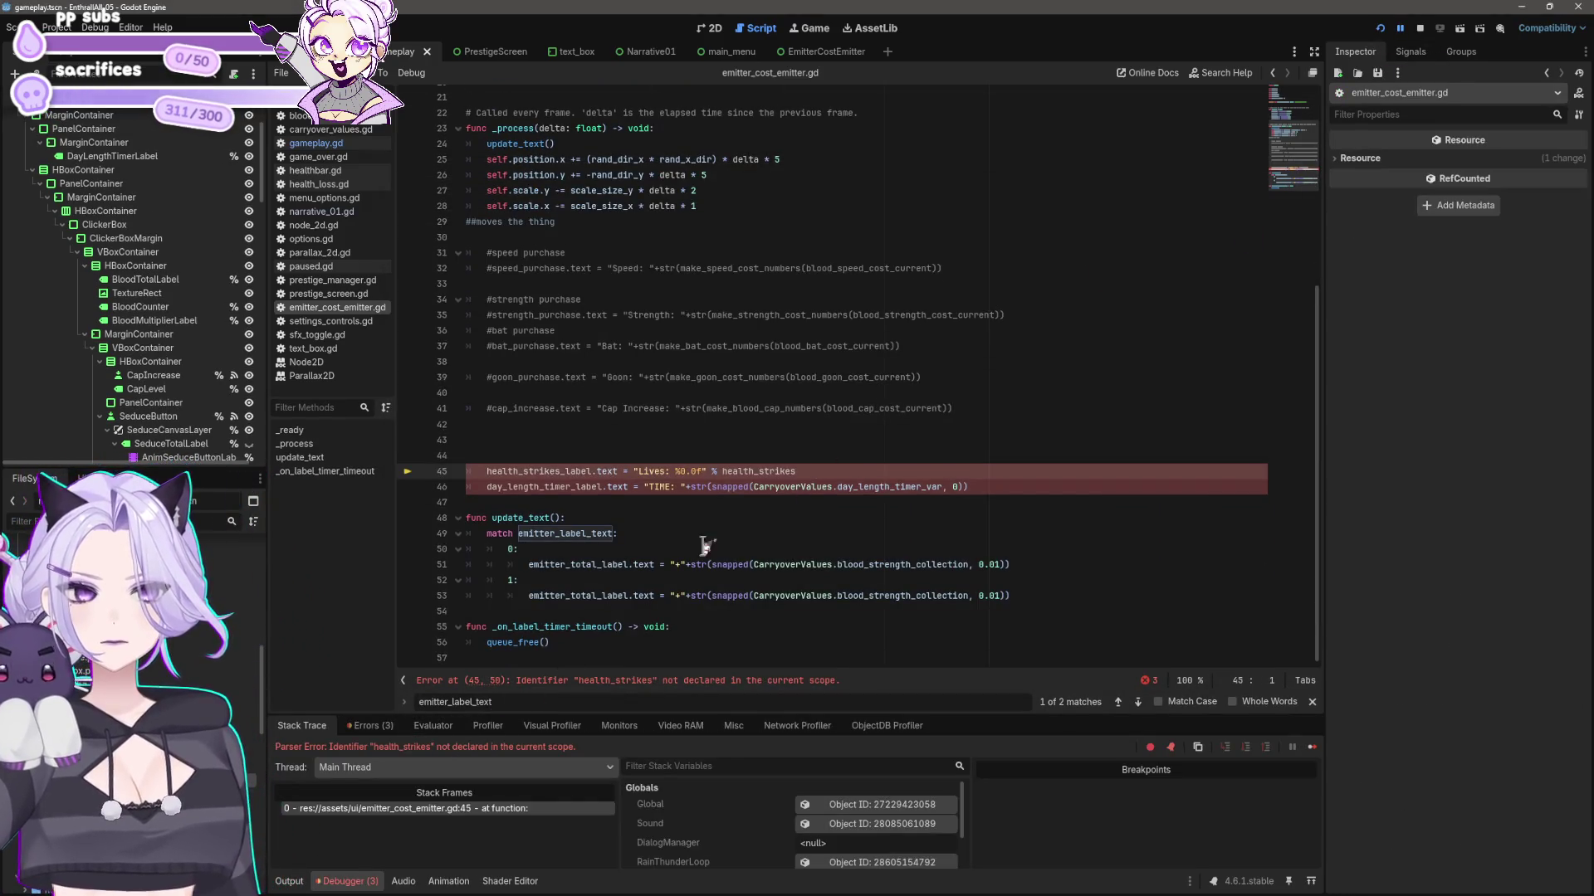
- Delete the health_strikes and day-length timer lines 45–46, save, dismiss the warning, and rerun the project
{"action": "left_click", "coordinate": [840, 487]}
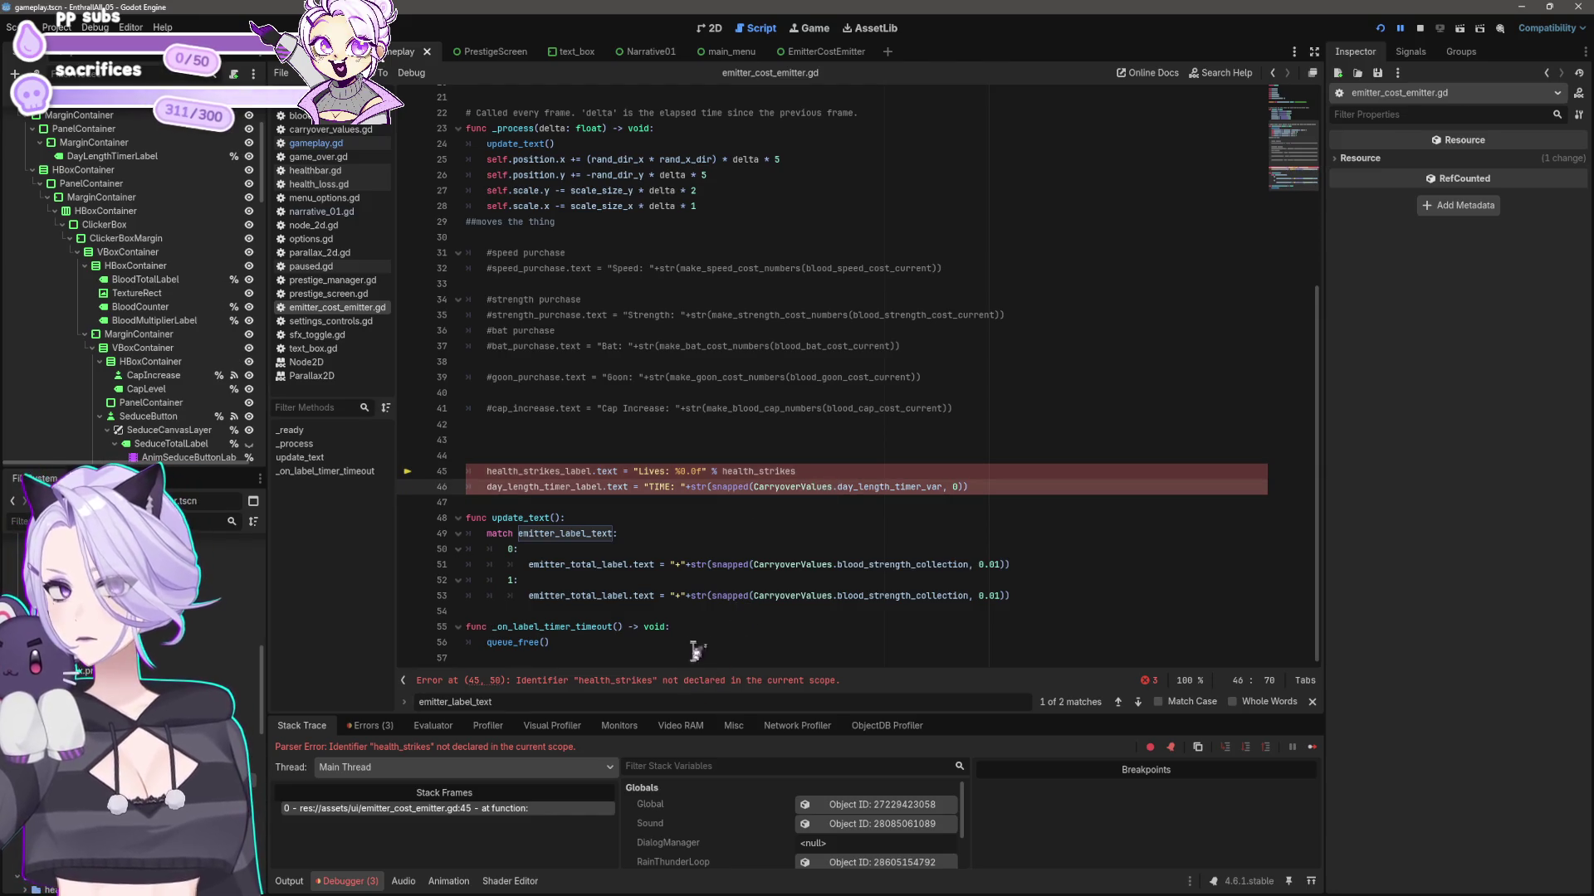
{"action": "scroll", "coordinate": [718, 548], "scroll_direction": "up", "scroll_amount": 1}
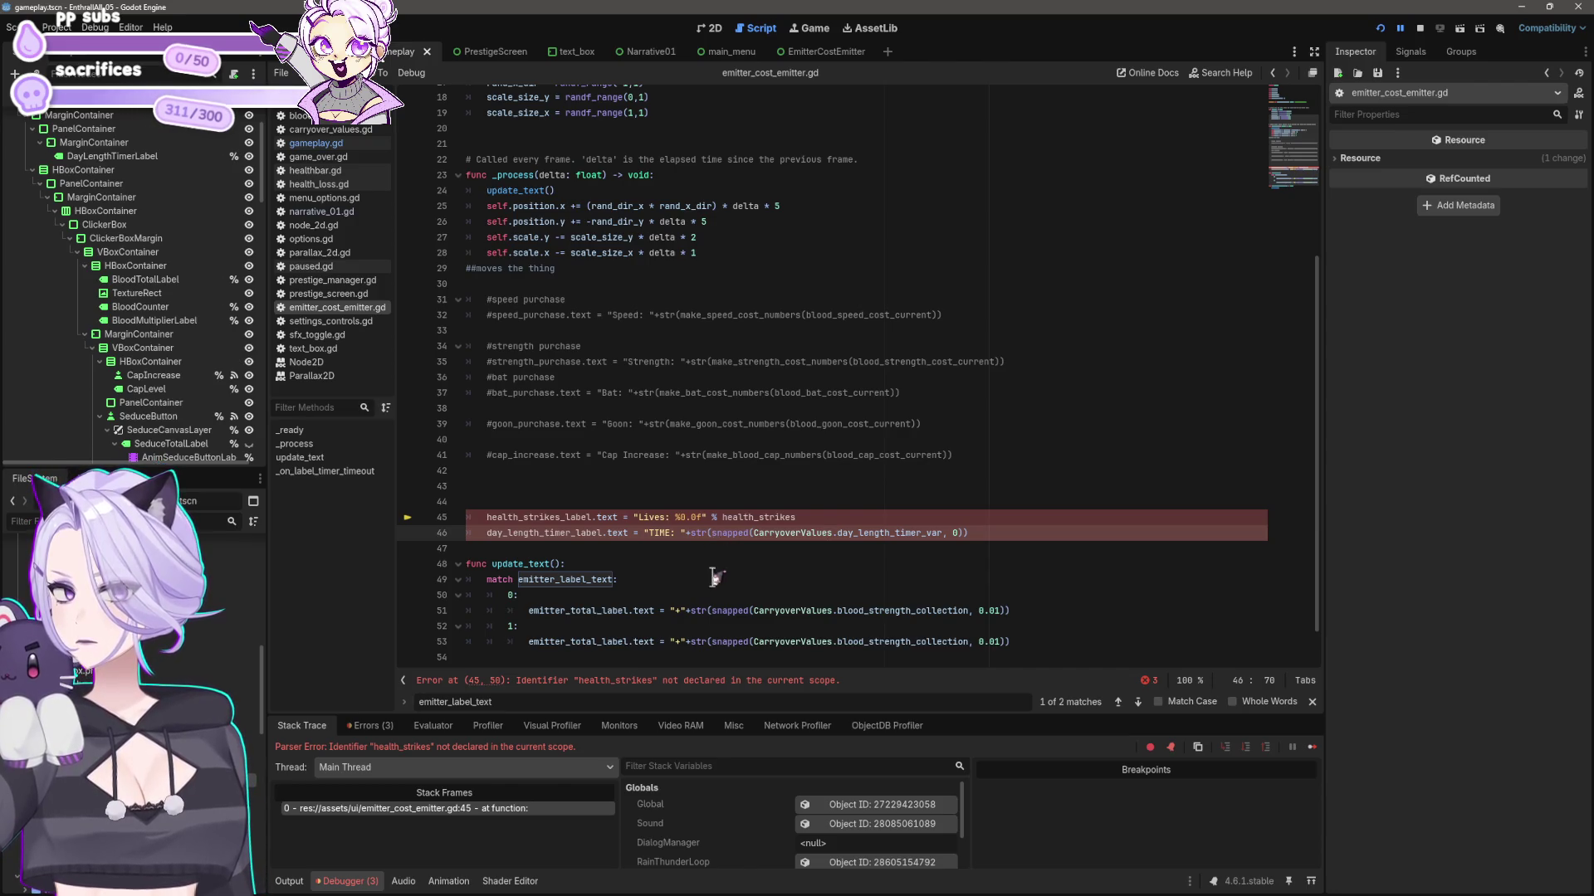
{"action": "scroll", "coordinate": [714, 576], "scroll_direction": "up", "scroll_amount": 6}
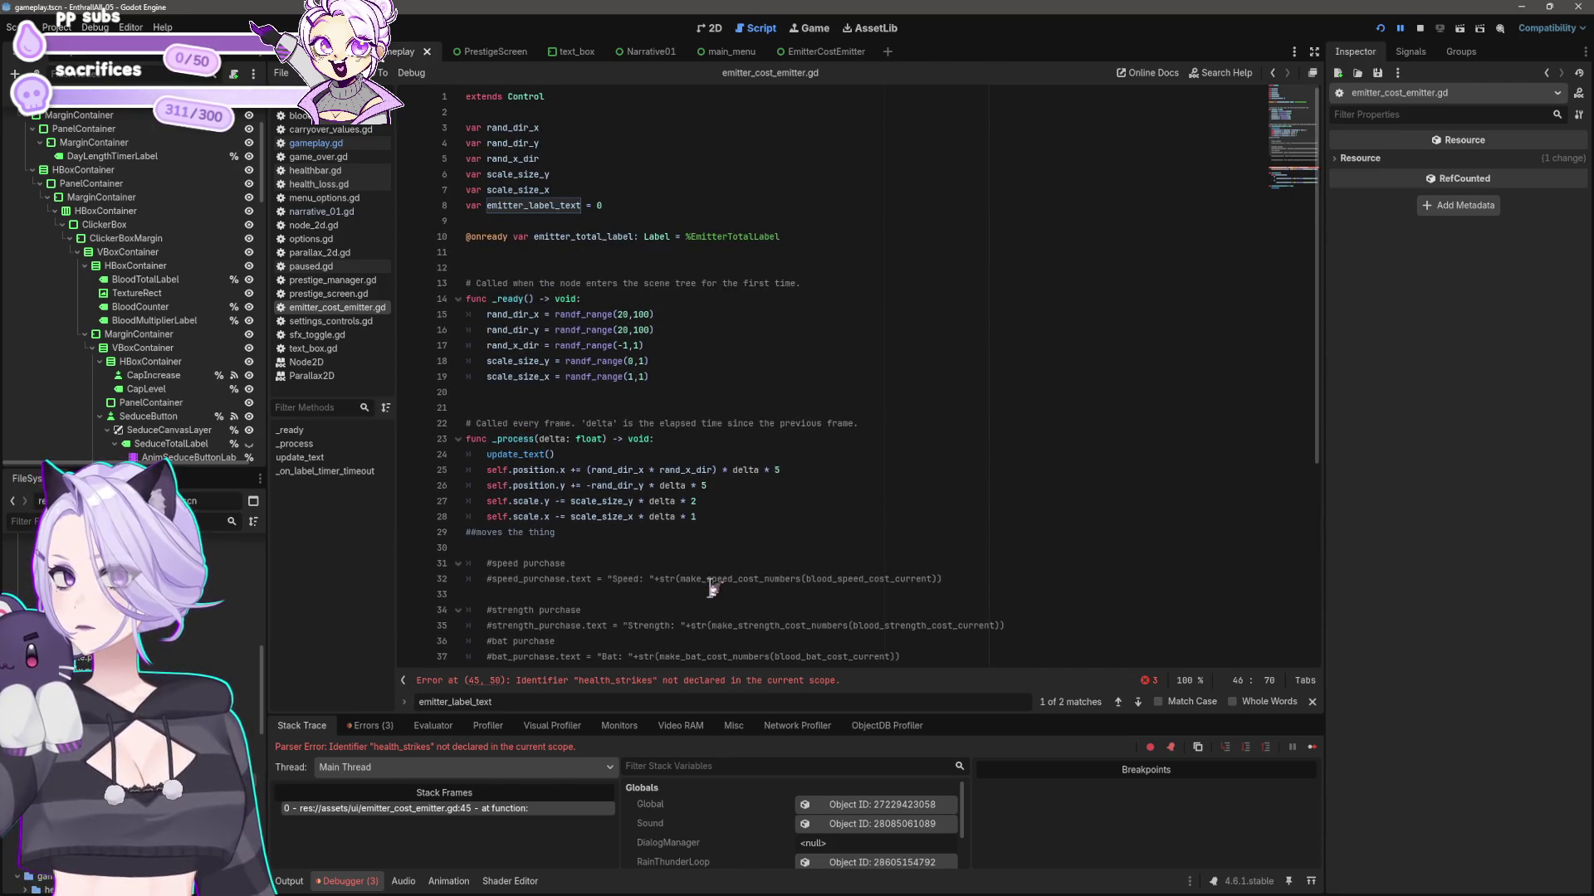
{"action": "scroll", "coordinate": [712, 586], "scroll_direction": "down", "scroll_amount": 7}
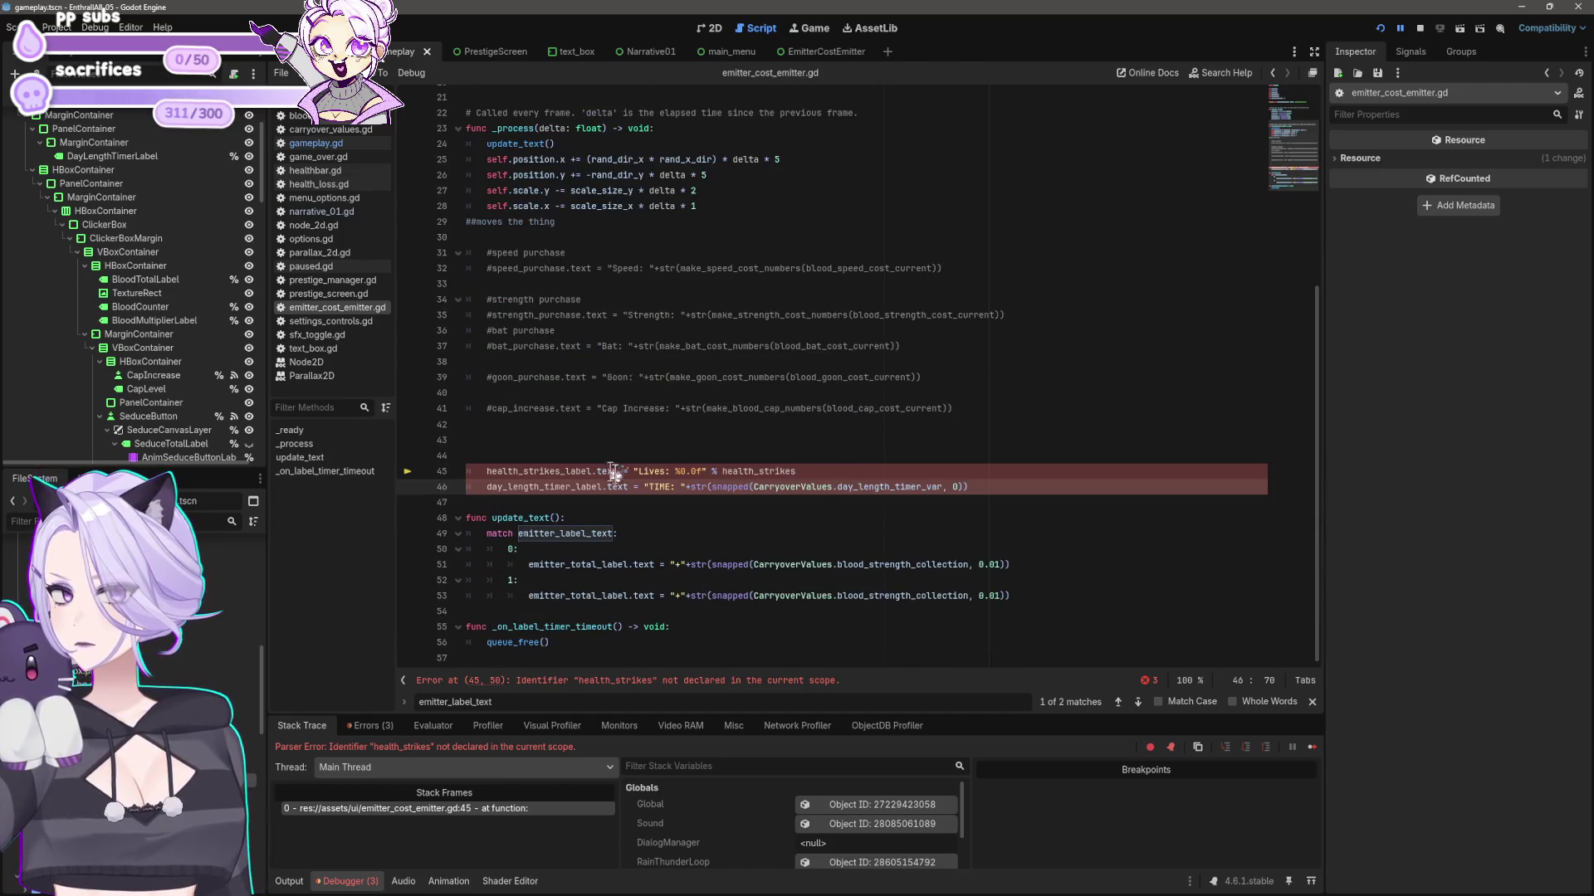
{"action": "left_click", "coordinate": [1026, 486]}
{"action": "left_click_drag", "start_coordinate": [1026, 486], "coordinate": [939, 462]}
{"action": "key", "text": "BackSpace"}
{"action": "key", "text": "BackSpace"}
{"action": "key", "text": "BackSpace"}
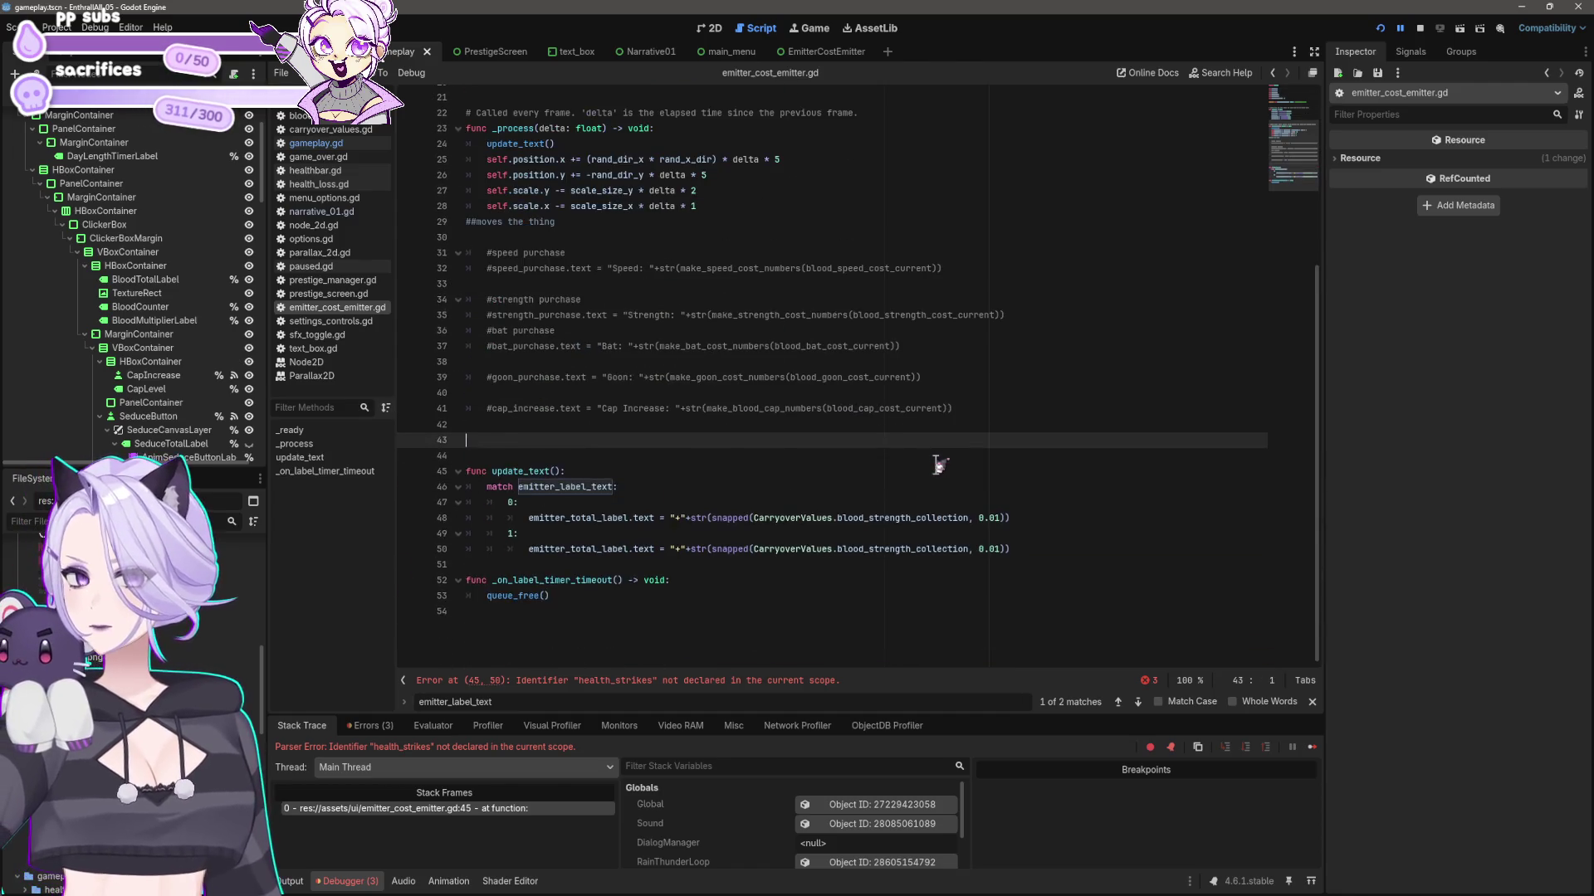
{"action": "key", "text": "ctrl+s"}
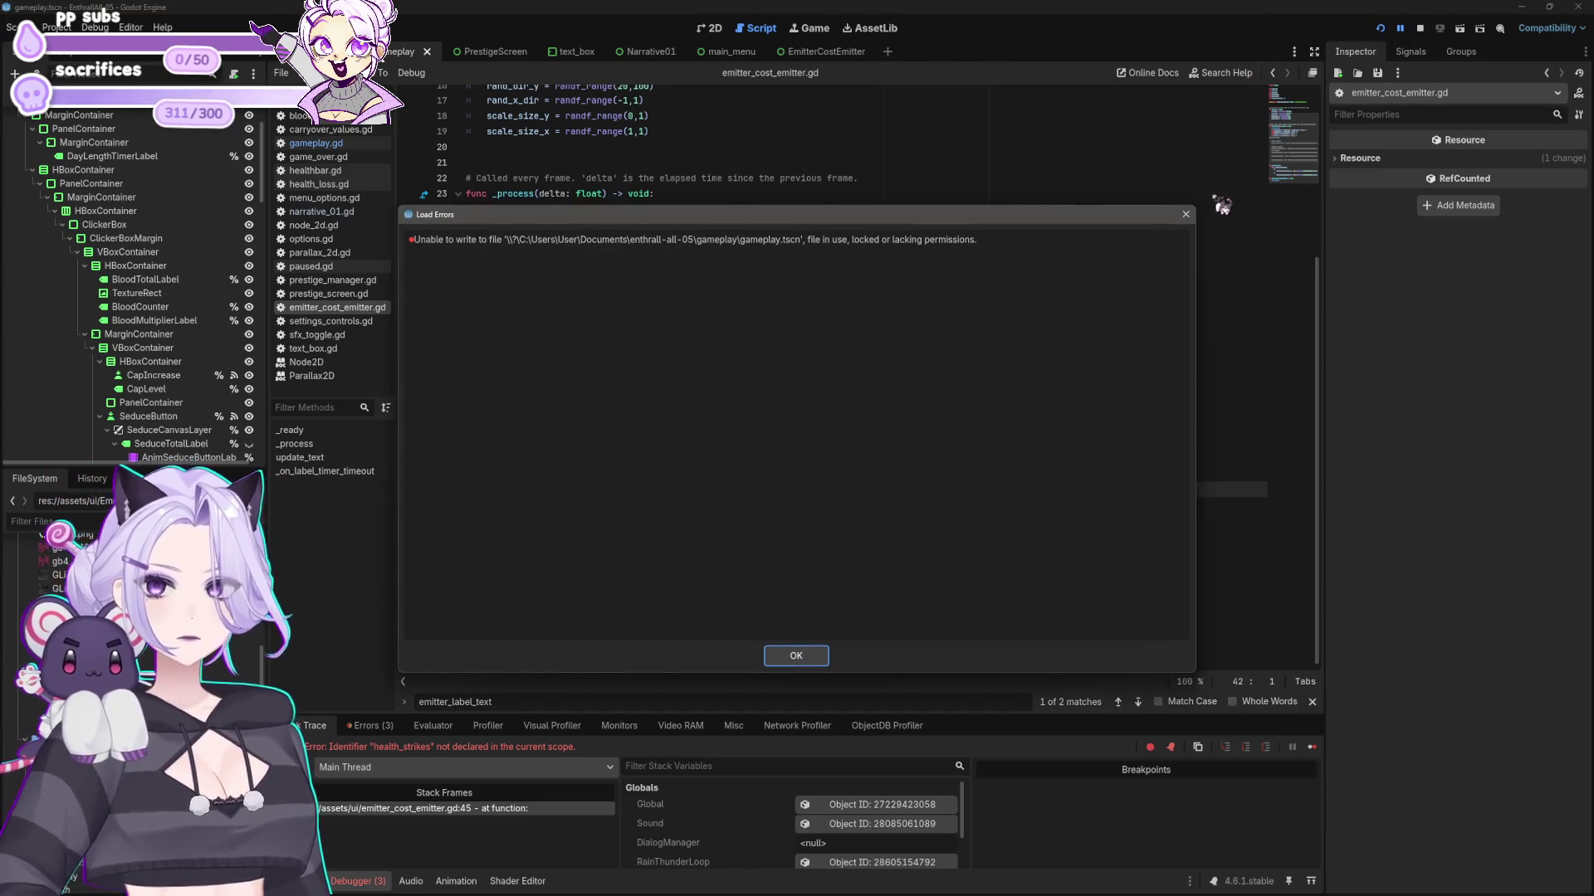
{"action": "key", "text": "Return"}
{"action": "left_click", "coordinate": [1380, 28]}
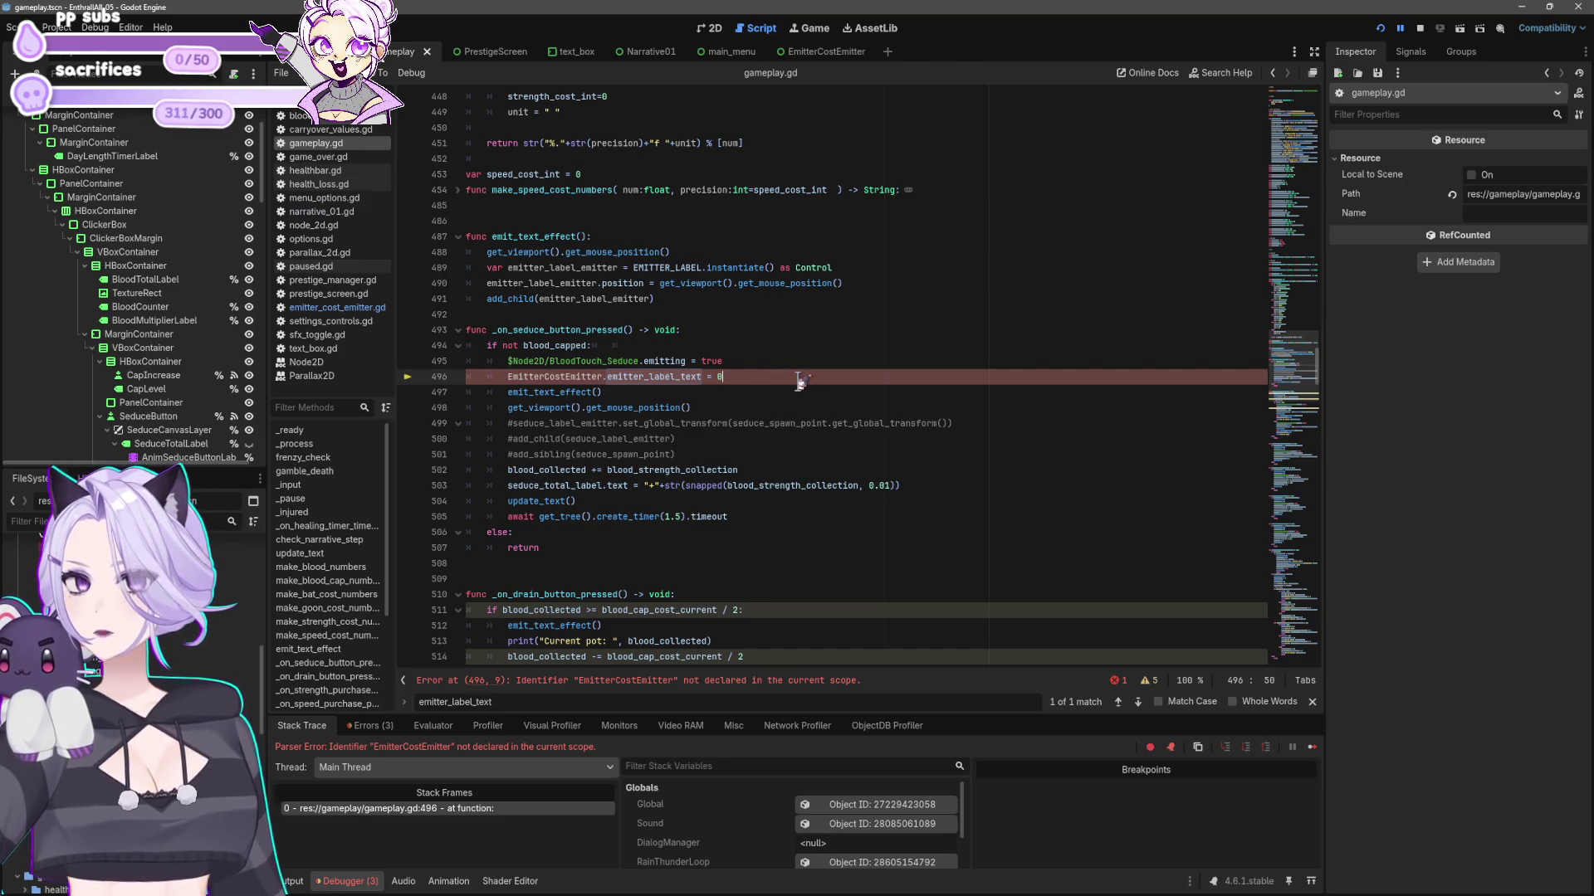
- Start an EMITTER_COST_EMITTER.emi line on a new blank line above gameplay.gd's emitter assignment at 496
{"action": "left_click", "coordinate": [719, 686]}
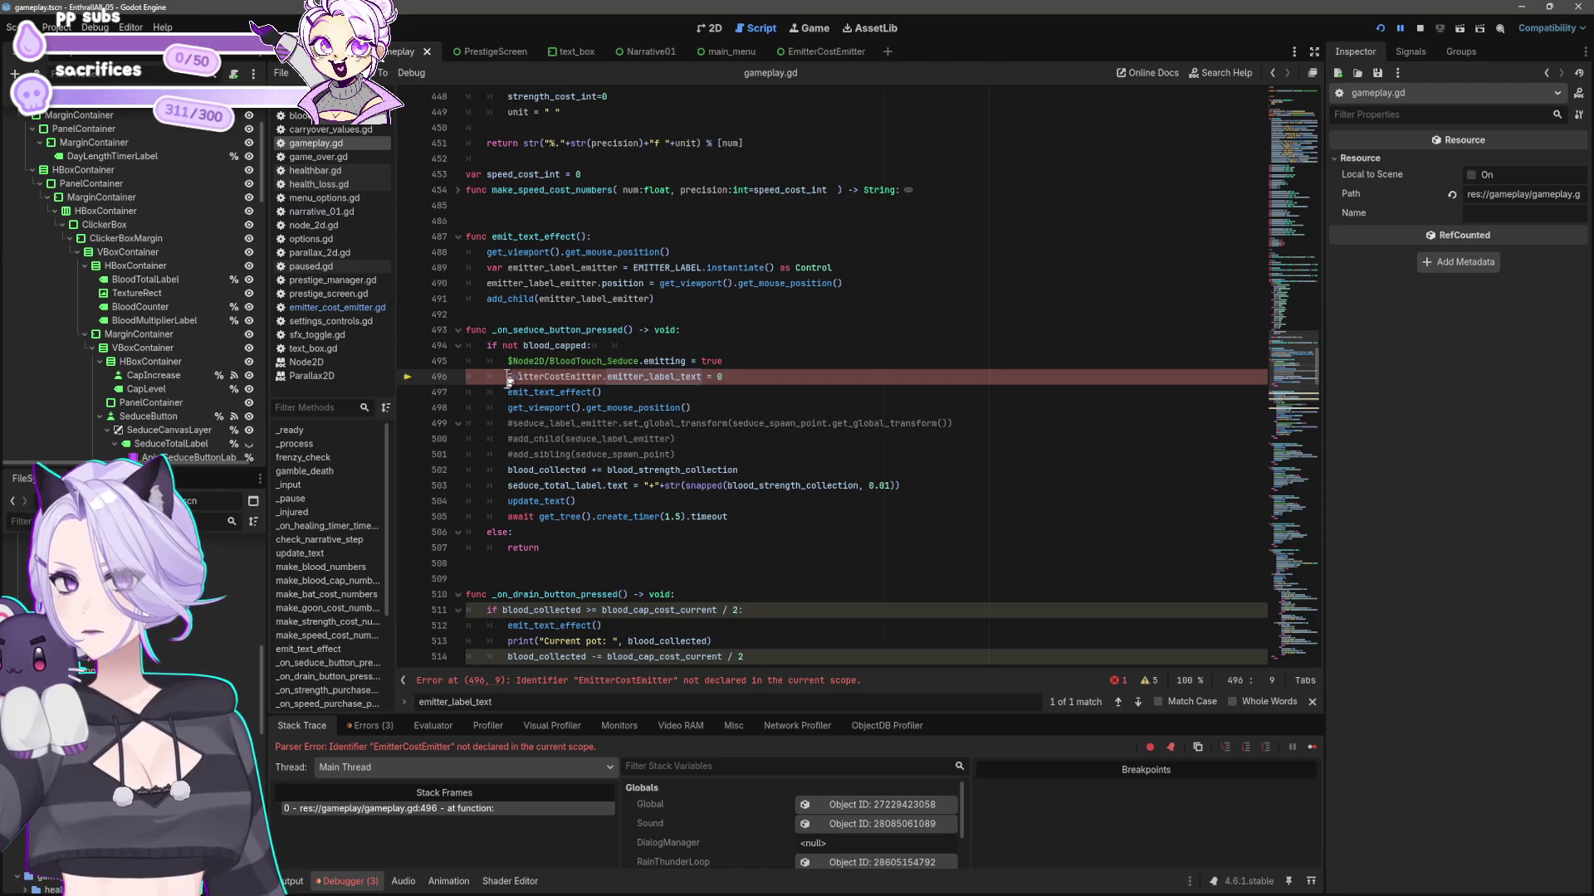
{"action": "key", "text": "End"}
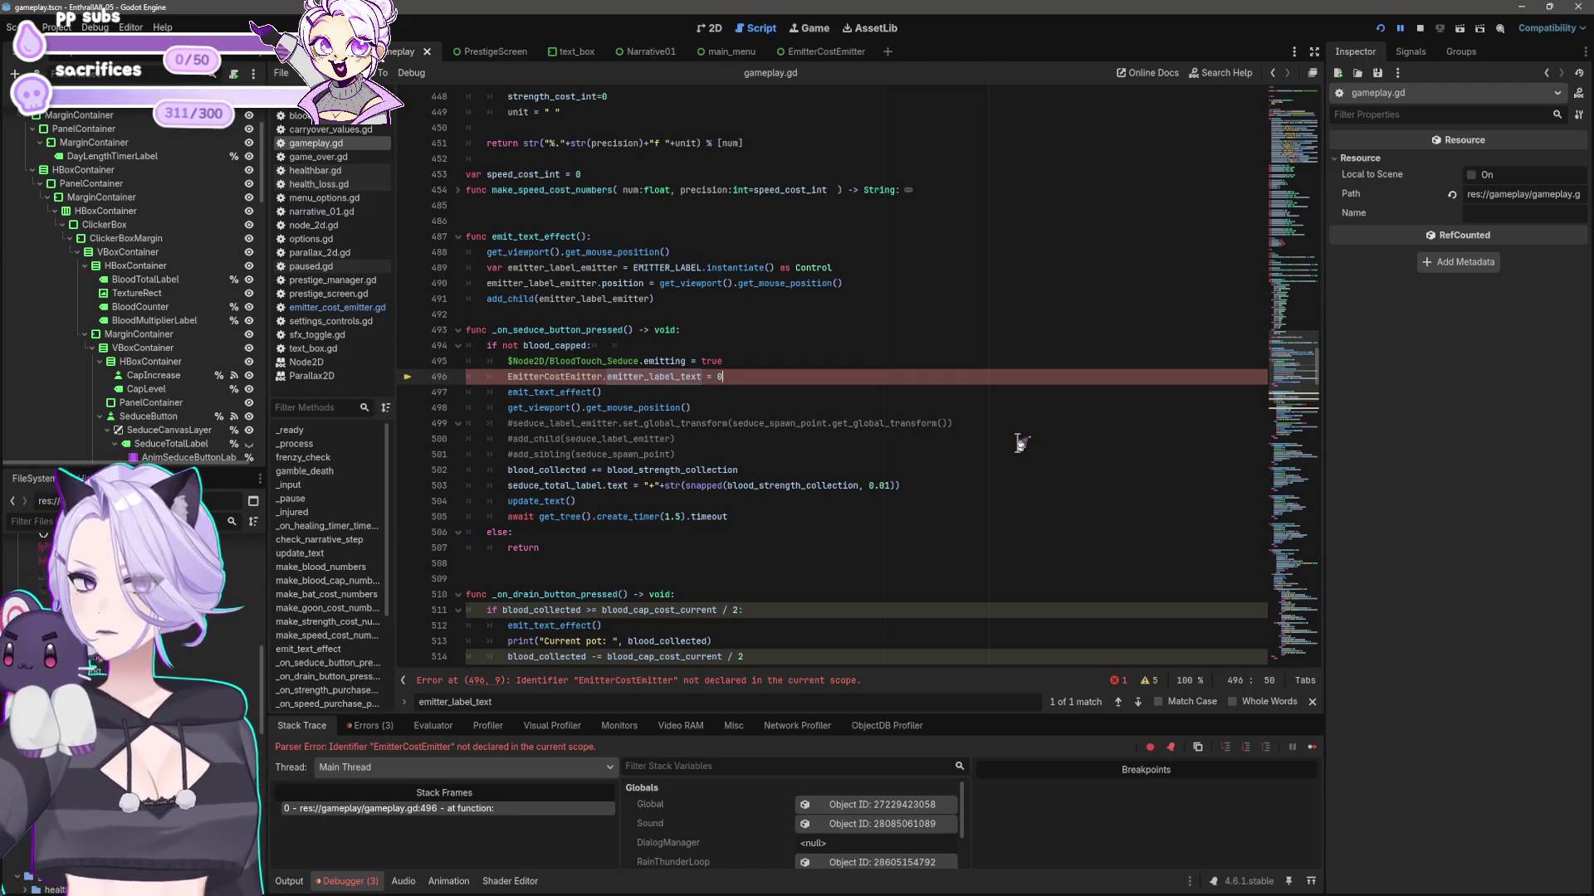
{"action": "key", "text": "Up"}
{"action": "key", "text": "Return"}
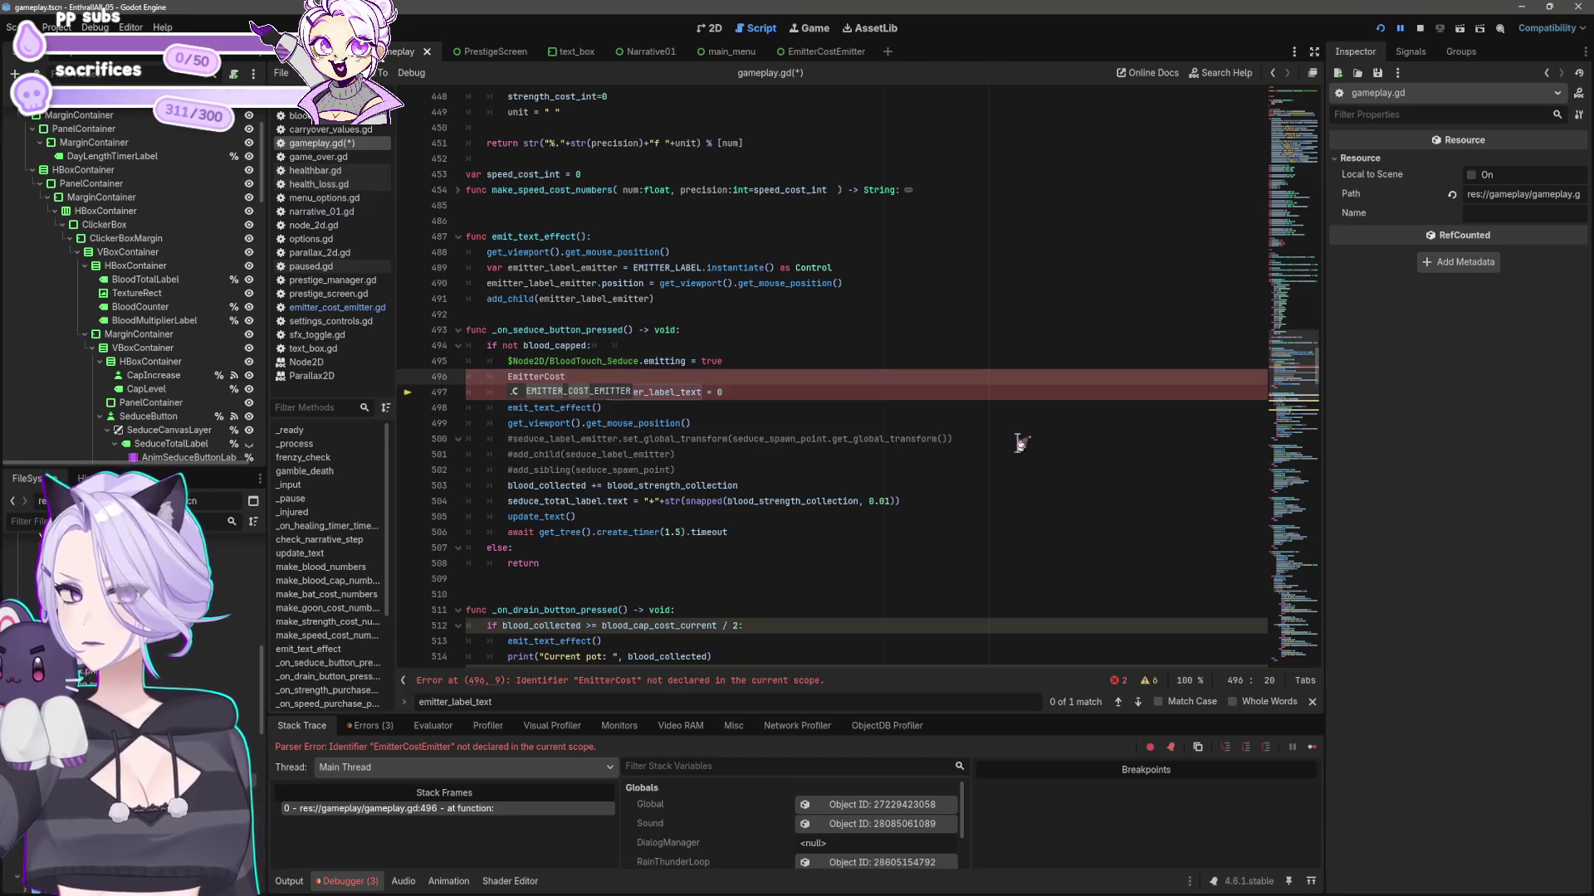
{"action": "key", "text": "Return"}
{"action": "type", "text": "."}
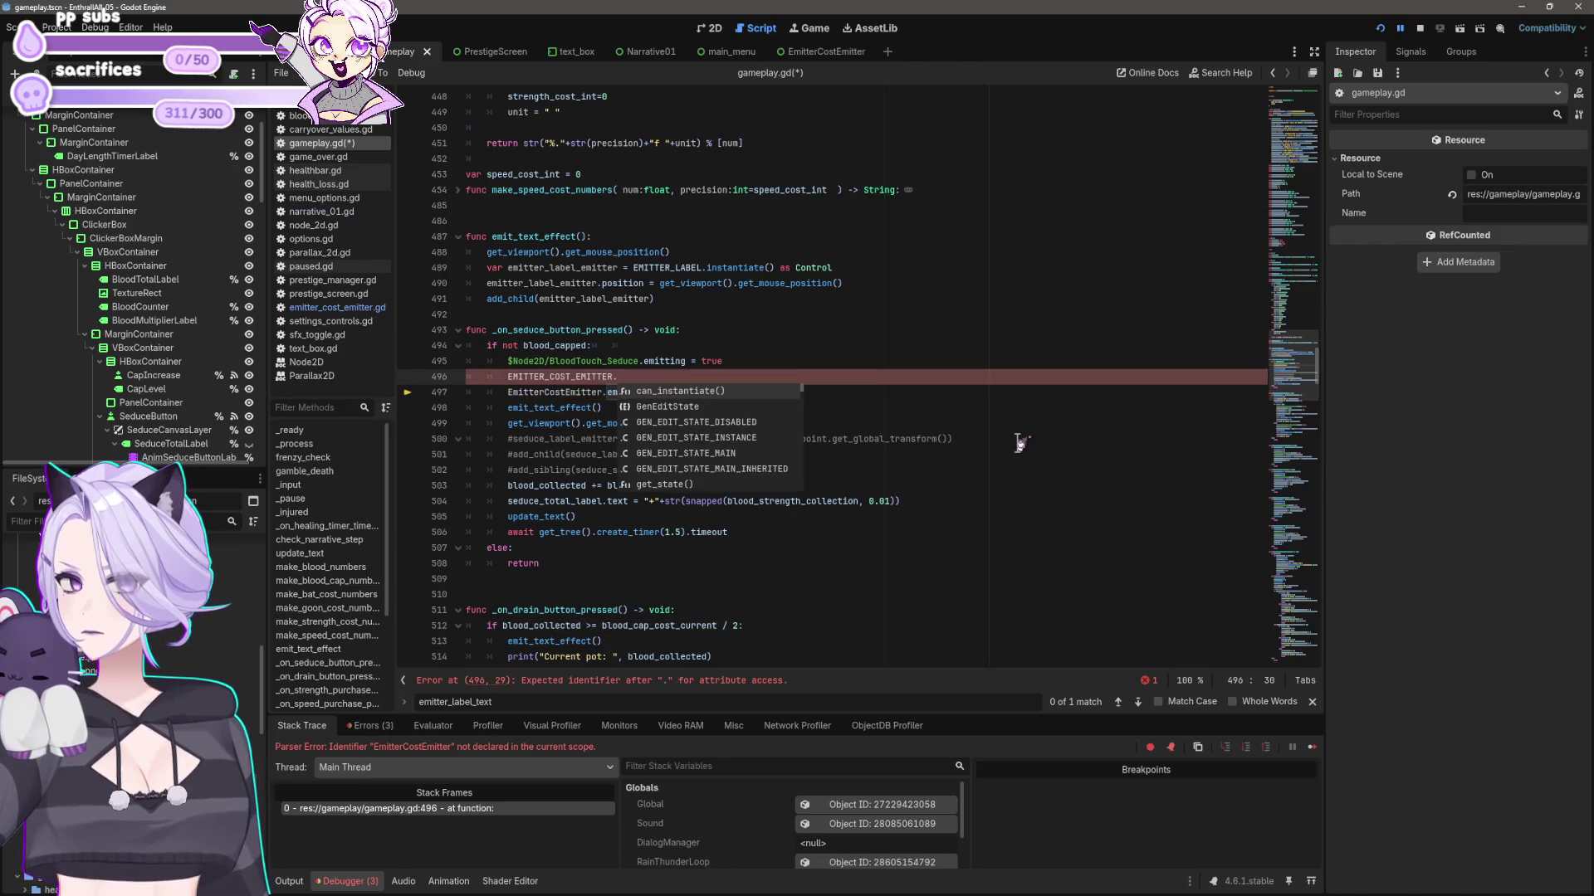
{"action": "type", "text": "emi"}
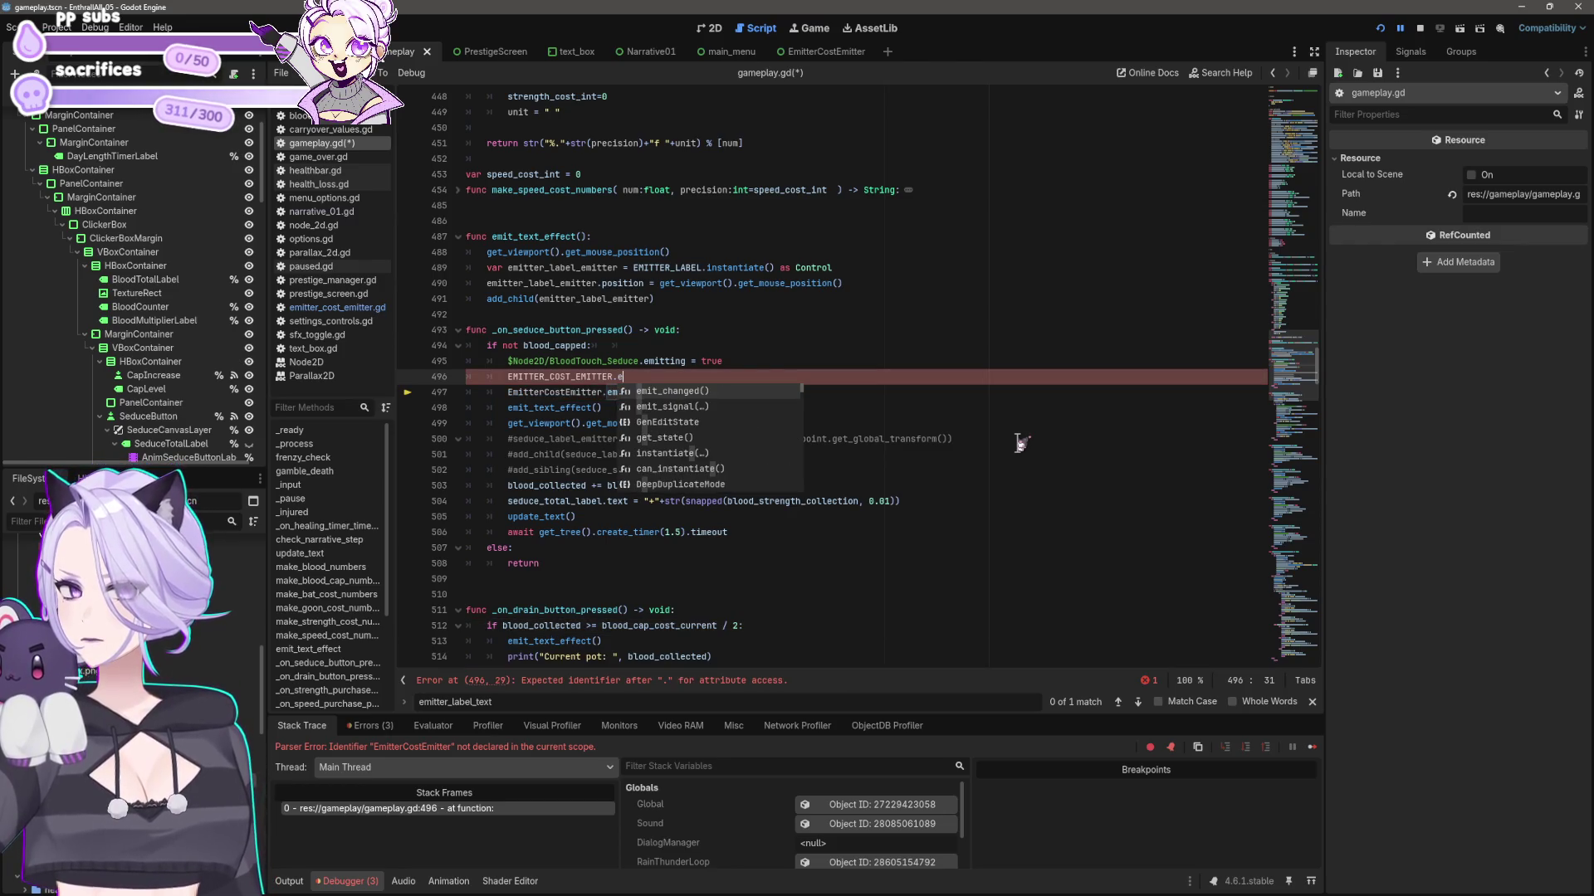
{"action": "key", "text": "Escape"}
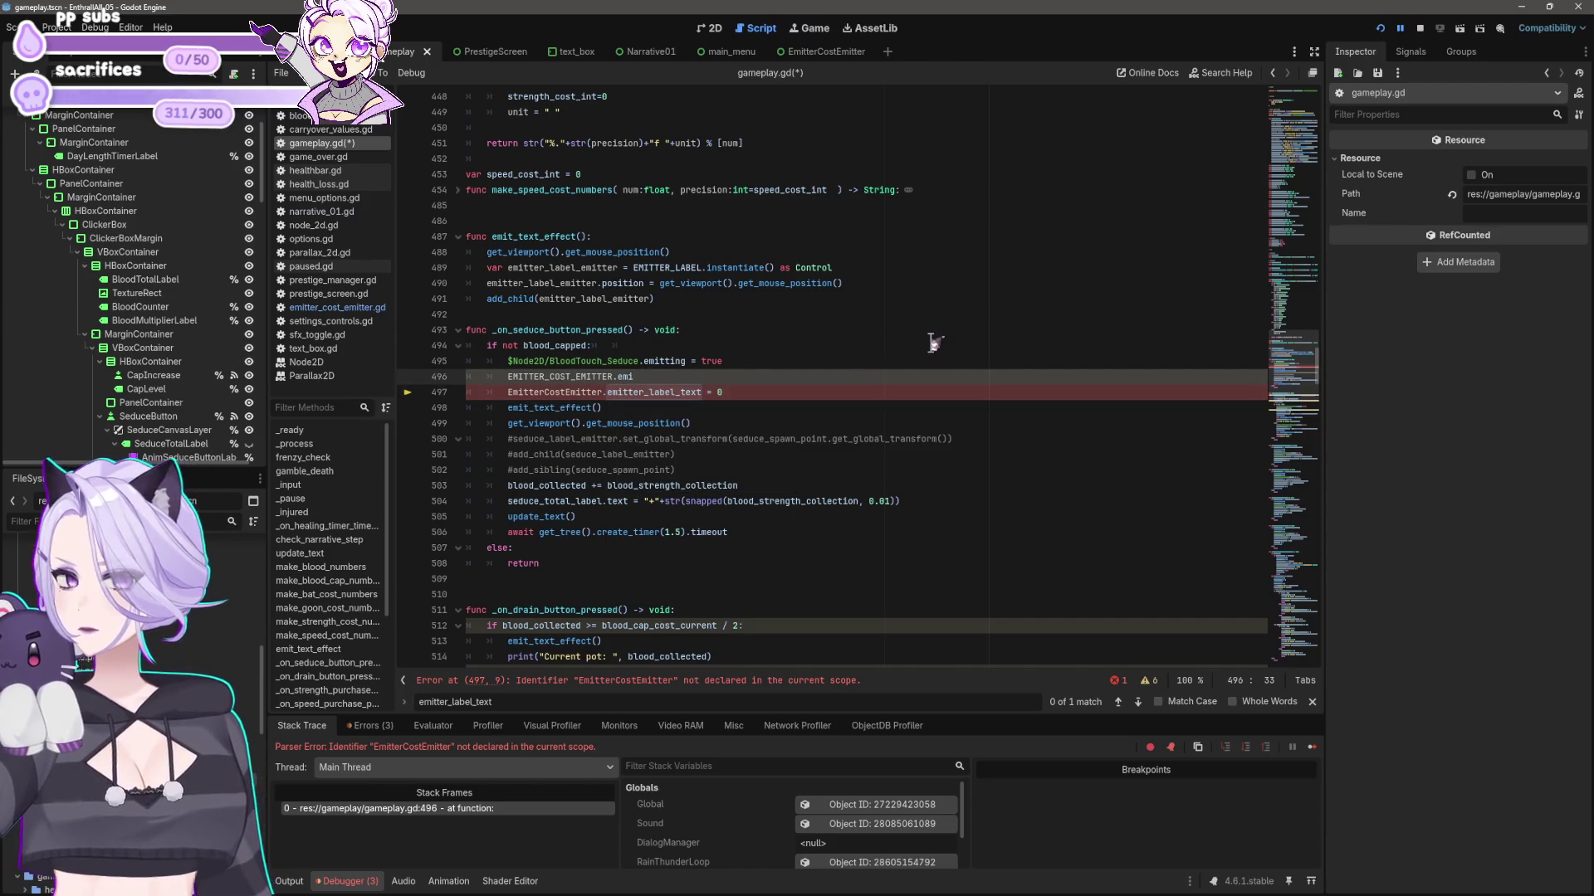
- Delete the unfinished EMITTER_COST_EMITTER line and save gameplay.gd
{"action": "key", "text": "shift+Home"}
{"action": "key", "text": "BackSpace"}
{"action": "key", "text": "BackSpace"}
{"action": "key", "text": "ctrl+s"}
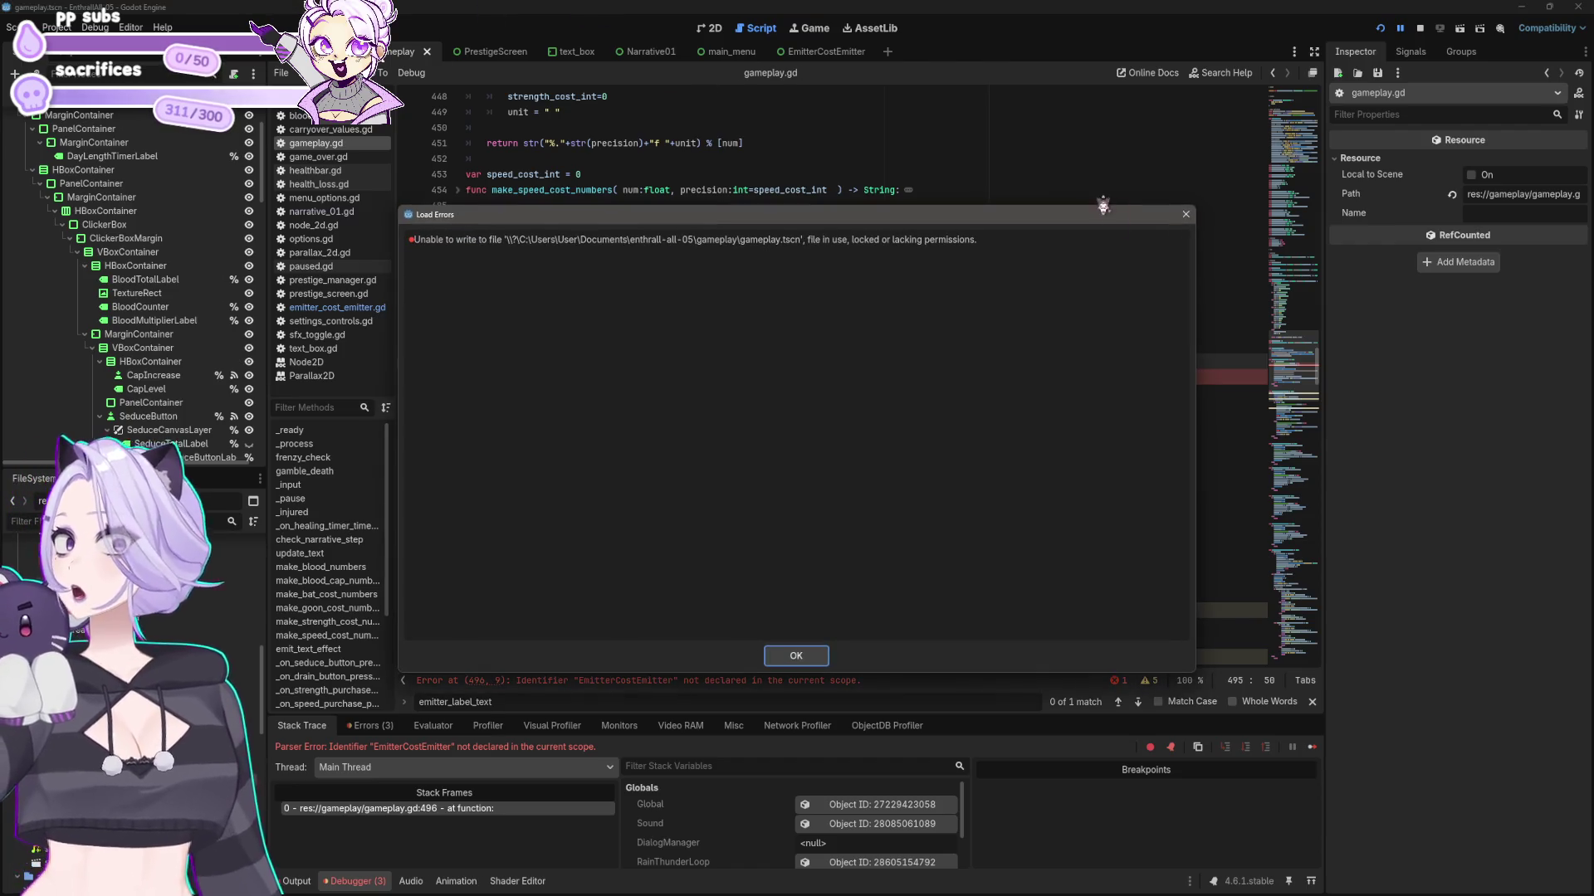
- Dismiss the save error and open Project Settings' Autoload list, browsing the gameplay and assets folders
{"action": "left_click", "coordinate": [1187, 221]}
{"action": "left_click", "coordinate": [56, 26]}
{"action": "left_click", "coordinate": [79, 117]}
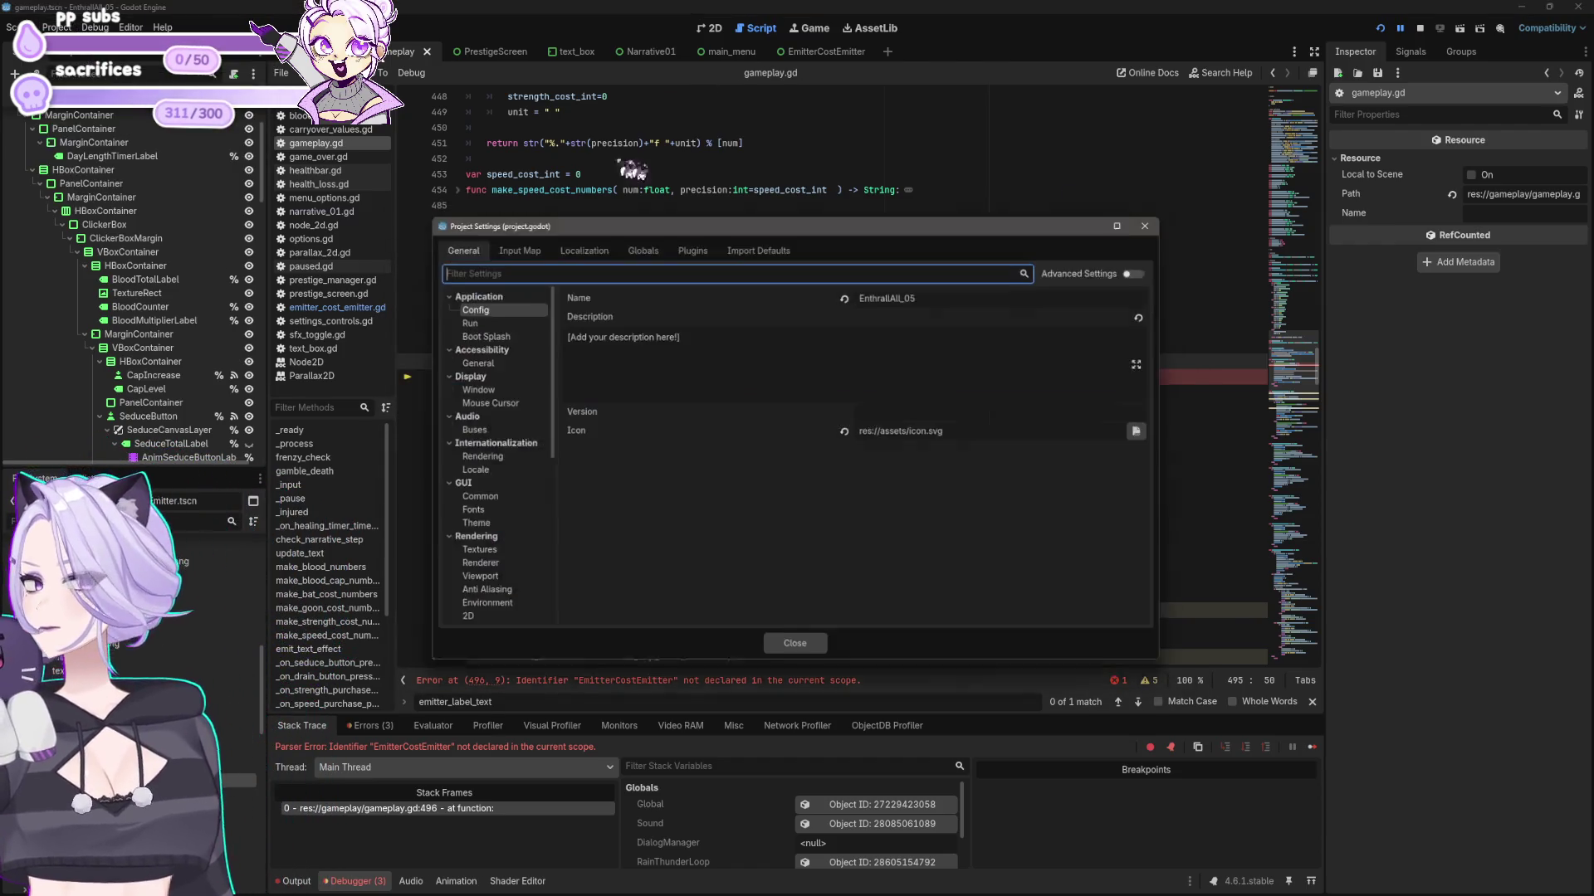
{"action": "left_click", "coordinate": [640, 245]}
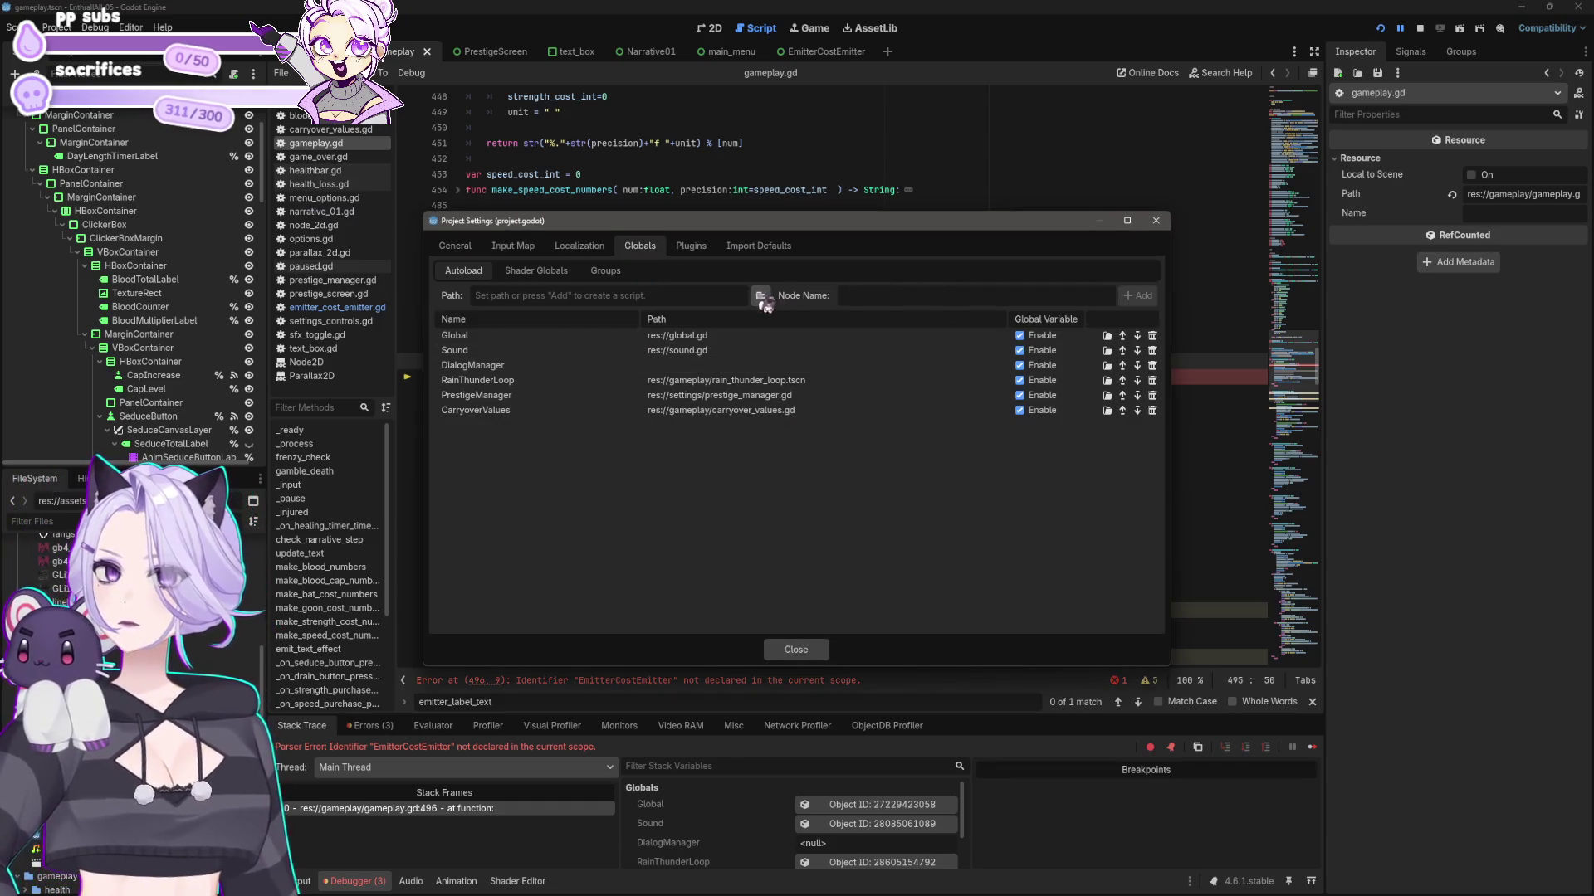
{"action": "left_click", "coordinate": [760, 295]}
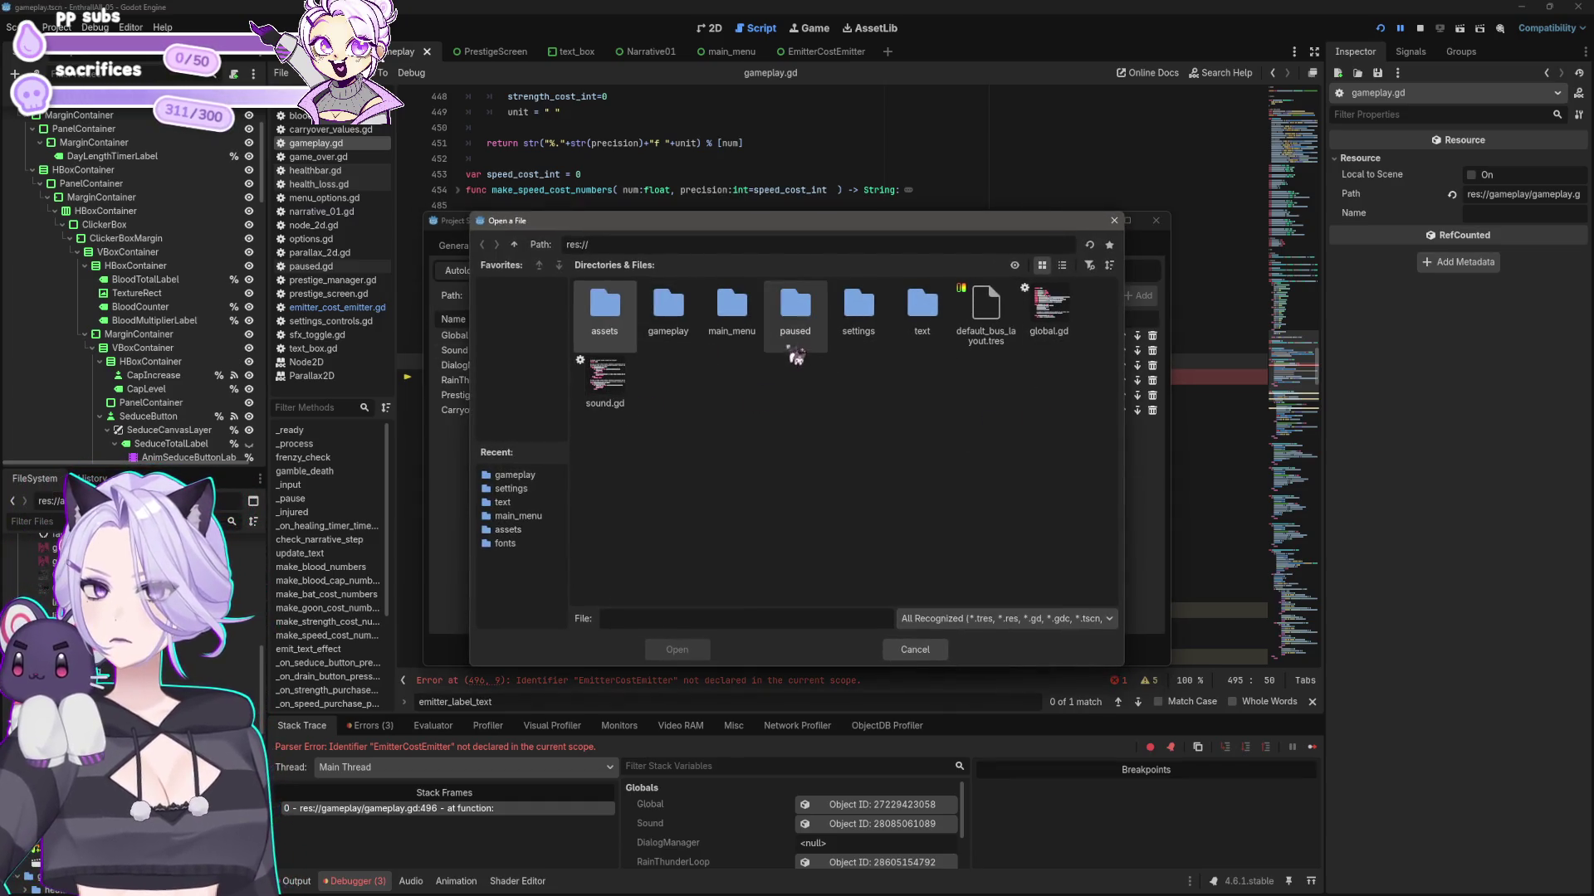
{"action": "double_click", "coordinate": [668, 307]}
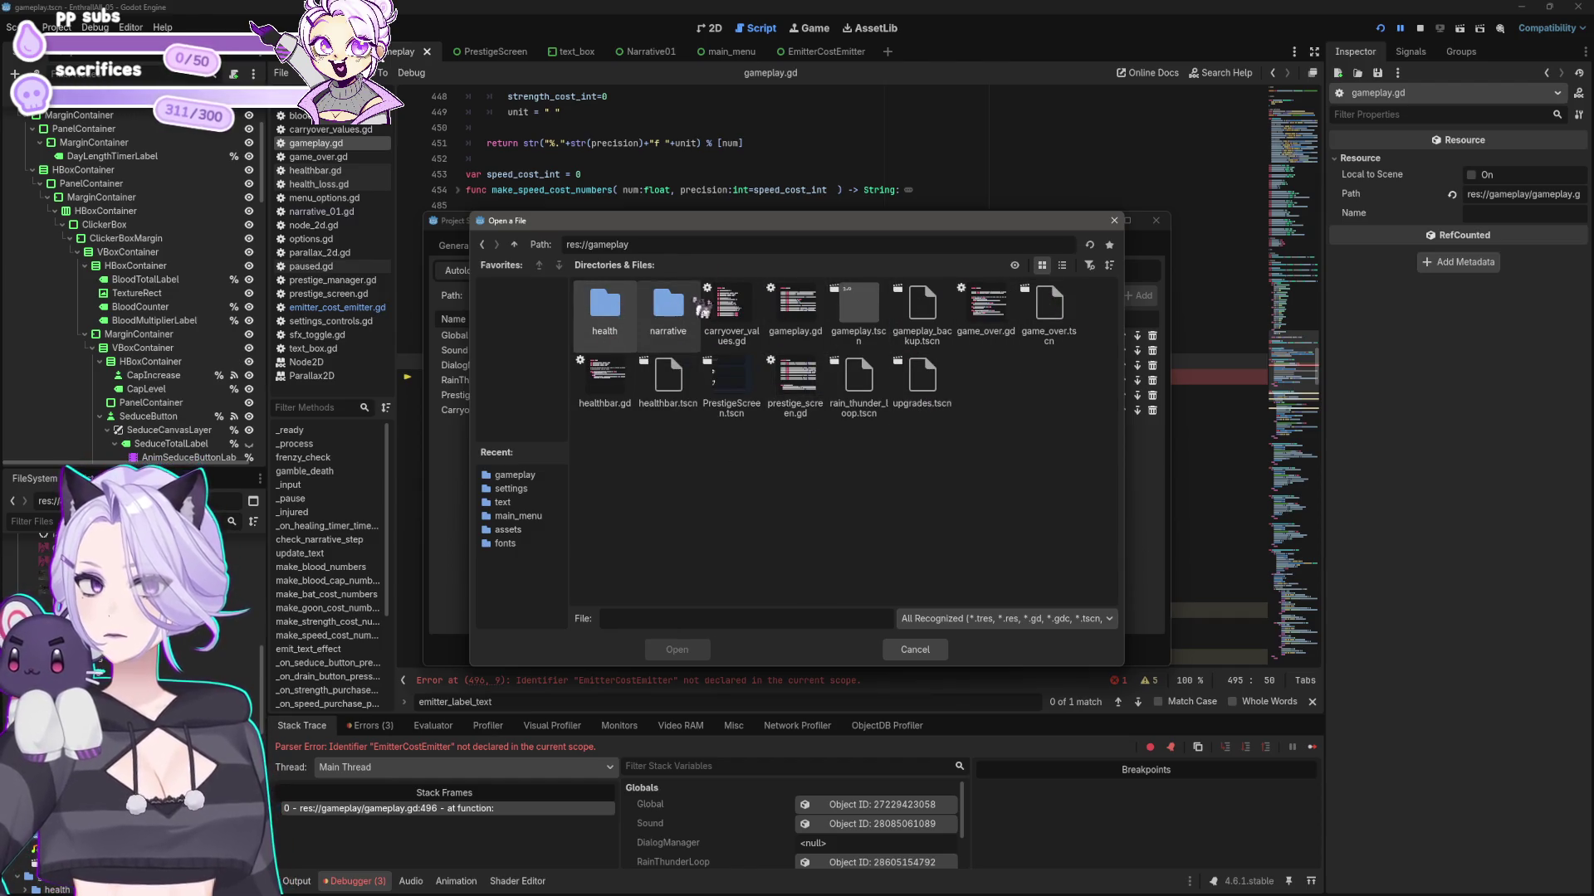
{"action": "left_click", "coordinate": [486, 246]}
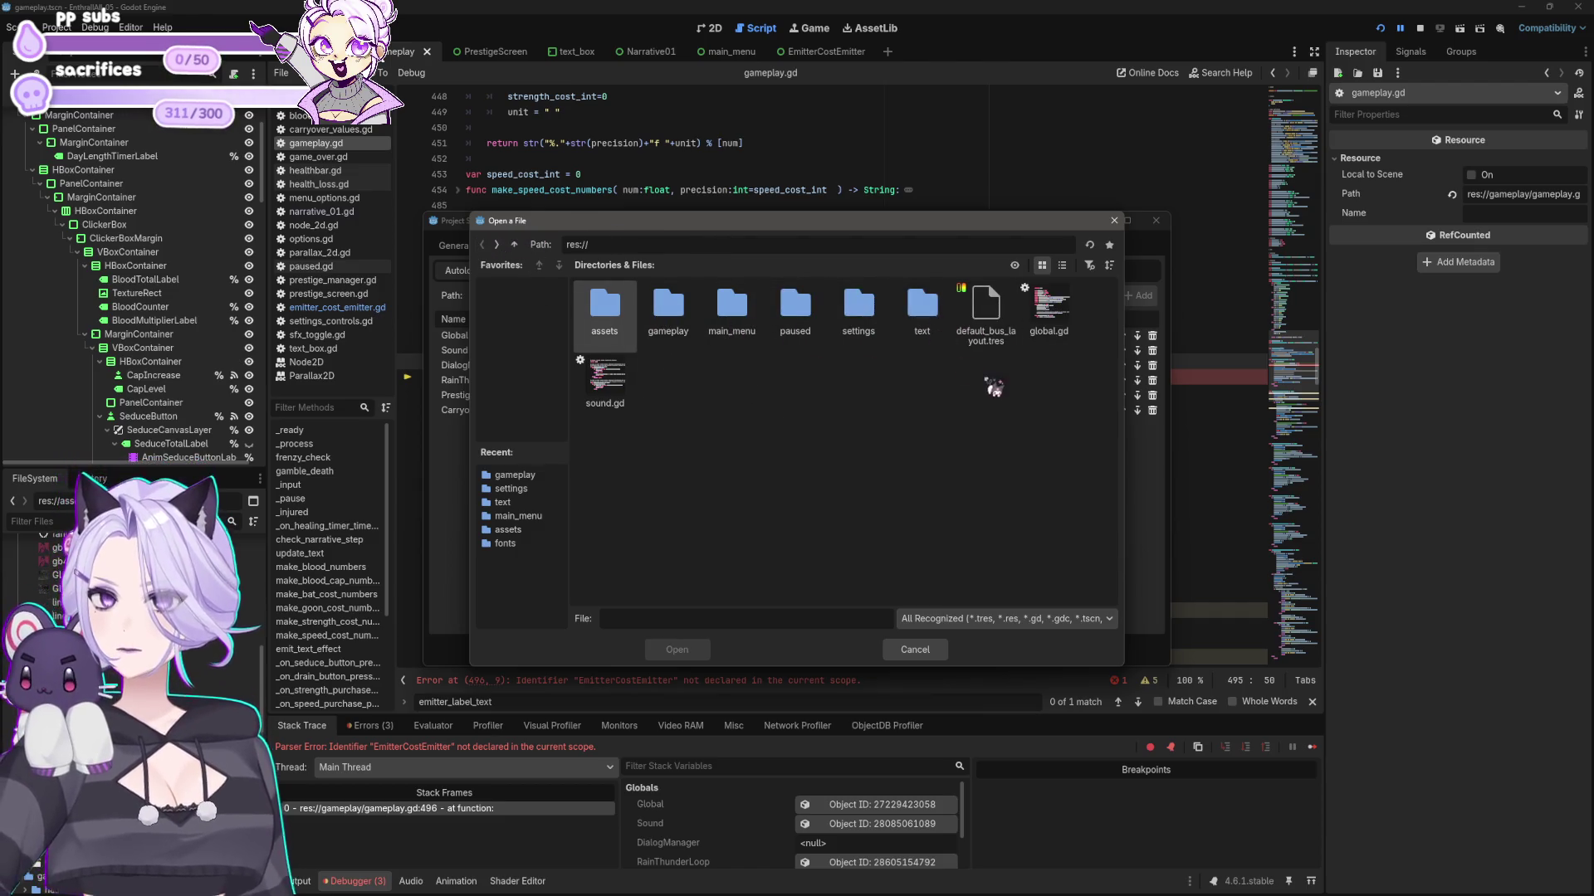
{"action": "double_click", "coordinate": [618, 314]}
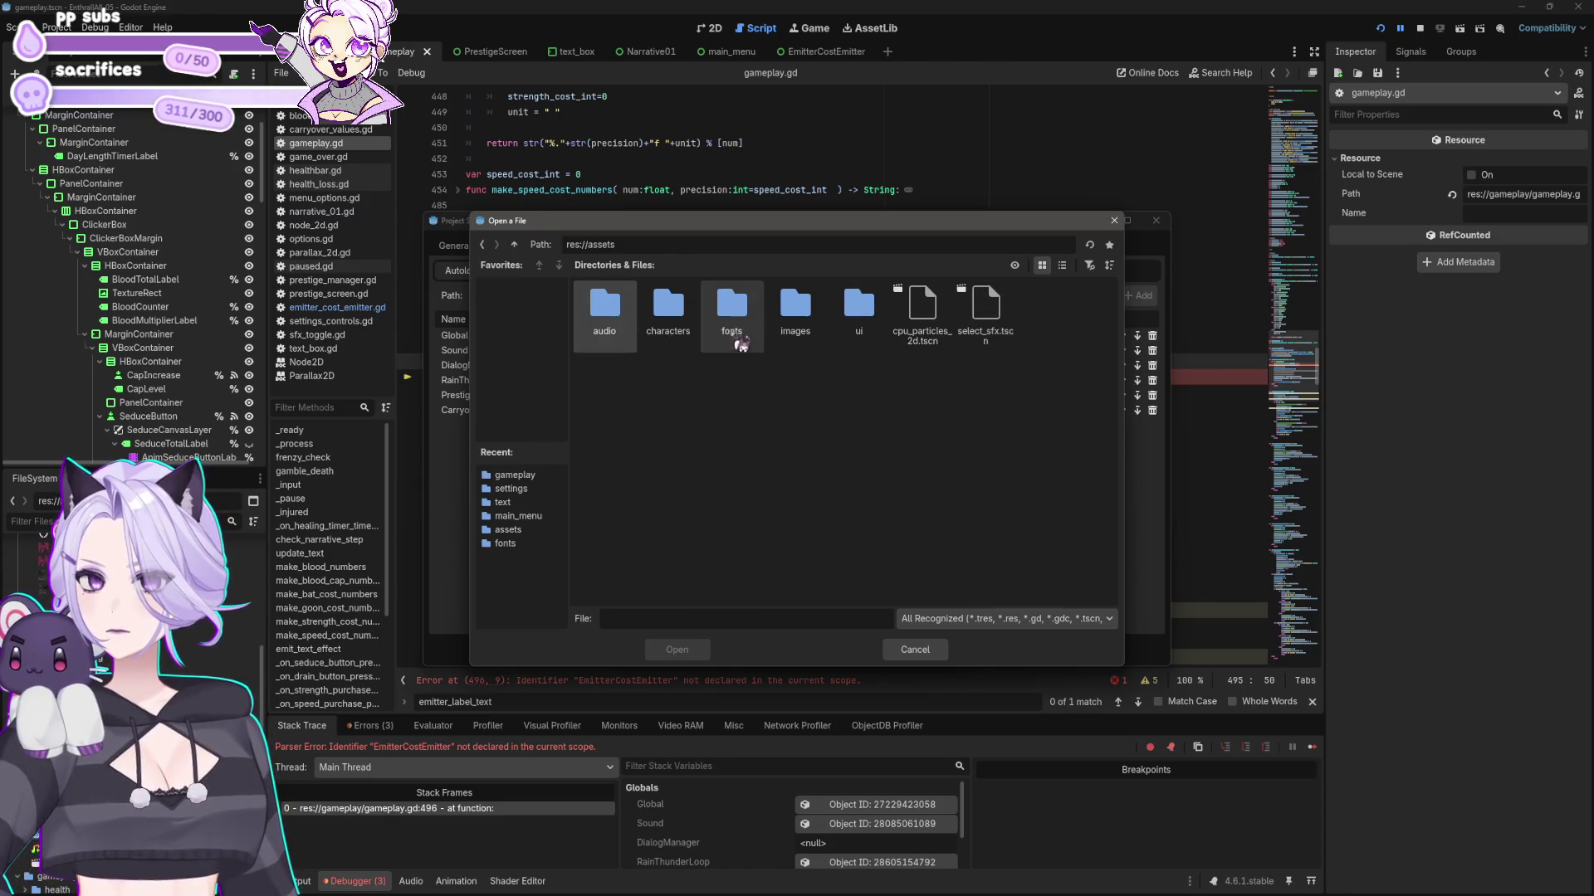
{"action": "key", "text": "Escape"}
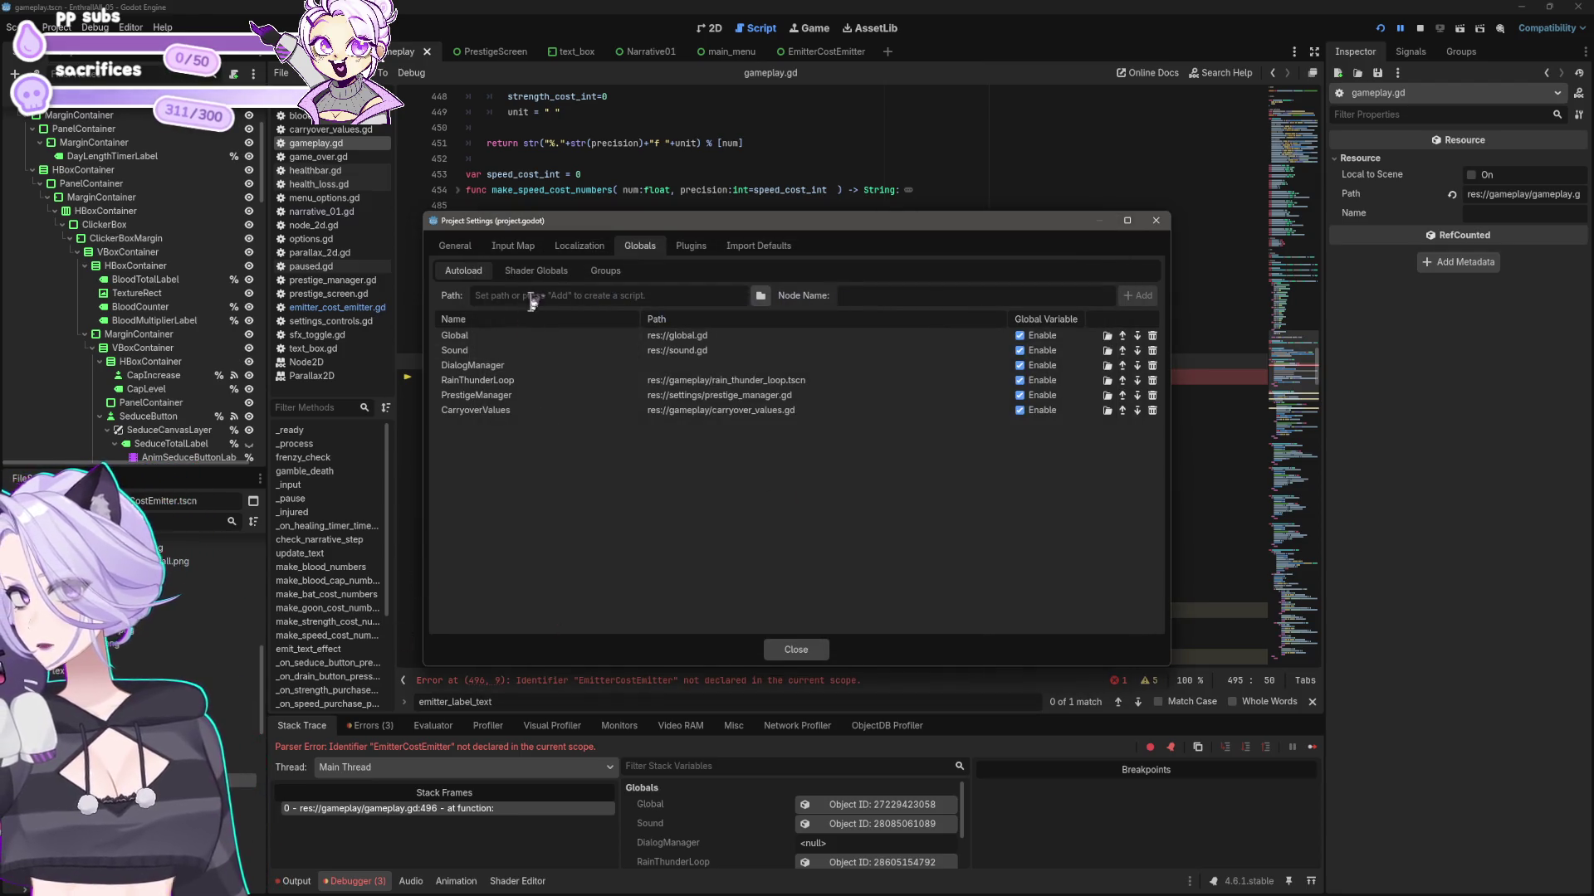
- Pick res://assets/ui/emitter_cost_emitter.gd, add it as the EmitterCostEmitter autoload, and close Project Settings
{"action": "left_click", "coordinate": [760, 295]}
{"action": "double_click", "coordinate": [836, 356]}
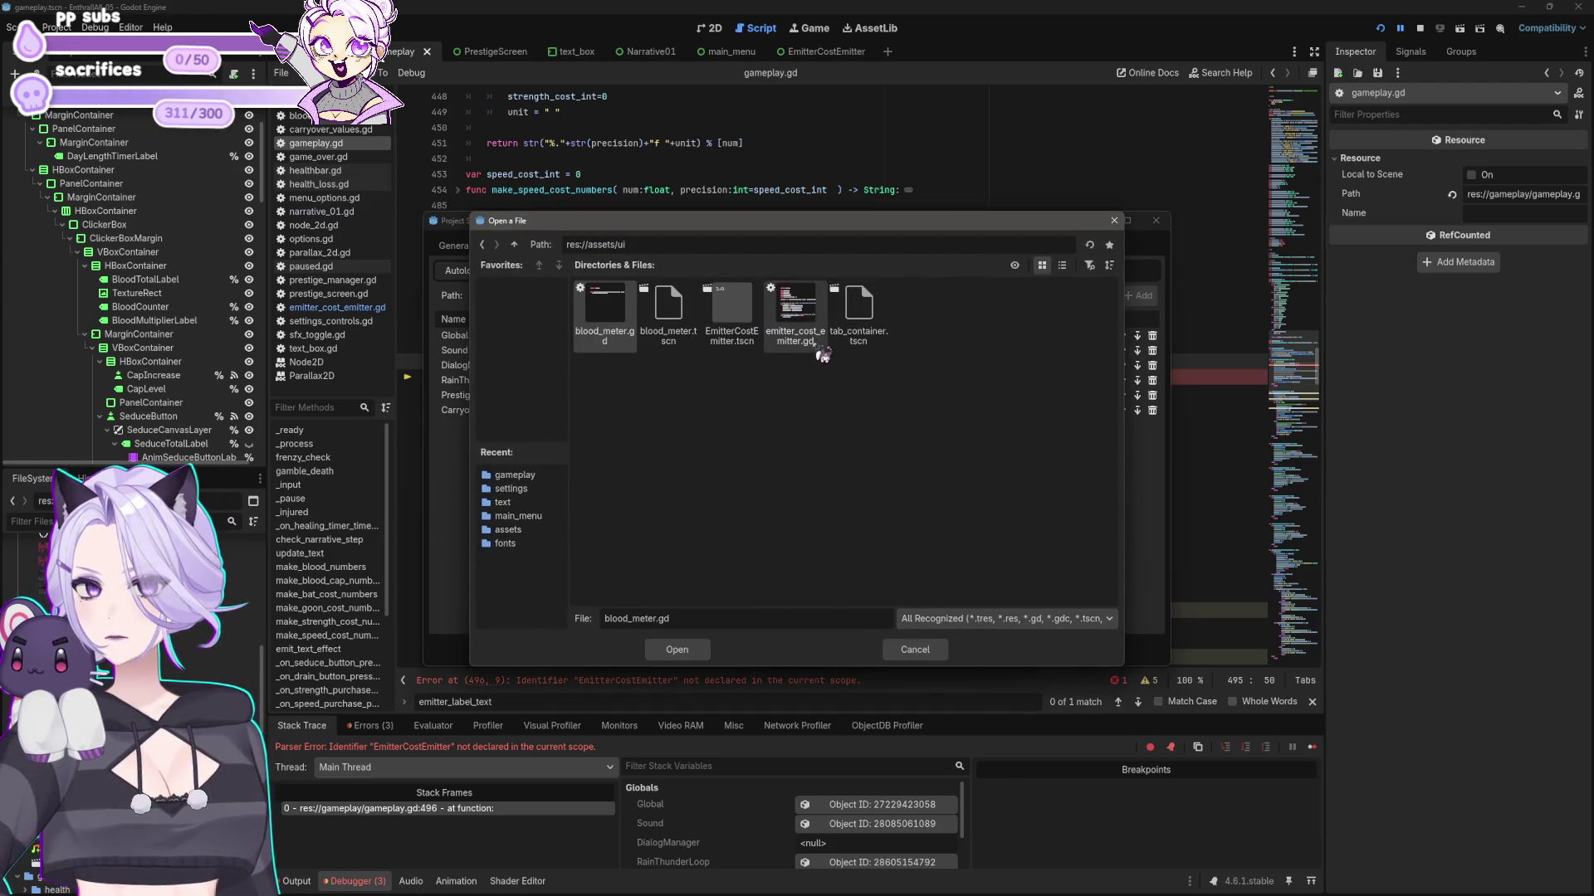
{"action": "mouse_move", "coordinate": [845, 230]}
{"action": "left_mouse_down"}
{"action": "mouse_move", "coordinate": [1238, 467]}
{"action": "mouse_move", "coordinate": [1071, 469]}
{"action": "mouse_move", "coordinate": [1029, 498]}
{"action": "mouse_move", "coordinate": [963, 306]}
{"action": "left_mouse_up"}
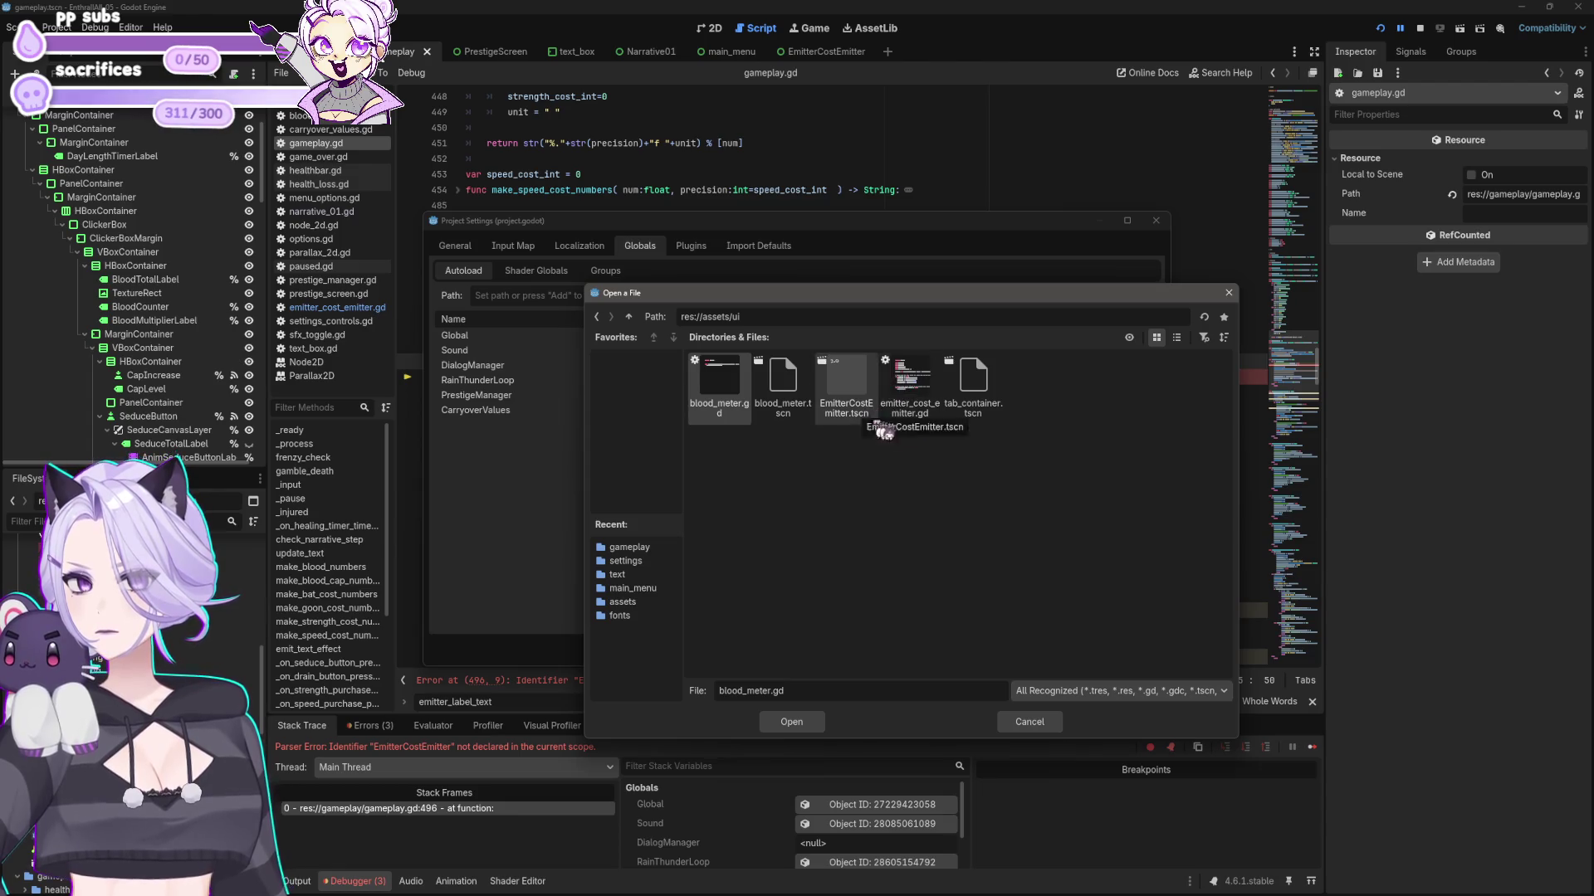
{"action": "double_click", "coordinate": [913, 383]}
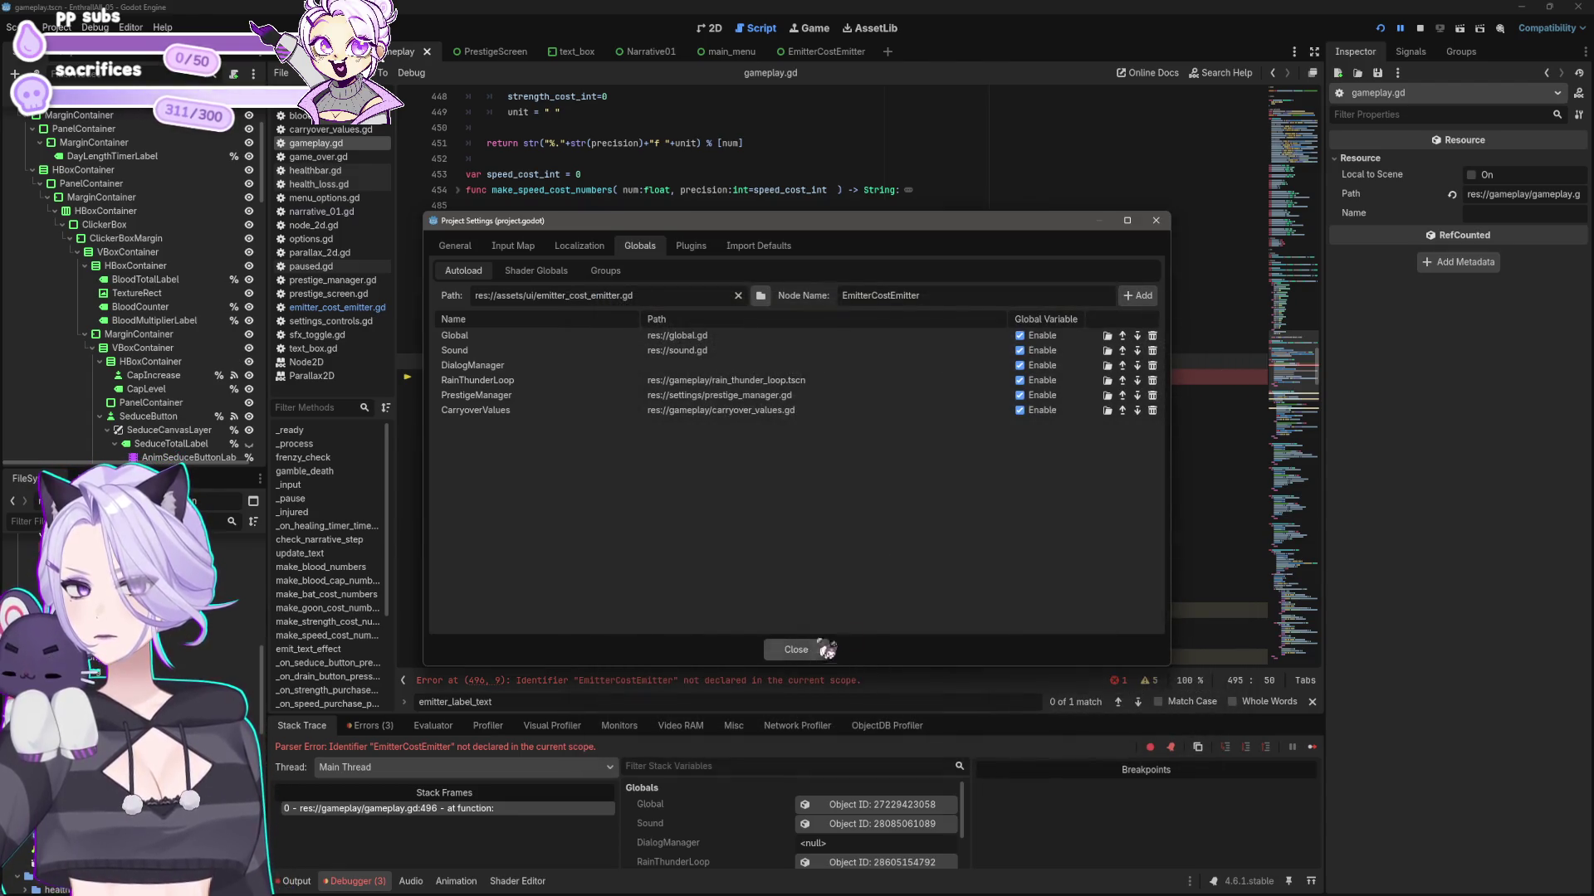
{"action": "left_click", "coordinate": [1138, 296]}
{"action": "left_click", "coordinate": [1156, 221]}
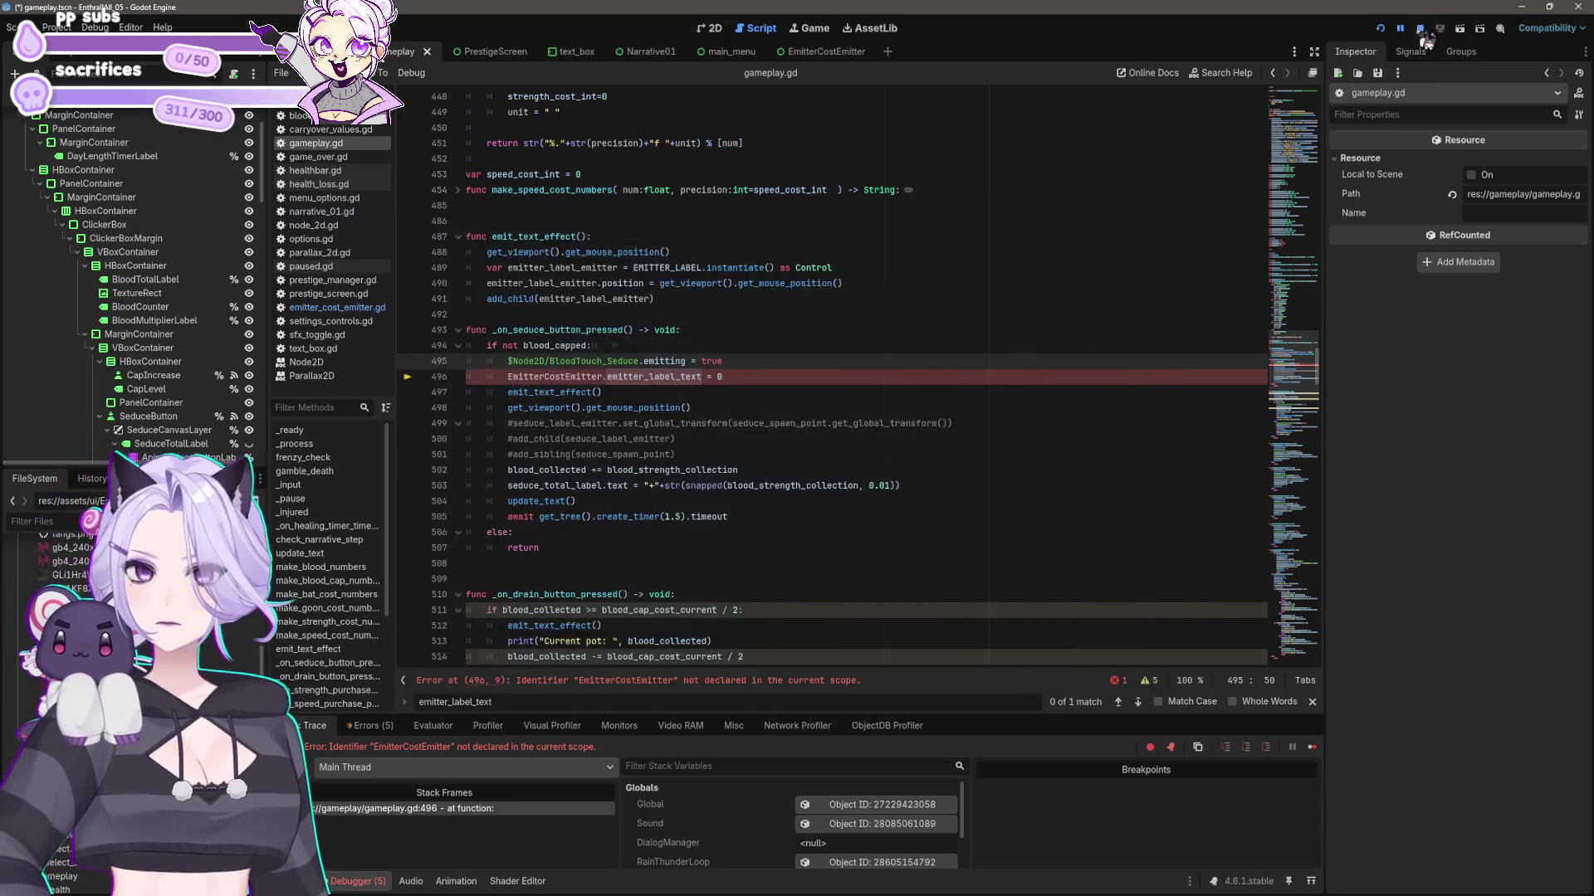
- Run the project and inspect the null-instance text error at emitter_cost_emitter.gd line 47
{"action": "left_click", "coordinate": [1379, 29]}
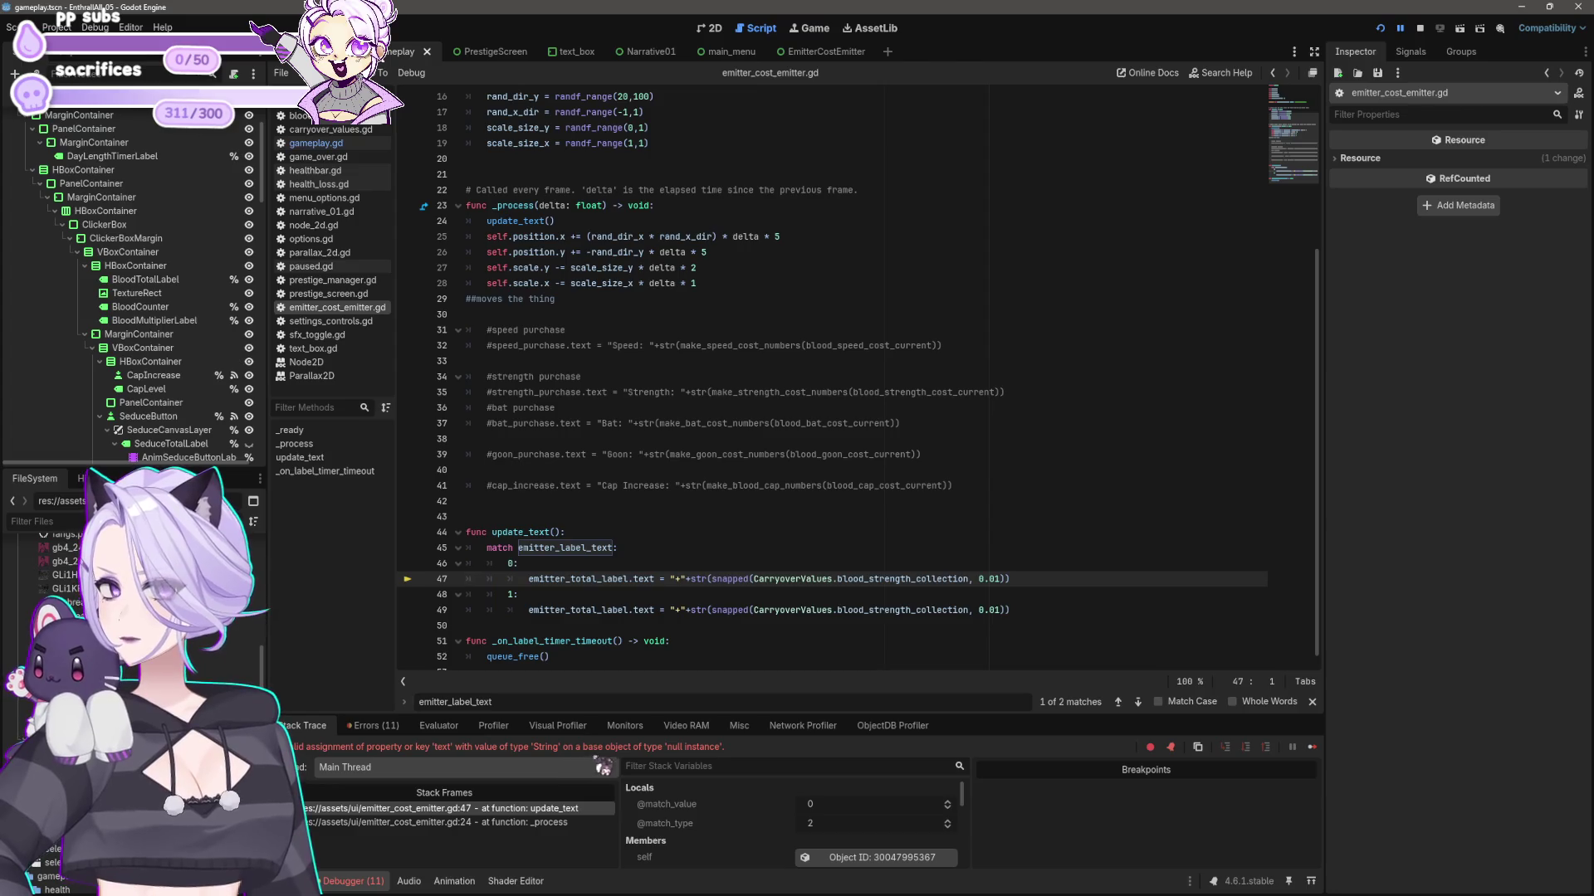
{"action": "scroll", "coordinate": [682, 633], "scroll_direction": "down", "scroll_amount": 1}
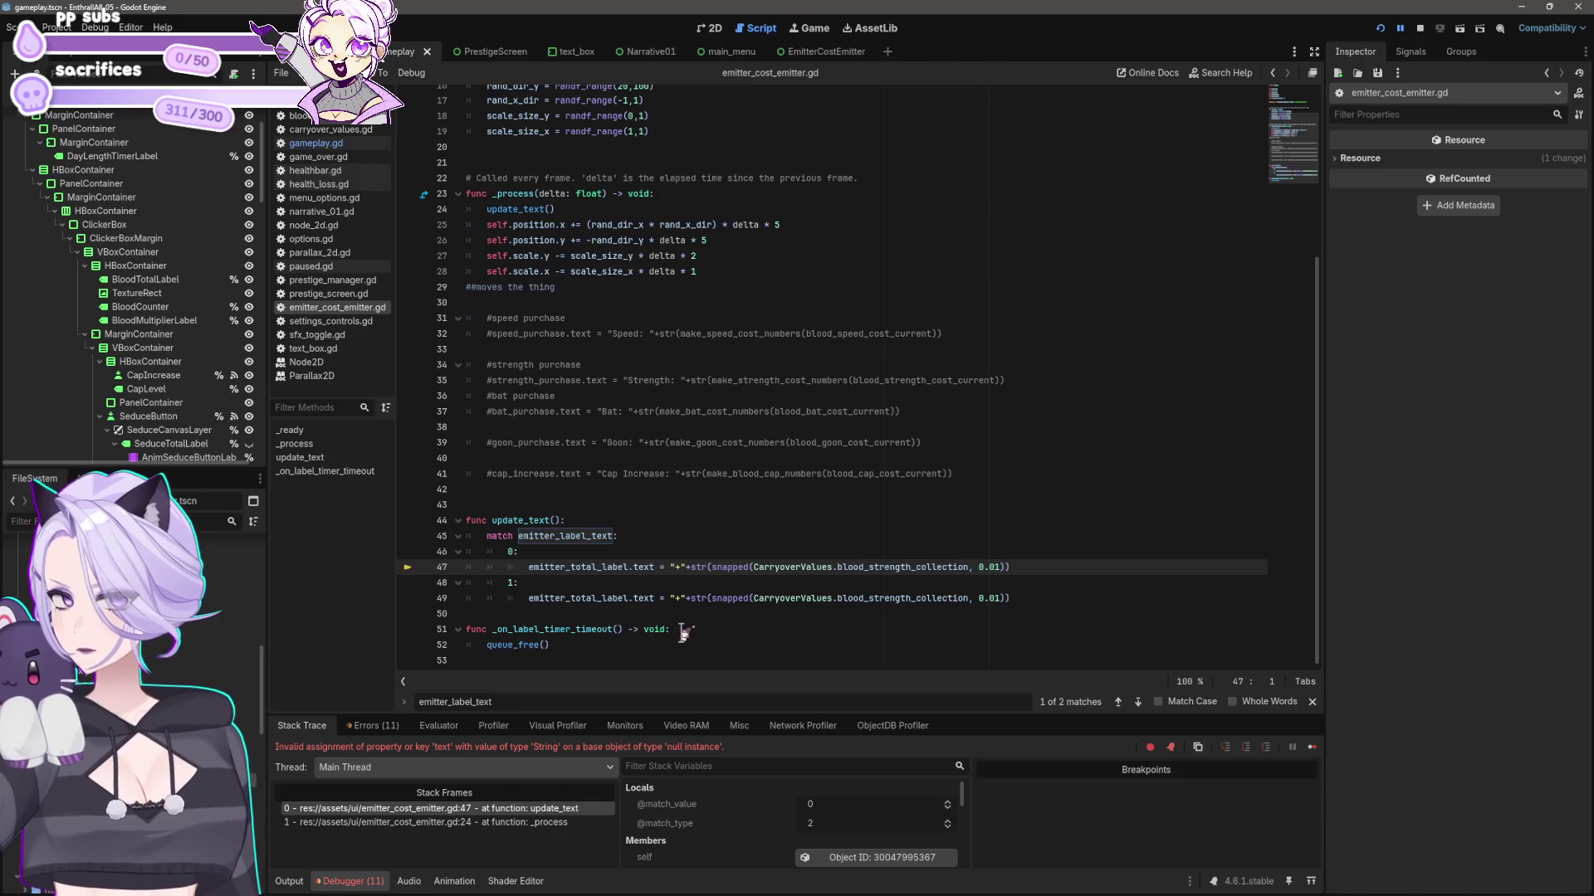
{"action": "left_click", "coordinate": [682, 616]}
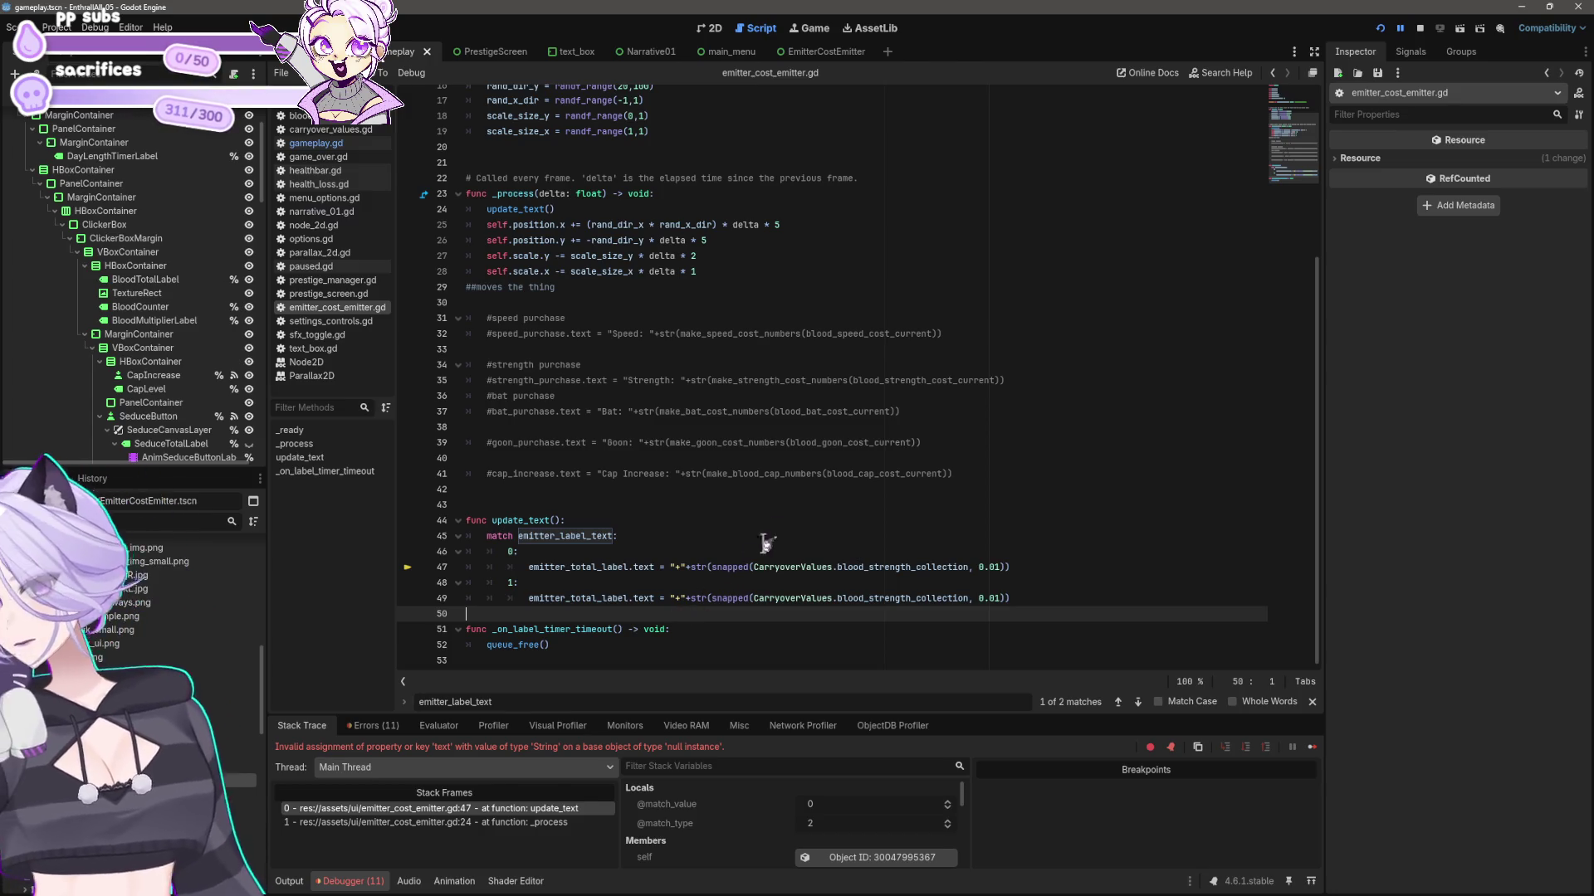
{"action": "mouse_move", "coordinate": [858, 605]}
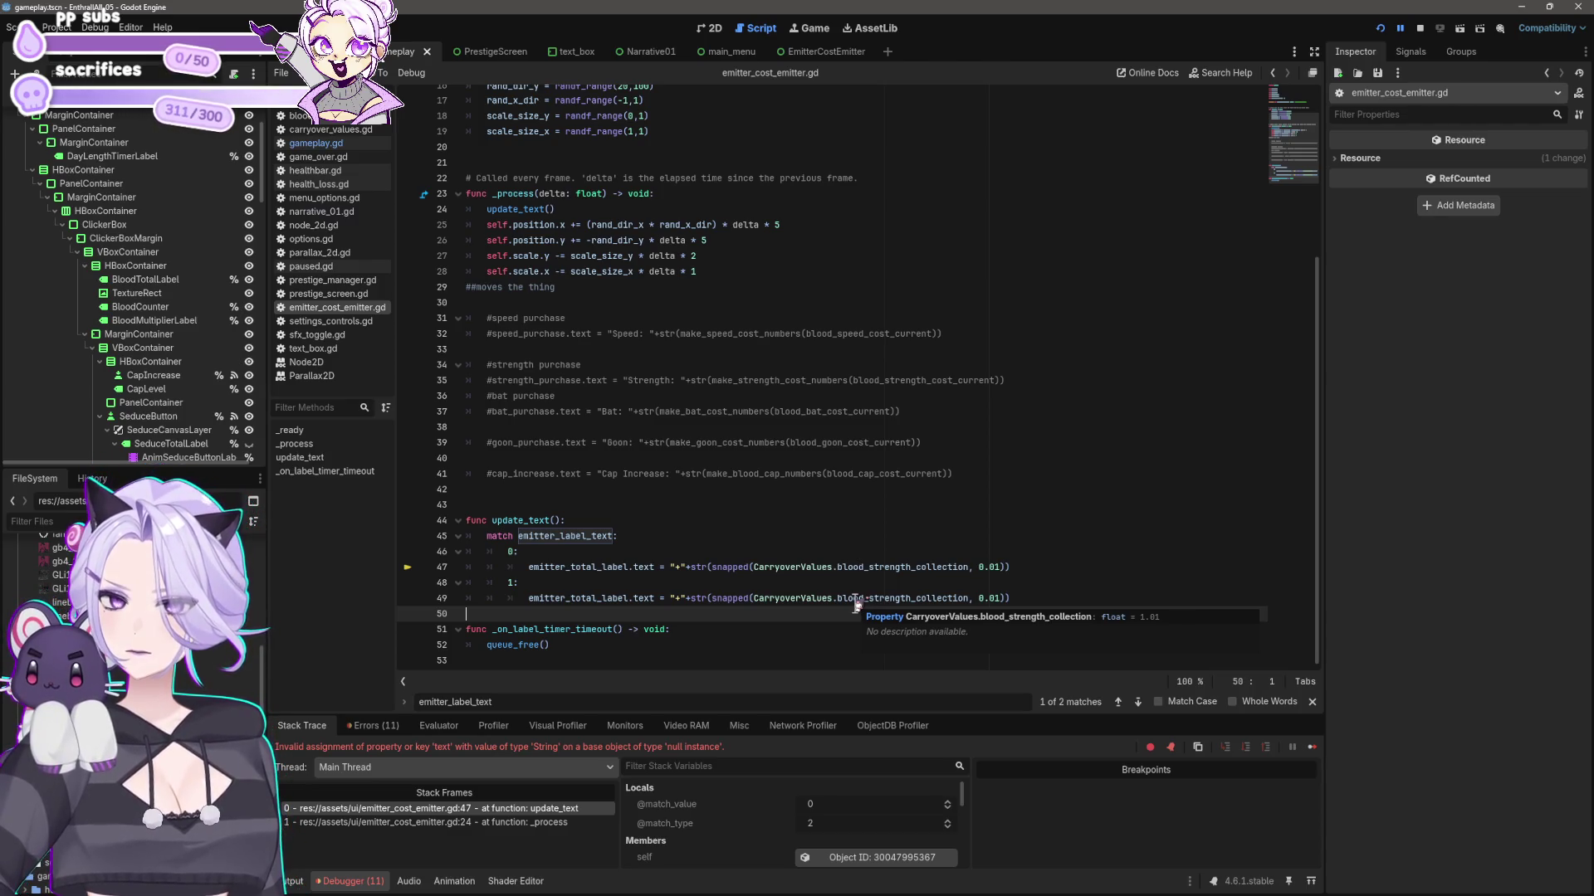
{"action": "scroll", "coordinate": [845, 462], "scroll_direction": "up", "scroll_amount": 5}
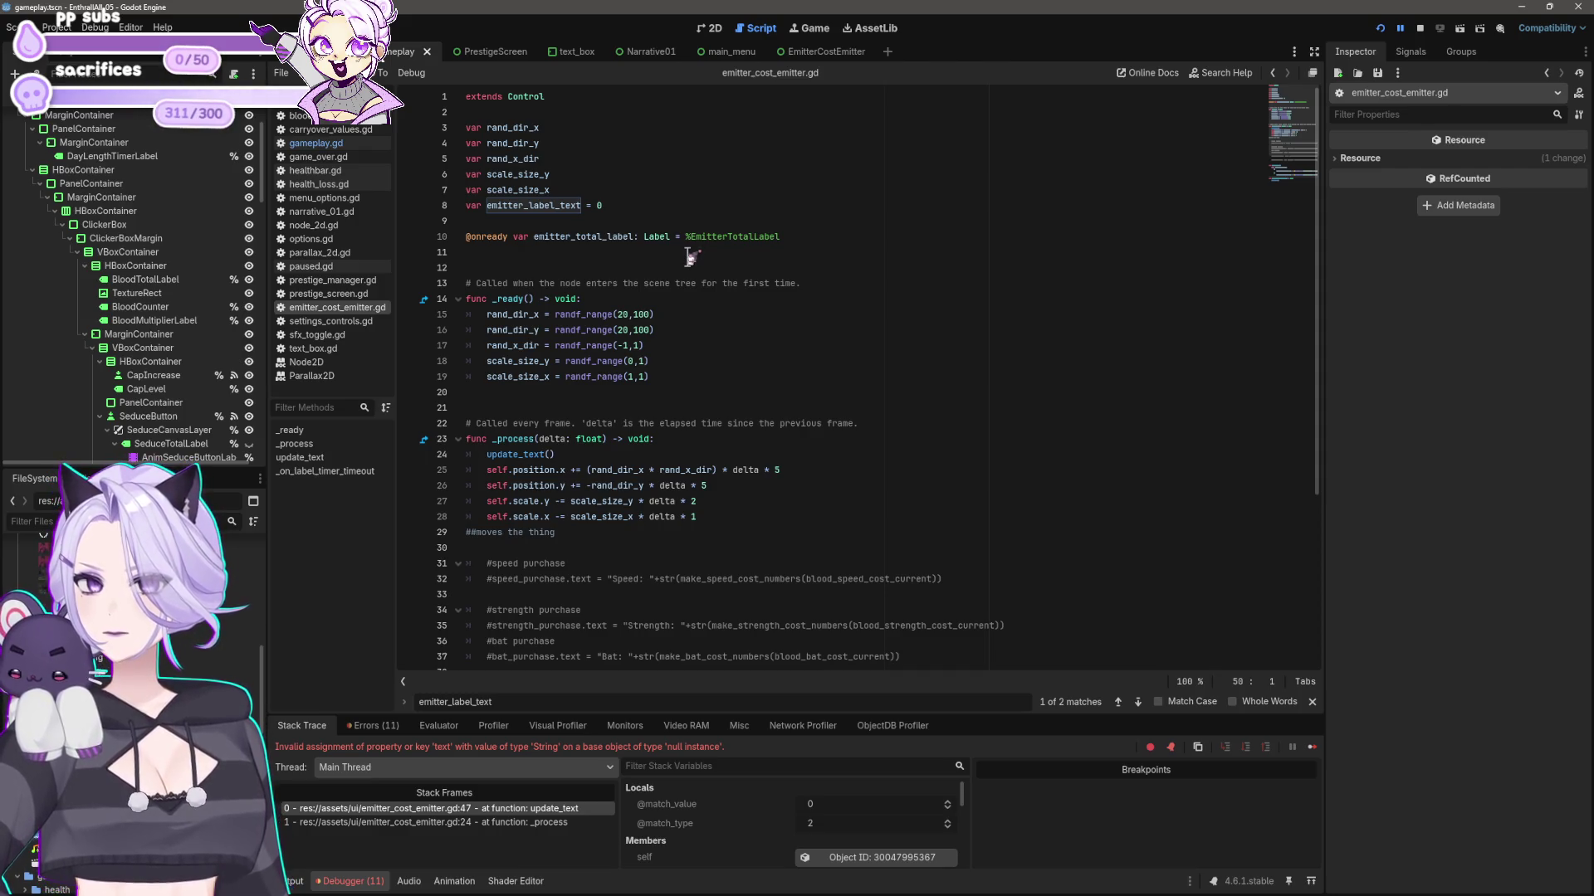
{"action": "scroll", "coordinate": [688, 258], "scroll_direction": "down", "scroll_amount": 5}
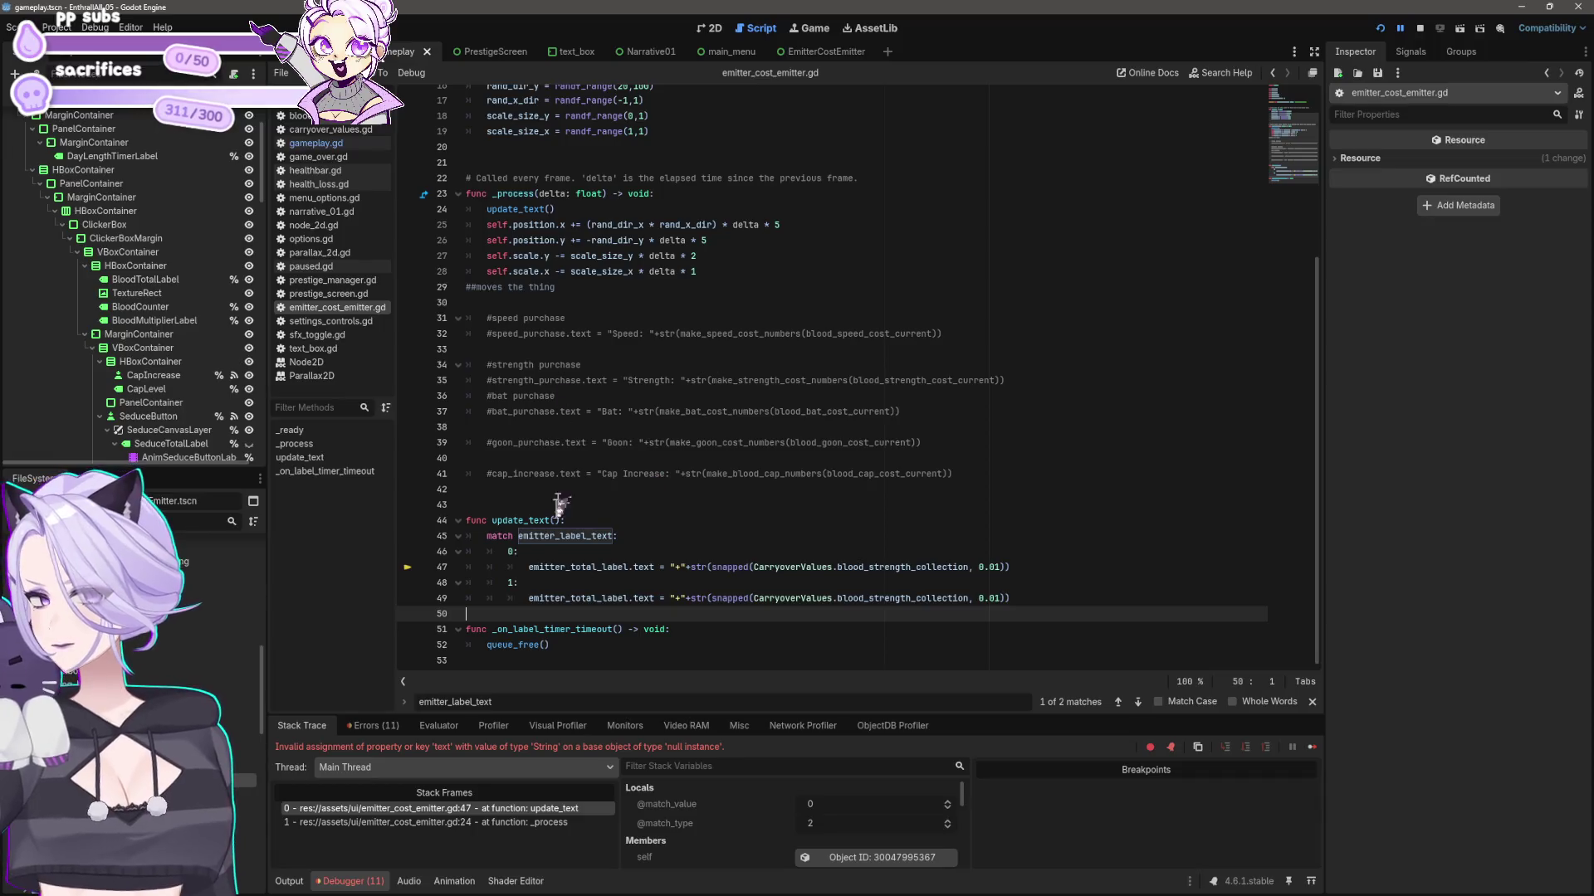
- Check the emitter_label_text declaration on line 8, save the script, and return to gameplay.gd
{"action": "double_click", "coordinate": [520, 537]}
{"action": "key", "text": "ctrl+c"}
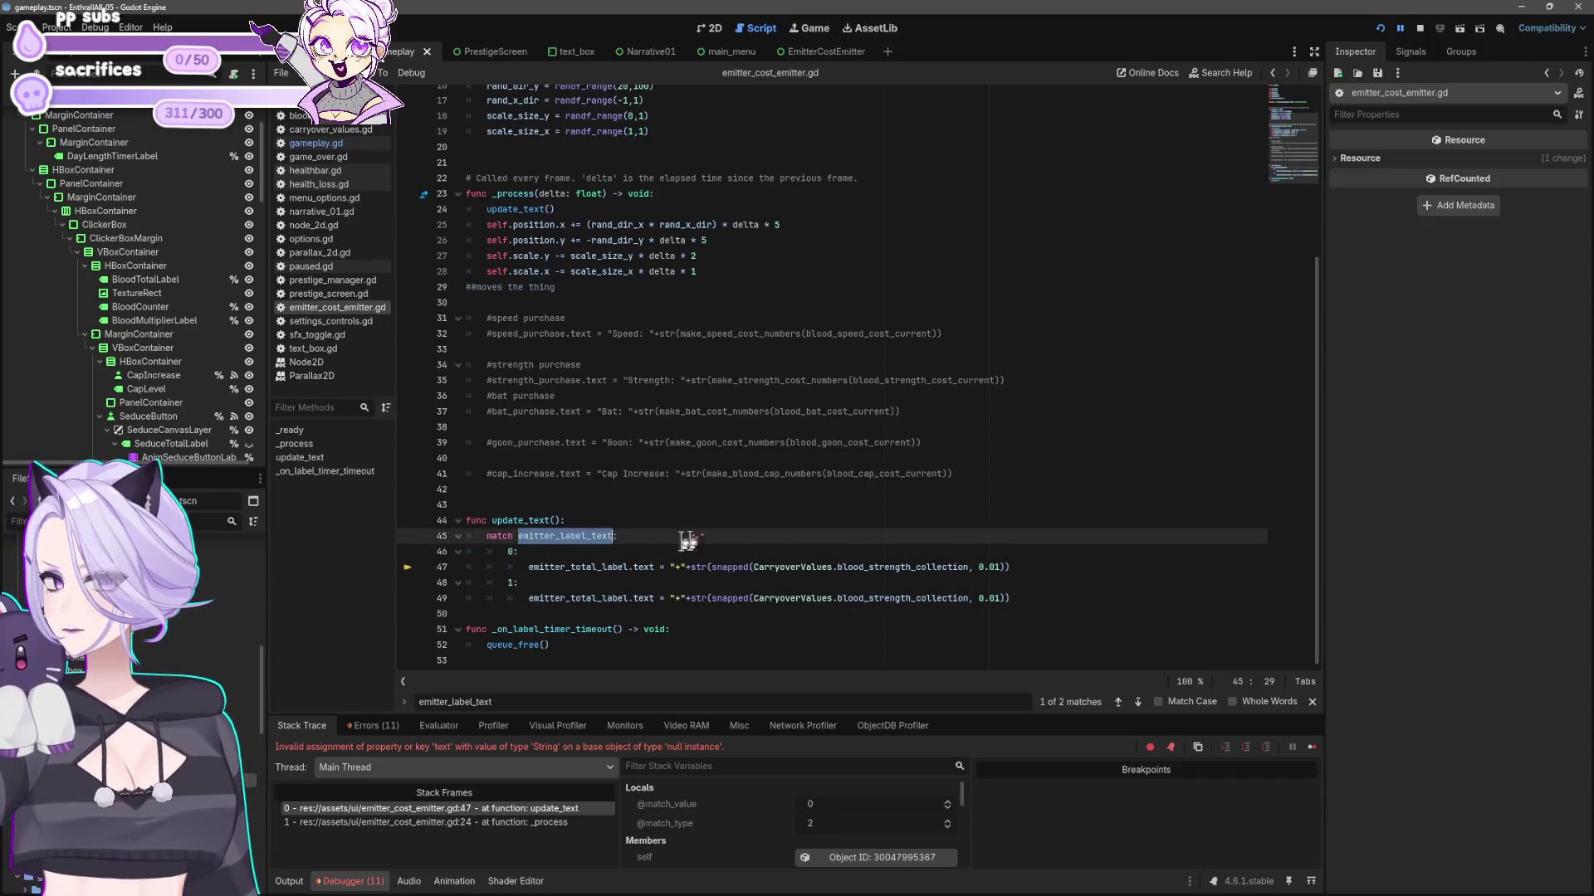
{"action": "scroll", "coordinate": [755, 369], "scroll_direction": "up", "scroll_amount": 5}
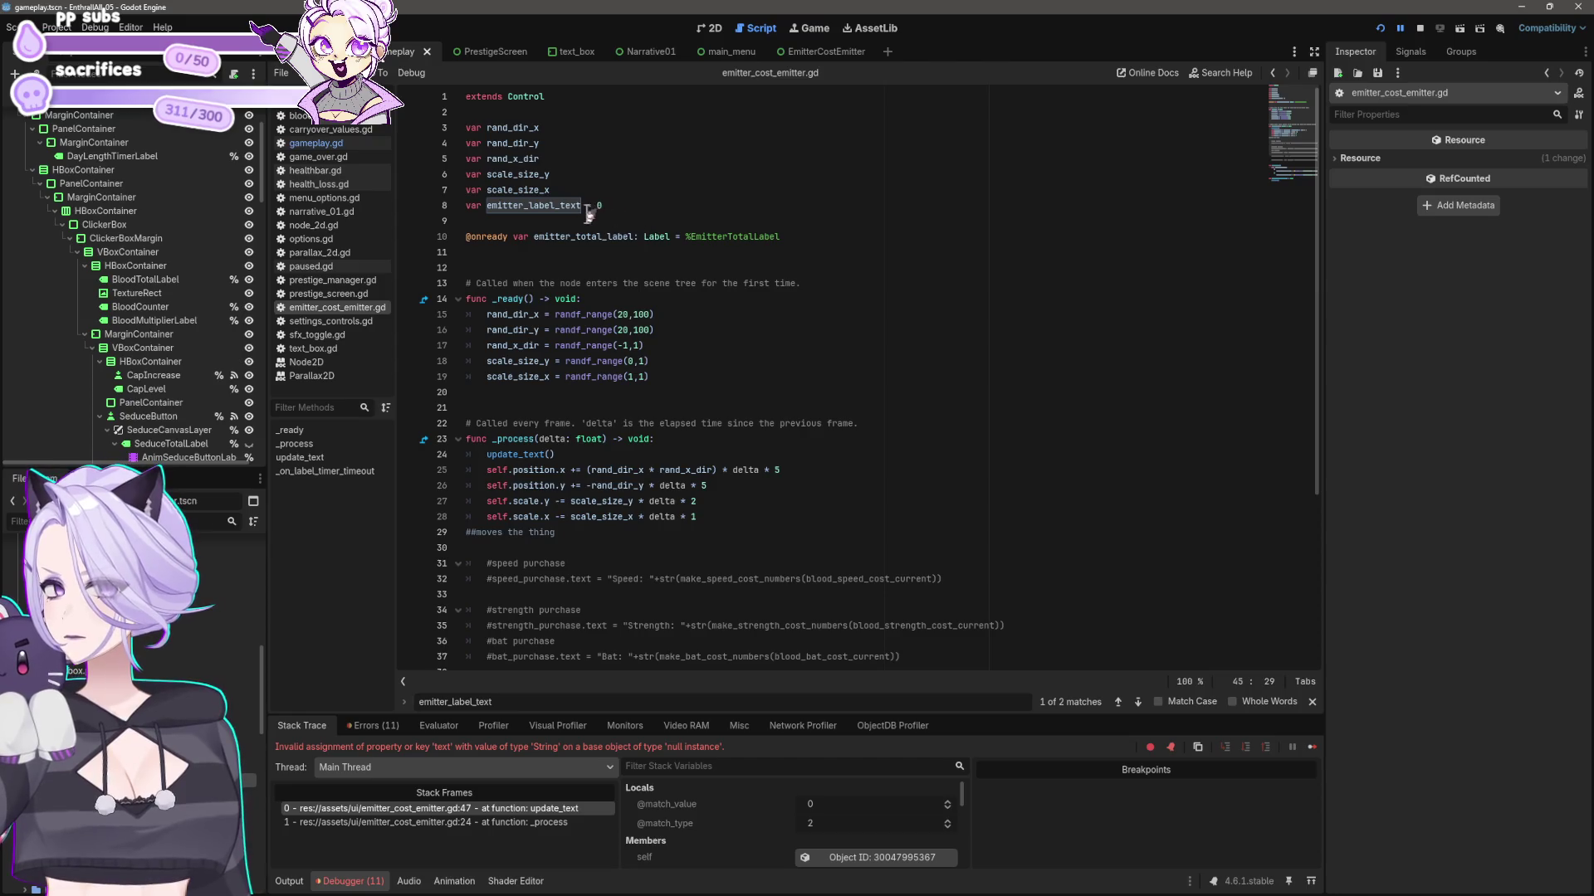
{"action": "left_click", "coordinate": [585, 208]}
{"action": "double_click", "coordinate": [490, 208]}
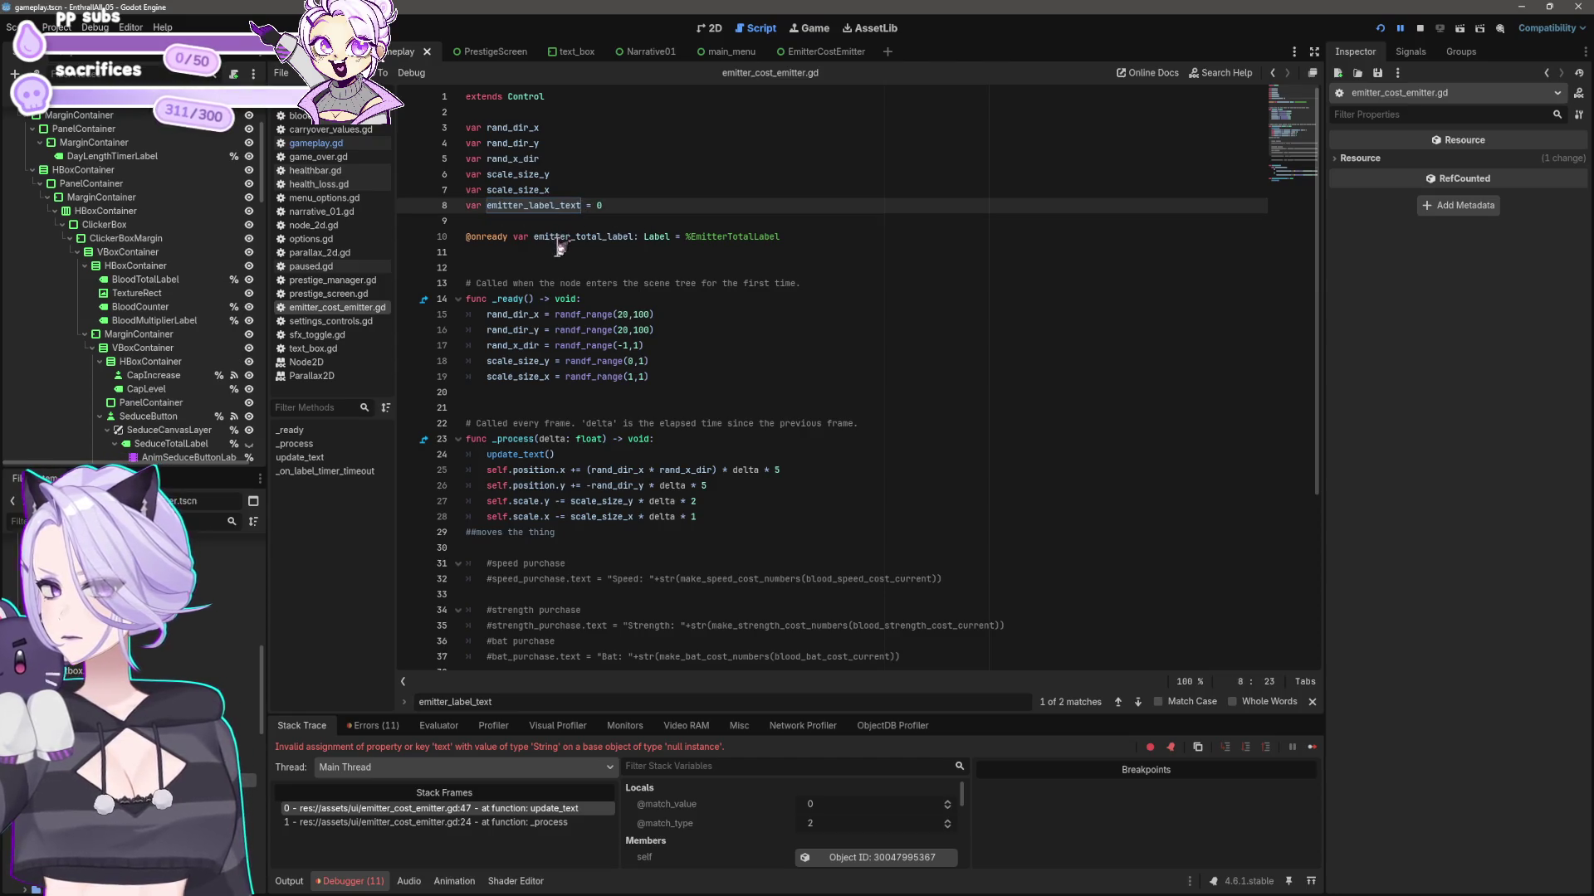
{"action": "key", "text": "ctrl+v"}
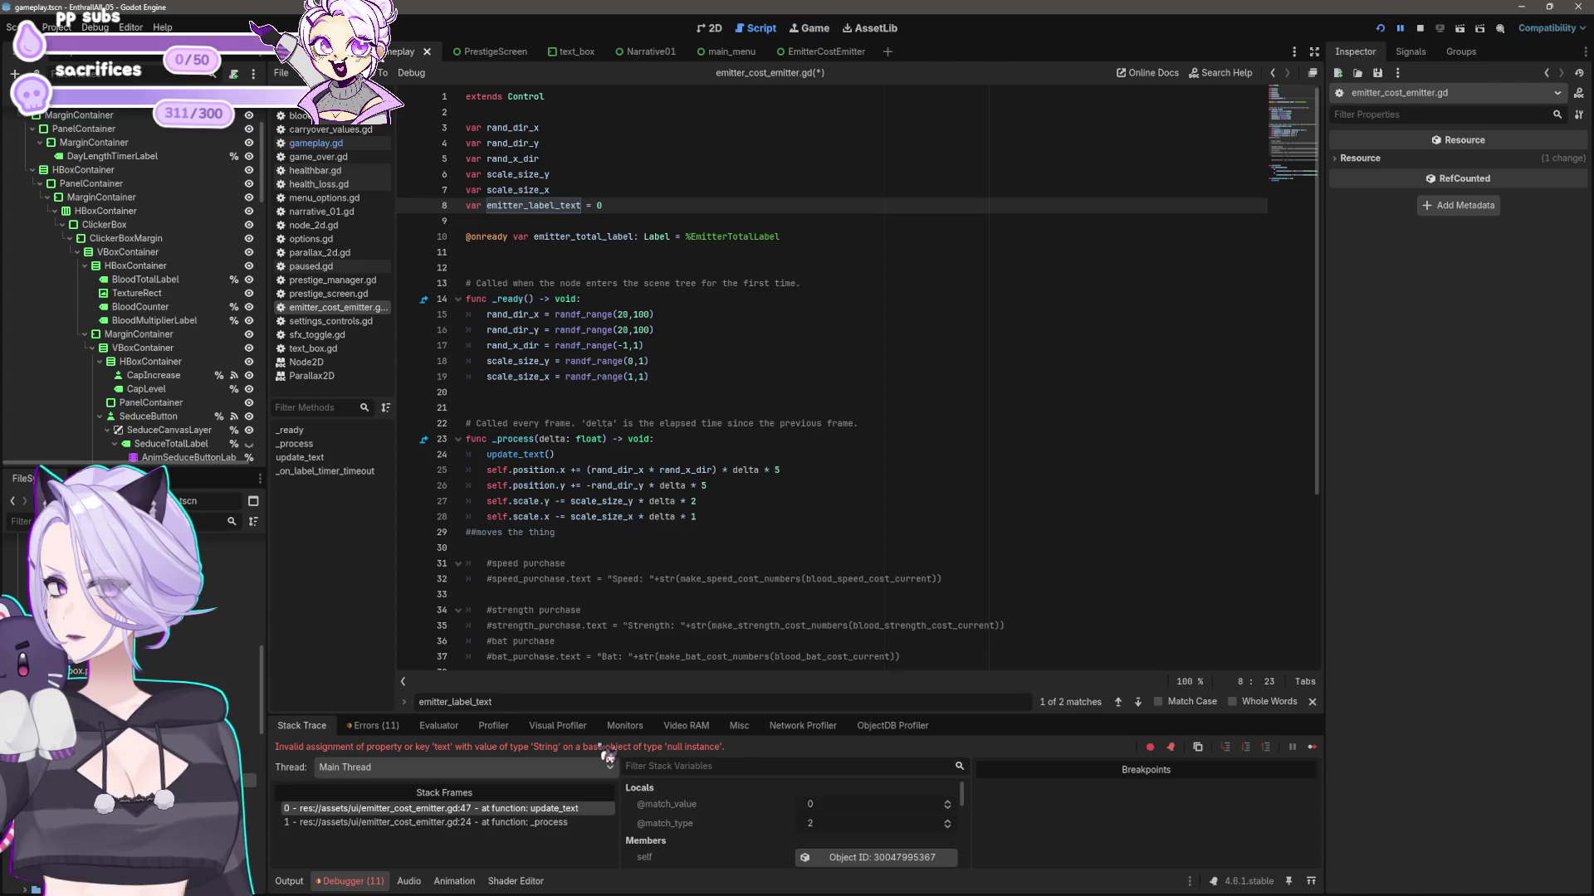
{"action": "triple_click", "coordinate": [623, 698]}
{"action": "key", "text": "BackSpace"}
{"action": "key", "text": "ctrl+s"}
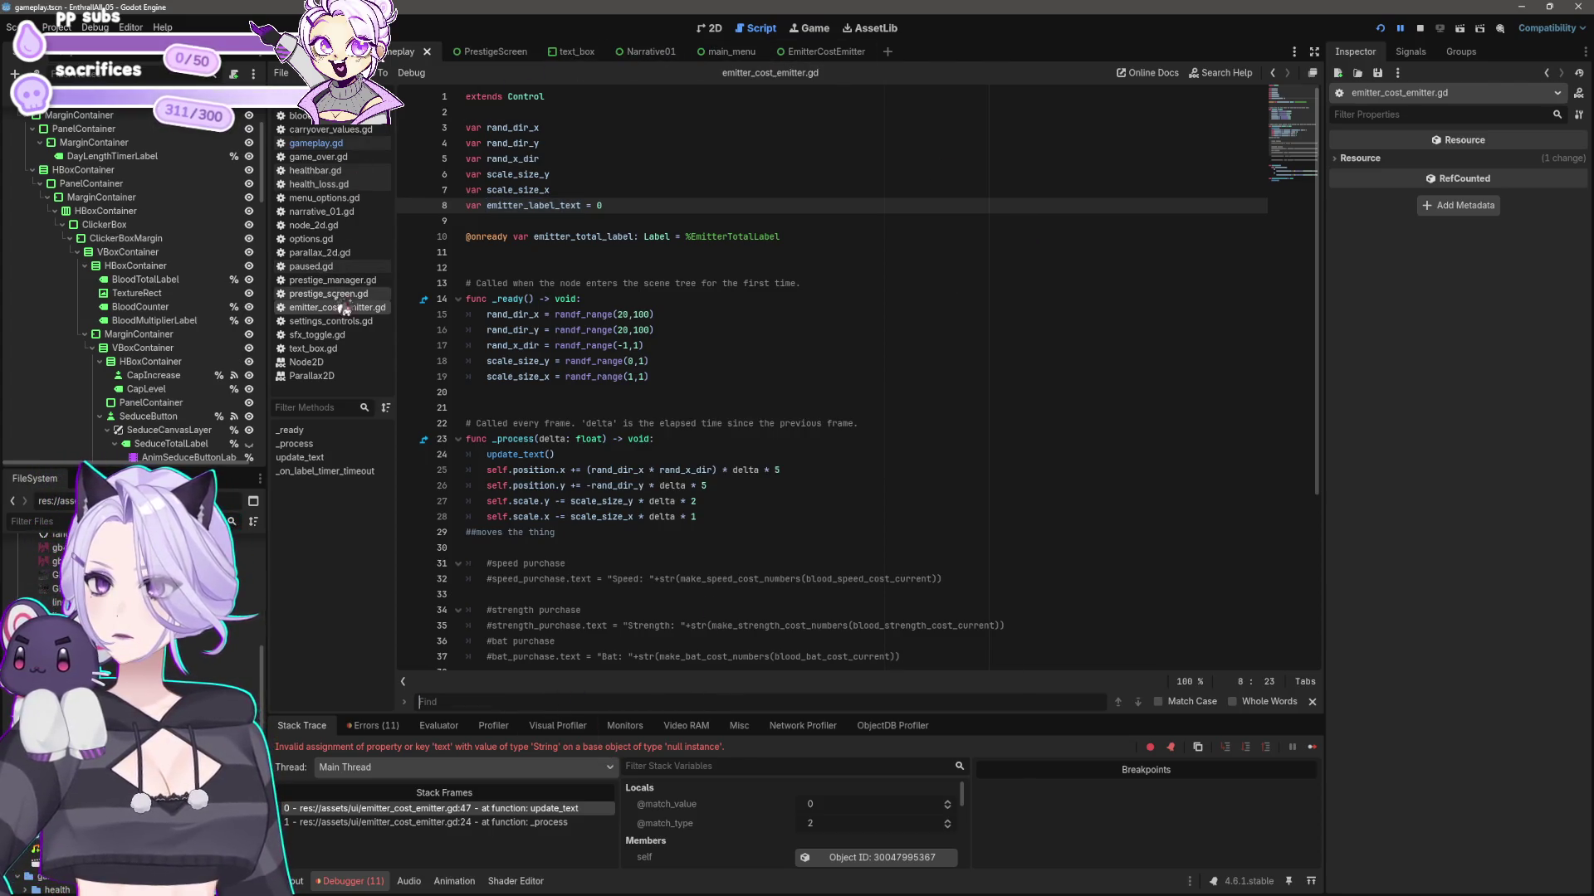
{"action": "left_click", "coordinate": [315, 143]}
{"action": "left_click", "coordinate": [802, 359]}
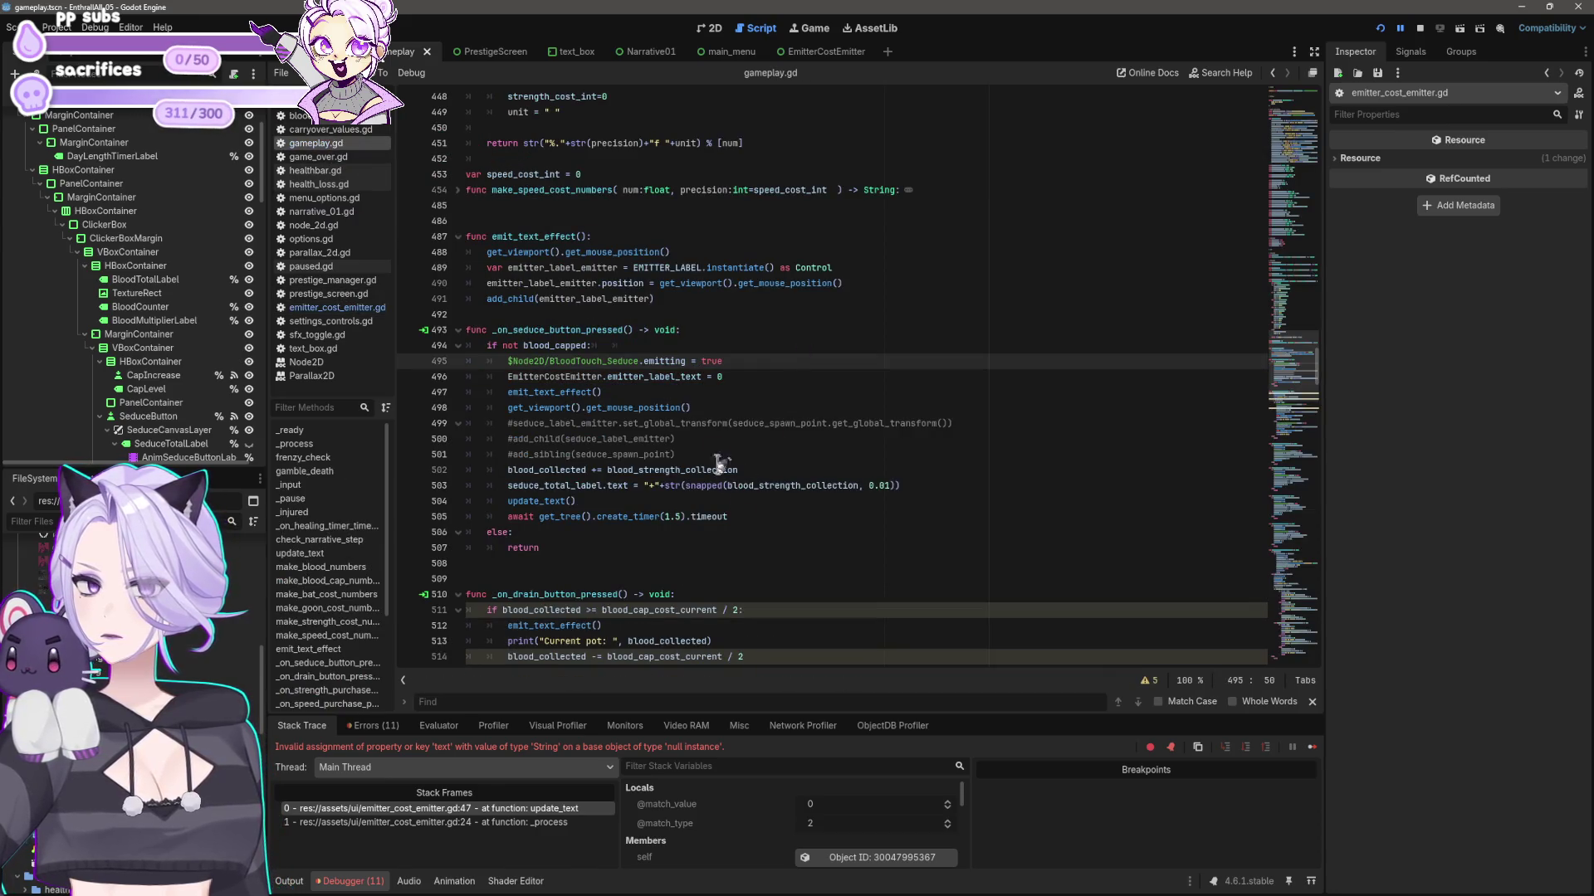
{"action": "left_click", "coordinate": [471, 702]}
{"action": "key", "text": "ctrl+v"}
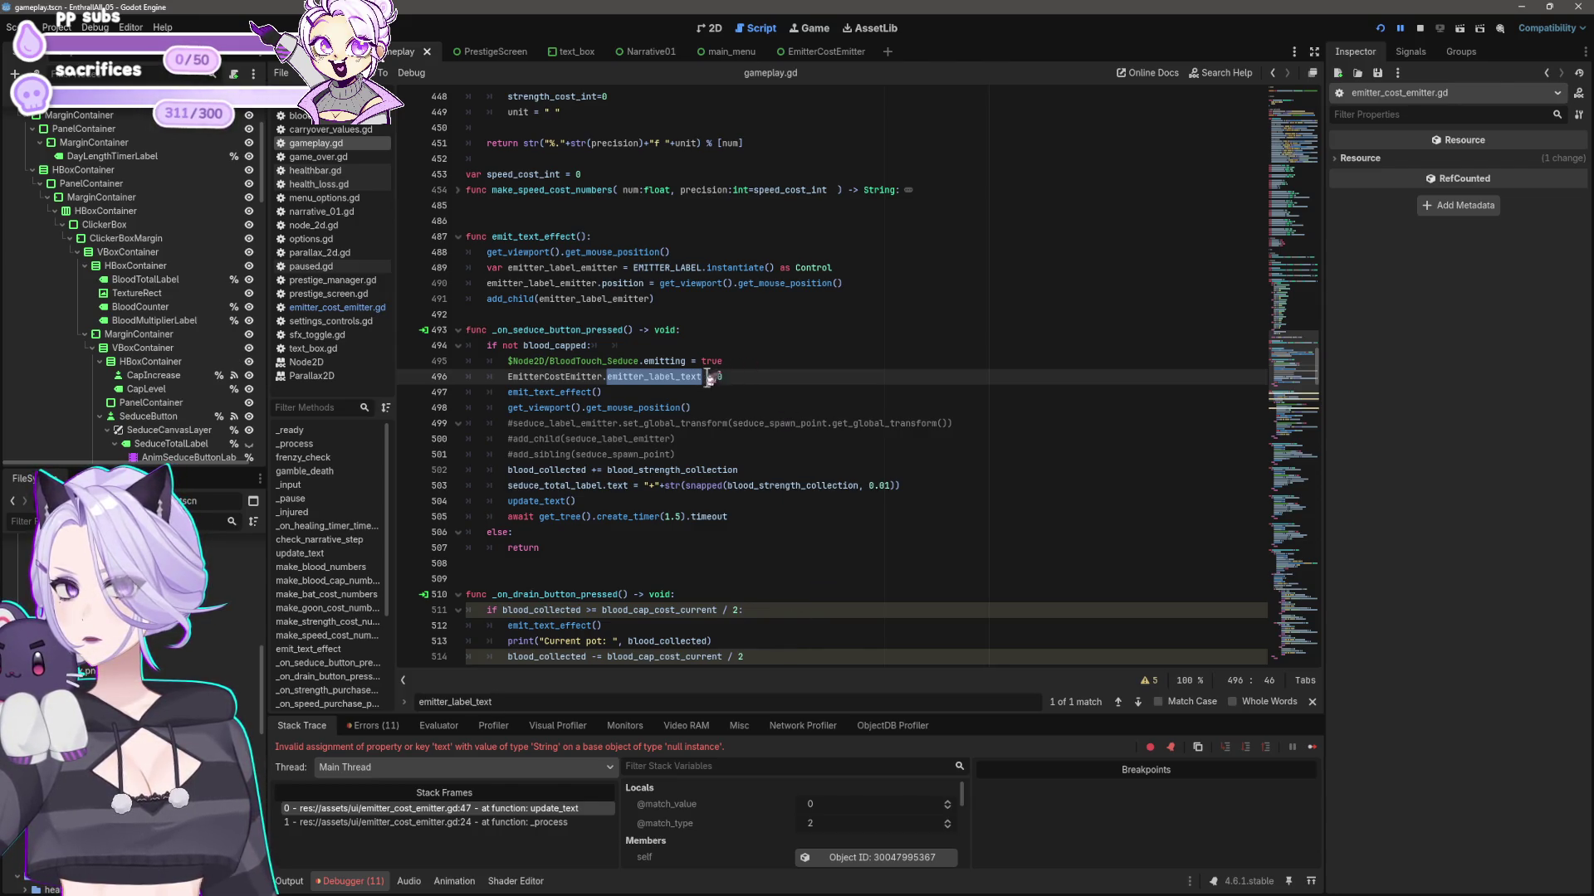
{"action": "left_click", "coordinate": [706, 377]}
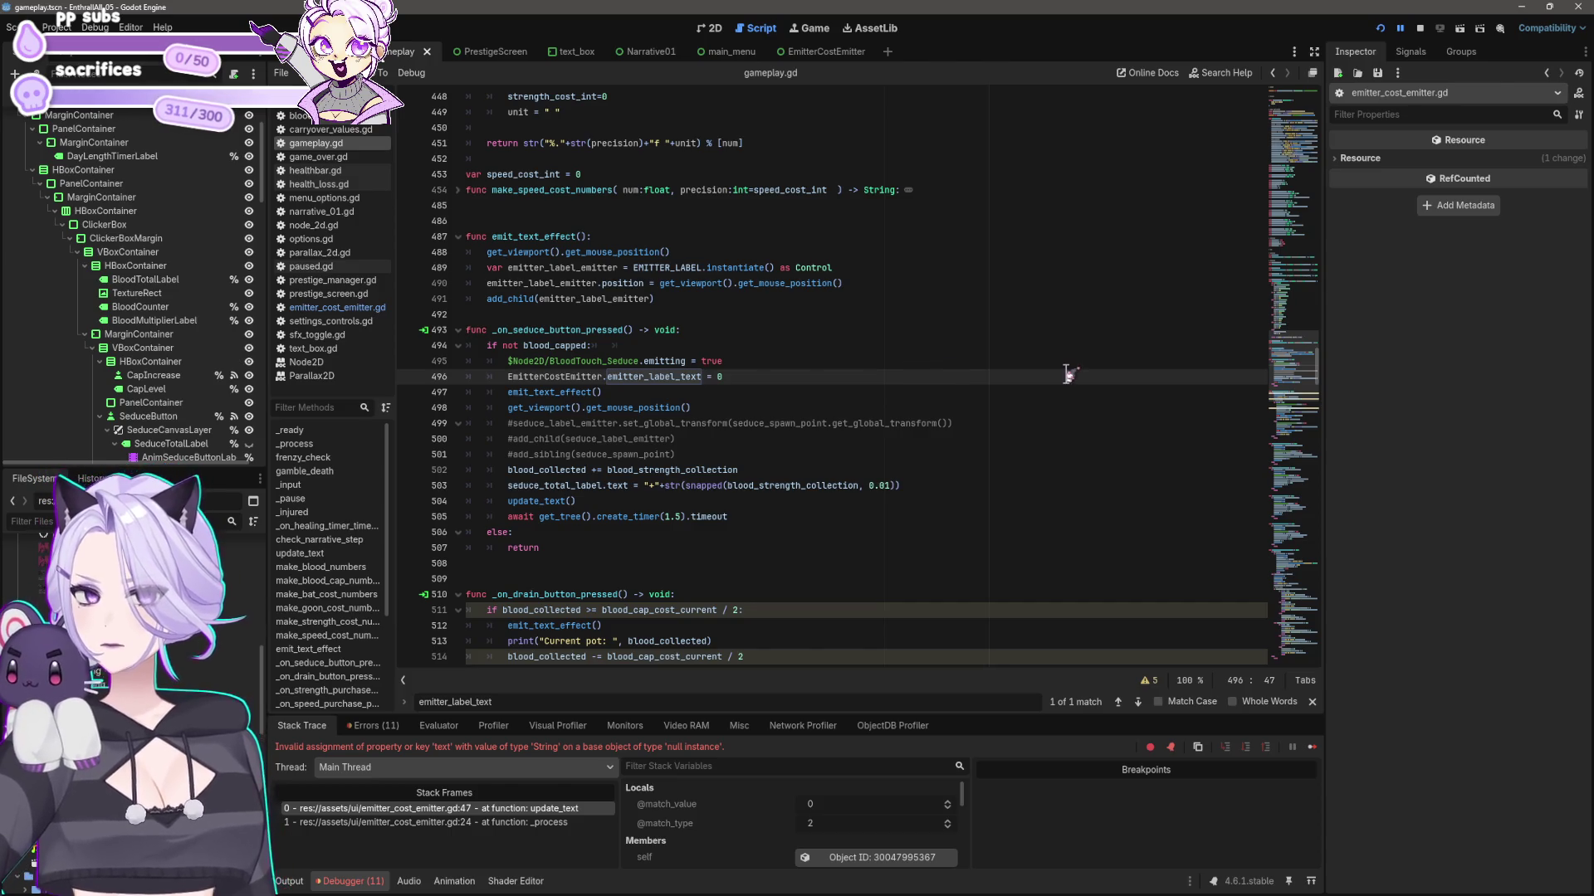
{"action": "type", "text": "="}
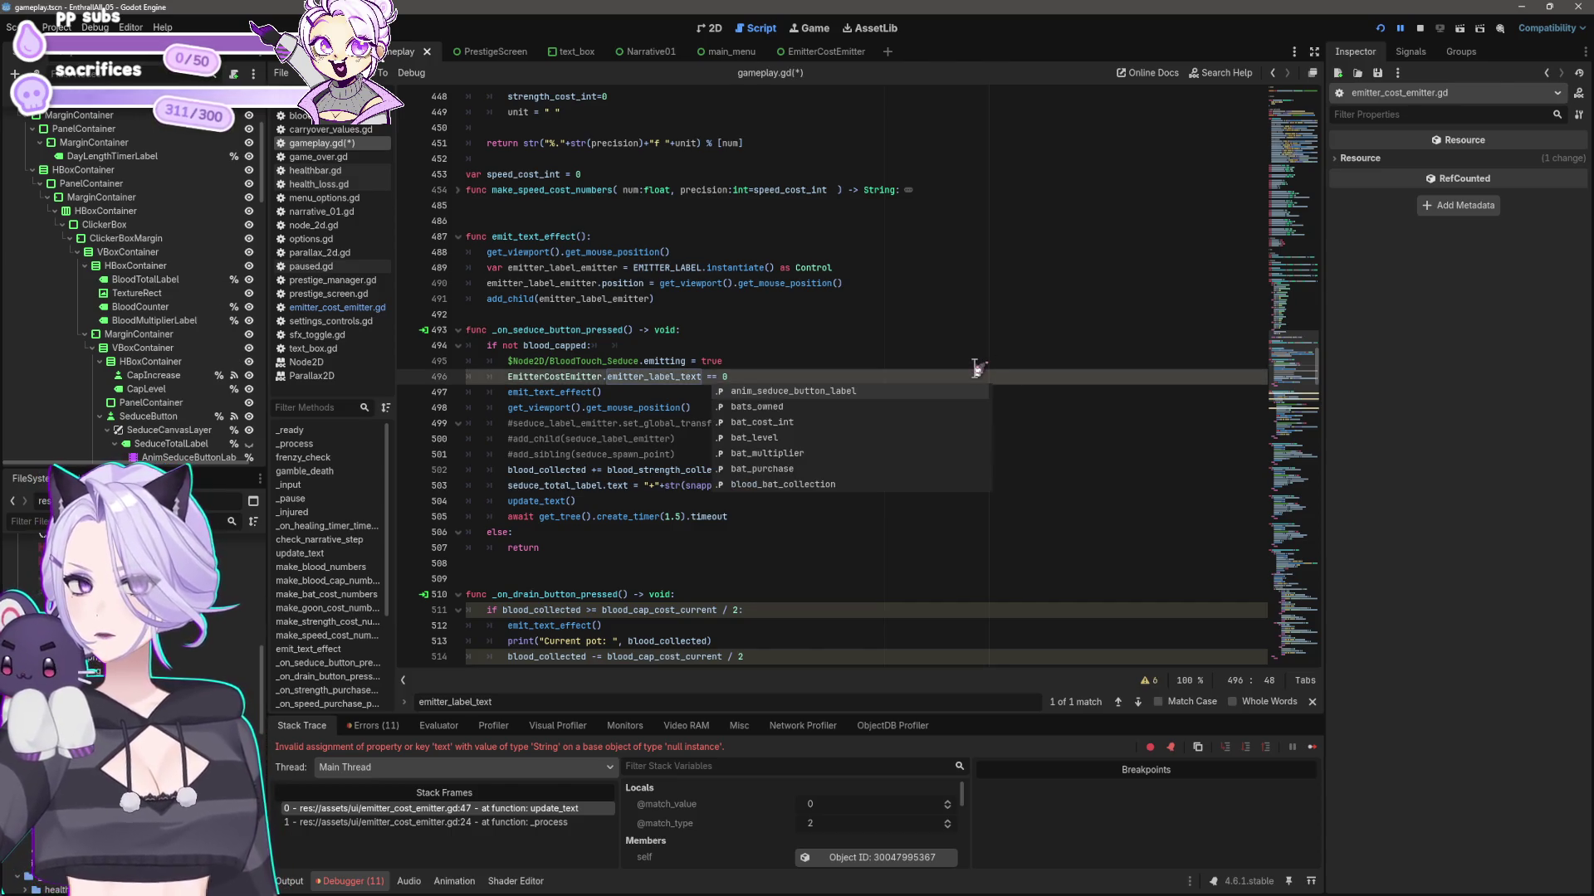
{"action": "key", "text": "ctrl+z"}
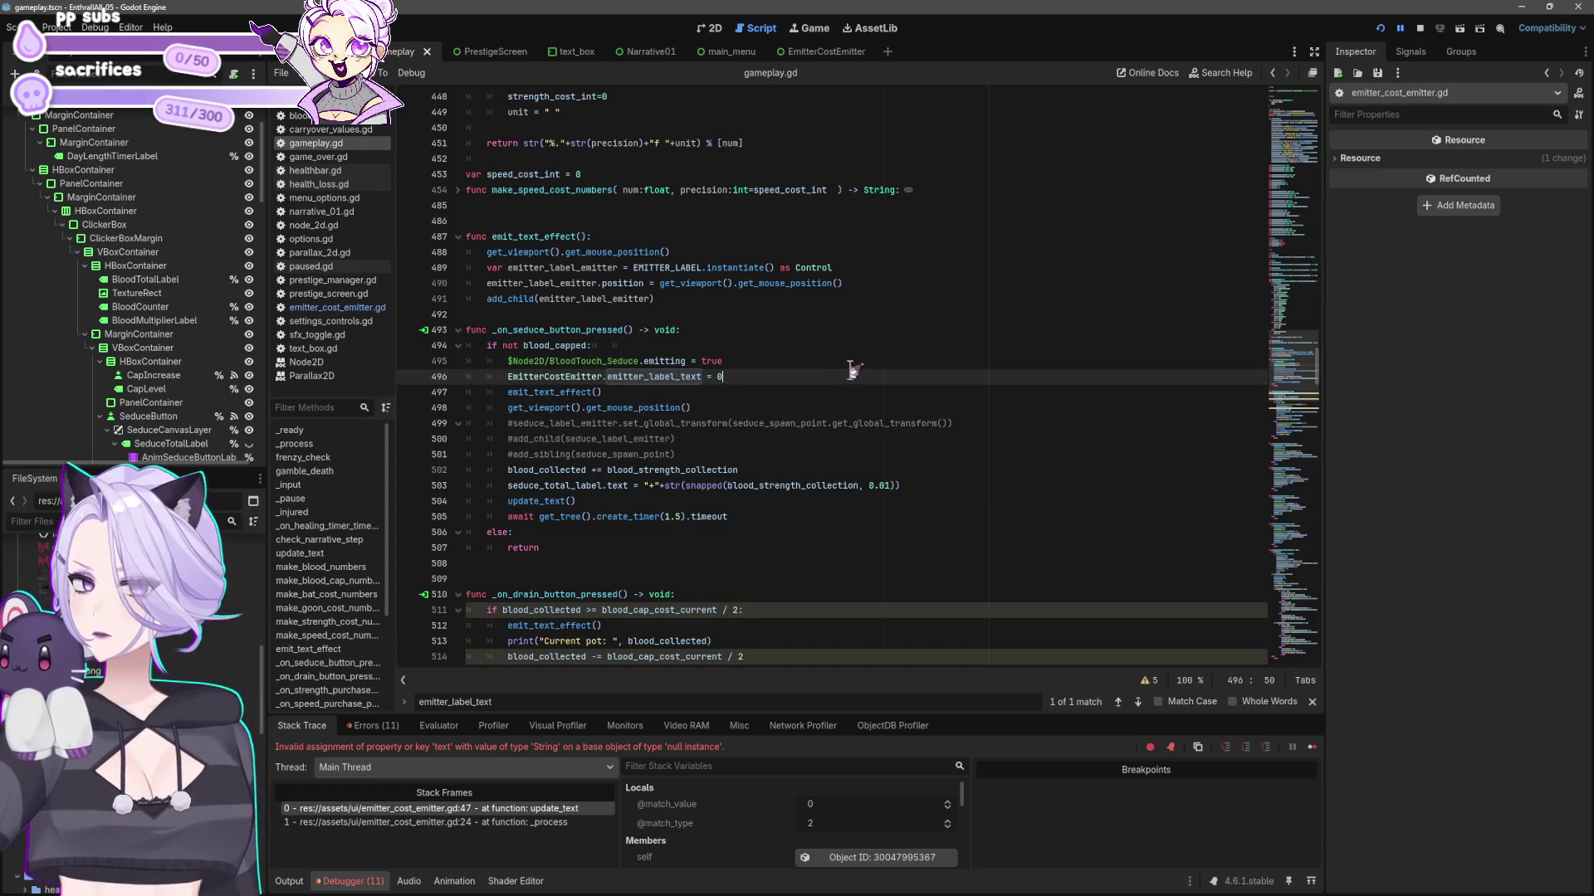
{"action": "left_click", "coordinate": [700, 533]}
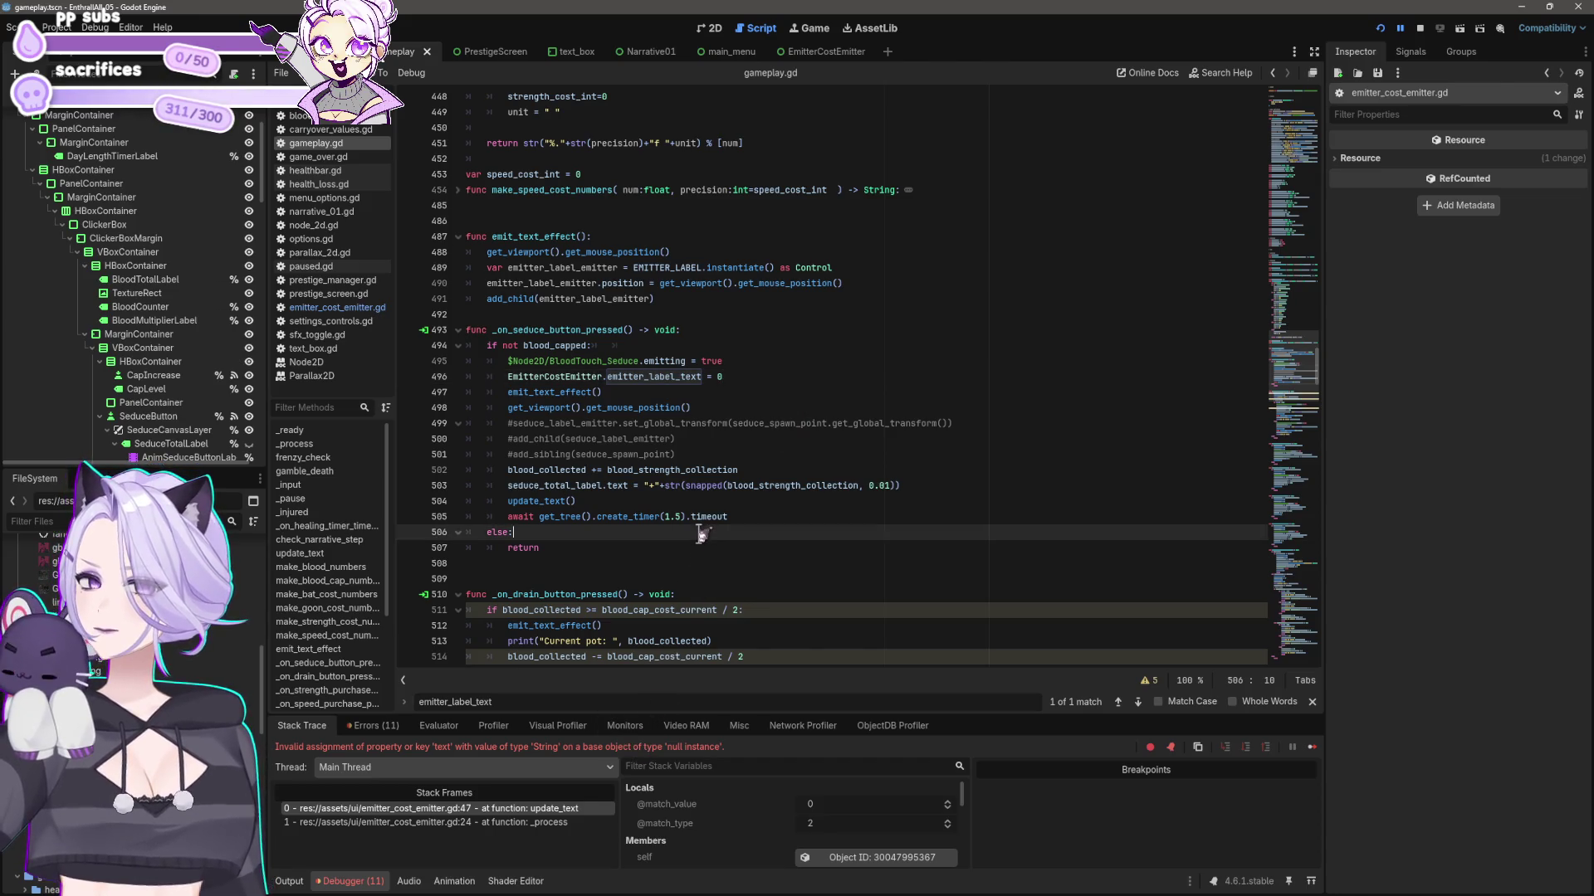
{"action": "left_click", "coordinate": [669, 403]}
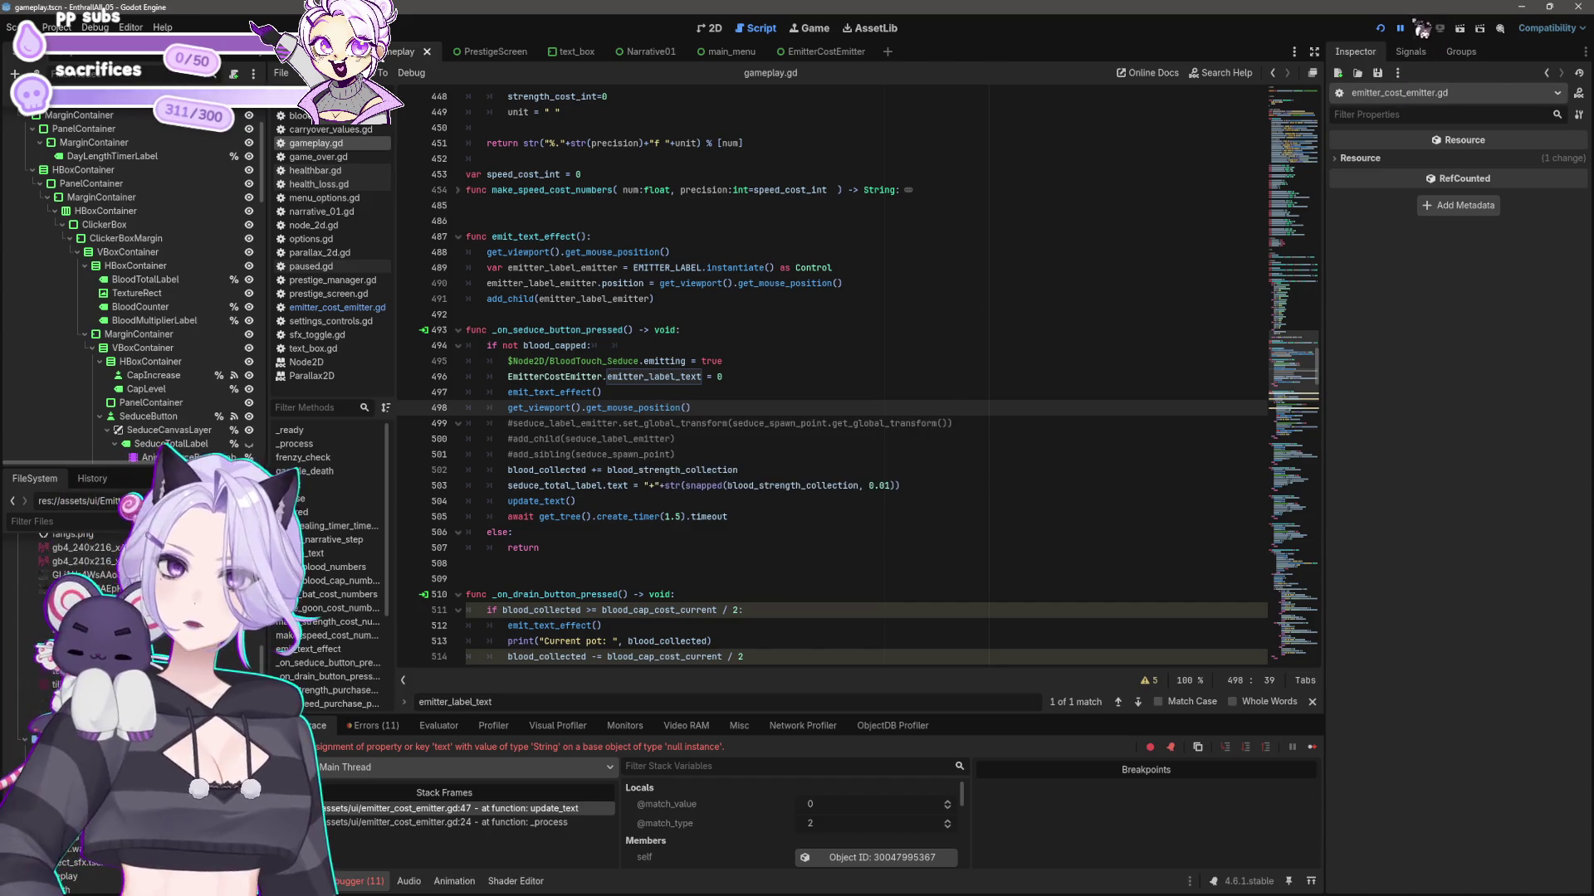
- Rerun the game, open the EmitterCostEmitter scene, and drag EmitterTotalLabel into the script on line 11
{"action": "left_click", "coordinate": [1380, 28]}
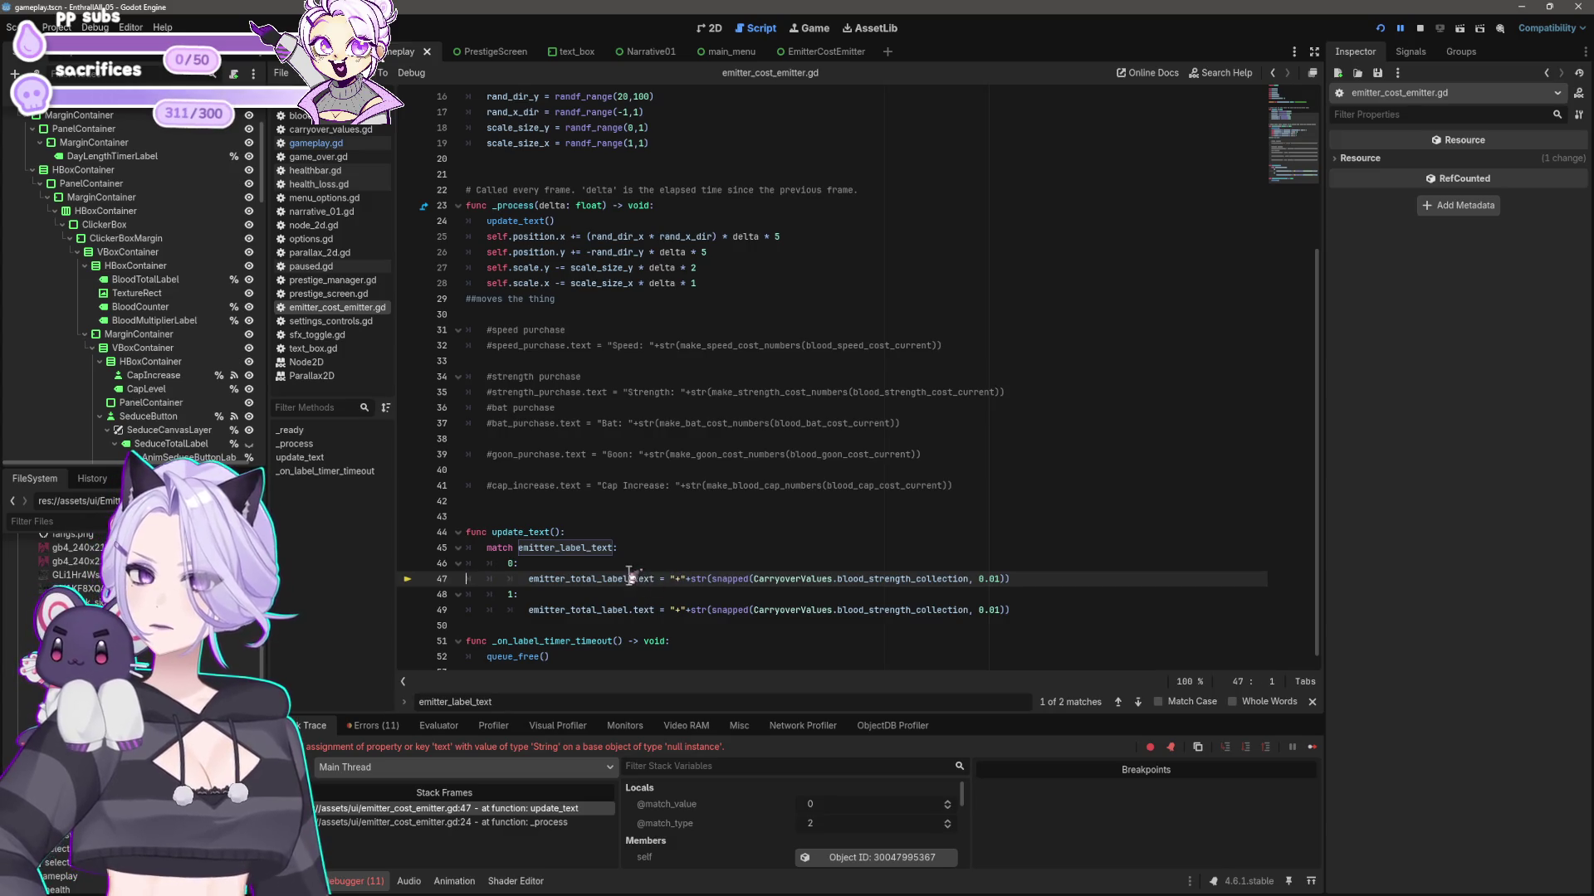
{"action": "double_click", "coordinate": [535, 576]}
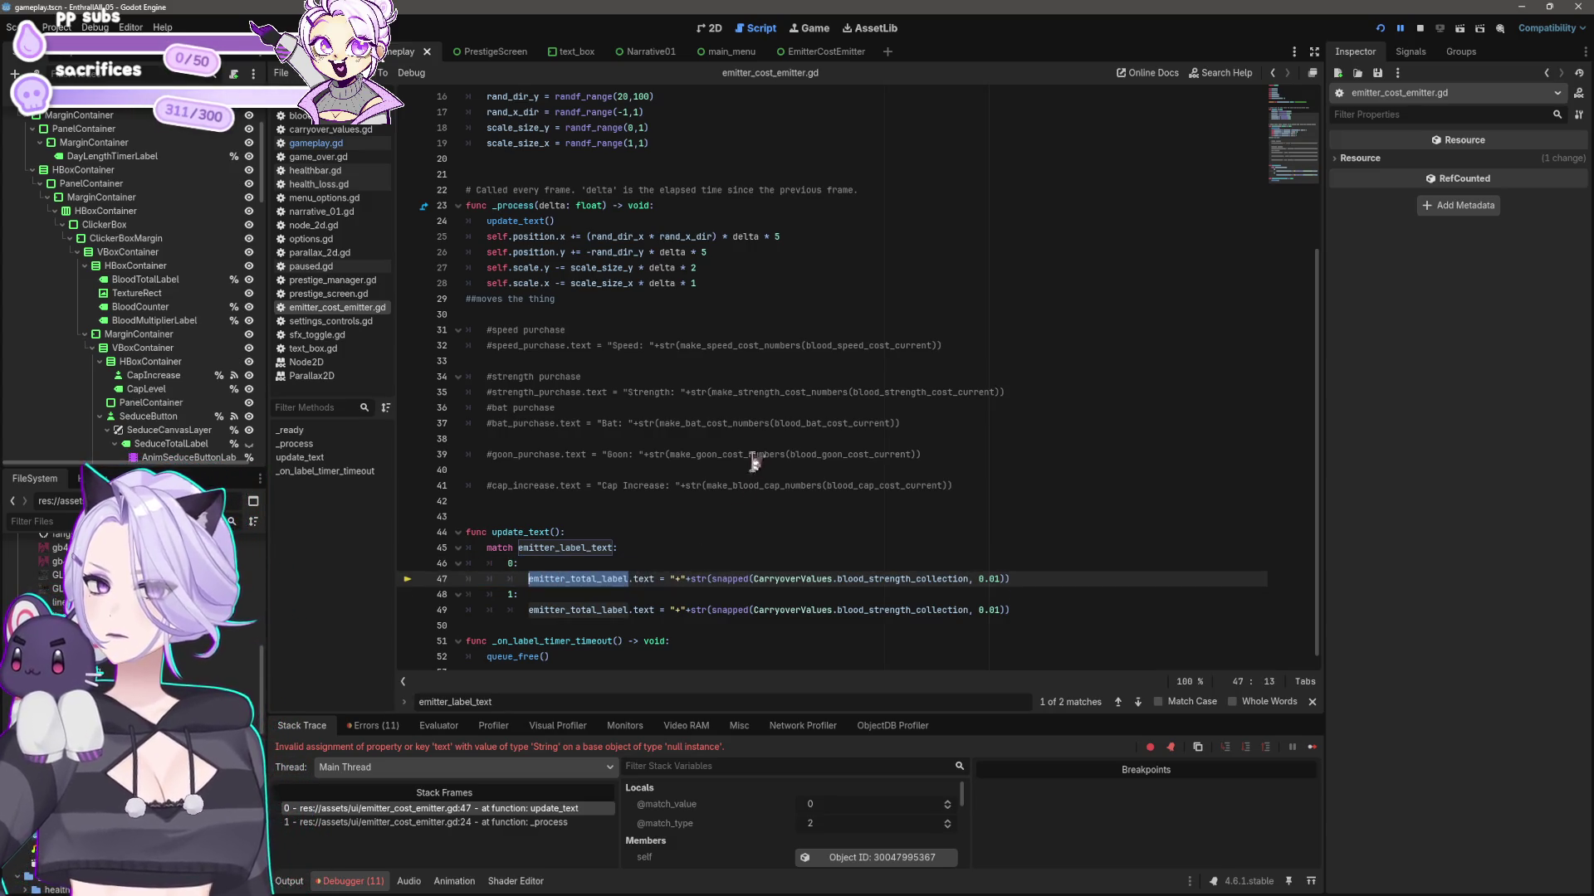
{"action": "scroll", "coordinate": [747, 454], "scroll_direction": "up", "scroll_amount": 5}
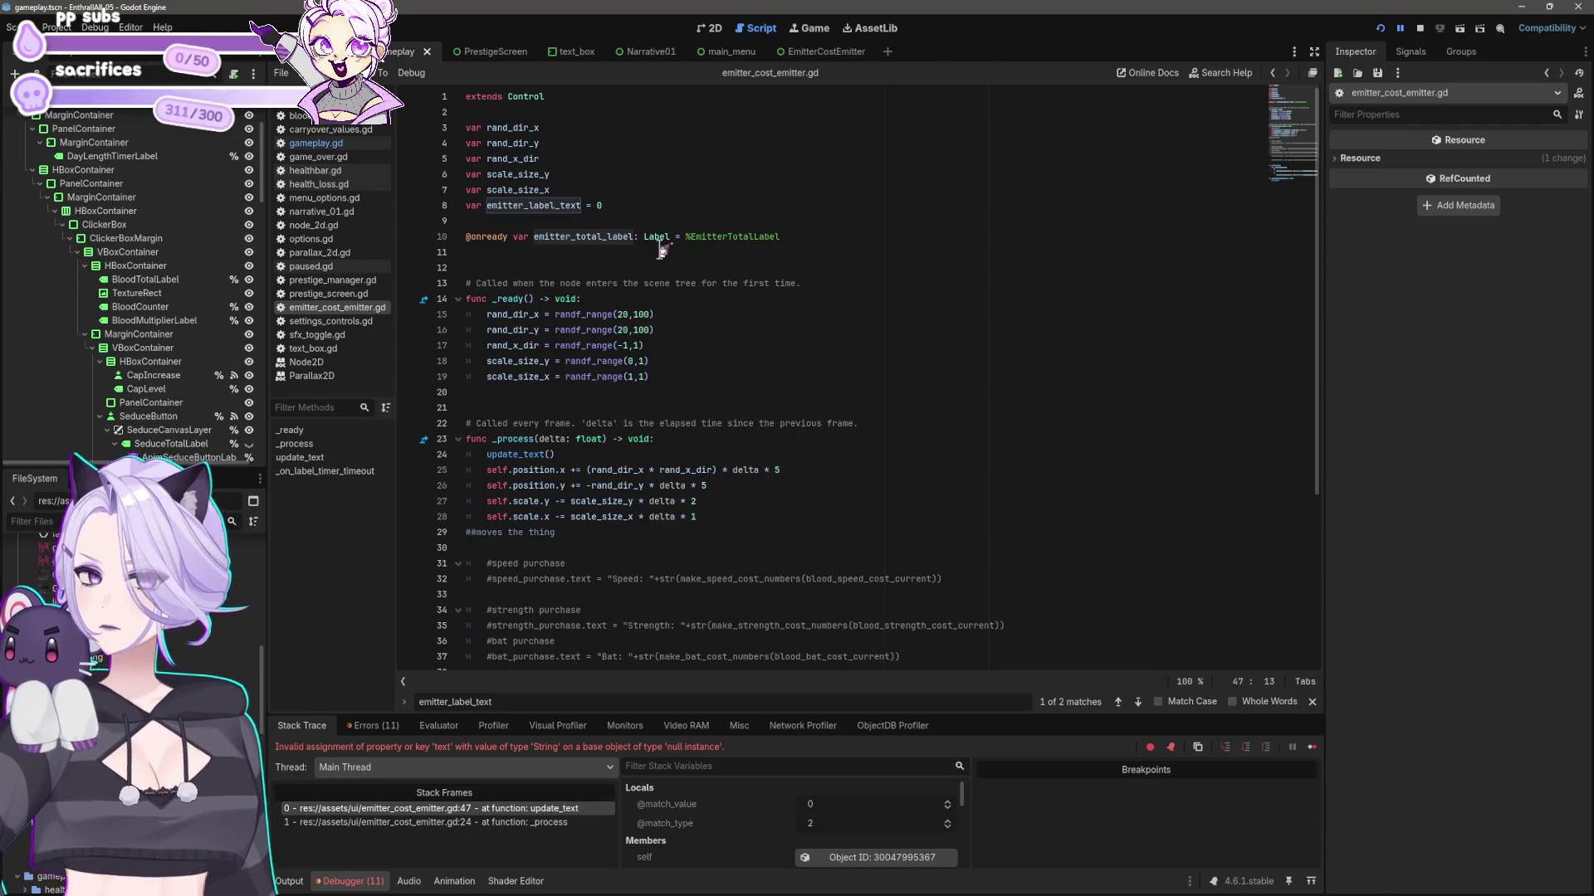
{"action": "left_click", "coordinate": [710, 28]}
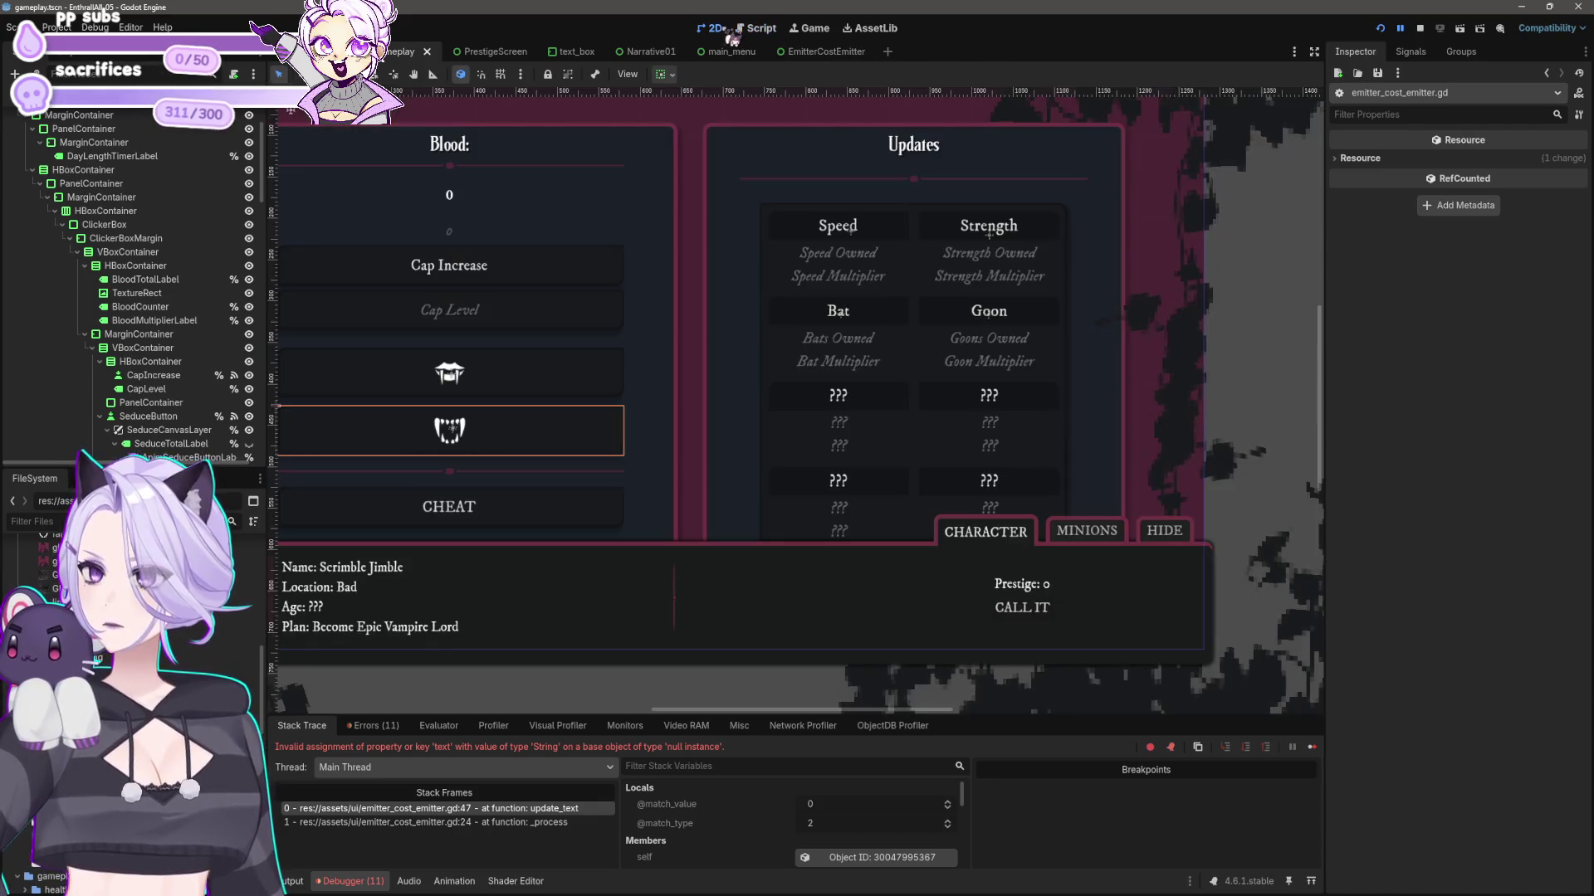
{"action": "left_click", "coordinate": [786, 52]}
{"action": "left_click", "coordinate": [755, 29]}
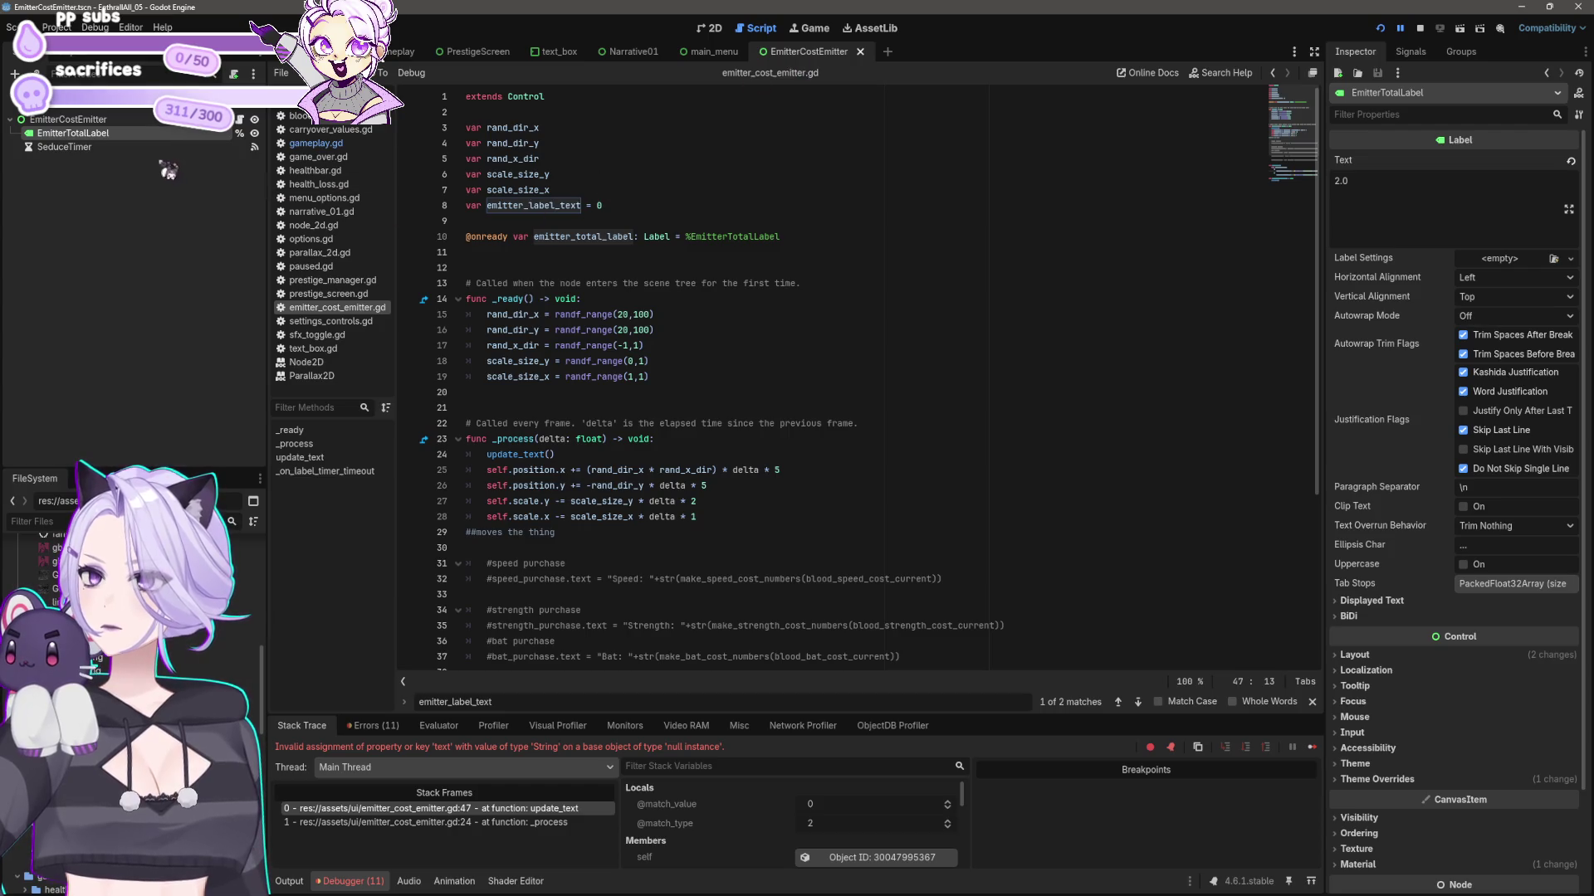
{"action": "left_click_drag", "start_coordinate": [120, 147], "coordinate": [525, 258]}
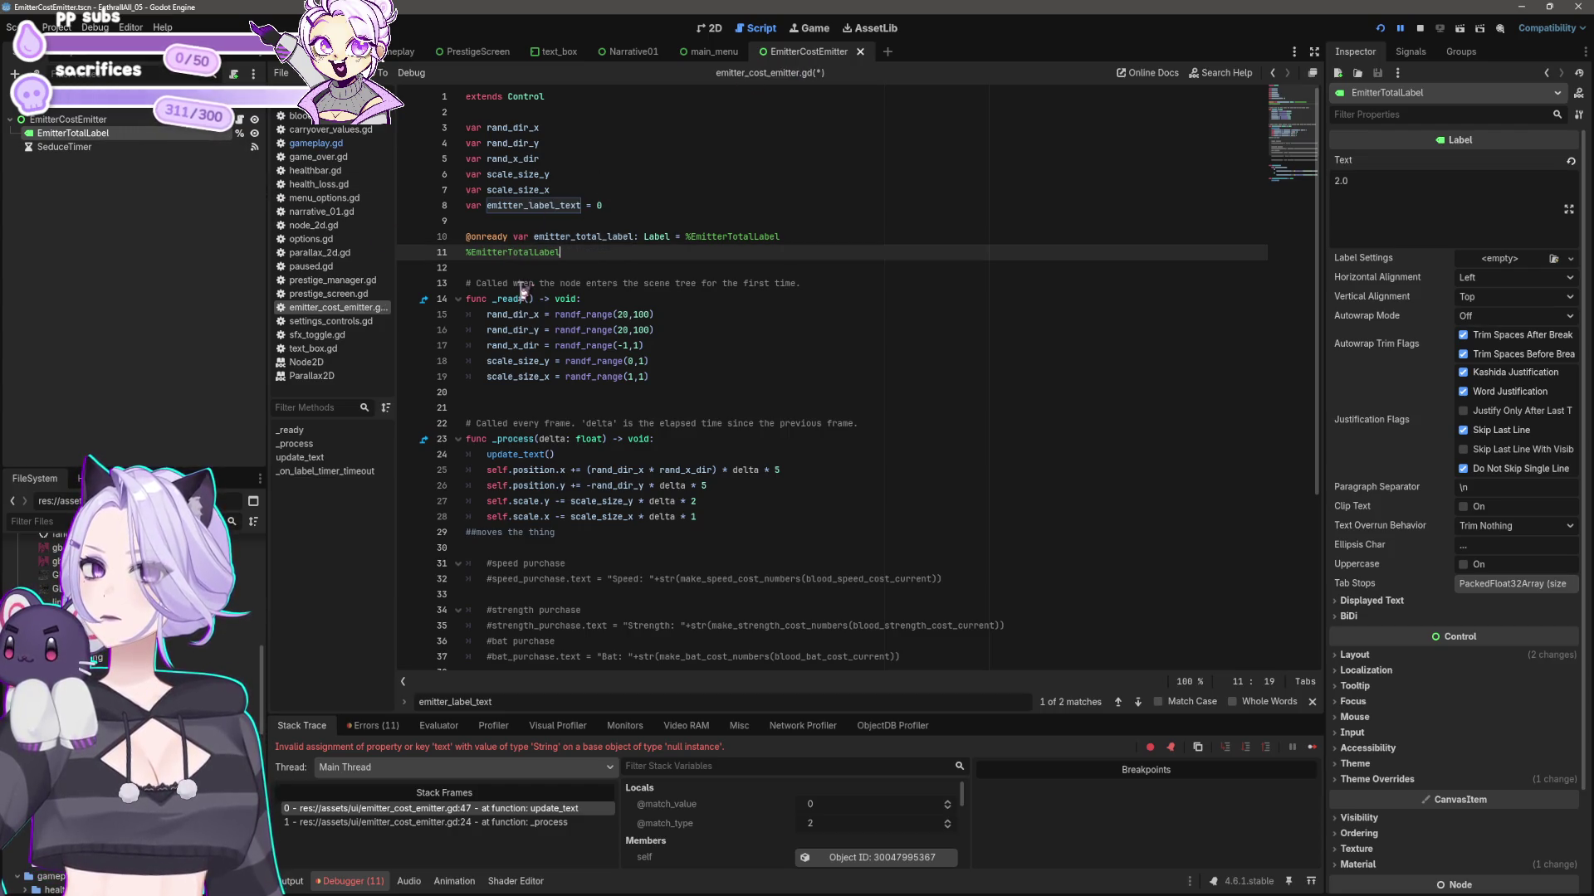
{"action": "key", "text": "shift+Up"}
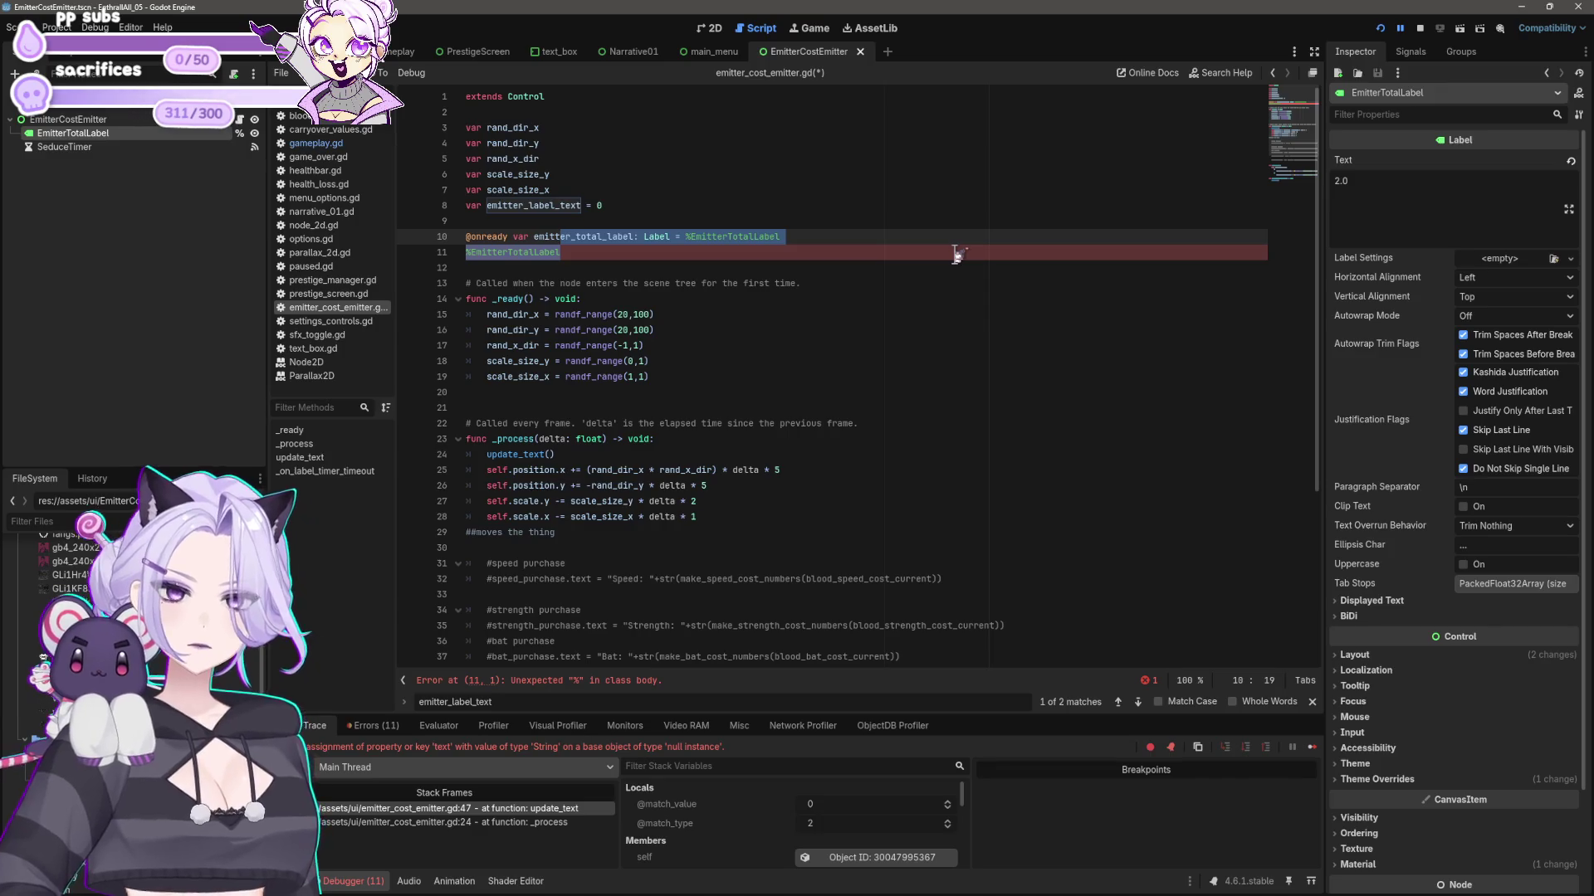
{"action": "key", "text": "BackSpace"}
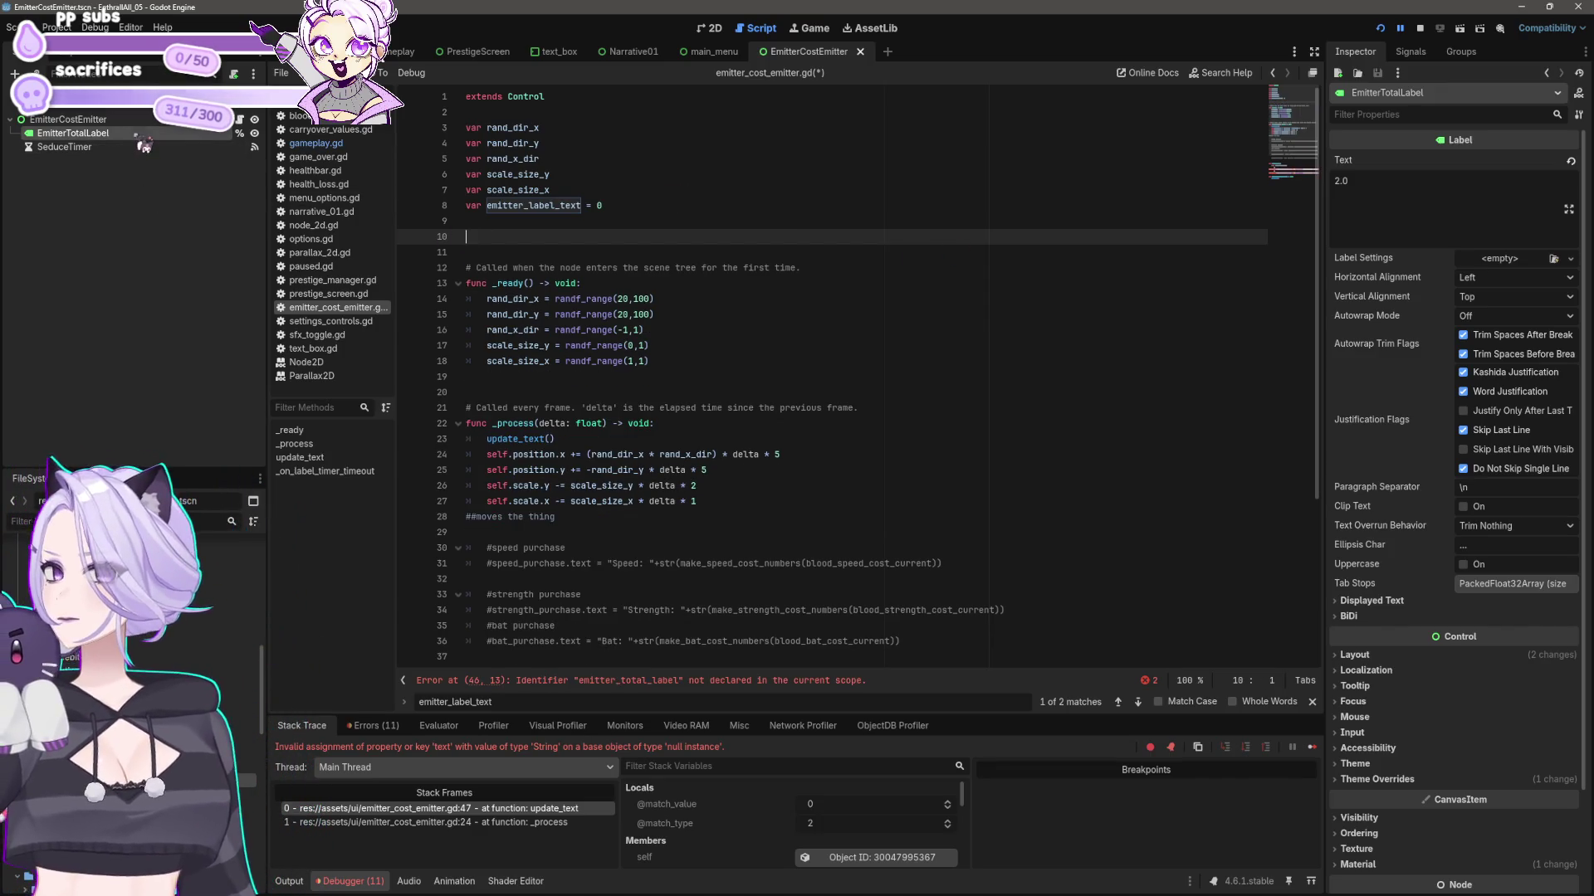
{"action": "left_click_drag", "start_coordinate": [73, 133], "coordinate": [549, 241]}
{"action": "key", "text": "ctrl+s"}
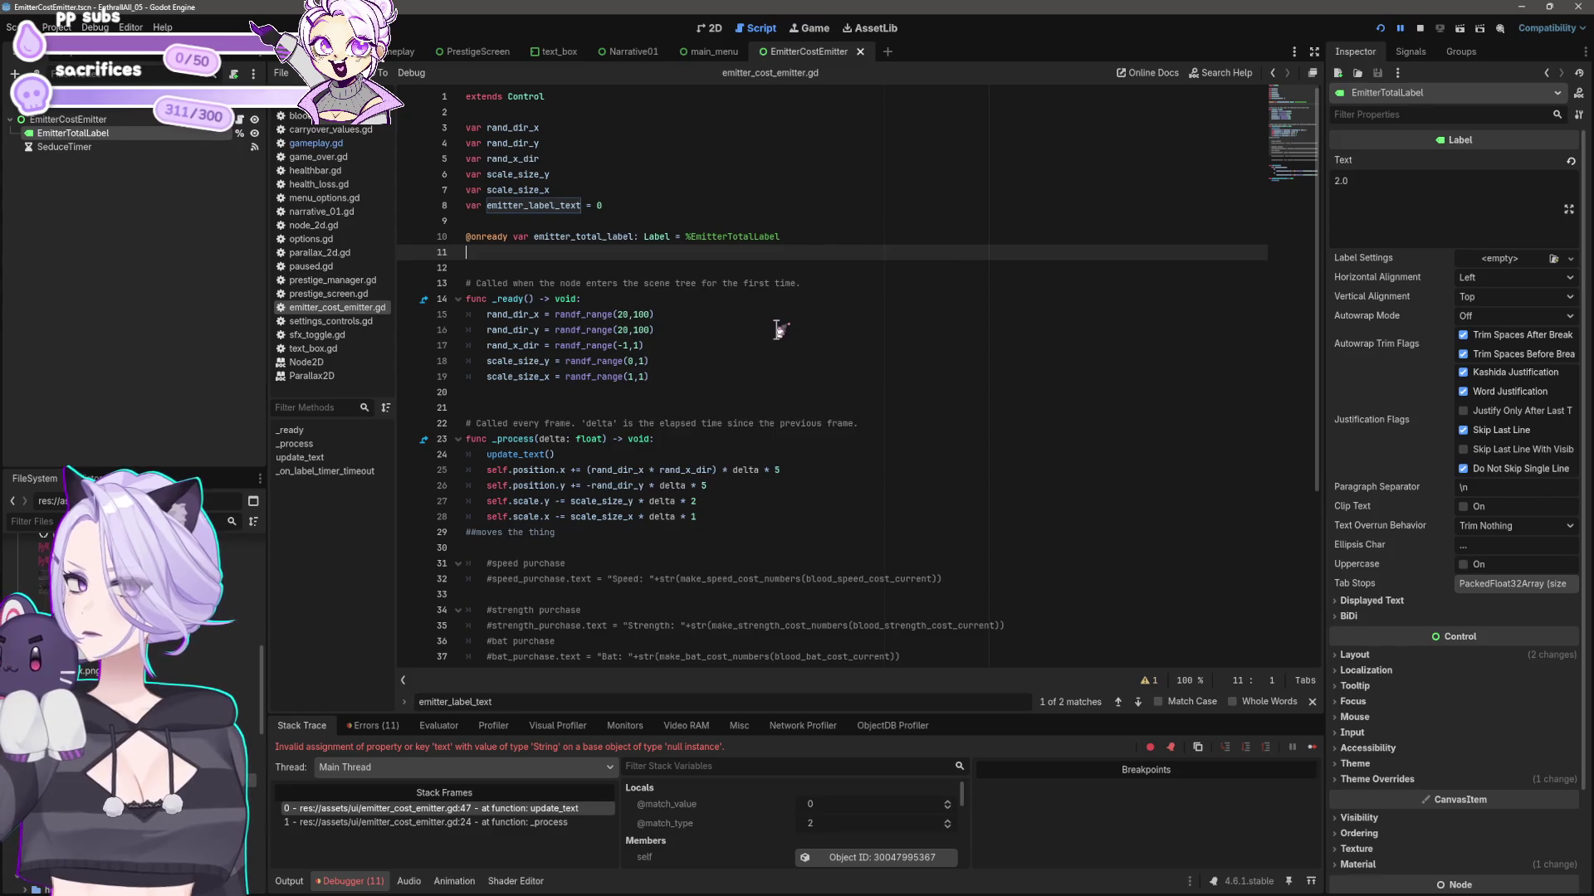
- Rerun the game and confirm it still halts at the line-47 error
{"action": "left_click", "coordinate": [1379, 28]}
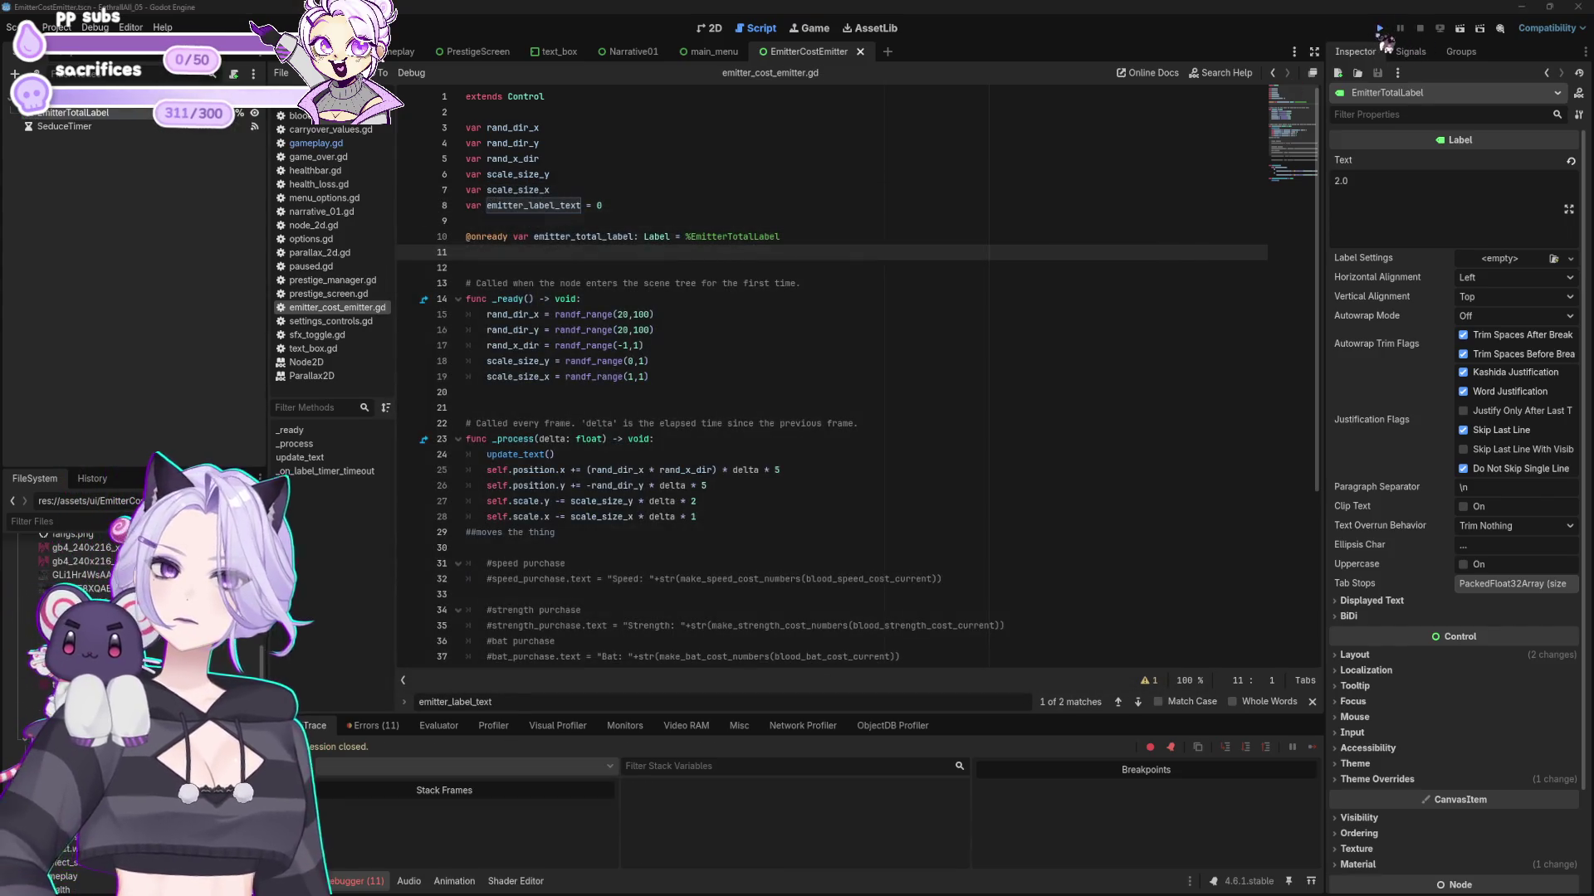
{"action": "scroll", "coordinate": [737, 270], "scroll_direction": "up", "scroll_amount": 5}
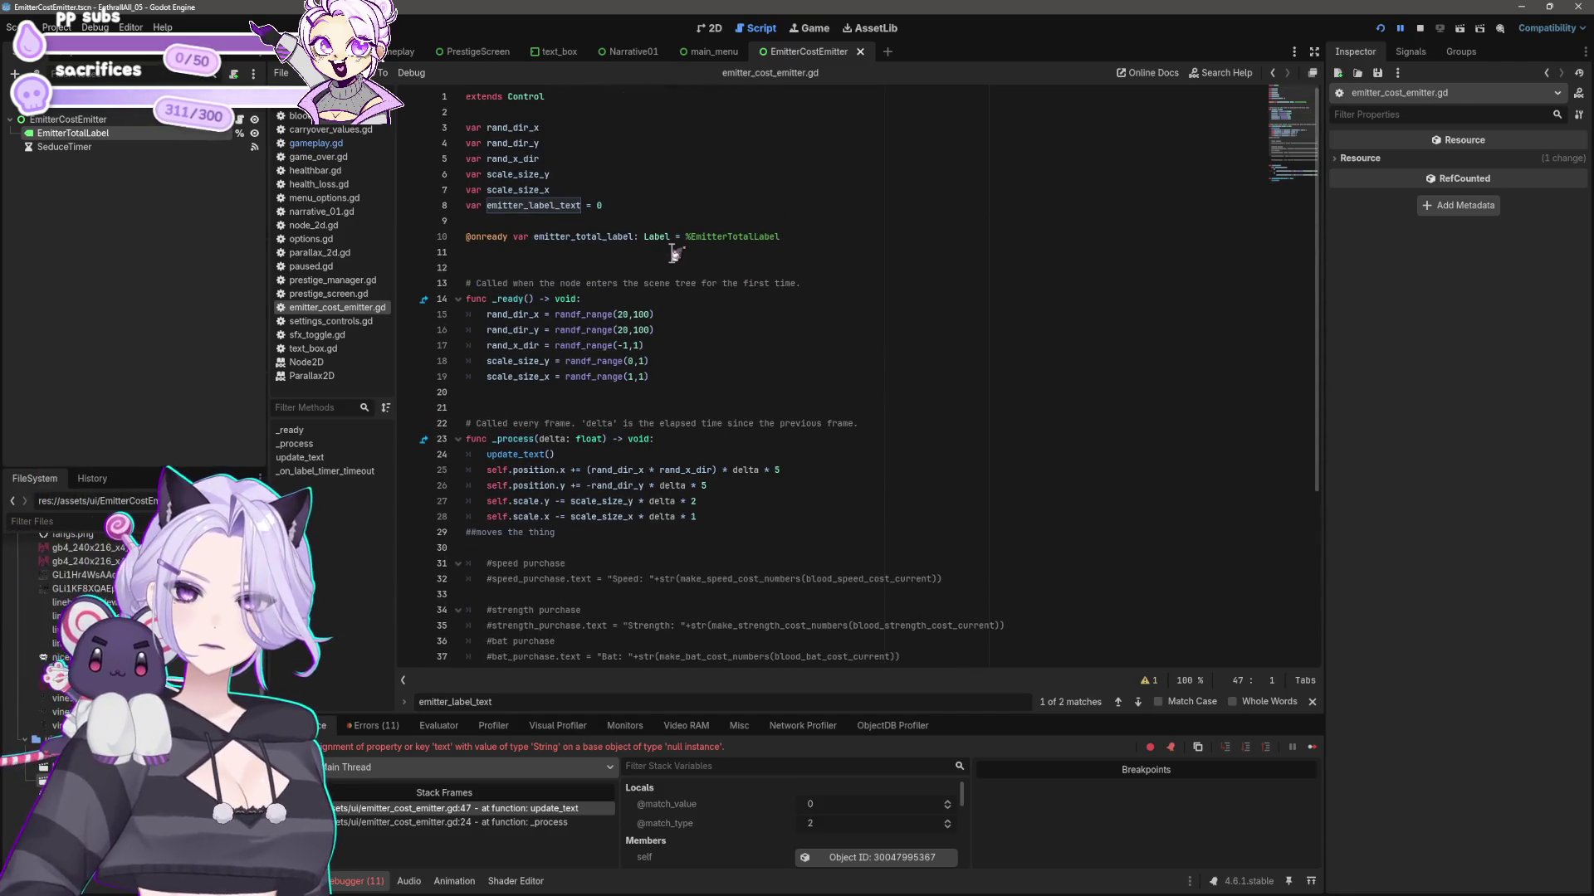
{"action": "scroll", "coordinate": [669, 253], "scroll_direction": "down", "scroll_amount": 3}
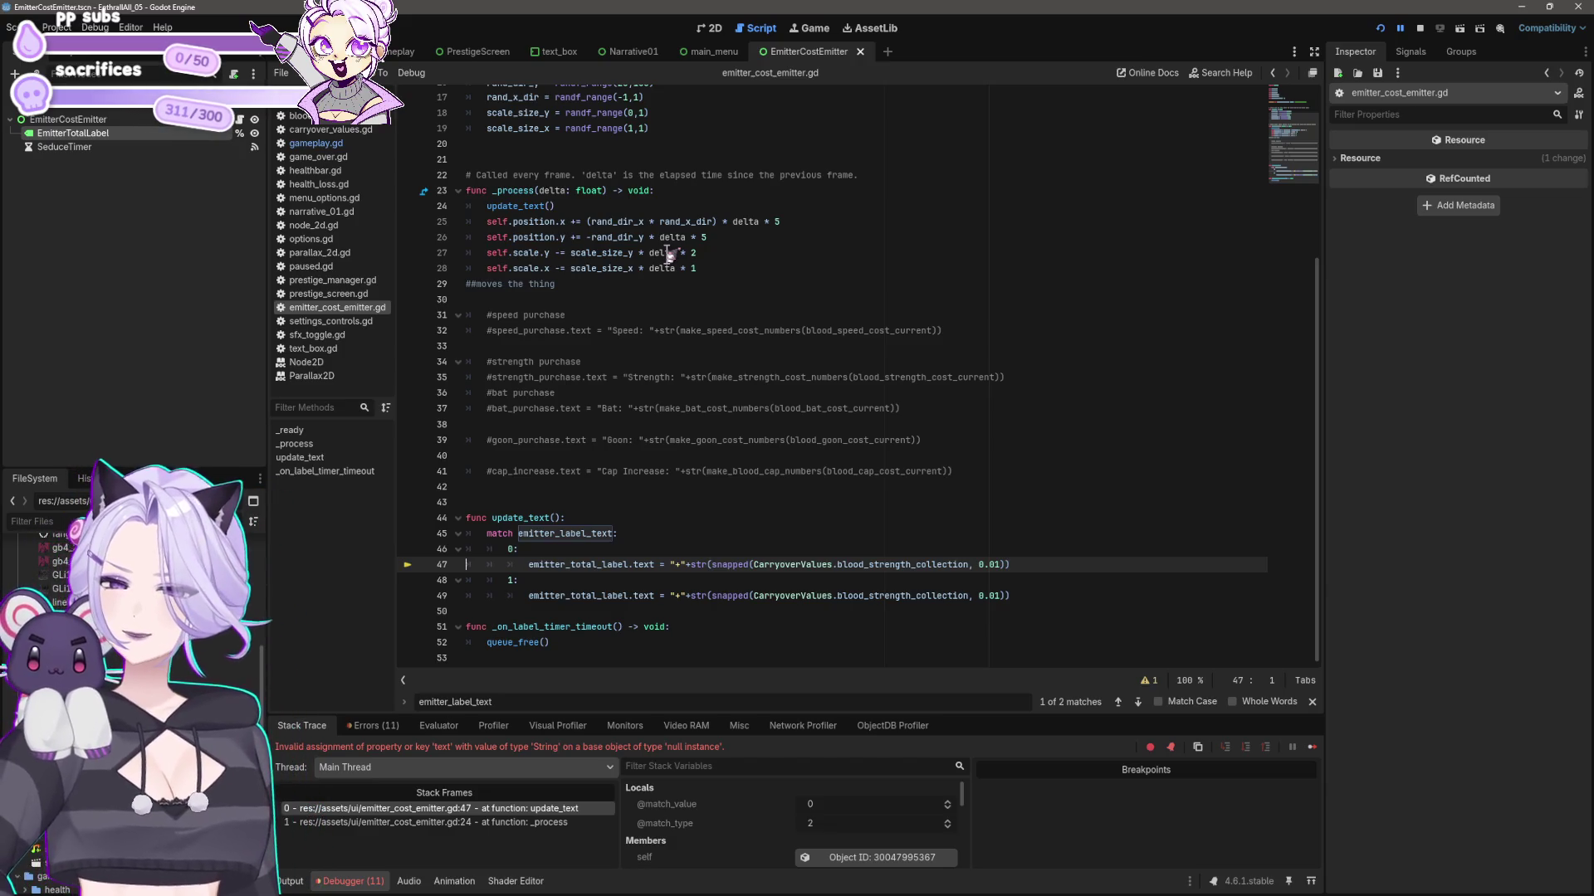
- End both match cases in update_text with a return statement instead of pass
{"action": "left_click", "coordinate": [617, 536]}
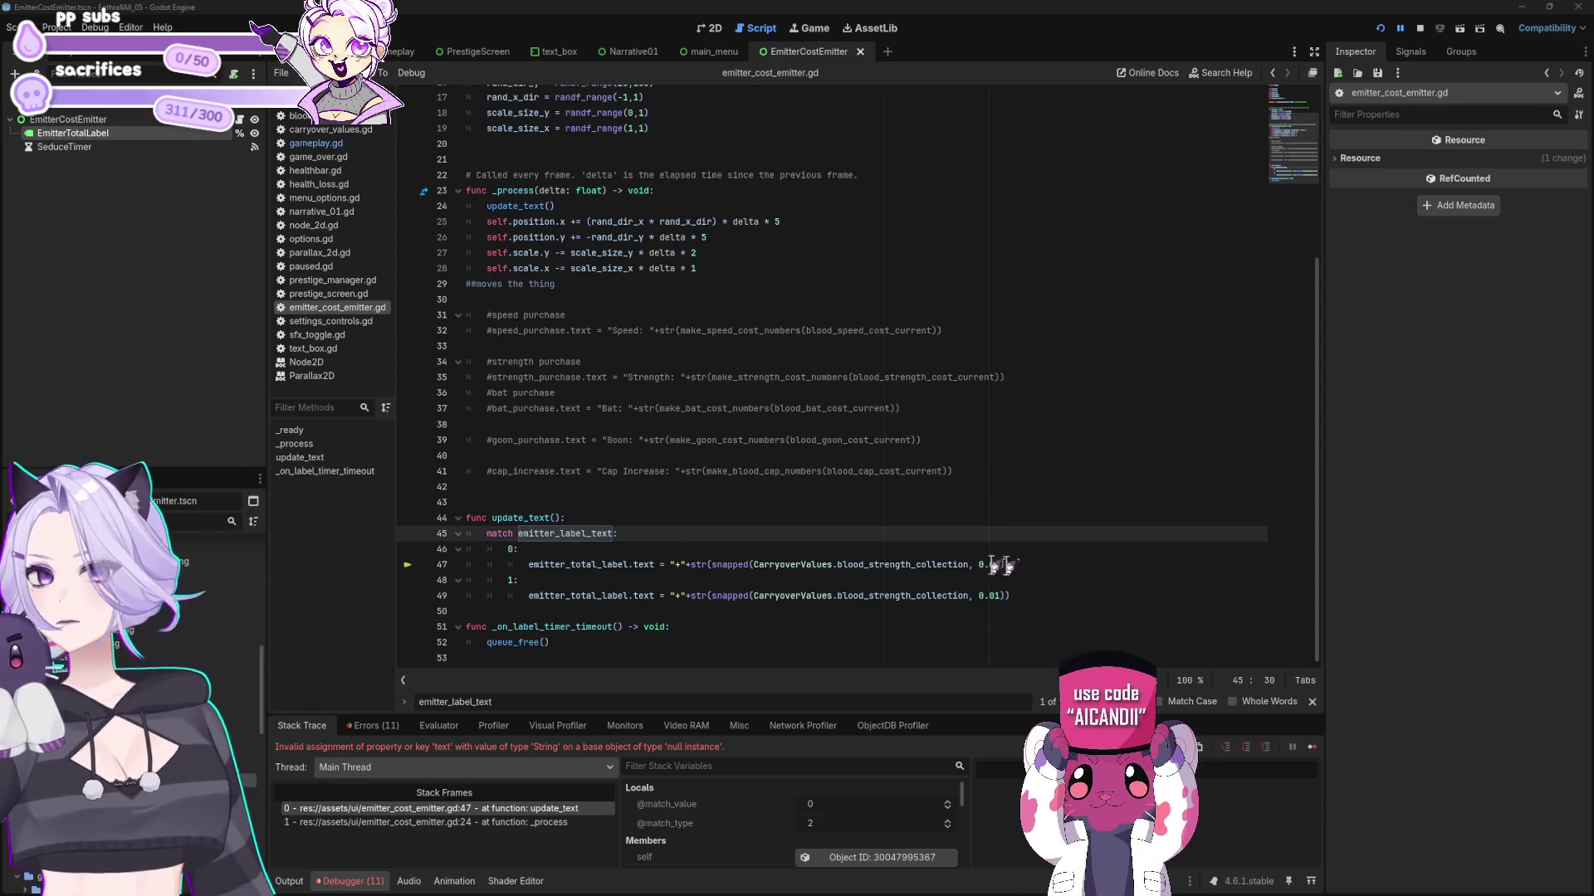
{"action": "left_click", "coordinate": [1098, 565]}
{"action": "key", "text": "Return"}
{"action": "type", "text": "pa"}
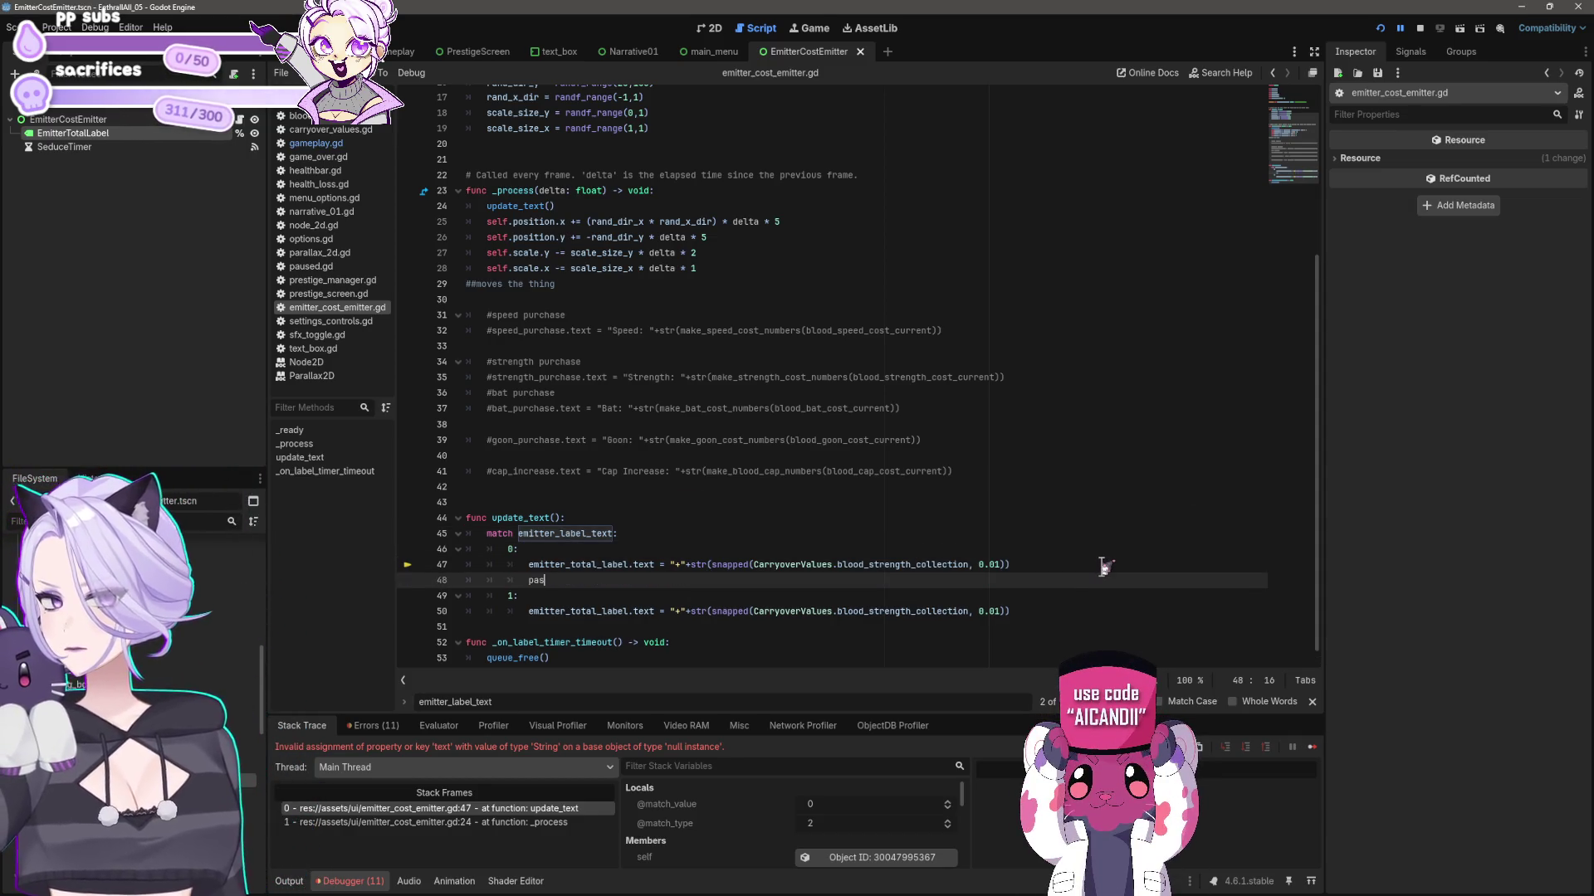
{"action": "type", "text": "s"}
{"action": "key", "text": "Down"}
{"action": "key", "text": "Down"}
{"action": "key", "text": "End"}
{"action": "key", "text": "Return"}
{"action": "type", "text": "pa"}
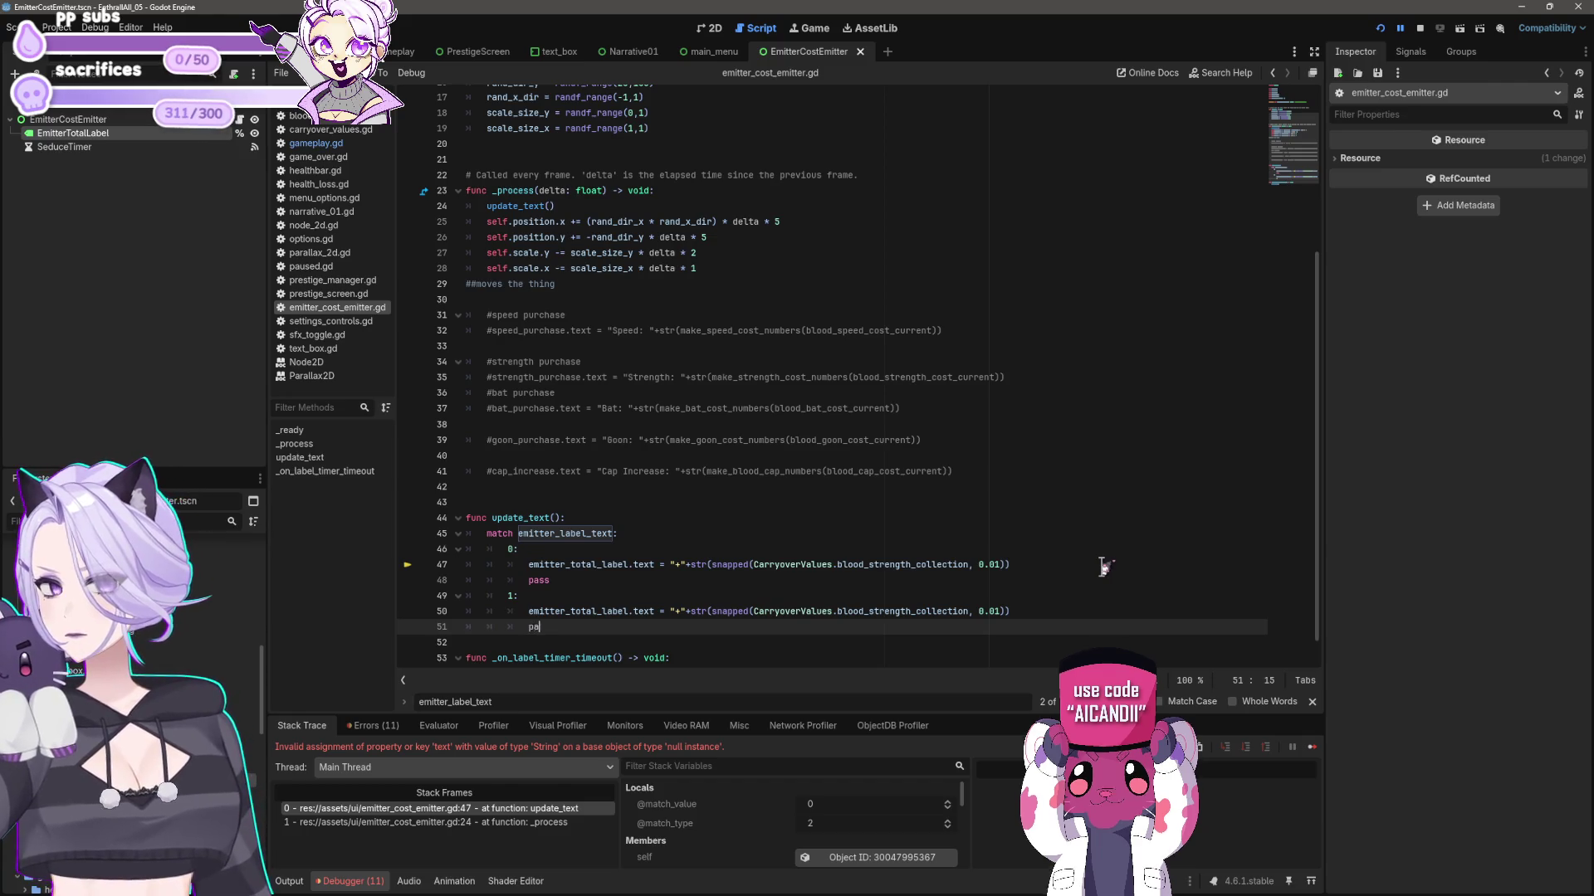
{"action": "type", "text": "ss"}
{"action": "key", "text": "BackSpace"}
{"action": "key", "text": "BackSpace"}
{"action": "key", "text": "BackSpace"}
{"action": "type", "text": "re"}
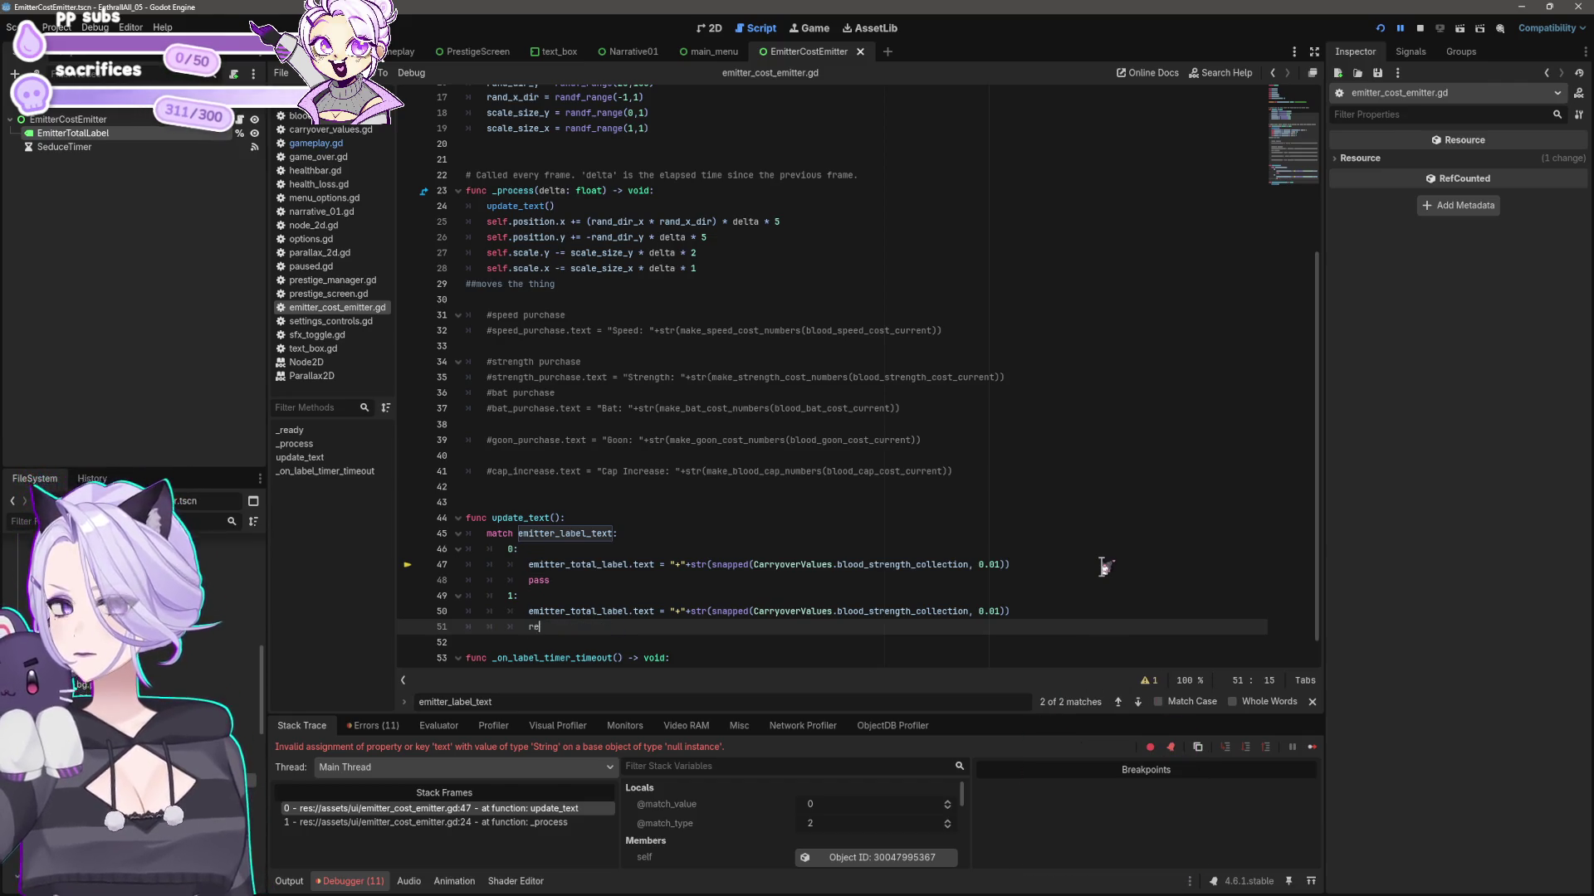
{"action": "type", "text": "tu"}
{"action": "key", "text": "Return"}
{"action": "key", "text": "Up"}
{"action": "key", "text": "Up"}
{"action": "key", "text": "Up"}
{"action": "key", "text": "End"}
{"action": "key", "text": "ctrl+shift+Left"}
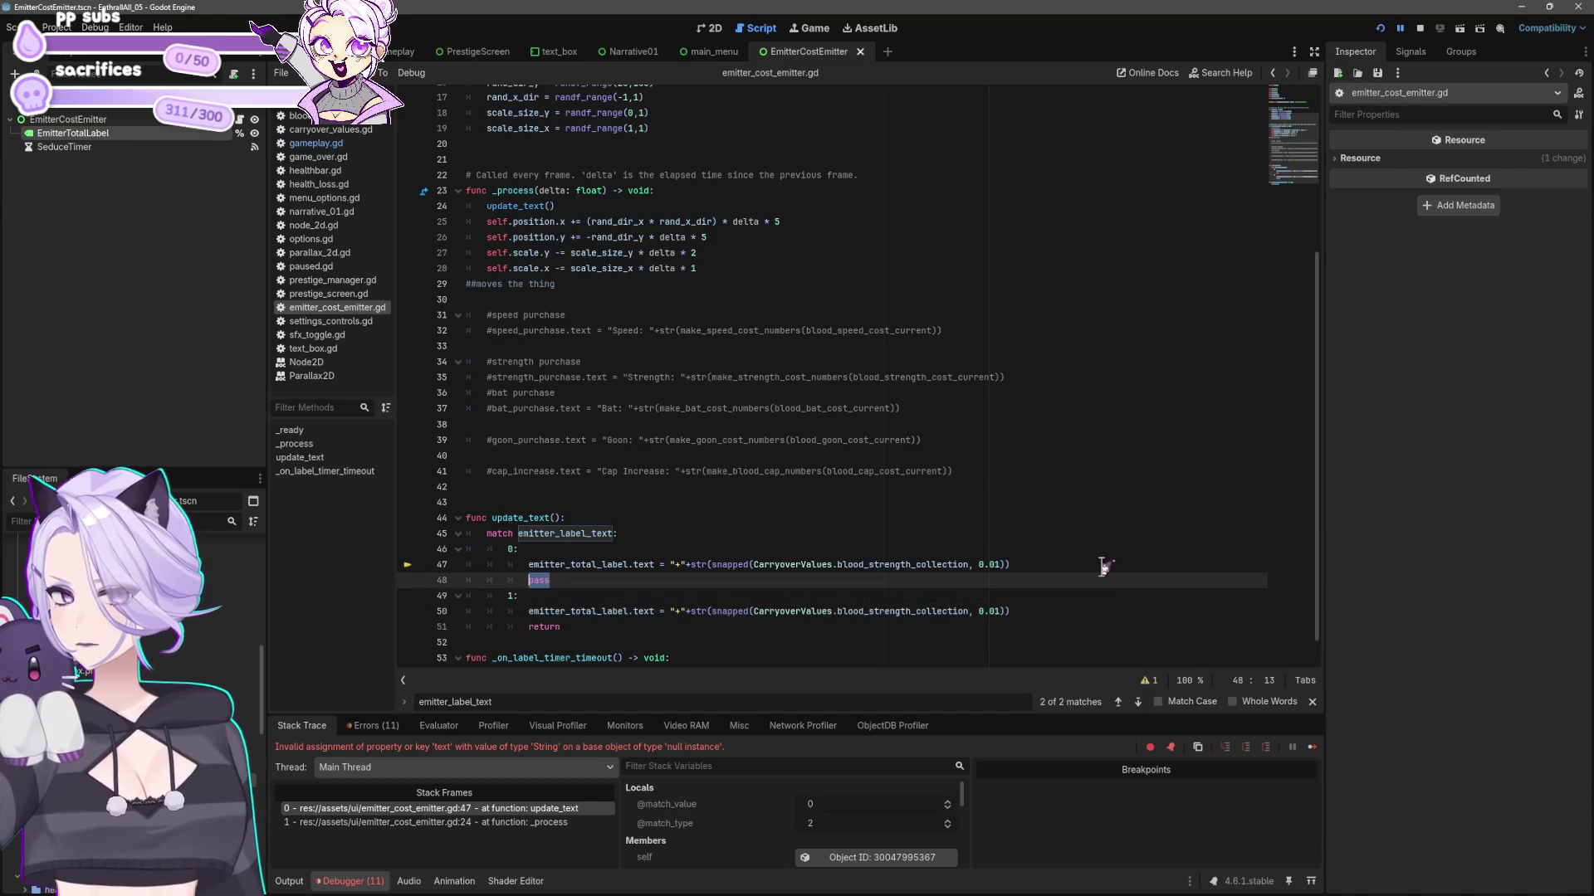
{"action": "type", "text": "return"}
- Save, rerun the game, and select emitter_label_text in the match statement
{"action": "key", "text": "ctrl+s"}
{"action": "left_click", "coordinate": [1379, 28]}
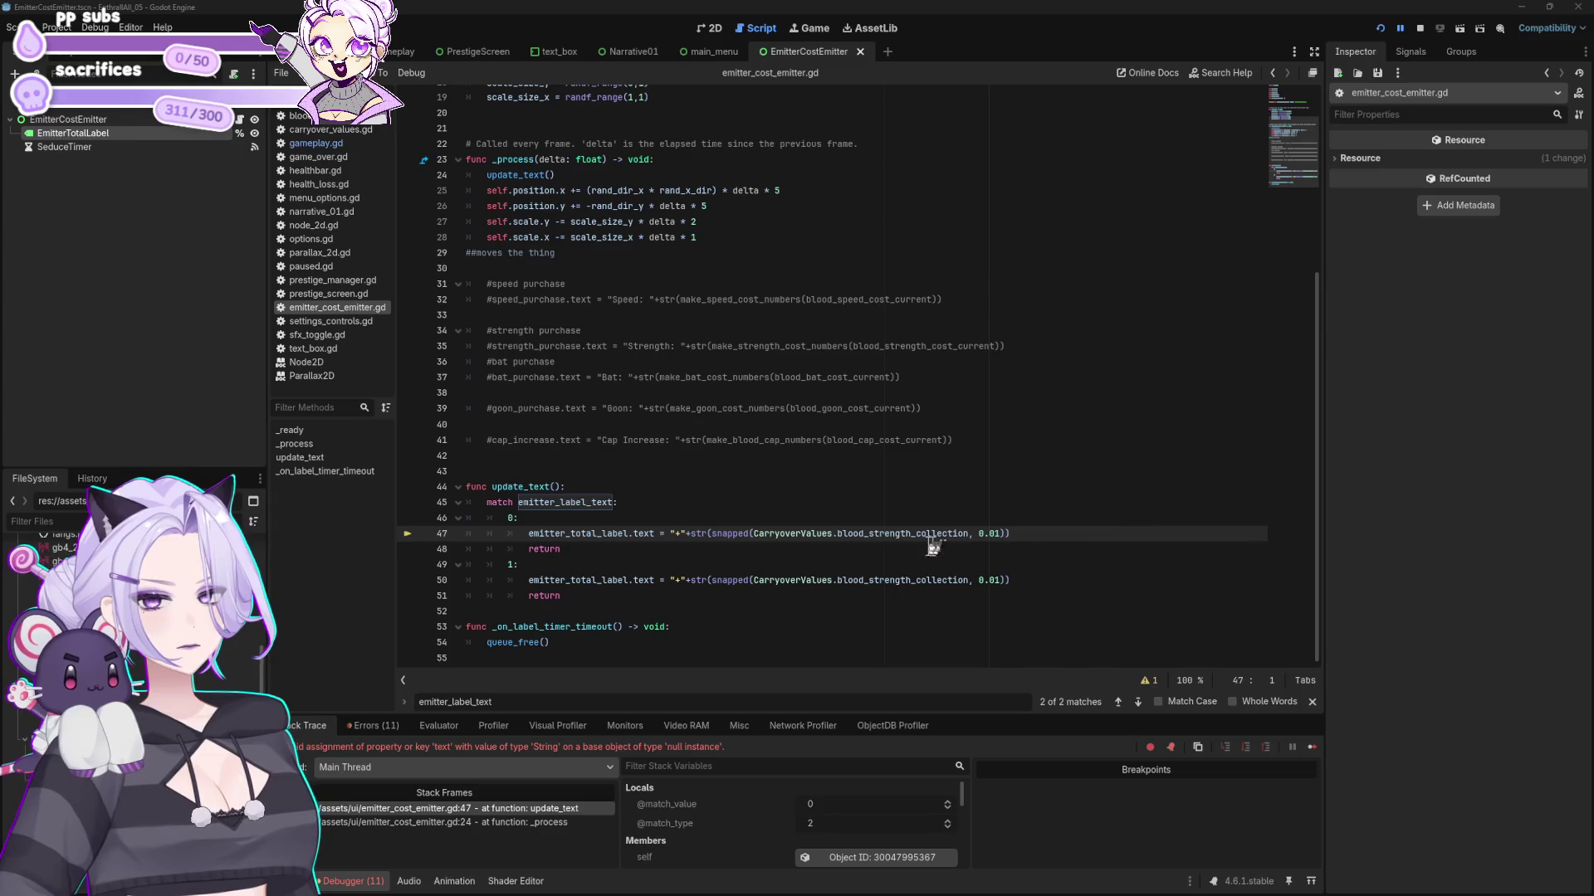
{"action": "left_click", "coordinate": [801, 563]}
{"action": "left_click", "coordinate": [621, 503]}
{"action": "left_click_drag", "start_coordinate": [614, 502], "coordinate": [520, 503]}
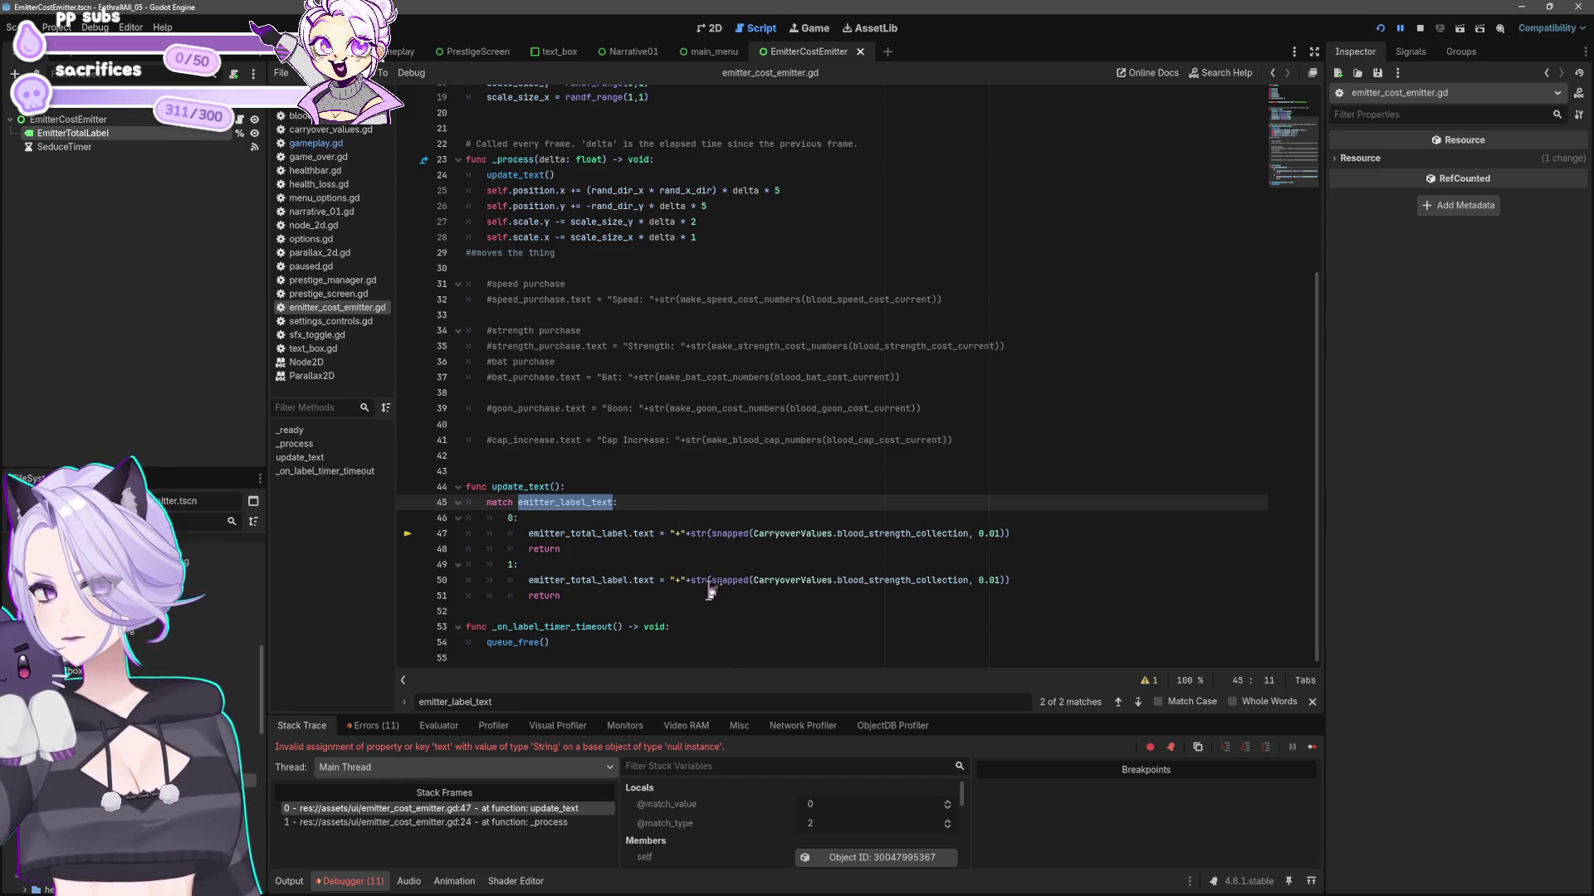
- Comment case 0 as # seduce and case 1 as #frenzy, then save
{"action": "left_click", "coordinate": [580, 565]}
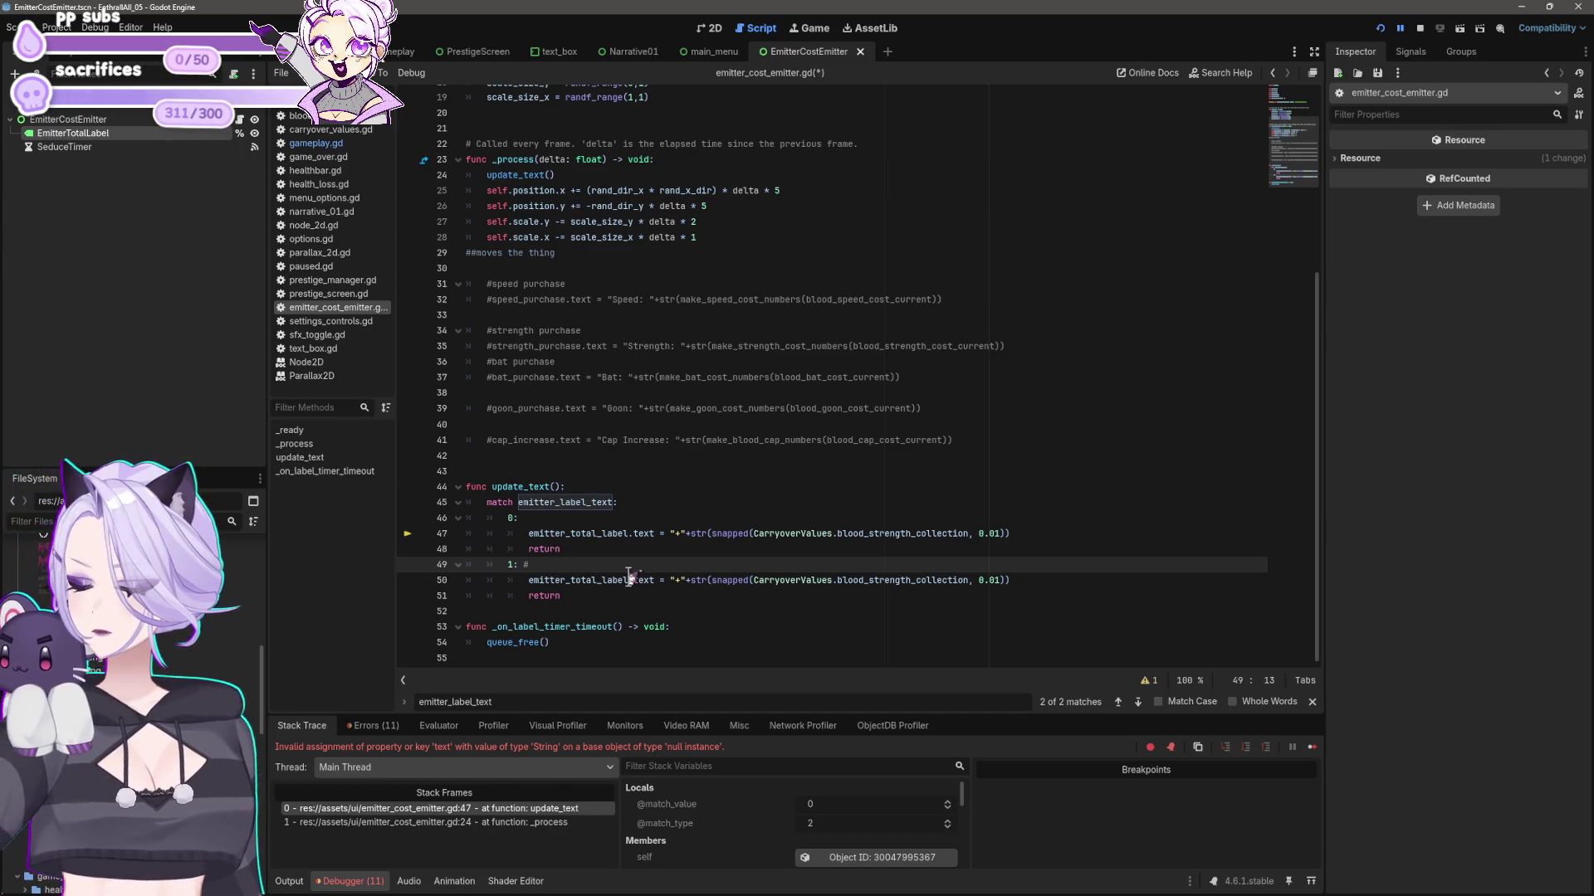
{"action": "key", "text": "Up"}
{"action": "key", "text": "Up"}
{"action": "key", "text": "Up"}
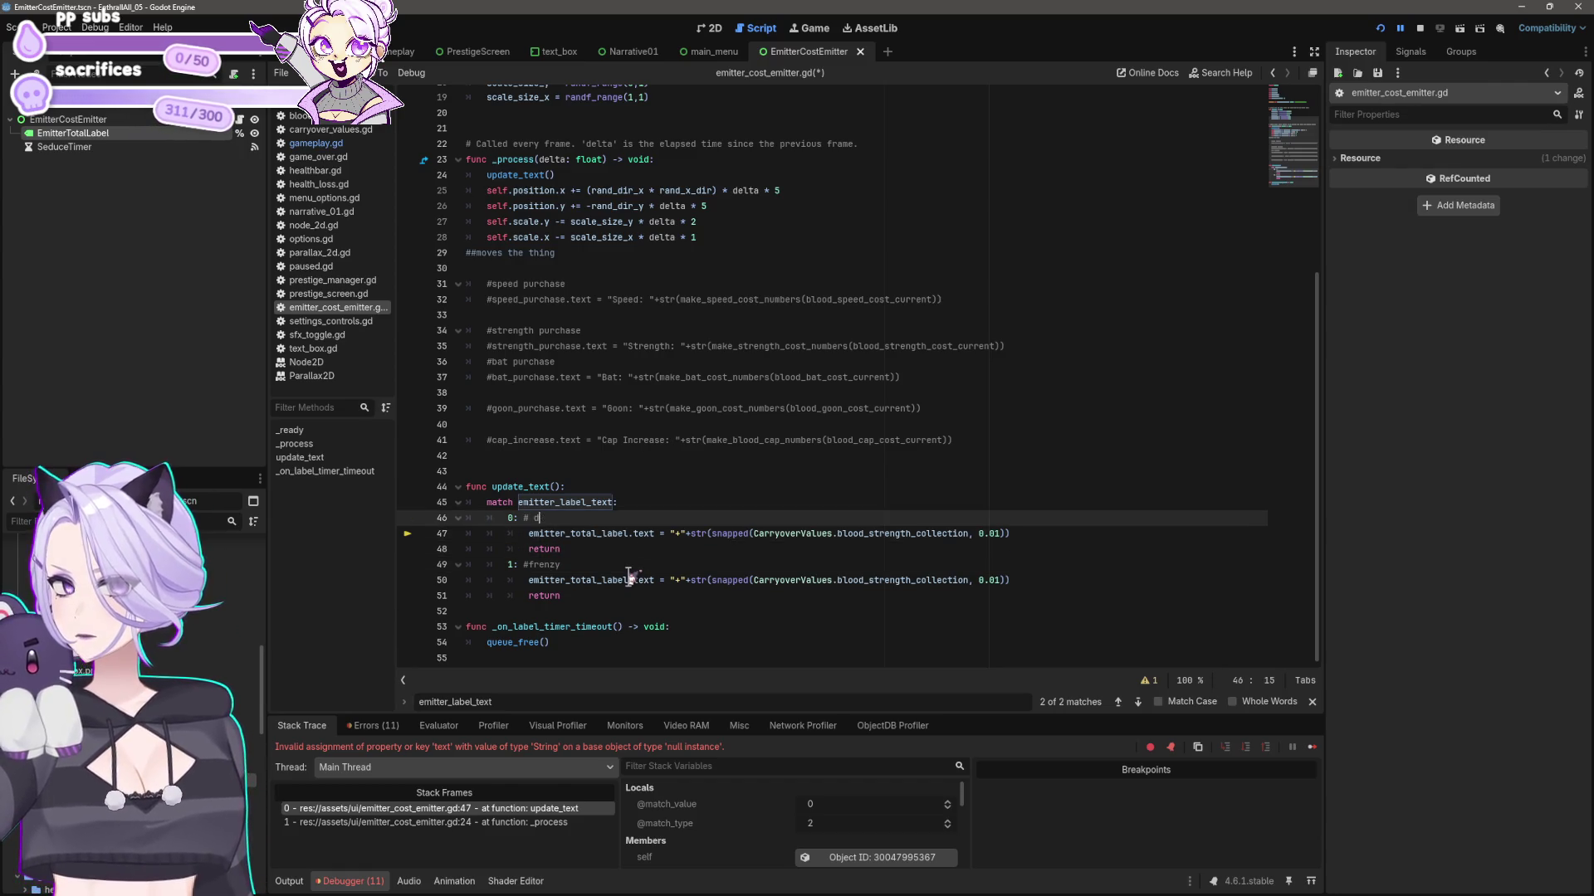
{"action": "left_click", "coordinate": [583, 377]}
{"action": "key", "text": "ctrl+s"}
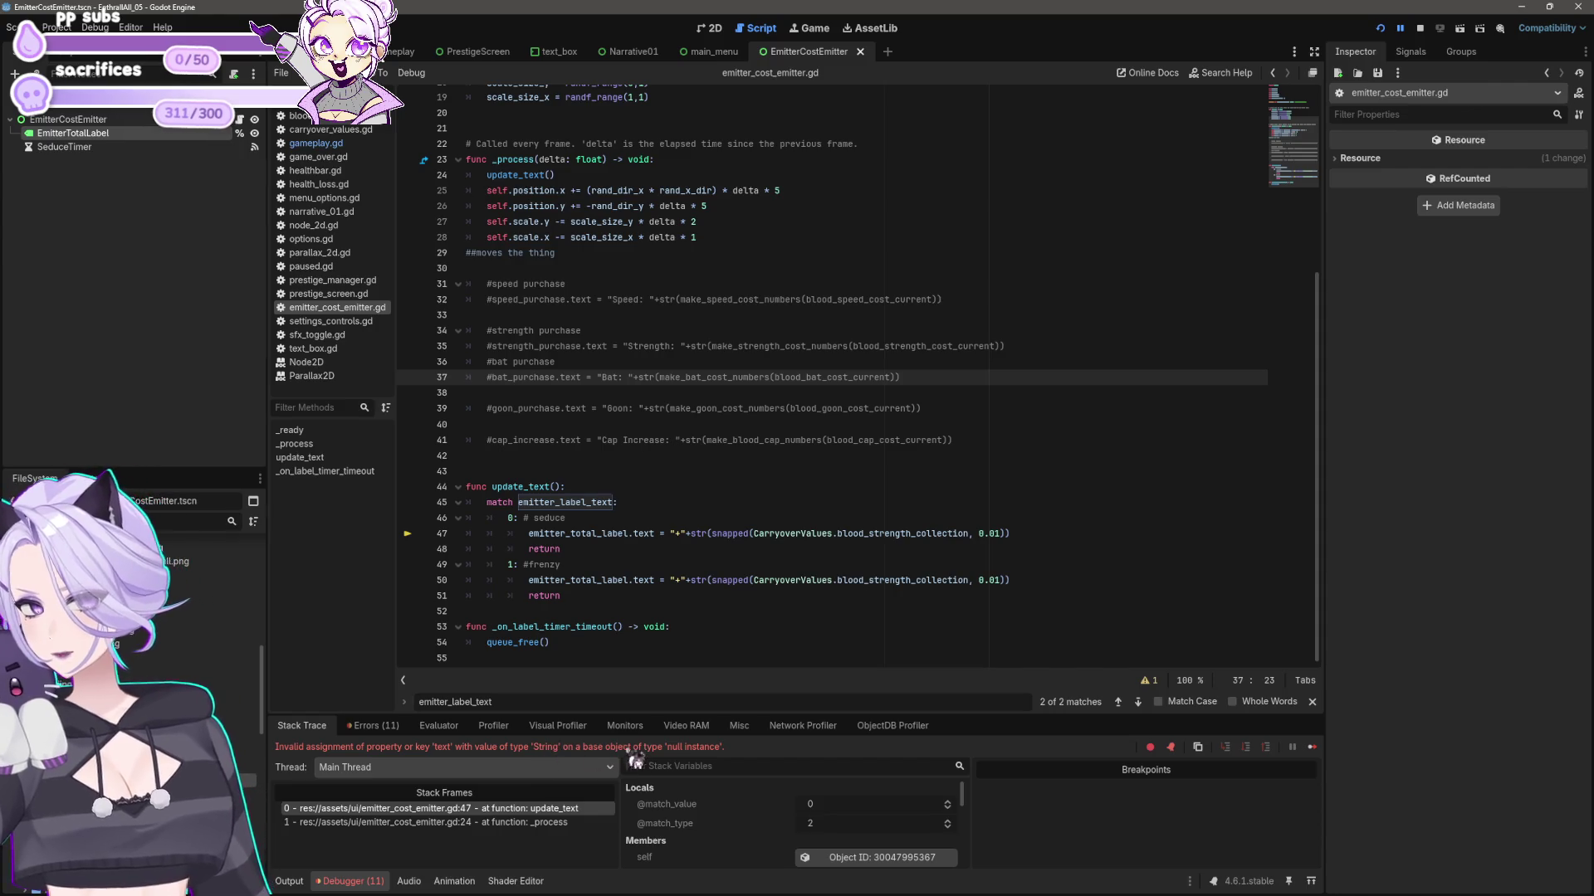
- Review the match line and the emitter_label_text declaration at the top of the script
{"action": "left_click", "coordinate": [574, 519]}
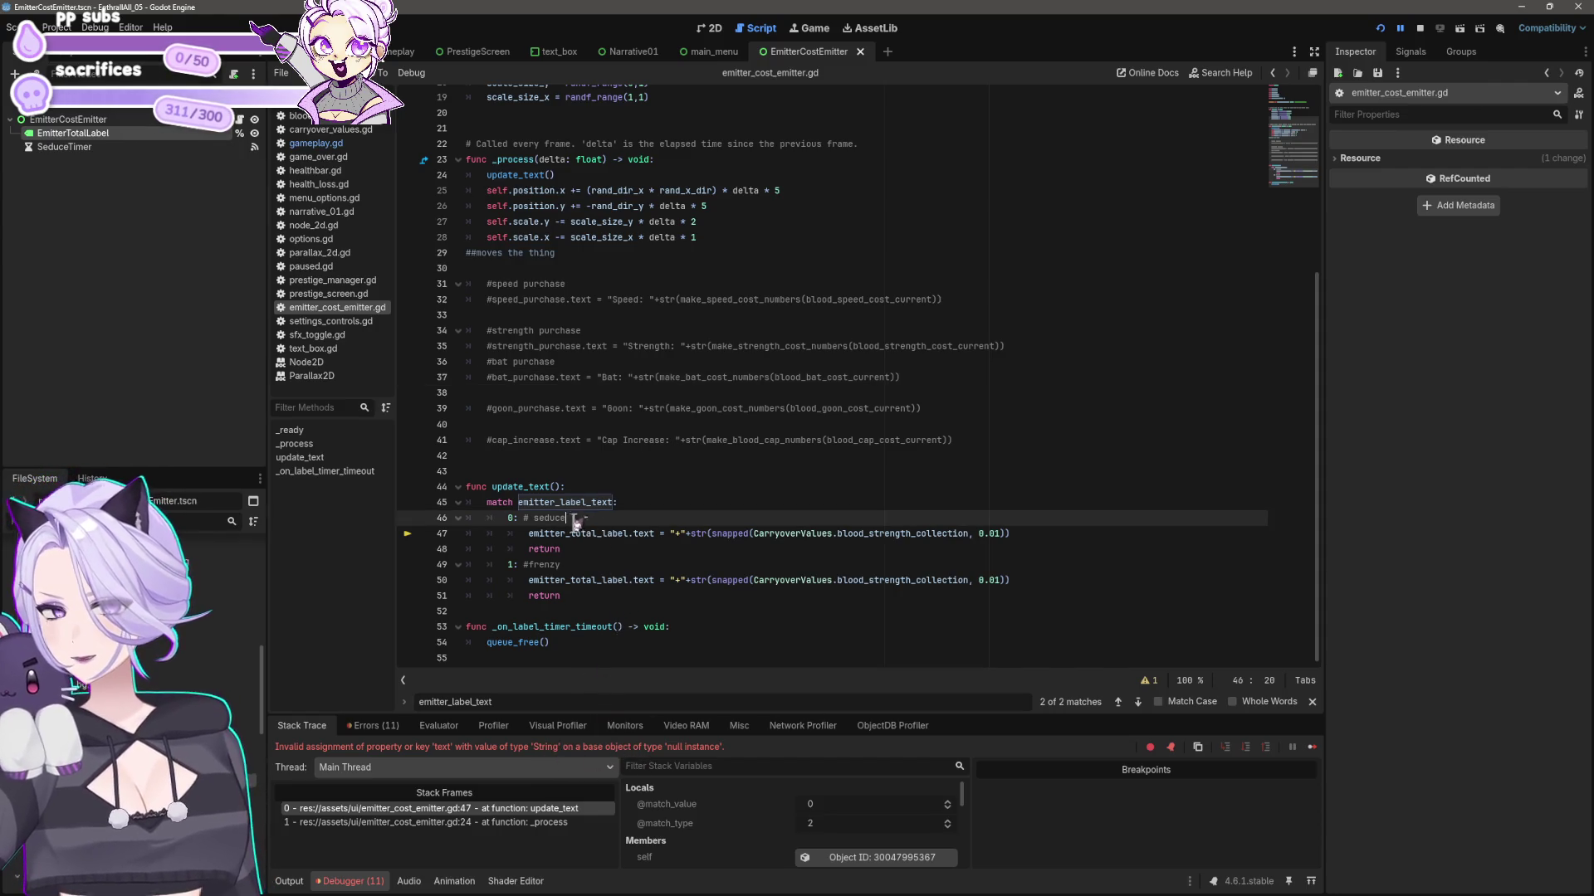
{"action": "left_click", "coordinate": [637, 504]}
{"action": "scroll", "coordinate": [631, 508], "scroll_direction": "up", "scroll_amount": 3}
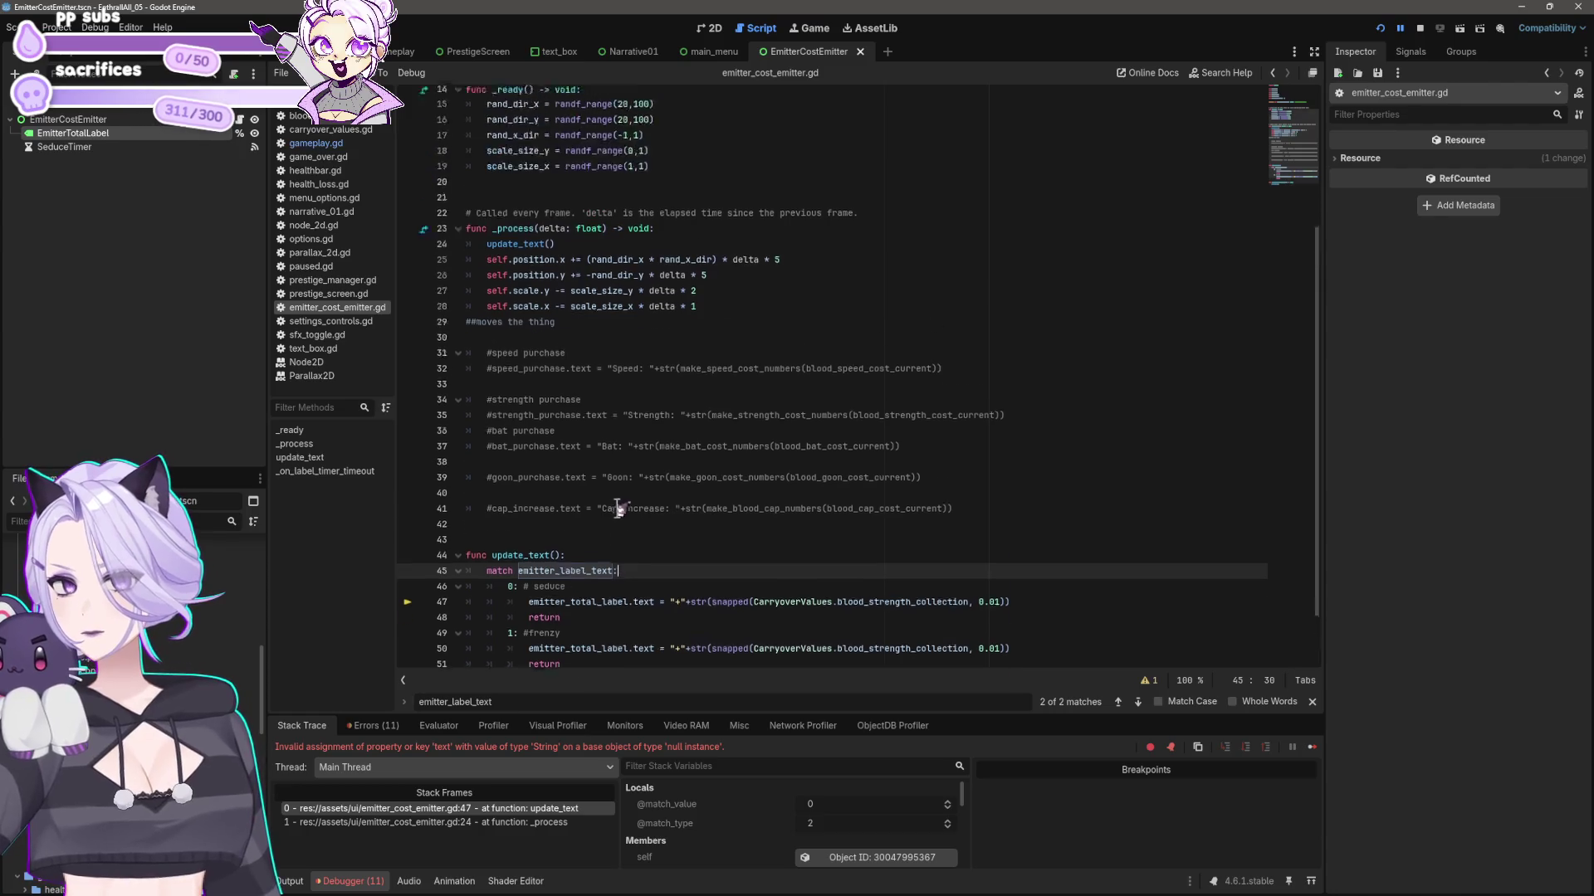
{"action": "scroll", "coordinate": [571, 521], "scroll_direction": "up", "scroll_amount": 3}
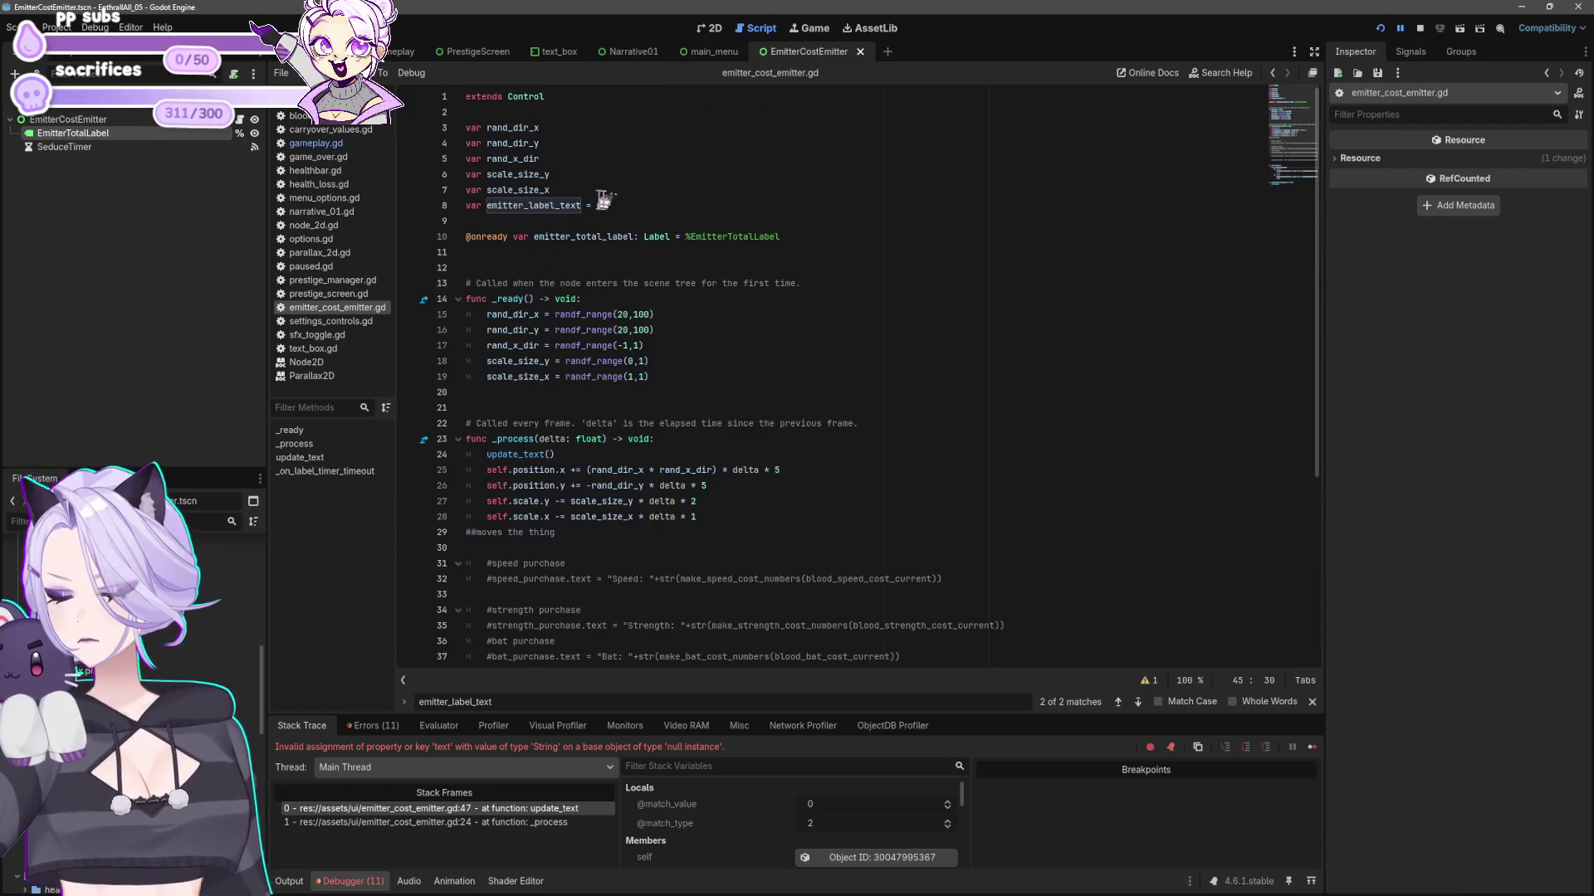
{"action": "left_click", "coordinate": [626, 204]}
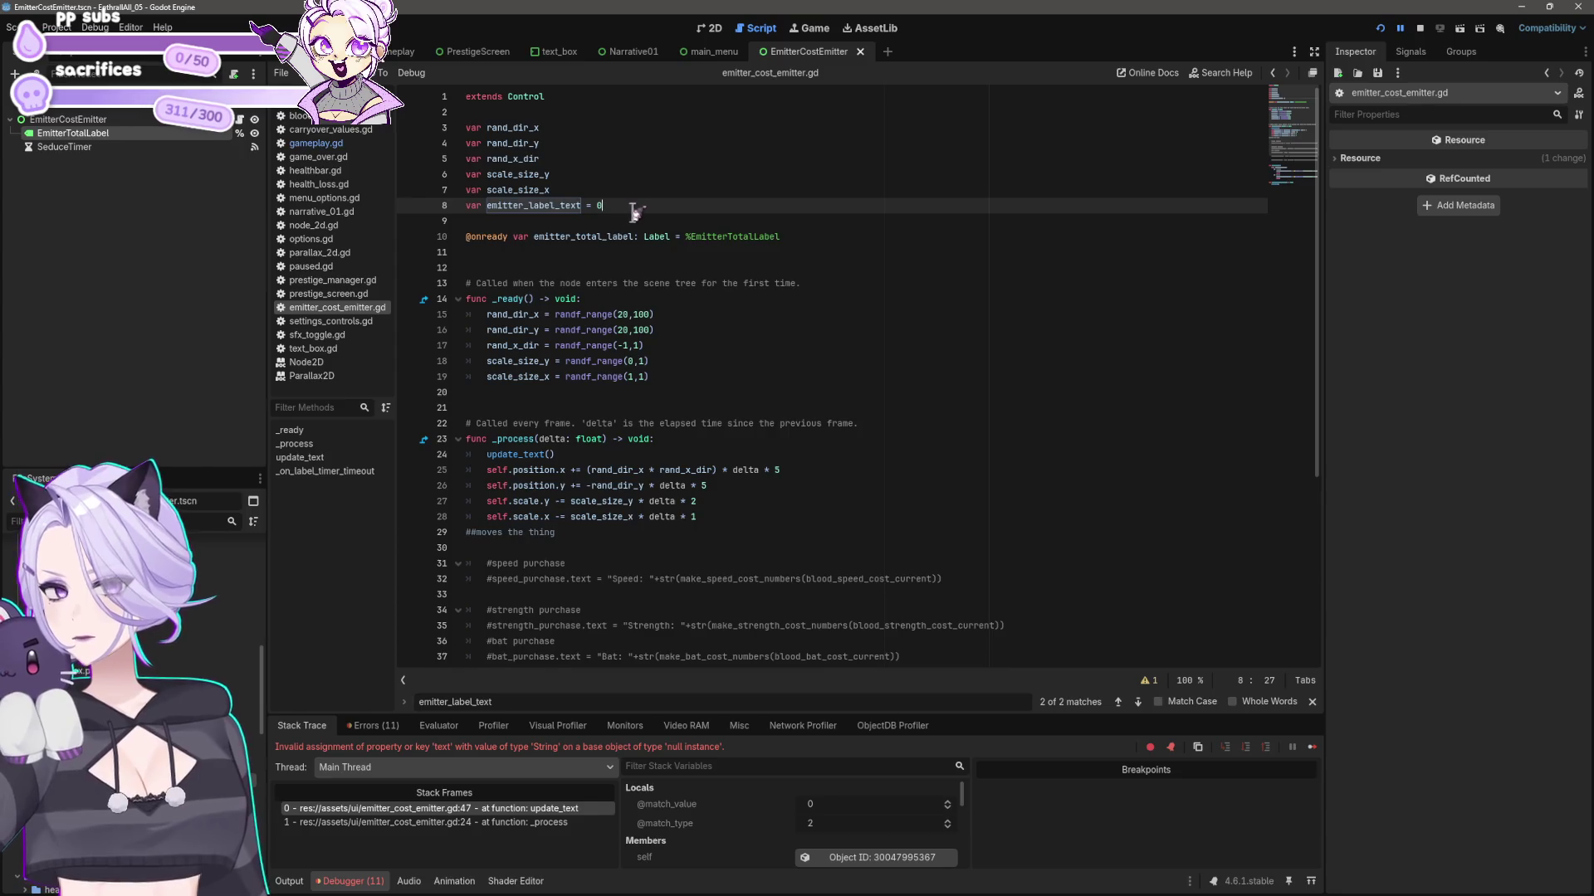
{"action": "scroll", "coordinate": [622, 216], "scroll_direction": "down", "scroll_amount": 6}
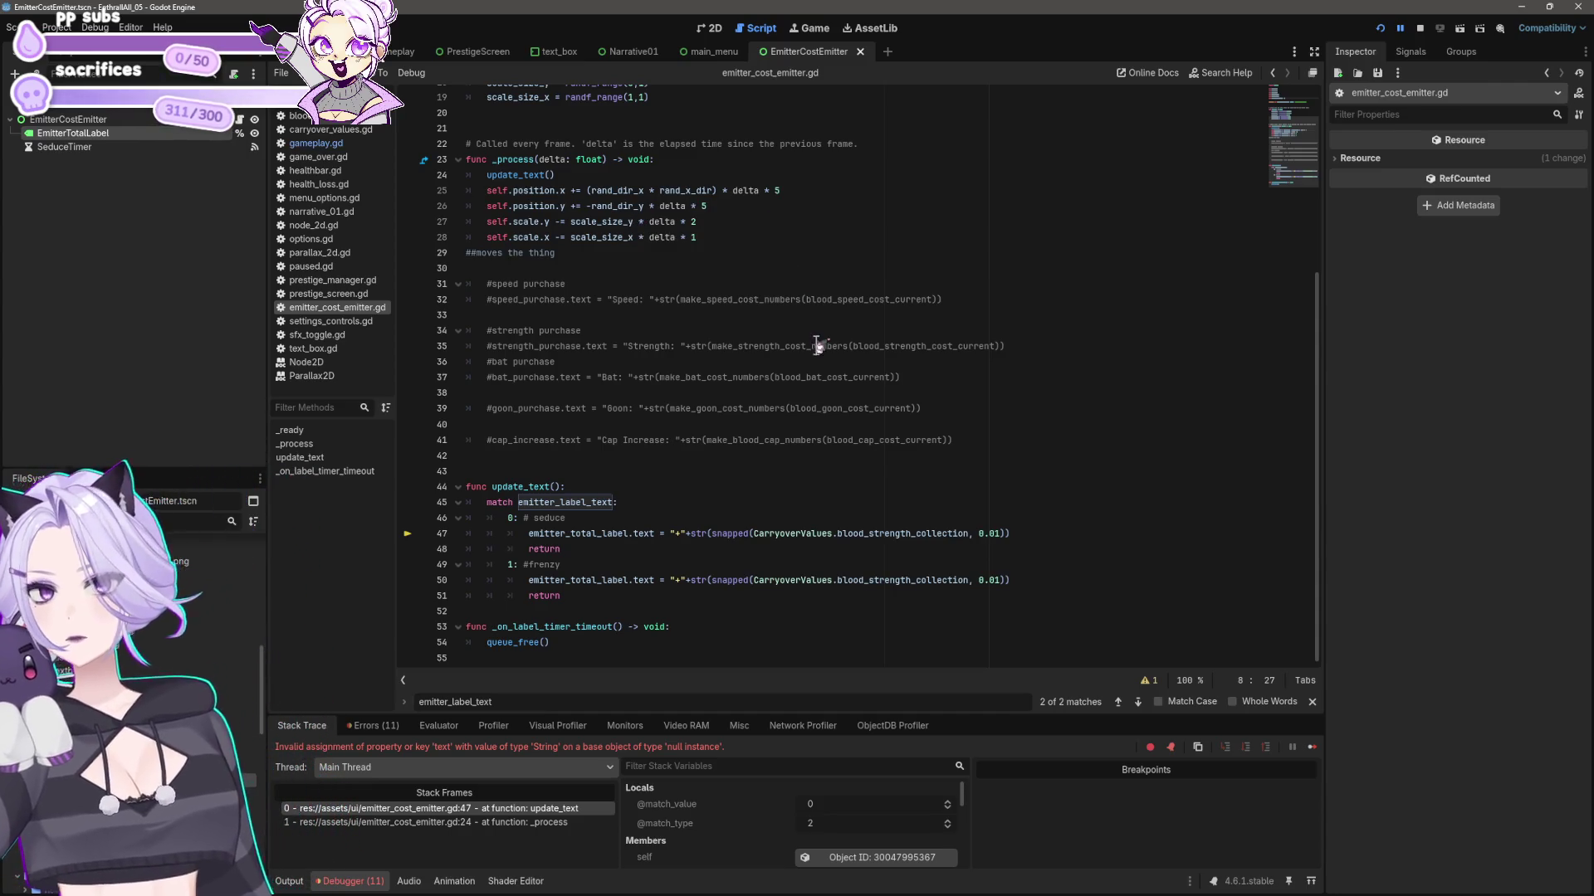
{"action": "scroll", "coordinate": [828, 342], "scroll_direction": "up", "scroll_amount": 6}
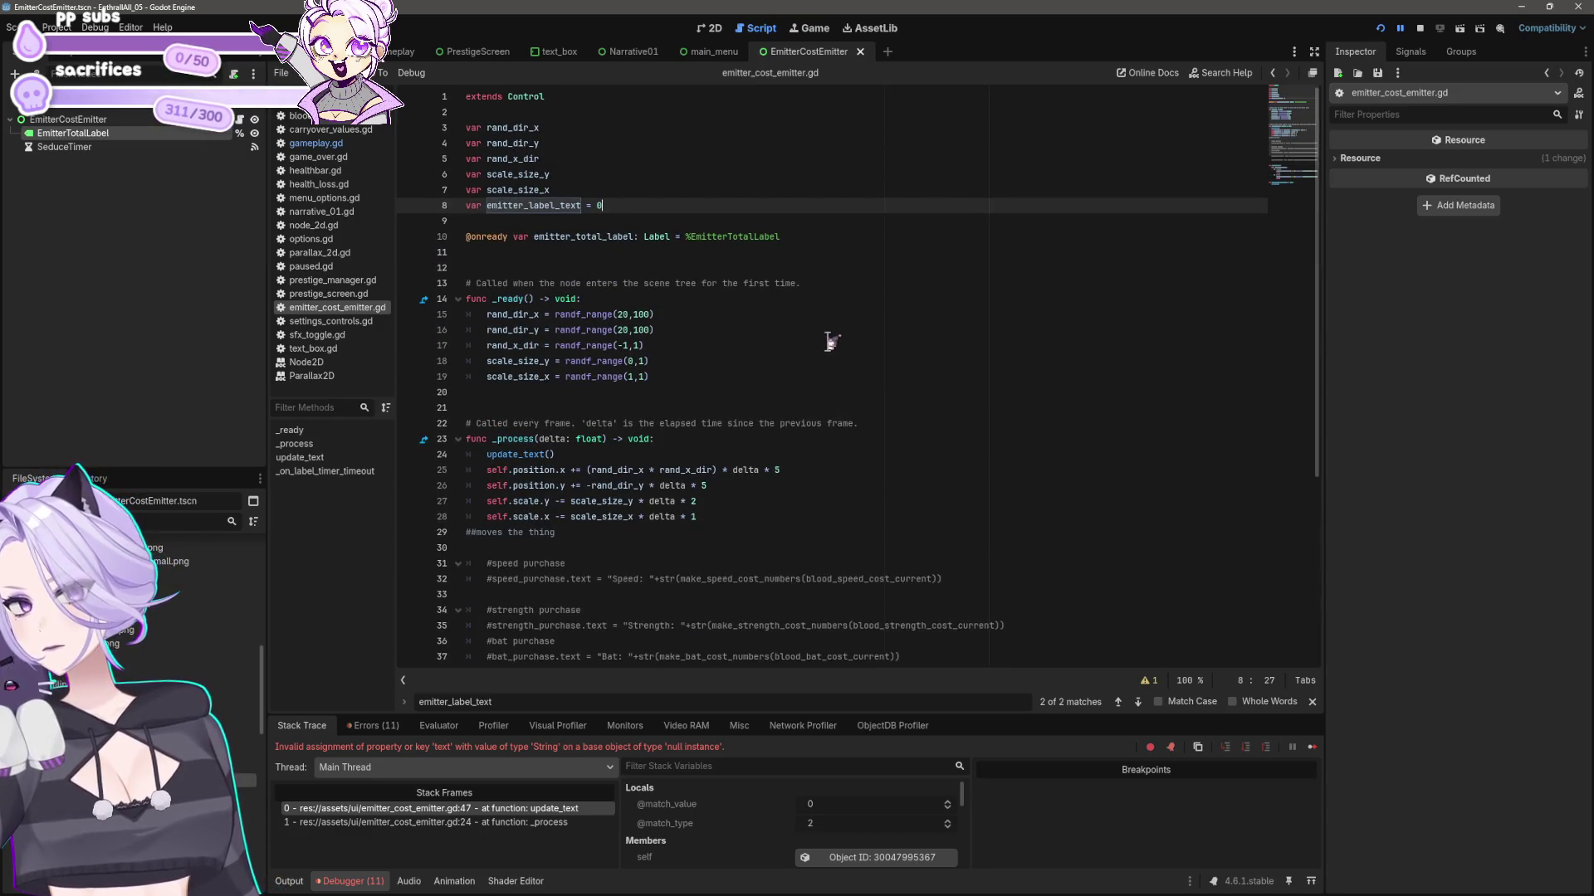
{"action": "scroll", "coordinate": [829, 343], "scroll_direction": "down", "scroll_amount": 6}
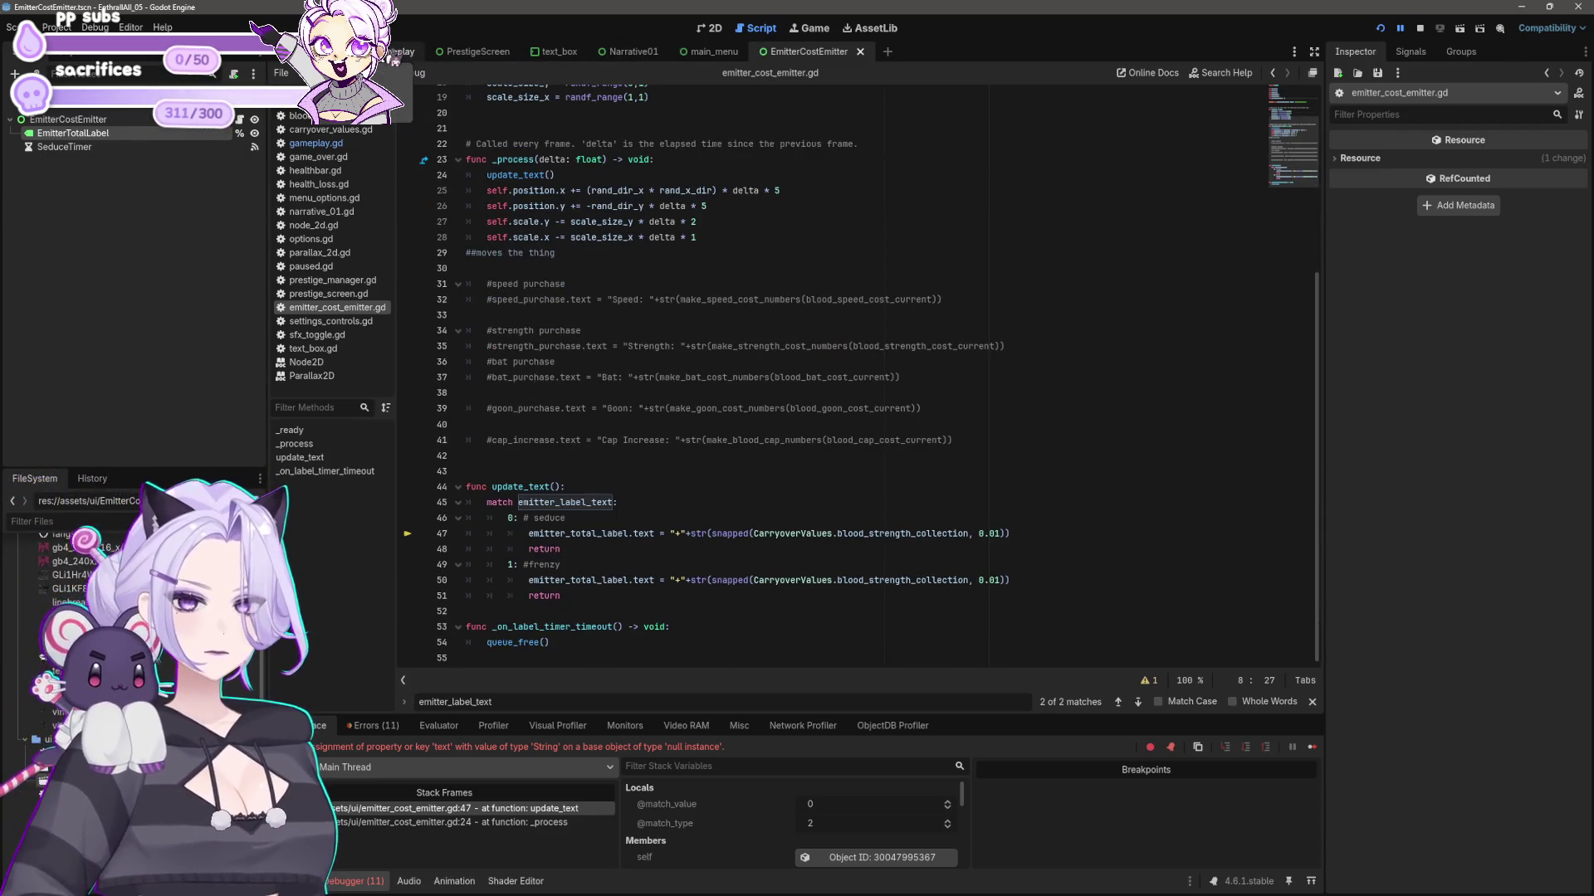
{"action": "left_click", "coordinate": [73, 134]}
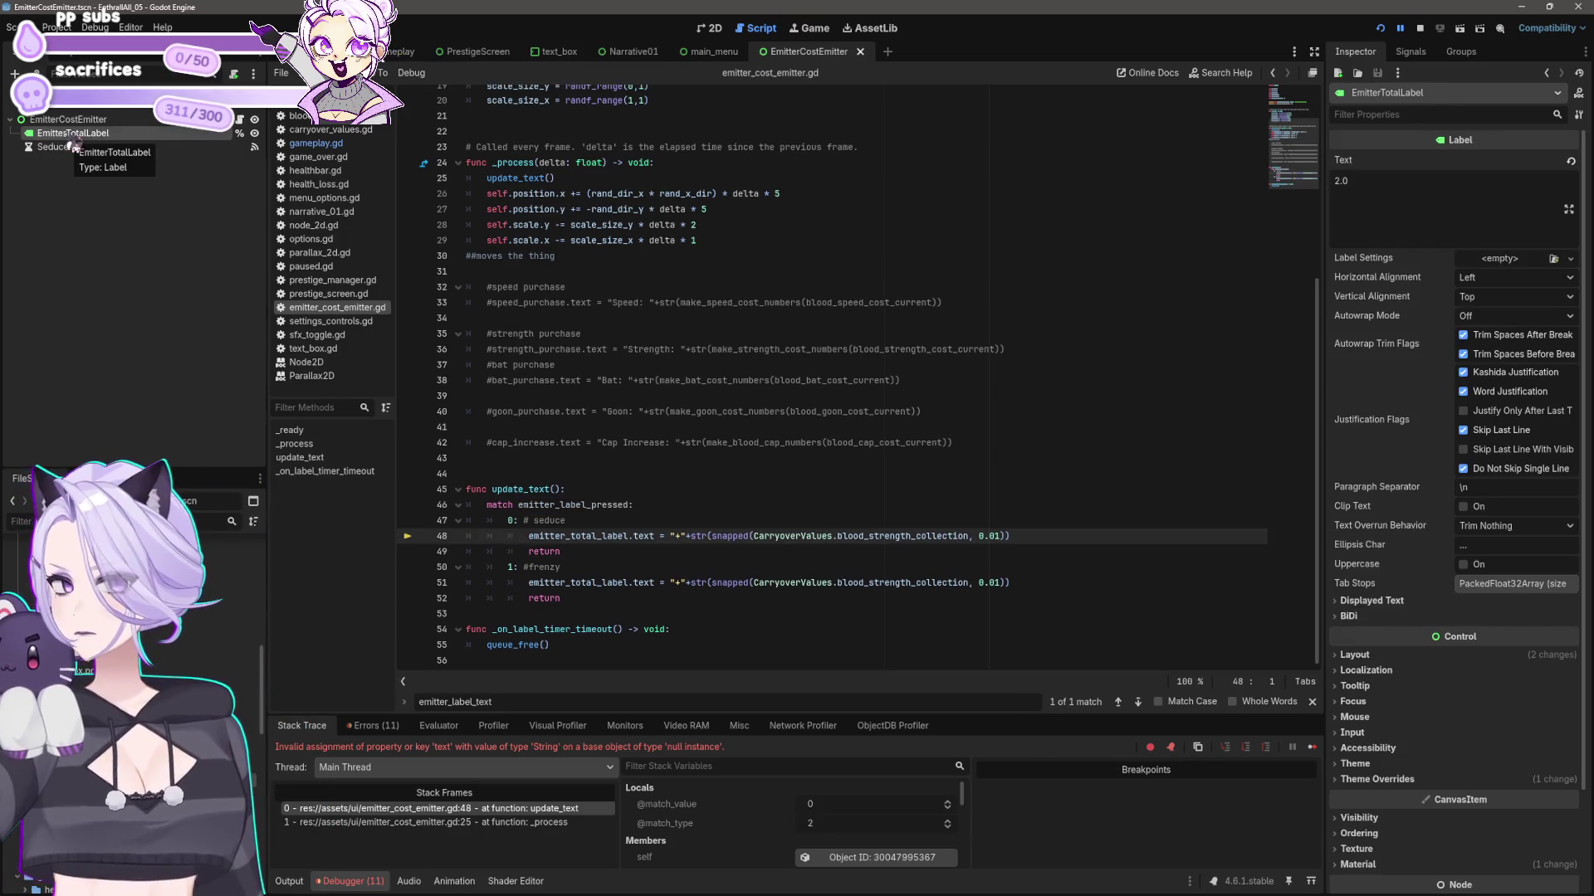
{"action": "left_click_drag", "start_coordinate": [70, 138], "coordinate": [498, 474]}
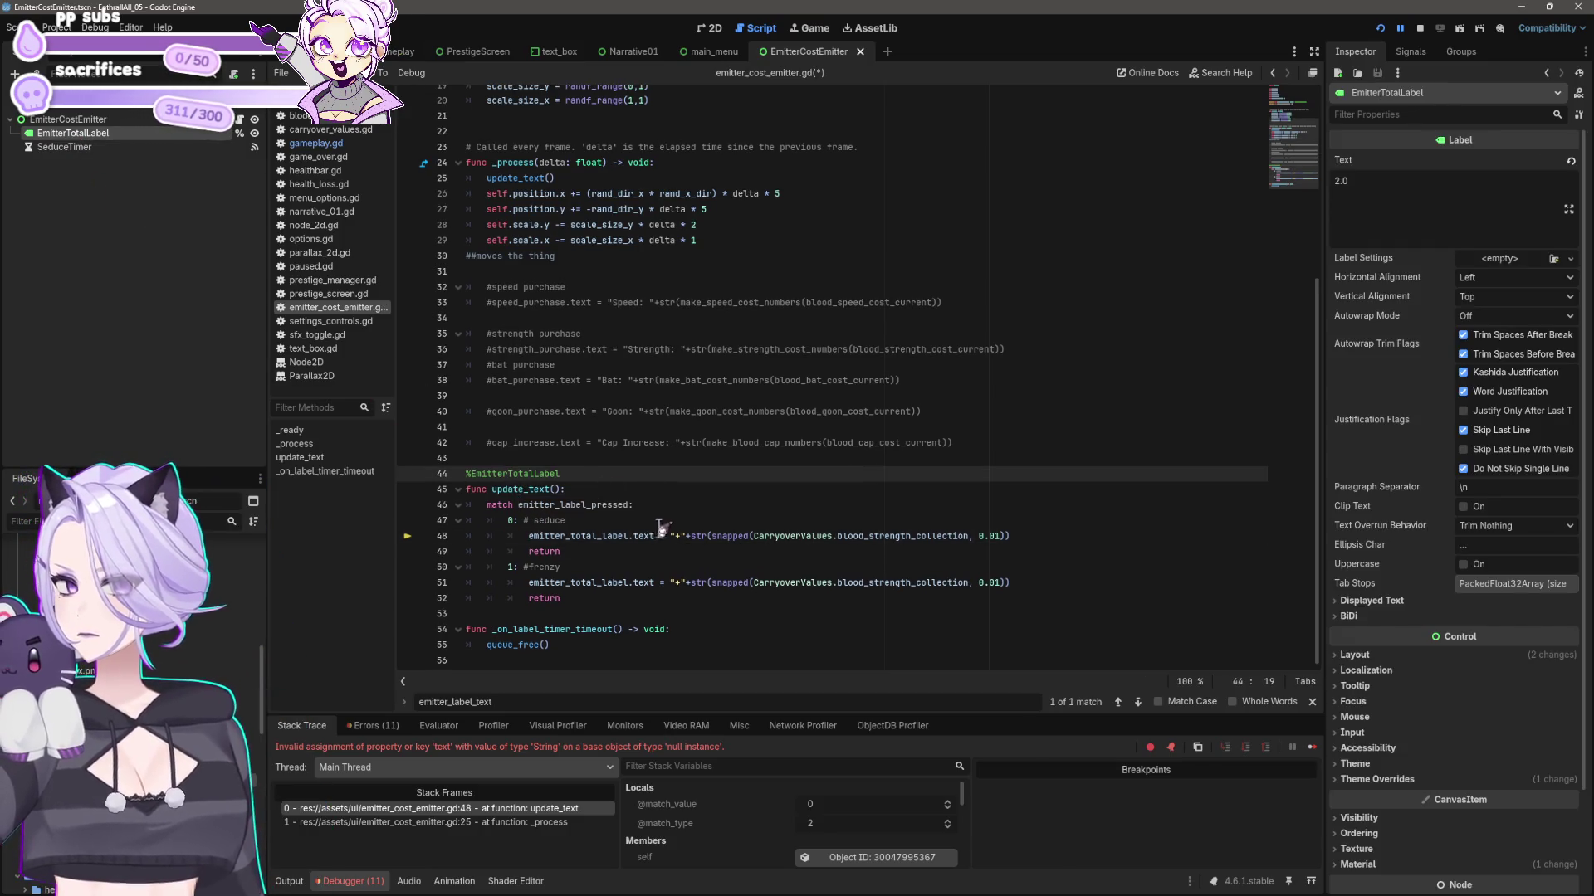
{"action": "key", "text": "ctrl+z"}
{"action": "scroll", "coordinate": [702, 394], "scroll_direction": "up", "scroll_amount": 6}
{"action": "left_click", "coordinate": [640, 273]}
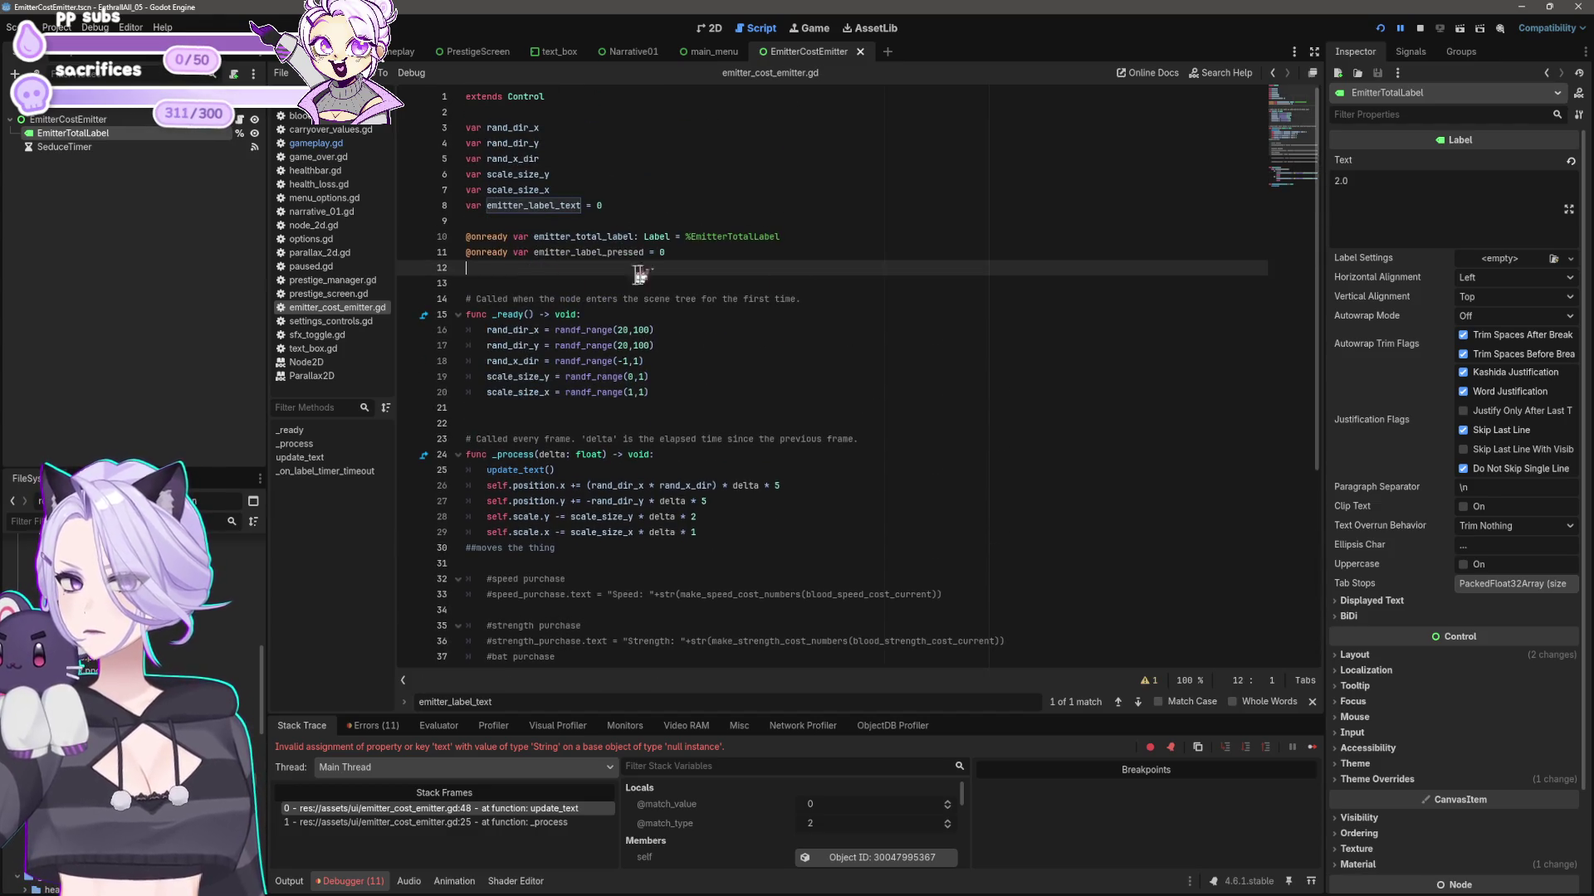
{"action": "key", "text": "Return"}
{"action": "key", "text": "Up"}
{"action": "key", "text": "Up"}
{"action": "key", "text": "Up"}
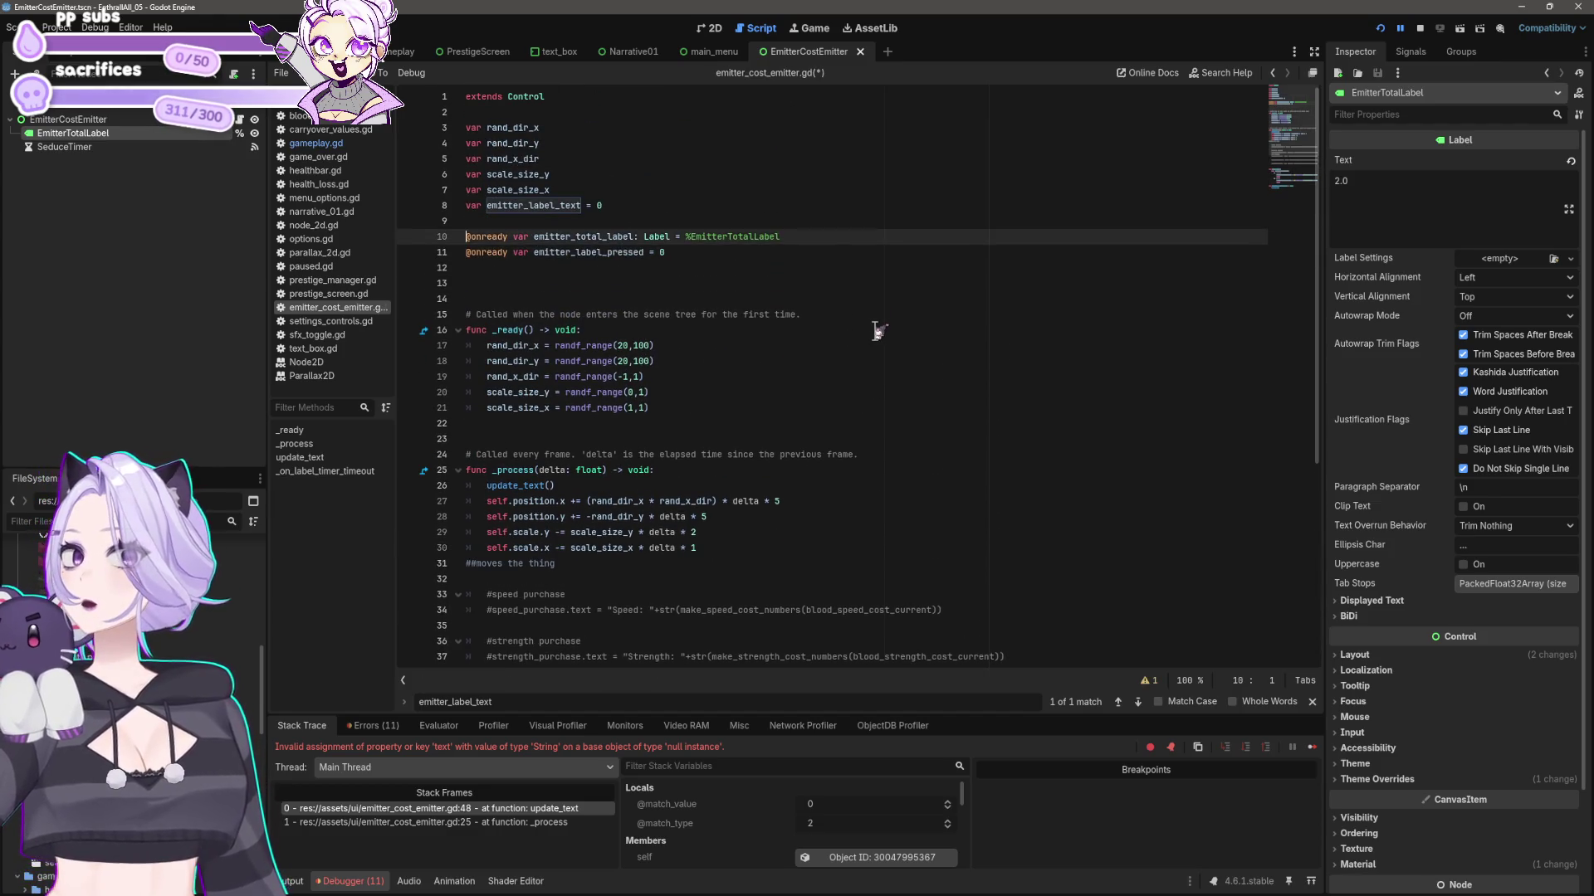
{"action": "key", "text": "shift+End"}
{"action": "key", "text": "ctrl+x"}
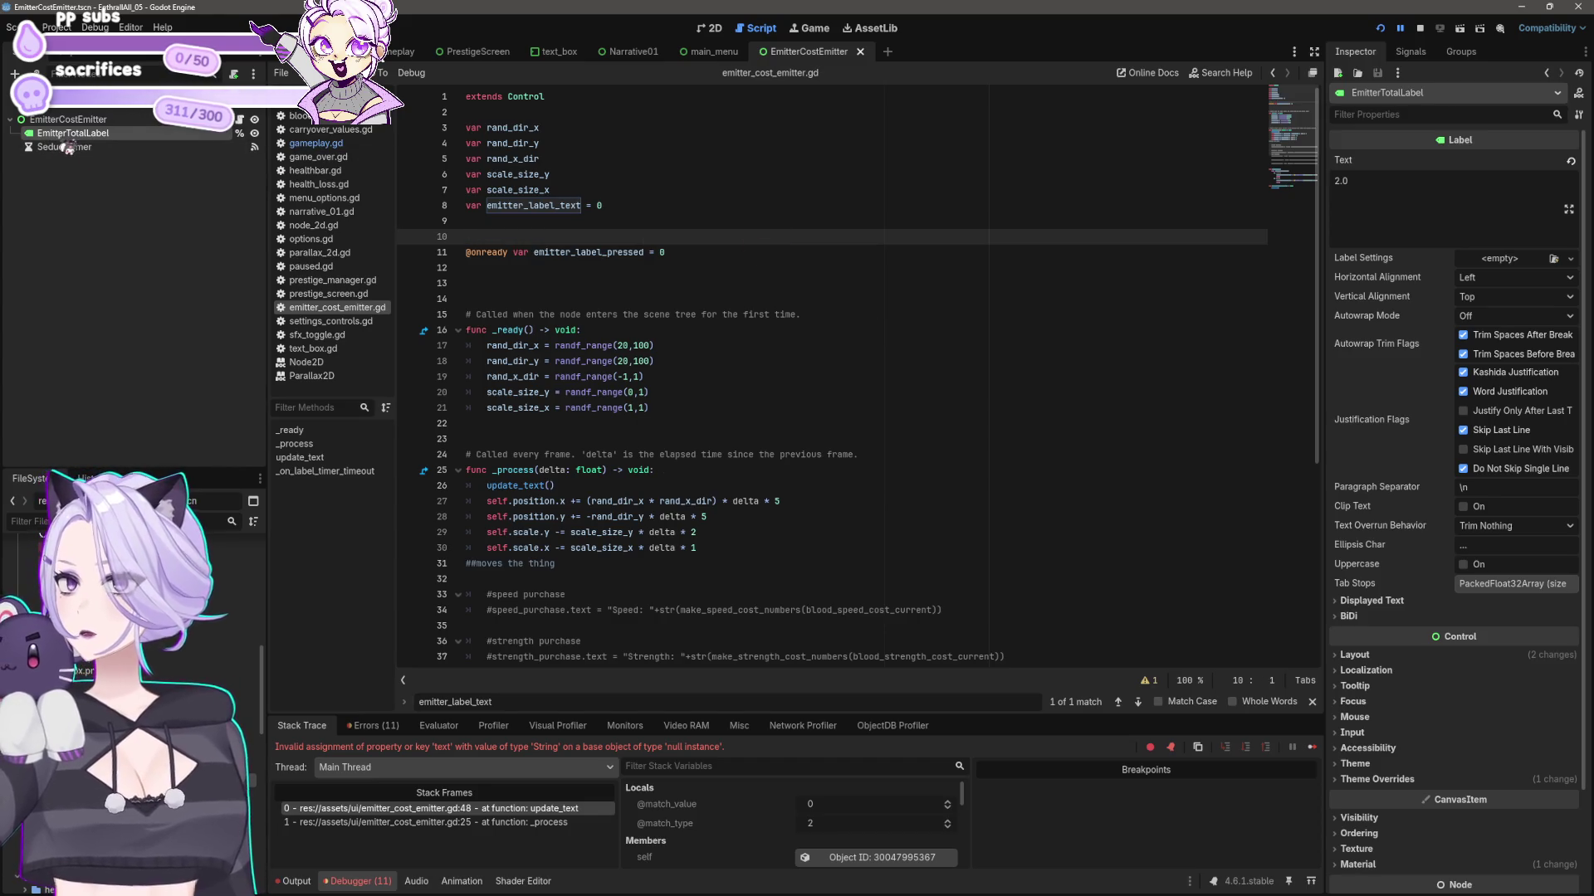
{"action": "left_click", "coordinate": [490, 283]}
{"action": "key", "text": "ctrl+v"}
{"action": "key", "text": "Return"}
{"action": "key", "text": "ctrl+s"}
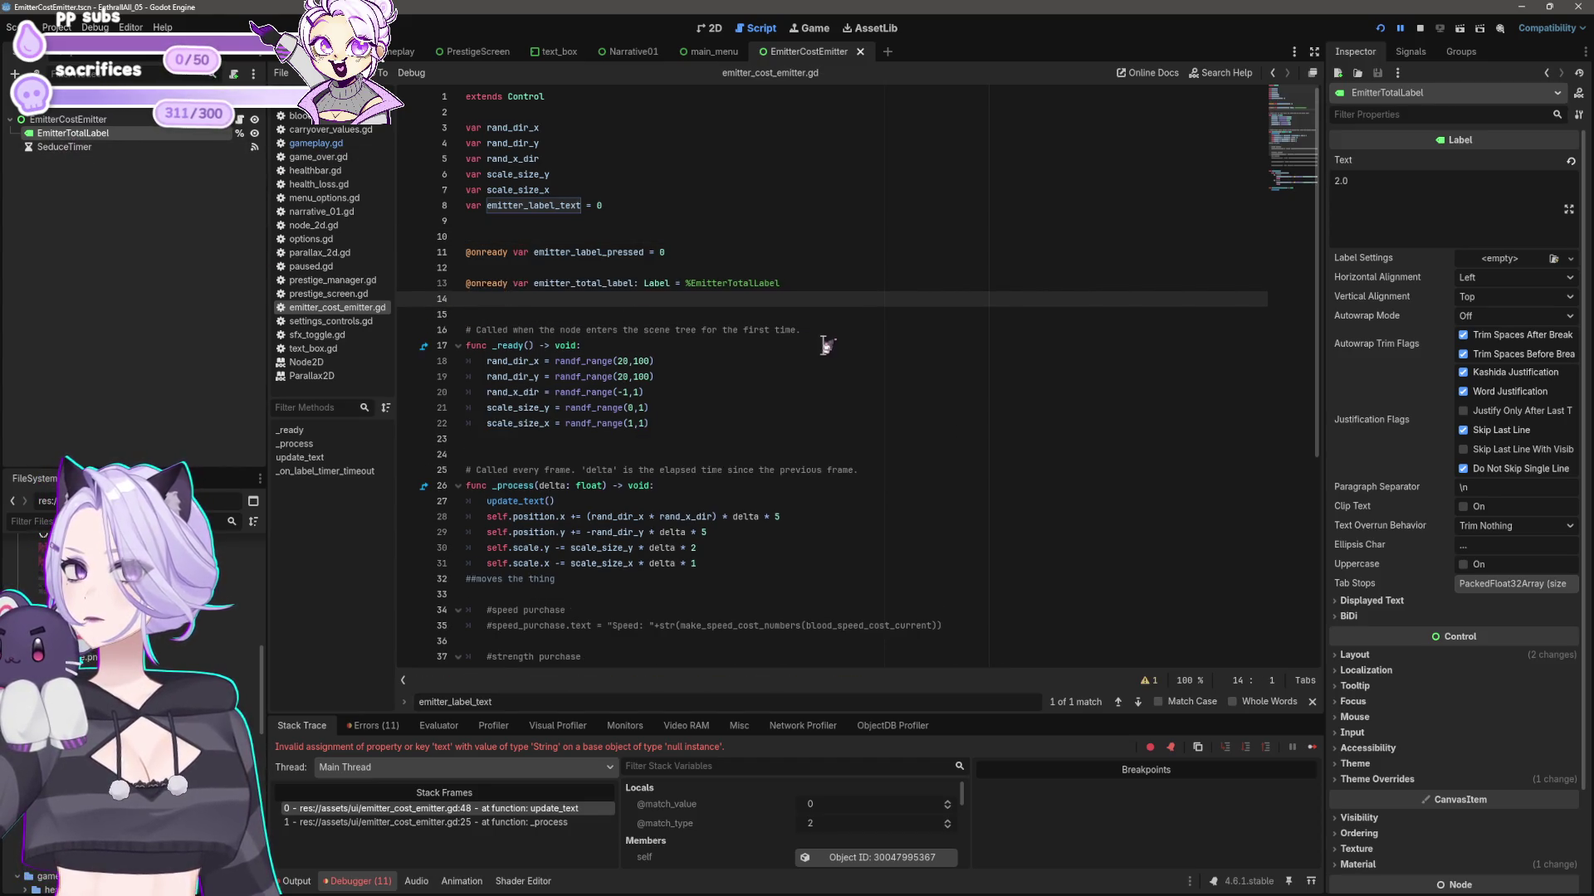
- Compare the line-50 error with the declarations on lines 11 and 13, then stop the game
{"action": "scroll", "coordinate": [887, 282], "scroll_direction": "down", "scroll_amount": 7}
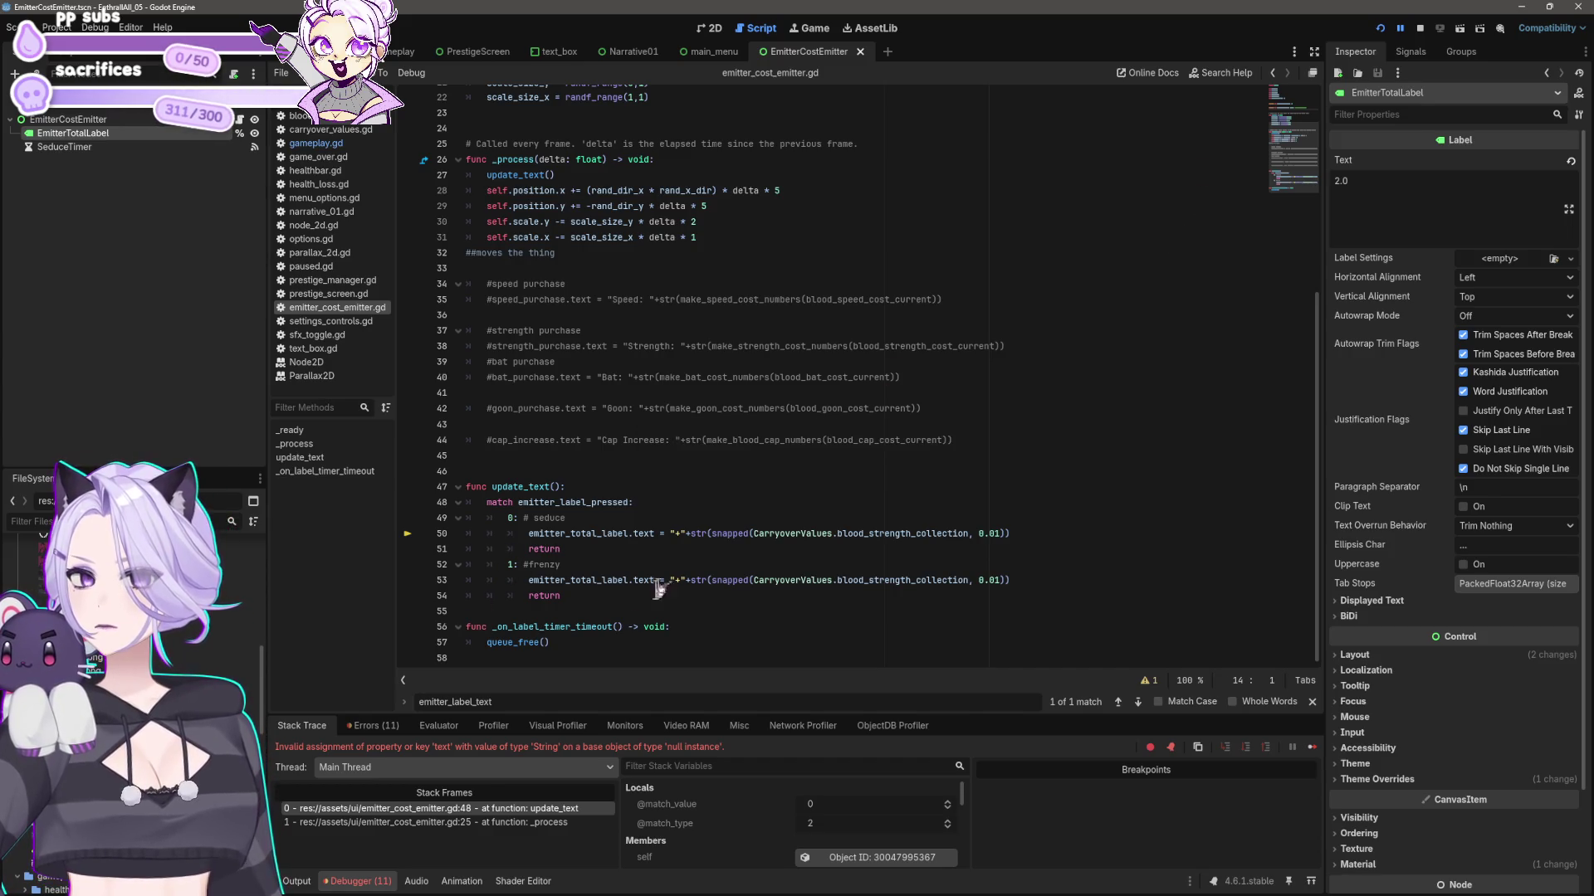
{"action": "left_click", "coordinate": [633, 533]}
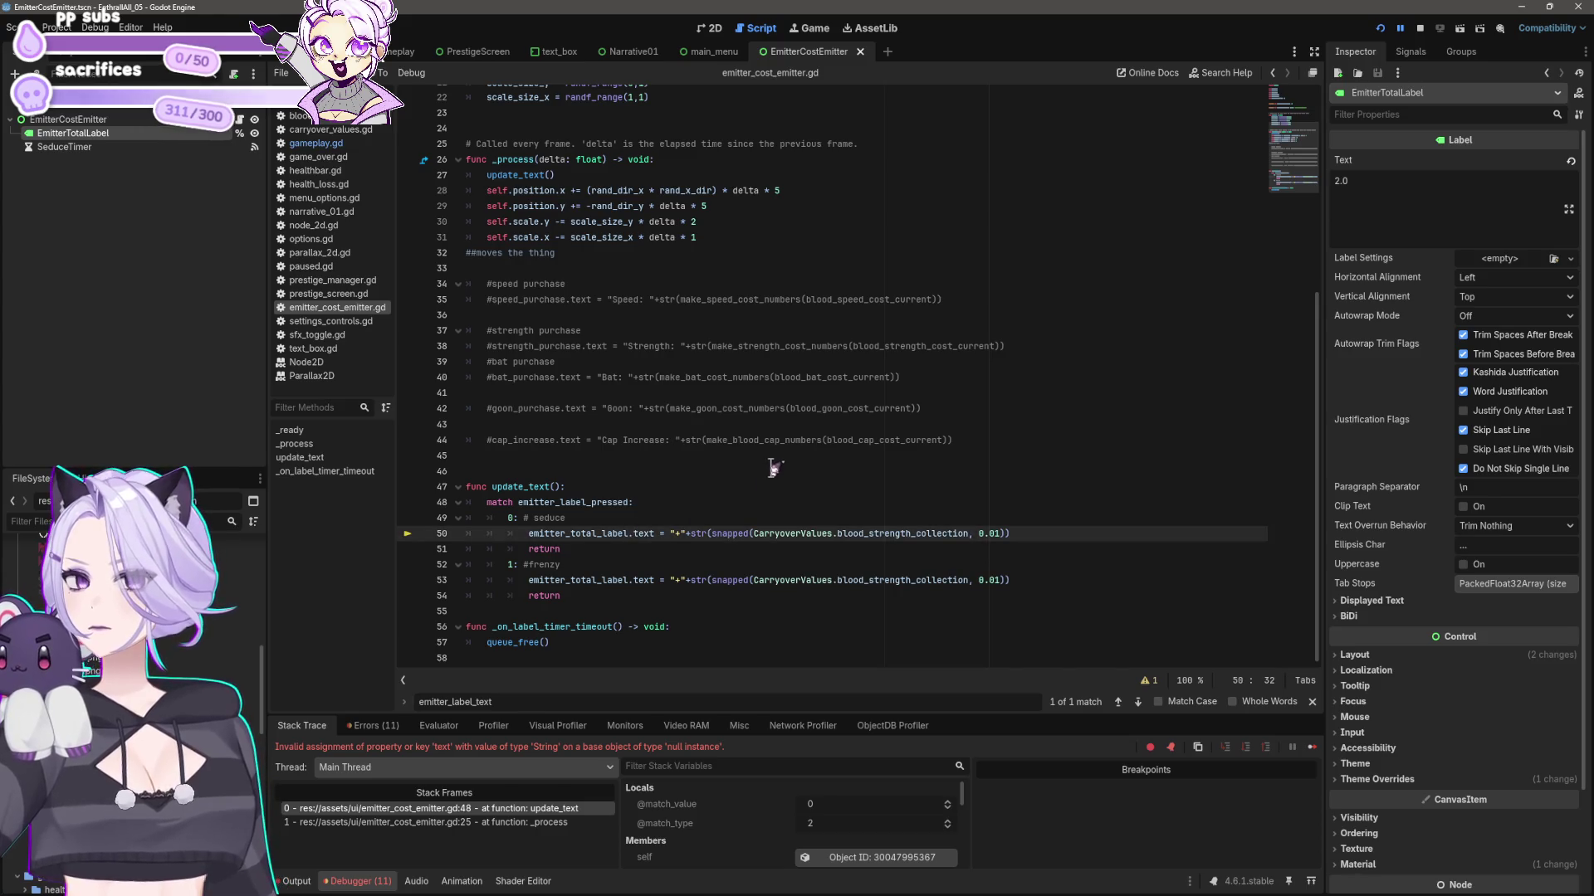
{"action": "scroll", "coordinate": [774, 467], "scroll_direction": "up", "scroll_amount": 7}
{"action": "scroll", "coordinate": [768, 440], "scroll_direction": "down", "scroll_amount": 6}
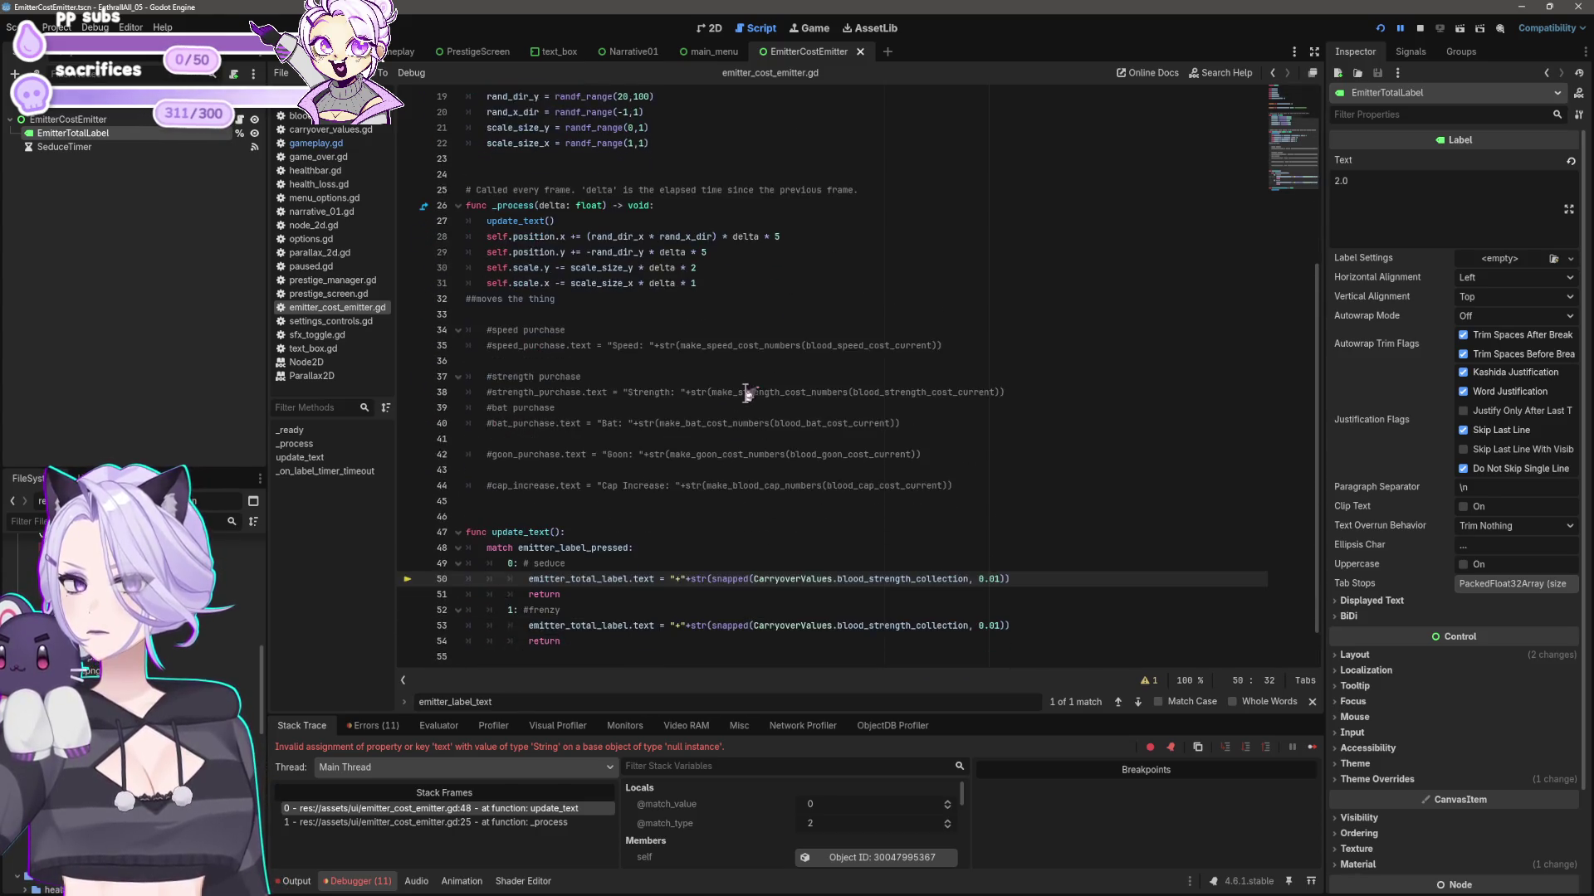
{"action": "scroll", "coordinate": [746, 393], "scroll_direction": "down", "scroll_amount": 3}
{"action": "scroll", "coordinate": [698, 541], "scroll_direction": "up", "scroll_amount": 7}
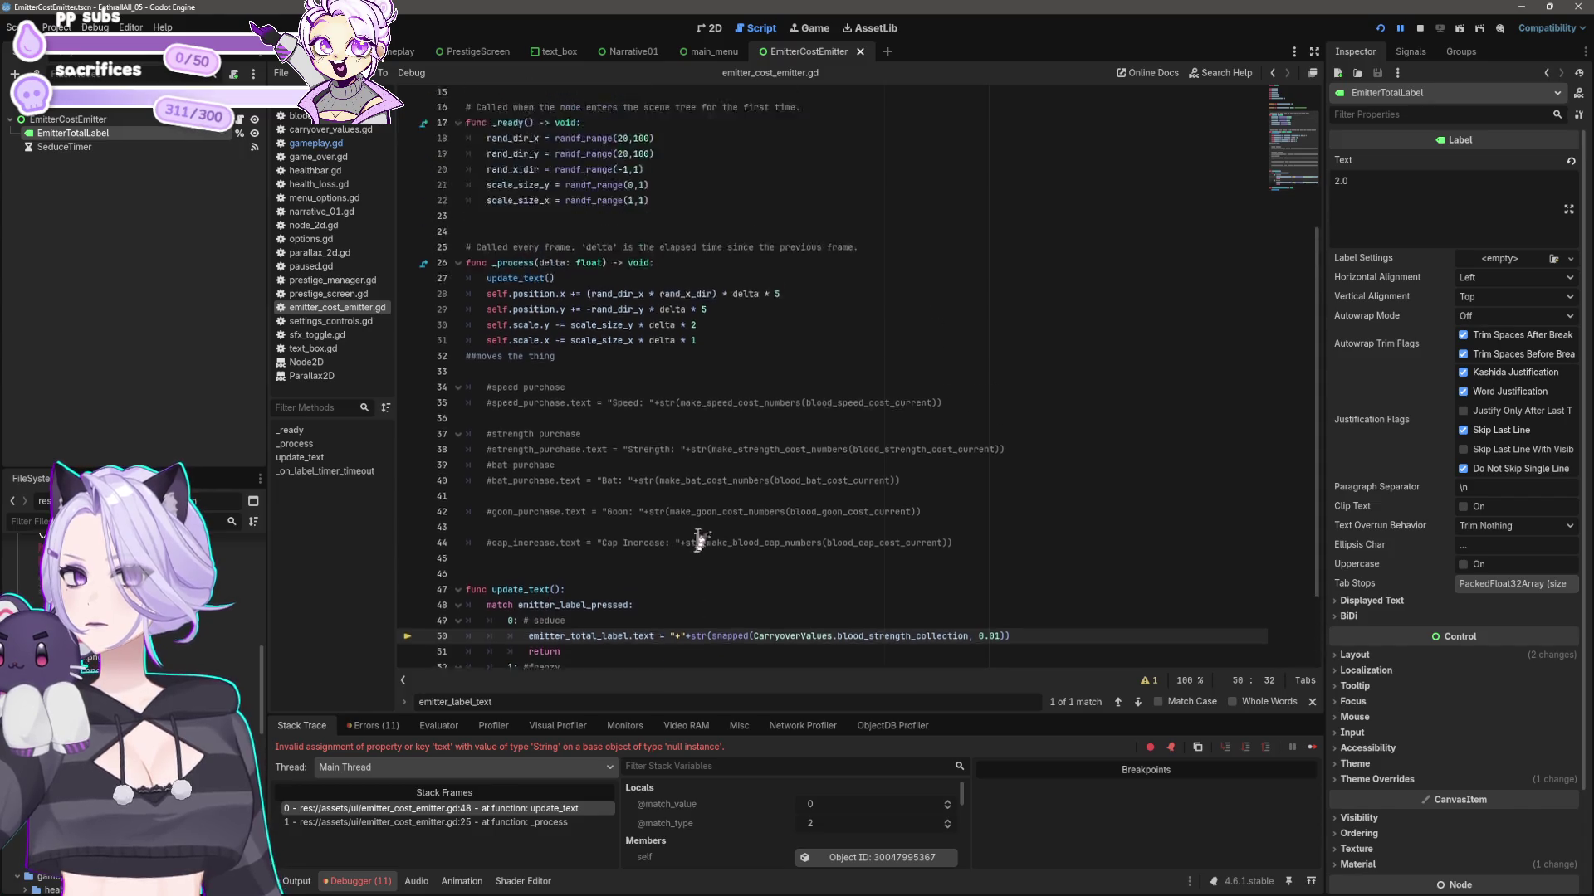
{"action": "scroll", "coordinate": [698, 540], "scroll_direction": "up", "scroll_amount": 5}
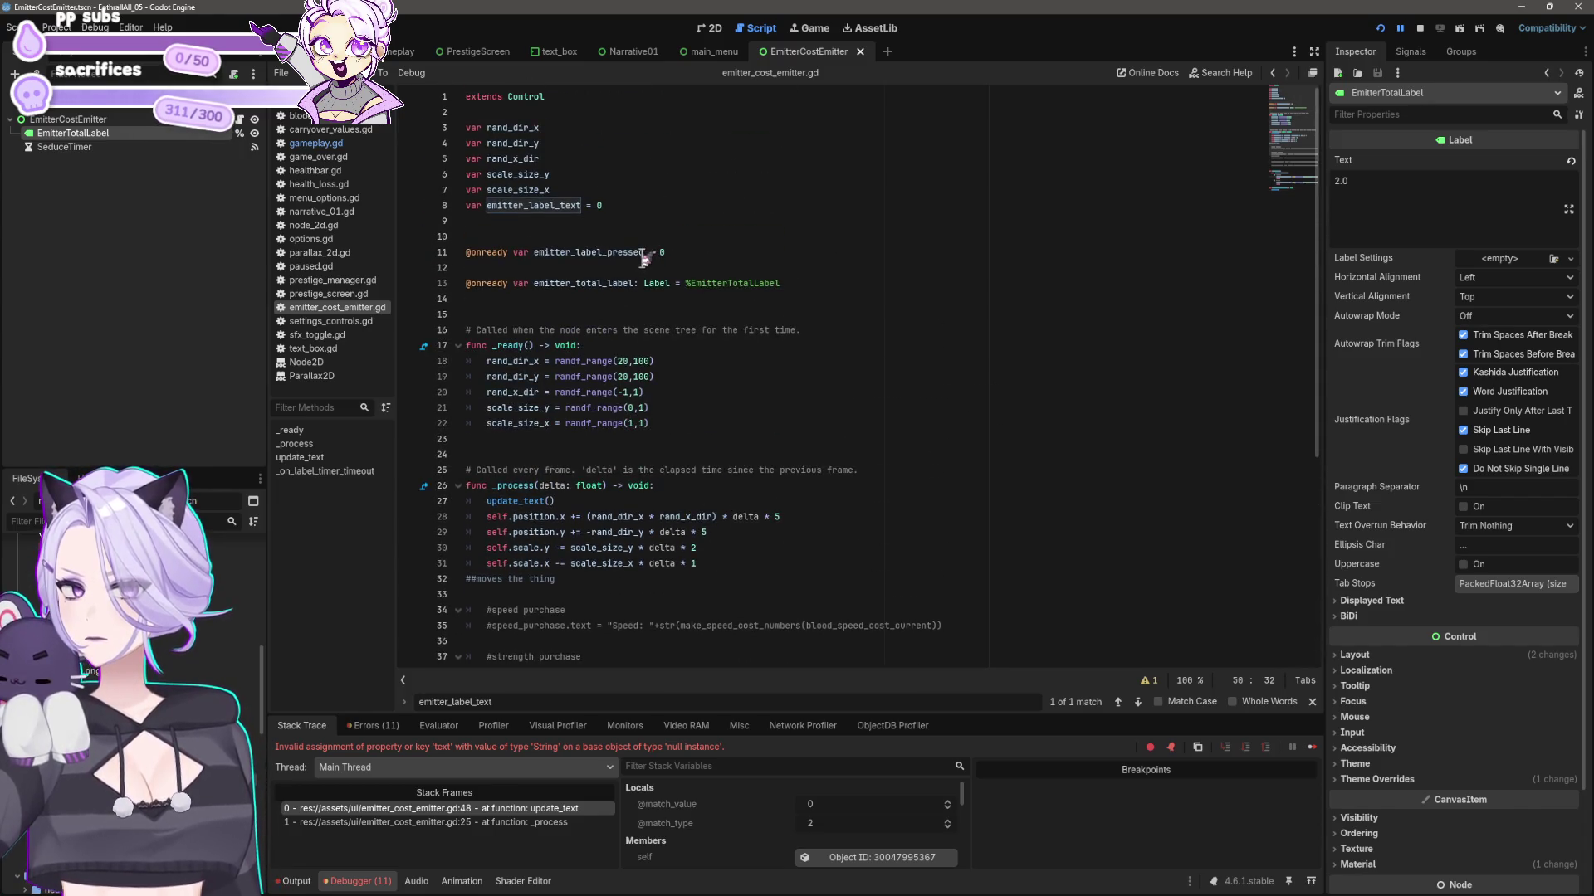
{"action": "left_click", "coordinate": [645, 252]}
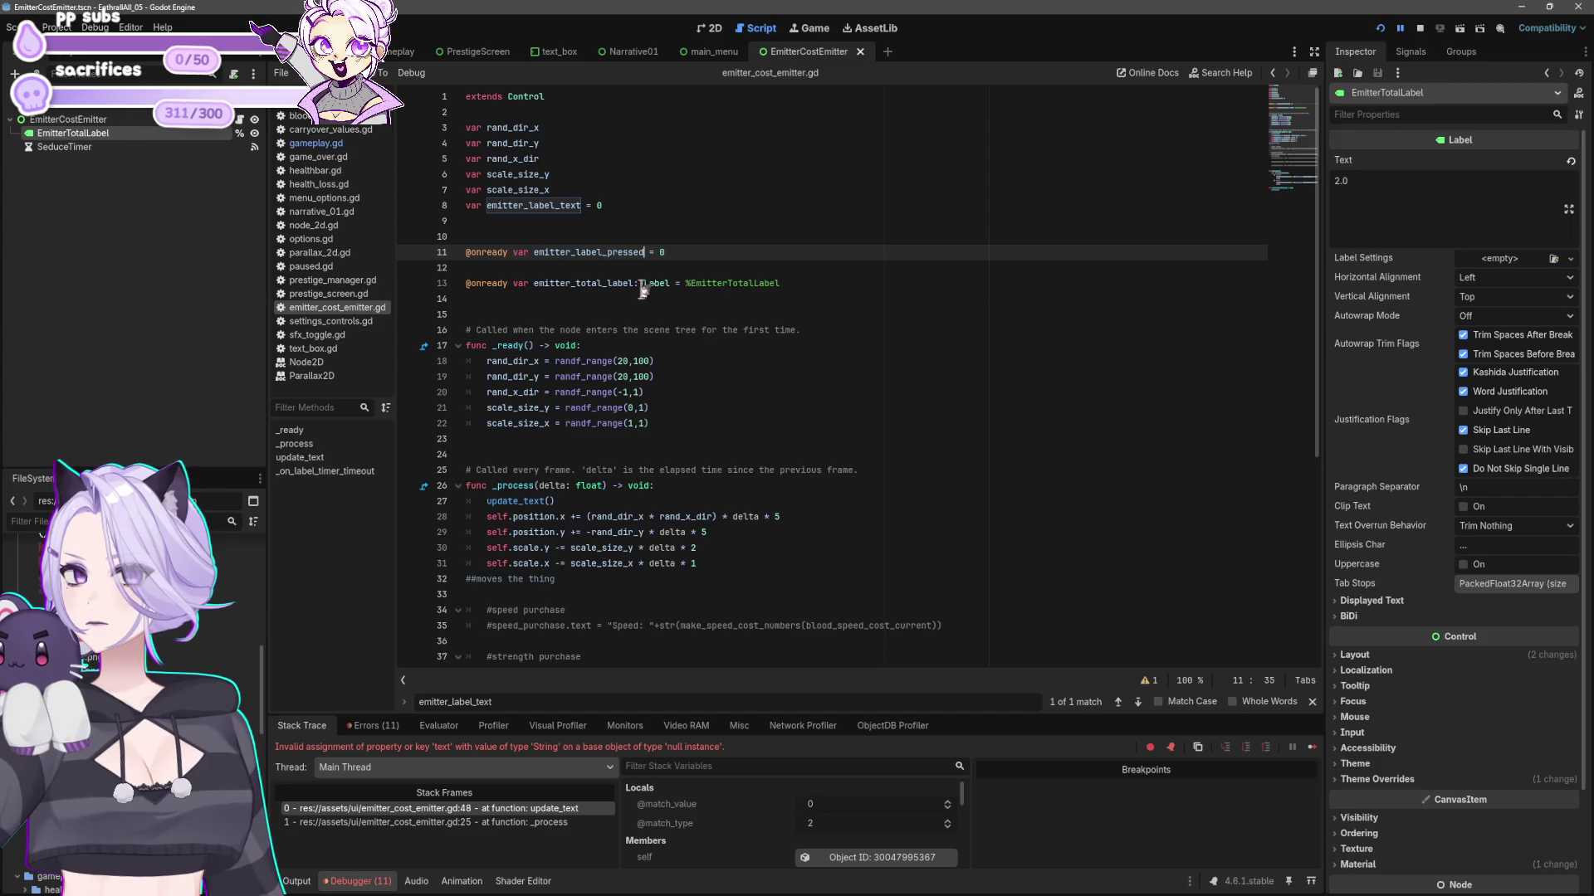
{"action": "left_click_drag", "start_coordinate": [635, 285], "coordinate": [533, 289]}
{"action": "scroll", "coordinate": [743, 323], "scroll_direction": "down", "scroll_amount": 7}
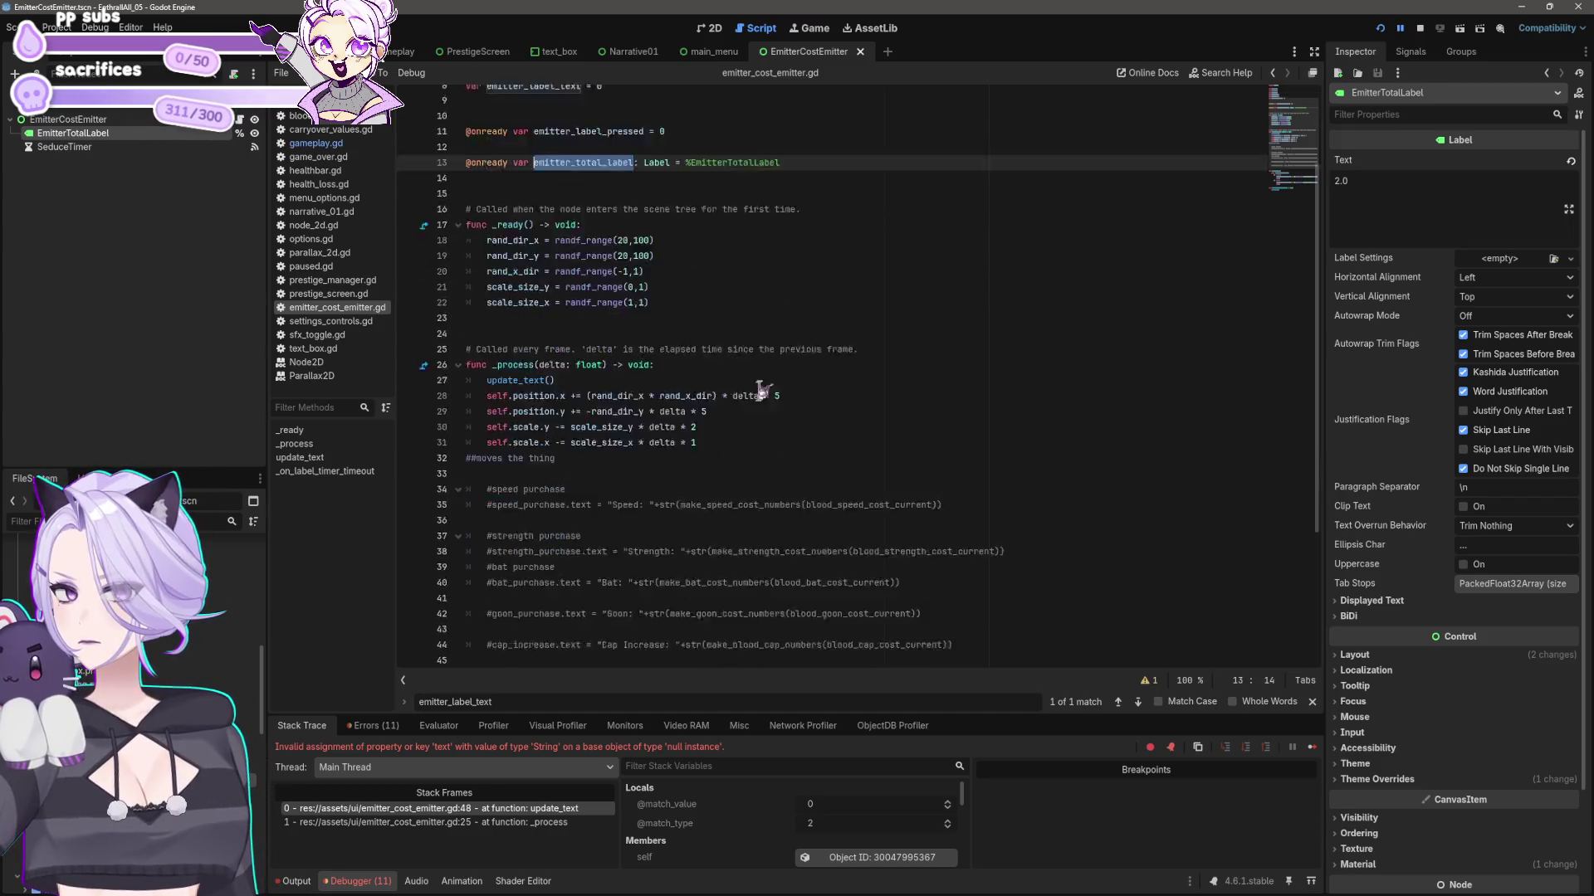
{"action": "left_click_drag", "start_coordinate": [528, 533], "coordinate": [602, 535]}
{"action": "double_click", "coordinate": [601, 535]}
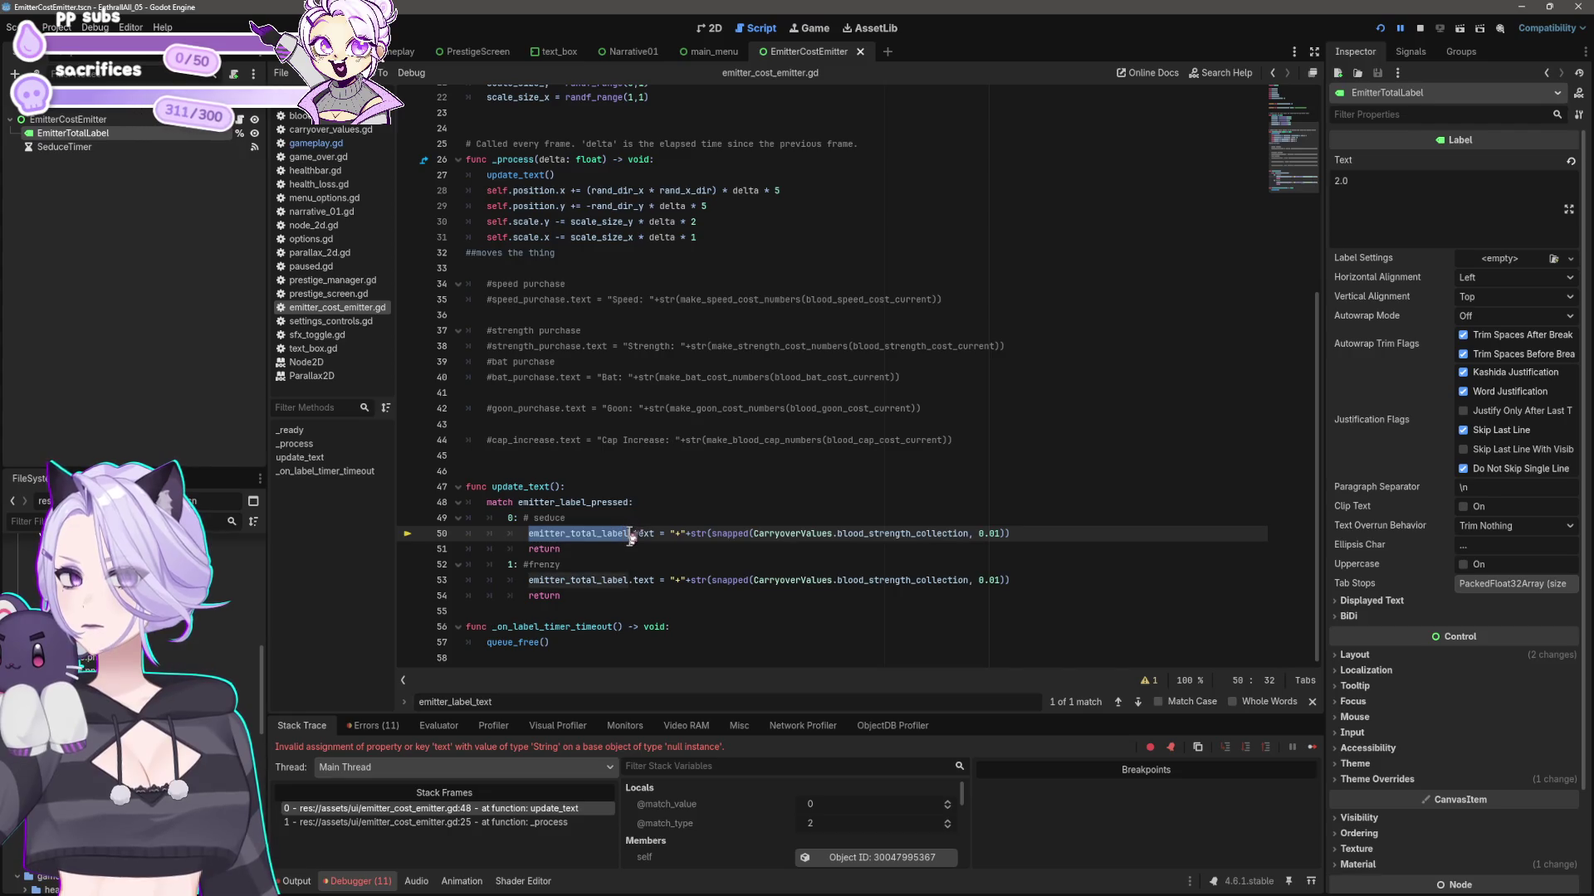
{"action": "left_click", "coordinate": [630, 535]}
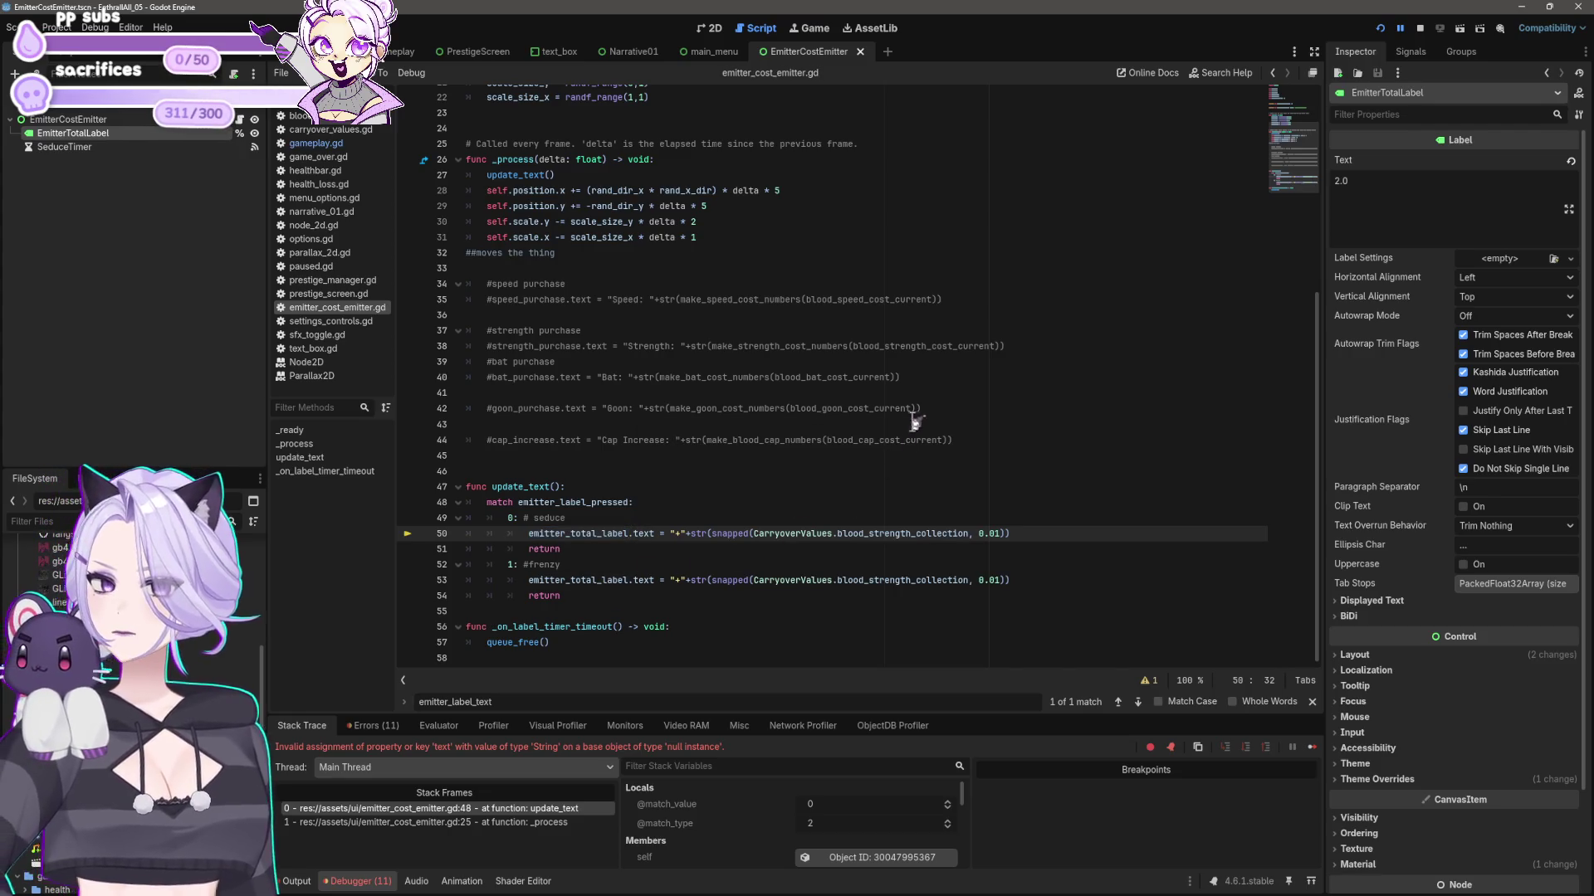
{"action": "left_click", "coordinate": [1420, 27]}
- Run the game and adjust the indentation of the match line and seduce case body
{"action": "left_click", "coordinate": [1379, 29]}
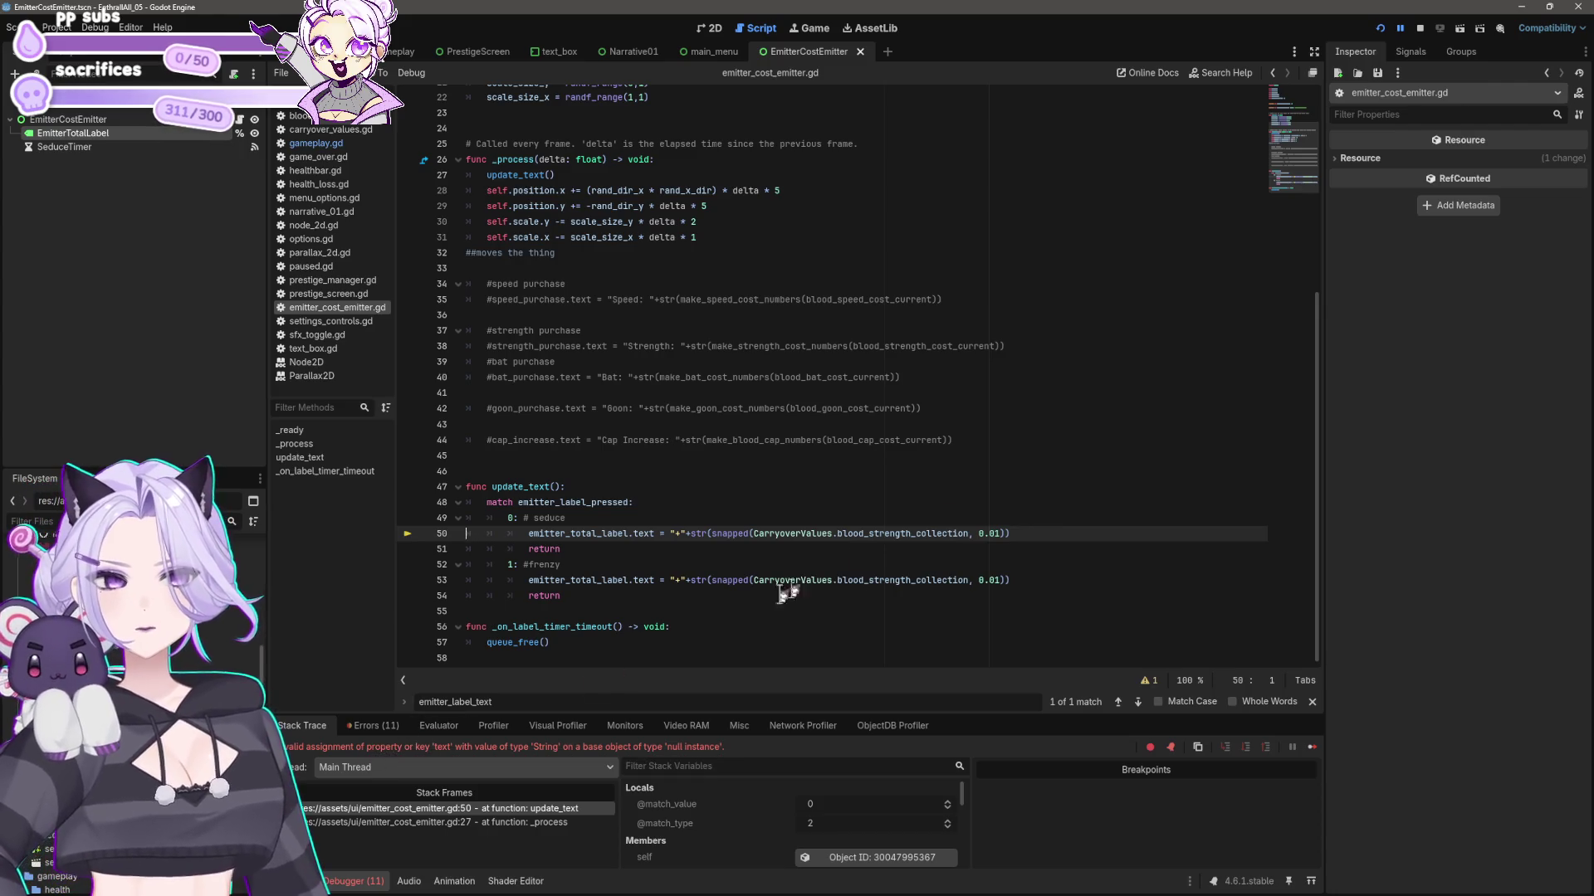
{"action": "key", "text": "Delete"}
{"action": "key", "text": "Down"}
{"action": "key", "text": "Delete"}
{"action": "key", "text": "Down"}
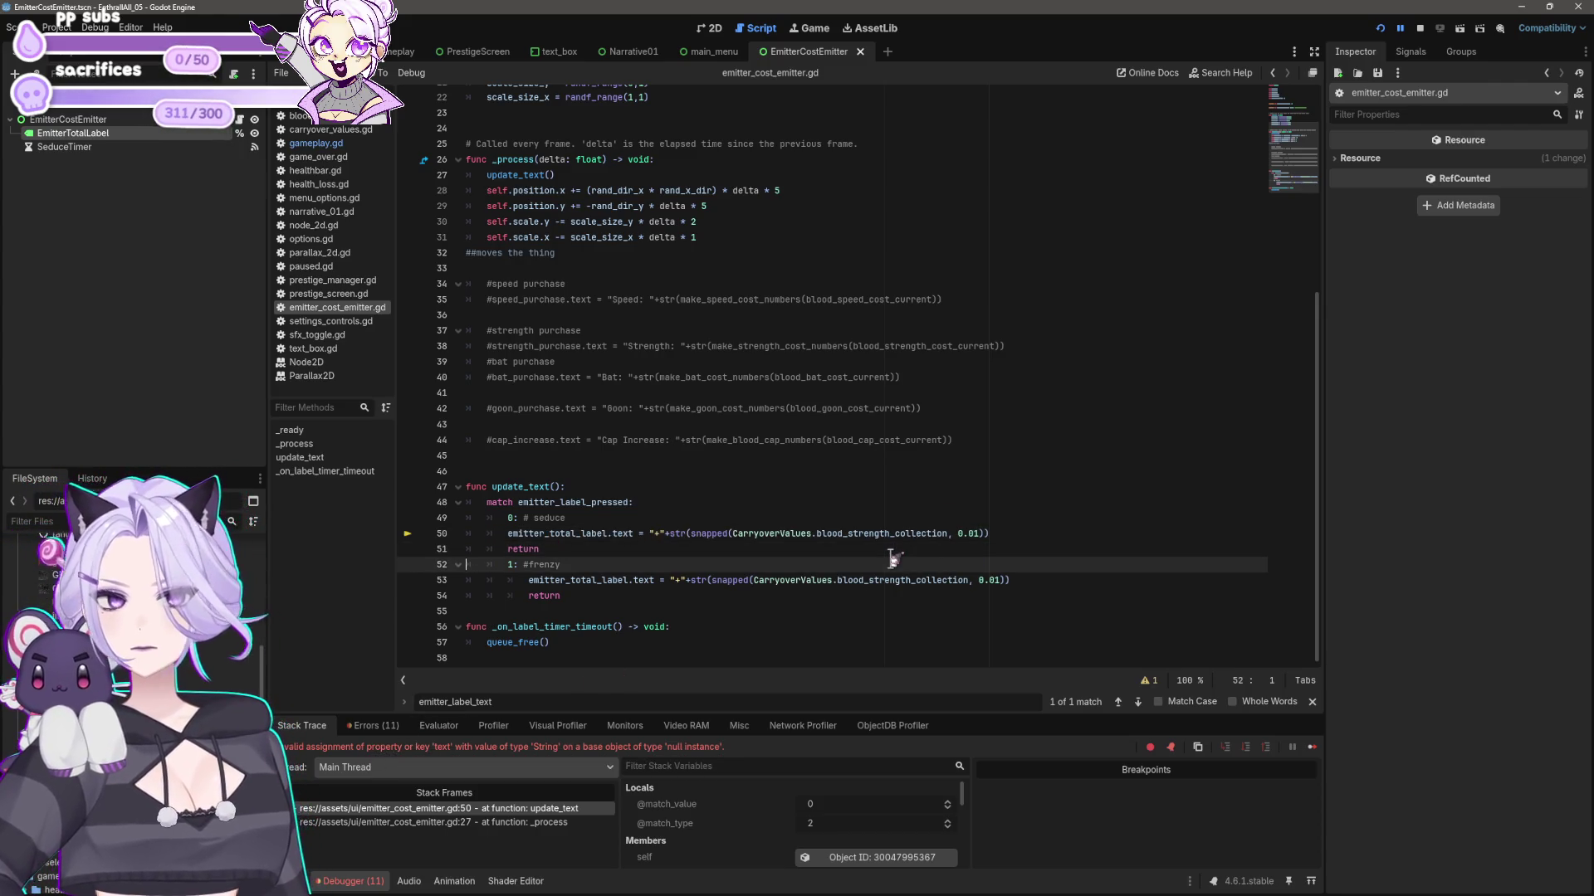
{"action": "key", "text": "Up"}
{"action": "key", "text": "Up"}
{"action": "key", "text": "Tab"}
{"action": "key", "text": "Down"}
{"action": "key", "text": "Tab"}
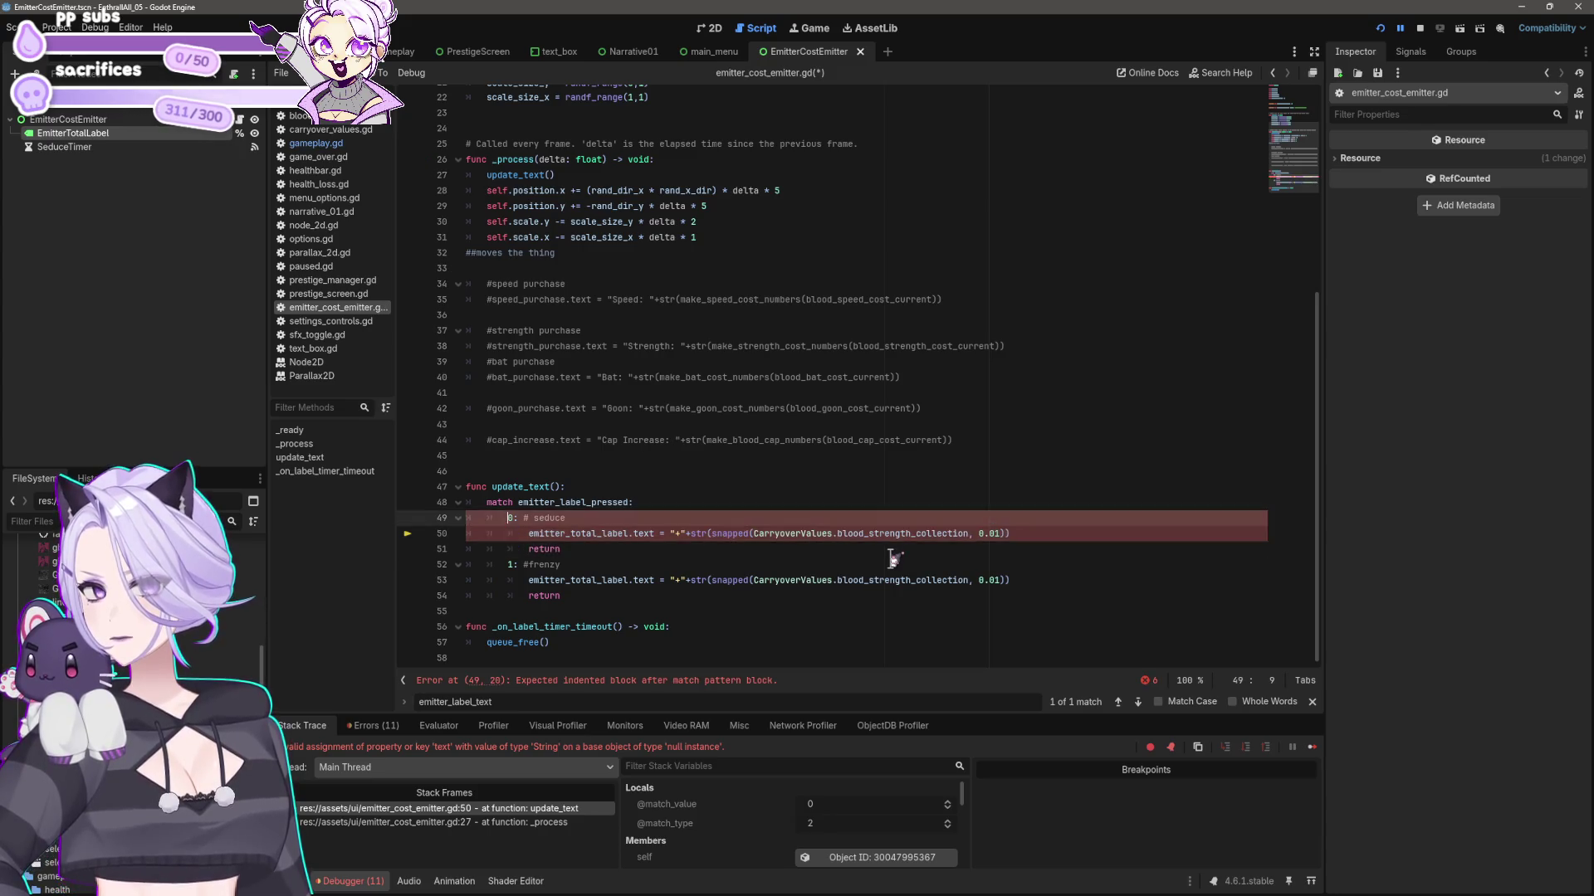
{"action": "key", "text": "Up"}
{"action": "key", "text": "Up"}
{"action": "key", "text": "Up"}
{"action": "key", "text": "Delete"}
{"action": "key", "text": "Down"}
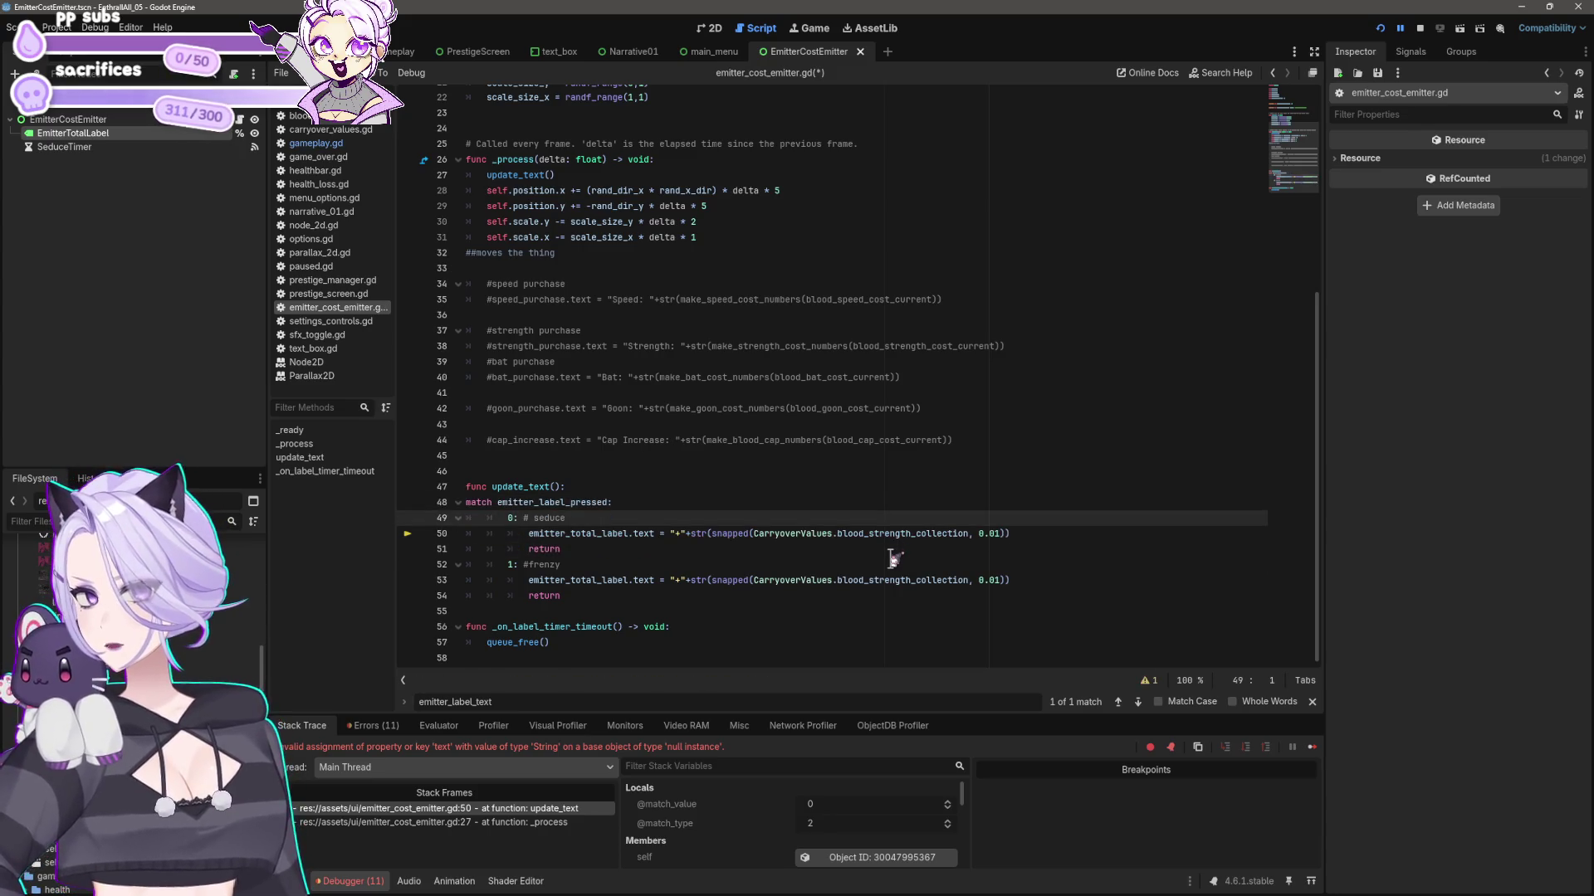
{"action": "key", "text": "Up"}
{"action": "key", "text": "Tab"}
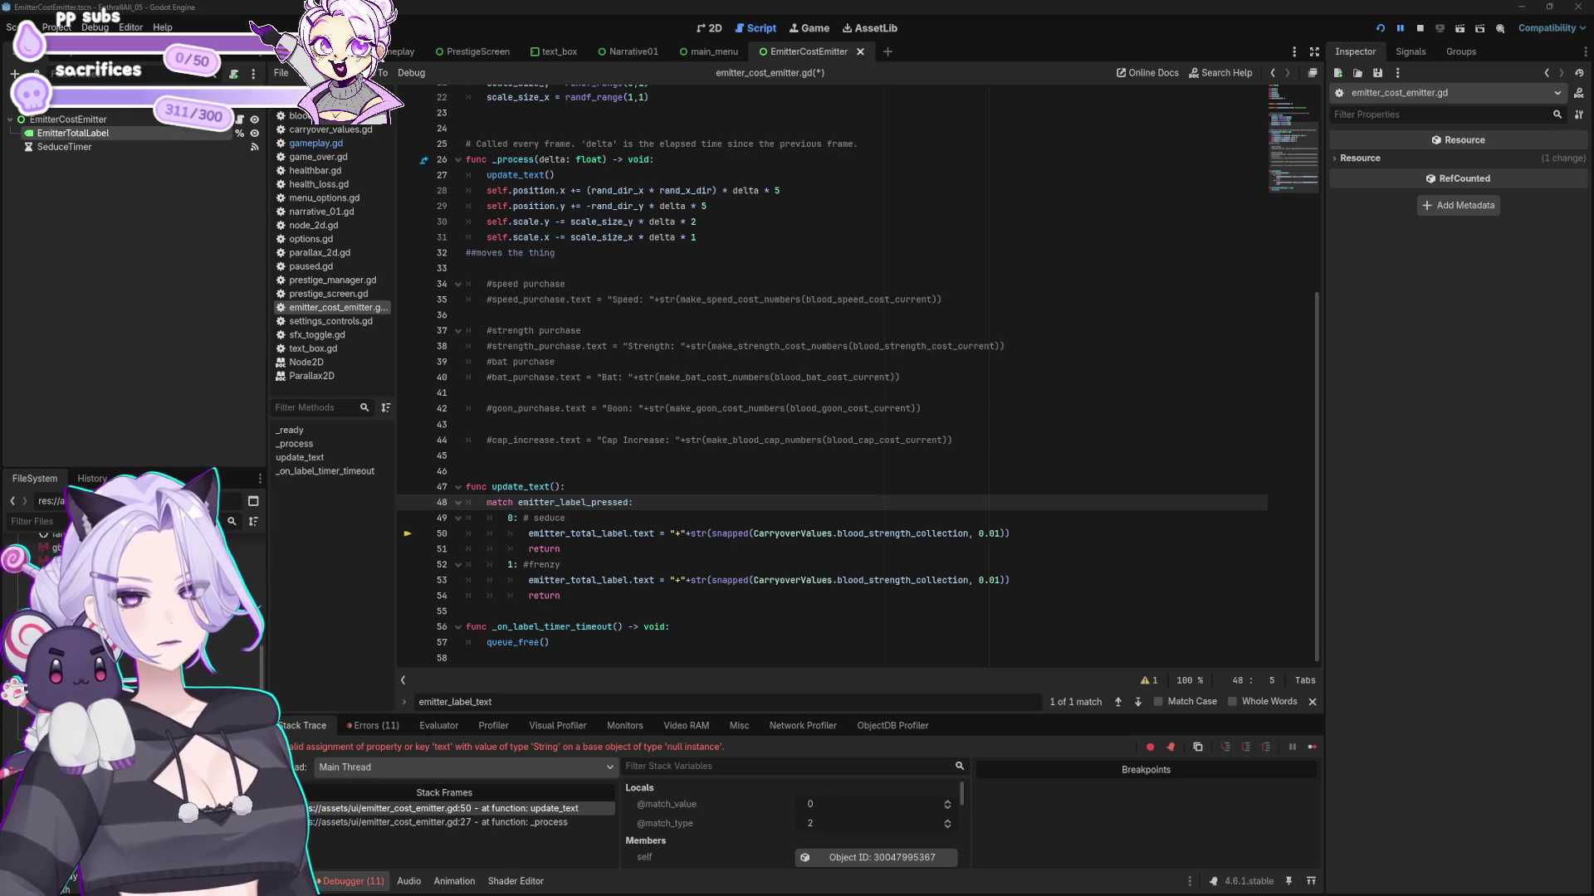
- Indent match case lines 49–54 one level deeper, save, and run again
{"action": "left_click", "coordinate": [653, 502]}
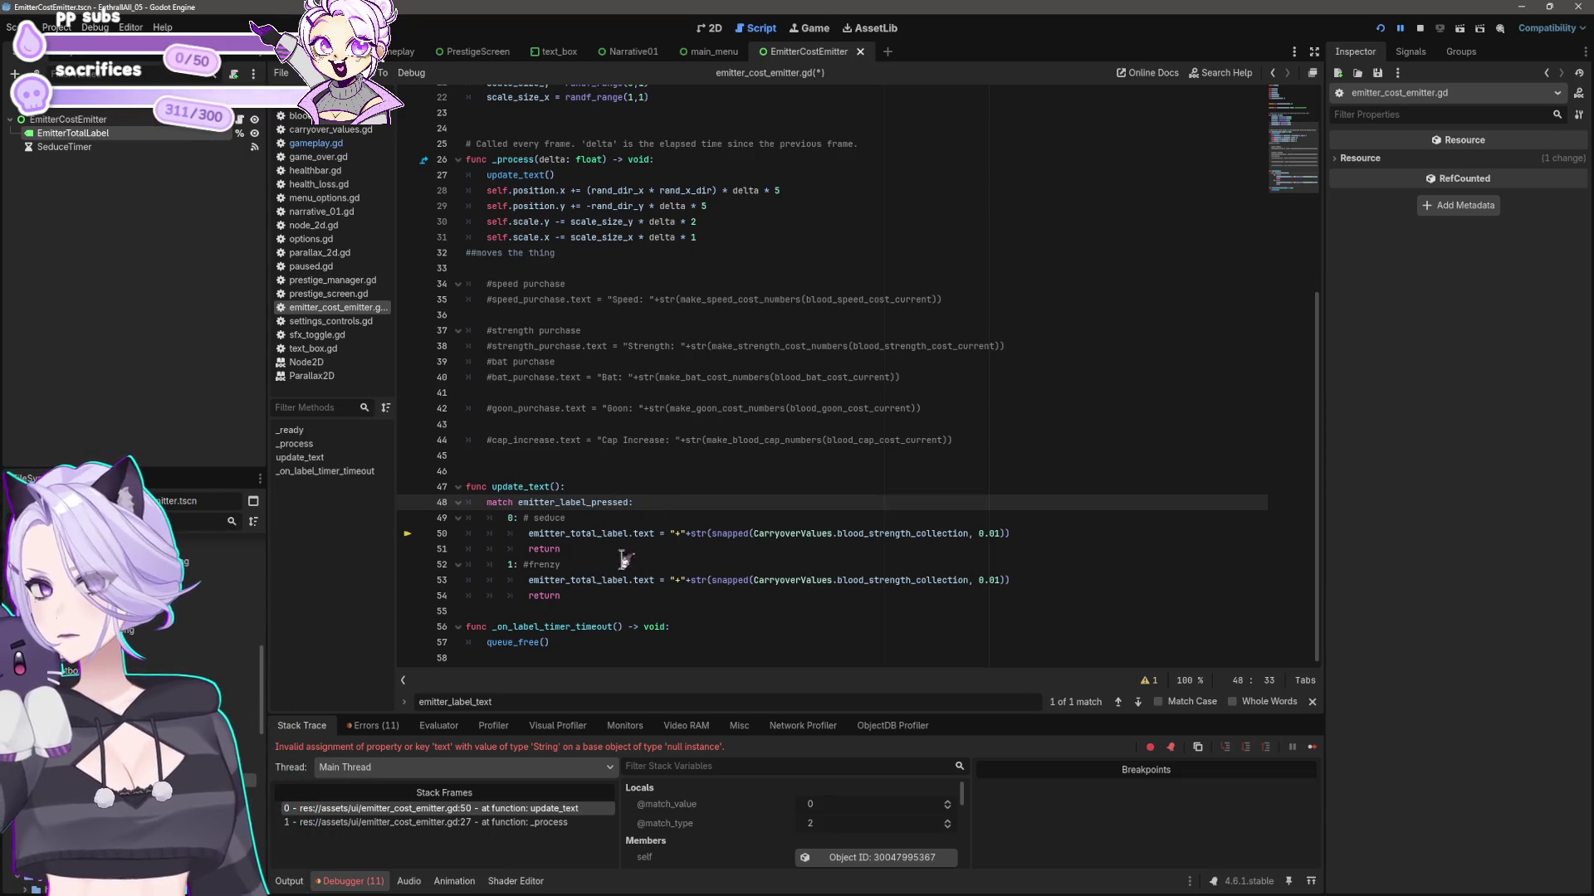
{"action": "left_click", "coordinate": [591, 596]}
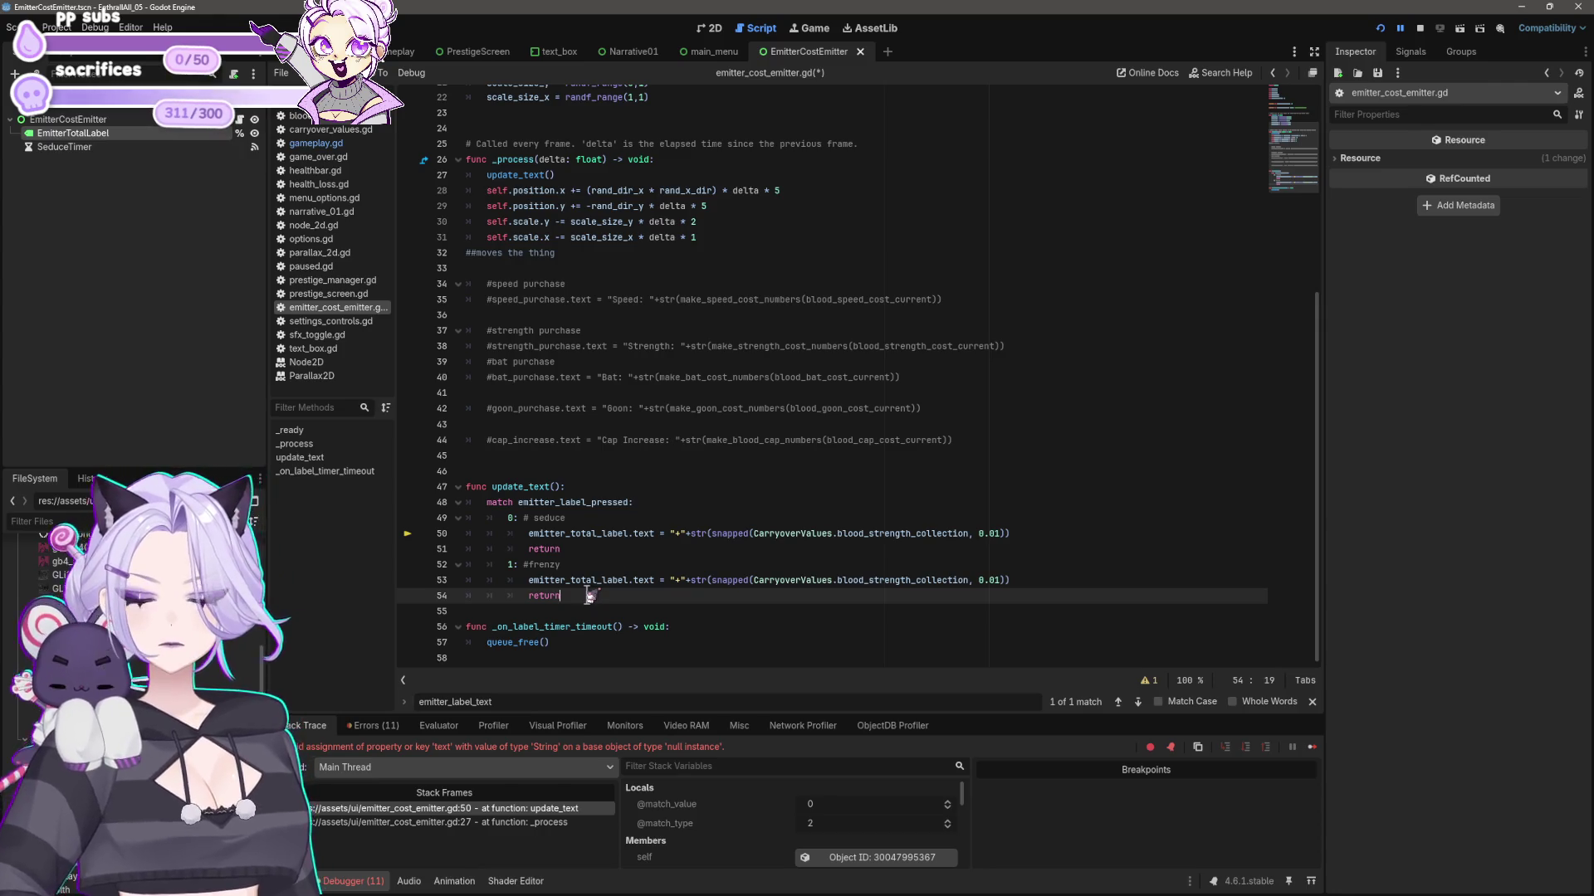
{"action": "left_click_drag", "start_coordinate": [591, 596], "coordinate": [365, 525]}
{"action": "key", "text": "Tab"}
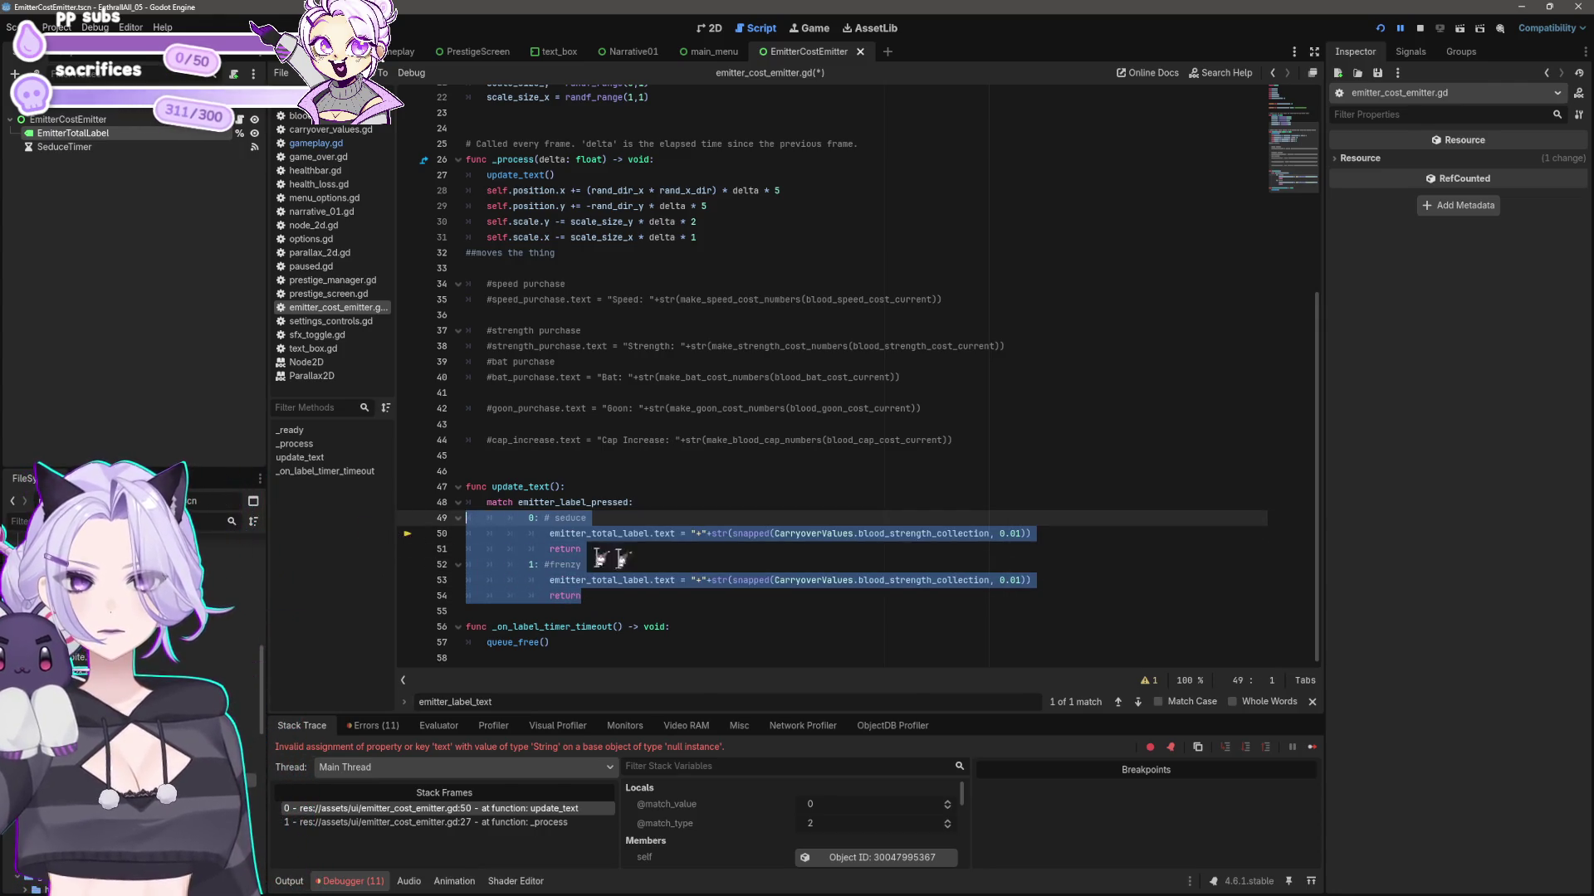
{"action": "left_click", "coordinate": [791, 550]}
{"action": "key", "text": "ctrl+s"}
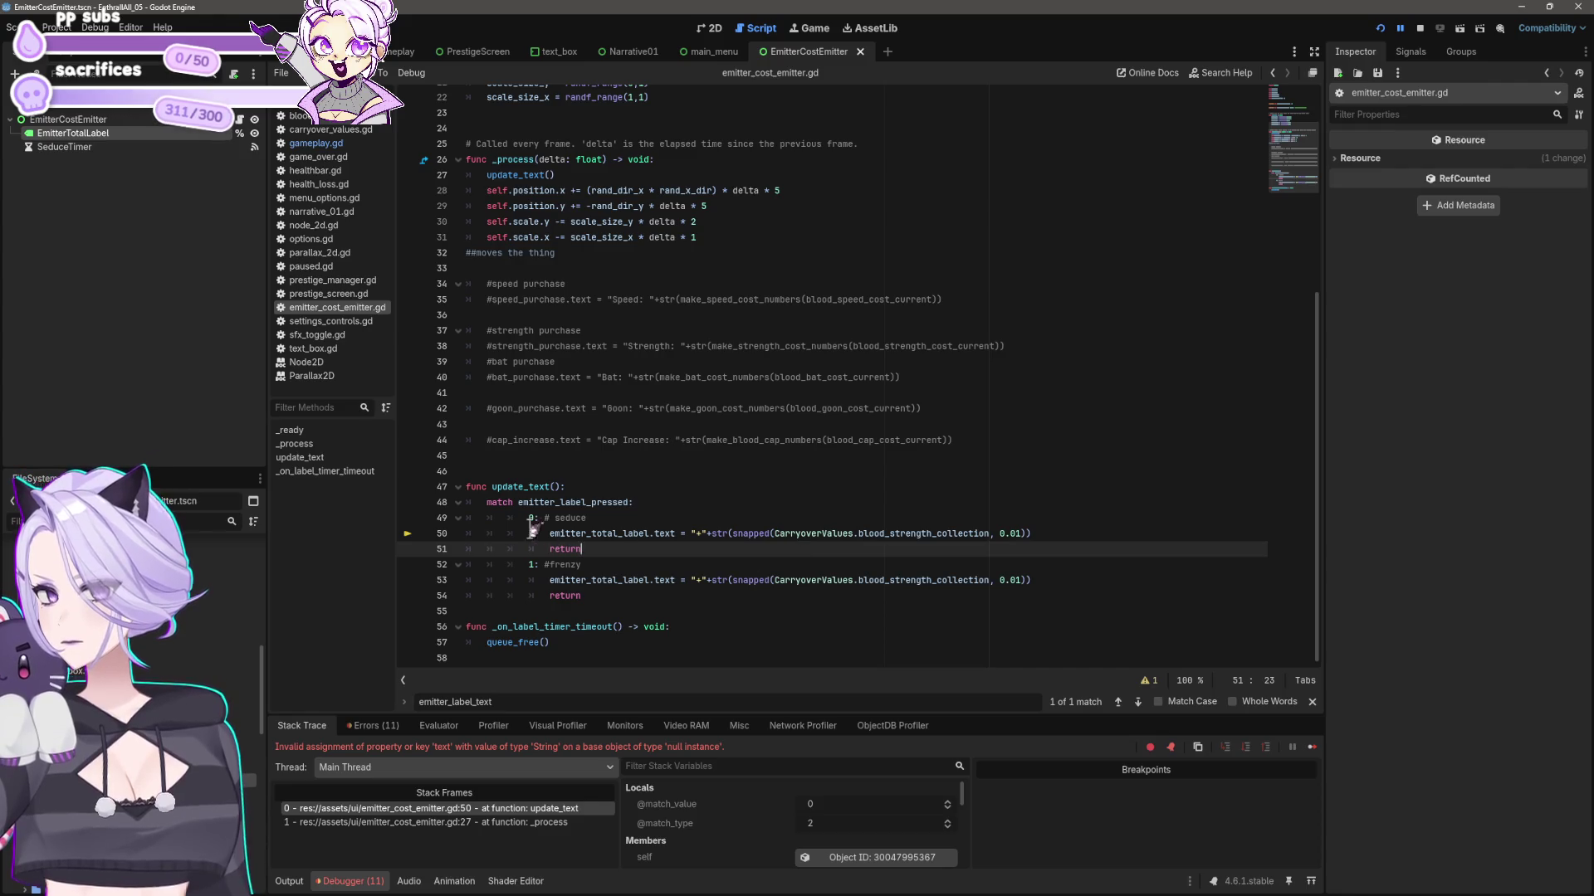
{"action": "left_click", "coordinate": [1420, 30]}
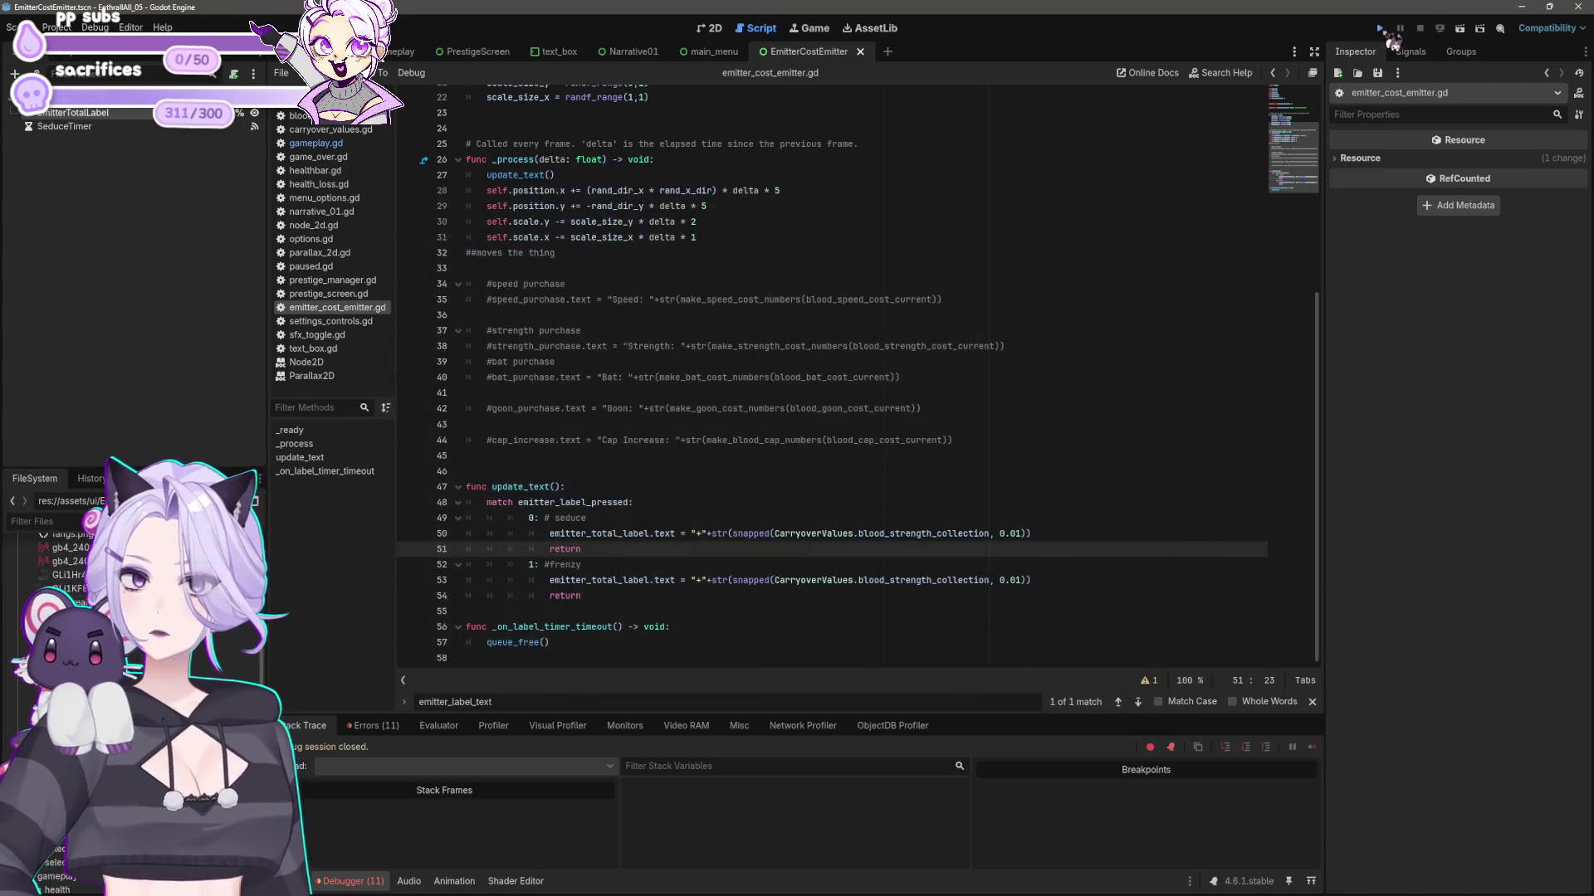
- Undo the extra match-case indentation, save, and review update_text down to the frenzy case's return
{"action": "key", "text": "ctrl+z"}
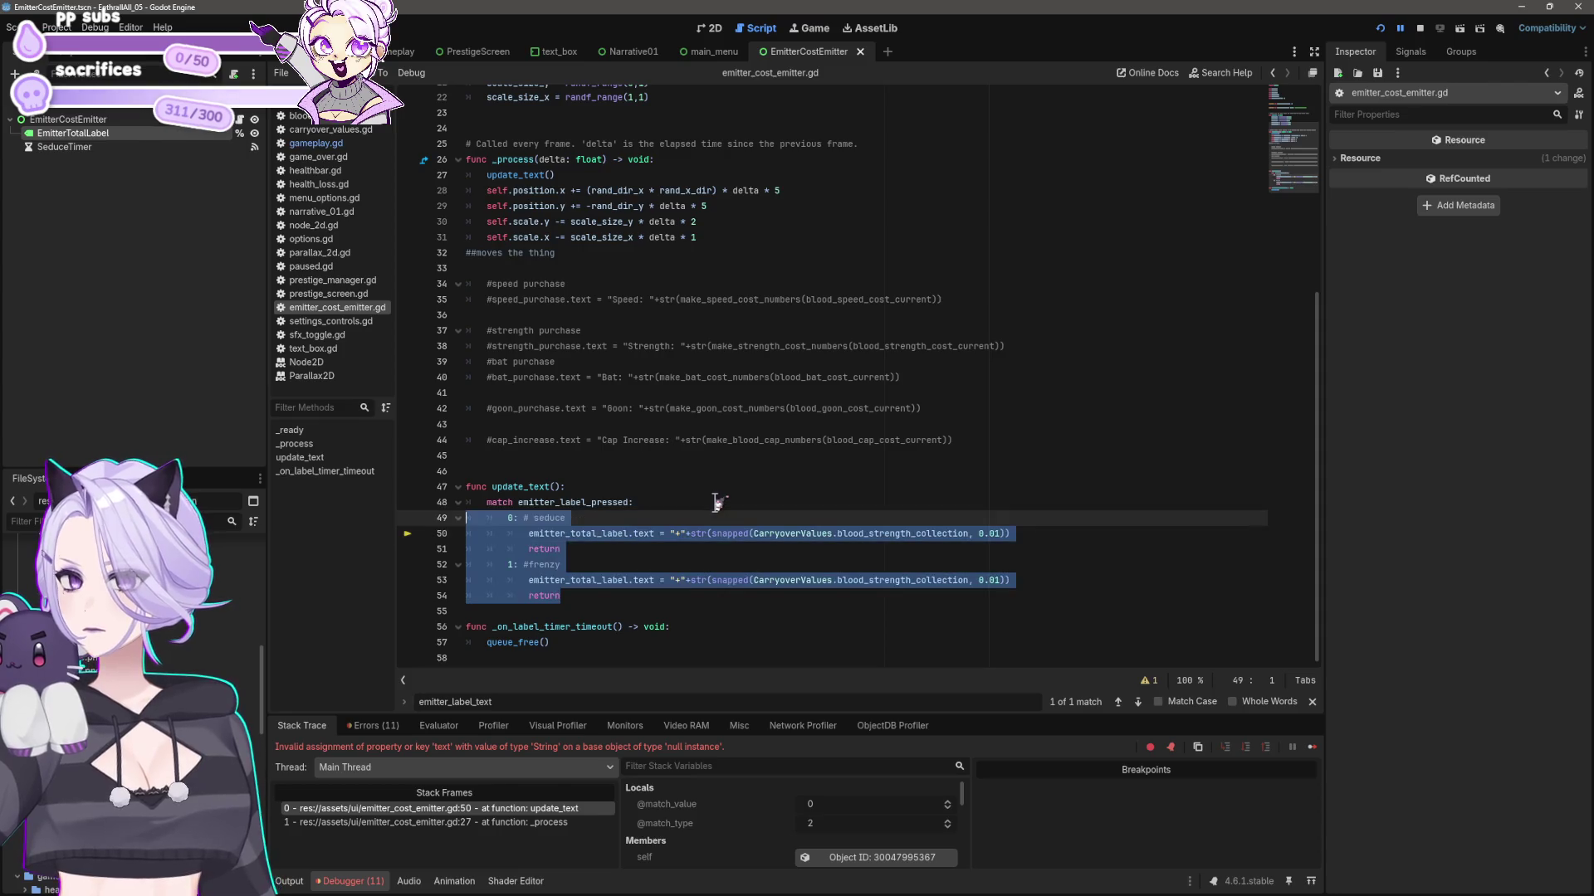
{"action": "left_click", "coordinate": [725, 497]}
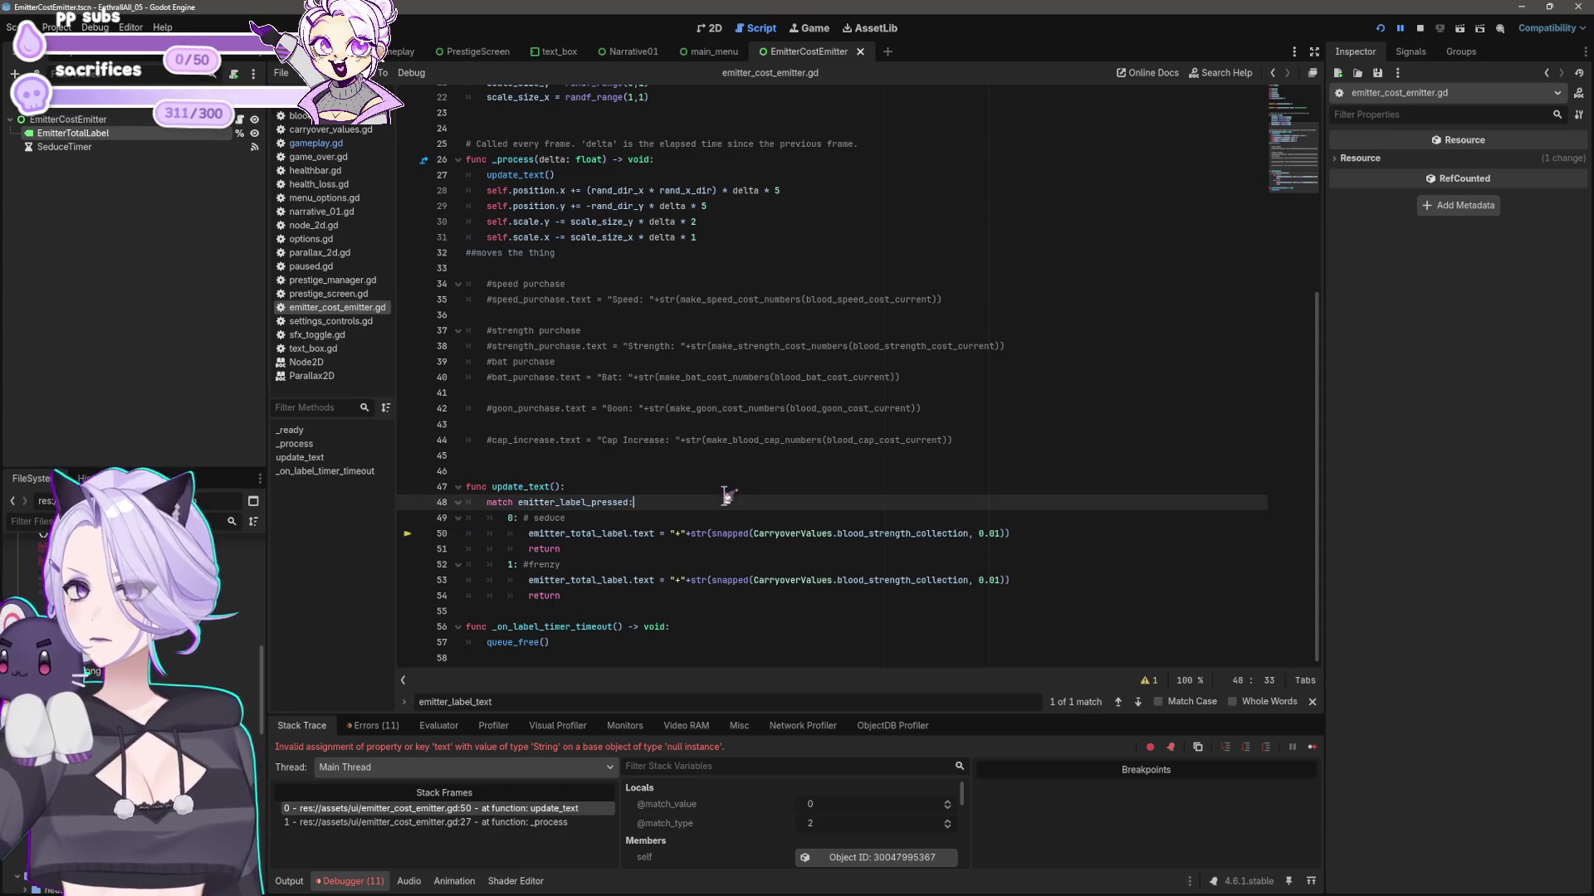
{"action": "left_click", "coordinate": [706, 487]}
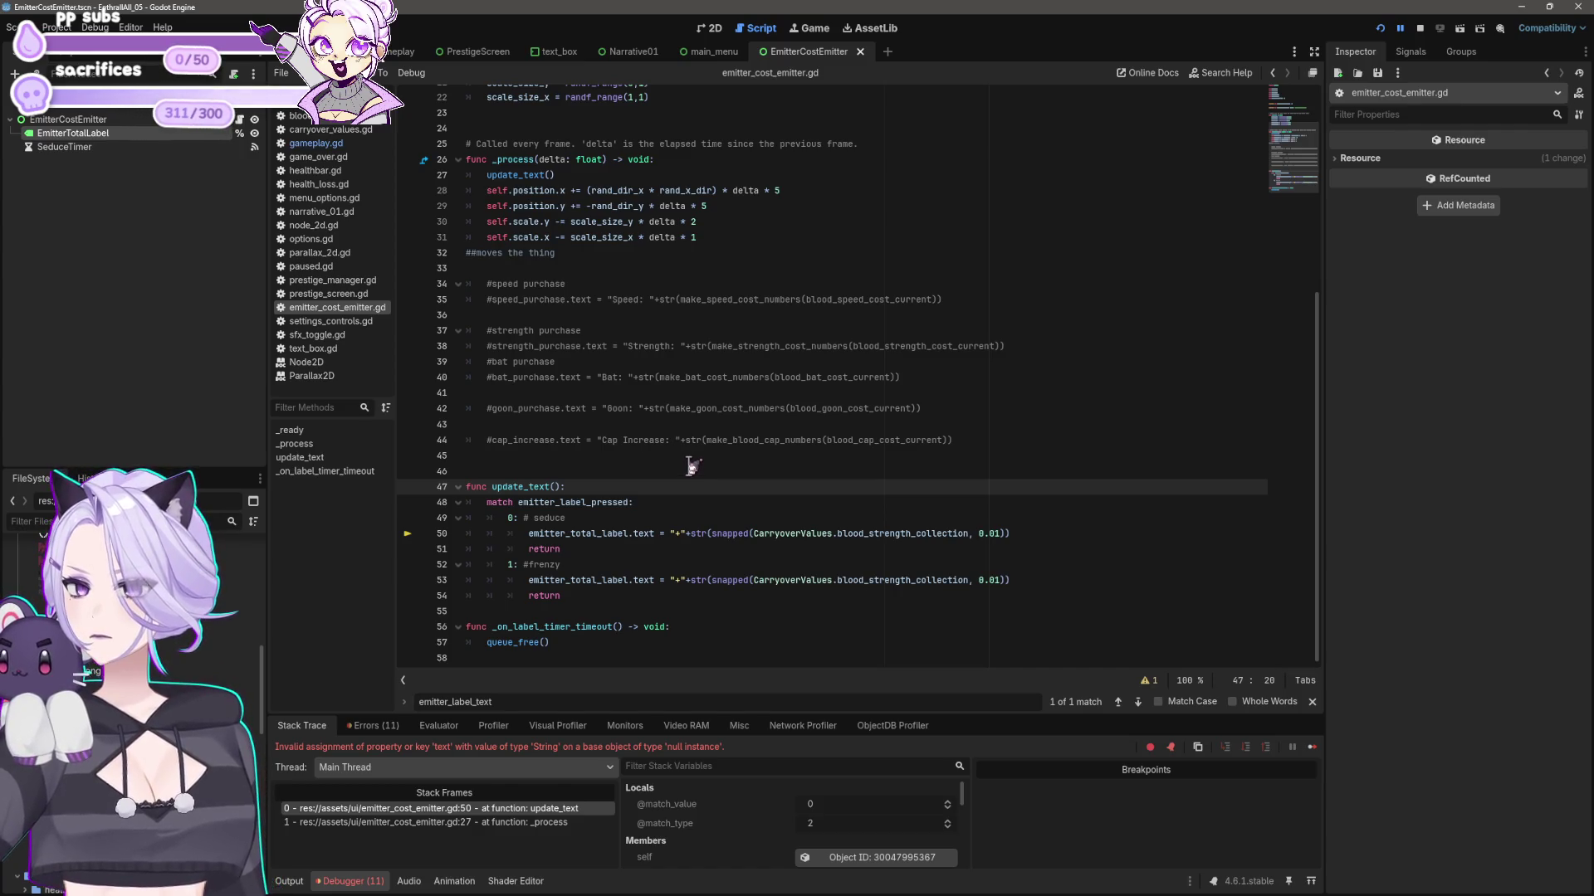
{"action": "scroll", "coordinate": [692, 466], "scroll_direction": "up", "scroll_amount": 5}
{"action": "scroll", "coordinate": [694, 463], "scroll_direction": "down", "scroll_amount": 5}
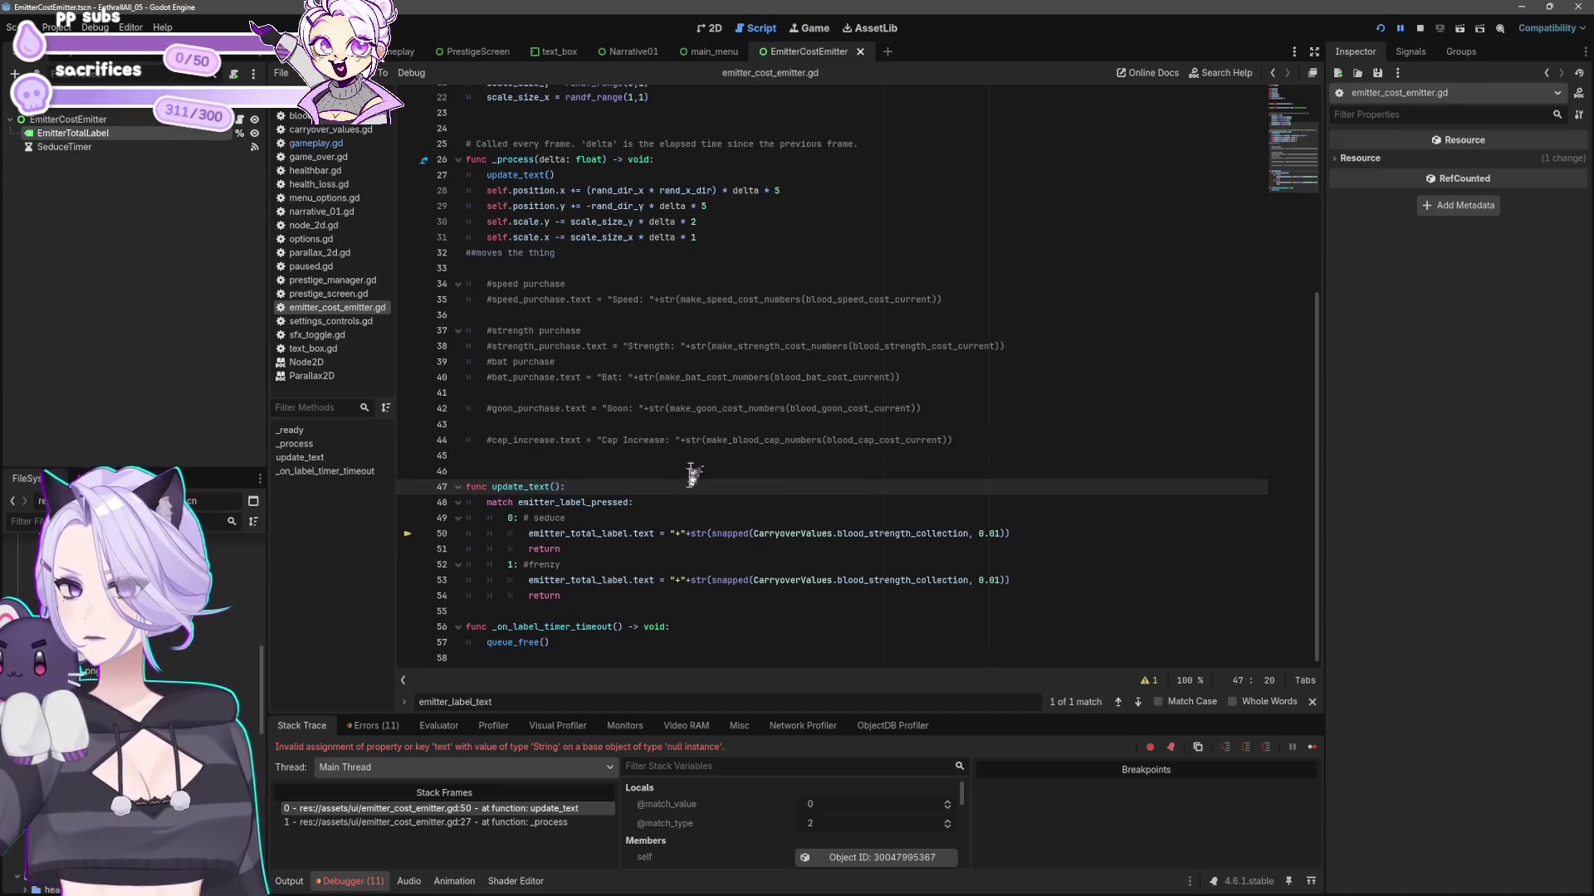
{"action": "mouse_move", "coordinate": [626, 532]}
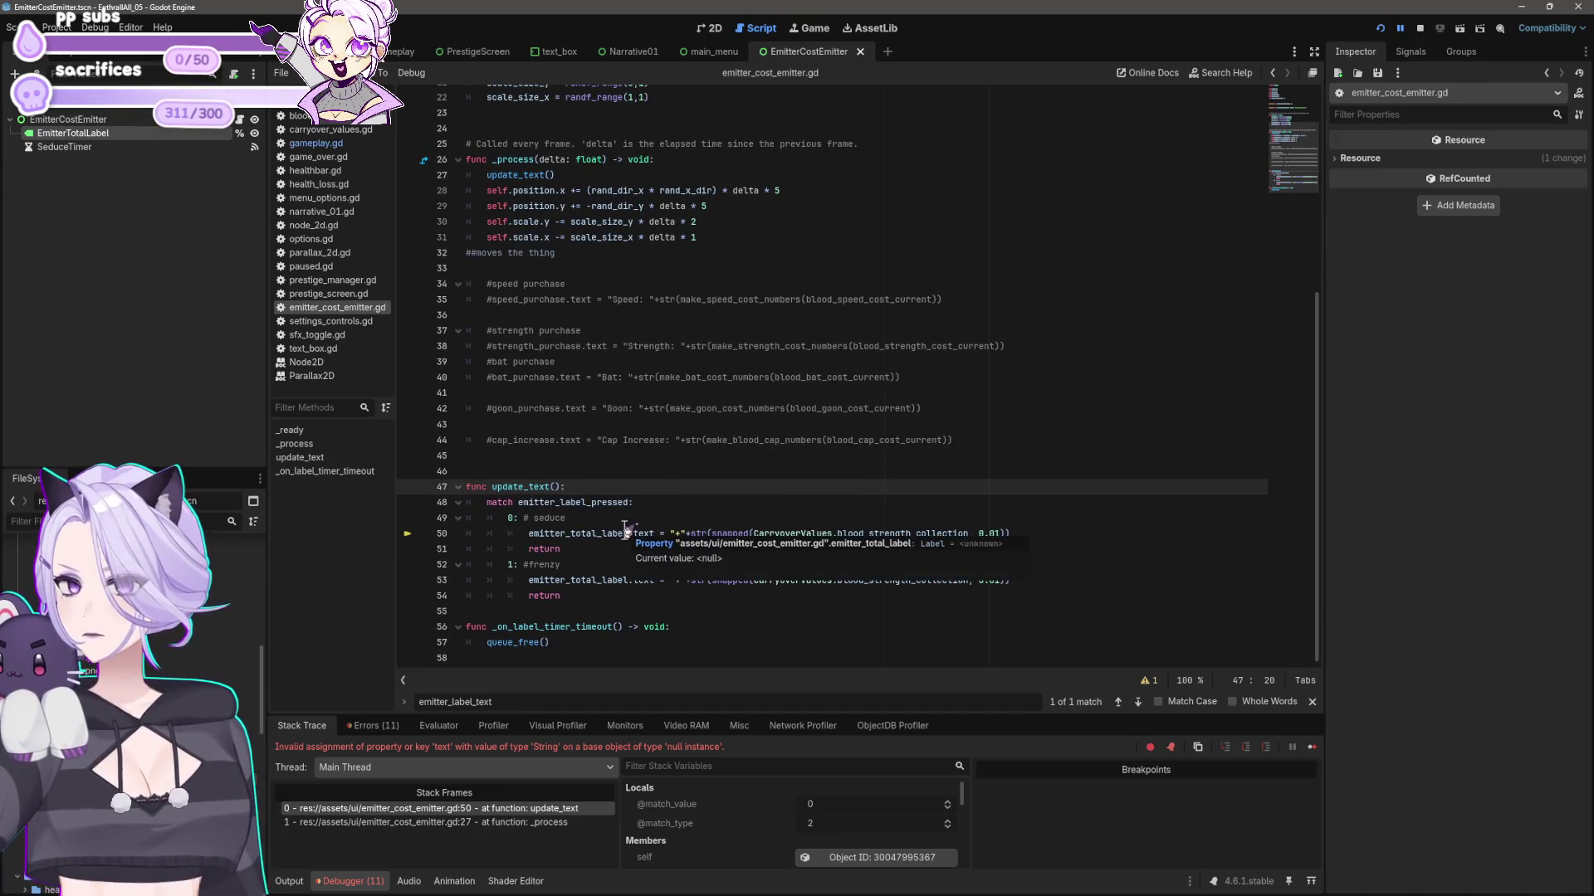
{"action": "scroll", "coordinate": [628, 530], "scroll_direction": "up", "scroll_amount": 3}
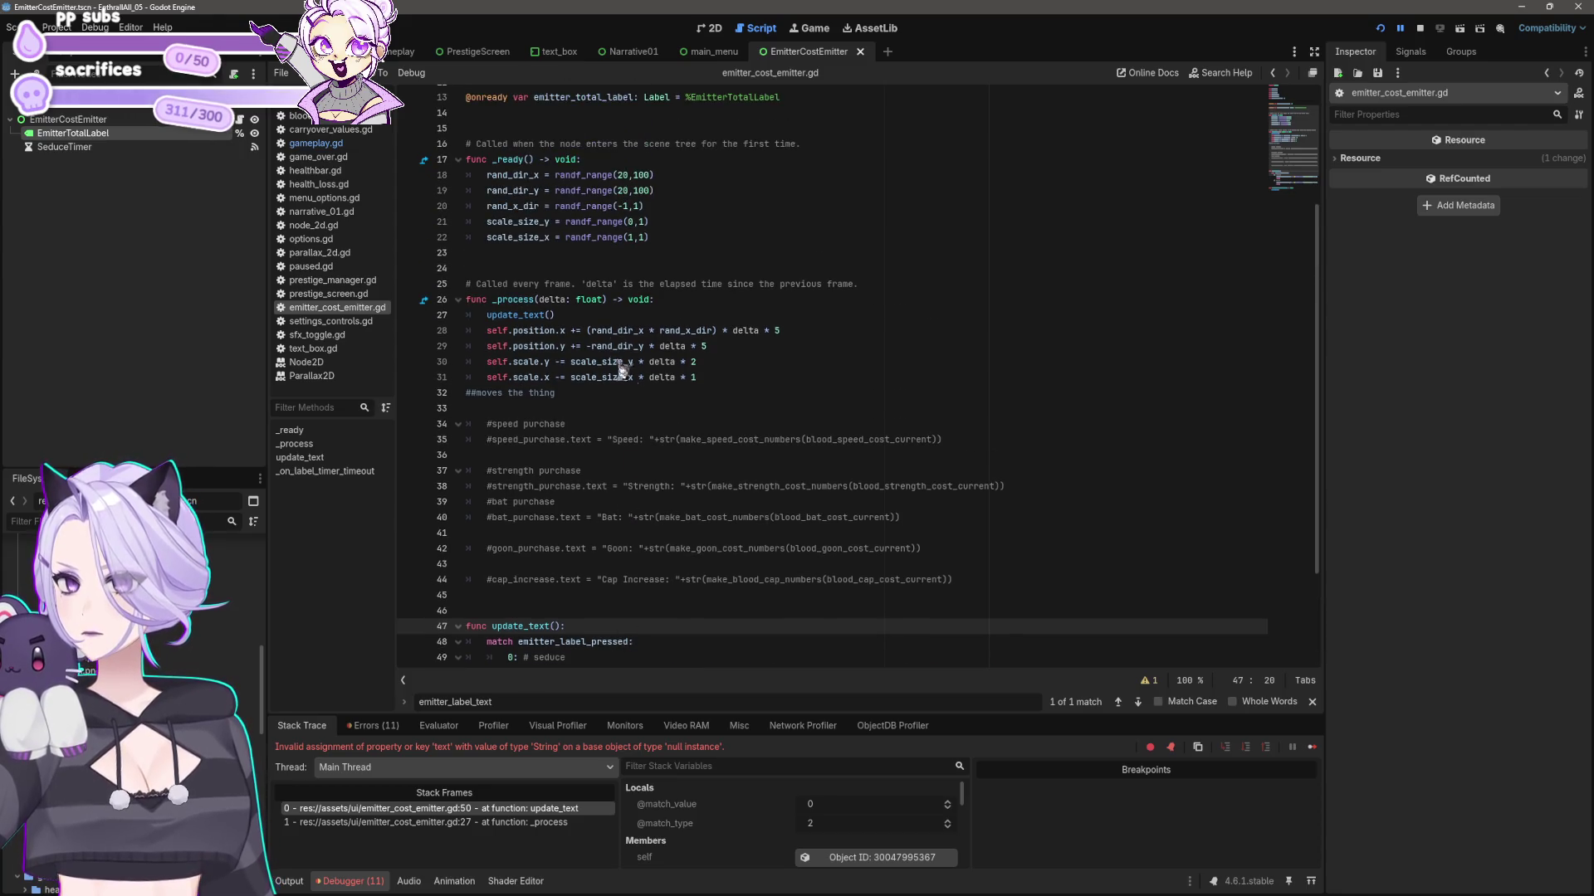
{"action": "key", "text": "ctrl+s"}
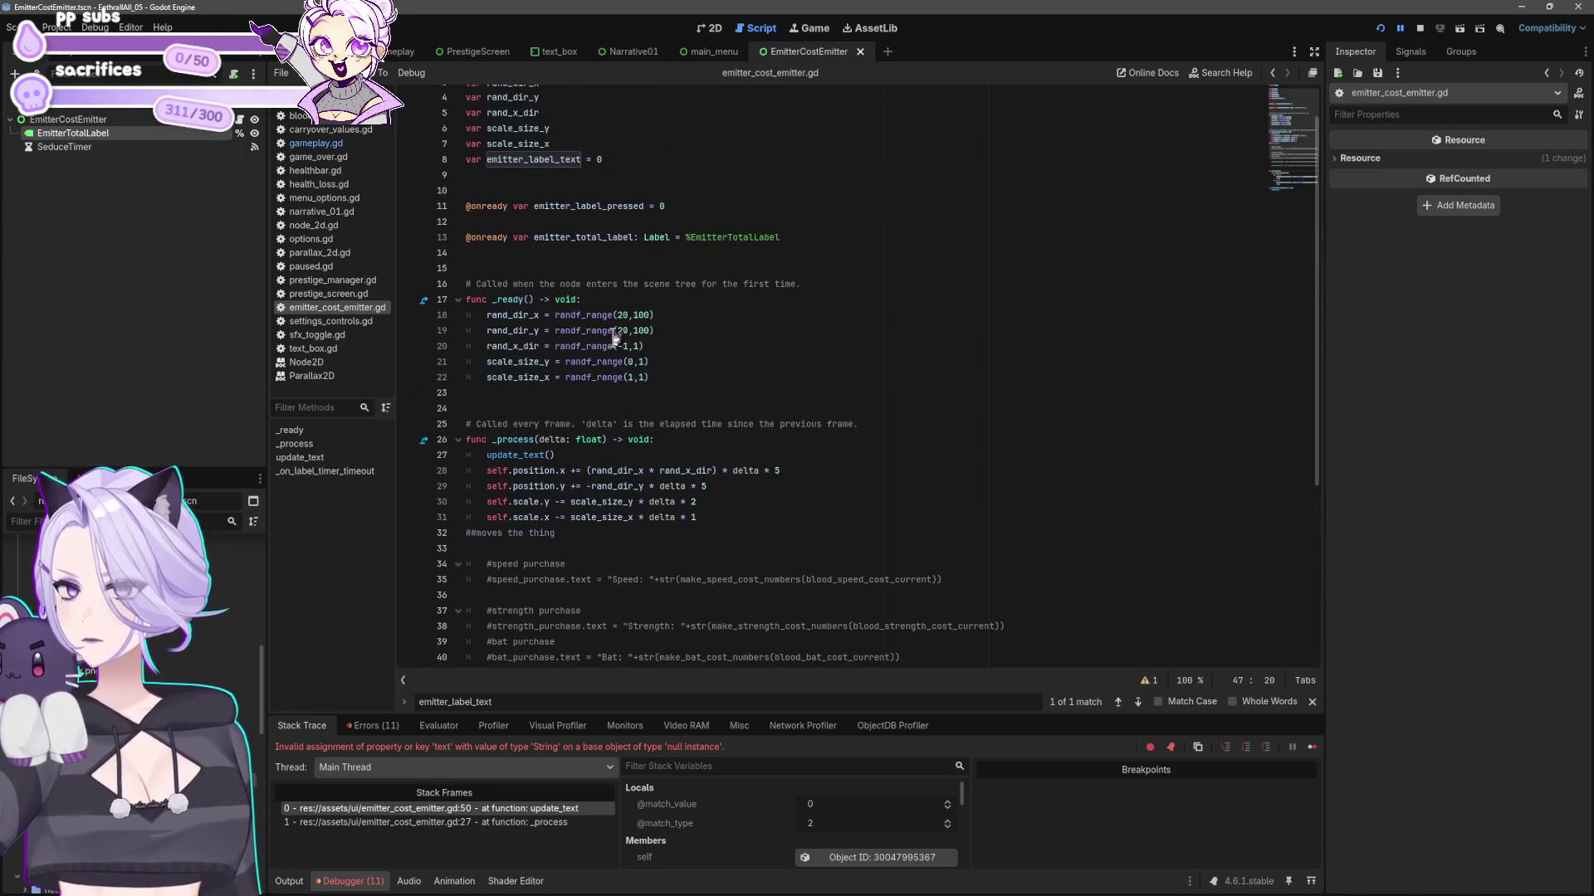
{"action": "scroll", "coordinate": [615, 336], "scroll_direction": "down", "scroll_amount": 3}
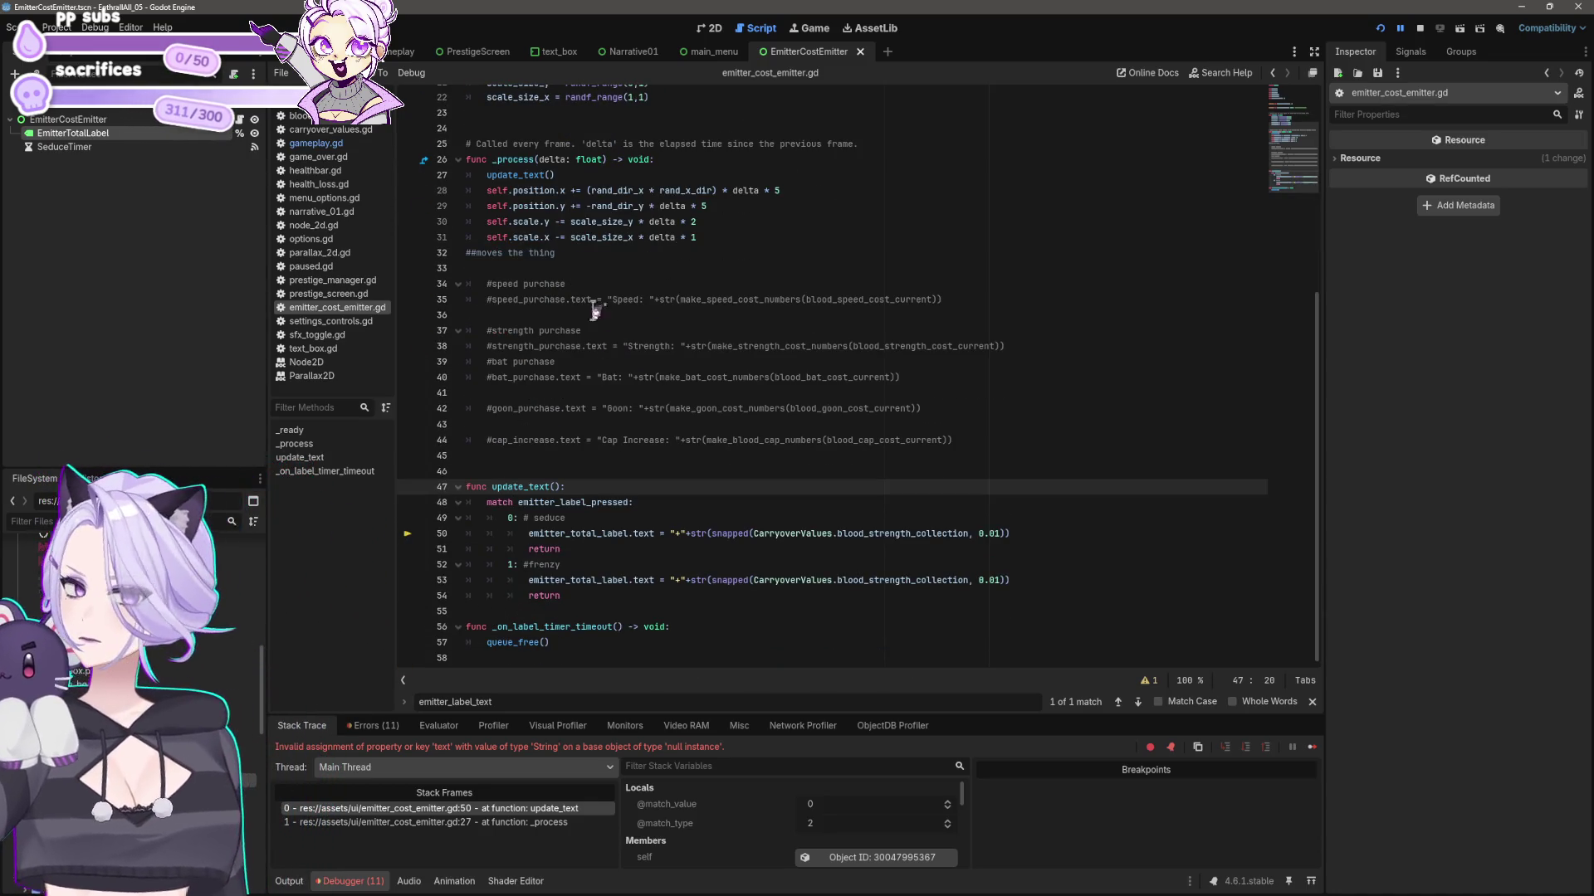
{"action": "left_click", "coordinate": [593, 594]}
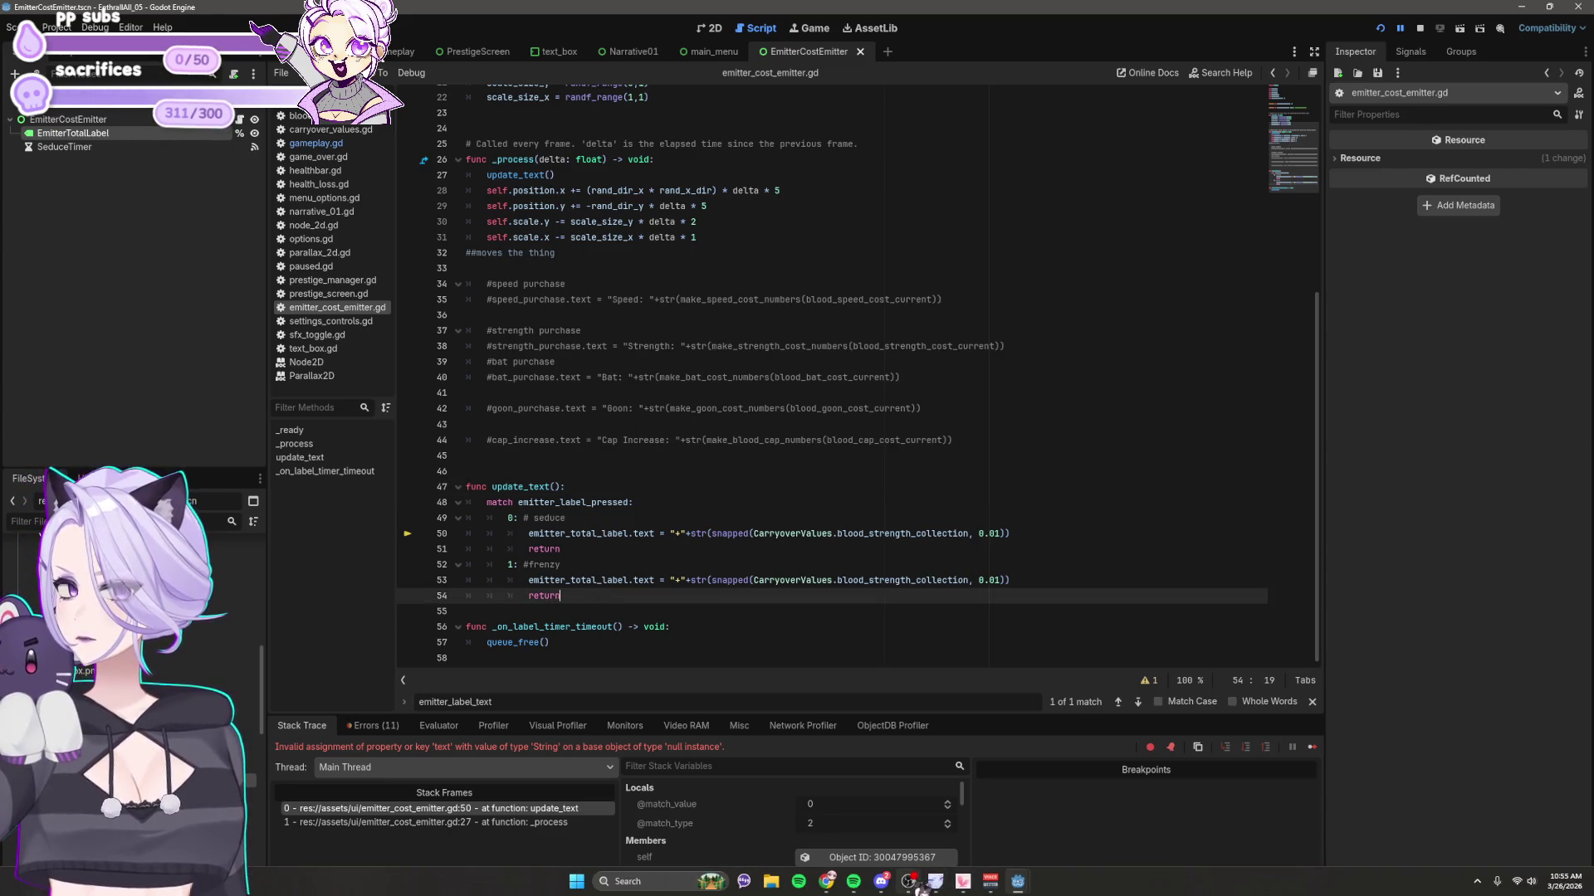
{"action": "left_click", "coordinate": [908, 881]}
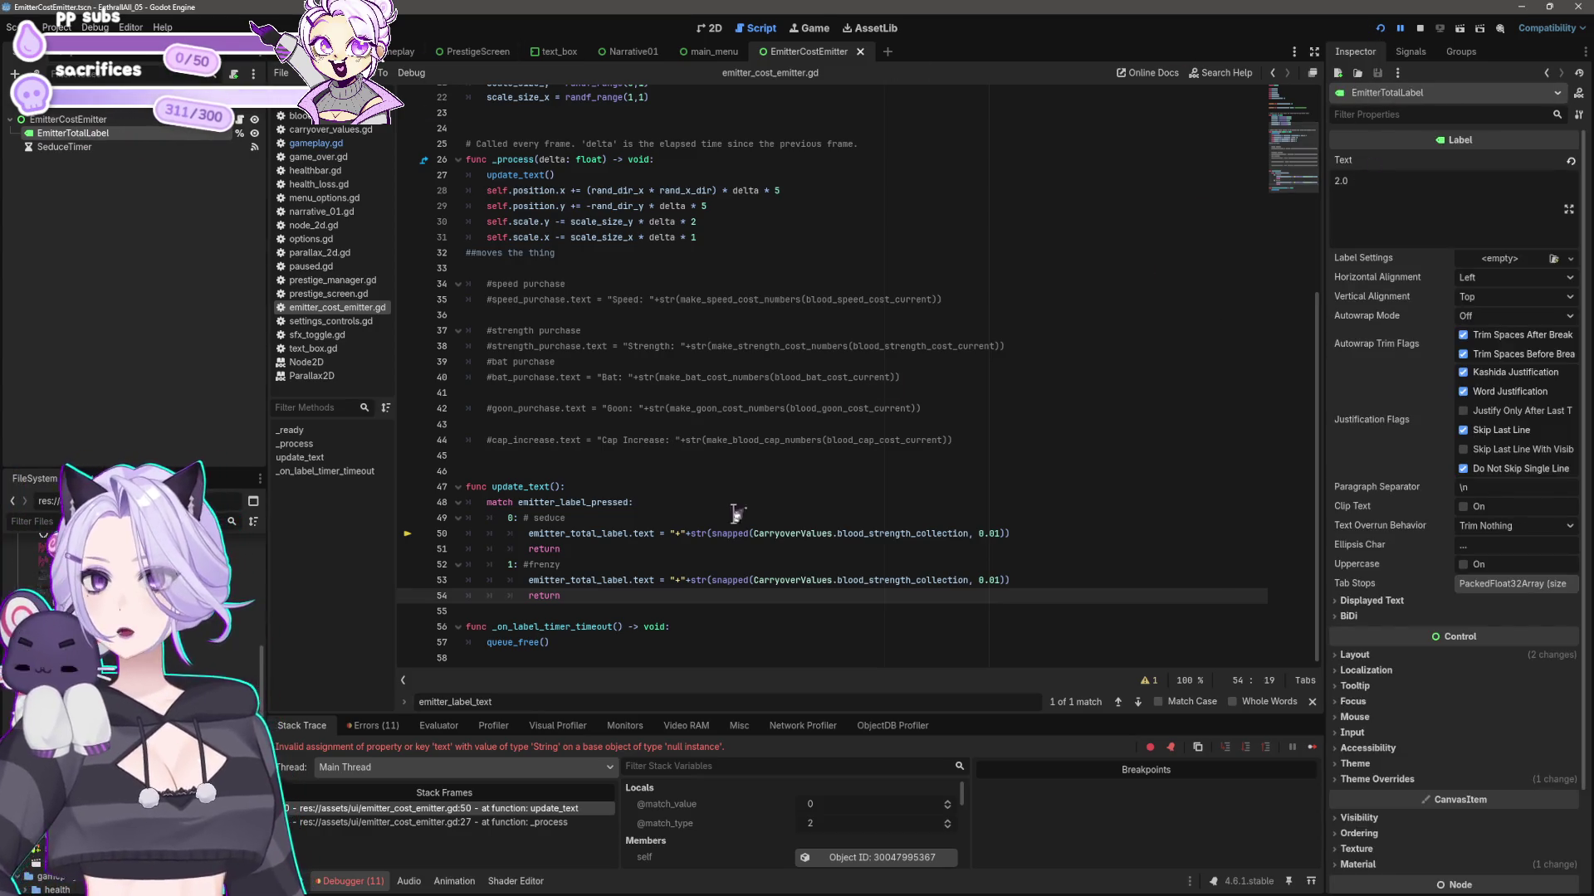
- Insert a new first line in _ready beginning with 'emitter_total_label ='
{"action": "left_click", "coordinate": [811, 534]}
{"action": "scroll", "coordinate": [652, 407], "scroll_direction": "up", "scroll_amount": 1}
{"action": "scroll", "coordinate": [652, 407], "scroll_direction": "up", "scroll_amount": 4}
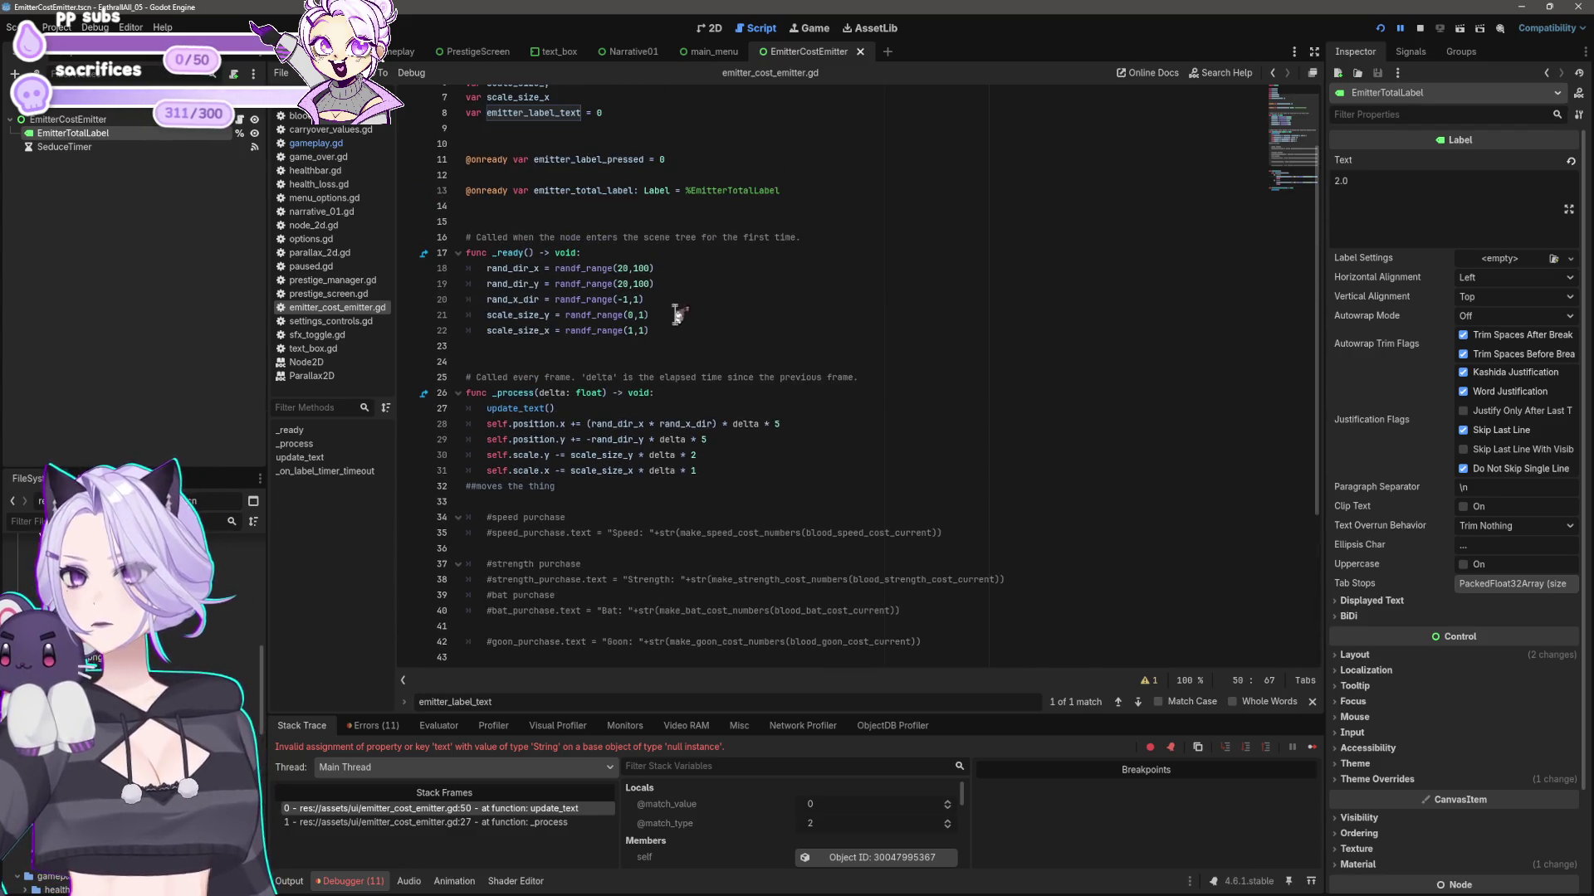
{"action": "left_click", "coordinate": [666, 249]}
{"action": "key", "text": "Return"}
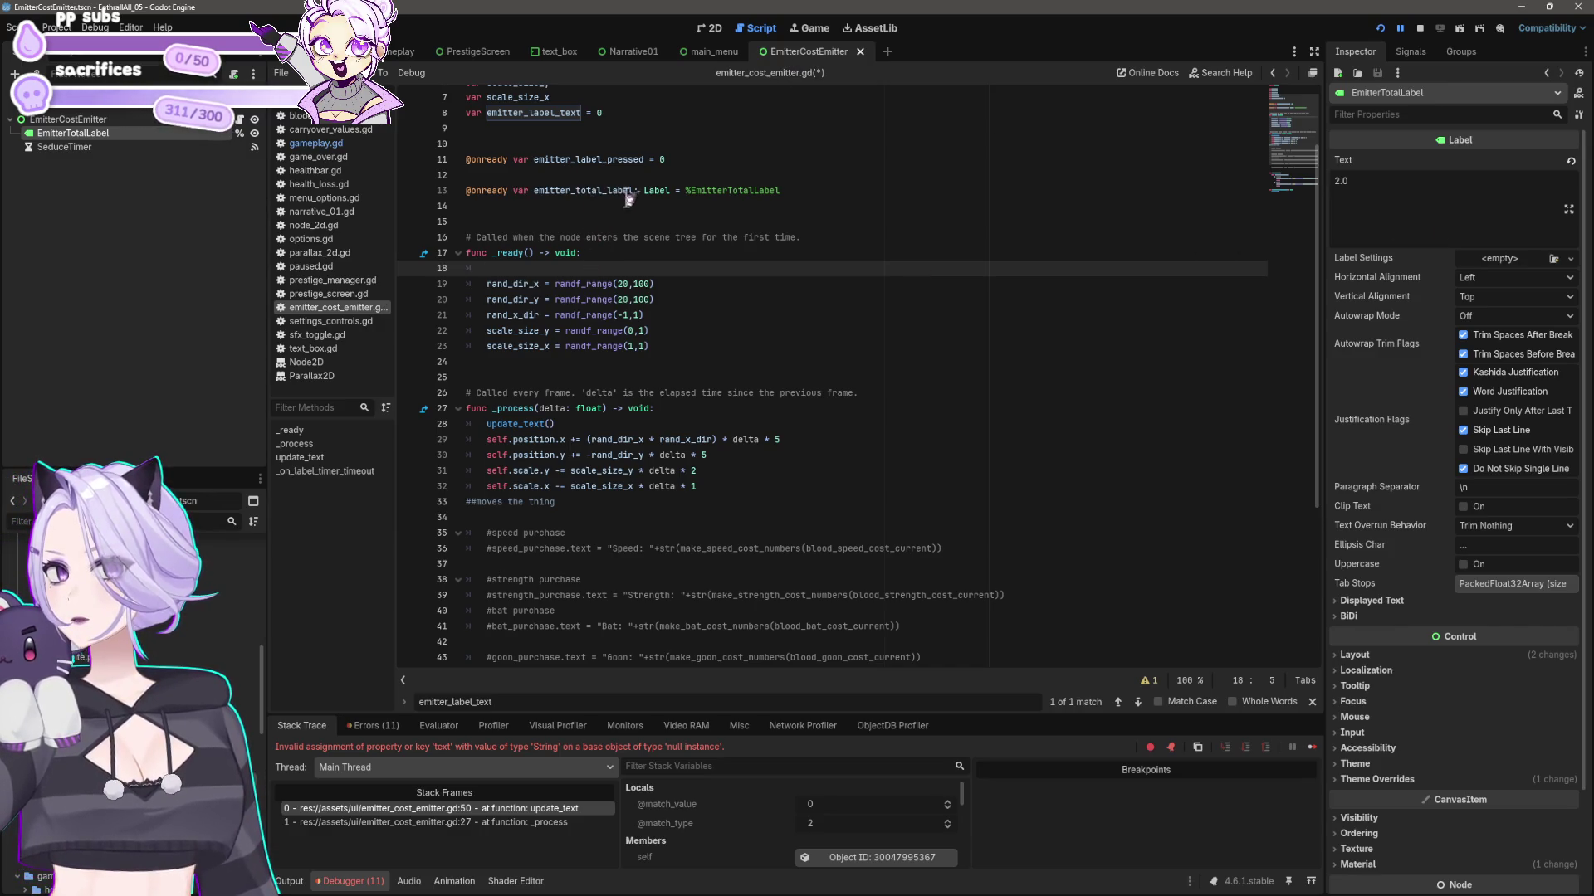
{"action": "left_click_drag", "start_coordinate": [534, 191], "coordinate": [633, 192]}
{"action": "key", "text": "ctrl+c"}
{"action": "left_click", "coordinate": [549, 266]}
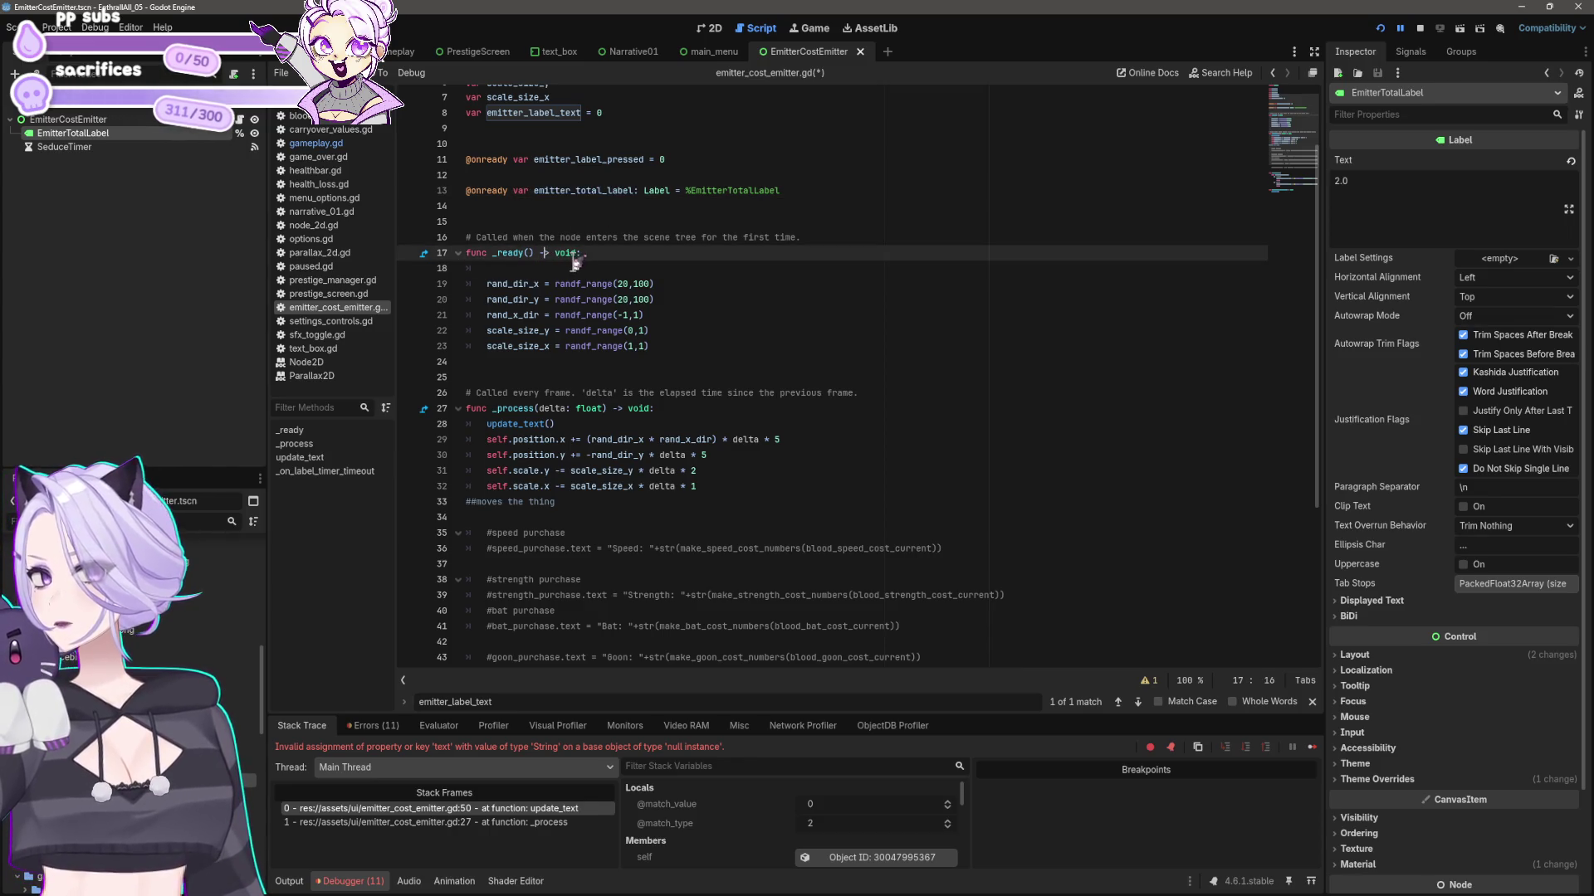
{"action": "key", "text": "ctrl+v"}
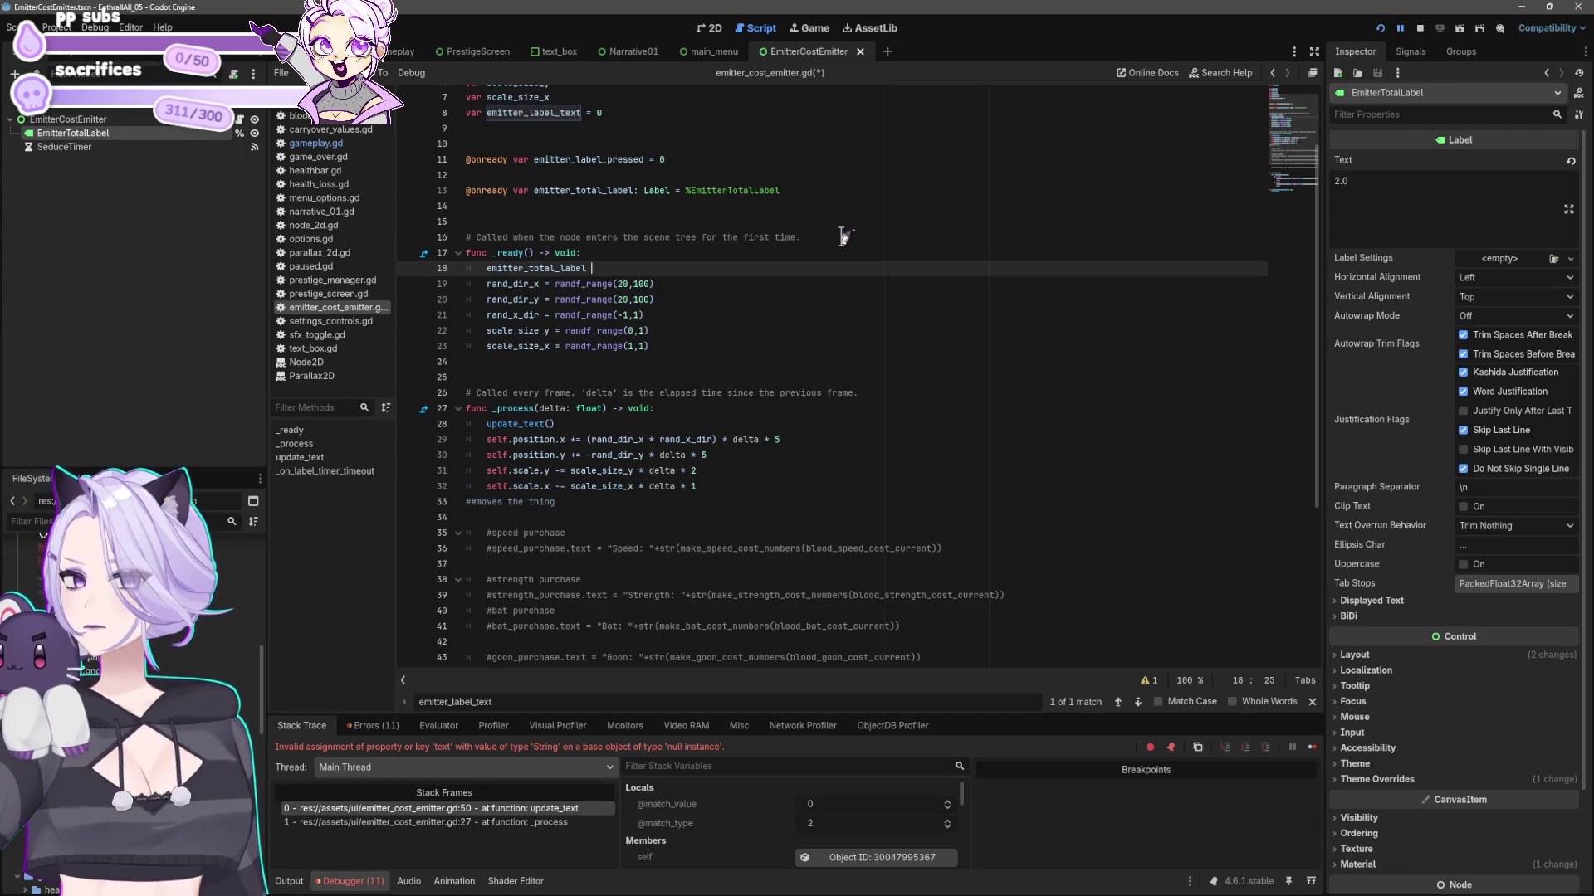
{"action": "type", "text": "="}
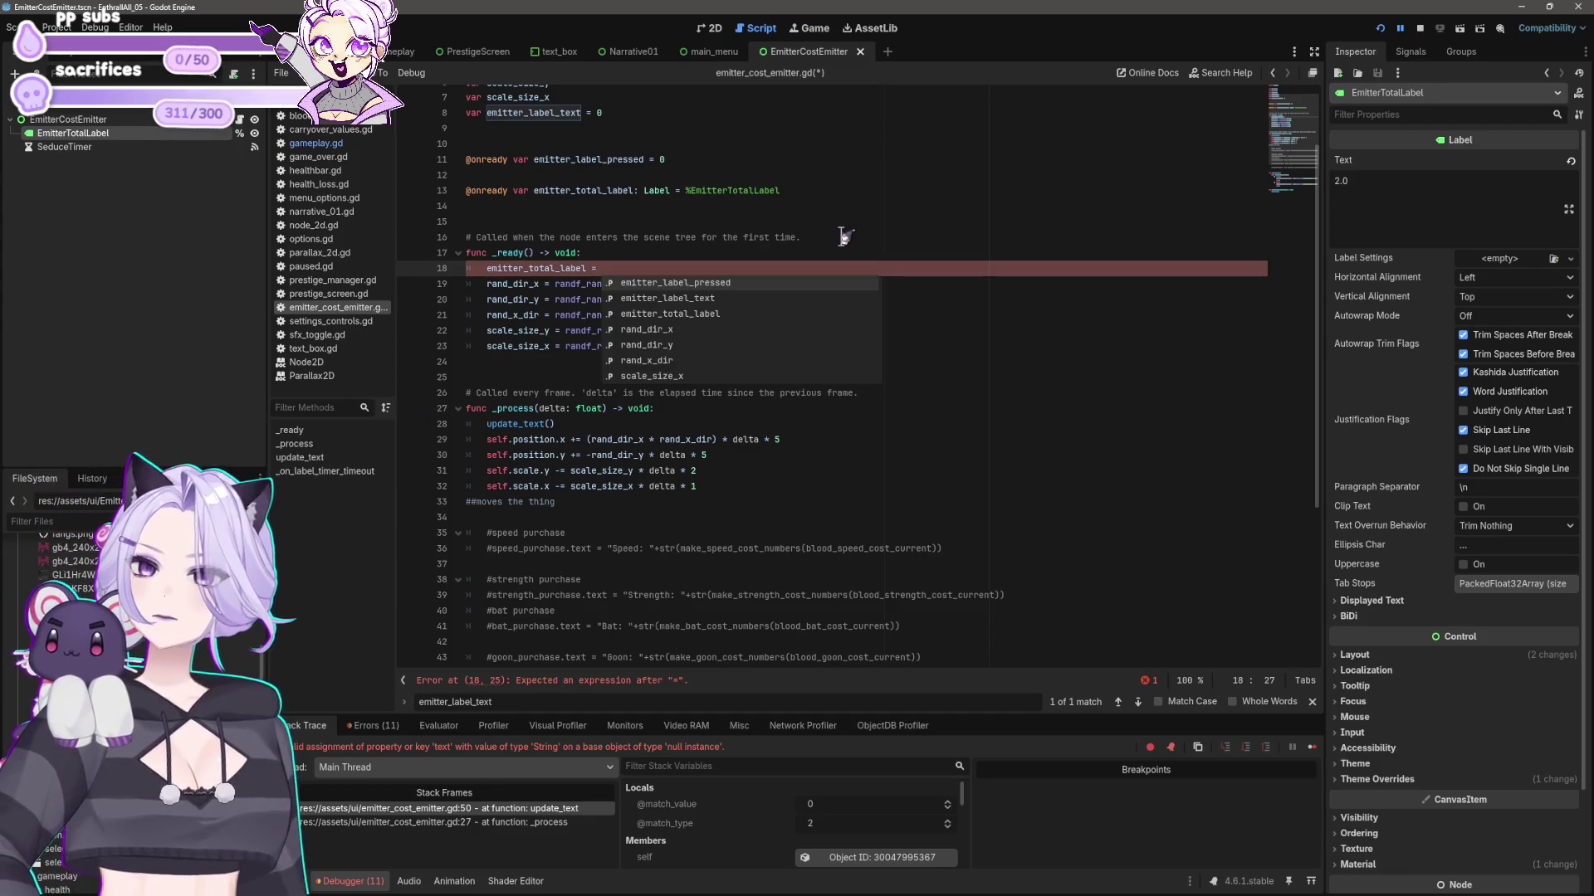
- Complete line 18 with the snapped blood_strength_collection '+' text assignment, save, and restart the game
{"action": "scroll", "coordinate": [897, 332], "scroll_direction": "down", "scroll_amount": 5}
{"action": "left_click", "coordinate": [689, 532]}
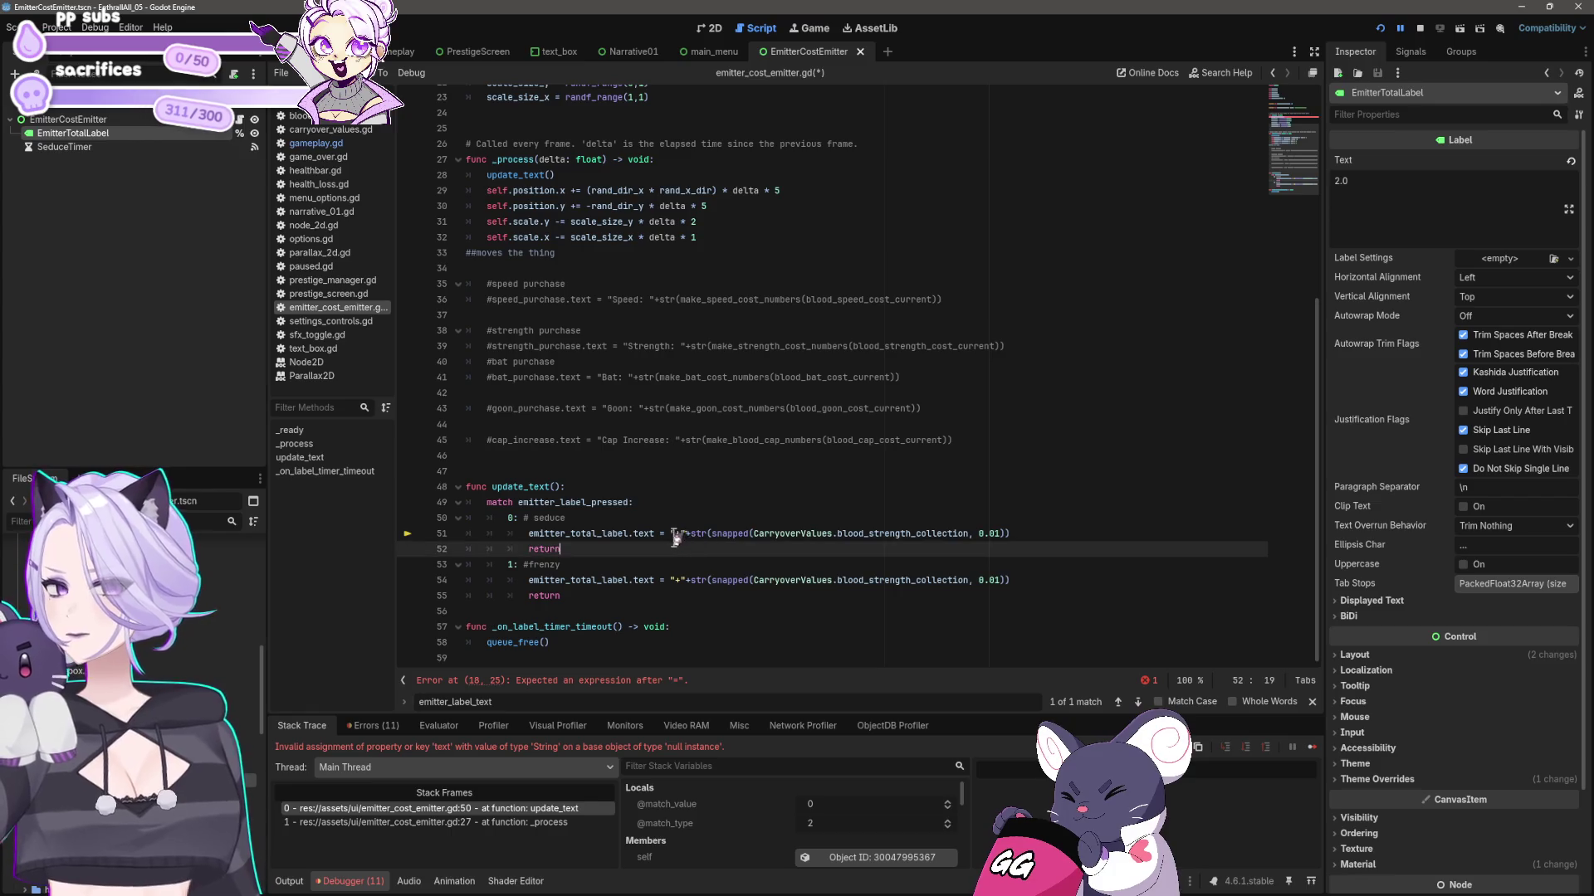
{"action": "left_click_drag", "start_coordinate": [631, 532], "coordinate": [1087, 533]}
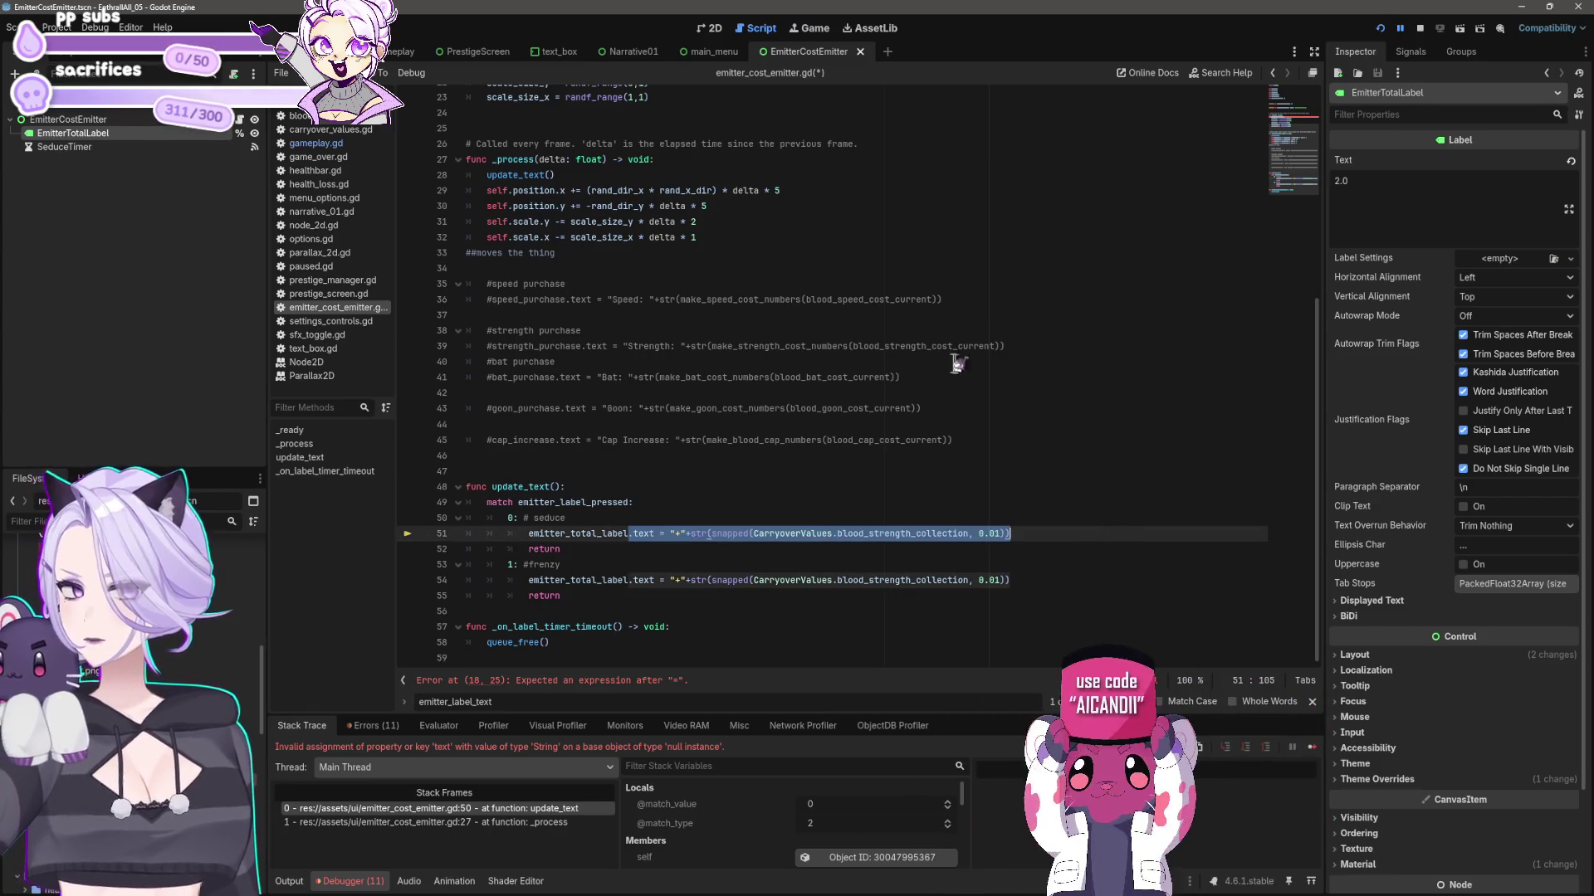
{"action": "scroll", "coordinate": [954, 365], "scroll_direction": "up", "scroll_amount": 7}
{"action": "left_click", "coordinate": [595, 363]}
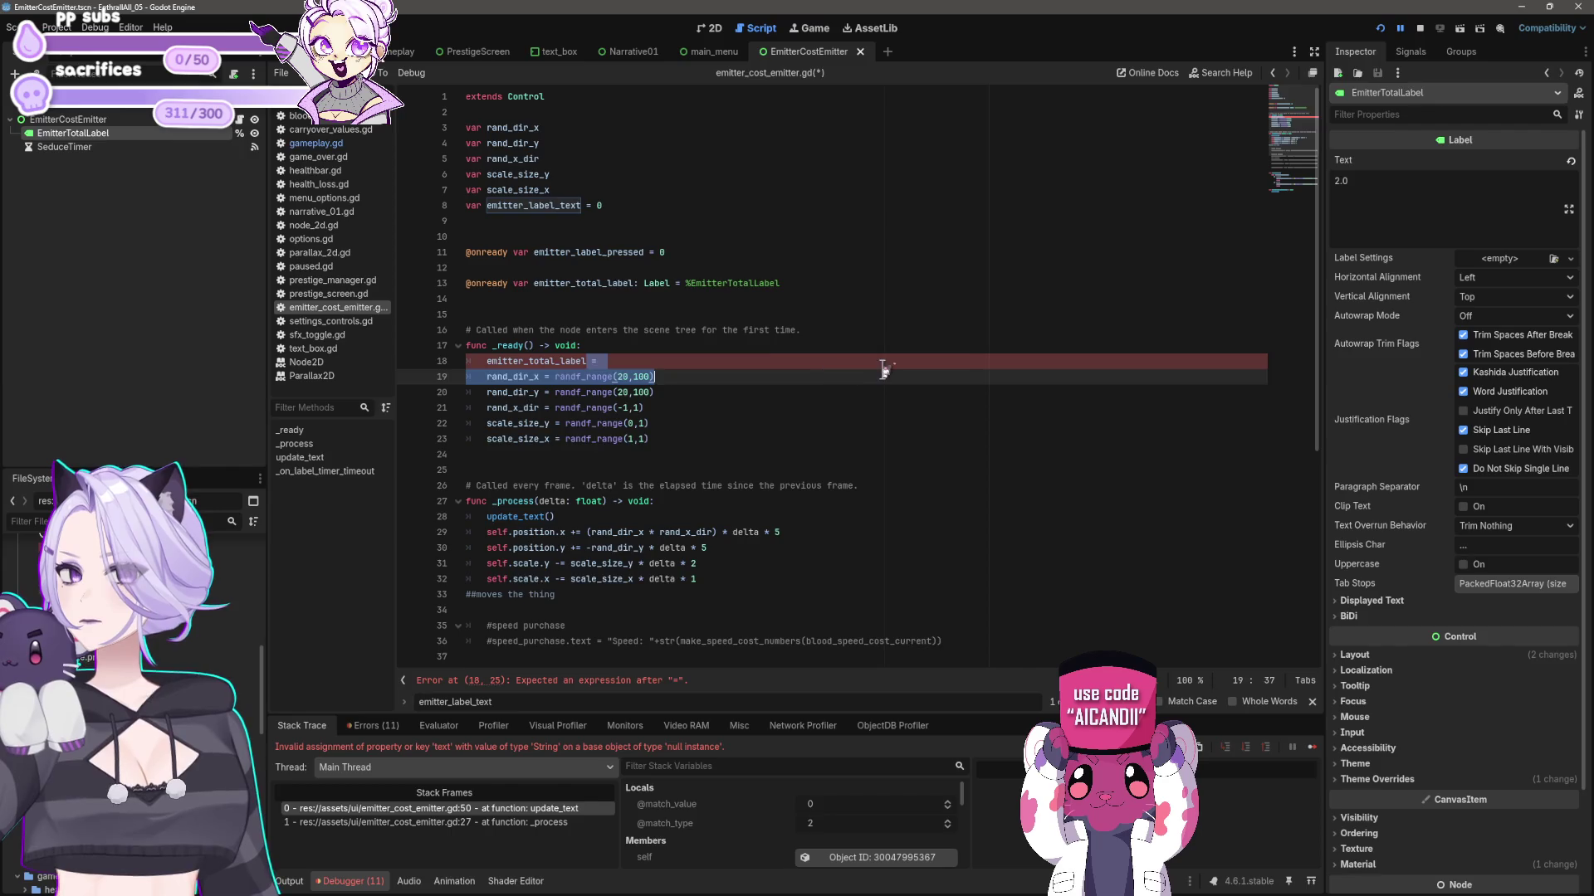
{"action": "key", "text": "ctrl+v"}
{"action": "key", "text": "ctrl+z"}
{"action": "key", "text": "BackSpace"}
{"action": "key", "text": "BackSpace"}
{"action": "key", "text": "BackSpace"}
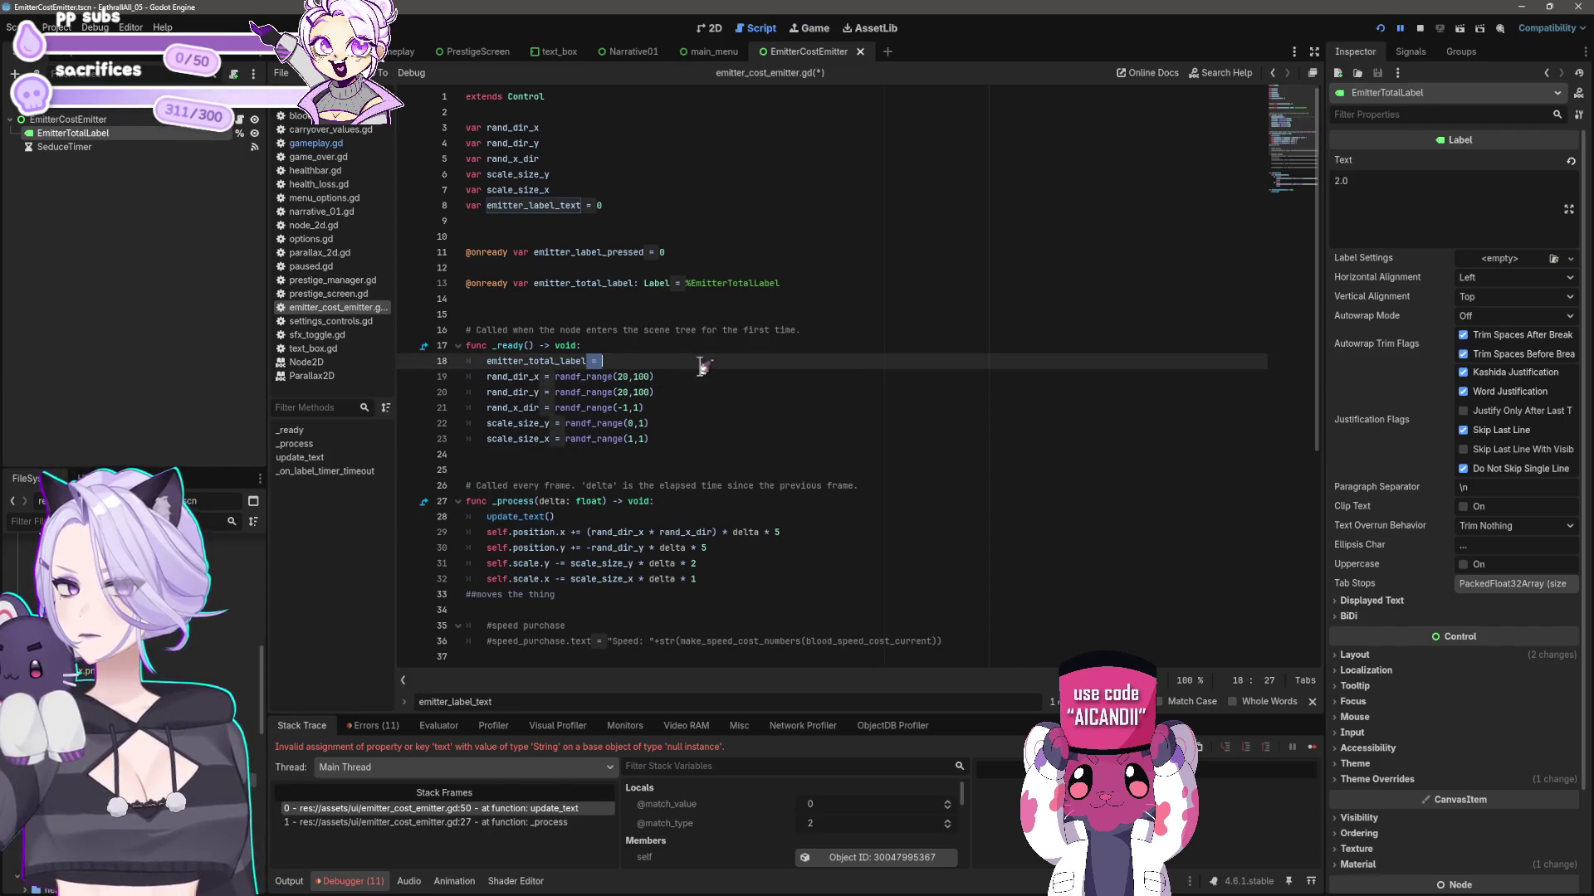
{"action": "key", "text": "ctrl+v"}
{"action": "key", "text": "ctrl+s"}
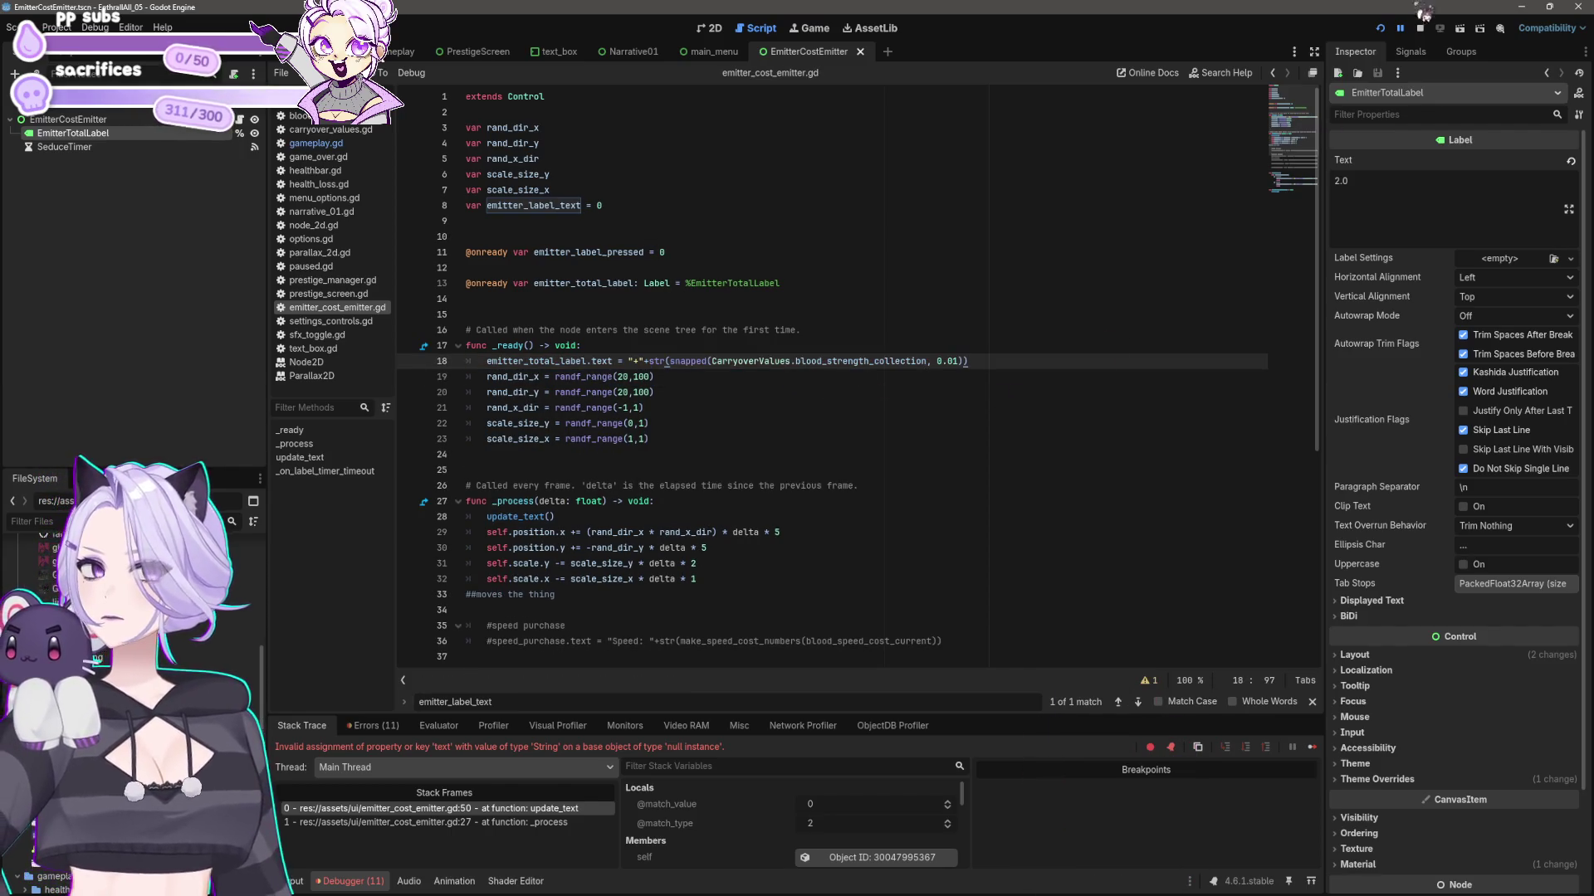
{"action": "left_click", "coordinate": [1379, 27]}
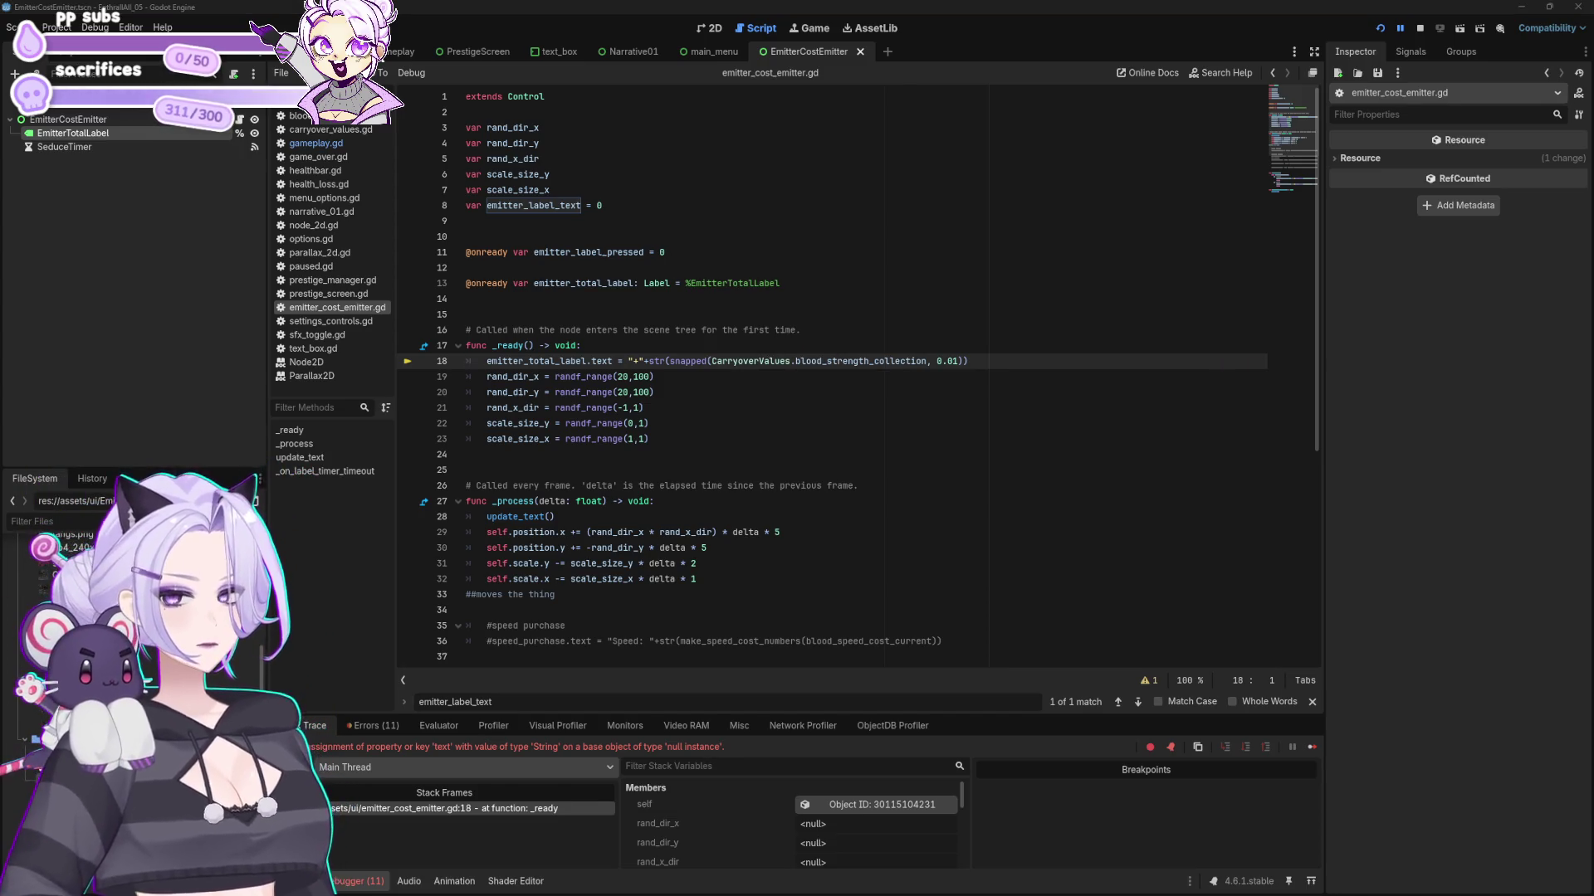
- Replace line 18's label assignment with an update_text() call and rerun the game
{"action": "left_click", "coordinate": [899, 455]}
{"action": "left_click", "coordinate": [648, 361]}
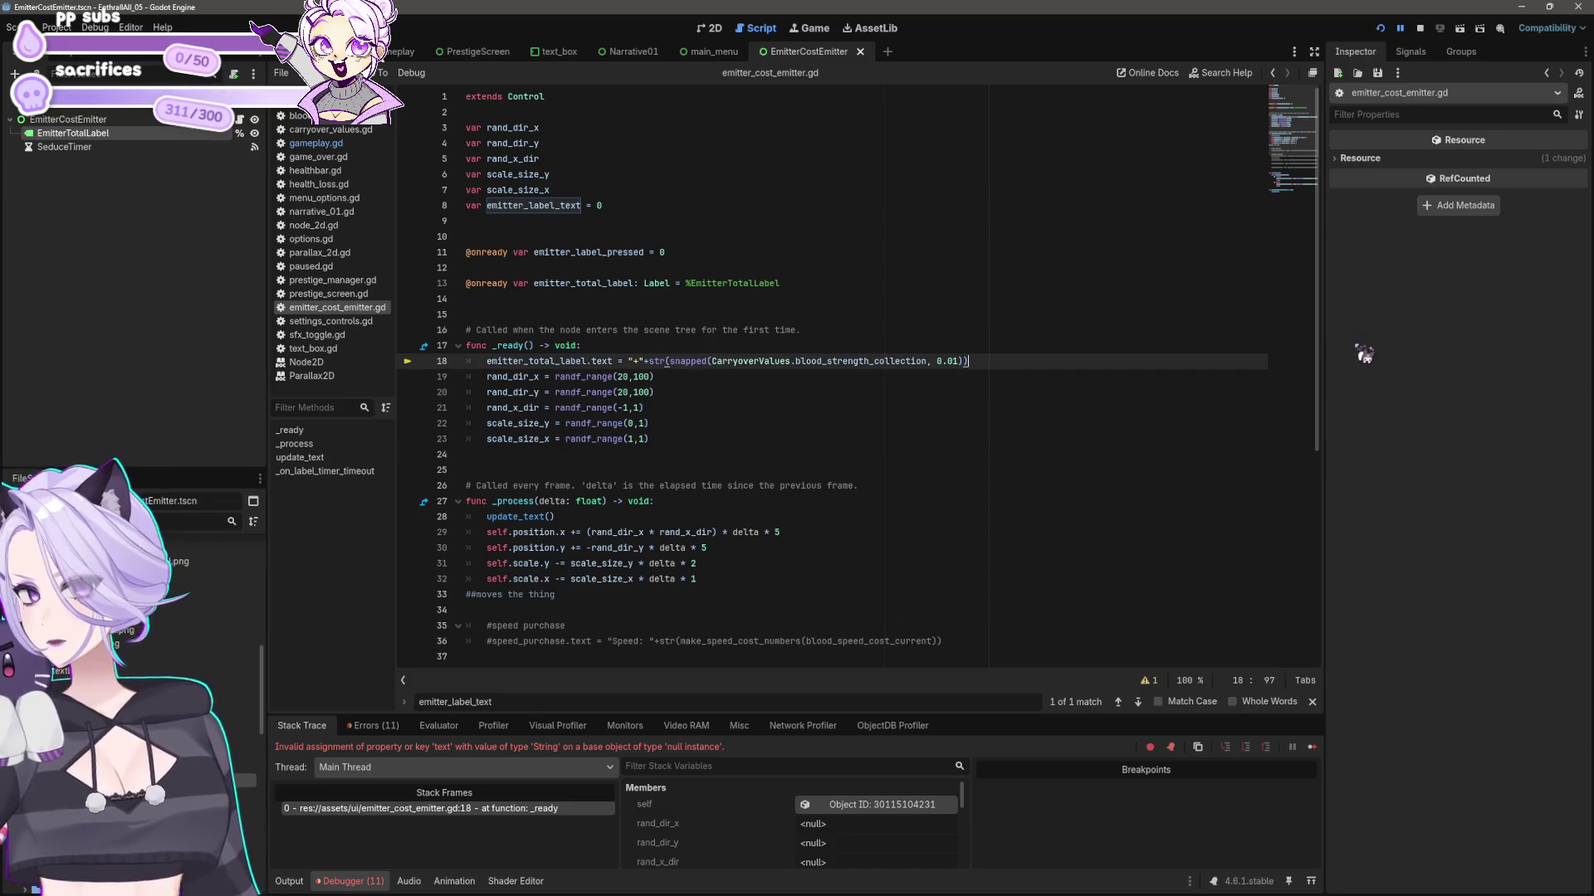
{"action": "key", "text": "shift+Home"}
{"action": "key", "text": "shift+Home"}
{"action": "key", "text": "BackSpace"}
{"action": "type", "text": "("}
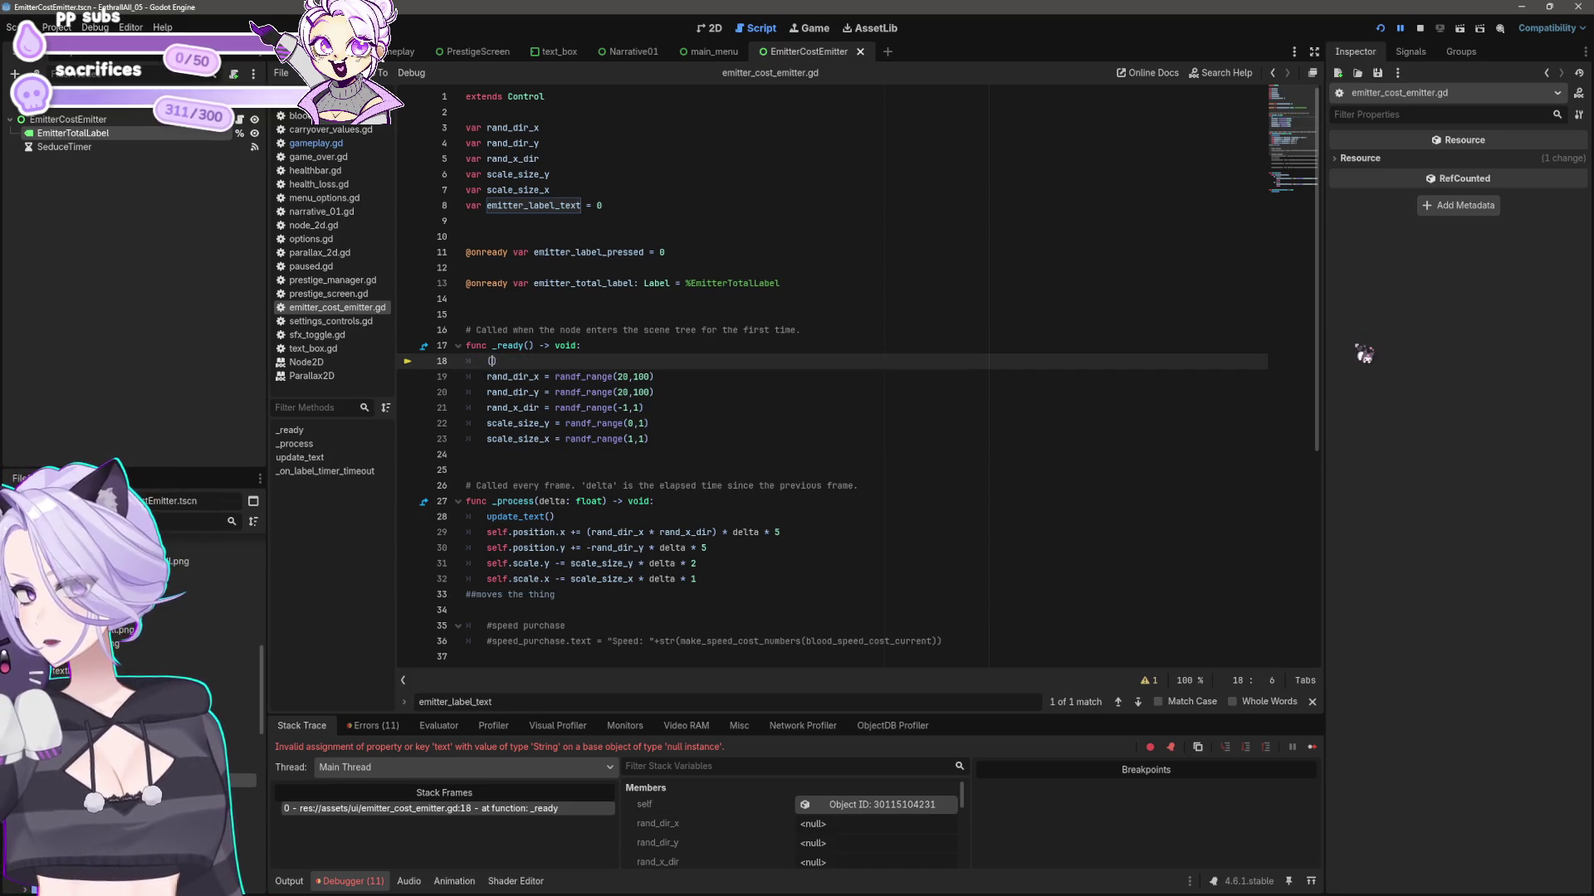
{"action": "type", "text": "update_tex"}
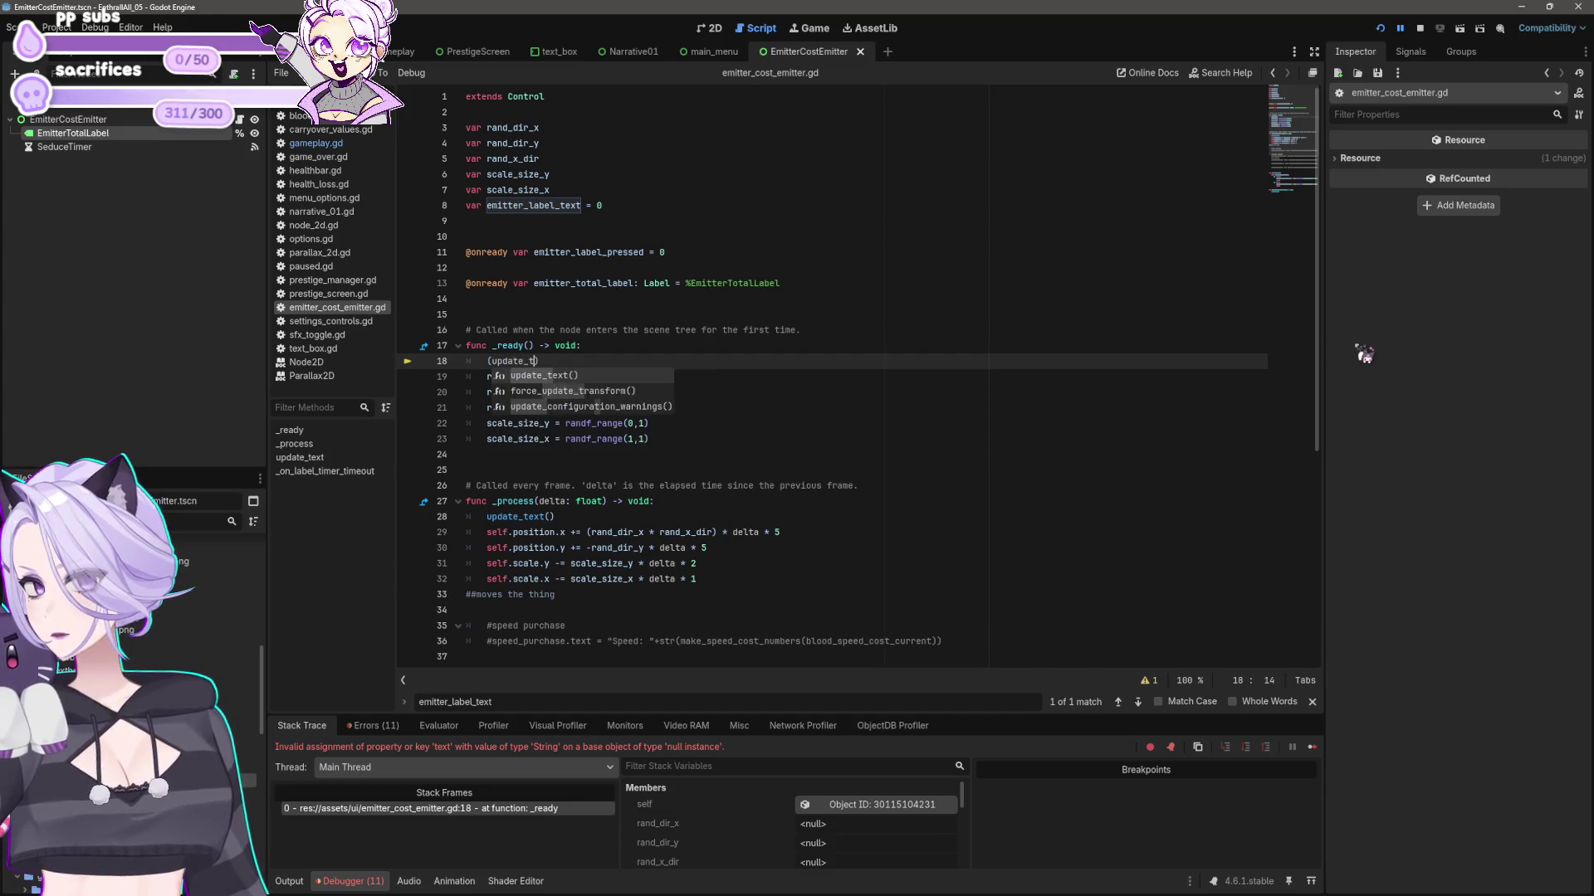
{"action": "key", "text": "End"}
{"action": "key", "text": "shift+Home"}
{"action": "key", "text": "BackSpace"}
{"action": "type", "text": "update"}
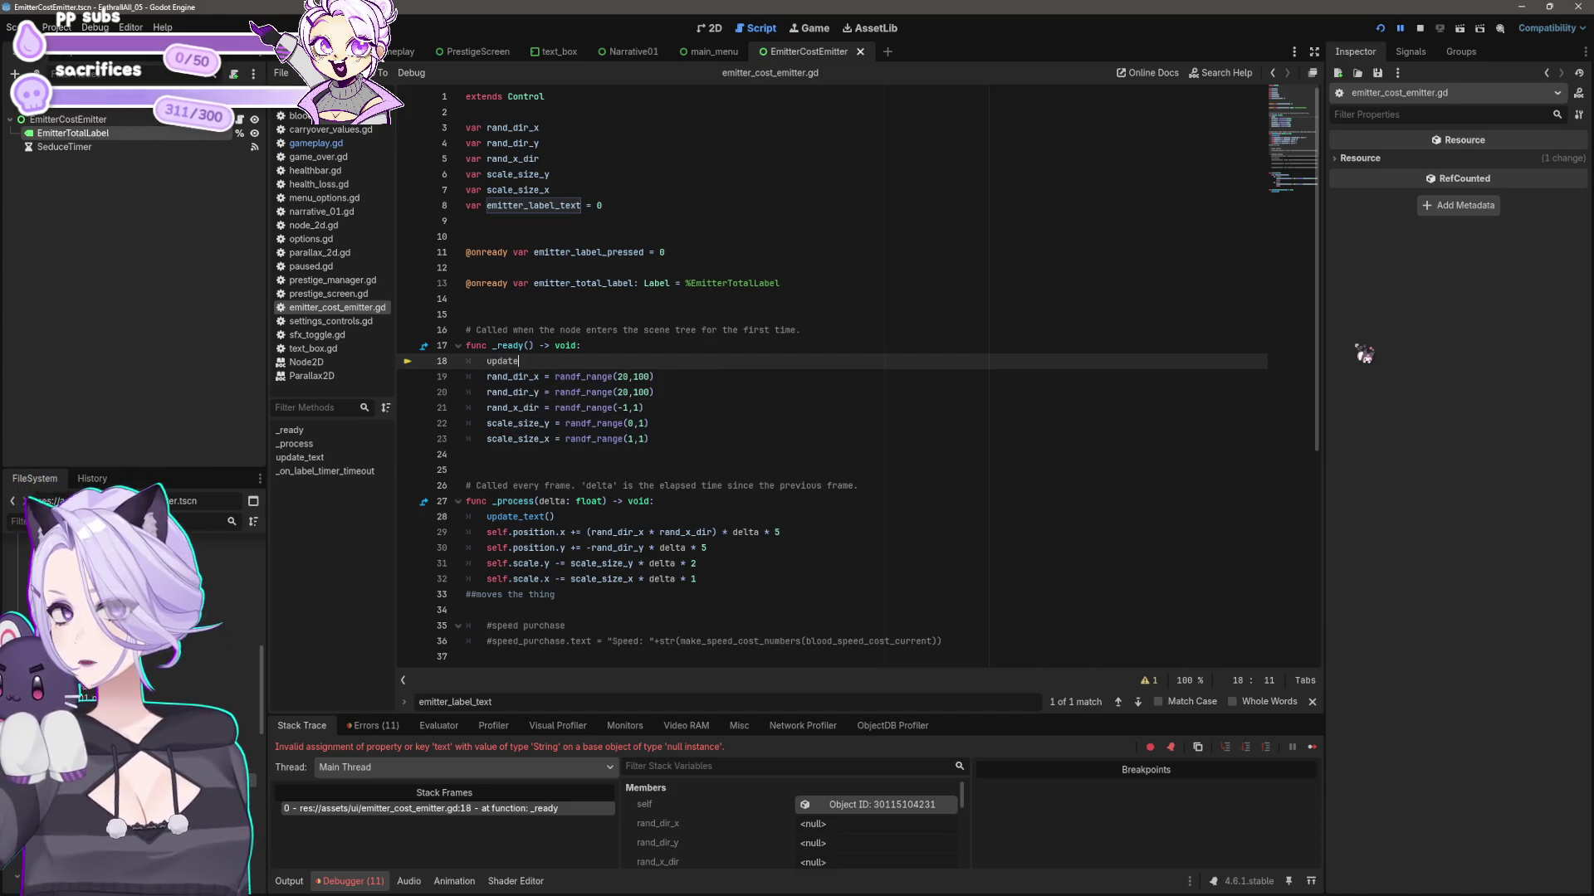
{"action": "type", "text": "_text"}
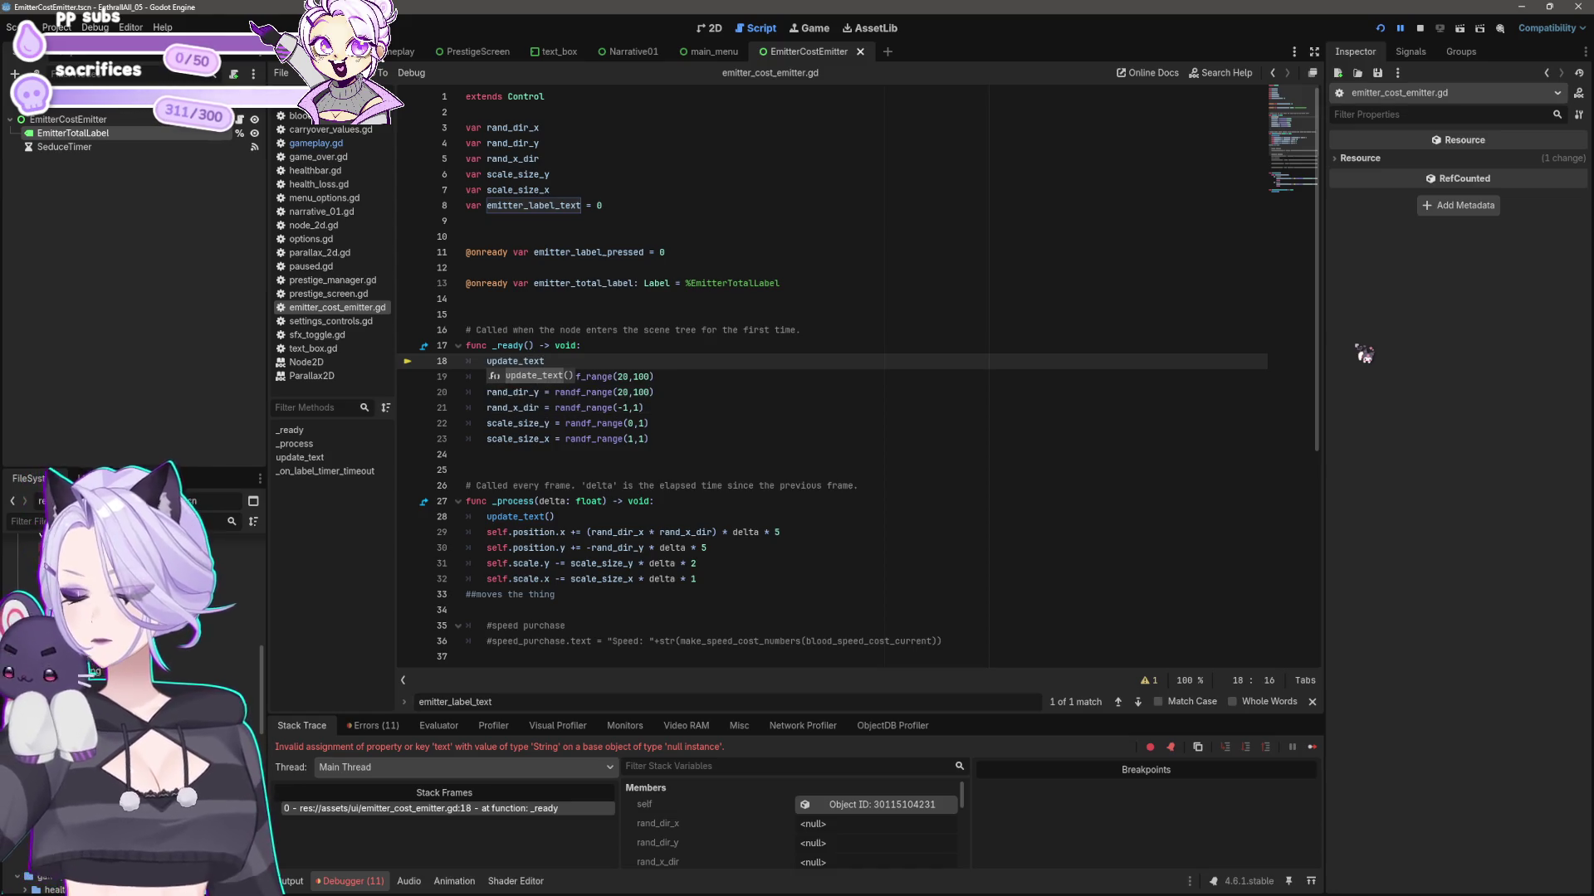
{"action": "key", "text": "Return"}
{"action": "left_click", "coordinate": [1420, 28]}
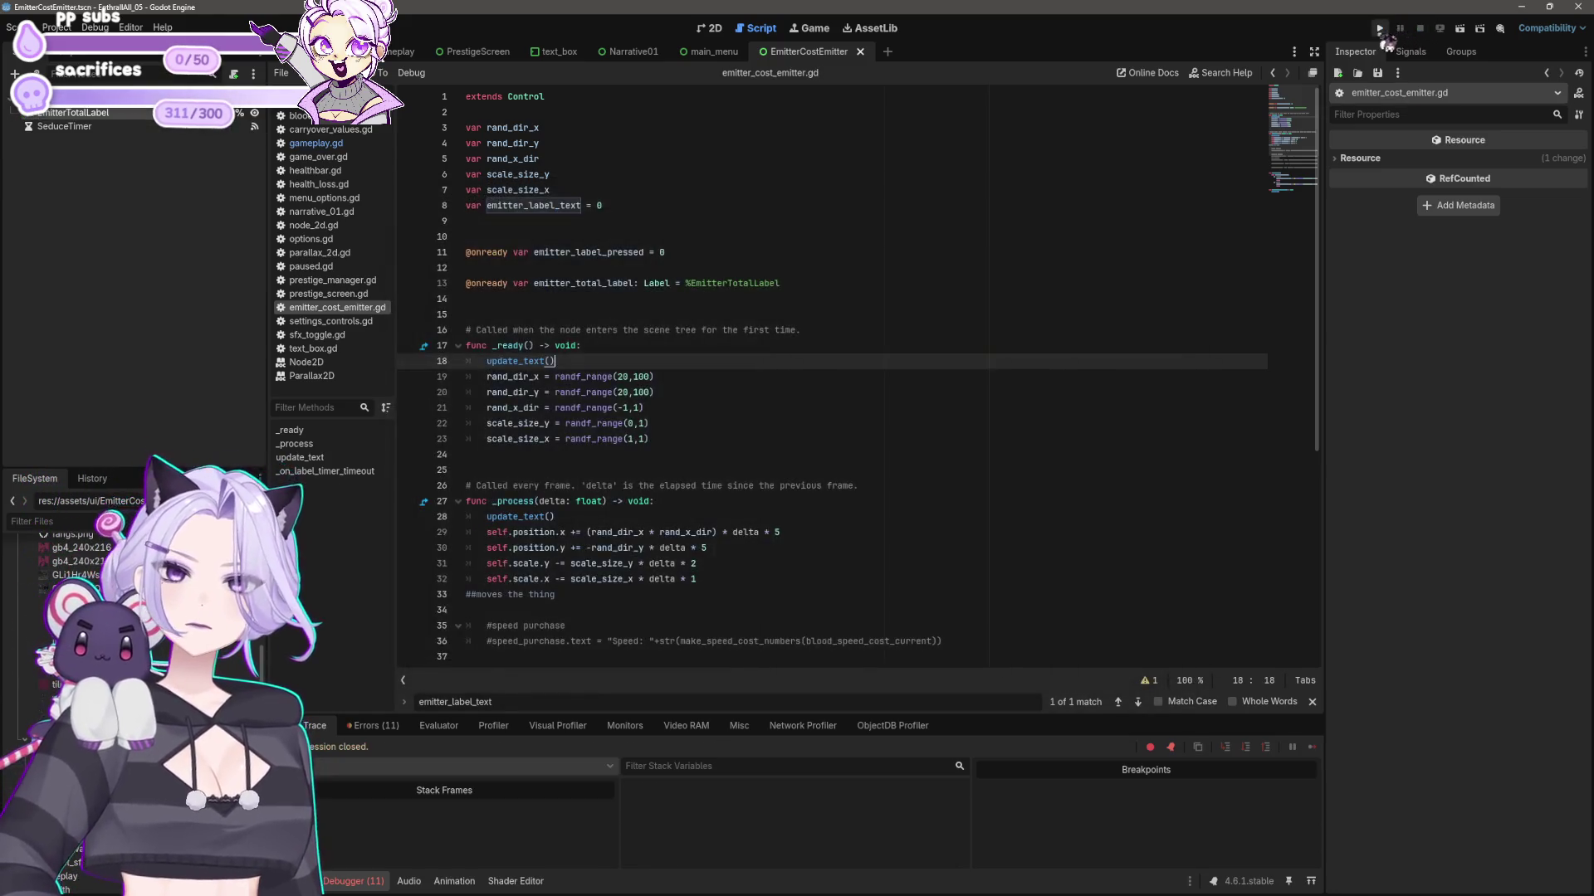
{"action": "left_click", "coordinate": [1379, 28]}
{"action": "left_click", "coordinate": [668, 270]}
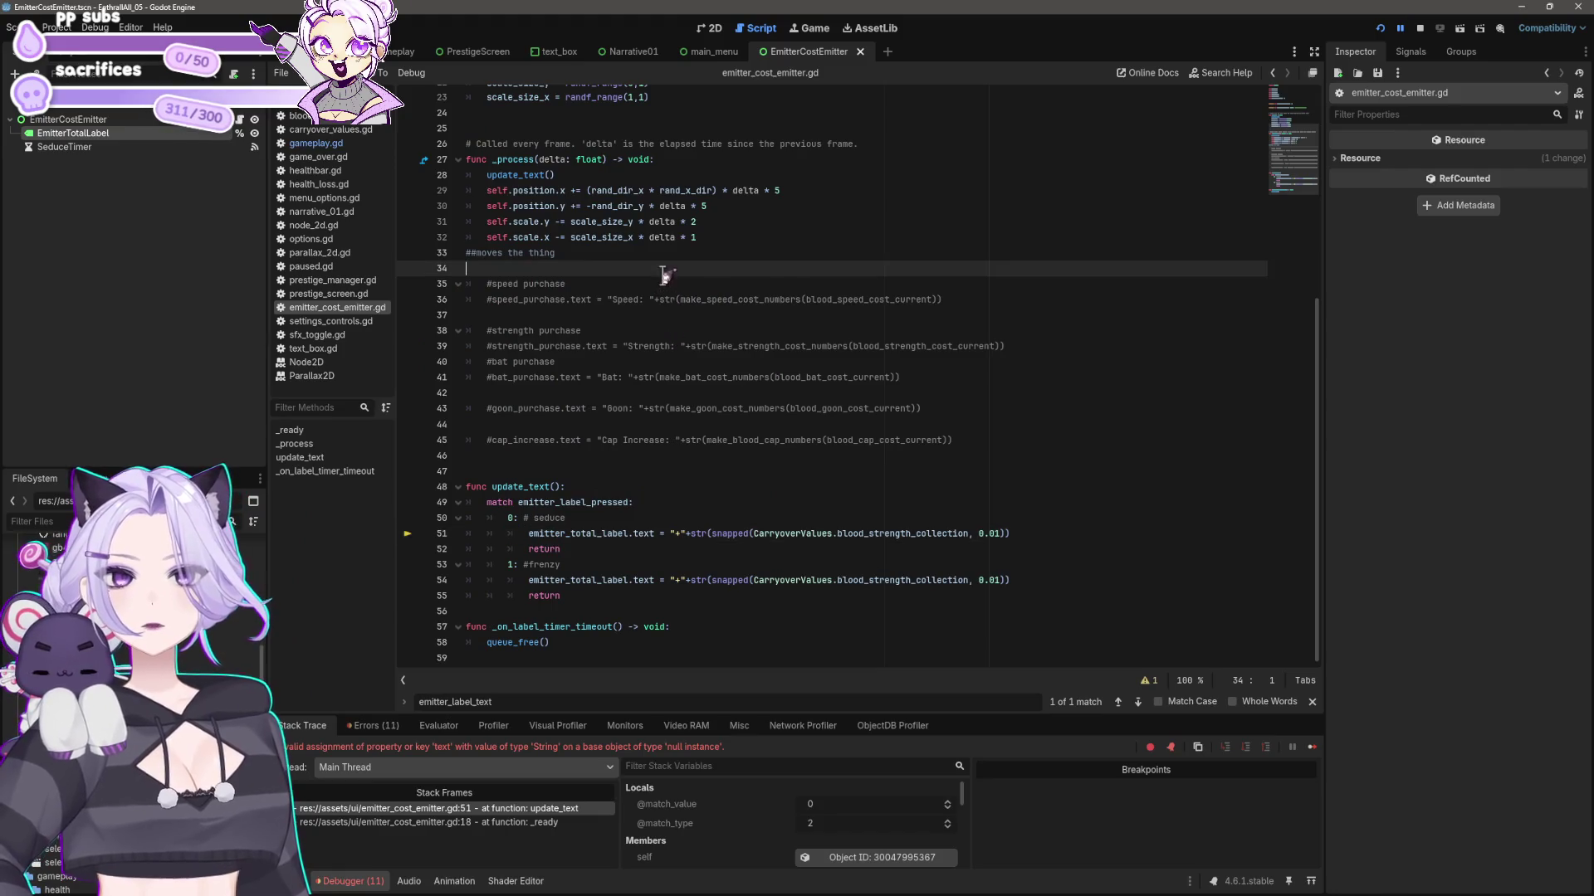
- Renumber the match cases to 1 for seduce and 2 for frenzy
{"action": "left_click", "coordinate": [511, 518]}
{"action": "key", "text": "BackSpace"}
{"action": "type", "text": "1"}
{"action": "key", "text": "Down"}
{"action": "key", "text": "Down"}
{"action": "key", "text": "Down"}
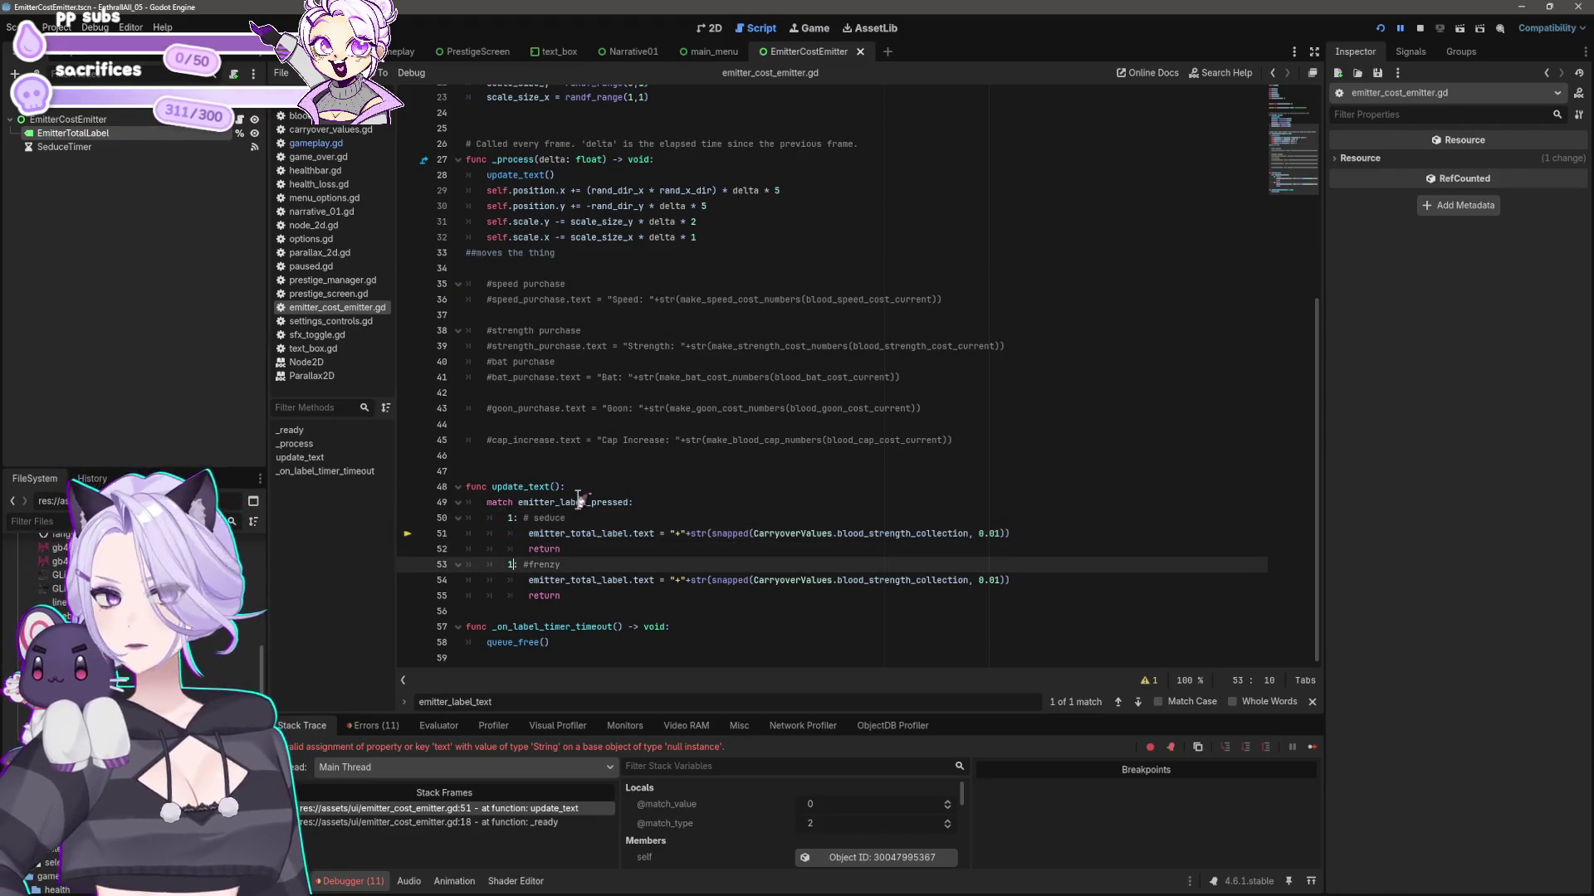
{"action": "key", "text": "BackSpace"}
{"action": "type", "text": "2"}
- Change emitter_label_pressed's starting value from 0 to 1, save, and run the game
{"action": "scroll", "coordinate": [581, 374], "scroll_direction": "up", "scroll_amount": 5}
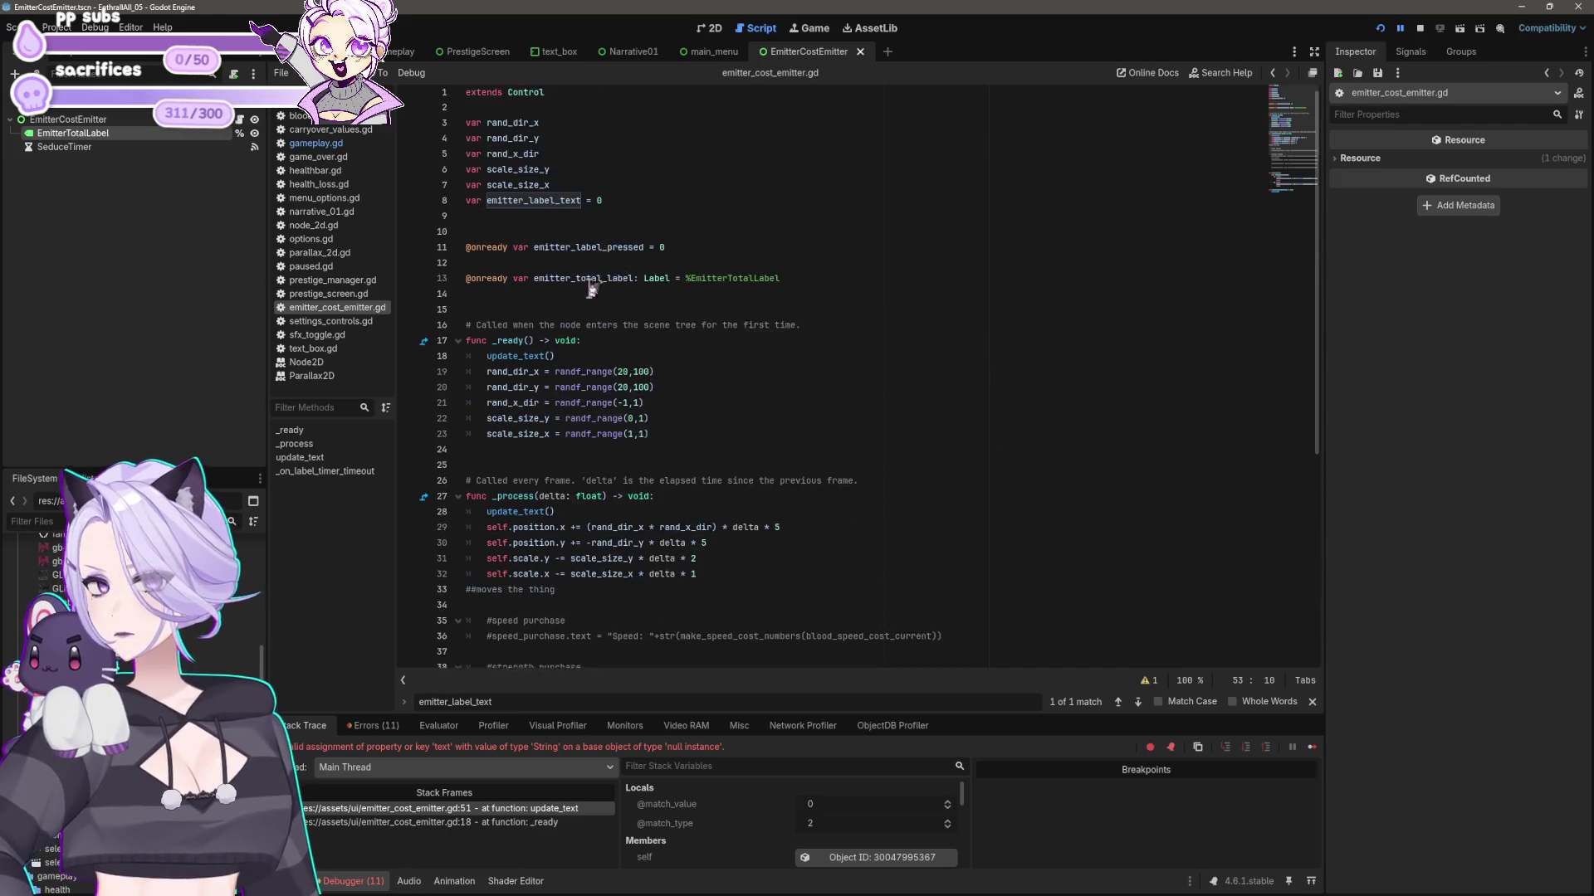
{"action": "left_click", "coordinate": [647, 205]}
{"action": "key", "text": "Down"}
{"action": "key", "text": "Down"}
{"action": "key", "text": "Down"}
{"action": "key", "text": "End"}
{"action": "key", "text": "BackSpace"}
{"action": "type", "text": "1"}
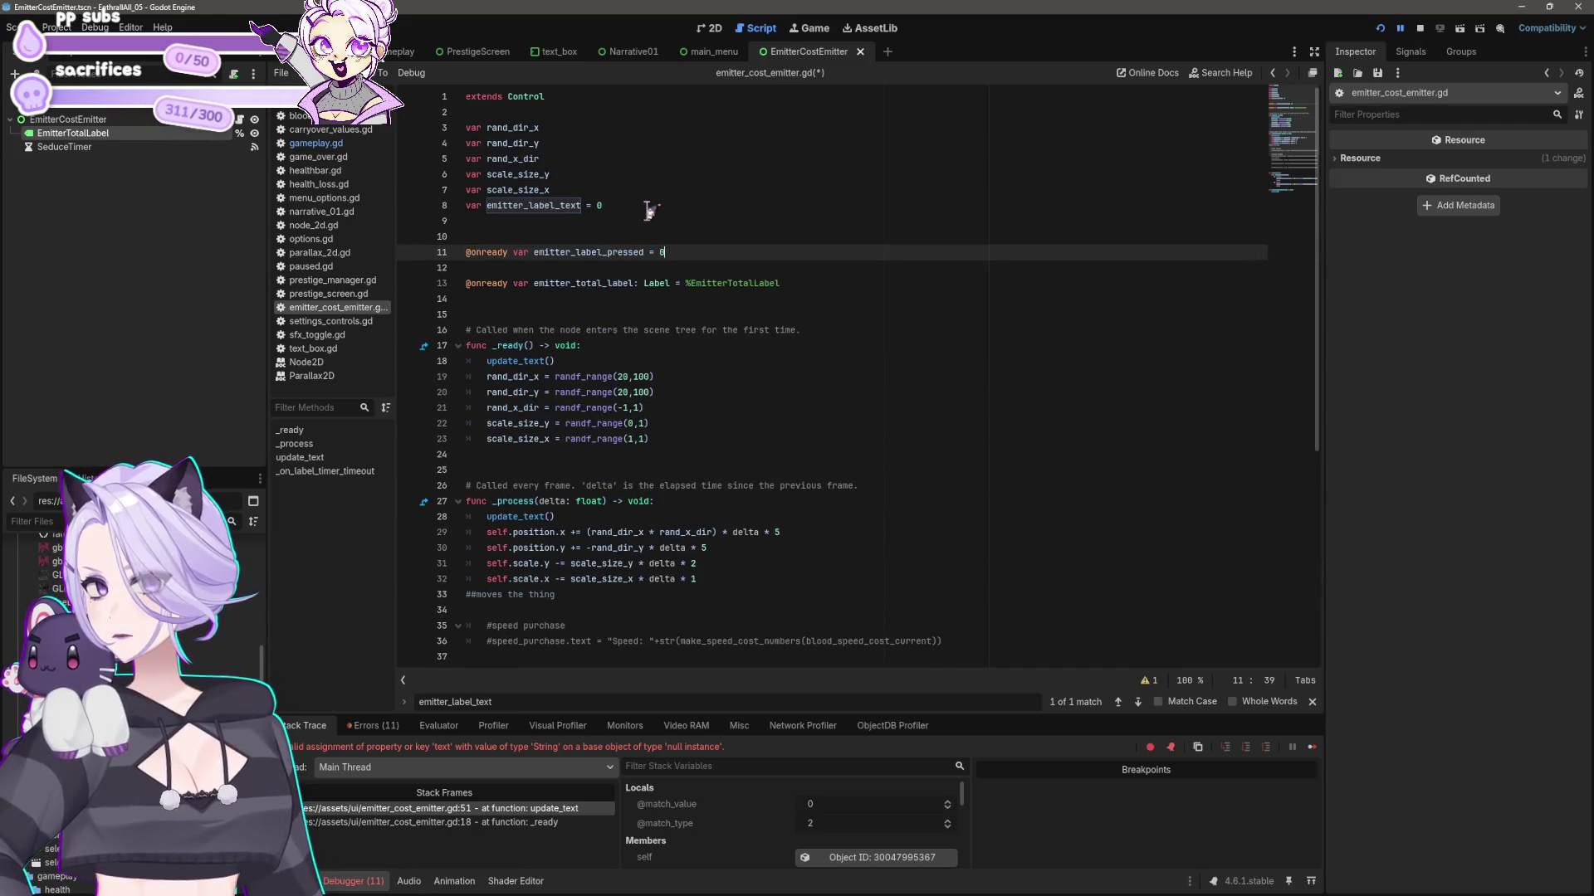
{"action": "key", "text": "ctrl+s"}
{"action": "scroll", "coordinate": [664, 249], "scroll_direction": "down", "scroll_amount": 5}
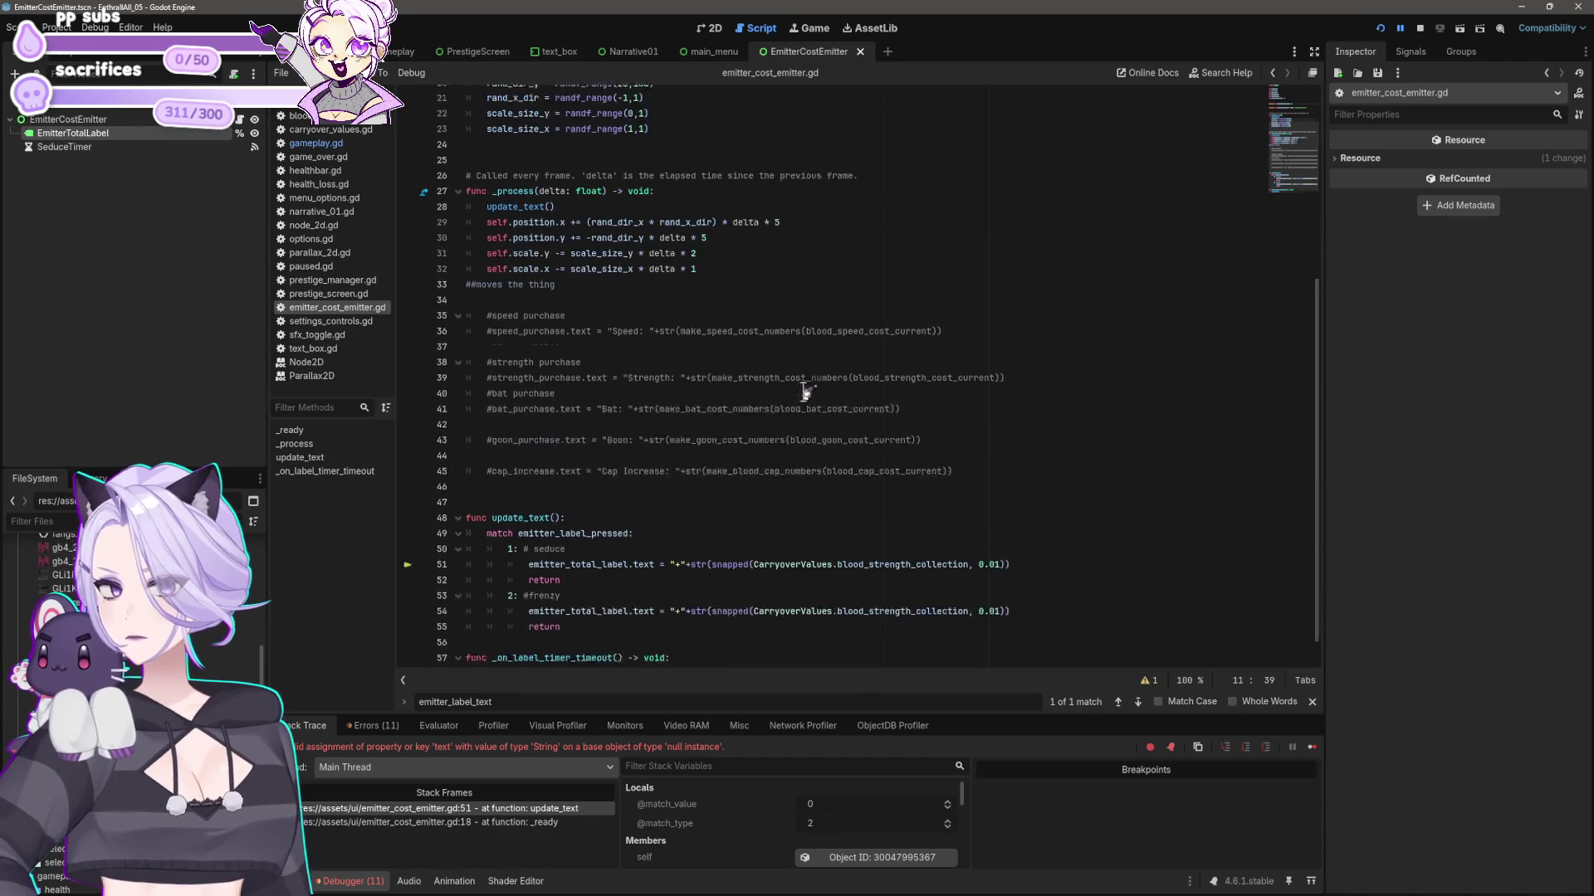
{"action": "left_click", "coordinate": [1441, 28]}
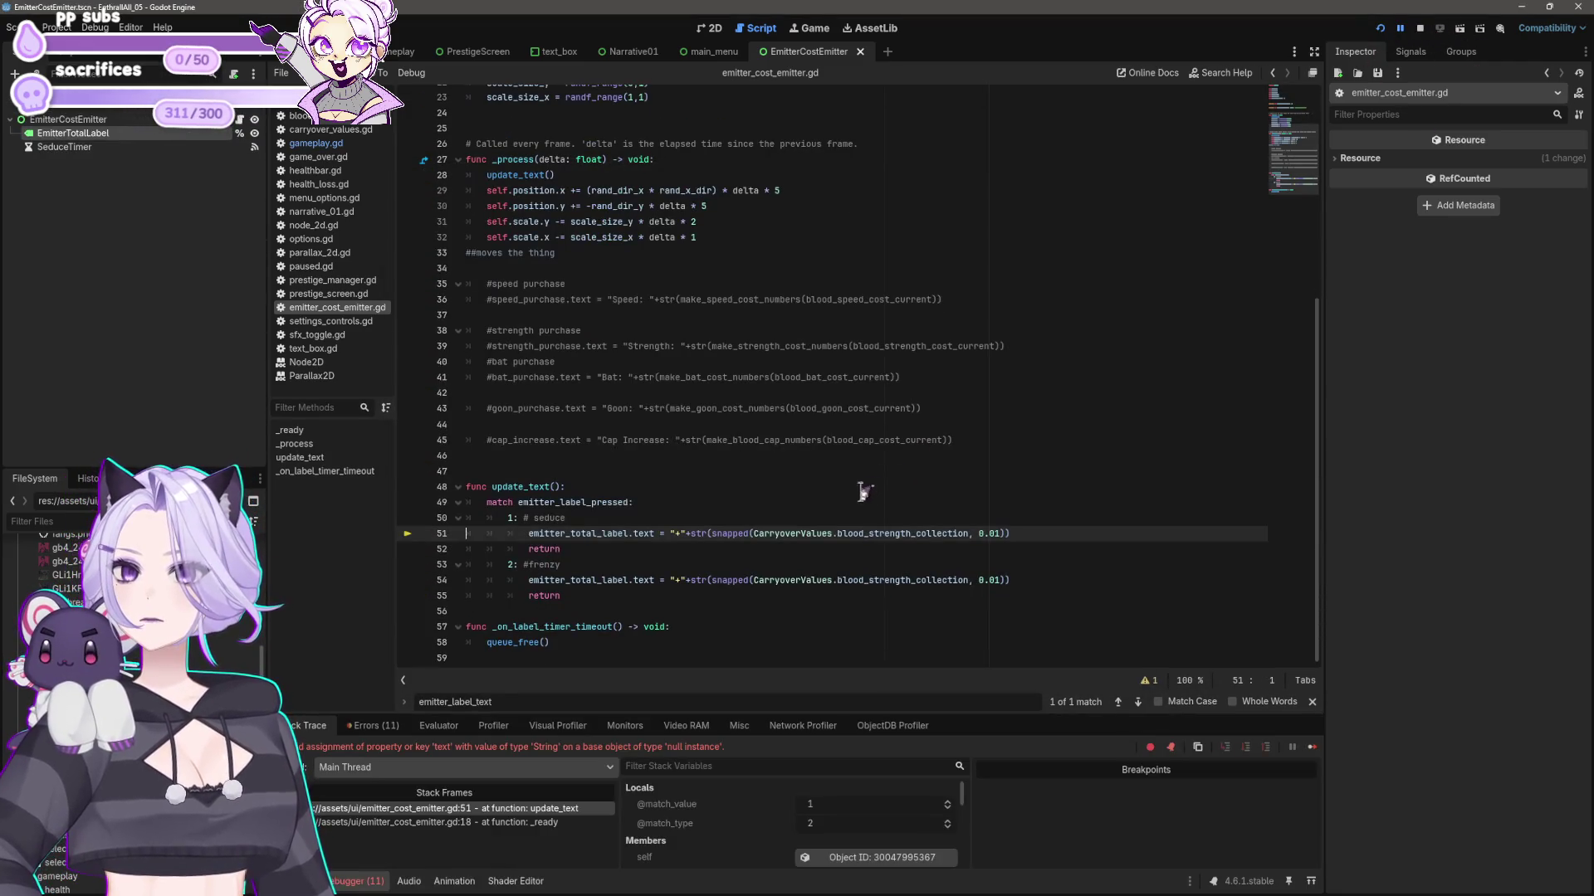
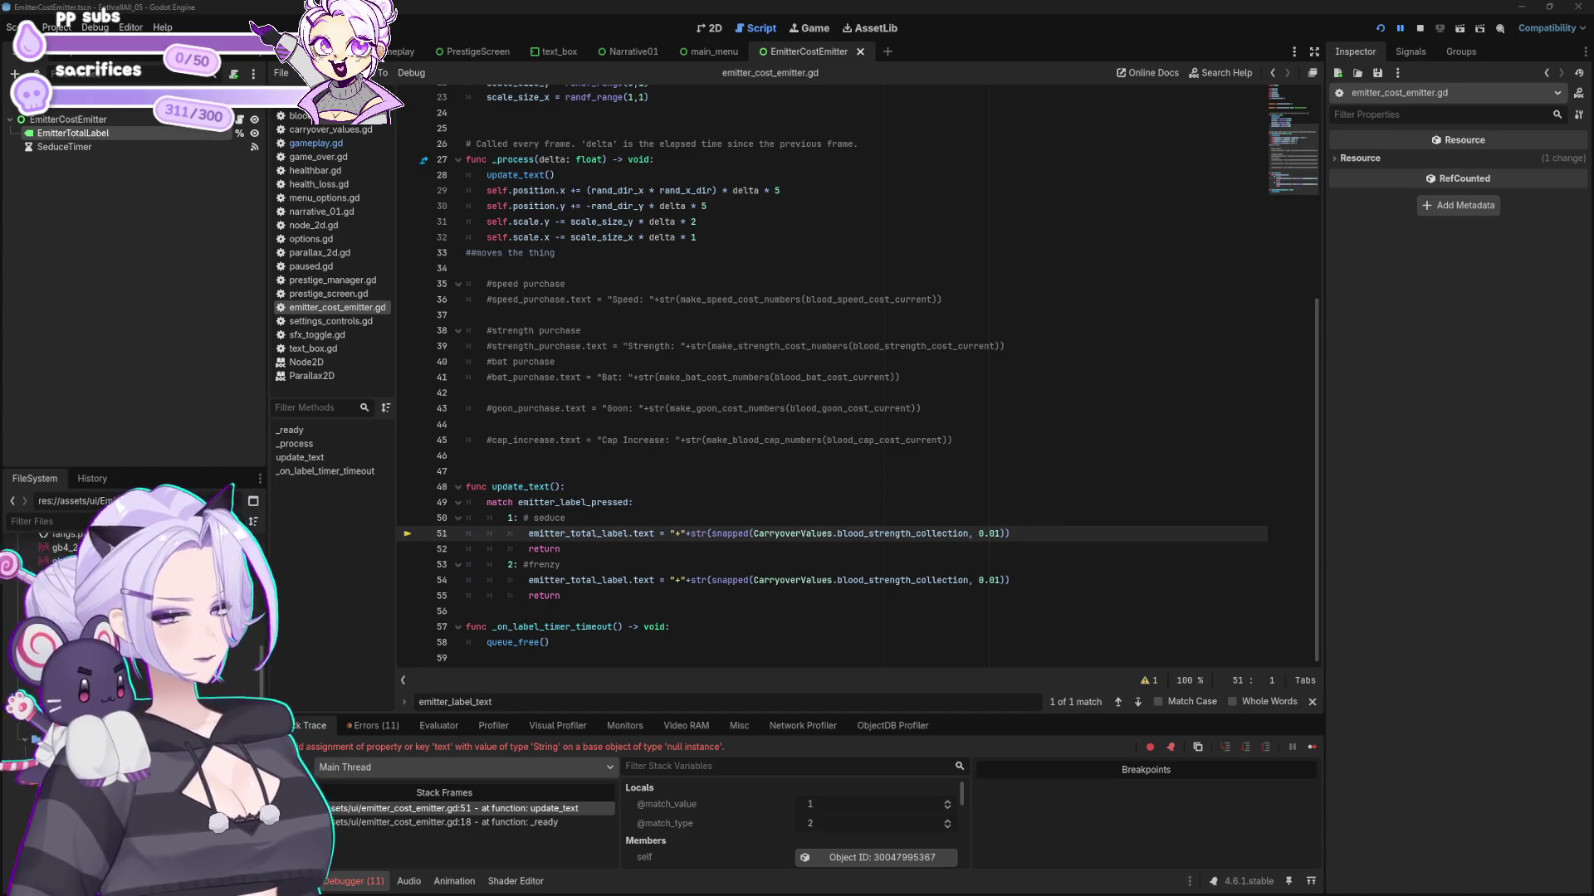
- Inspect the emitter_label_pressed declaration on line 11 and switch to the gameplay scene
{"action": "left_click", "coordinate": [1007, 10]}
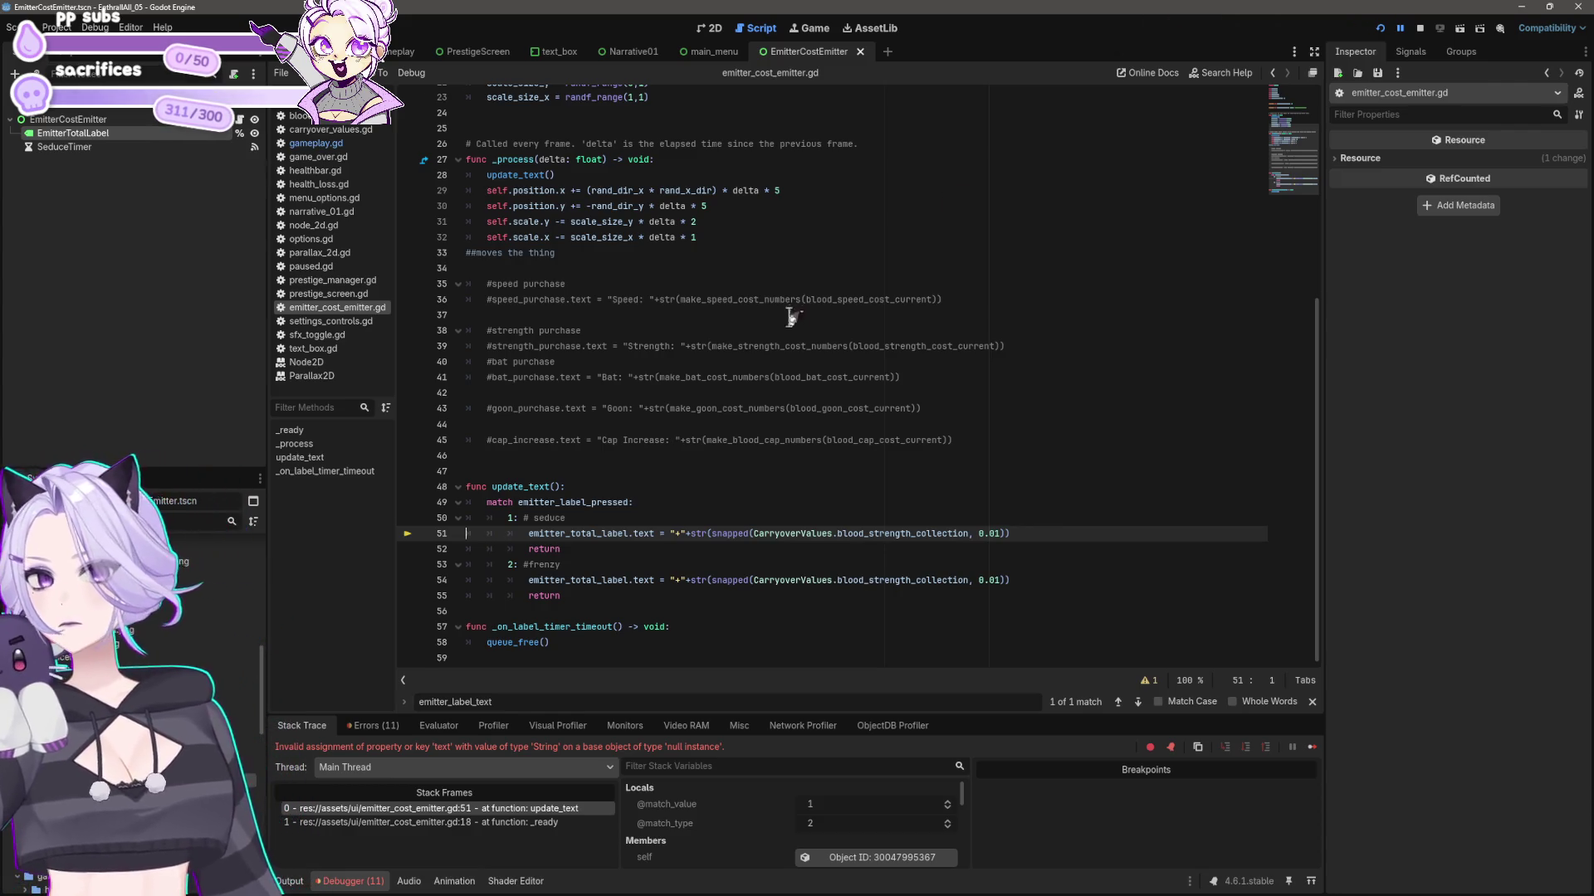
{"action": "scroll", "coordinate": [736, 419], "scroll_direction": "up", "scroll_amount": 7}
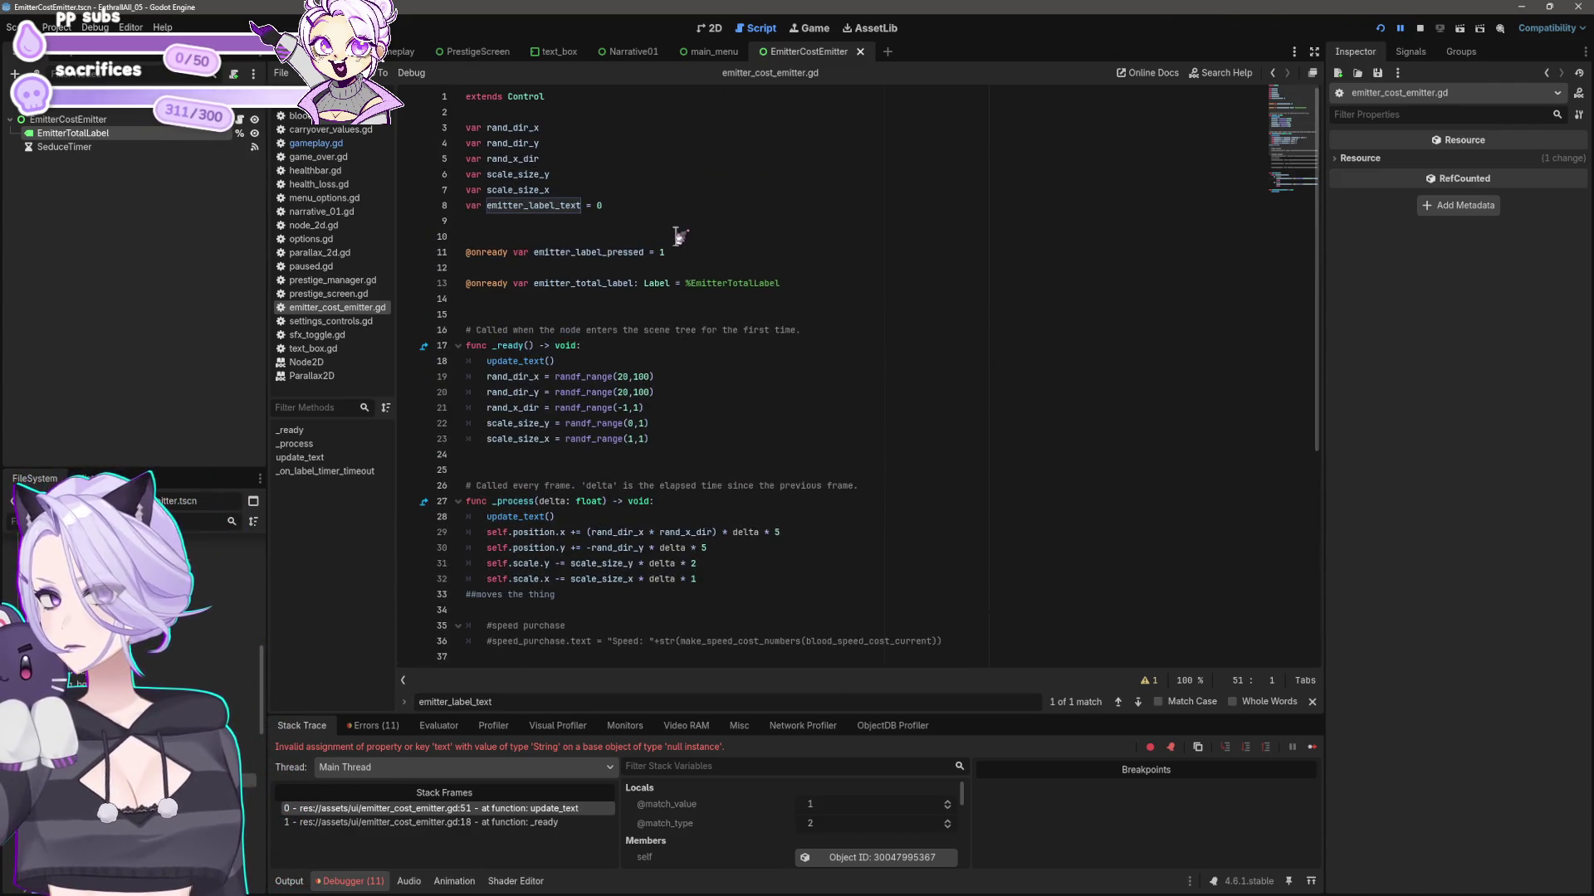
{"action": "left_click_drag", "start_coordinate": [676, 249], "coordinate": [463, 251]}
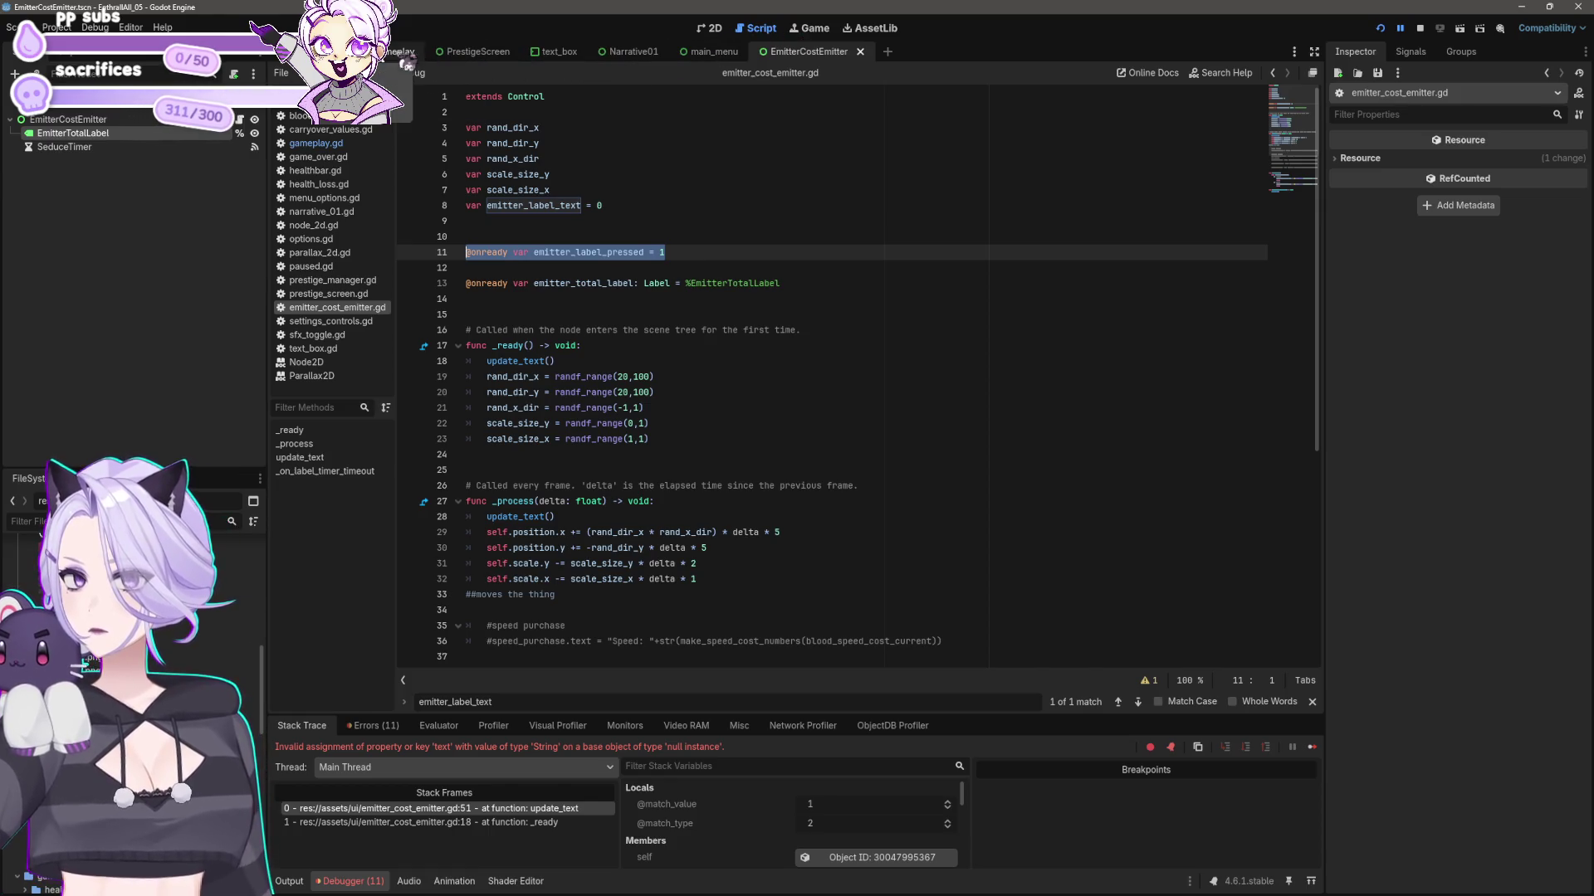
{"action": "left_click", "coordinate": [402, 52]}
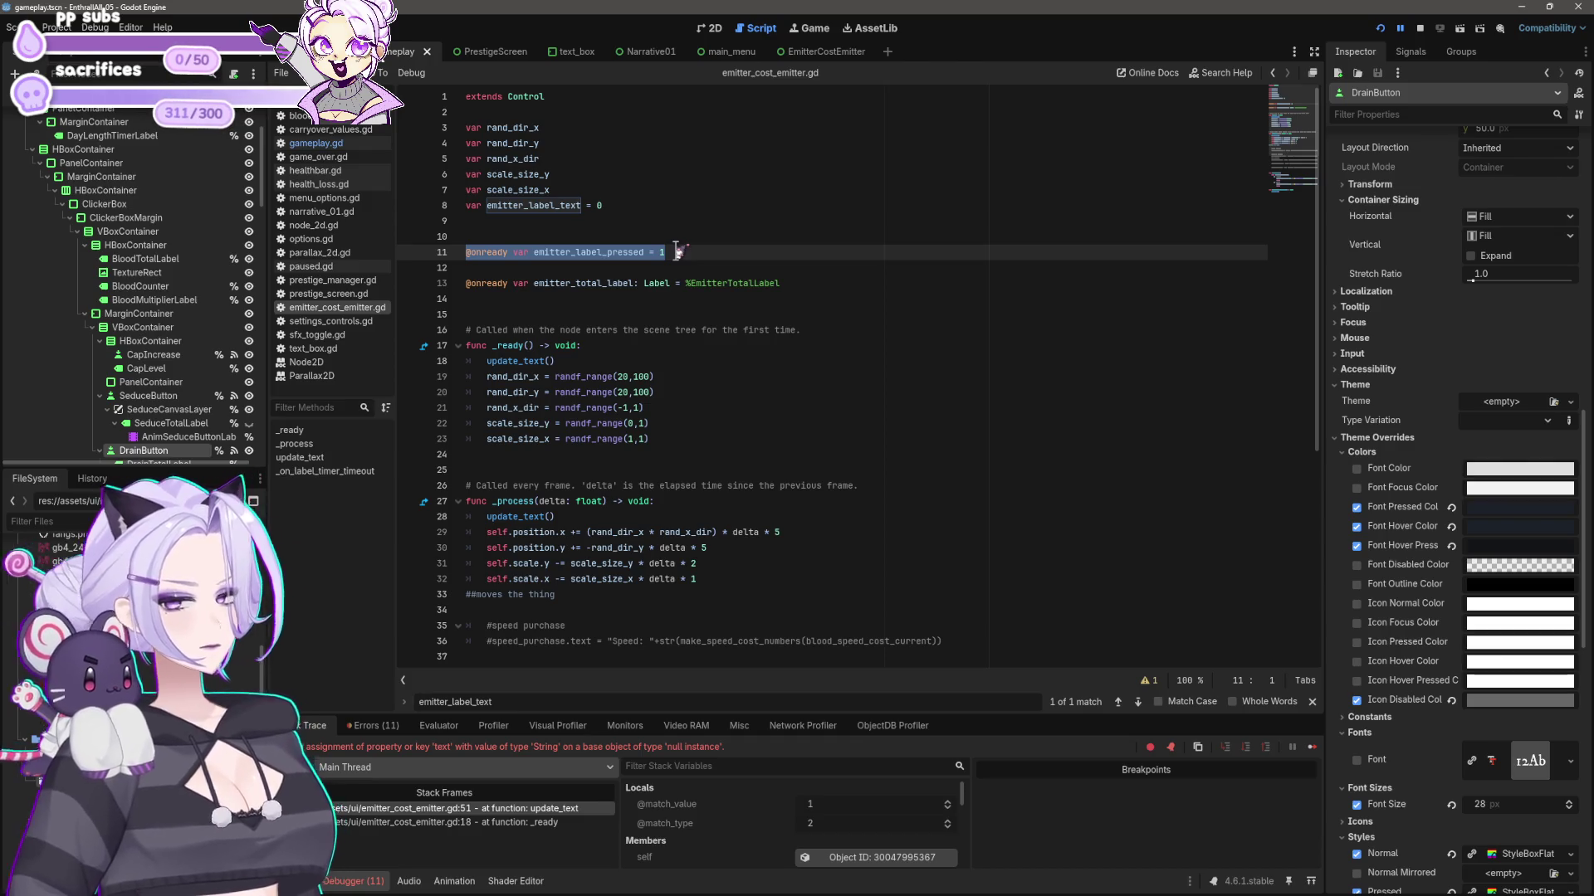
{"action": "left_click", "coordinate": [682, 251]}
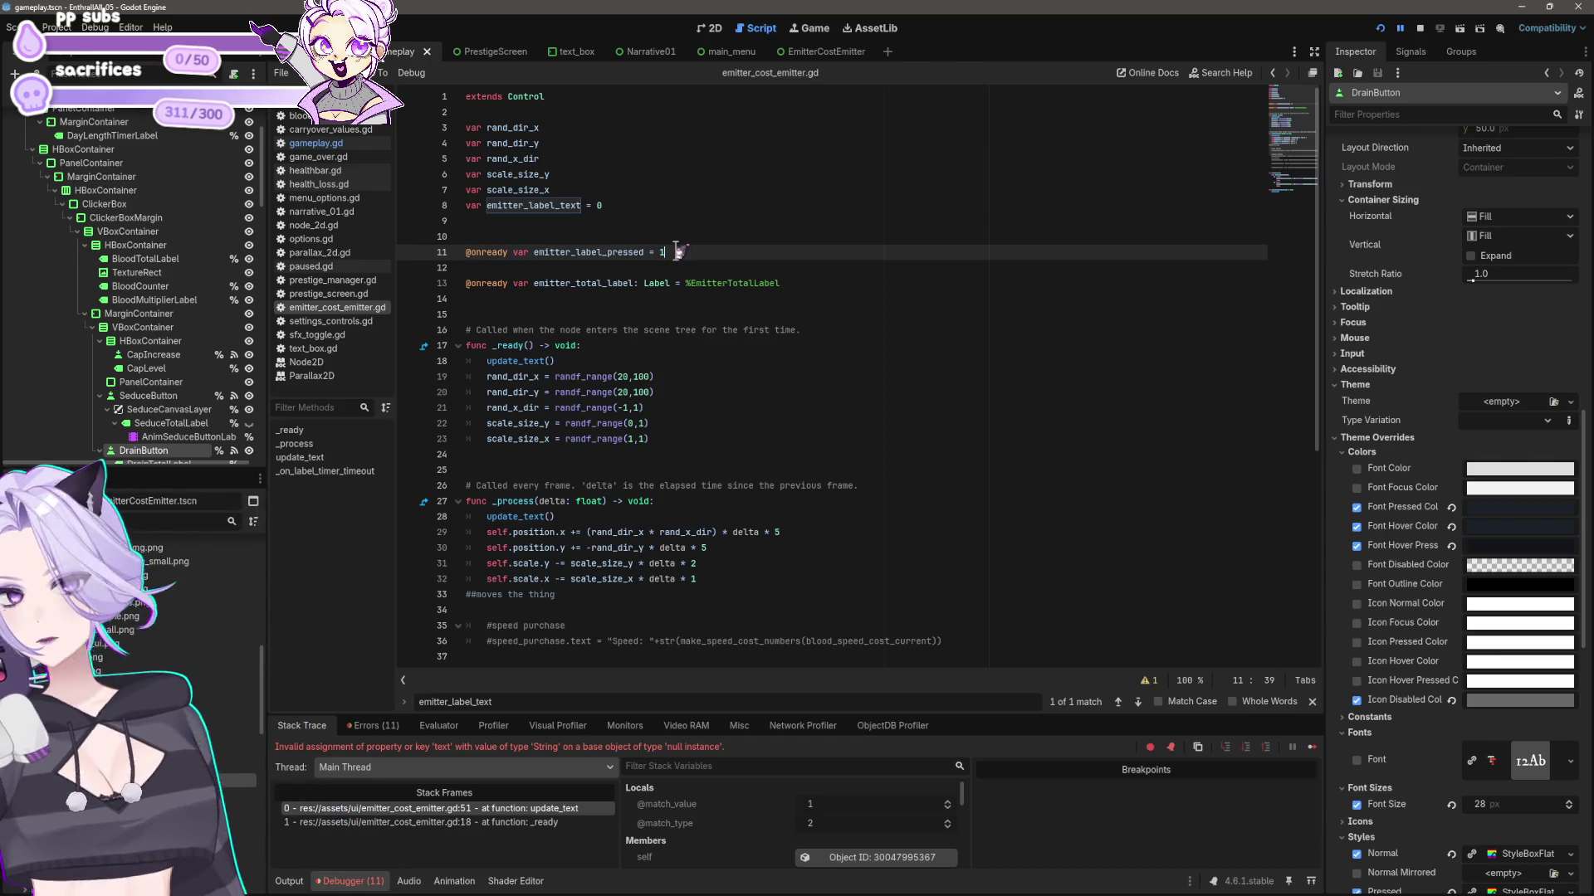
- Run the game from the gameplay scene's 2D view and reopen gameplay.gd at the seduce handler
{"action": "left_click", "coordinate": [710, 28]}
{"action": "scroll", "coordinate": [799, 365], "scroll_direction": "down", "scroll_amount": 3}
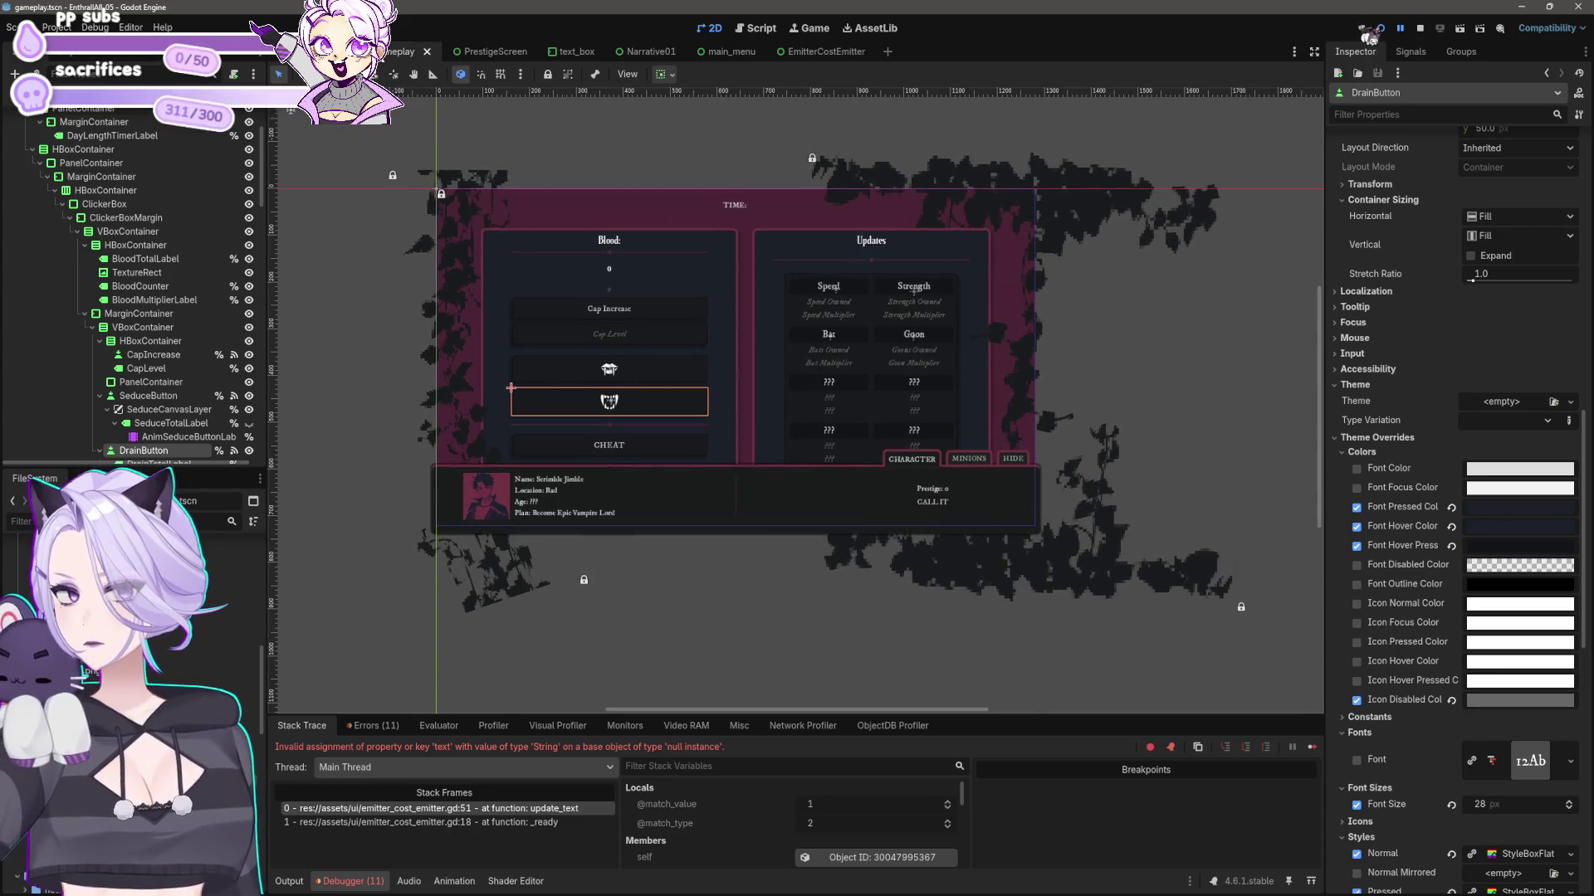
{"action": "left_click", "coordinate": [1379, 27]}
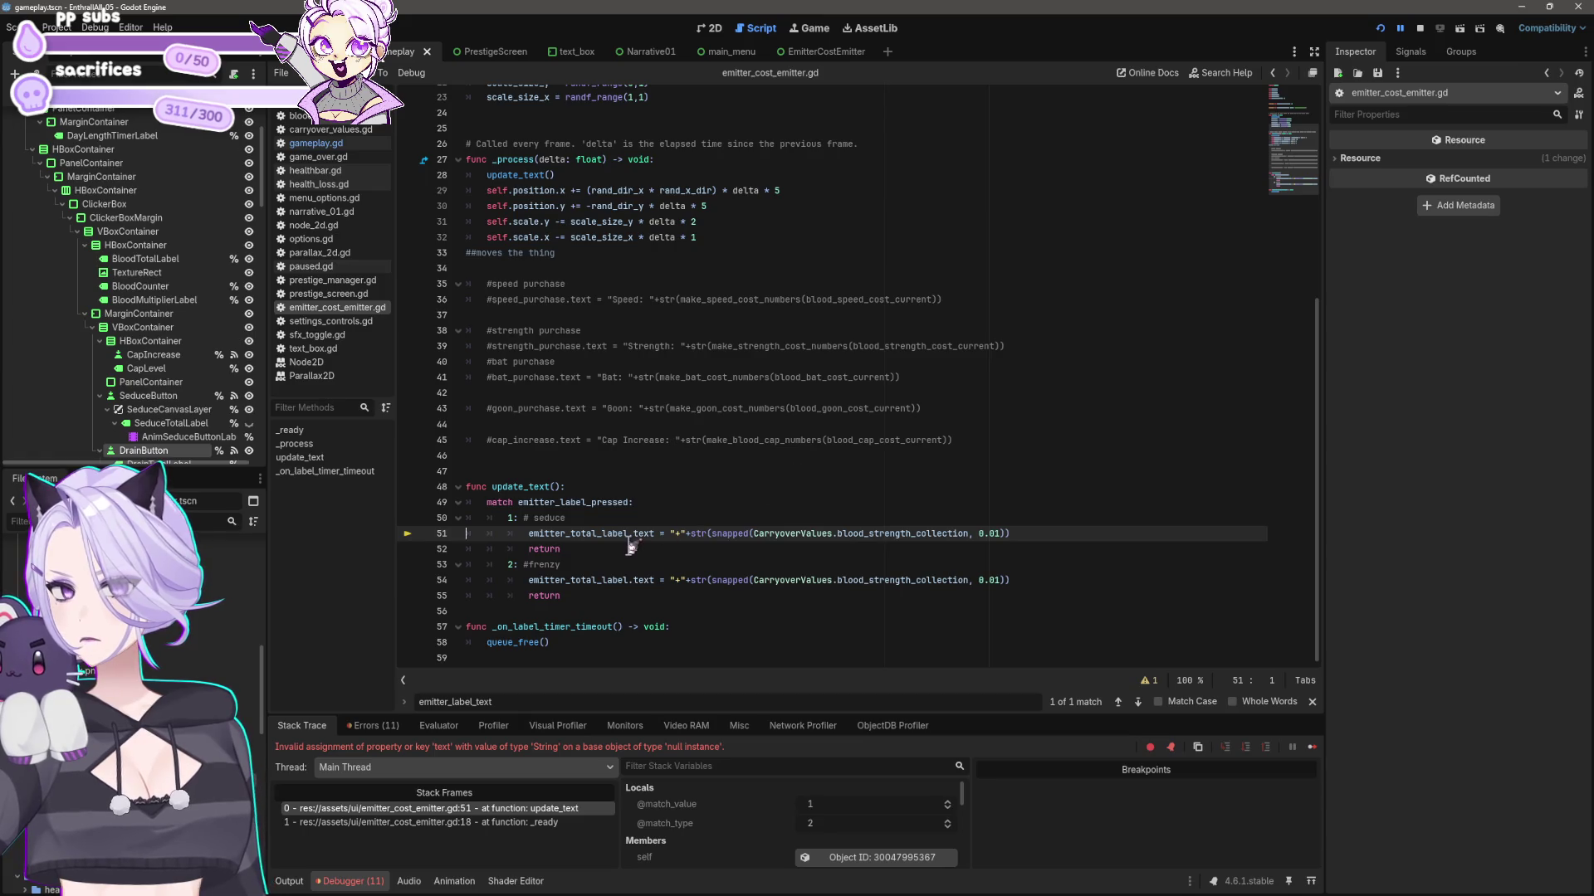
{"action": "scroll", "coordinate": [631, 547], "scroll_direction": "up", "scroll_amount": 7}
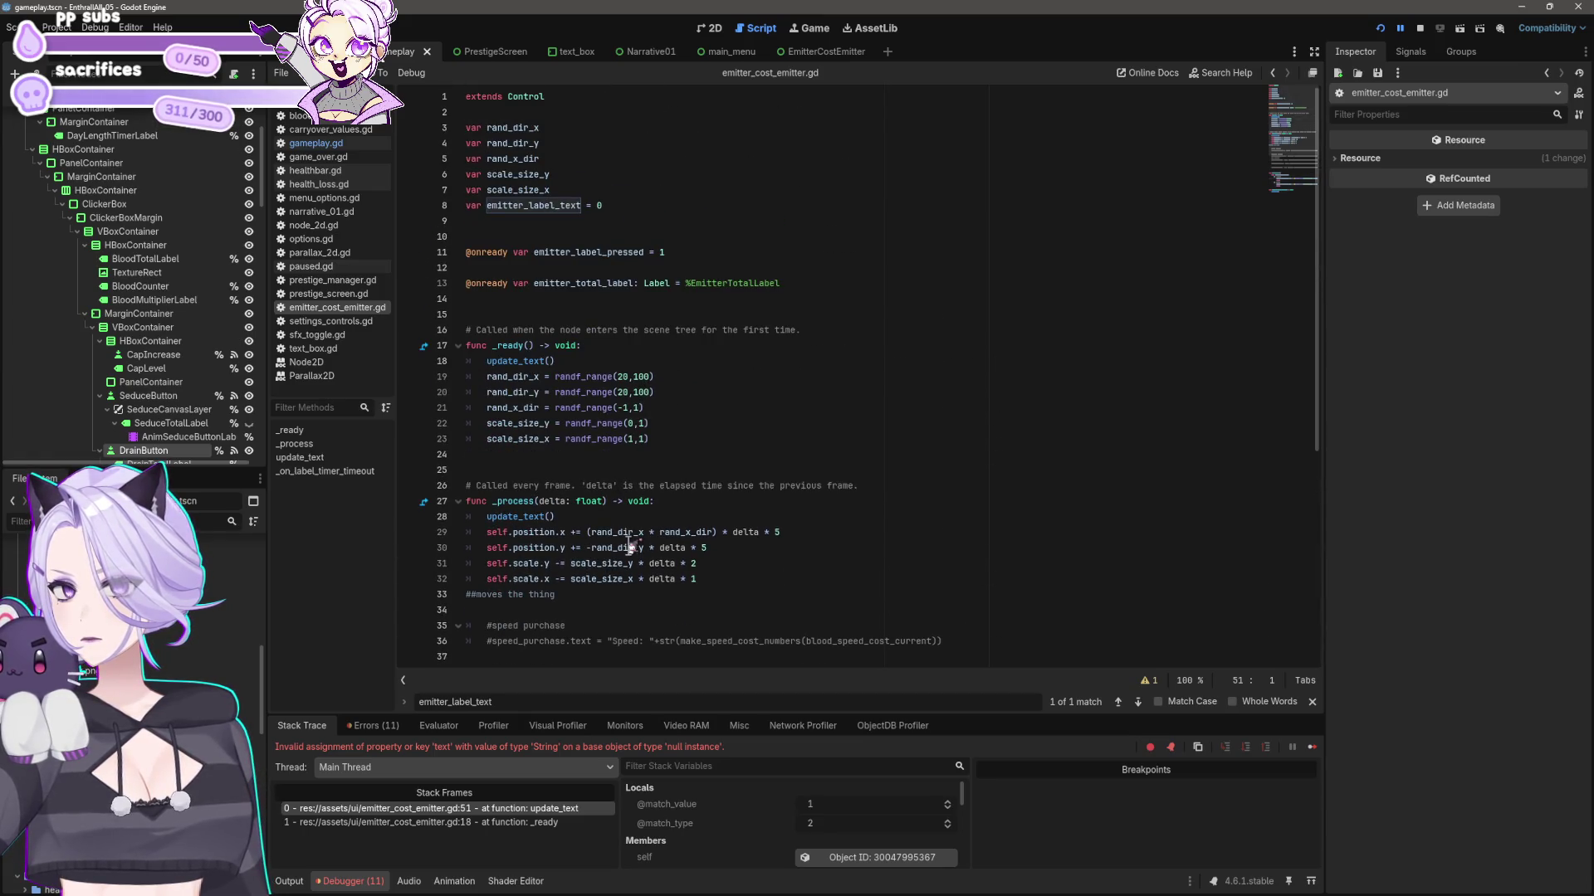
{"action": "left_click", "coordinate": [328, 146]}
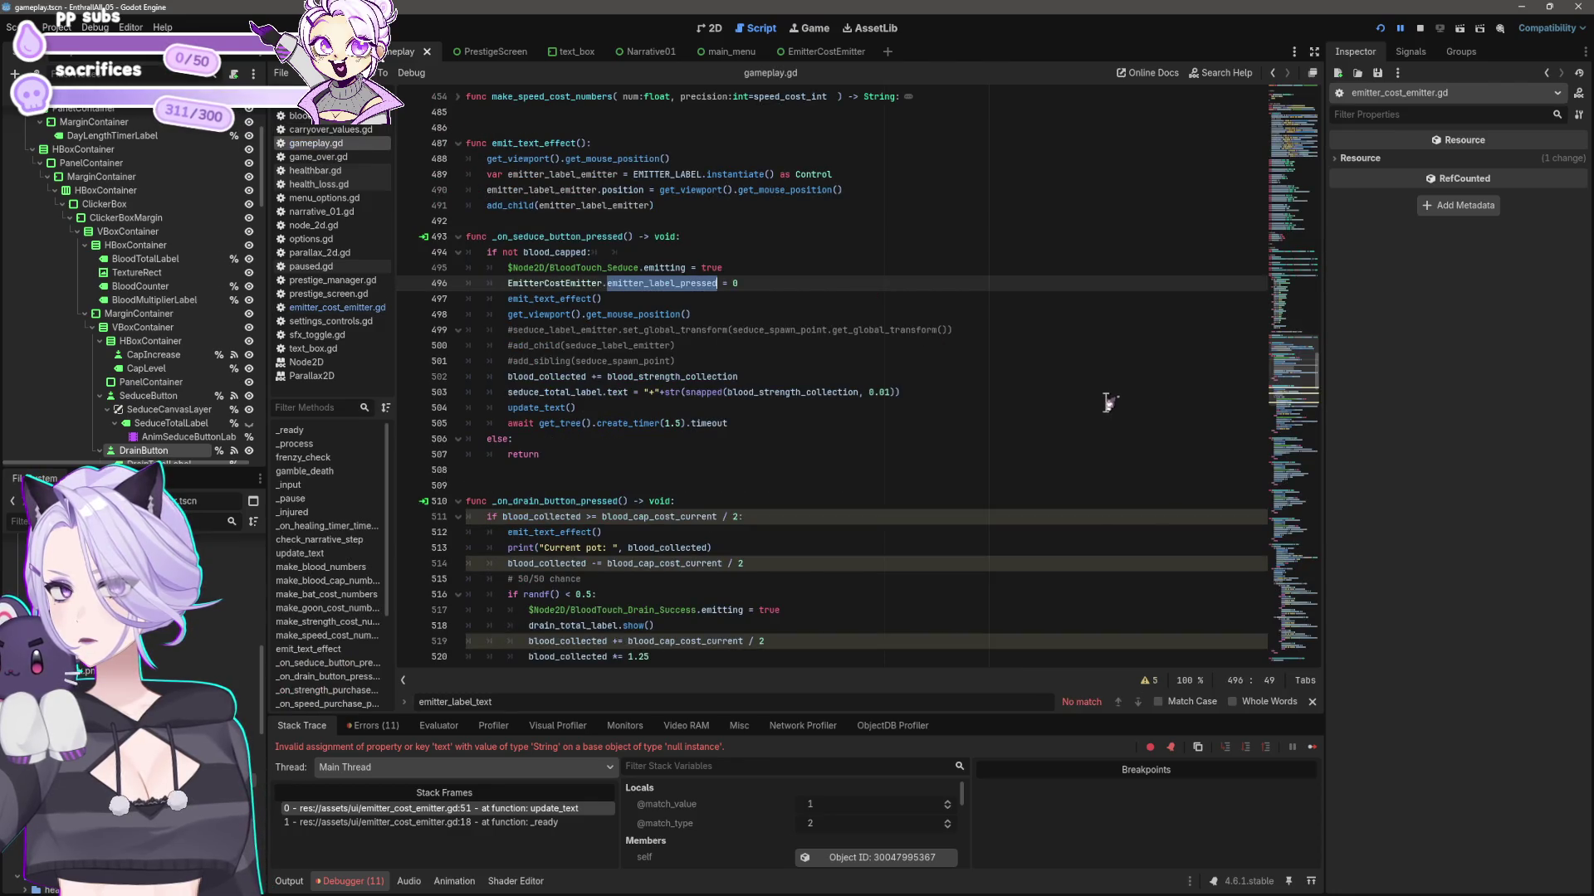
- Add line 22 declaring emitter_label_pressed = EmitterCostEmitter.emitter_label_pressed in gameplay.gd and save
{"action": "scroll", "coordinate": [1091, 390], "scroll_direction": "up", "scroll_amount": 1}
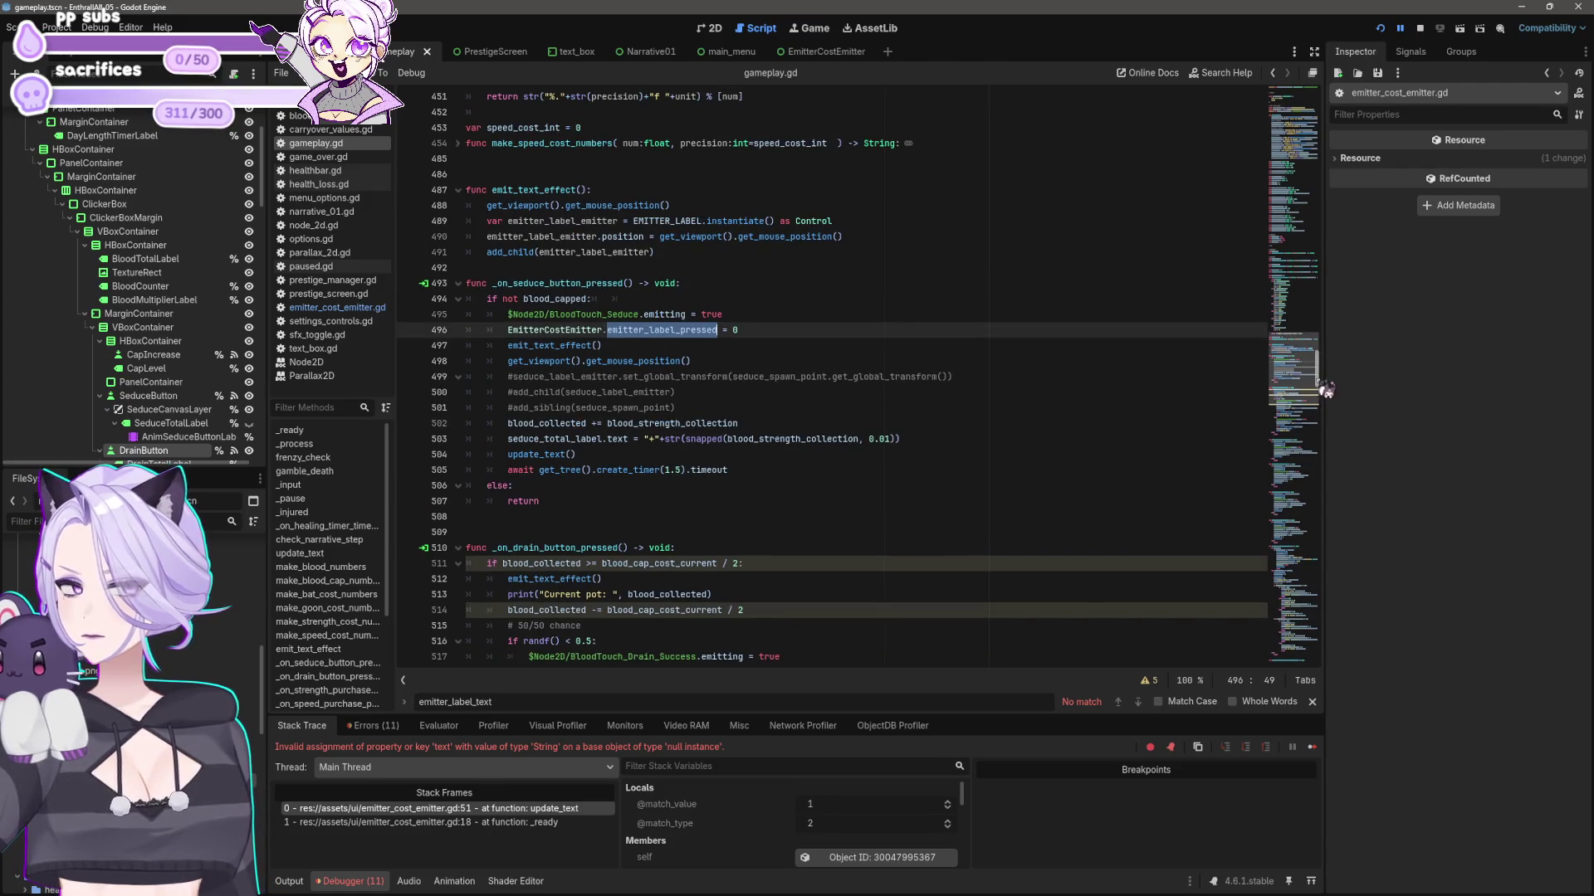
{"action": "left_click_drag", "start_coordinate": [1318, 383], "coordinate": [1318, 123]}
{"action": "left_click", "coordinate": [813, 408]}
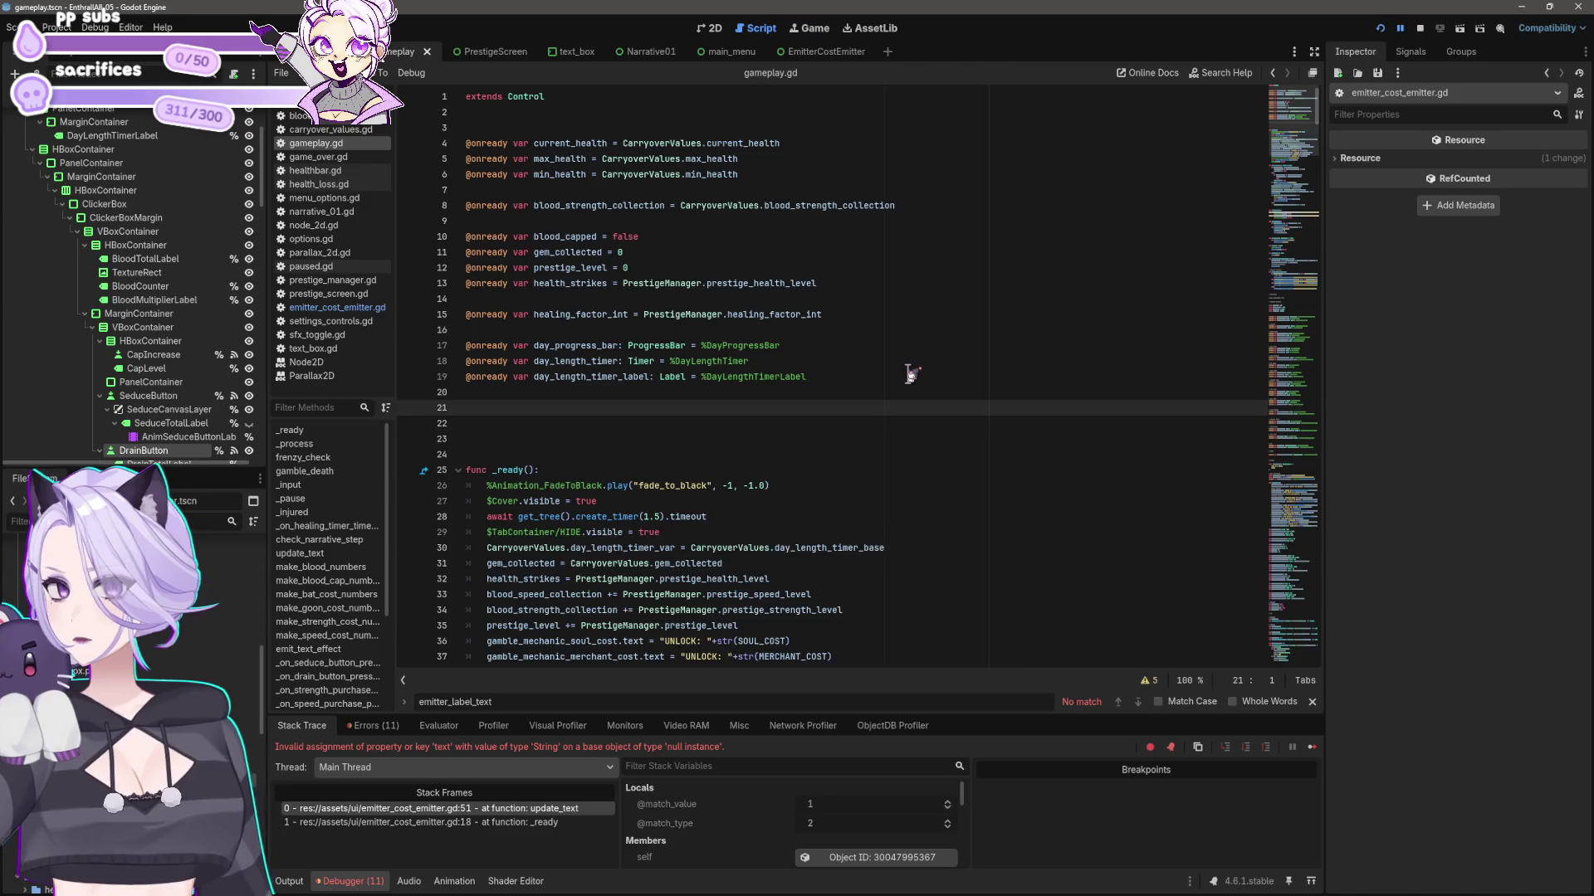
{"action": "key", "text": "Return"}
{"action": "type", "text": "@onready var emitter_label_pressed = 1"}
{"action": "key", "text": "Left"}
{"action": "key", "text": "Left"}
{"action": "key", "text": "Left"}
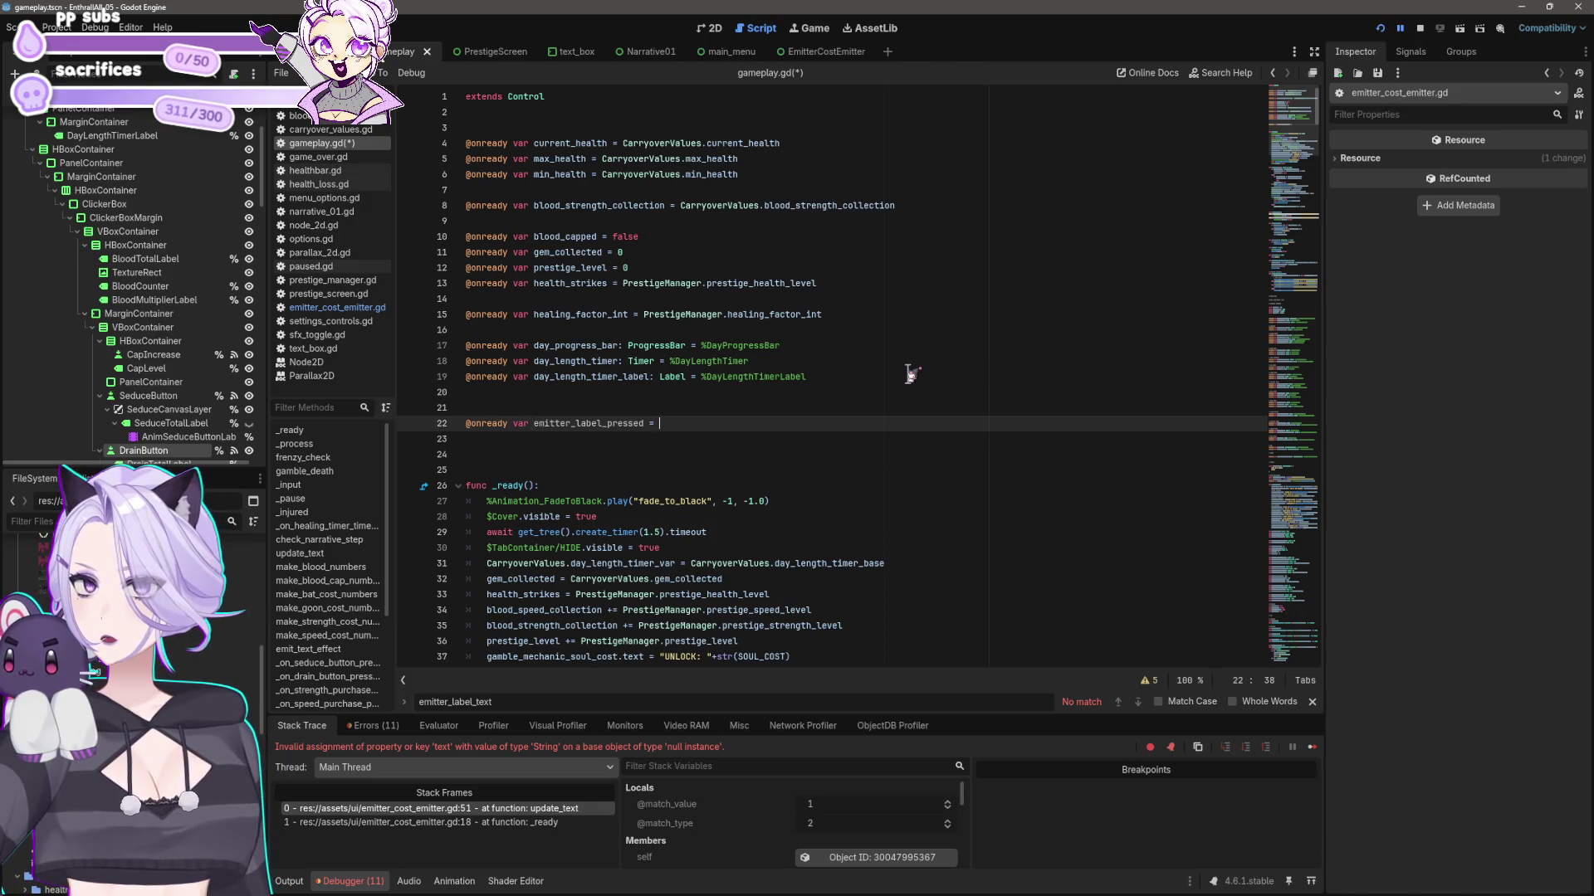
{"action": "type", "text": "itt"}
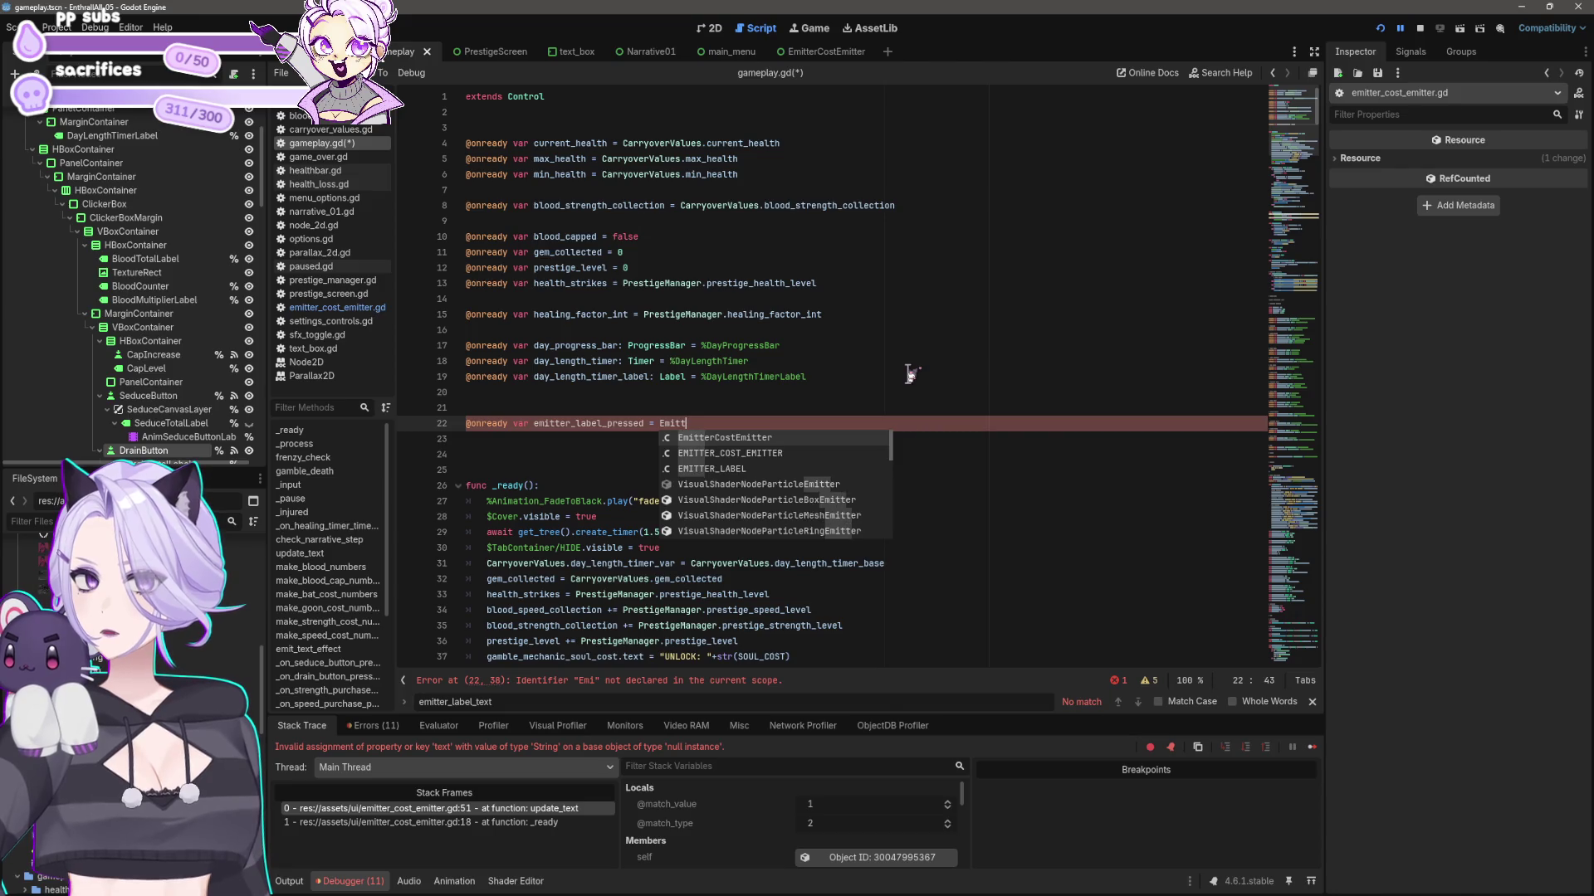
{"action": "key", "text": "Return"}
{"action": "type", "text": "."}
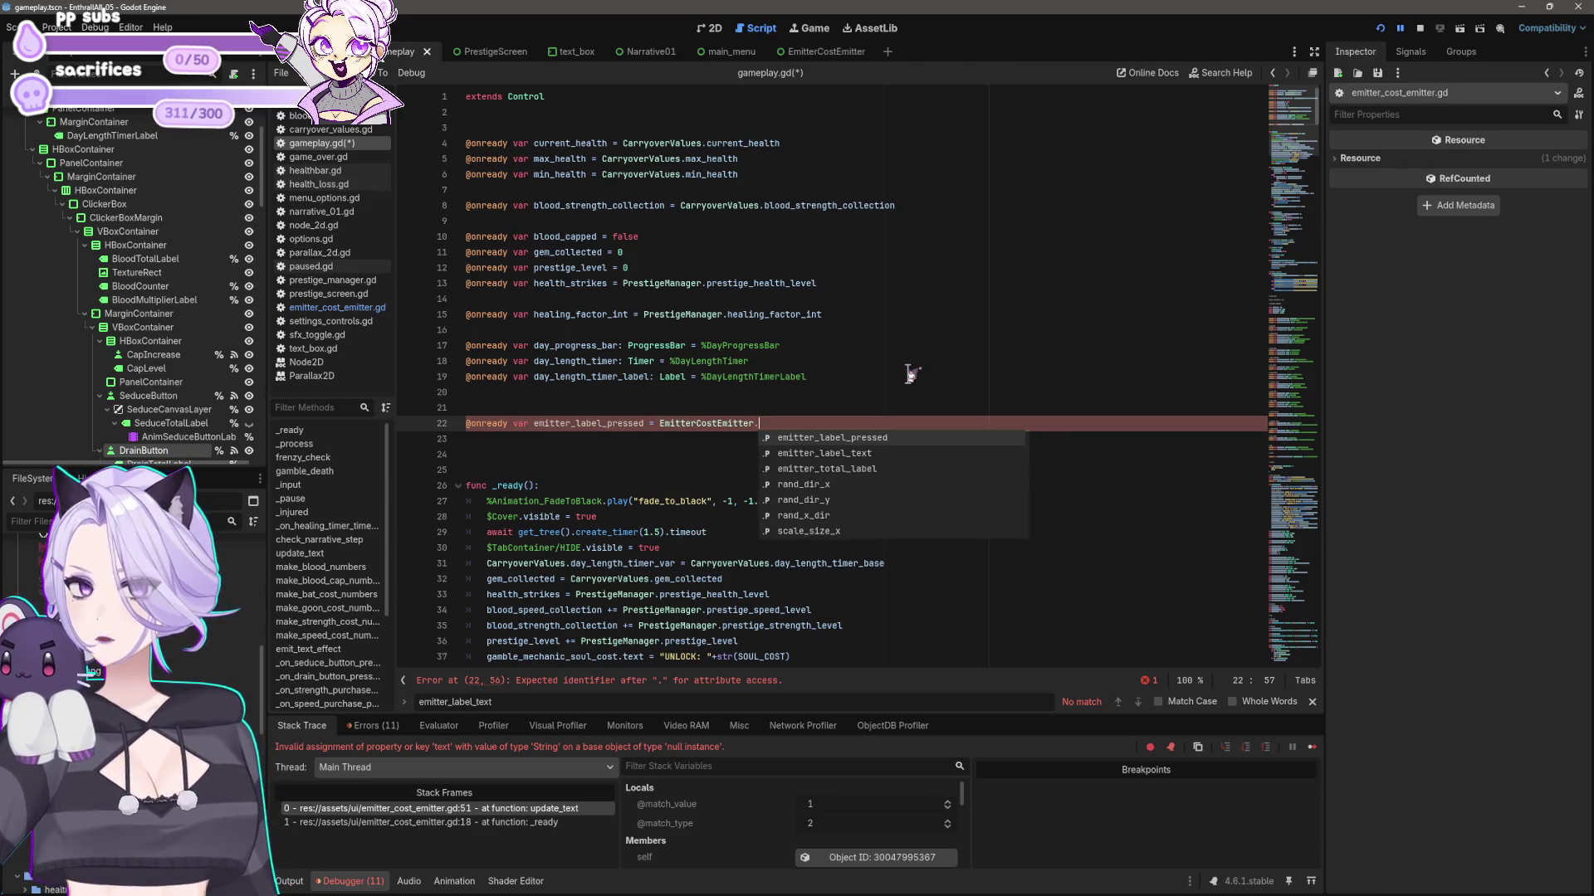
{"action": "type", "text": "emit"}
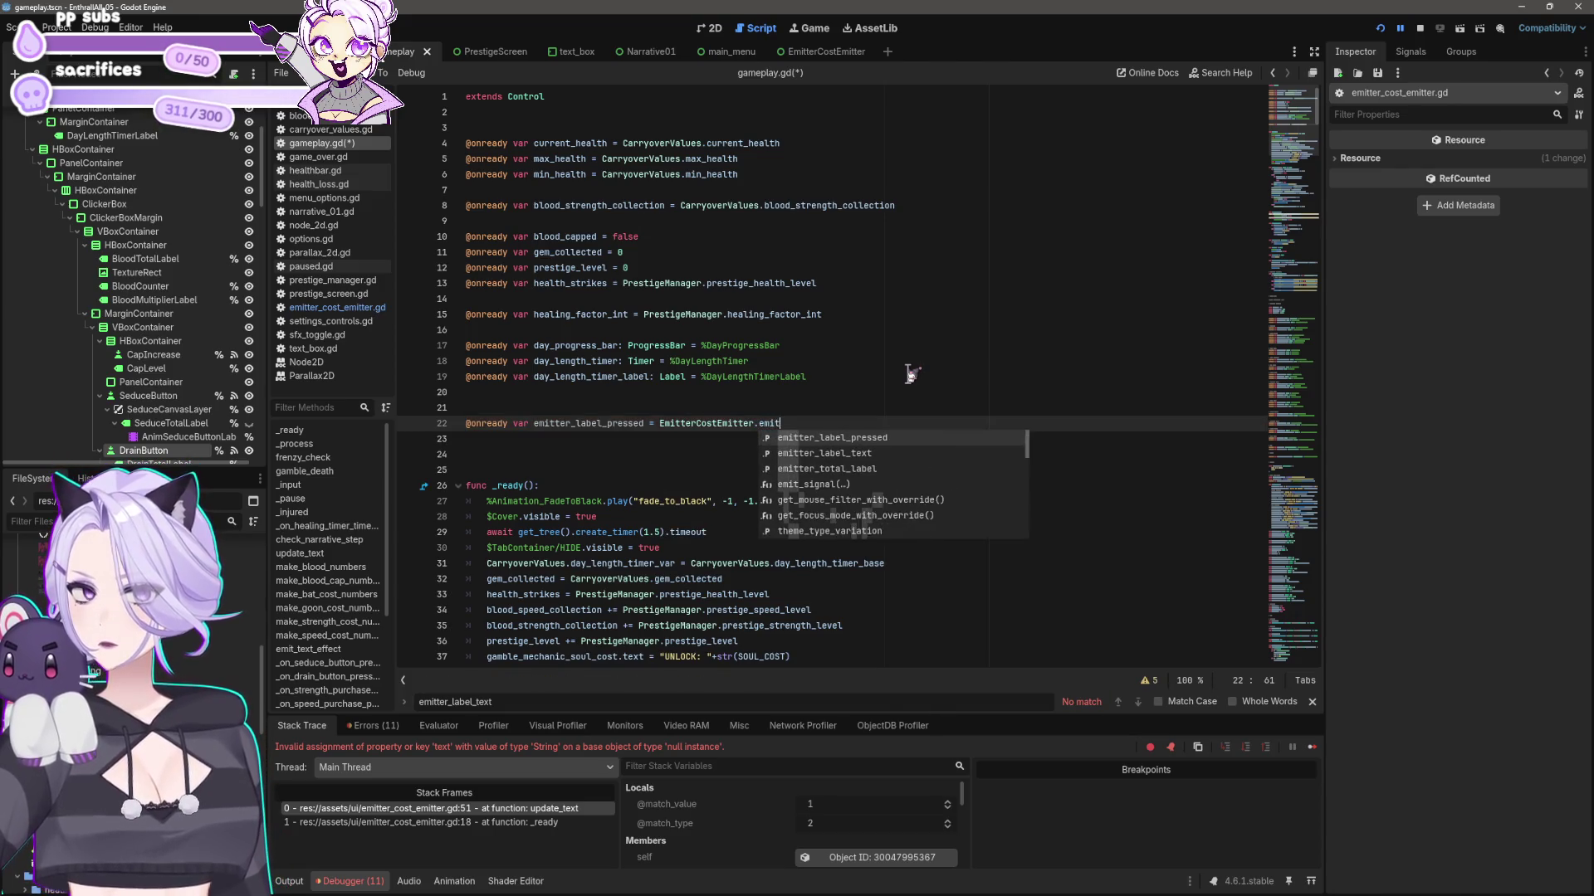
{"action": "type", "text": "ter"}
{"action": "key", "text": "Return"}
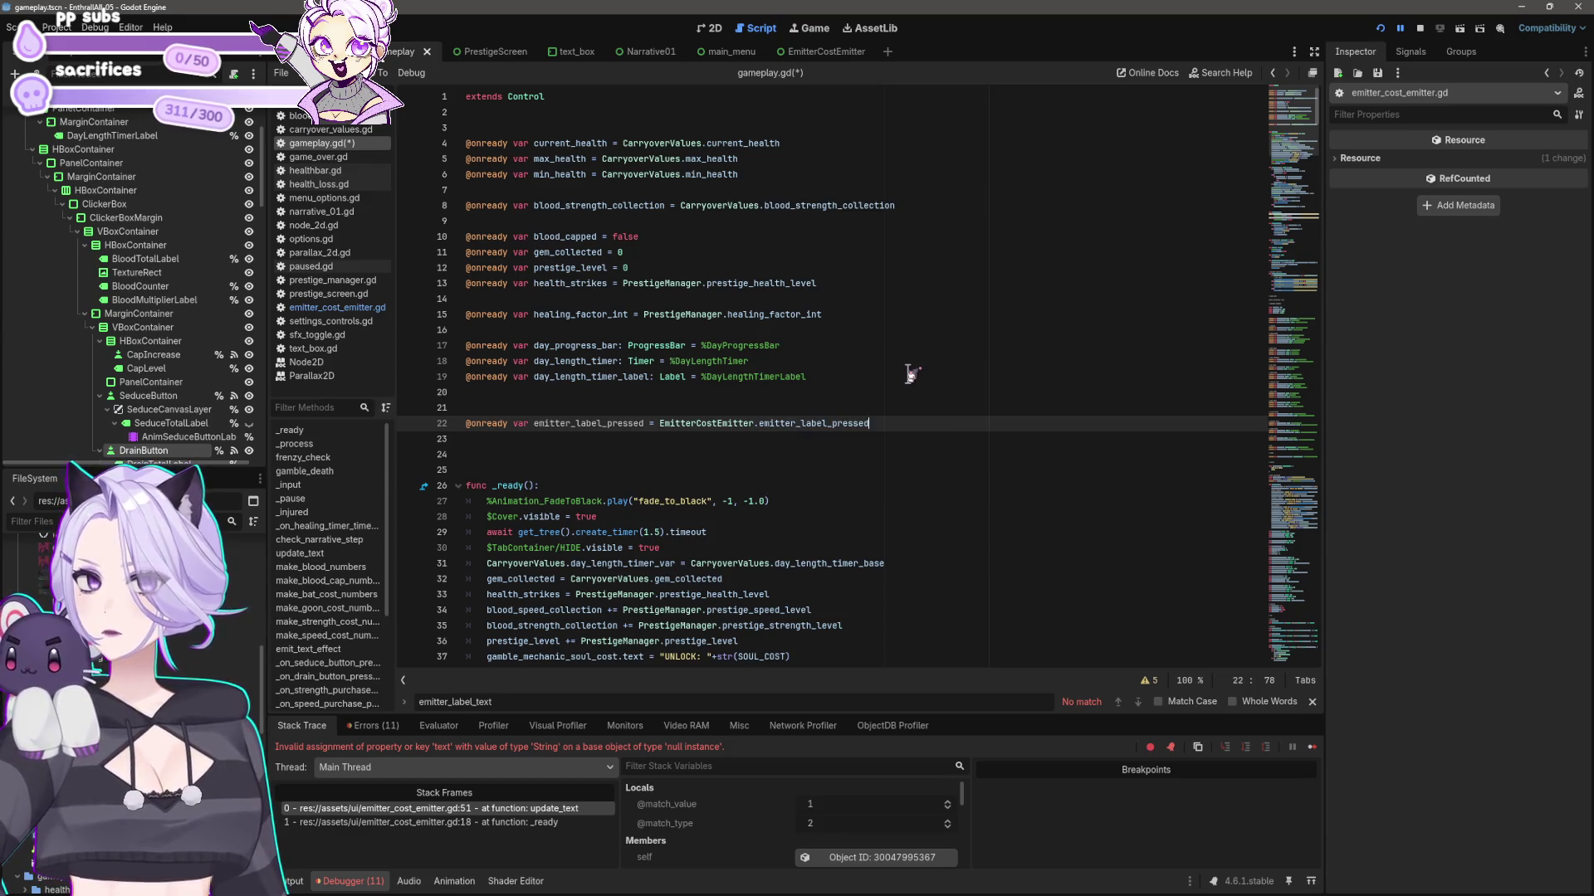
{"action": "key", "text": "ctrl+s"}
- Restart the game and open the Debugger's Errors list to jump to the failing line
{"action": "left_click", "coordinate": [1420, 28]}
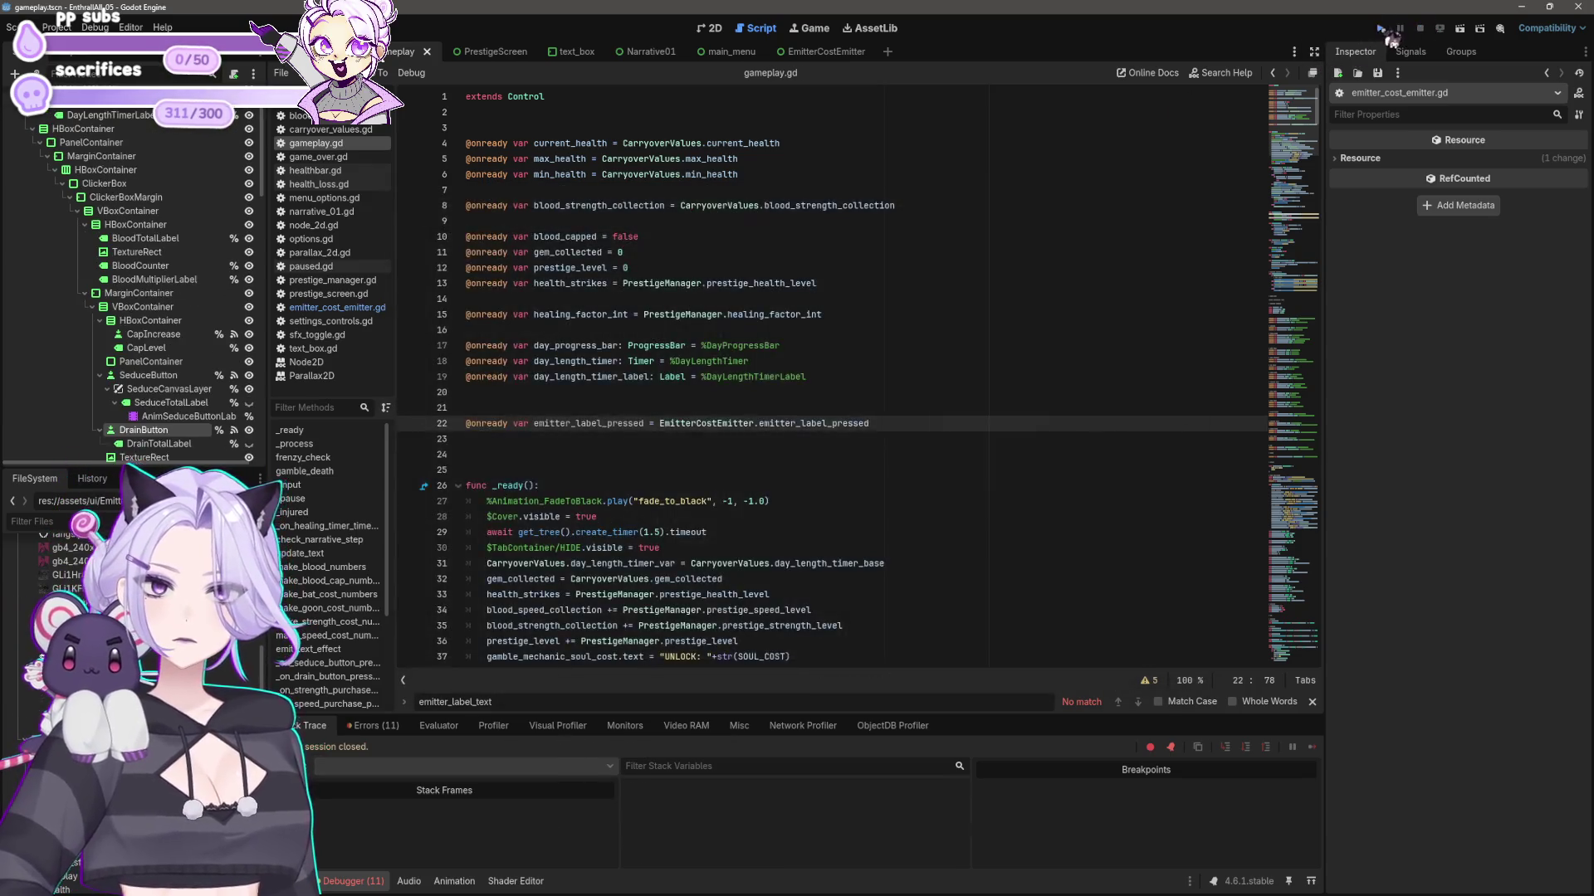
{"action": "left_click", "coordinate": [1382, 30]}
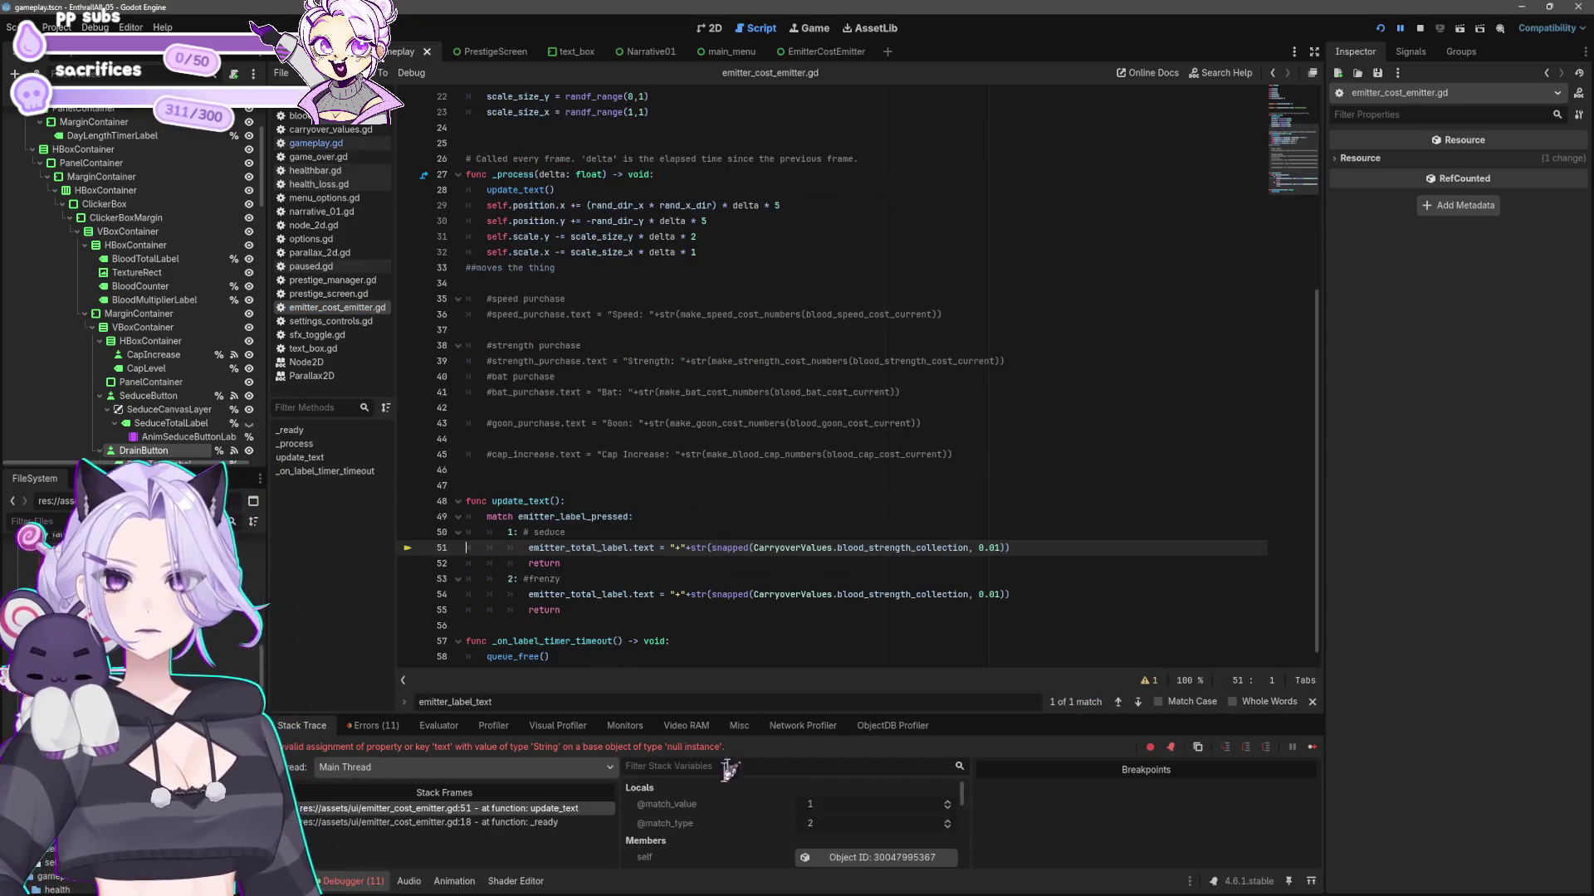
{"action": "left_click", "coordinate": [380, 884]}
{"action": "left_click", "coordinate": [381, 884]}
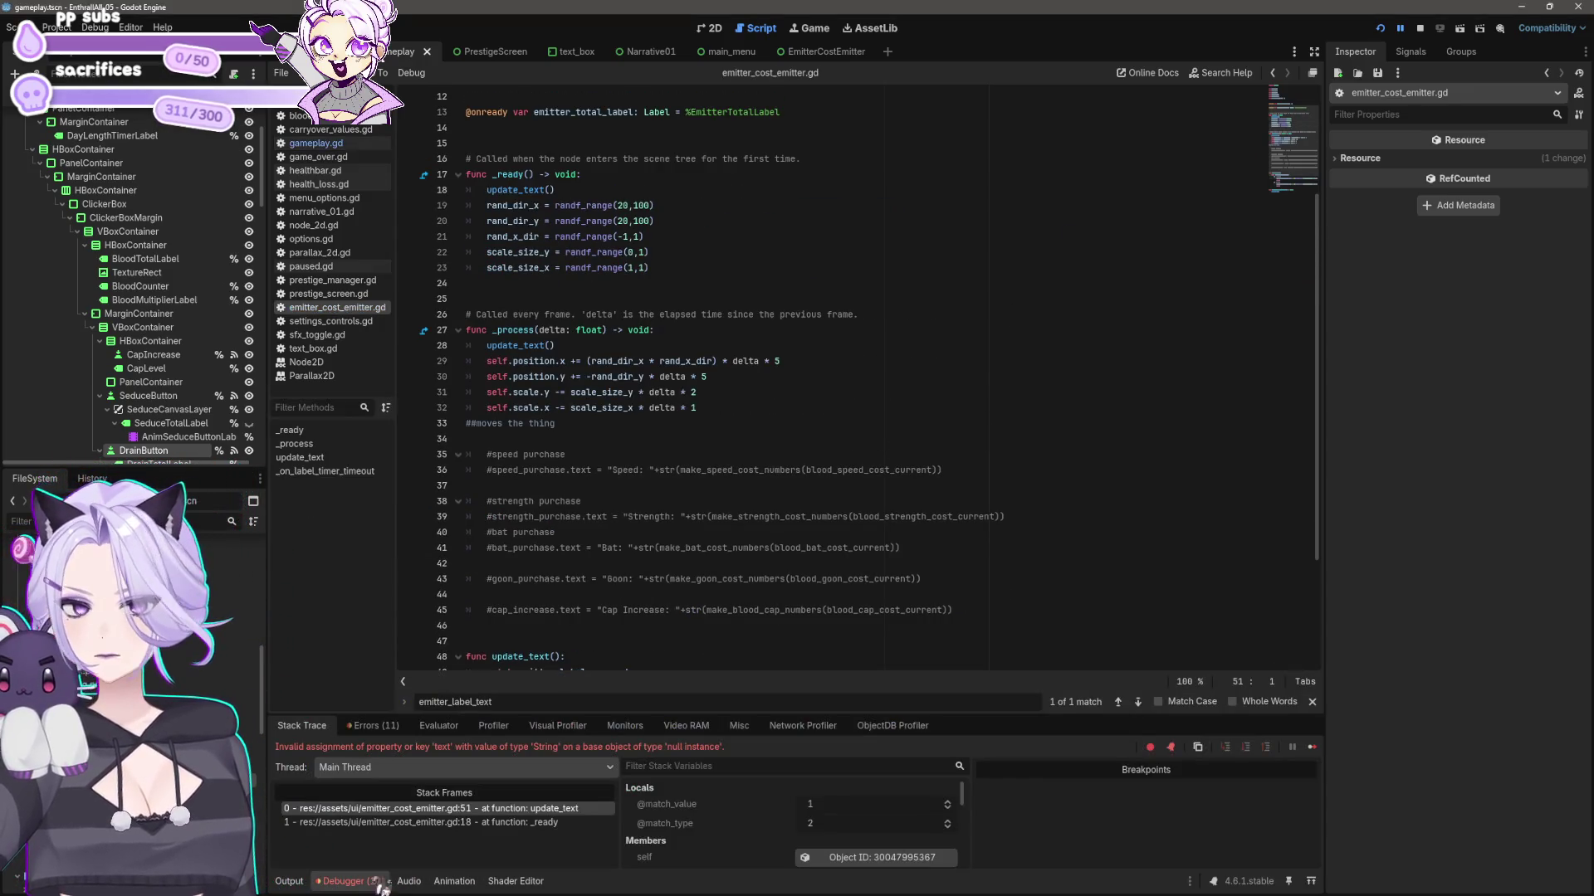
{"action": "left_click", "coordinate": [373, 725]}
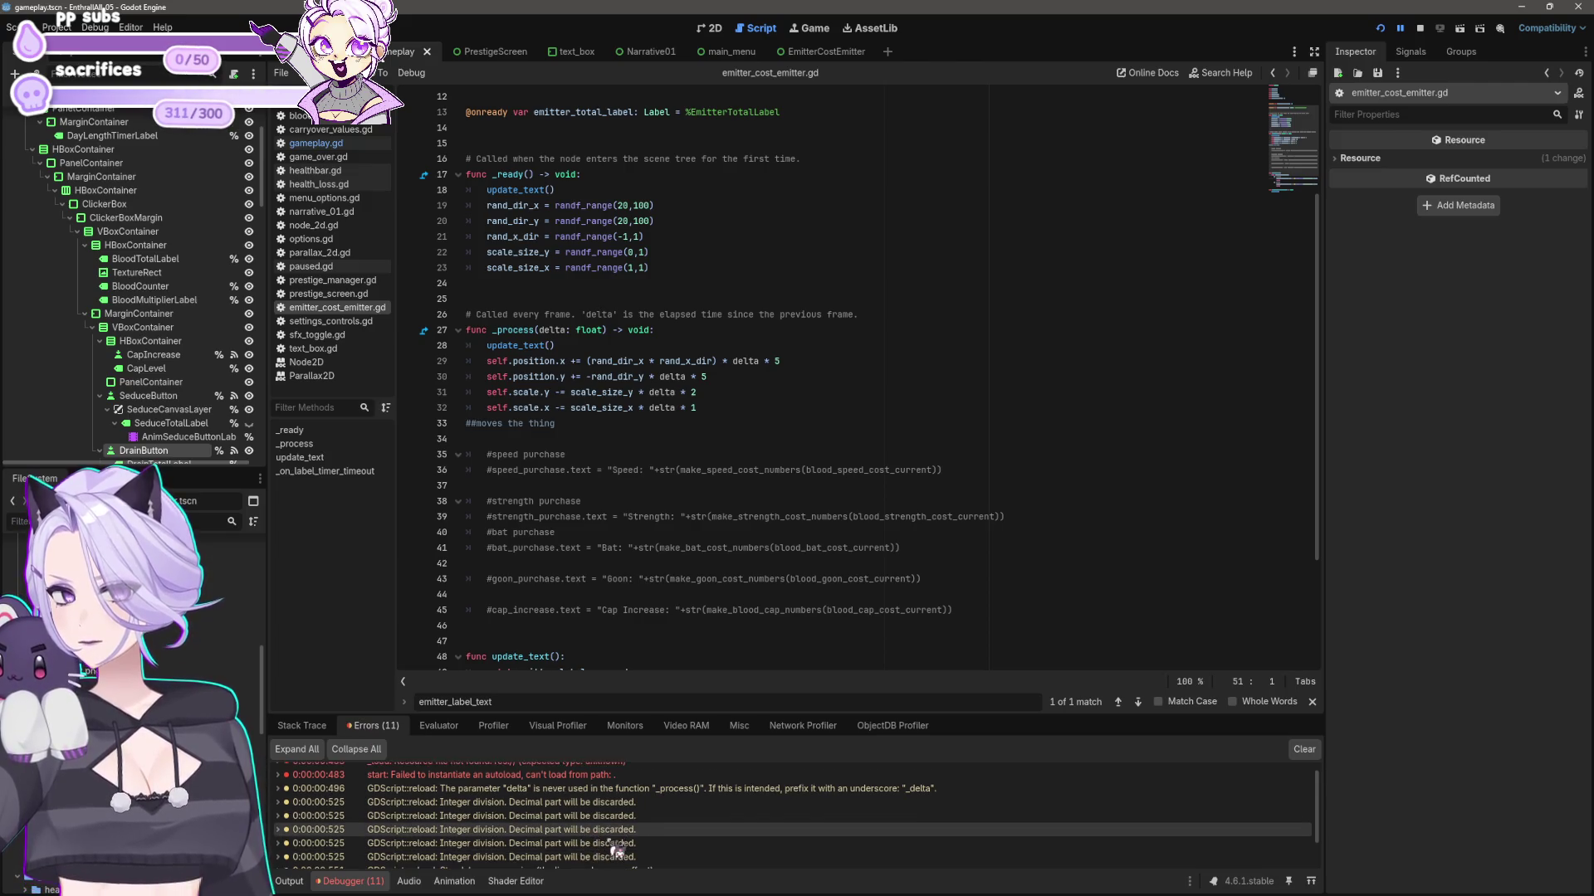
{"action": "scroll", "coordinate": [594, 855], "scroll_direction": "down", "scroll_amount": 3}
{"action": "double_click", "coordinate": [589, 861]}
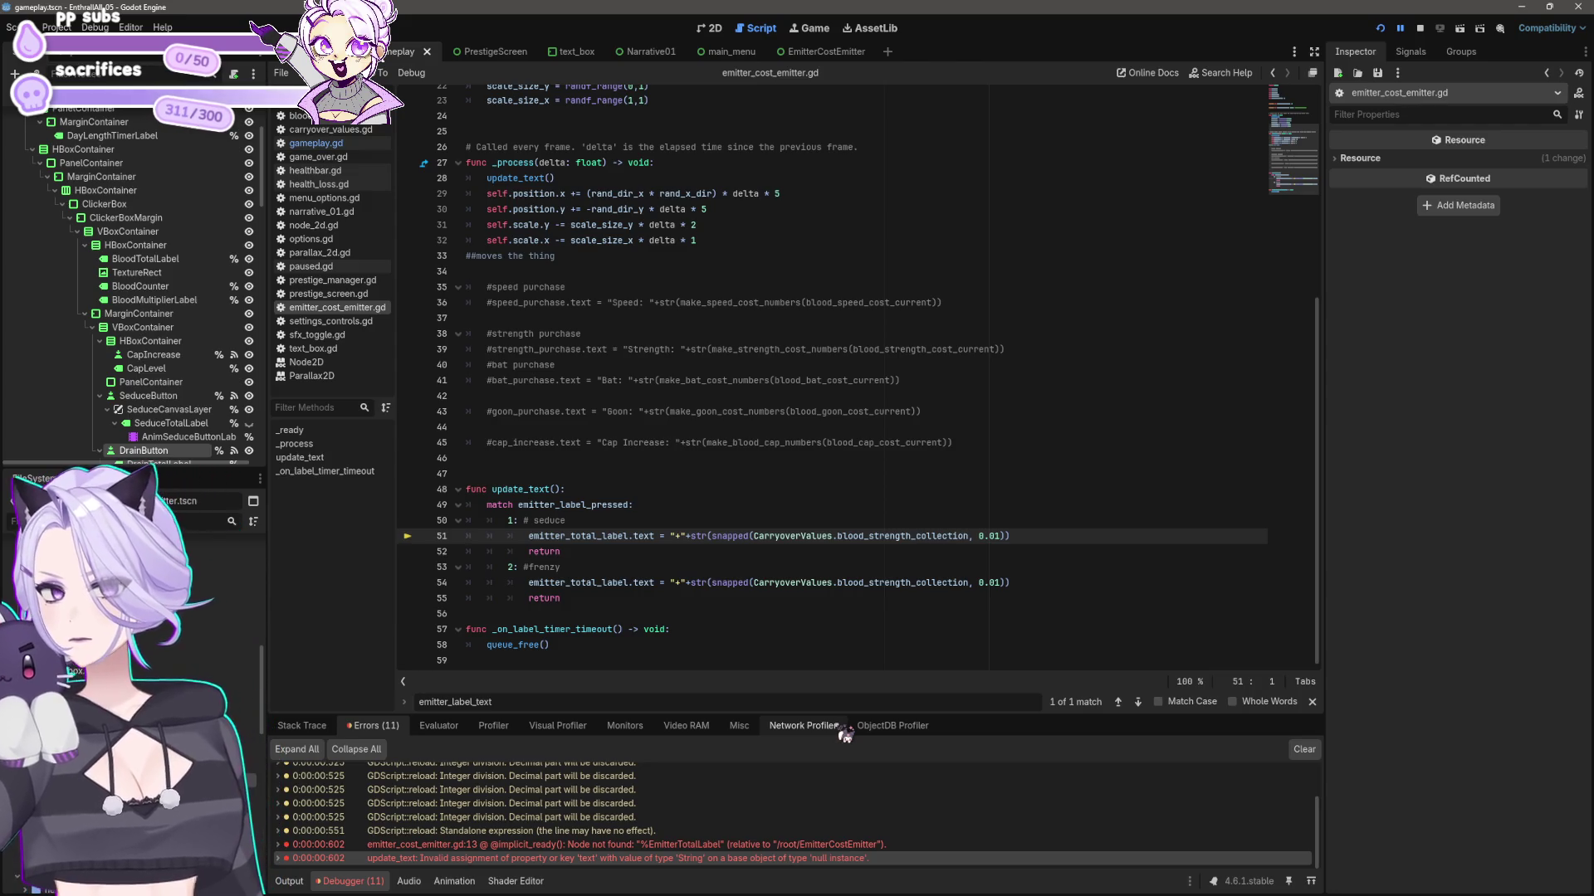
- Default line 11 to 0, renumber match cases to 0 (seduce) and 1 (frenzy), and save
{"action": "scroll", "coordinate": [545, 552], "scroll_direction": "up", "scroll_amount": 6}
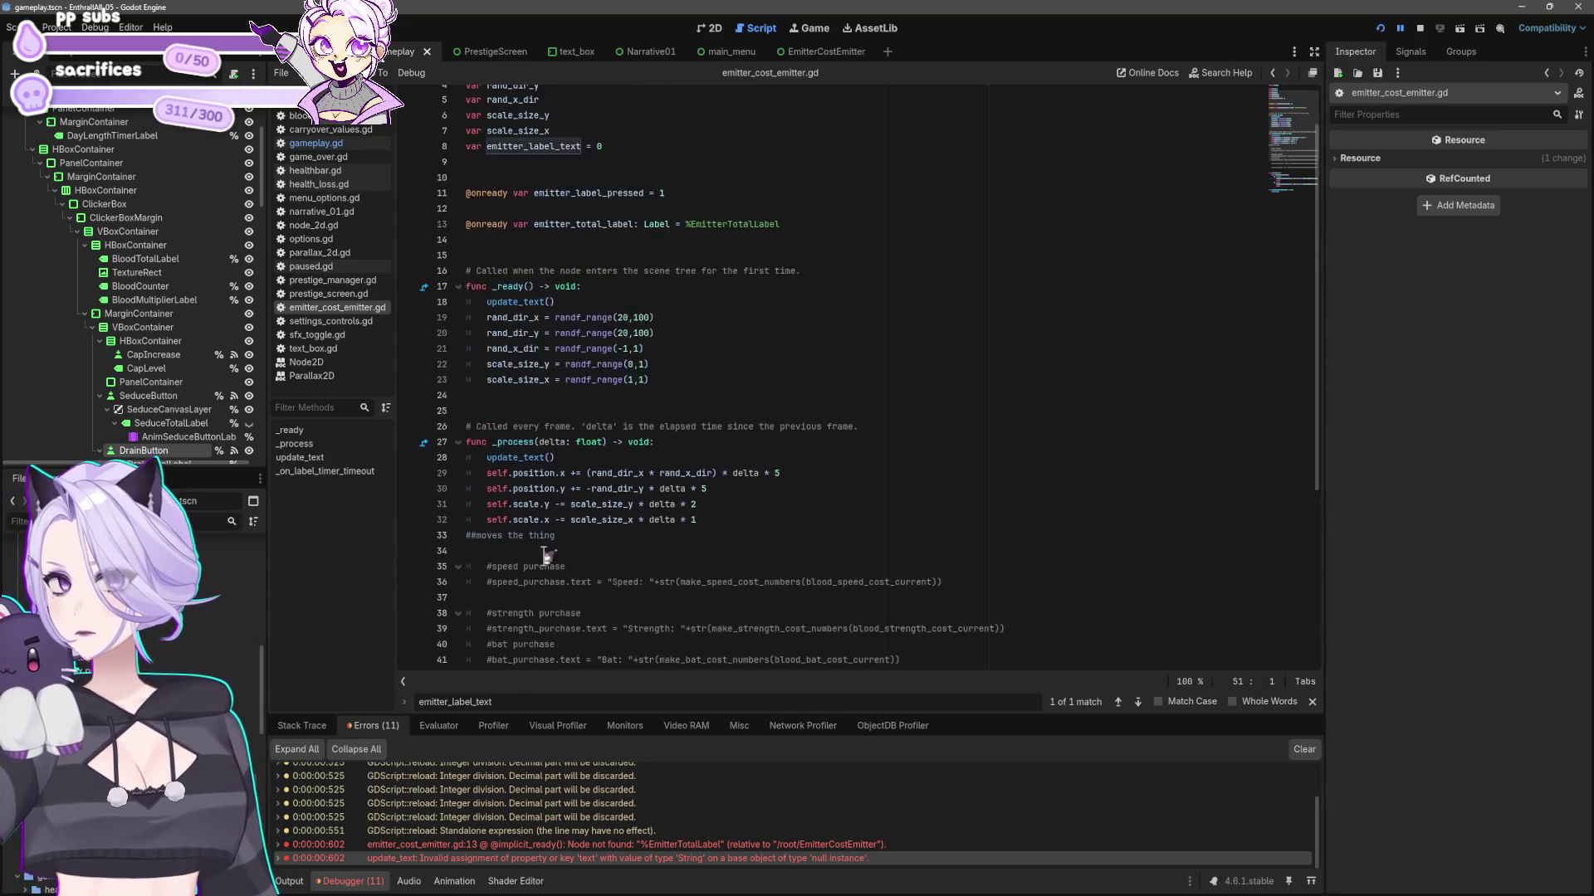
{"action": "scroll", "coordinate": [545, 555], "scroll_direction": "up", "scroll_amount": 1}
{"action": "left_click", "coordinate": [687, 253]}
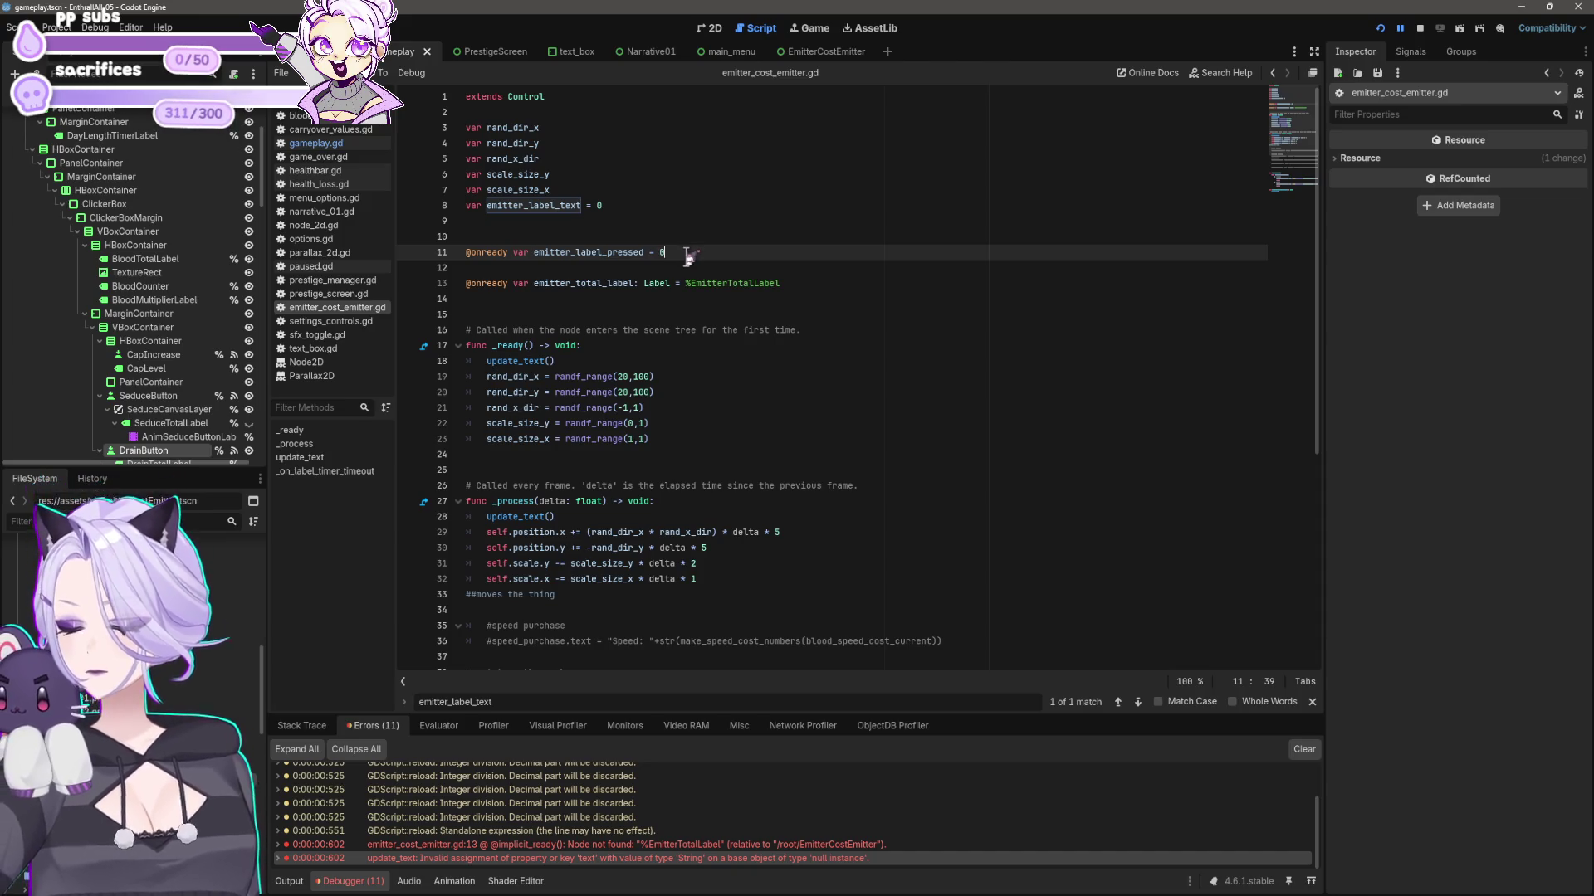
{"action": "scroll", "coordinate": [548, 531], "scroll_direction": "down", "scroll_amount": 7}
{"action": "left_click", "coordinate": [543, 523]}
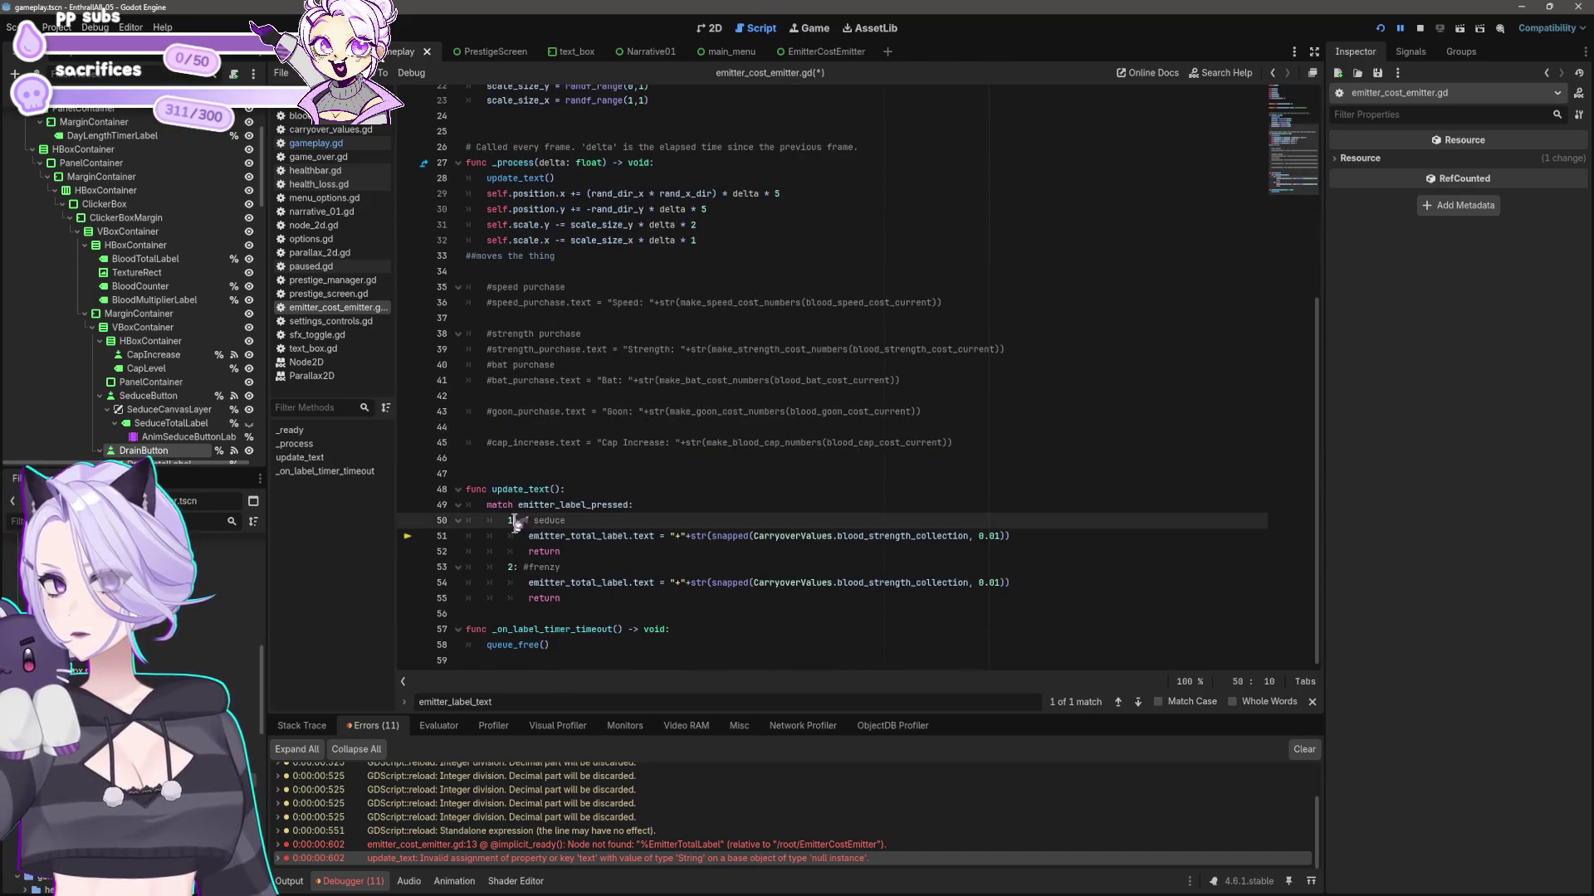
{"action": "key", "text": "BackSpace"}
{"action": "type", "text": "0"}
{"action": "key", "text": "Down"}
{"action": "key", "text": "Down"}
{"action": "key", "text": "Down"}
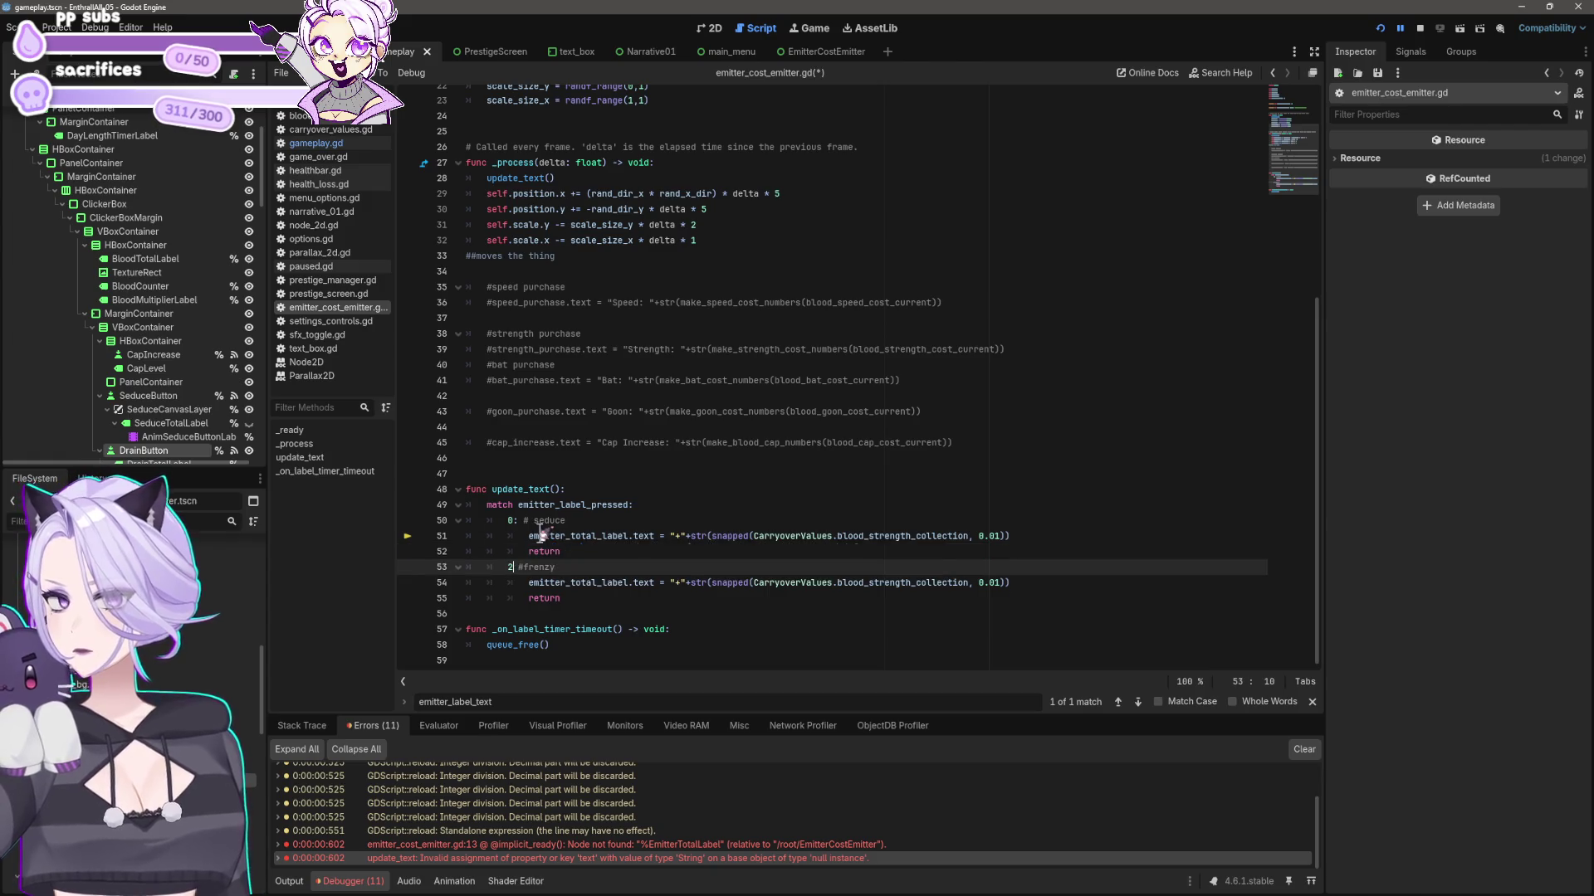
{"action": "type", "text": ":"}
{"action": "key", "text": "ctrl+s"}
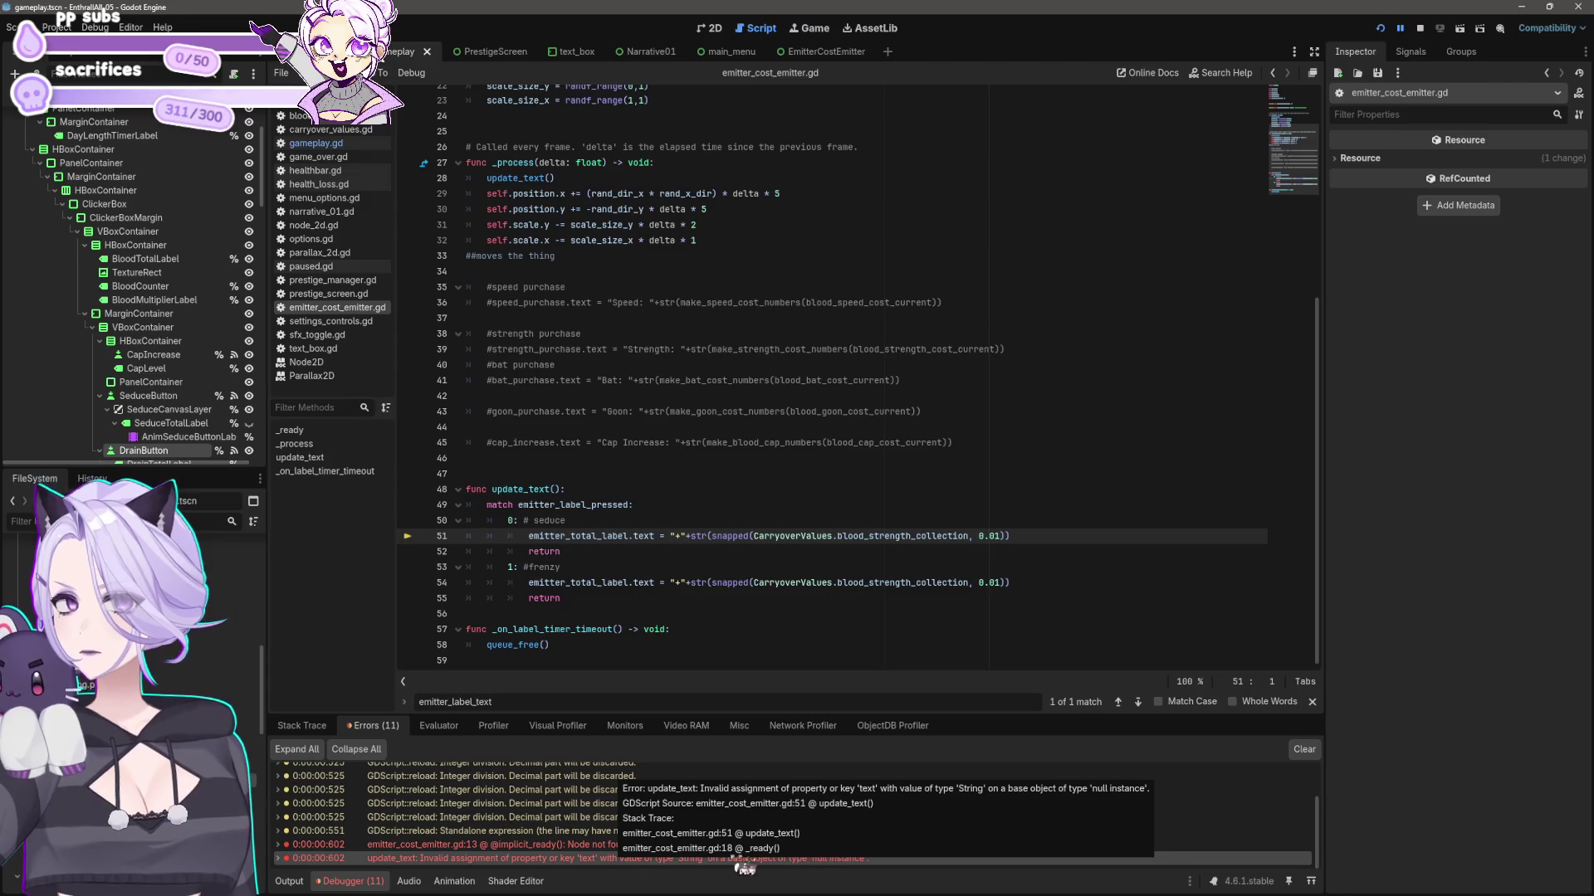
- Inspect the %EmitterTotalLabel Node not found error at line 13 and open the EmitterCostEmitter scene
{"action": "left_click", "coordinate": [576, 845]}
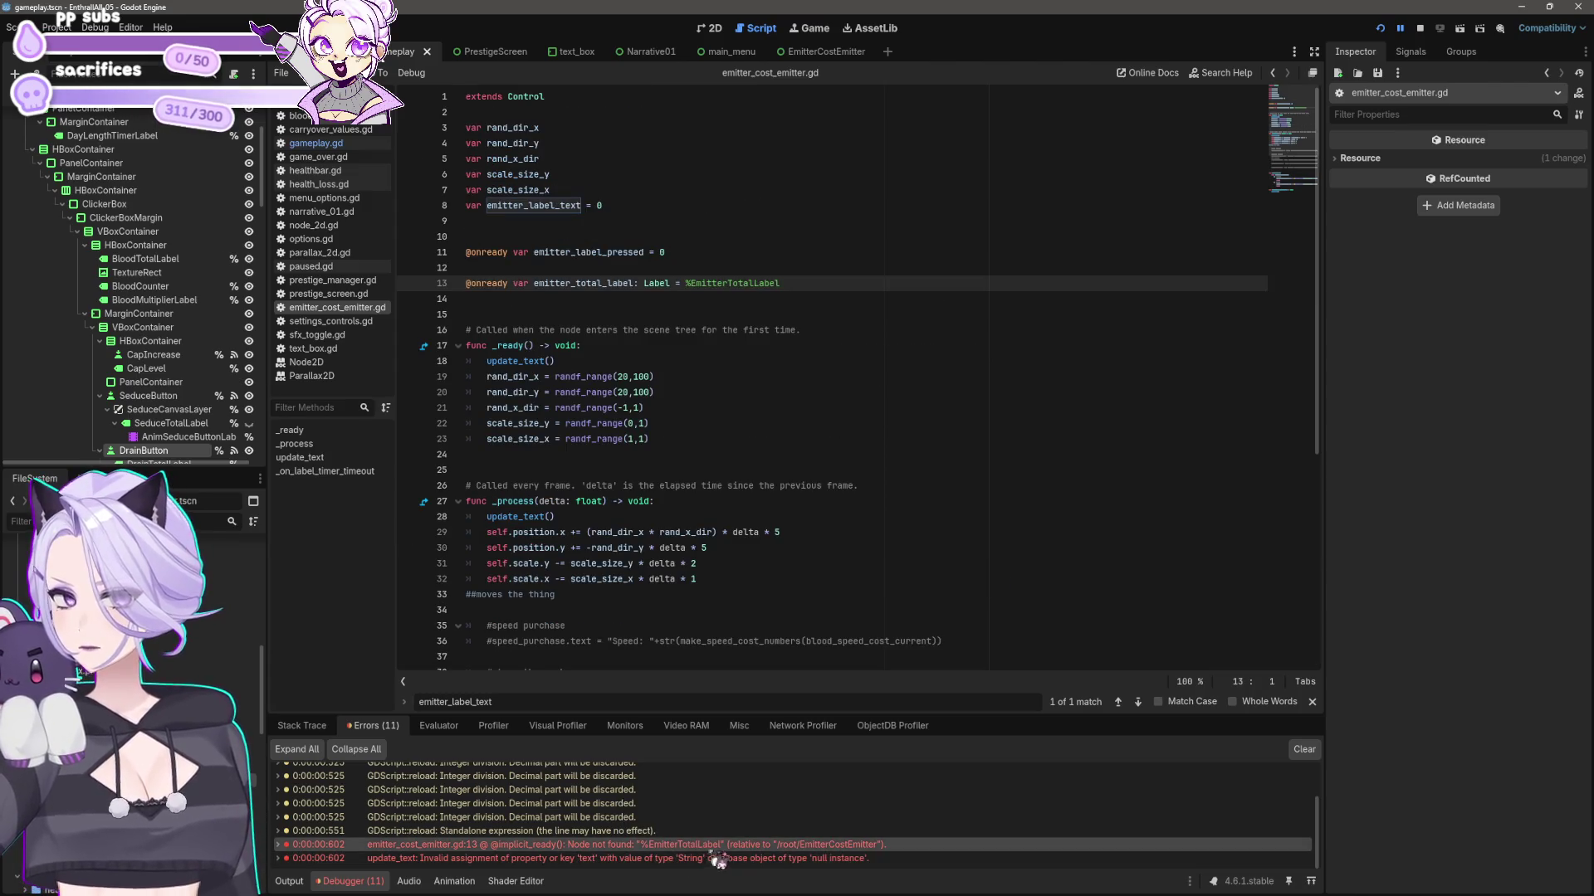
{"action": "mouse_move", "coordinate": [770, 860]}
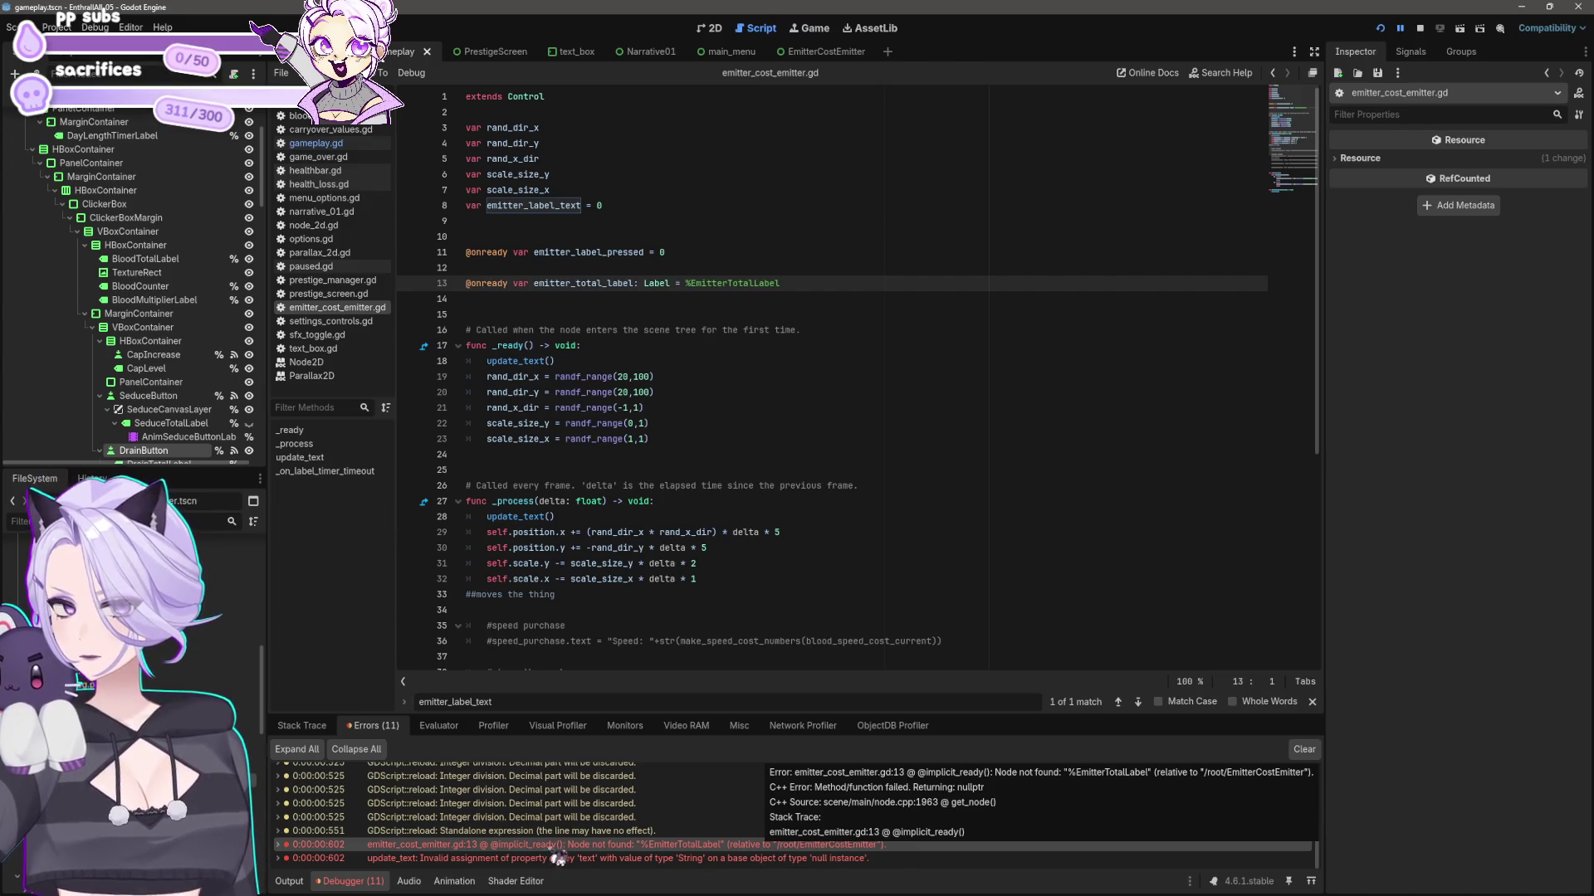
{"action": "left_click", "coordinate": [792, 286]}
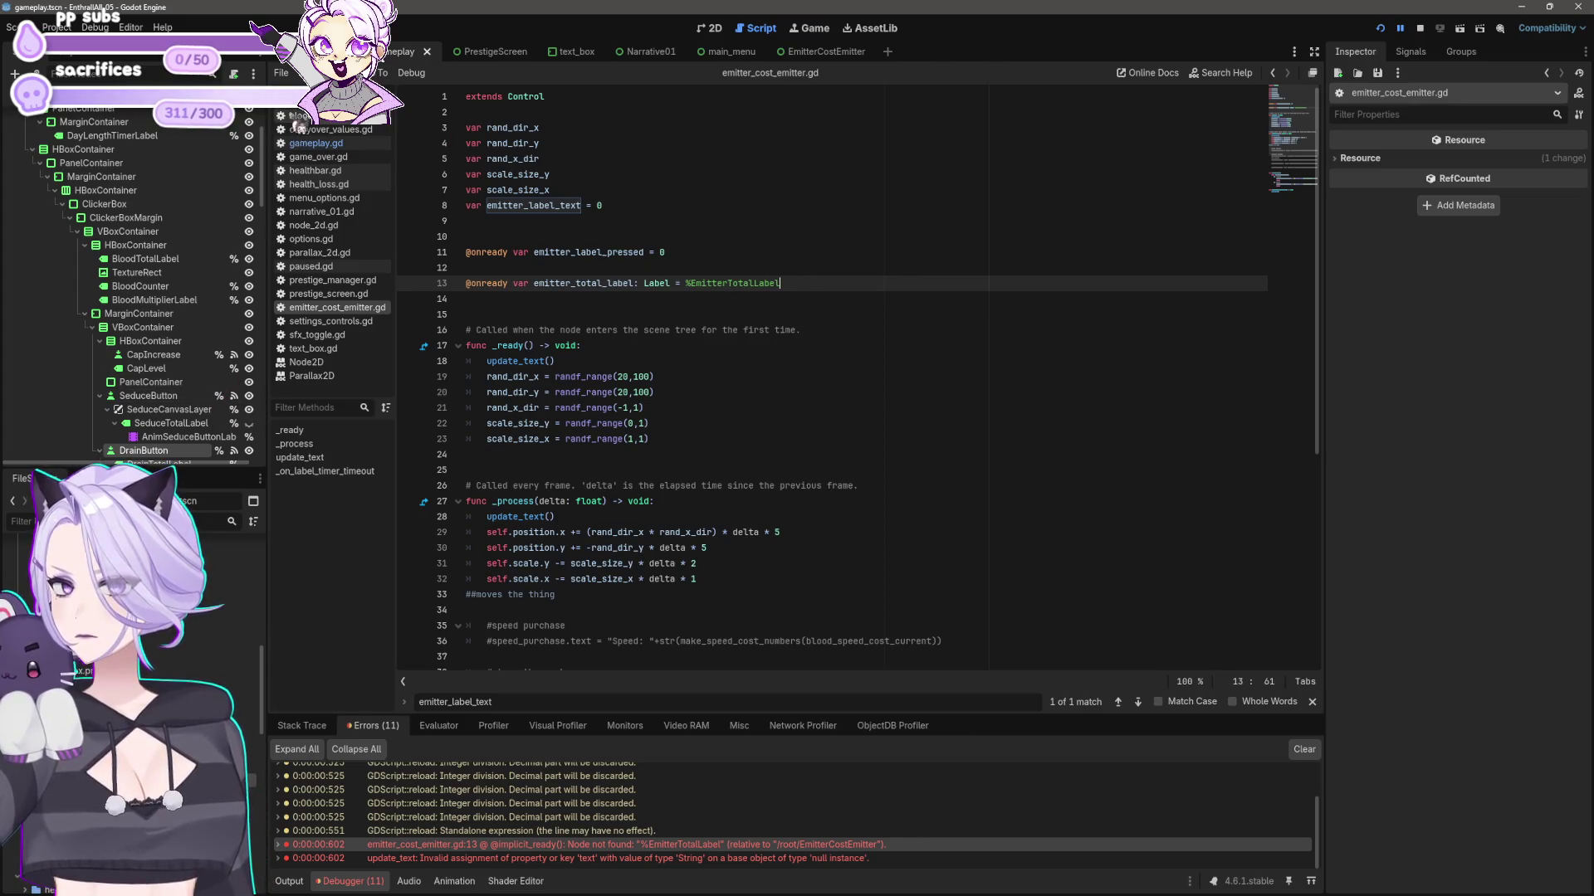
{"action": "left_click", "coordinate": [818, 52]}
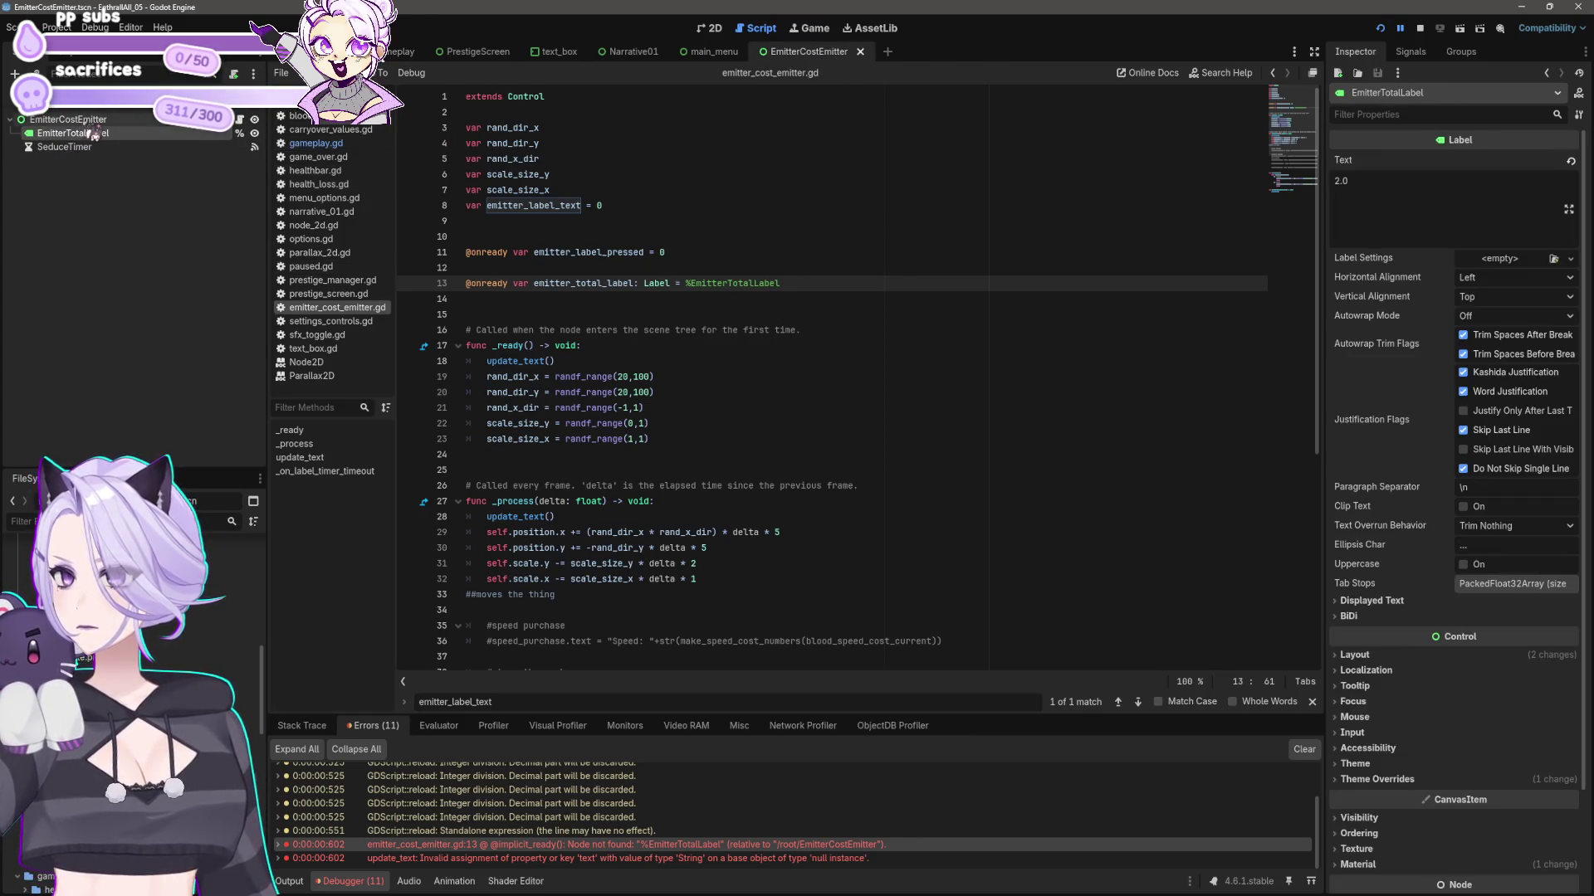
- Declare emitter_total_label as %EmitterTotalLabel on line 3 of emitter_cost_emitter.gd, save, and rerun
{"action": "left_click_drag", "start_coordinate": [83, 137], "coordinate": [637, 241]}
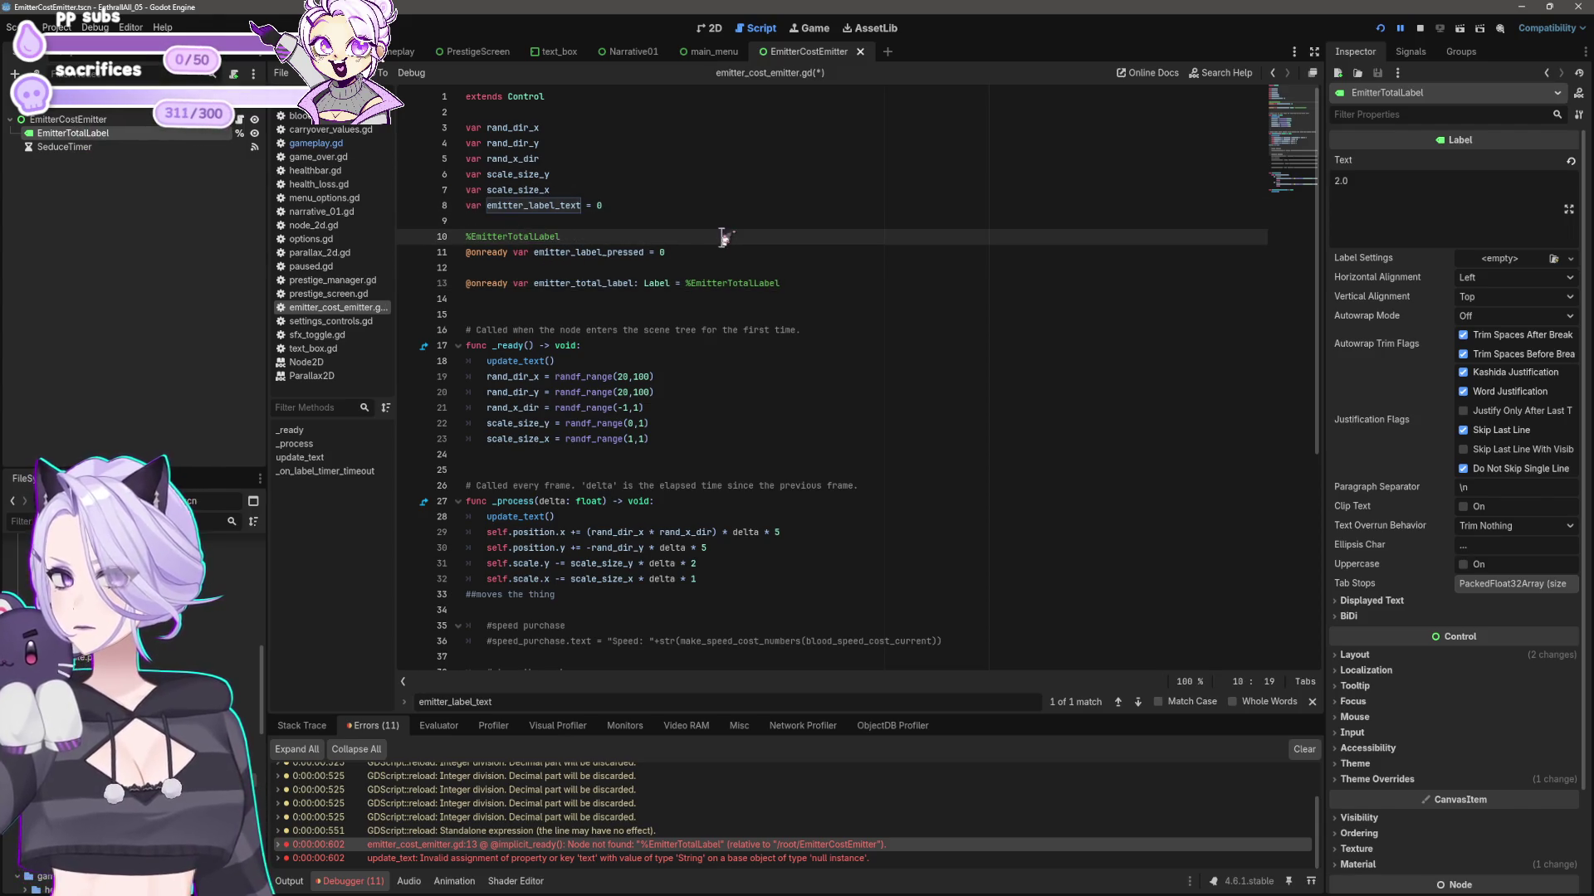
{"action": "key", "text": "ctrl+z"}
{"action": "key", "text": "ctrl+z"}
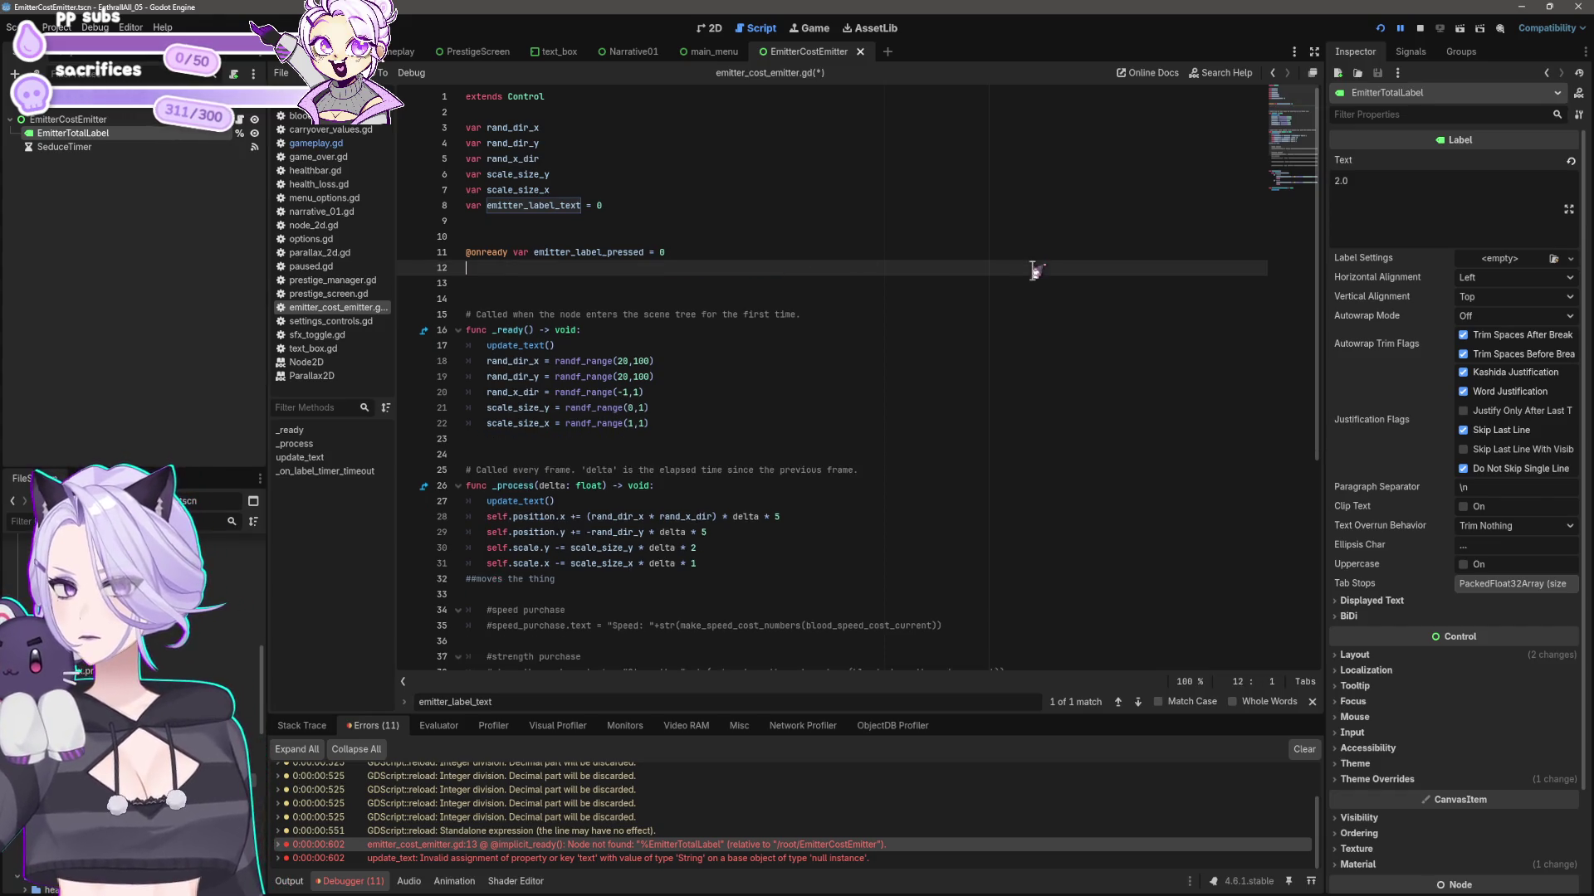
{"action": "key", "text": "ctrl+shift+z"}
{"action": "key", "text": "ctrl+shift+z"}
{"action": "key", "text": "ctrl+z"}
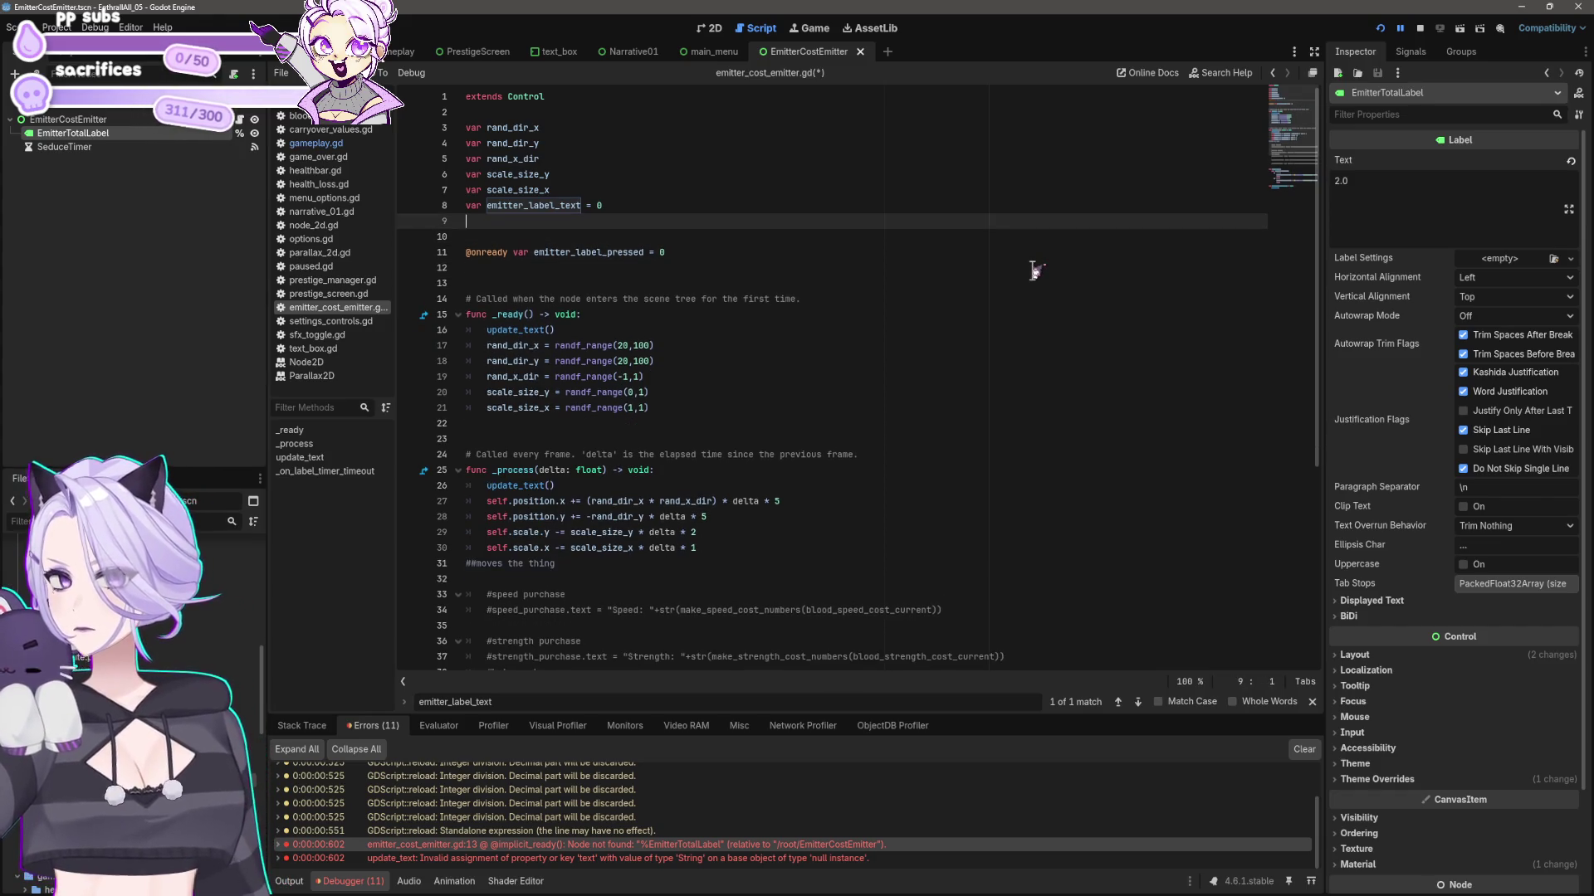
{"action": "key", "text": "ctrl+shift+z"}
{"action": "key", "text": "alt+Up"}
{"action": "key", "text": "alt+Up"}
{"action": "key", "text": "alt+Up"}
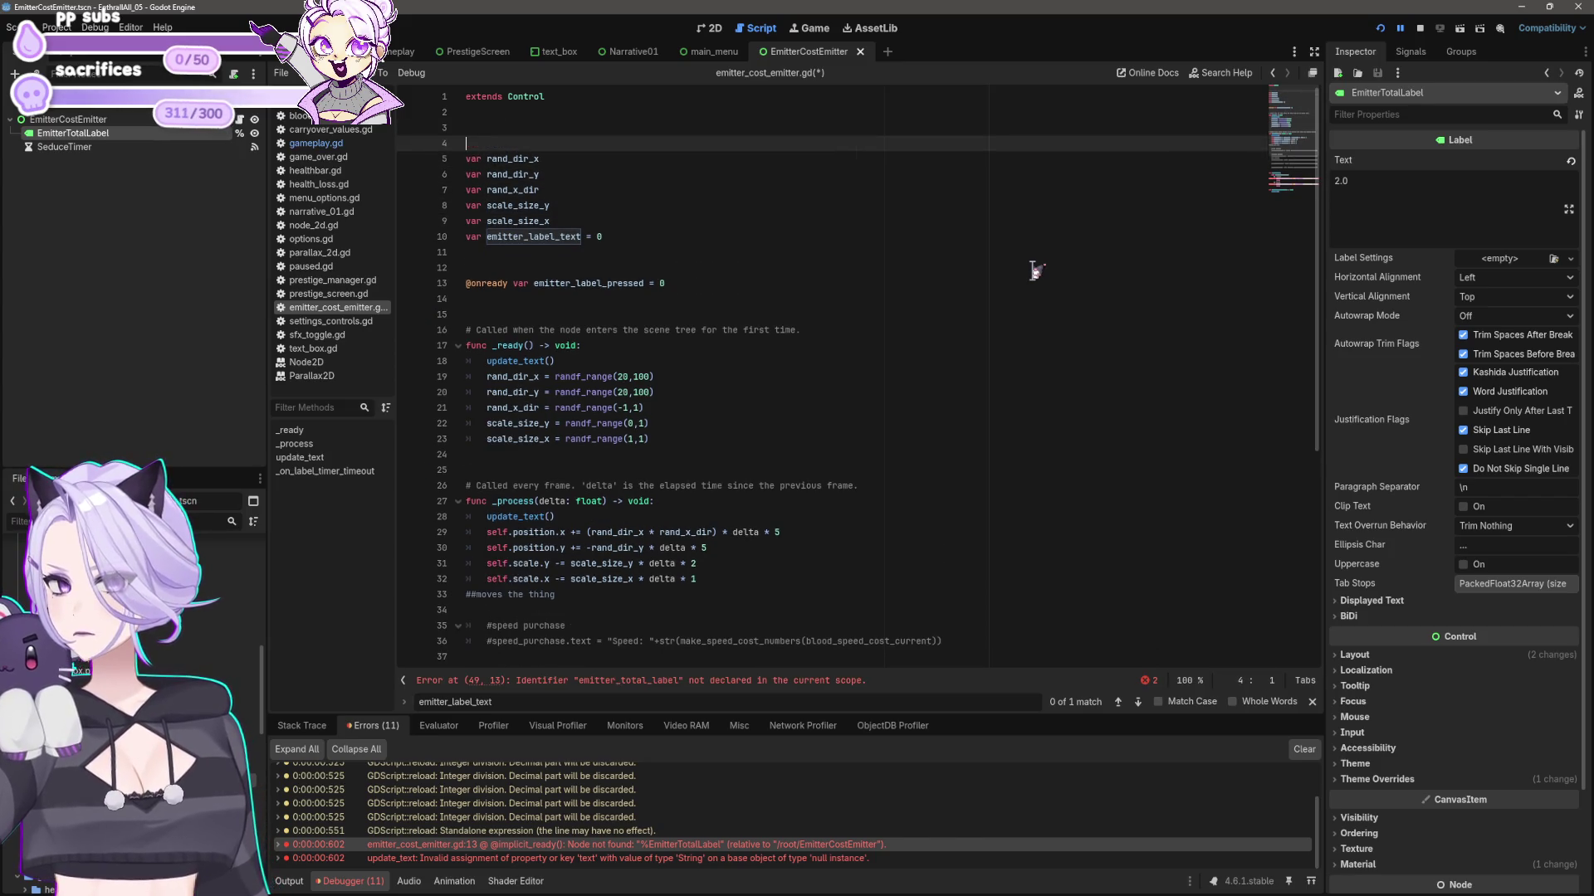
{"action": "key", "text": "ctrl+s"}
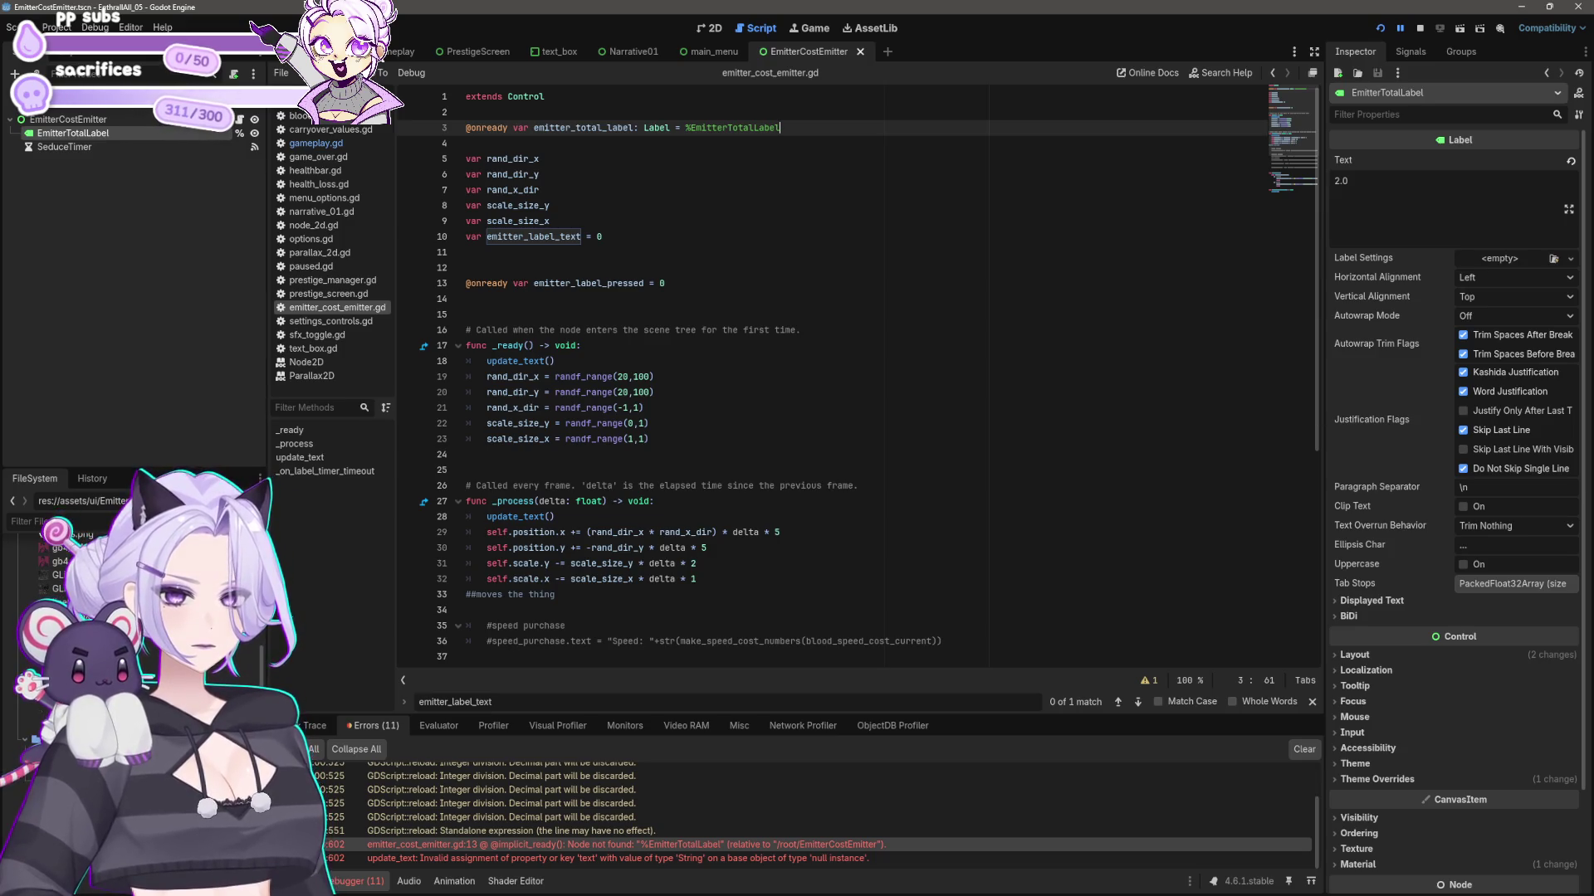
{"action": "left_click", "coordinate": [760, 377]}
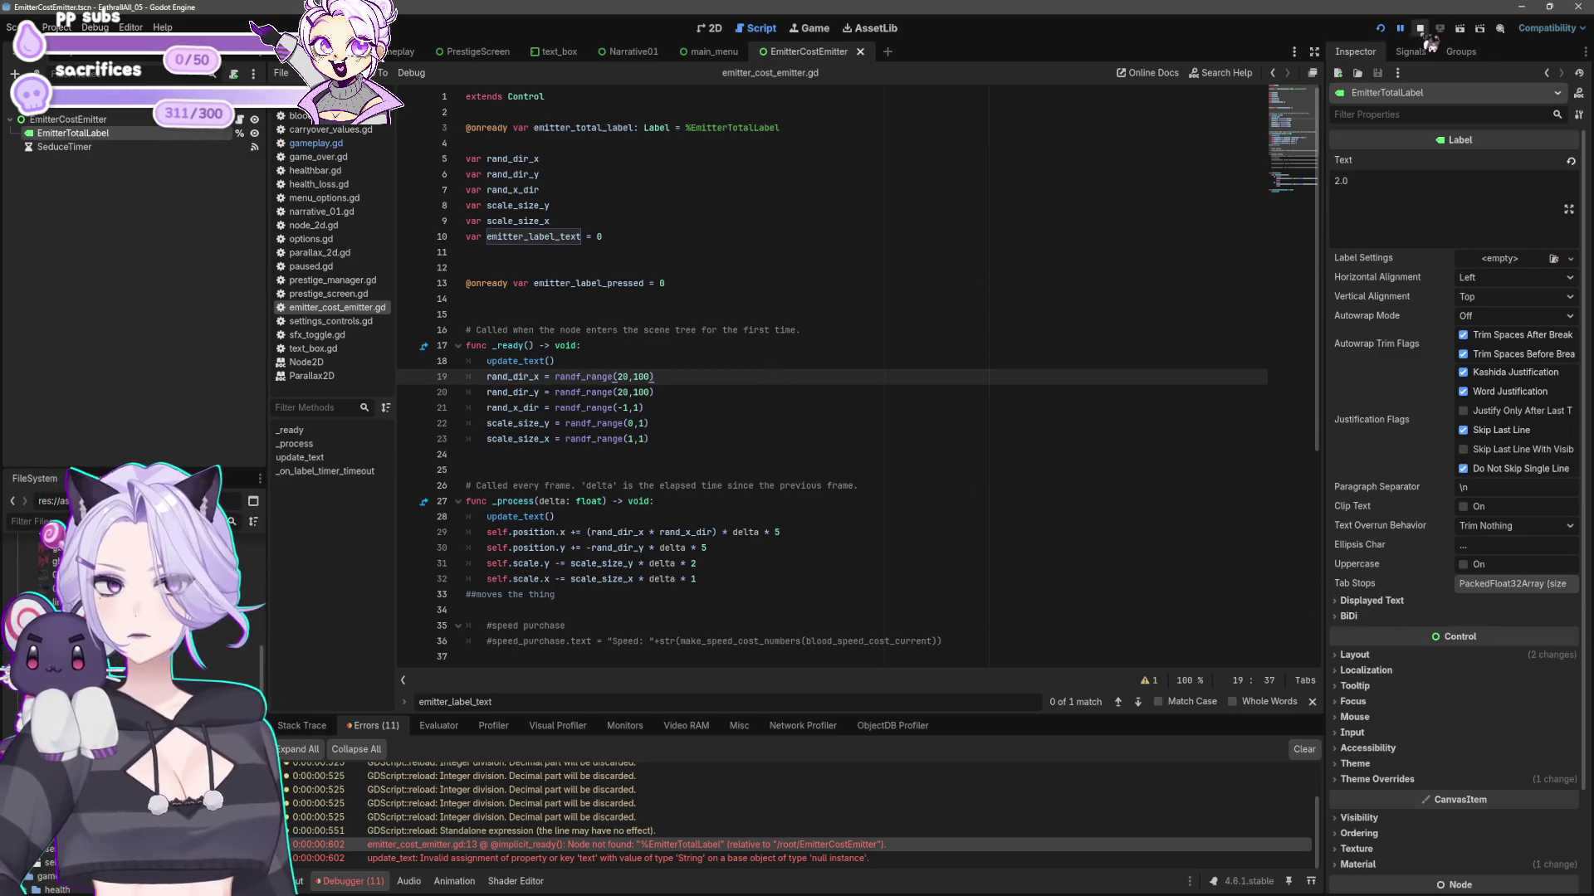
{"action": "left_click", "coordinate": [1427, 37]}
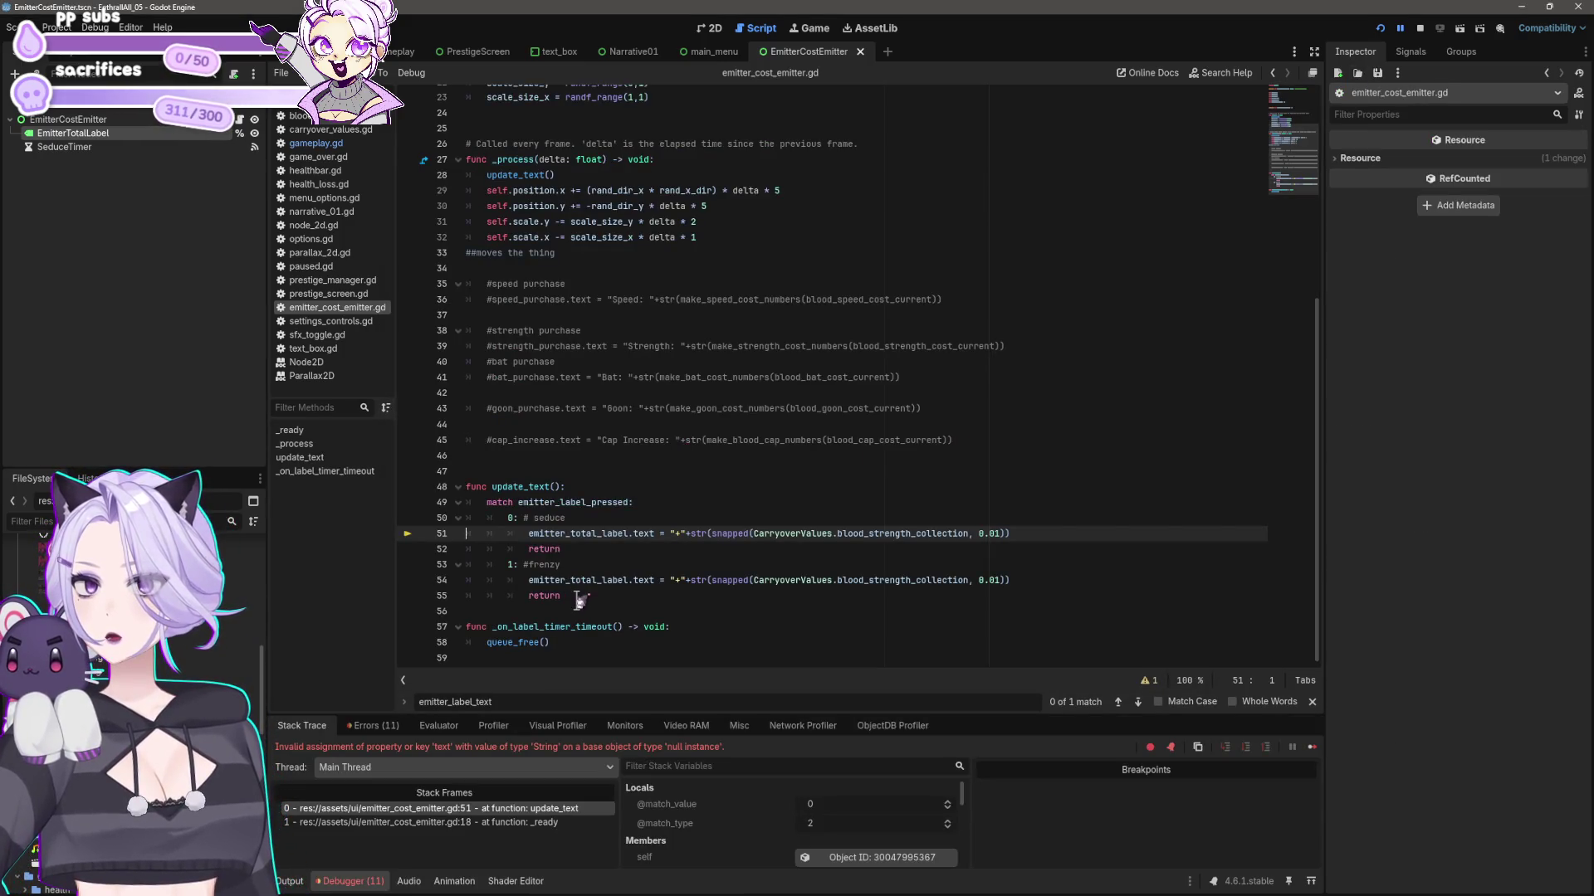
- Move the update_text() function from the bottom of the script to just below _ready() and save
{"action": "mouse_move", "coordinate": [563, 596]}
{"action": "left_mouse_down"}
{"action": "mouse_move", "coordinate": [465, 552]}
{"action": "mouse_move", "coordinate": [421, 490]}
{"action": "left_mouse_up"}
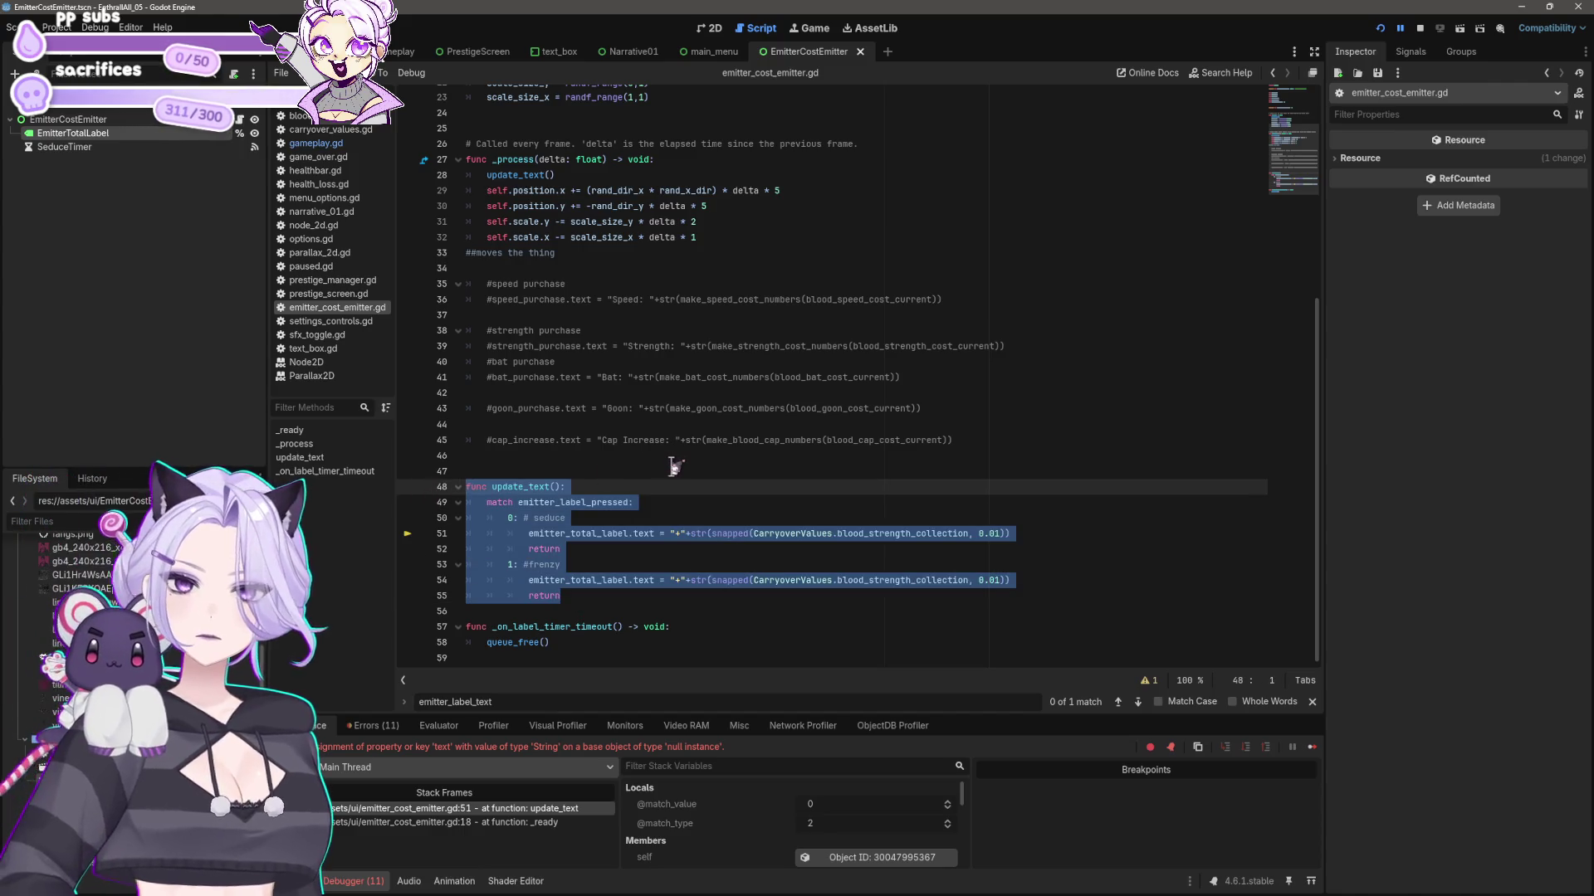
{"action": "scroll", "coordinate": [674, 468], "scroll_direction": "up", "scroll_amount": 4}
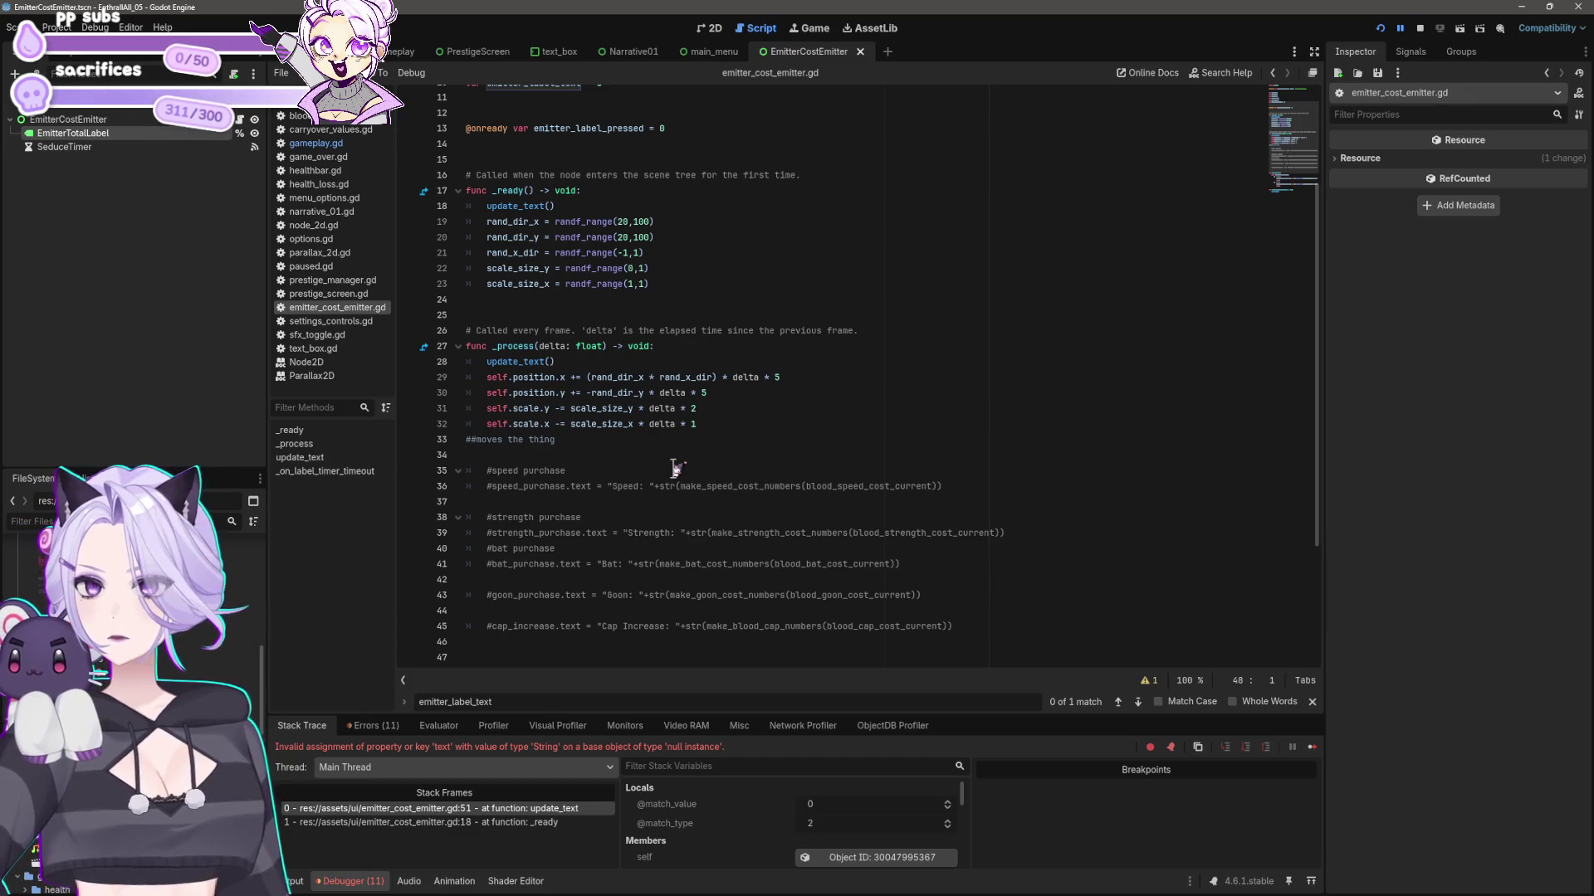
{"action": "left_click", "coordinate": [681, 282]}
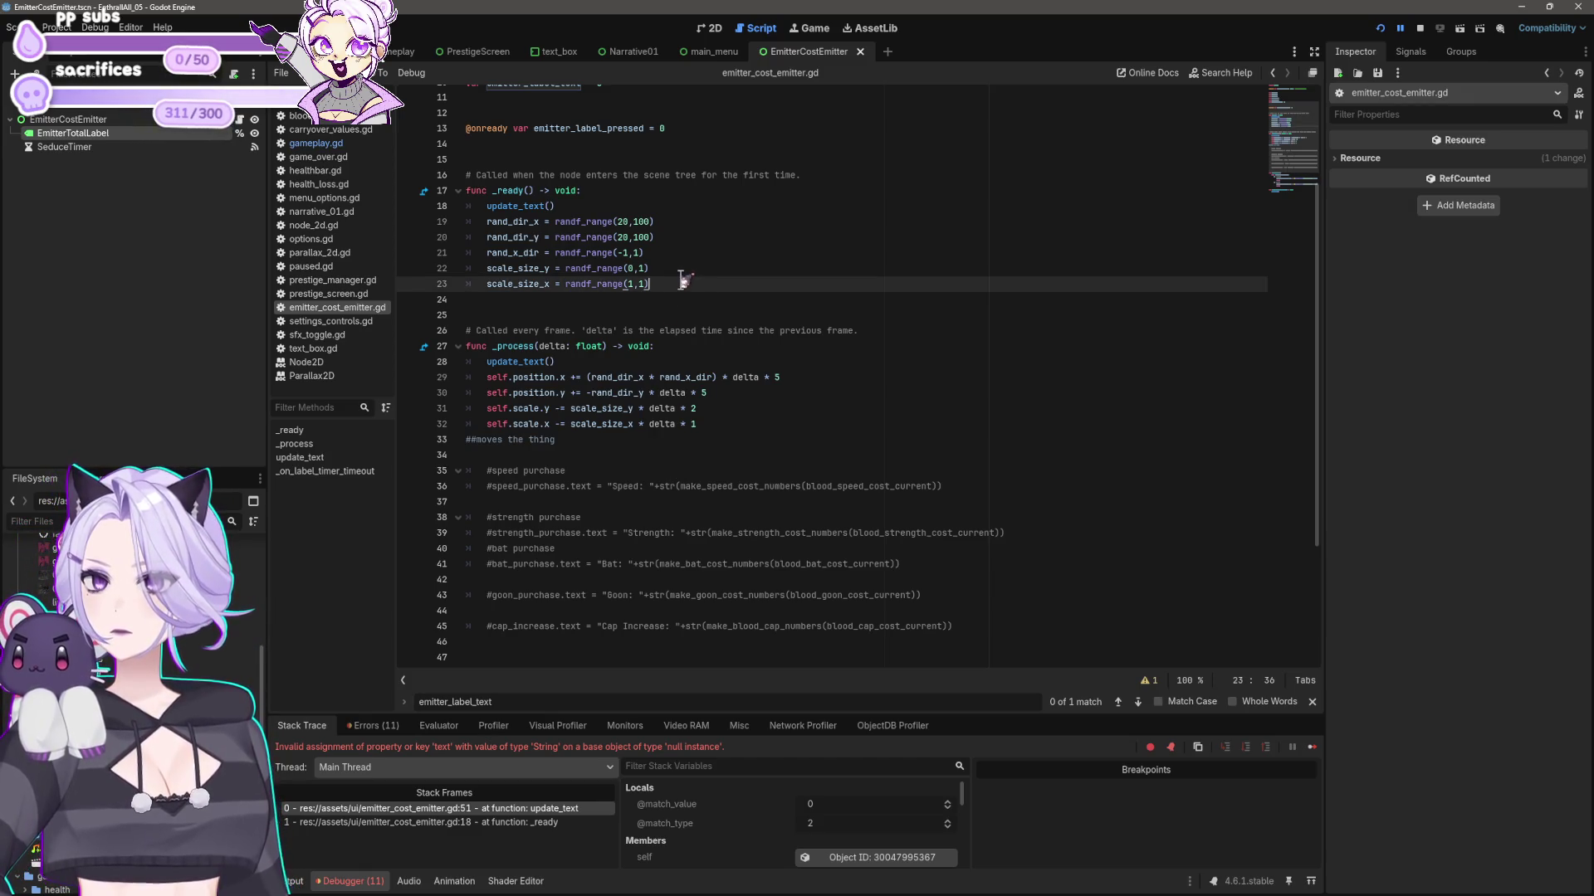
{"action": "scroll", "coordinate": [682, 280], "scroll_direction": "down", "scroll_amount": 4}
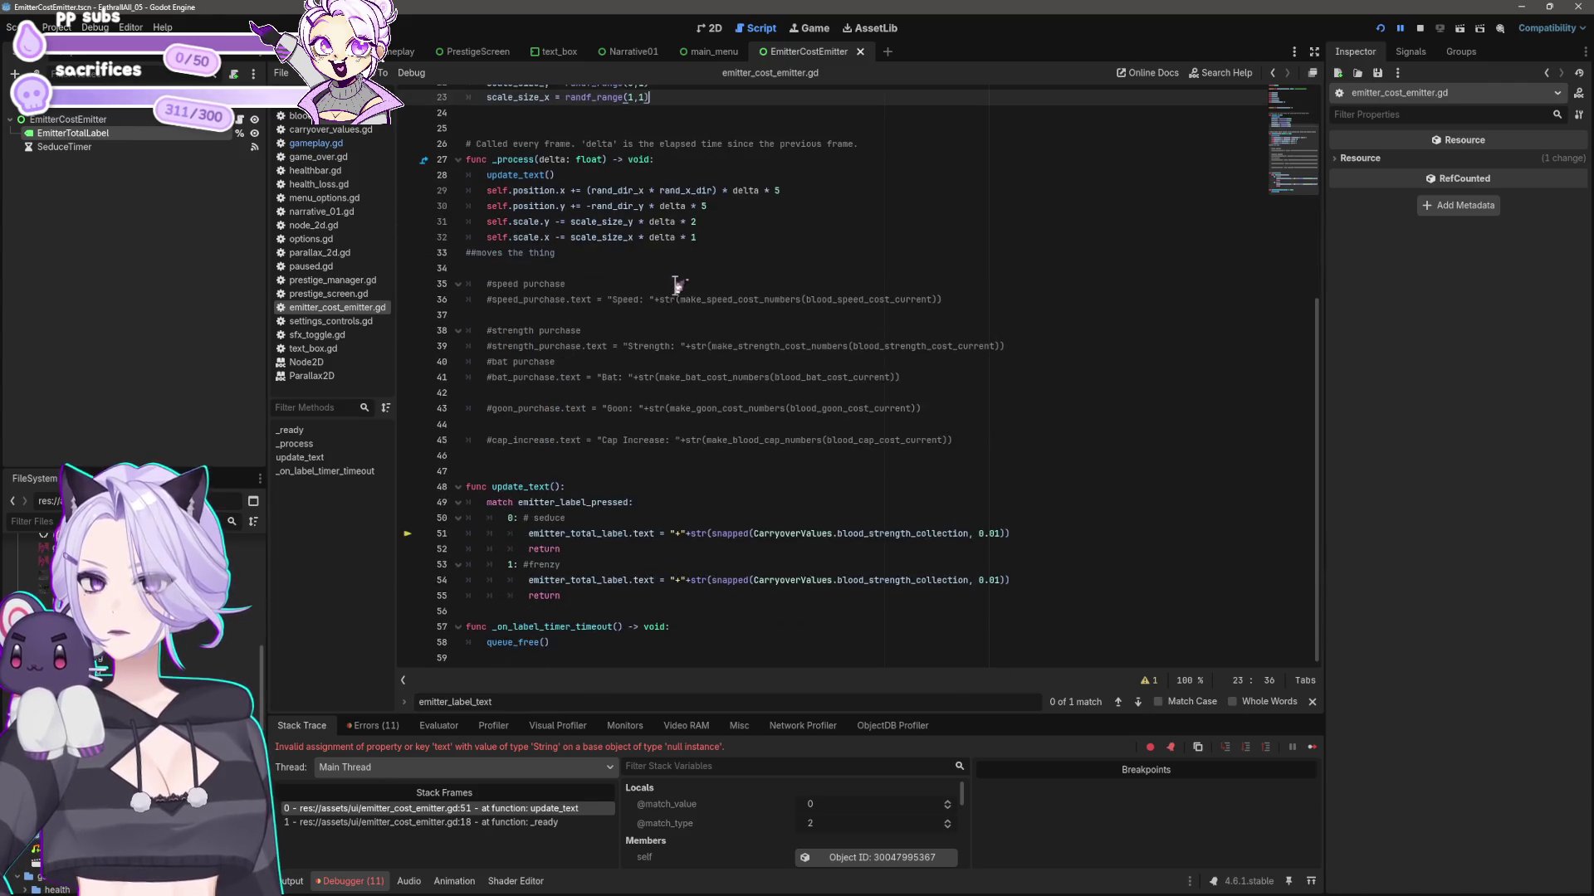
{"action": "mouse_move", "coordinate": [613, 591]}
{"action": "left_mouse_down"}
{"action": "mouse_move", "coordinate": [514, 573]}
{"action": "mouse_move", "coordinate": [387, 489]}
{"action": "left_mouse_up"}
{"action": "key", "text": "ctrl+c"}
{"action": "key", "text": "BackSpace"}
{"action": "key", "text": "BackSpace"}
{"action": "key", "text": "BackSpace"}
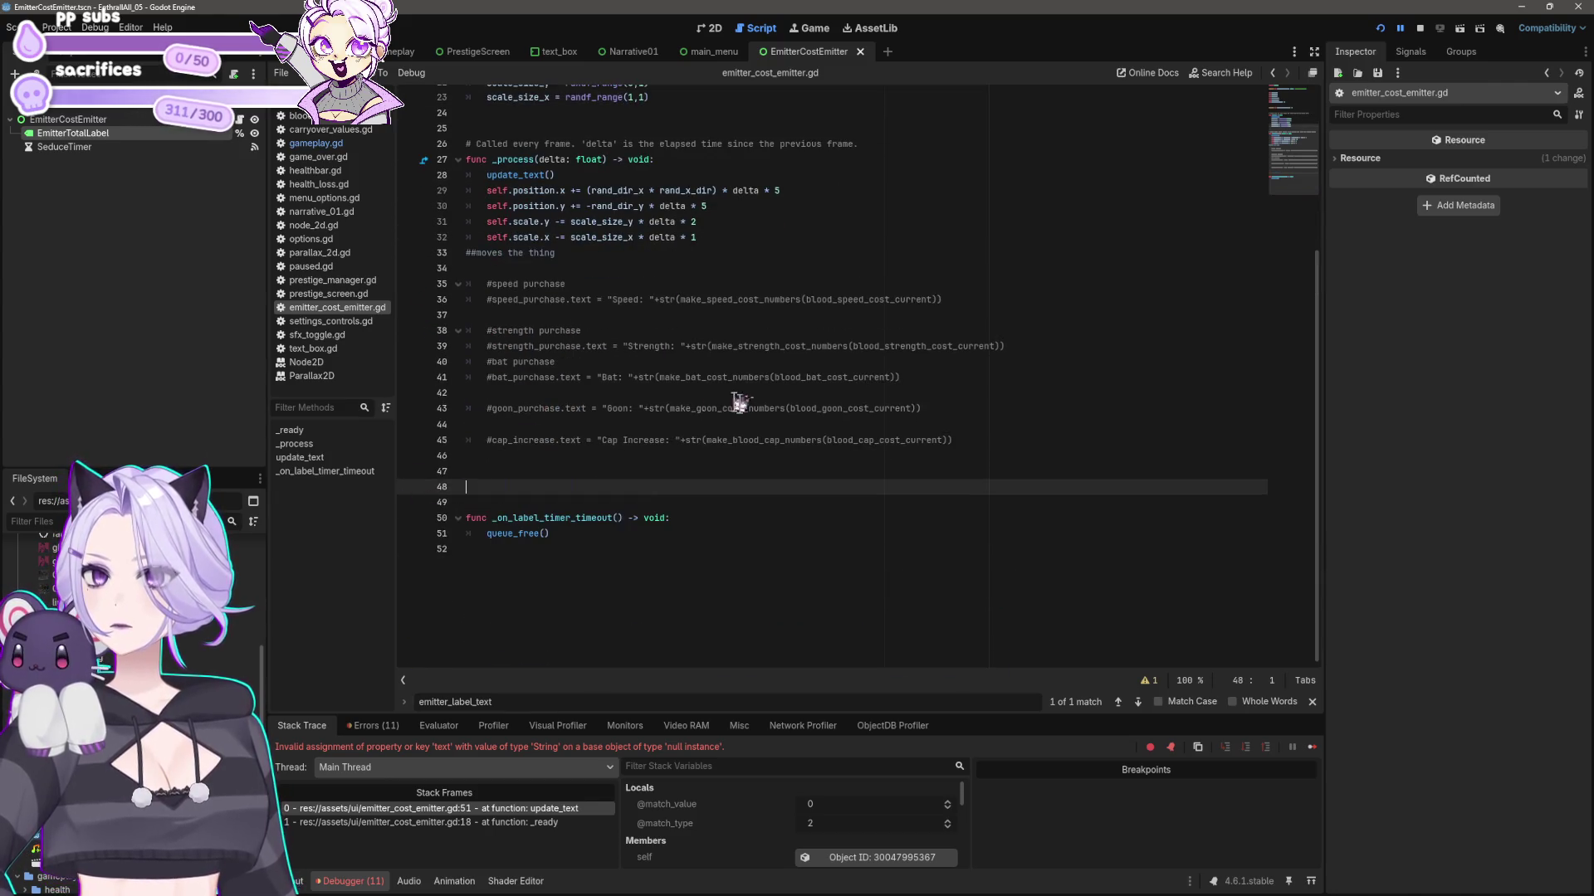
{"action": "scroll", "coordinate": [593, 363], "scroll_direction": "up", "scroll_amount": 7}
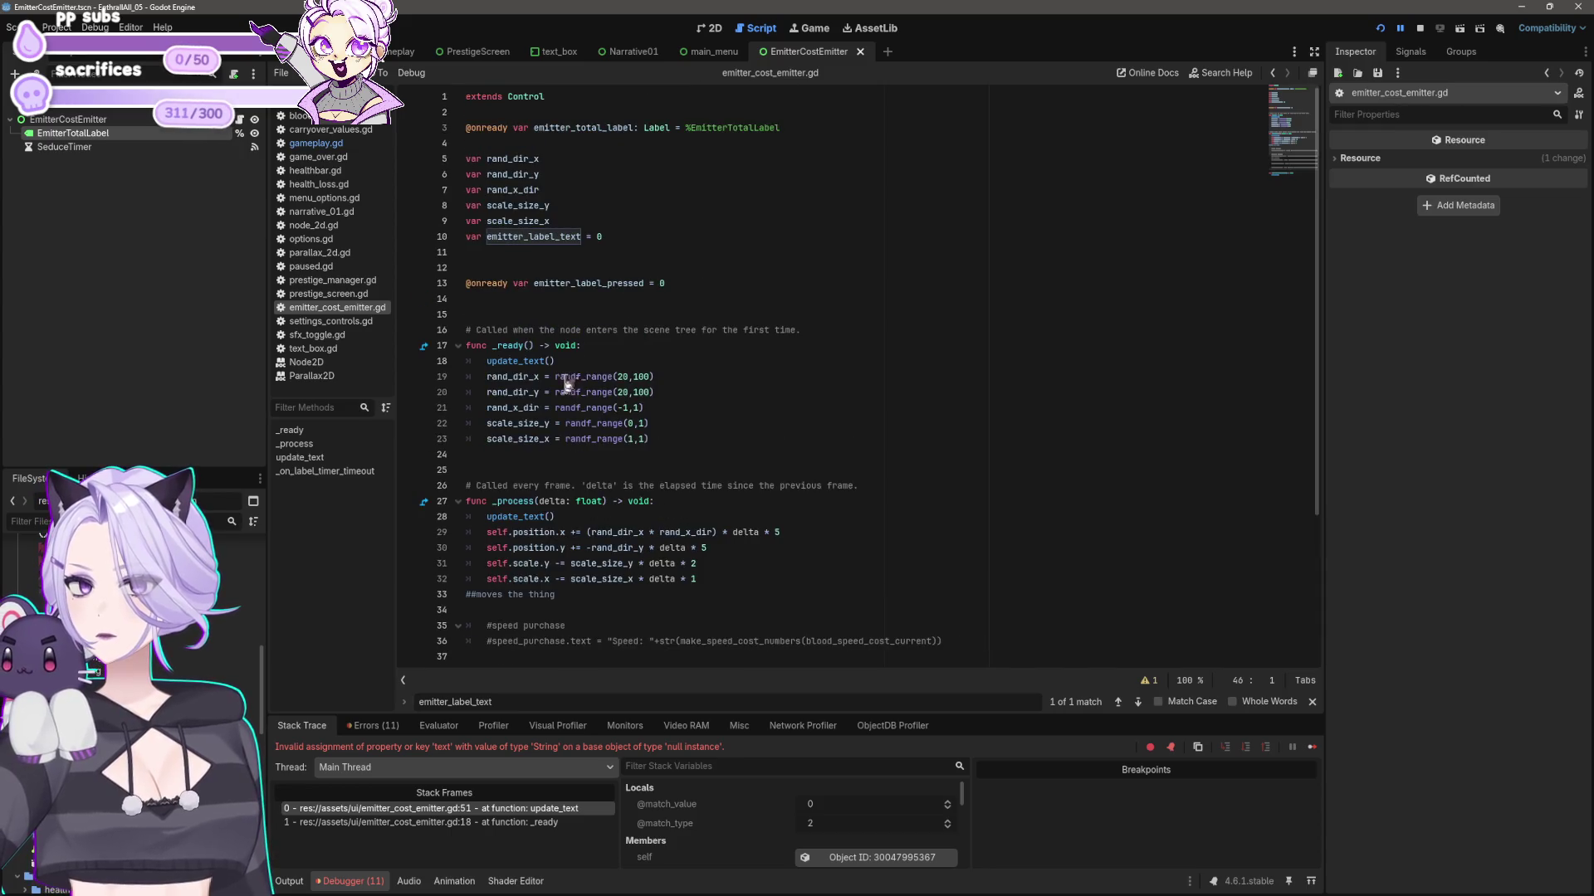
{"action": "scroll", "coordinate": [593, 363], "scroll_direction": "down", "scroll_amount": 4}
{"action": "left_click", "coordinate": [671, 257]}
{"action": "key", "text": "ctrl+v"}
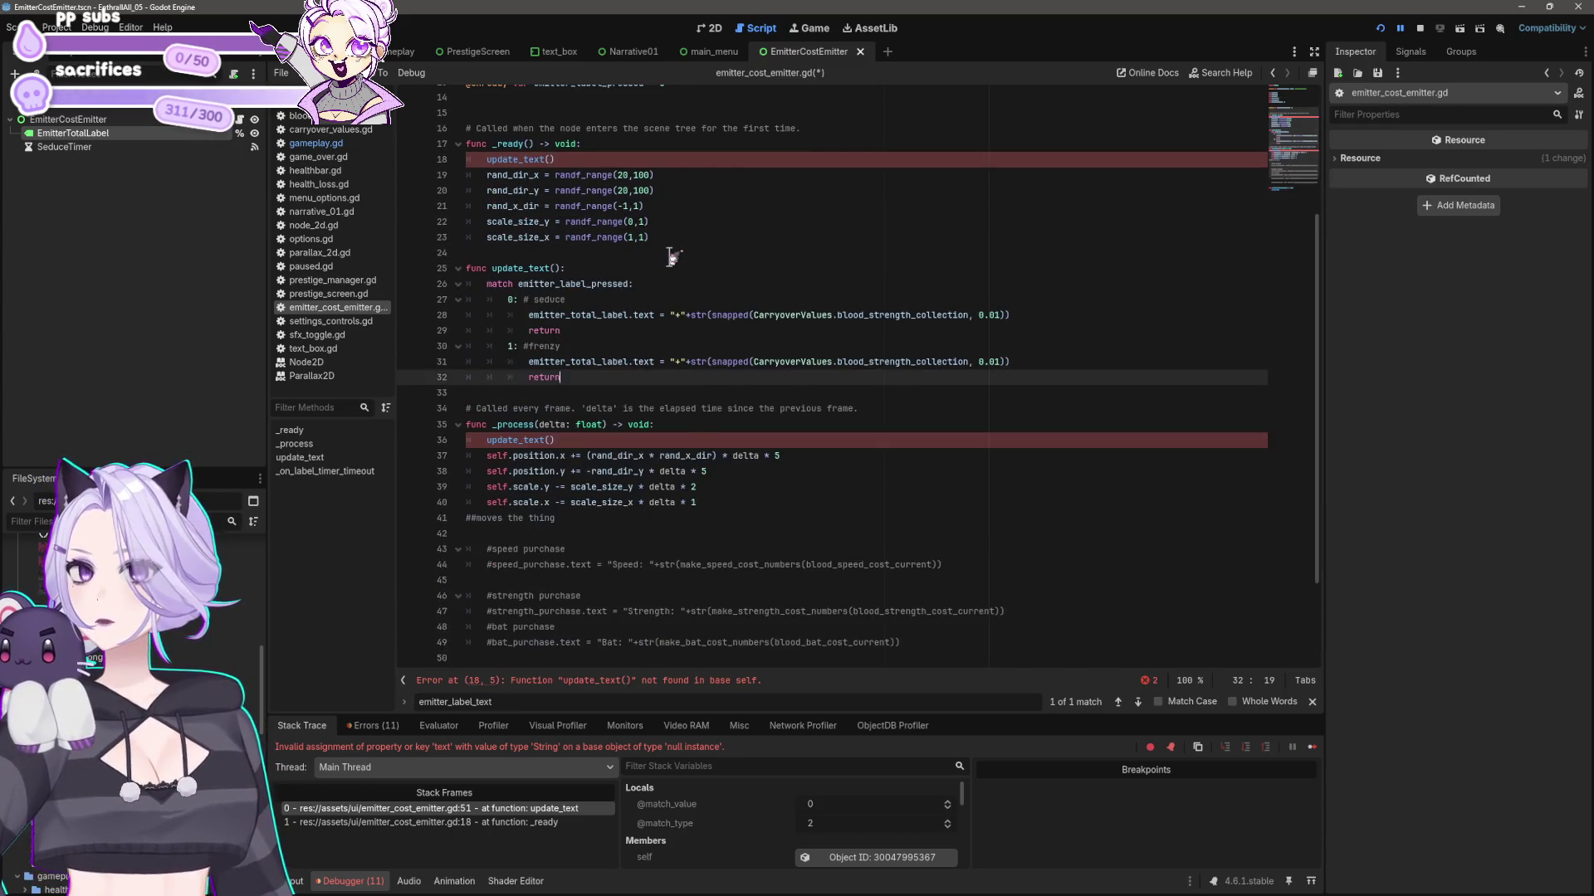
{"action": "key", "text": "ctrl+s"}
- Restart the game and trace the null-instance error back to _ready()
{"action": "left_click", "coordinate": [1420, 30]}
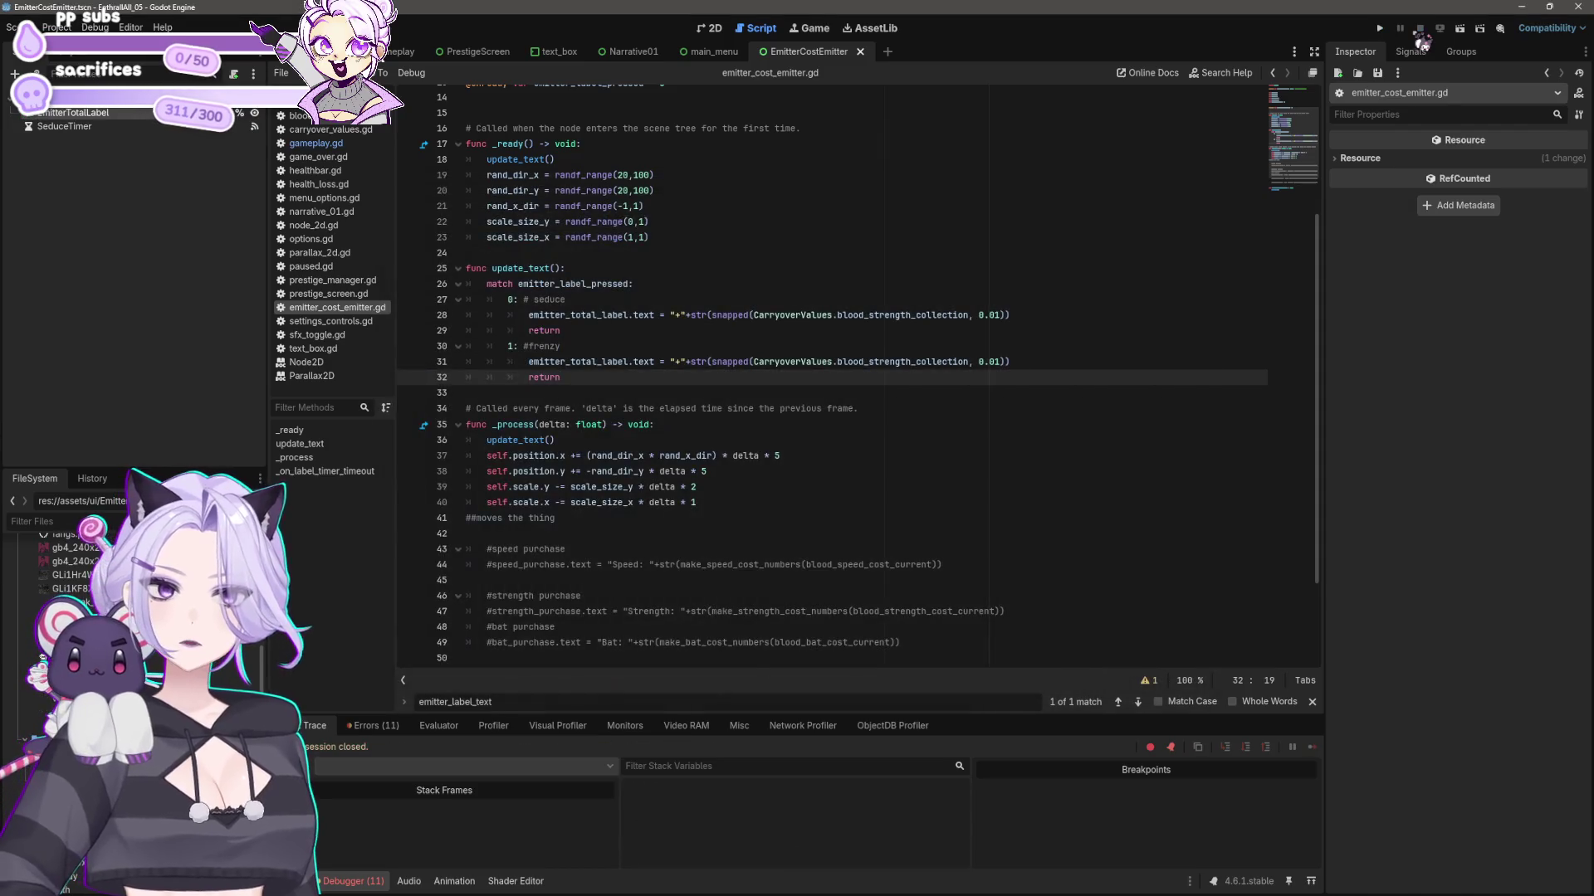
{"action": "left_click", "coordinate": [1380, 28]}
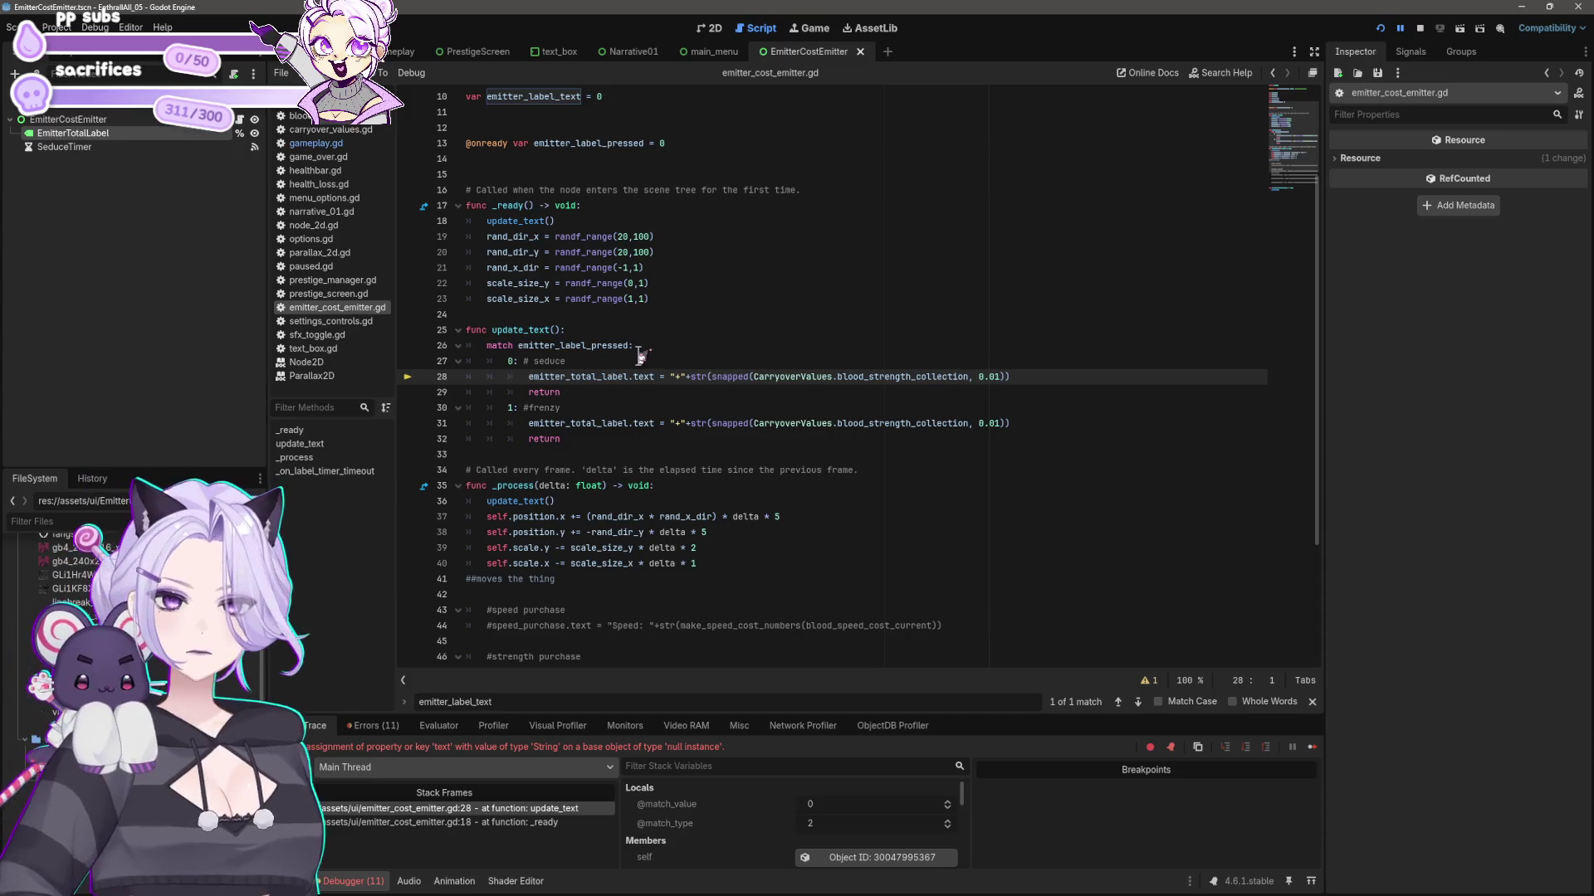
{"action": "scroll", "coordinate": [643, 366], "scroll_direction": "up", "scroll_amount": 3}
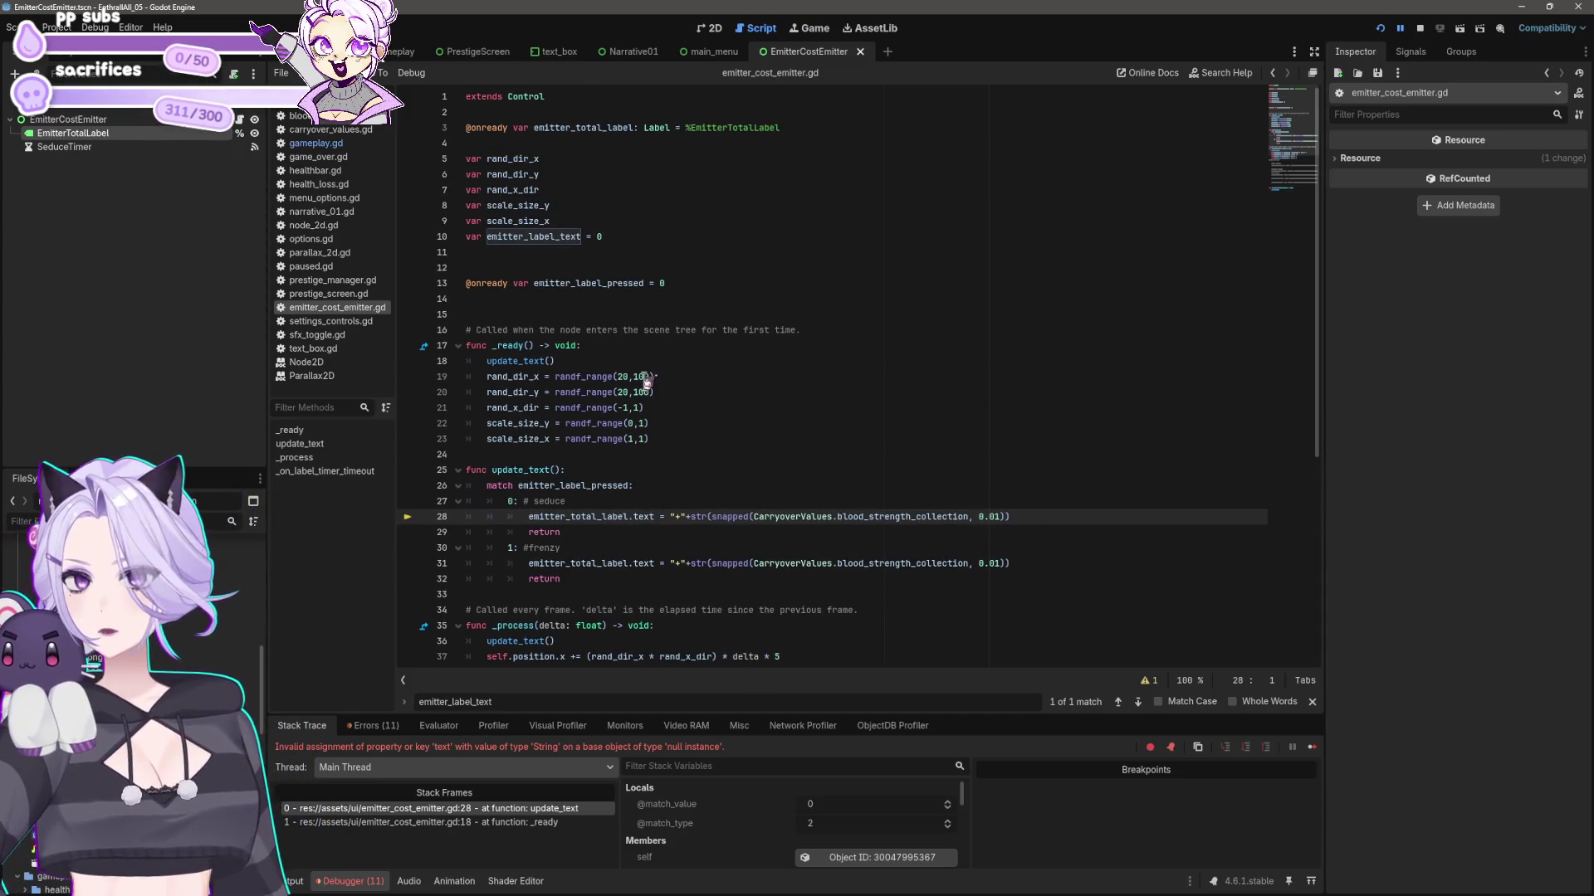
{"action": "left_click", "coordinate": [700, 287]}
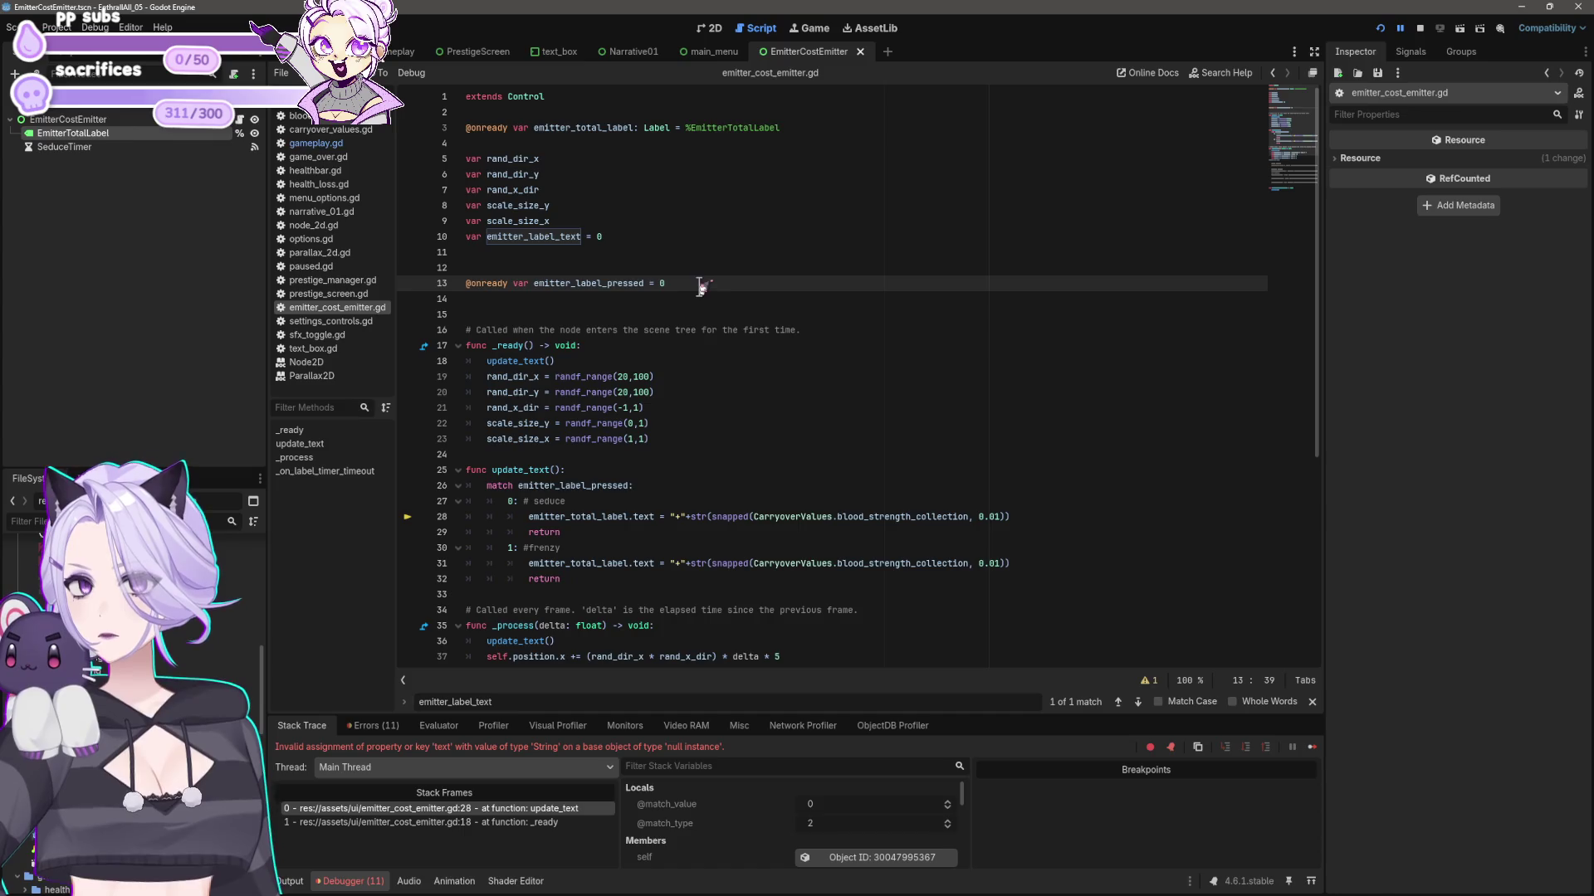
{"action": "left_click", "coordinate": [660, 239]}
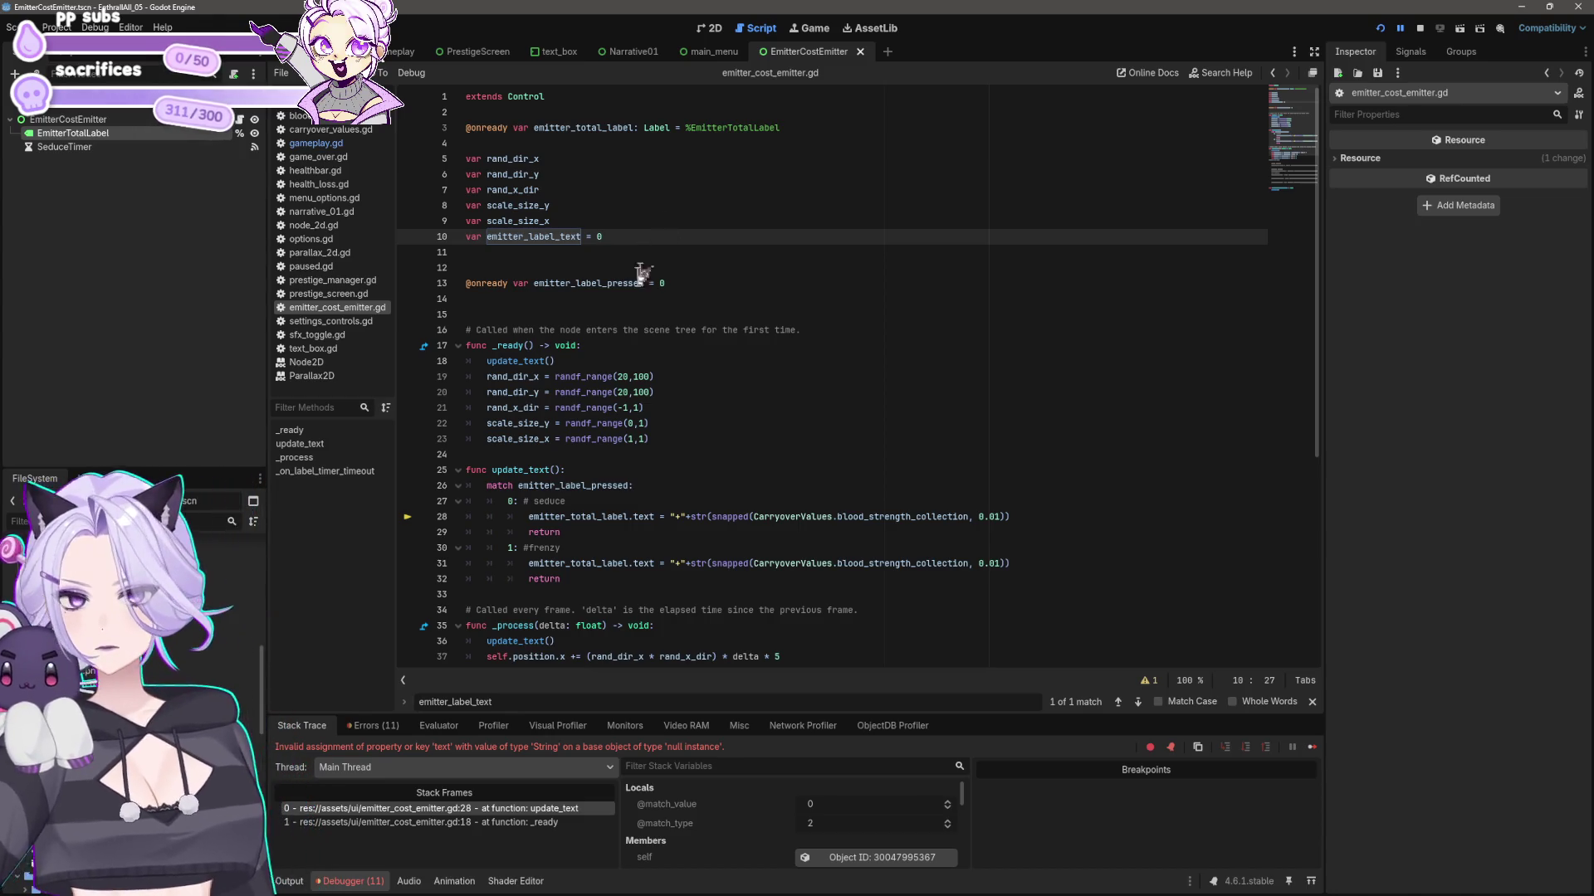
- Delete the update_text() call from _ready()
{"action": "left_click", "coordinate": [614, 358]}
{"action": "key", "text": "shift+Home"}
{"action": "key", "text": "BackSpace"}
{"action": "key", "text": "BackSpace"}
{"action": "key", "text": "BackSpace"}
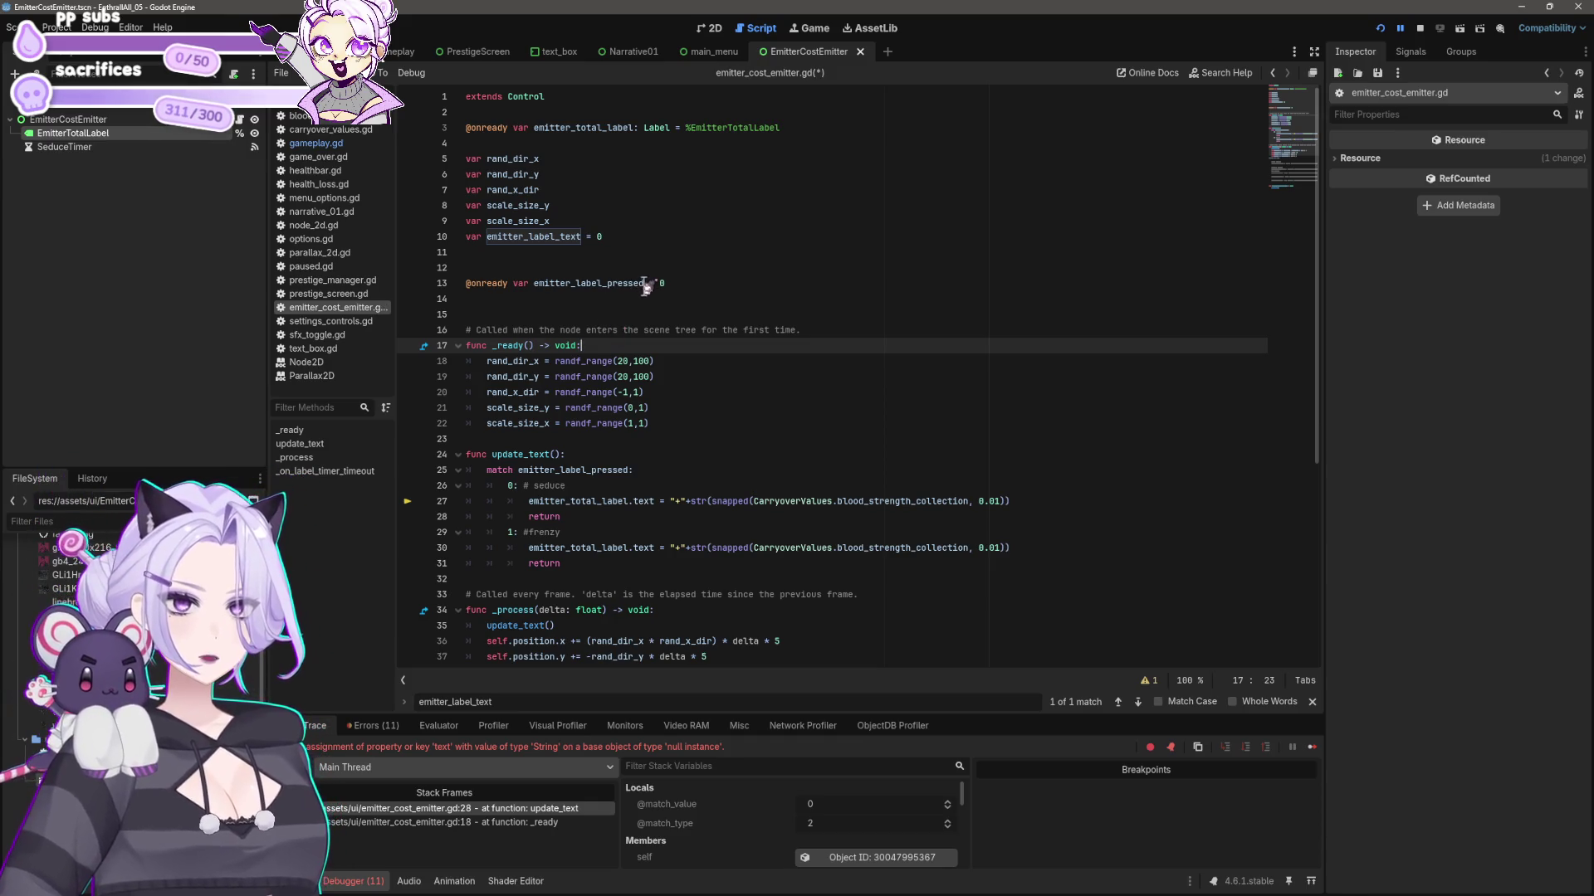
{"action": "scroll", "coordinate": [676, 296], "scroll_direction": "down", "scroll_amount": 1}
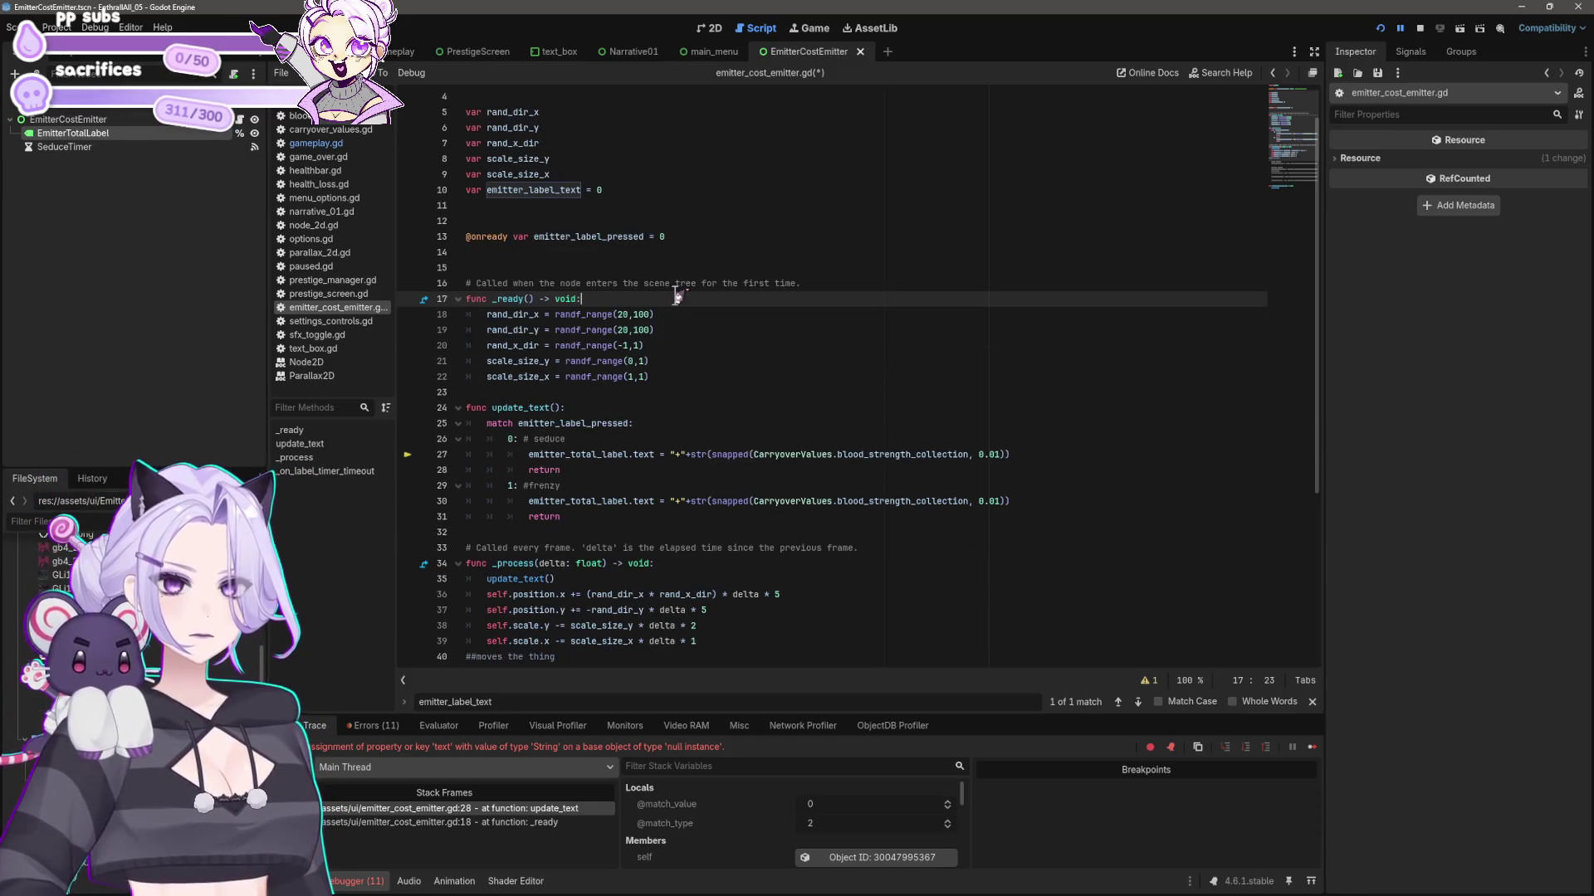
{"action": "scroll", "coordinate": [677, 296], "scroll_direction": "up", "scroll_amount": 1}
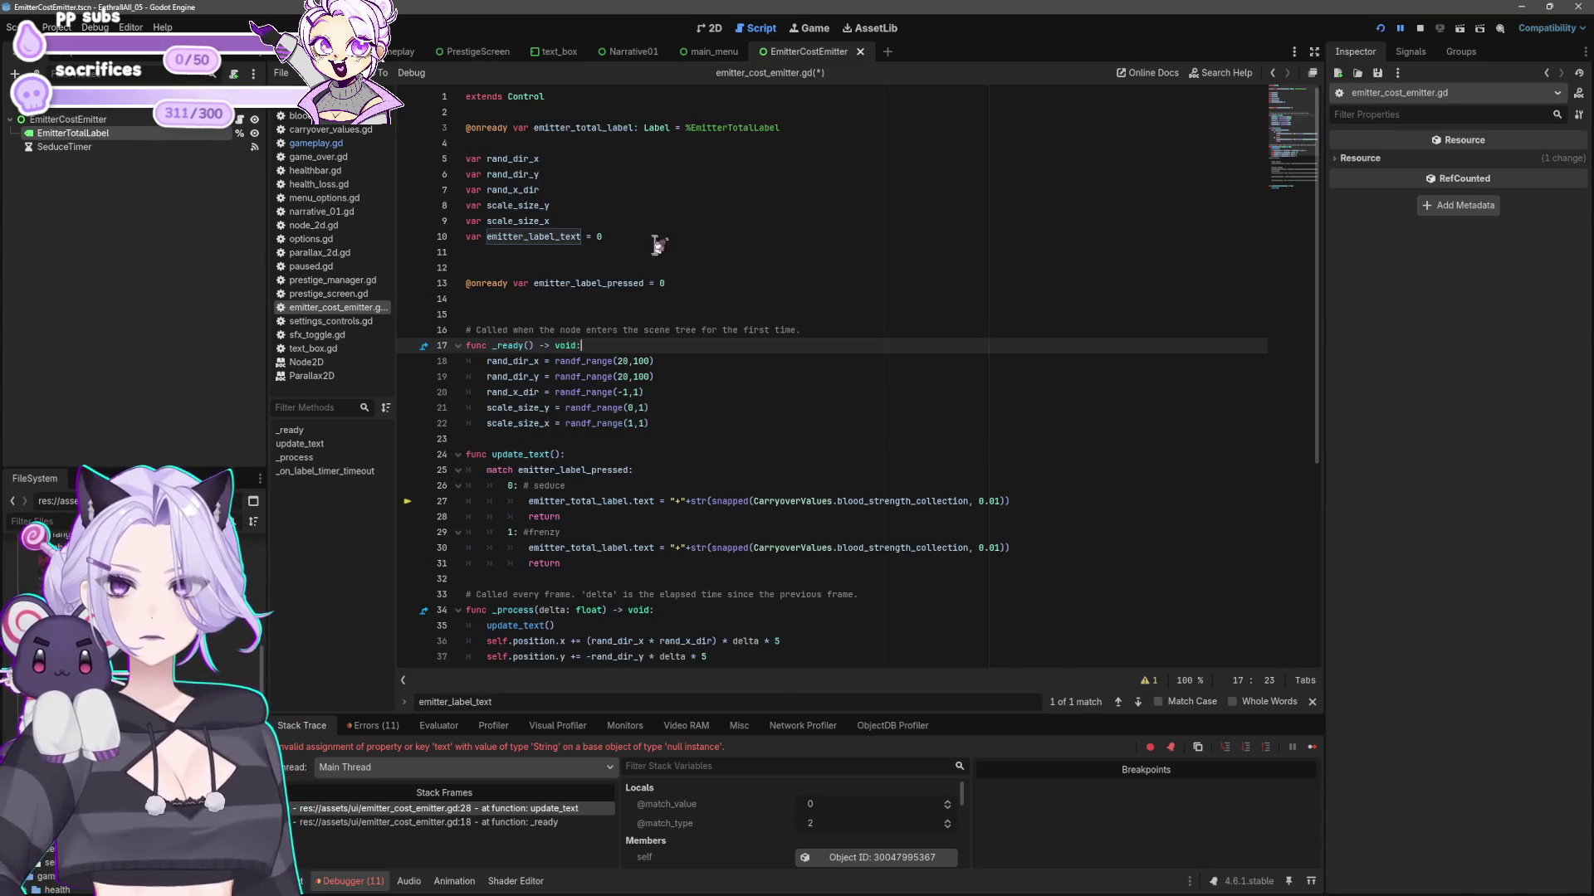
{"action": "left_click", "coordinate": [655, 236]}
- Delete the unused emitter_label_text variable, rerun the game, and open the Node not found error
{"action": "key", "text": "shift+Home"}
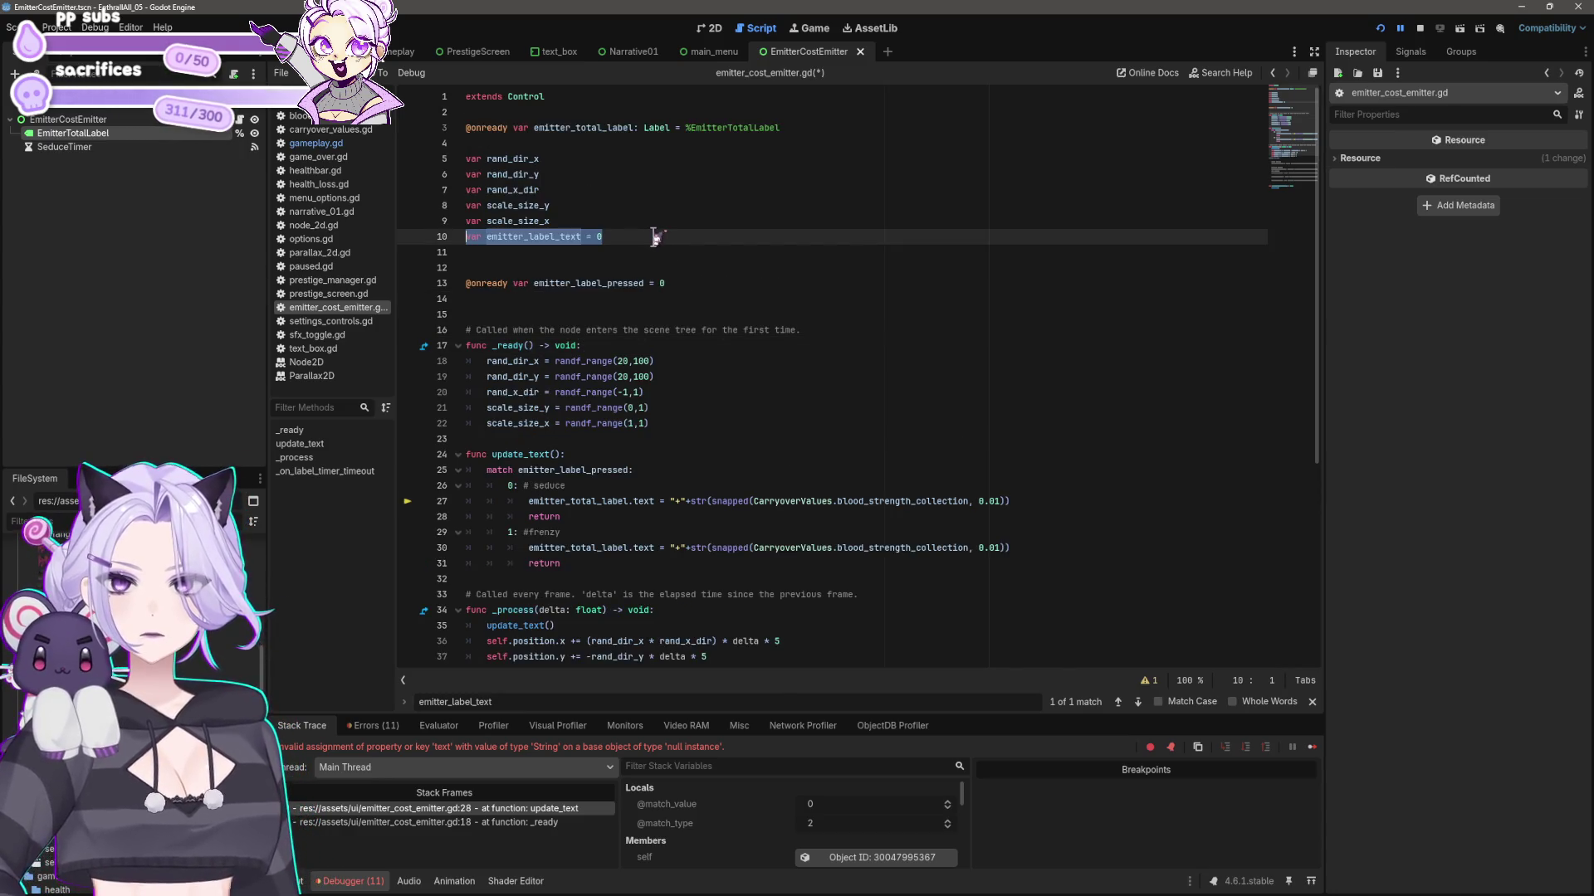
{"action": "key", "text": "BackSpace"}
{"action": "key", "text": "BackSpace"}
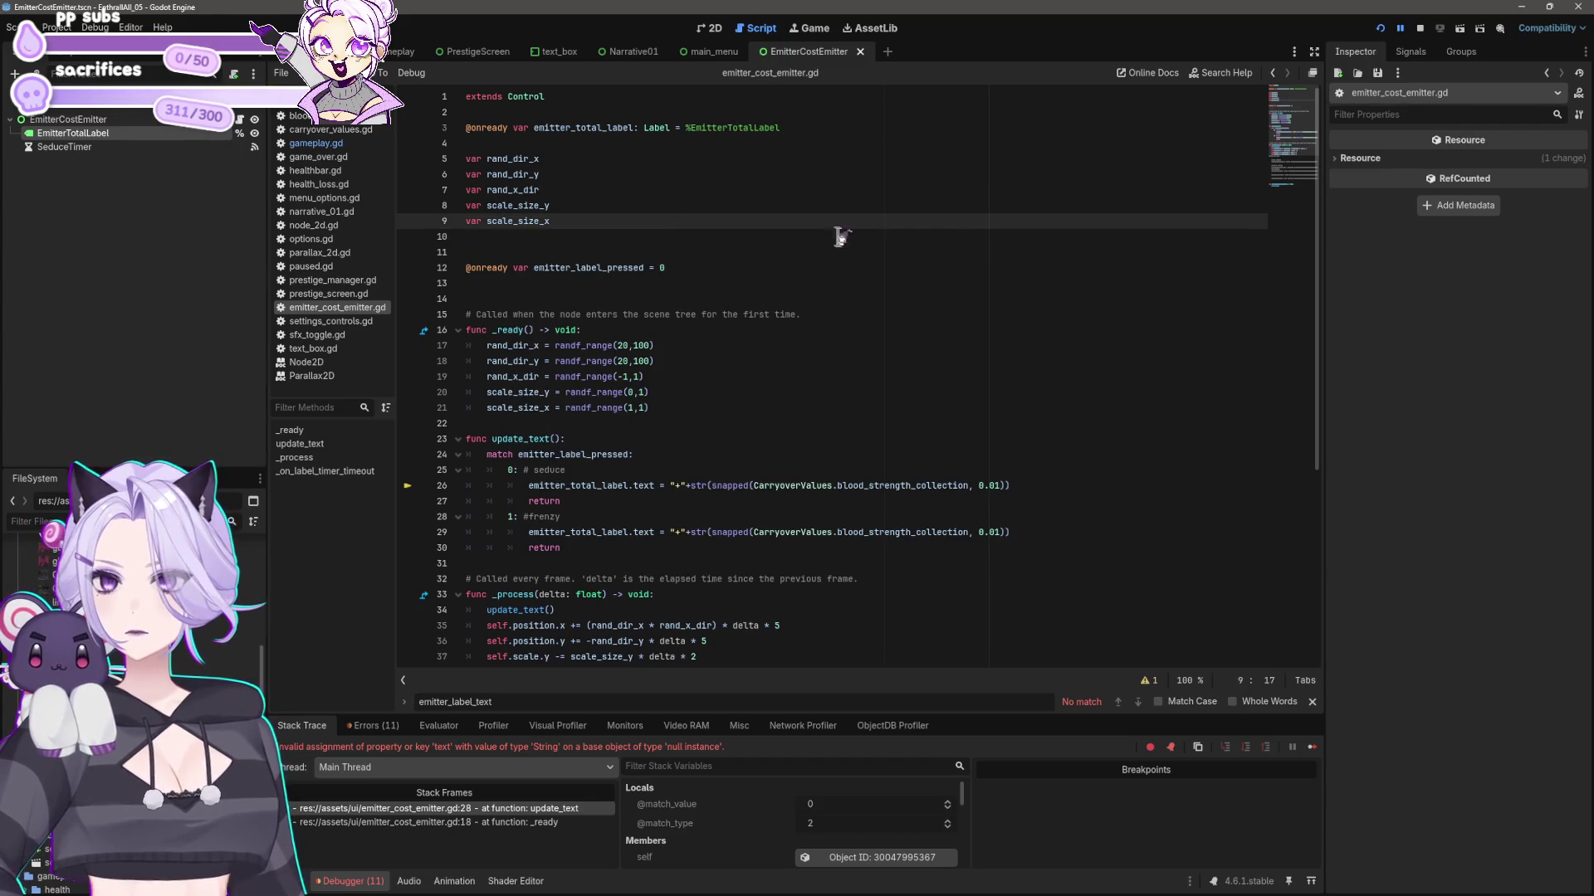
{"action": "left_click", "coordinate": [1381, 28]}
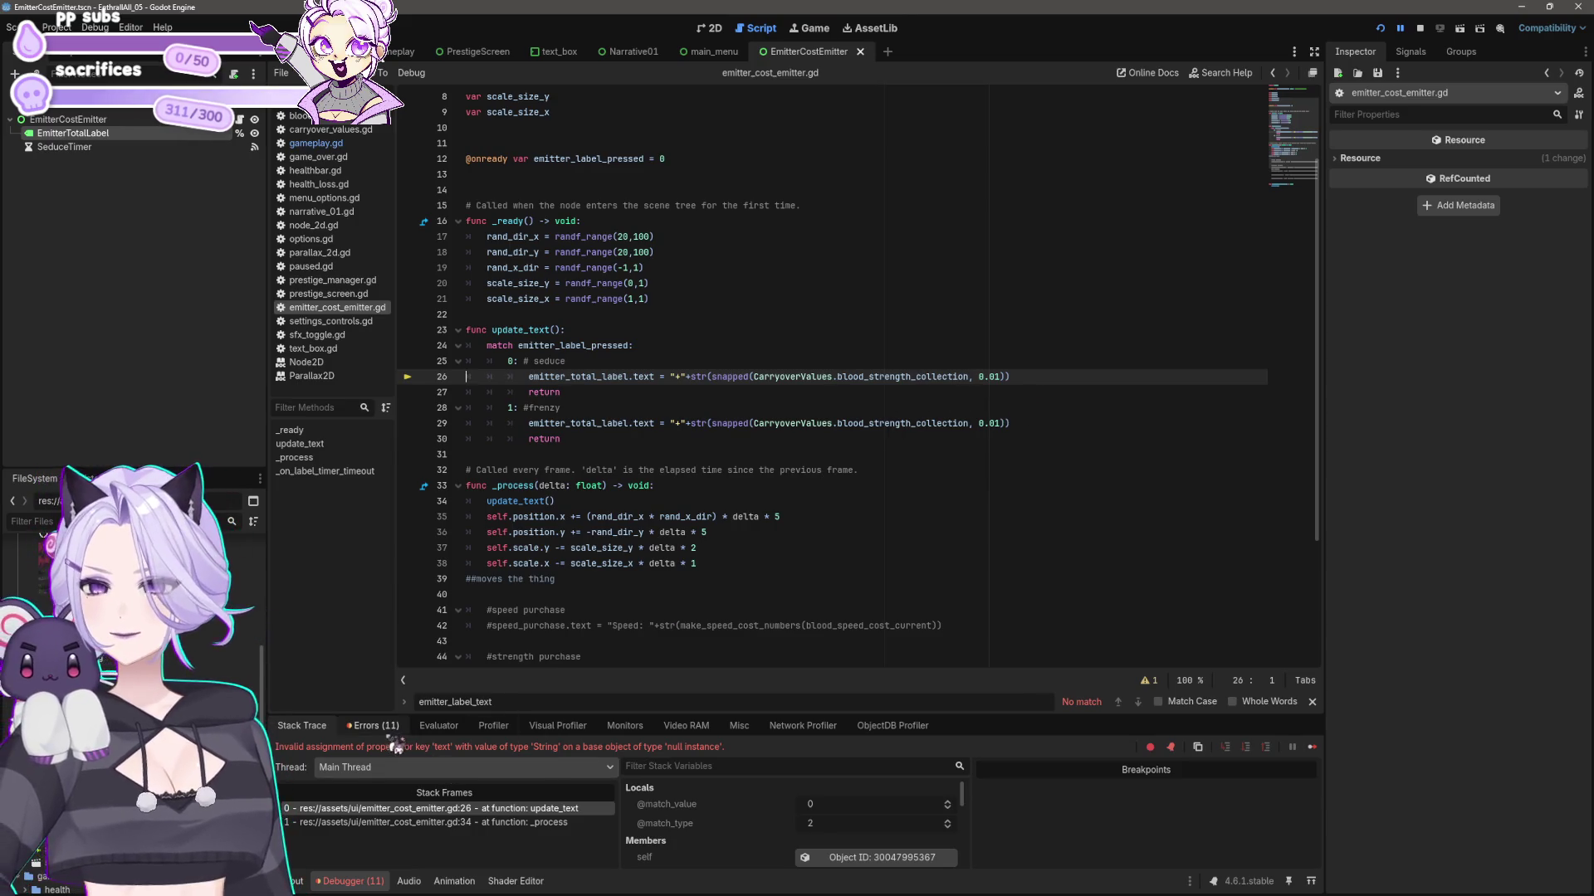
{"action": "left_click", "coordinate": [372, 725]}
{"action": "left_click", "coordinate": [568, 846]}
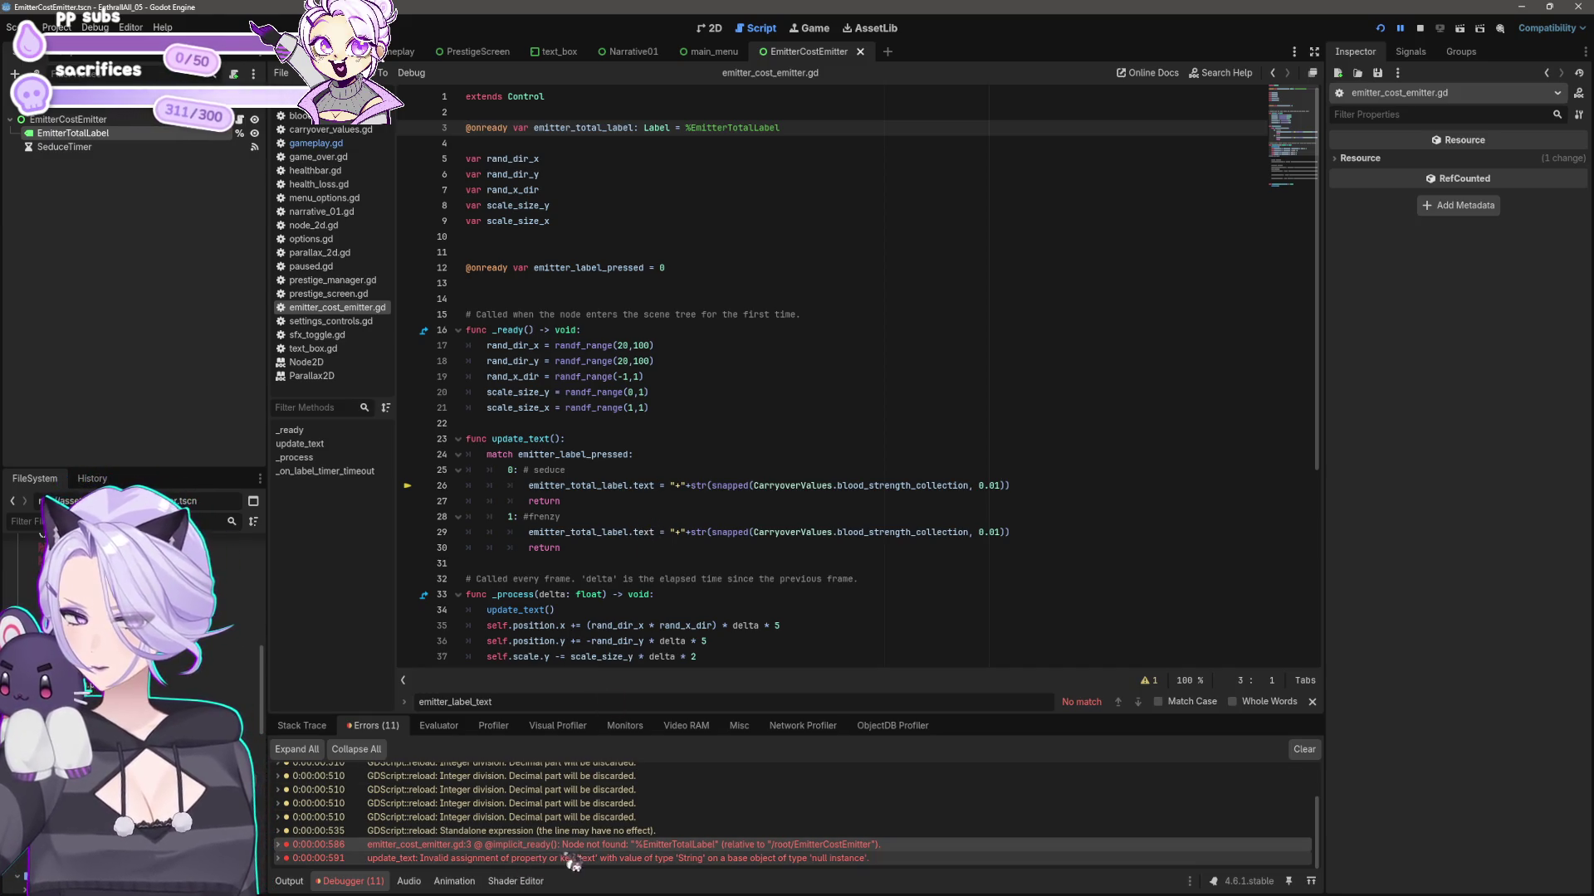
- Check the emitter_total_label declaration, then go to the update_text() call on line 34
{"action": "mouse_move", "coordinate": [611, 858]}
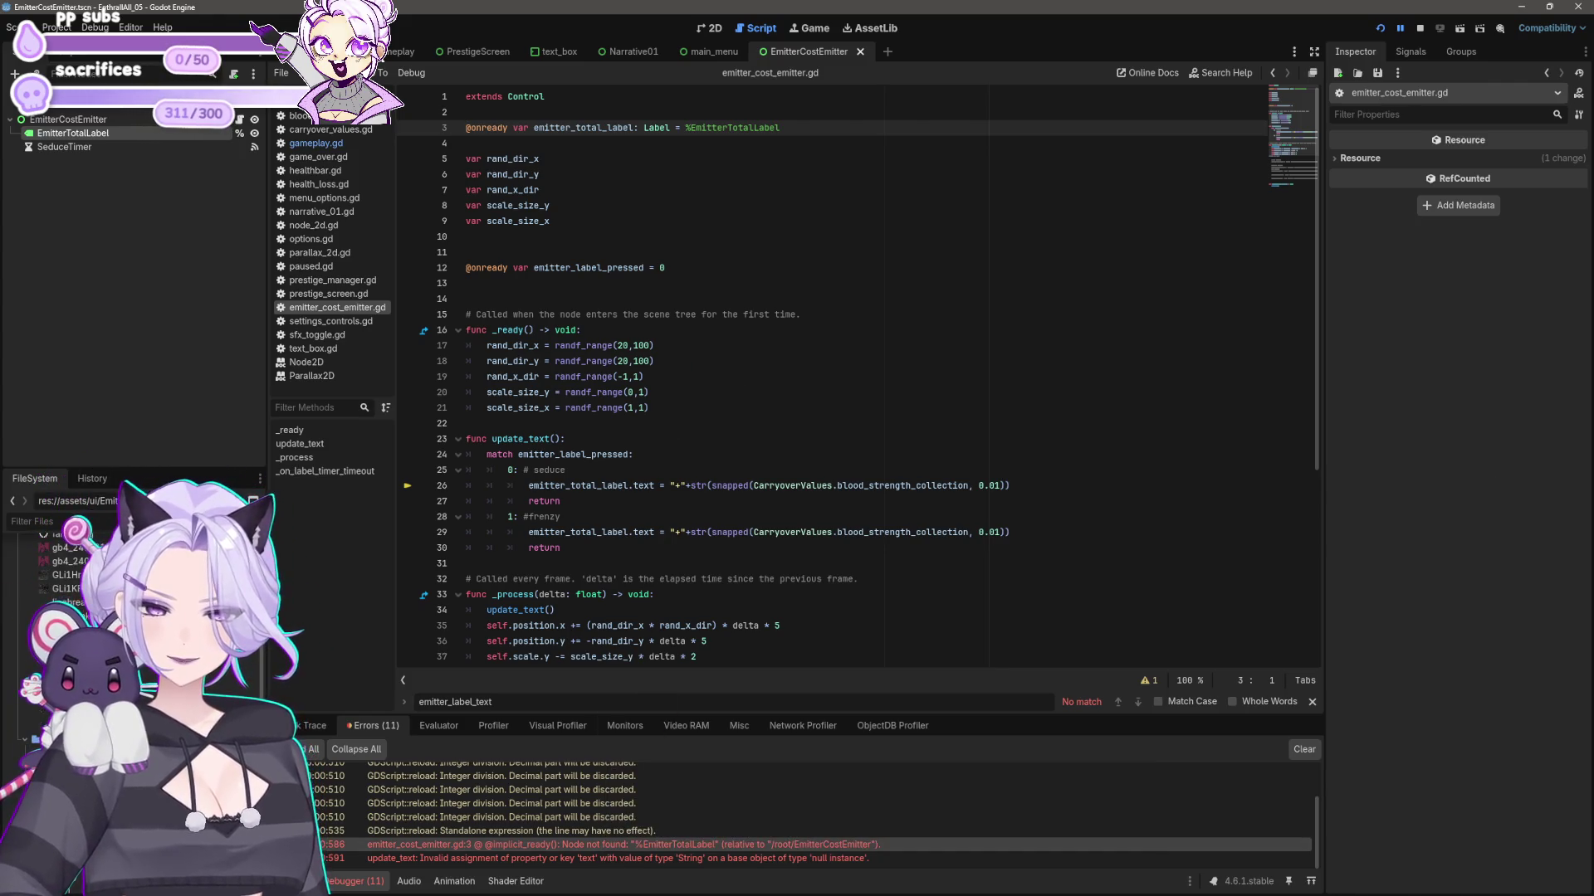
{"action": "left_click", "coordinate": [660, 146]}
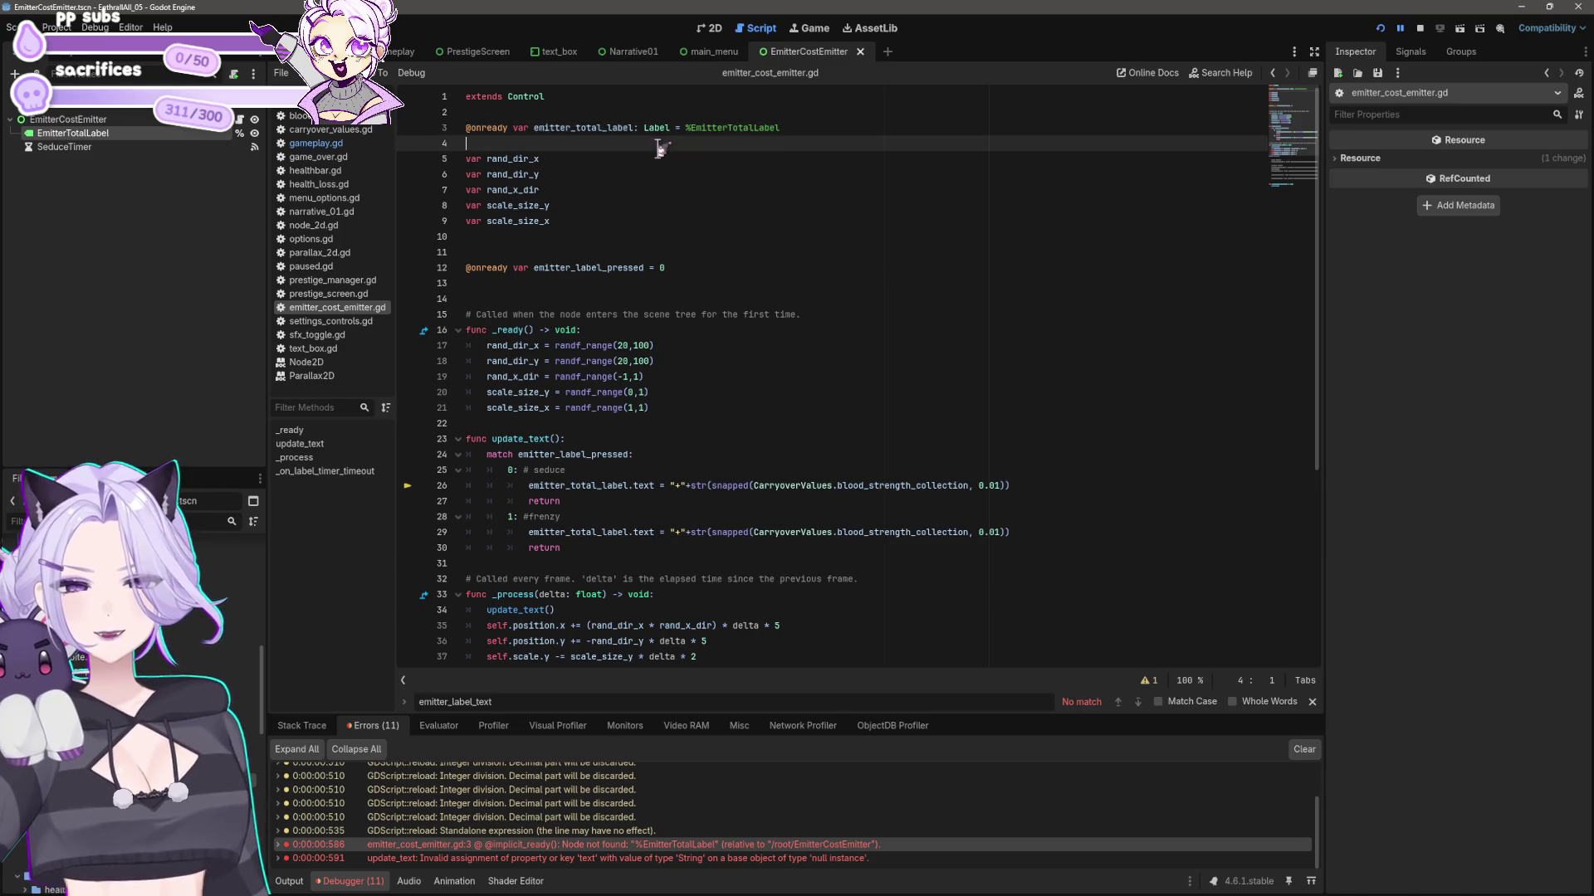
{"action": "left_click", "coordinate": [649, 129]}
{"action": "key", "text": "End"}
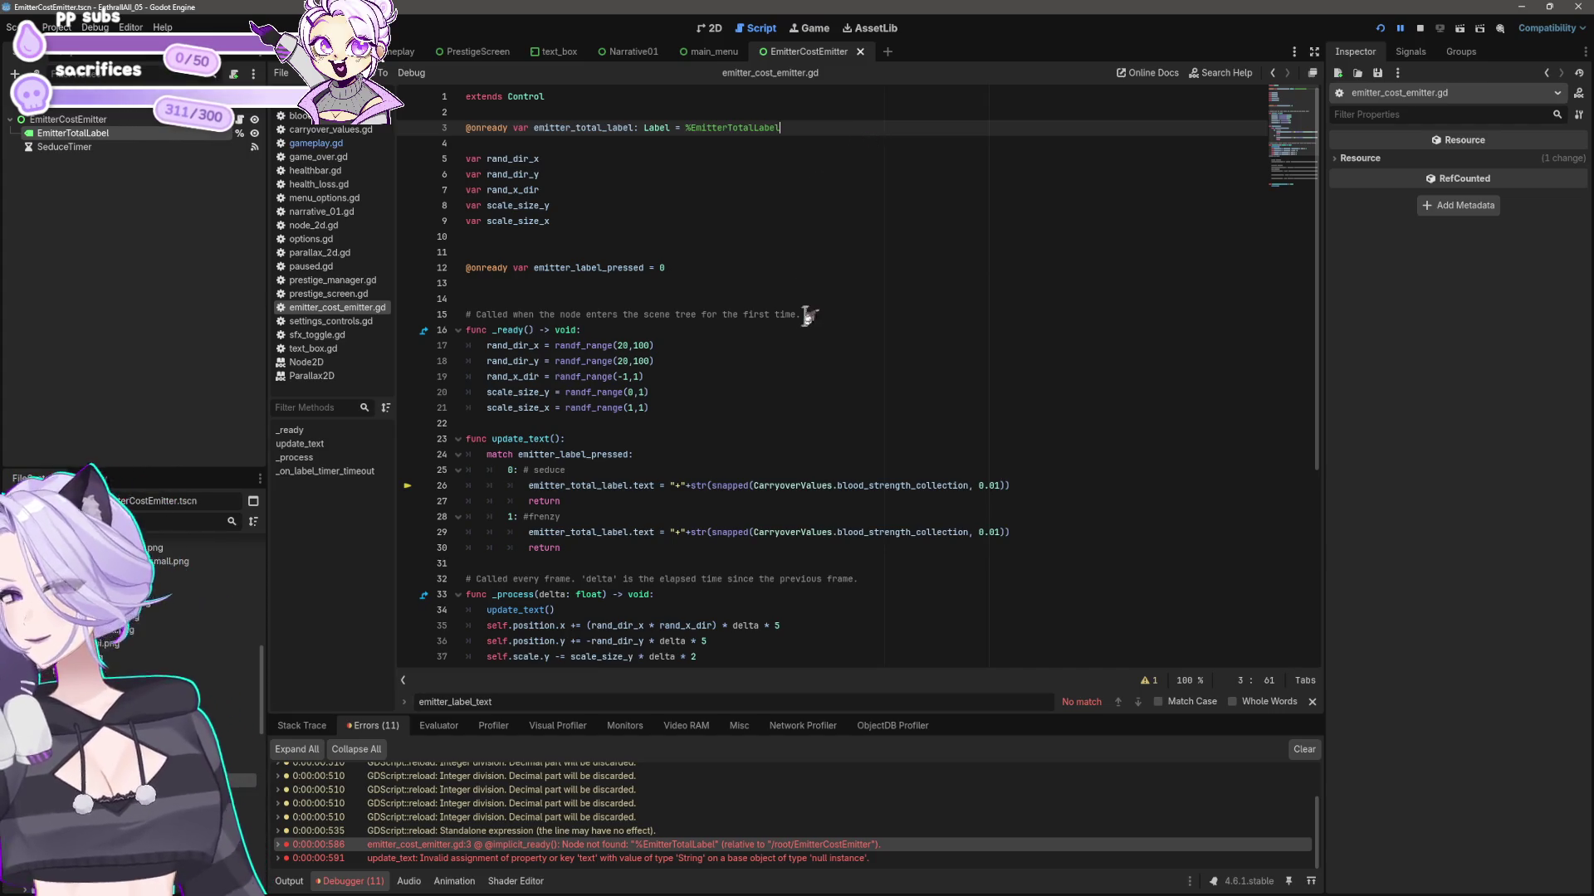
{"action": "scroll", "coordinate": [789, 328], "scroll_direction": "down", "scroll_amount": 2}
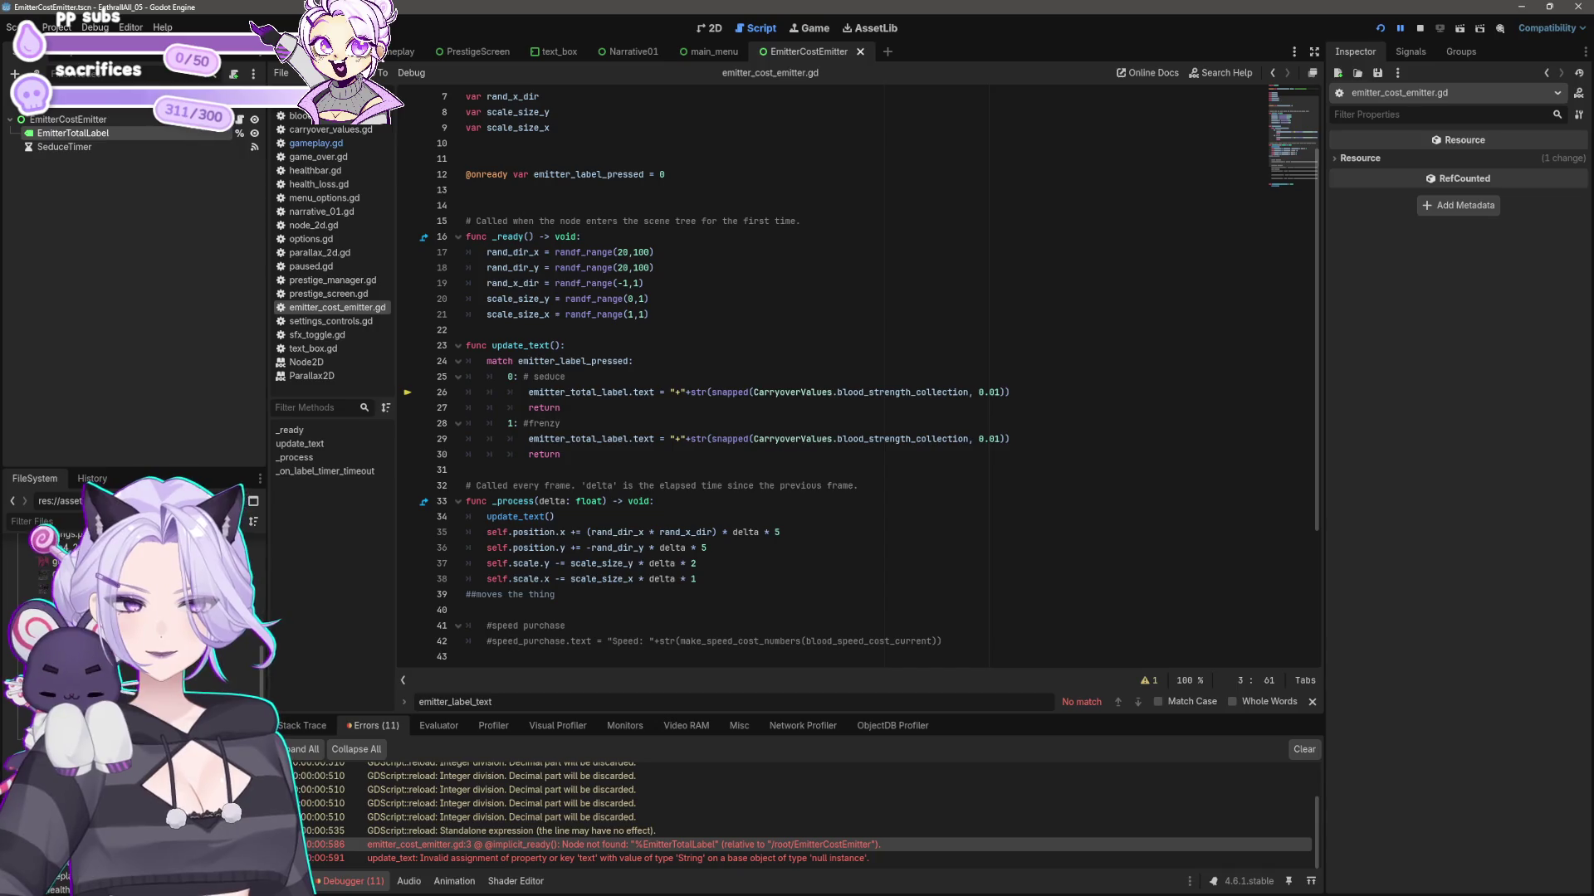
{"action": "left_click", "coordinate": [586, 520]}
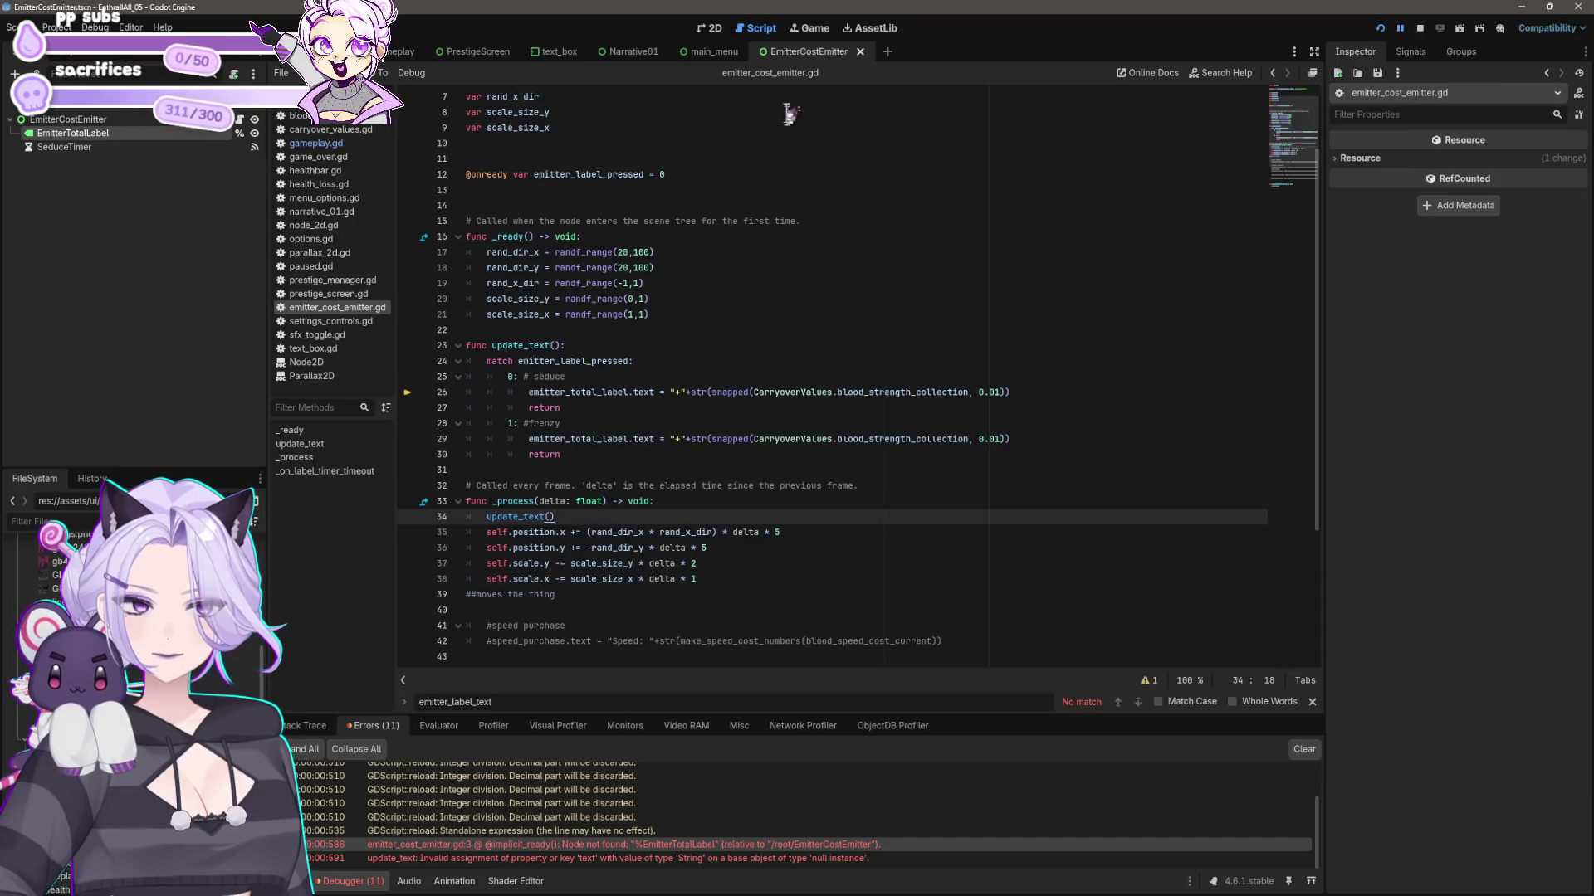
- Run from the gameplay scene and inspect line 22's emitter_label_pressed declaration in gameplay.gd
{"action": "left_click", "coordinate": [408, 51]}
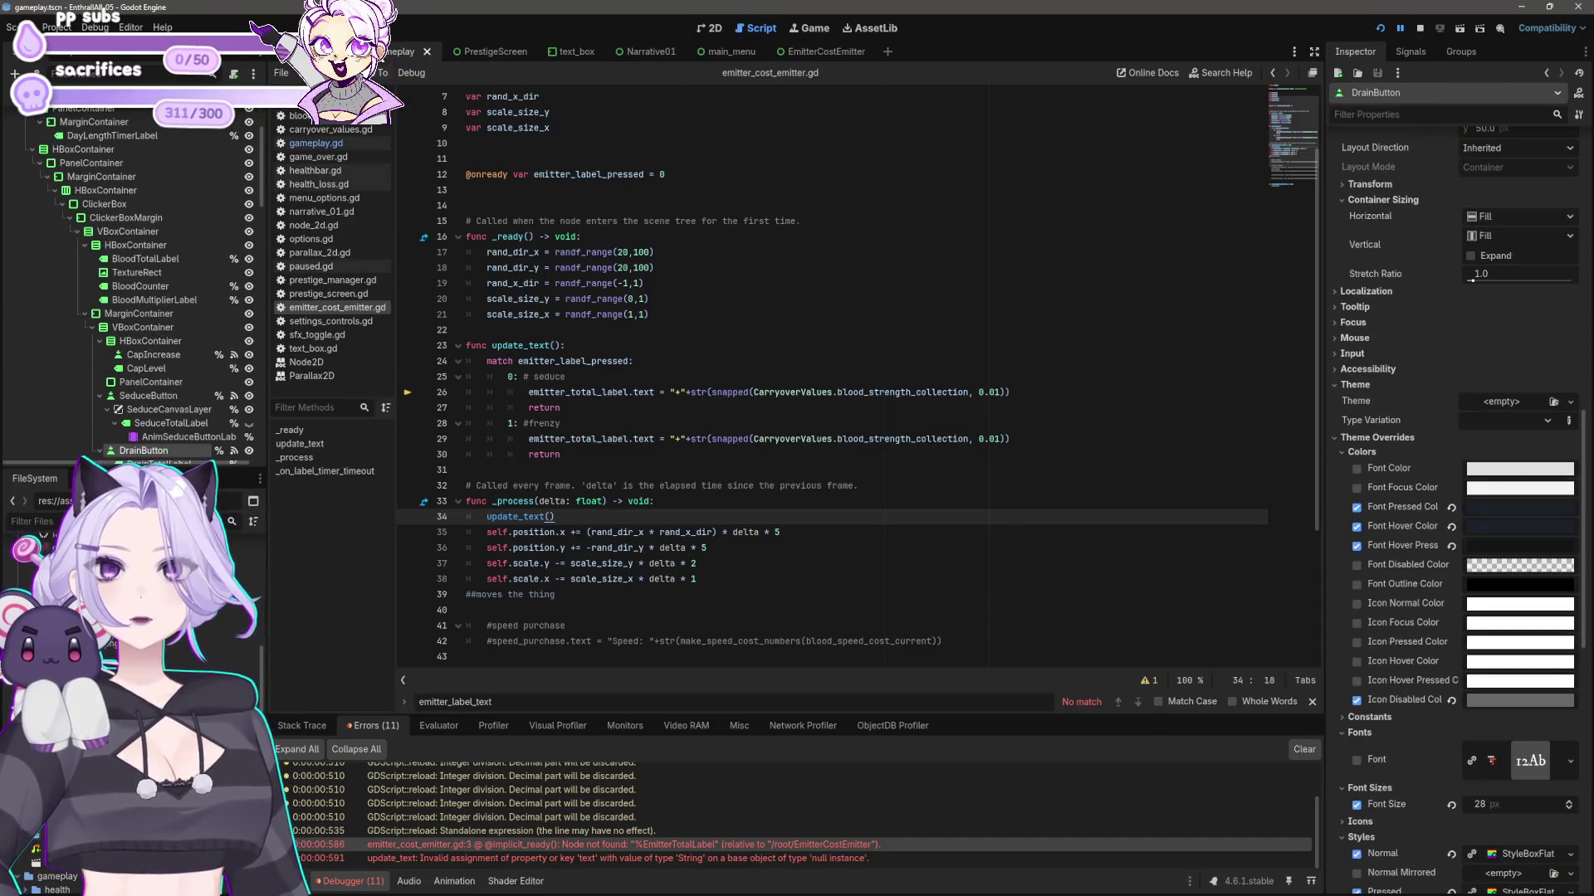
{"action": "left_click", "coordinate": [1380, 28]}
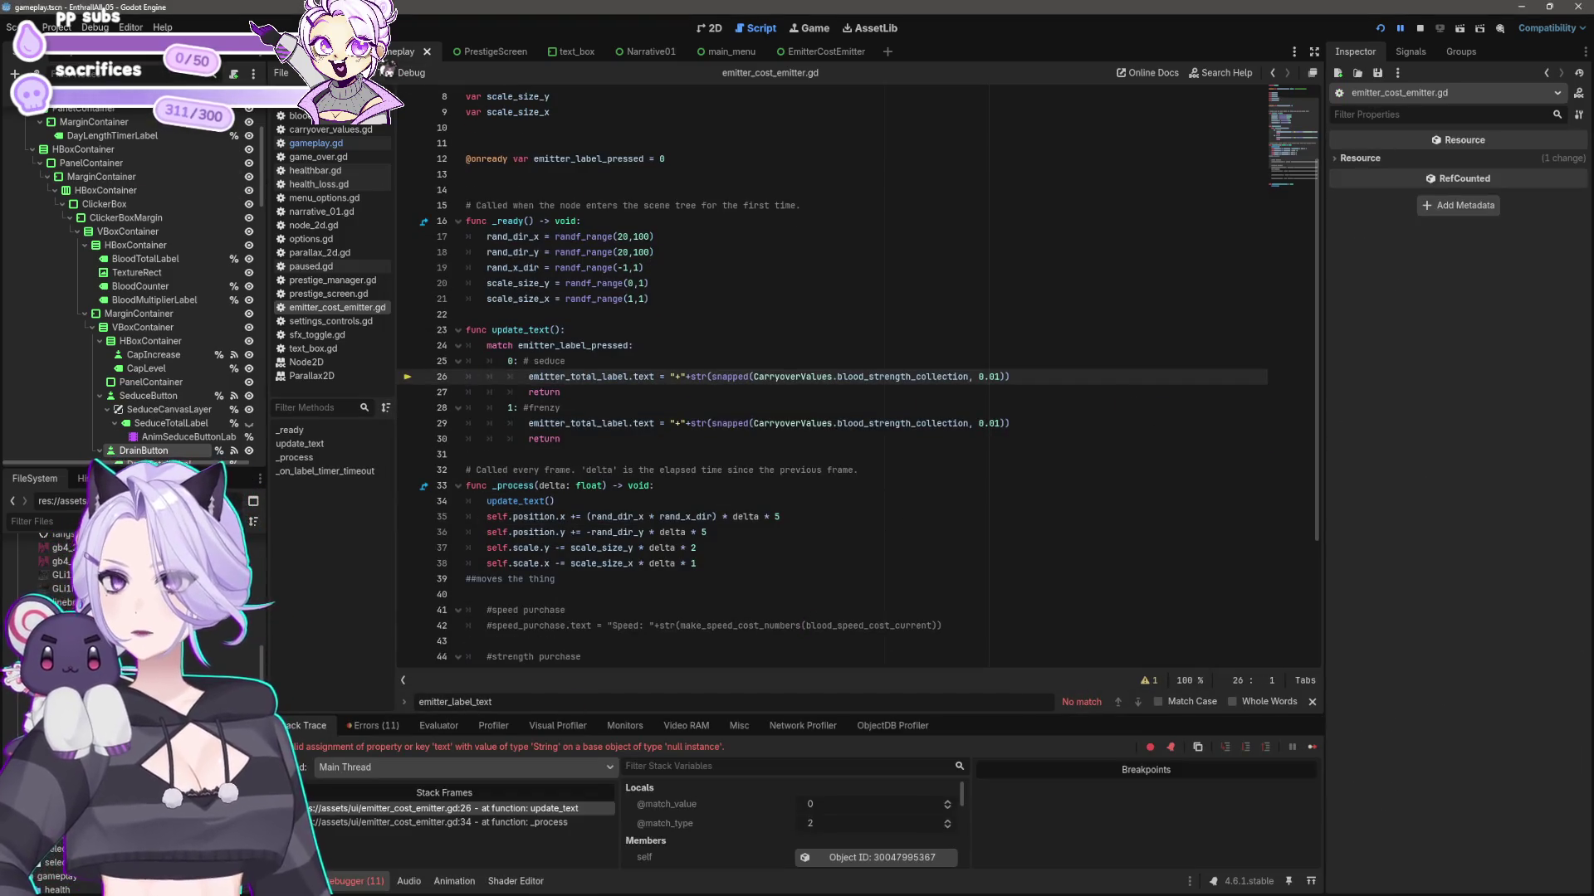
{"action": "left_click", "coordinate": [324, 142]}
{"action": "left_click", "coordinate": [906, 455]}
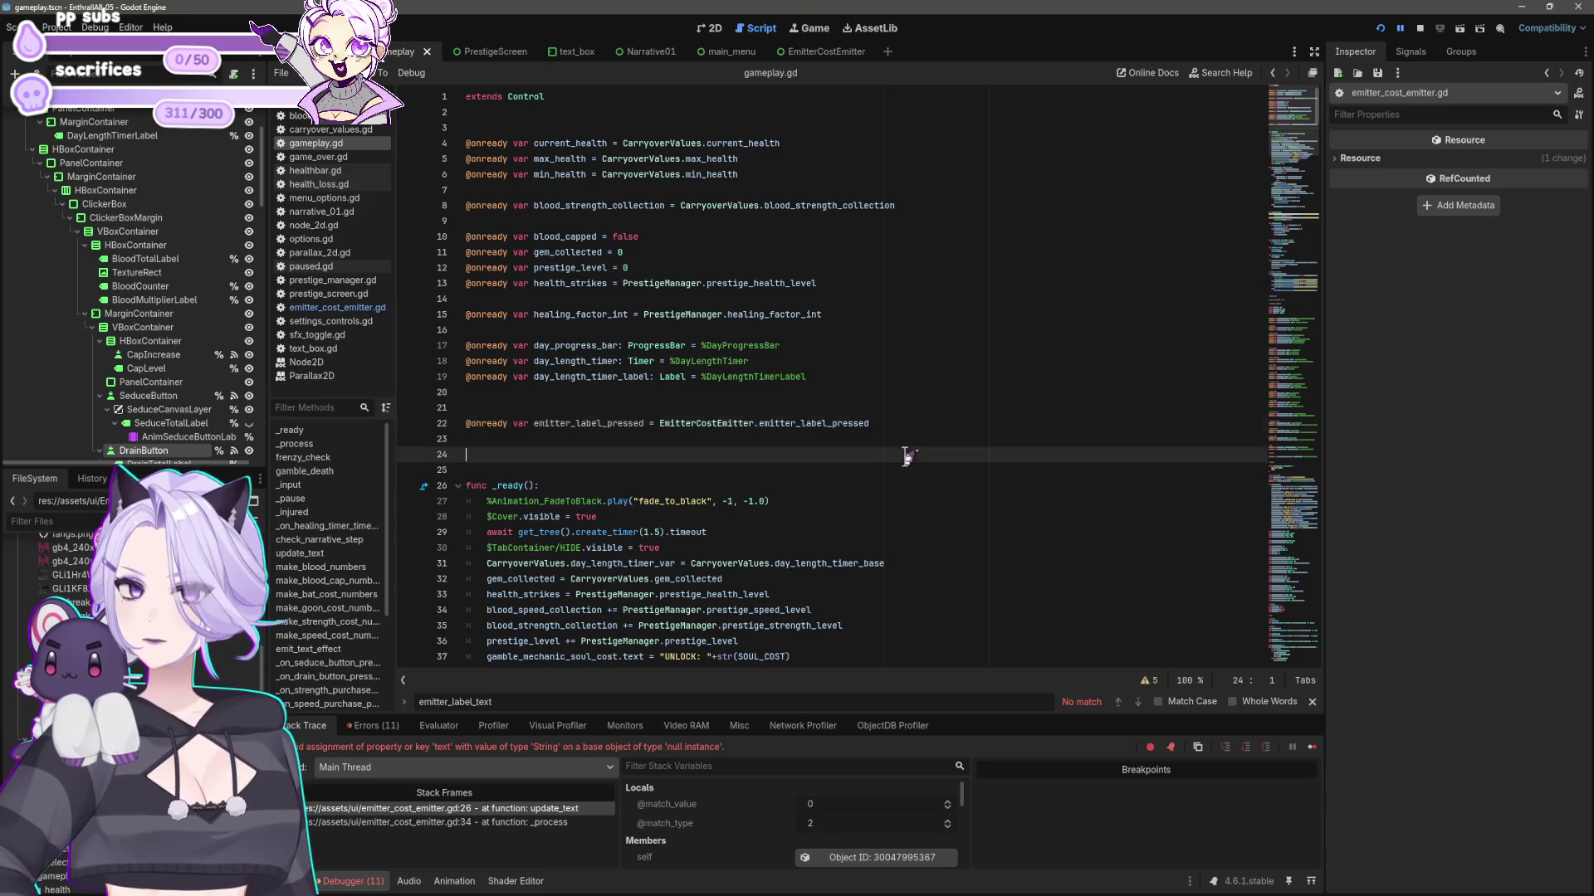
{"action": "left_click", "coordinate": [896, 443]}
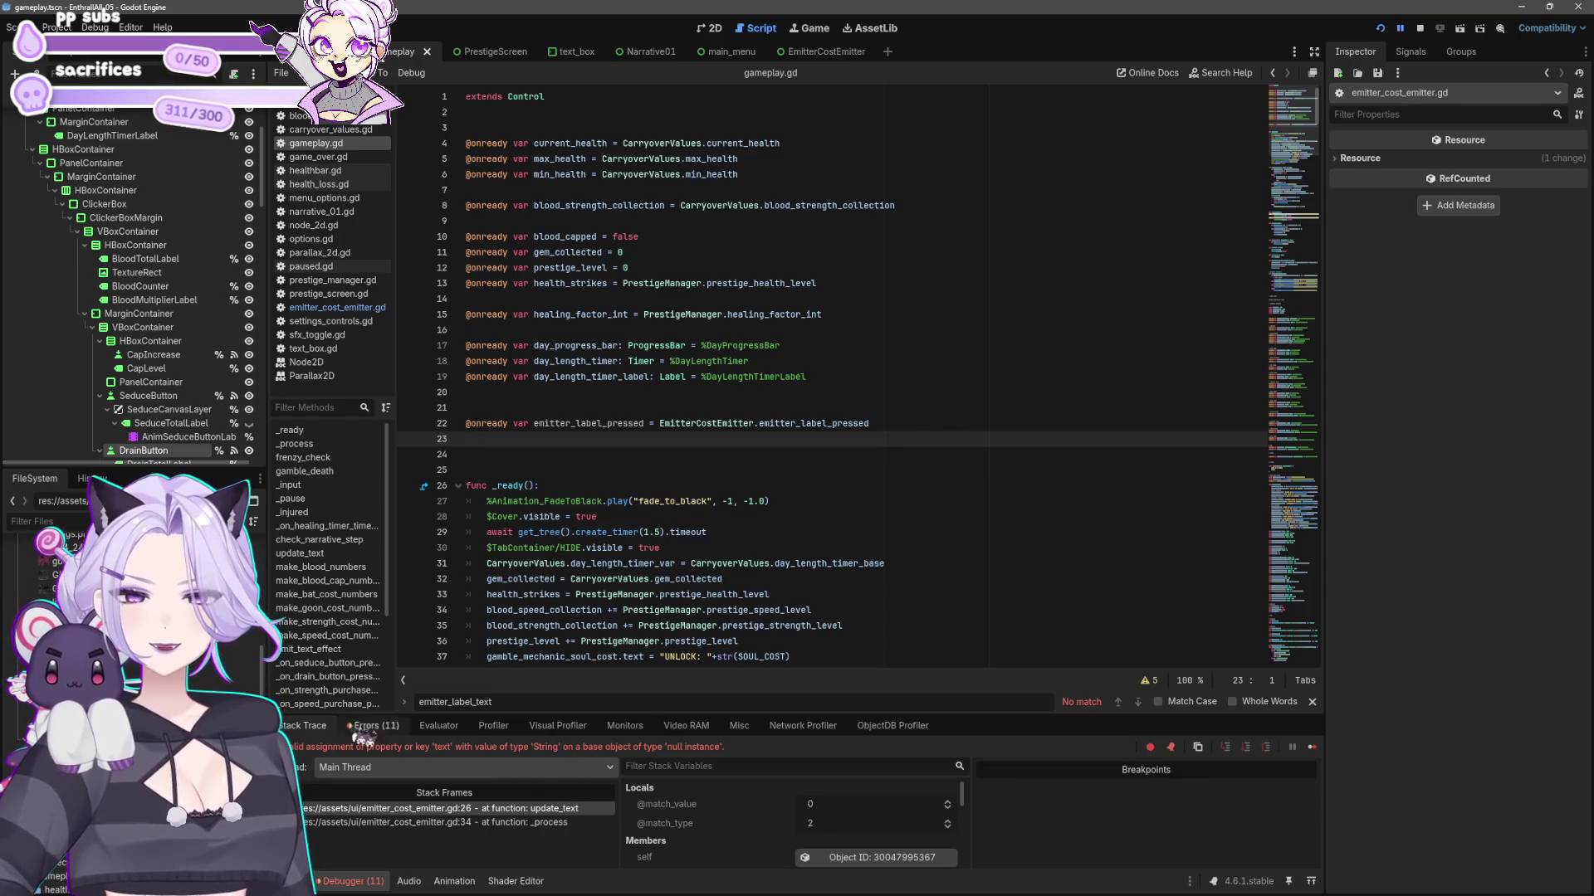
{"action": "left_click", "coordinate": [556, 424]}
{"action": "left_click_drag", "start_coordinate": [534, 424], "coordinate": [646, 427]}
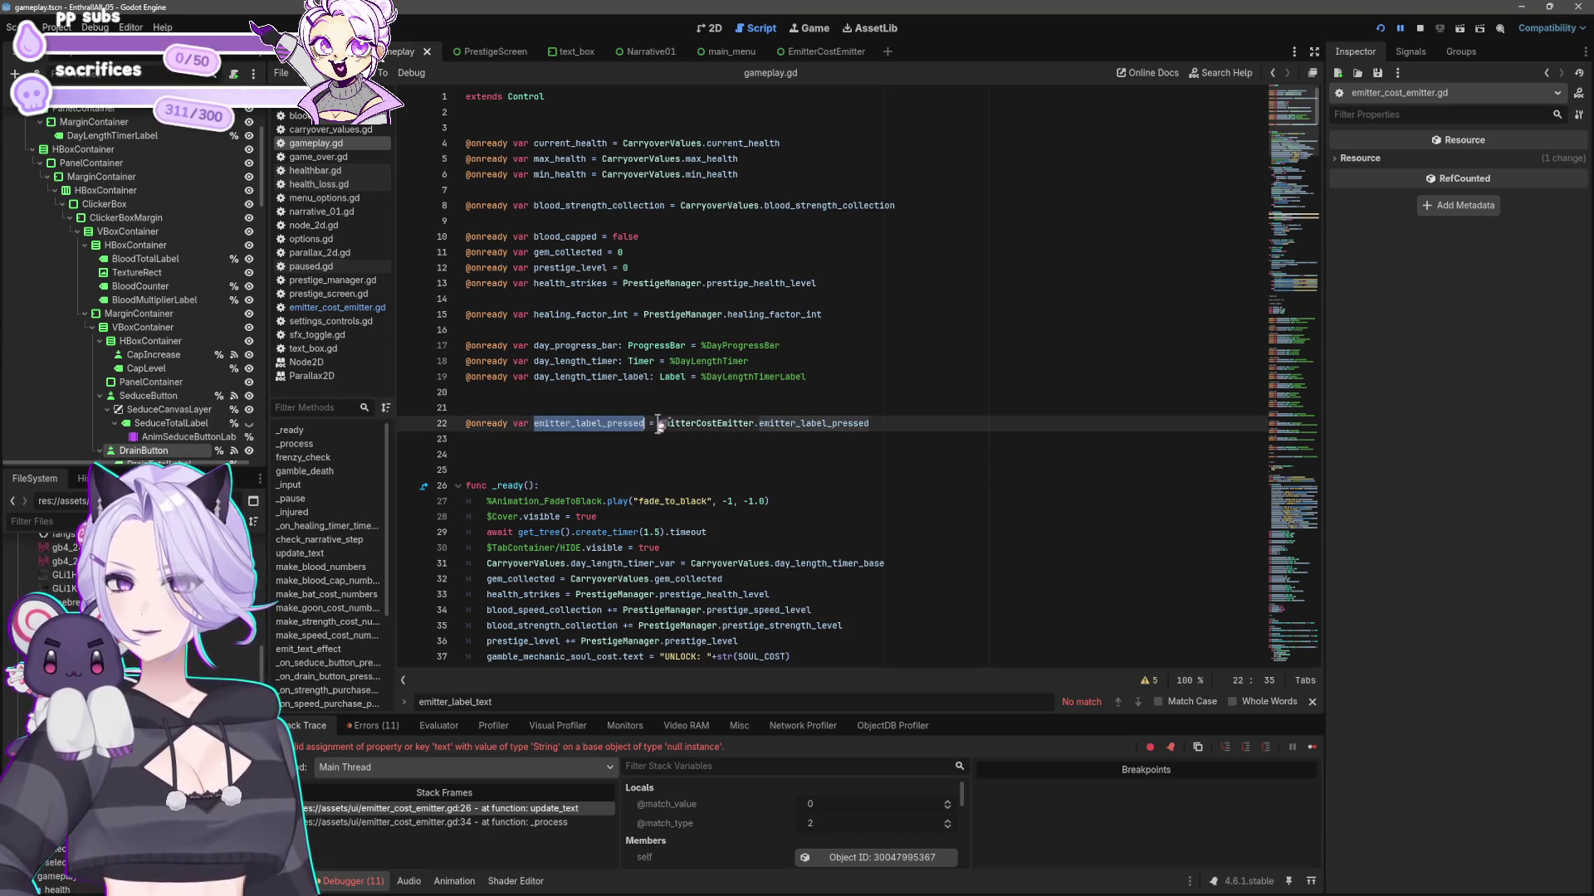
{"action": "left_click", "coordinate": [659, 423]}
{"action": "left_click_drag", "start_coordinate": [761, 423], "coordinate": [869, 425]}
{"action": "key", "text": "ctrl+c"}
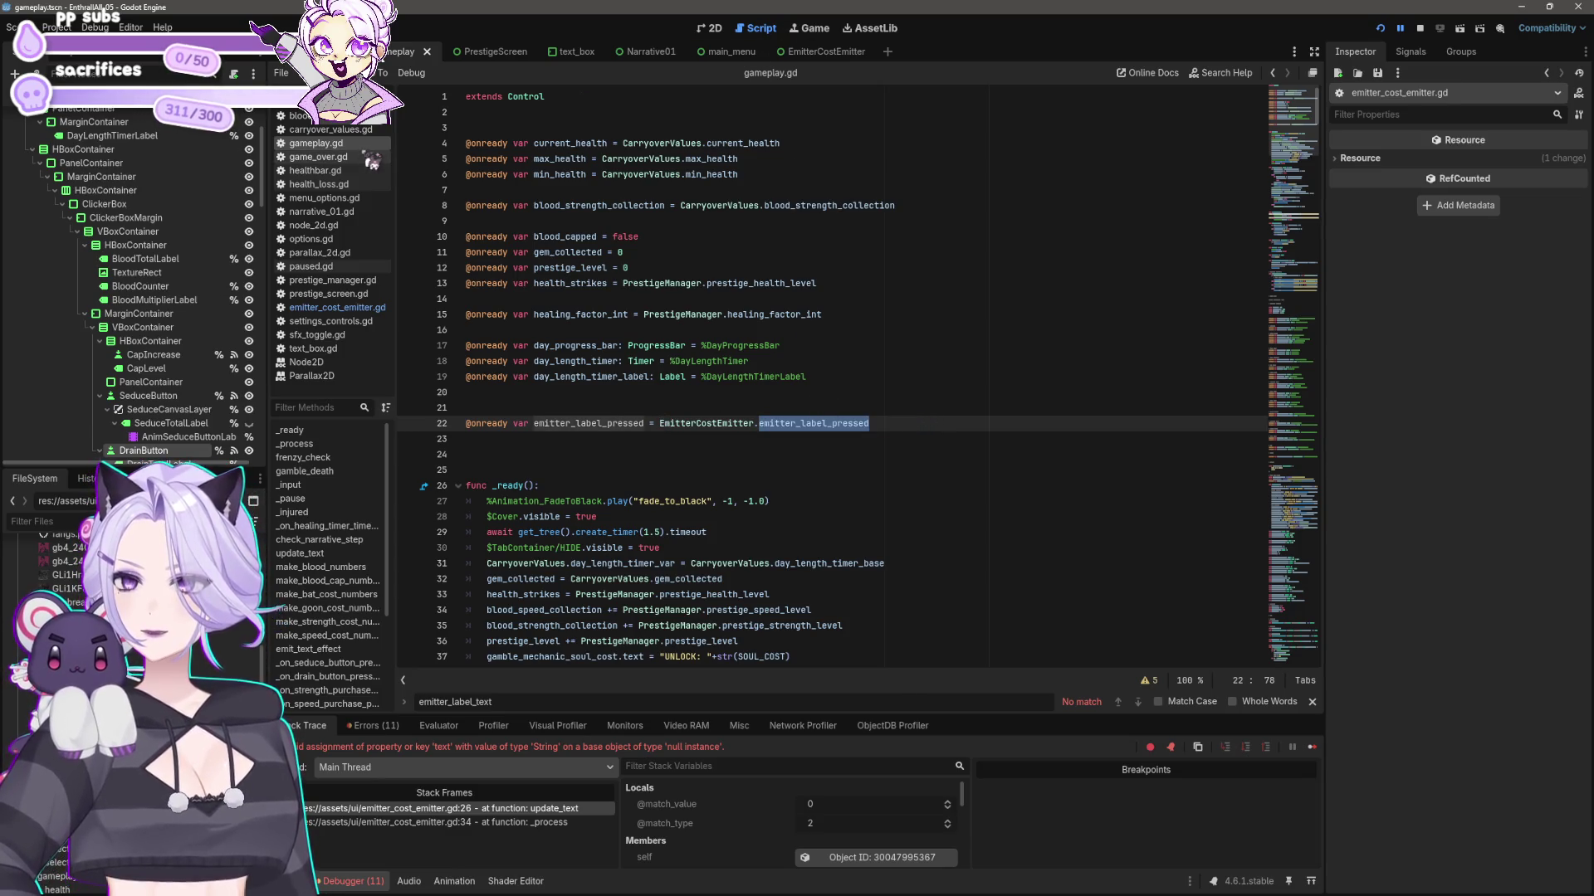
- Search emitter_cost_emitter.gd for every use of emitter_label_pressed
{"action": "left_click", "coordinate": [337, 307]}
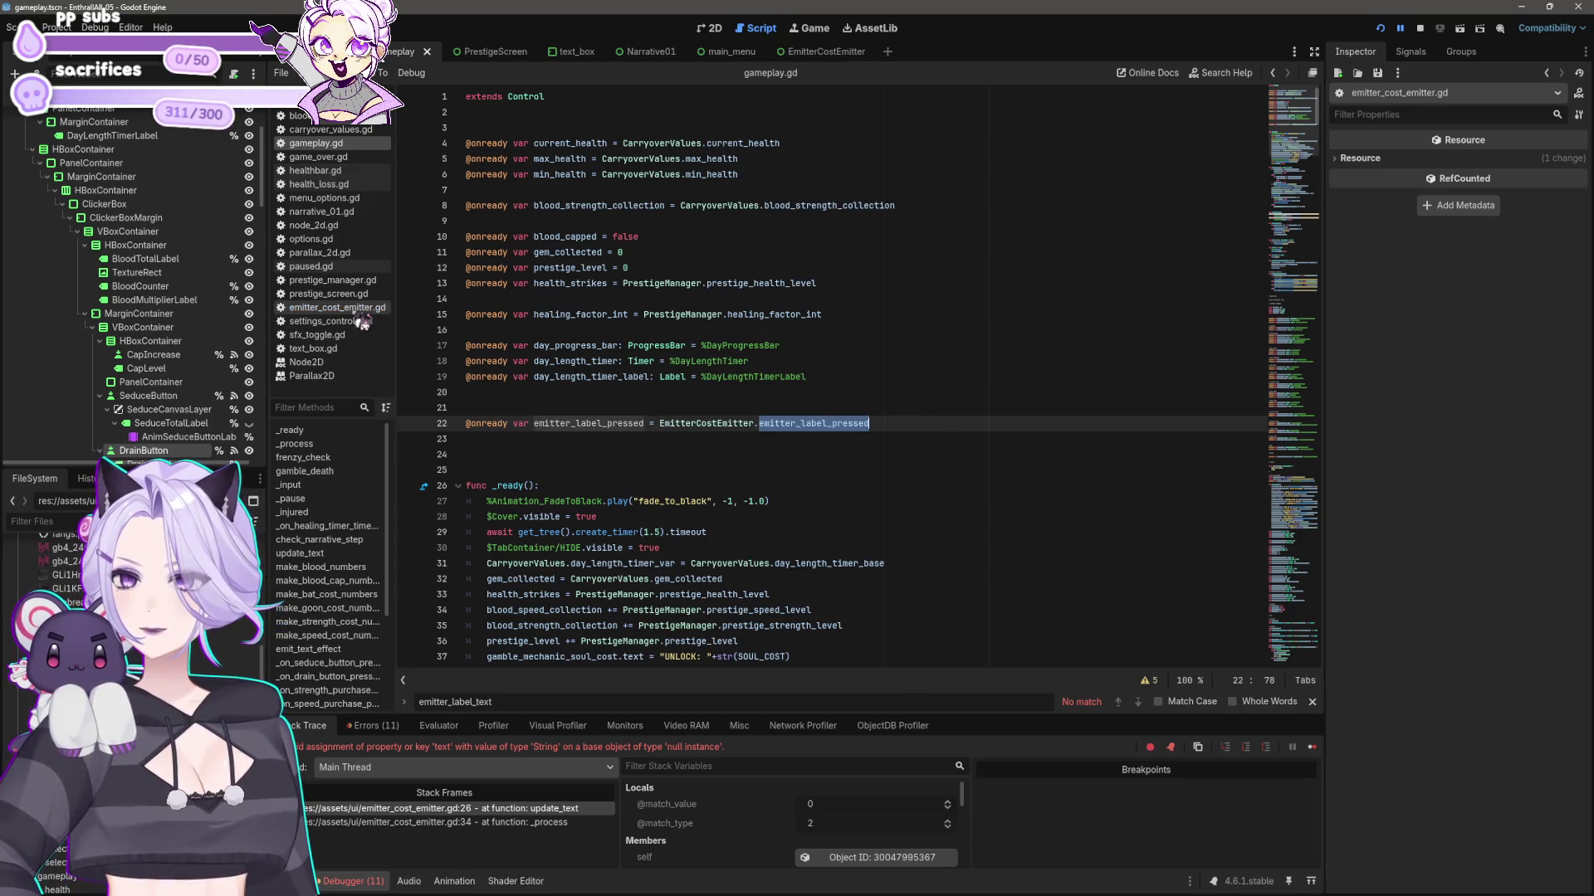
{"action": "left_click", "coordinate": [647, 701]}
{"action": "key", "text": "ctrl+a"}
{"action": "key", "text": "ctrl+v"}
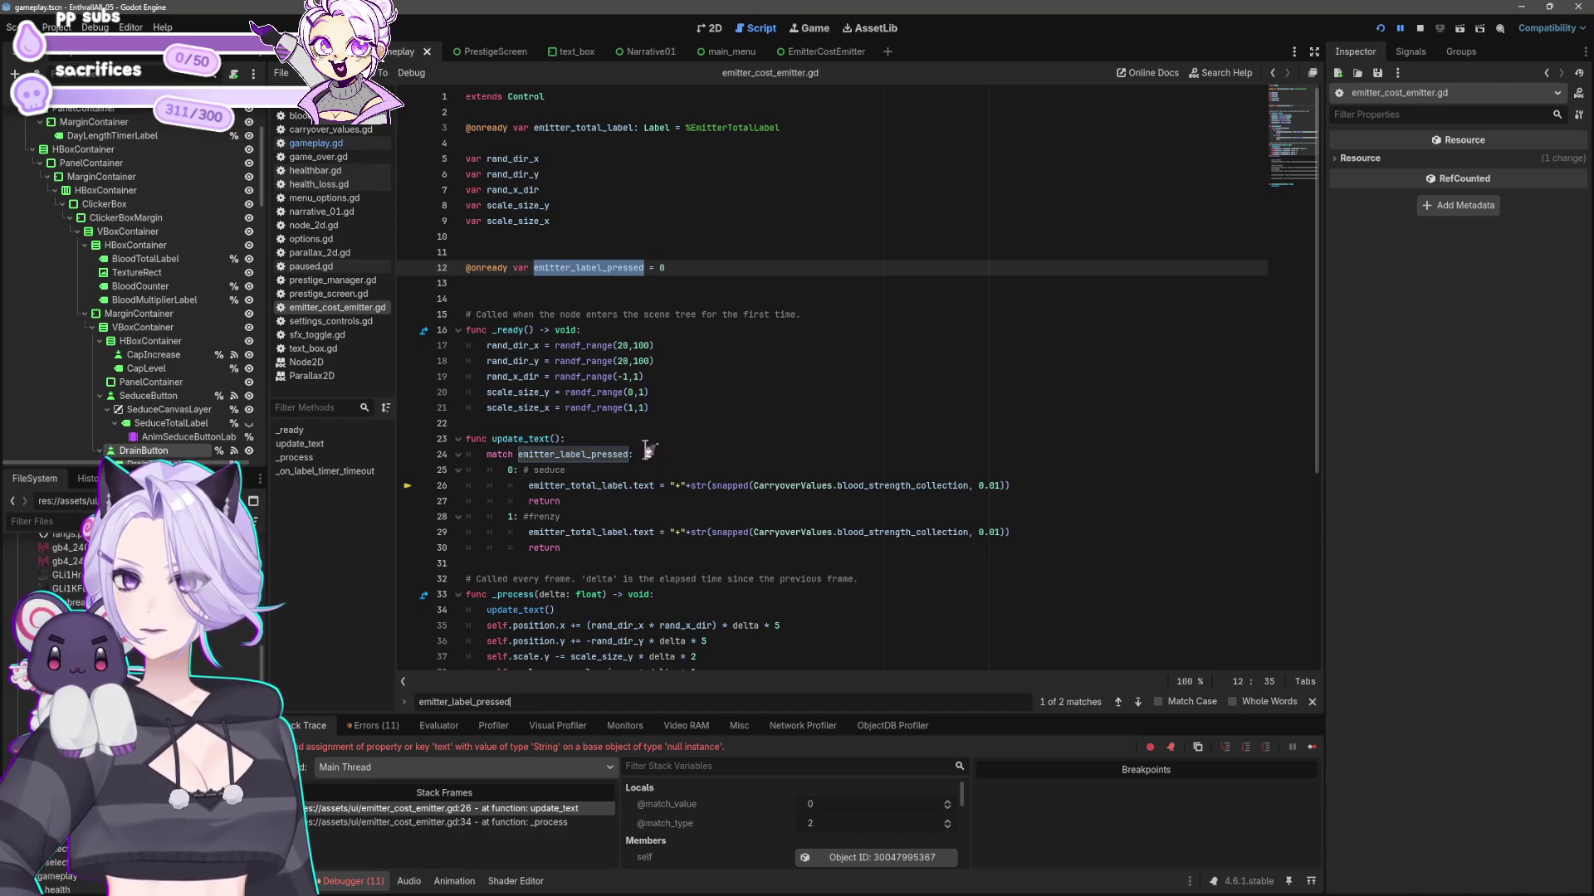
{"action": "scroll", "coordinate": [639, 448], "scroll_direction": "down", "scroll_amount": 6}
{"action": "scroll", "coordinate": [635, 449], "scroll_direction": "down", "scroll_amount": 1}
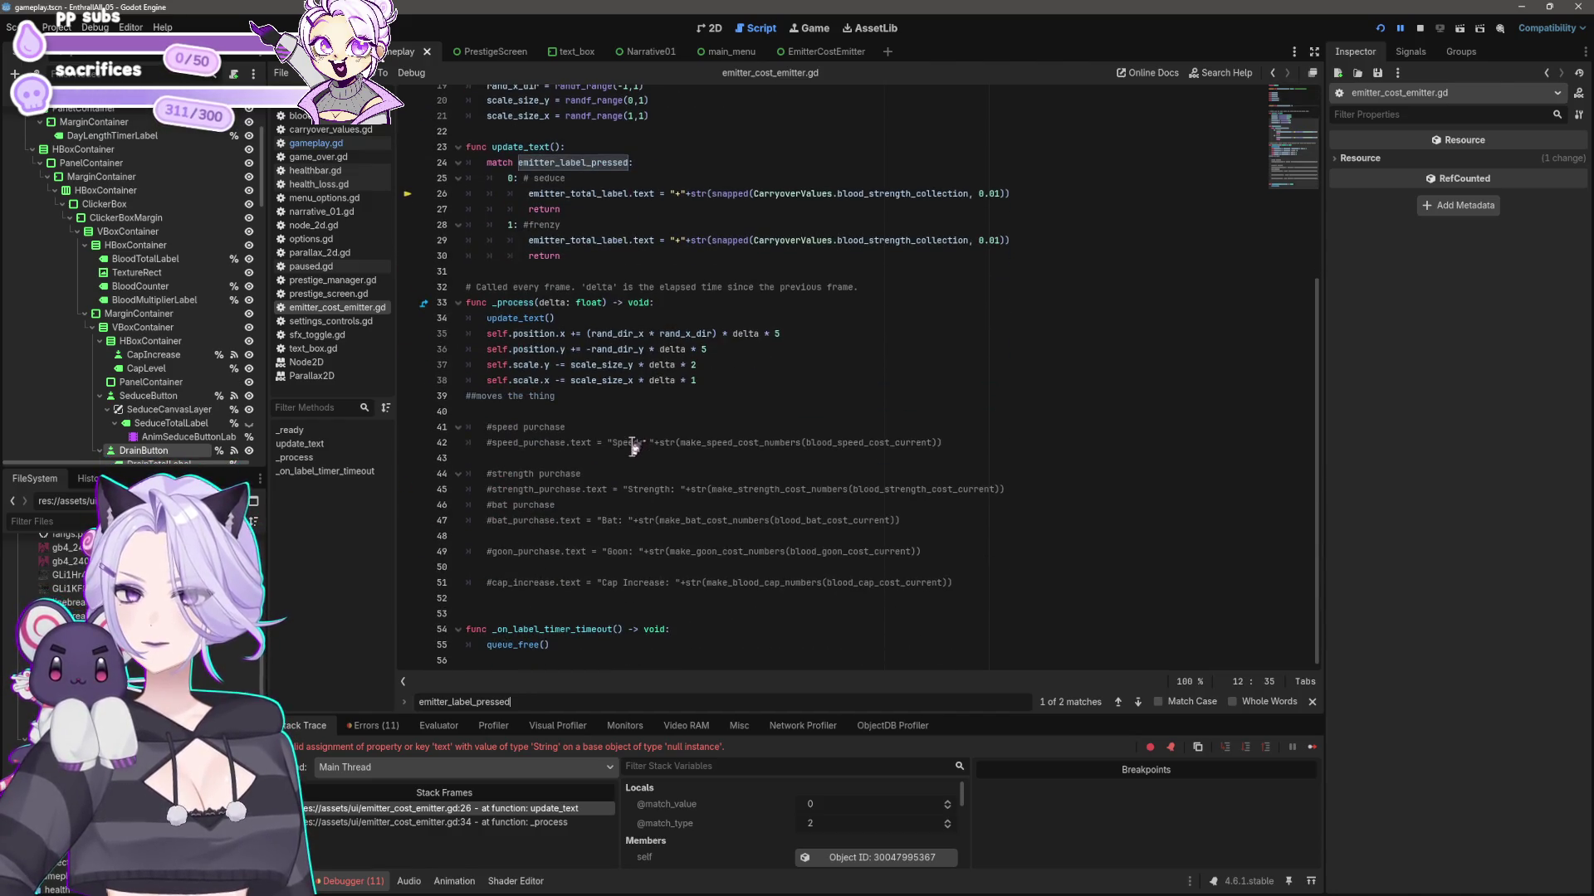
{"action": "scroll", "coordinate": [636, 449], "scroll_direction": "up", "scroll_amount": 6}
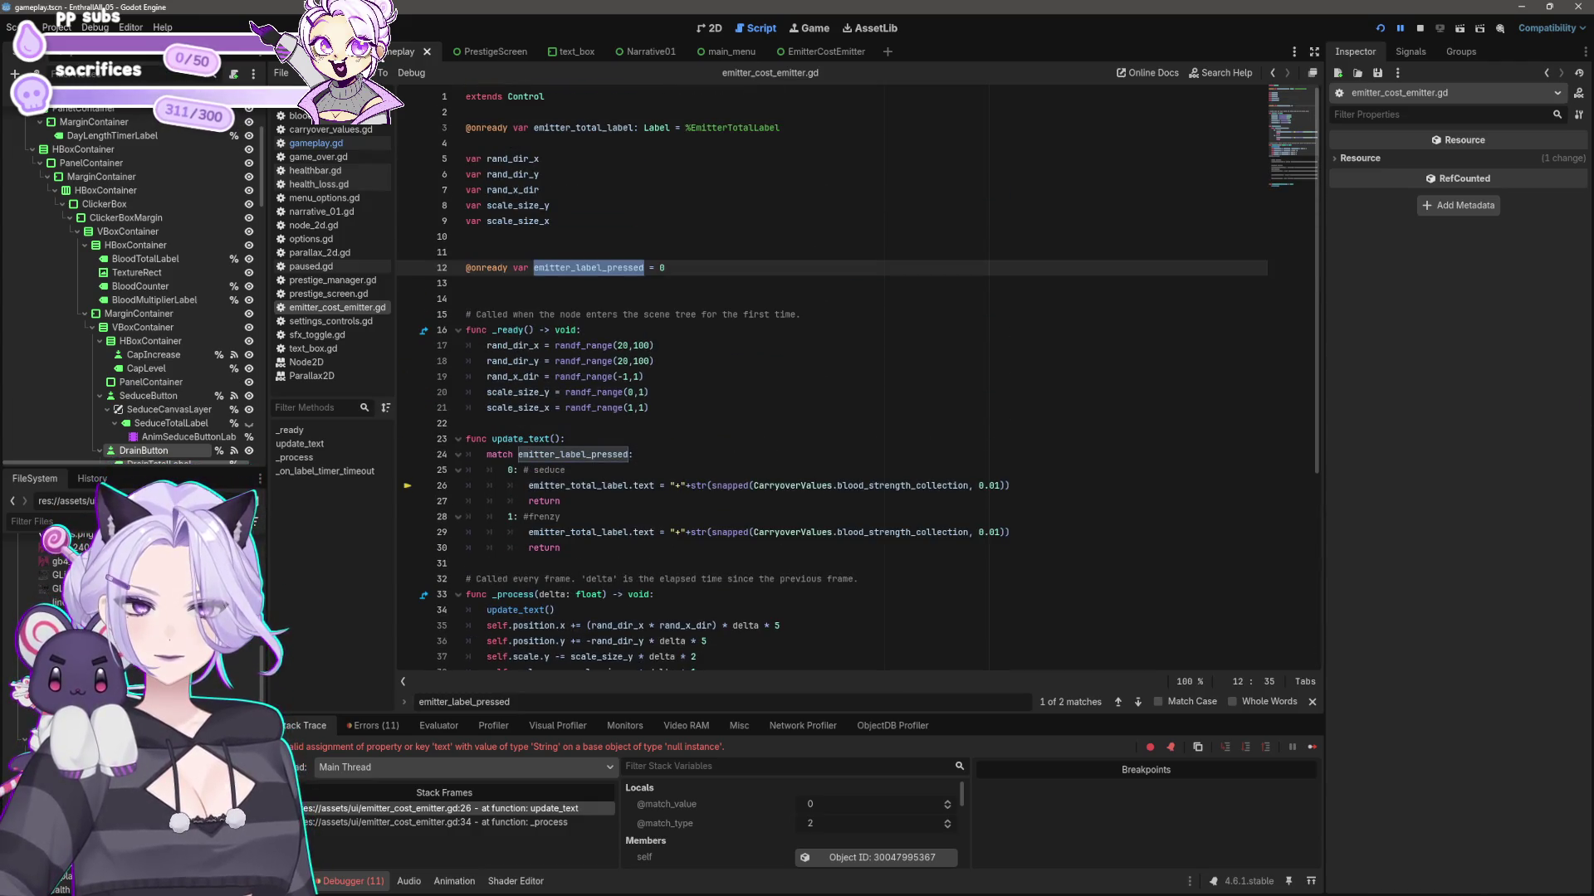
{"action": "left_click", "coordinate": [1163, 395]}
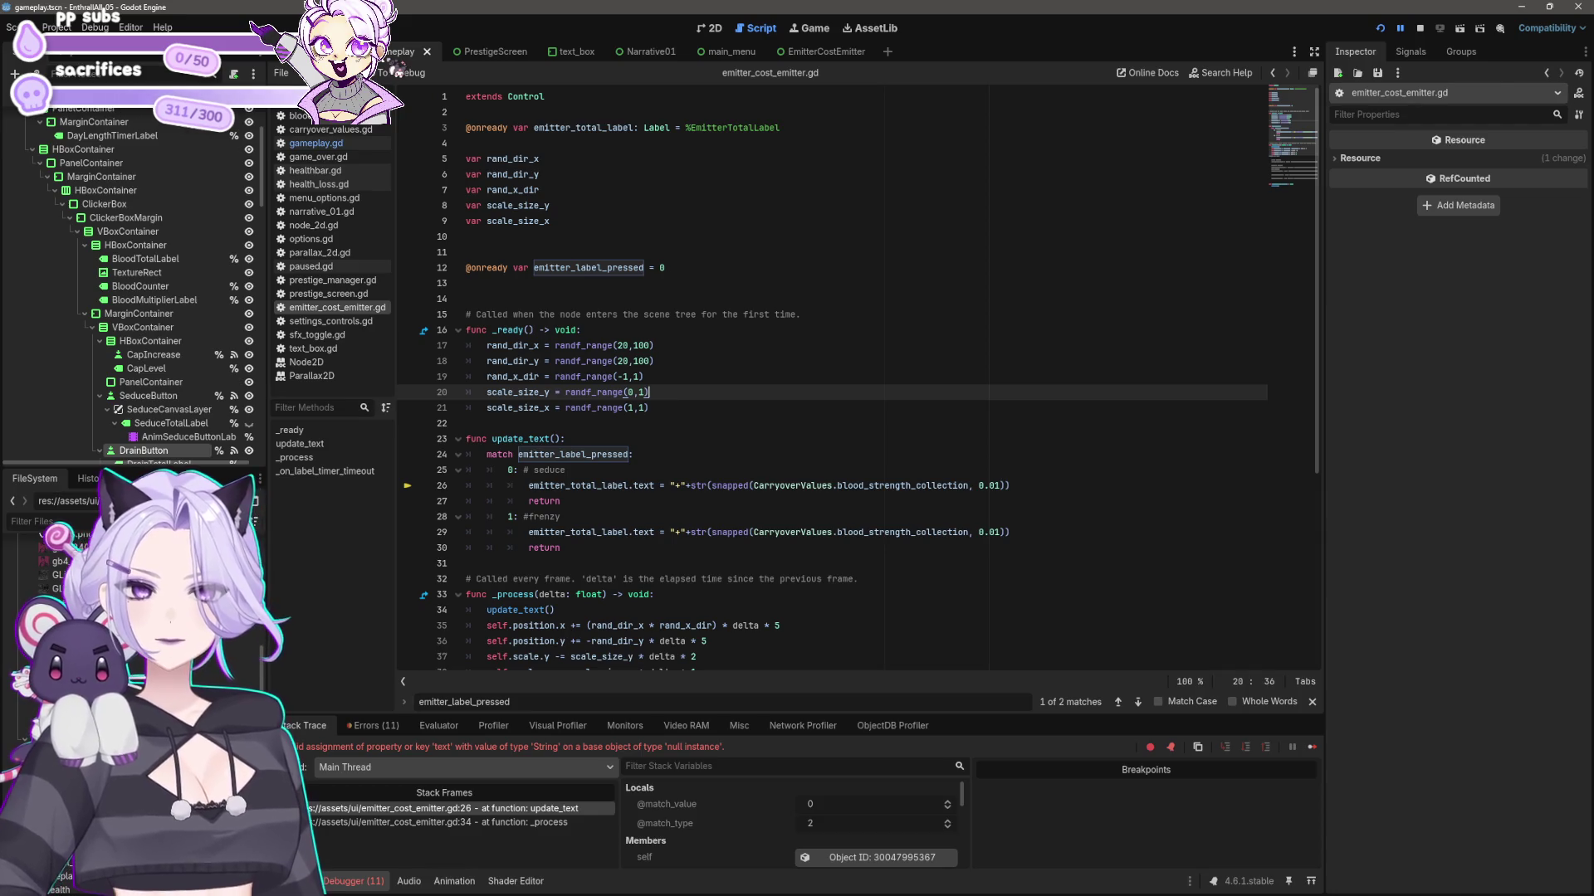
- Review gameplay.gd again, then open the EmitterCostEmitter scene
{"action": "left_click", "coordinate": [316, 143]}
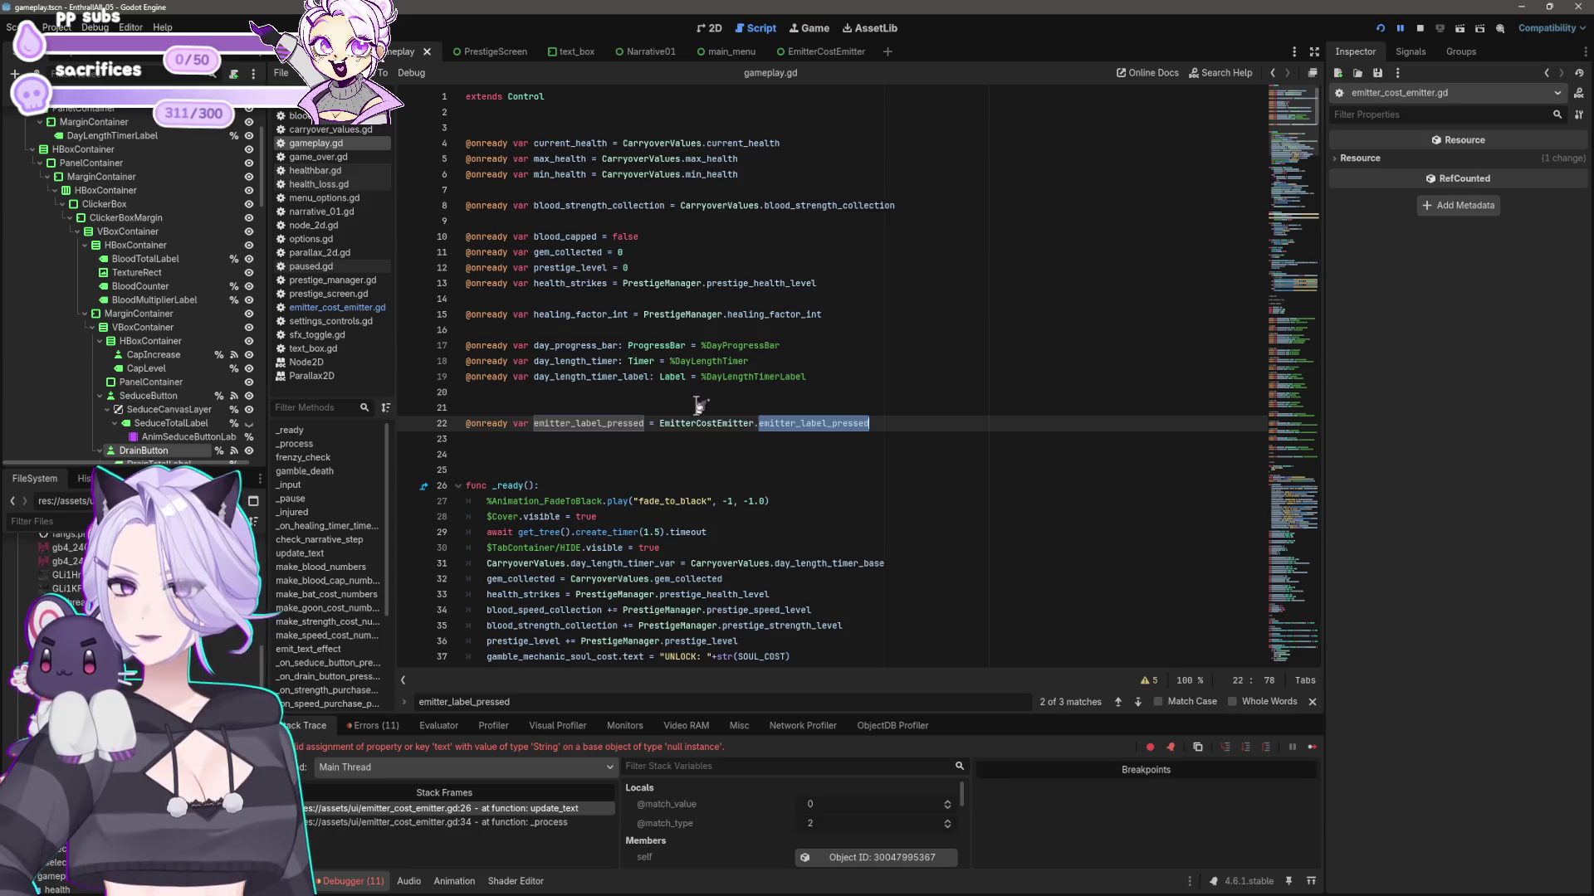
{"action": "scroll", "coordinate": [214, 369], "scroll_direction": "down", "scroll_amount": 10}
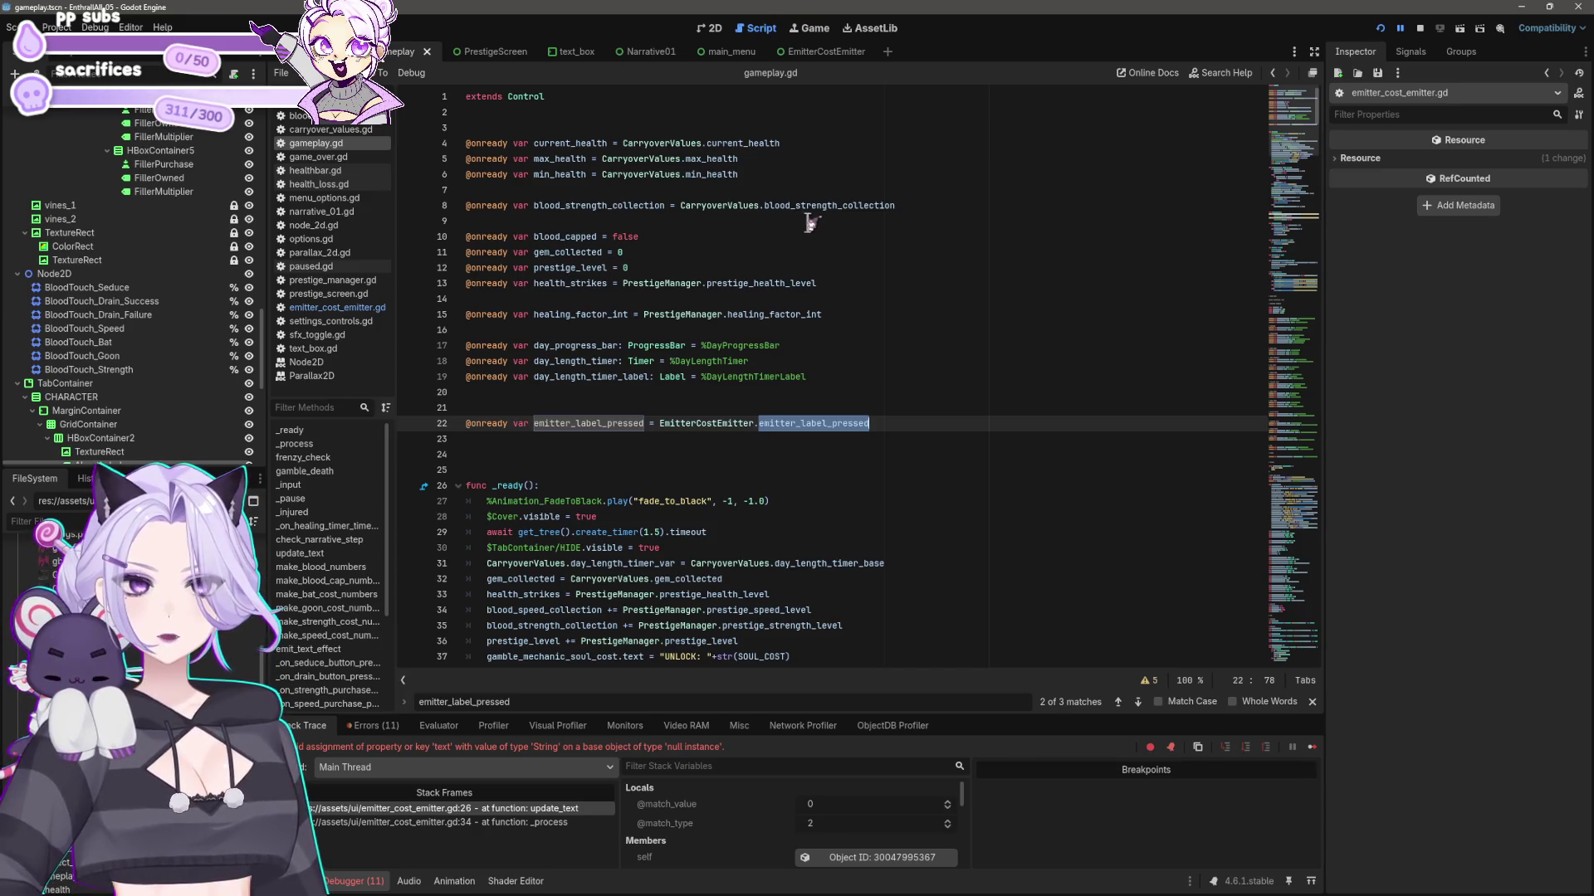
{"action": "left_click", "coordinate": [821, 54]}
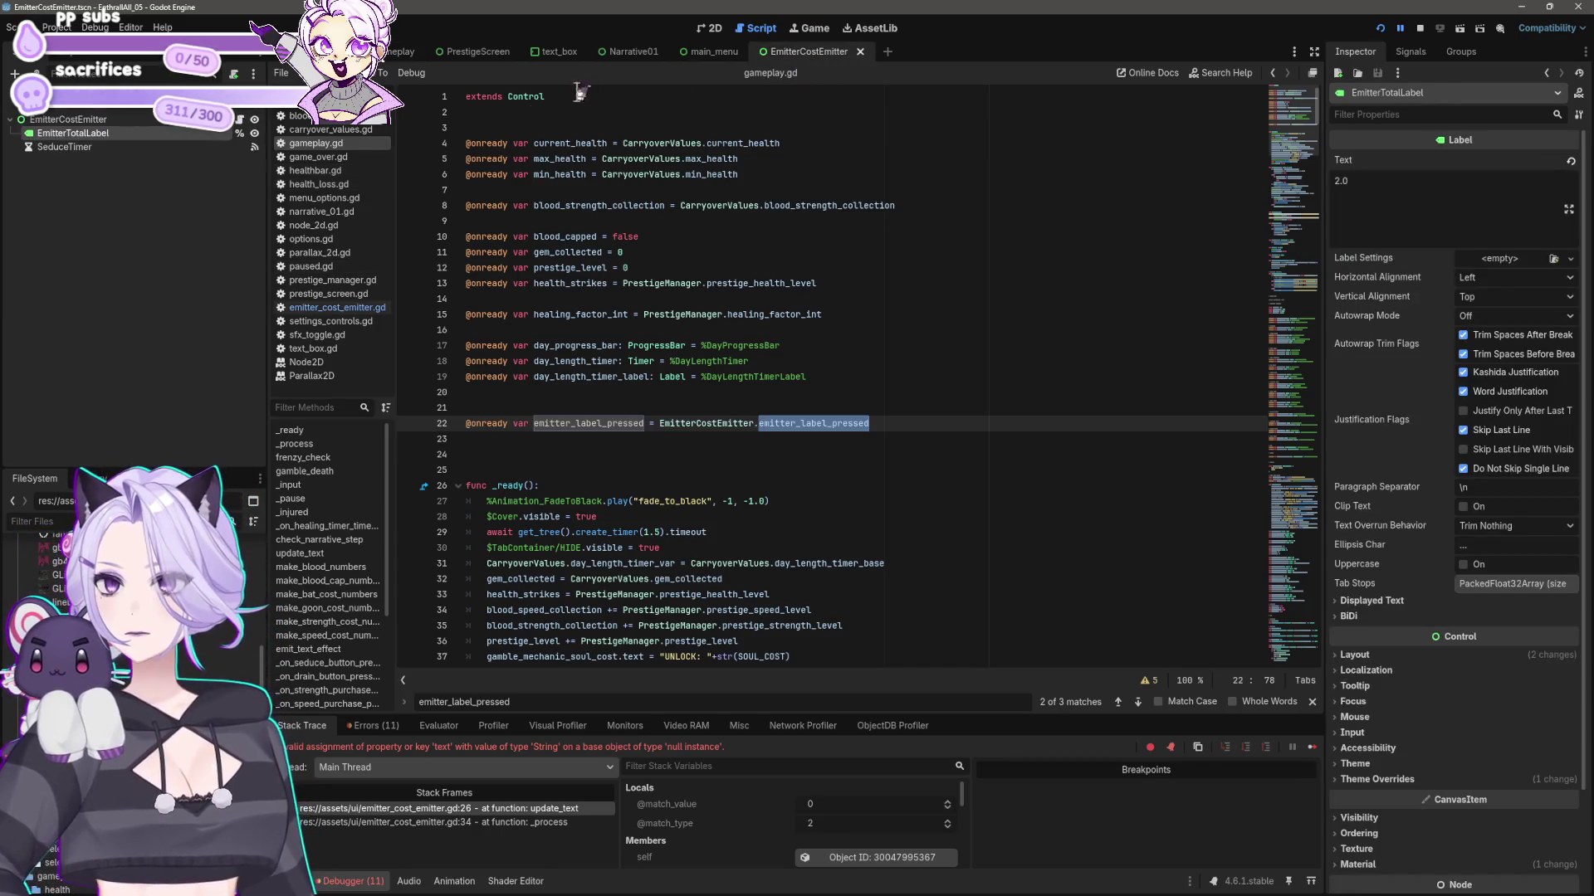
- Remove the update_text() call on line 34 from _process and run the game
{"action": "left_click", "coordinate": [336, 307]}
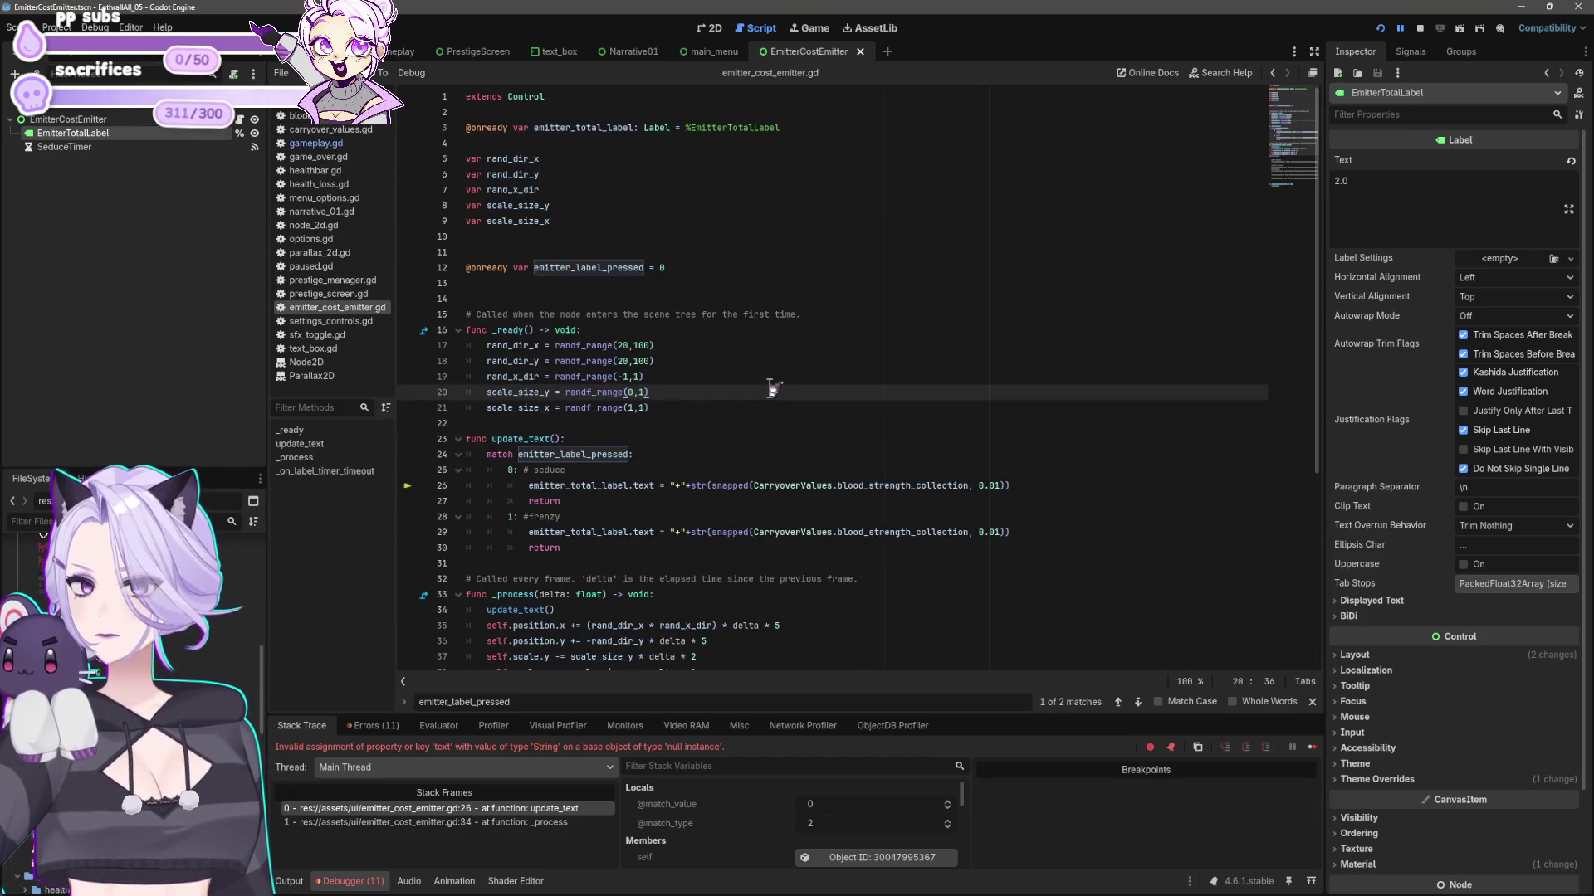
{"action": "scroll", "coordinate": [774, 387], "scroll_direction": "down", "scroll_amount": 4}
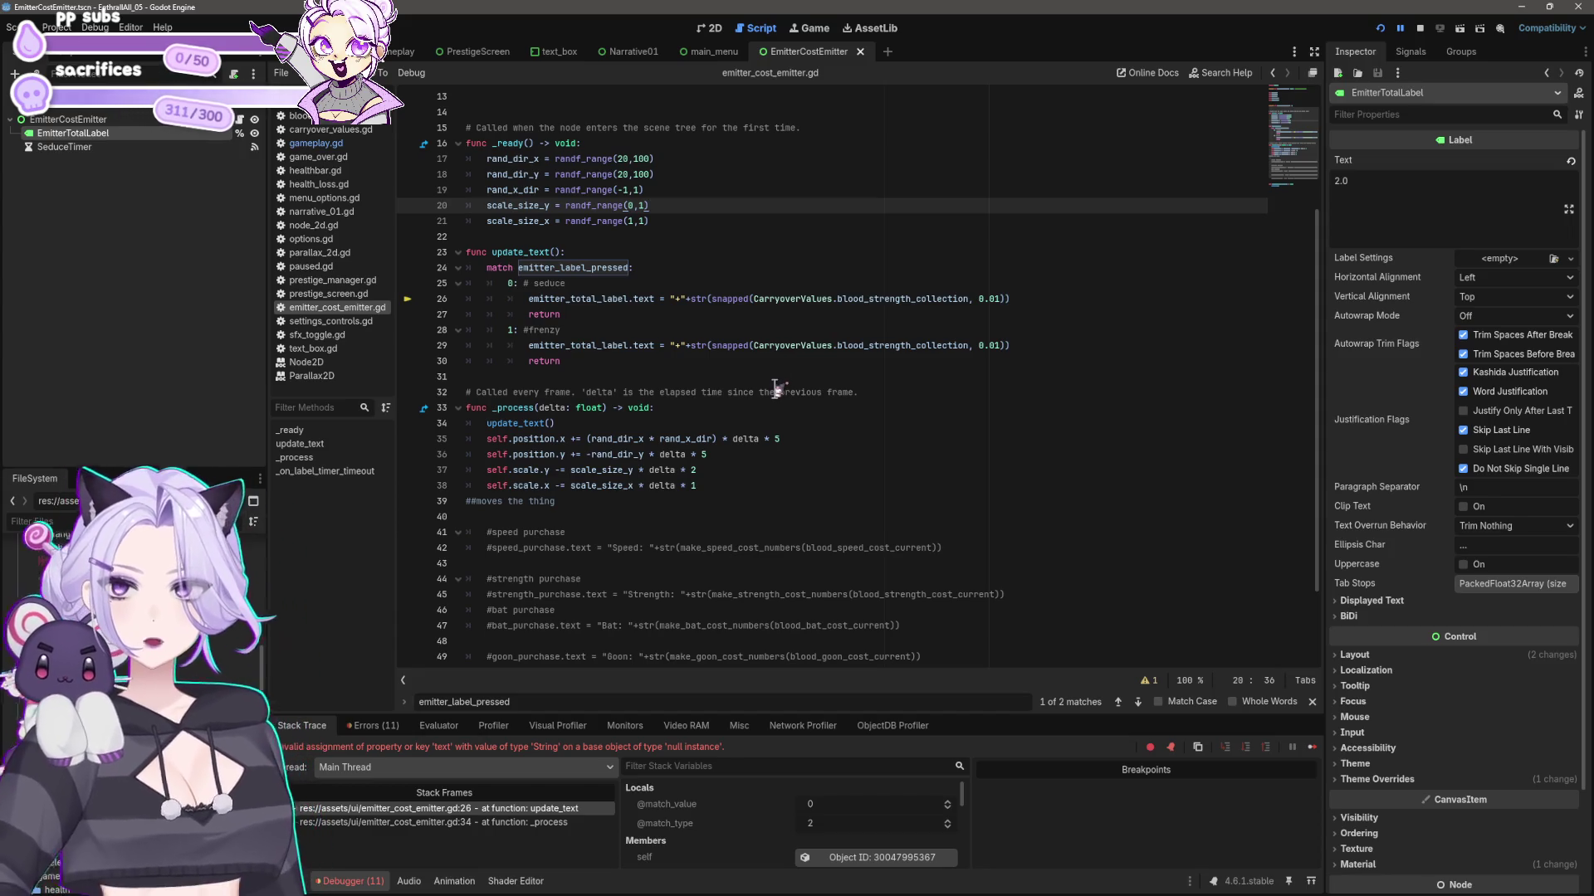
{"action": "left_click", "coordinate": [625, 426]}
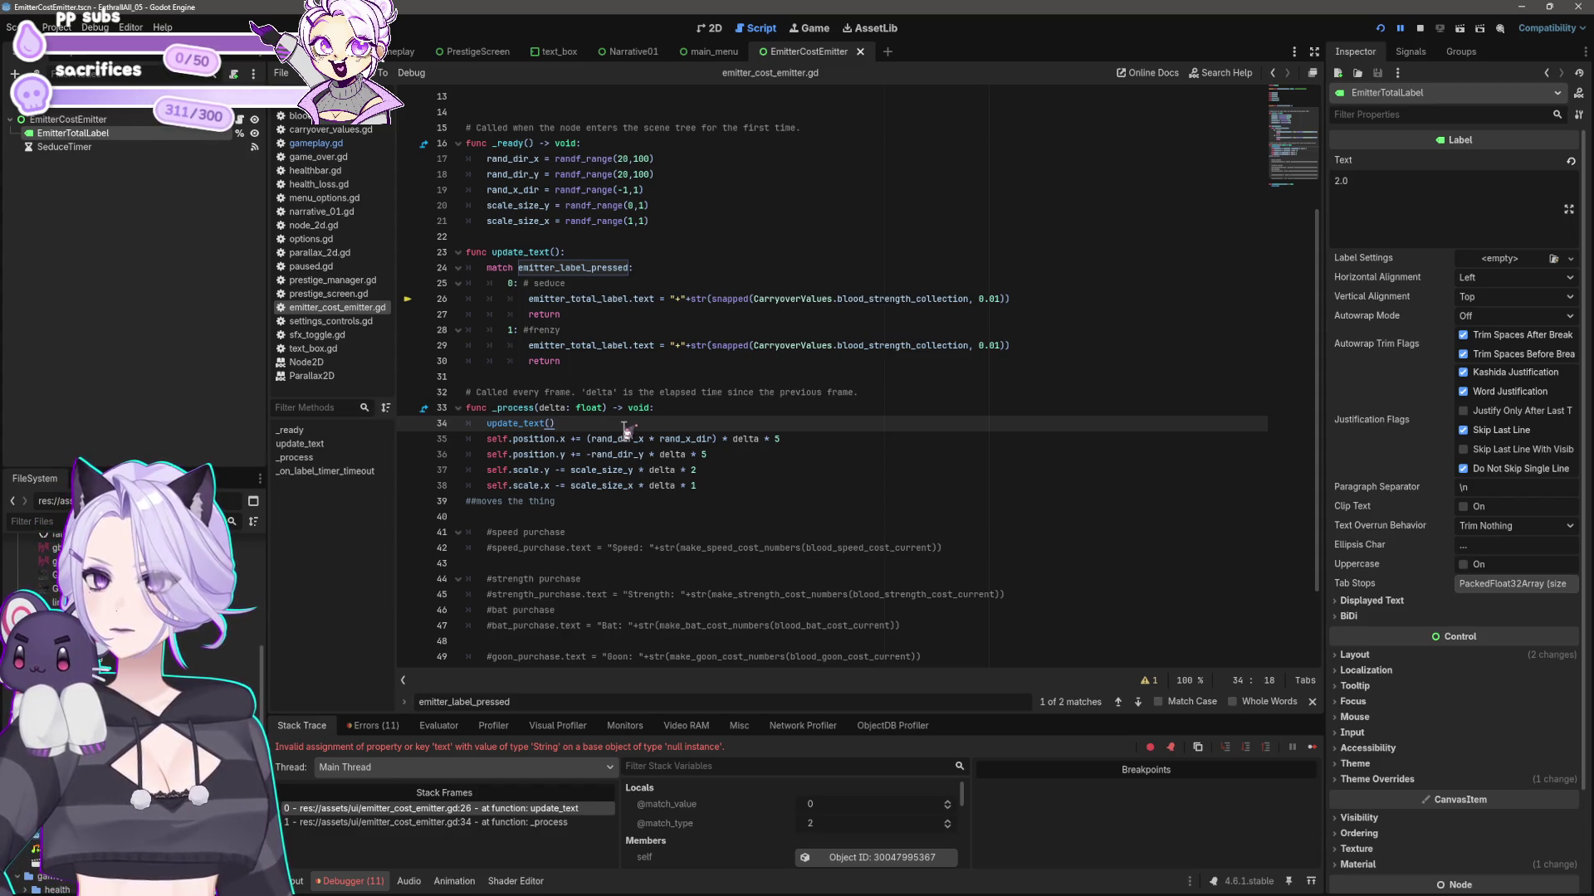
{"action": "key", "text": "shift+Home"}
{"action": "key", "text": "shift+Home"}
{"action": "key", "text": "BackSpace"}
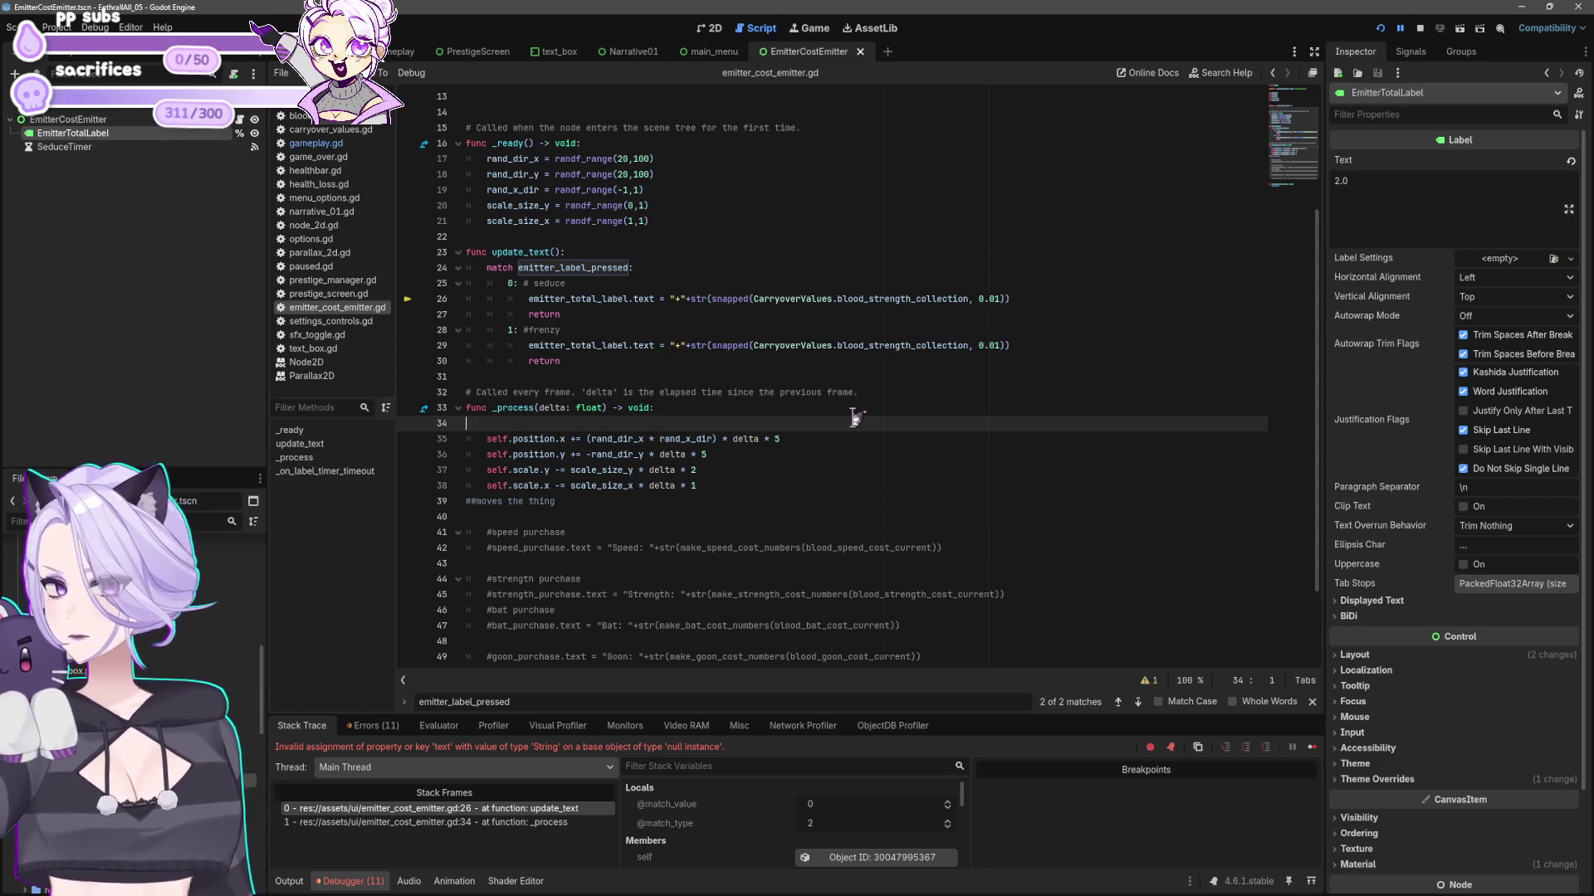
{"action": "left_click", "coordinate": [1380, 28]}
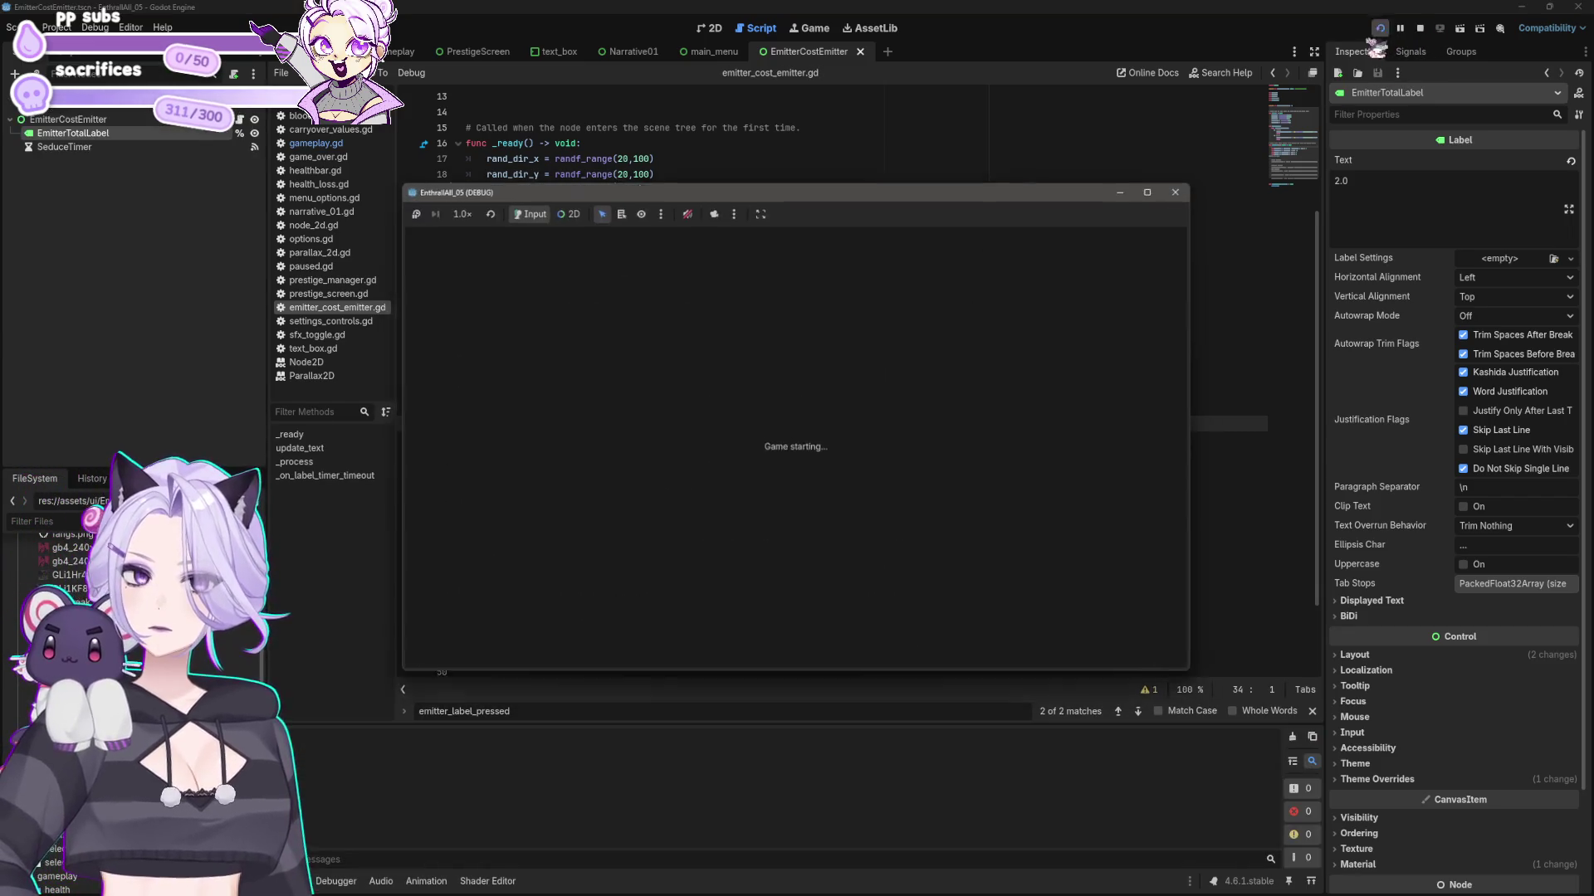
- Start the game and collect blood with eight seduce clicks
{"action": "left_click", "coordinate": [795, 486]}
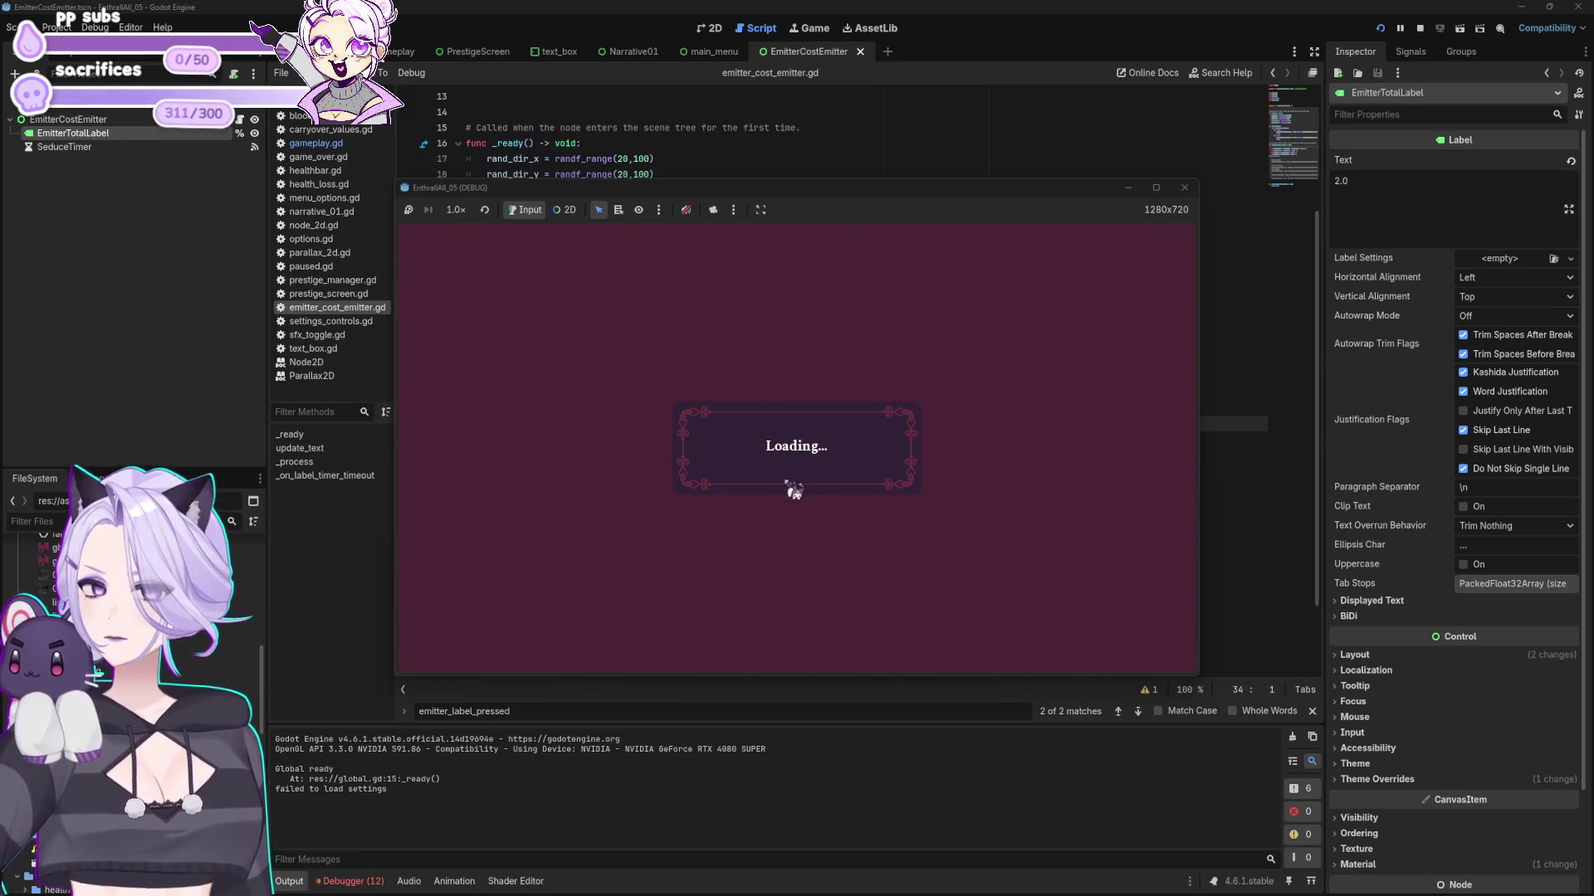
{"action": "left_click", "coordinate": [701, 462]}
{"action": "left_click", "coordinate": [701, 462]}
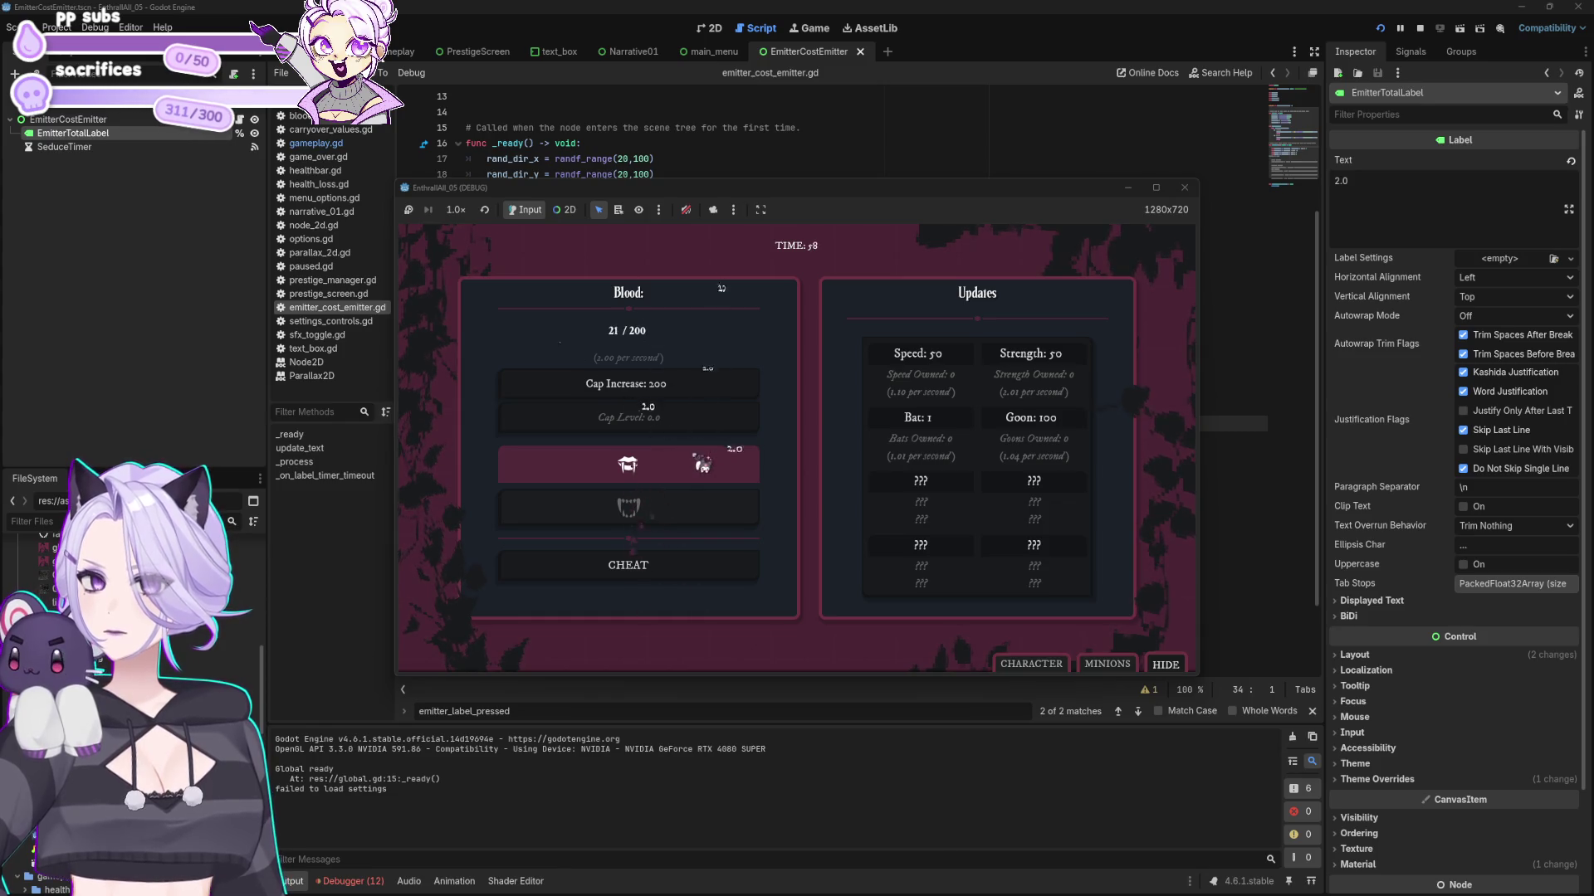
{"action": "left_click", "coordinate": [701, 463]}
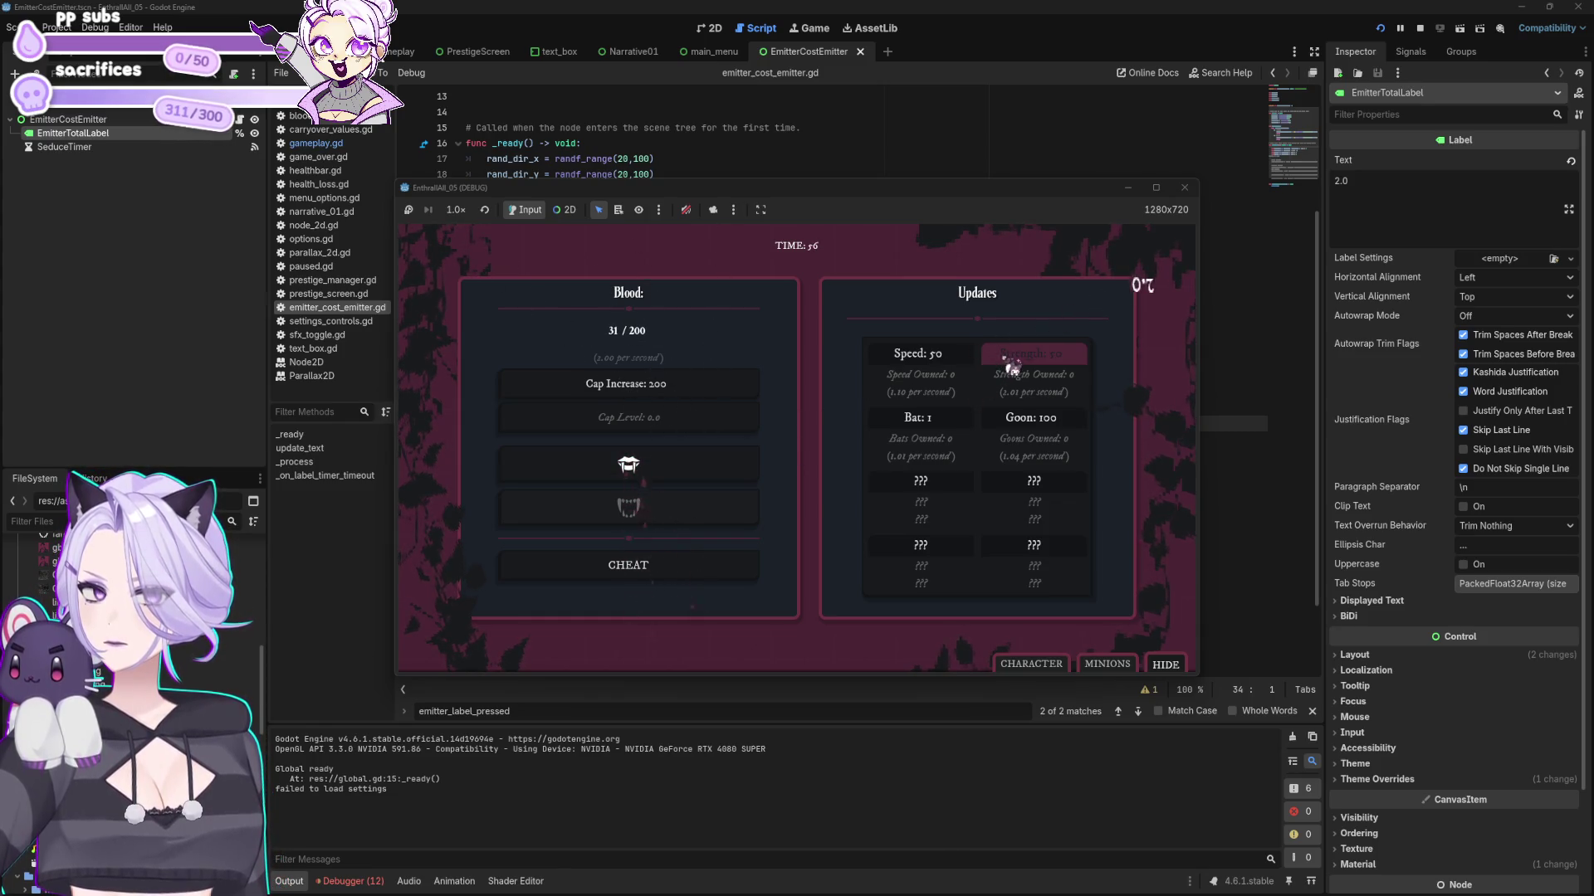
{"action": "left_click", "coordinate": [682, 463]}
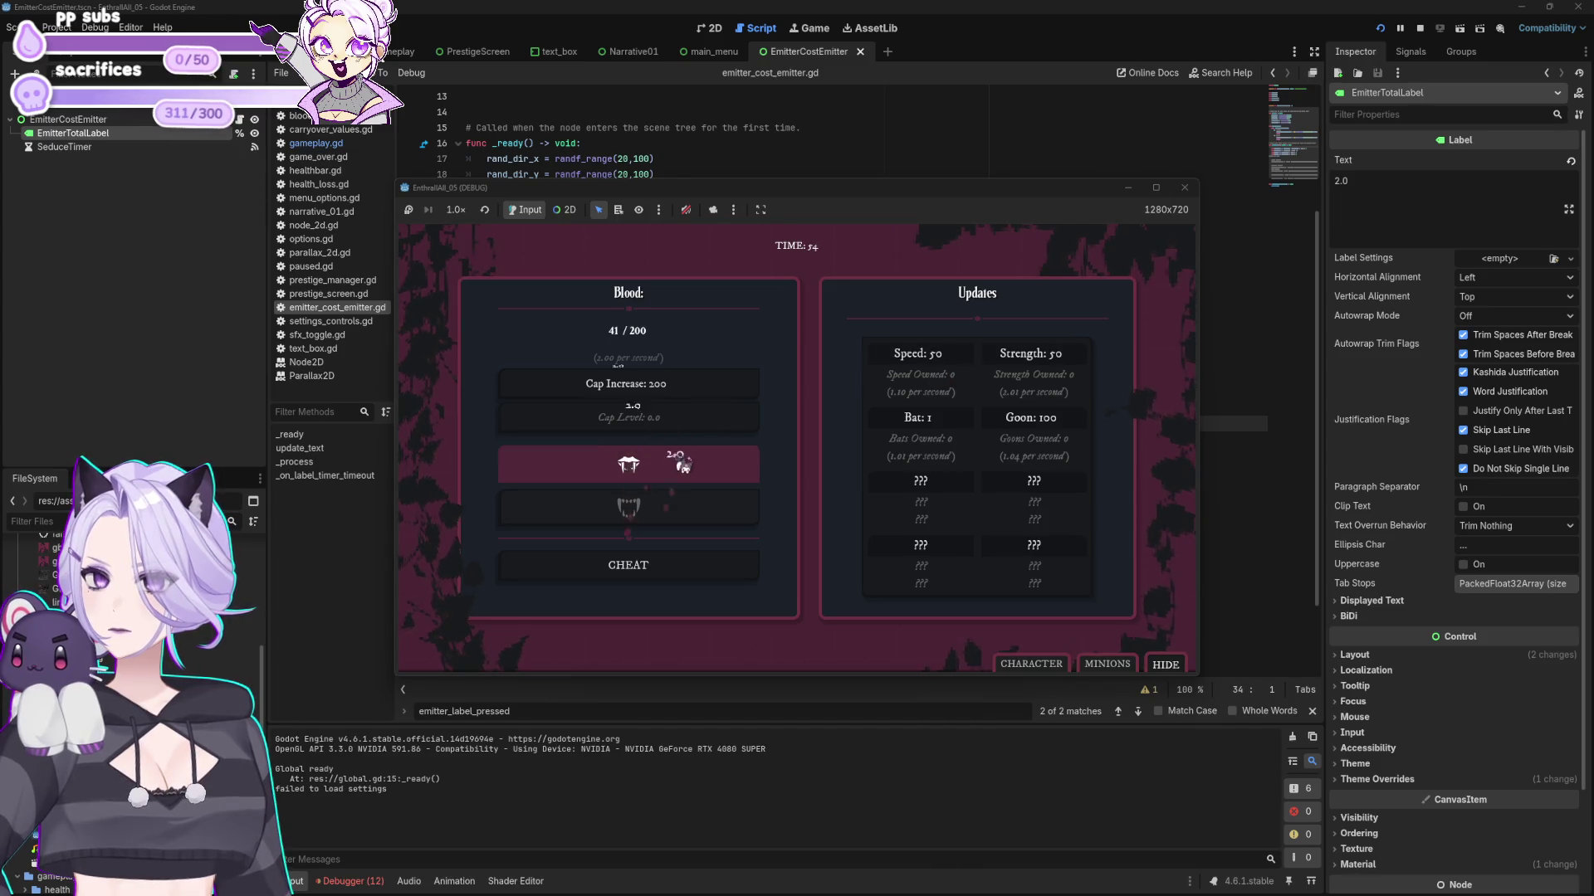
{"action": "left_click", "coordinate": [682, 464]}
{"action": "left_click", "coordinate": [682, 463]}
{"action": "left_click", "coordinate": [682, 463]}
{"action": "left_click", "coordinate": [683, 463]}
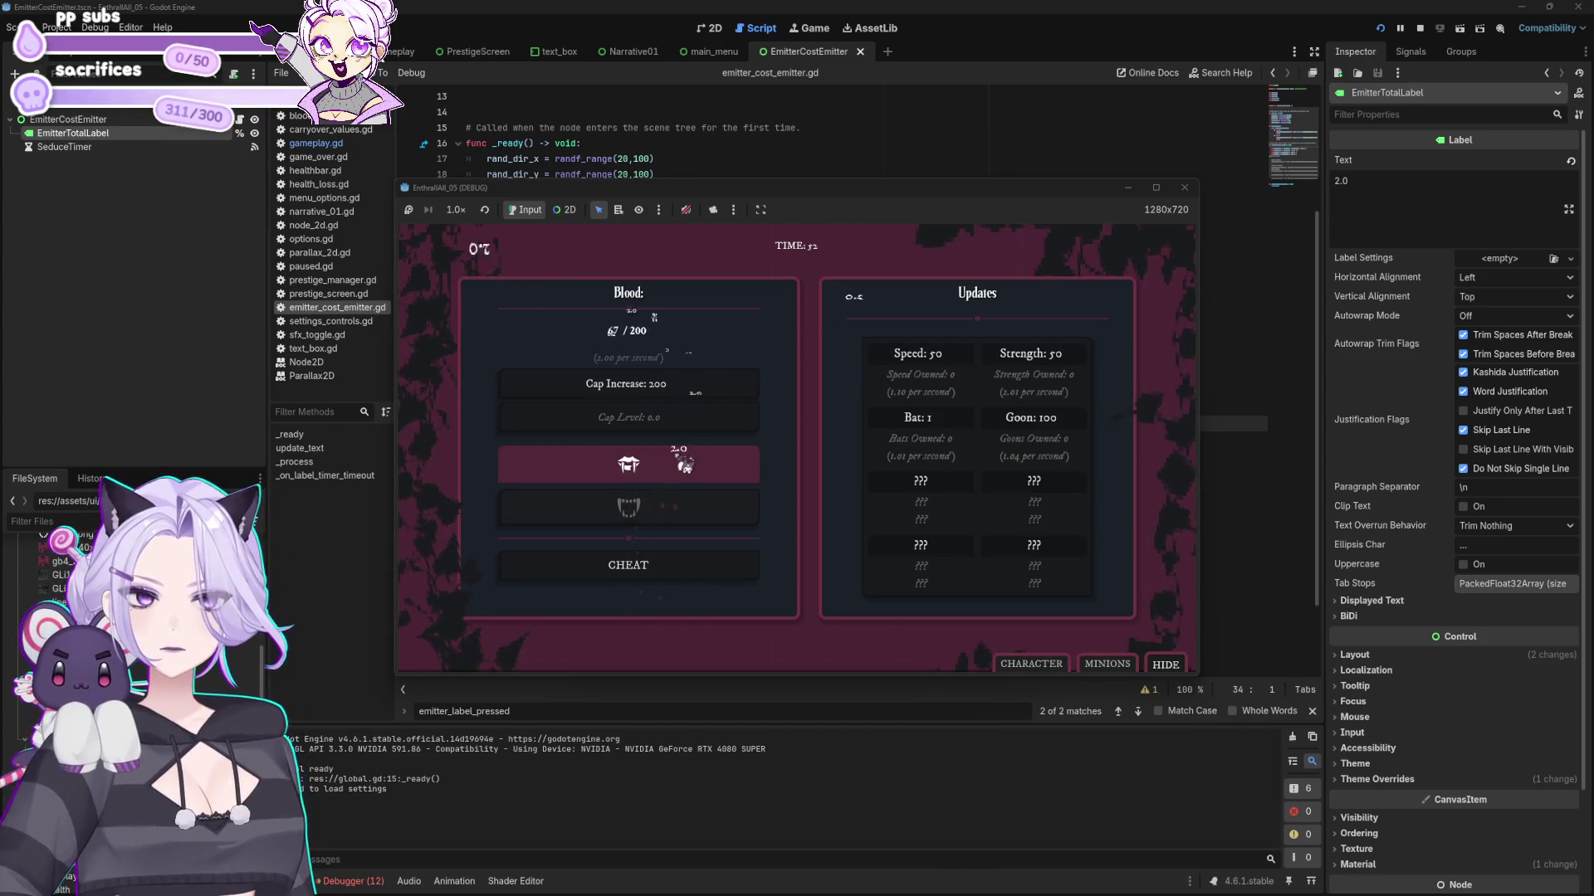
- Buy the Strength upgrade and two Bat upgrades, then stop the game
{"action": "left_click", "coordinate": [1047, 364]}
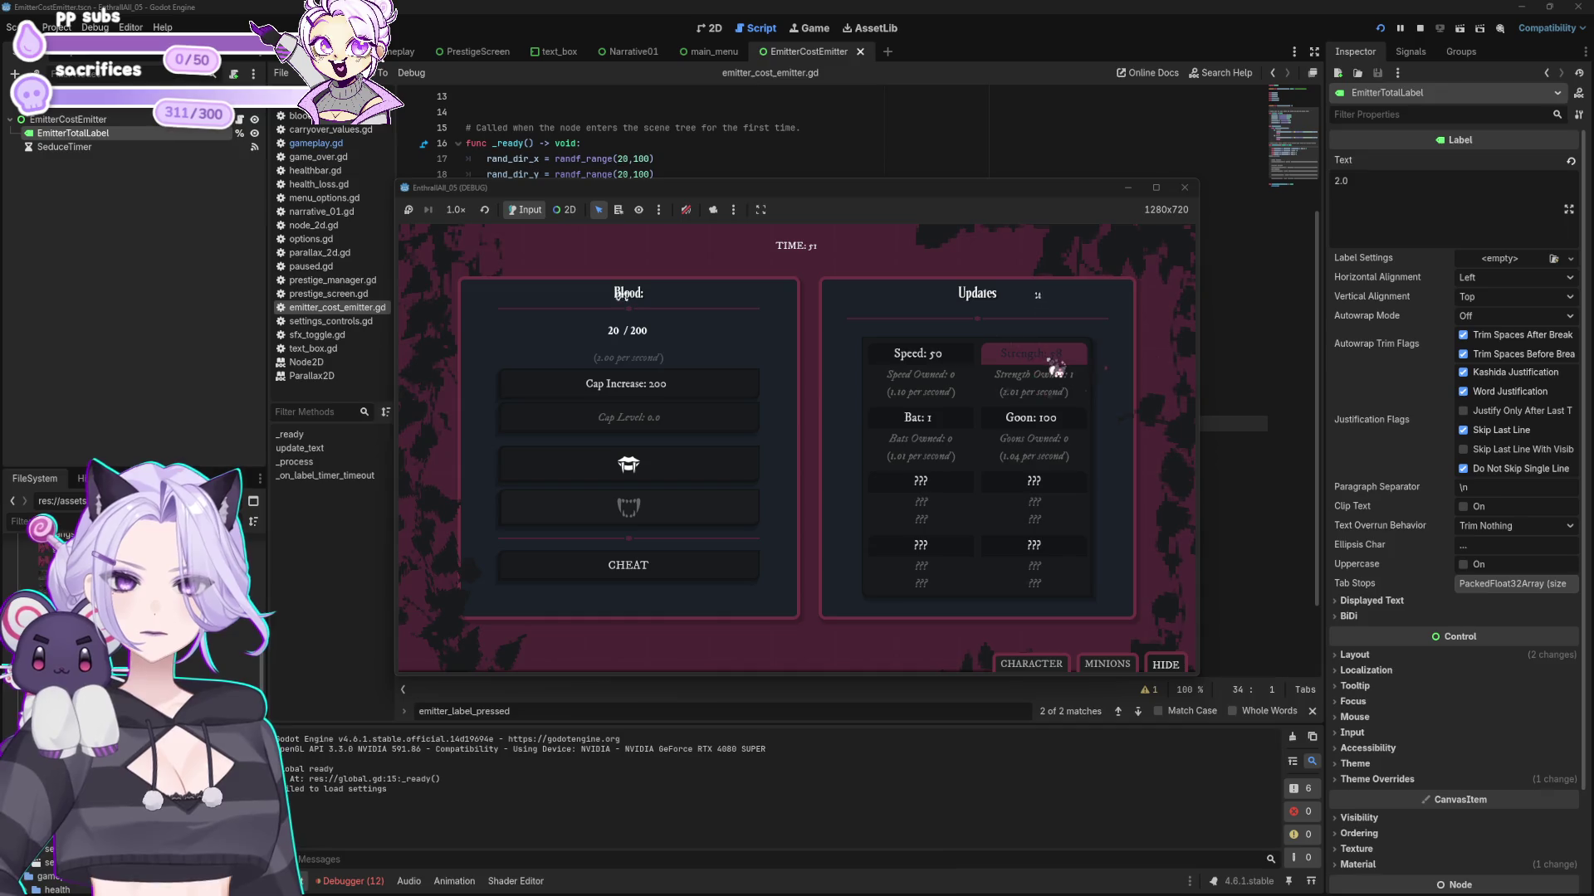
{"action": "left_click", "coordinate": [679, 471]}
{"action": "left_click", "coordinate": [675, 469]}
{"action": "left_click", "coordinate": [918, 423]}
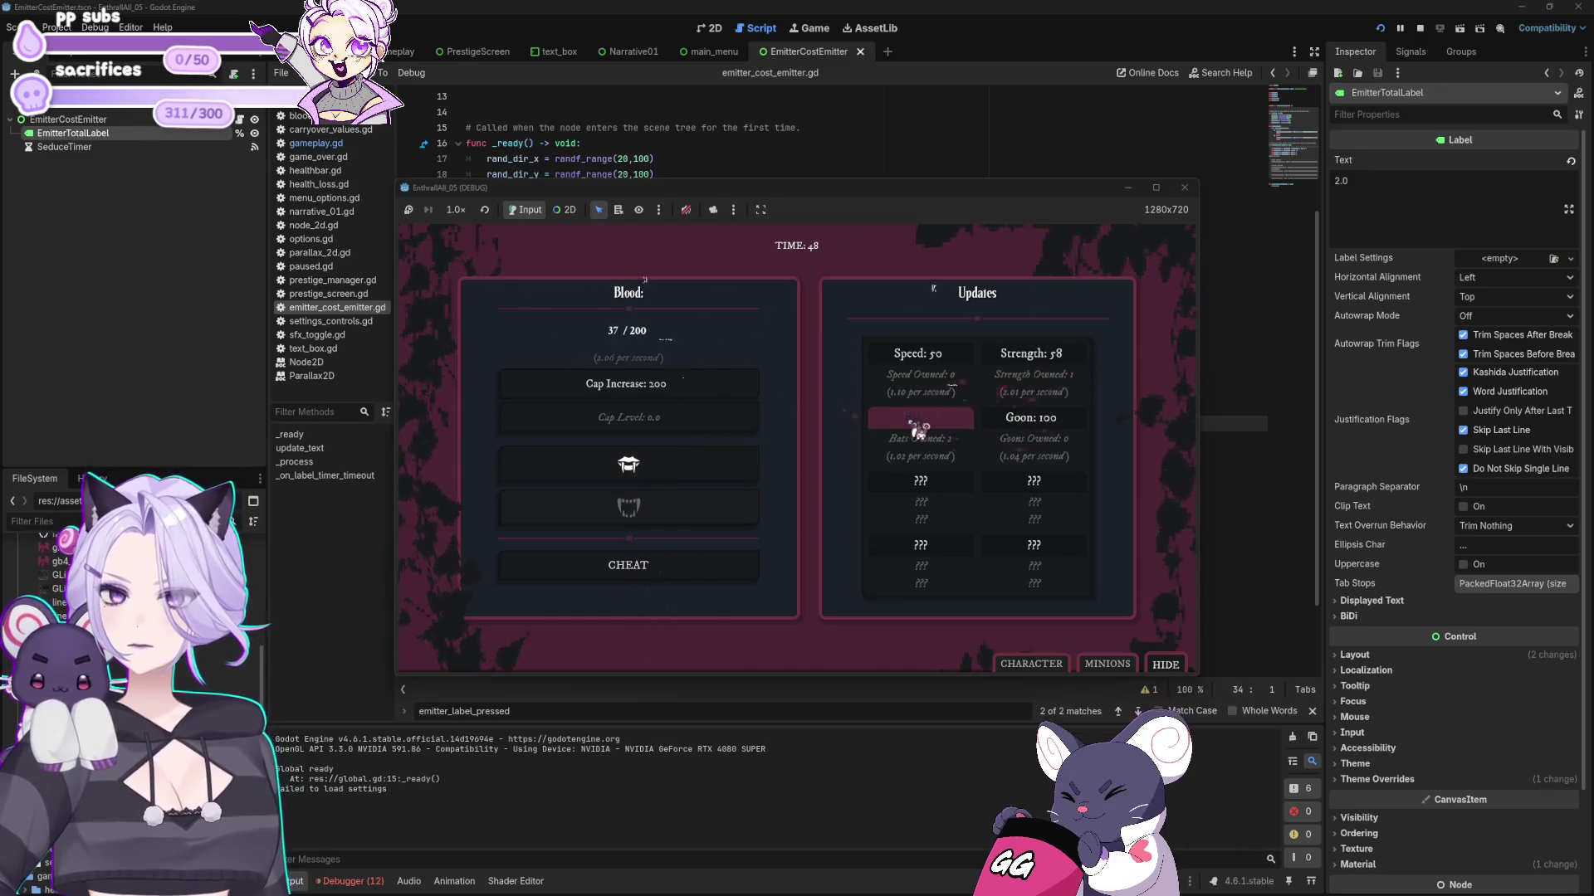
{"action": "left_click", "coordinate": [917, 428]}
{"action": "left_click", "coordinate": [709, 457]}
{"action": "left_click", "coordinate": [710, 456]}
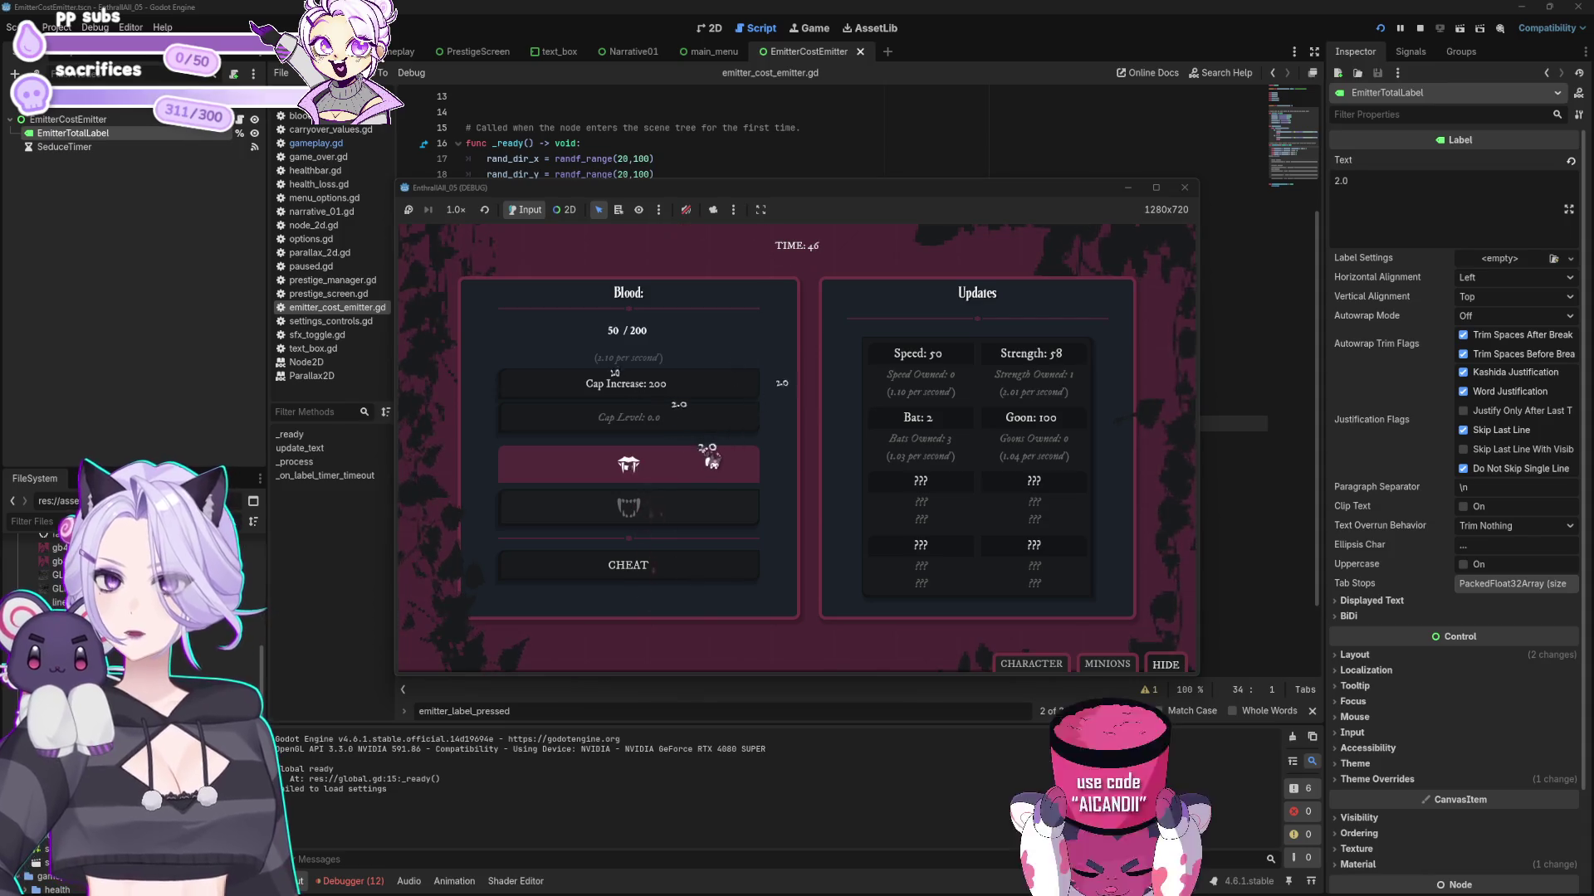
{"action": "left_click", "coordinate": [1184, 188]}
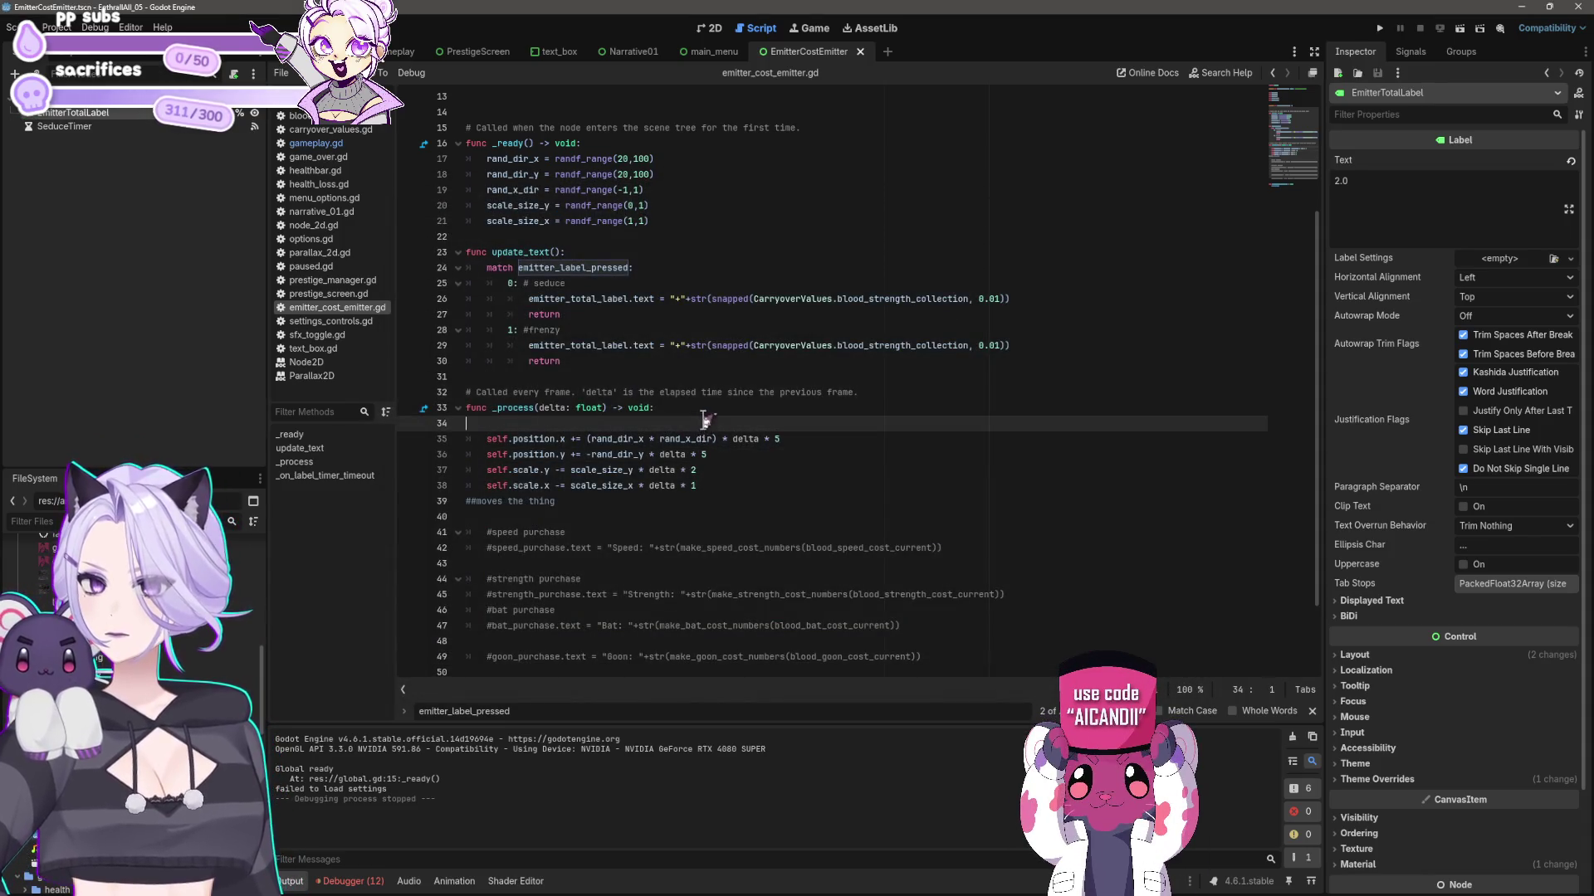
- Add an update_text() line after both the seduce and frenzy label assignments in the match
{"action": "left_click", "coordinate": [683, 269]}
{"action": "left_click", "coordinate": [625, 300]}
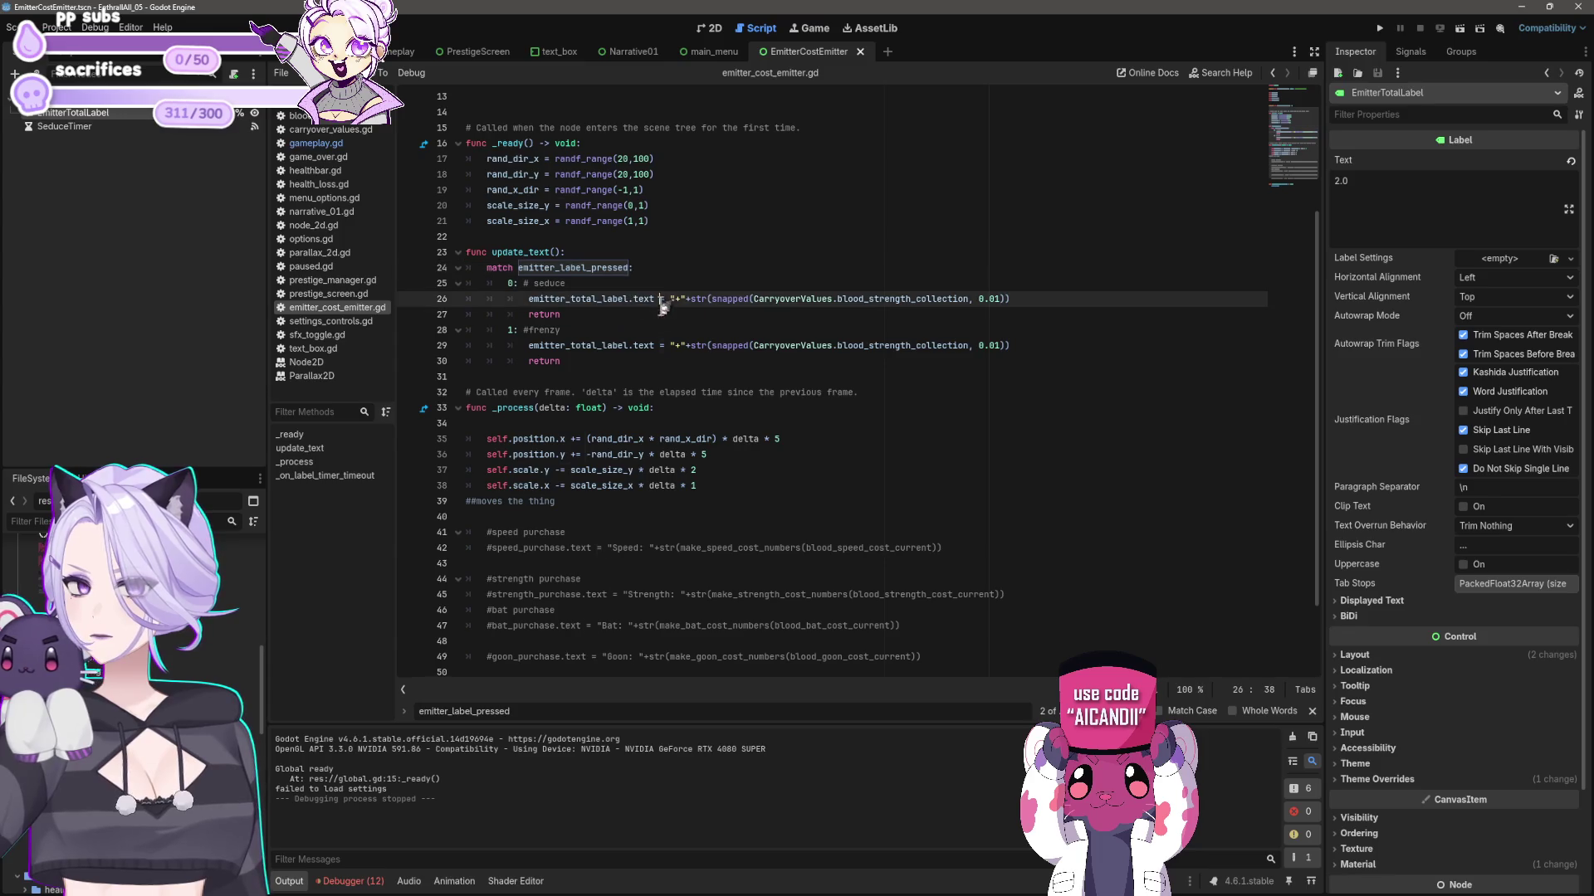
{"action": "key", "text": "End"}
{"action": "key", "text": "Return"}
{"action": "type", "text": "update_text()"}
{"action": "key", "text": "shift+Tab"}
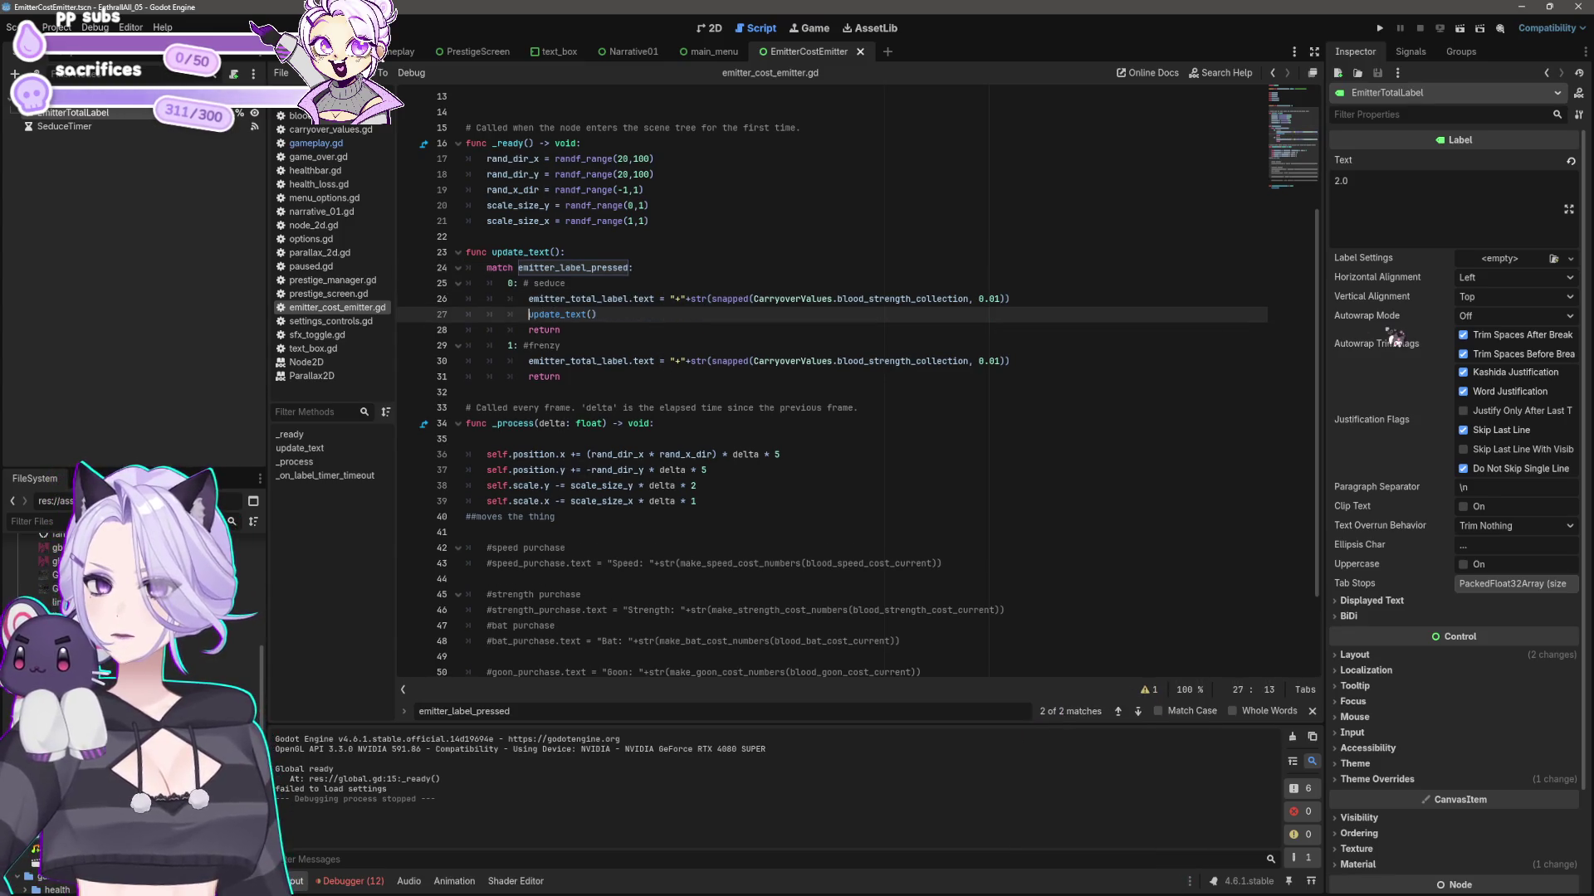
{"action": "key", "text": "Down"}
{"action": "key", "text": "Down"}
{"action": "key", "text": "Down"}
{"action": "key", "text": "End"}
{"action": "key", "text": "Return"}
{"action": "type", "text": "update_text()"}
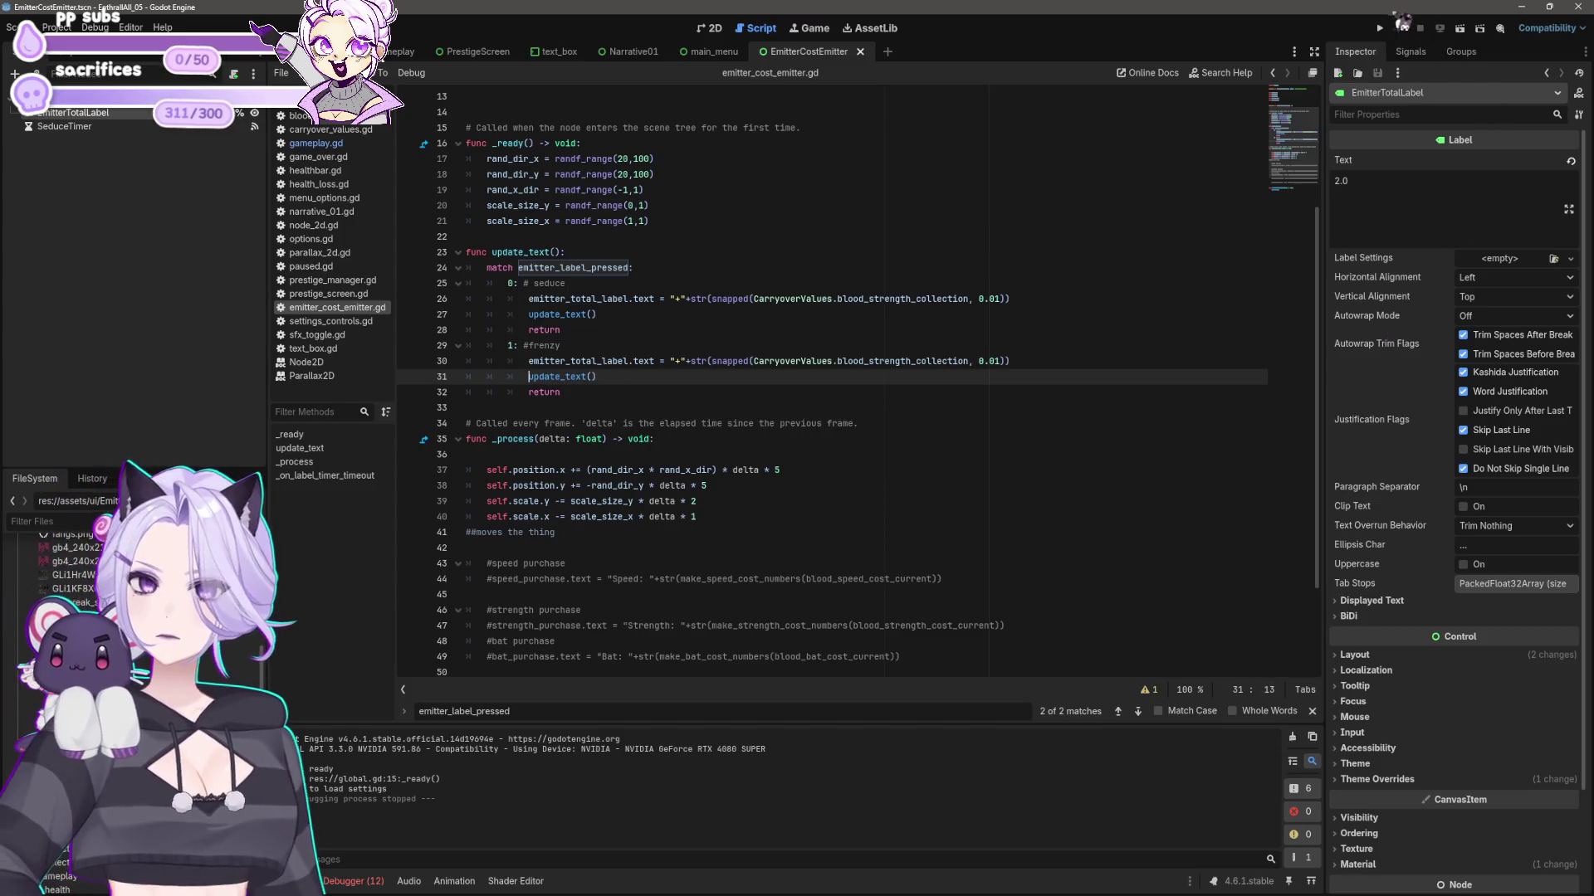
- Run the game, start it, and press the blood emitter nine times to collect blood
{"action": "left_click", "coordinate": [1380, 28]}
{"action": "left_click", "coordinate": [809, 503]}
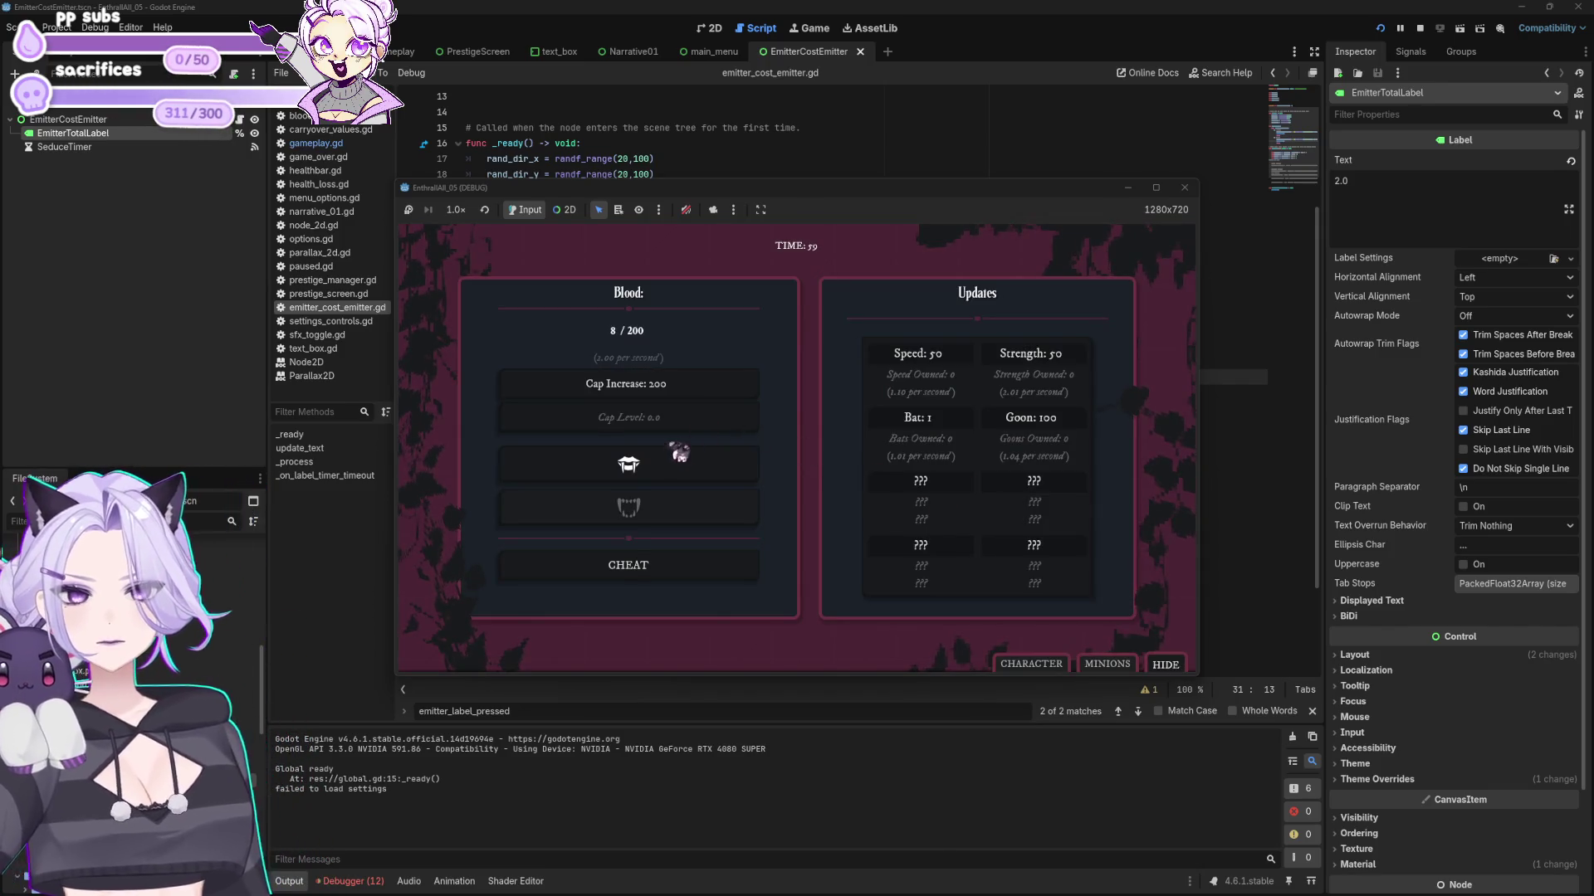
{"action": "left_click", "coordinate": [678, 454]}
{"action": "left_click", "coordinate": [698, 465]}
{"action": "left_click", "coordinate": [699, 464]}
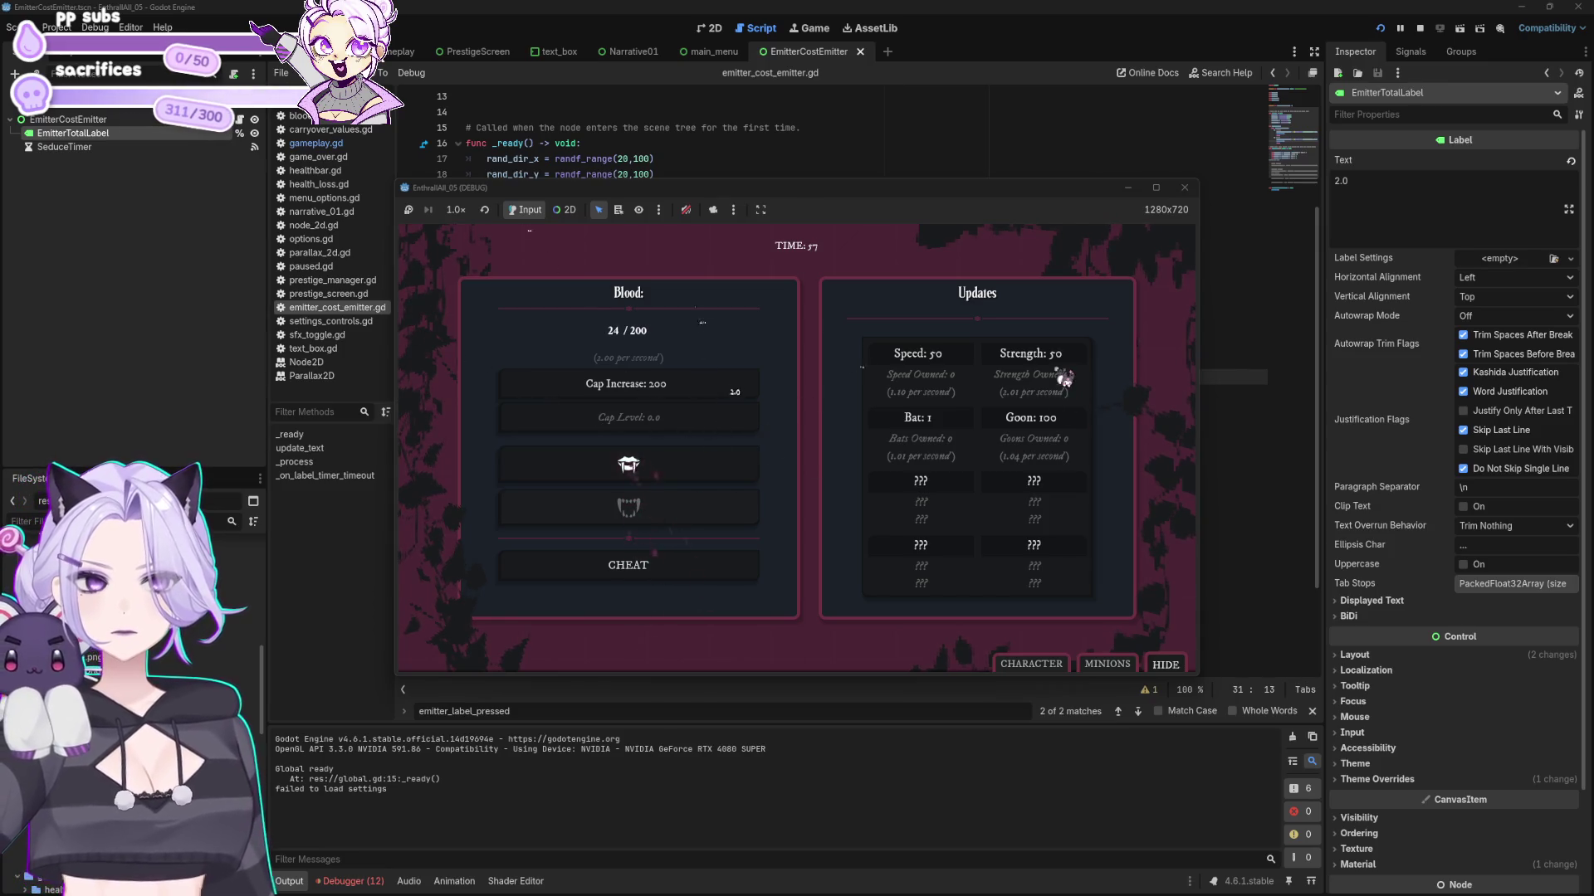
{"action": "left_click", "coordinate": [722, 466]}
{"action": "left_click", "coordinate": [687, 483]}
{"action": "left_click", "coordinate": [697, 483]}
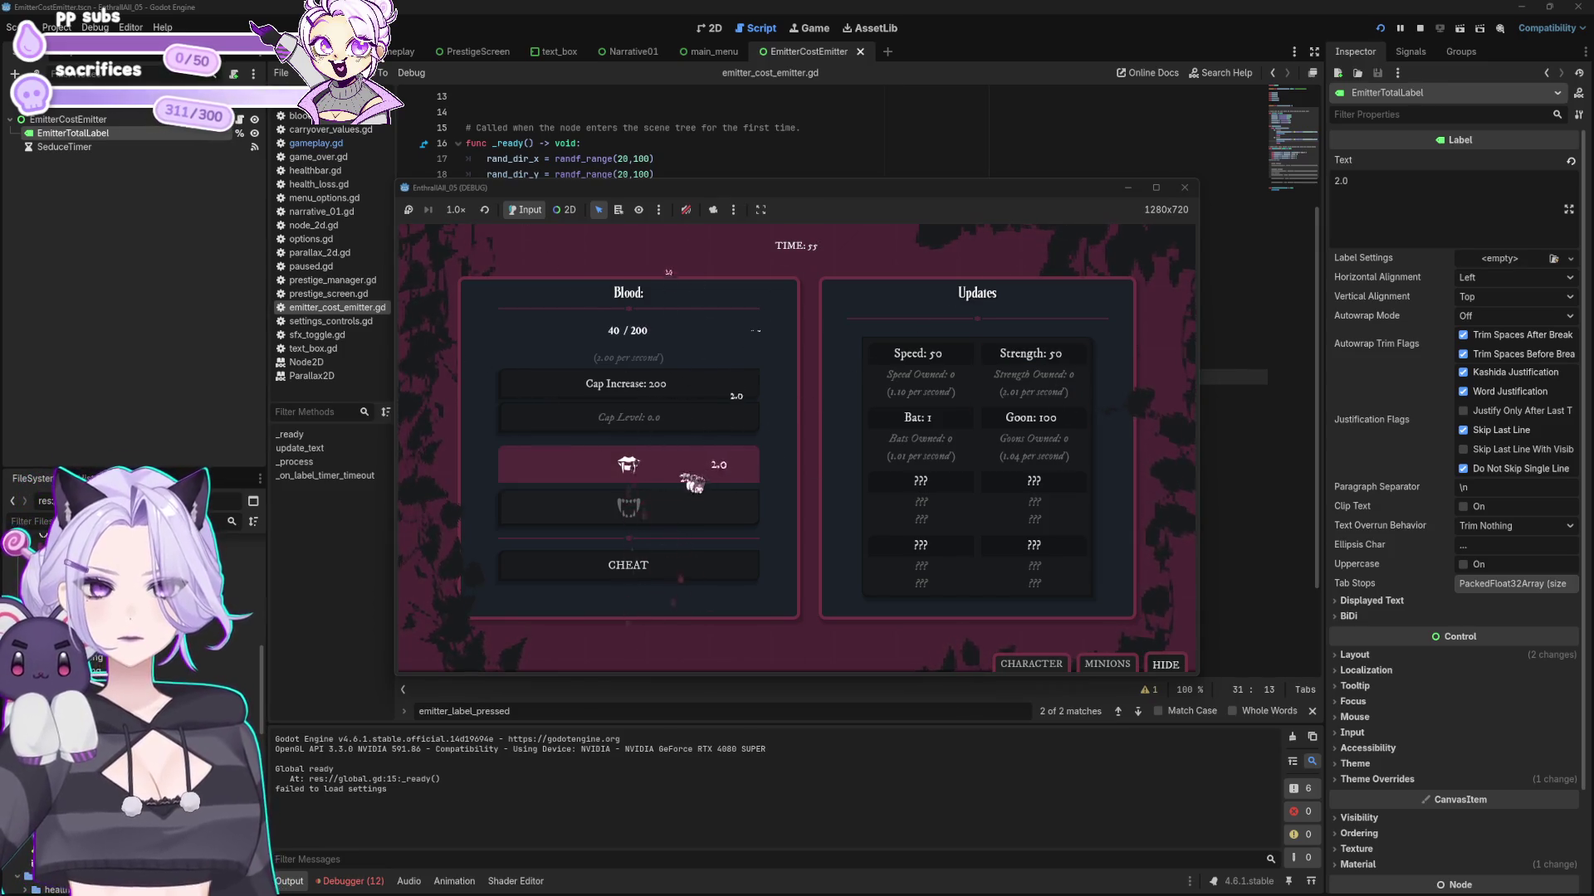
{"action": "left_click", "coordinate": [752, 474]}
{"action": "left_click", "coordinate": [714, 487]}
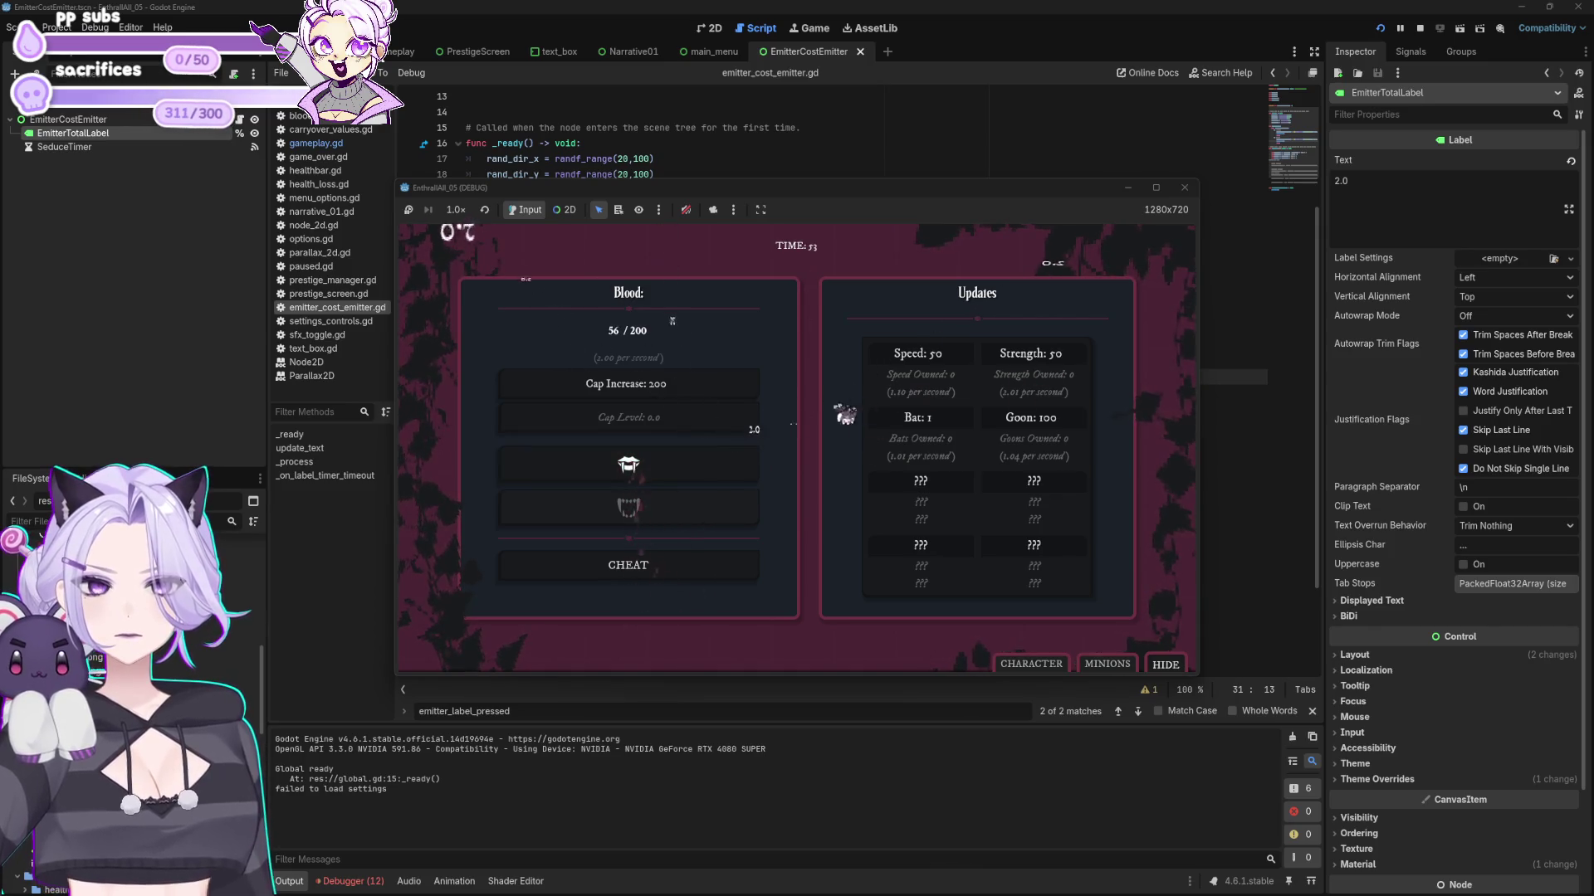
{"action": "left_click", "coordinate": [704, 488]}
- Buy one Speed upgrade with the blood, then close the game and return to the script
{"action": "left_click", "coordinate": [948, 356]}
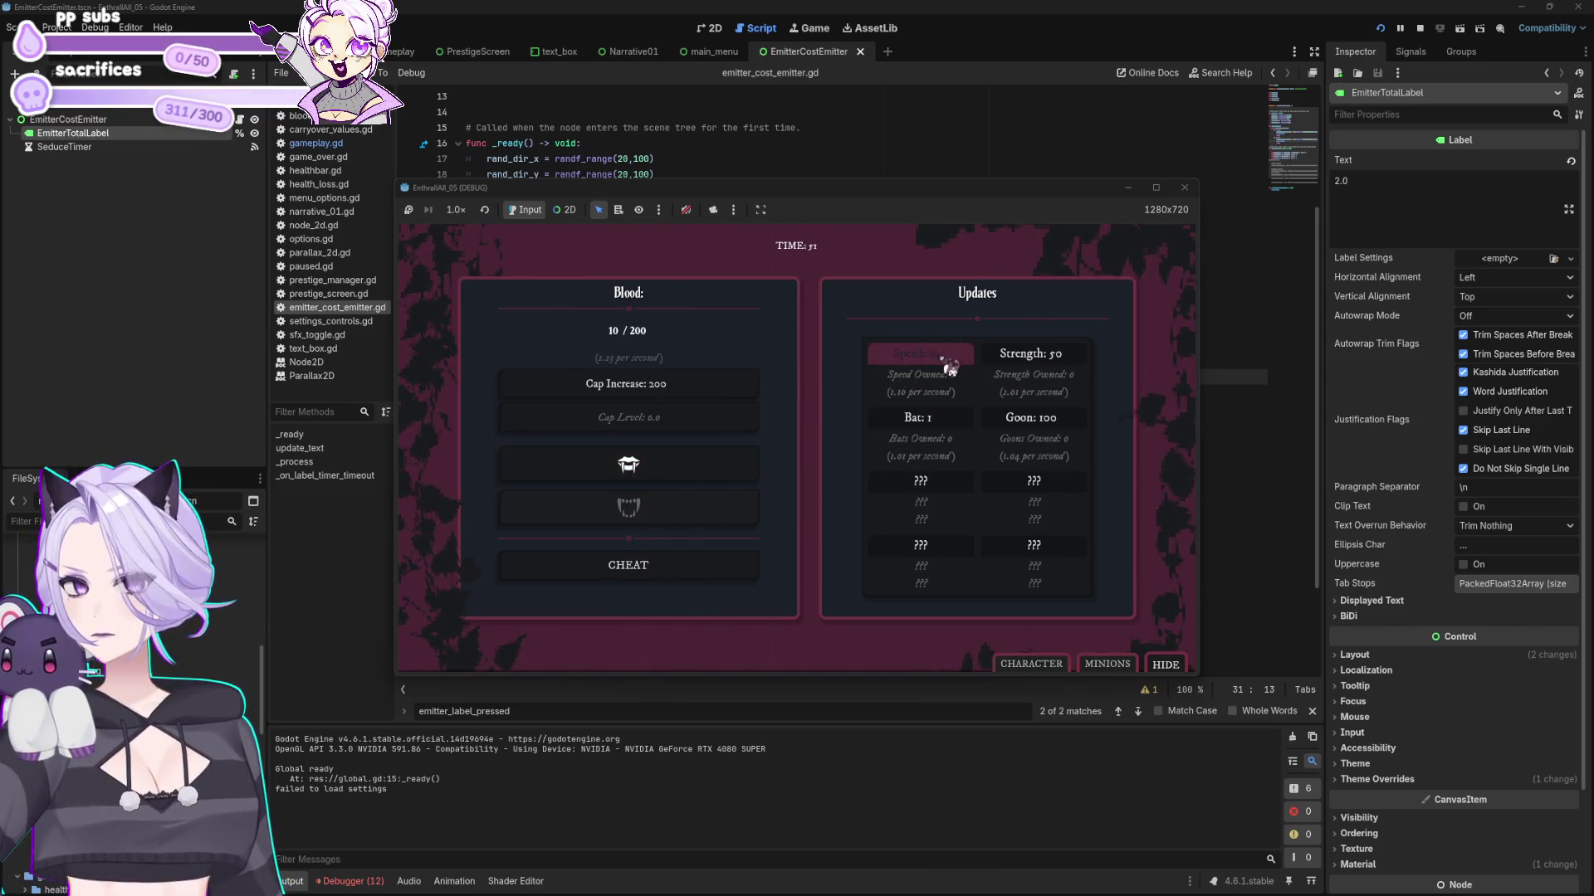
{"action": "left_click", "coordinate": [1185, 188]}
{"action": "left_click", "coordinate": [763, 471]}
- Delete the update_text() calls from the frenzy and seduce branches and save the script
{"action": "left_click", "coordinate": [643, 374]}
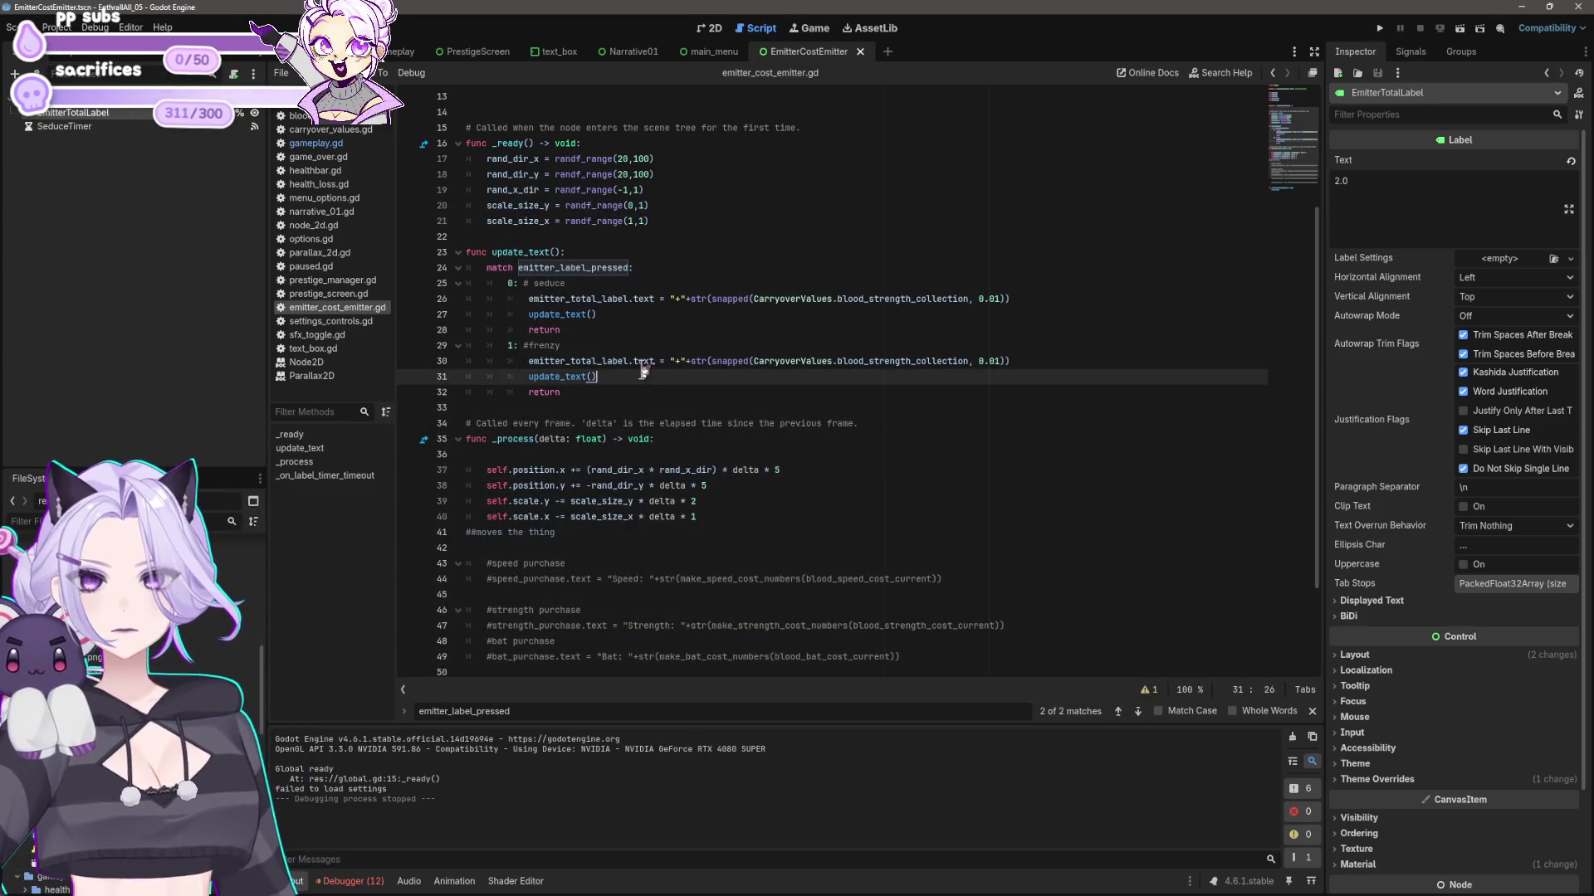
{"action": "scroll", "coordinate": [643, 394], "scroll_direction": "up", "scroll_amount": 4}
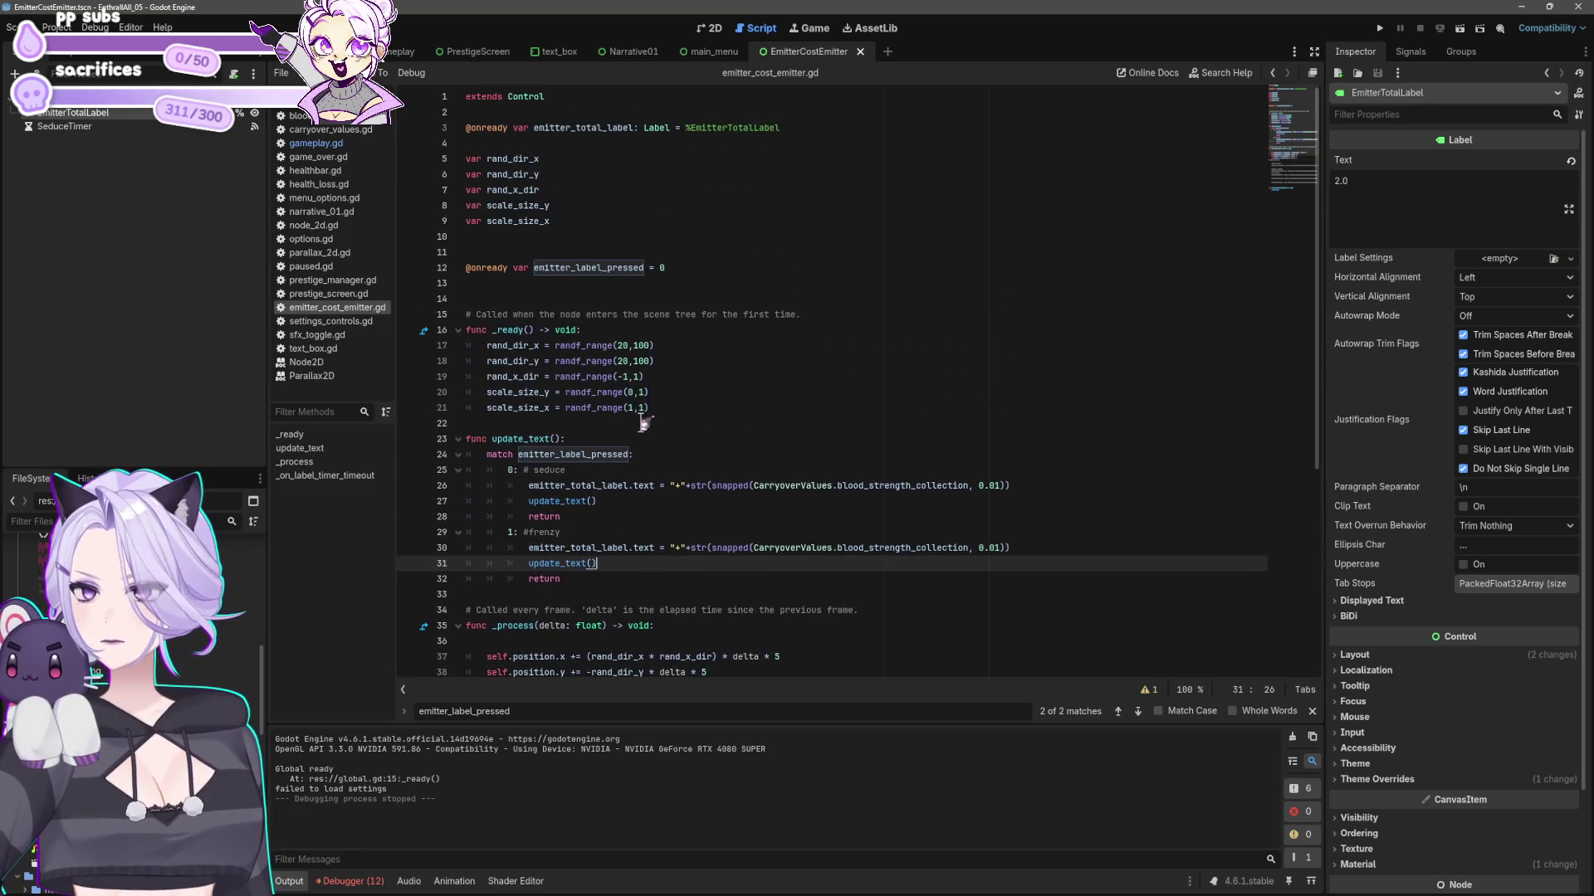
{"action": "scroll", "coordinate": [643, 415], "scroll_direction": "down", "scroll_amount": 4}
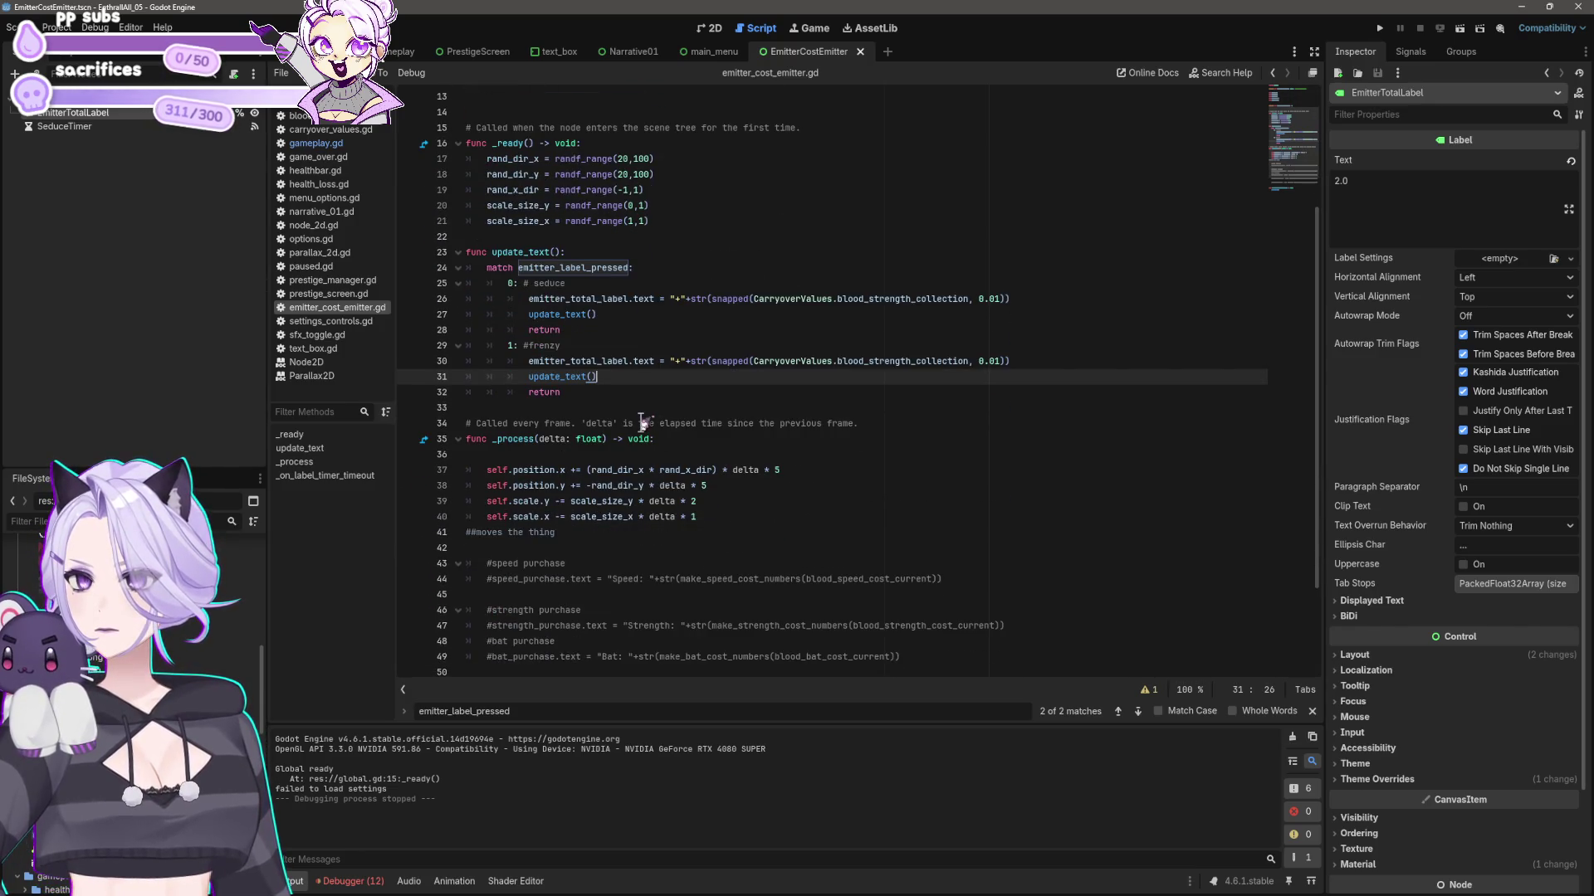
{"action": "key", "text": "shift+Home"}
{"action": "key", "text": "shift+Home"}
{"action": "key", "text": "BackSpace"}
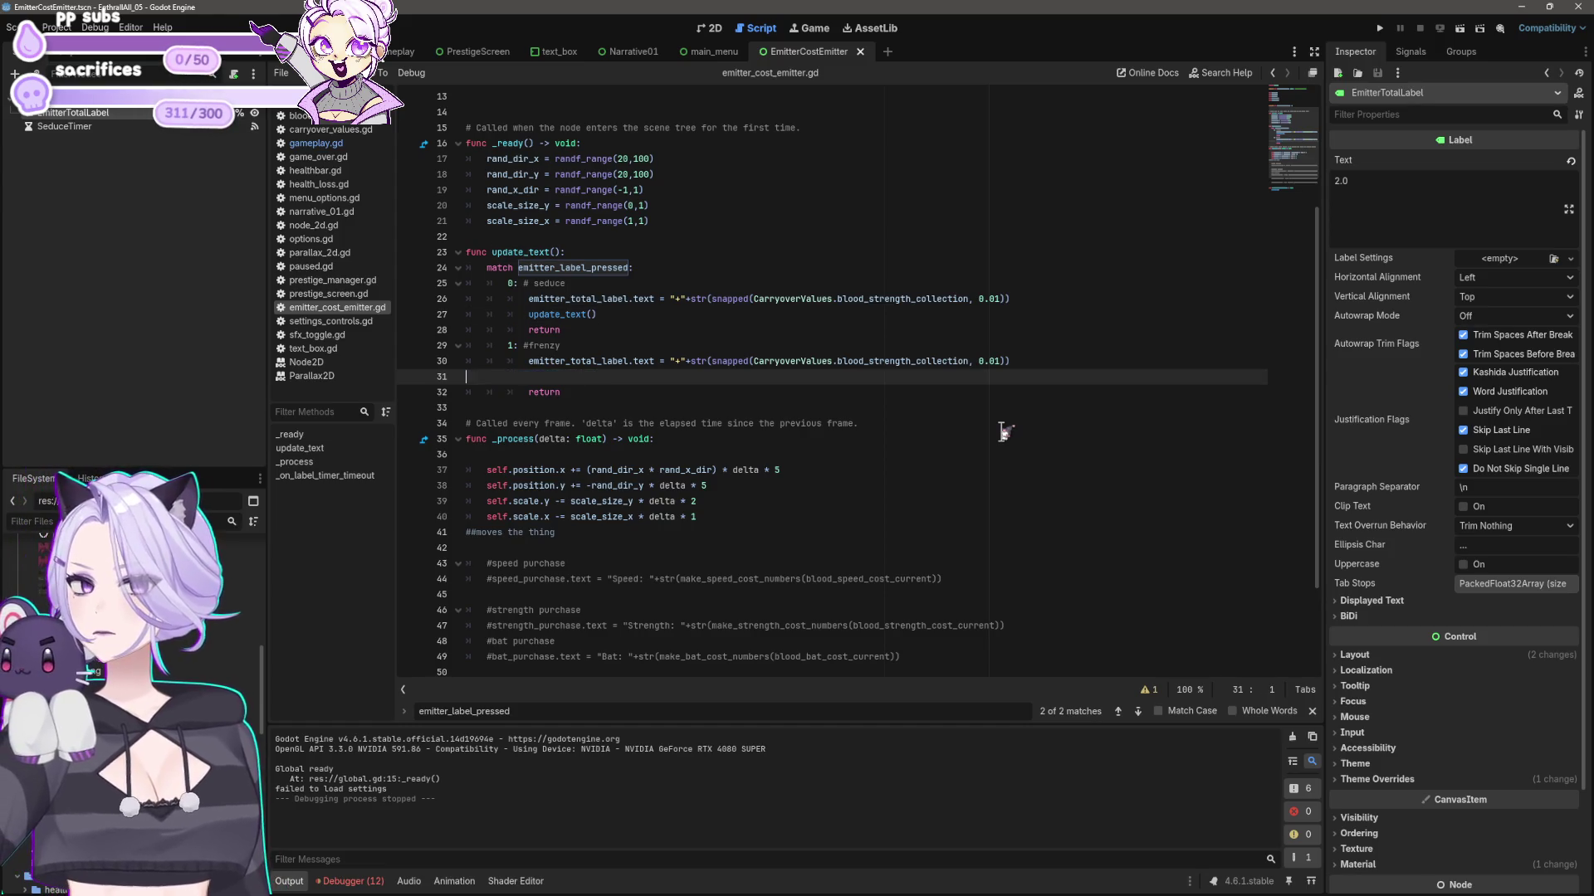
{"action": "key", "text": "BackSpace"}
{"action": "key", "text": "Up"}
{"action": "key", "text": "Up"}
{"action": "key", "text": "Up"}
{"action": "key", "text": "shift+Home"}
{"action": "key", "text": "shift+Home"}
{"action": "key", "text": "BackSpace"}
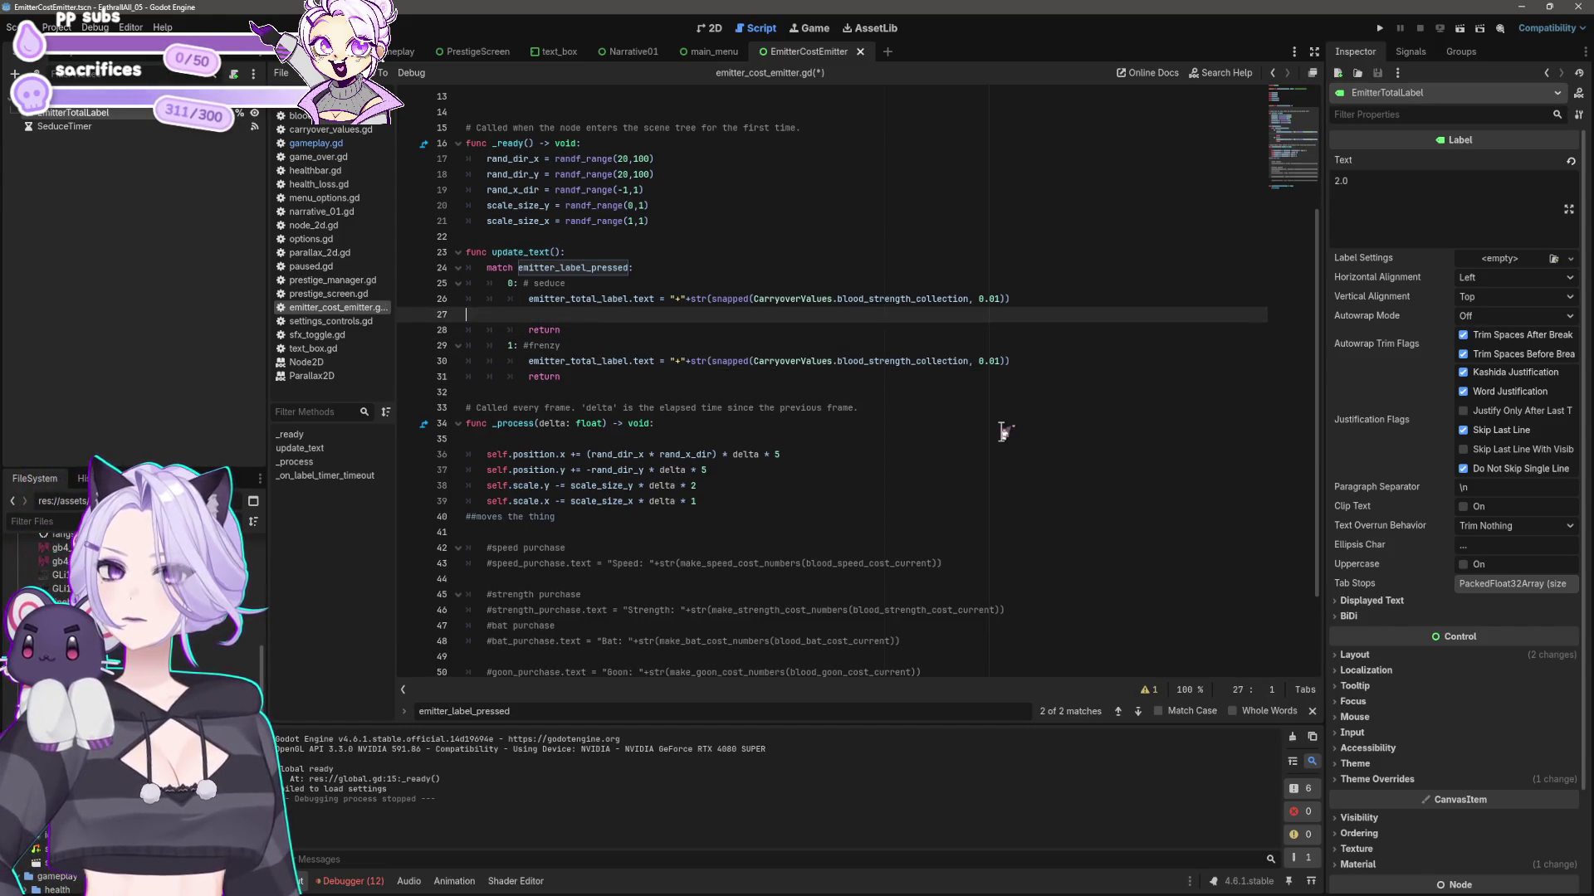
{"action": "key", "text": "BackSpace"}
{"action": "key", "text": "ctrl+s"}
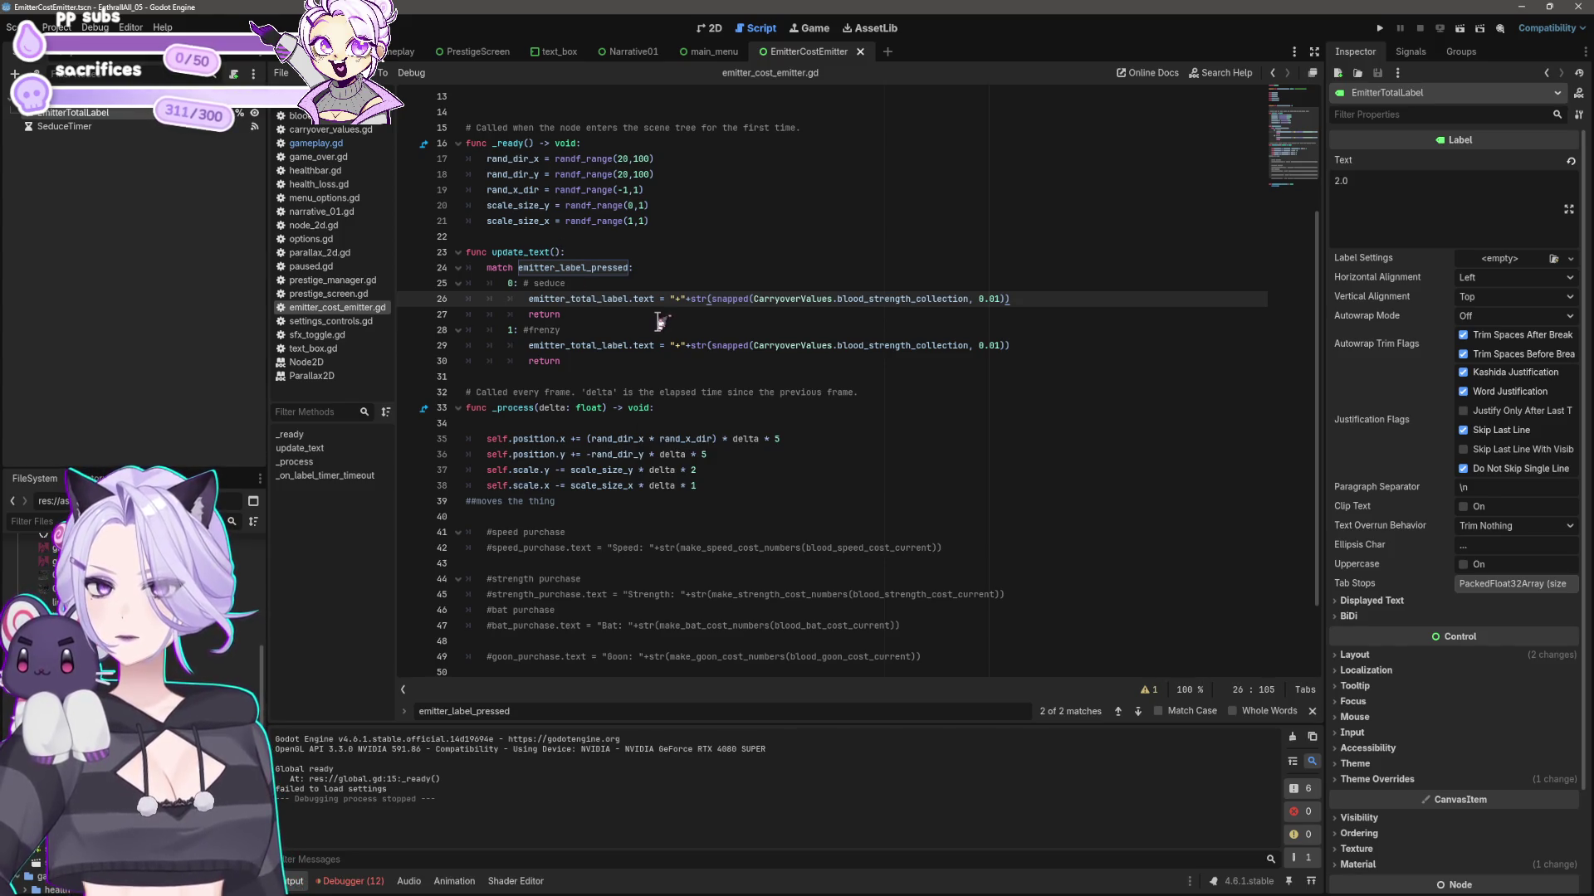
- Remove the blank line inside _process and save again
{"action": "left_click", "coordinate": [613, 422]}
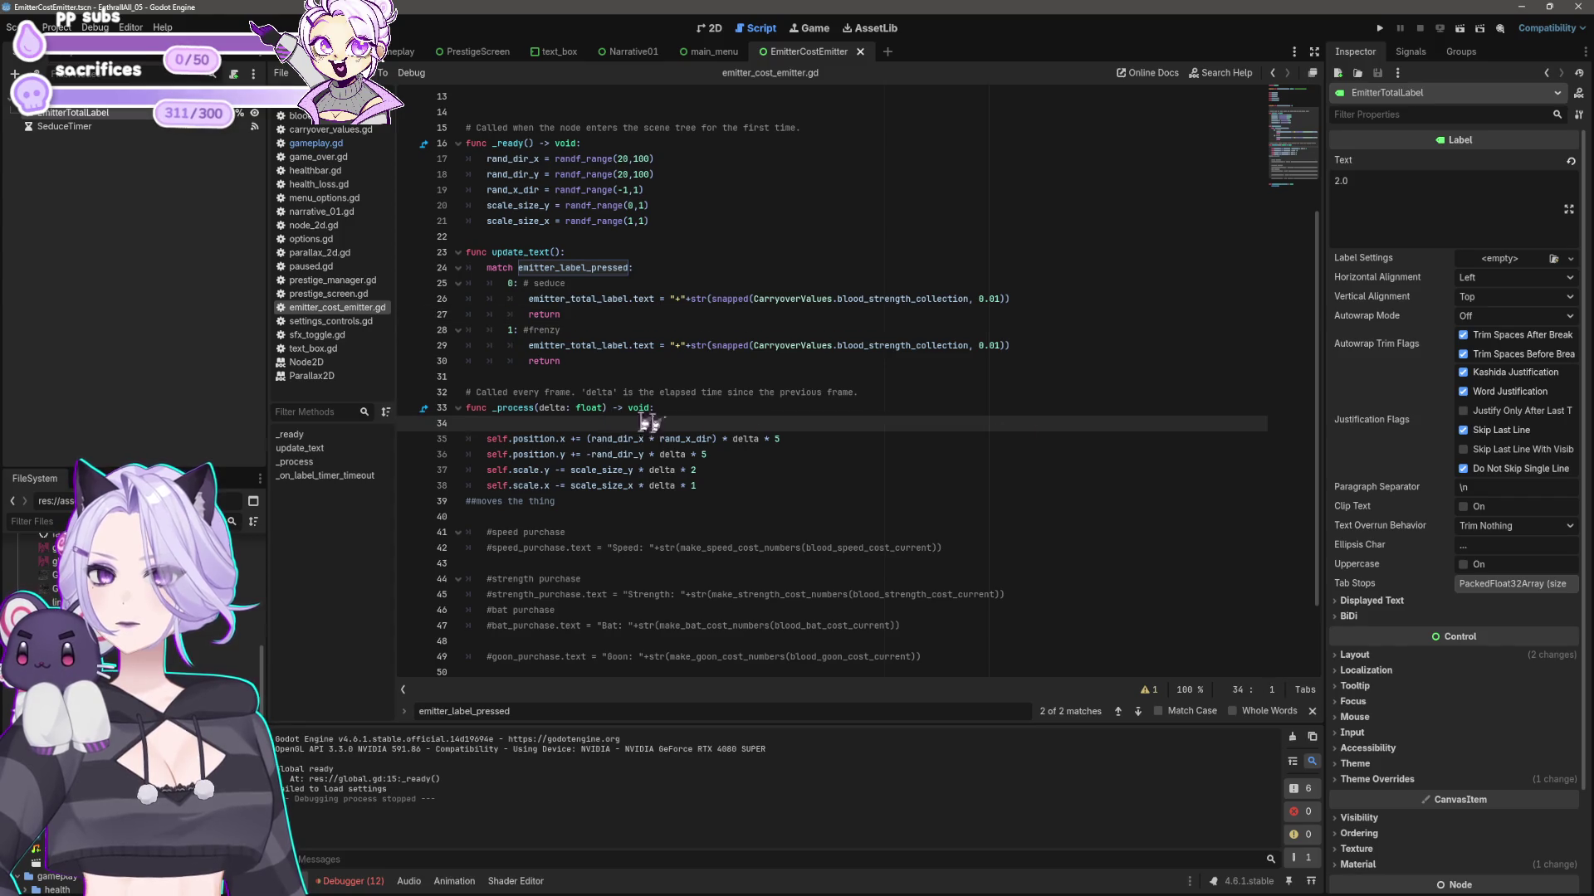
{"action": "key", "text": "BackSpace"}
{"action": "key", "text": "ctrl+s"}
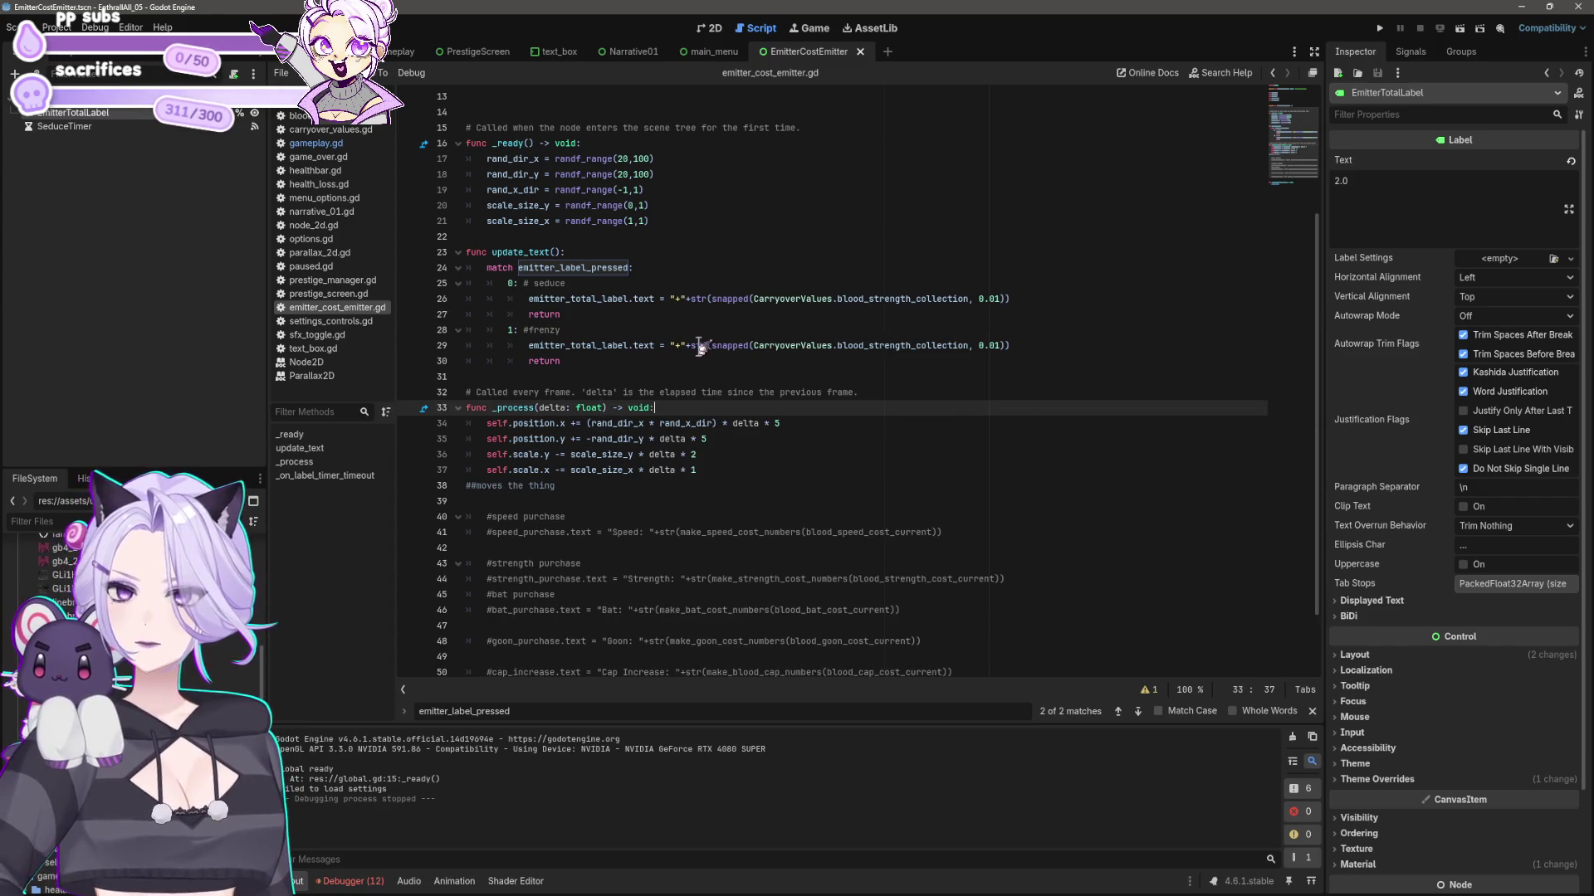
- Test-run the game, press the blood emitter twice, buy bats, then close it
{"action": "left_click", "coordinate": [1378, 28]}
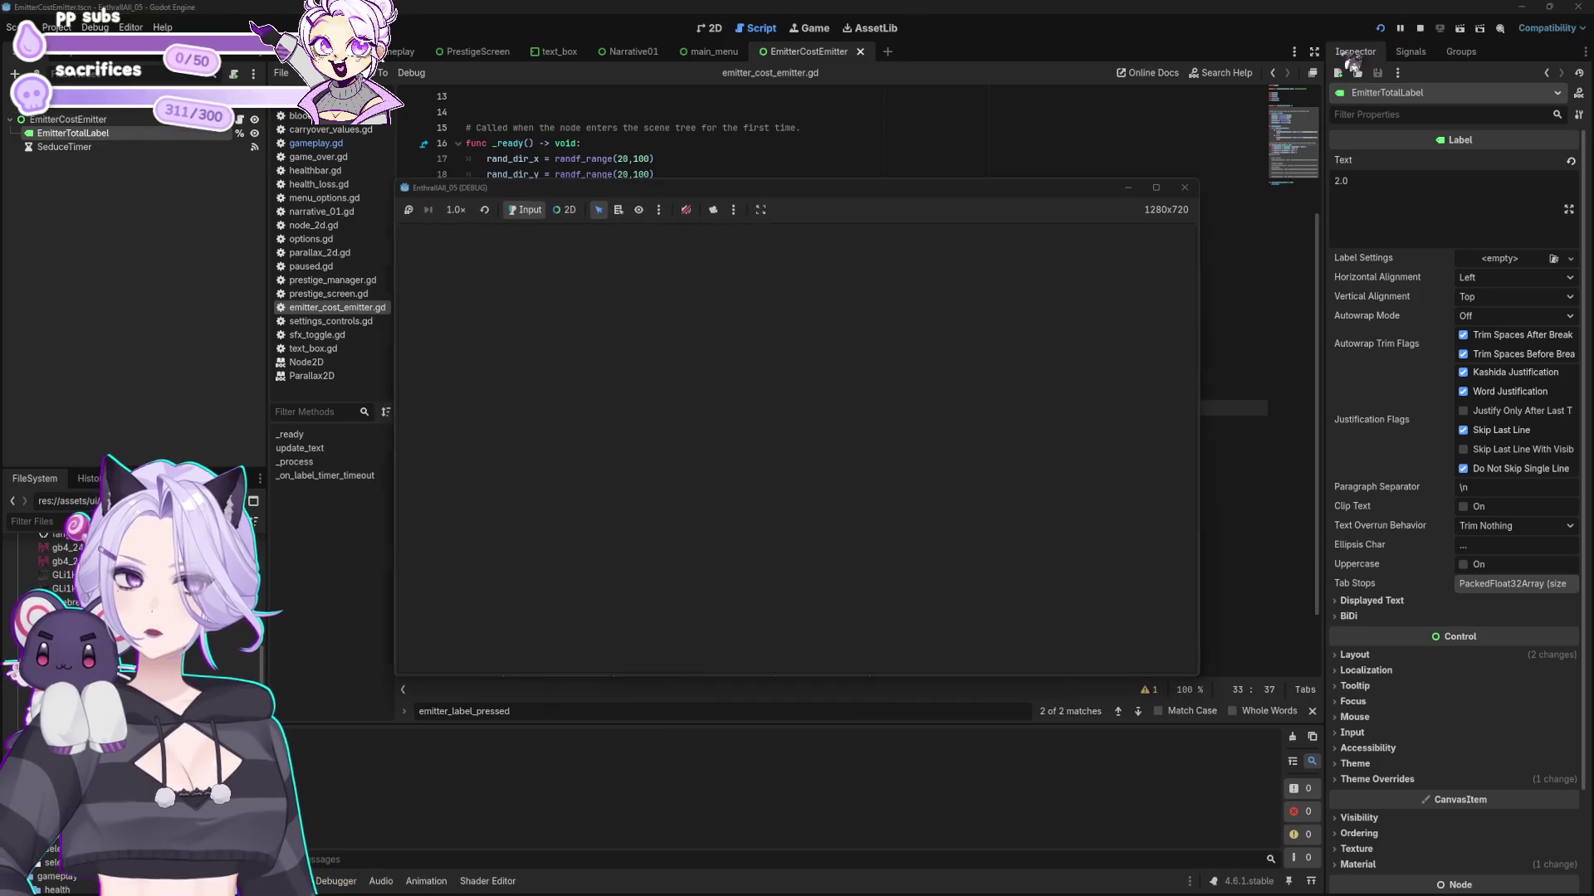
{"action": "left_click", "coordinate": [798, 481]}
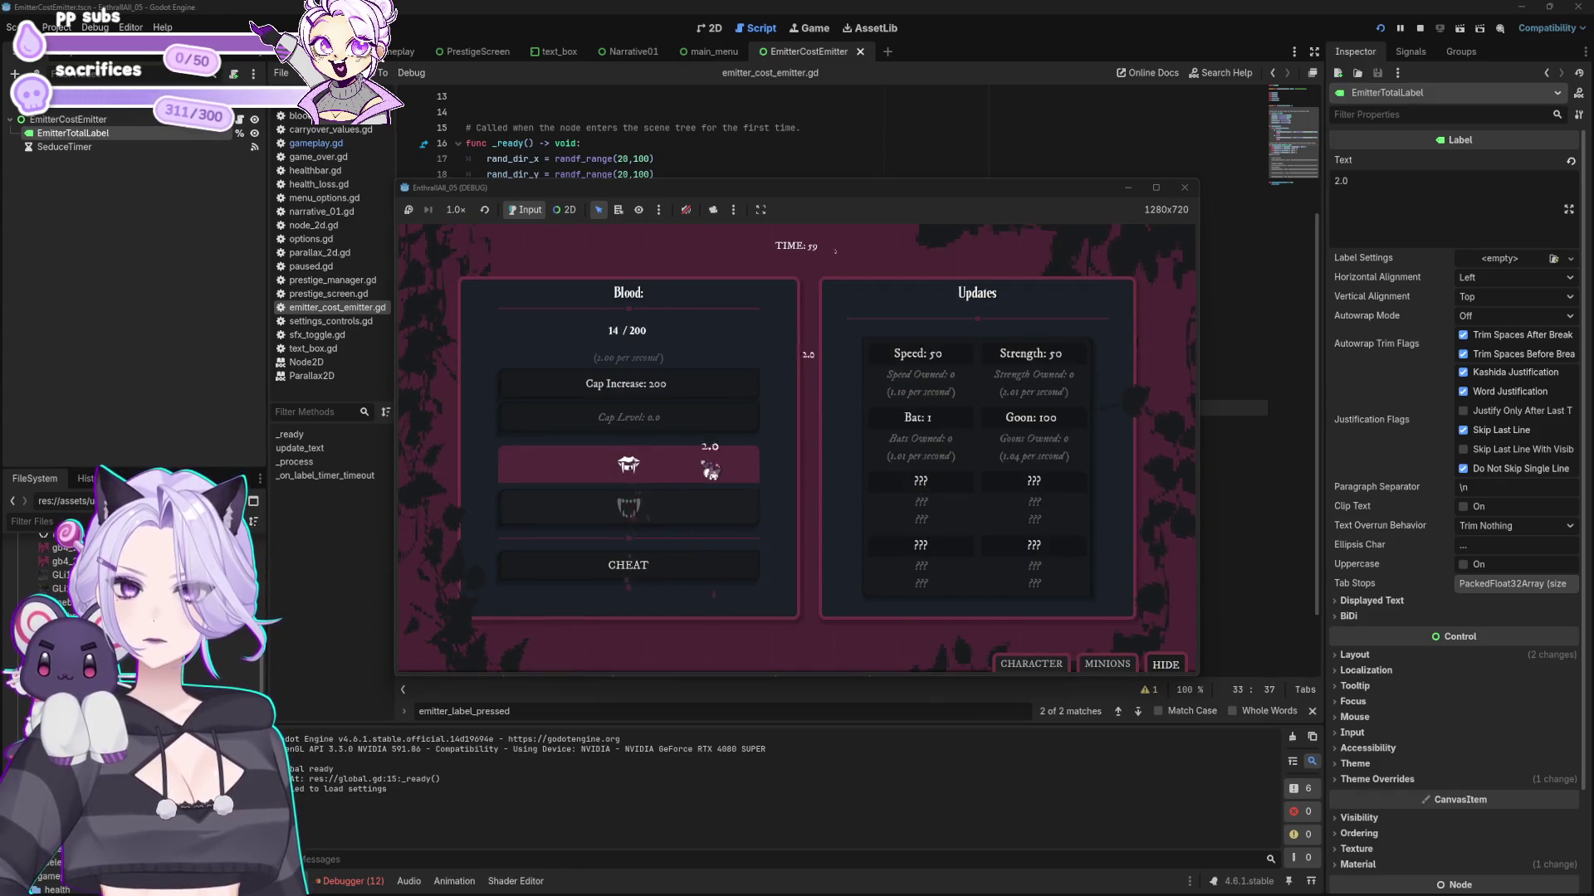
{"action": "left_click", "coordinate": [711, 470]}
{"action": "left_click", "coordinate": [711, 471]}
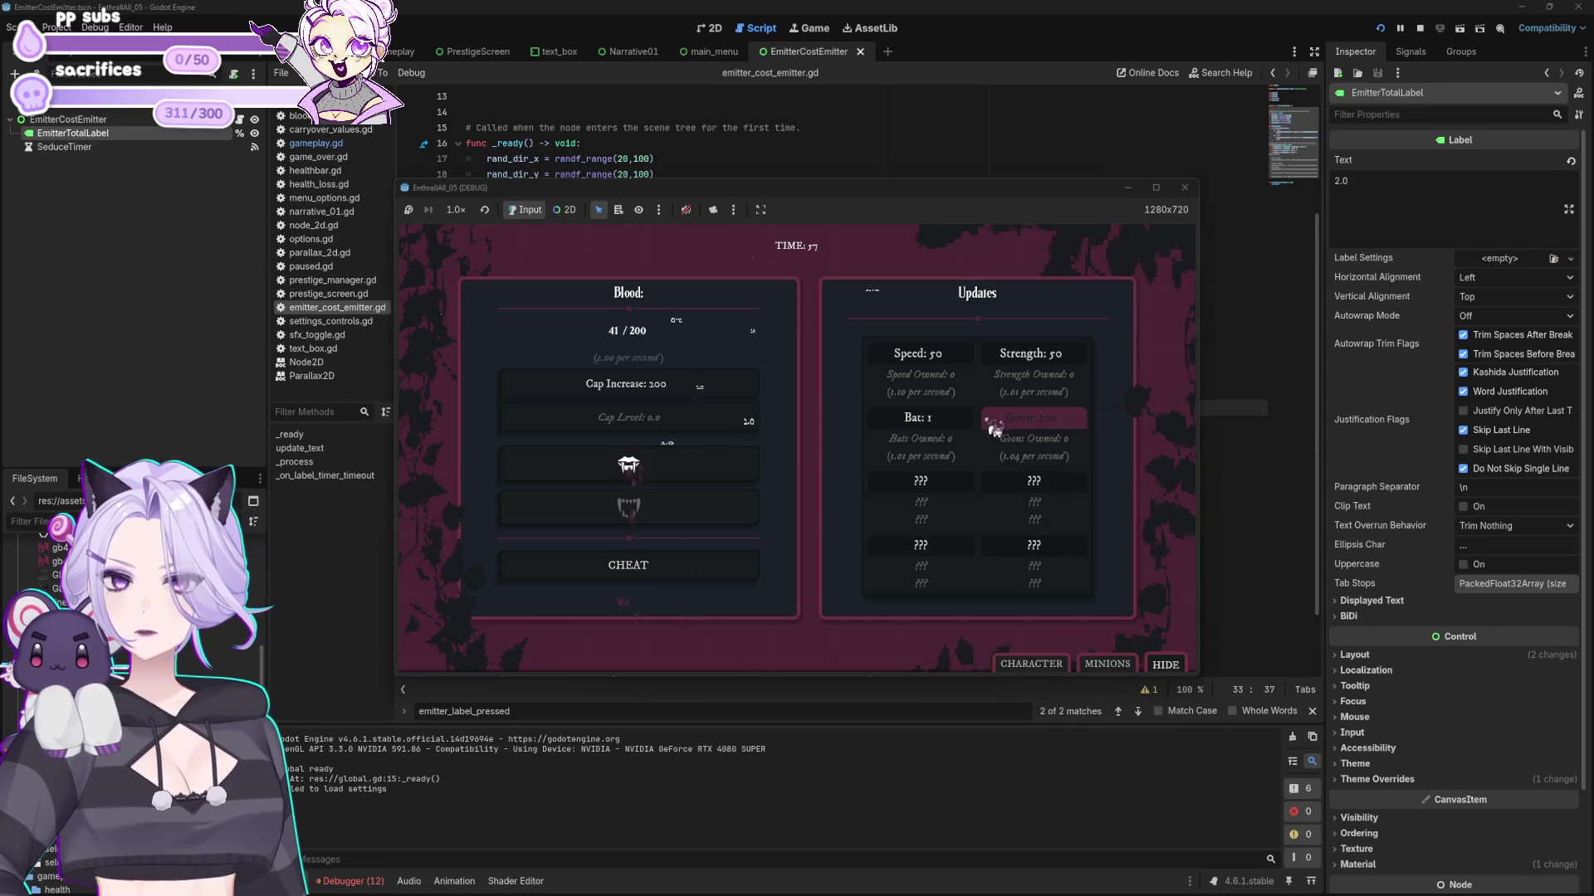
{"action": "left_click", "coordinate": [936, 434]}
{"action": "left_click", "coordinate": [940, 428]}
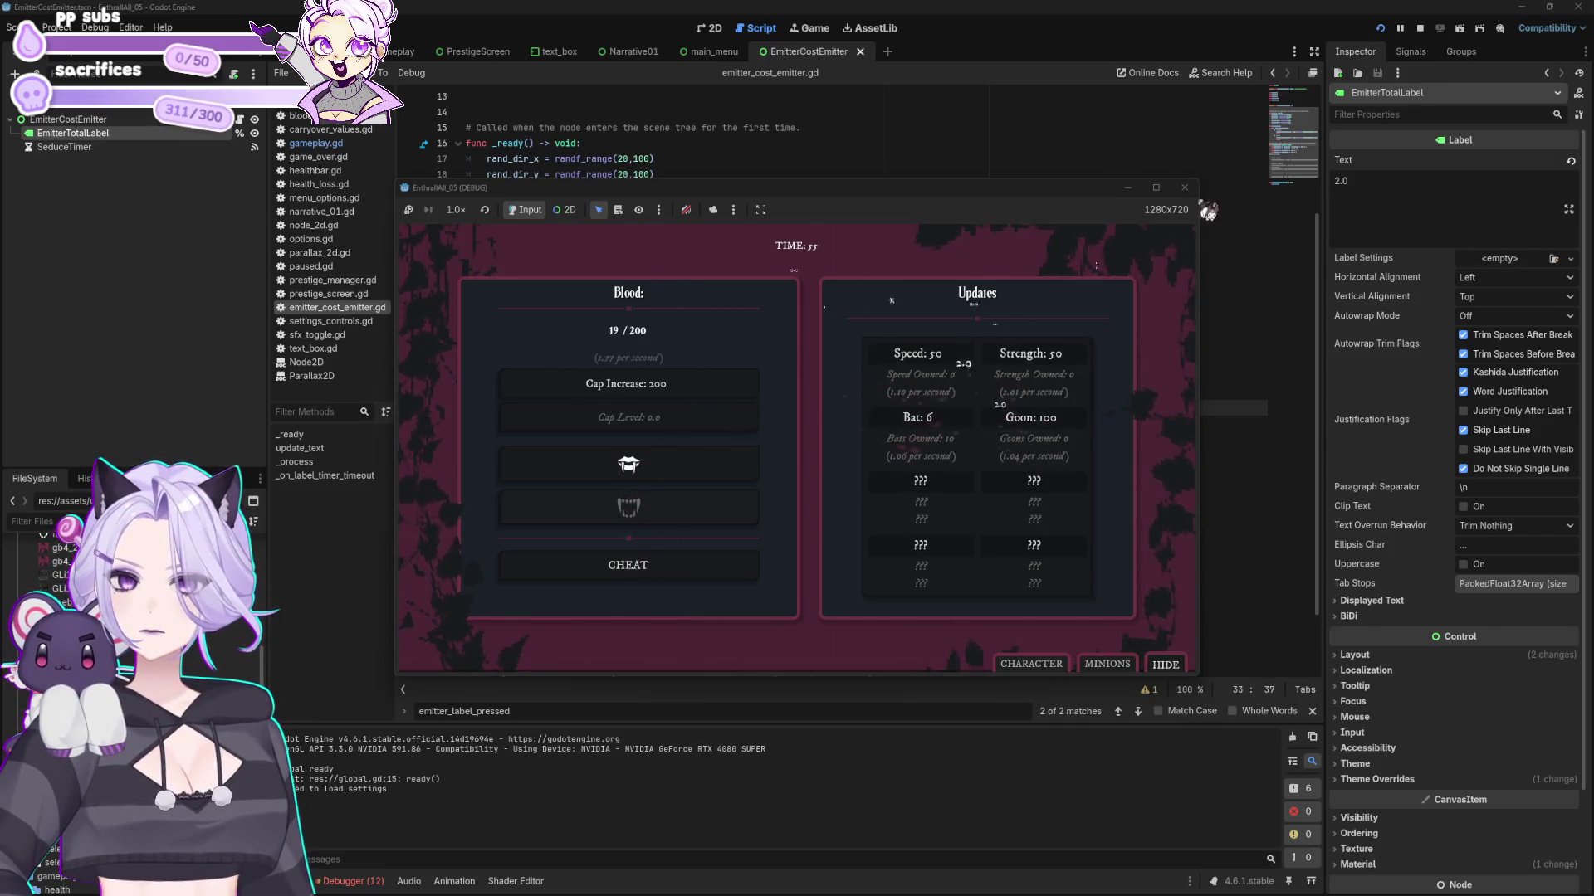
{"action": "left_click", "coordinate": [1187, 188]}
{"action": "left_click", "coordinate": [858, 425]}
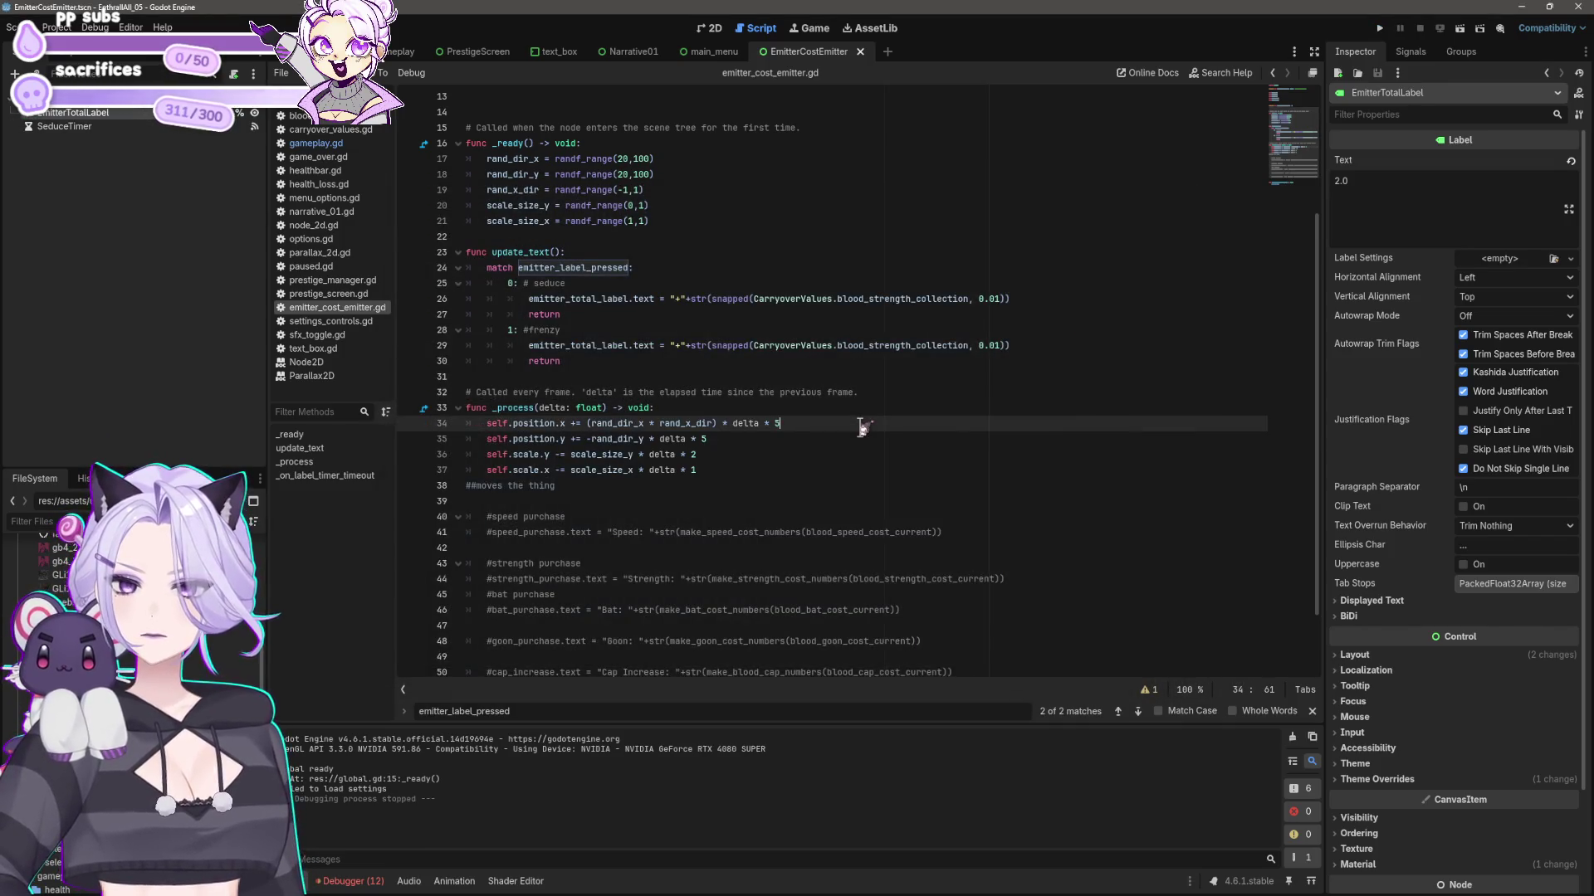
- Review the update_text match and list the errors in the debugger
{"action": "scroll", "coordinate": [744, 392], "scroll_direction": "up", "scroll_amount": 4}
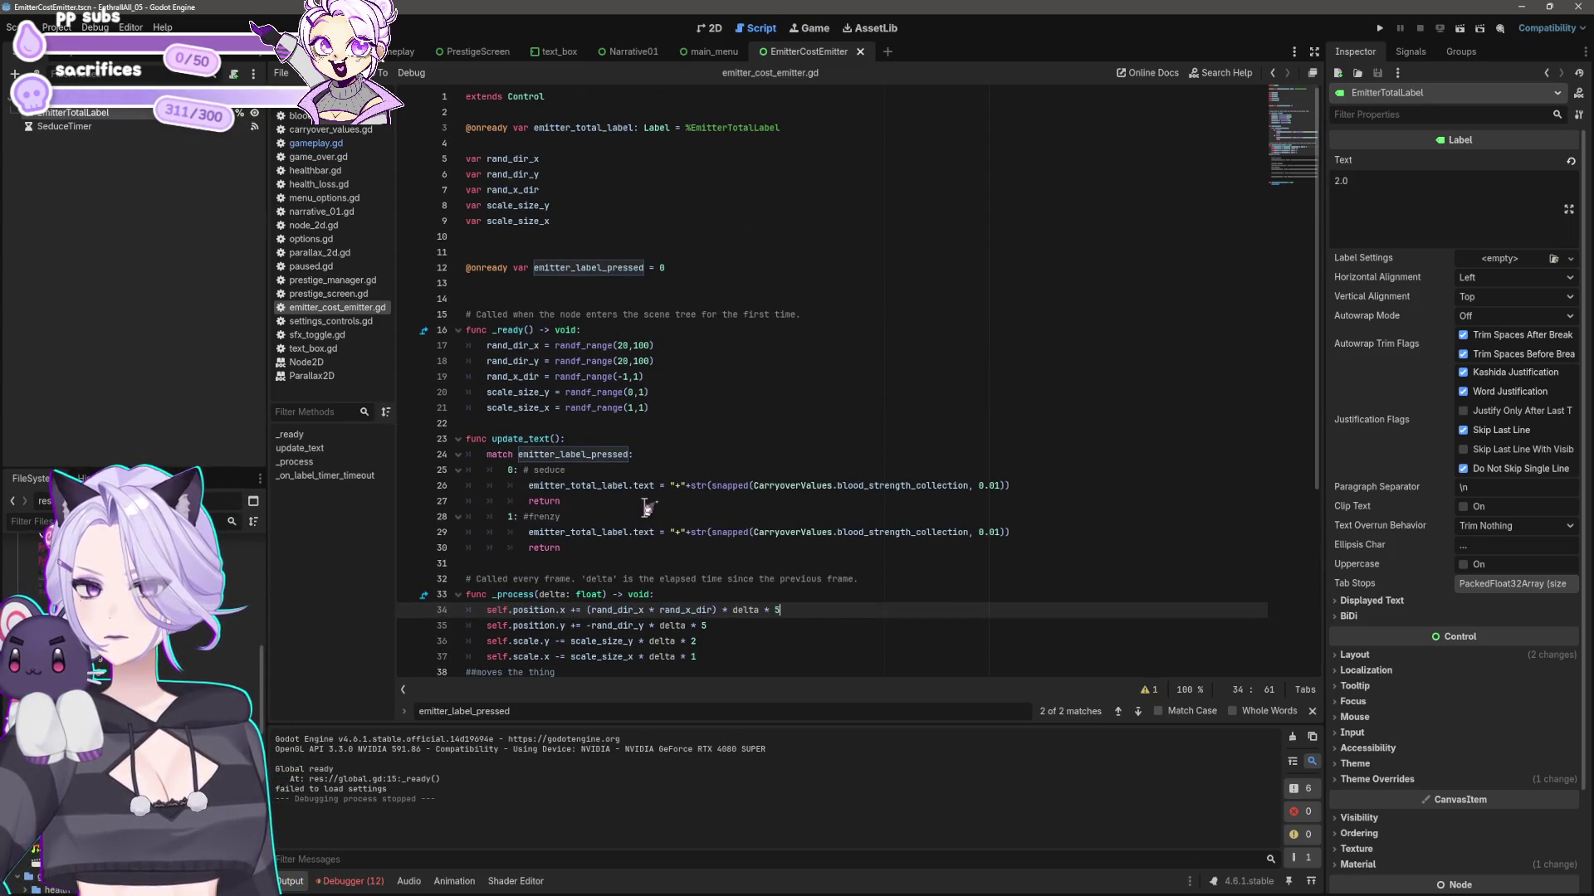
{"action": "scroll", "coordinate": [647, 502], "scroll_direction": "down", "scroll_amount": 5}
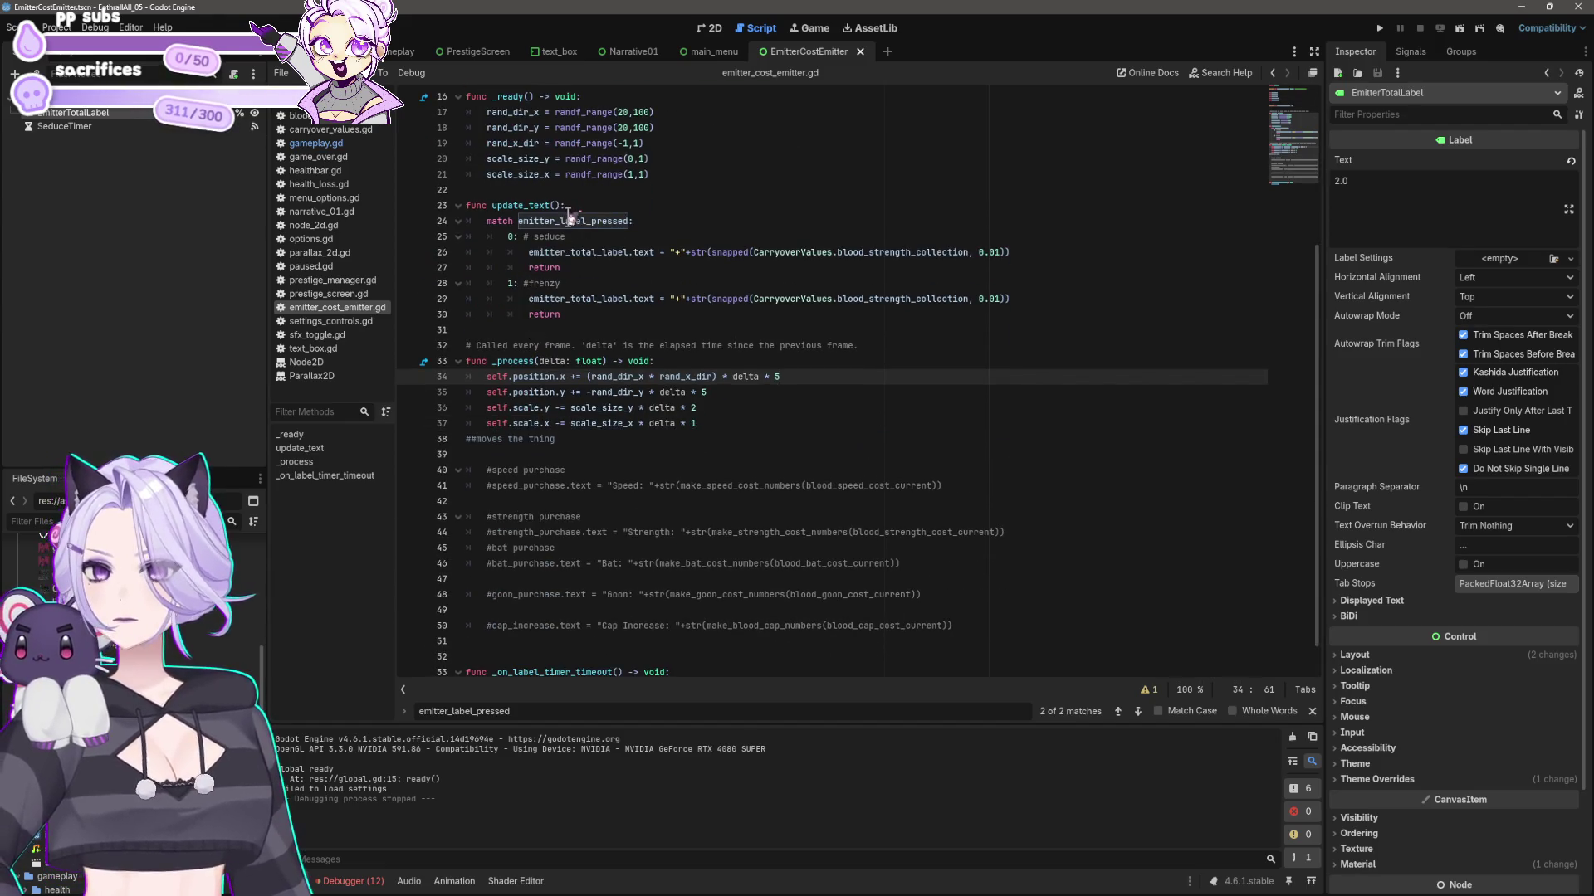
{"action": "left_click", "coordinate": [570, 220]}
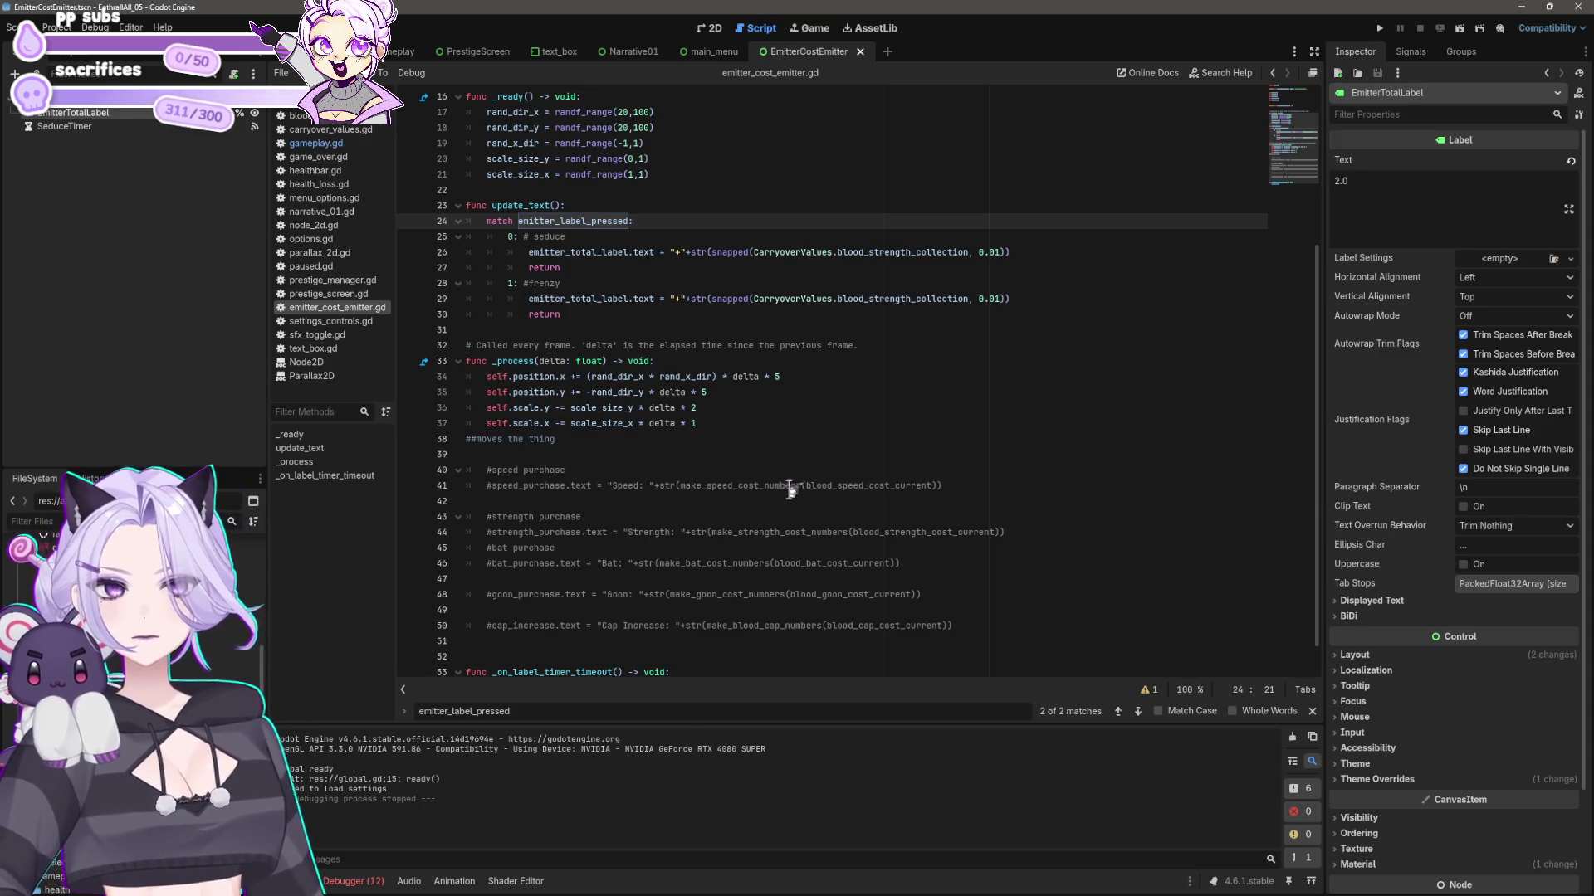
{"action": "scroll", "coordinate": [673, 400], "scroll_direction": "up", "scroll_amount": 4}
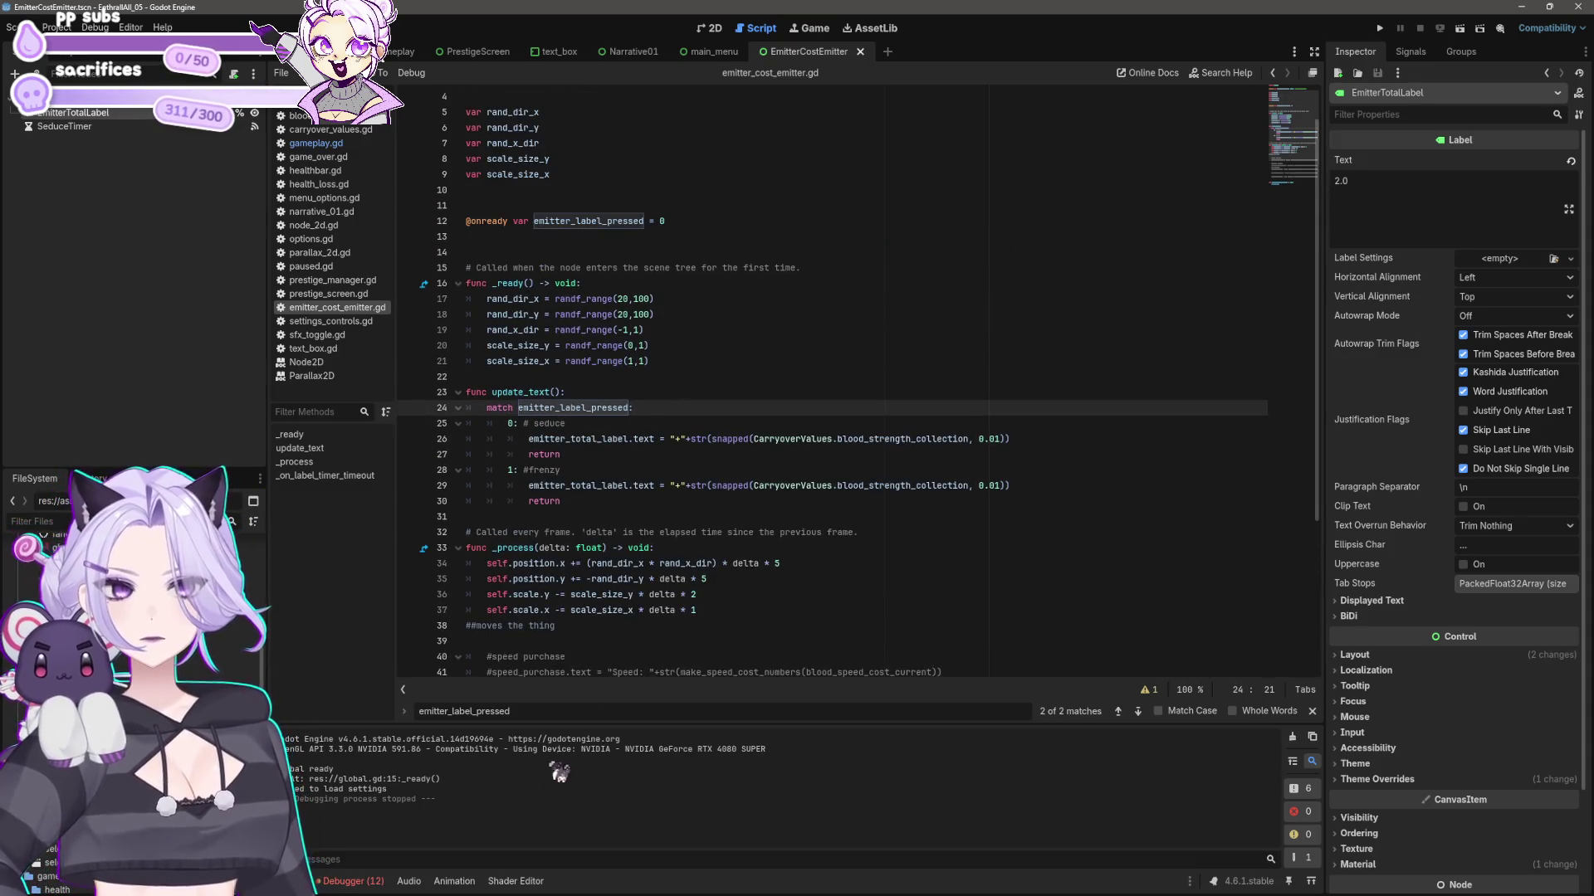
{"action": "left_click", "coordinate": [353, 882]}
{"action": "left_click", "coordinate": [373, 726]}
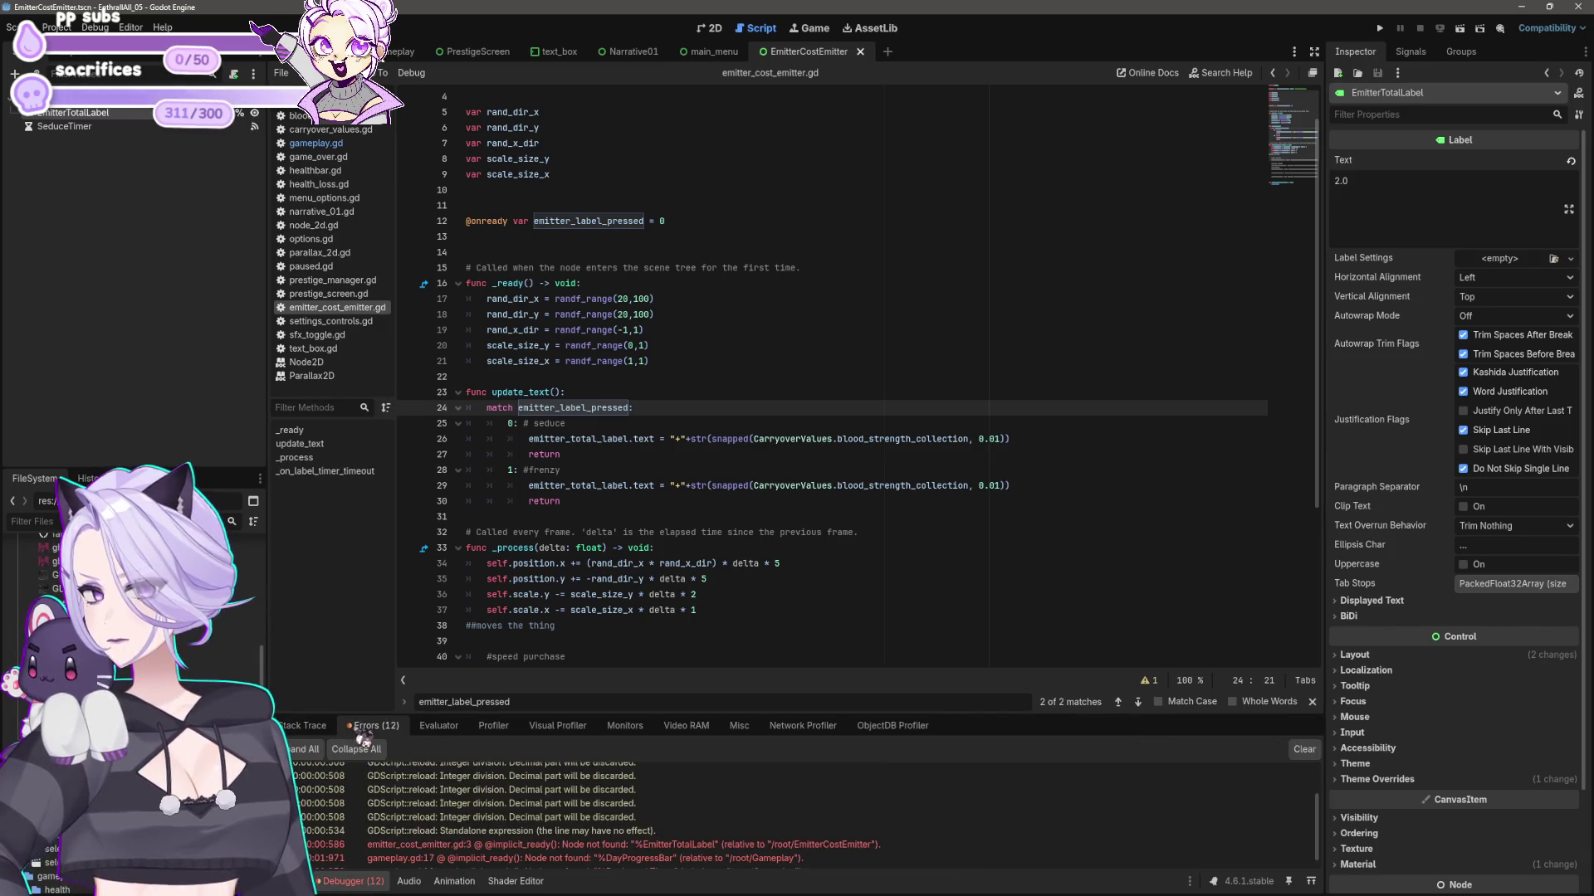
- Delete the day_progress_bar and day_length_timer declarations on gameplay.gd lines 17-18, then relaunch
{"action": "double_click", "coordinate": [480, 858]}
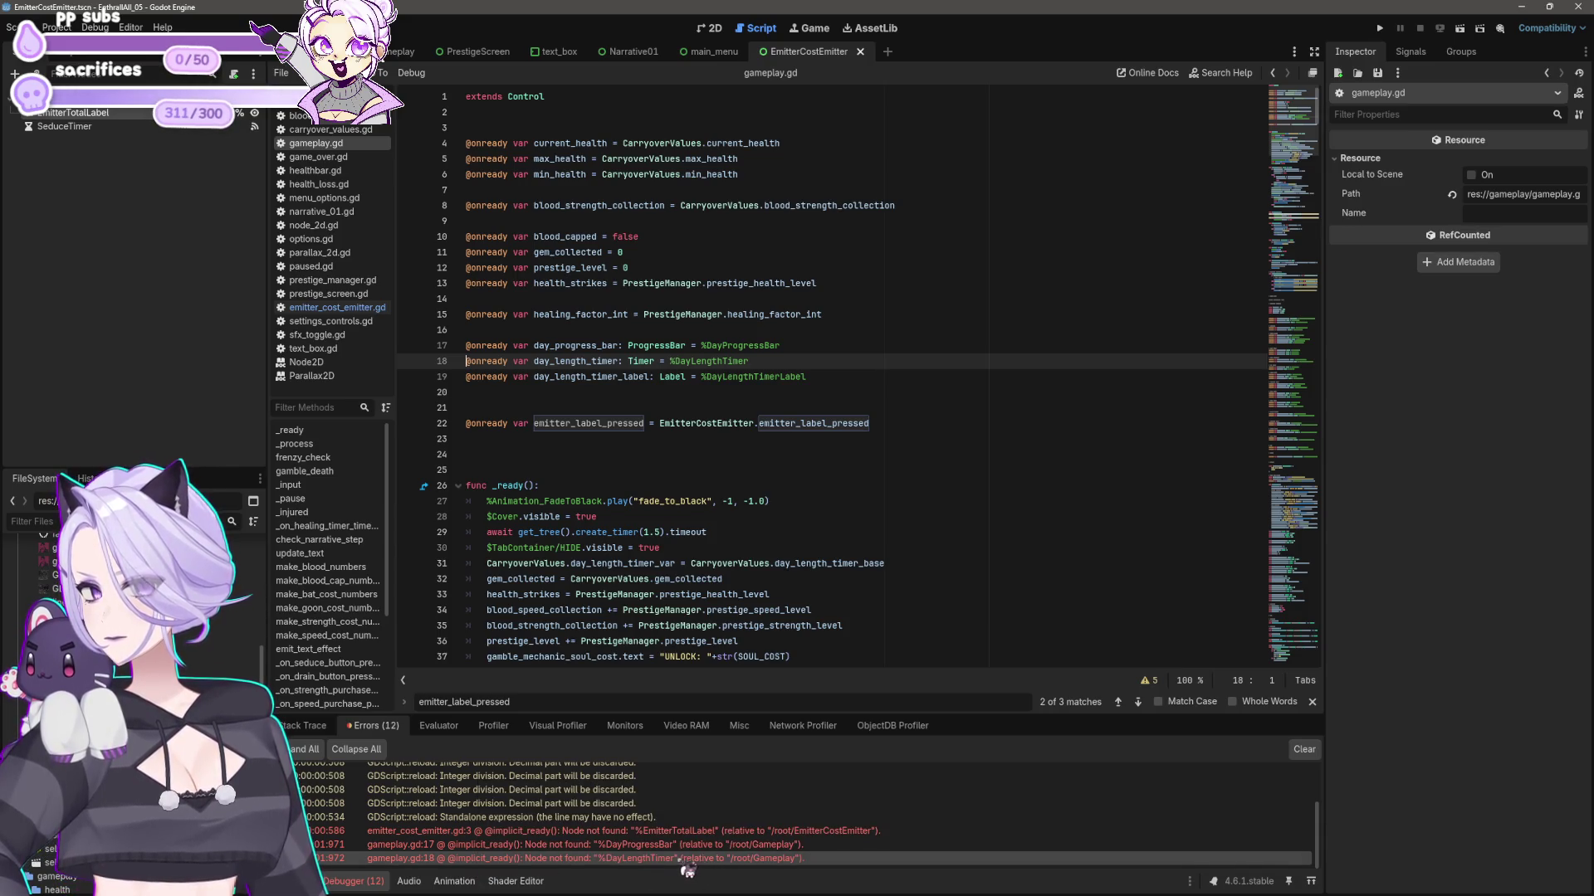
{"action": "left_click", "coordinate": [780, 362]}
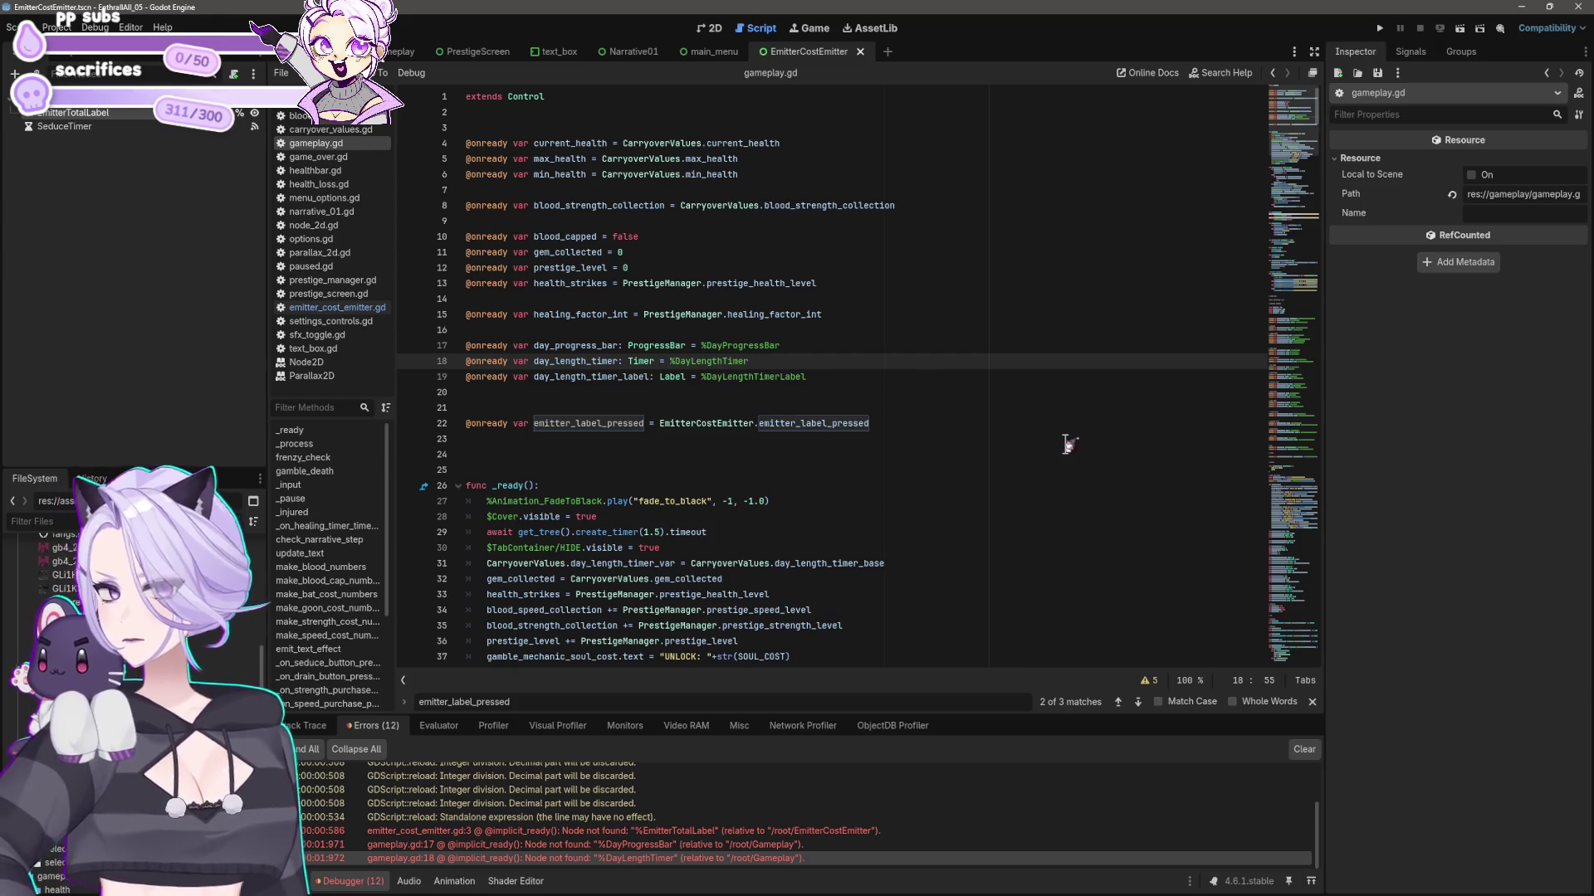
{"action": "key", "text": "shift+Home"}
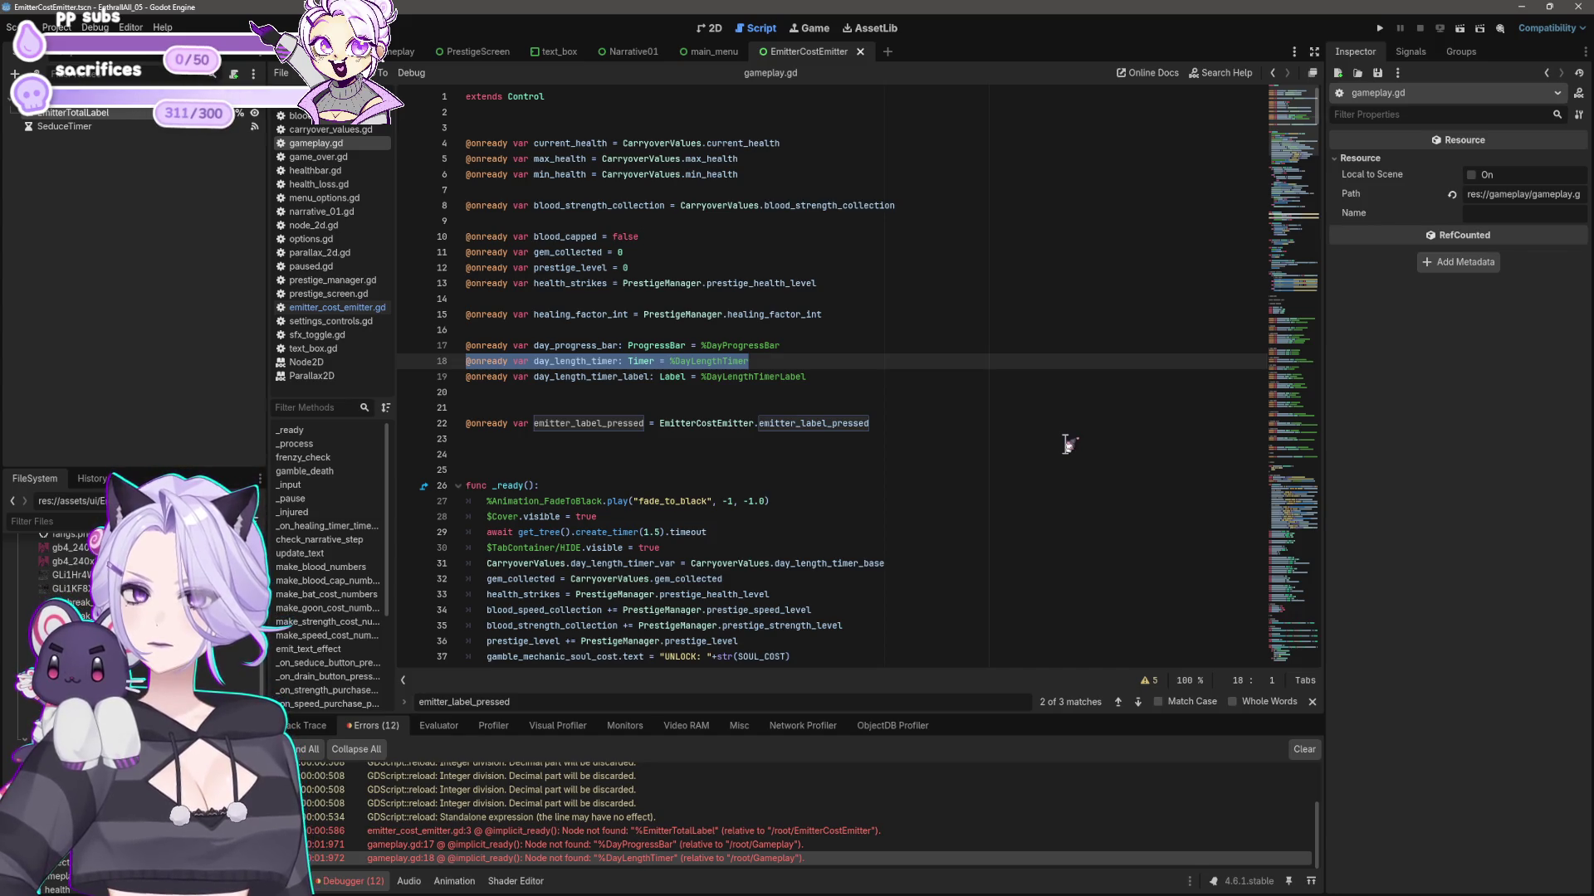
{"action": "key", "text": "shift+Up"}
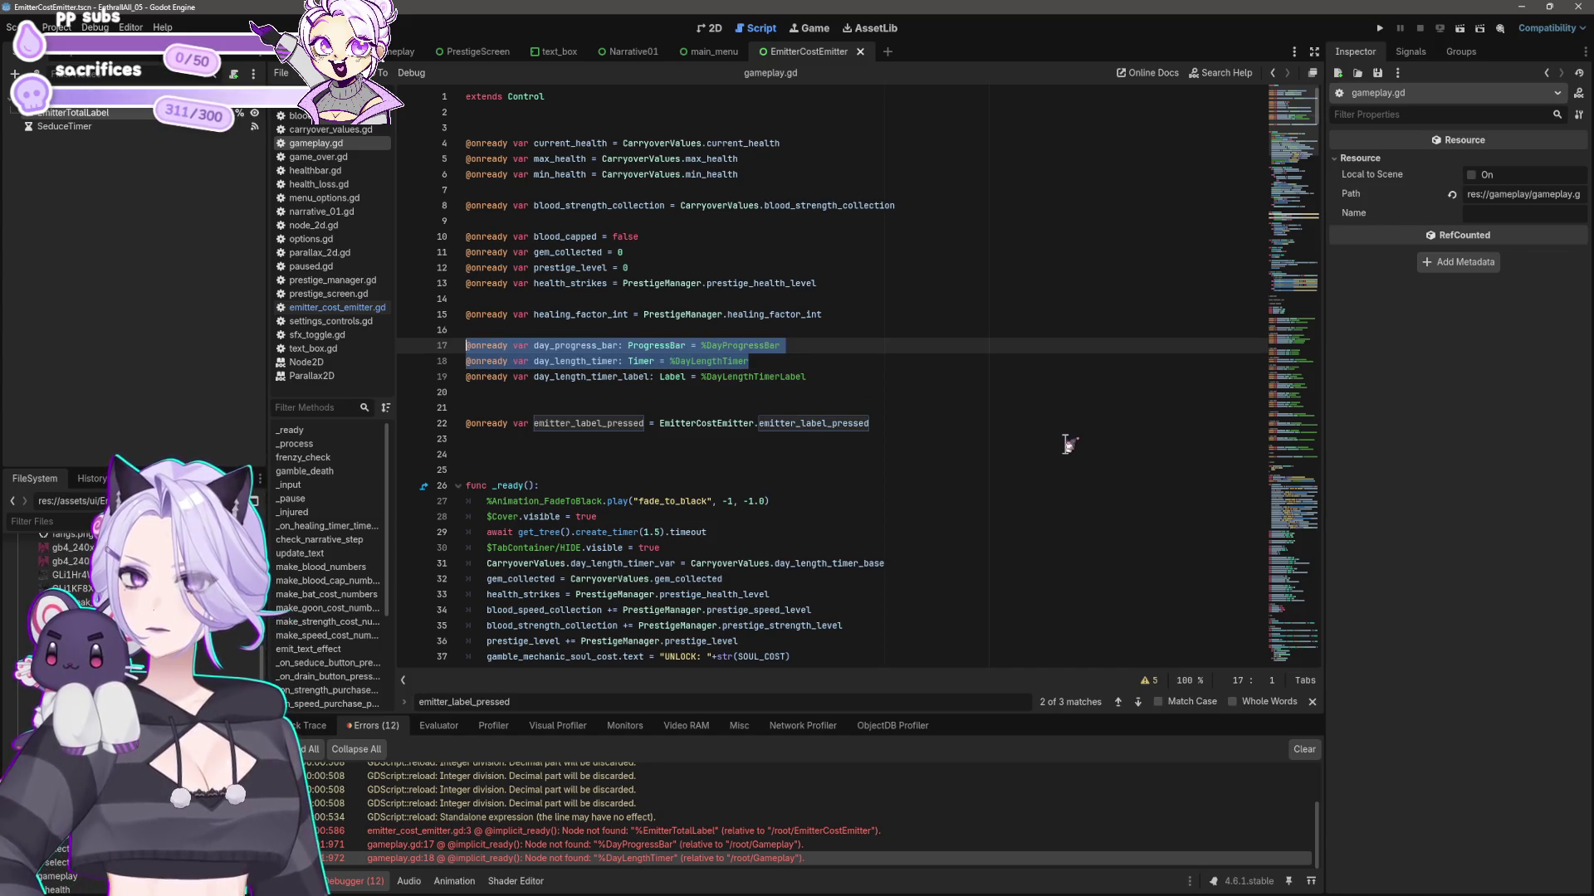
{"action": "key", "text": "BackSpace"}
{"action": "key", "text": "BackSpace"}
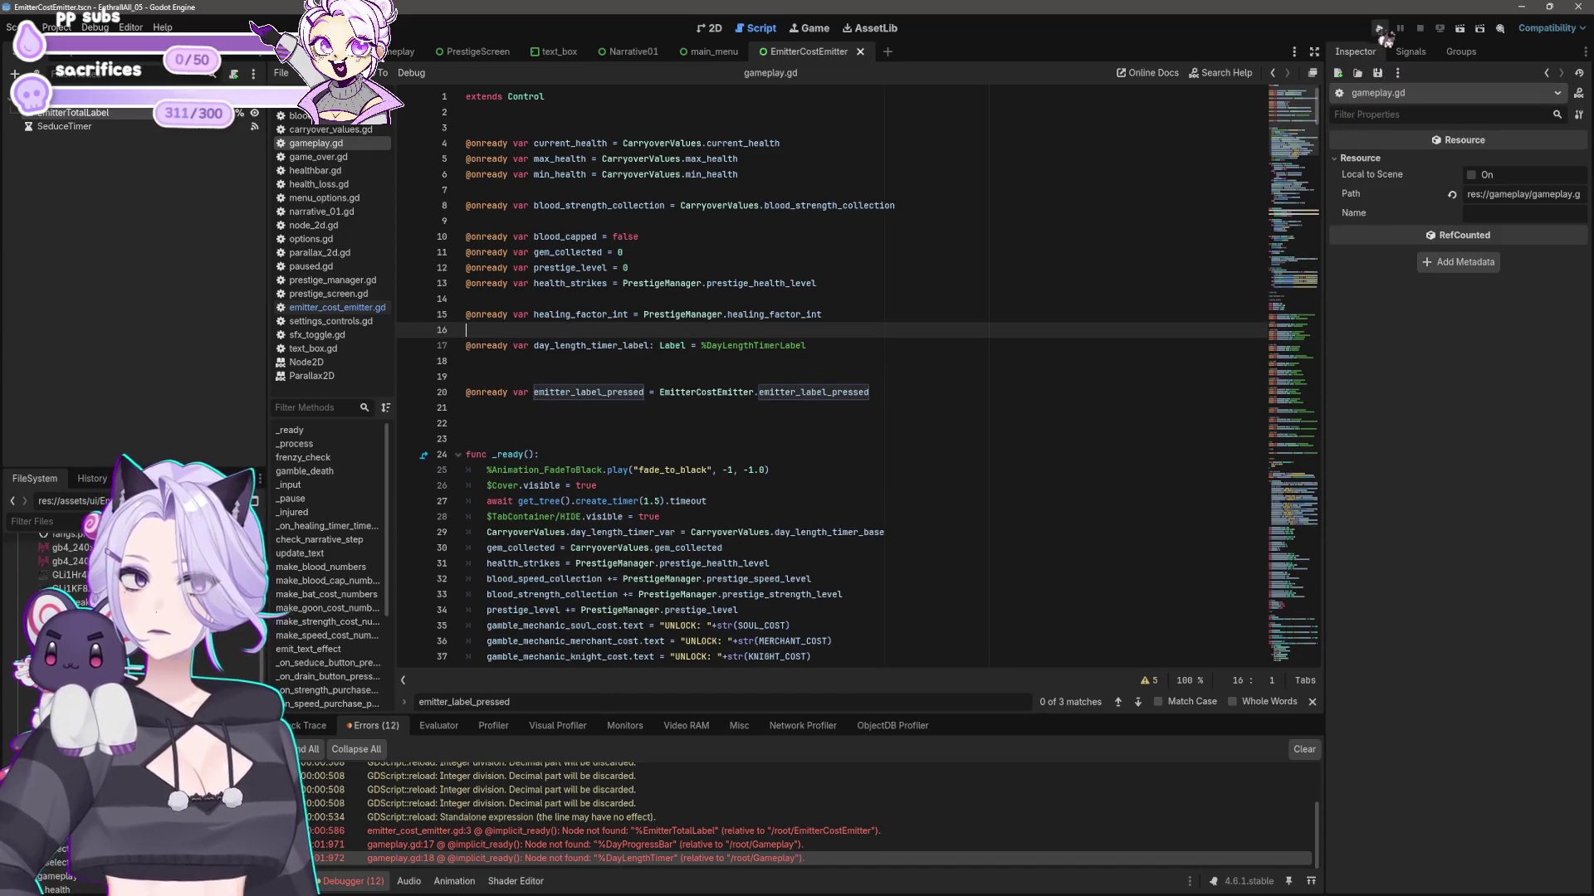
{"action": "left_click", "coordinate": [1380, 29]}
- Start a new game at 16.0× speed, pass the prestige screen, then stop the run
{"action": "left_click", "coordinate": [779, 490]}
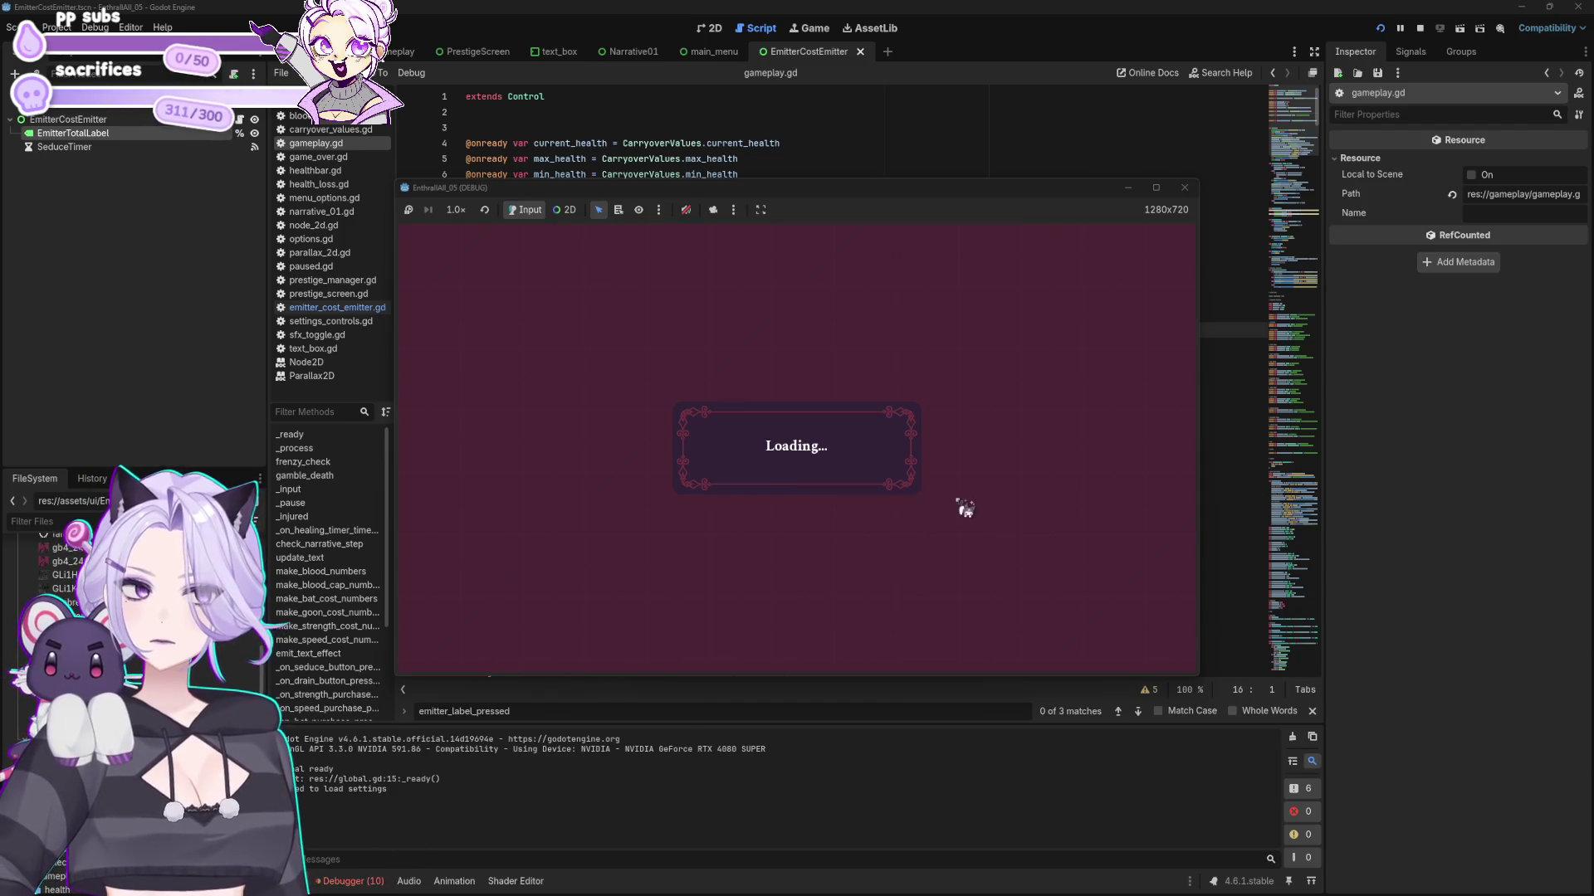
{"action": "left_click", "coordinate": [456, 209]}
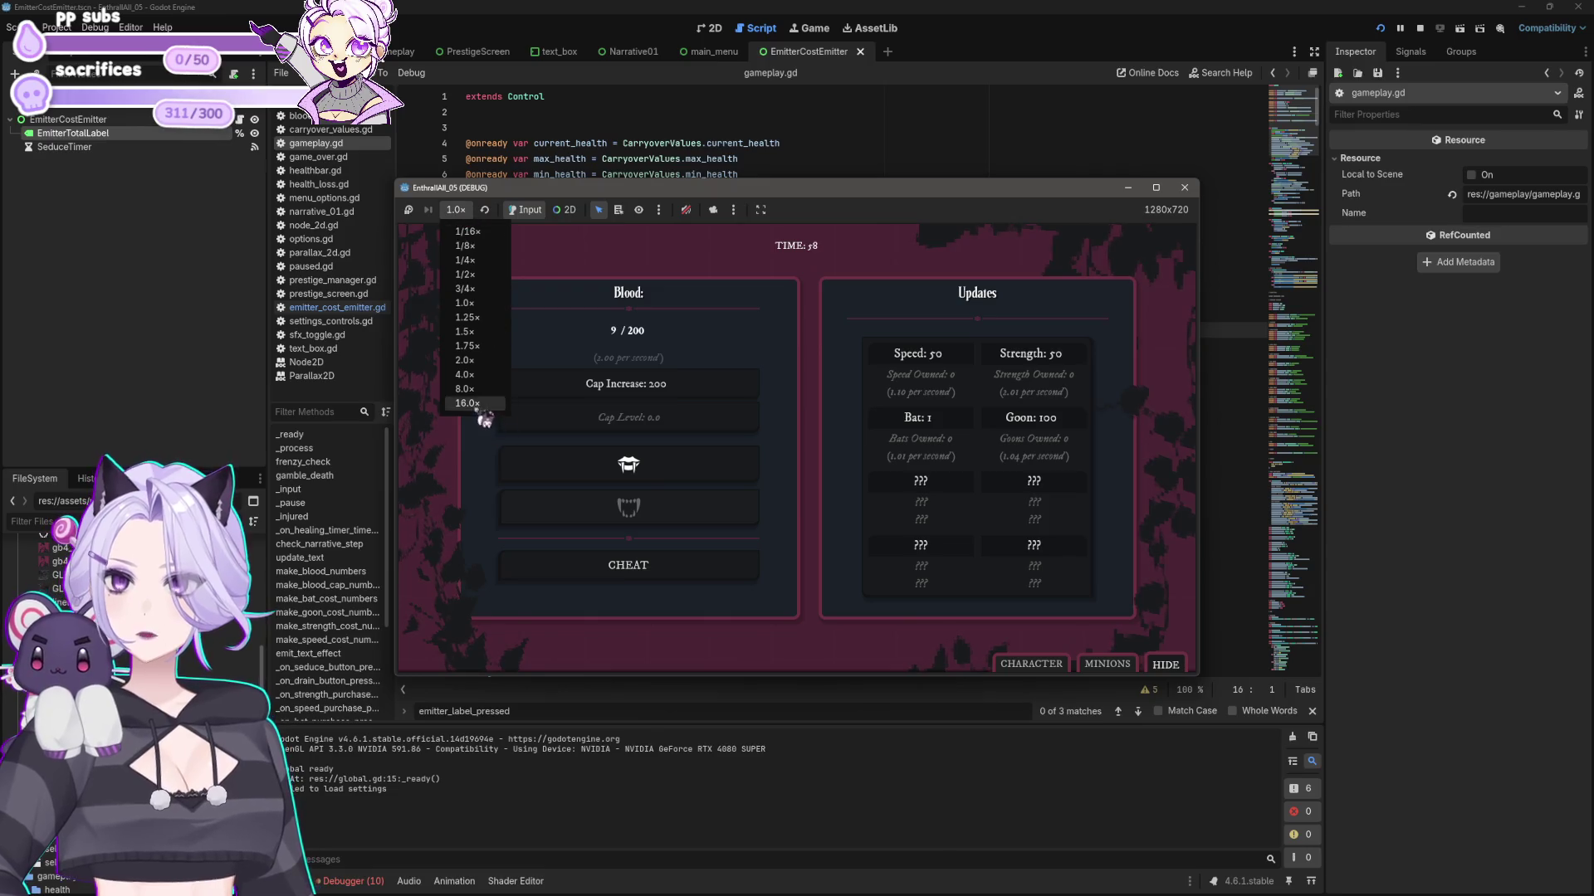
{"action": "left_click", "coordinate": [479, 406]}
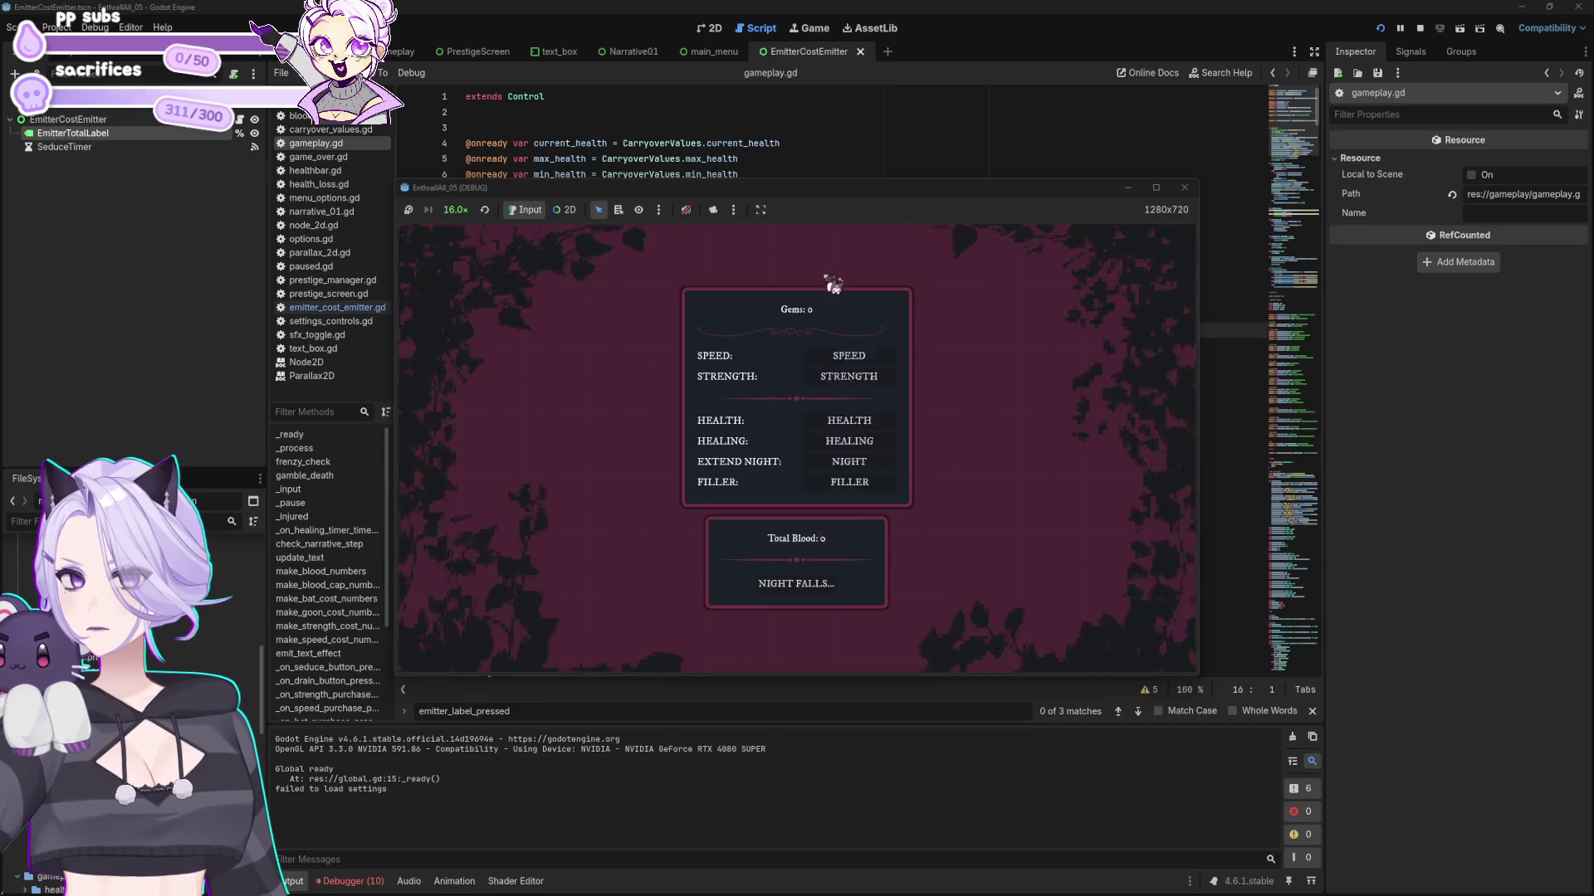
{"action": "left_click", "coordinate": [811, 591]}
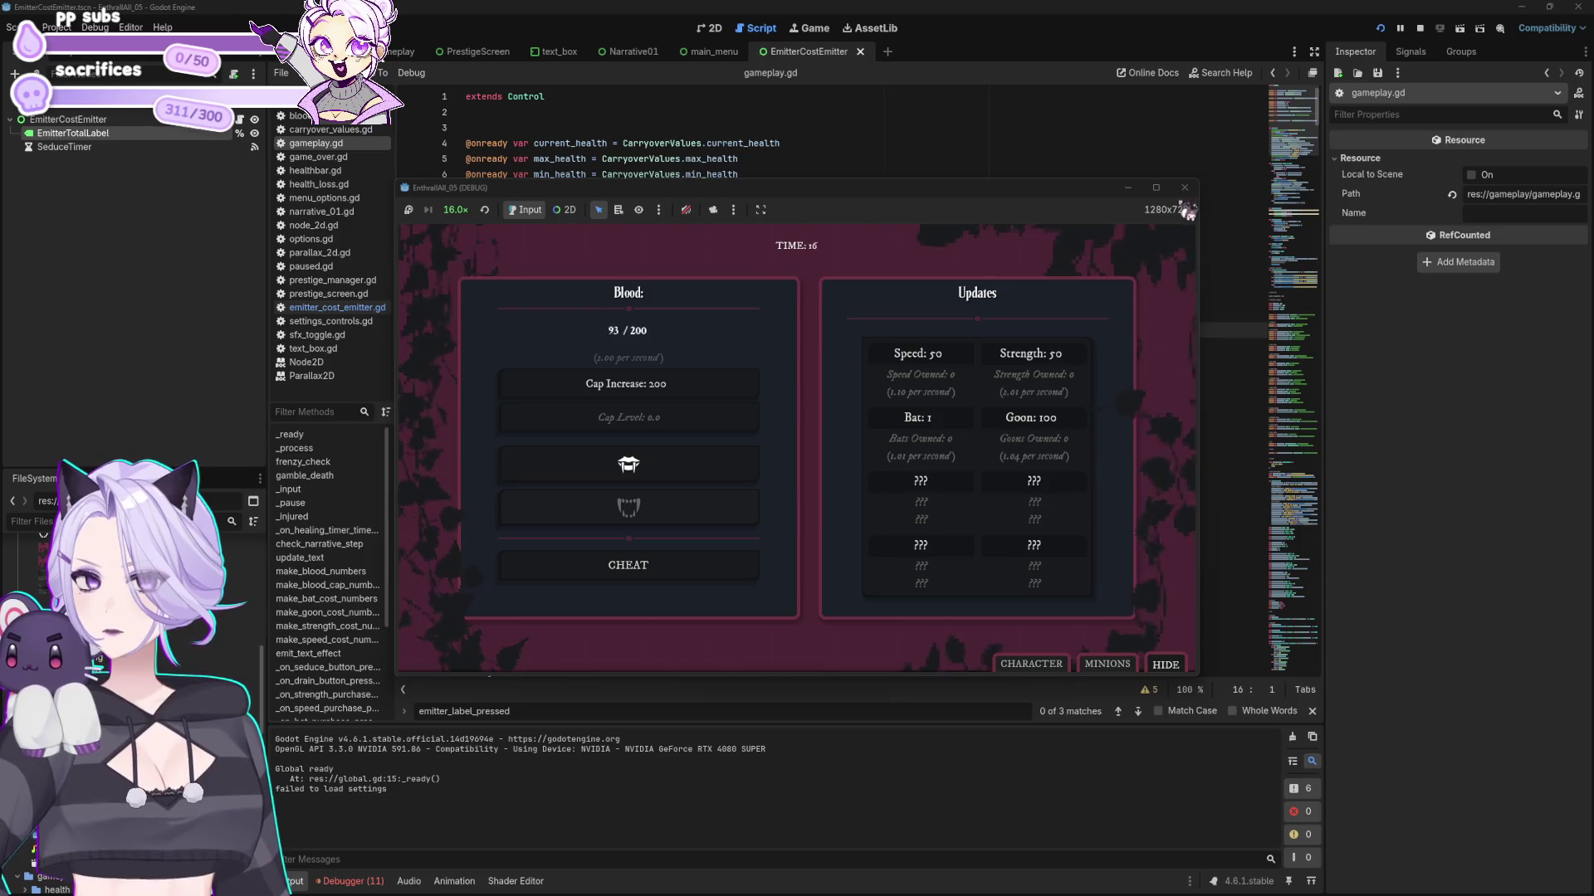
{"action": "key", "text": "F8"}
{"action": "left_click", "coordinate": [365, 881]}
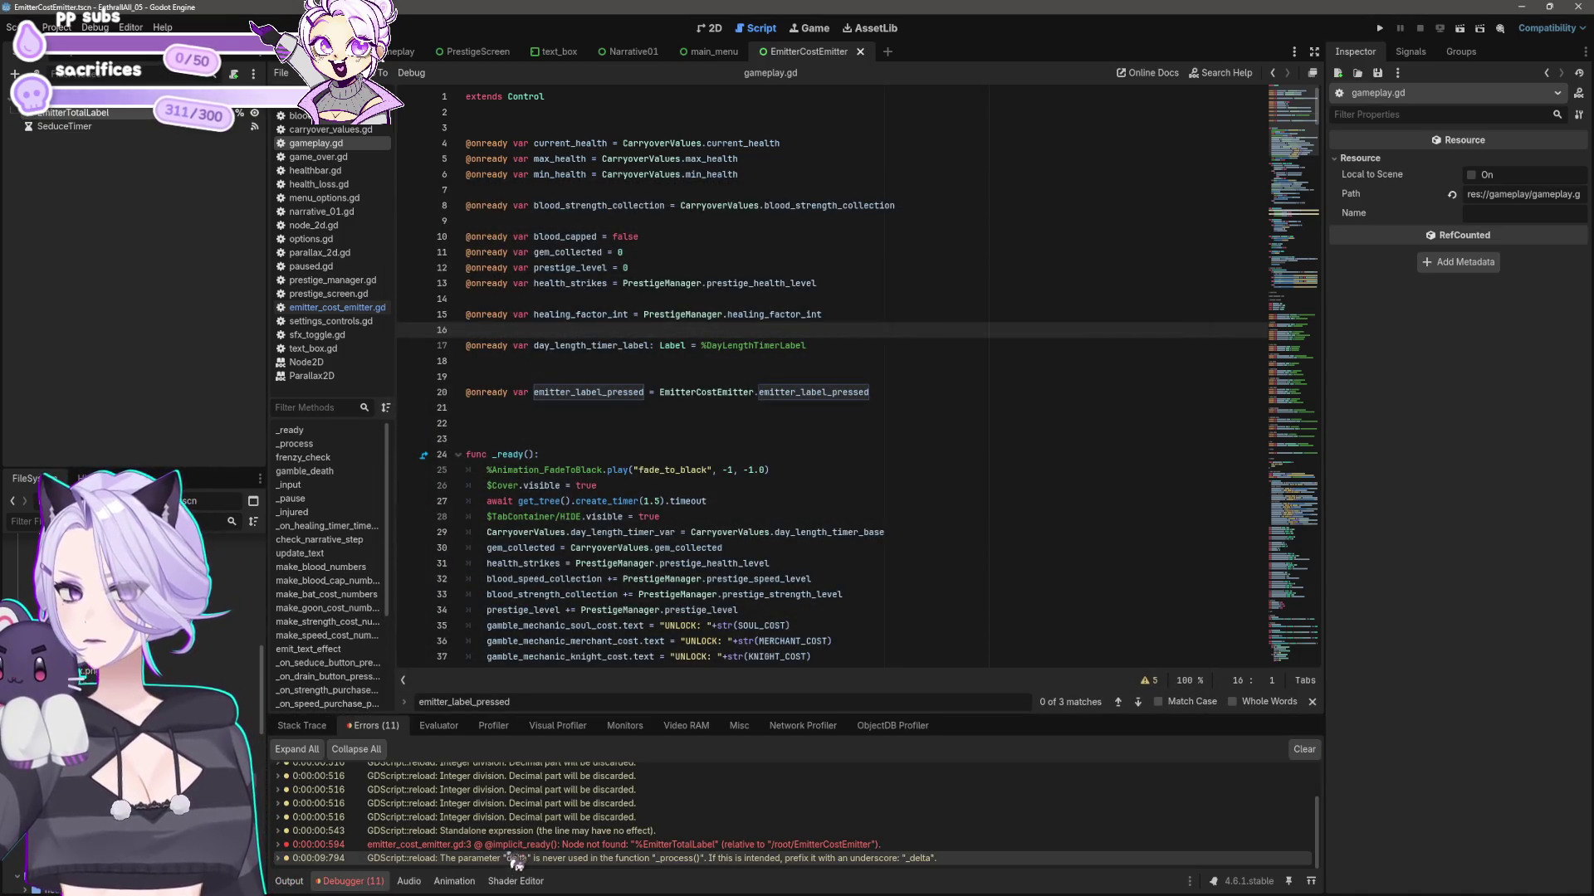
- Open the code for the unused delta warning and the EmitterTotalLabel lookup error
{"action": "double_click", "coordinate": [523, 860]}
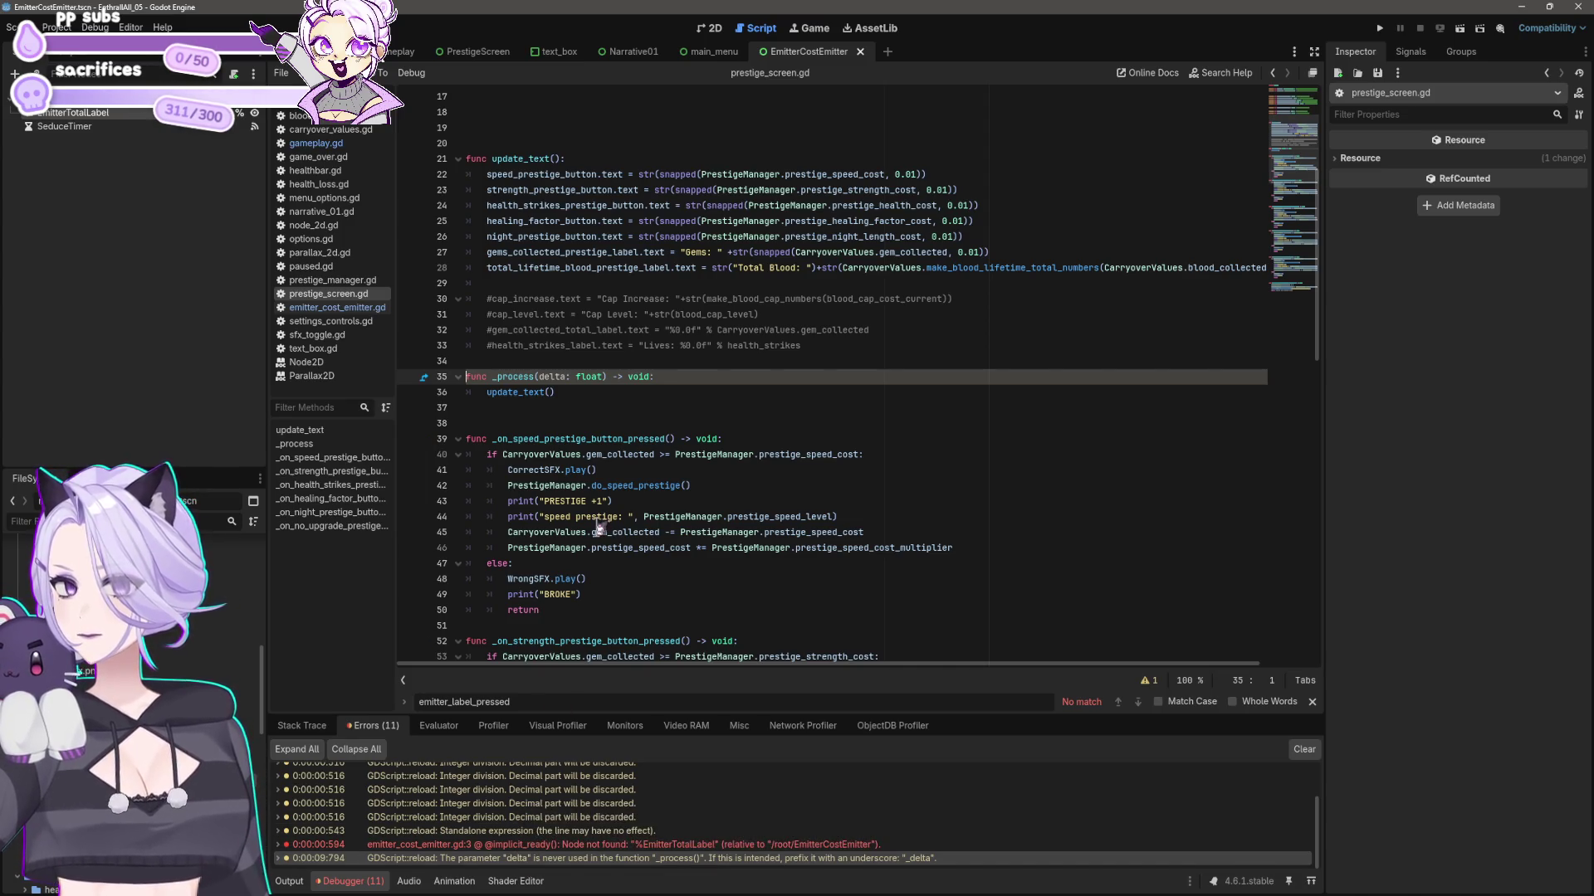
{"action": "scroll", "coordinate": [610, 457], "scroll_direction": "up", "scroll_amount": 5}
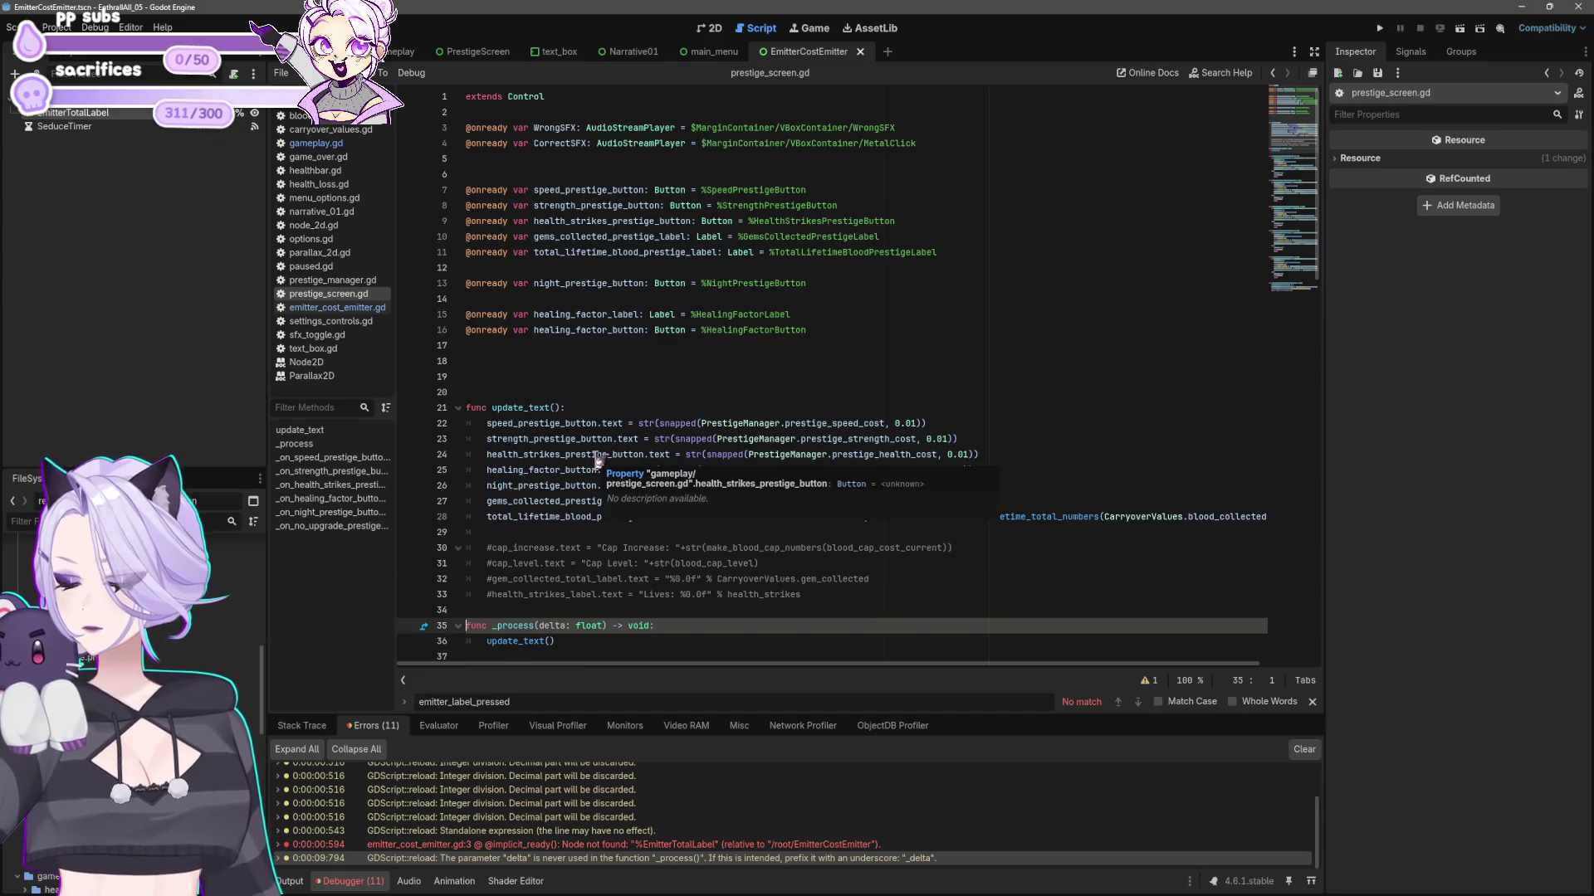
{"action": "scroll", "coordinate": [596, 459], "scroll_direction": "down", "scroll_amount": 3}
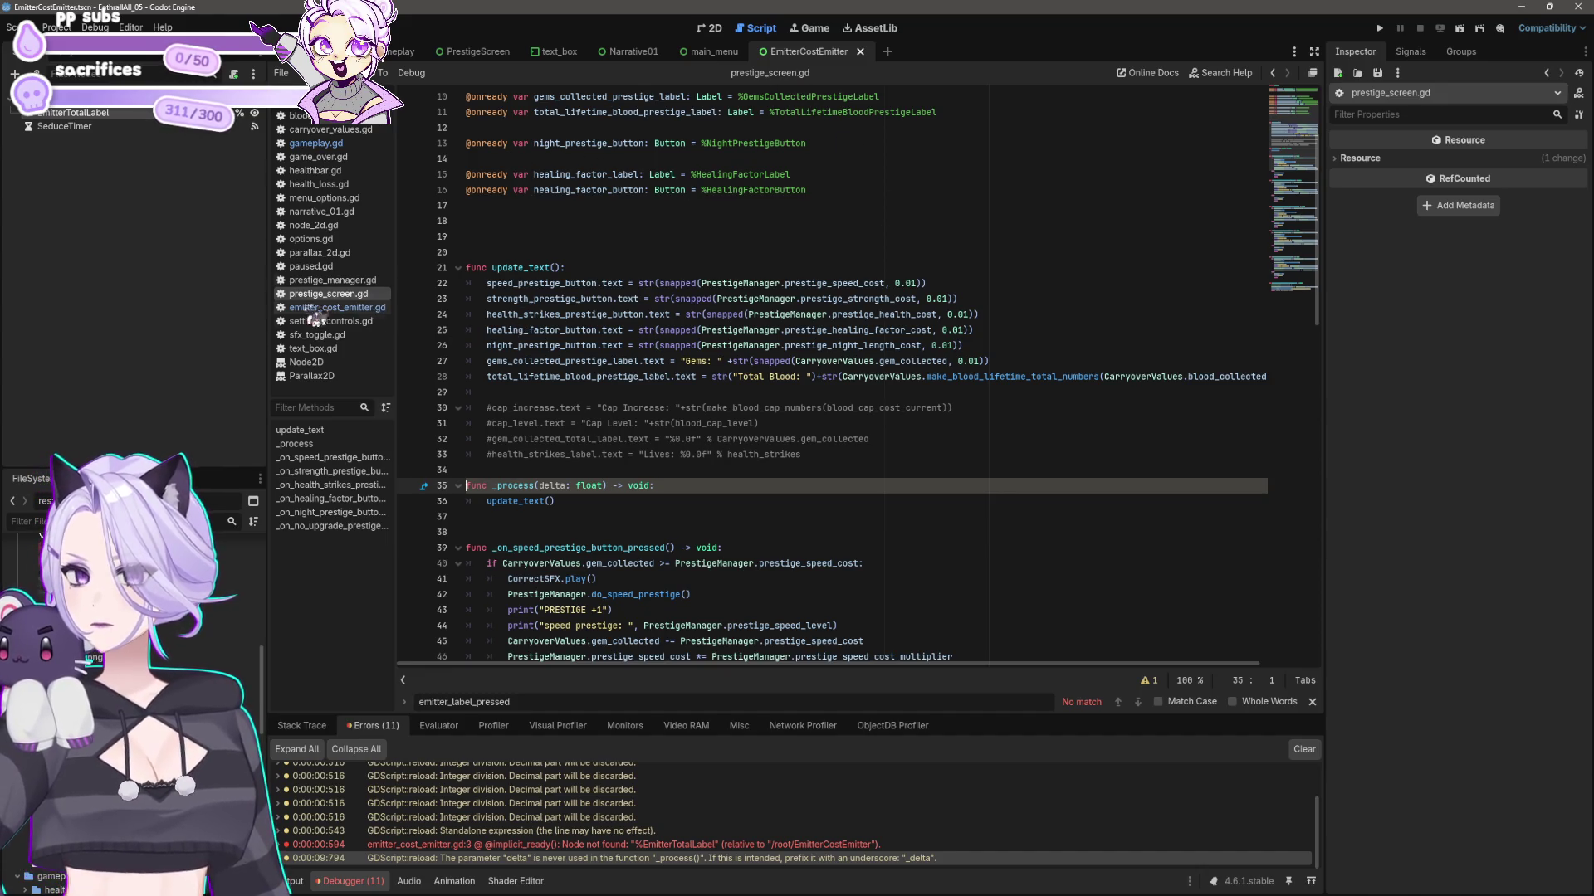
{"action": "scroll", "coordinate": [660, 466], "scroll_direction": "down", "scroll_amount": 3}
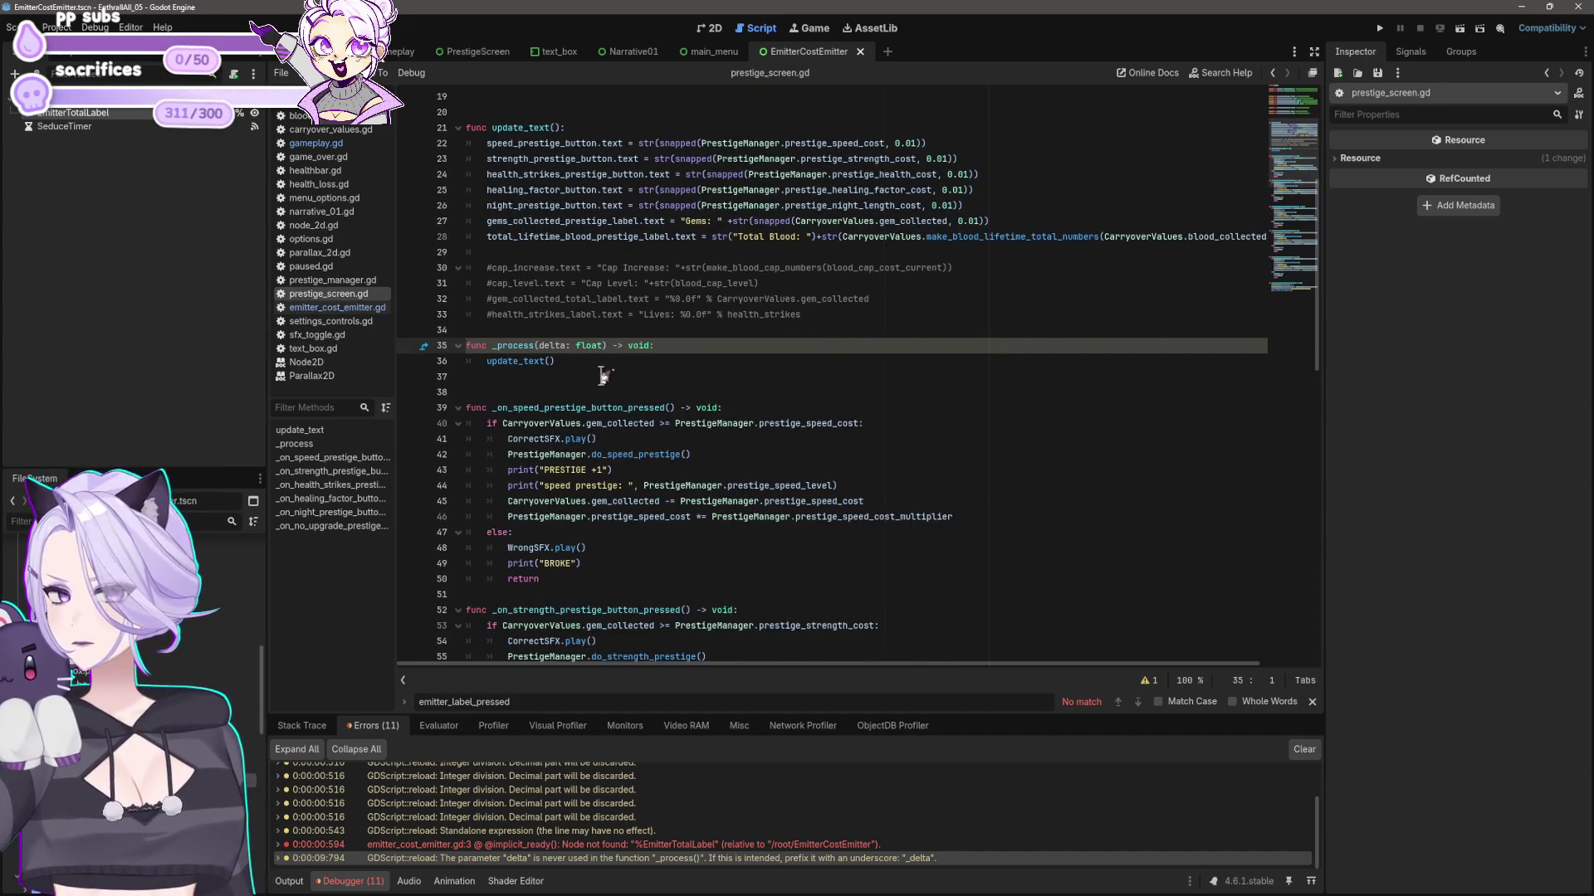
{"action": "double_click", "coordinate": [523, 845]}
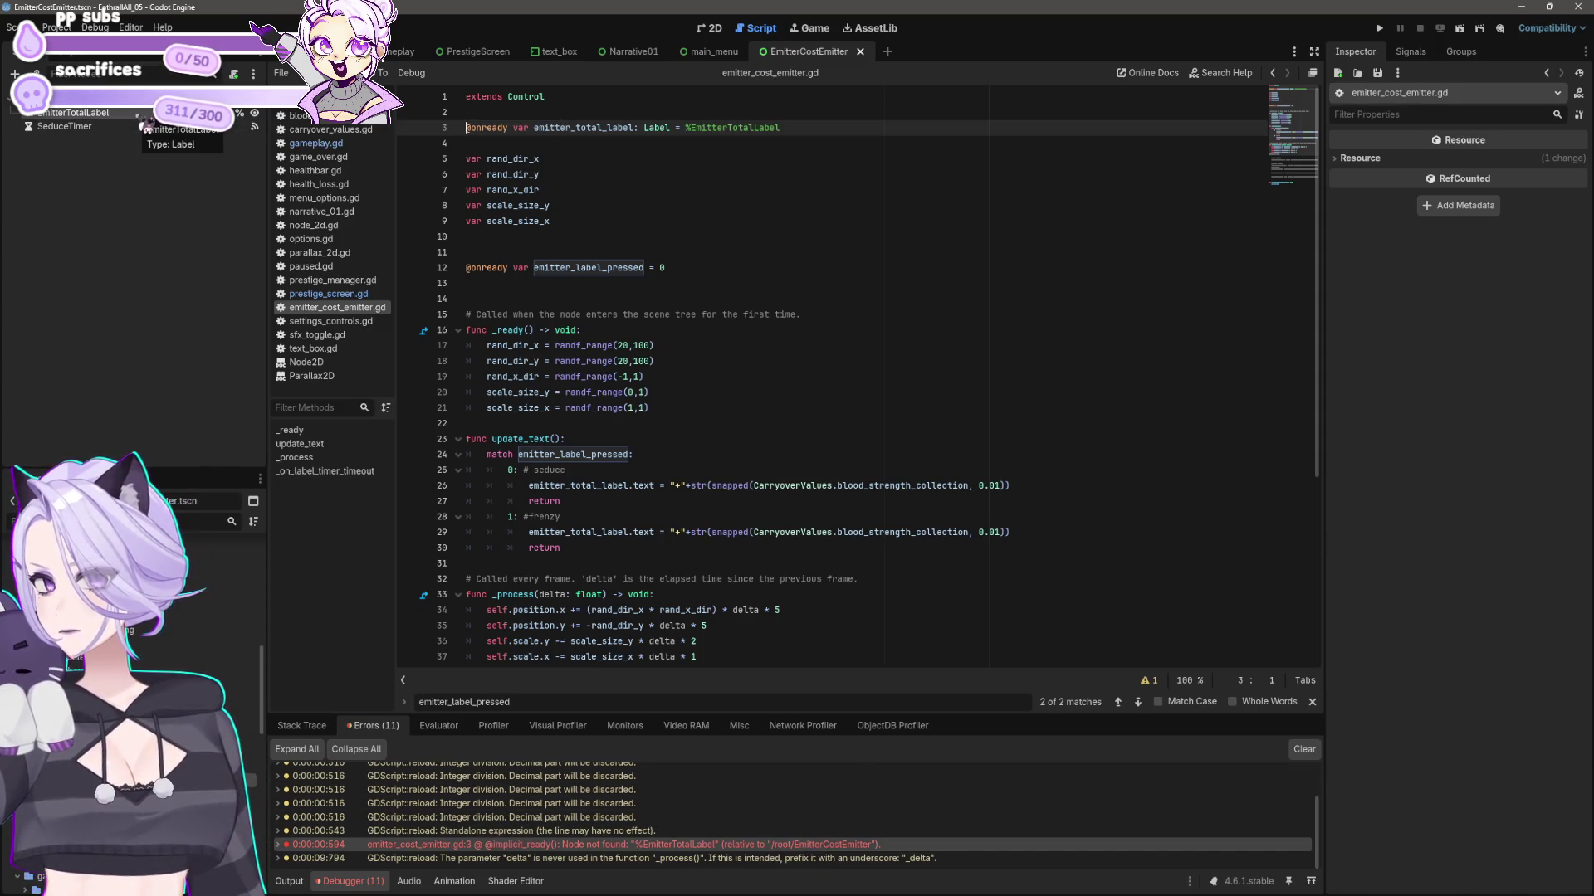
- Remove the %EmitterTotalLabel declaration from line 3 of emitter_cost_emitter.gd
{"action": "left_click", "coordinate": [806, 127]}
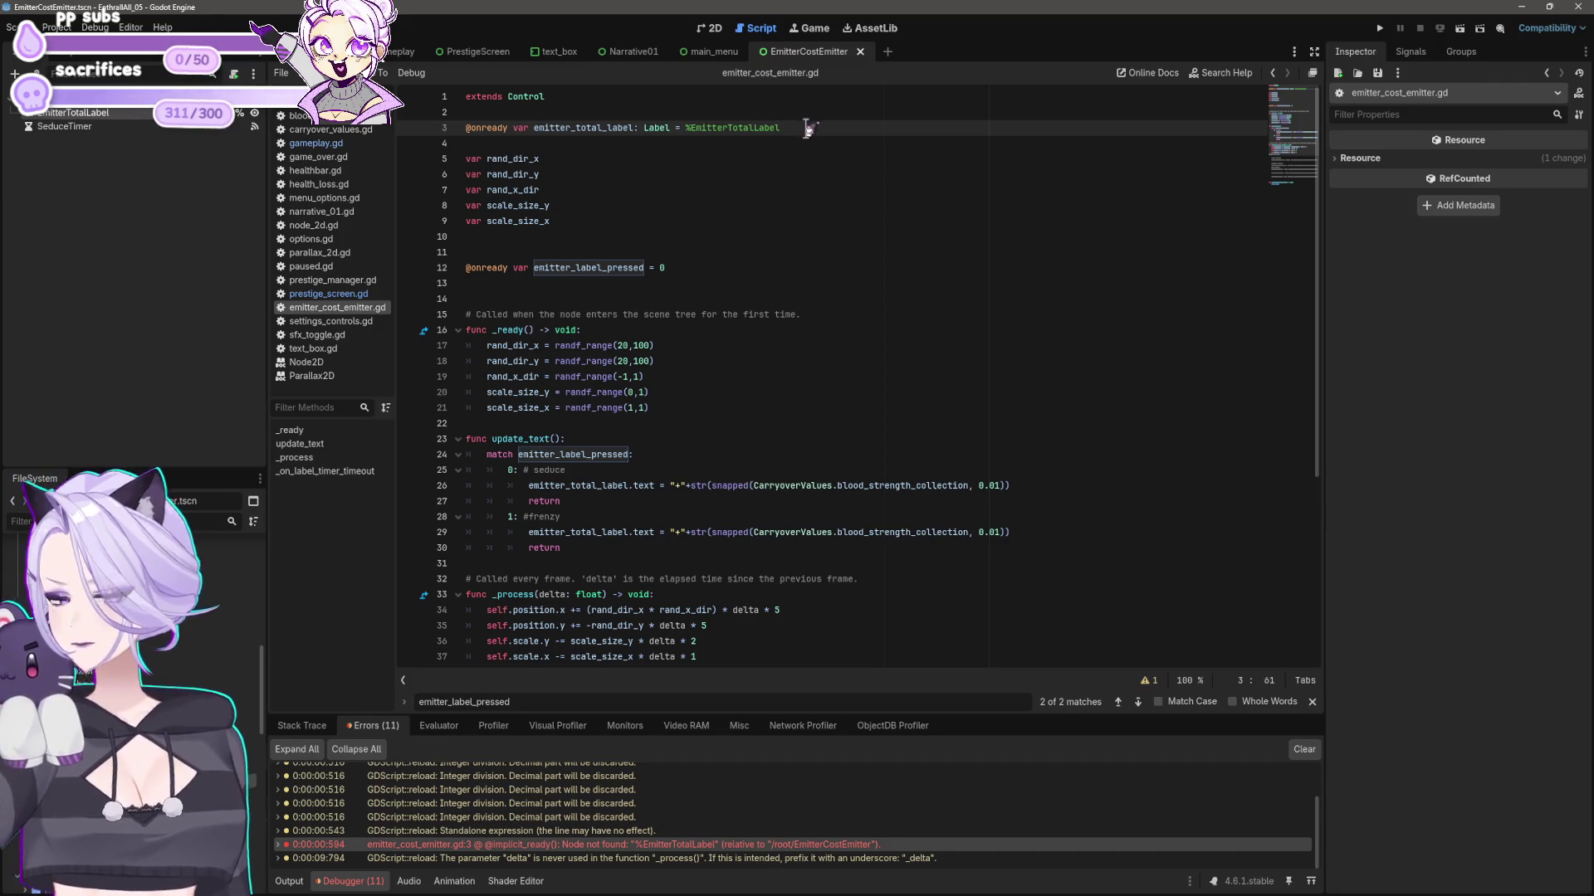
{"action": "left_click", "coordinate": [590, 844]}
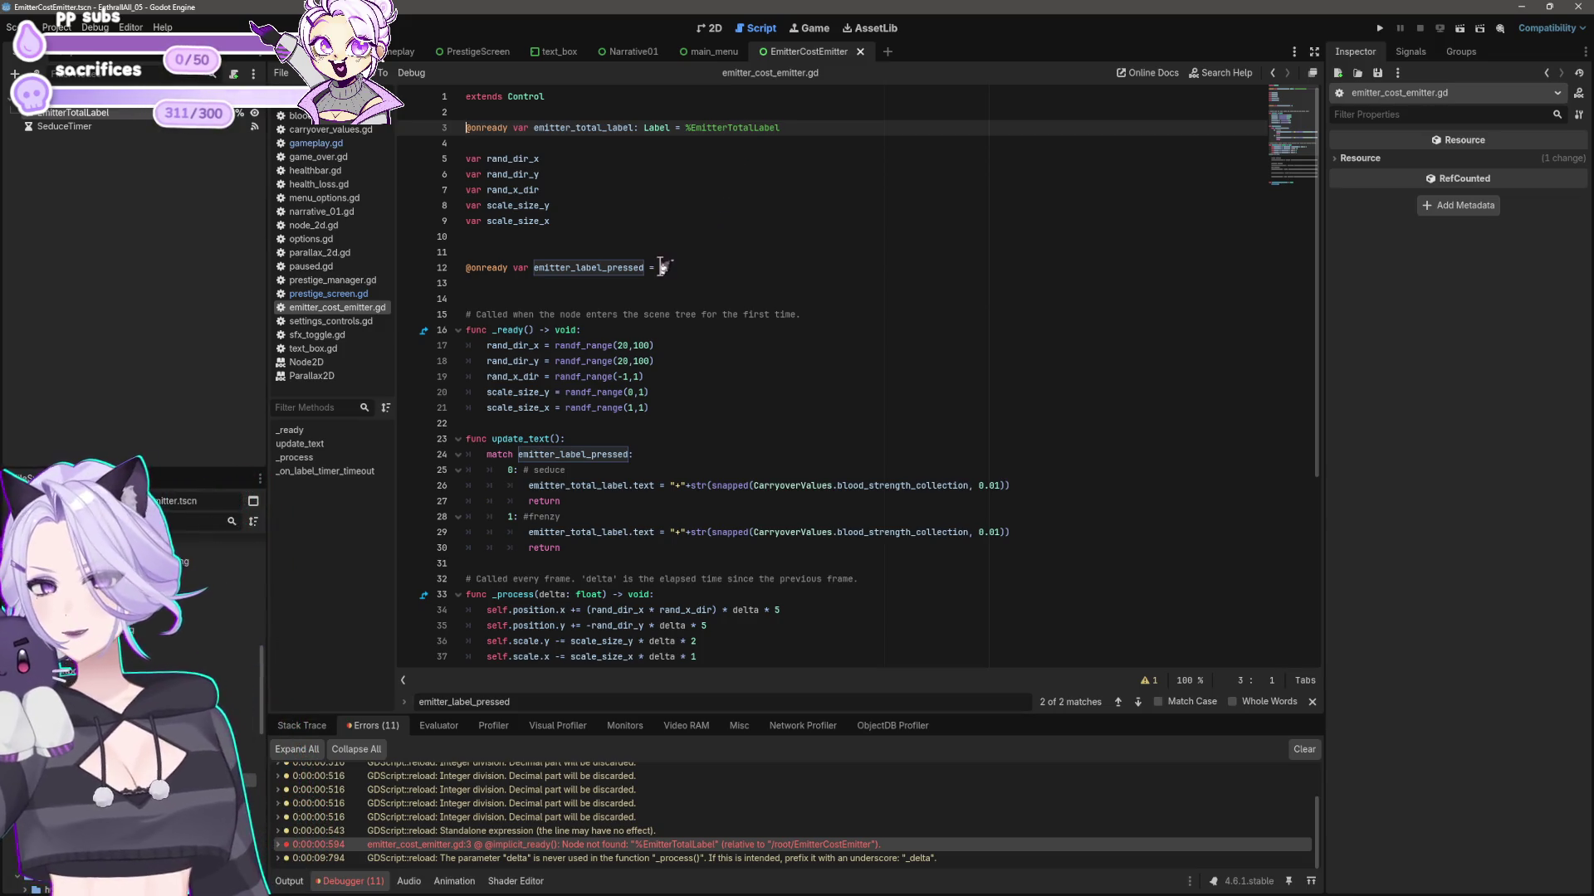
{"action": "left_click", "coordinate": [727, 269]}
{"action": "left_click", "coordinate": [613, 128]}
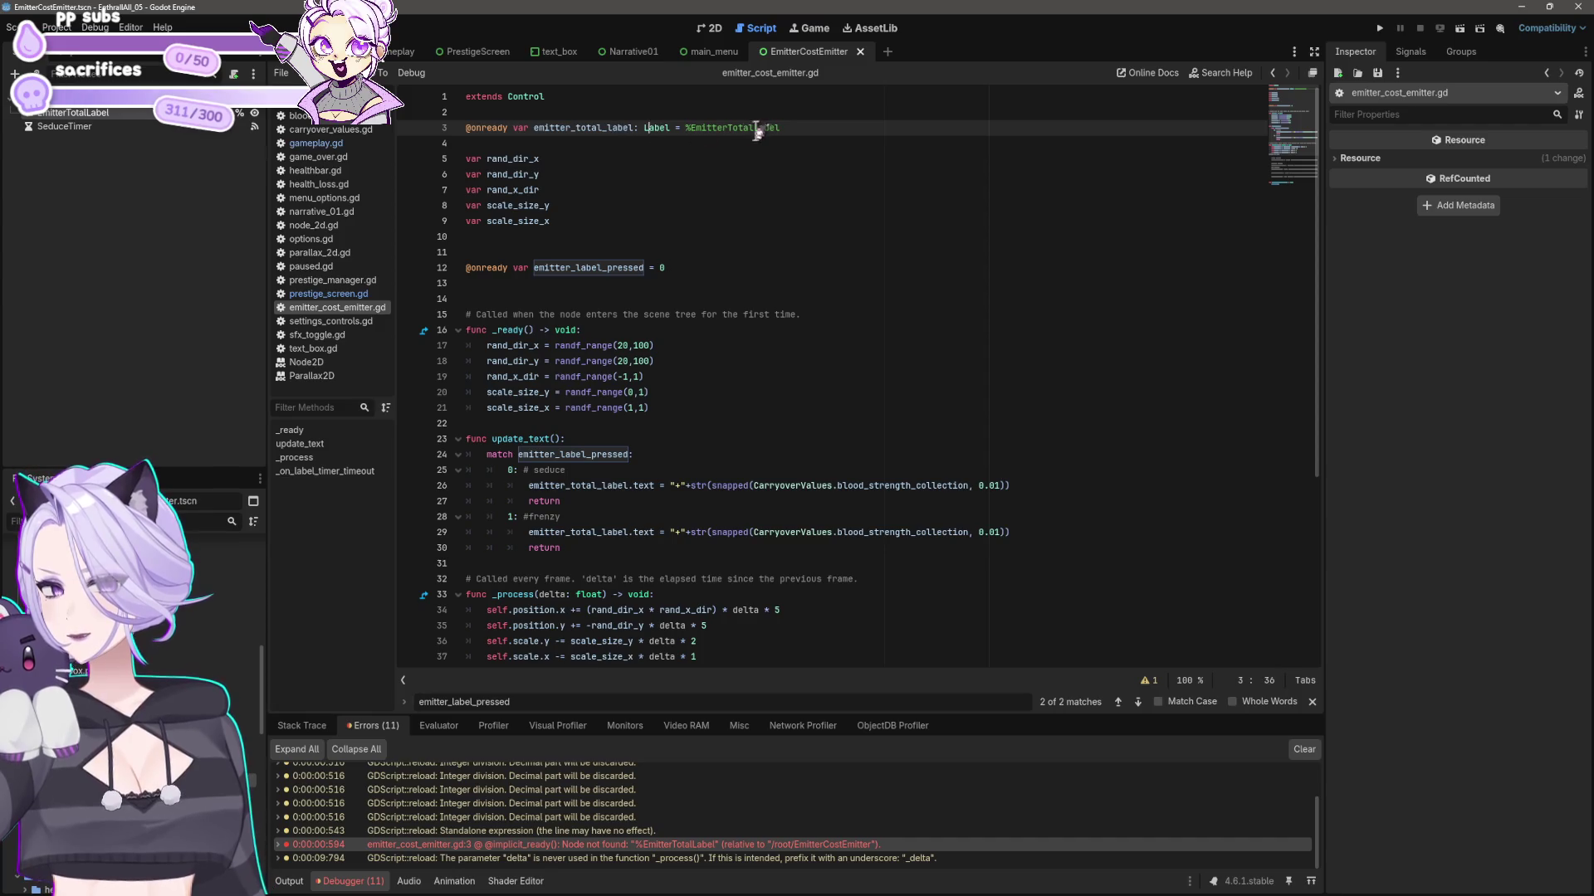
{"action": "left_click", "coordinate": [829, 131]}
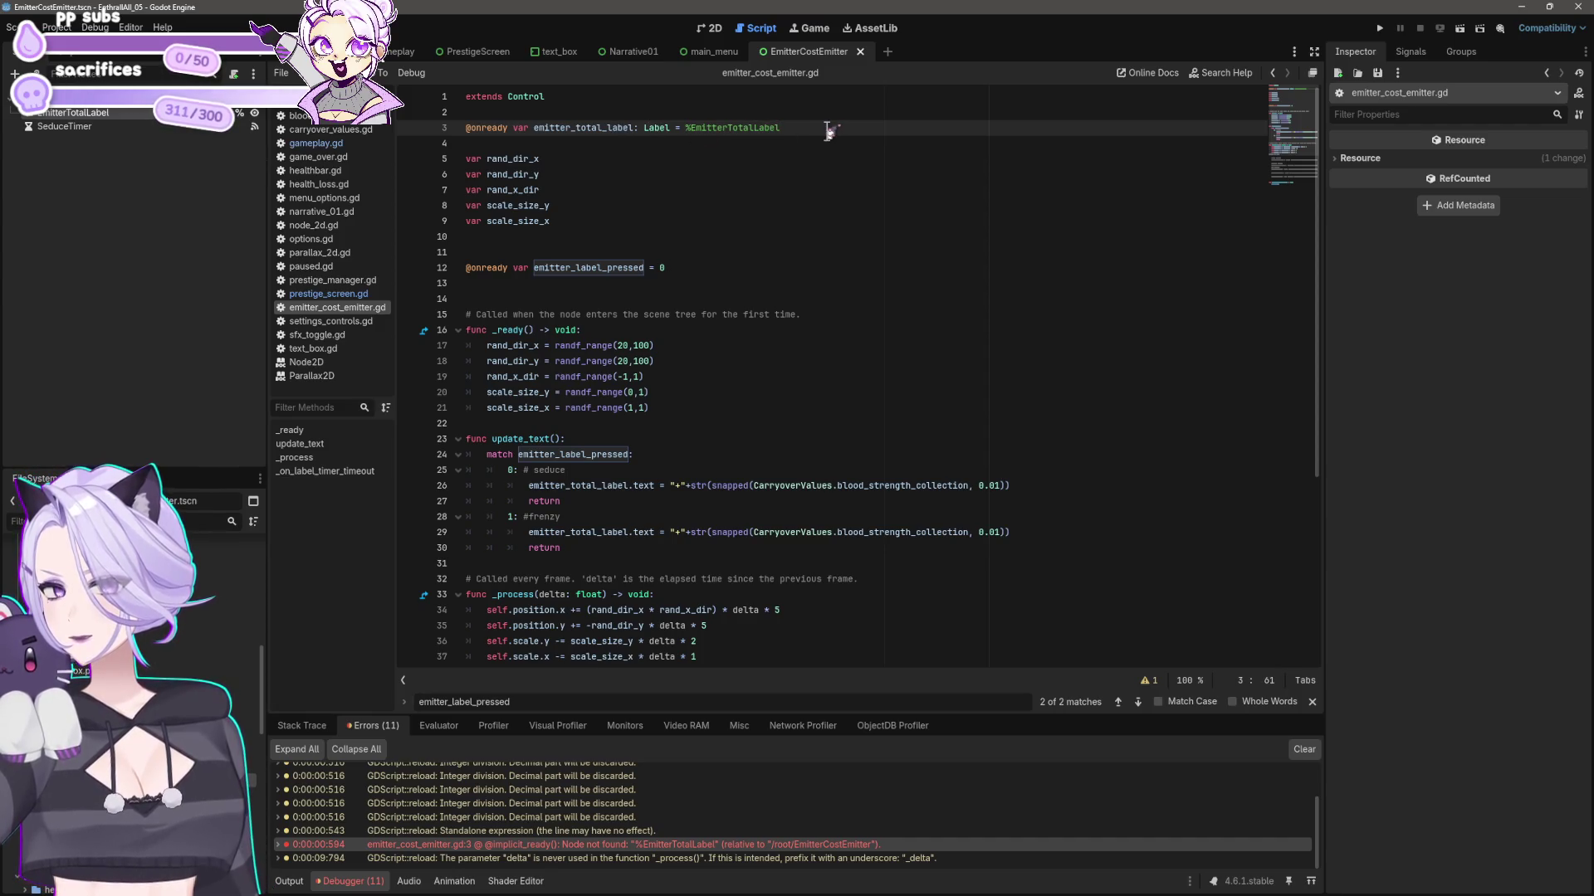
{"action": "left_click_drag", "start_coordinate": [829, 131], "coordinate": [397, 126]}
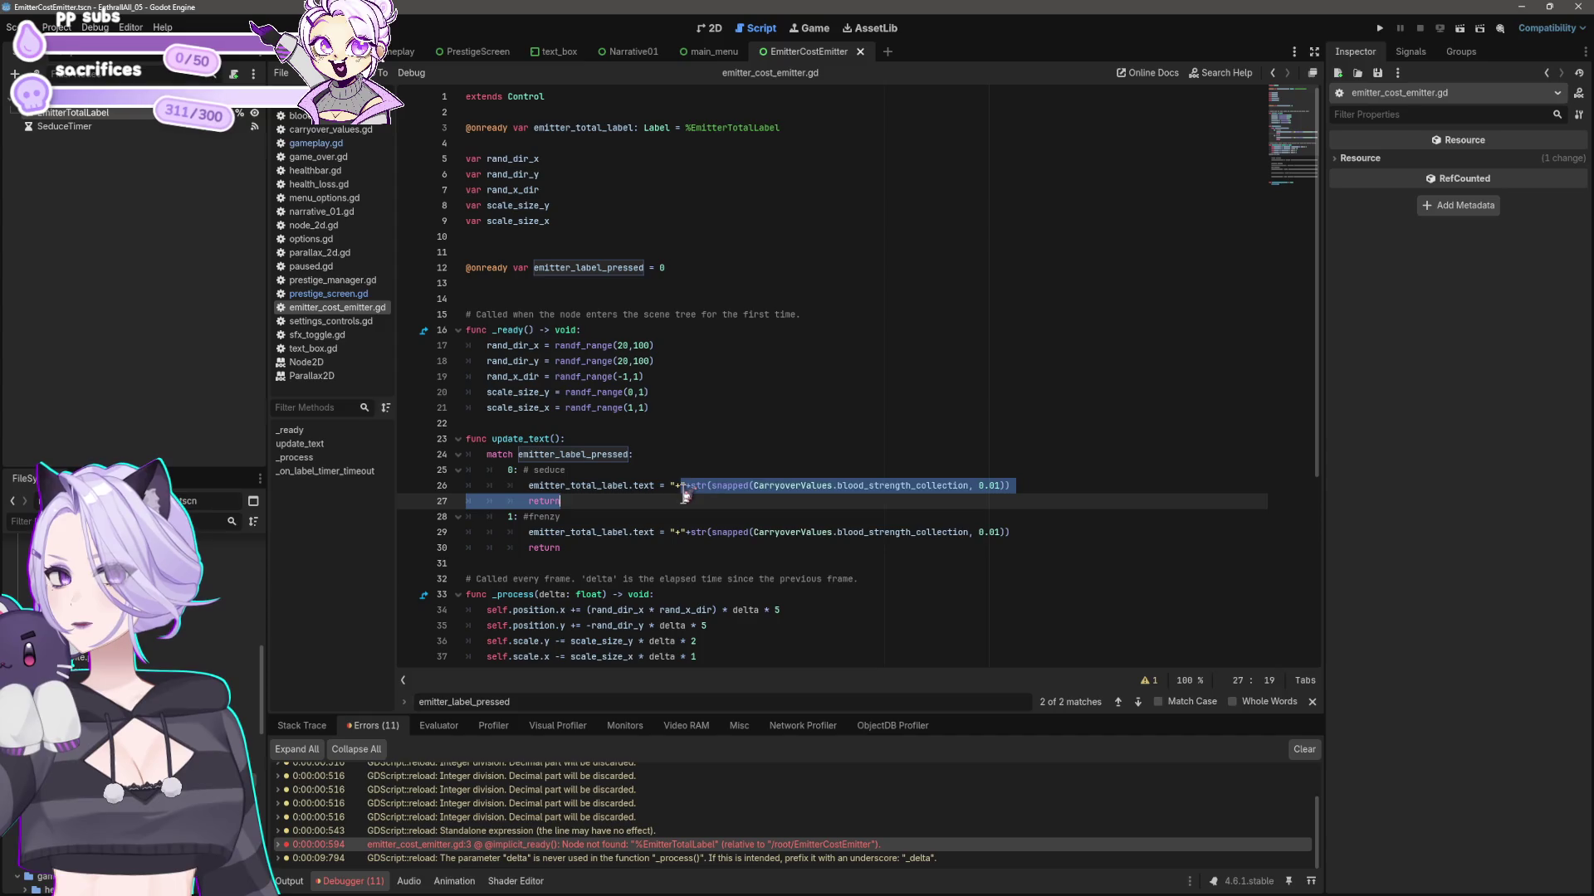
{"action": "left_click", "coordinate": [734, 490]}
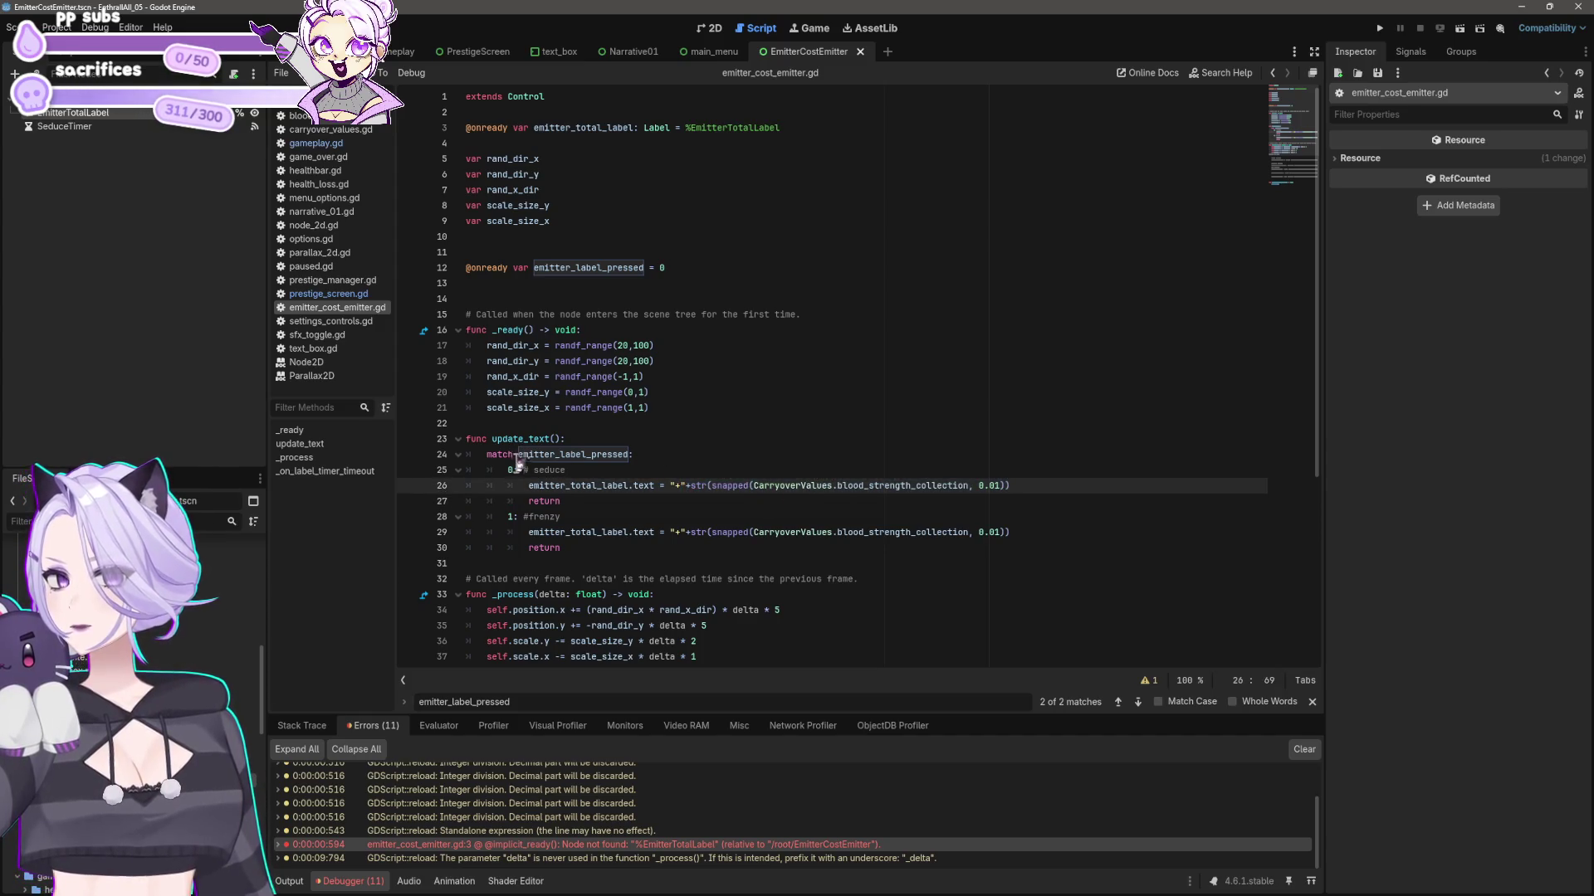
{"action": "left_click", "coordinate": [567, 470]}
{"action": "left_click", "coordinate": [630, 485]}
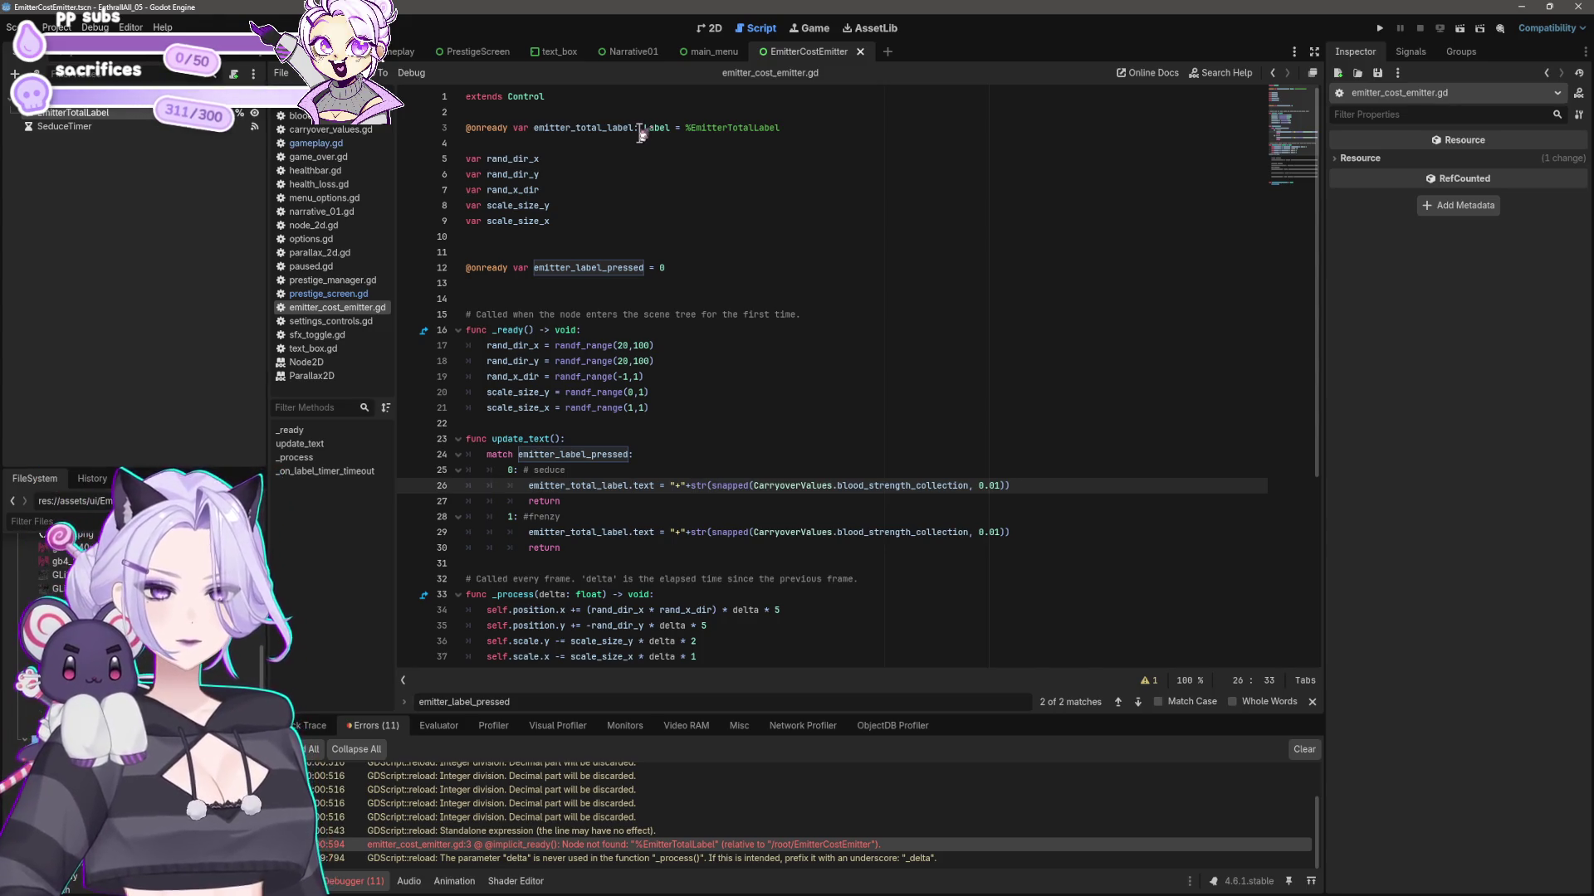
{"action": "left_click", "coordinate": [793, 126]}
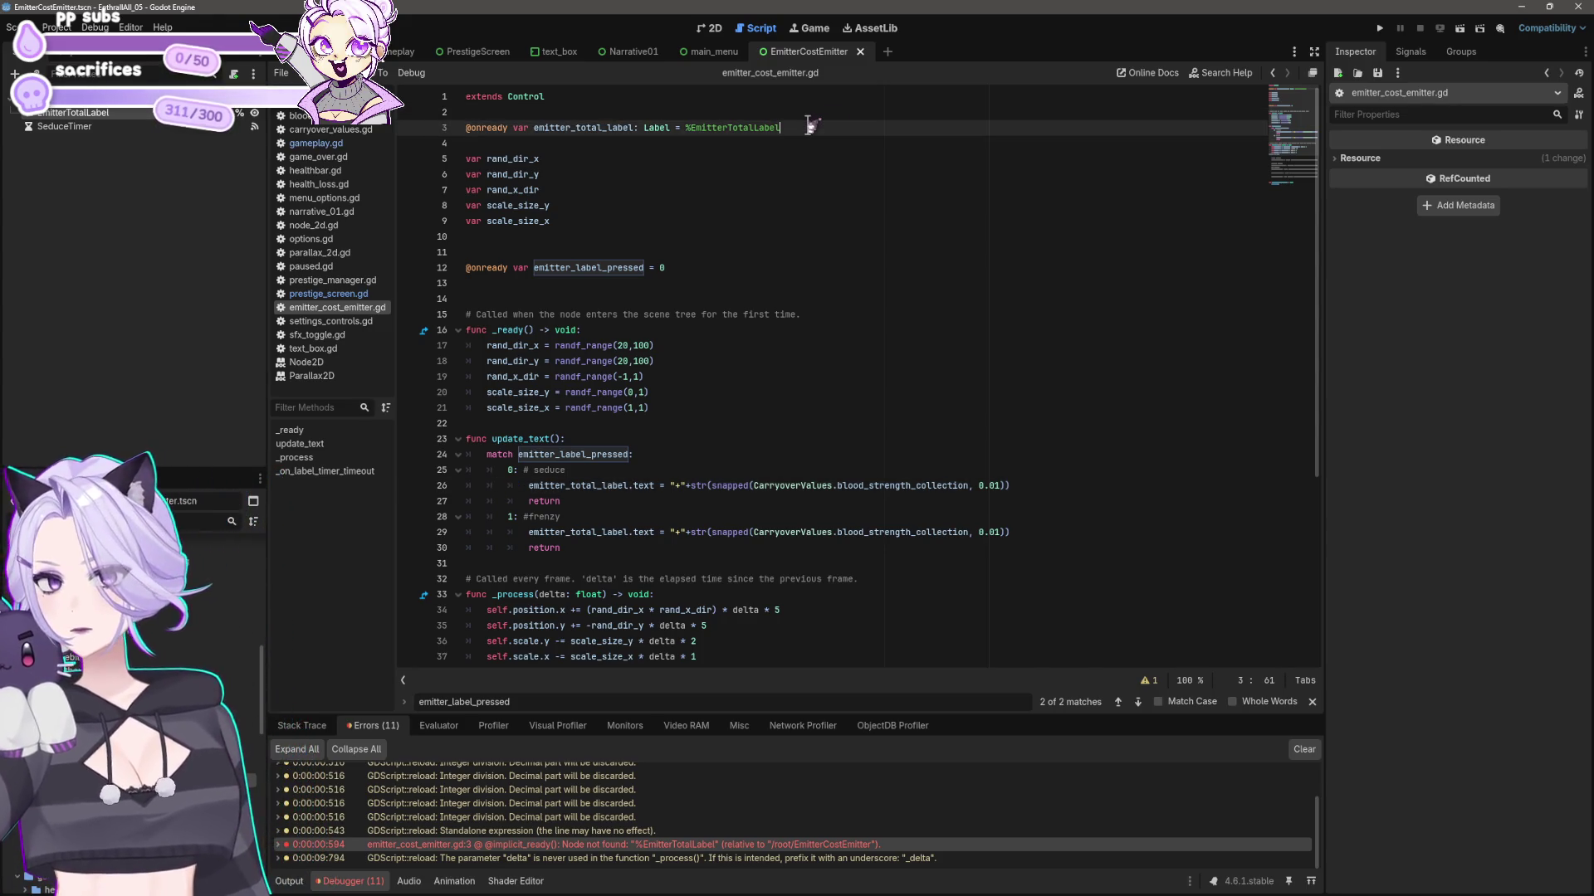
{"action": "key", "text": "shift+Home"}
{"action": "key", "text": "BackSpace"}
{"action": "key", "text": "BackSpace"}
- Drag EmitterTotalLabel onto line 12 below emitter_label_pressed, save, and rerun the game
{"action": "mouse_move", "coordinate": [27, 114]}
{"action": "left_mouse_down"}
{"action": "mouse_move", "coordinate": [68, 115]}
{"action": "mouse_move", "coordinate": [469, 279]}
{"action": "left_mouse_up"}
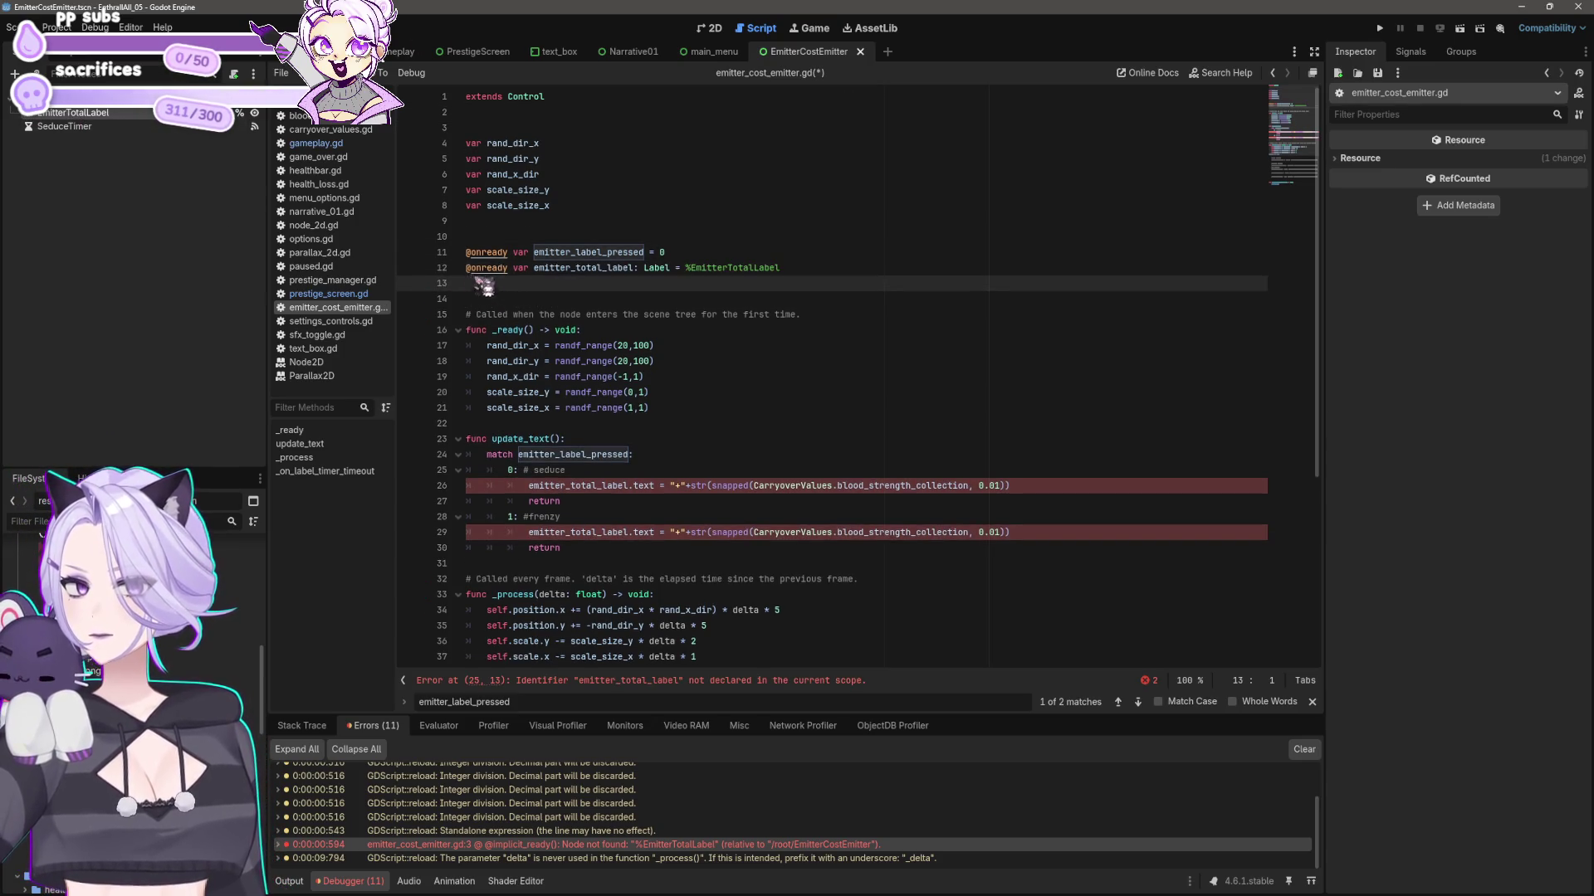
{"action": "key", "text": "ctrl+s"}
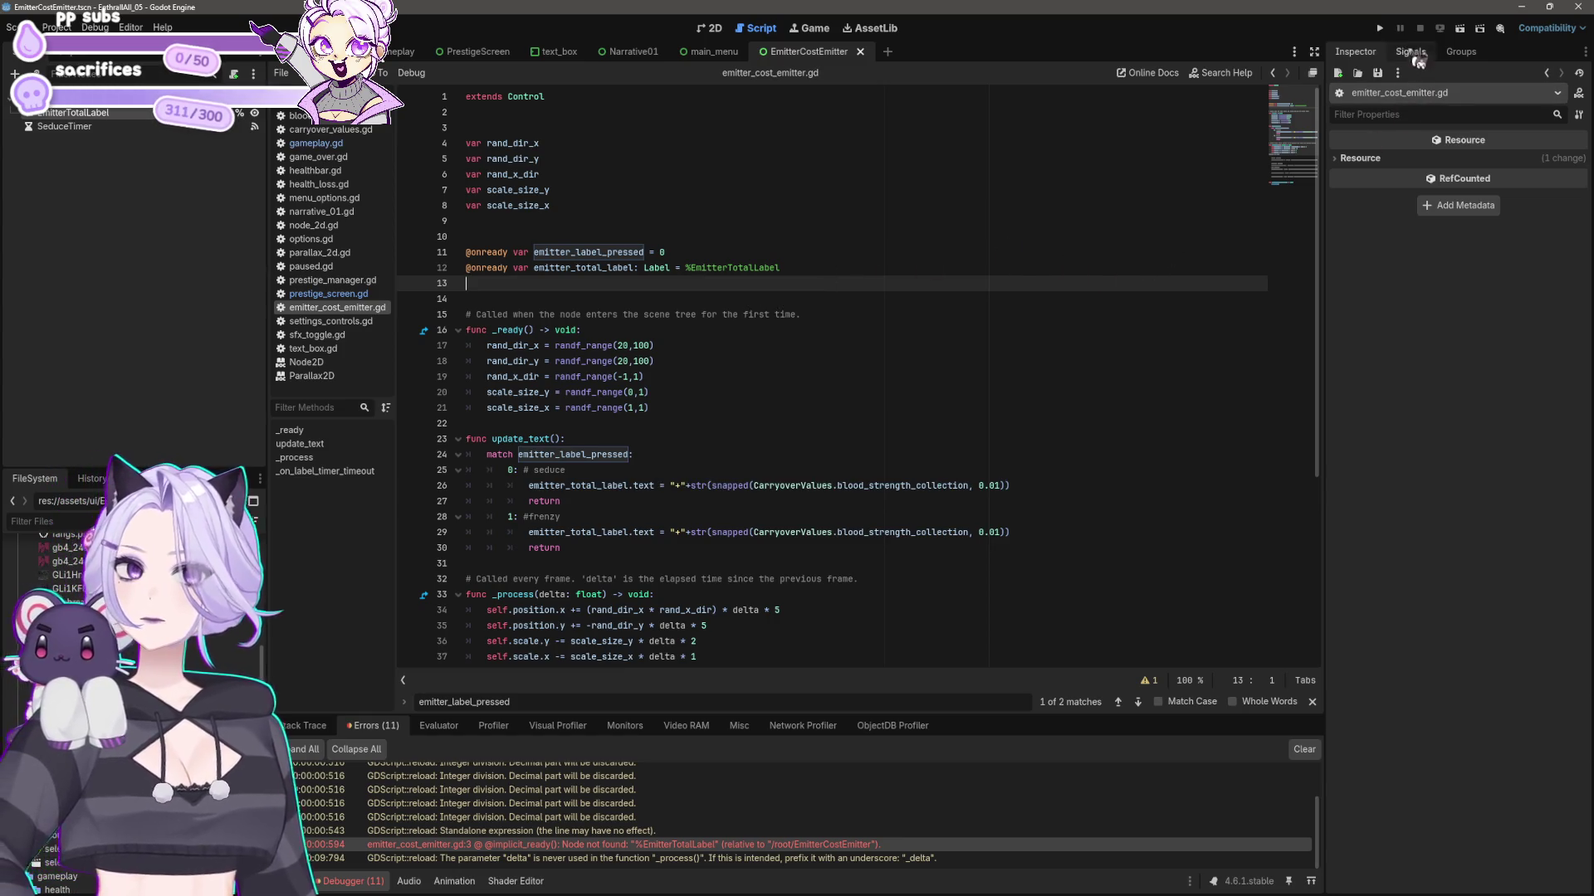
{"action": "left_click", "coordinate": [1380, 27]}
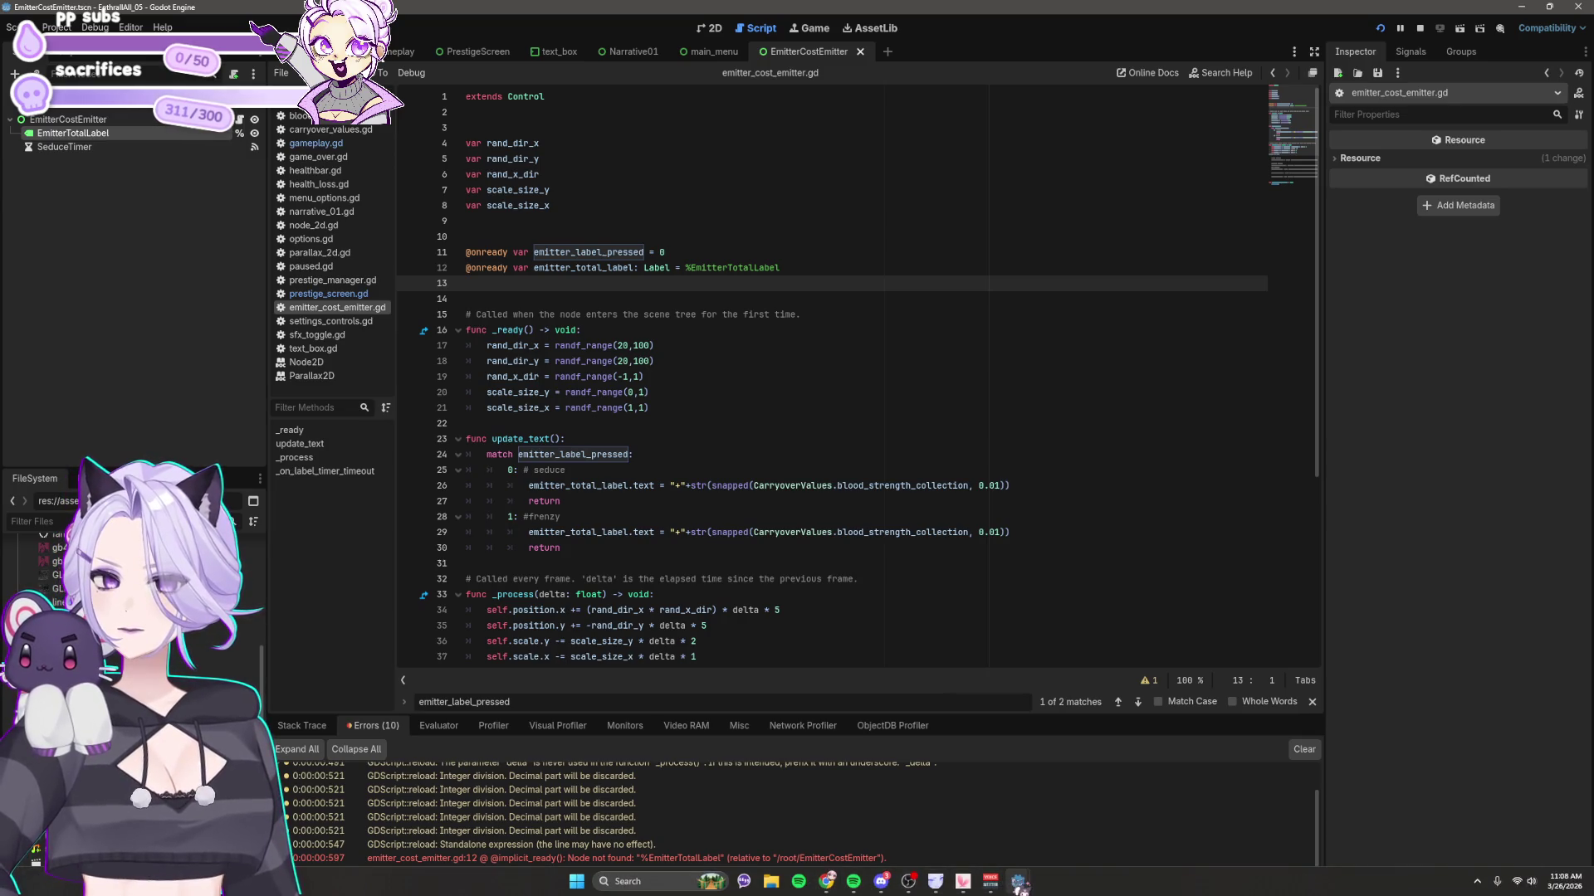
- Bring the game window forward, start a new game, then close it
{"action": "mouse_move", "coordinate": [1018, 883]}
{"action": "left_click", "coordinate": [1018, 818]}
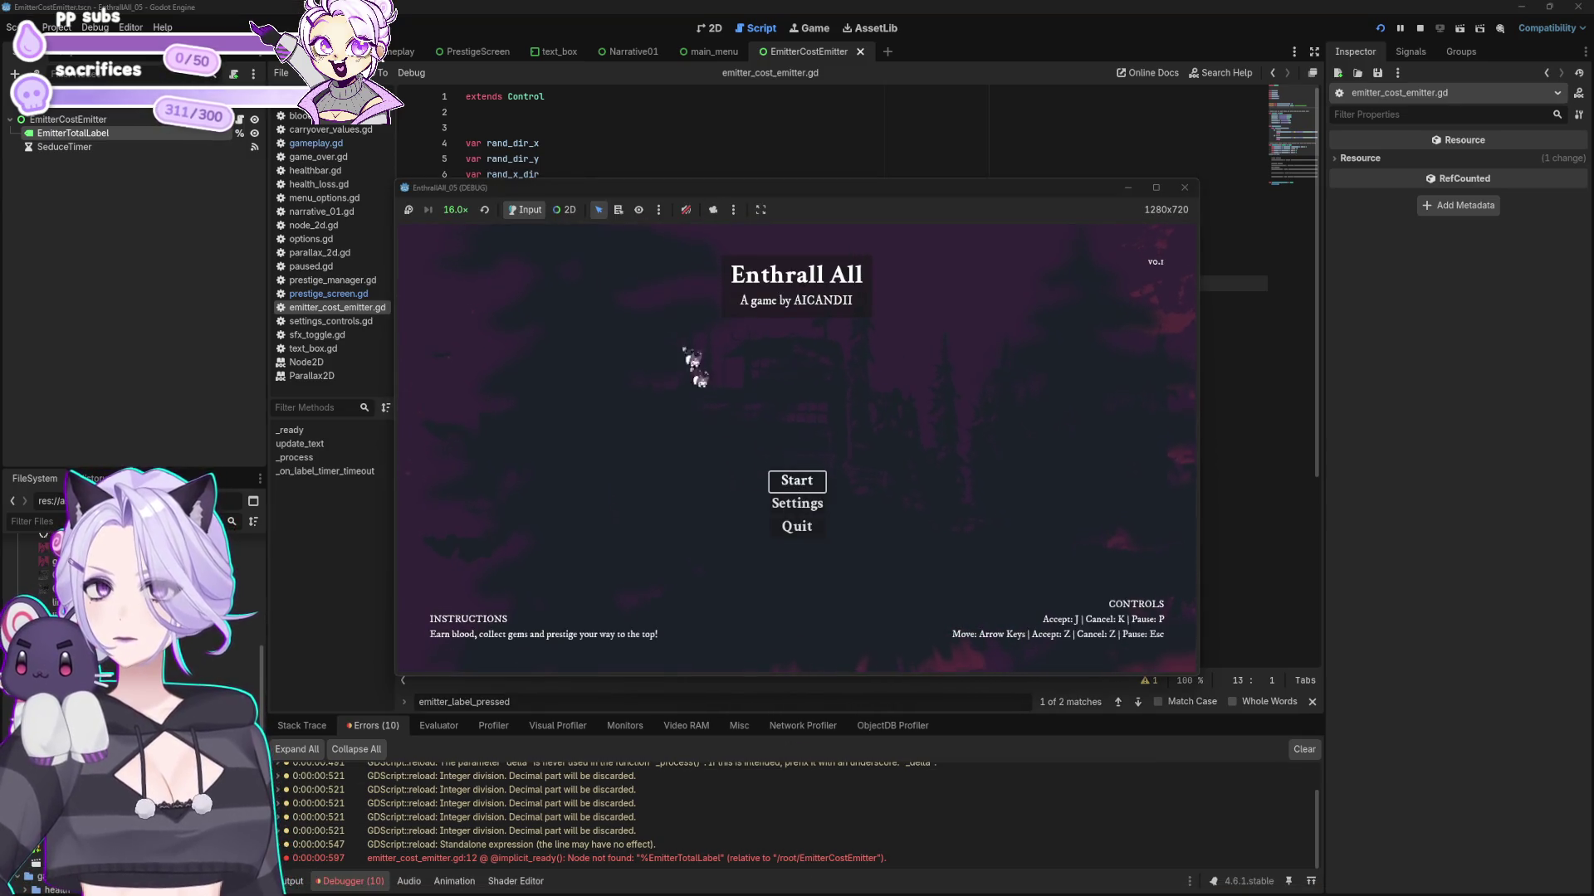
{"action": "left_click", "coordinate": [799, 484]}
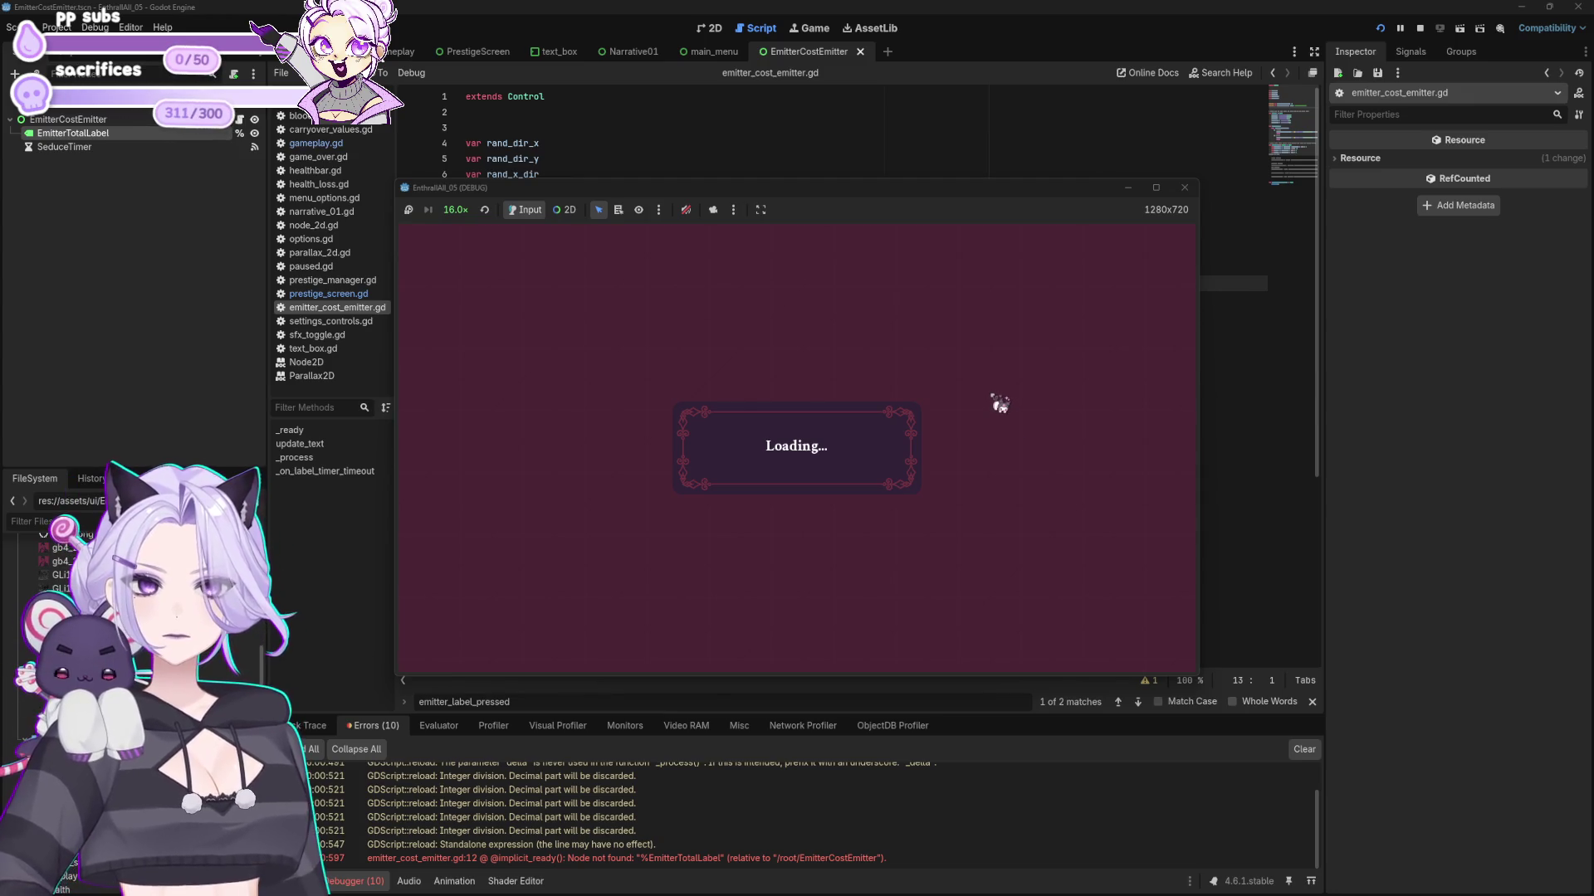
{"action": "left_click", "coordinate": [1185, 188]}
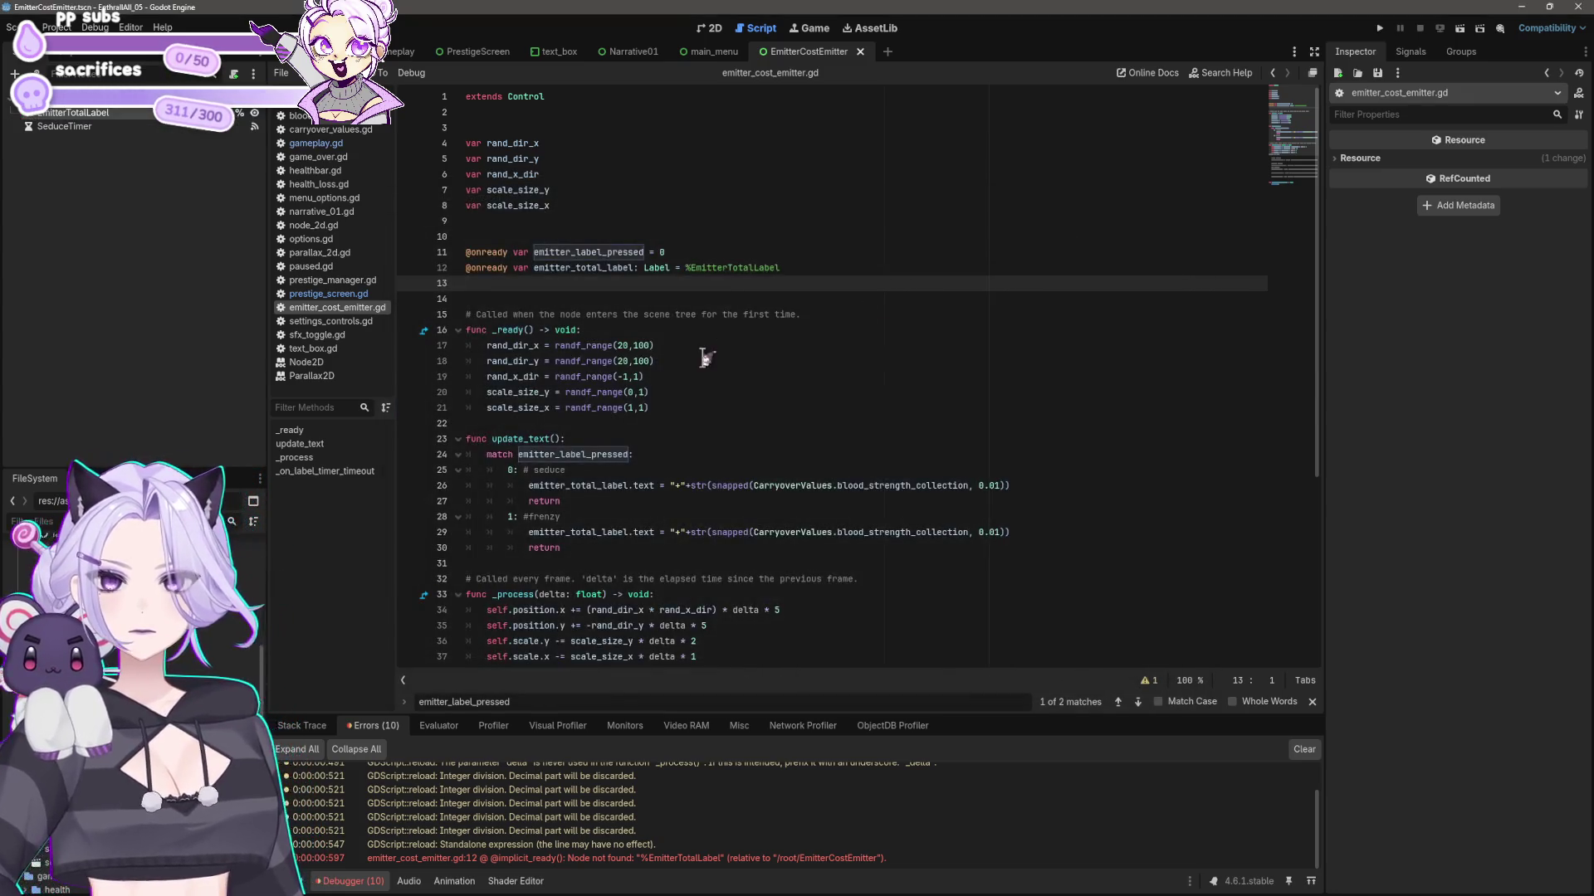
{"action": "left_click", "coordinate": [703, 357]}
- Step through the listed warnings and the missing EmitterTotalLabel errors in the script
{"action": "scroll", "coordinate": [703, 357], "scroll_direction": "down", "scroll_amount": 4}
{"action": "left_click", "coordinate": [704, 270]}
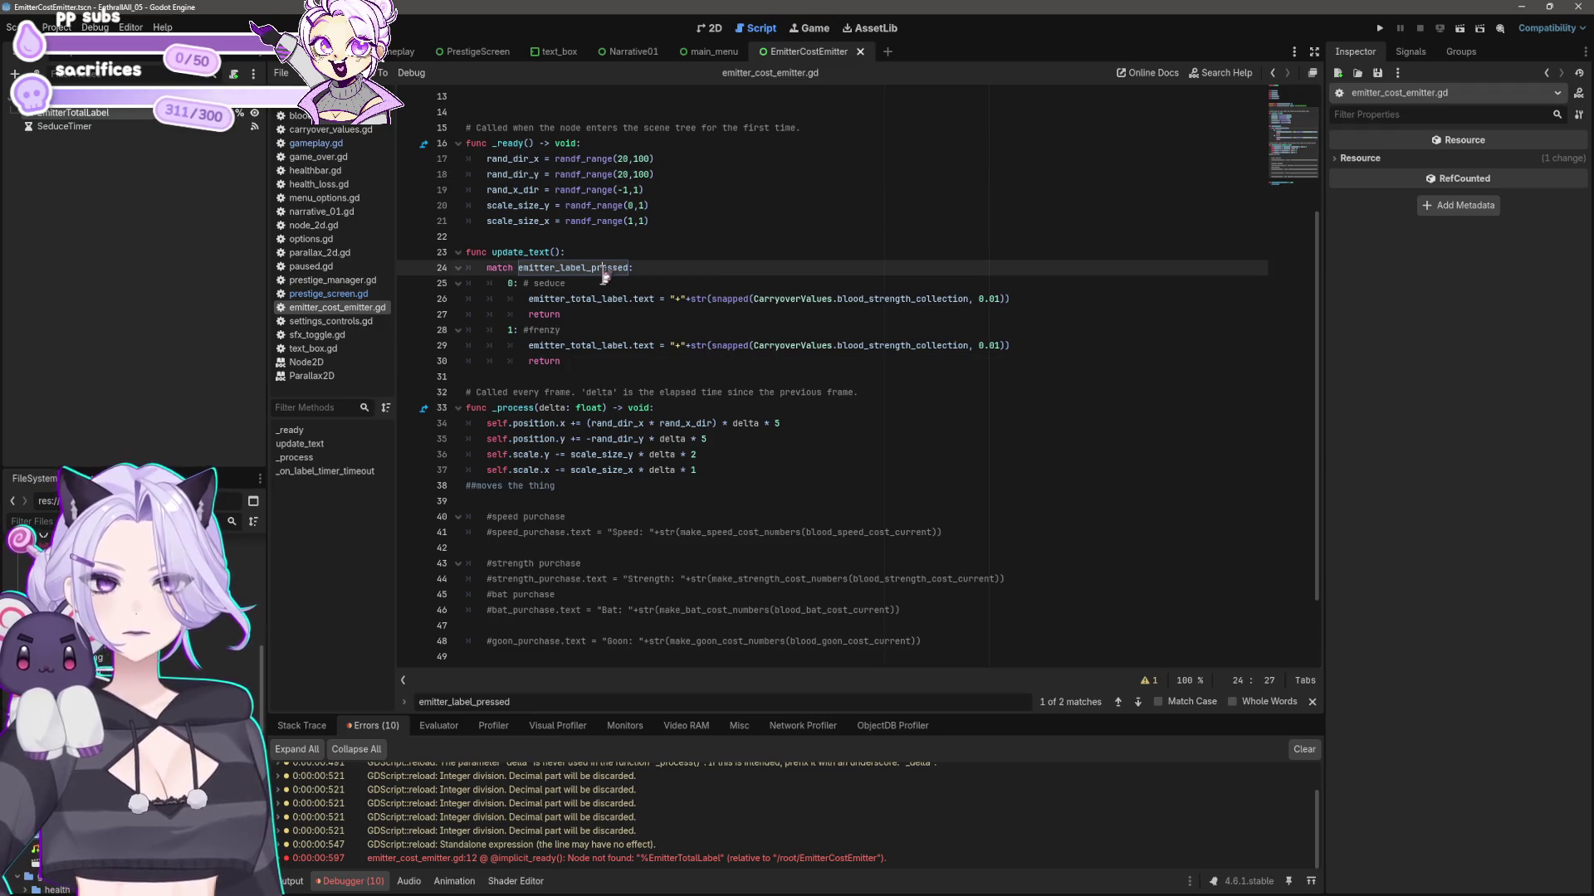
{"action": "left_click", "coordinate": [644, 819]}
{"action": "left_click", "coordinate": [638, 804]}
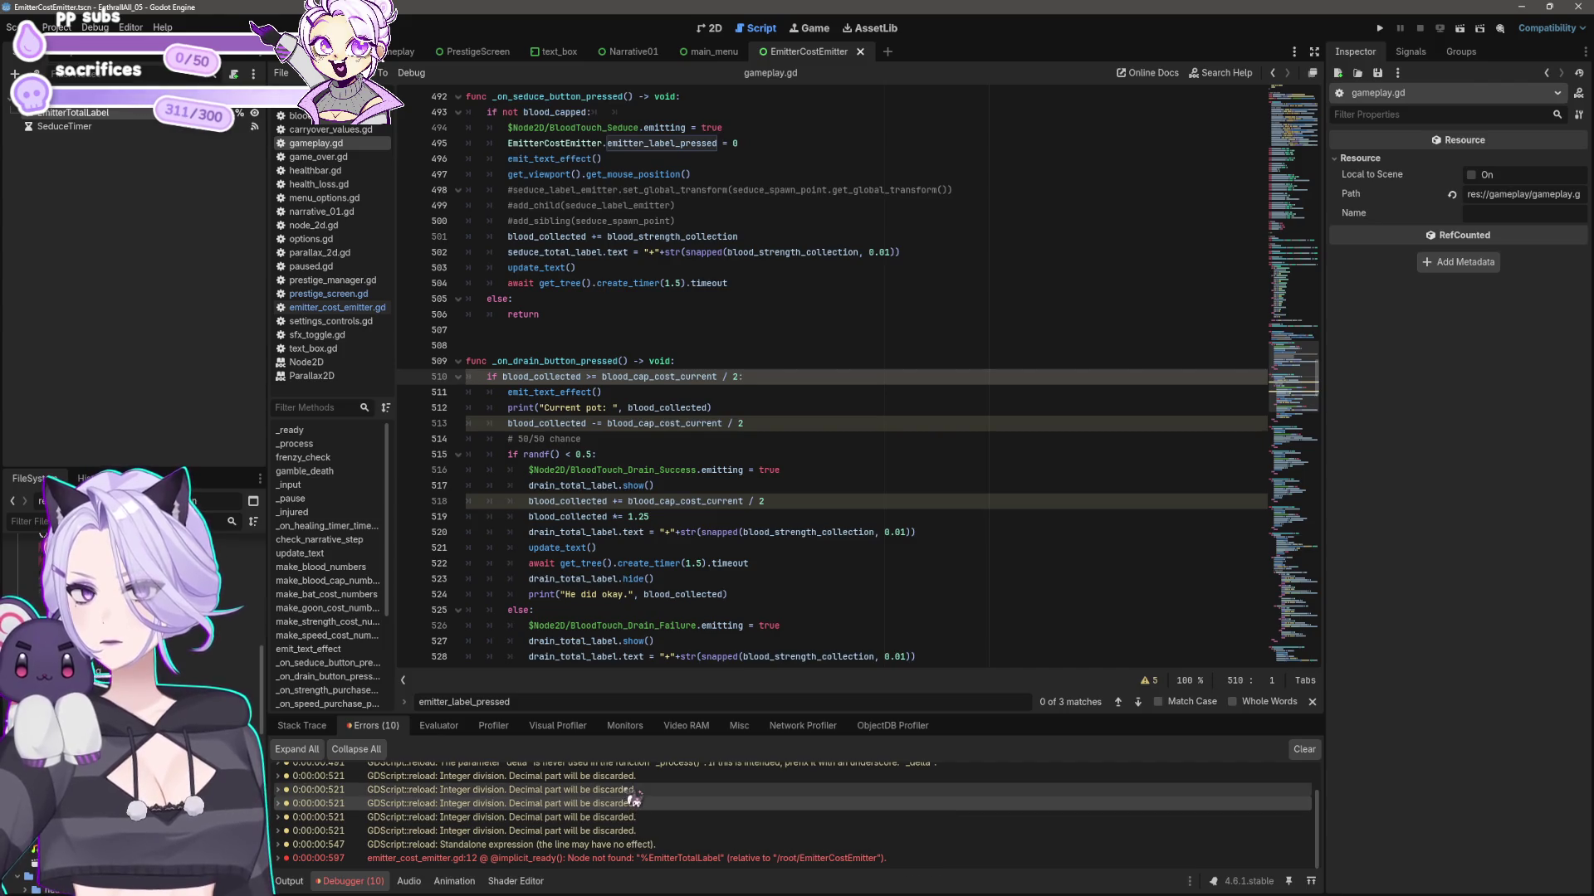
{"action": "left_click", "coordinate": [632, 791]}
{"action": "left_click", "coordinate": [633, 803]}
{"action": "left_click", "coordinate": [632, 831]}
{"action": "left_click", "coordinate": [633, 844]}
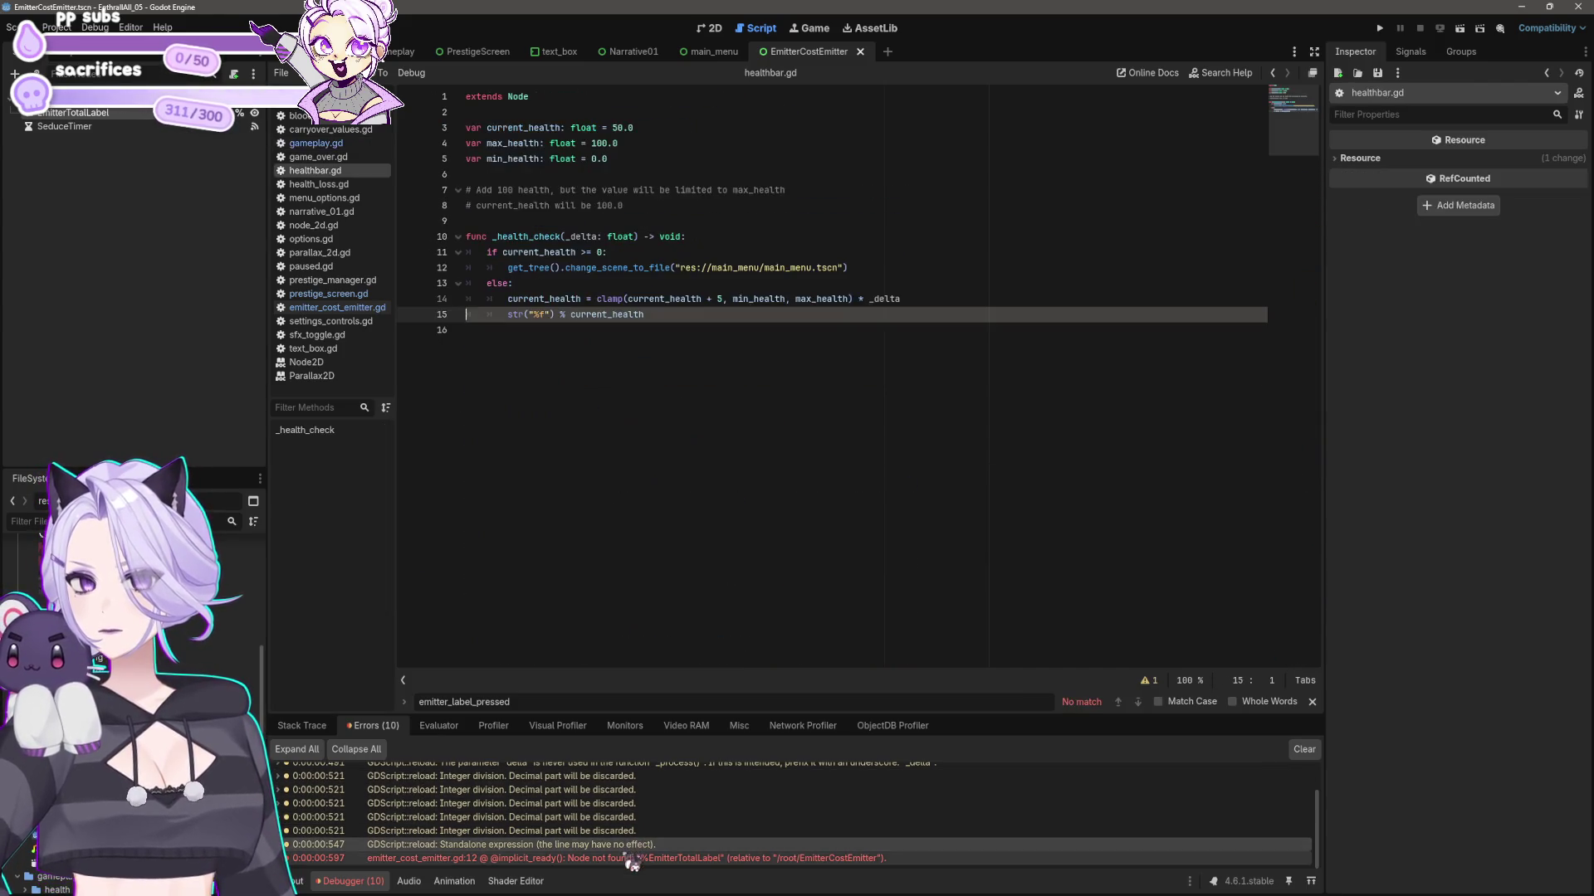
{"action": "left_click", "coordinate": [632, 860]}
{"action": "left_click", "coordinate": [634, 454]}
- Select the update_text function name, save the script, and review the code down to line 37
{"action": "scroll", "coordinate": [665, 465], "scroll_direction": "down", "scroll_amount": 4}
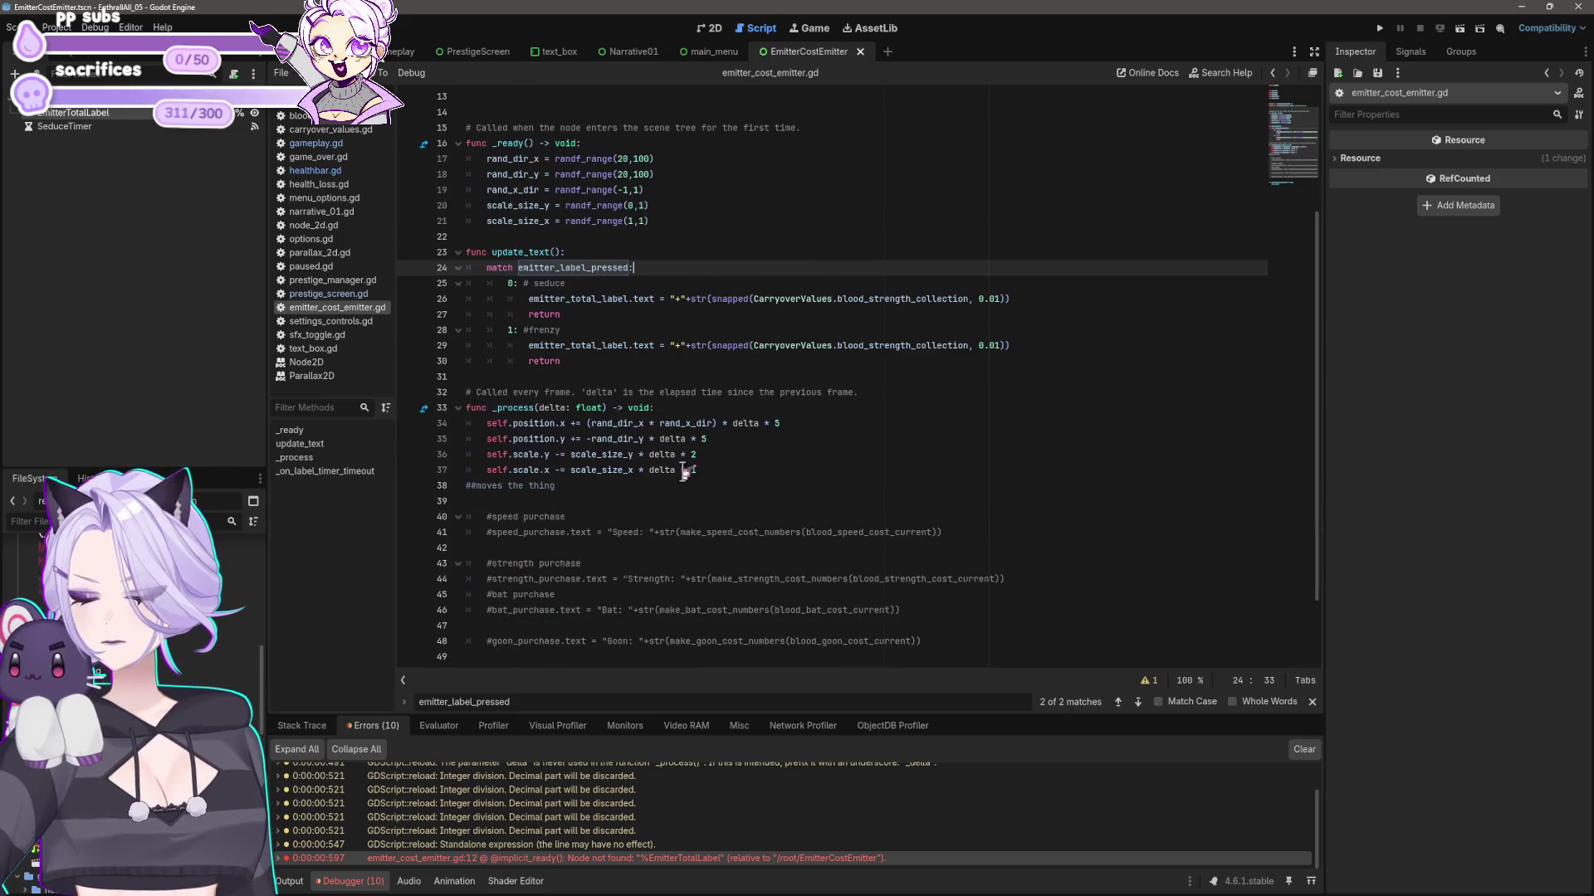
{"action": "left_click", "coordinate": [596, 283]}
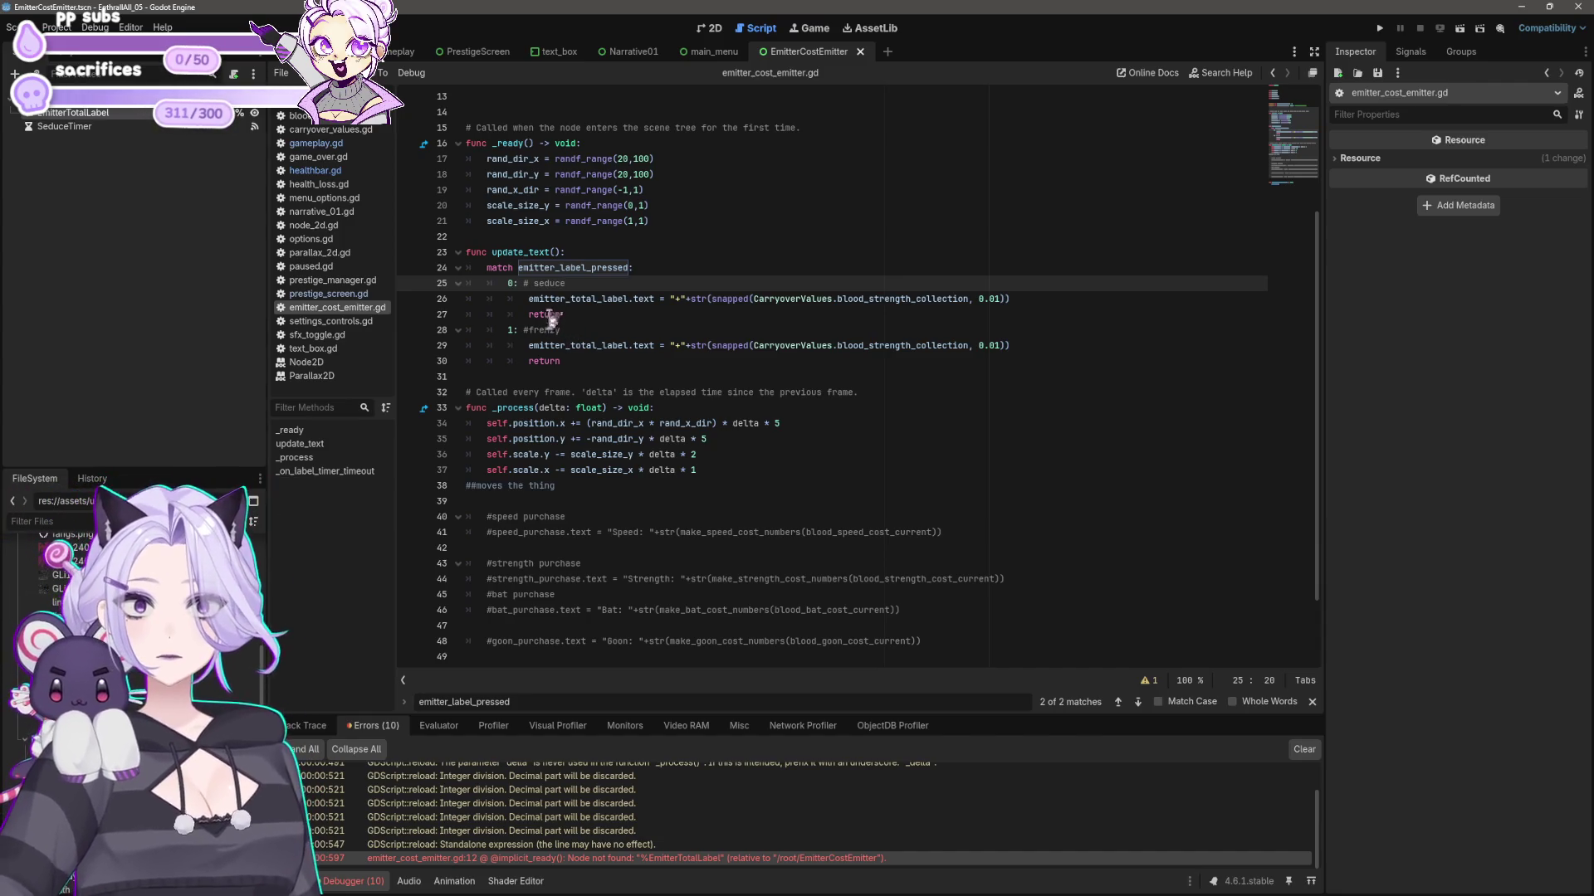
{"action": "scroll", "coordinate": [594, 278], "scroll_direction": "up", "scroll_amount": 3}
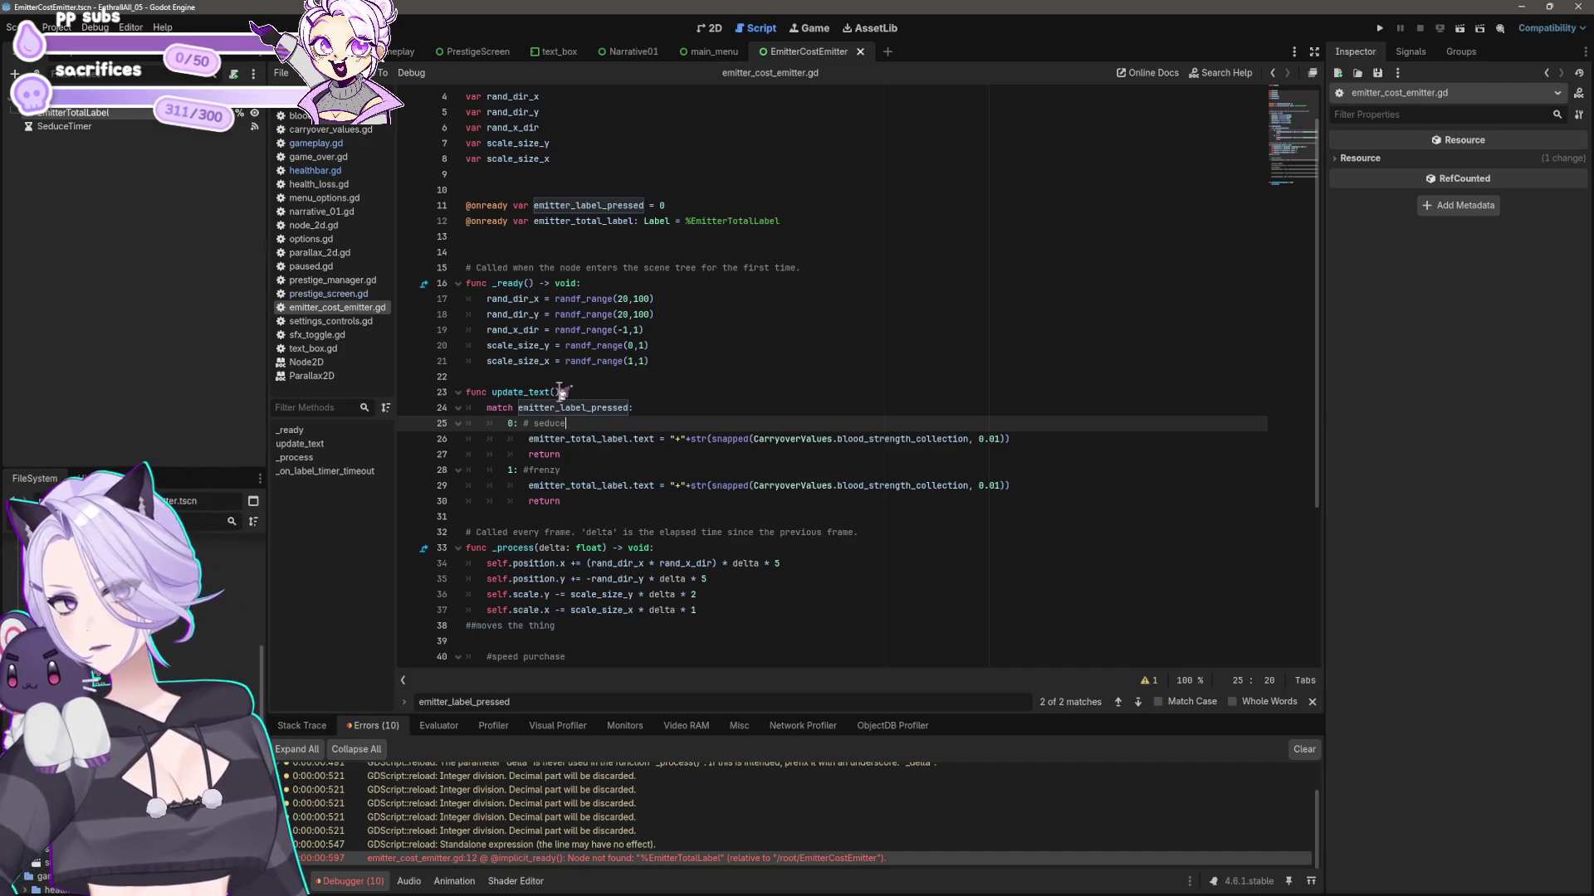
{"action": "left_click_drag", "start_coordinate": [563, 392], "coordinate": [492, 392]}
{"action": "key", "text": "ctrl+s"}
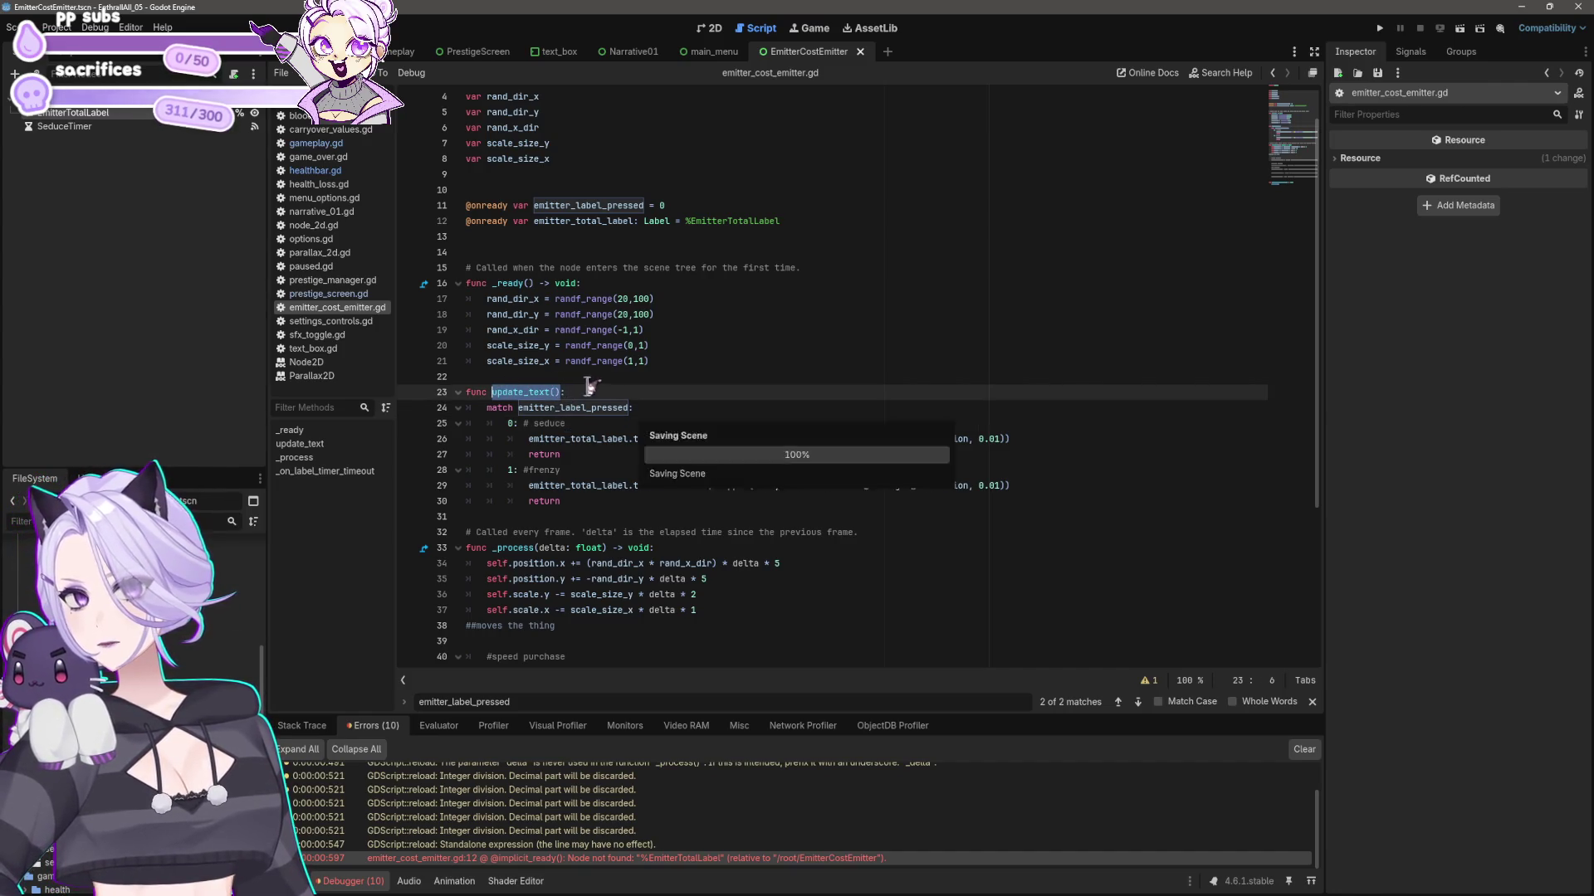
{"action": "scroll", "coordinate": [689, 402], "scroll_direction": "down", "scroll_amount": 4}
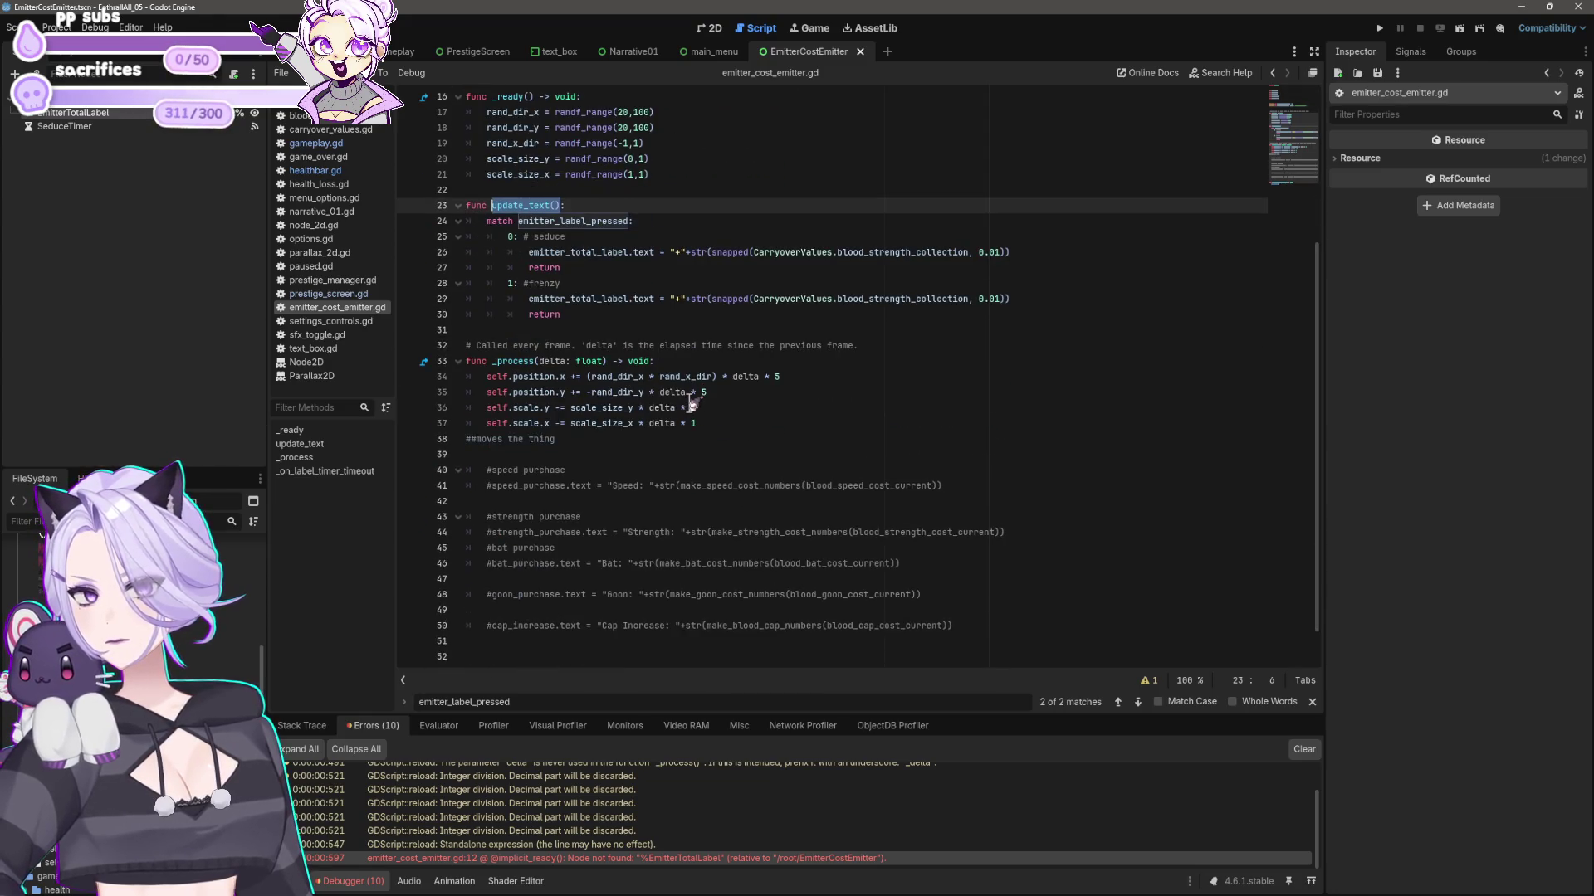
{"action": "scroll", "coordinate": [854, 418], "scroll_direction": "up", "scroll_amount": 4}
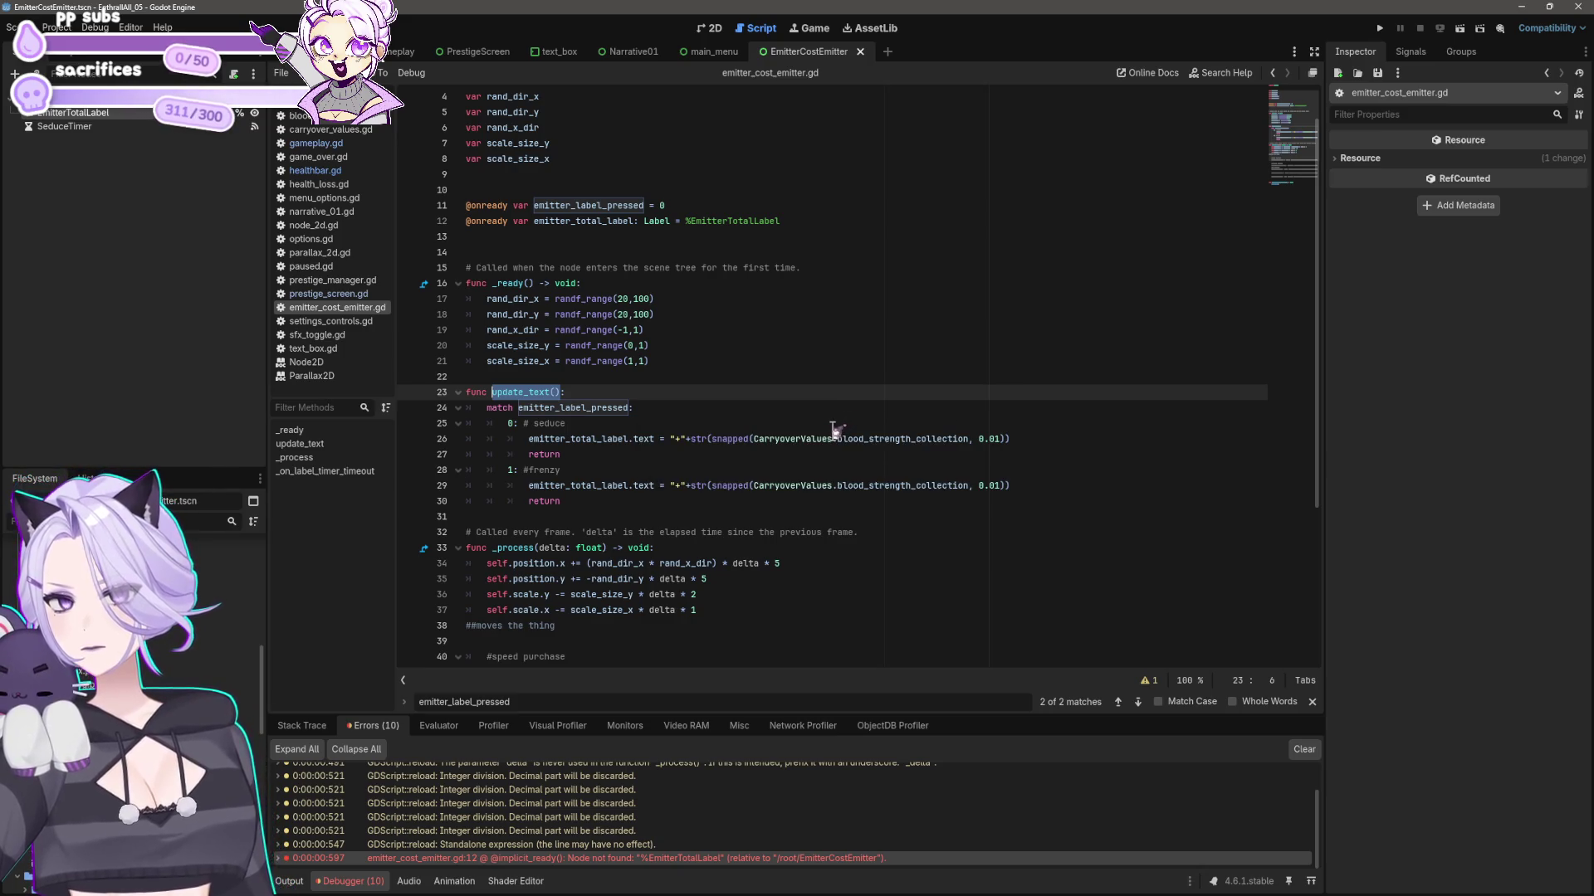
{"action": "scroll", "coordinate": [834, 429], "scroll_direction": "up", "scroll_amount": 1}
{"action": "scroll", "coordinate": [834, 431], "scroll_direction": "down", "scroll_amount": 5}
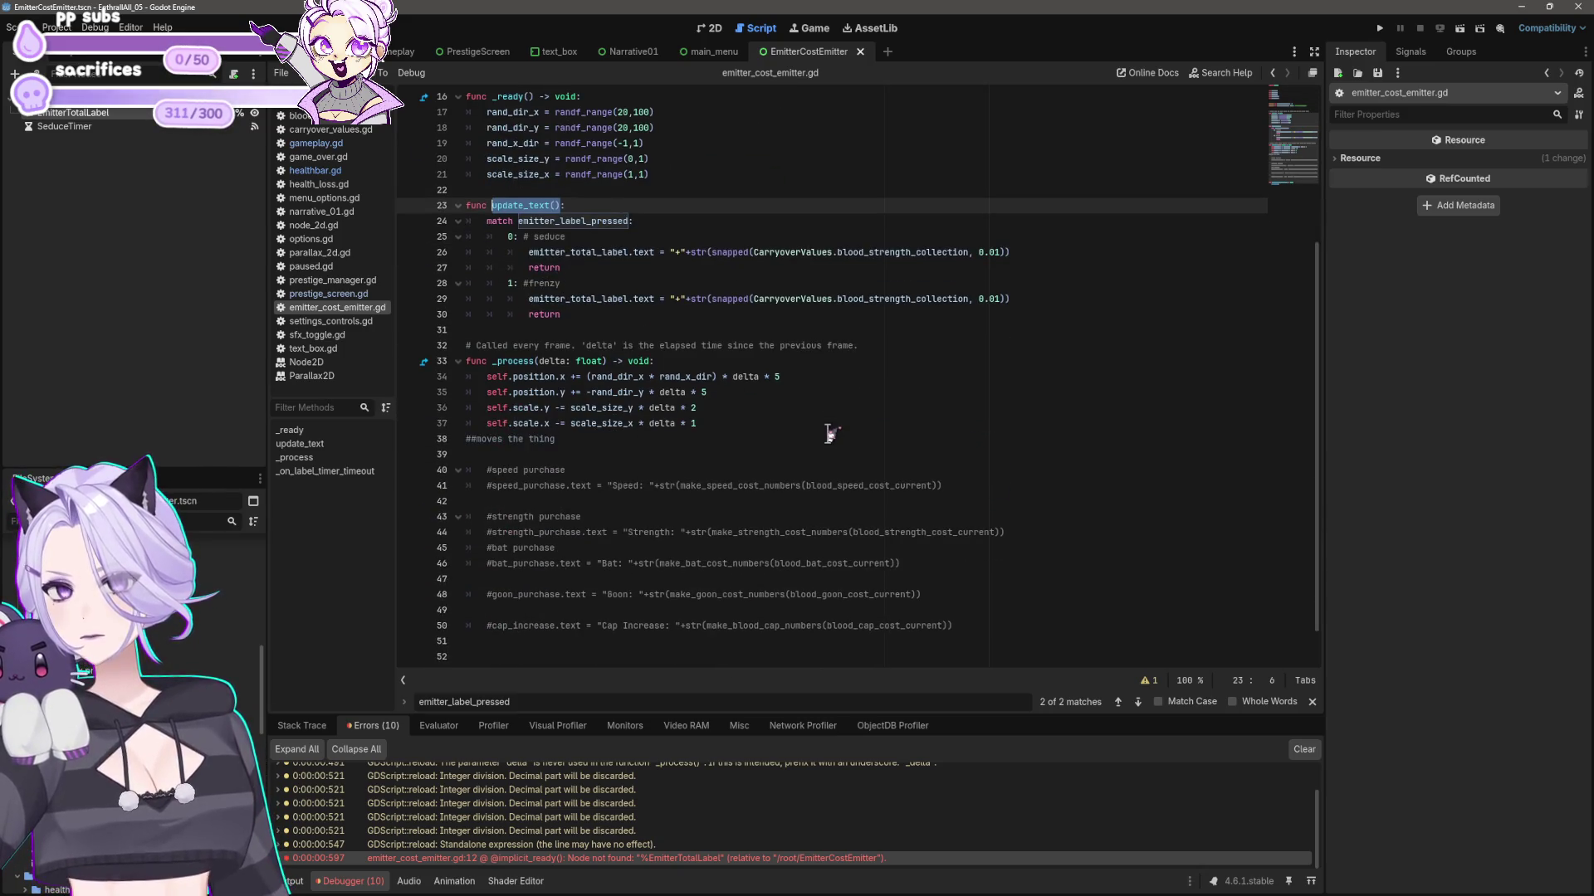
{"action": "left_click", "coordinate": [830, 425]}
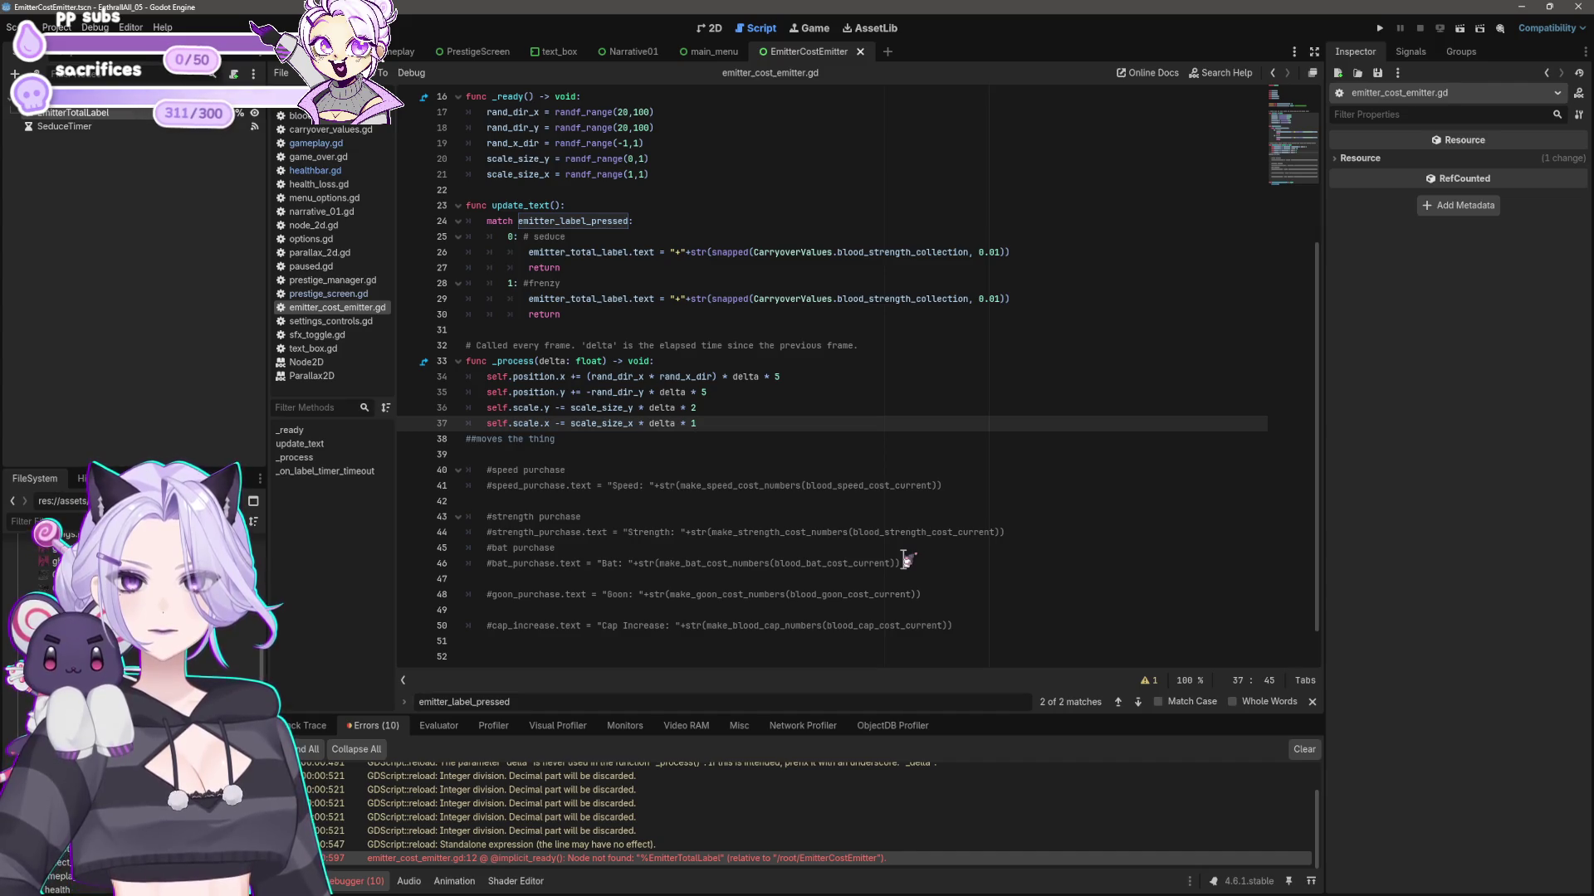
- Undo and redo the edits, test-run until the line 26 null-instance error, then close the game
{"action": "key", "text": "ctrl+z"}
{"action": "key", "text": "ctrl+z"}
{"action": "key", "text": "ctrl+z"}
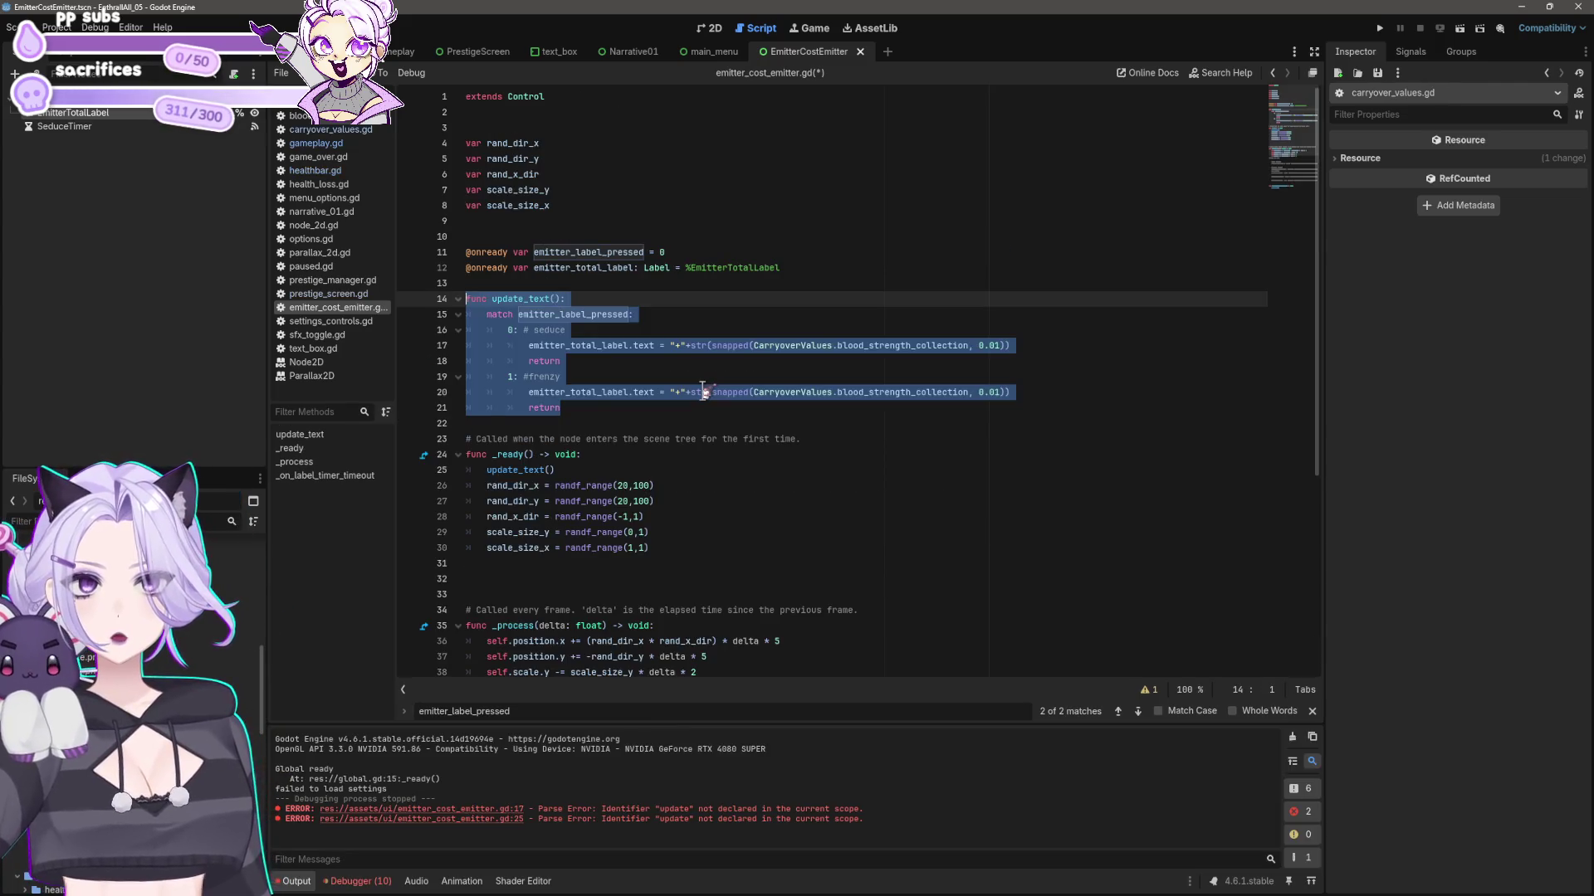
{"action": "key", "text": "ctrl+y"}
{"action": "key", "text": "ctrl+y"}
{"action": "key", "text": "ctrl+y"}
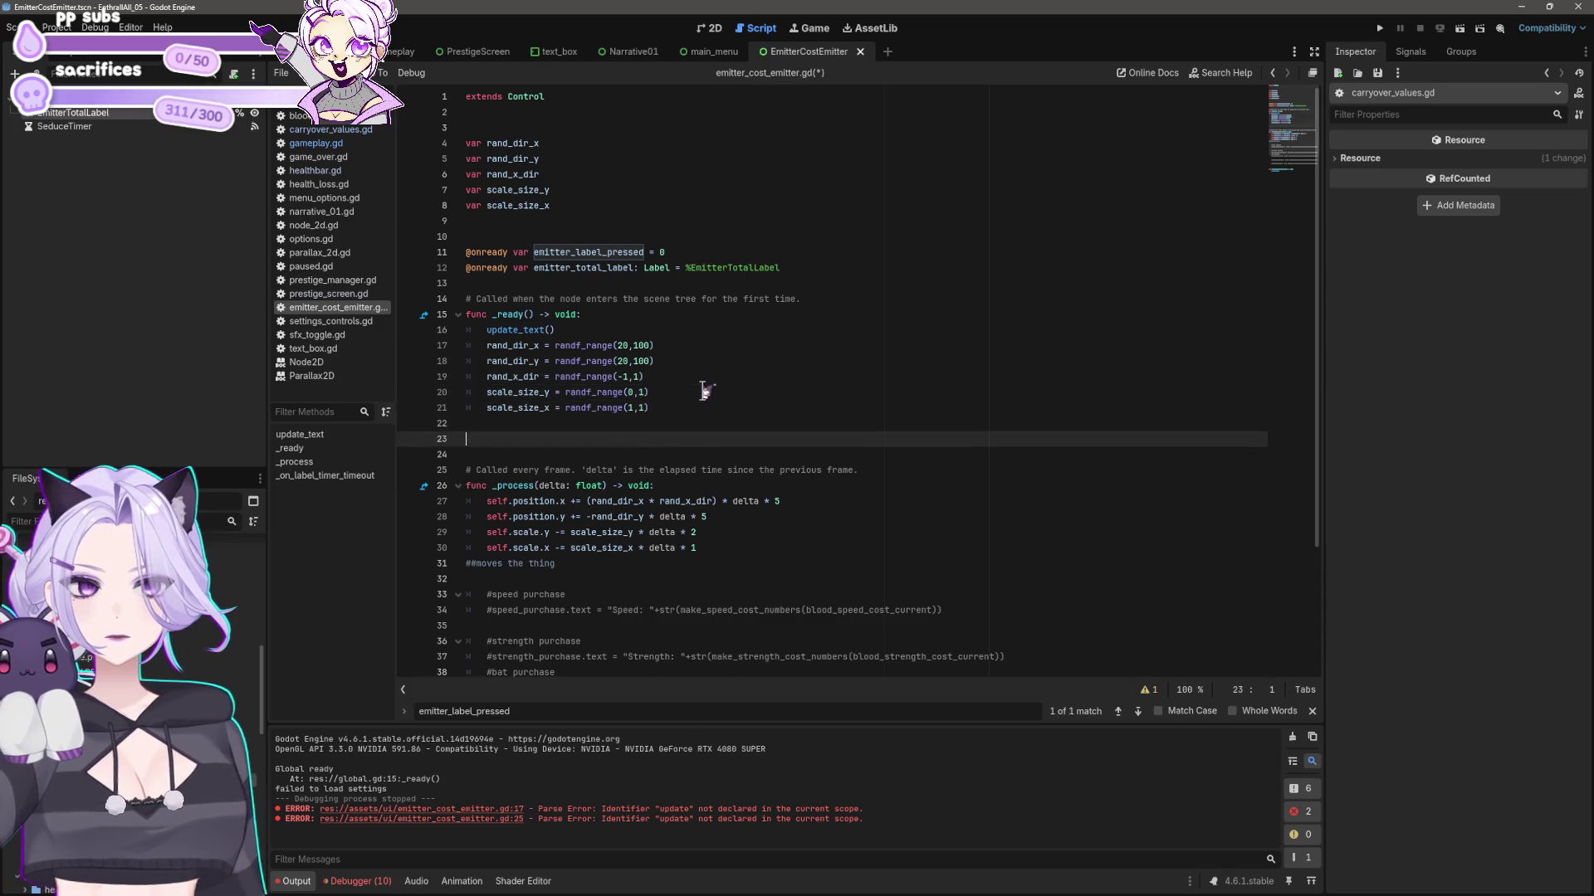
{"action": "left_click", "coordinate": [1408, 29]}
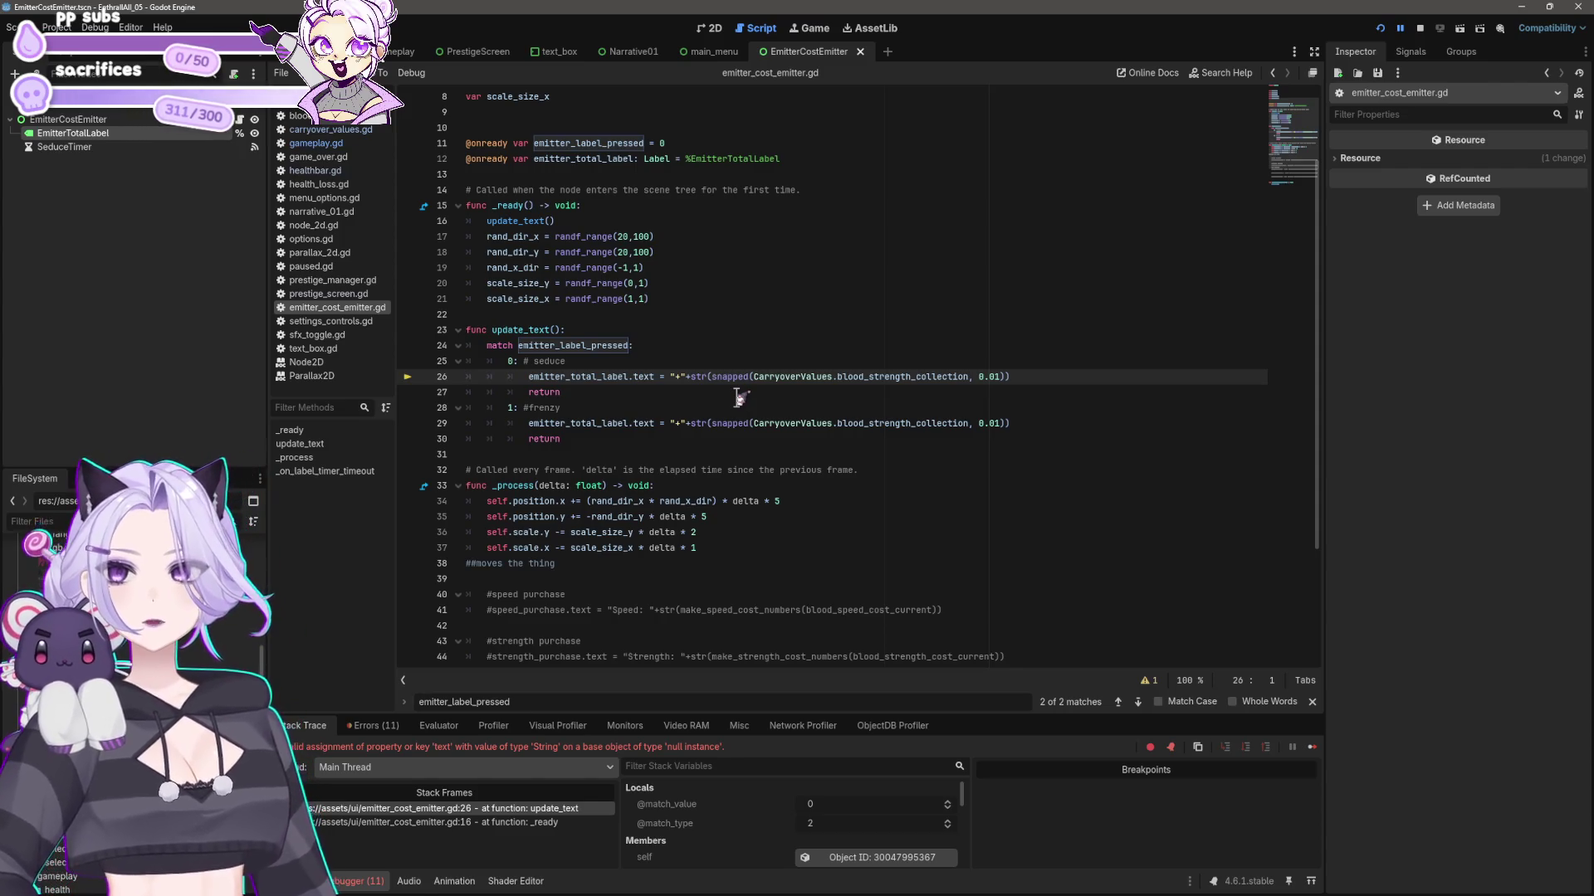
{"action": "mouse_move", "coordinate": [951, 887]}
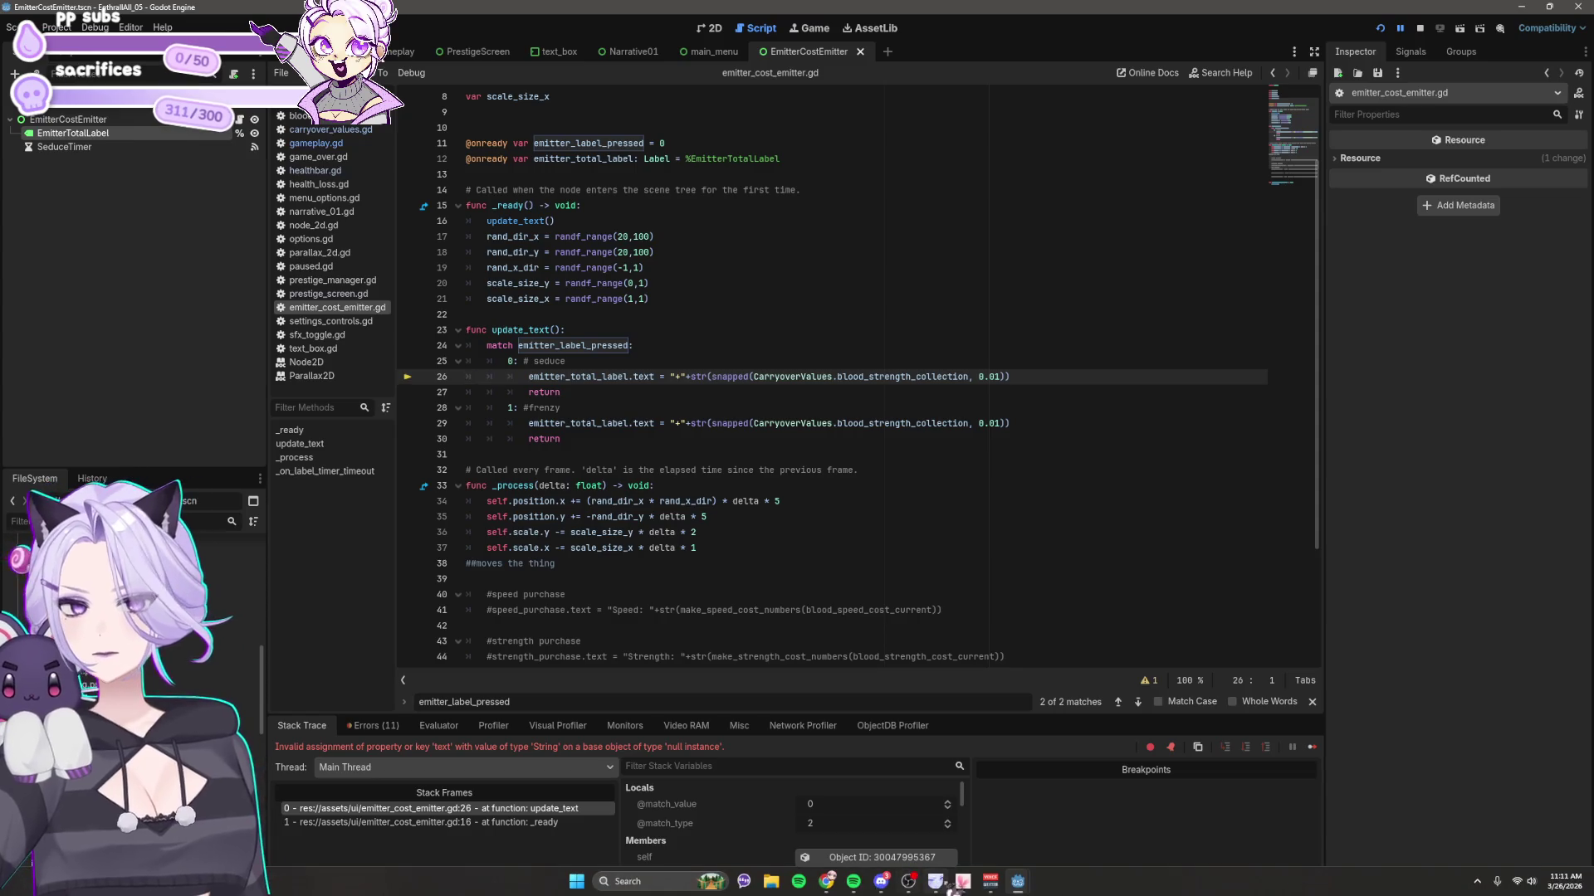
{"action": "mouse_move", "coordinate": [1038, 887]}
{"action": "left_click", "coordinate": [1132, 764]}
{"action": "left_click", "coordinate": [728, 457]}
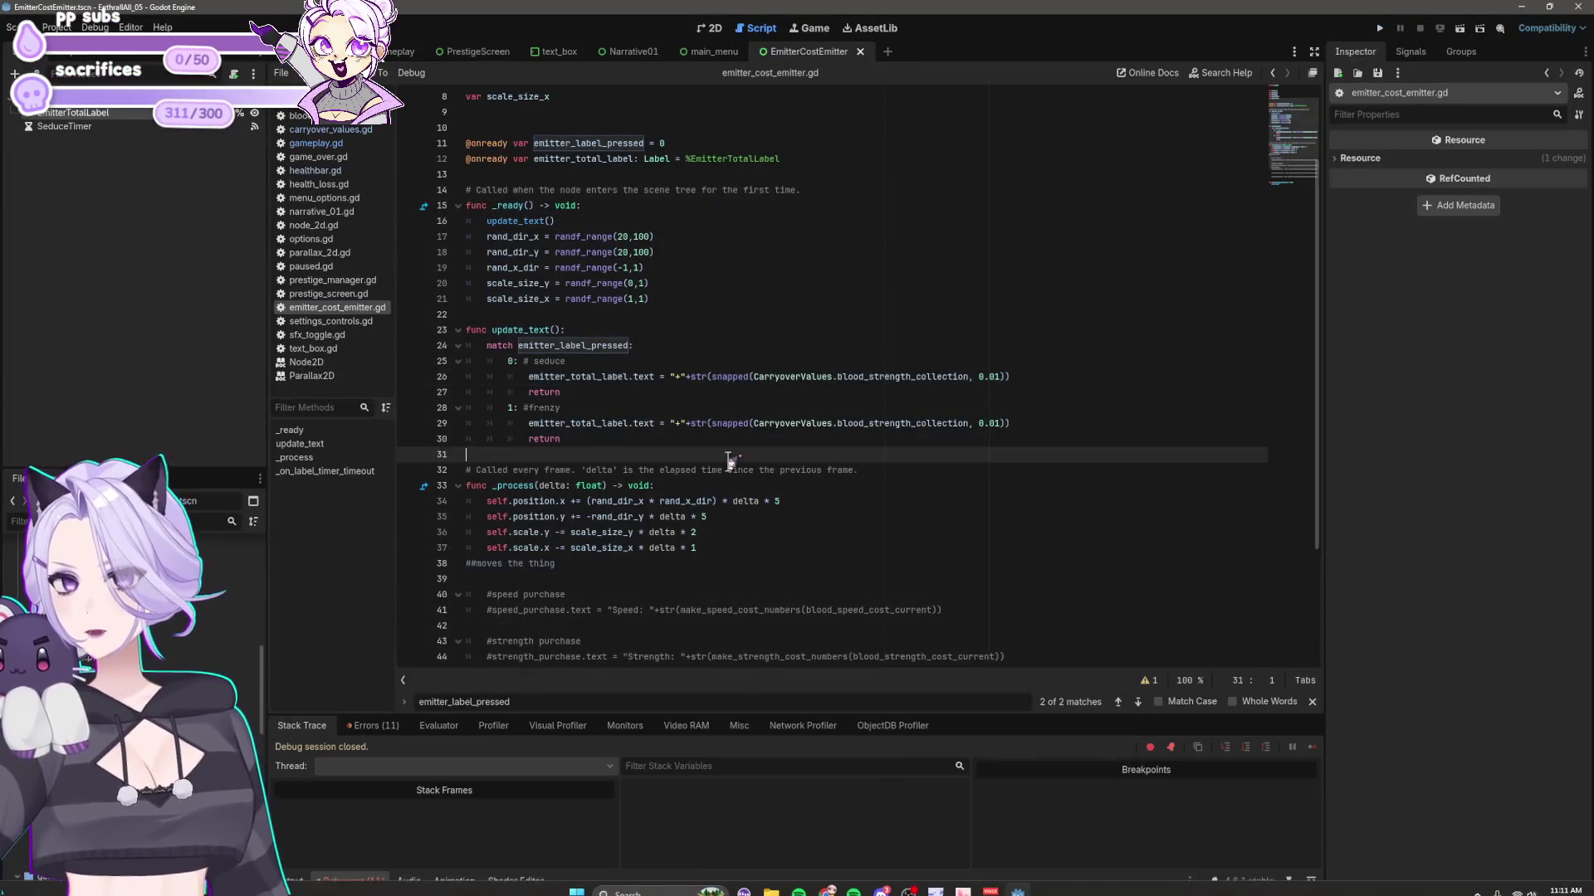
- Go to the update_text() call in _ready at the end of line 16
{"action": "left_click", "coordinate": [702, 401]}
{"action": "left_click", "coordinate": [689, 272]}
{"action": "left_click", "coordinate": [558, 223]}
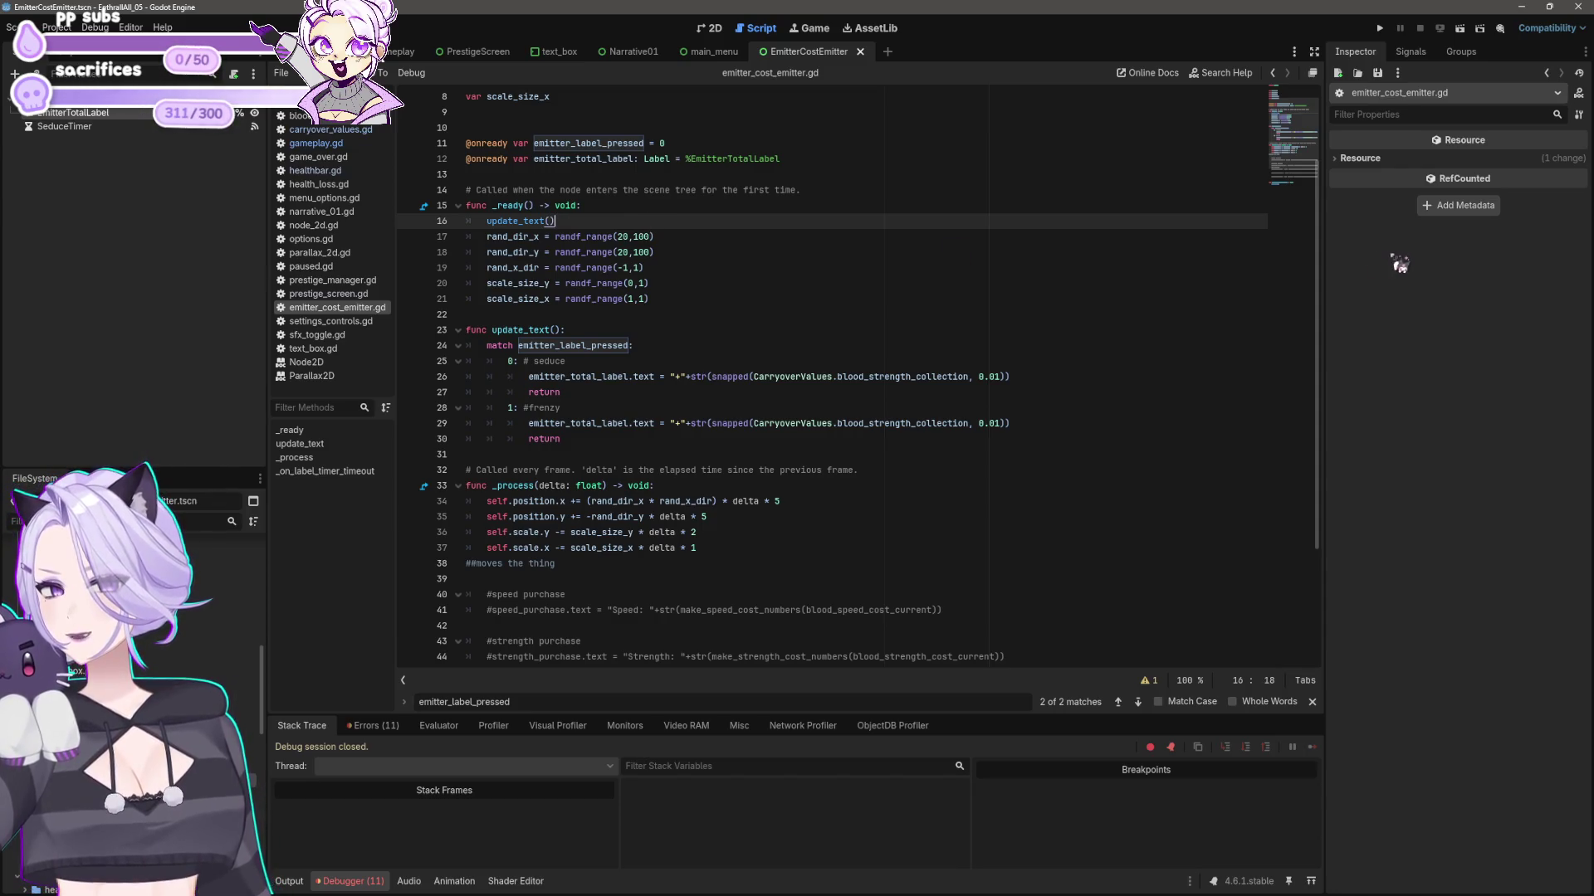
- Remove the update_text() call from _ready, leaving an empty line inside it
{"action": "scroll", "coordinate": [960, 407], "scroll_direction": "up", "scroll_amount": 3}
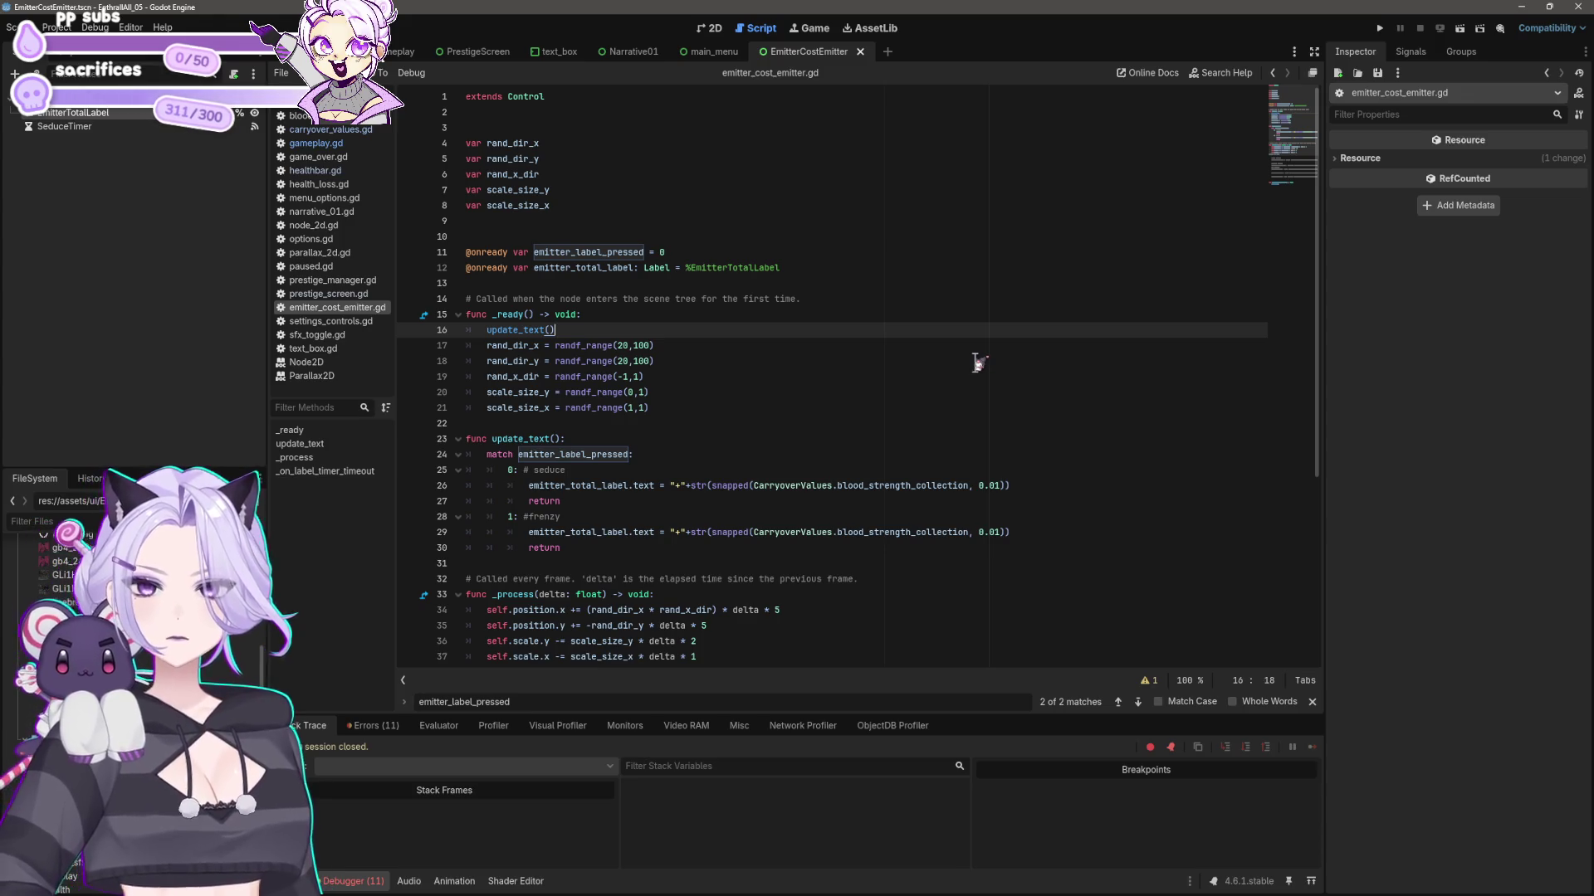
{"action": "key", "text": "shift+Home"}
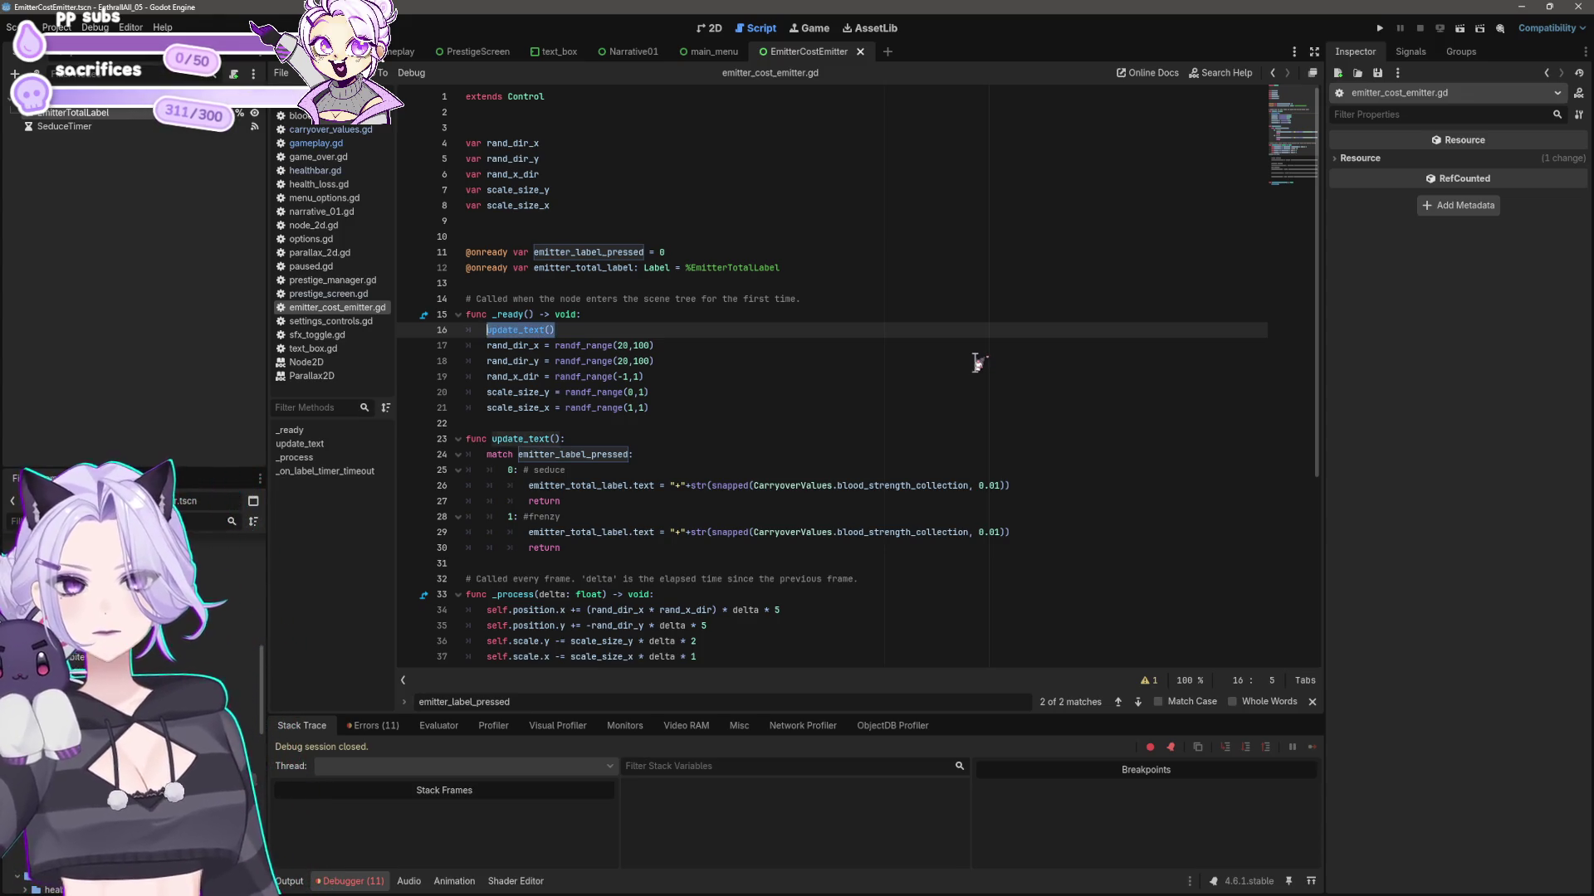
{"action": "key", "text": "shift+Home"}
{"action": "key", "text": "BackSpace"}
{"action": "key", "text": "BackSpace"}
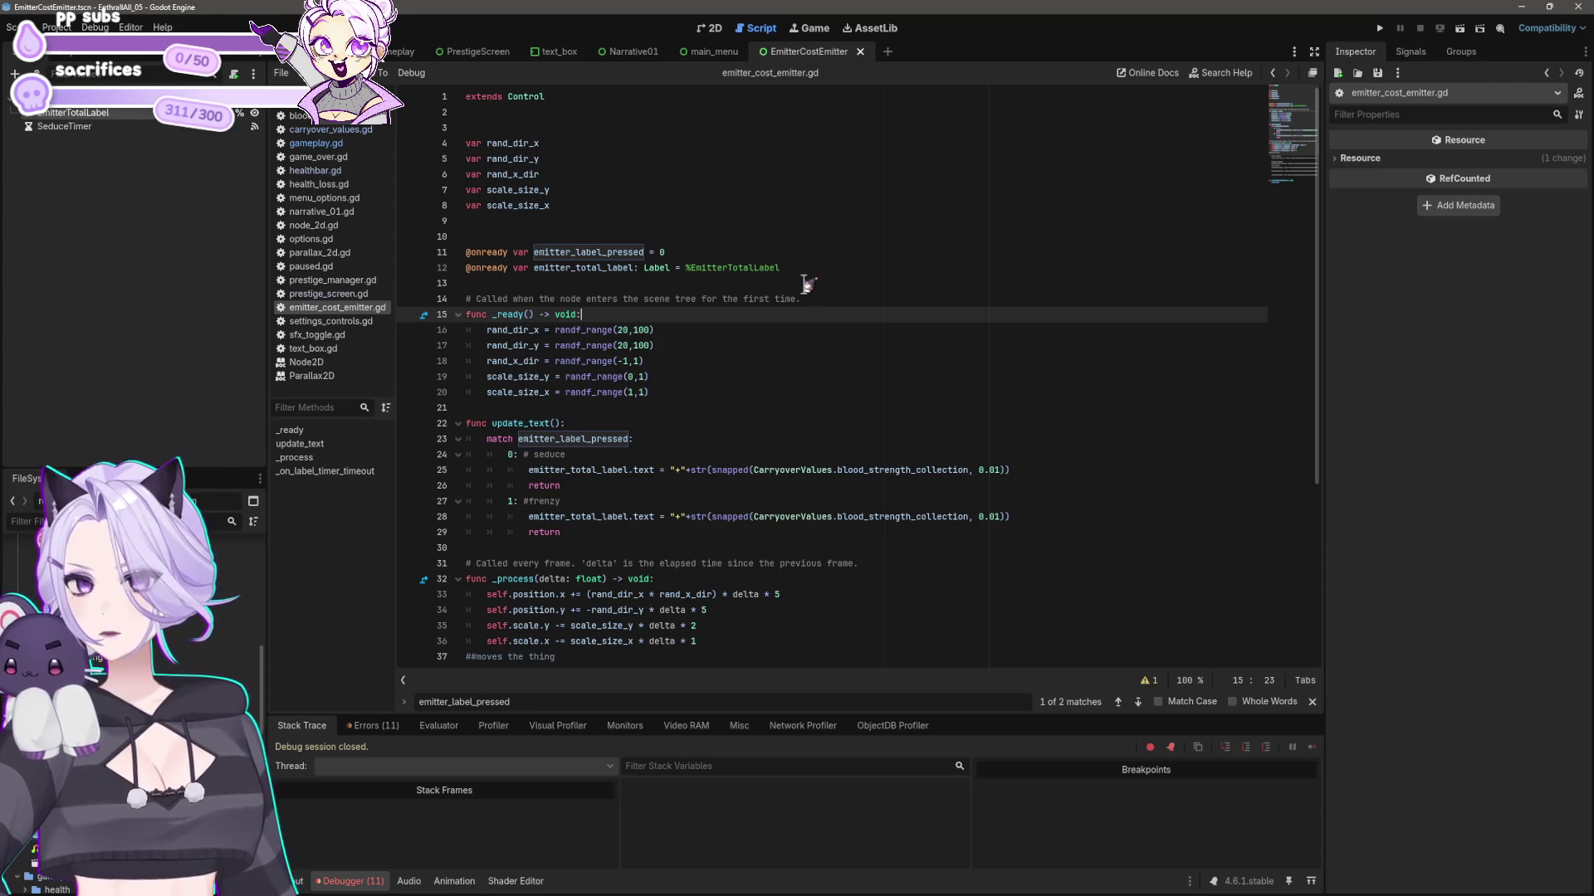
{"action": "key", "text": "Return"}
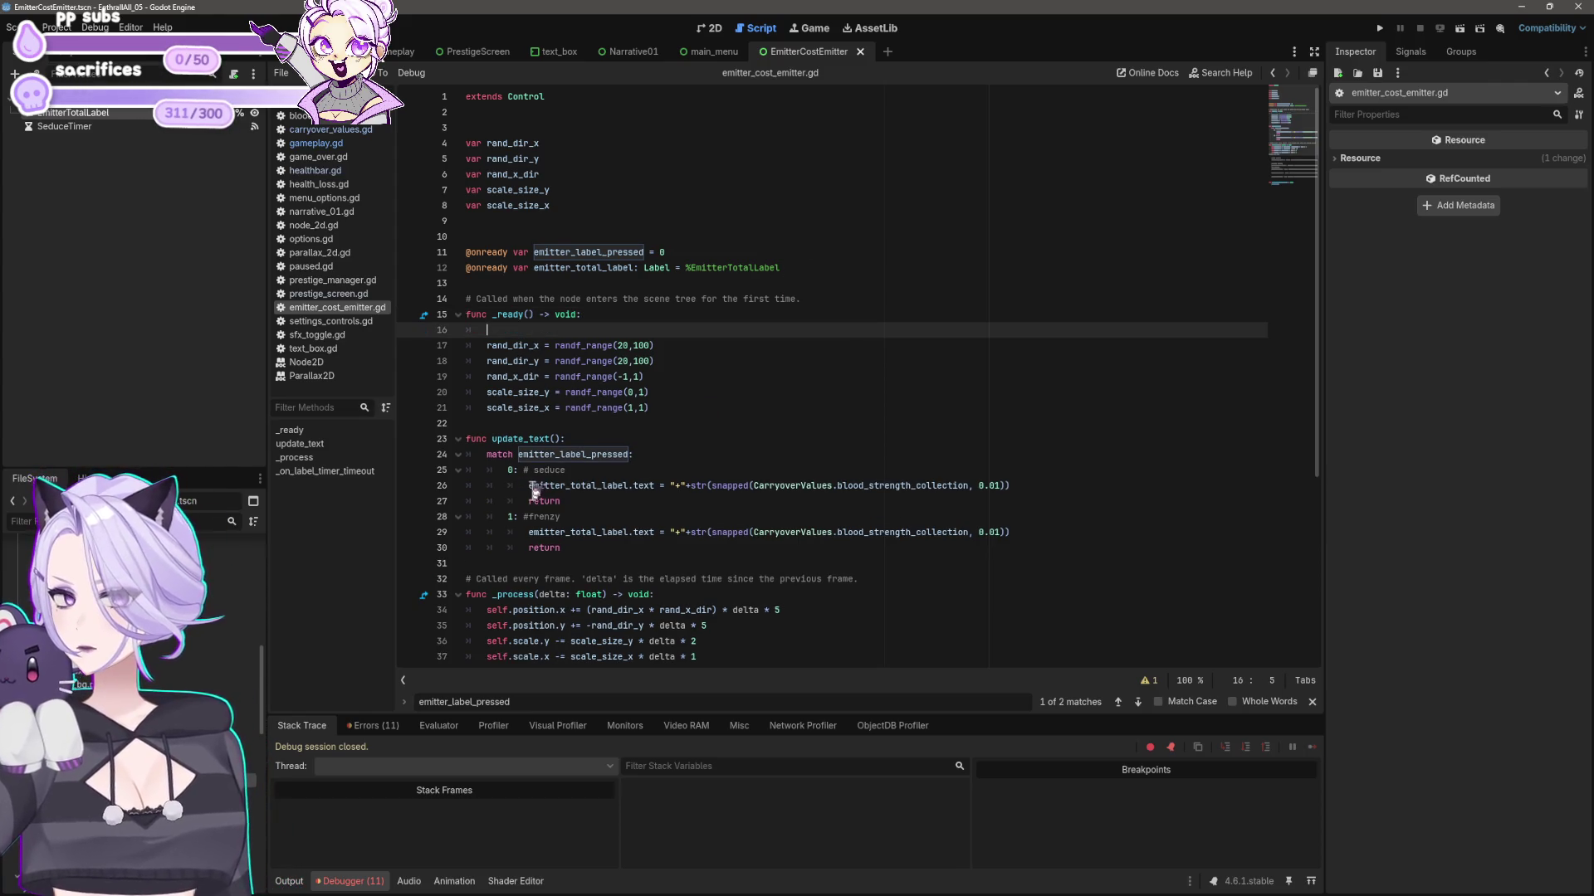
- Fill the empty _ready line with the emitter_total_label.text assignment copied from line 26
{"action": "left_click", "coordinate": [535, 486]}
{"action": "left_click_drag", "start_coordinate": [538, 486], "coordinate": [655, 488]}
{"action": "key", "text": "ctrl+c"}
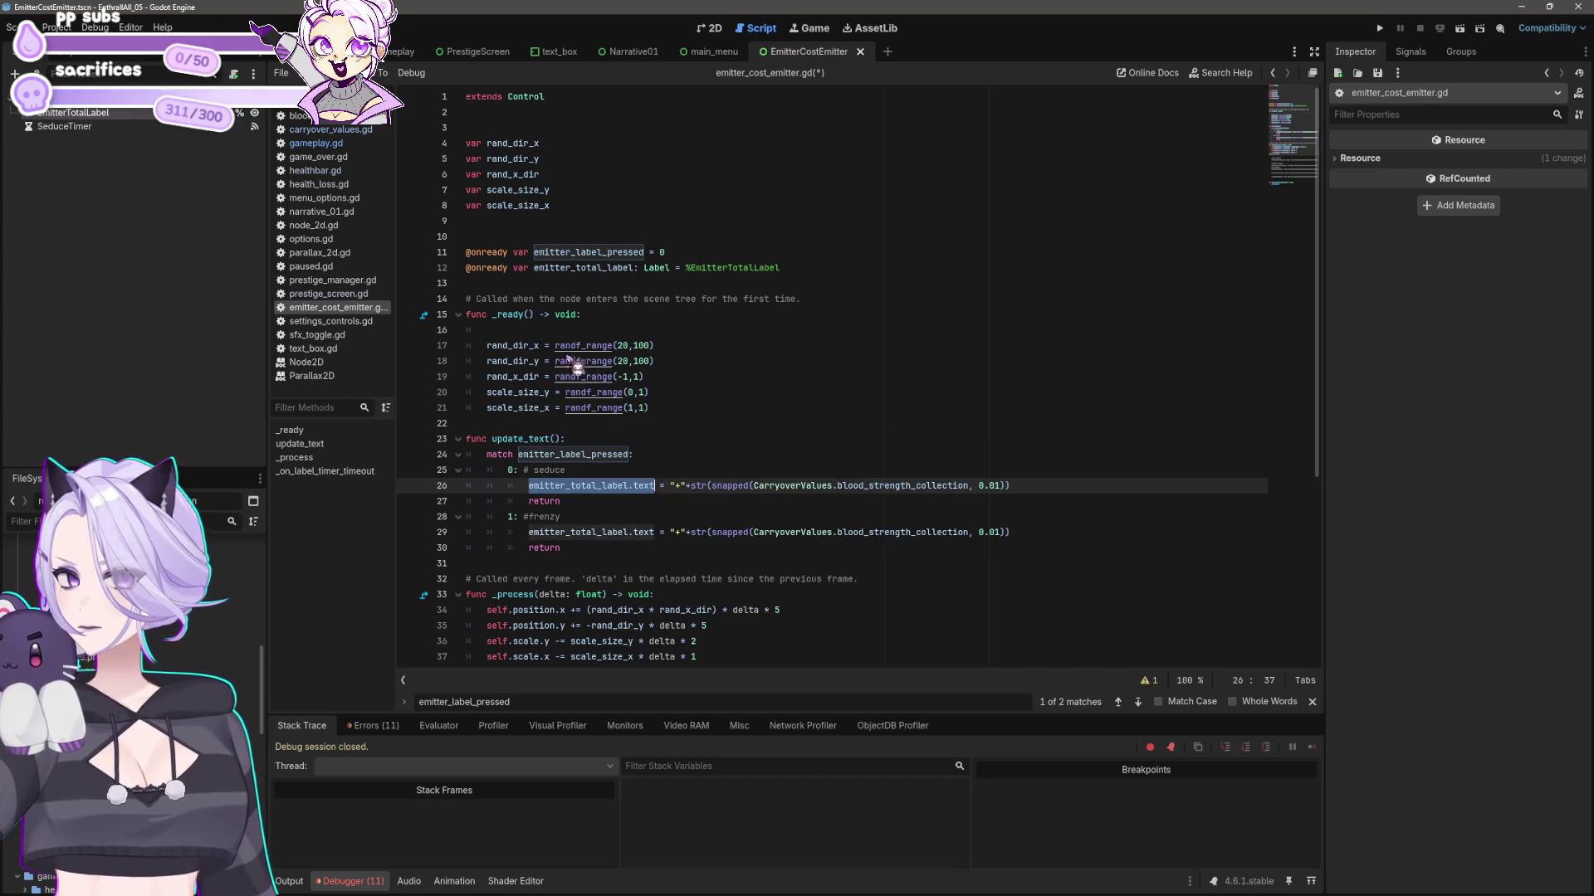
{"action": "left_click", "coordinate": [552, 329]}
{"action": "key", "text": "ctrl+v"}
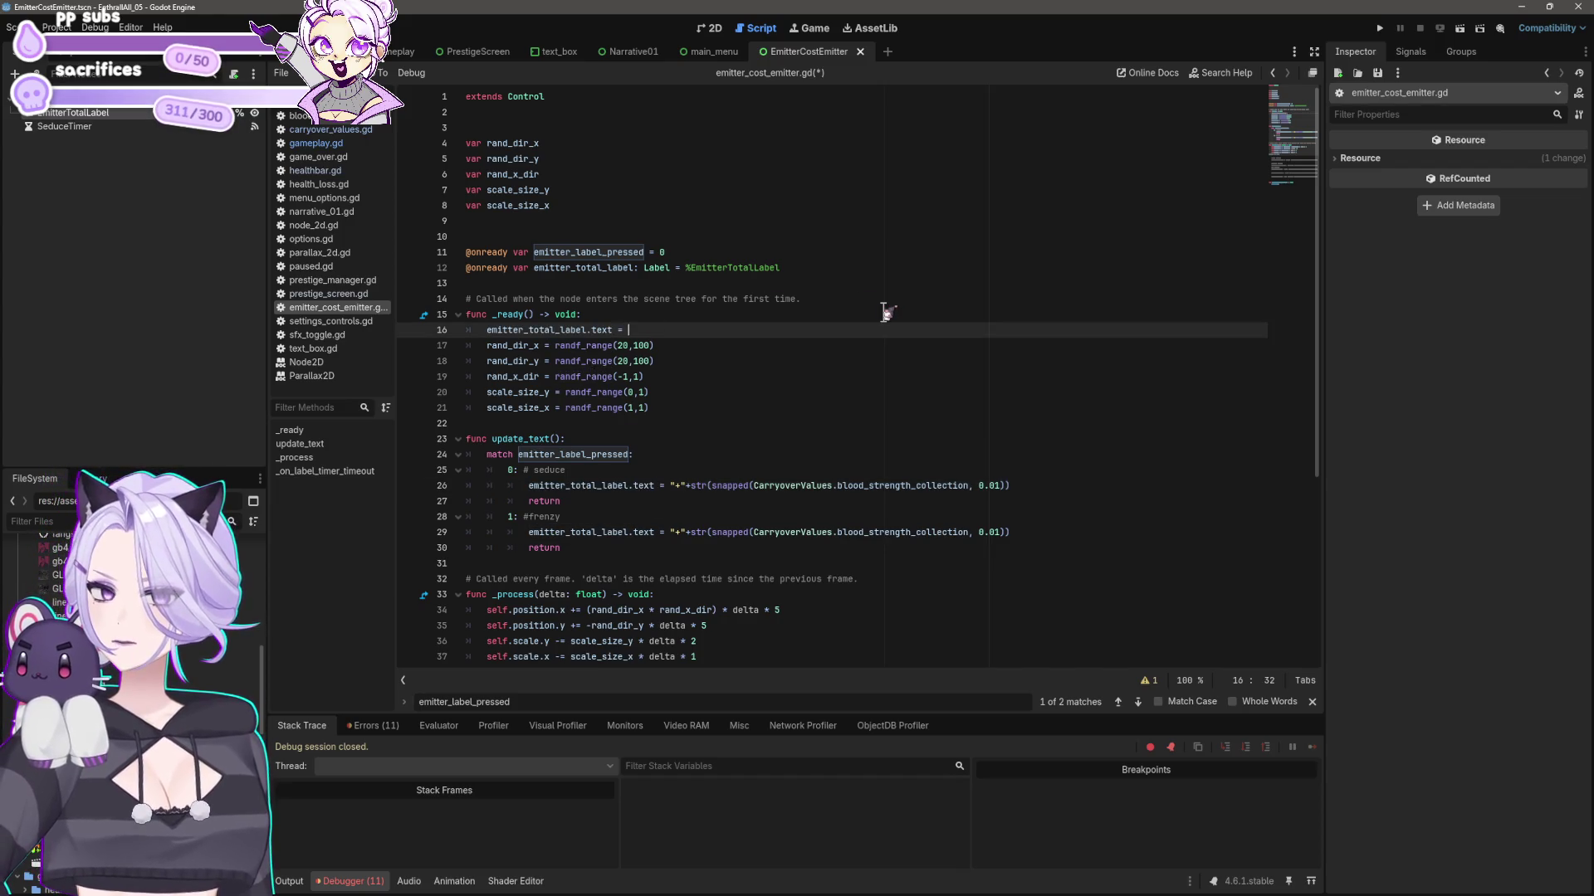
{"action": "left_click", "coordinate": [680, 472]}
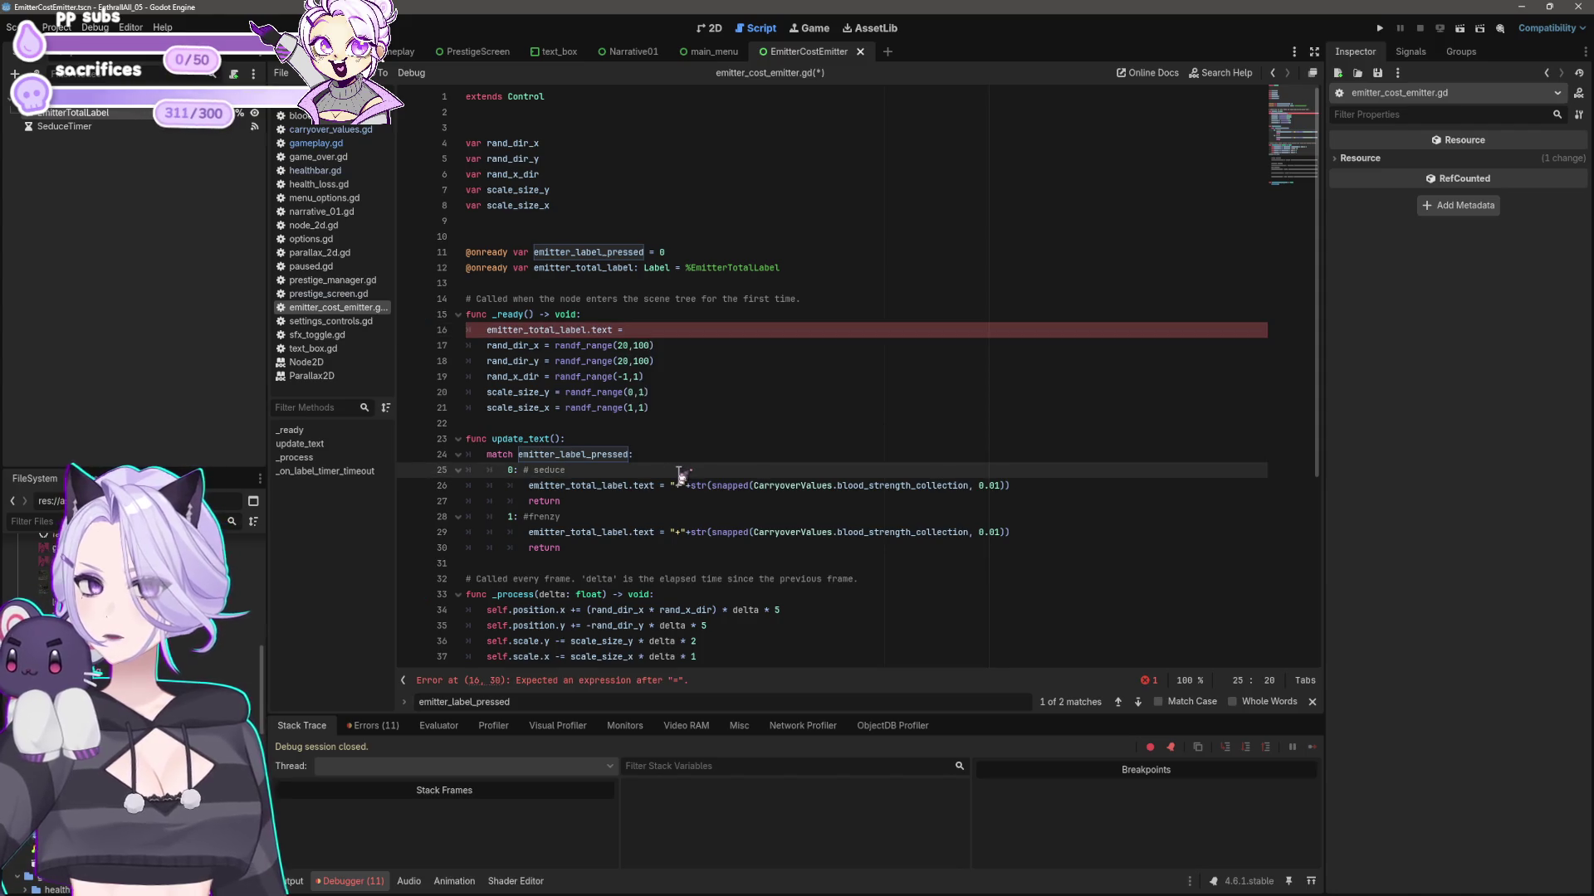
{"action": "left_click", "coordinate": [673, 485]}
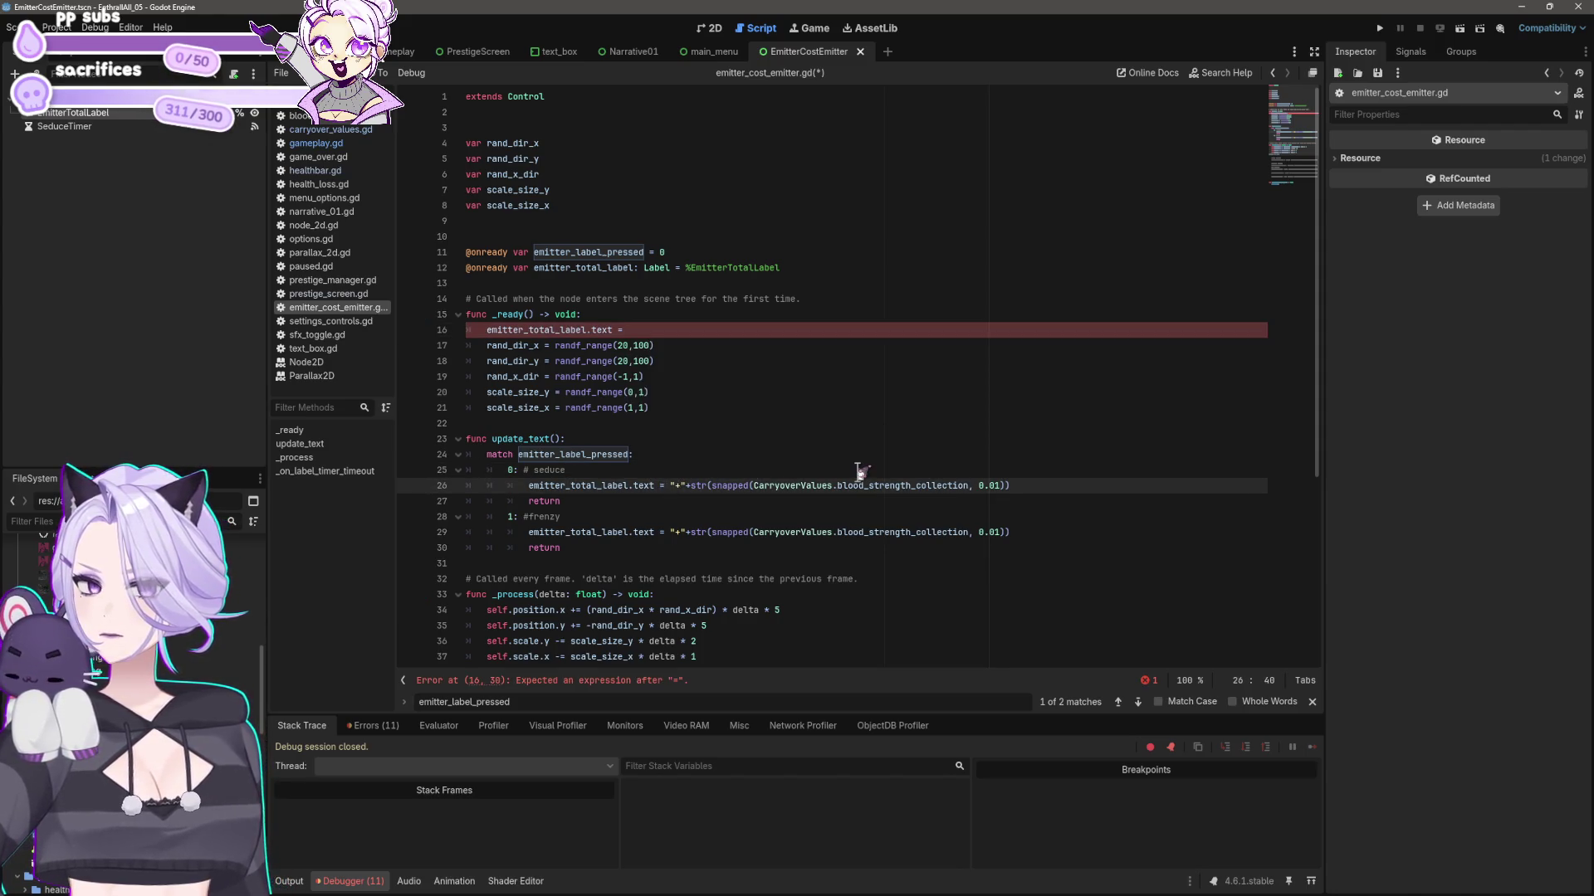
{"action": "key", "text": "shift+End"}
{"action": "key", "text": "ctrl+c"}
{"action": "left_click", "coordinate": [832, 330]}
{"action": "key", "text": "ctrl+v"}
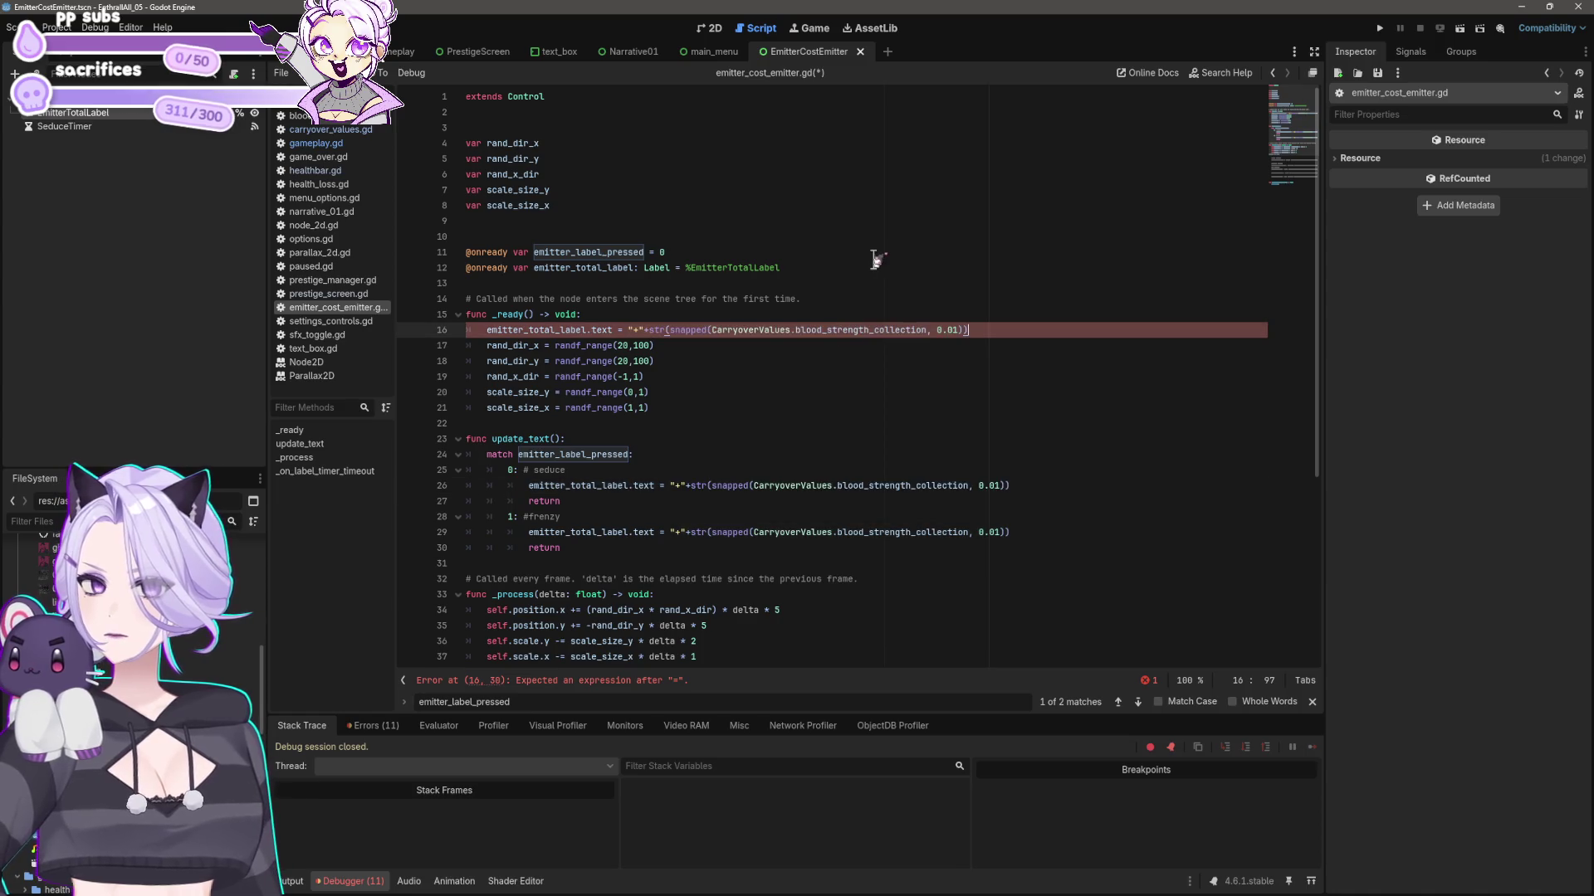
- Test with F5, then delete the failing line 16 after the null-instance error
{"action": "left_click", "coordinate": [723, 377]}
{"action": "key", "text": "F5"}
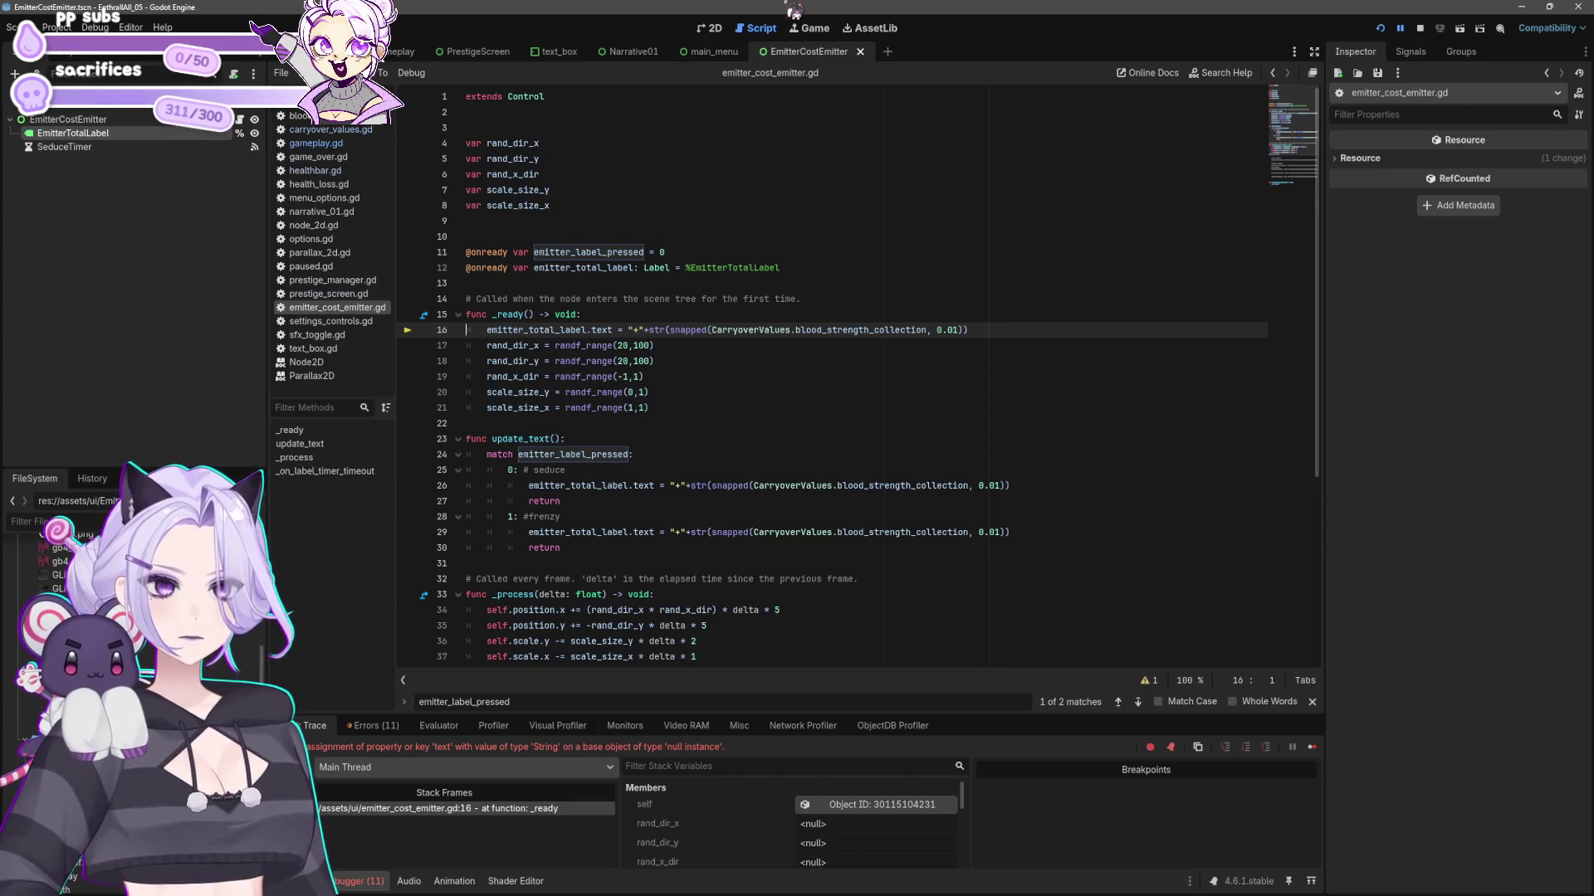
{"action": "key", "text": "ctrl+z"}
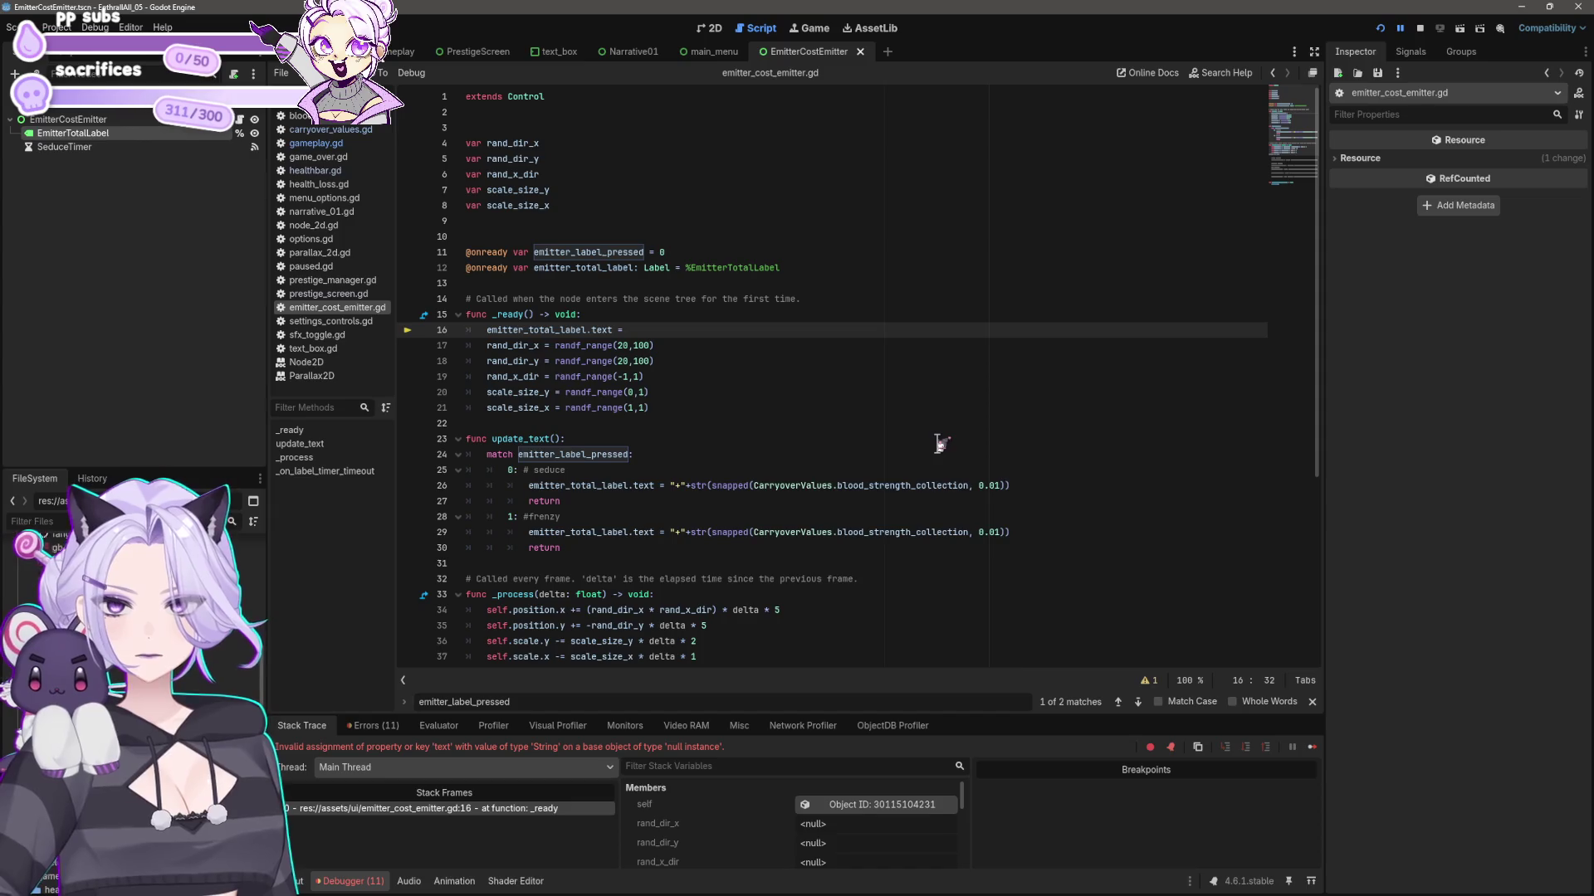
{"action": "key", "text": "shift+Up"}
{"action": "key", "text": "BackSpace"}
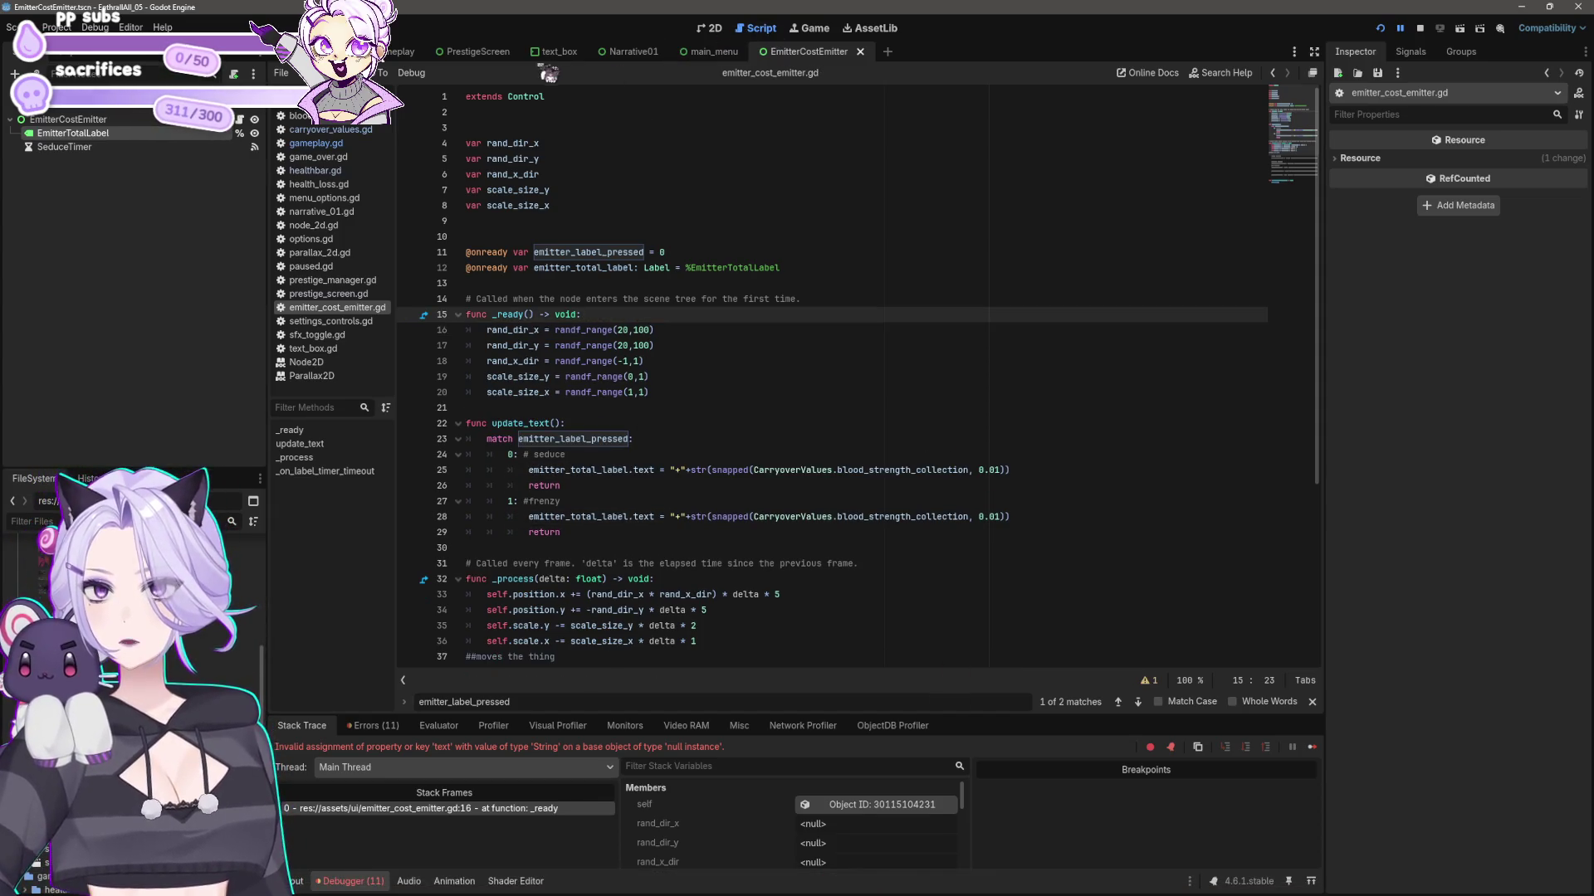
{"action": "left_click", "coordinate": [402, 52]}
- Open gameplay.gd, save, and check the emitter_label_pressed line 495 in the seduce handler
{"action": "left_click", "coordinate": [332, 130]}
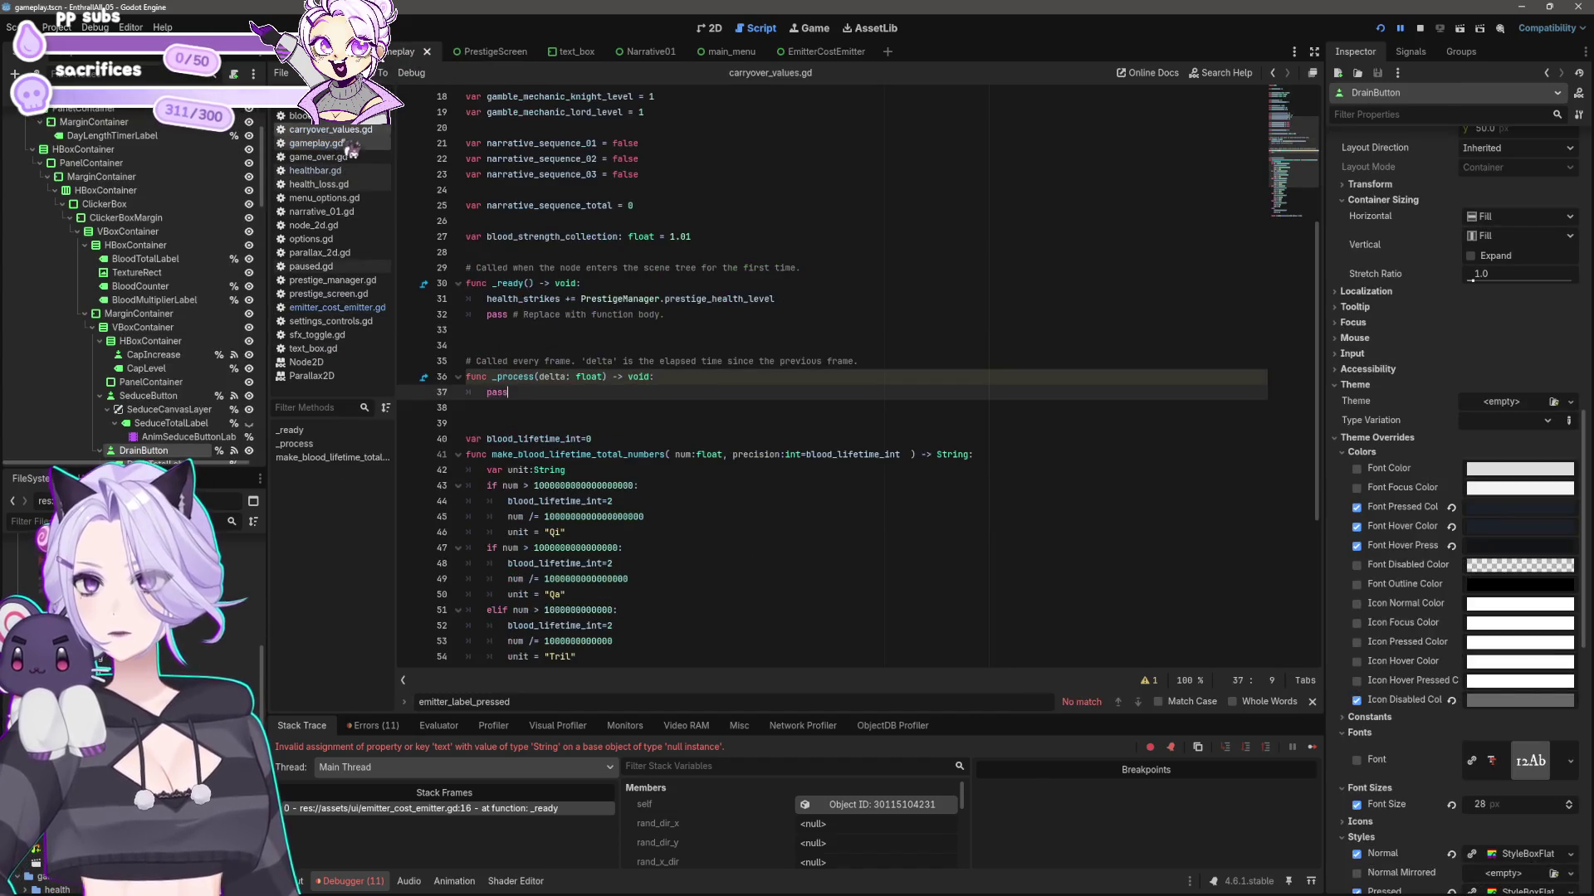
{"action": "left_click", "coordinate": [317, 143]}
{"action": "left_click", "coordinate": [768, 455]}
{"action": "key", "text": "ctrl+s"}
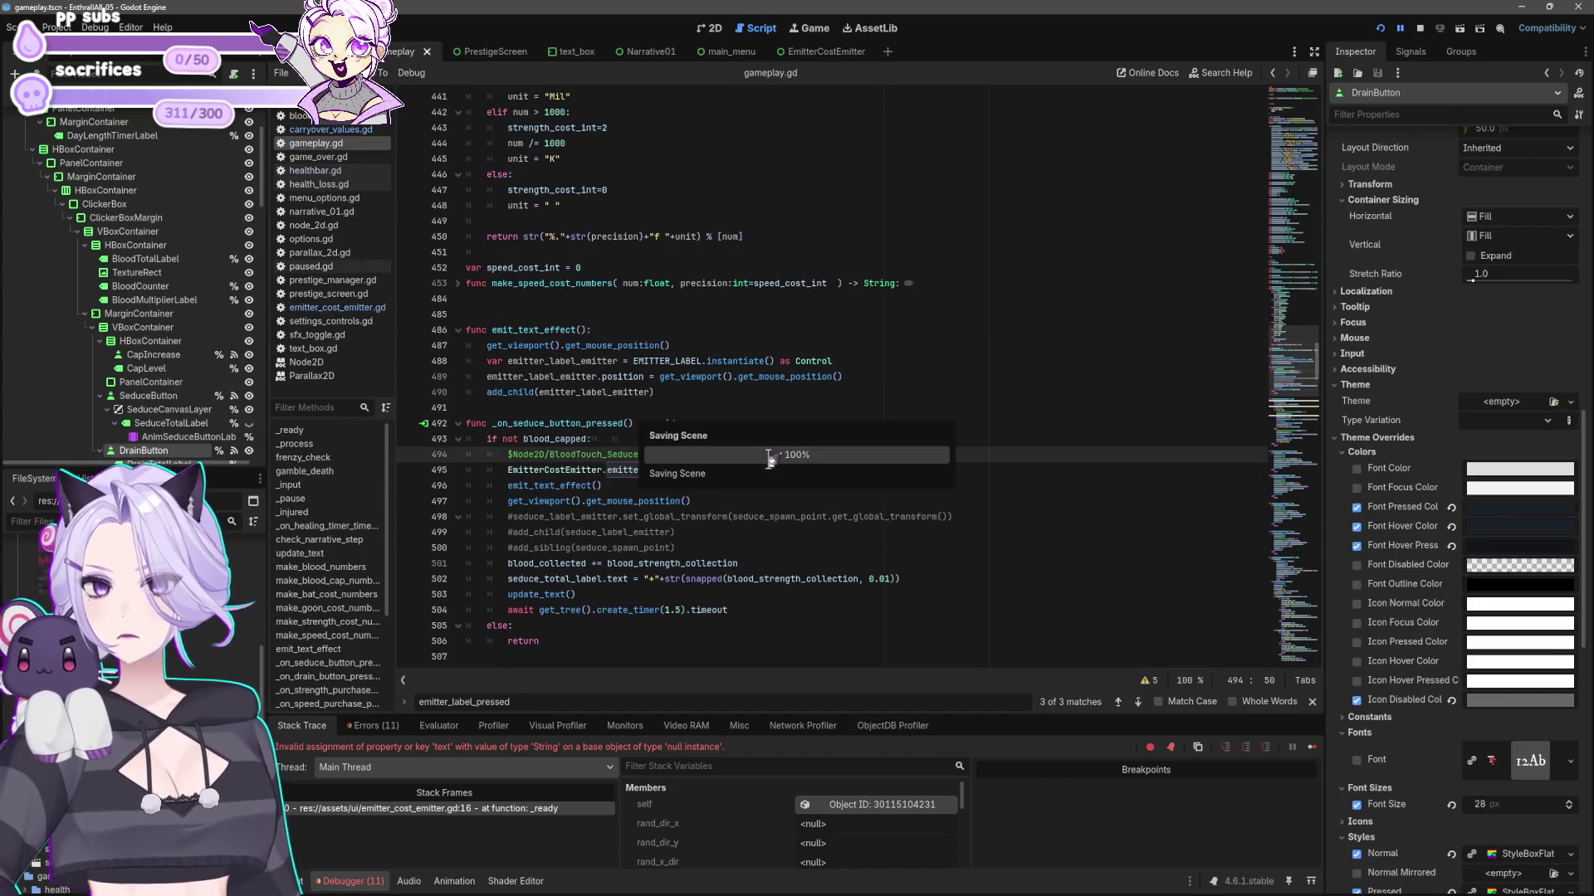
{"action": "key", "text": "Down"}
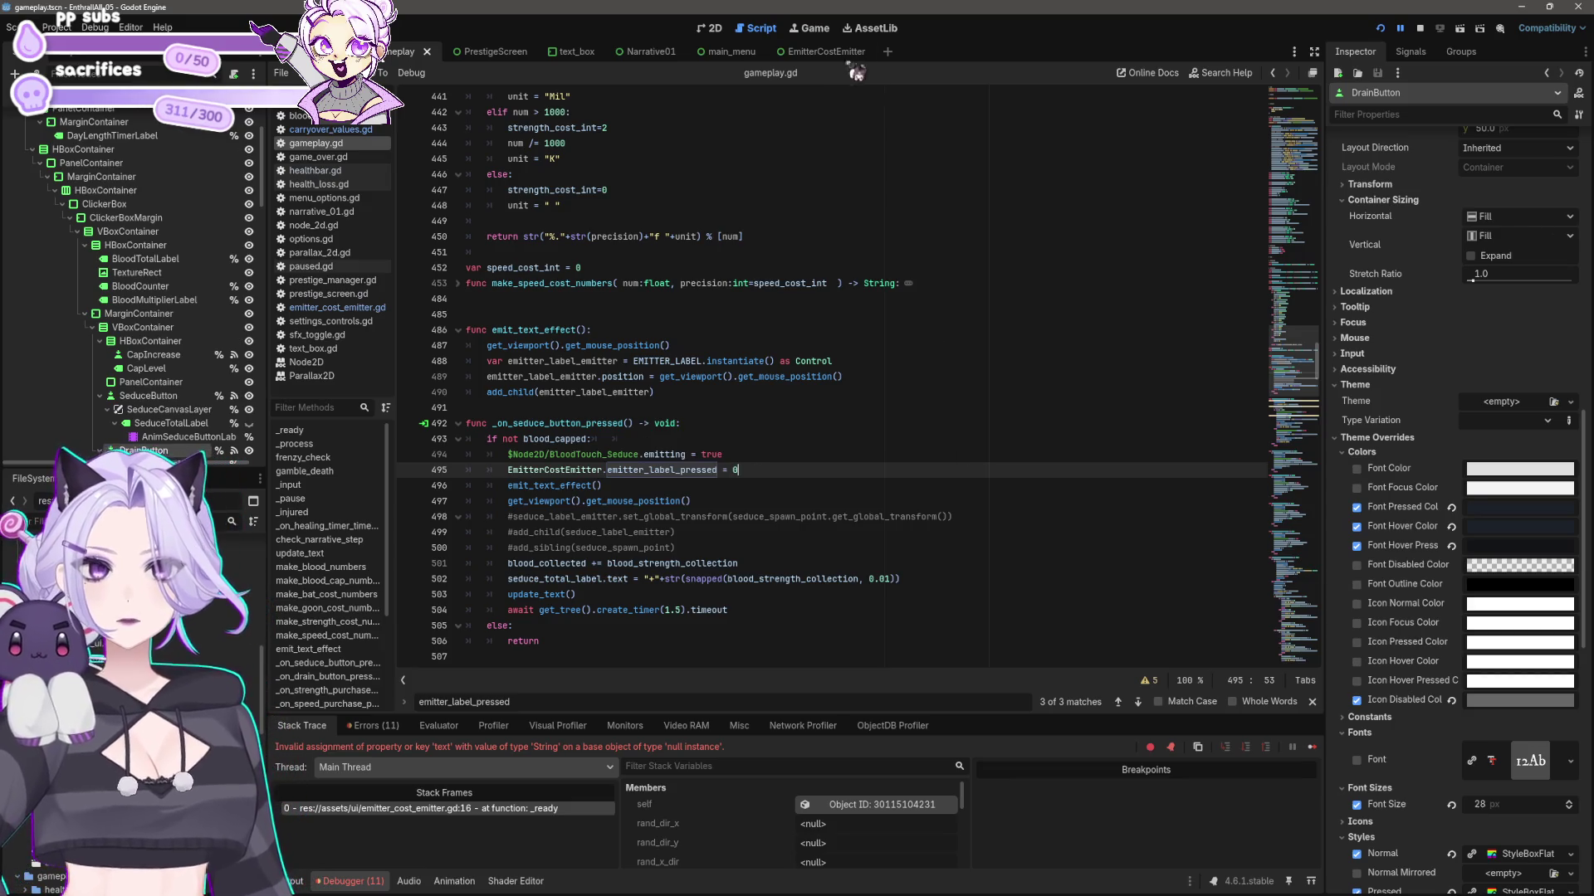
- Go back to the EmitterCostEmitter scene and show its emitter_cost_emitter.gd script
{"action": "left_click", "coordinate": [817, 51]}
{"action": "left_click", "coordinate": [405, 52]}
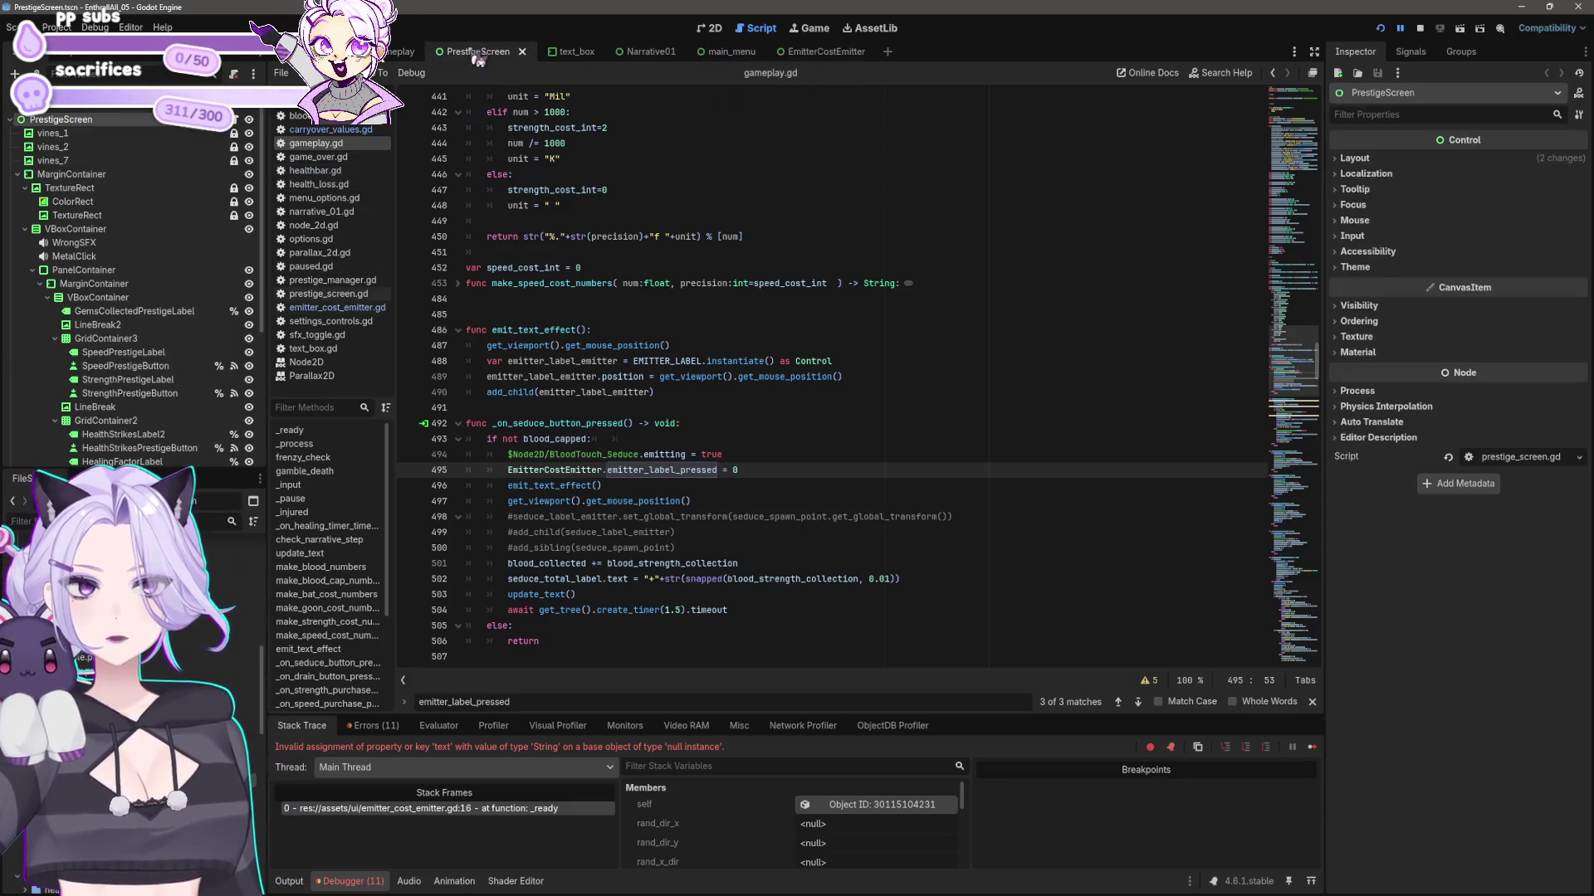
{"action": "left_click", "coordinate": [573, 55]}
{"action": "left_click", "coordinate": [643, 52]}
{"action": "left_click", "coordinate": [726, 52]}
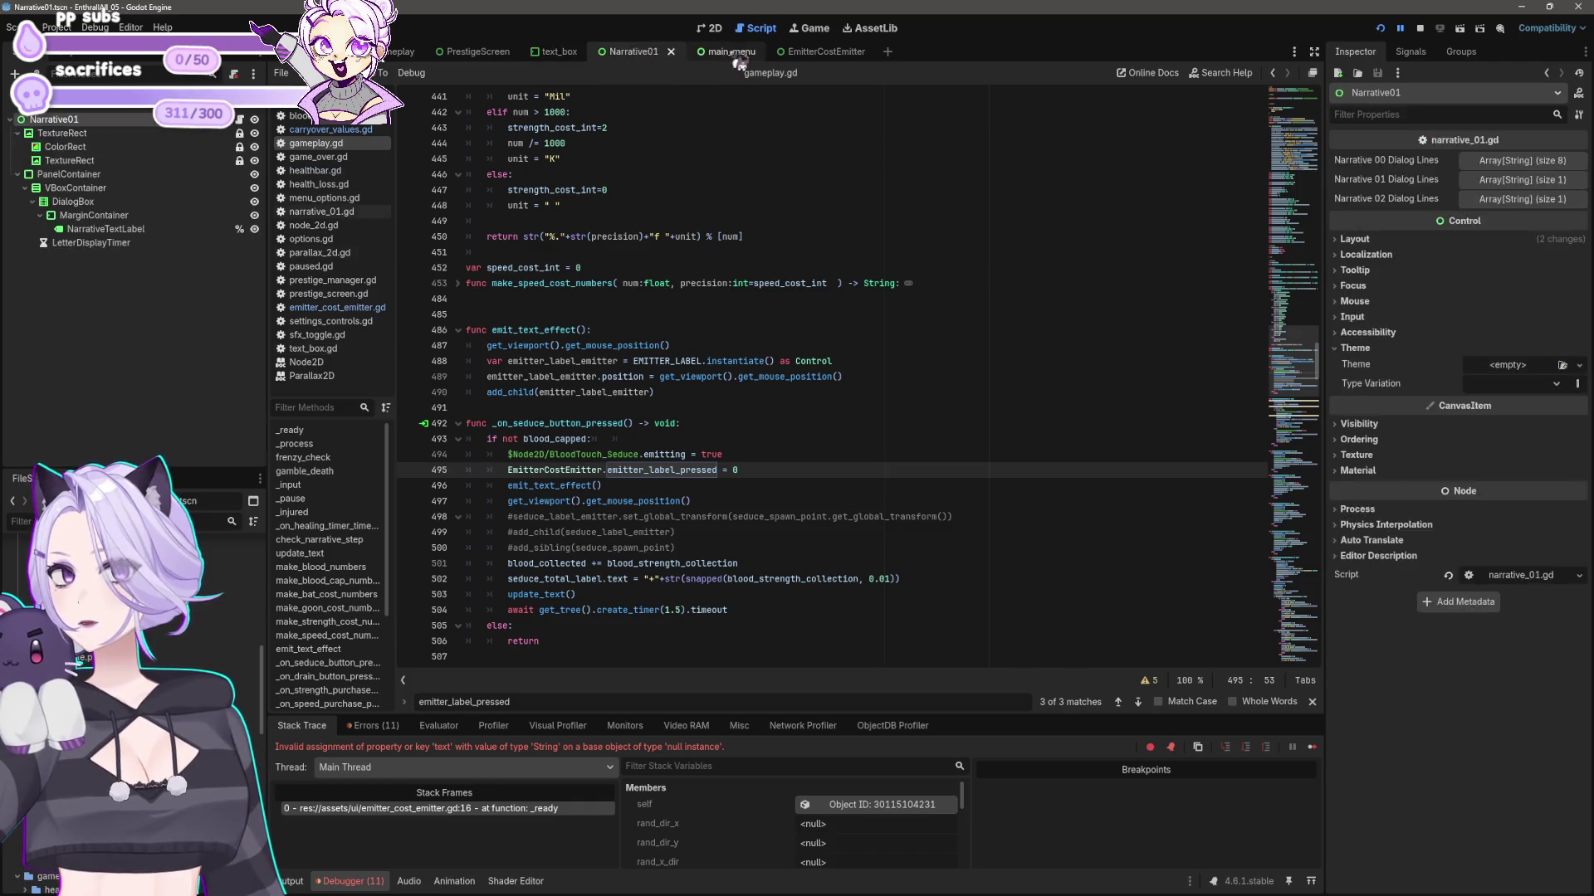
{"action": "left_click", "coordinate": [818, 52]}
{"action": "left_click", "coordinate": [336, 307]}
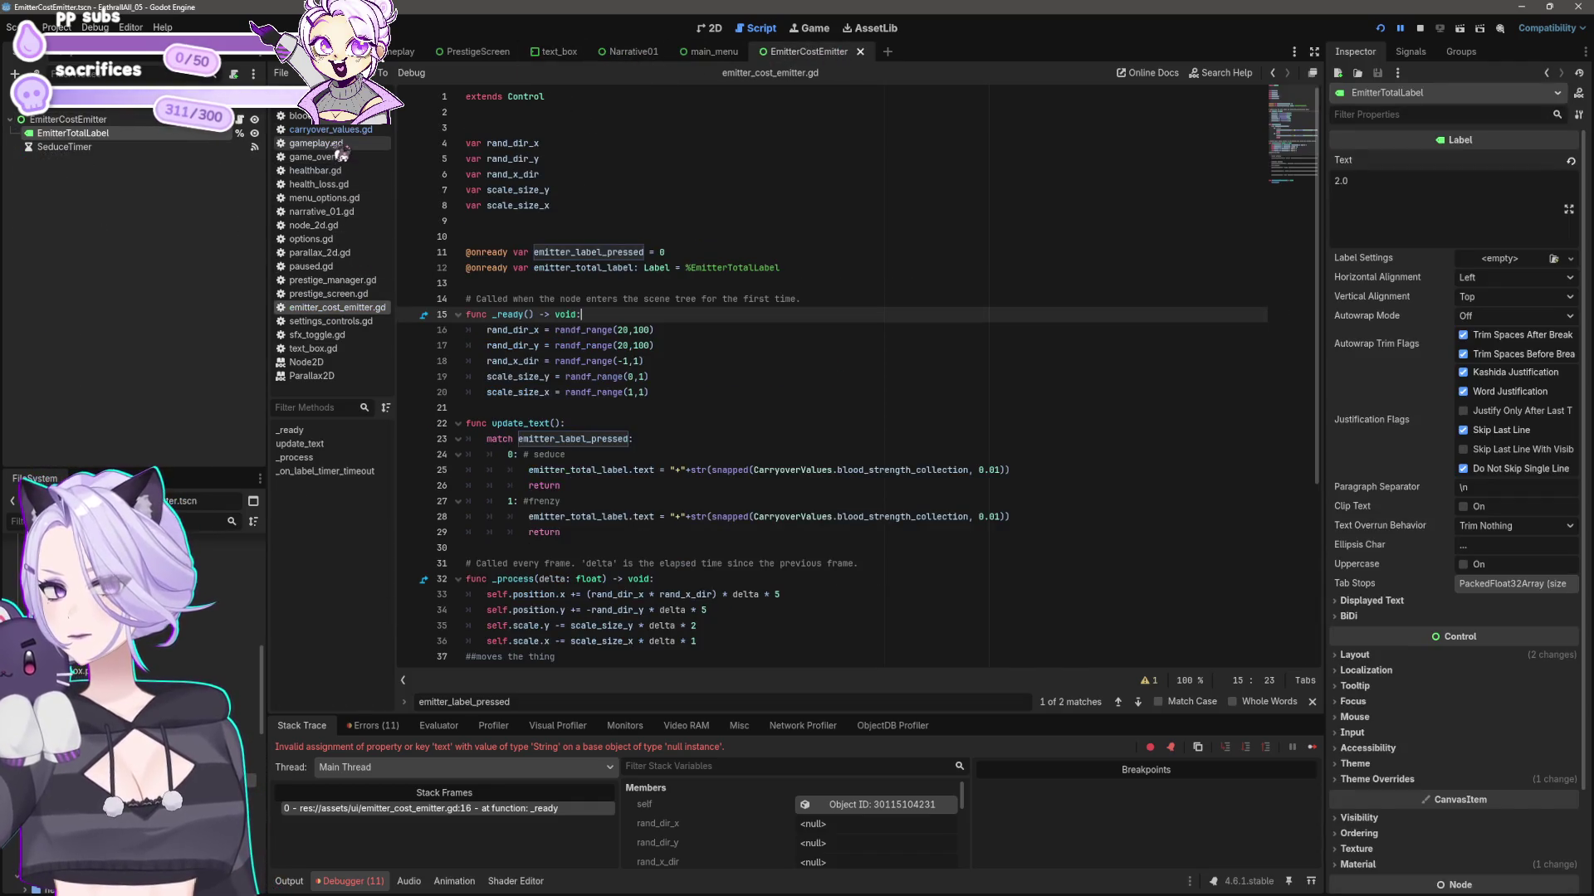
{"action": "scroll", "coordinate": [558, 398], "scroll_direction": "down", "scroll_amount": 1}
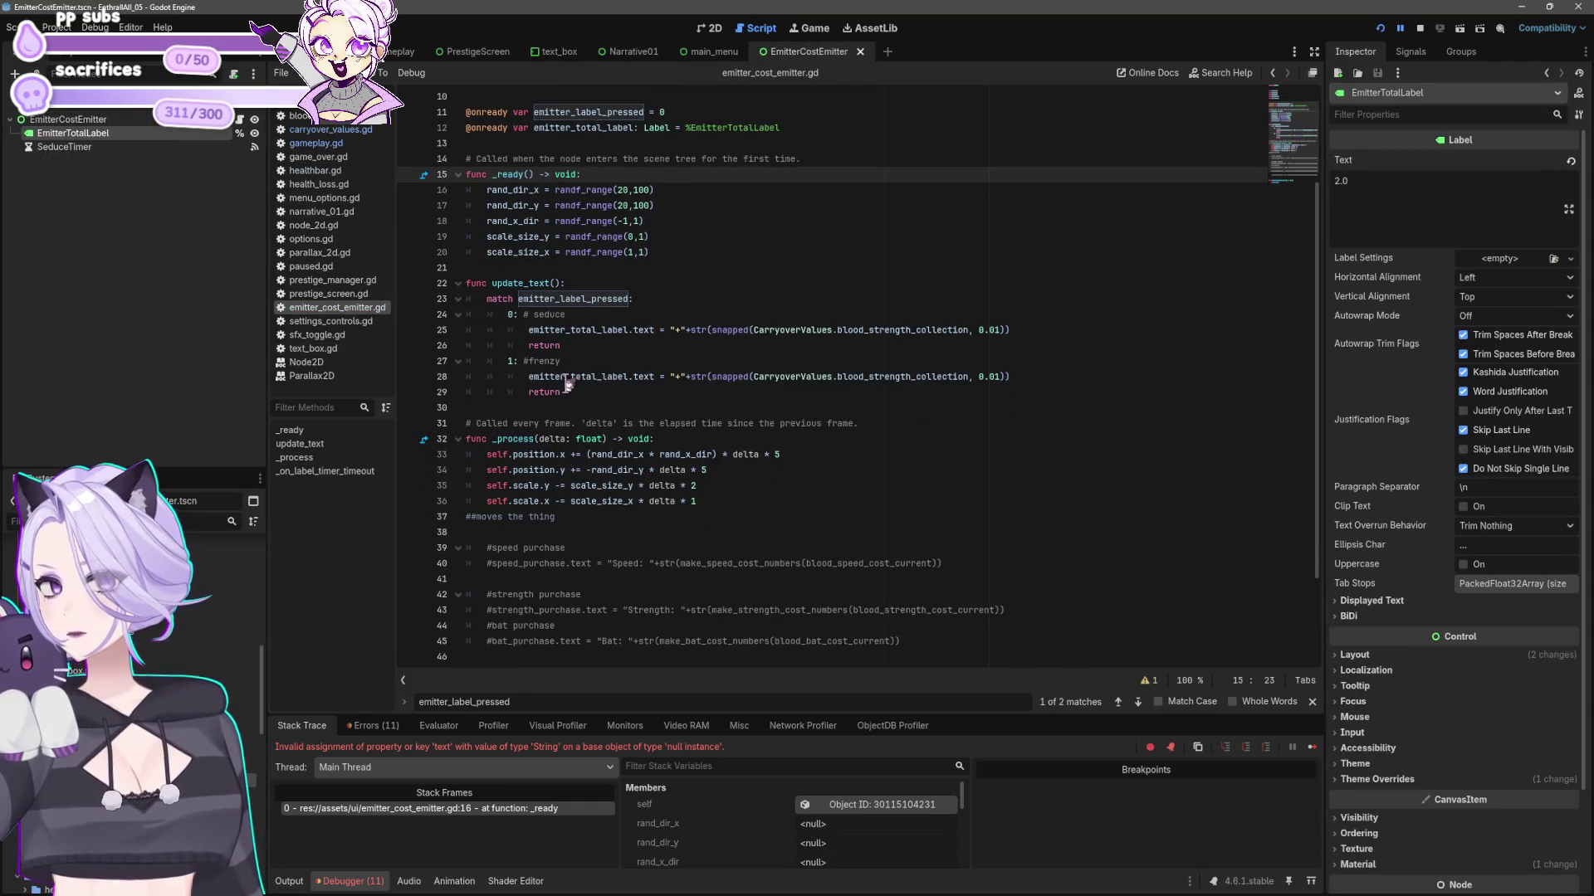
{"action": "left_click", "coordinate": [552, 283]}
{"action": "double_click", "coordinate": [514, 283]}
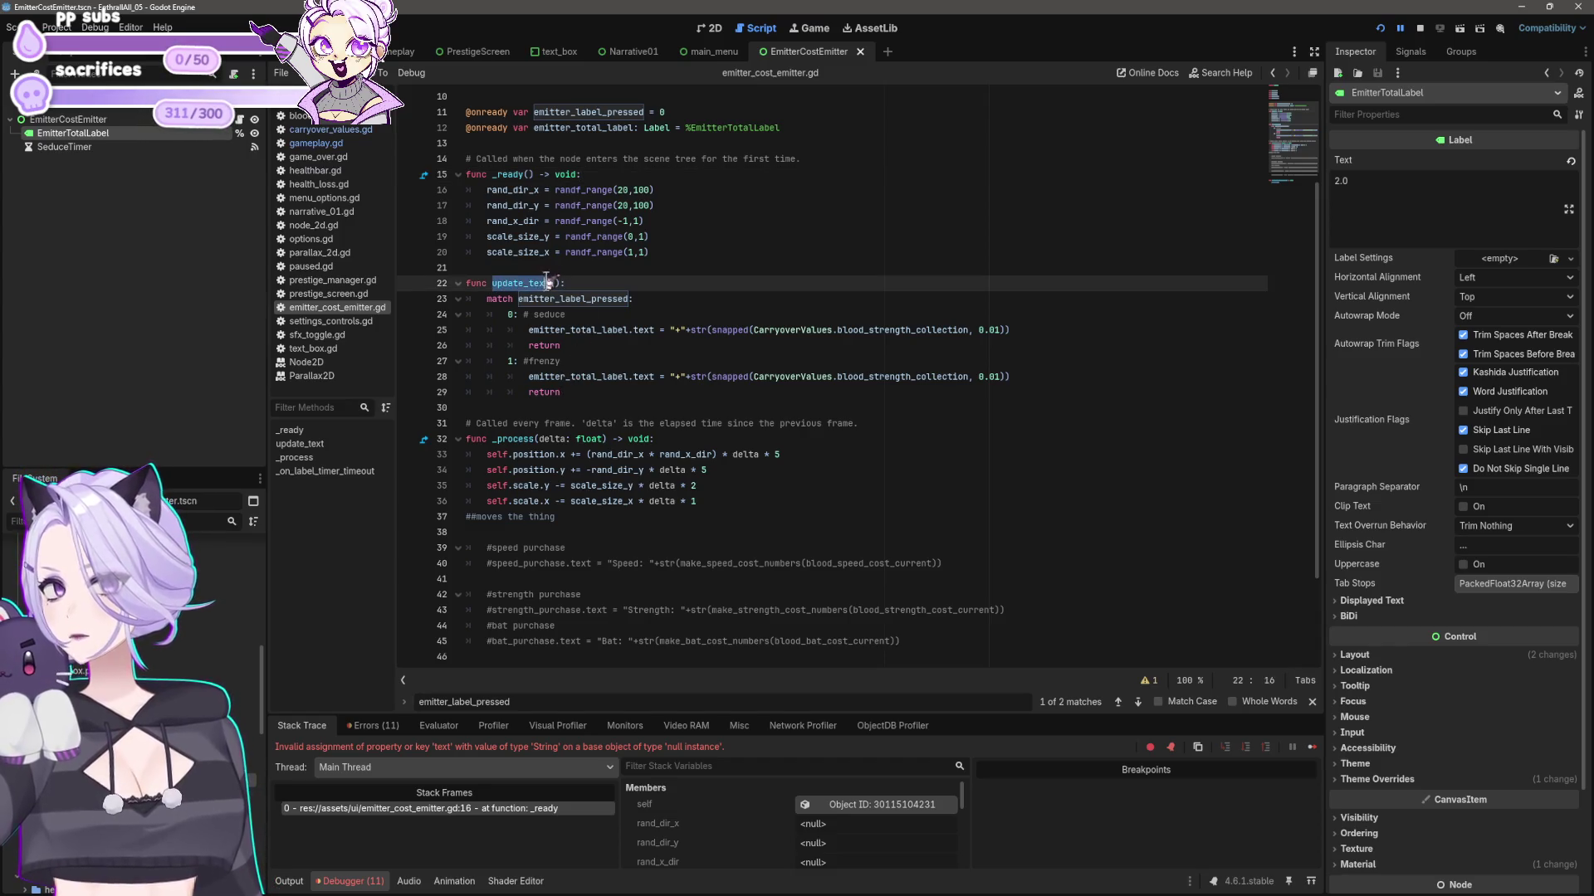
{"action": "type", "text": "text_"}
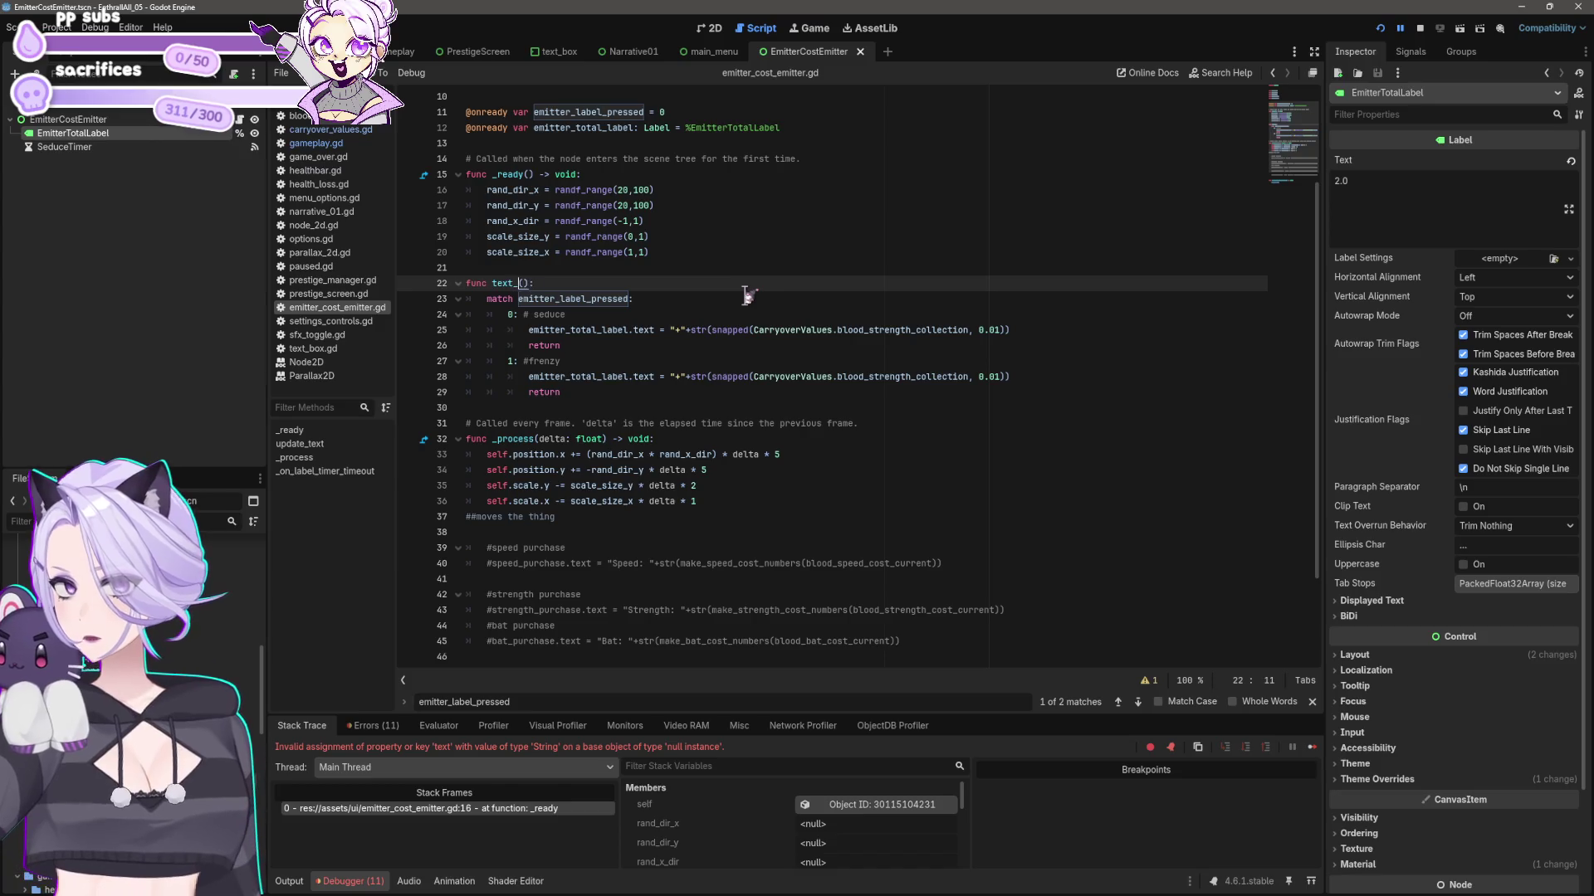
{"action": "type", "text": "check"}
{"action": "key", "text": "Down"}
{"action": "key", "text": "Down"}
{"action": "key", "text": "Down"}
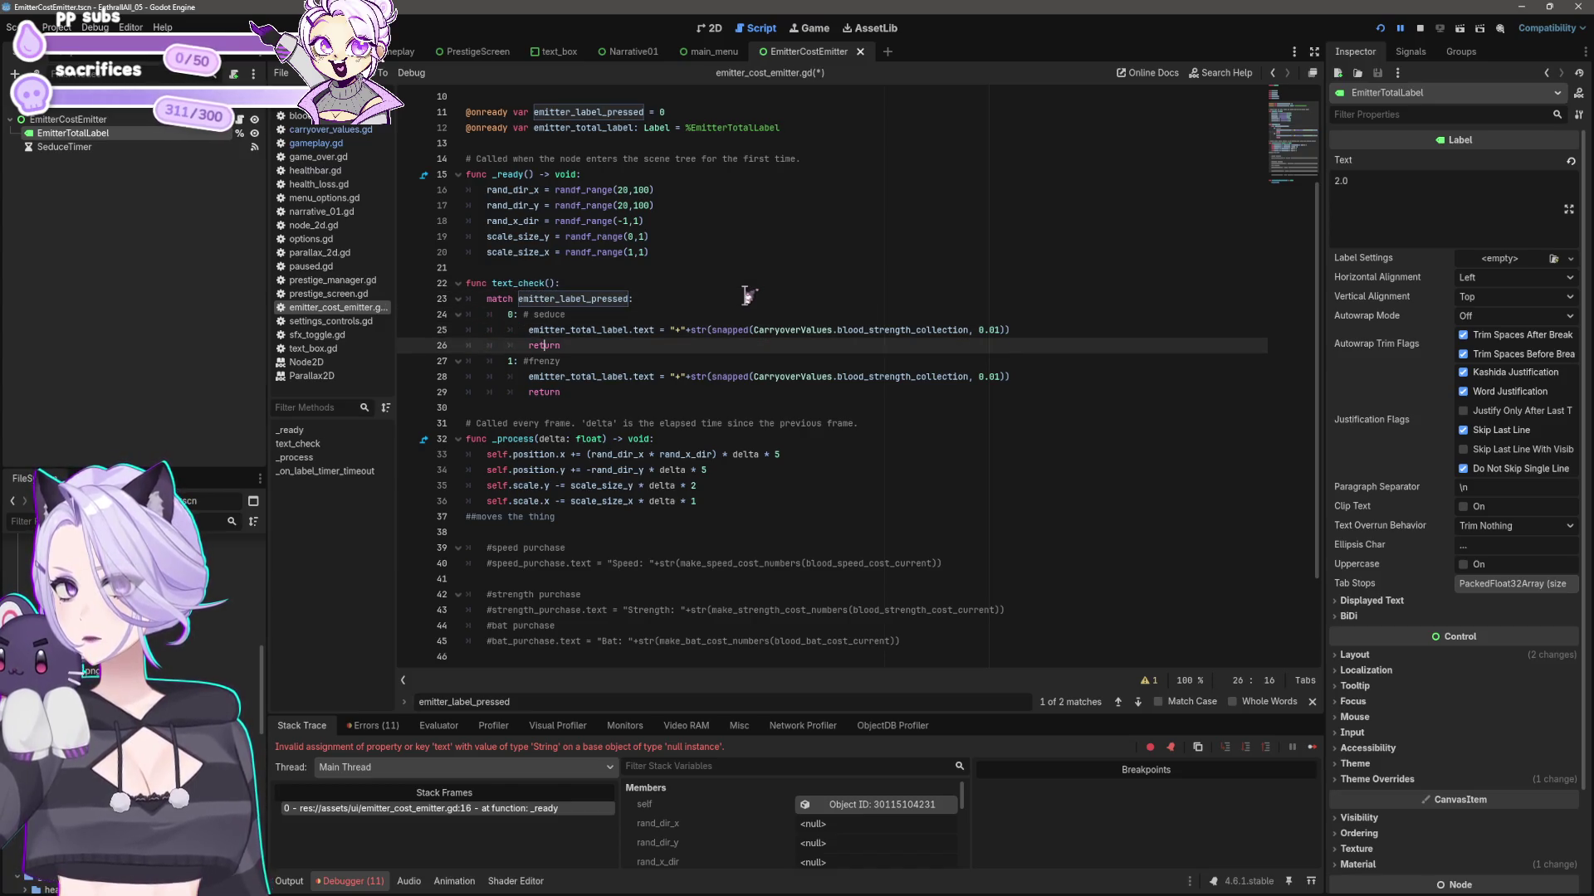
{"action": "key", "text": "Up"}
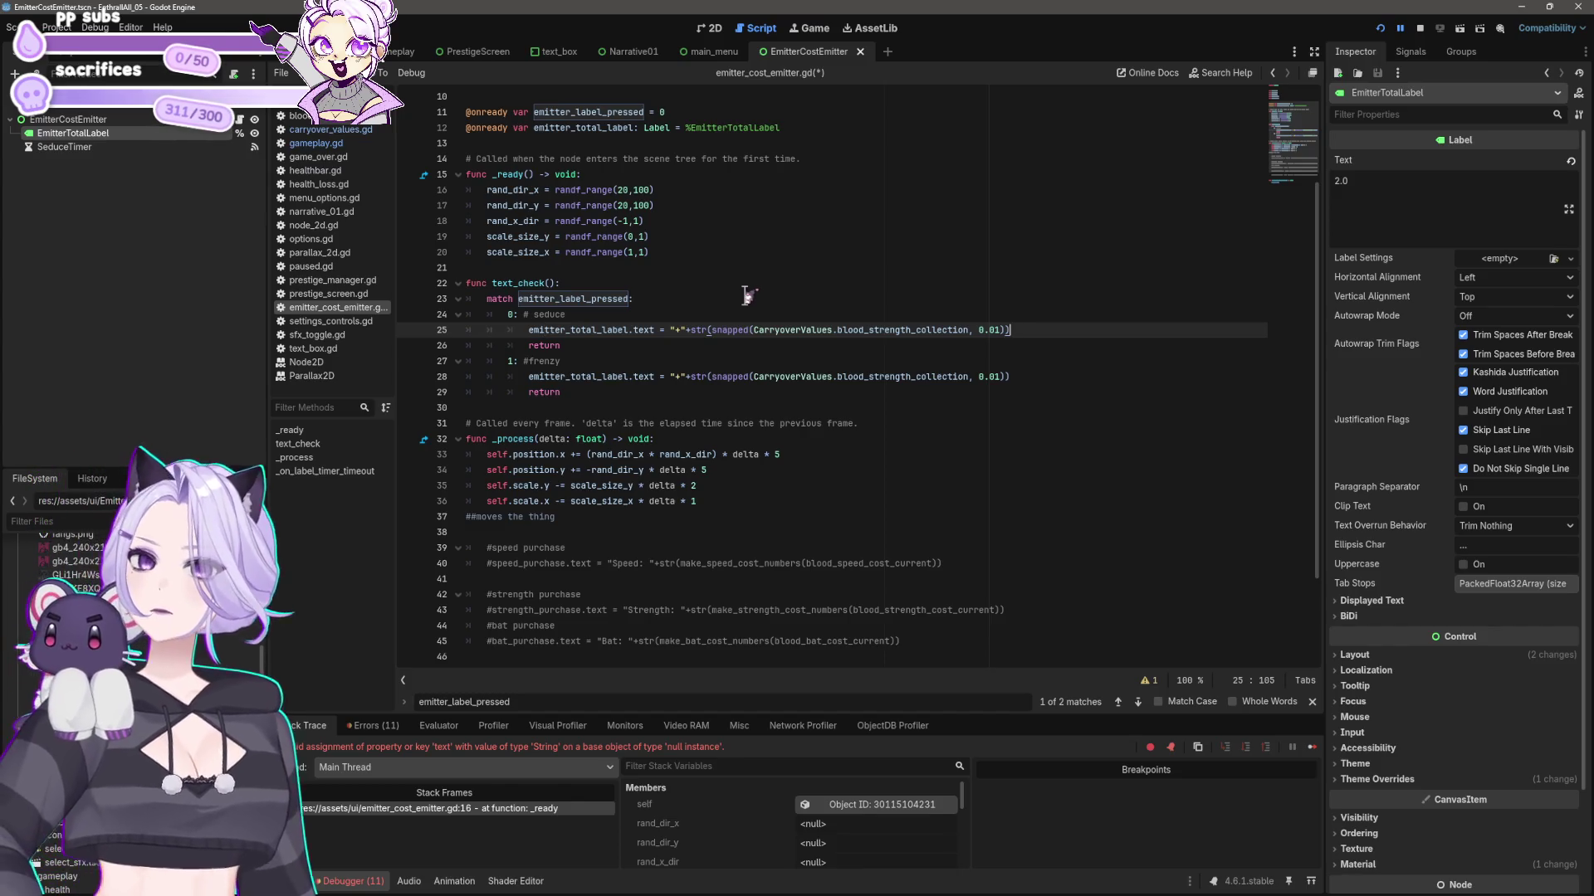
{"action": "key", "text": "ctrl+z"}
{"action": "key", "text": "Down"}
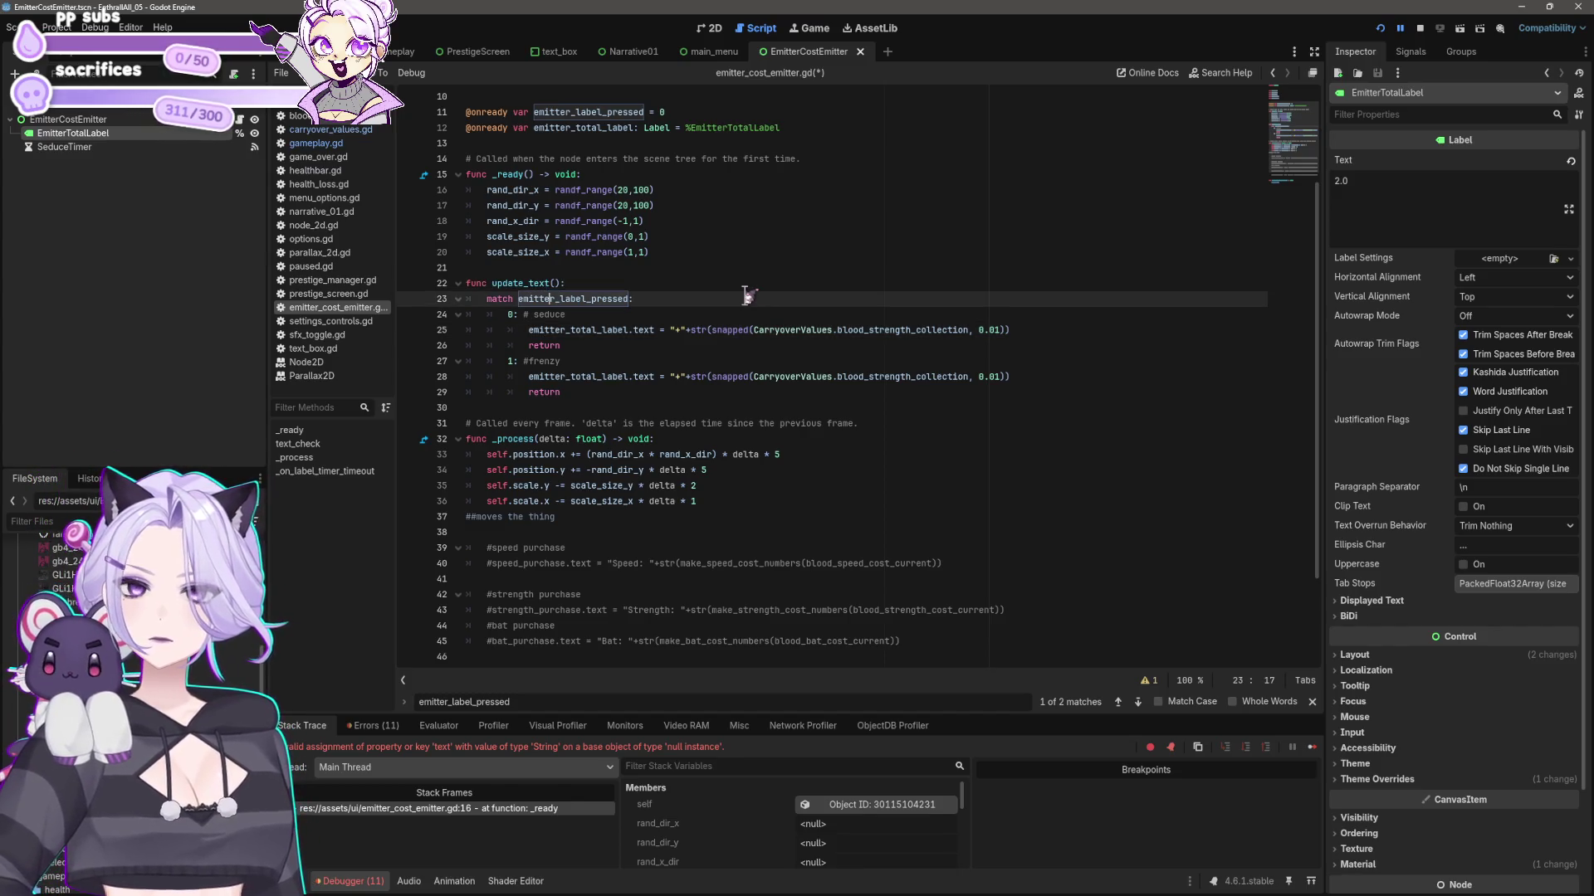
{"action": "key", "text": "ctrl+s"}
{"action": "key", "text": "Down"}
{"action": "key", "text": "Down"}
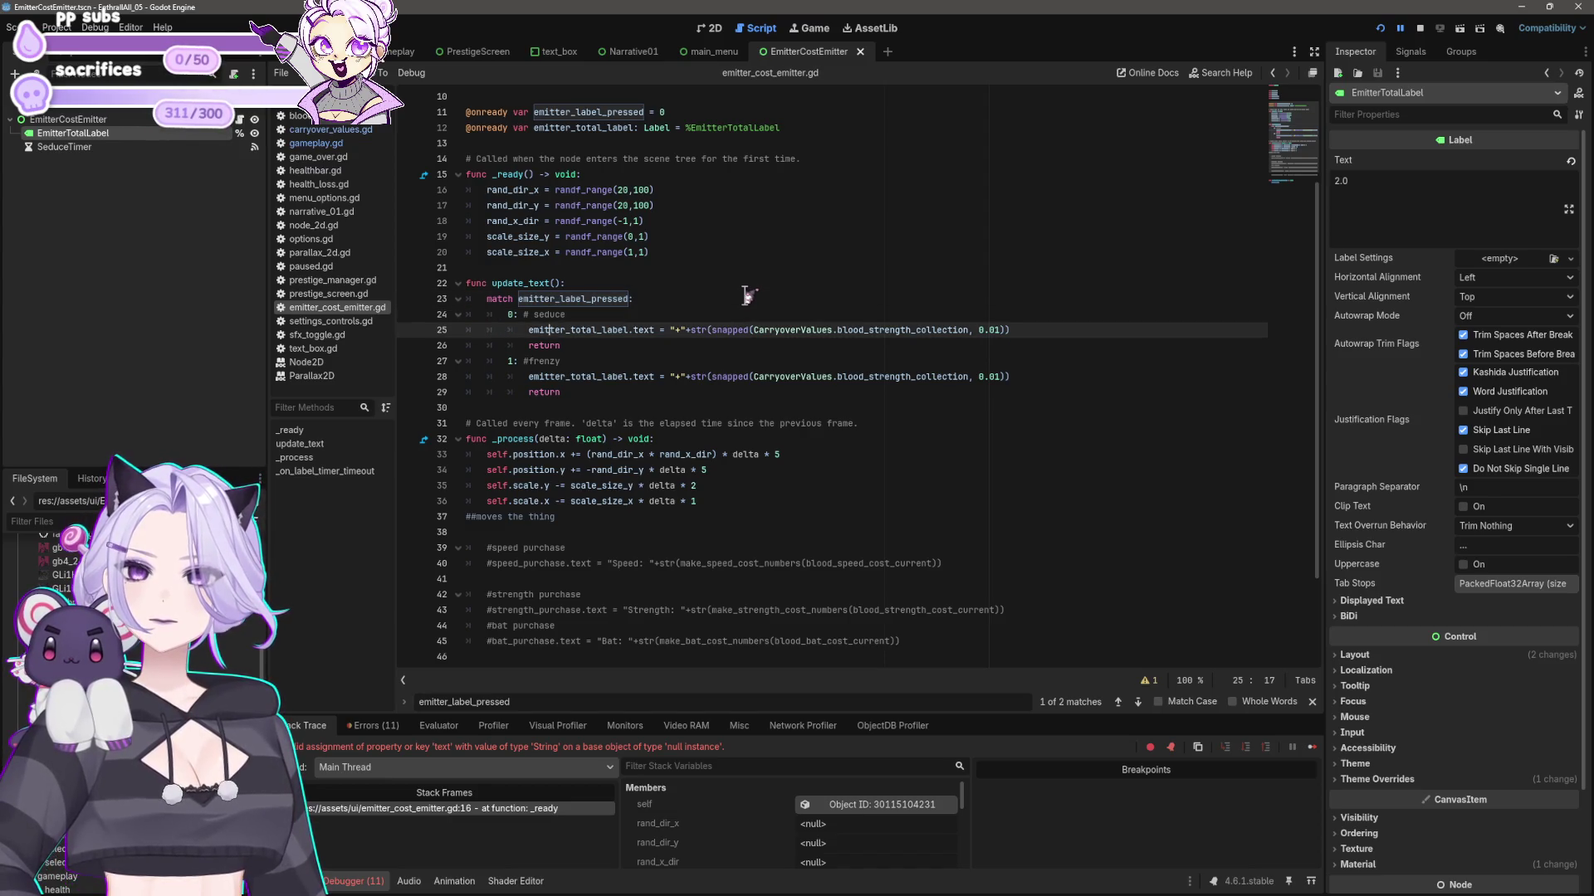
{"action": "key", "text": "Up"}
{"action": "key", "text": "Up"}
{"action": "key", "text": "Up"}
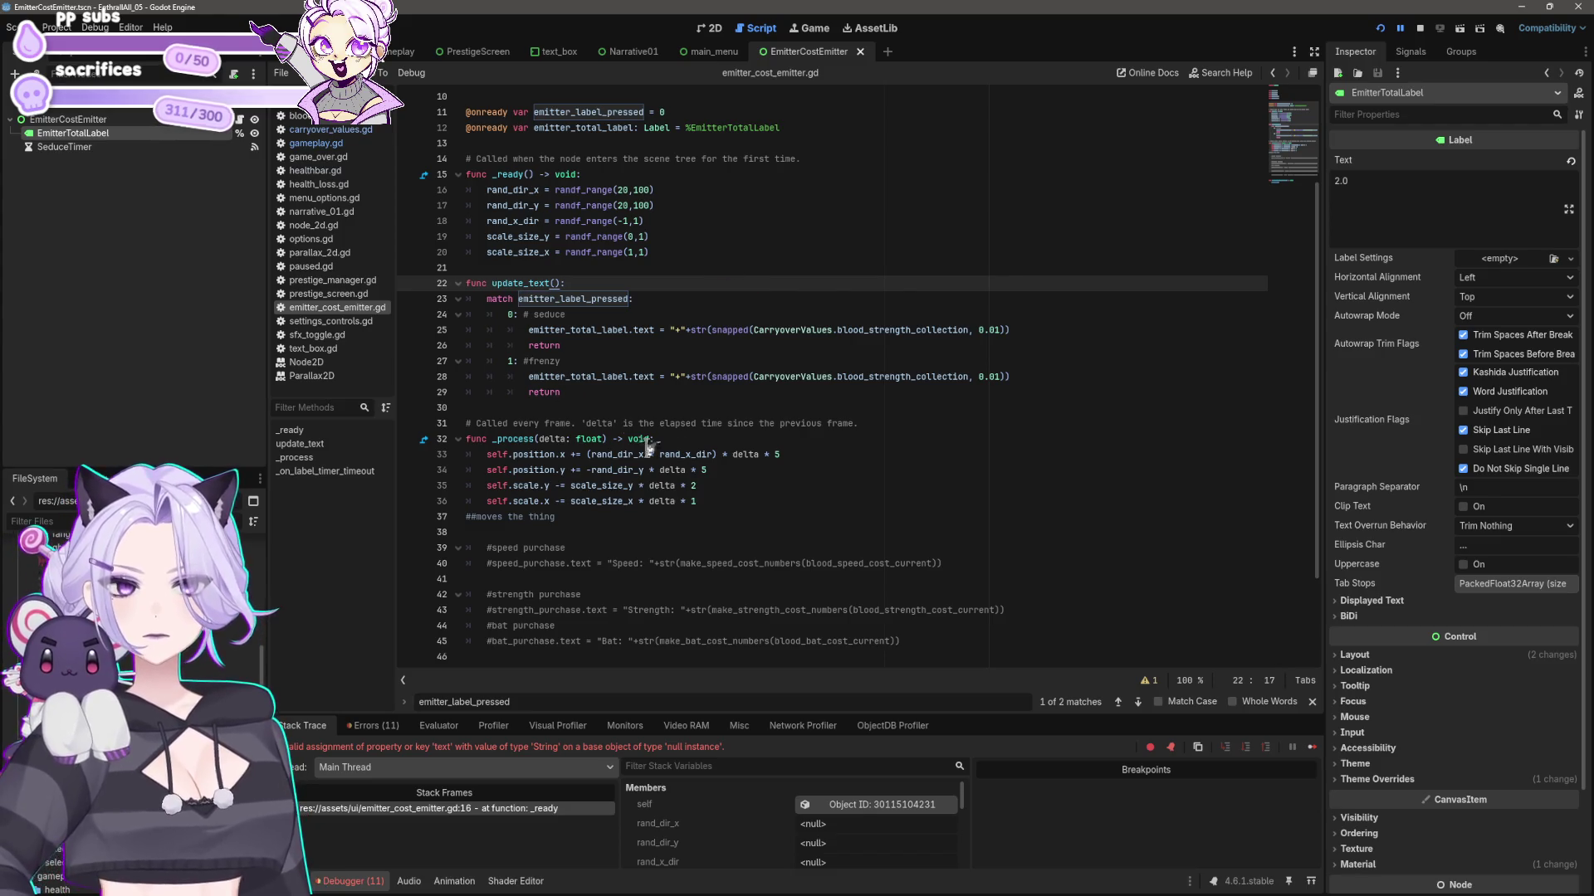
- Add a print("text") line at the start of _process
{"action": "left_click", "coordinate": [758, 439]}
{"action": "key", "text": "Return"}
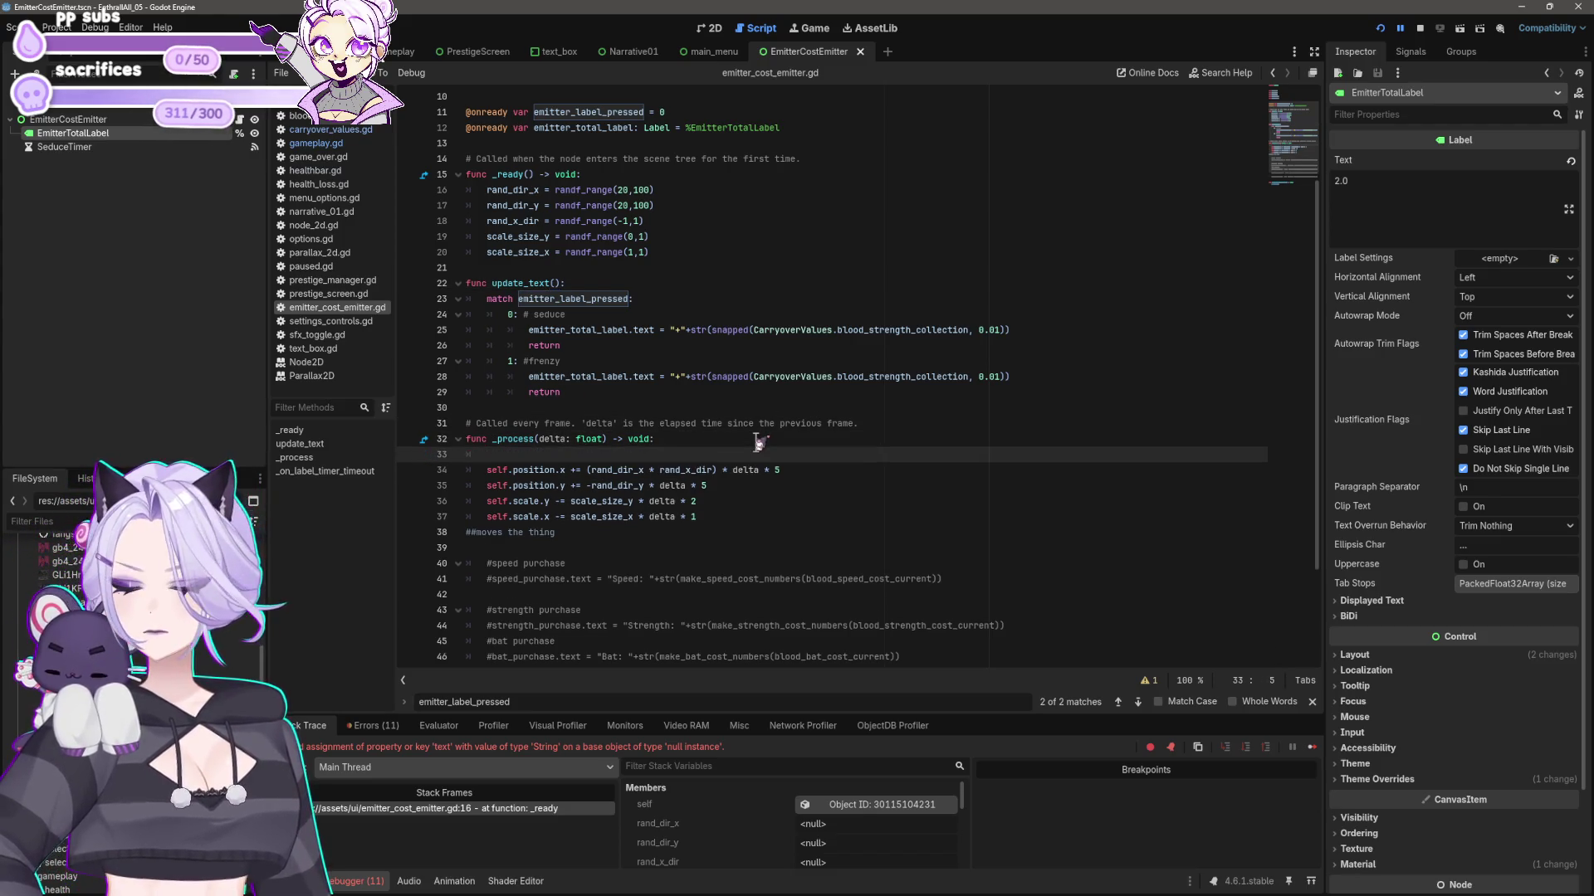
{"action": "type", "text": "(prin)"}
{"action": "key", "text": "BackSpace"}
{"action": "key", "text": "BackSpace"}
{"action": "key", "text": "BackSpace"}
{"action": "type", "text": "print(\"tex"}
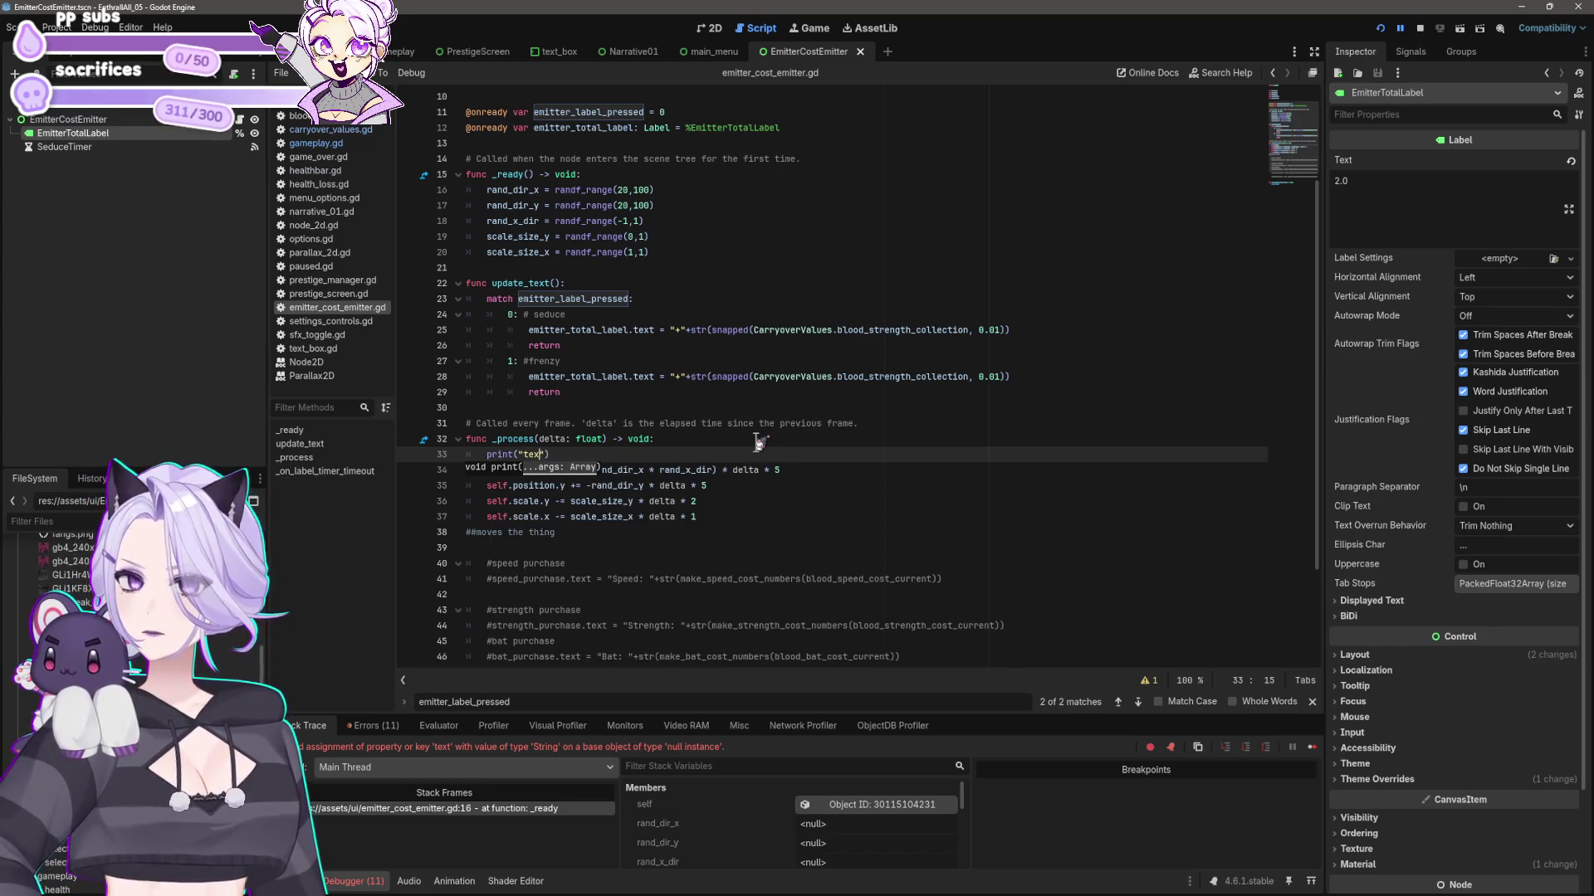
{"action": "type", "text": "t"}
- Test-run the game, collecting blood and buying Strength and Bat upgrades, then stop it
{"action": "left_click", "coordinate": [1379, 27]}
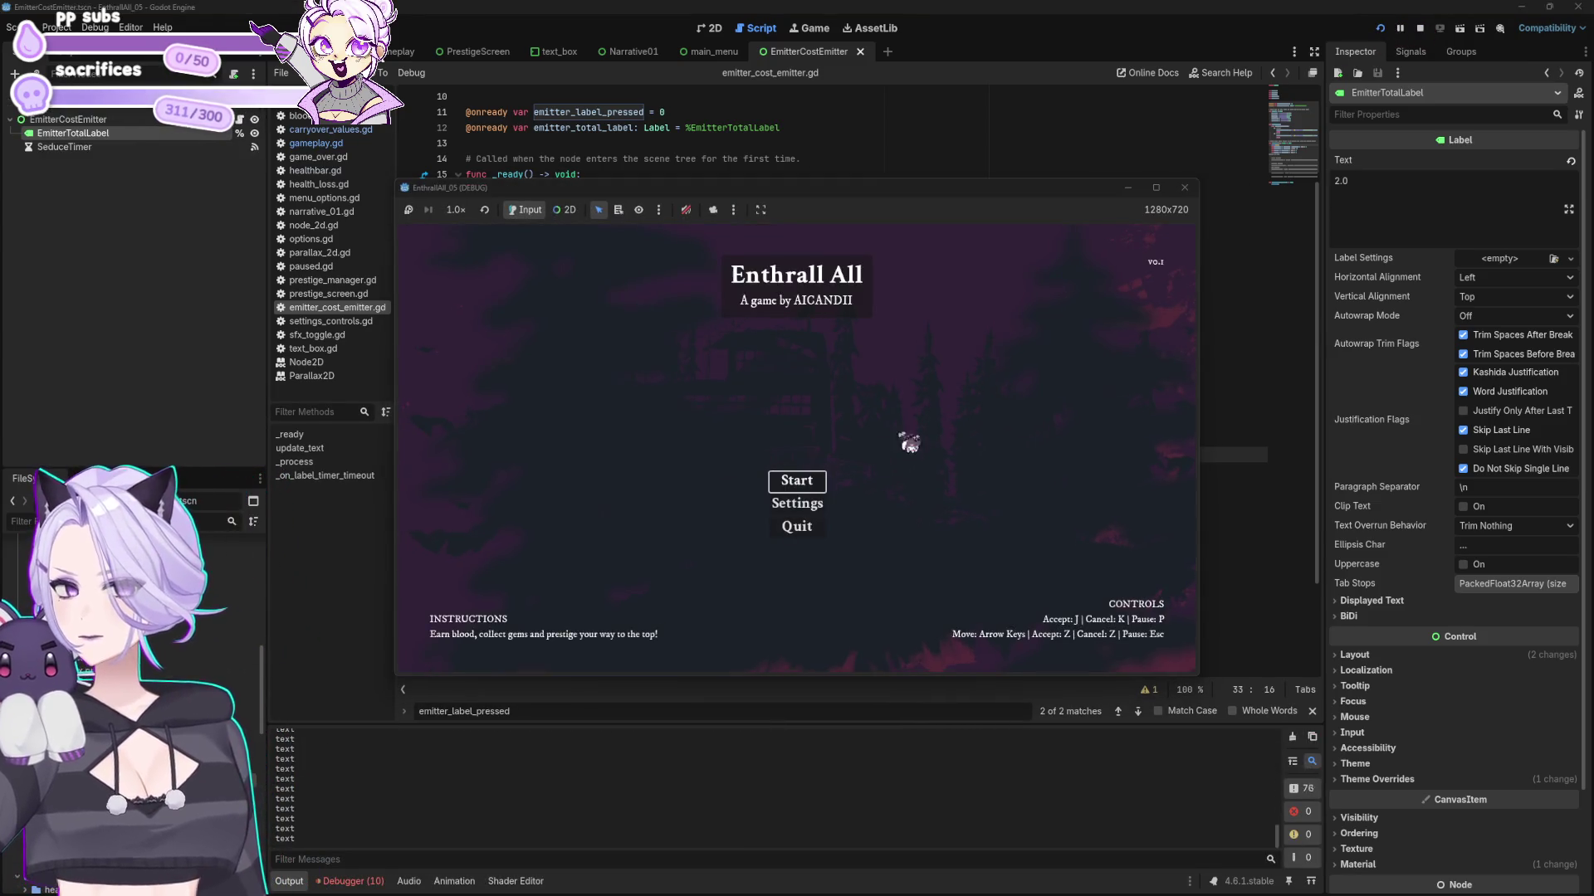
{"action": "left_click", "coordinate": [820, 486]}
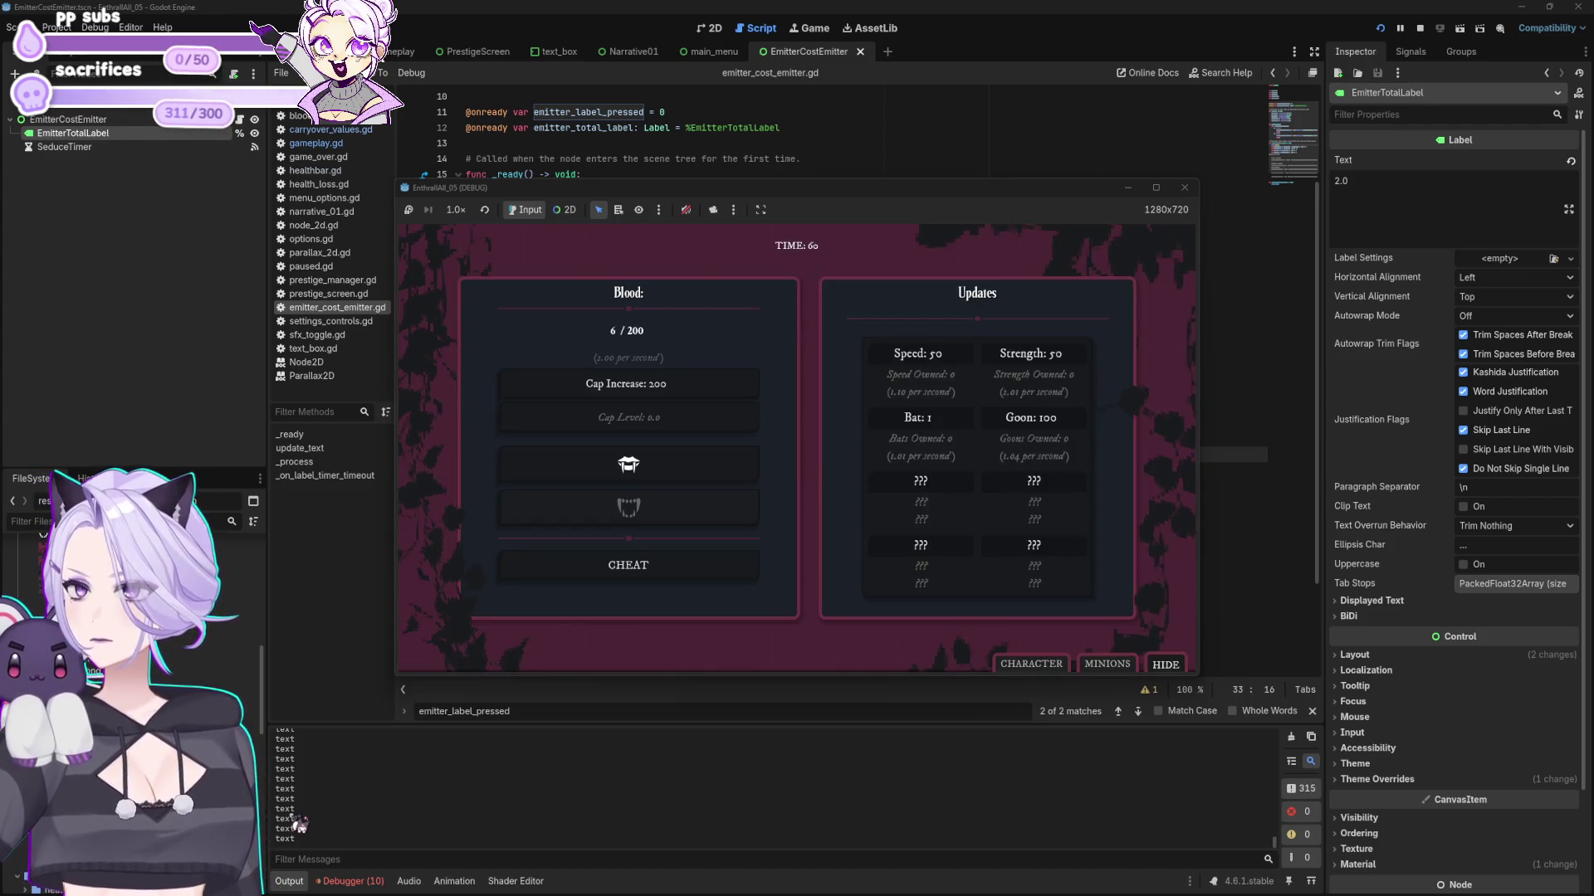
{"action": "left_click", "coordinate": [669, 465]}
{"action": "left_click", "coordinate": [669, 465]}
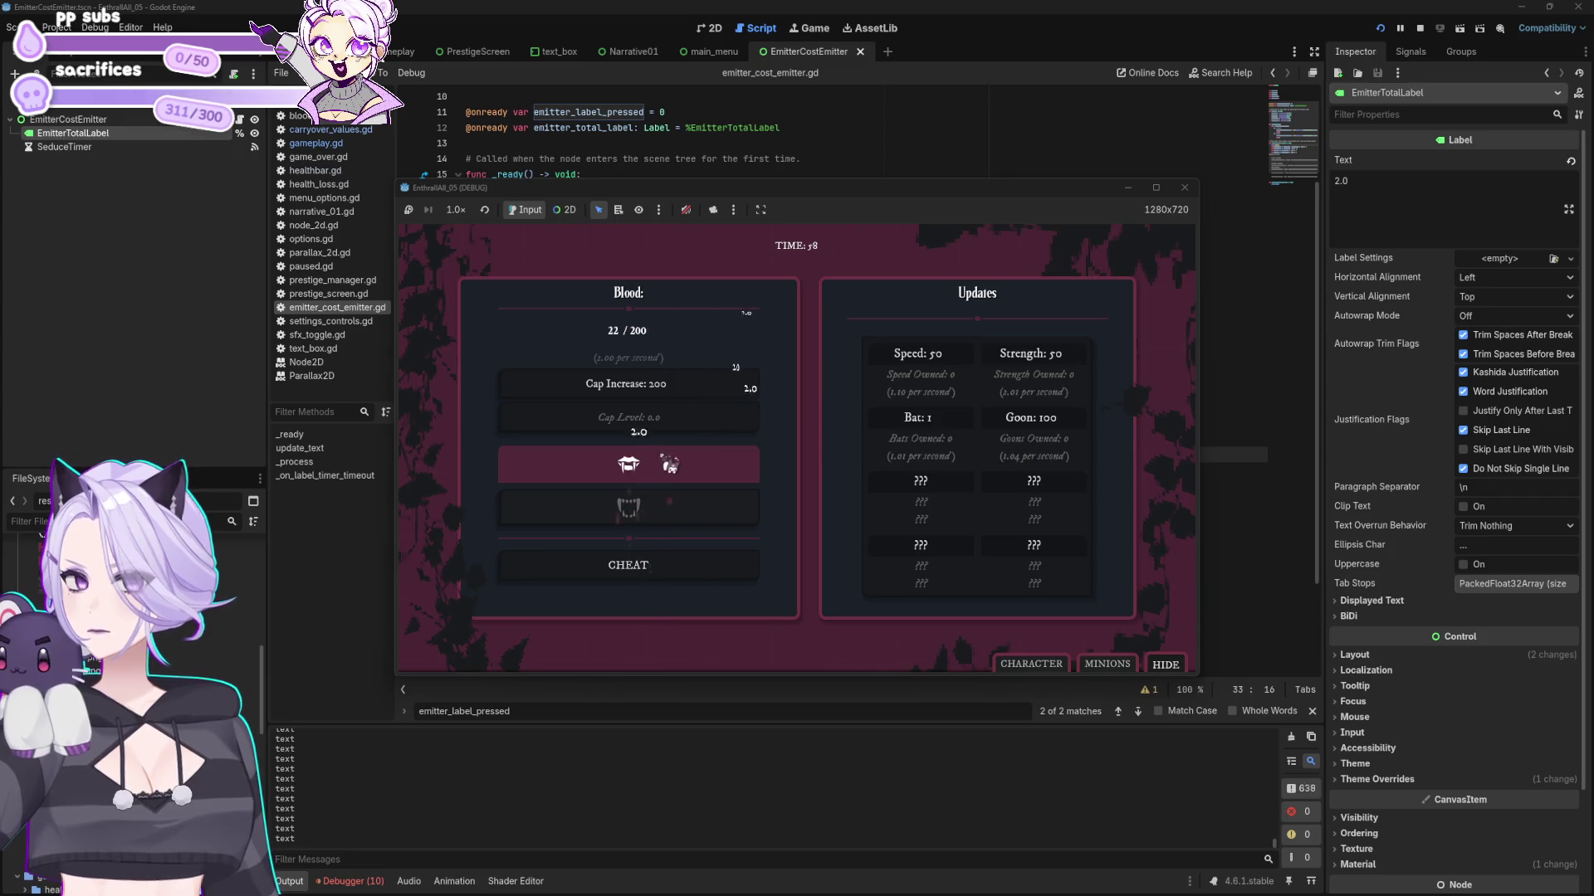
{"action": "left_click", "coordinate": [669, 464]}
{"action": "left_click", "coordinate": [669, 465]}
{"action": "left_click", "coordinate": [669, 465]}
{"action": "left_click", "coordinate": [669, 465]}
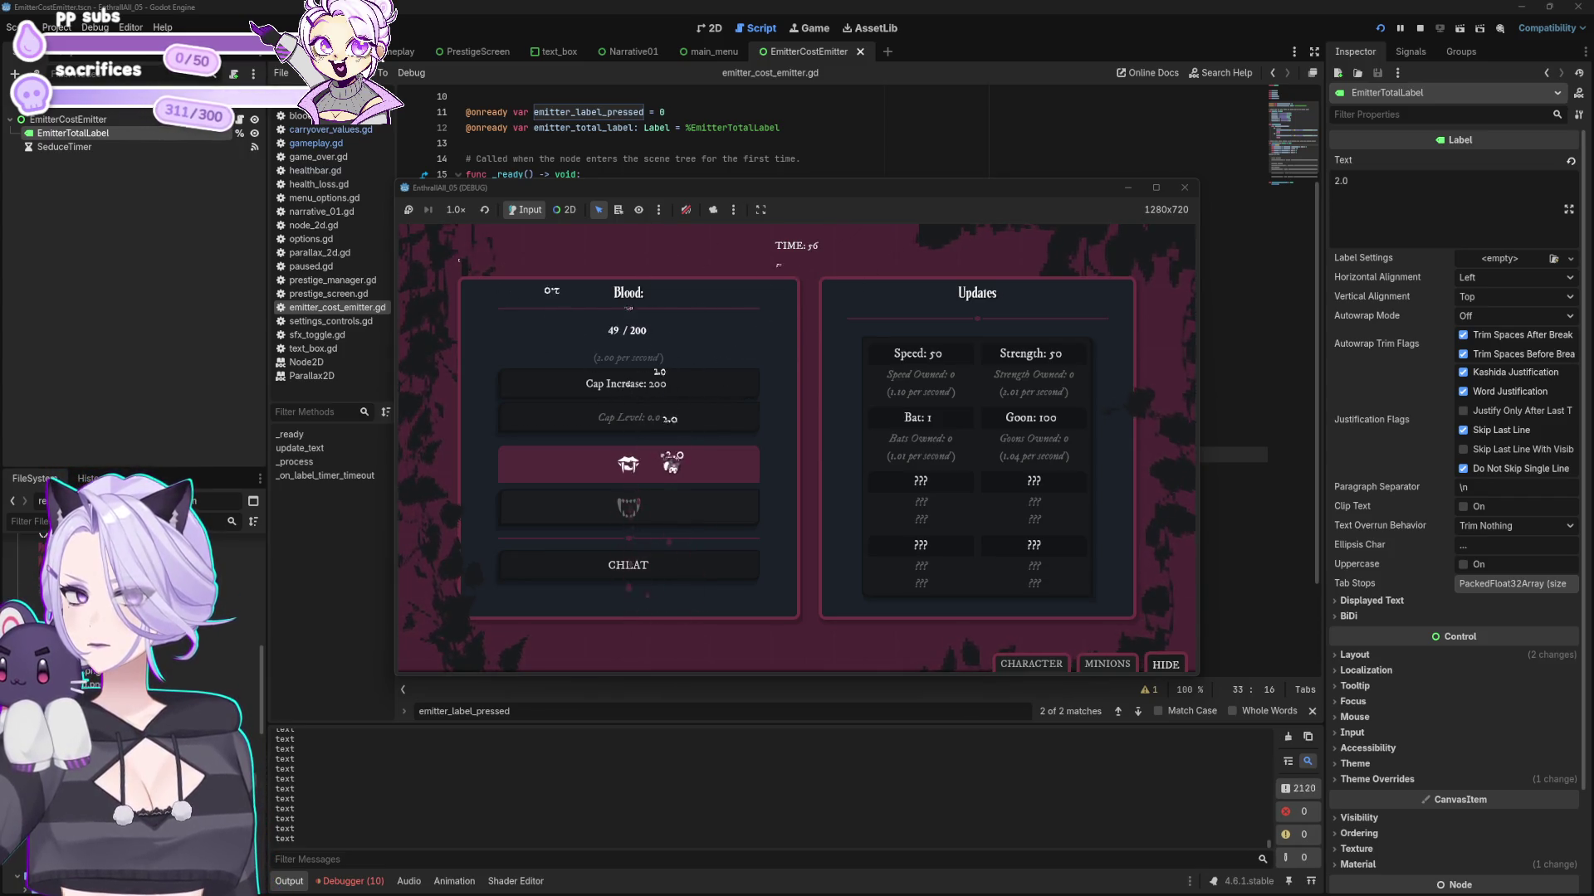
{"action": "left_click", "coordinate": [669, 465]}
{"action": "left_click", "coordinate": [1006, 357]}
{"action": "left_click", "coordinate": [928, 417]}
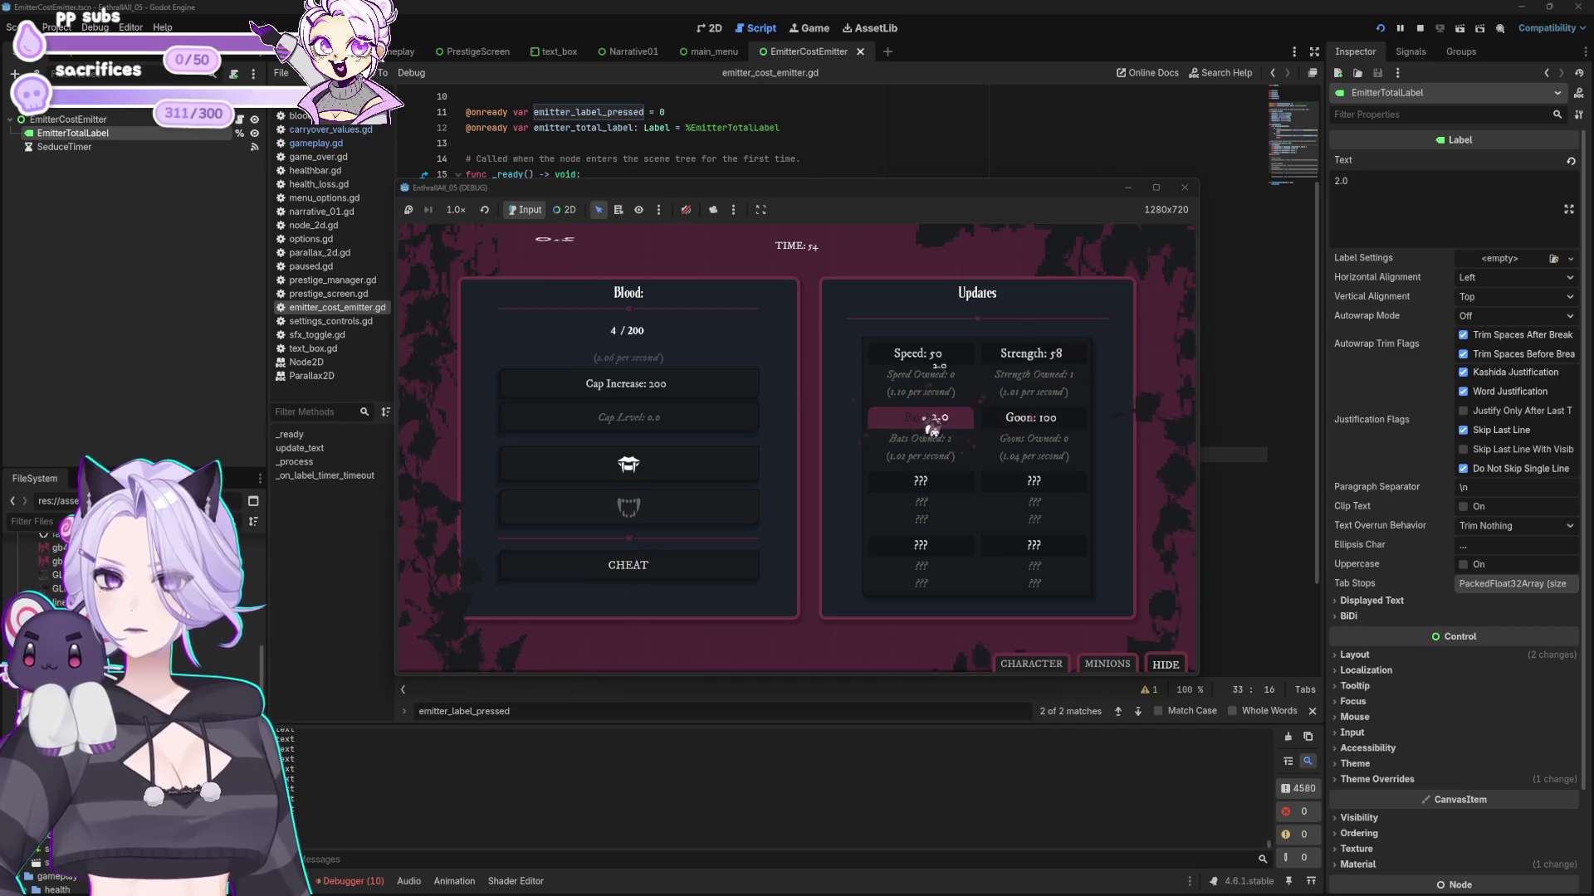
{"action": "left_click", "coordinate": [711, 473]}
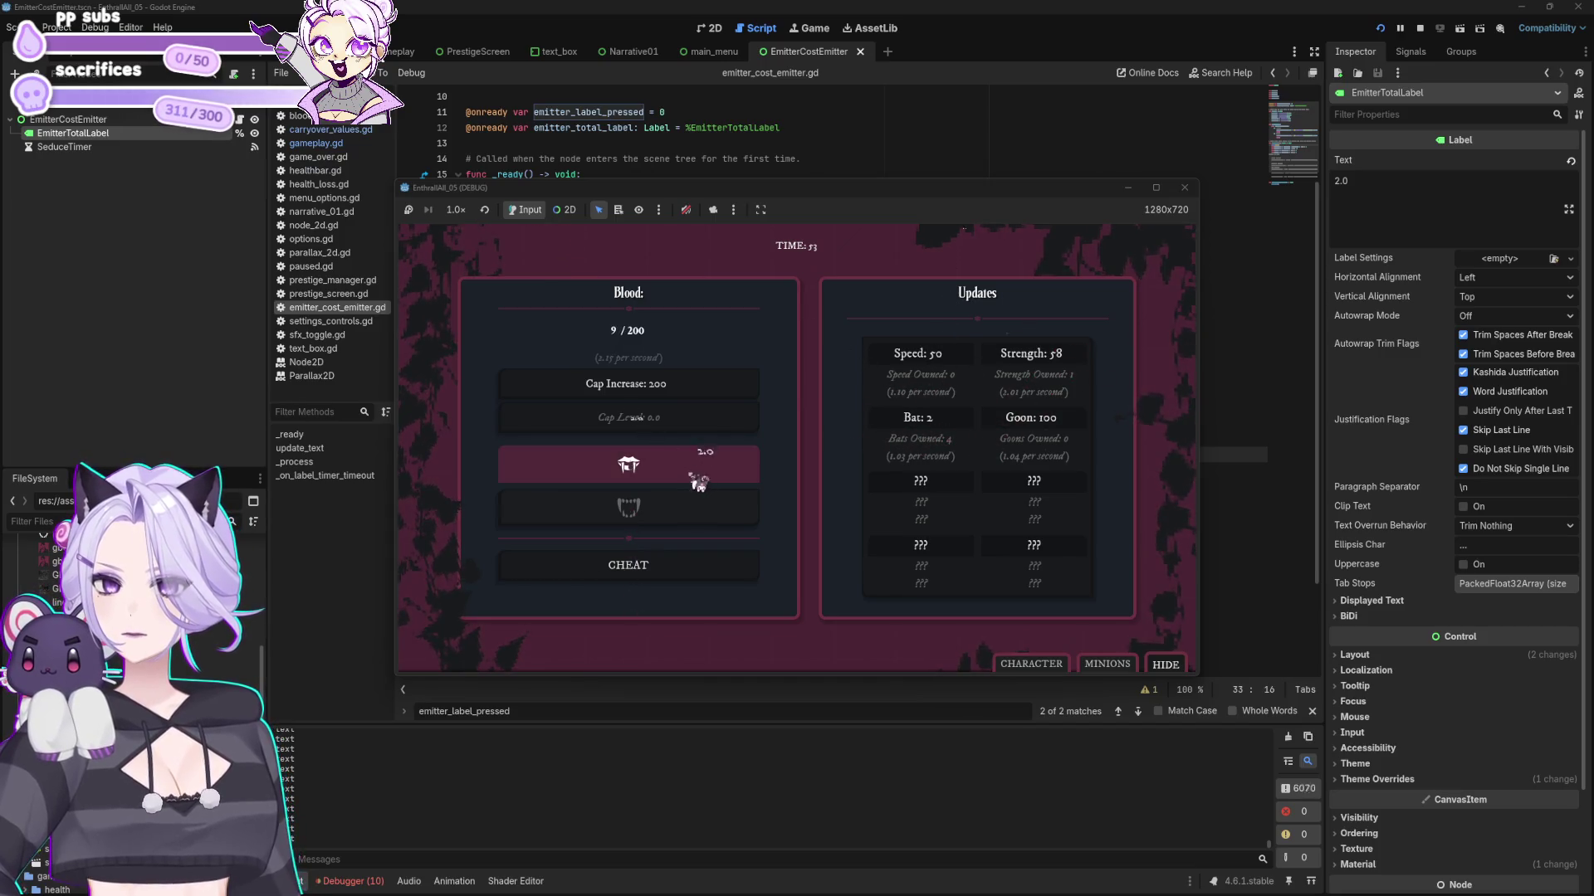
{"action": "left_click", "coordinate": [1183, 188]}
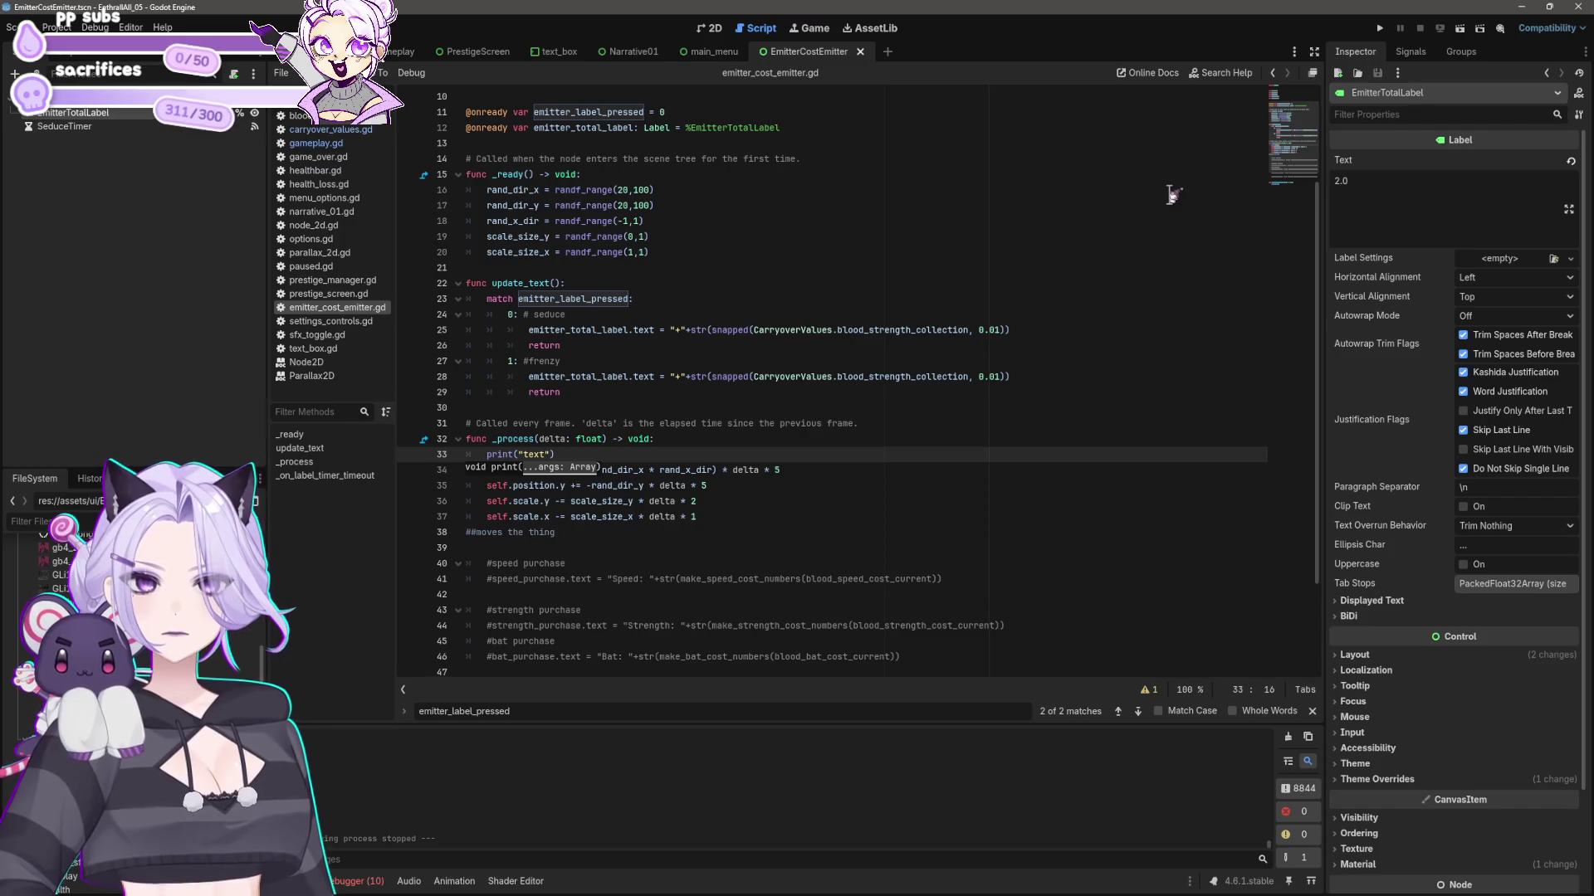
- Disable the EmitterCostEmitter autoload in Project Settings and run the project again
{"action": "left_click", "coordinate": [719, 441]}
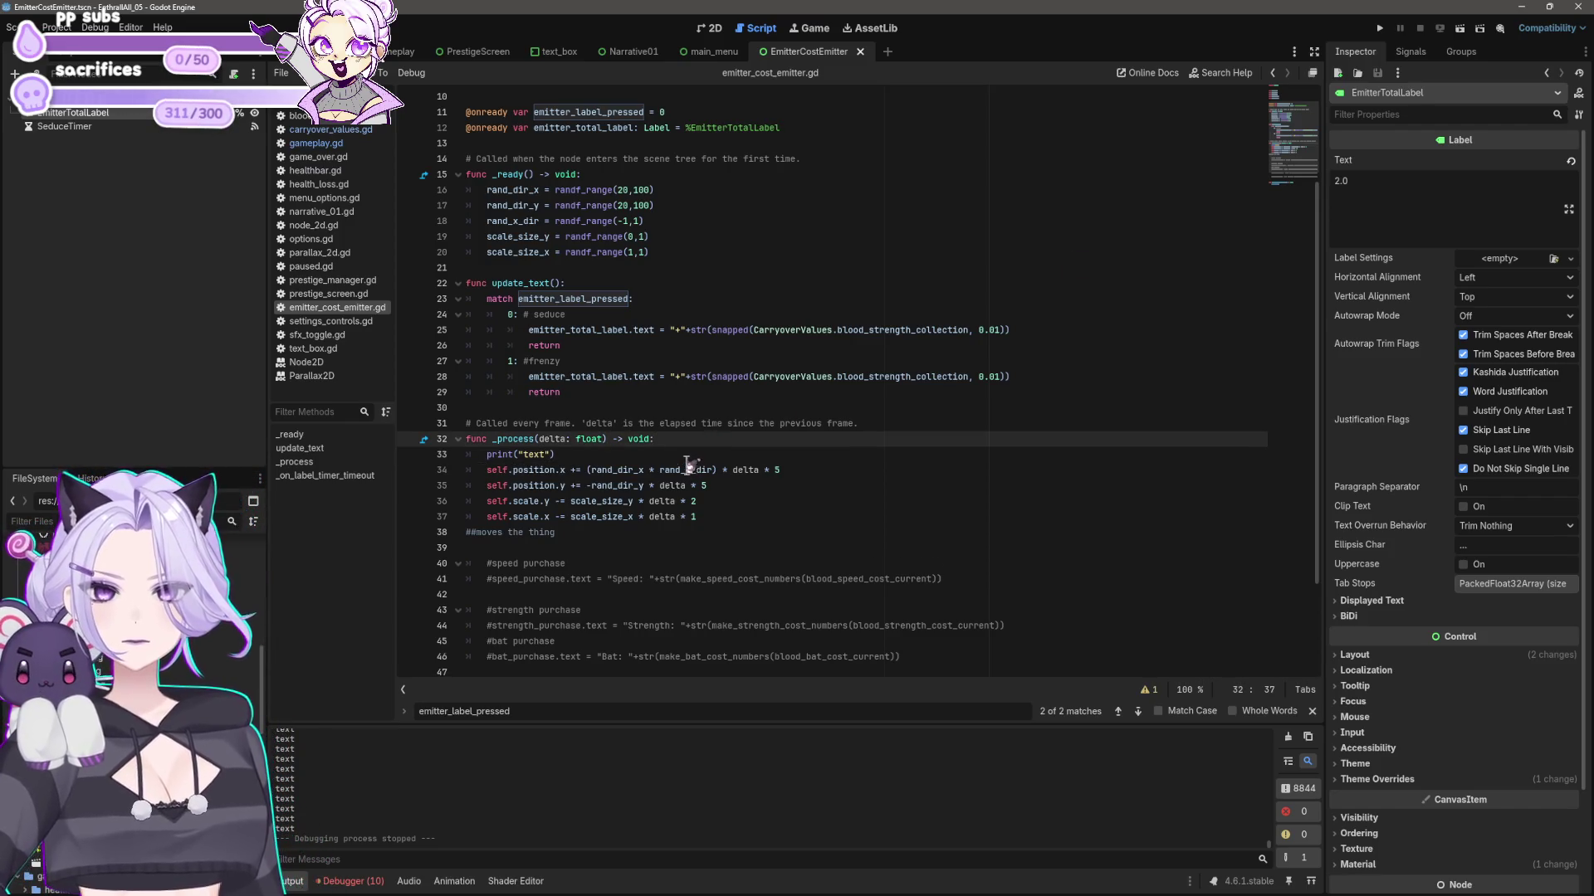
{"action": "left_click", "coordinate": [686, 456]}
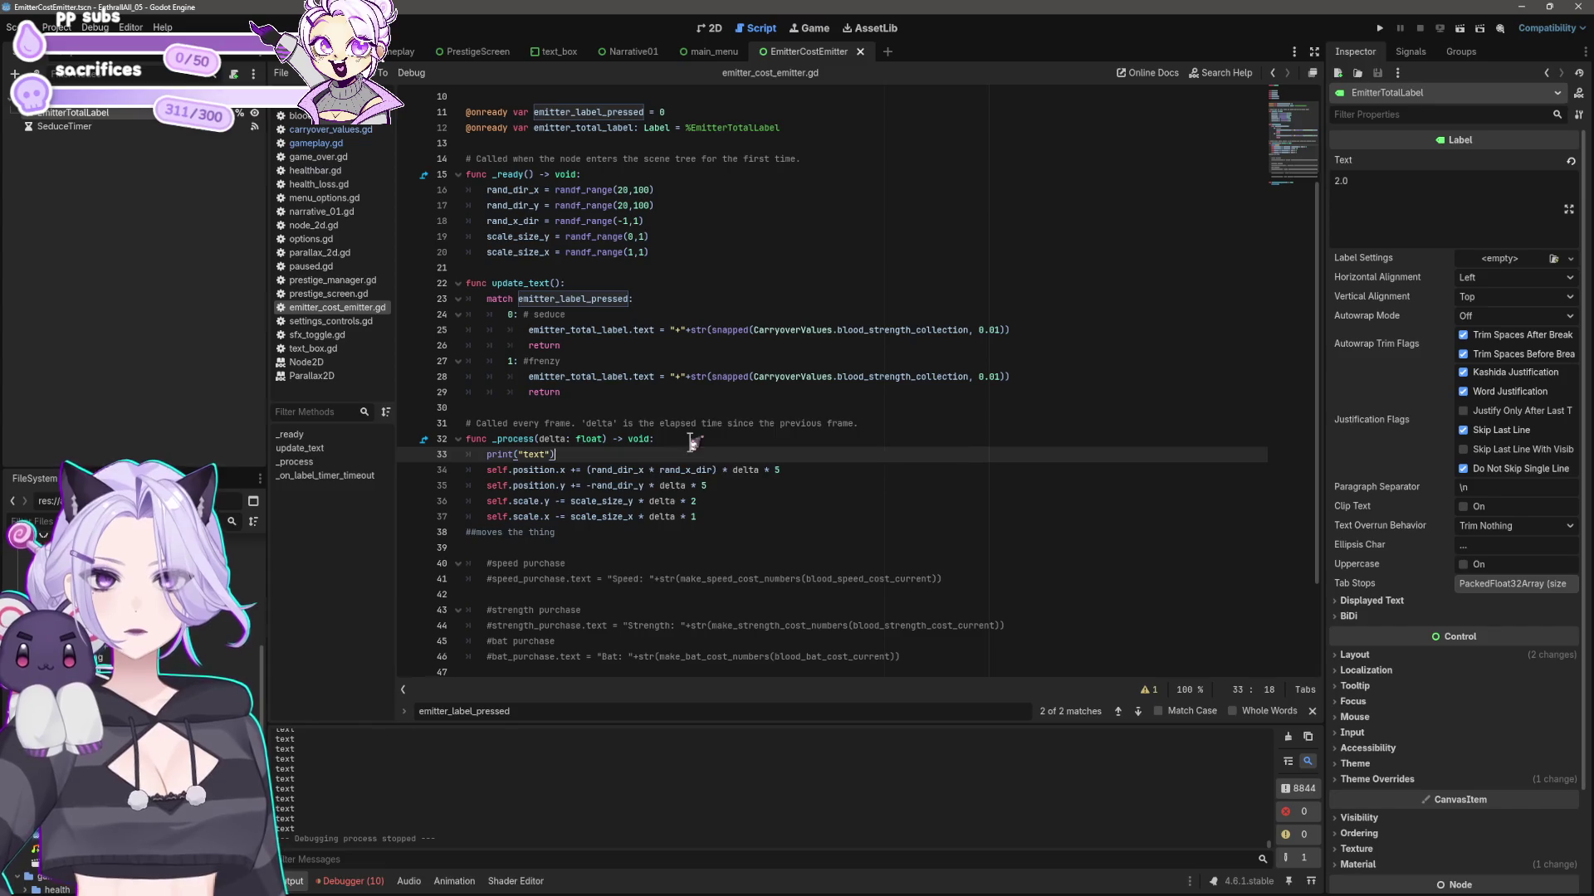
{"action": "scroll", "coordinate": [611, 358], "scroll_direction": "up", "scroll_amount": 3}
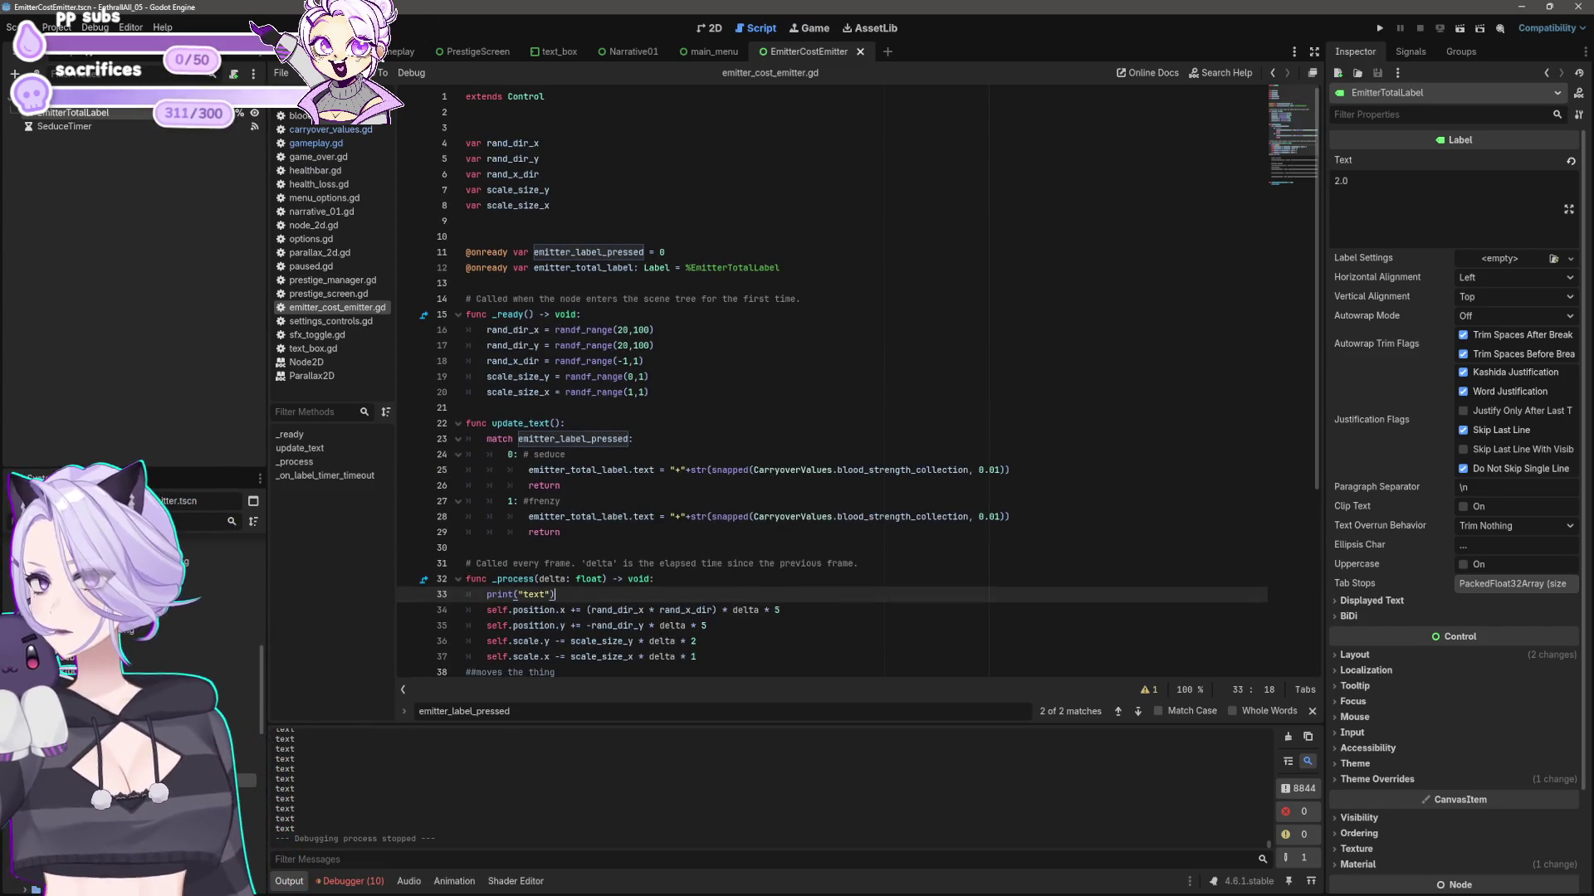
{"action": "left_click", "coordinate": [57, 28]}
{"action": "left_click", "coordinate": [83, 115]}
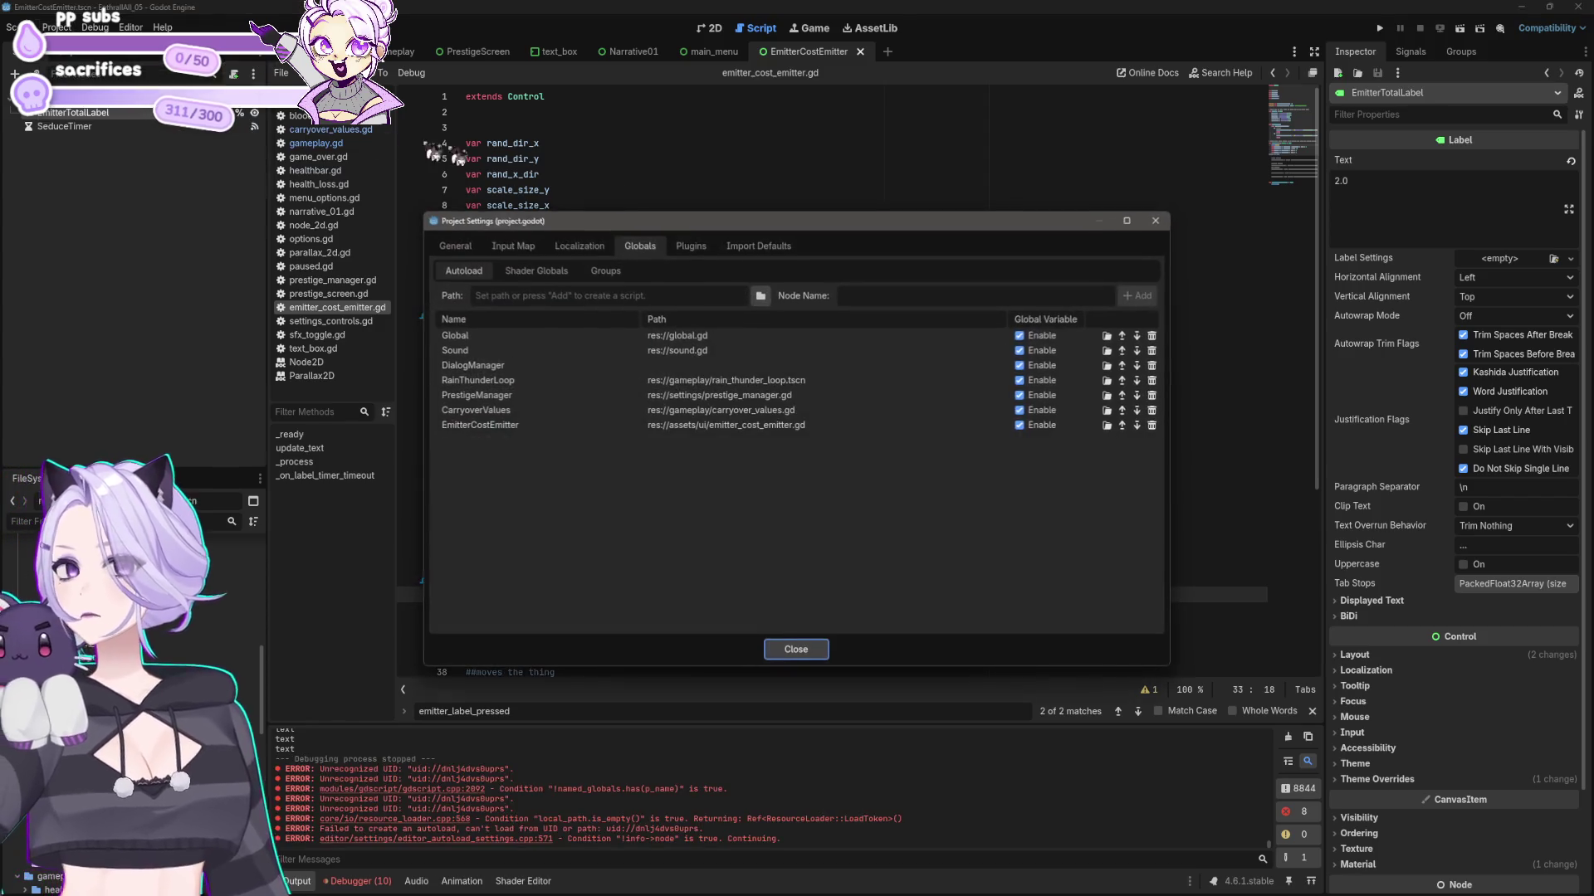
{"action": "left_click", "coordinate": [526, 427]}
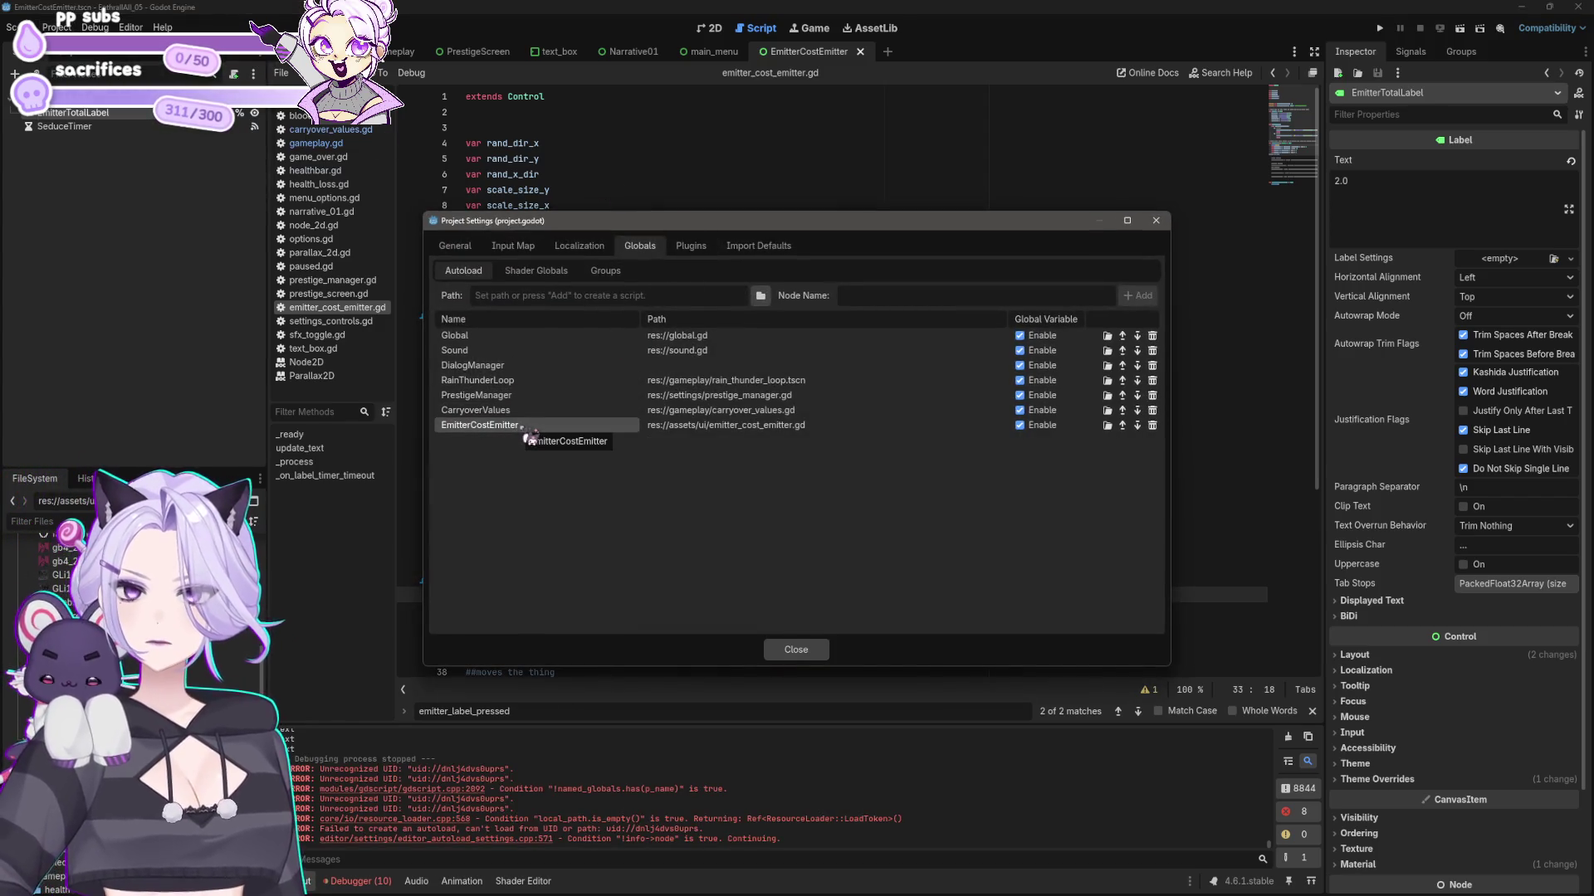
{"action": "left_click", "coordinate": [1021, 425]}
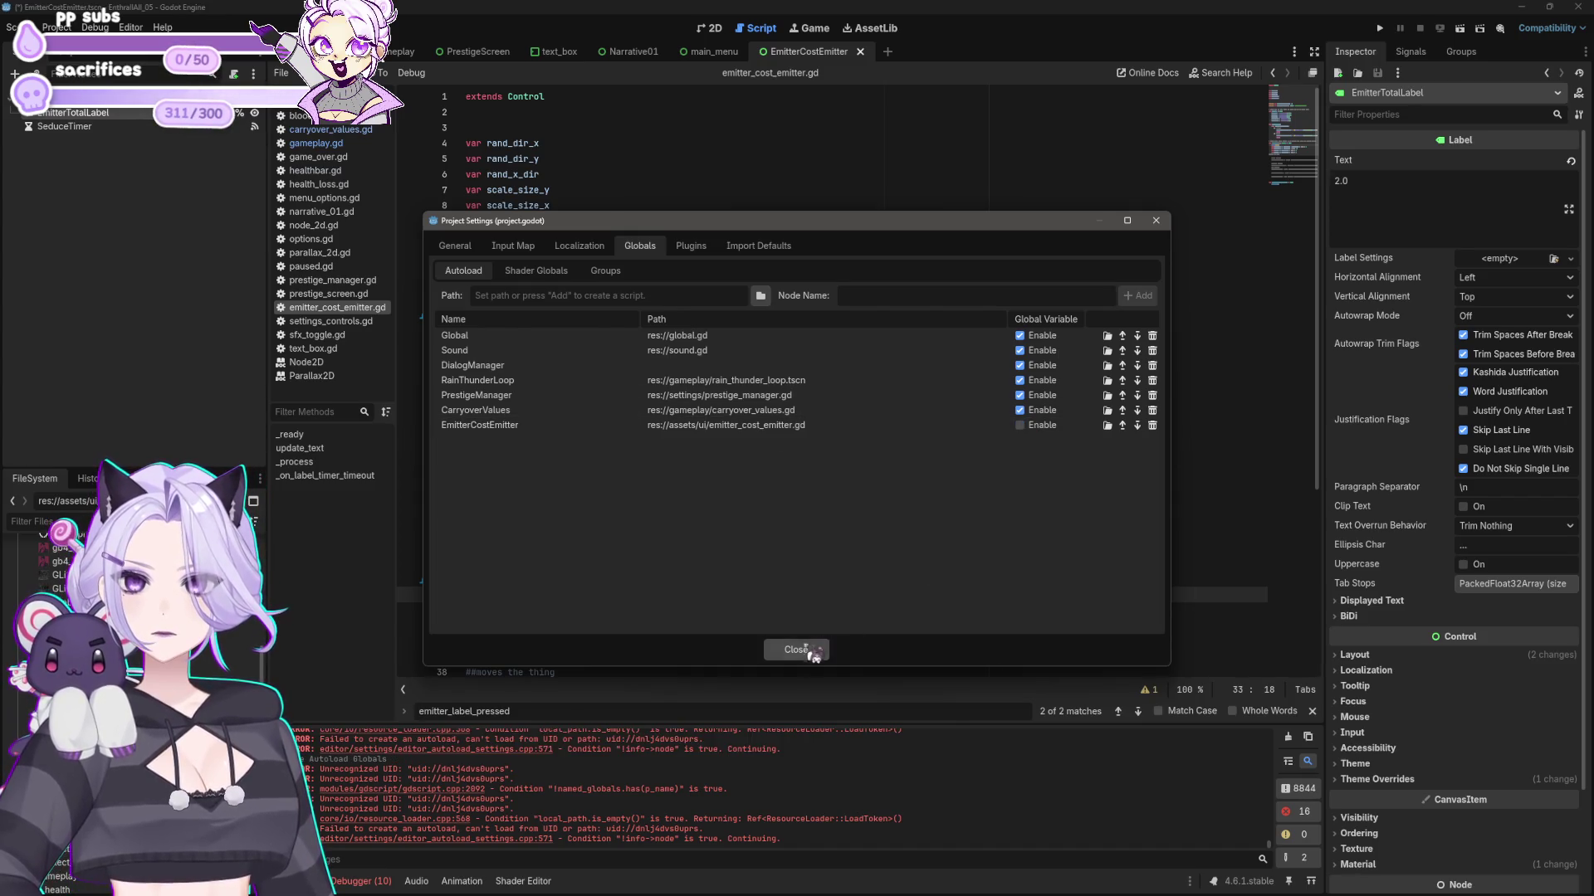
{"action": "left_click", "coordinate": [795, 649]}
{"action": "left_click", "coordinate": [1380, 27]}
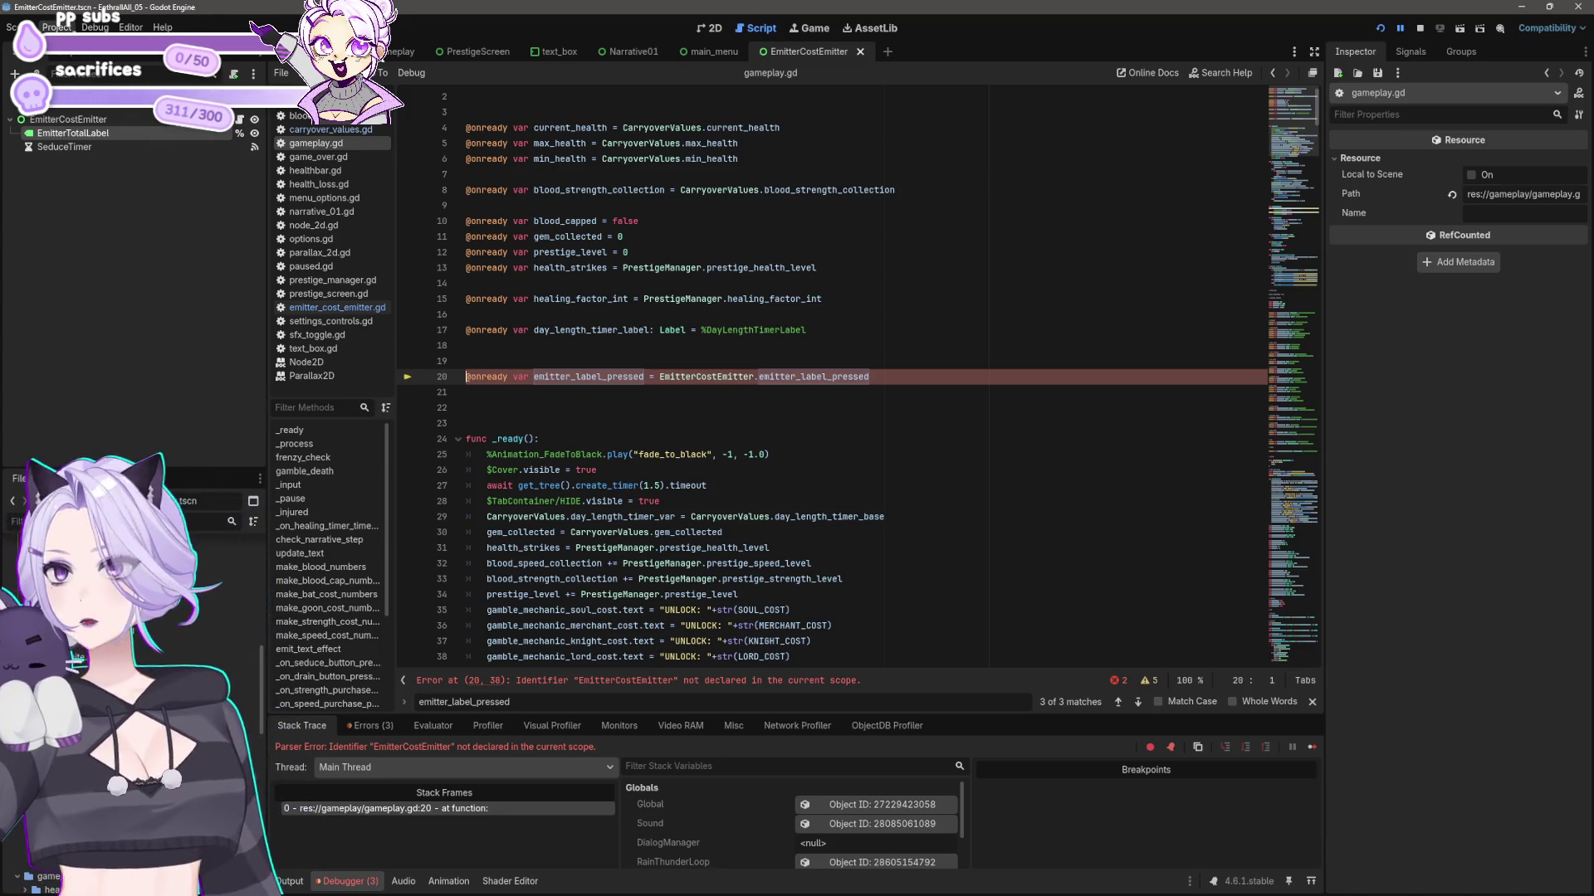
- Change line 20 of gameplay.gd to CarryoverValues.emitter_label_pressed, then open carryover_values.gd
{"action": "left_click", "coordinate": [906, 377]}
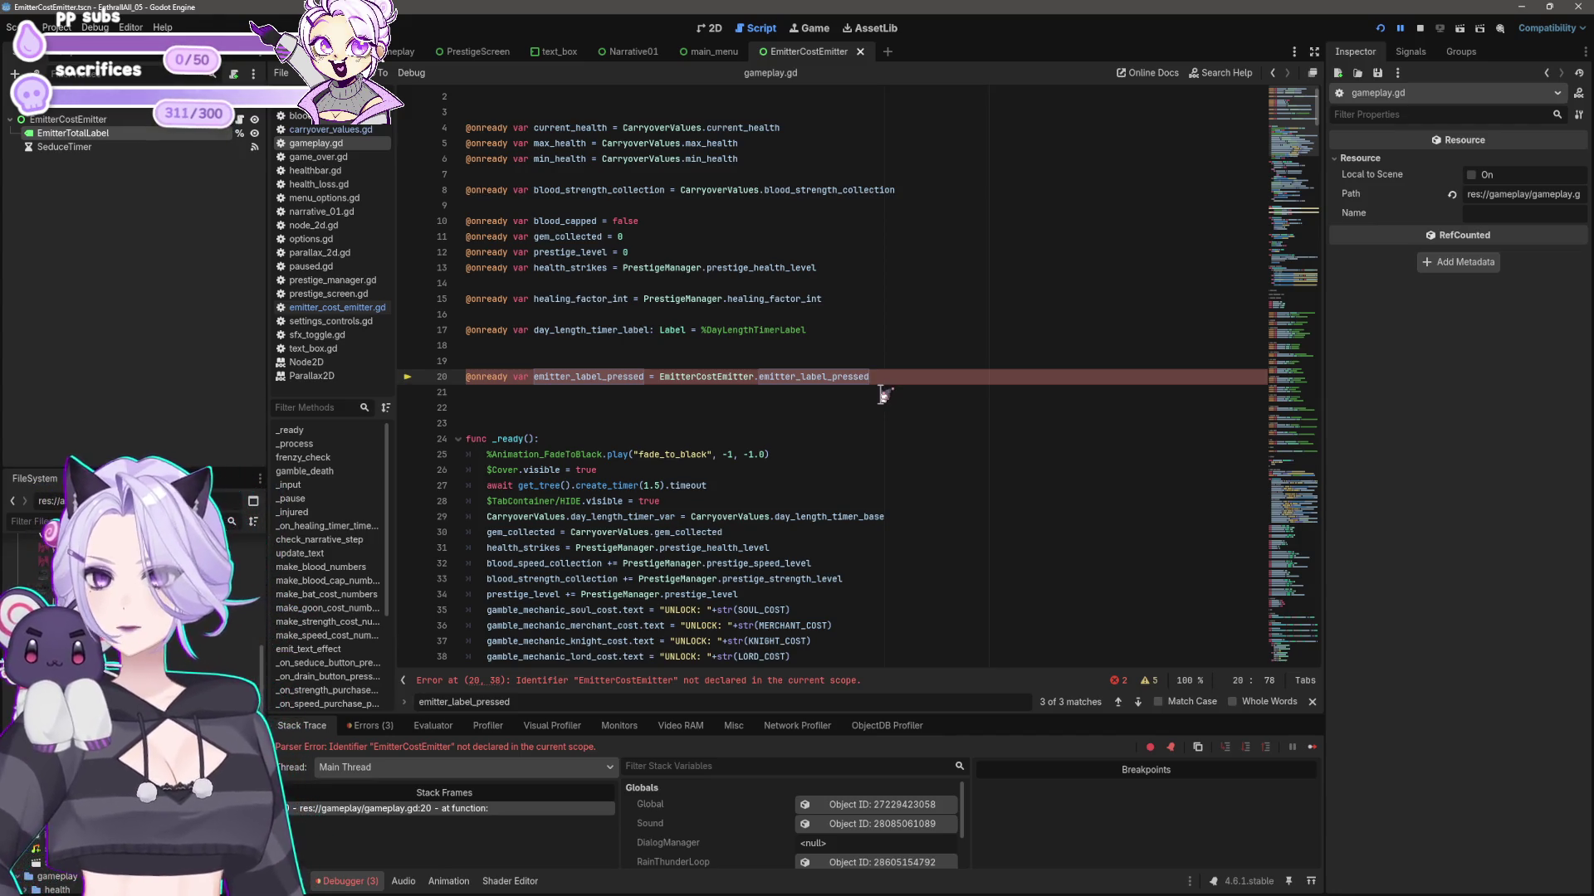
{"action": "left_click", "coordinate": [662, 378]}
{"action": "double_click", "coordinate": [662, 377]}
{"action": "type", "text": "Carryove"}
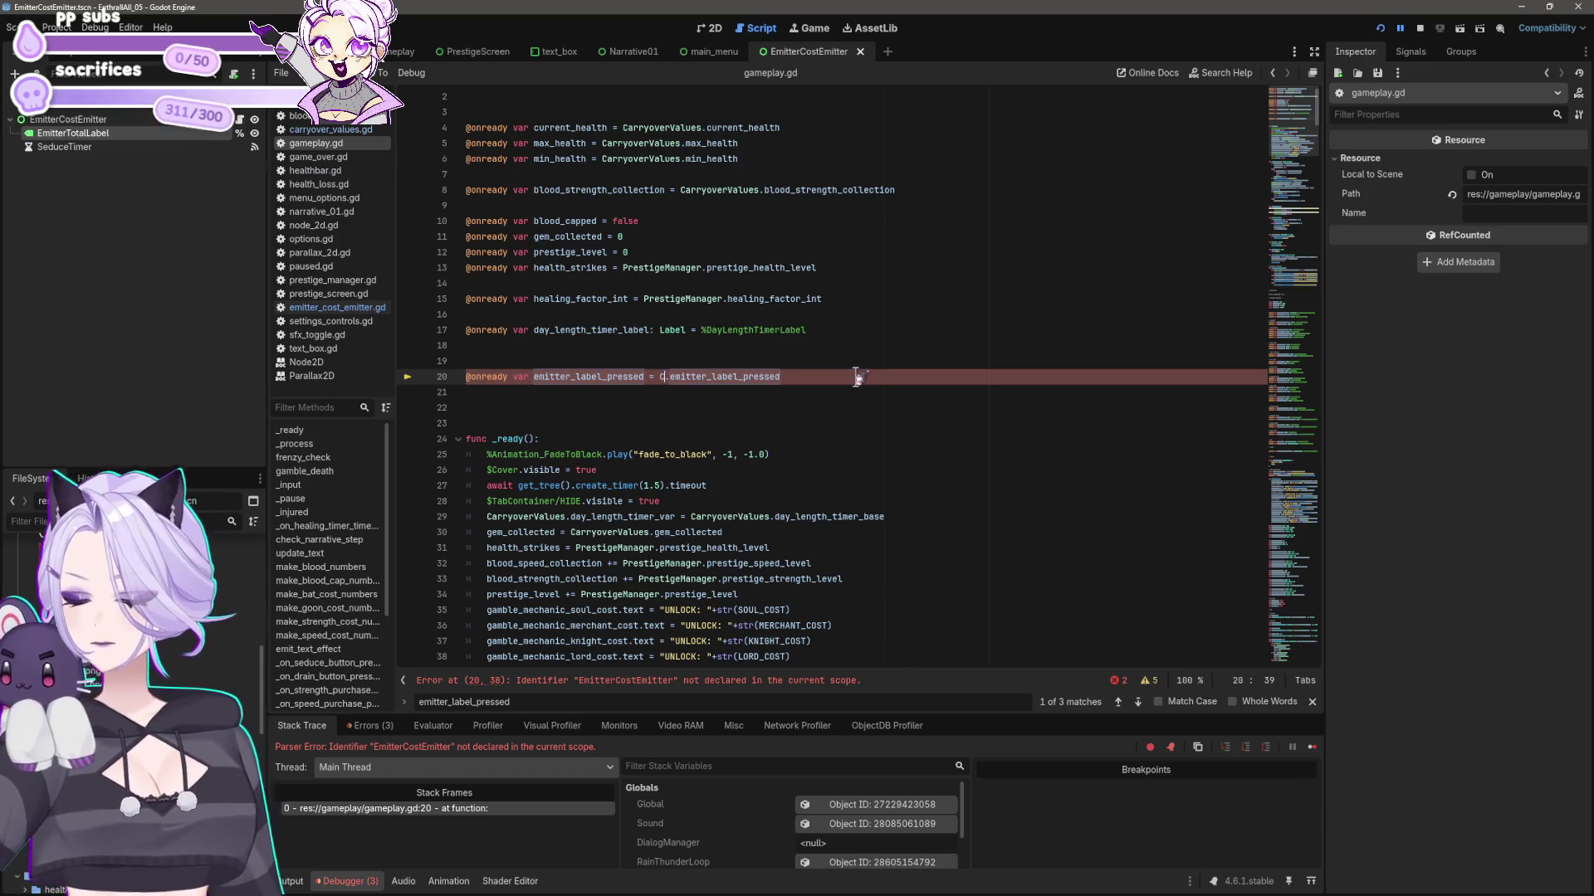
{"action": "type", "text": "rValues"}
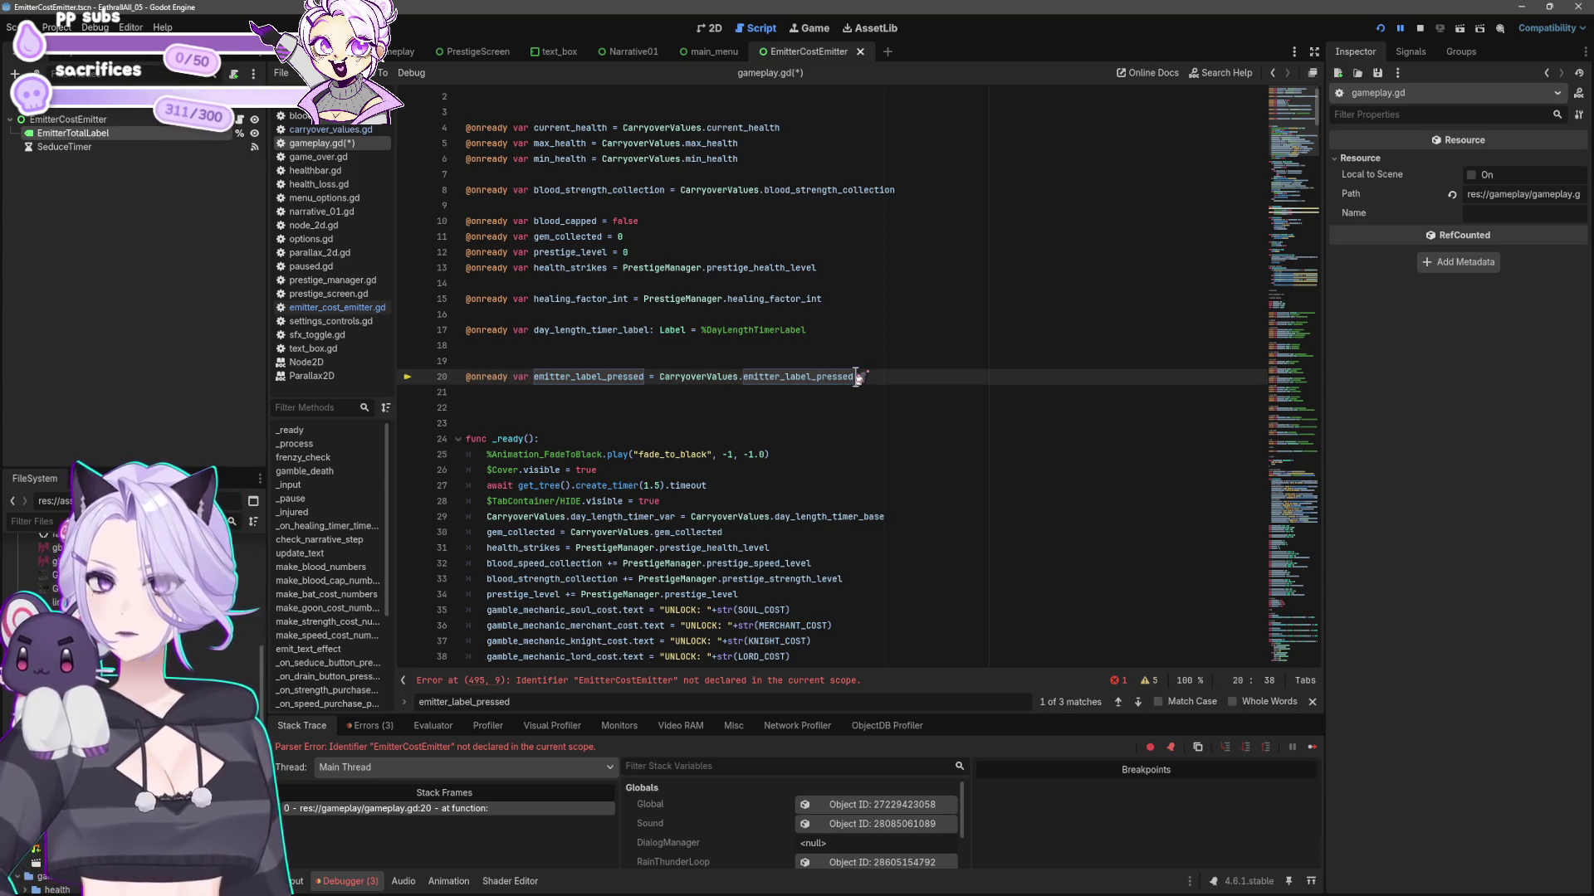
{"action": "left_click", "coordinate": [856, 377], "text": "shift"}
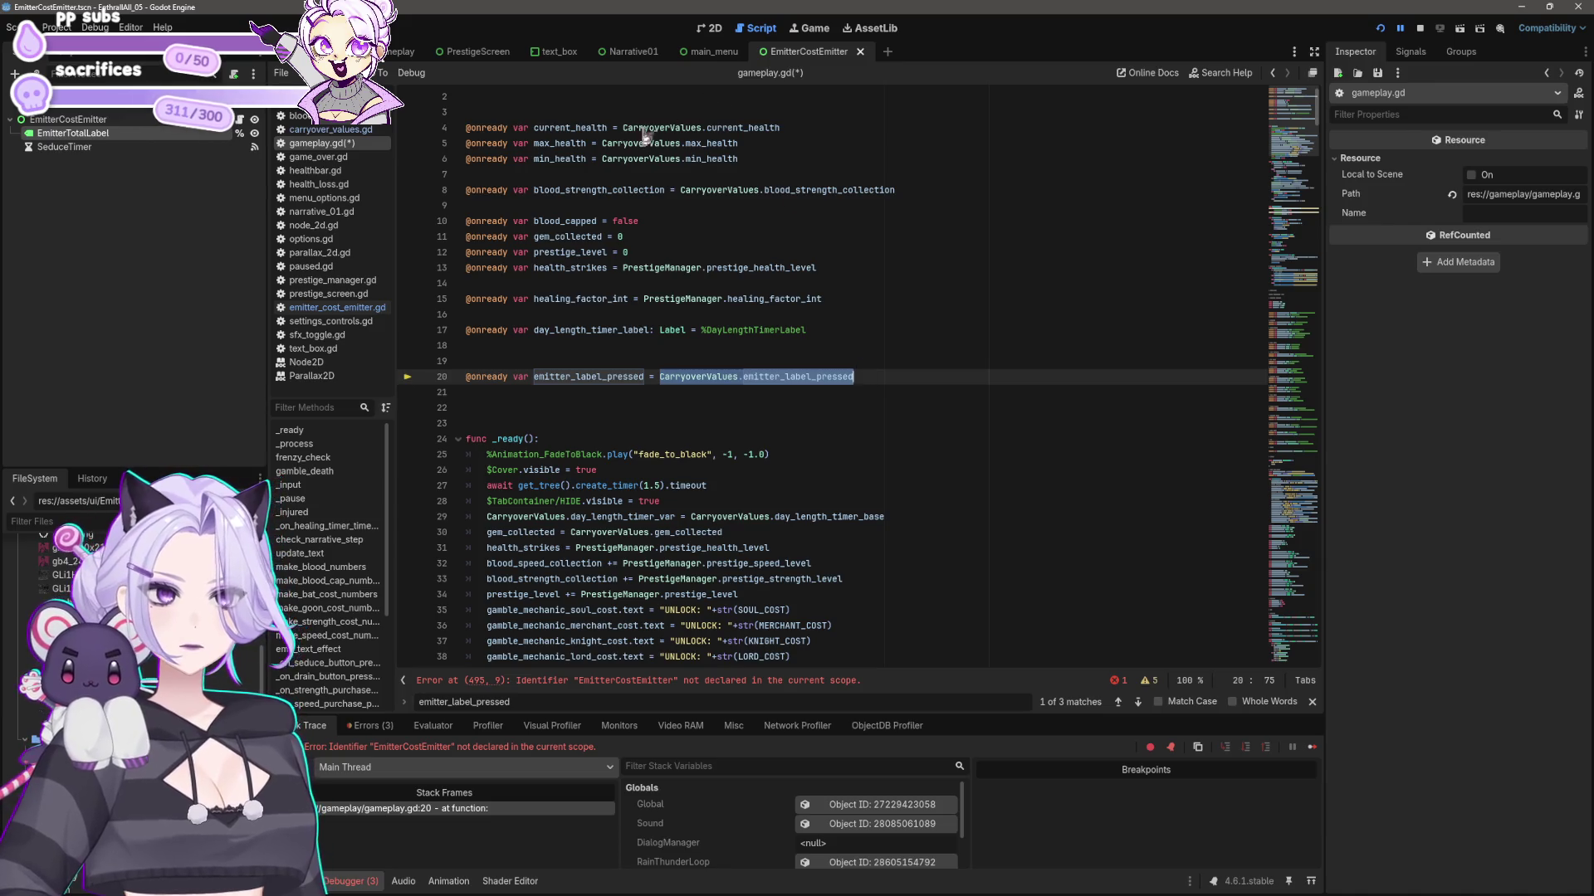
{"action": "left_click", "coordinate": [336, 130]}
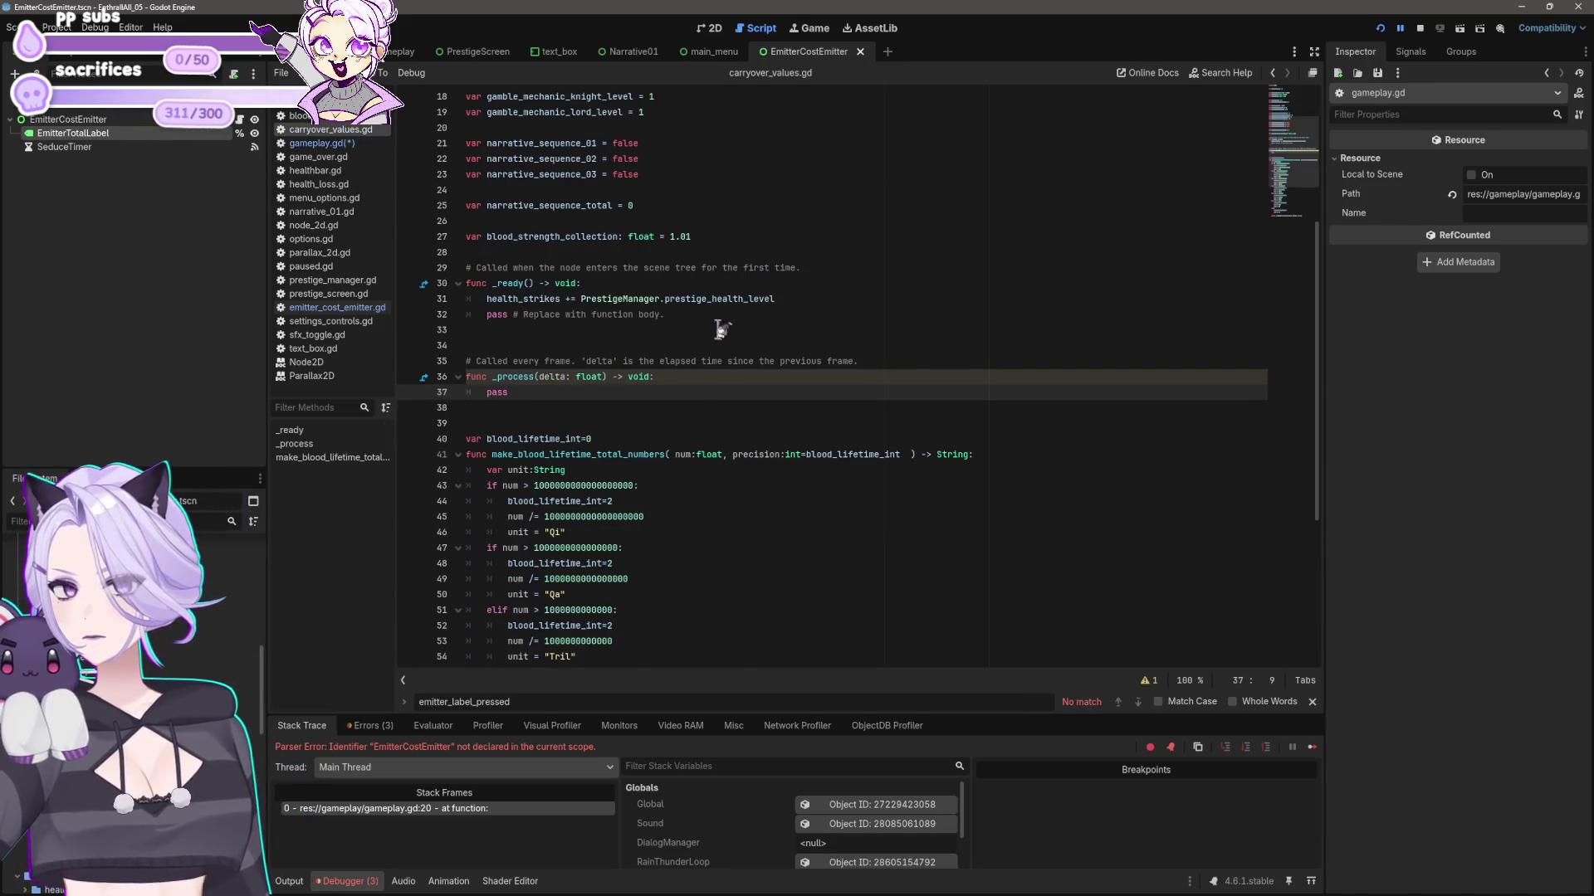
- Declare var emitter_label_pressed = 0 on line 29 of carryover_values.gd
{"action": "scroll", "coordinate": [718, 332], "scroll_direction": "up", "scroll_amount": 3}
{"action": "left_click", "coordinate": [863, 424]}
{"action": "key", "text": "Return"}
{"action": "key", "text": "Return"}
{"action": "type", "text": "CarryoverValues.emitter_label_pressed"}
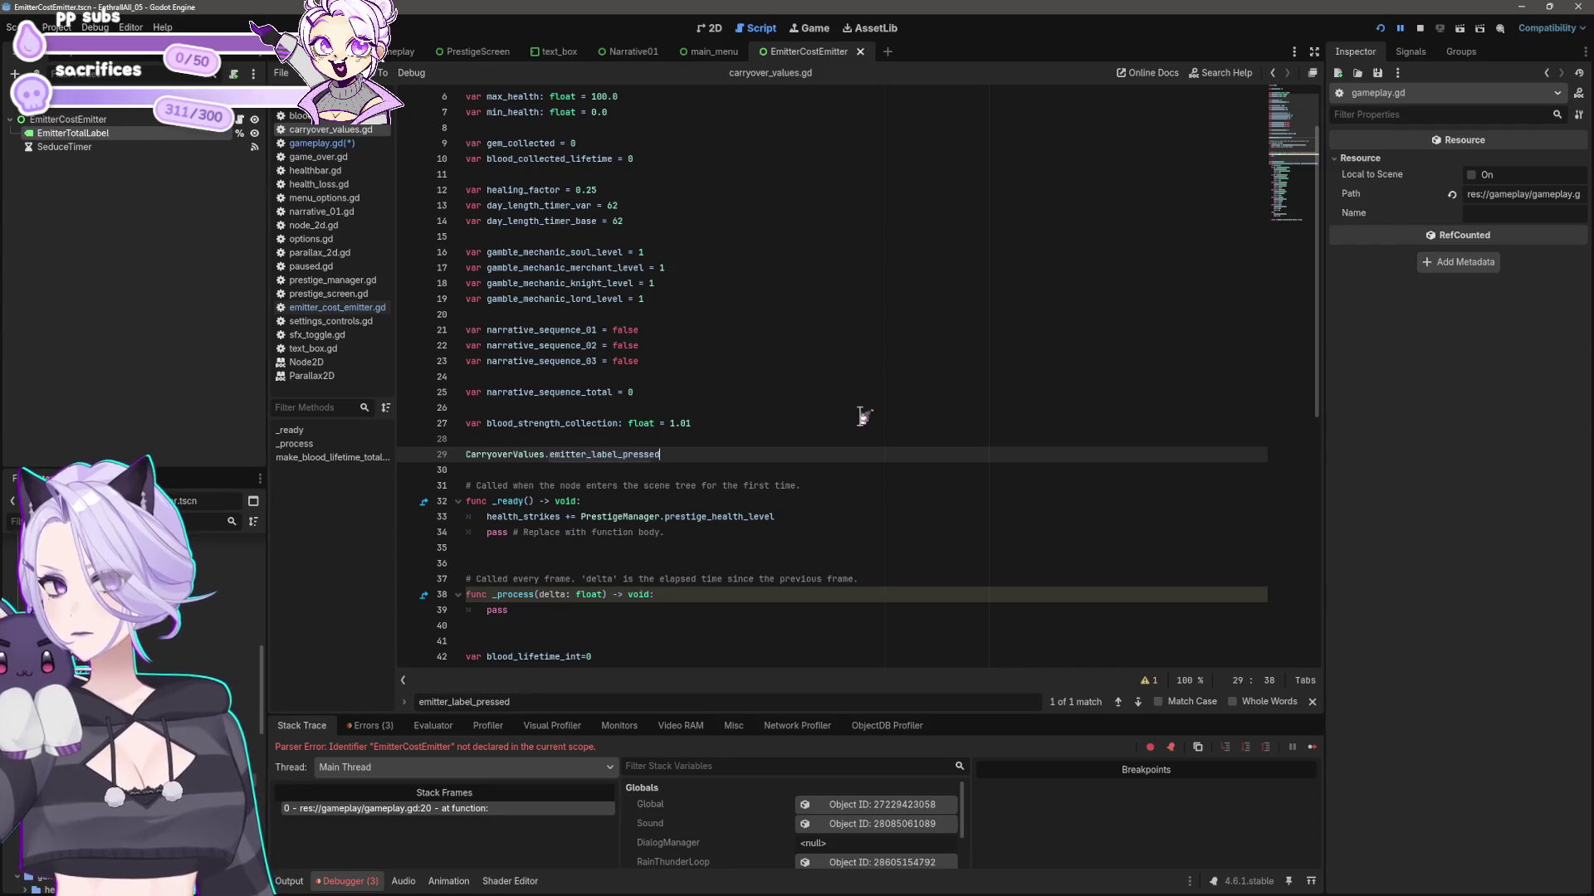
{"action": "key", "text": "Home"}
{"action": "type", "text": "var"}
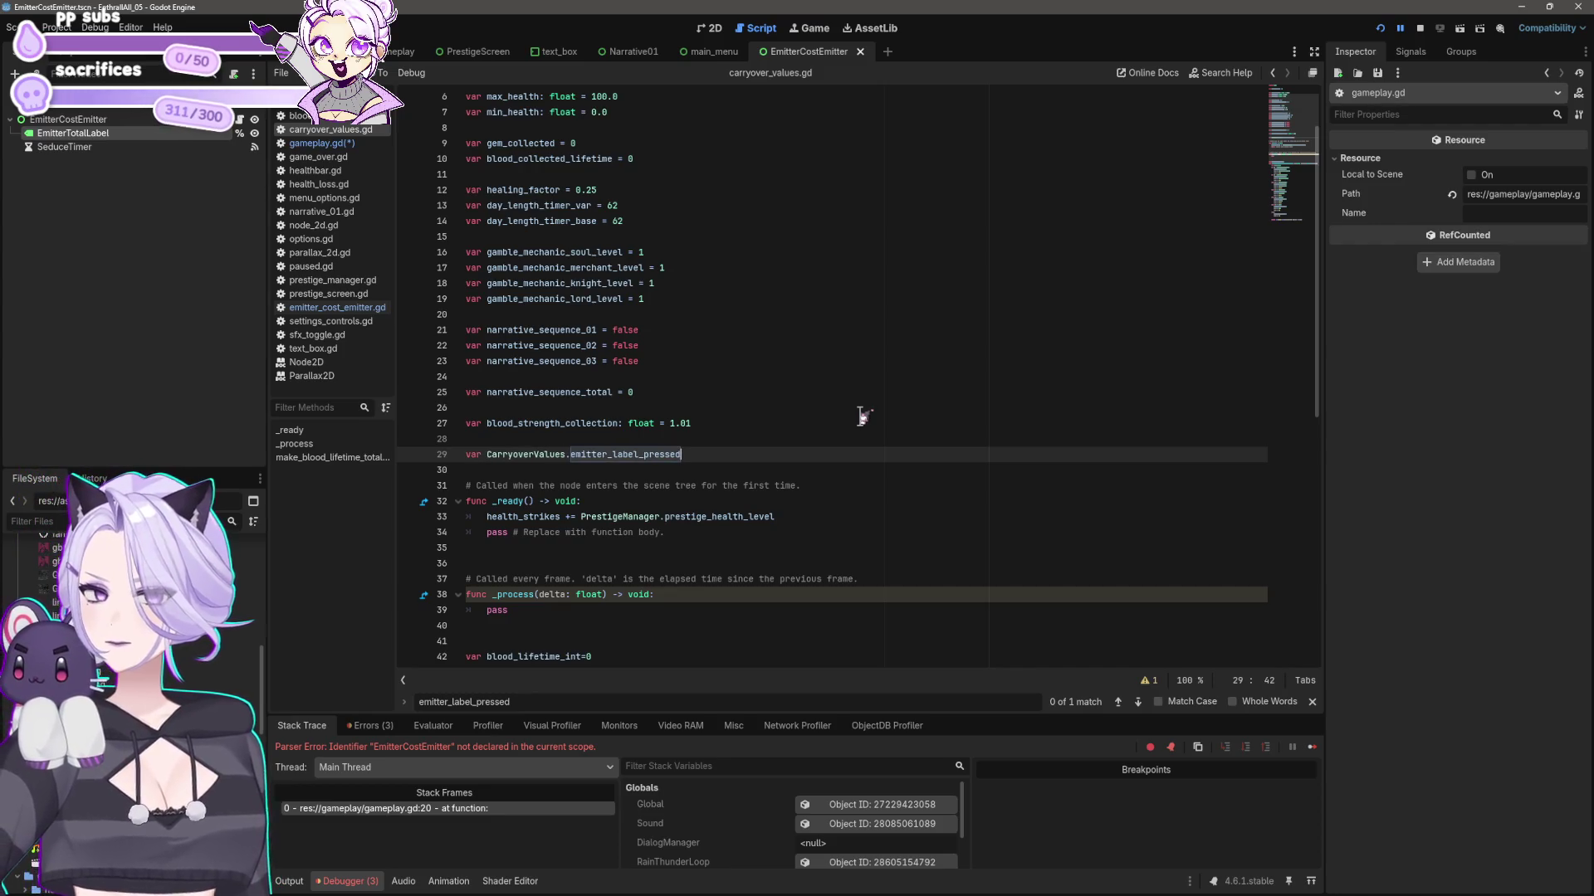
{"action": "scroll", "coordinate": [814, 440], "scroll_direction": "down", "scroll_amount": 2}
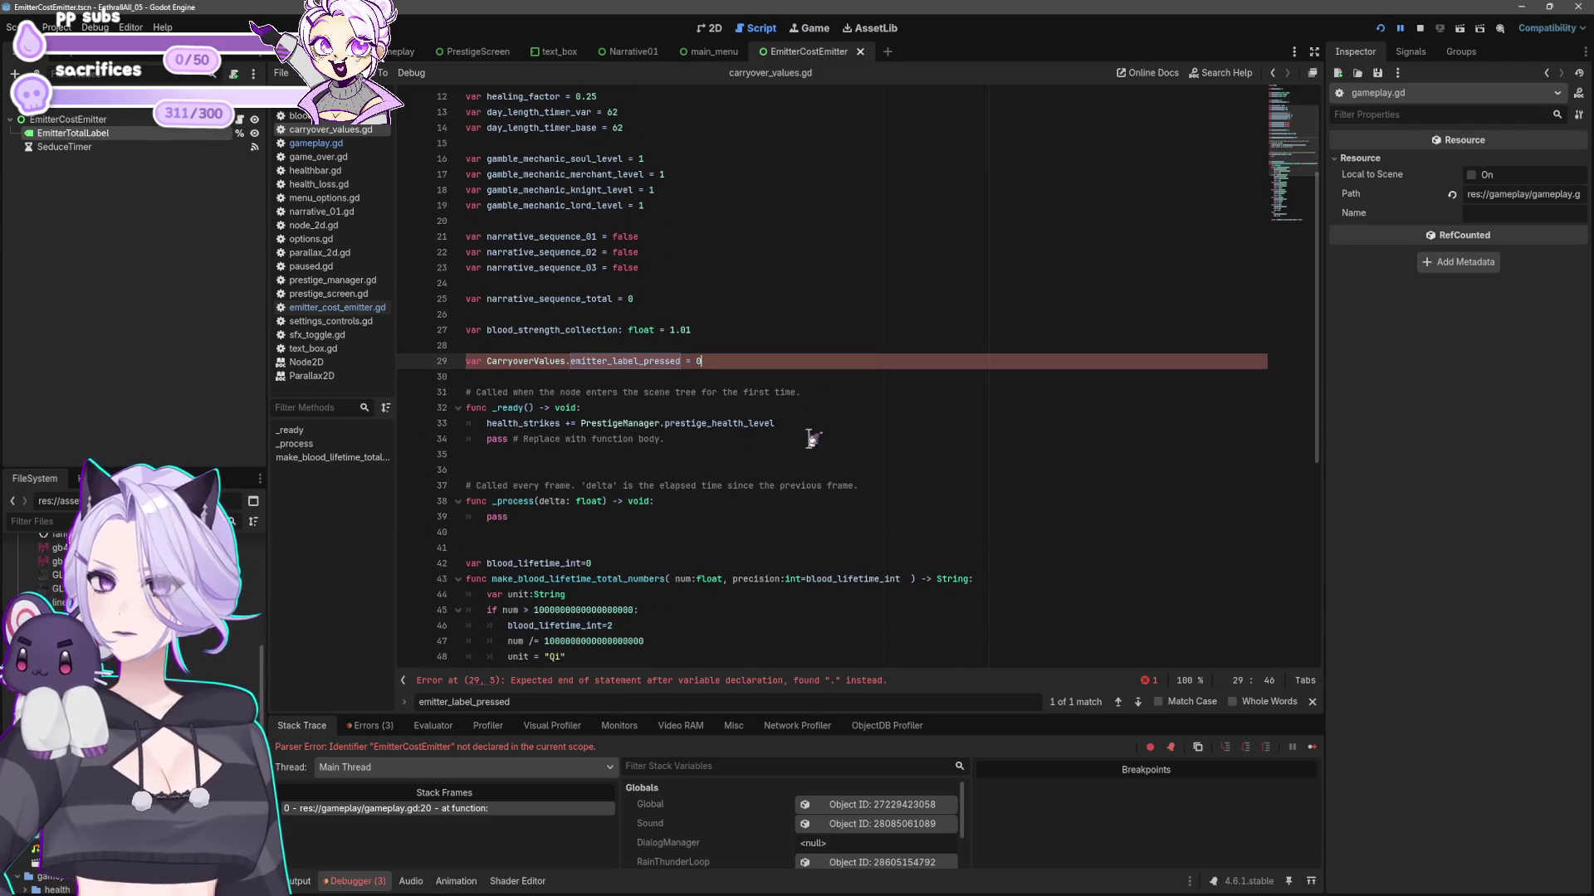
{"action": "left_click_drag", "start_coordinate": [570, 363], "coordinate": [670, 363]}
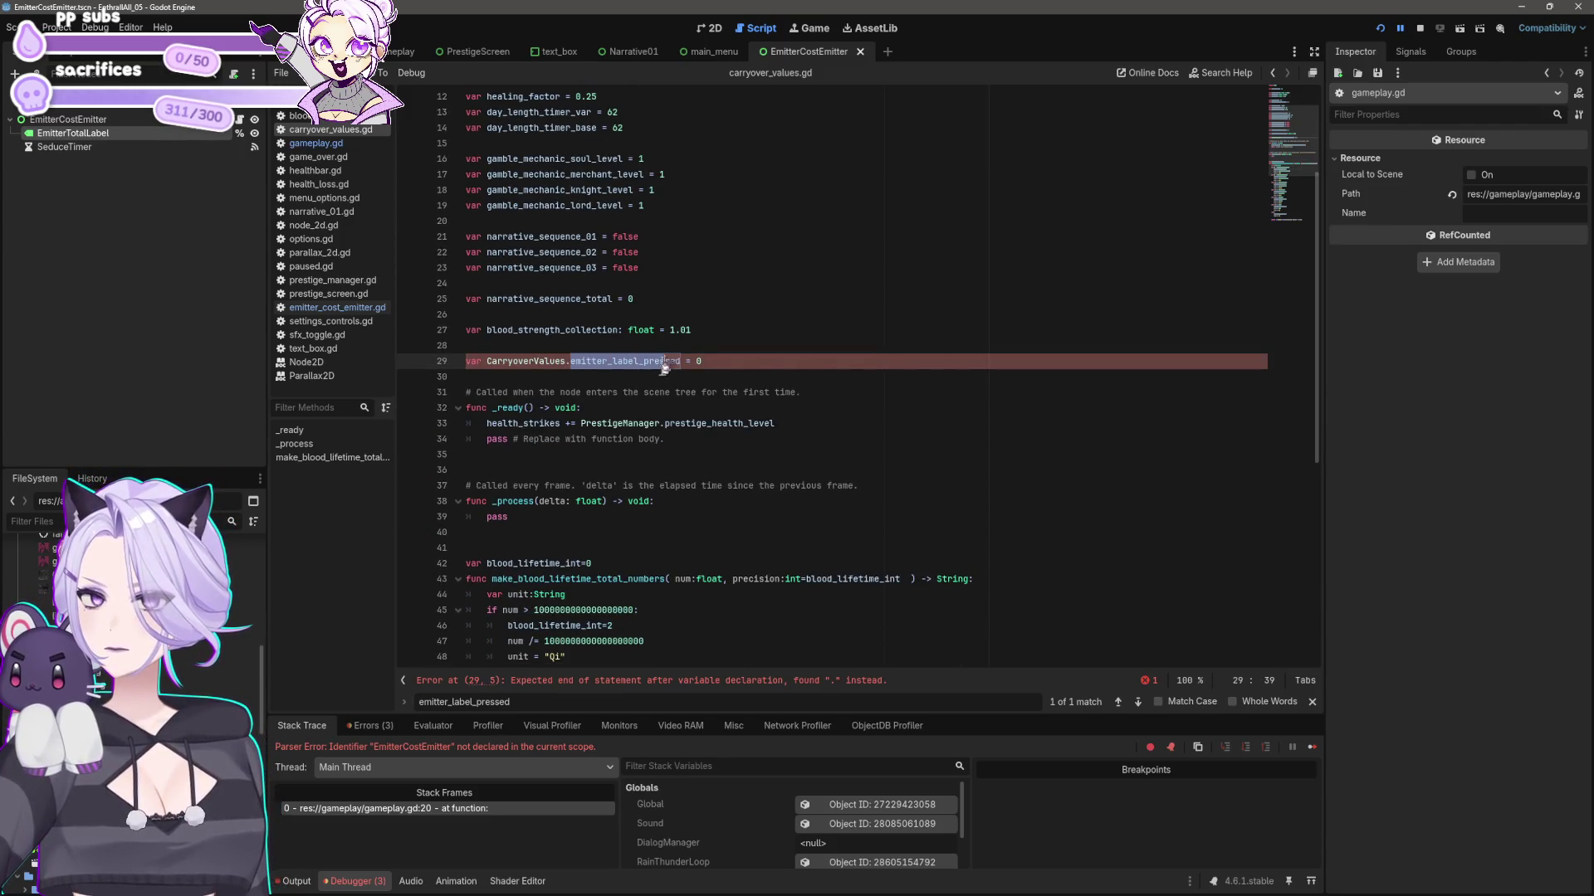
{"action": "left_click_drag", "start_coordinate": [487, 363], "coordinate": [570, 363]}
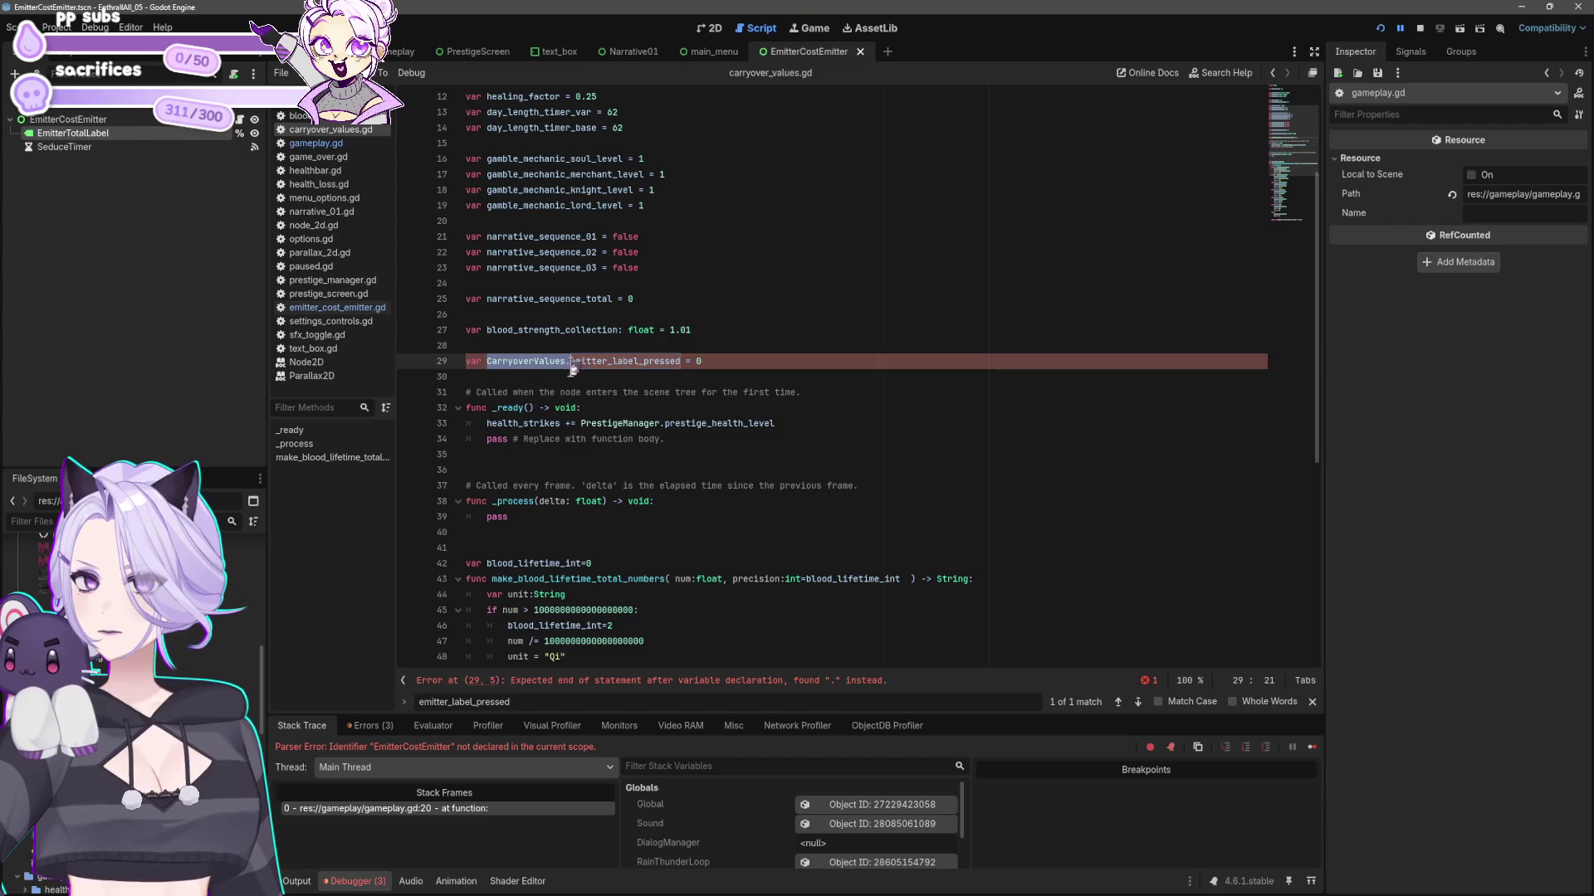
{"action": "key", "text": "BackSpace"}
{"action": "left_click", "coordinate": [603, 362], "text": "shift"}
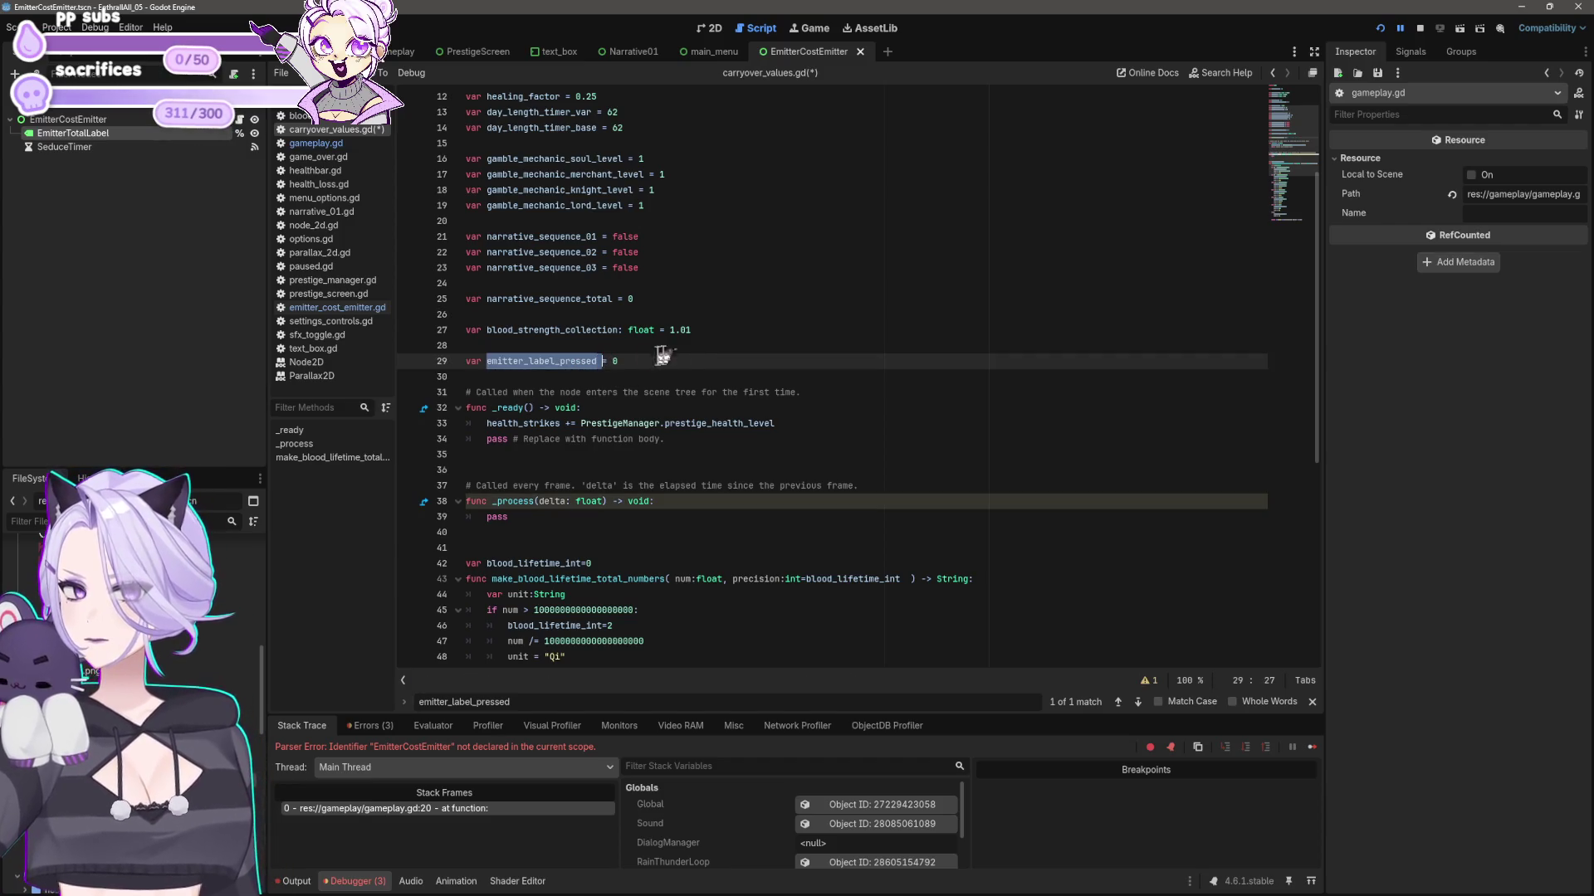
- Point line 11 of emitter_cost_emitter.gd at CarryoverValues.emitter_label_pressed and save
{"action": "left_click", "coordinate": [330, 308]}
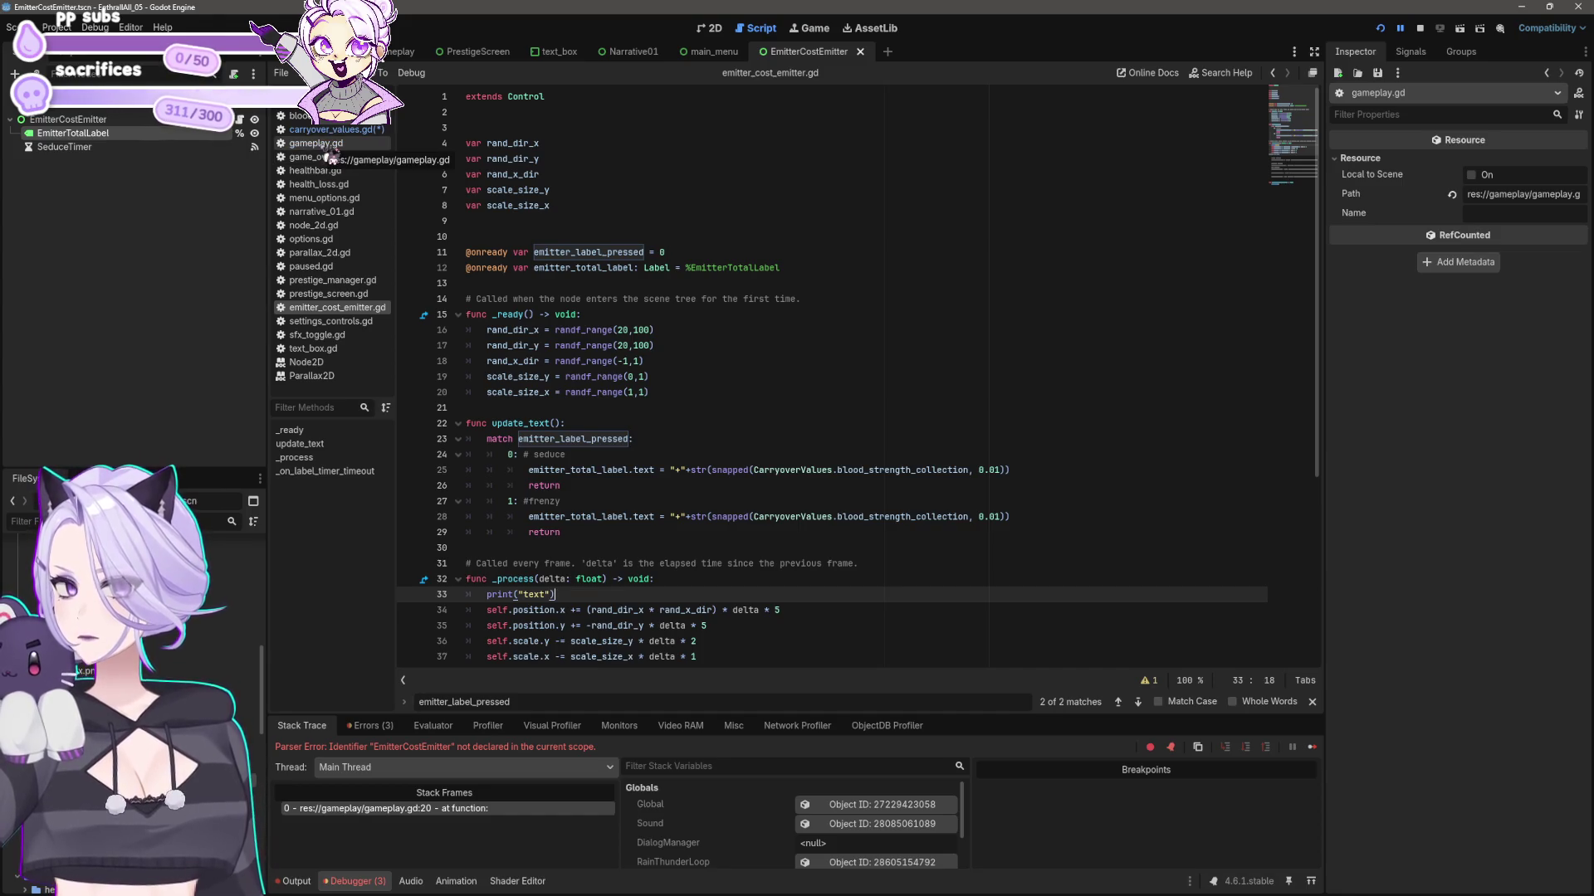
{"action": "left_click", "coordinate": [664, 251]}
{"action": "type", "text": "0"}
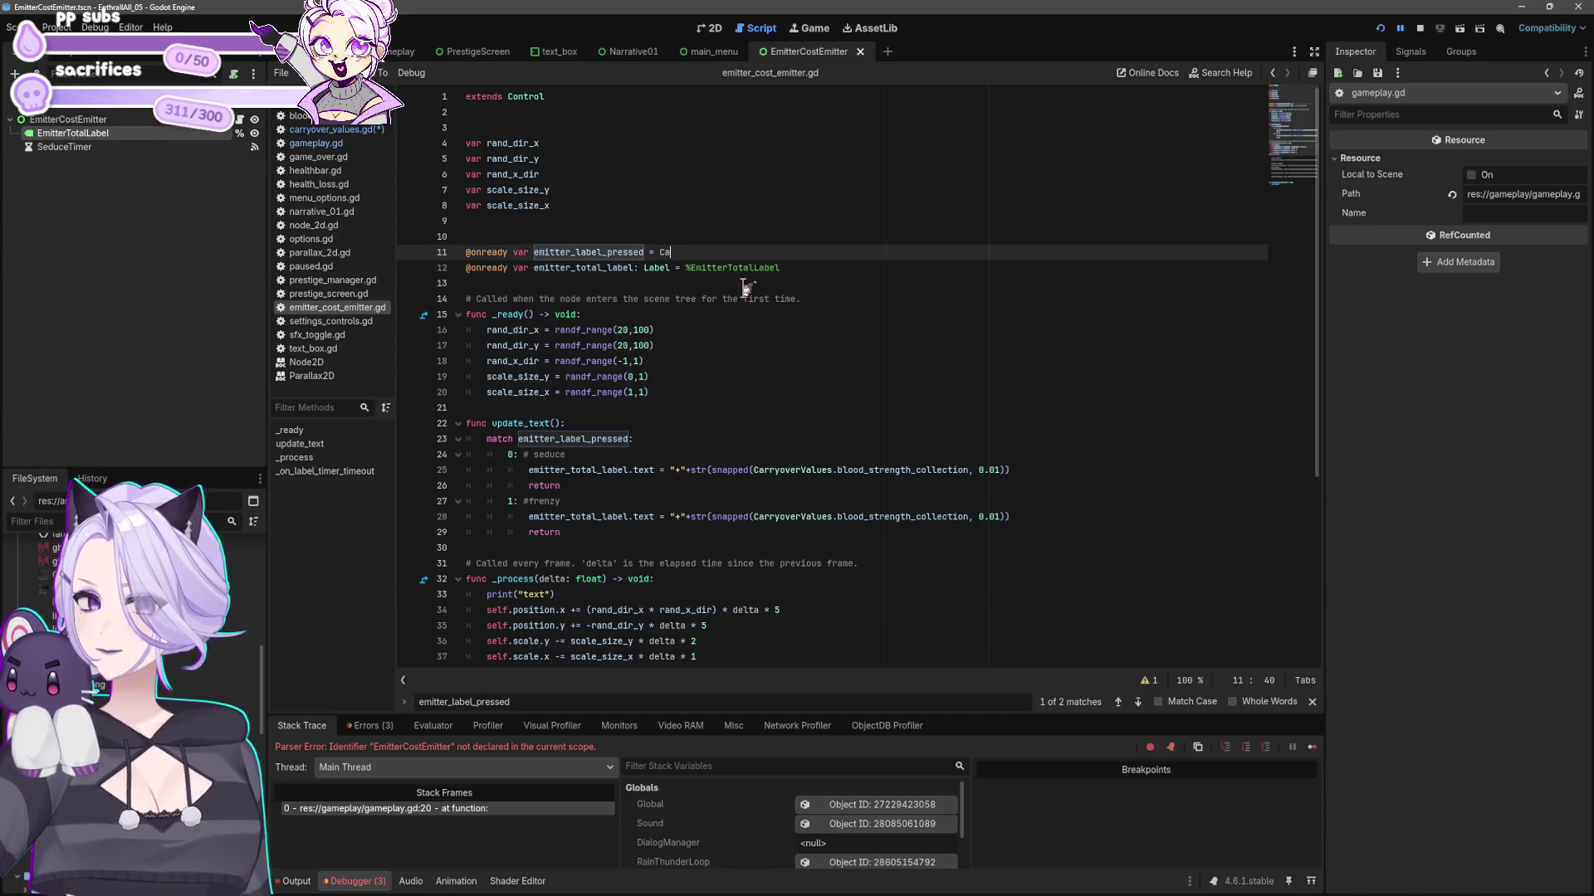
{"action": "type", "text": "es.emitter_label_pressed"}
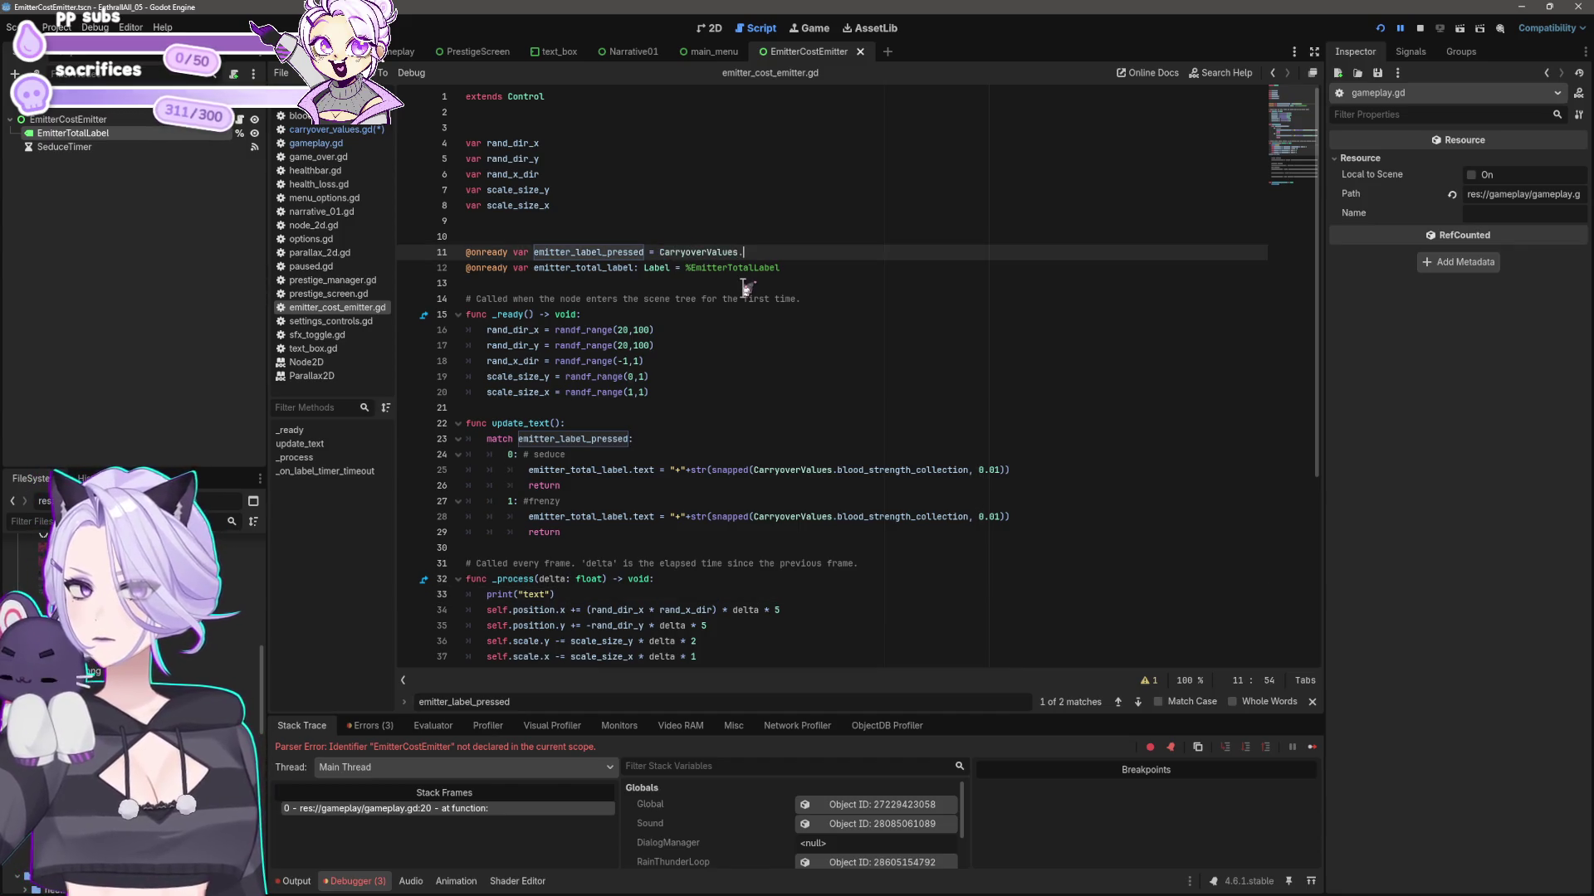
{"action": "key", "text": "BackSpace"}
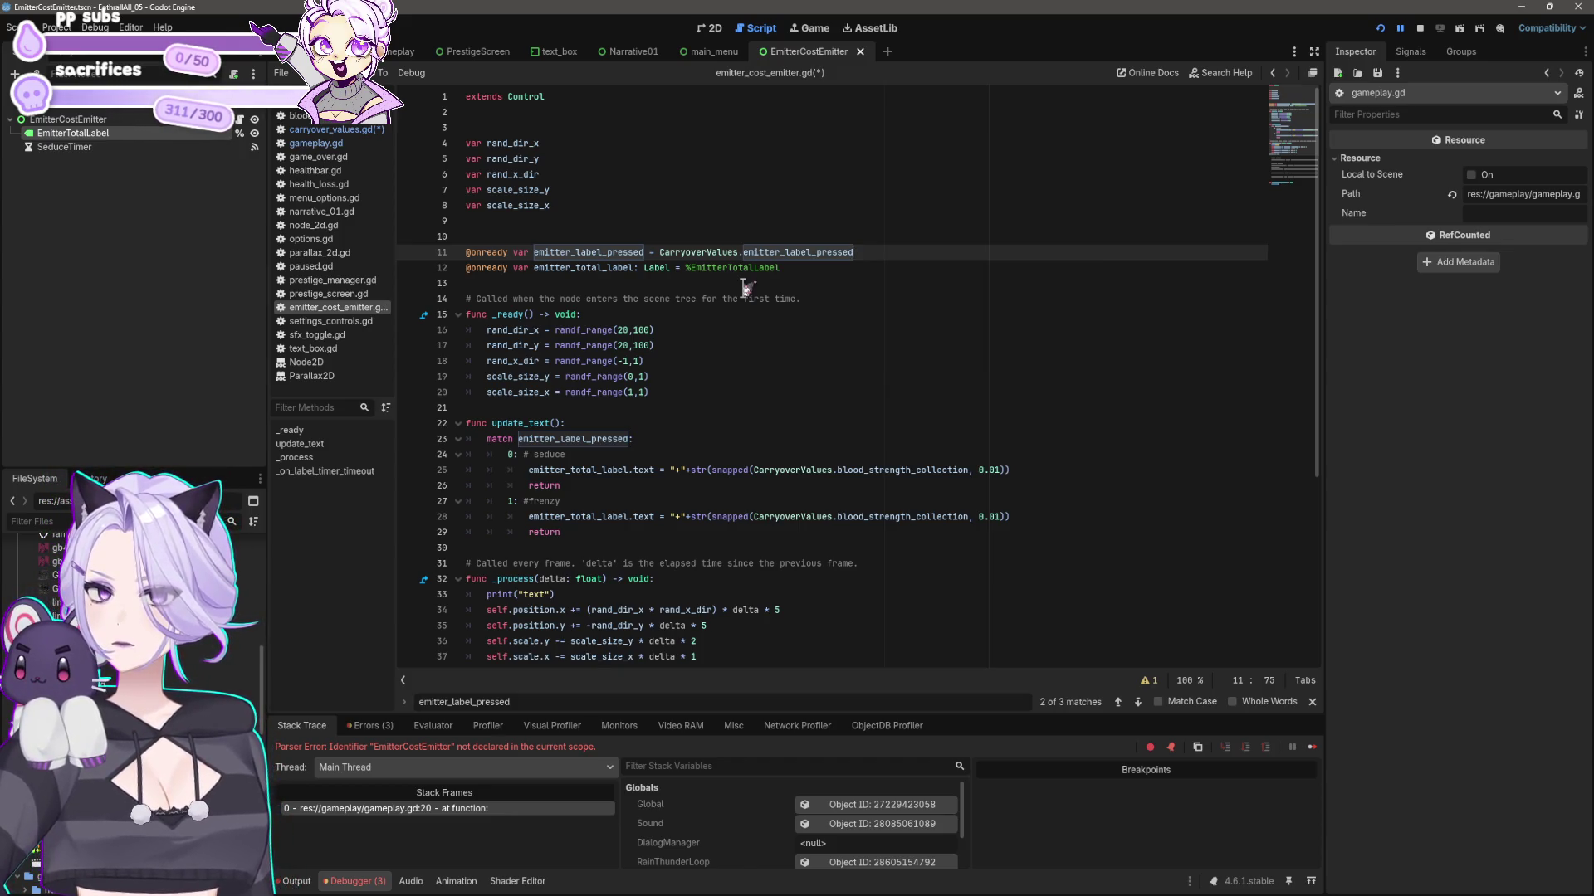
{"action": "key", "text": "ctrl+s"}
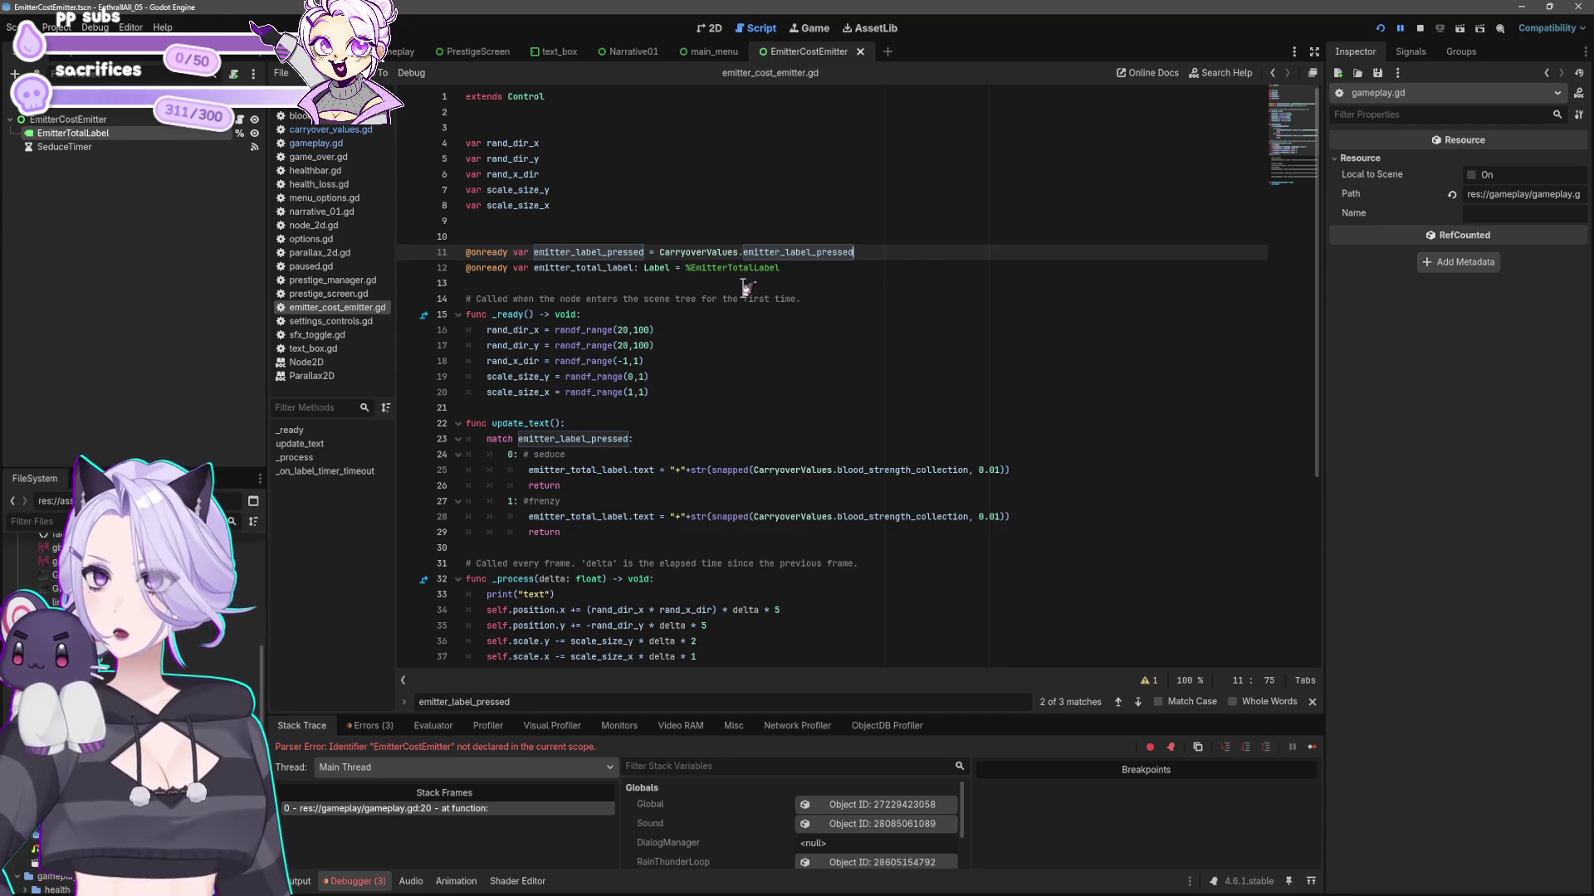
{"action": "left_click", "coordinate": [315, 142]}
- Replace EmitterCostEmitter with CarryoverValues on gameplay.gd line 495 and save
{"action": "left_click", "coordinate": [682, 548]}
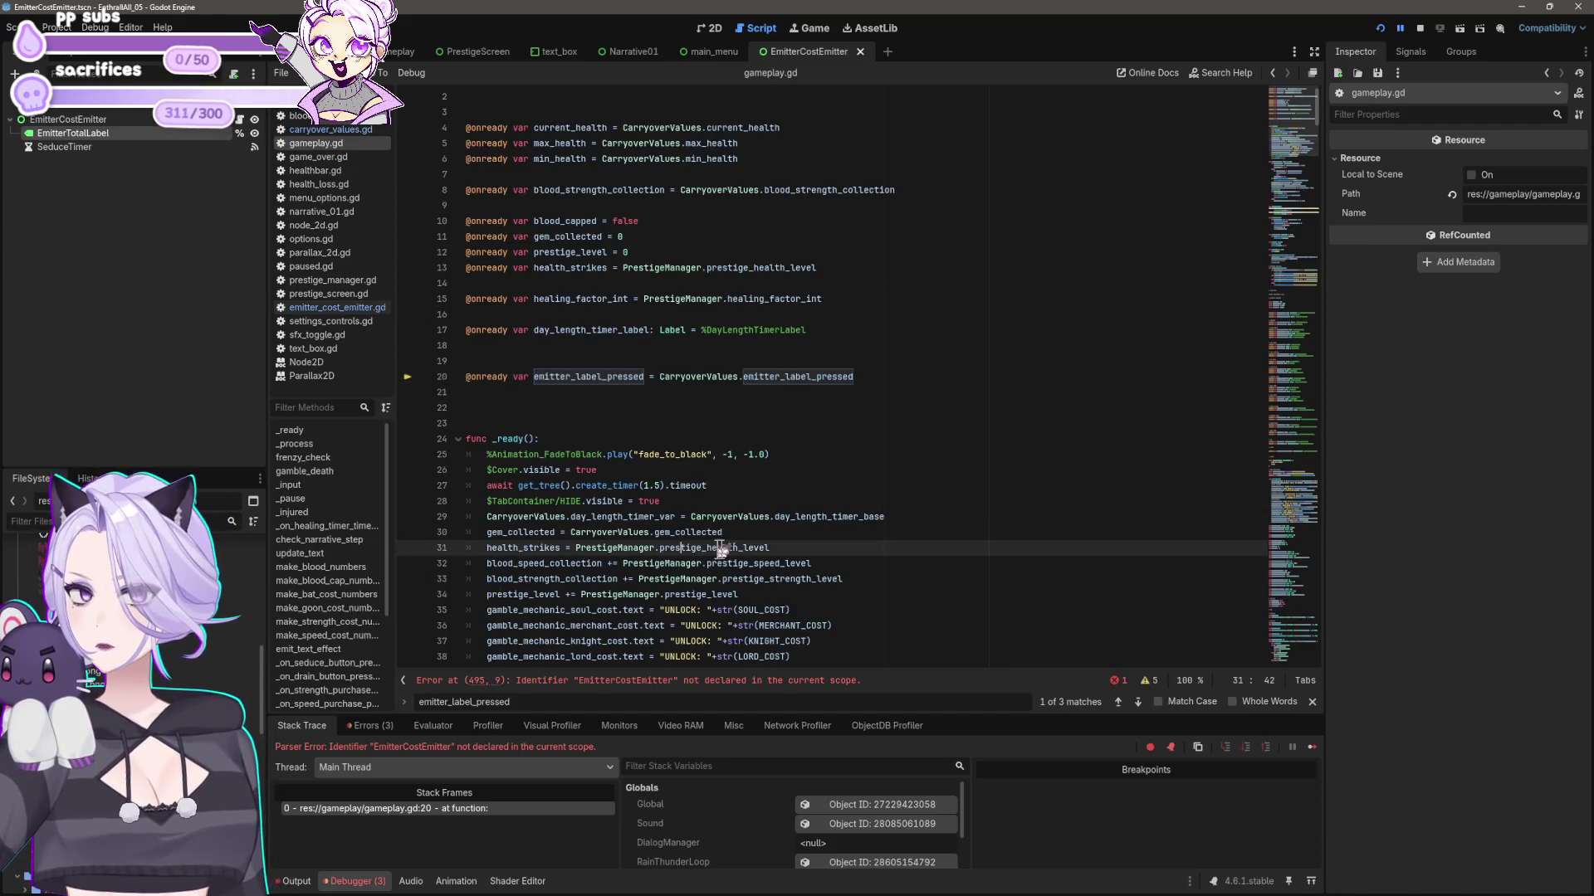
{"action": "left_click", "coordinate": [573, 702]}
{"action": "key", "text": "Return"}
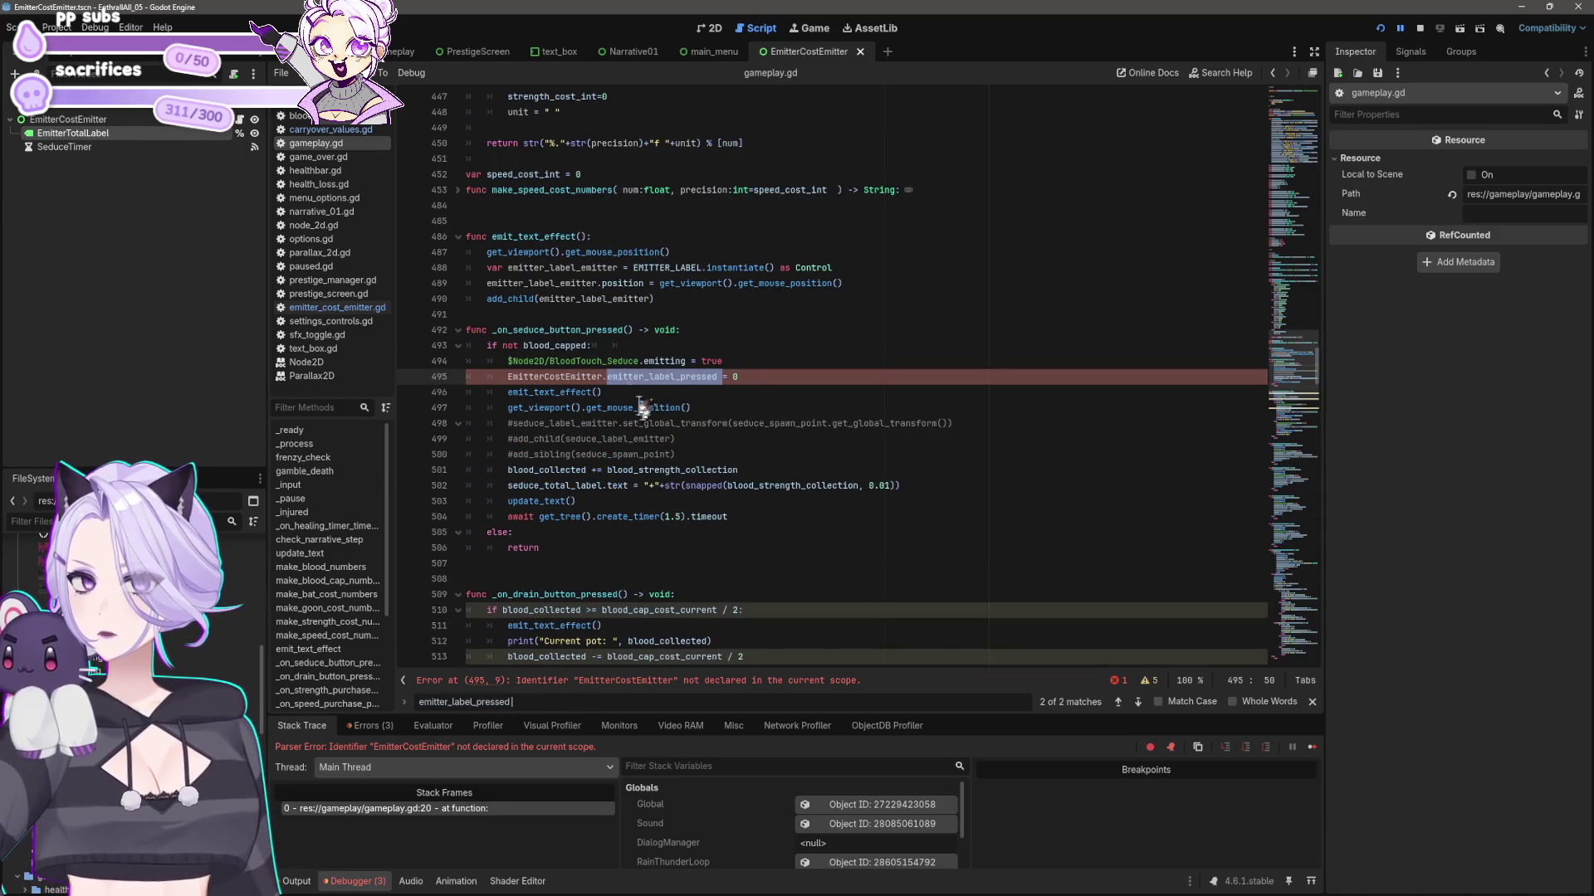
{"action": "left_click", "coordinate": [602, 376]}
{"action": "key", "text": "ctrl+shift+Left"}
{"action": "type", "text": "C"}
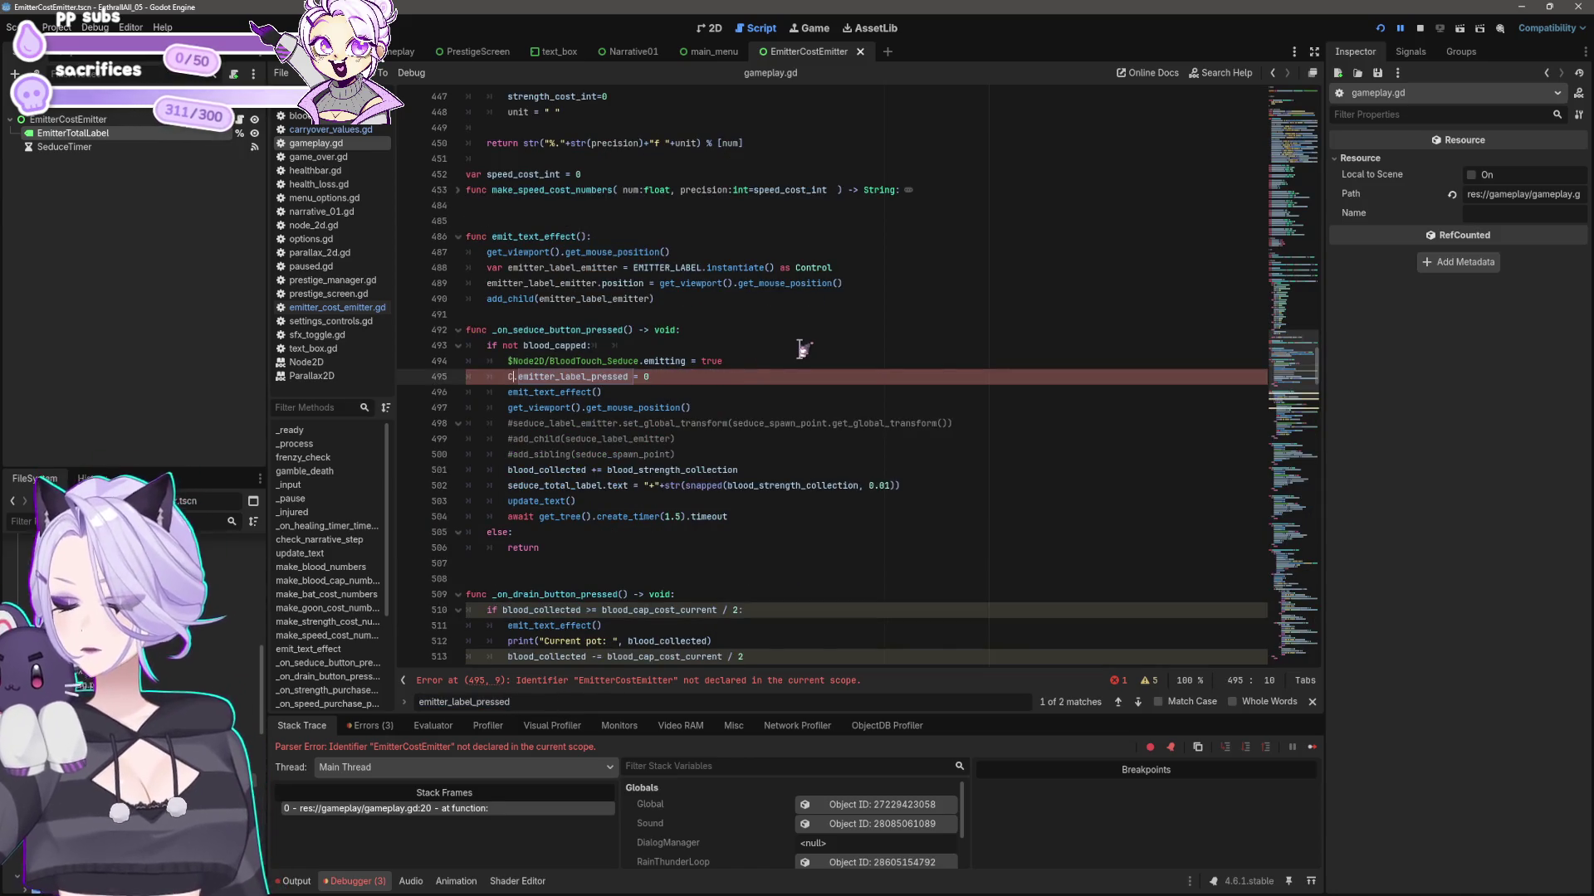
{"action": "type", "text": "arryoverVal"}
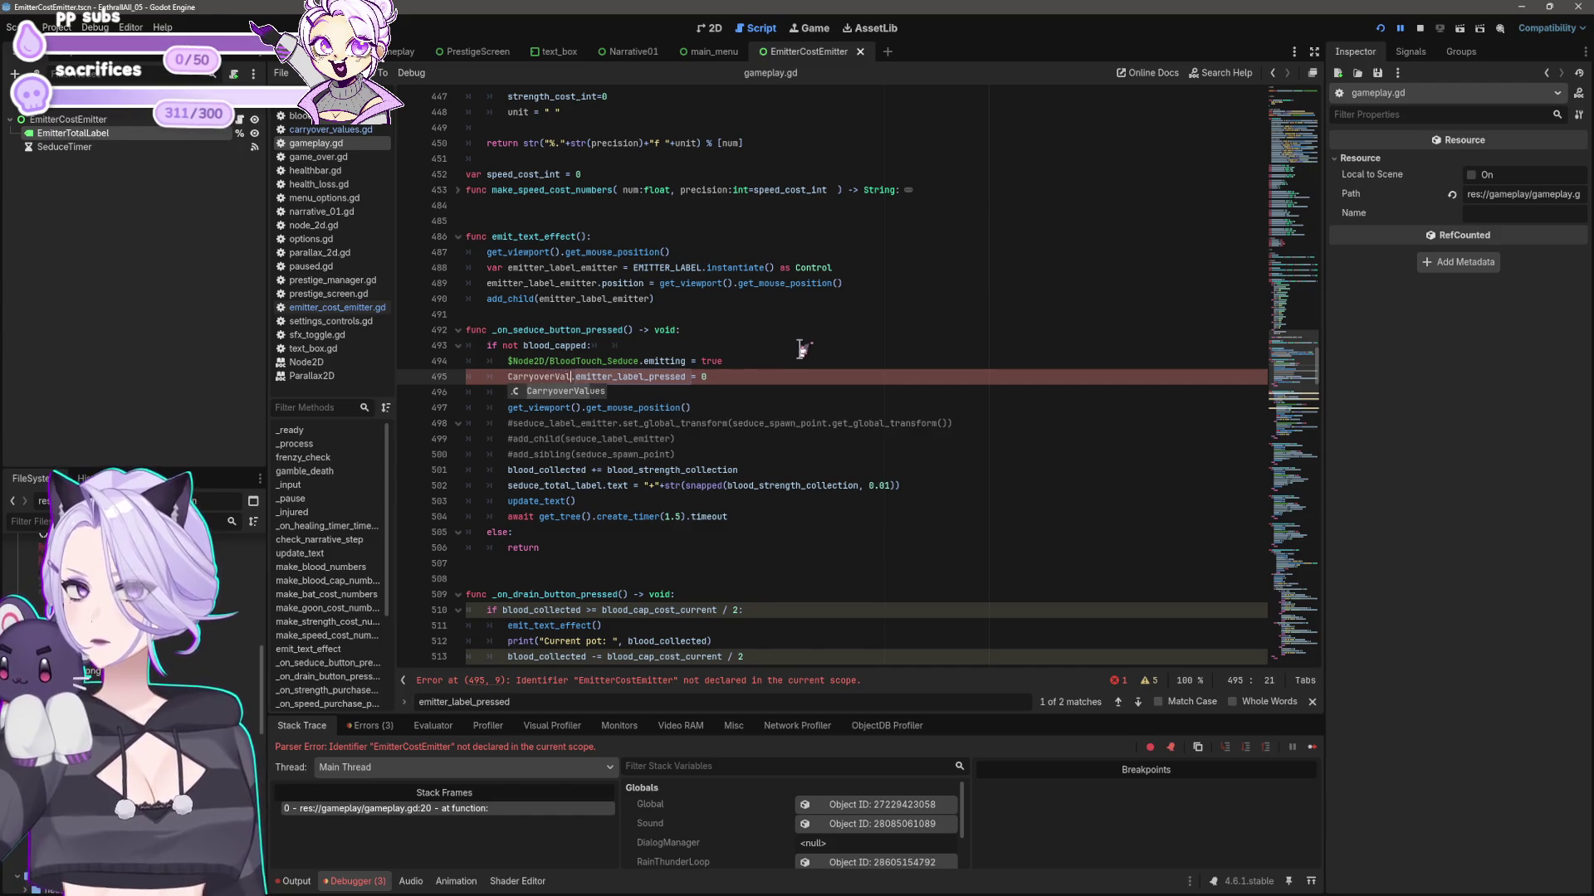
{"action": "type", "text": "yu"}
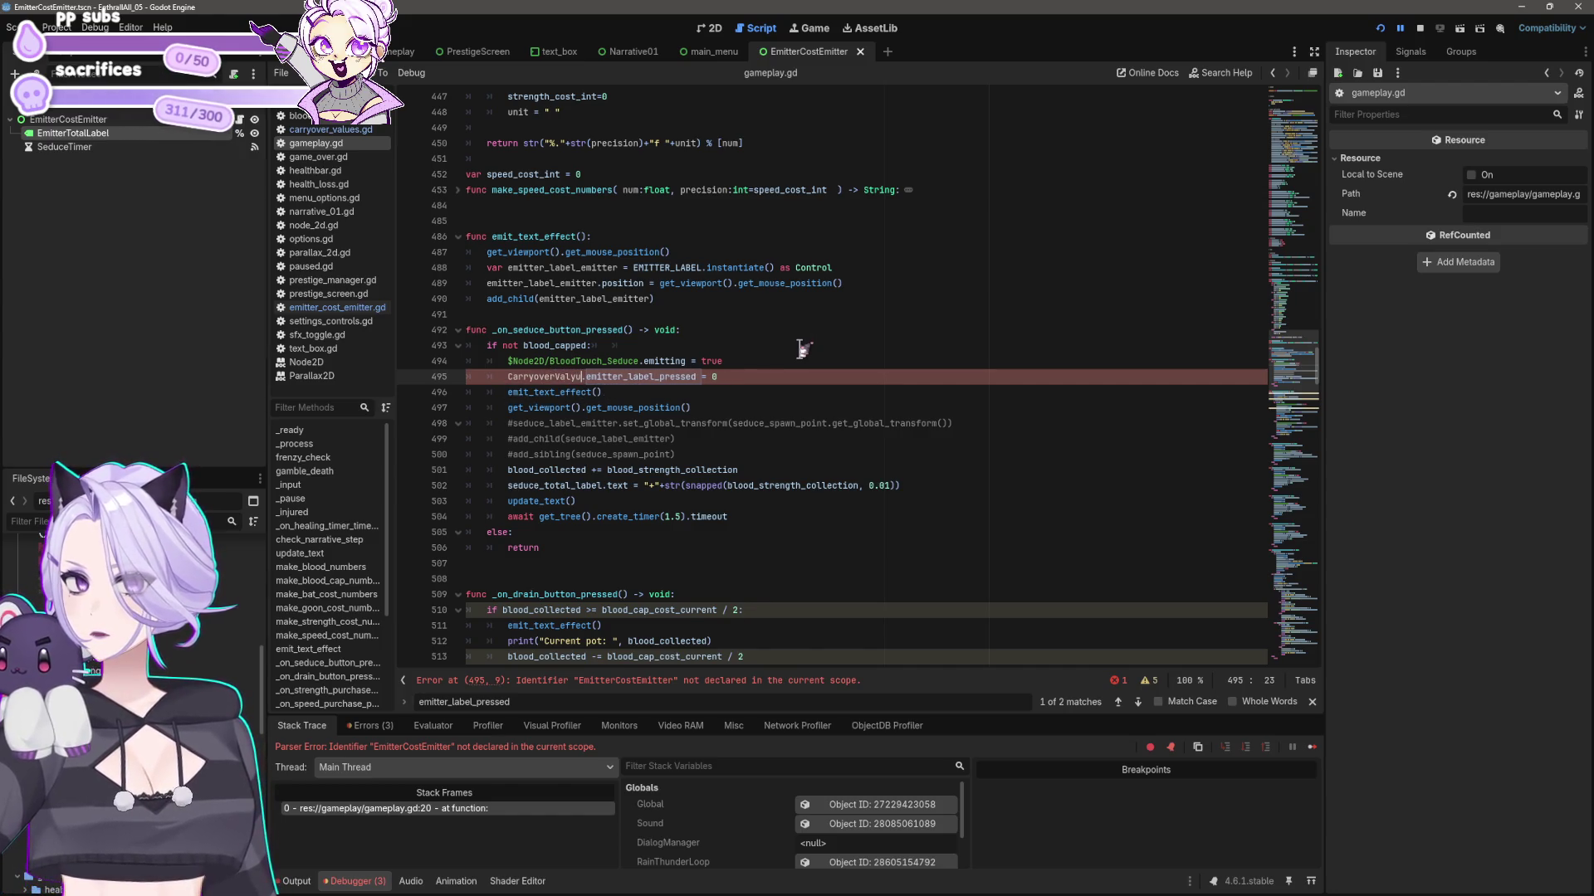
{"action": "key", "text": "BackSpace"}
{"action": "key", "text": "BackSpace"}
{"action": "type", "text": "ues"}
{"action": "key", "text": "Down"}
{"action": "key", "text": "ctrl+s"}
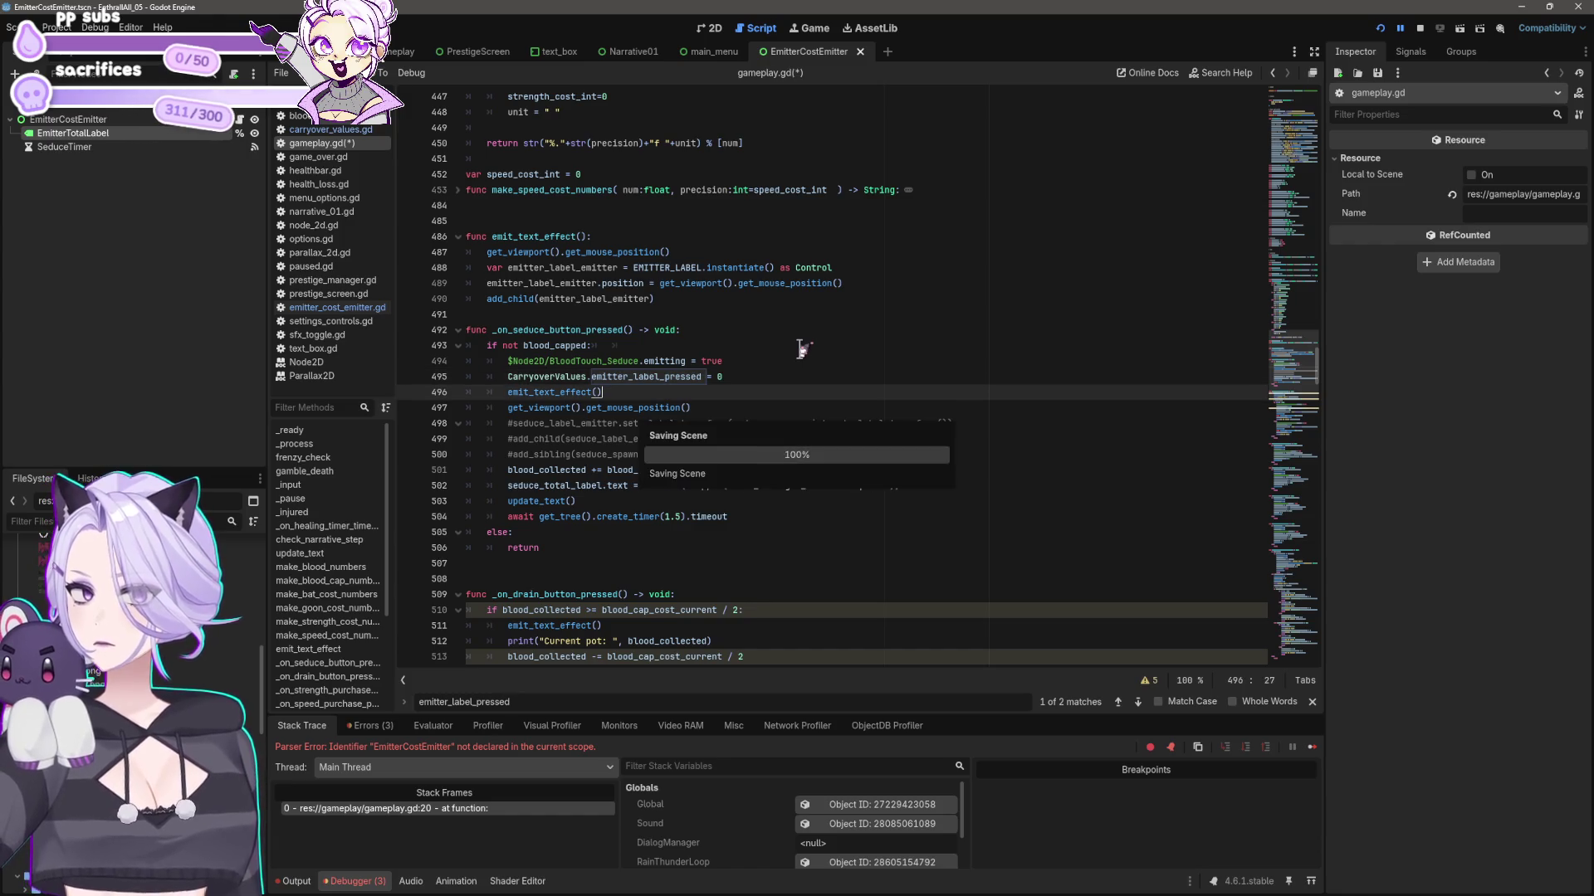
- Test-run the game, collecting blood and buying three Bat upgrades
{"action": "scroll", "coordinate": [801, 348], "scroll_direction": "down", "scroll_amount": 4}
{"action": "left_click", "coordinate": [1380, 28]}
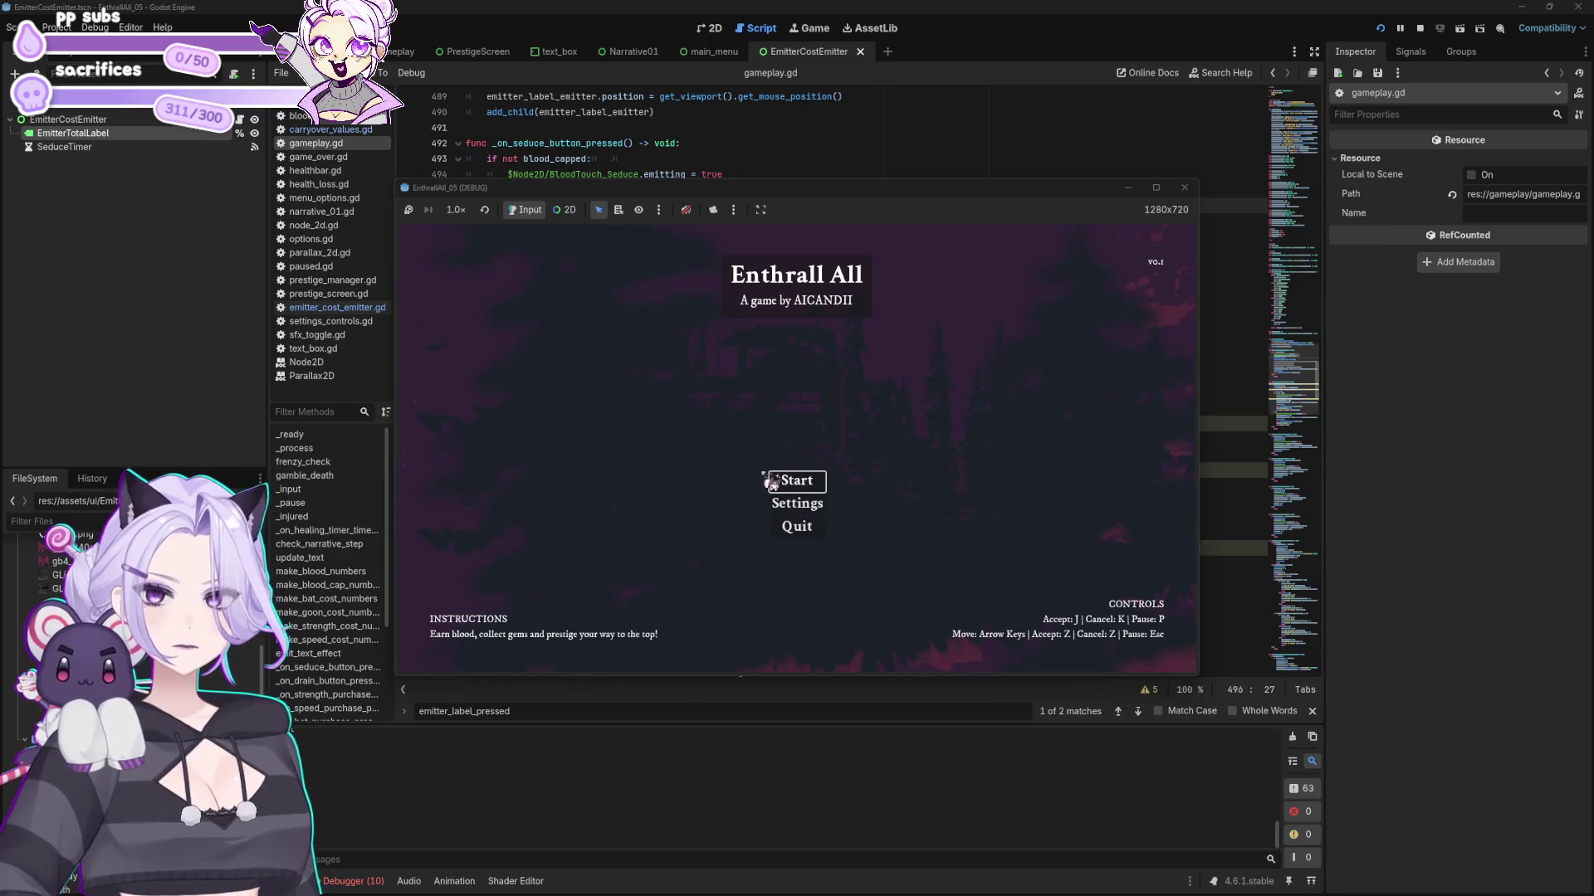
{"action": "left_click", "coordinate": [771, 478]}
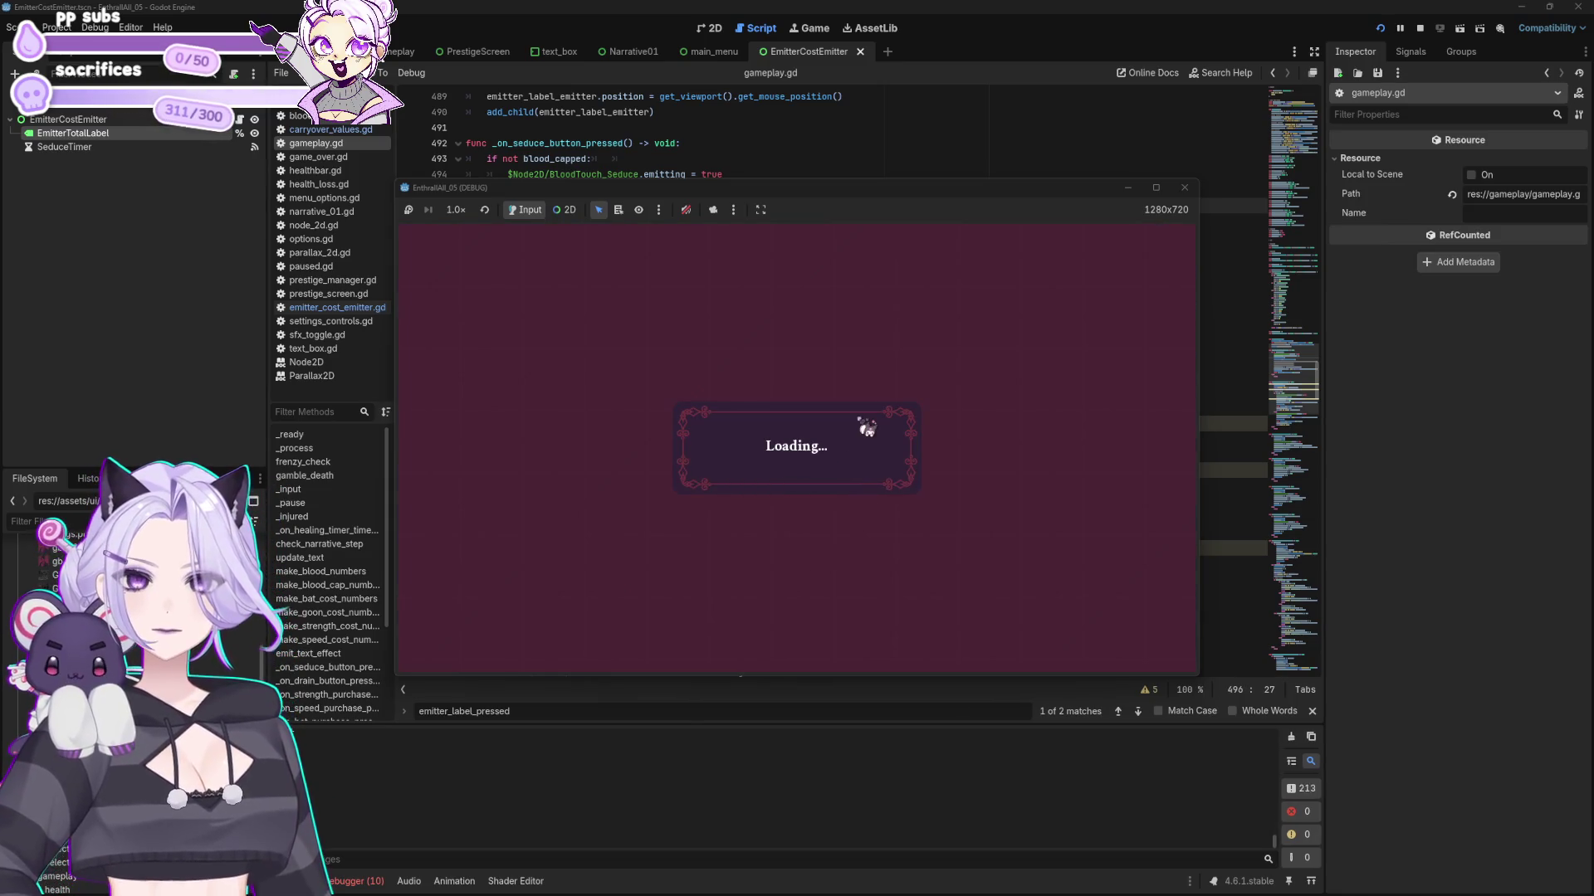
{"action": "left_click", "coordinate": [741, 469]}
{"action": "left_click", "coordinate": [739, 470]}
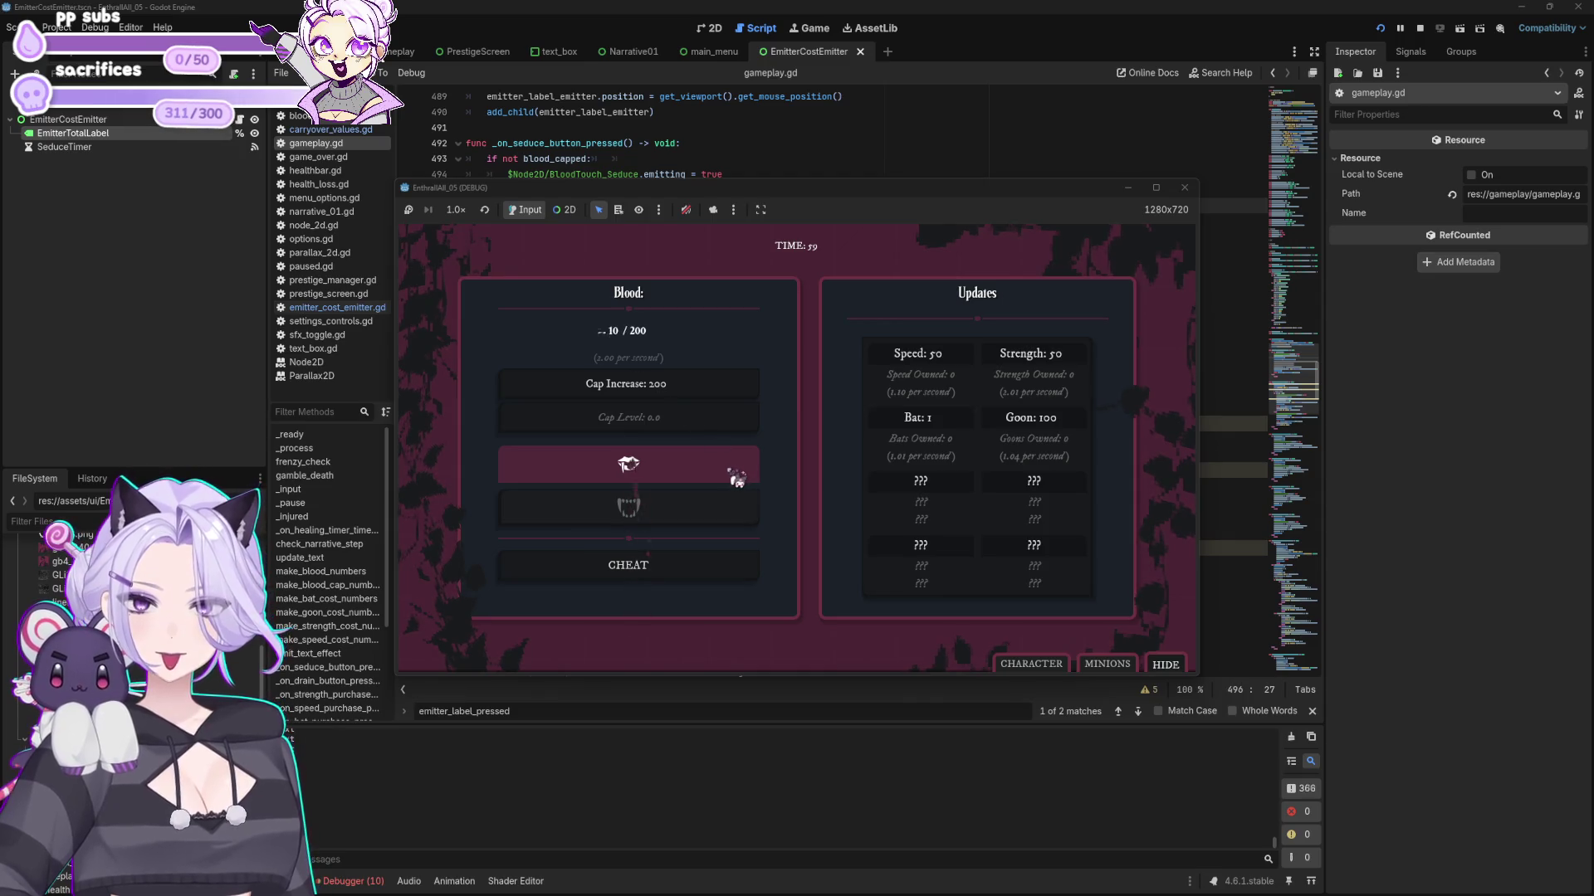
{"action": "left_click", "coordinate": [733, 472]}
{"action": "left_click", "coordinate": [735, 465]}
{"action": "left_click", "coordinate": [734, 462]}
{"action": "left_click", "coordinate": [934, 417]}
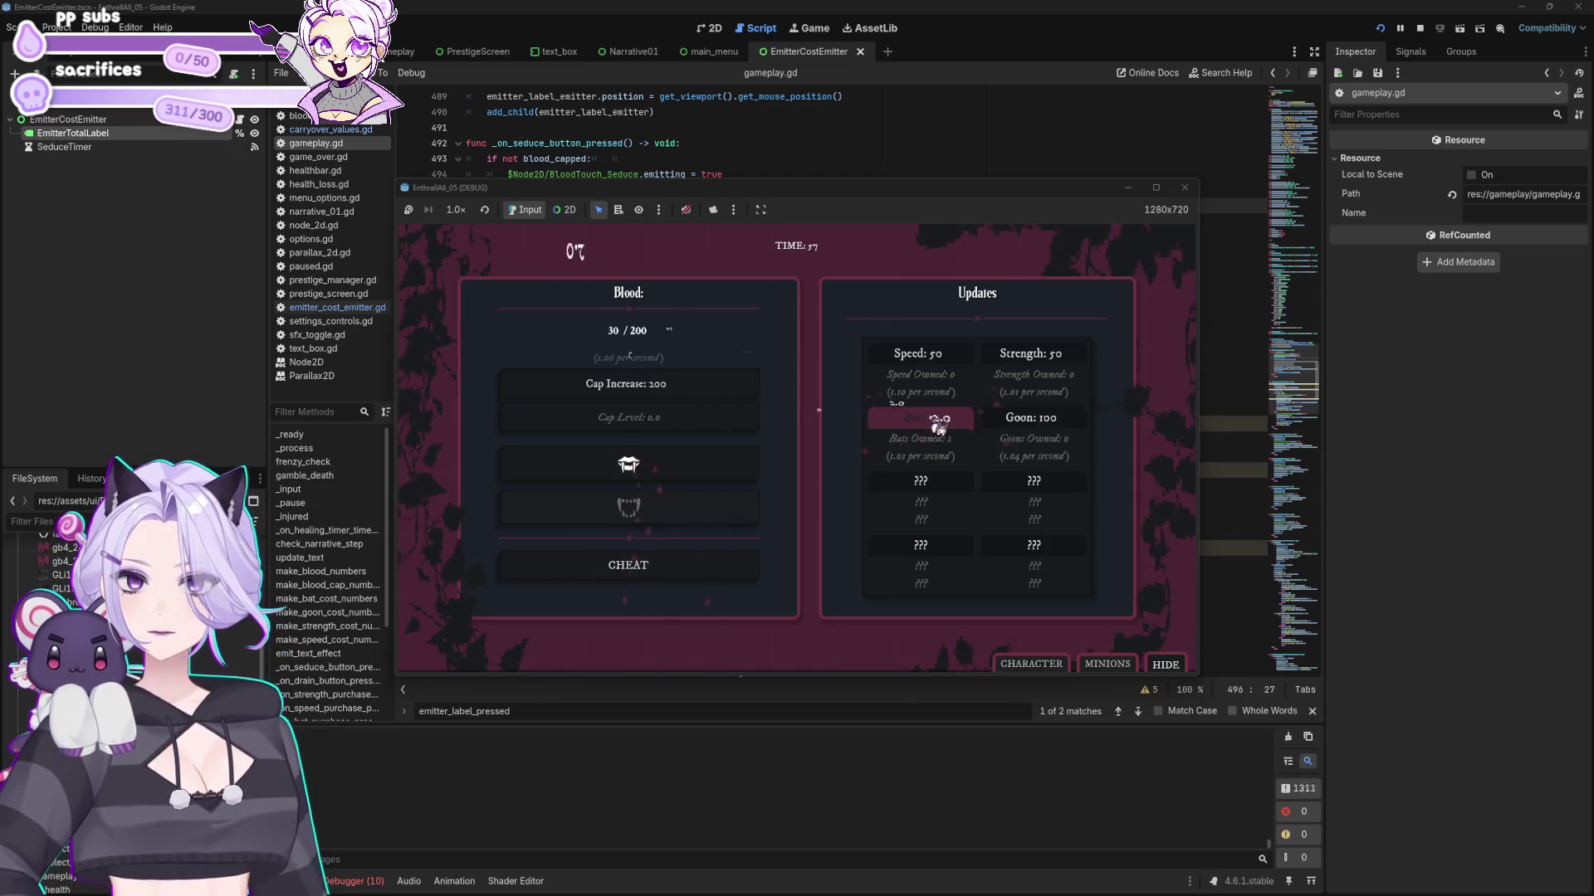
{"action": "left_click", "coordinate": [935, 422]}
{"action": "left_click", "coordinate": [935, 420]}
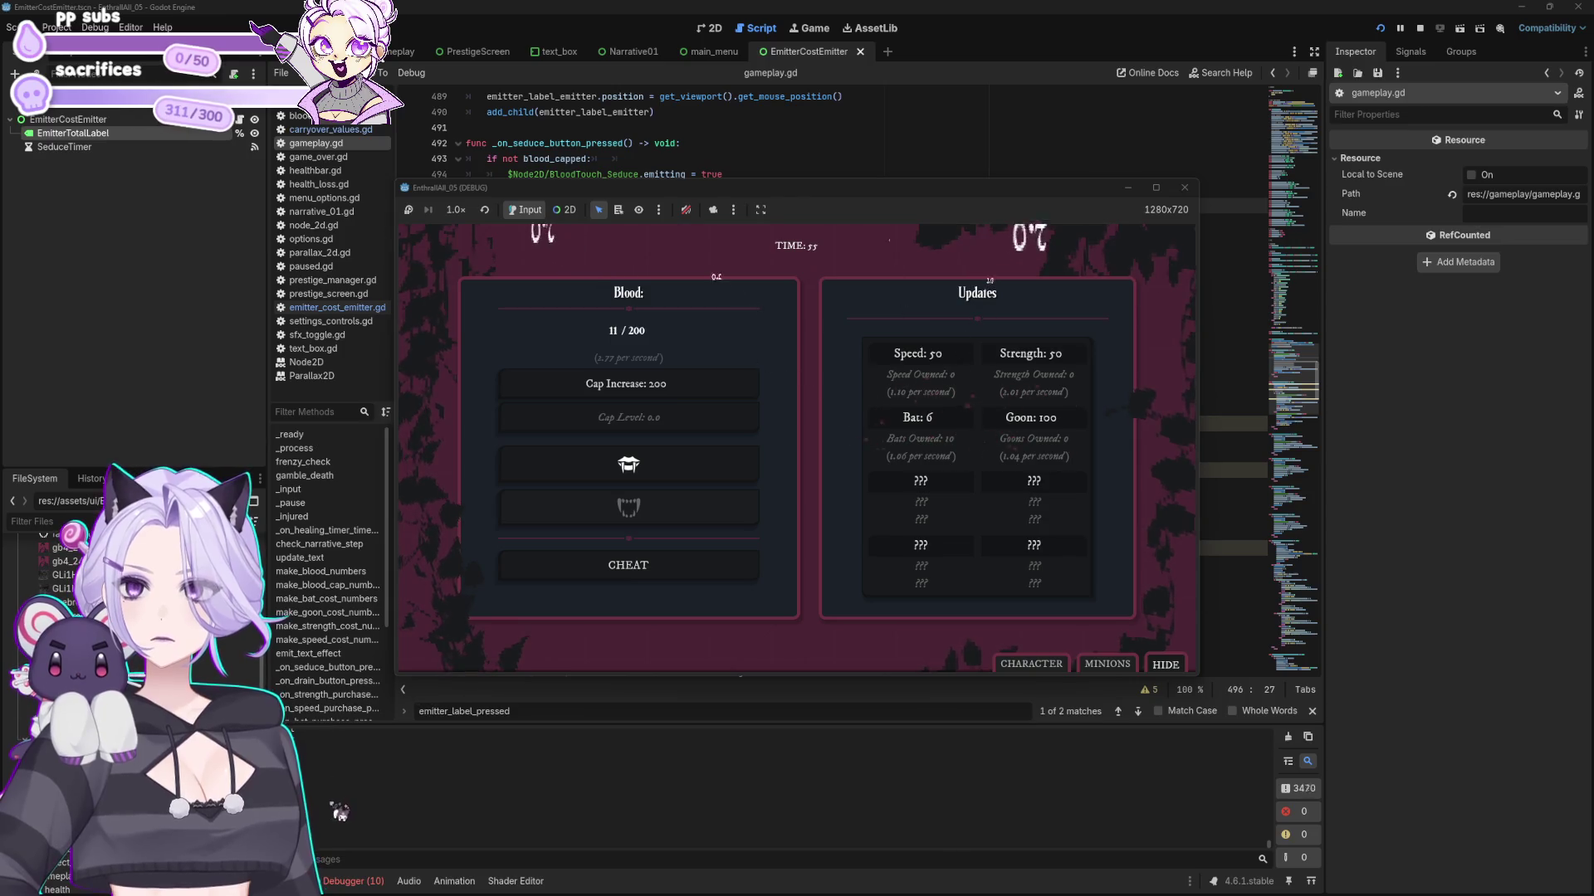
{"action": "left_click", "coordinate": [882, 543]}
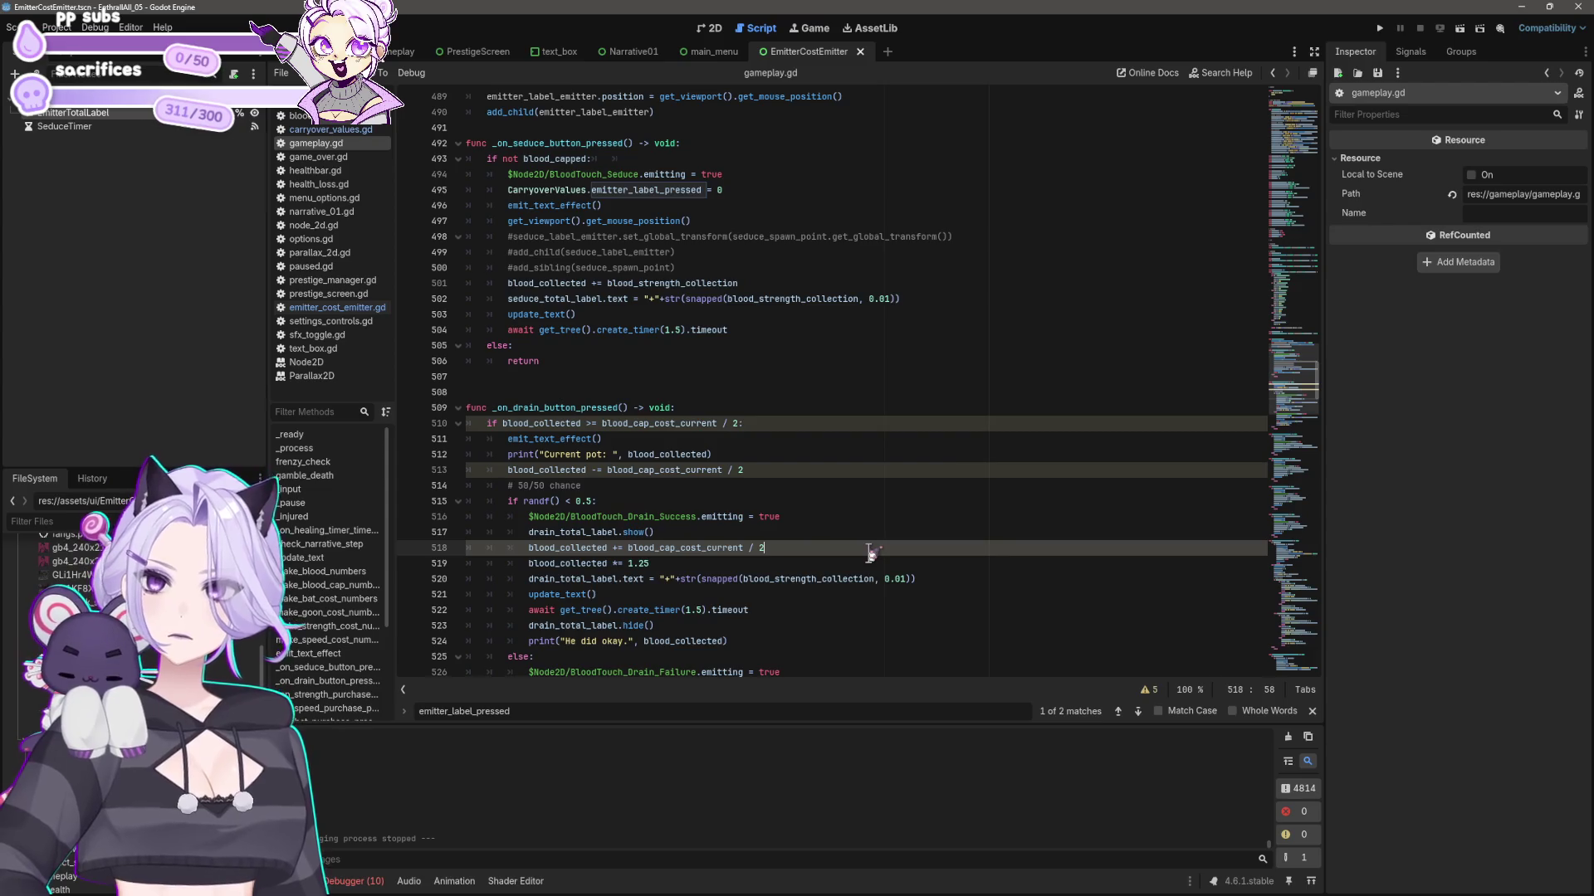
- Copy the line 495 assignment onto new line 511 in the drain handler, then save and run
{"action": "left_click", "coordinate": [744, 193]}
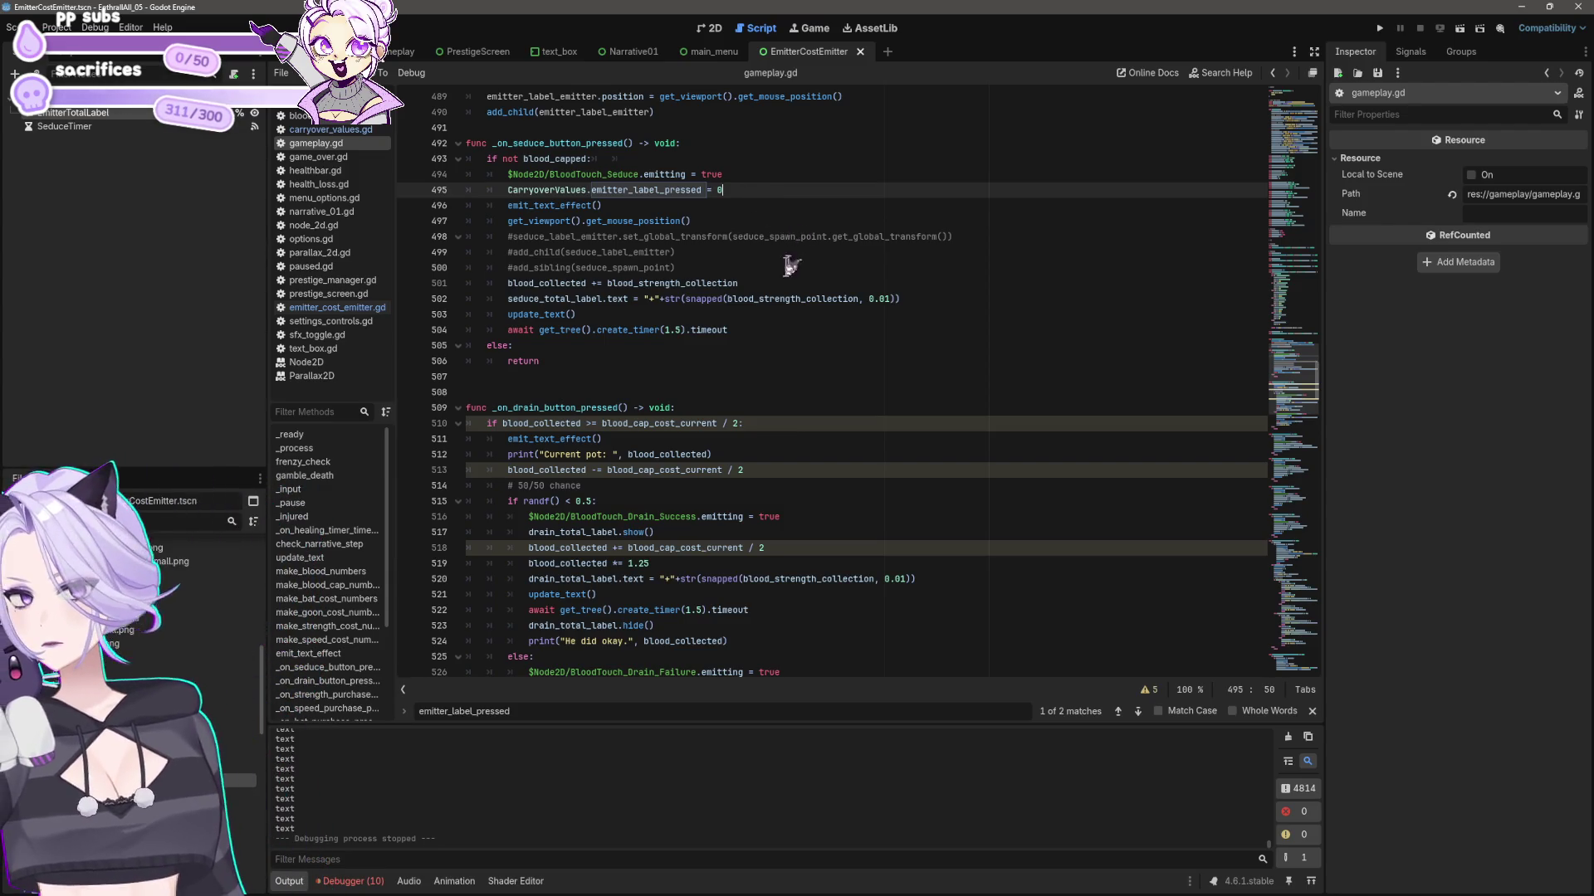
{"action": "left_click", "coordinate": [758, 424]}
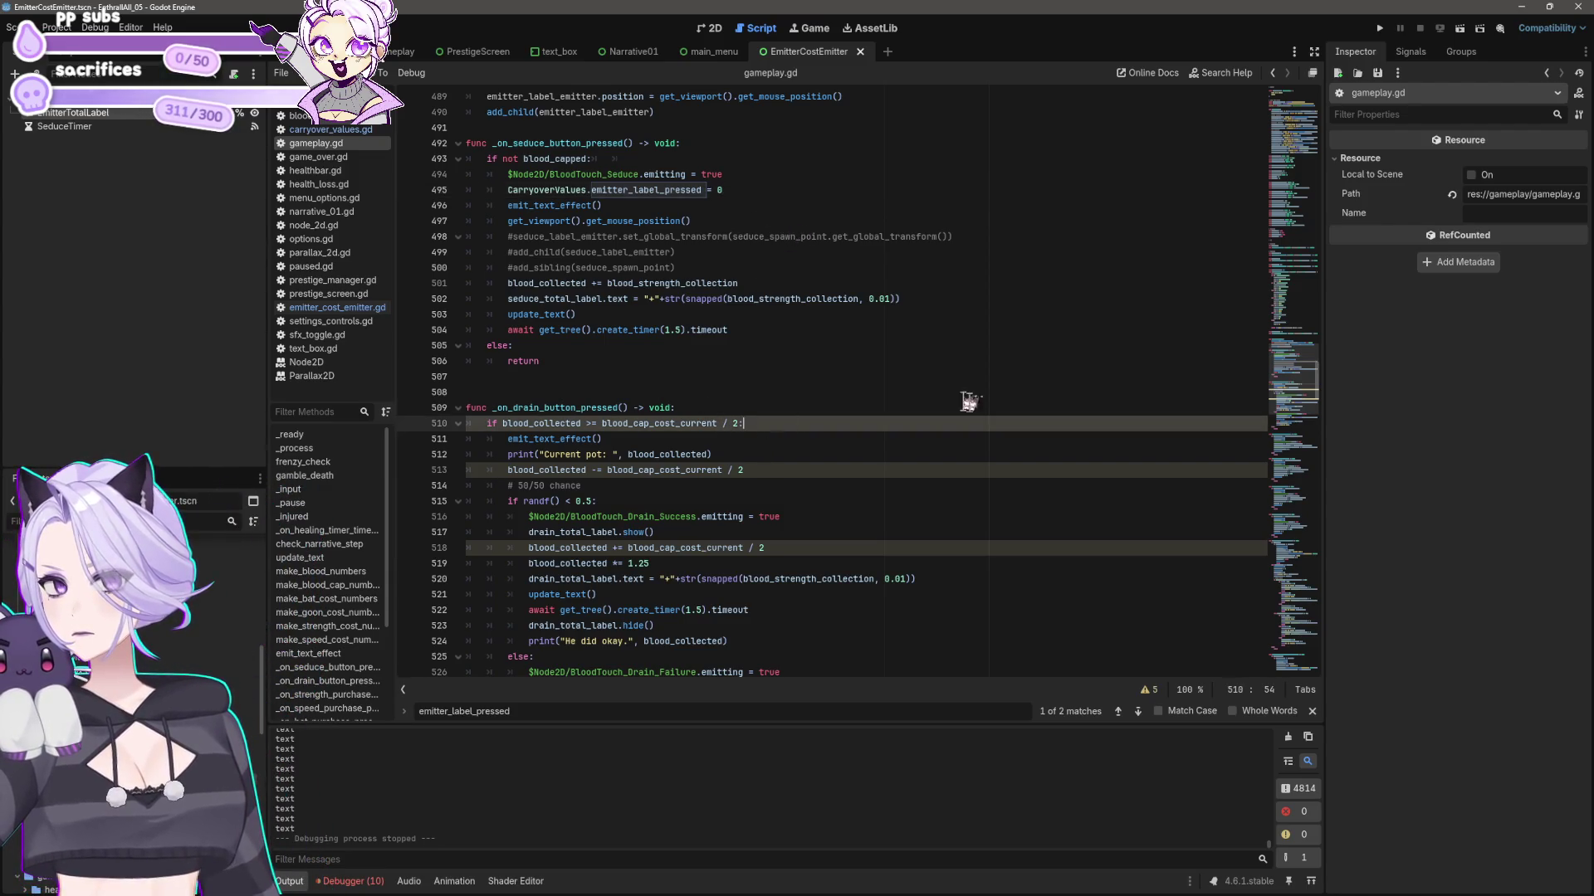
{"action": "key", "text": "Return"}
{"action": "key", "text": "Up"}
{"action": "key", "text": "Up"}
{"action": "key", "text": "Up"}
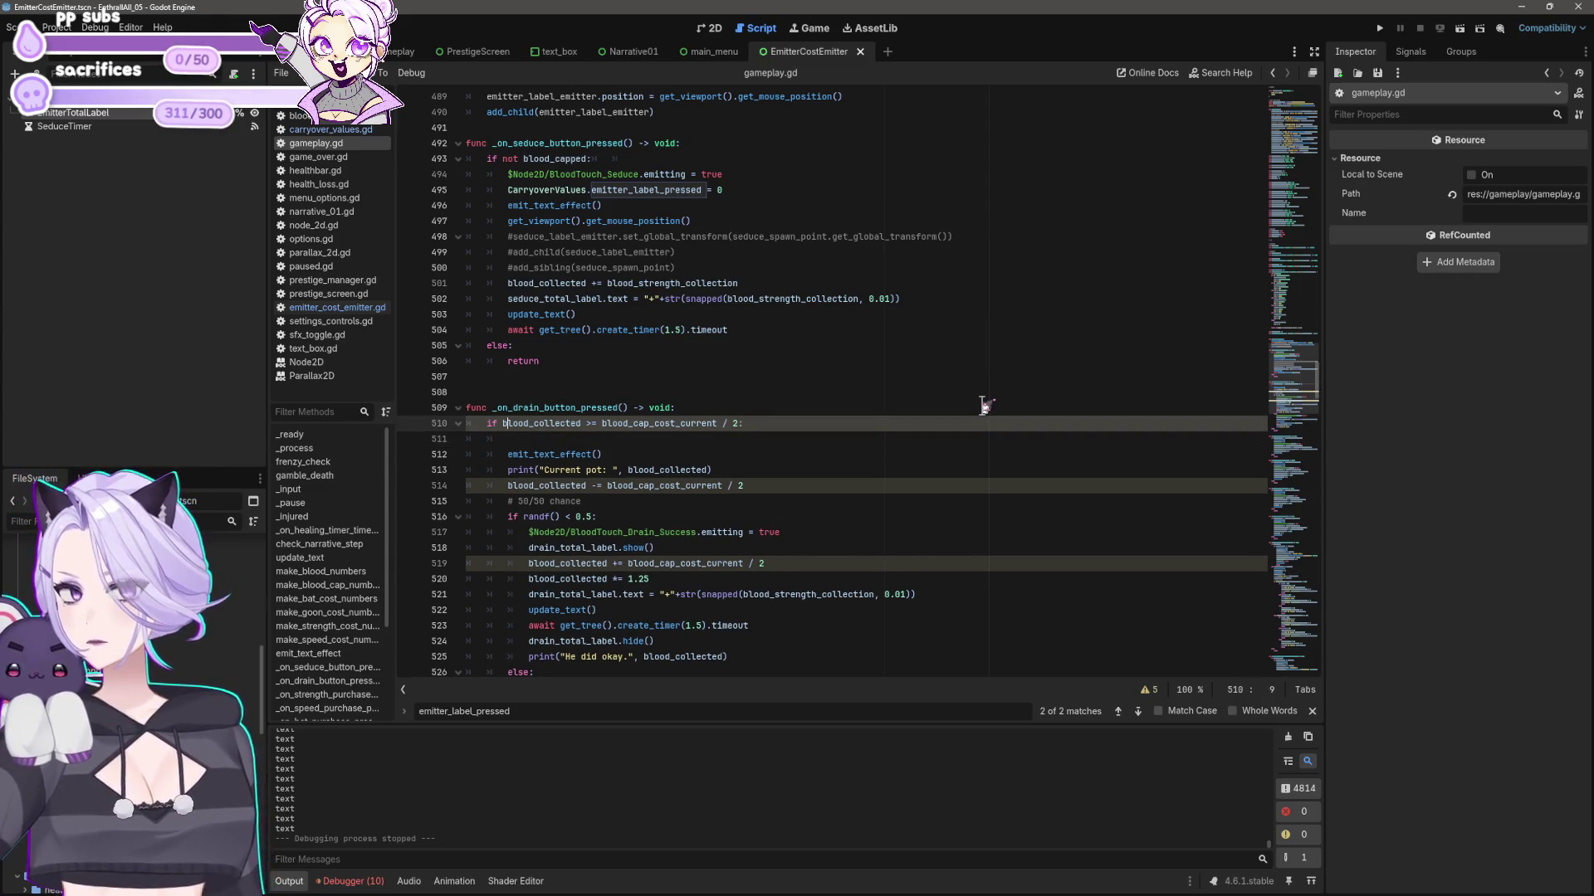
{"action": "key", "text": "Up"}
{"action": "key", "text": "End"}
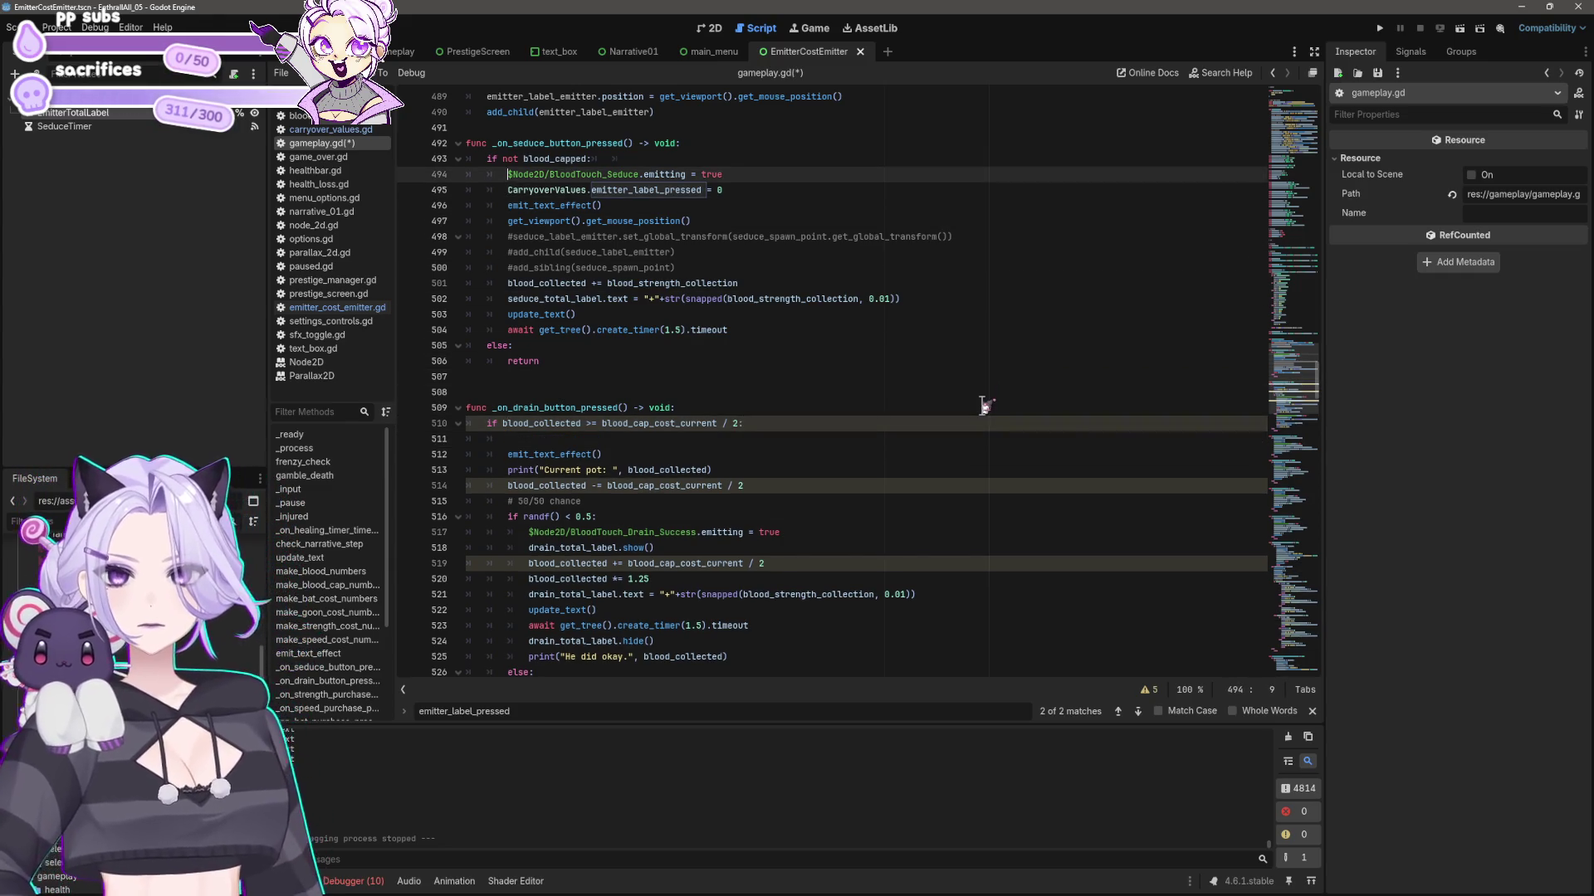
{"action": "key", "text": "shift+Home"}
{"action": "key", "text": "shift+Home"}
{"action": "key", "text": "ctrl+c"}
{"action": "key", "text": "Down"}
{"action": "key", "text": "Down"}
{"action": "key", "text": "Down"}
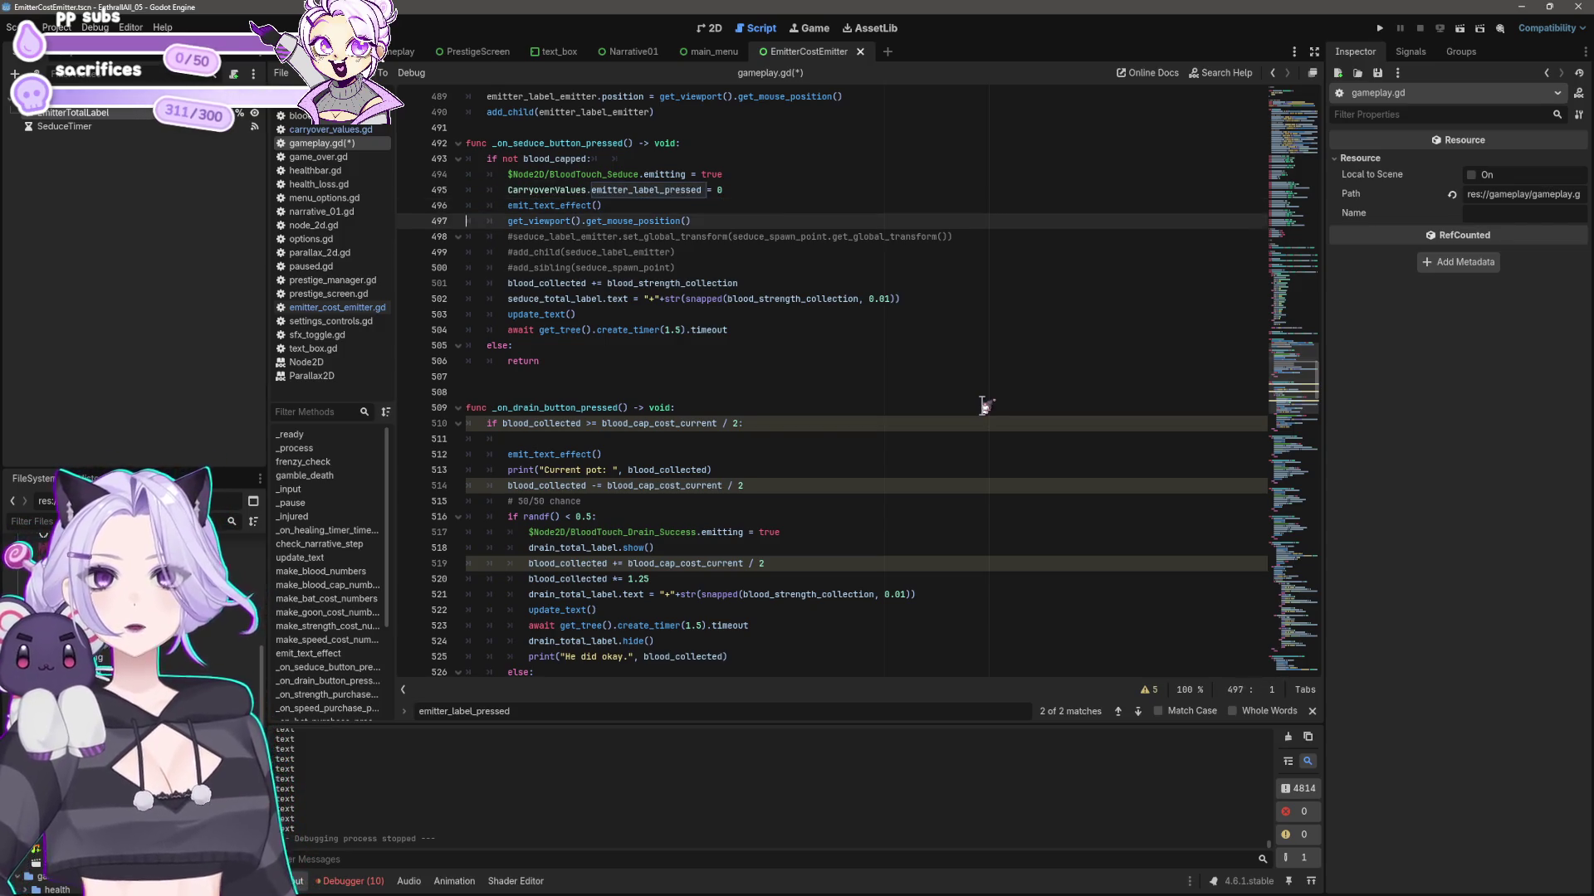
{"action": "key", "text": "ctrl+v"}
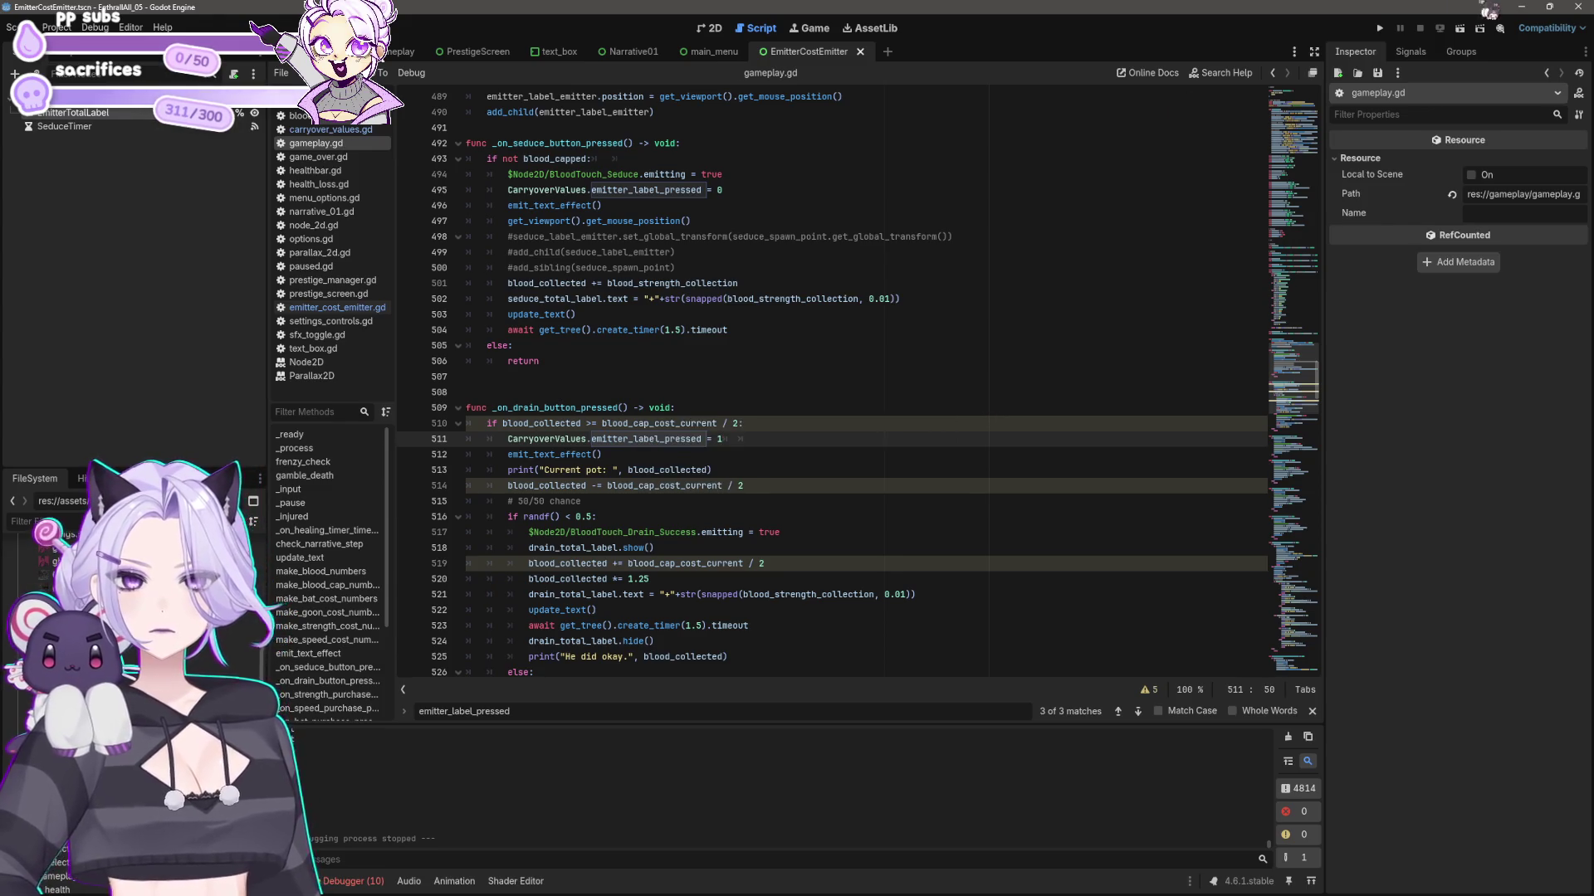
{"action": "left_click", "coordinate": [1379, 28]}
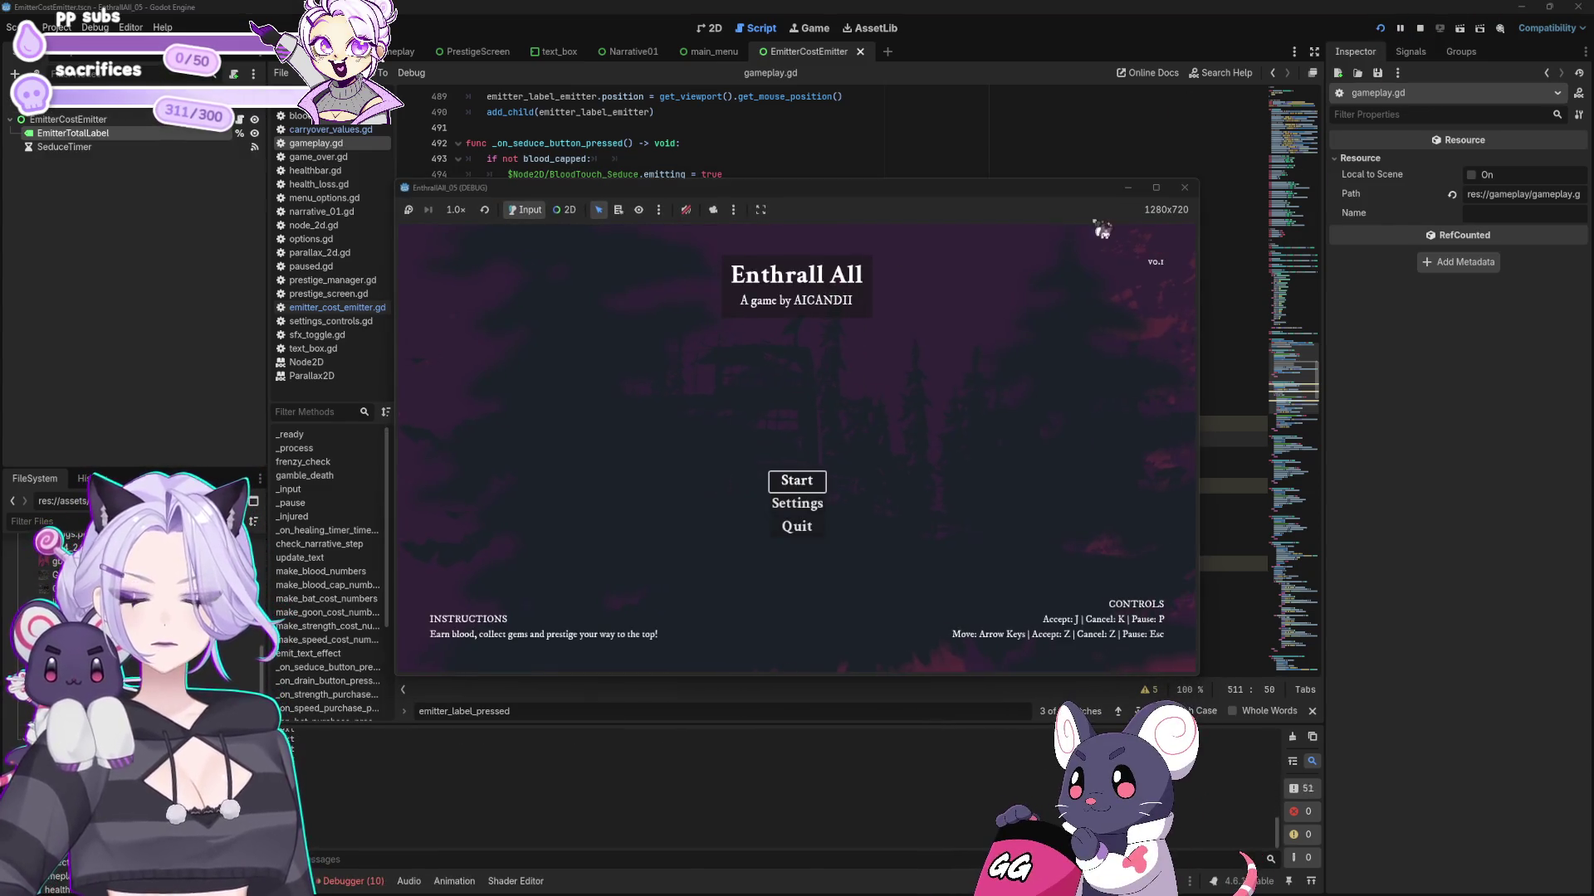
- Stop the game and remove the EmitterCostEmitter autoload from Project Settings
{"action": "left_click", "coordinate": [1185, 187]}
{"action": "left_click", "coordinate": [56, 27]}
{"action": "left_click", "coordinate": [83, 43]}
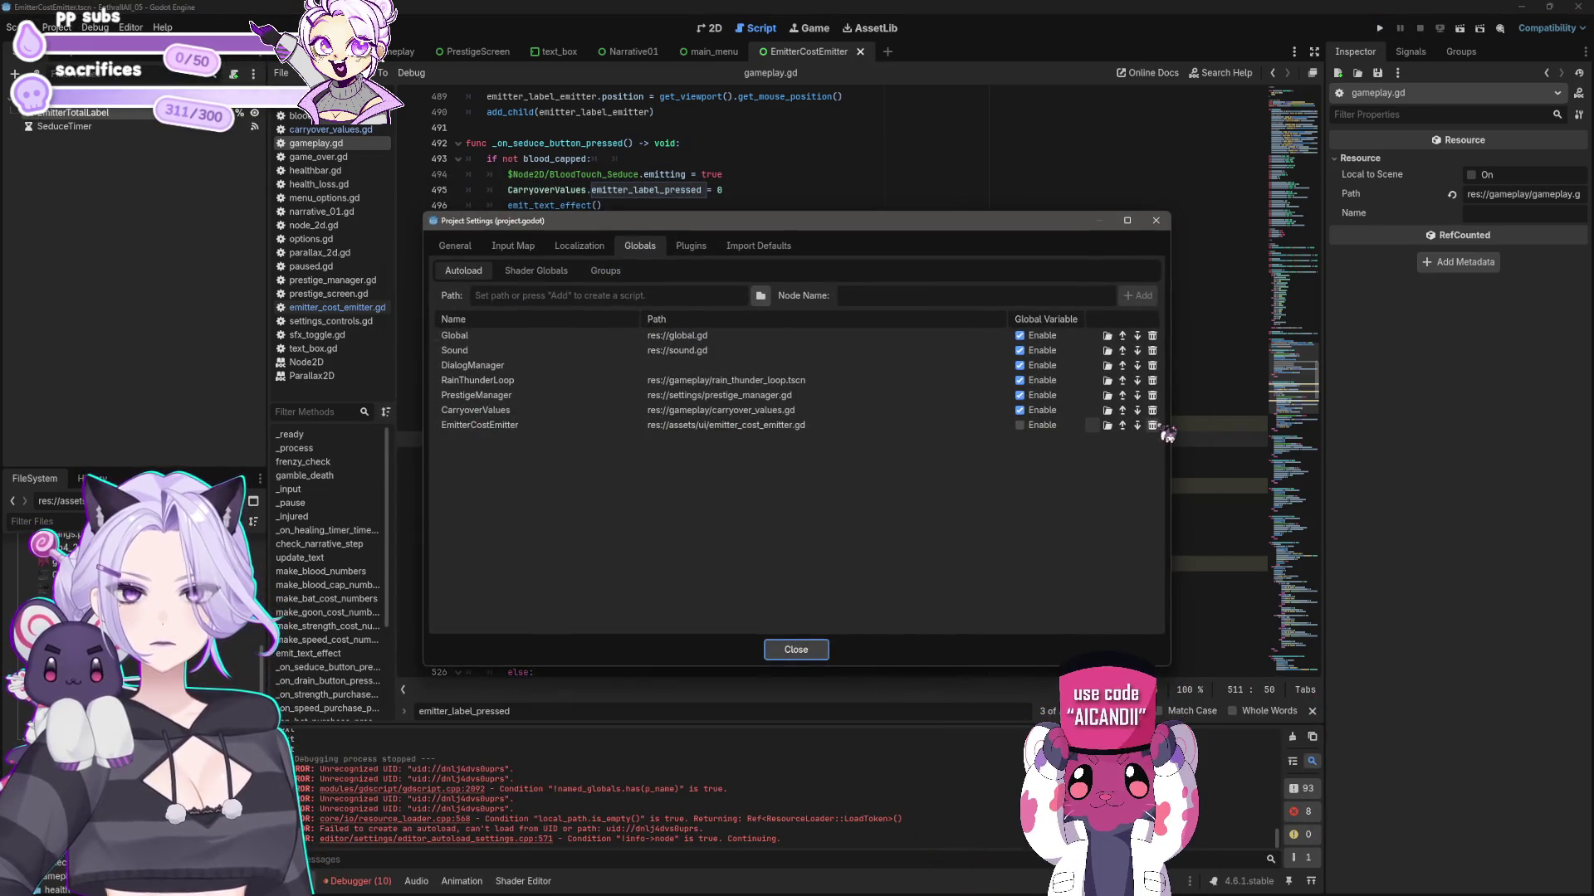
{"action": "left_click", "coordinate": [1152, 425]}
- Test-run the game, trigger Seduce to check the totals, then close the game window
{"action": "left_click", "coordinate": [1162, 221]}
{"action": "left_click", "coordinate": [1380, 29]}
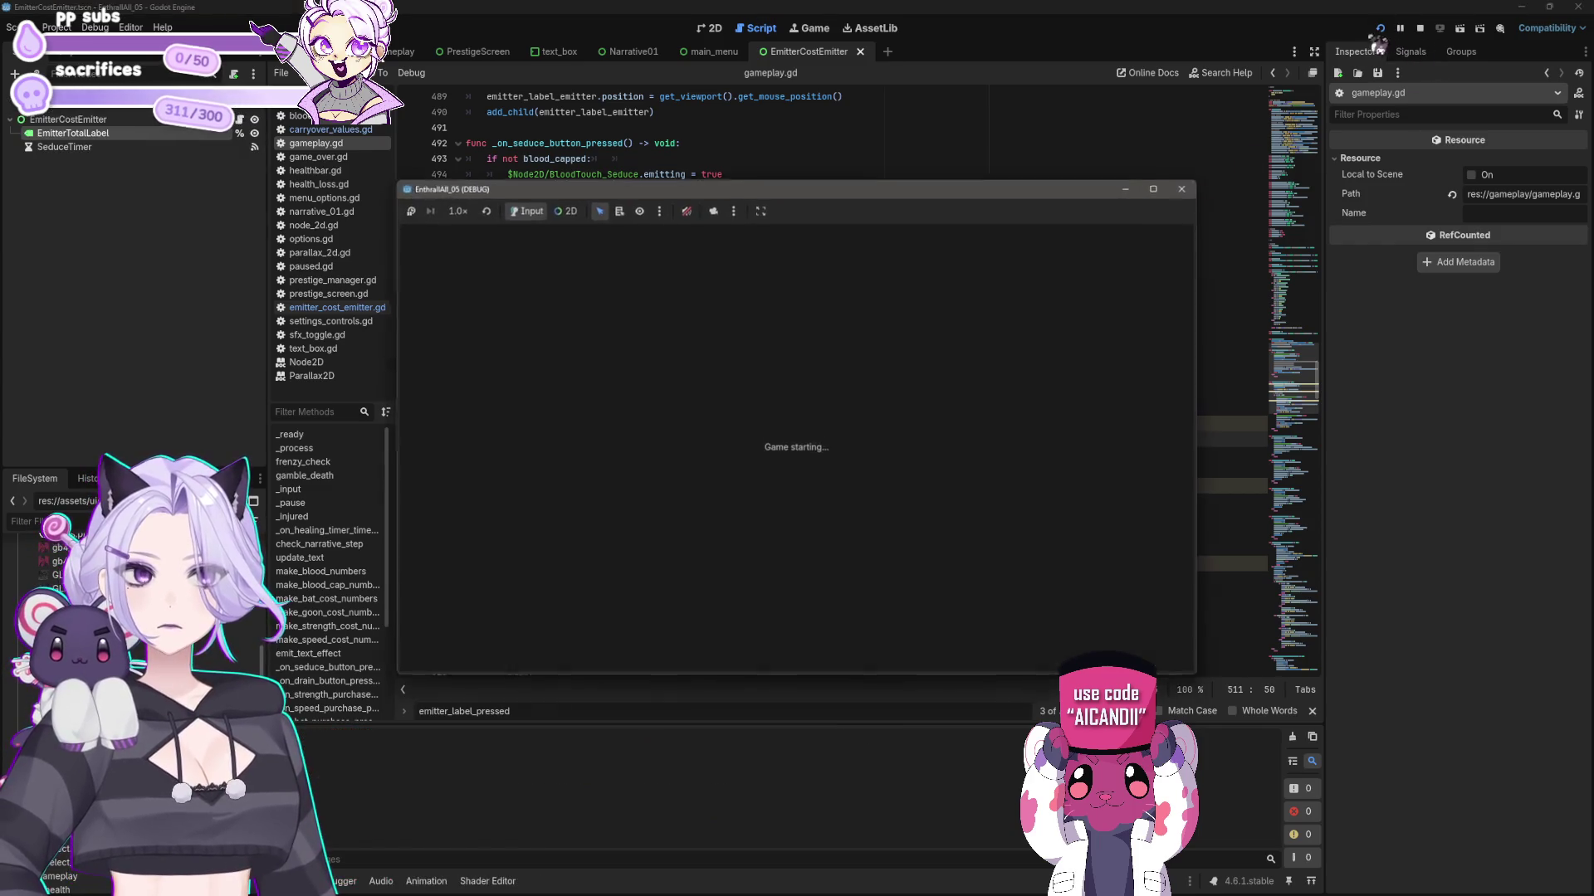
{"action": "left_click", "coordinate": [780, 480]}
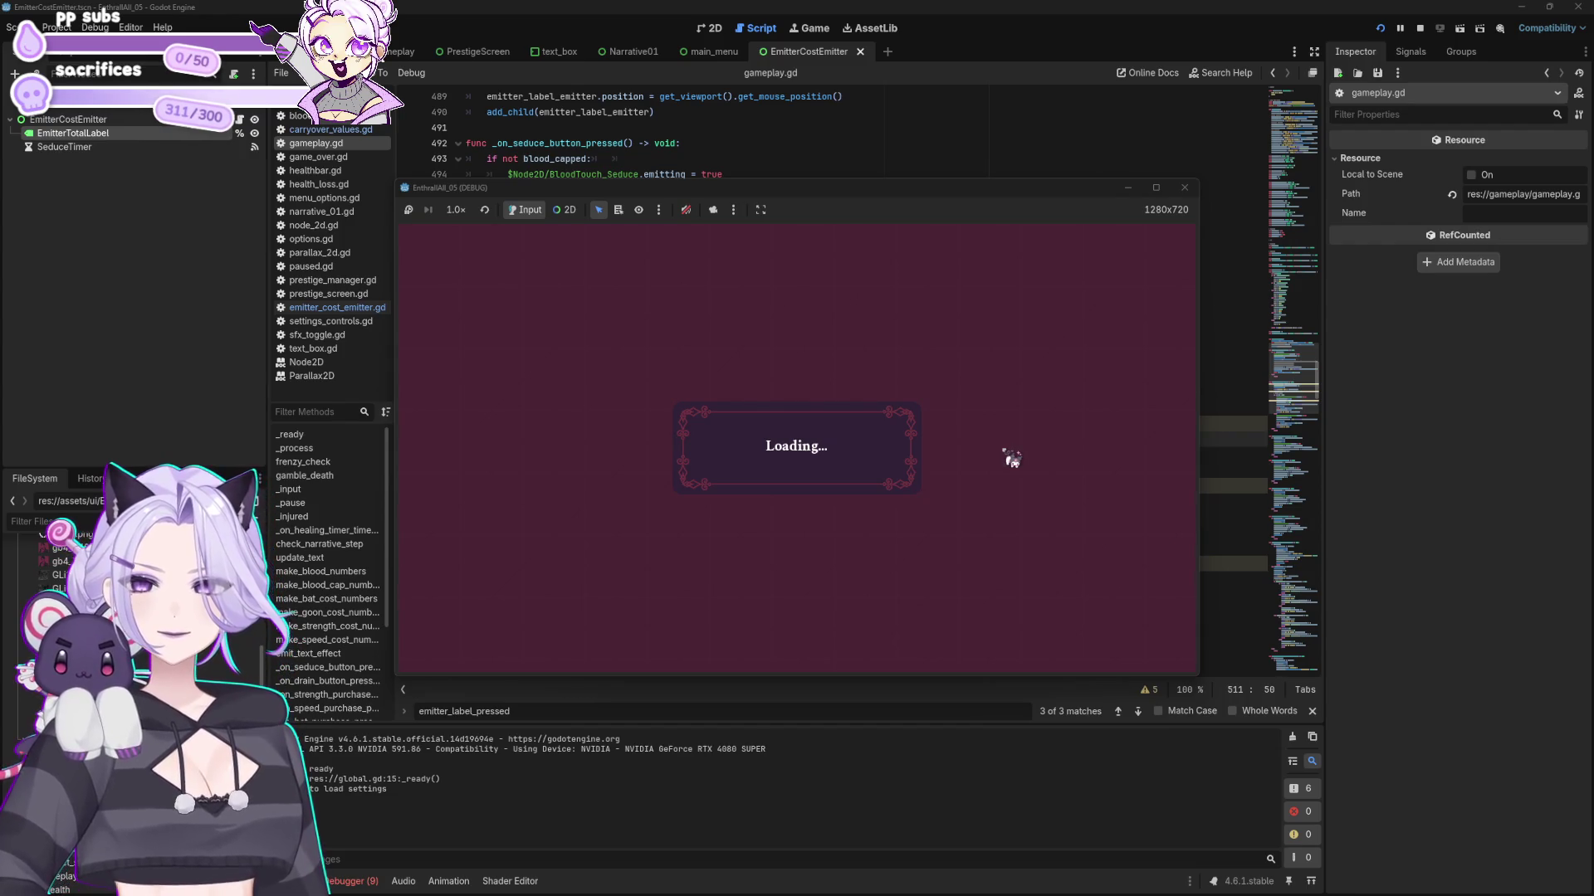
{"action": "left_click", "coordinate": [717, 458]}
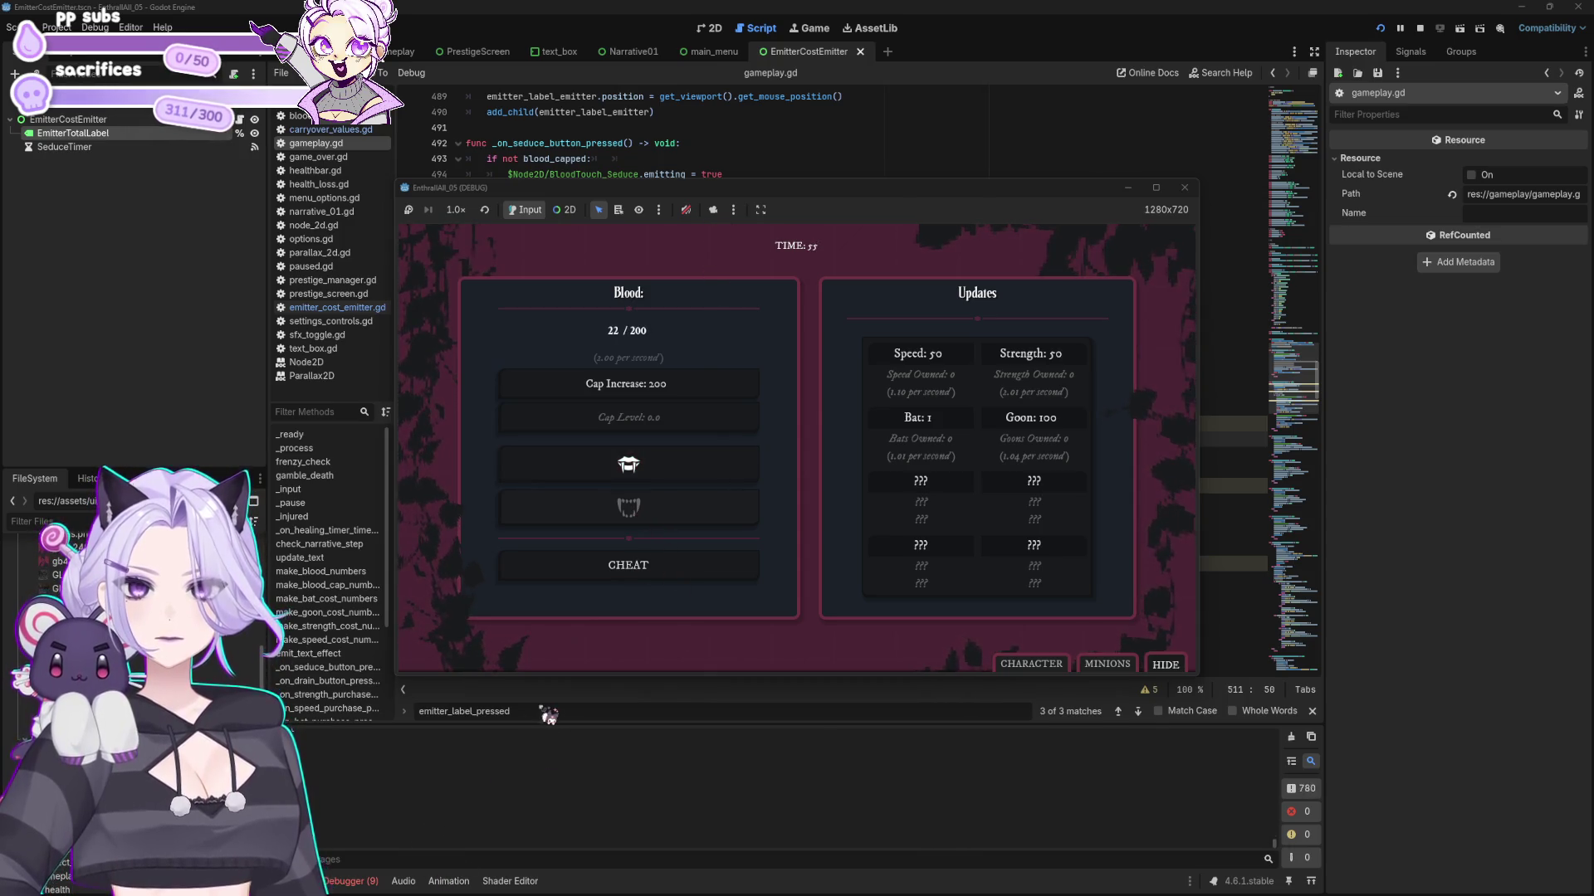
{"action": "left_click", "coordinate": [1185, 189]}
{"action": "left_click", "coordinate": [903, 343]}
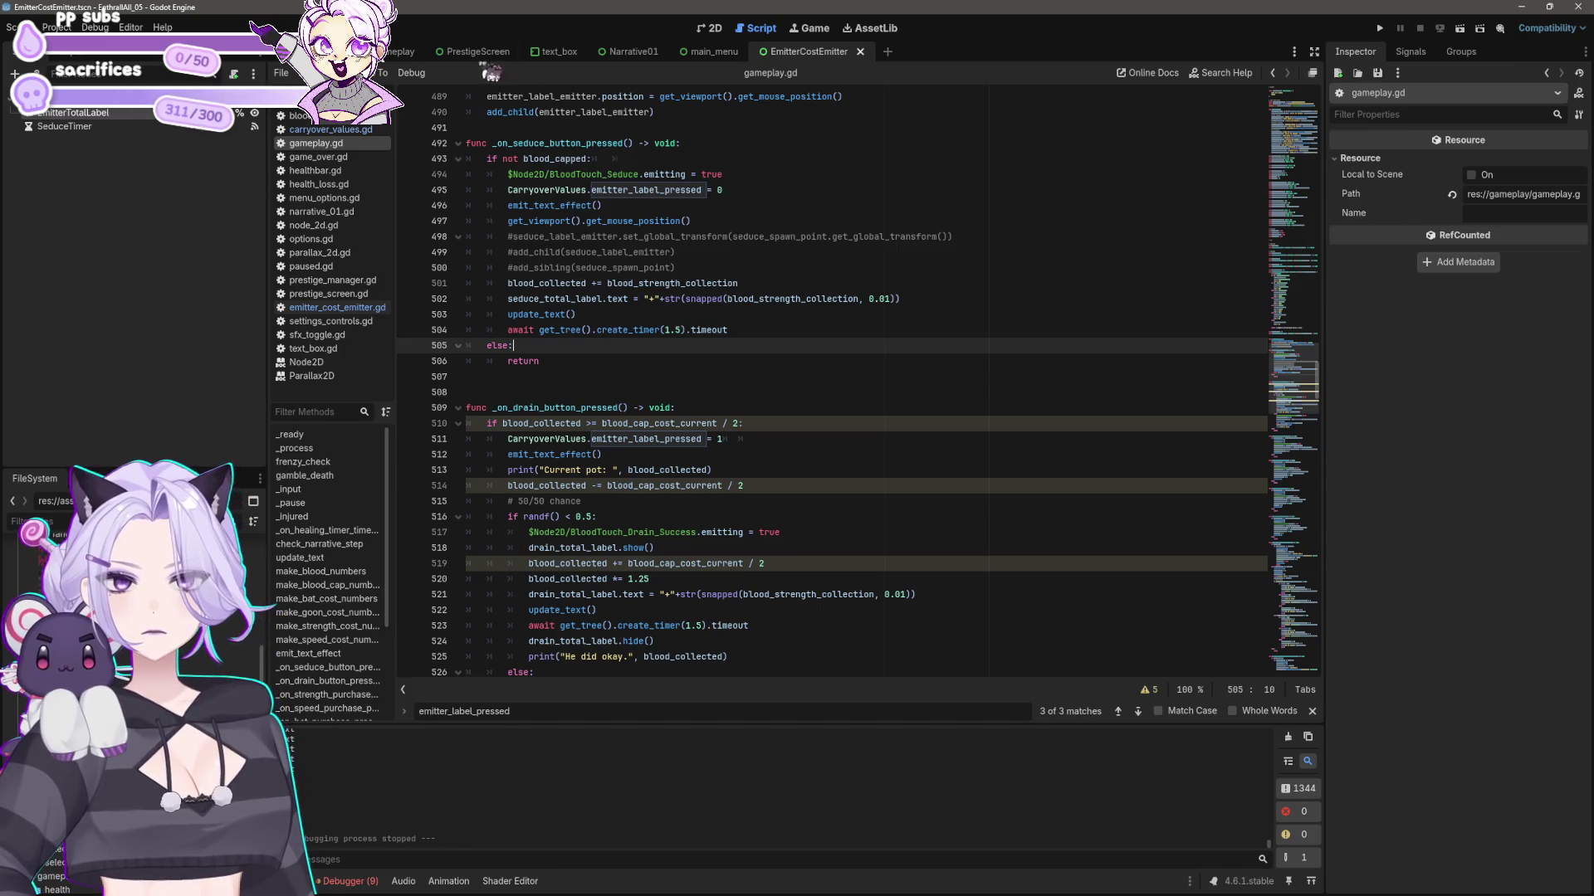
- Select the SeduceTimer node and open emitter_cost_emitter.gd in the script editor
{"action": "left_click", "coordinate": [711, 27]}
{"action": "left_click", "coordinate": [759, 27]}
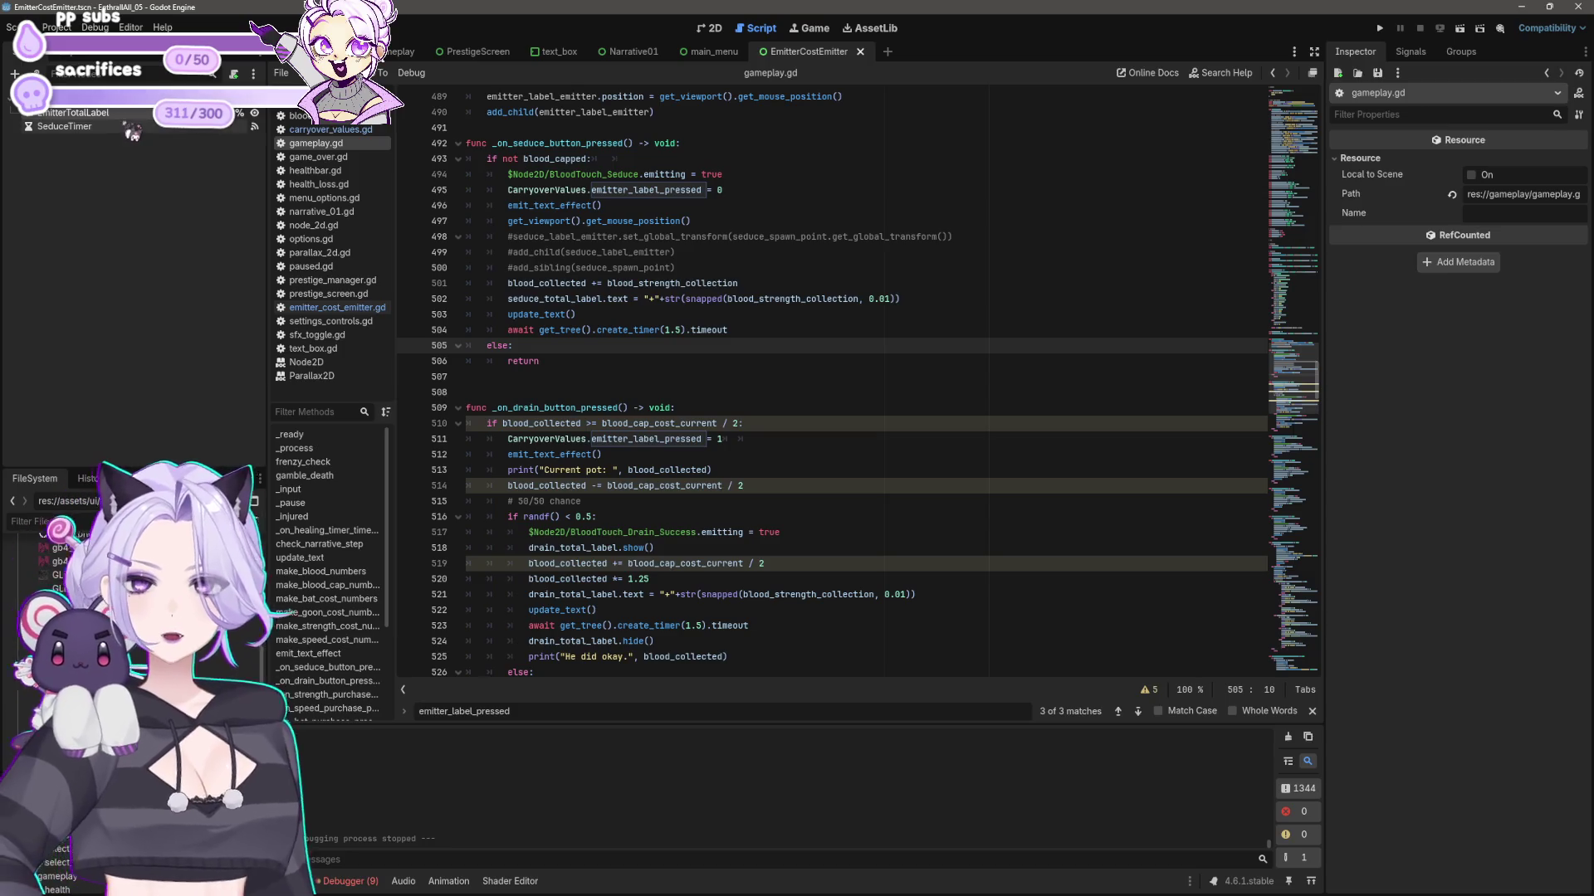
{"action": "left_click", "coordinate": [75, 126]}
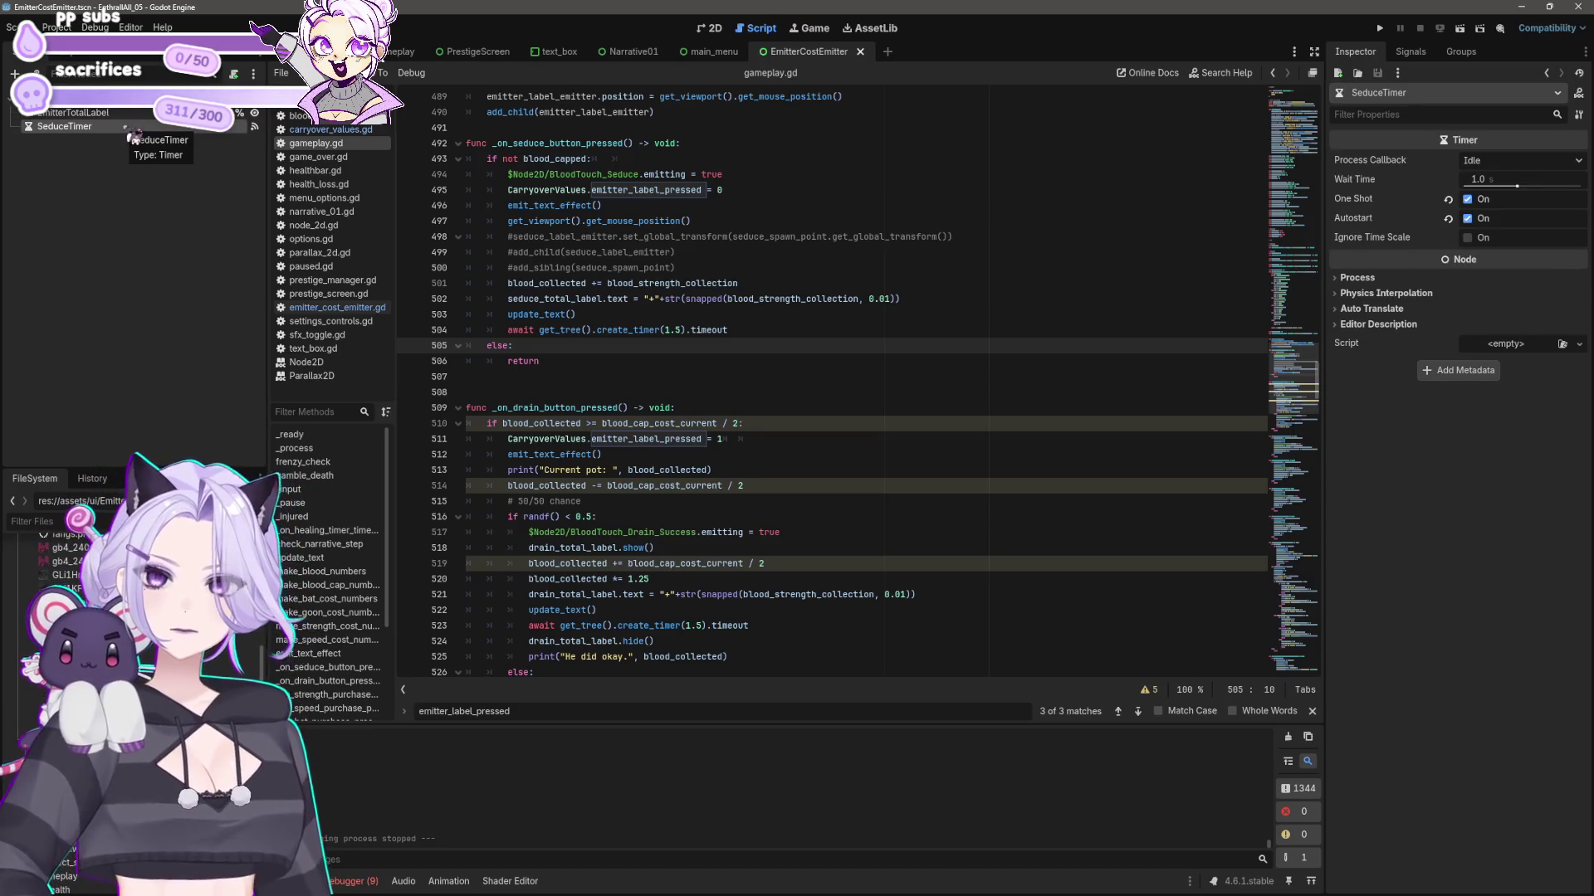
{"action": "scroll", "coordinate": [732, 419], "scroll_direction": "down", "scroll_amount": 5}
{"action": "scroll", "coordinate": [733, 419], "scroll_direction": "up", "scroll_amount": 5}
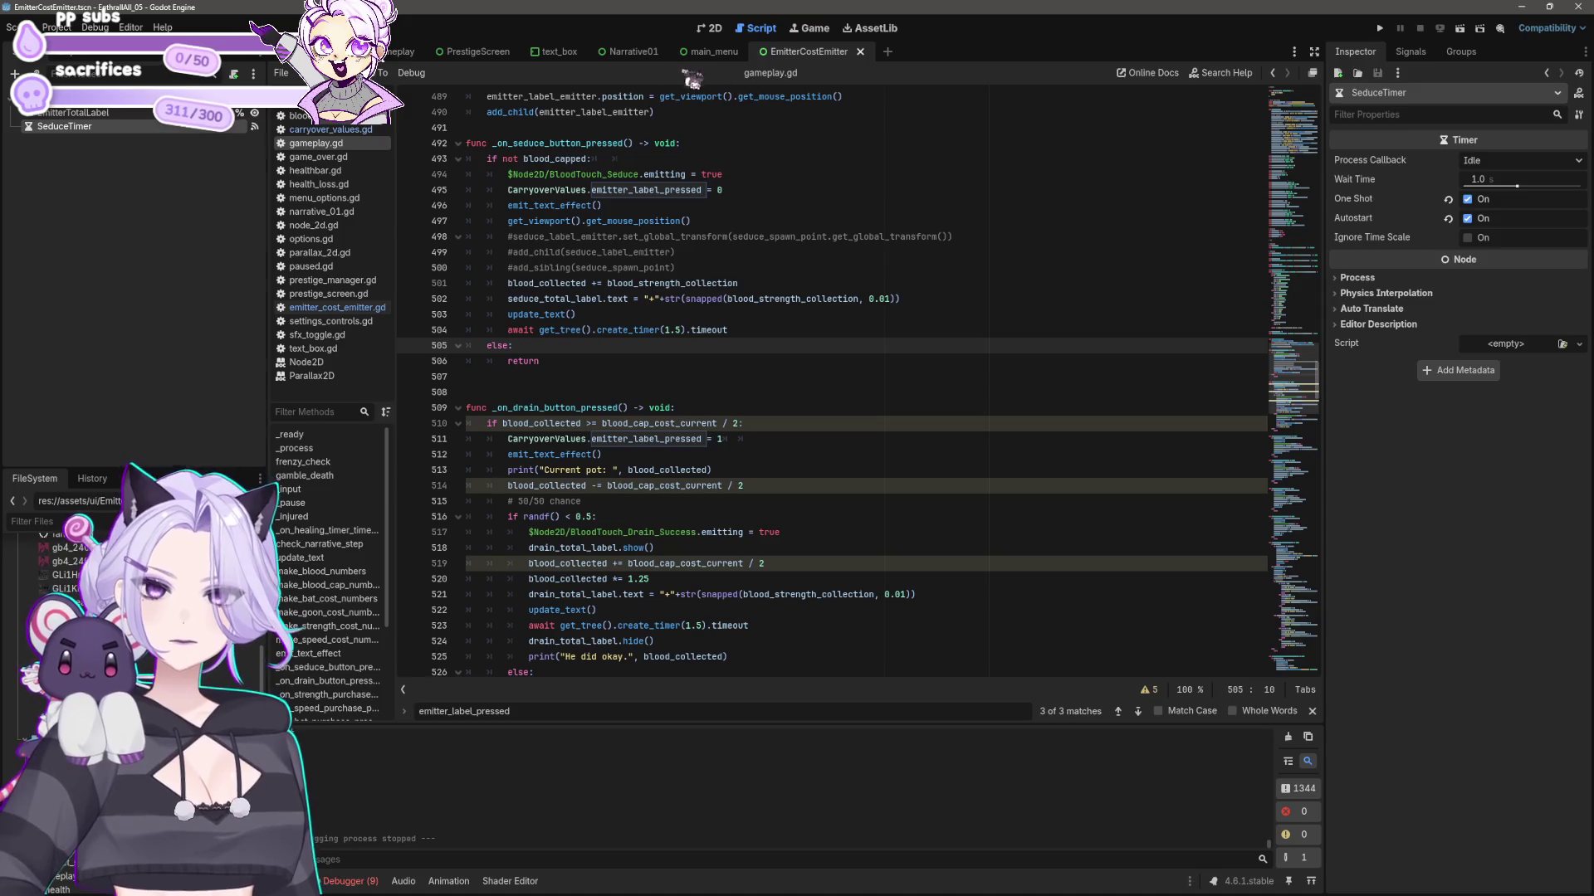
{"action": "left_click", "coordinate": [336, 308]}
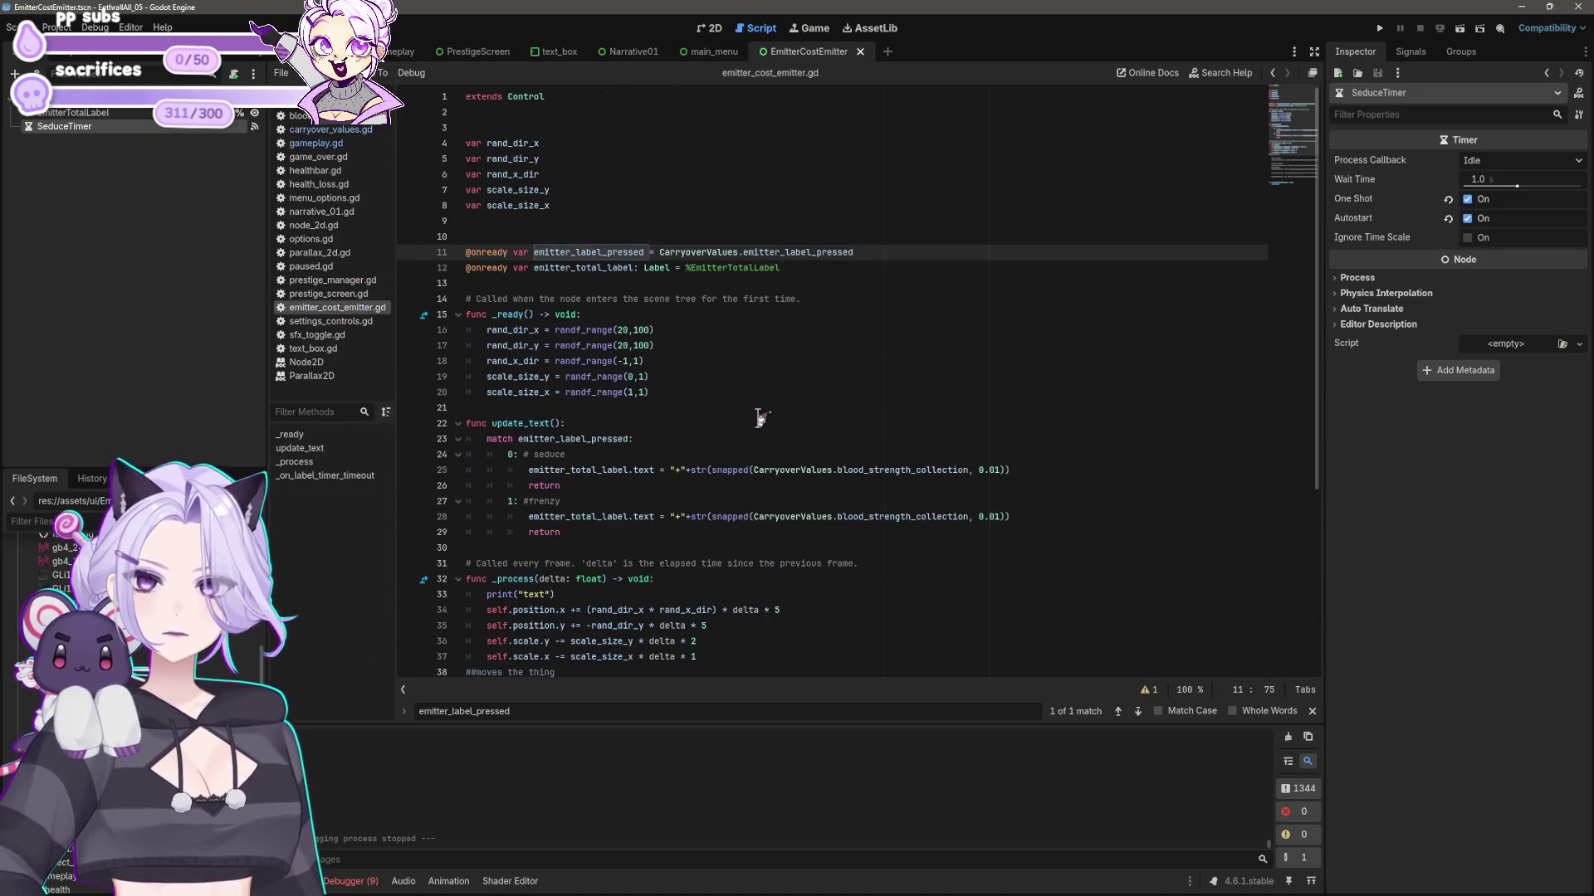
- Check queue_free() on line 54, then test-run a game from the title menu and close it
{"action": "scroll", "coordinate": [759, 417], "scroll_direction": "down", "scroll_amount": 2}
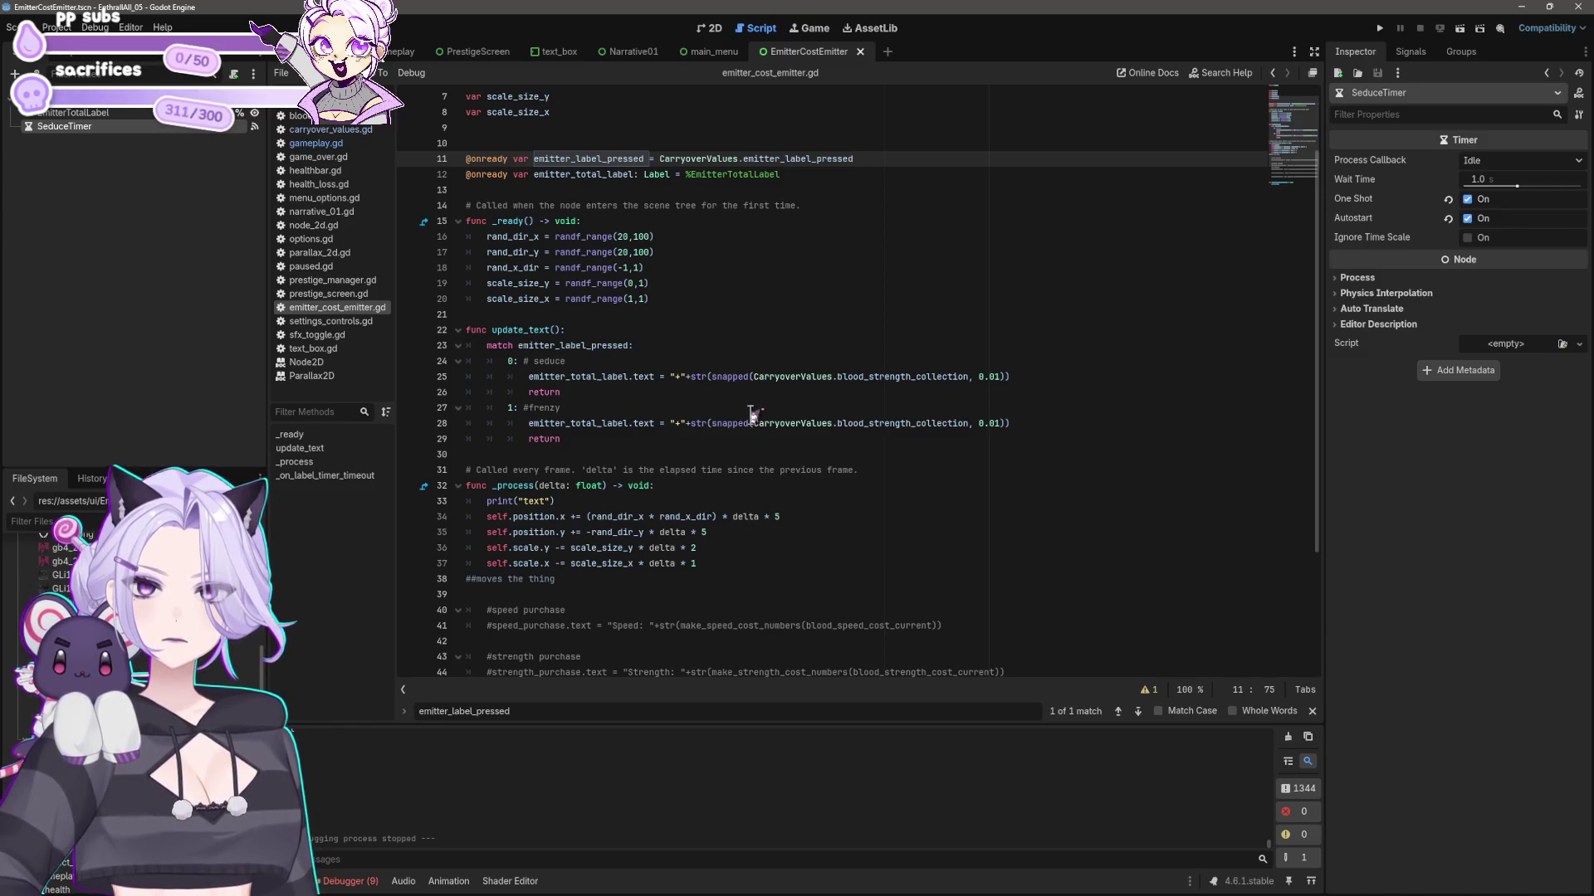
{"action": "scroll", "coordinate": [752, 415], "scroll_direction": "down", "scroll_amount": 4}
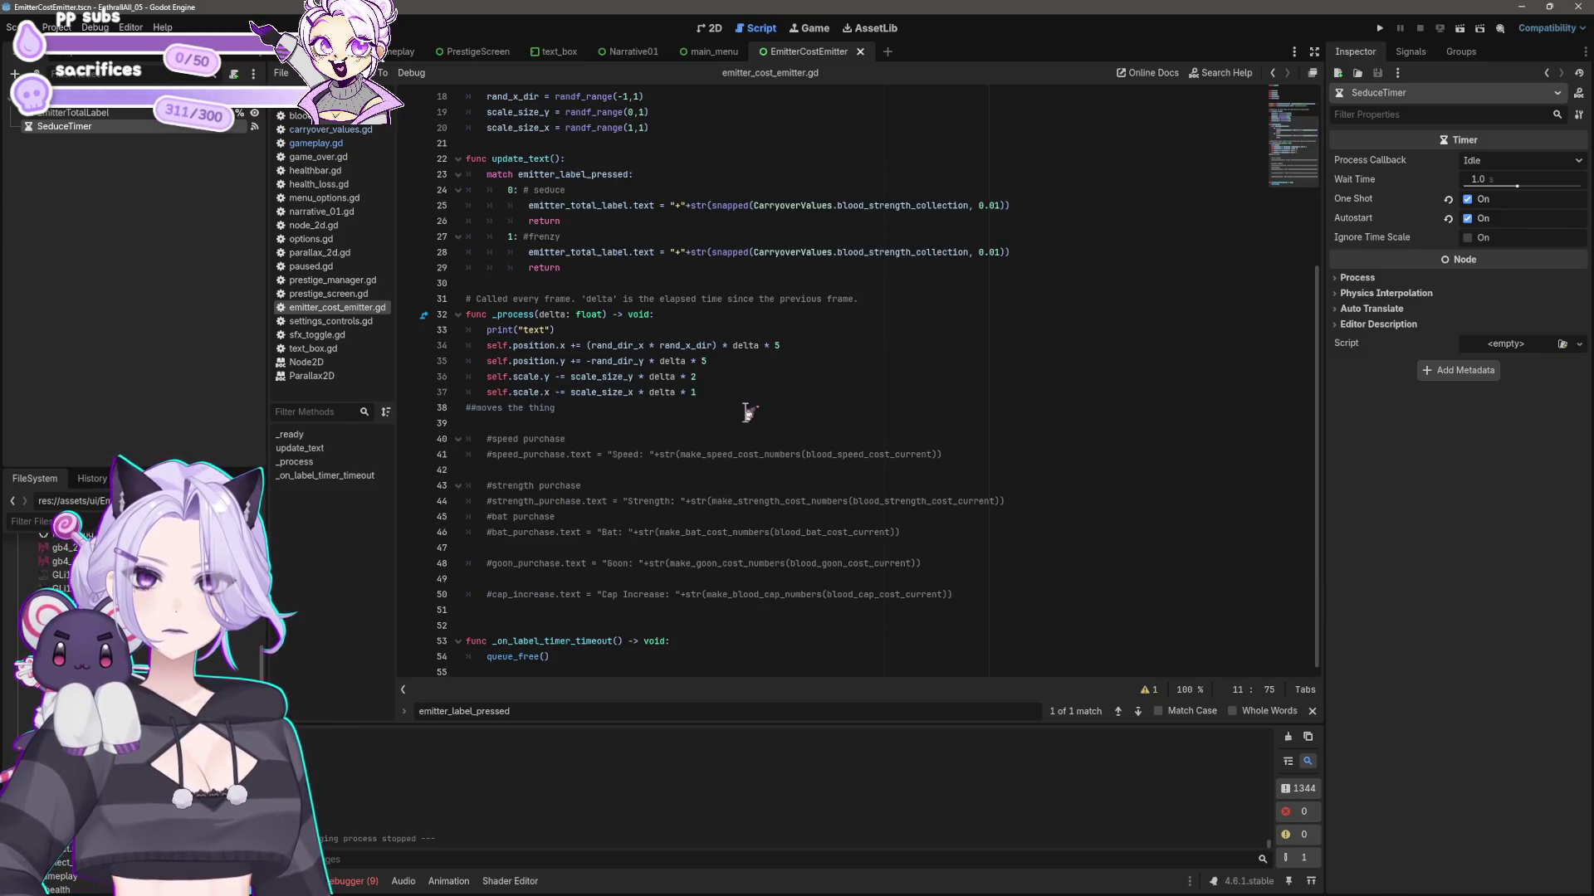
{"action": "left_click", "coordinate": [588, 657]}
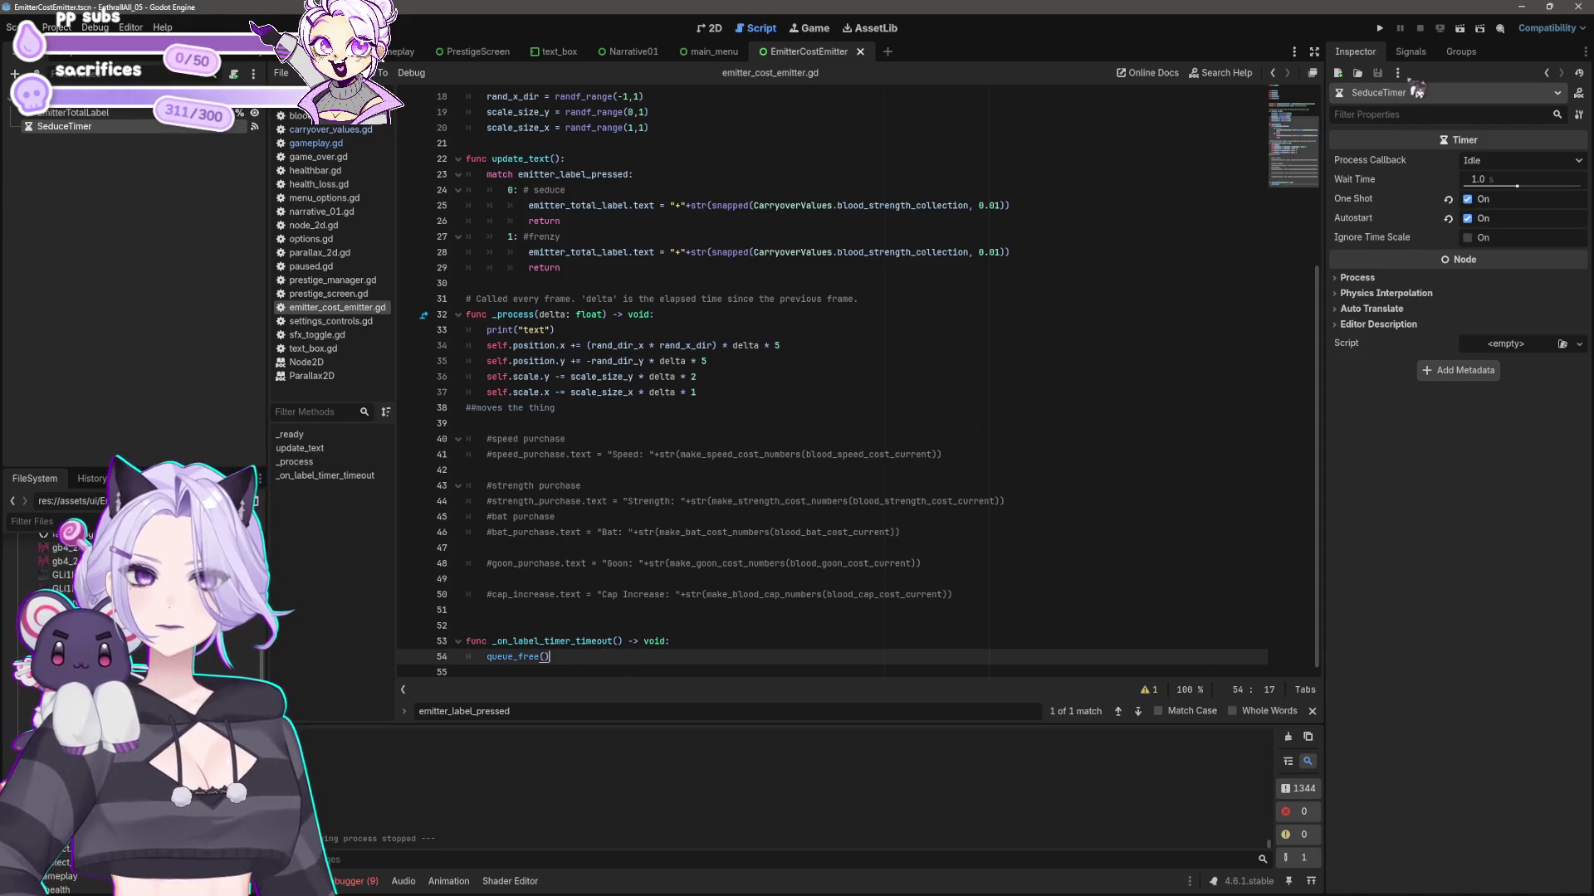
{"action": "left_click", "coordinate": [1379, 28]}
{"action": "left_click", "coordinate": [801, 488]}
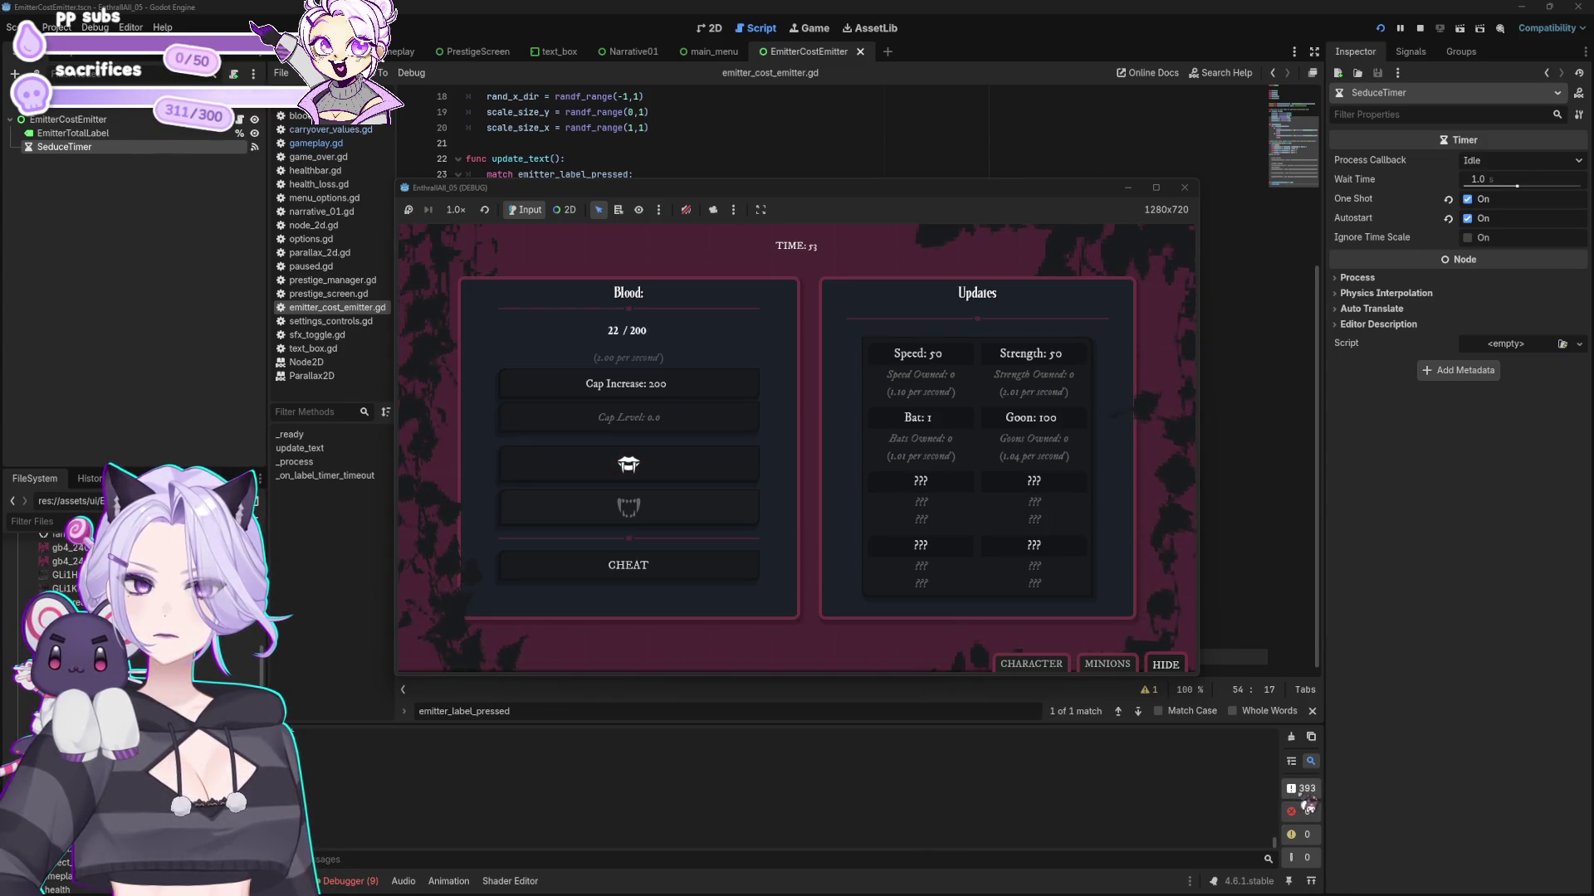
{"action": "left_click", "coordinate": [1184, 188]}
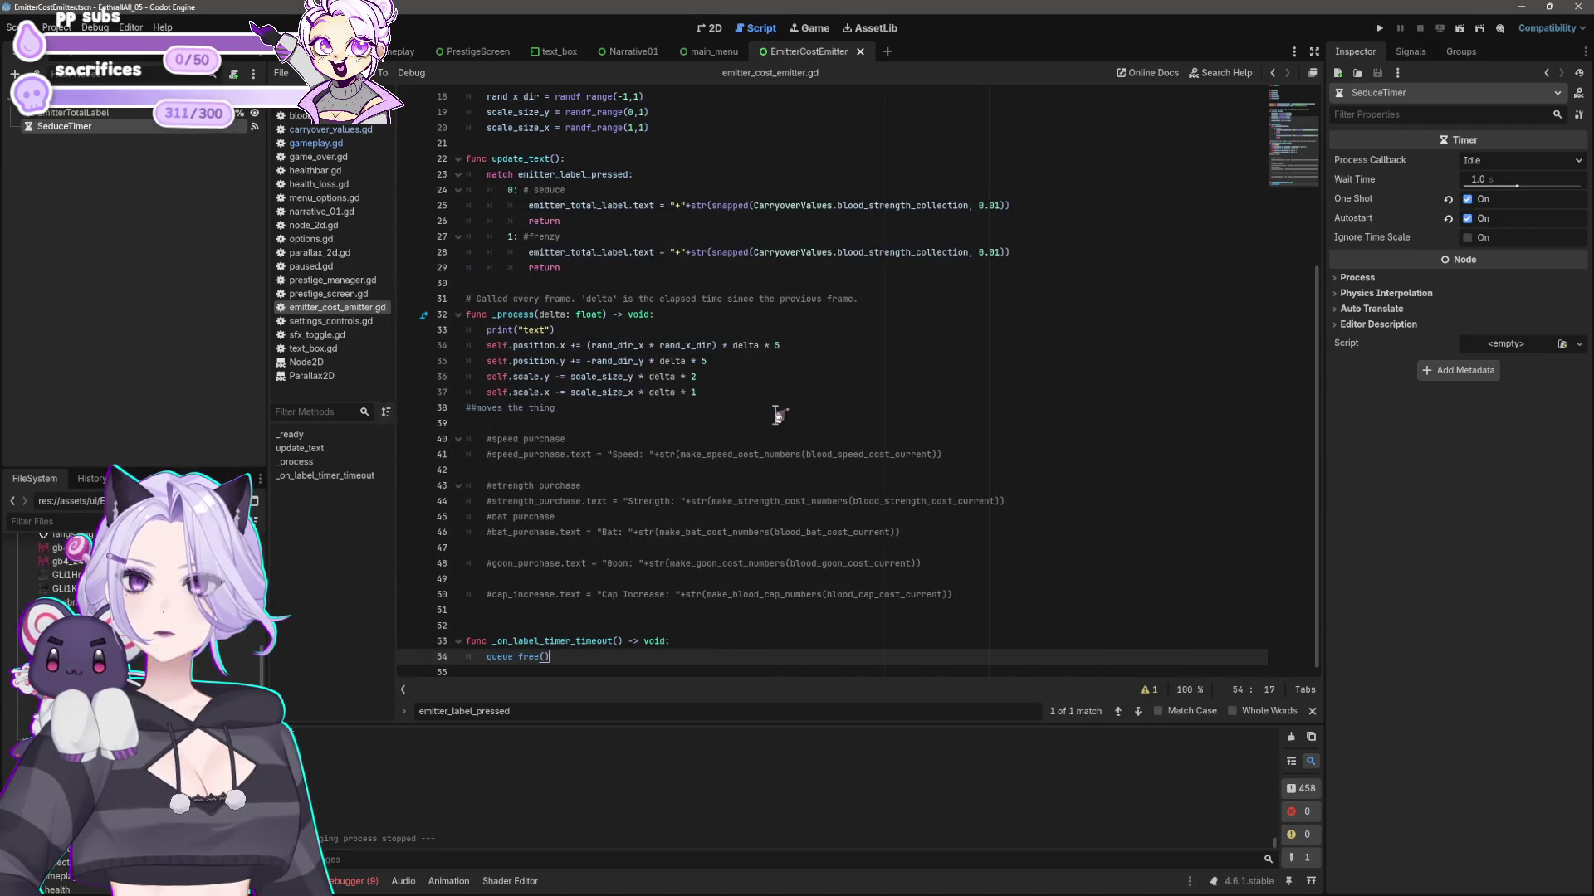
- Review lines 38, the print("text") line and line 54, then save emitter_cost_emitter.gd
{"action": "left_click", "coordinate": [778, 411]}
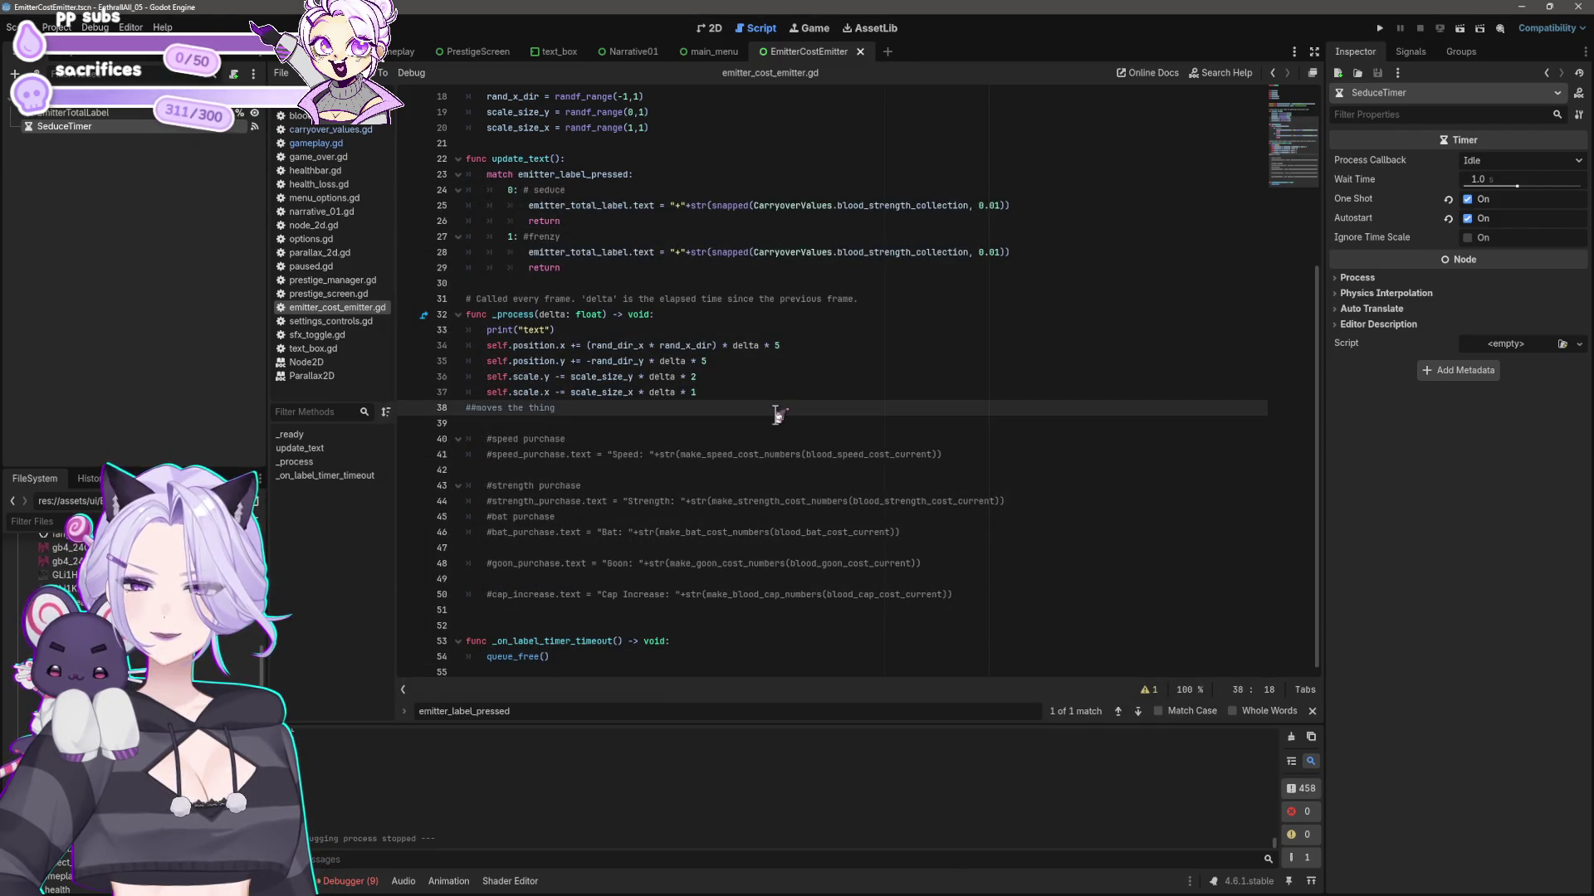
{"action": "scroll", "coordinate": [655, 407], "scroll_direction": "up", "scroll_amount": 3}
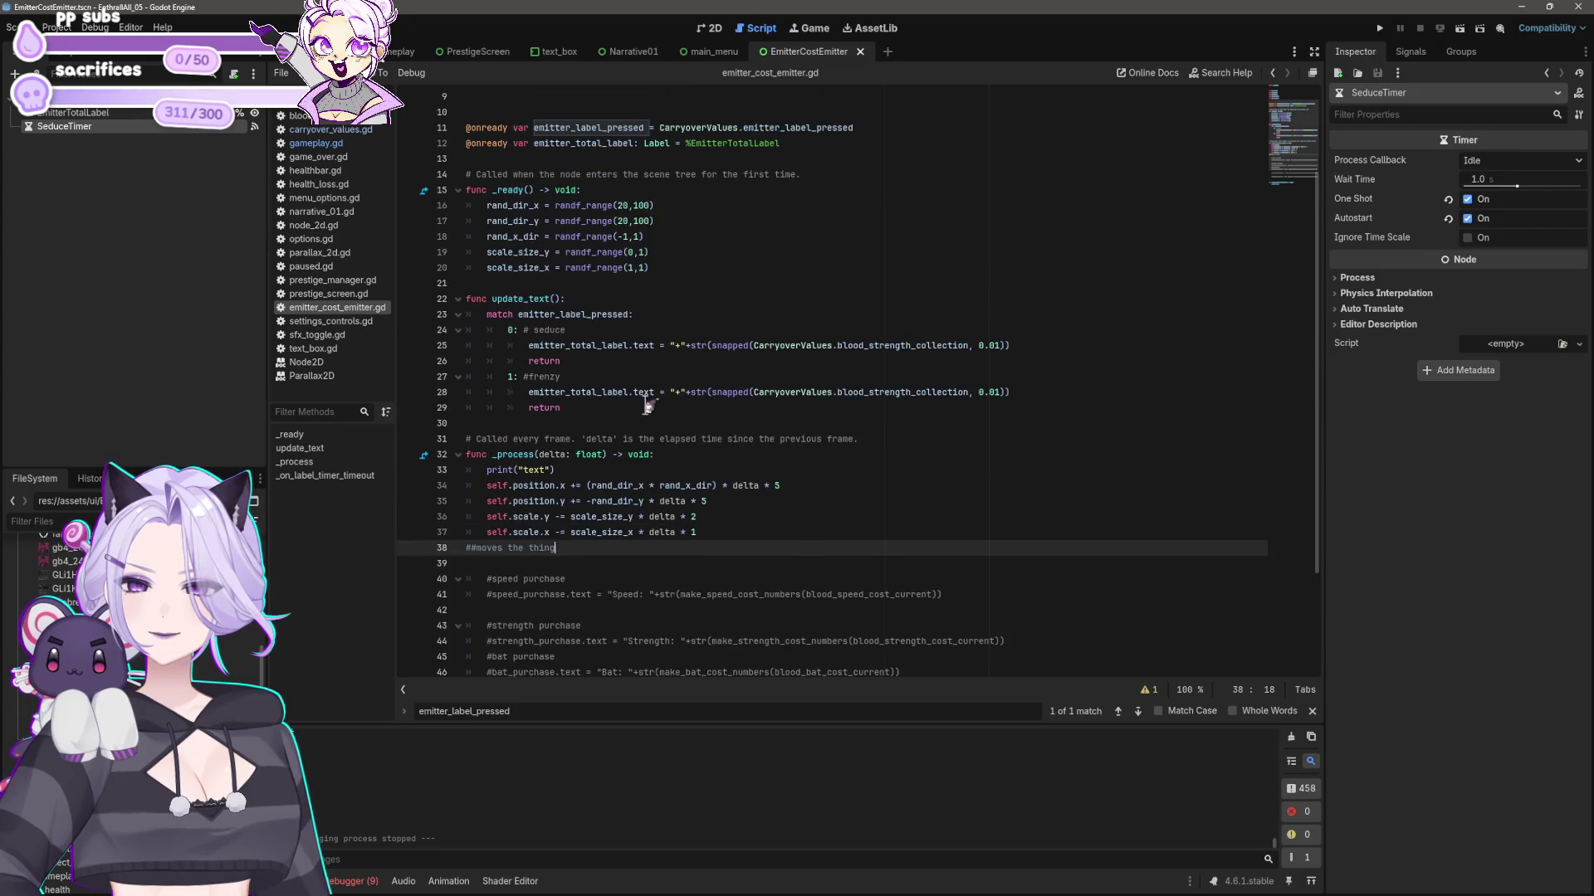
{"action": "left_click", "coordinate": [581, 470]}
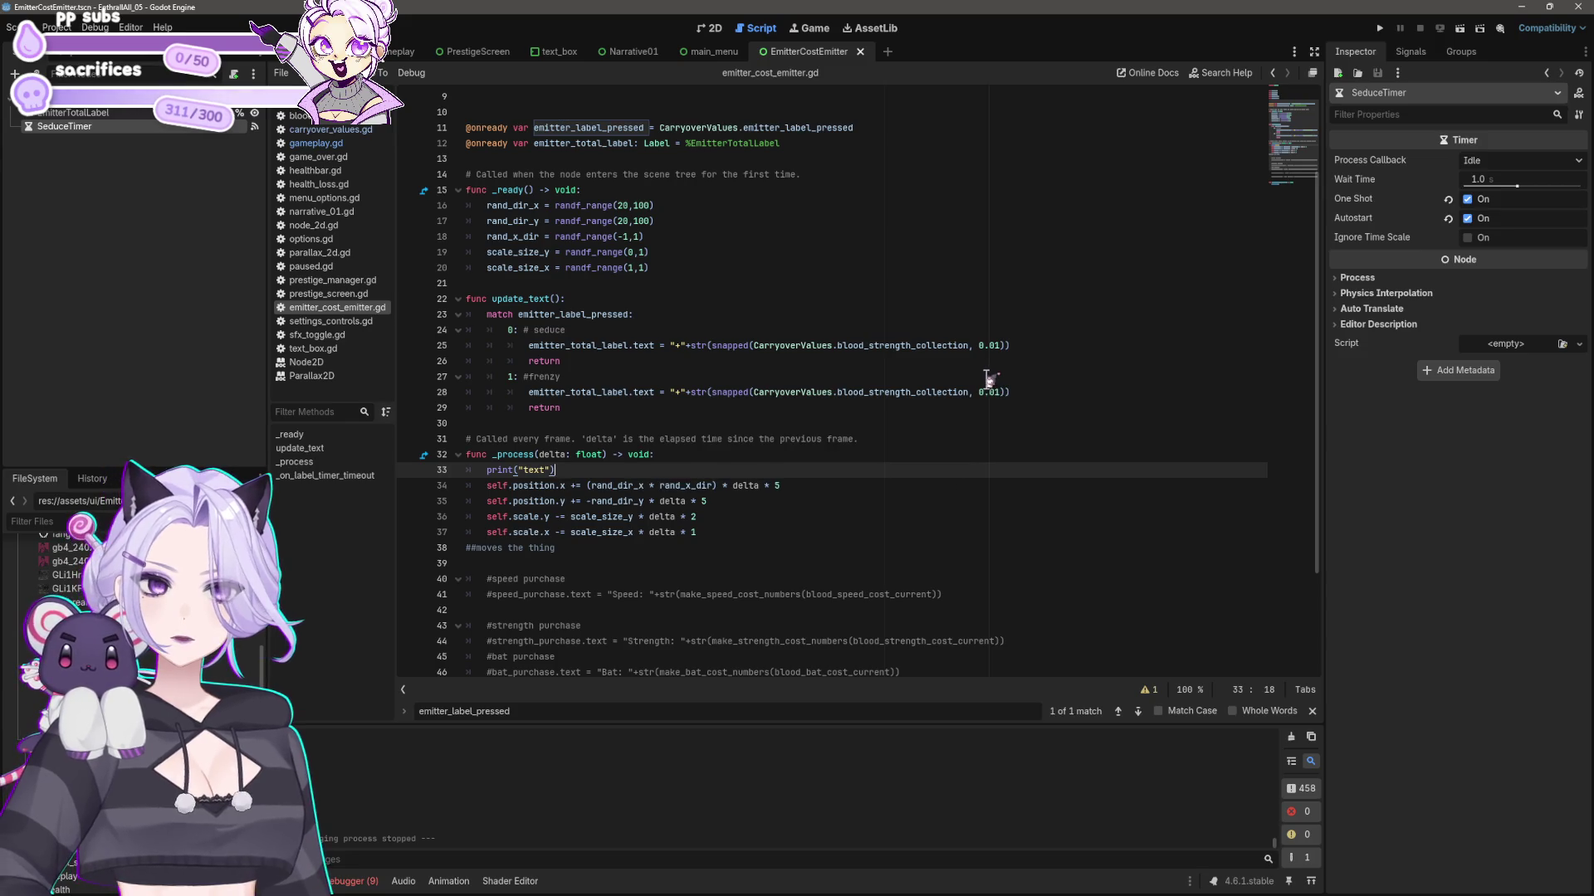
{"action": "scroll", "coordinate": [980, 382], "scroll_direction": "down", "scroll_amount": 3}
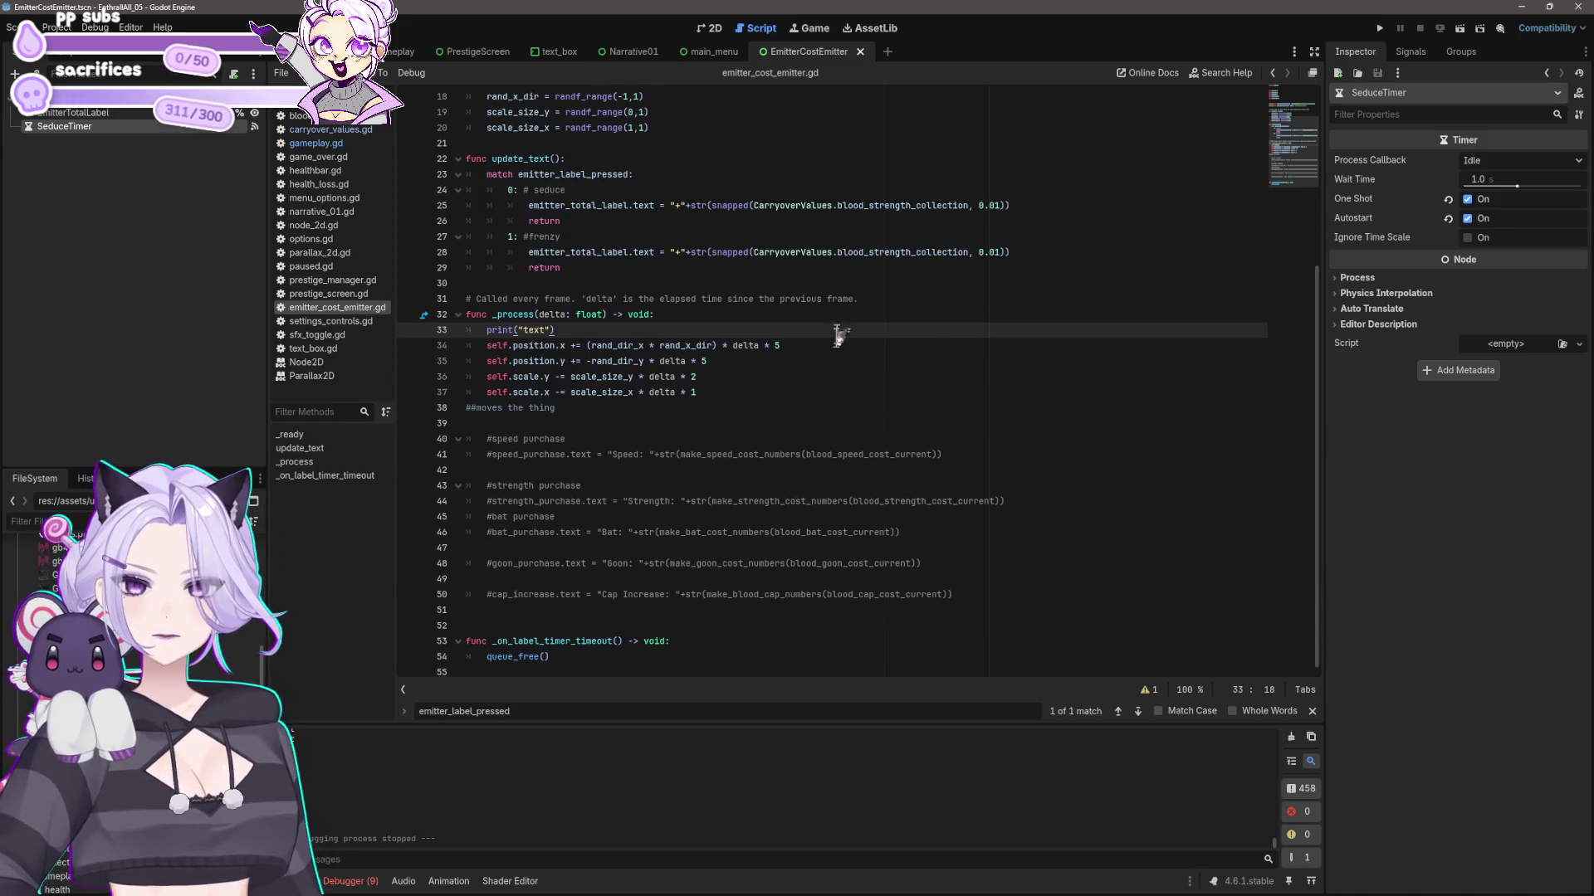
{"action": "left_click", "coordinate": [629, 657]}
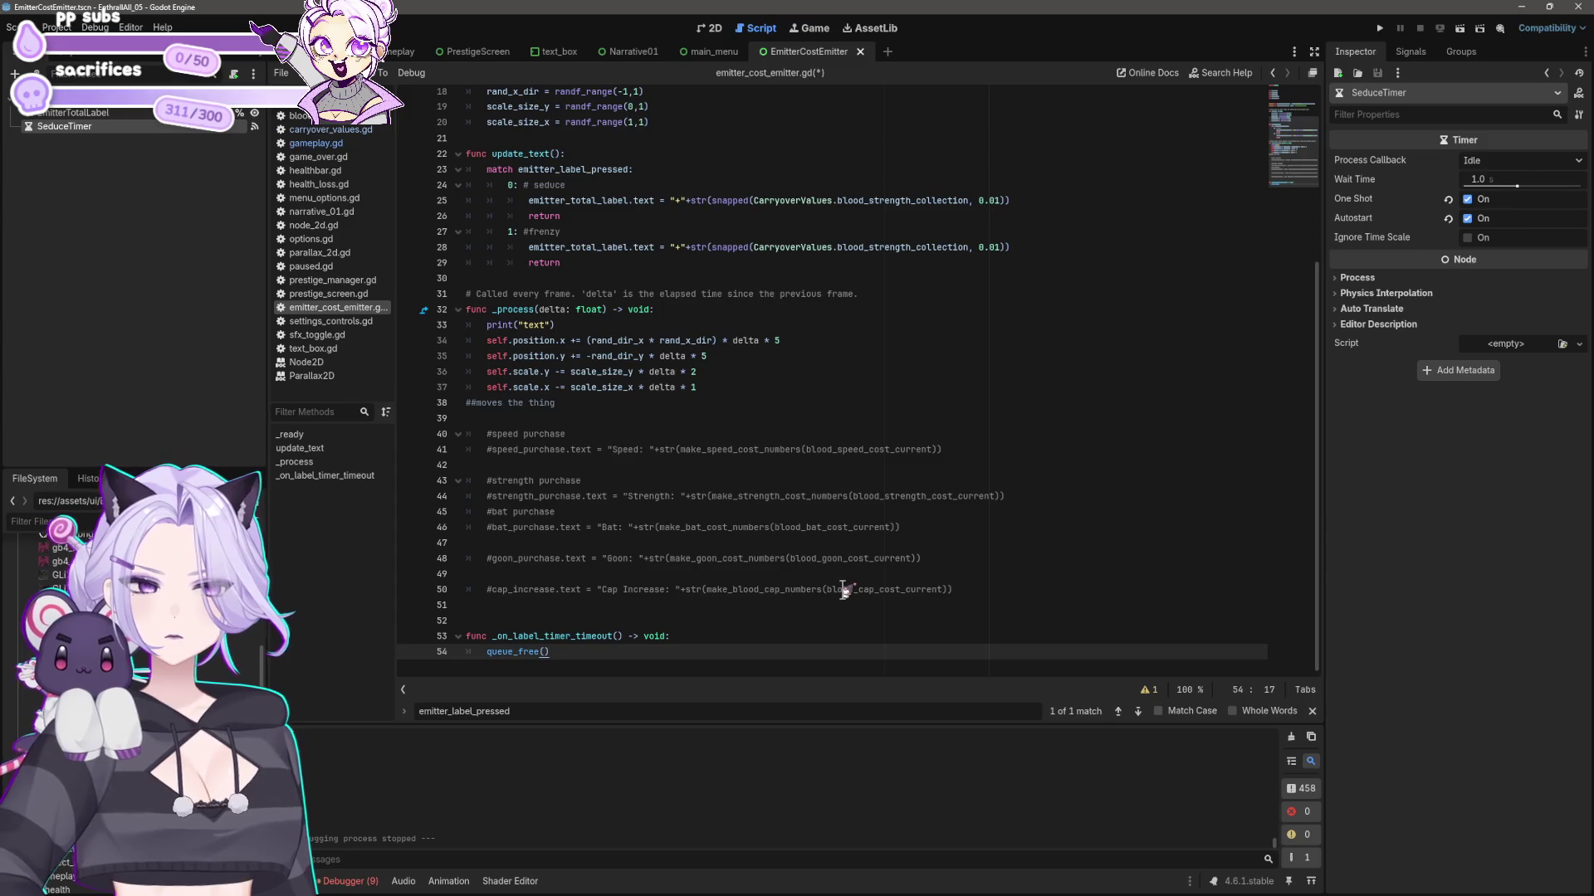
{"action": "key", "text": "ctrl+s"}
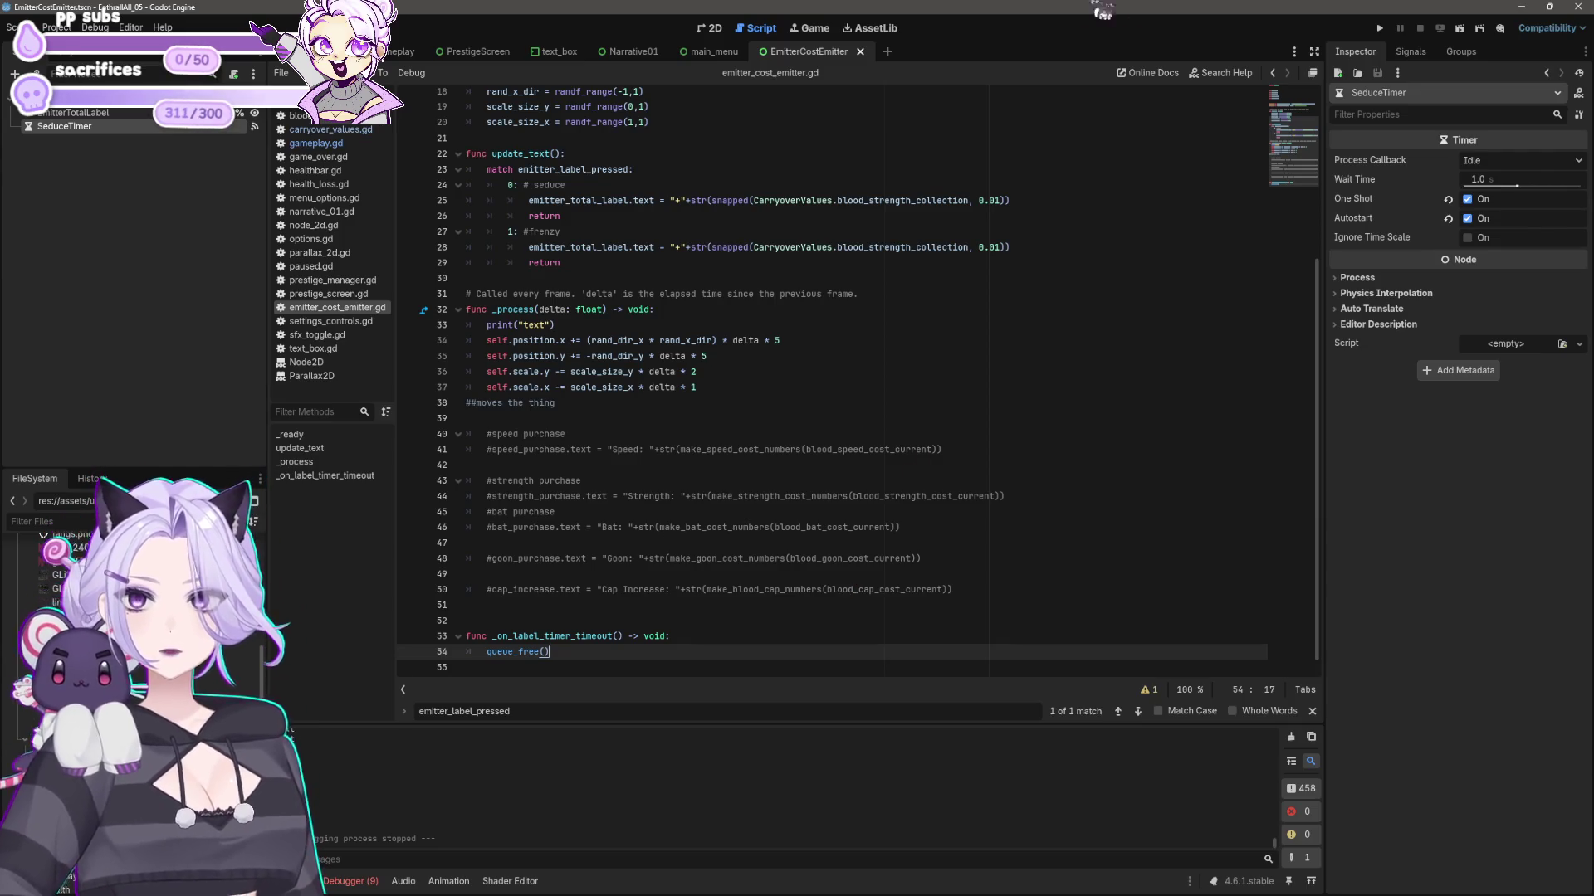
- Switch to the 2D view and back, then review the script around line 33
{"action": "left_click", "coordinate": [708, 29]}
{"action": "left_click", "coordinate": [761, 29]}
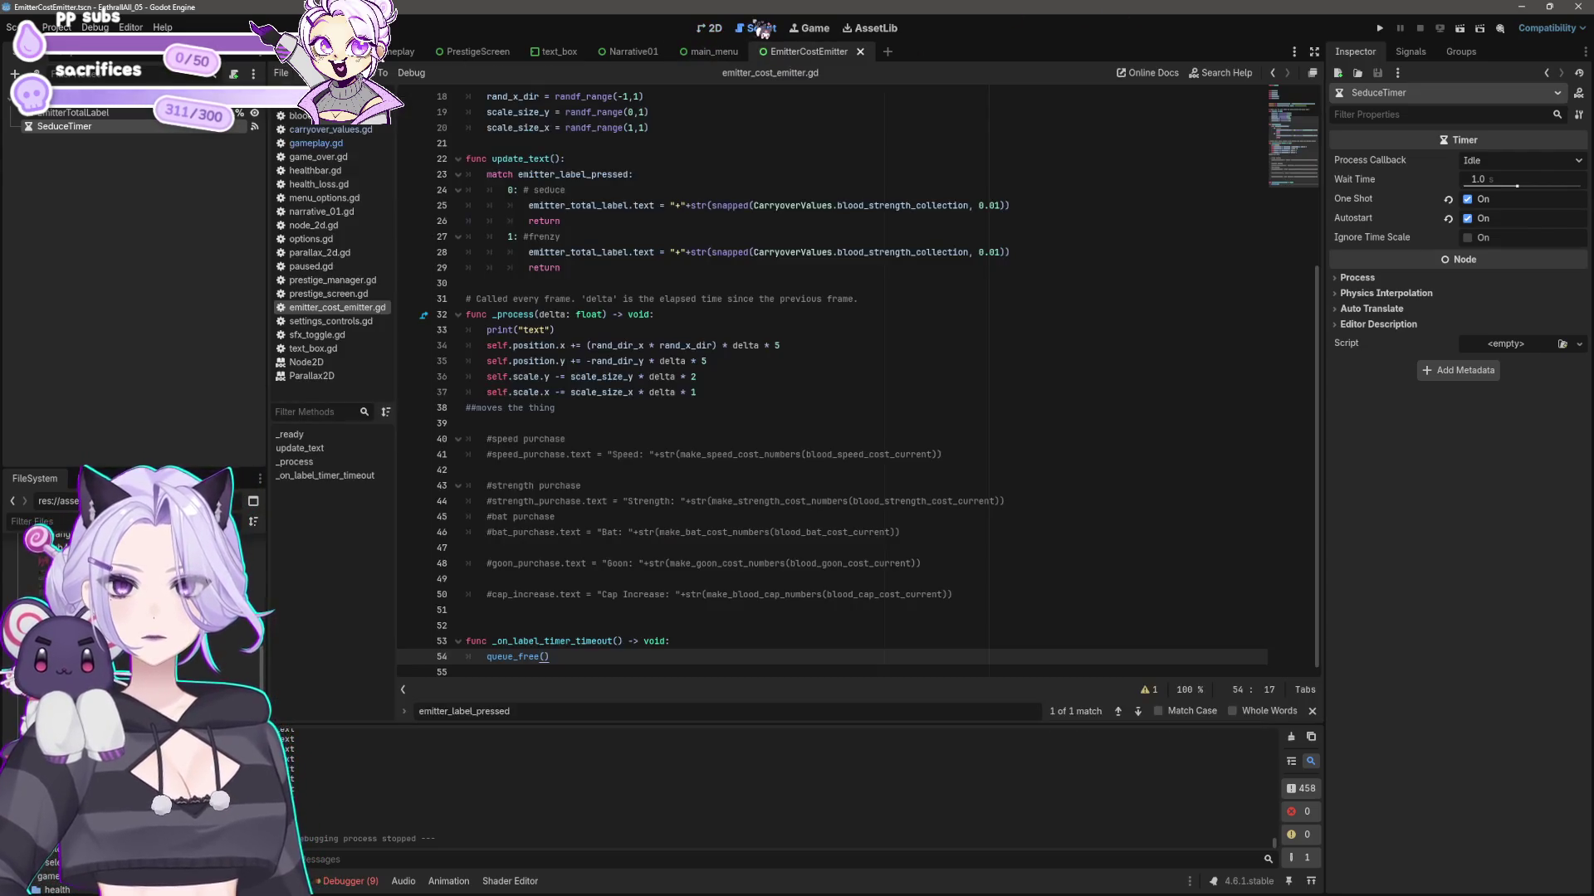
{"action": "left_click", "coordinate": [717, 329]}
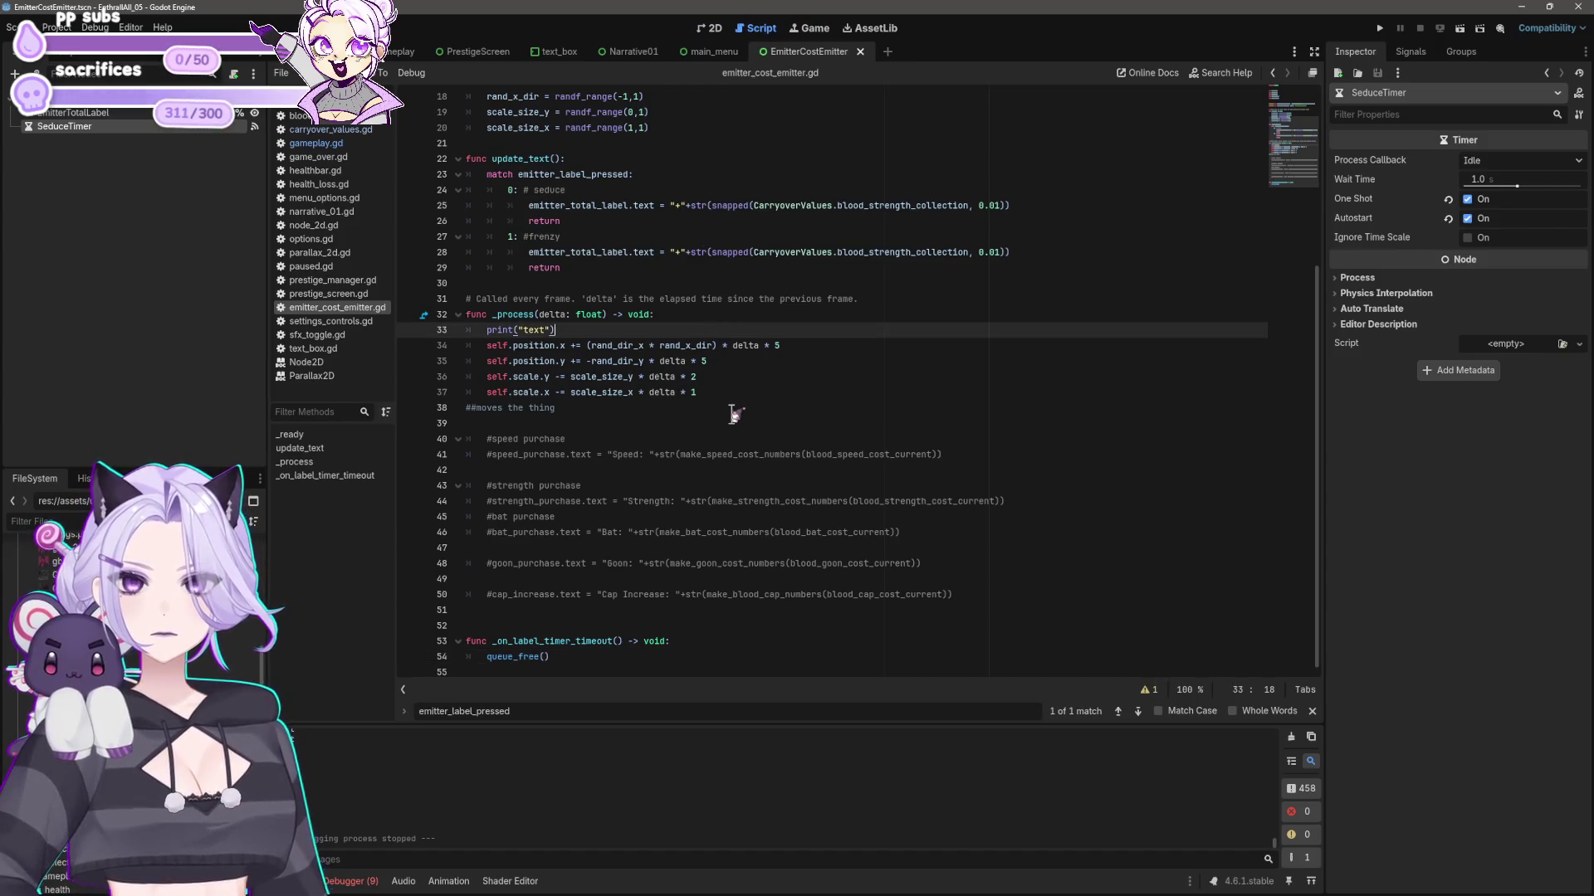
{"action": "scroll", "coordinate": [735, 415], "scroll_direction": "up", "scroll_amount": 5}
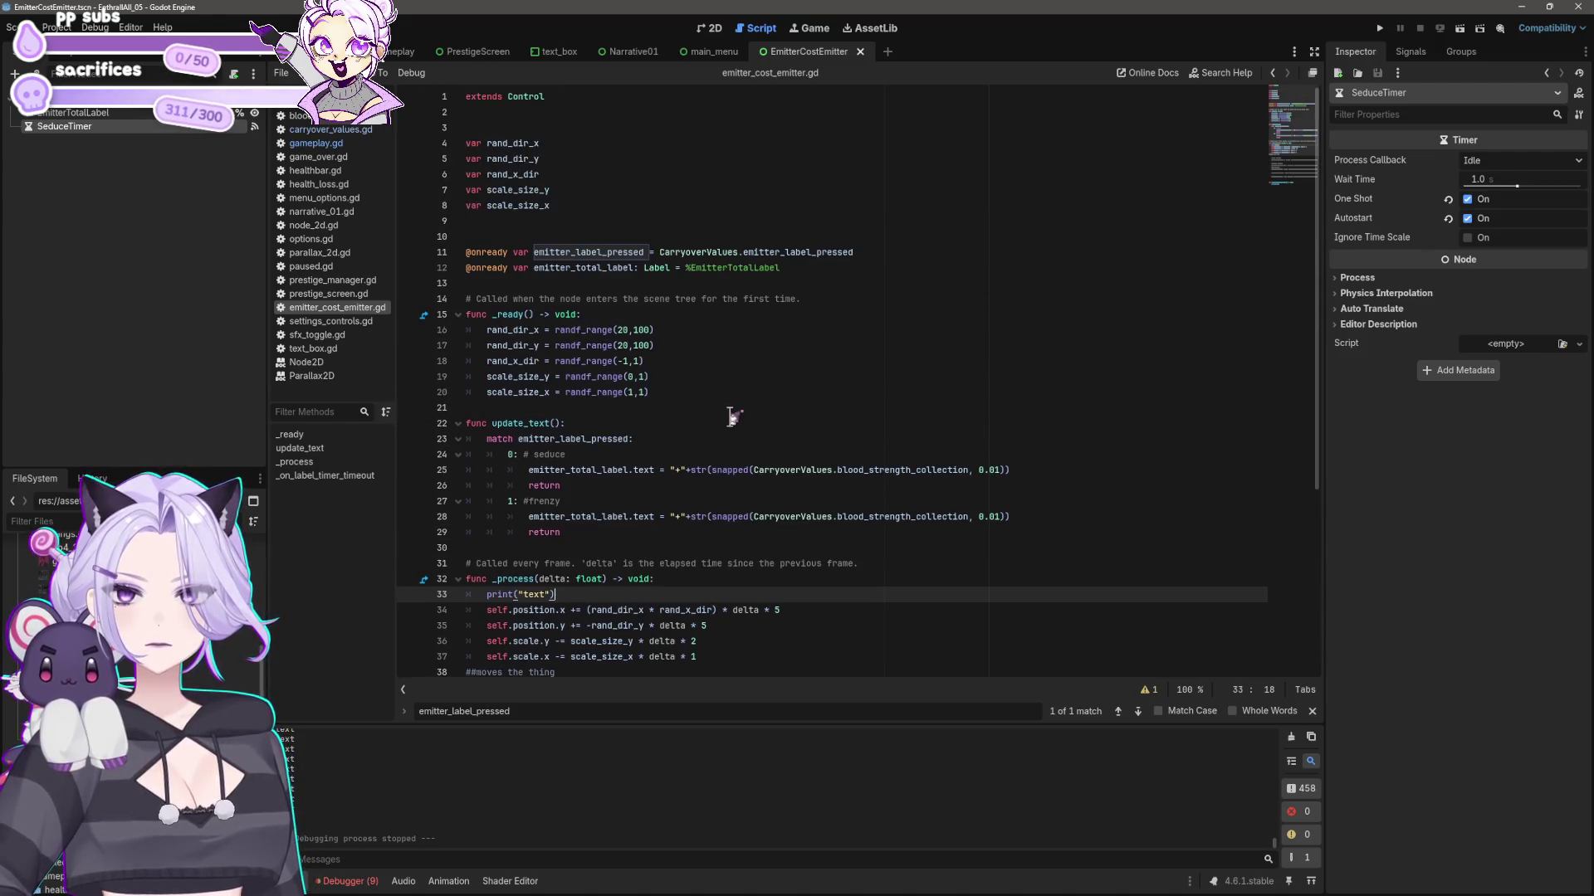
{"action": "scroll", "coordinate": [742, 477], "scroll_direction": "down", "scroll_amount": 5}
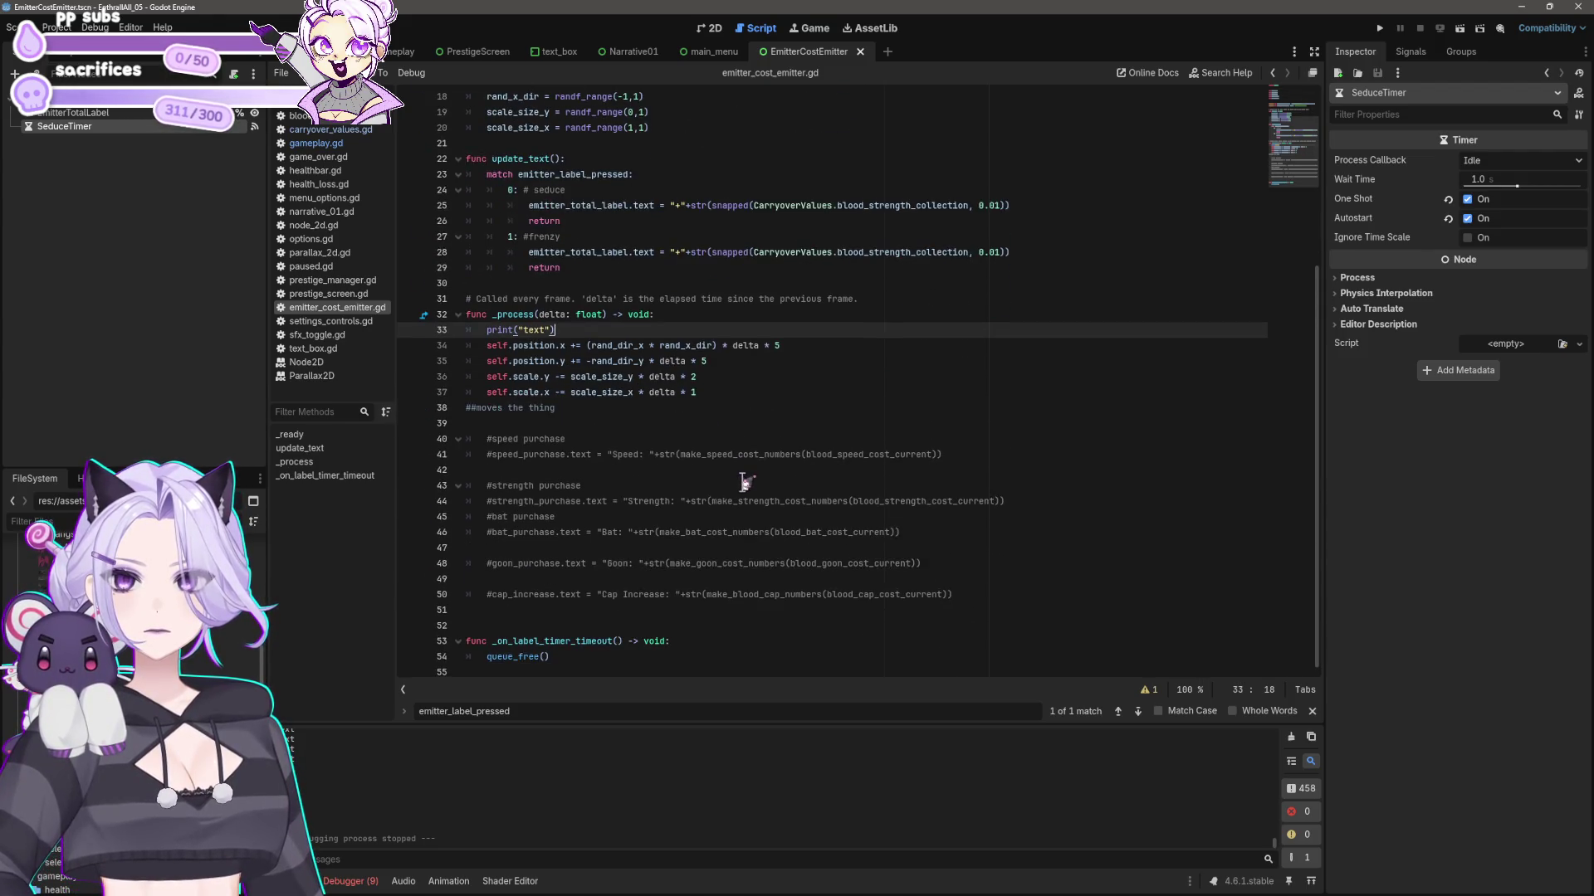
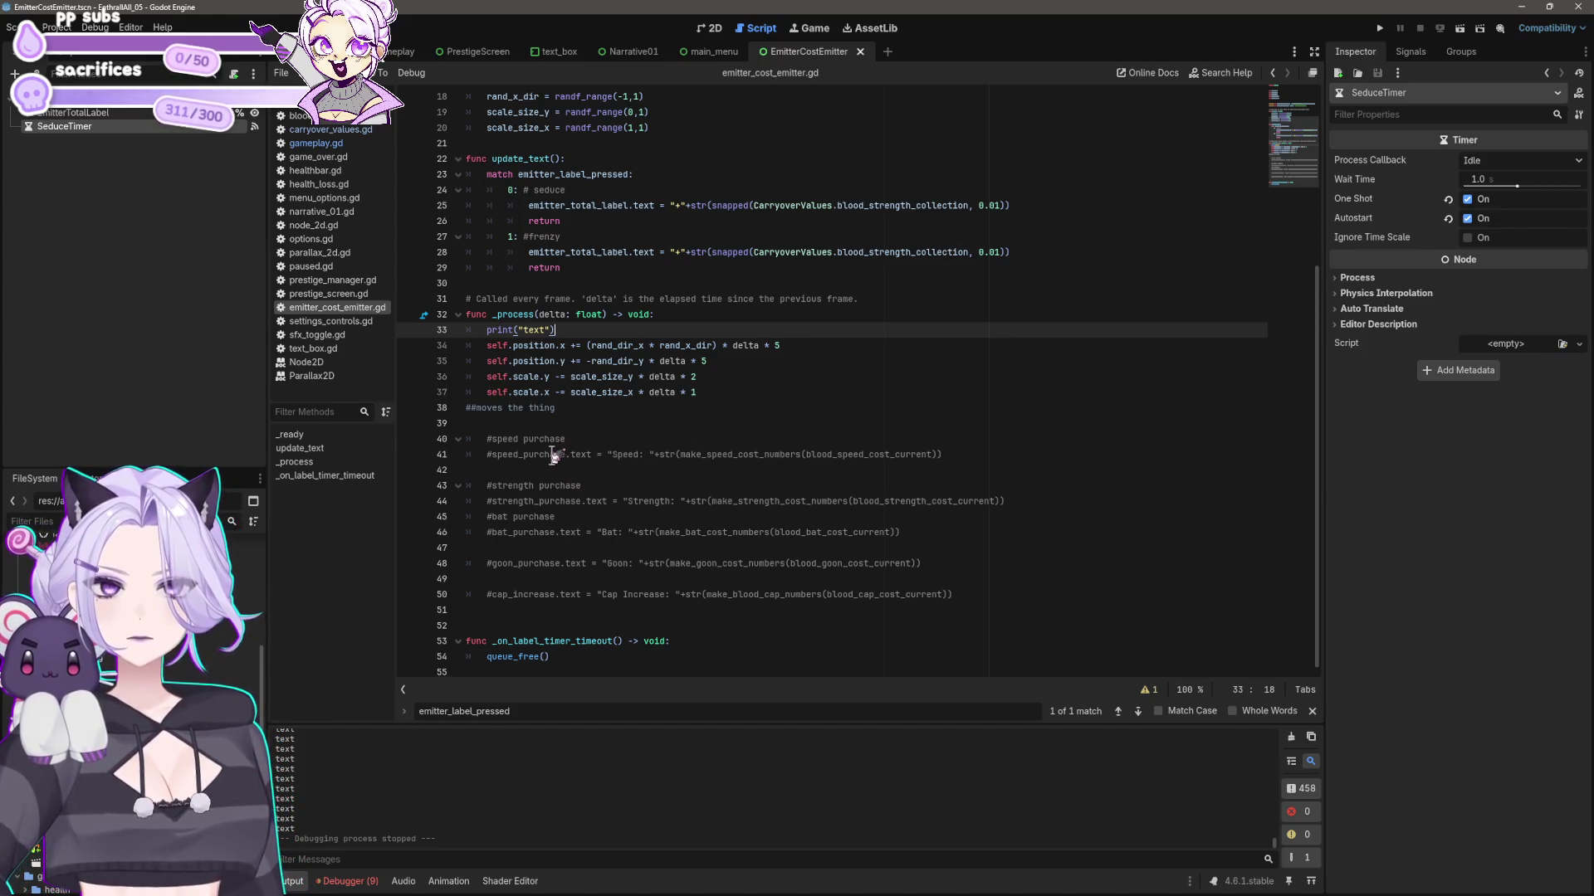
- Clear the str(snapped(...)) argument on line 28's frenzy label, leaving an empty str(, then switch to gameplay.gd
{"action": "left_click", "coordinate": [530, 252]}
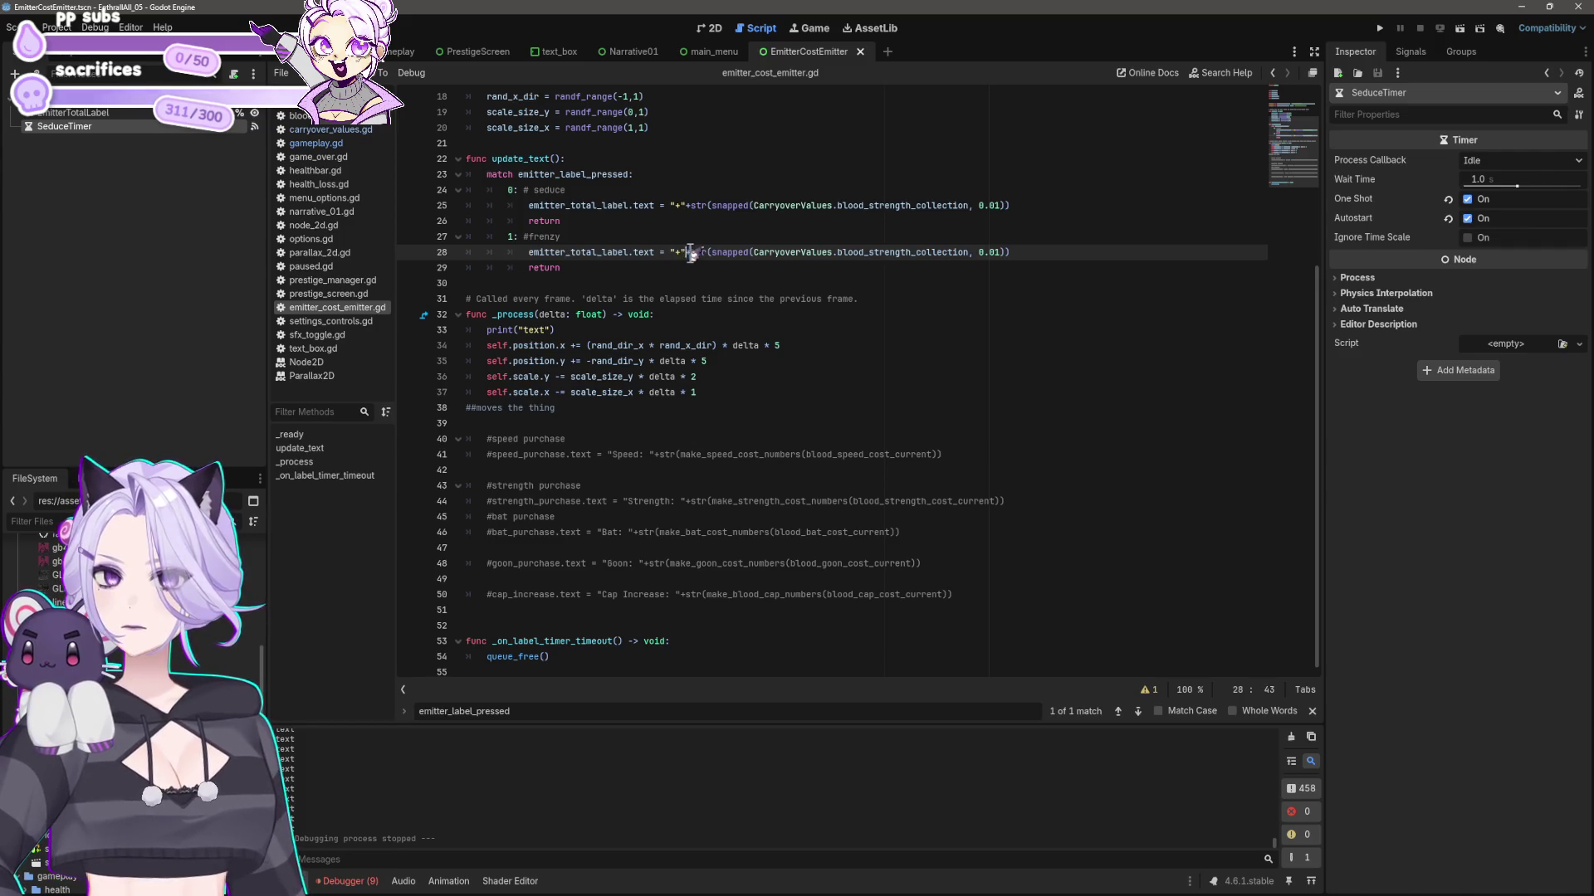
{"action": "left_click_drag", "start_coordinate": [685, 253], "coordinate": [1031, 251]}
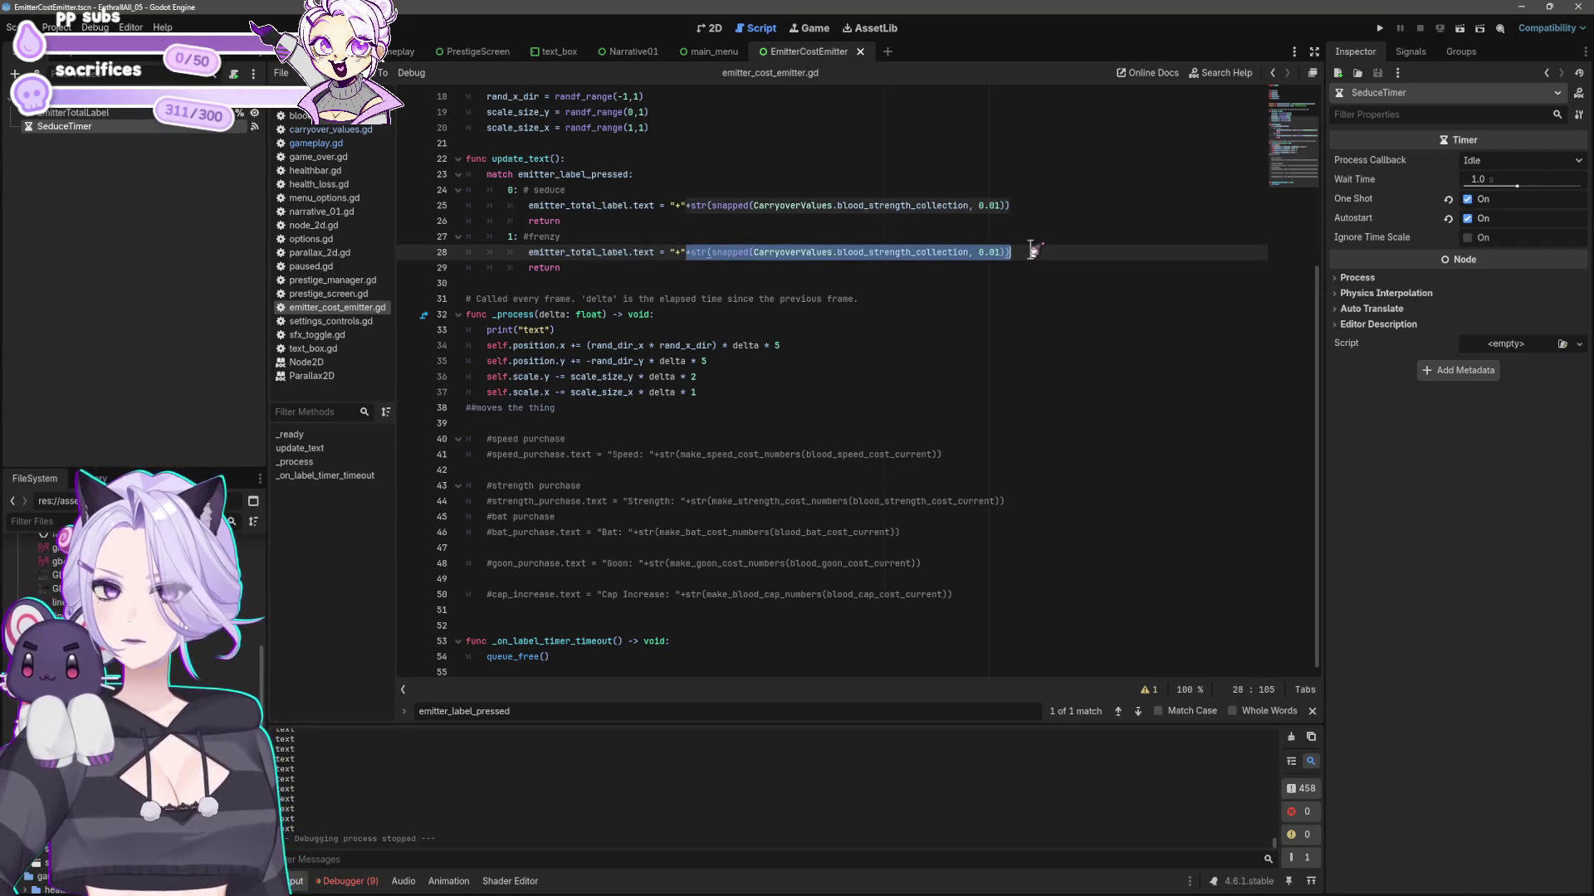
{"action": "type", "text": "str("}
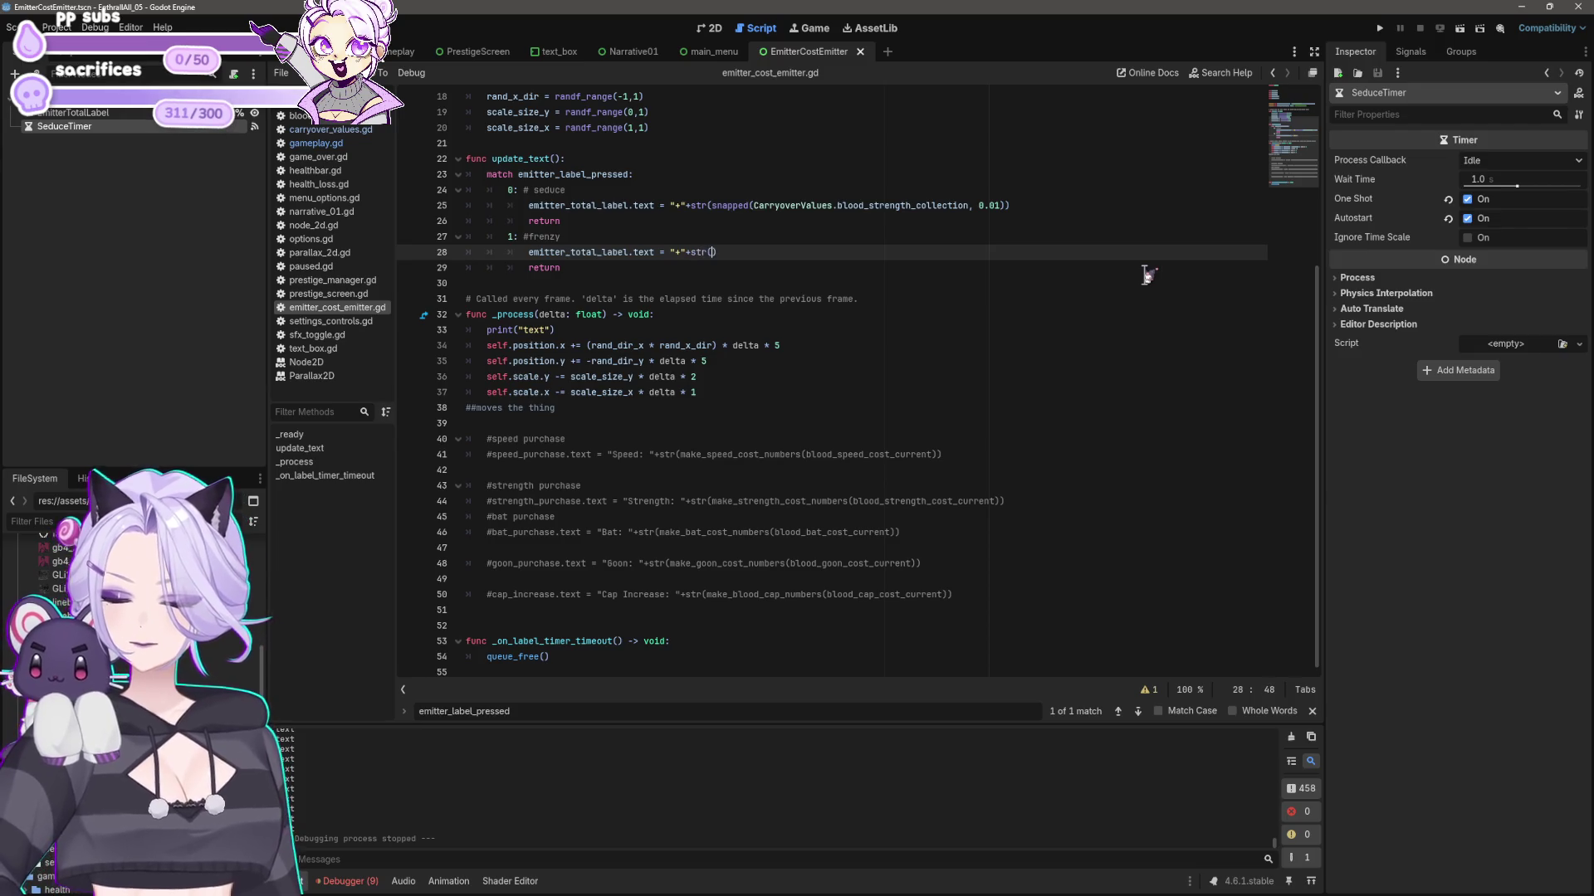
{"action": "key", "text": "BackSpace"}
{"action": "key", "text": "BackSpace"}
{"action": "key", "text": "BackSpace"}
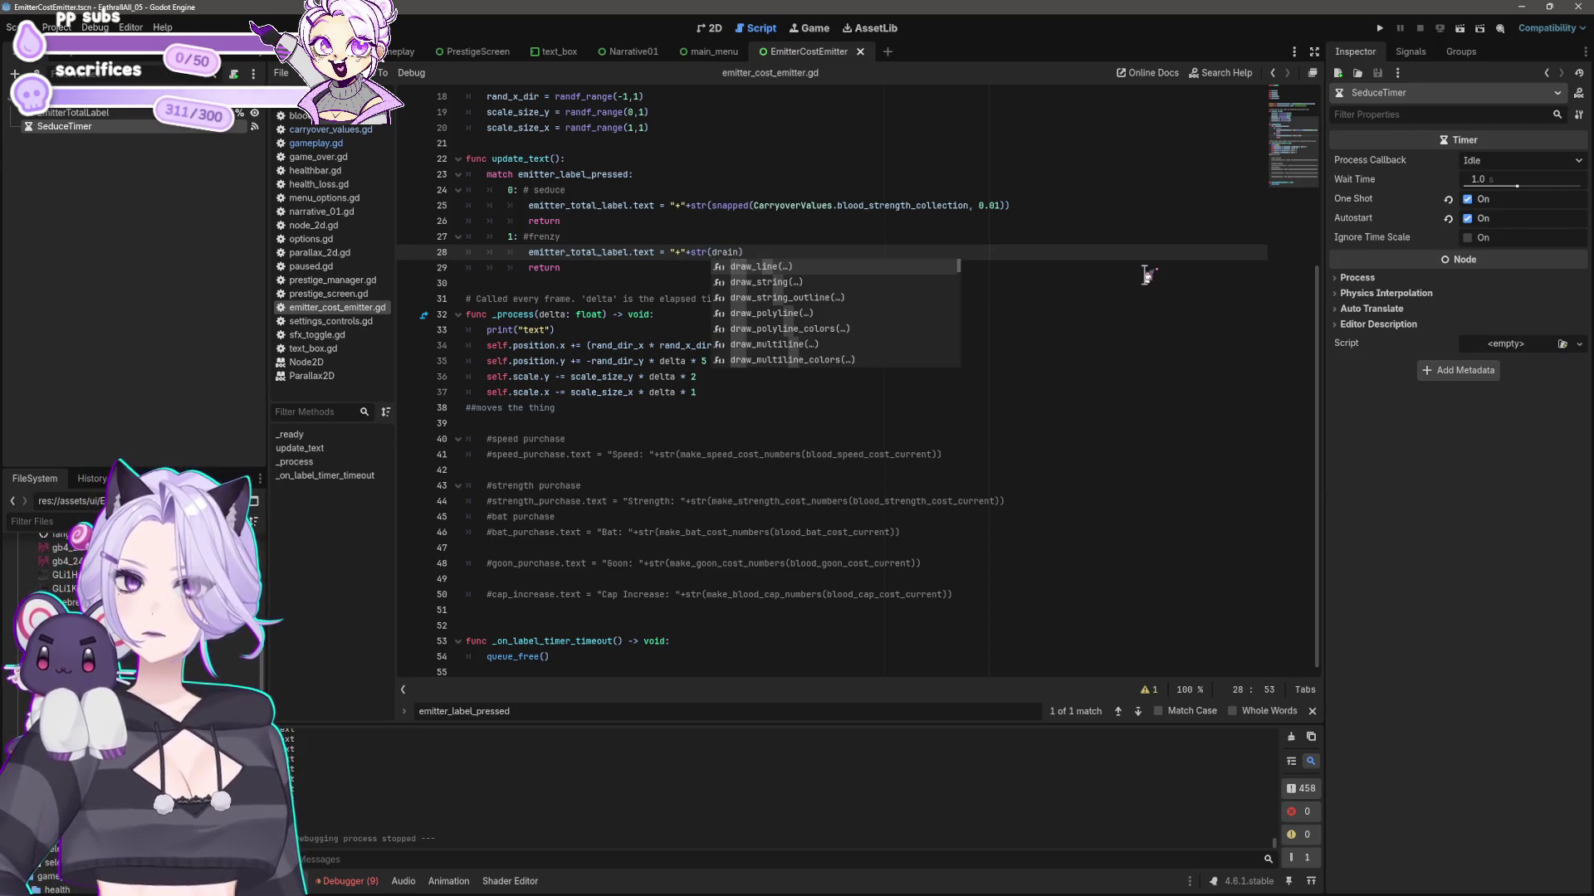
{"action": "type", "text": "CarryoverValues."}
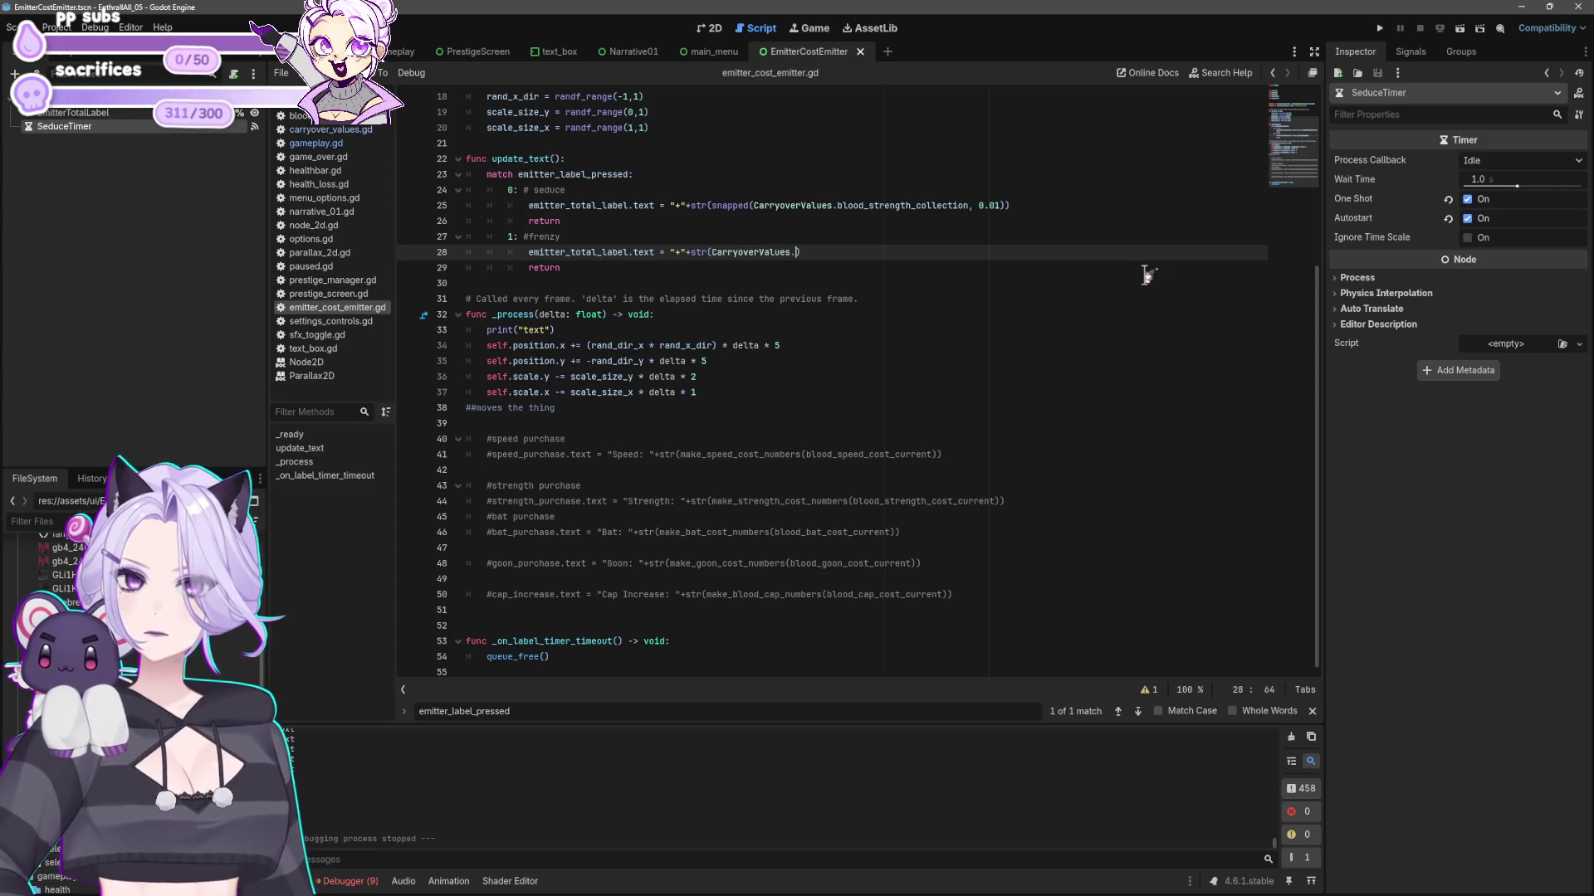
{"action": "type", "text": "dra"}
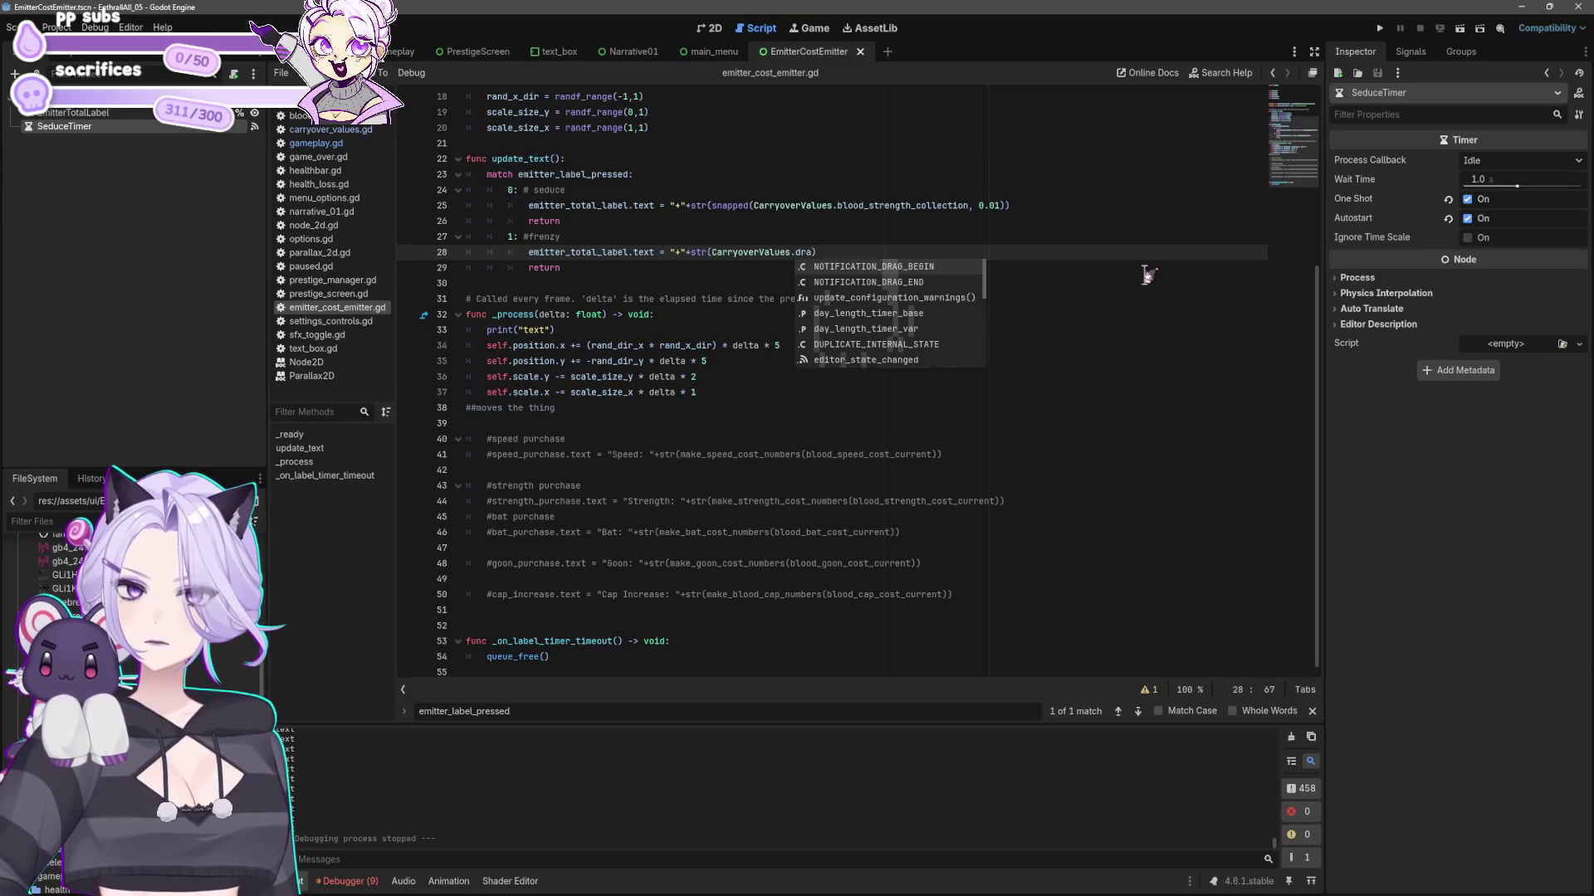
{"action": "key", "text": "BackSpace"}
{"action": "key", "text": "BackSpace"}
{"action": "key", "text": "BackSpace"}
{"action": "type", "text": "frenzy"}
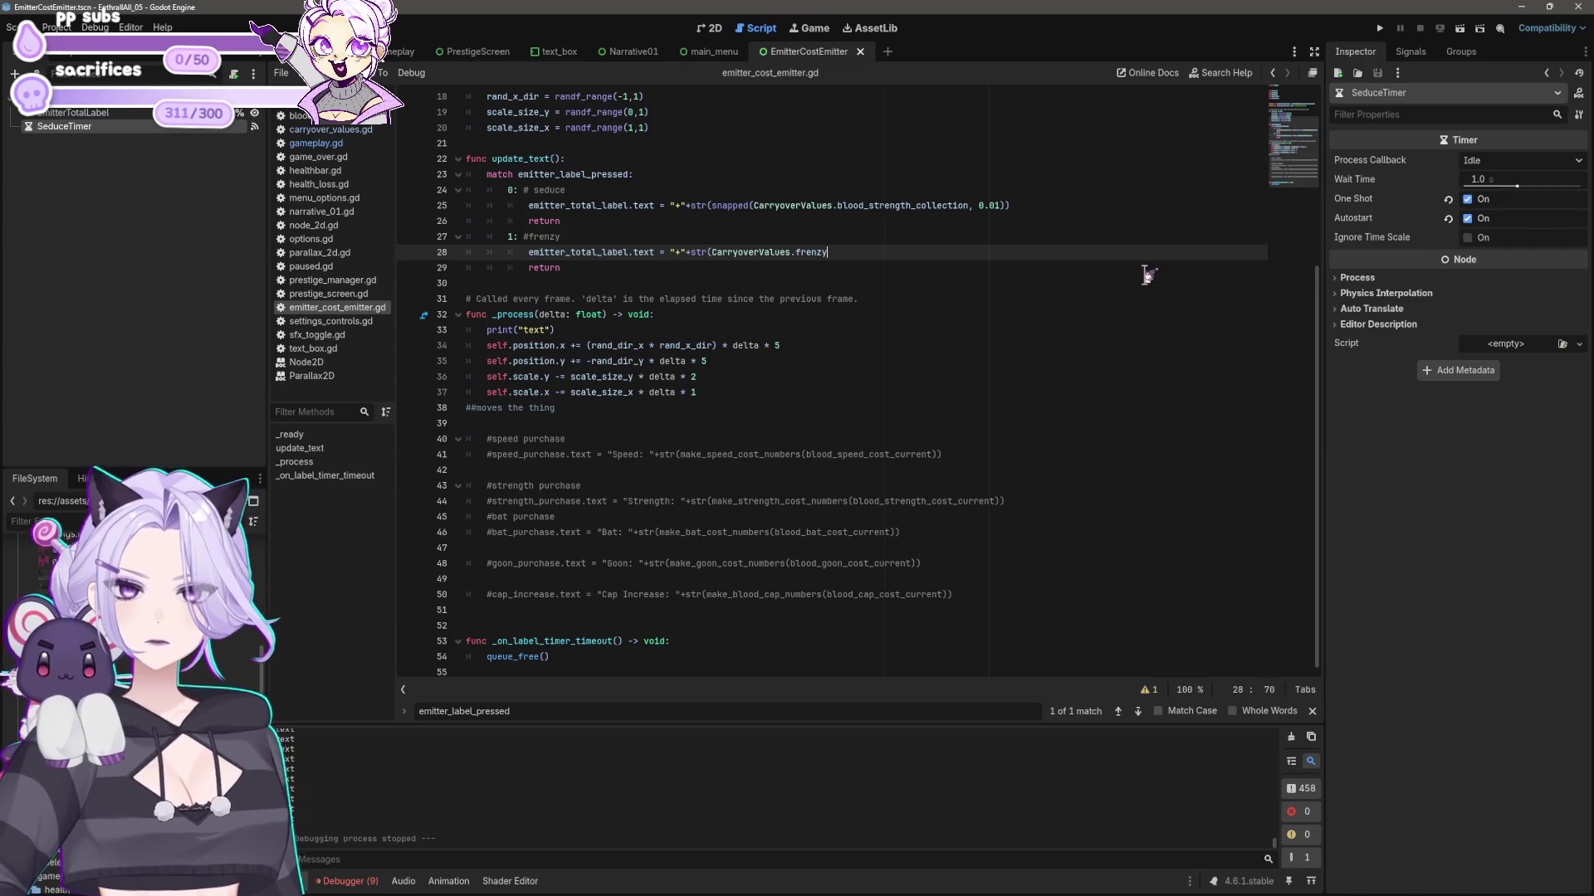
{"action": "key", "text": "BackSpace"}
{"action": "key", "text": "BackSpace"}
{"action": "key", "text": "BackSpace"}
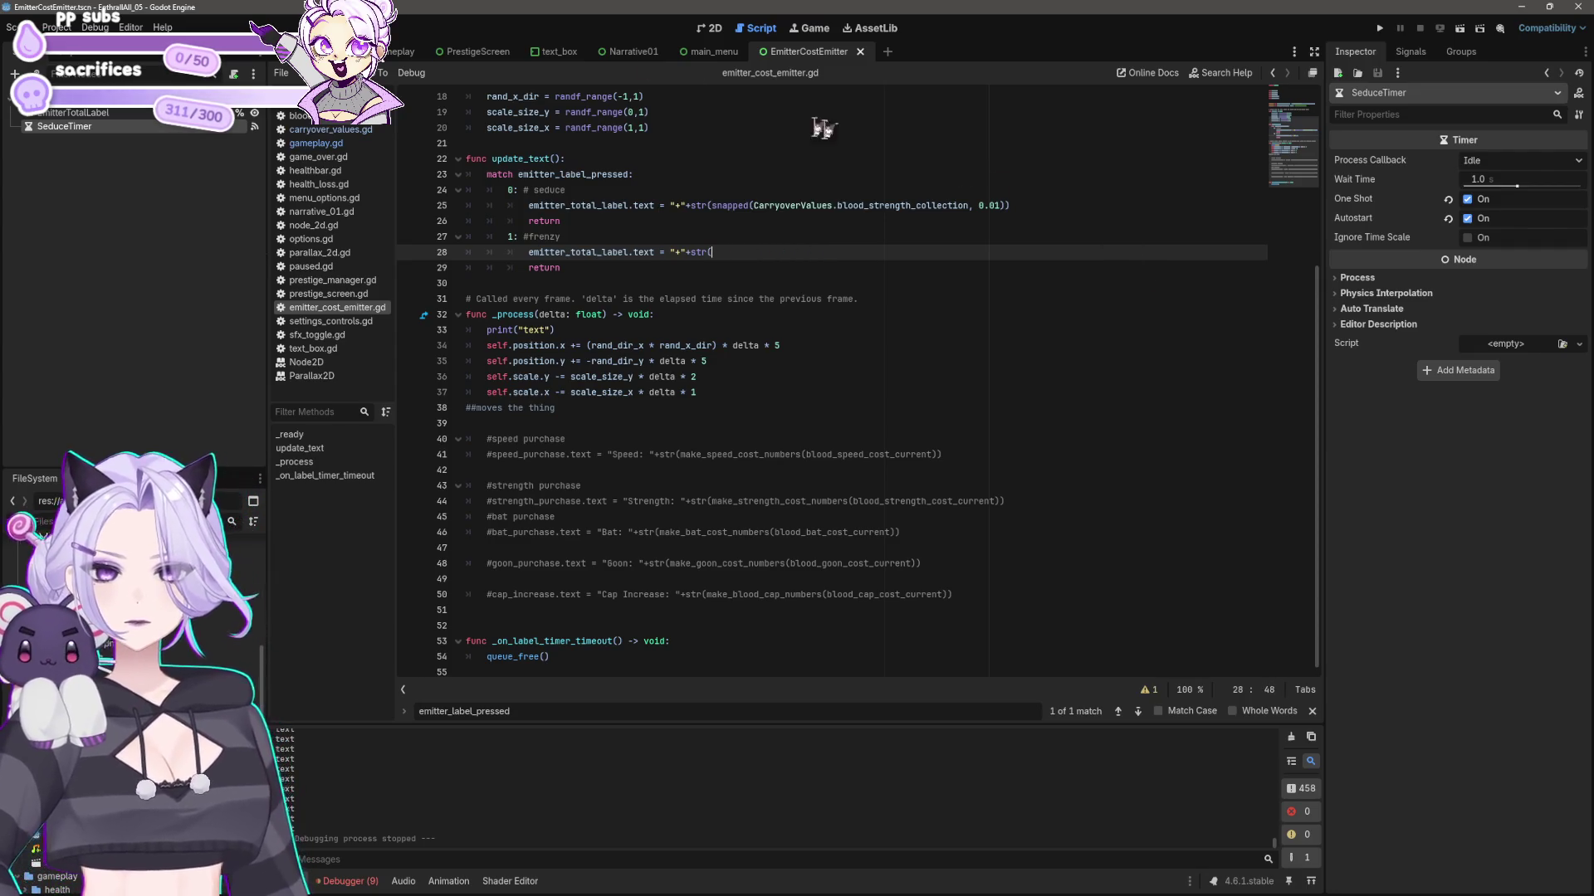
{"action": "left_click", "coordinate": [316, 143]}
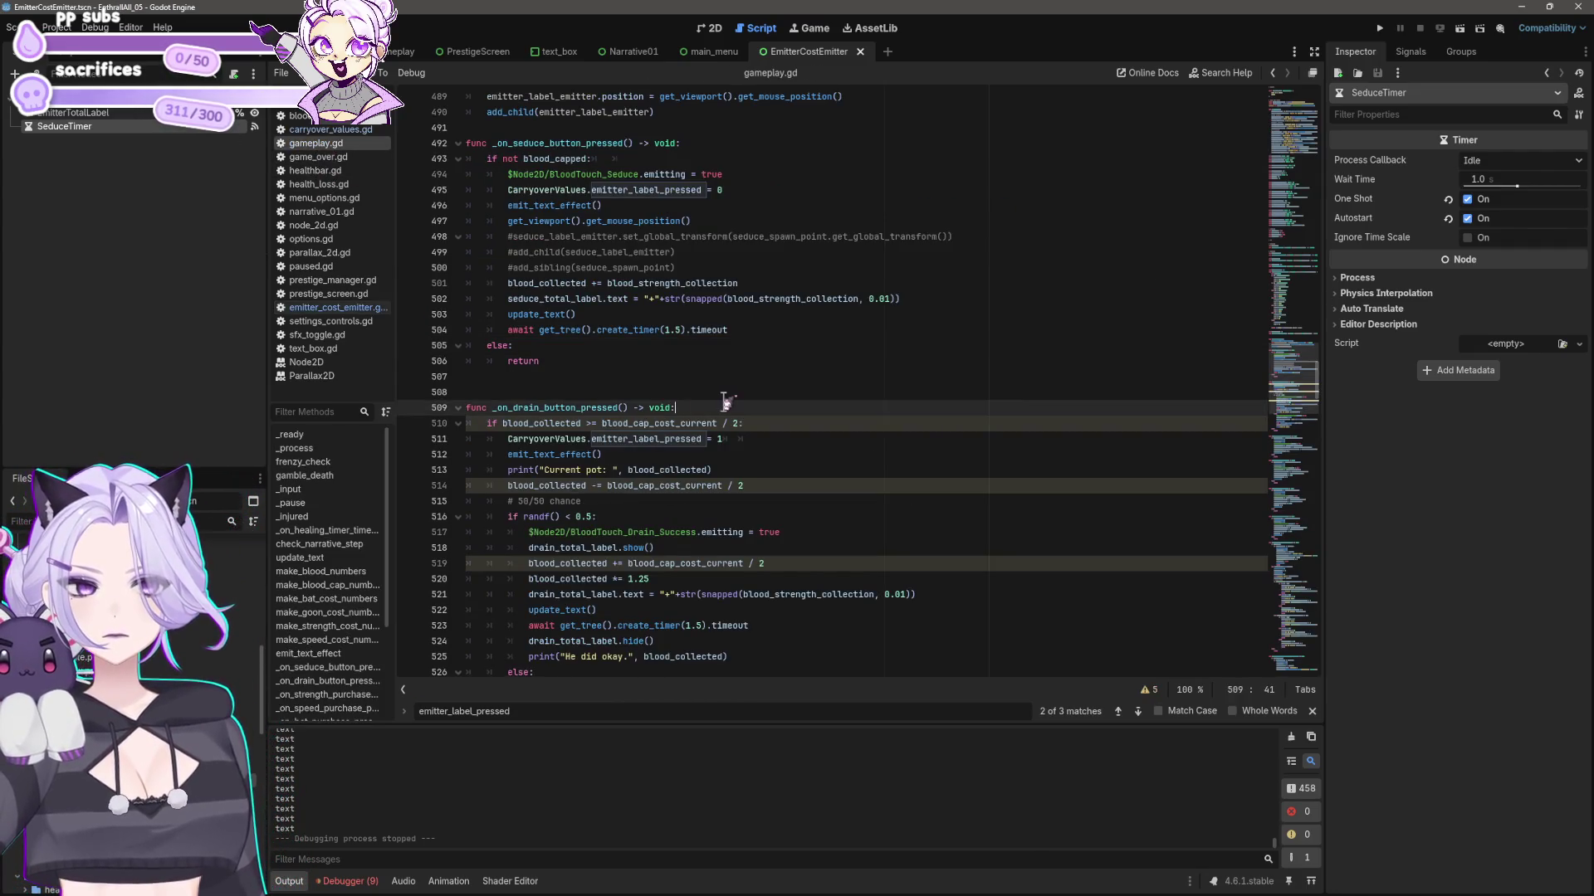
- Search gameplay.gd for 'frenzy', review the matches, and copy frenzy_check's half-cap condition
{"action": "key", "text": "ctrl+f"}
{"action": "type", "text": "frenzy"}
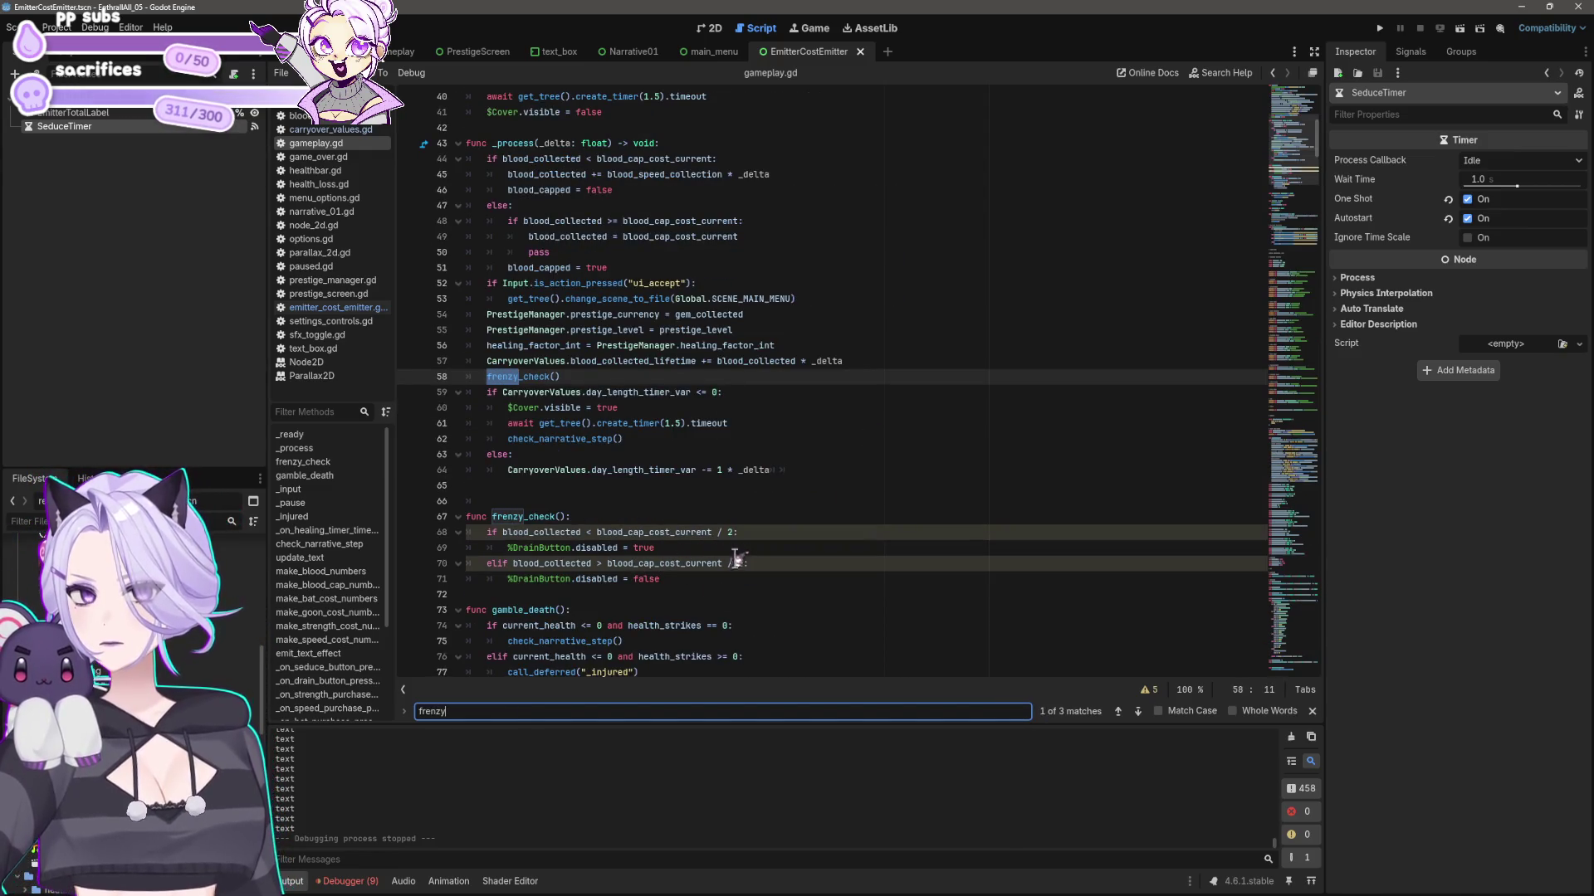
{"action": "left_click", "coordinate": [598, 532]}
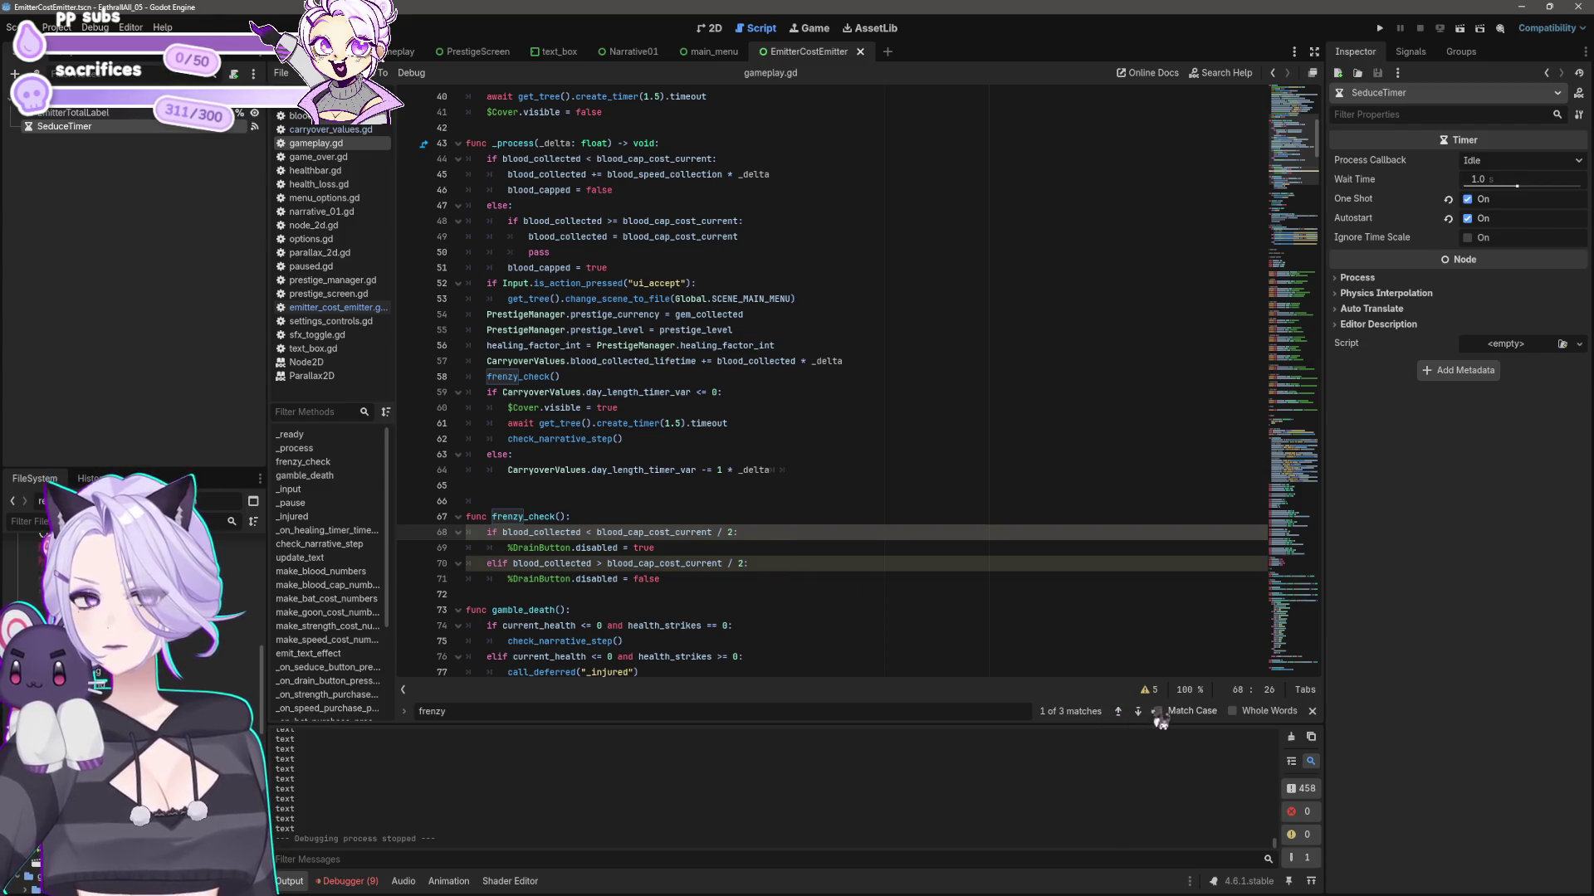
{"action": "left_click", "coordinate": [1118, 712]}
{"action": "left_click", "coordinate": [1118, 712]}
{"action": "left_click", "coordinate": [1137, 712]}
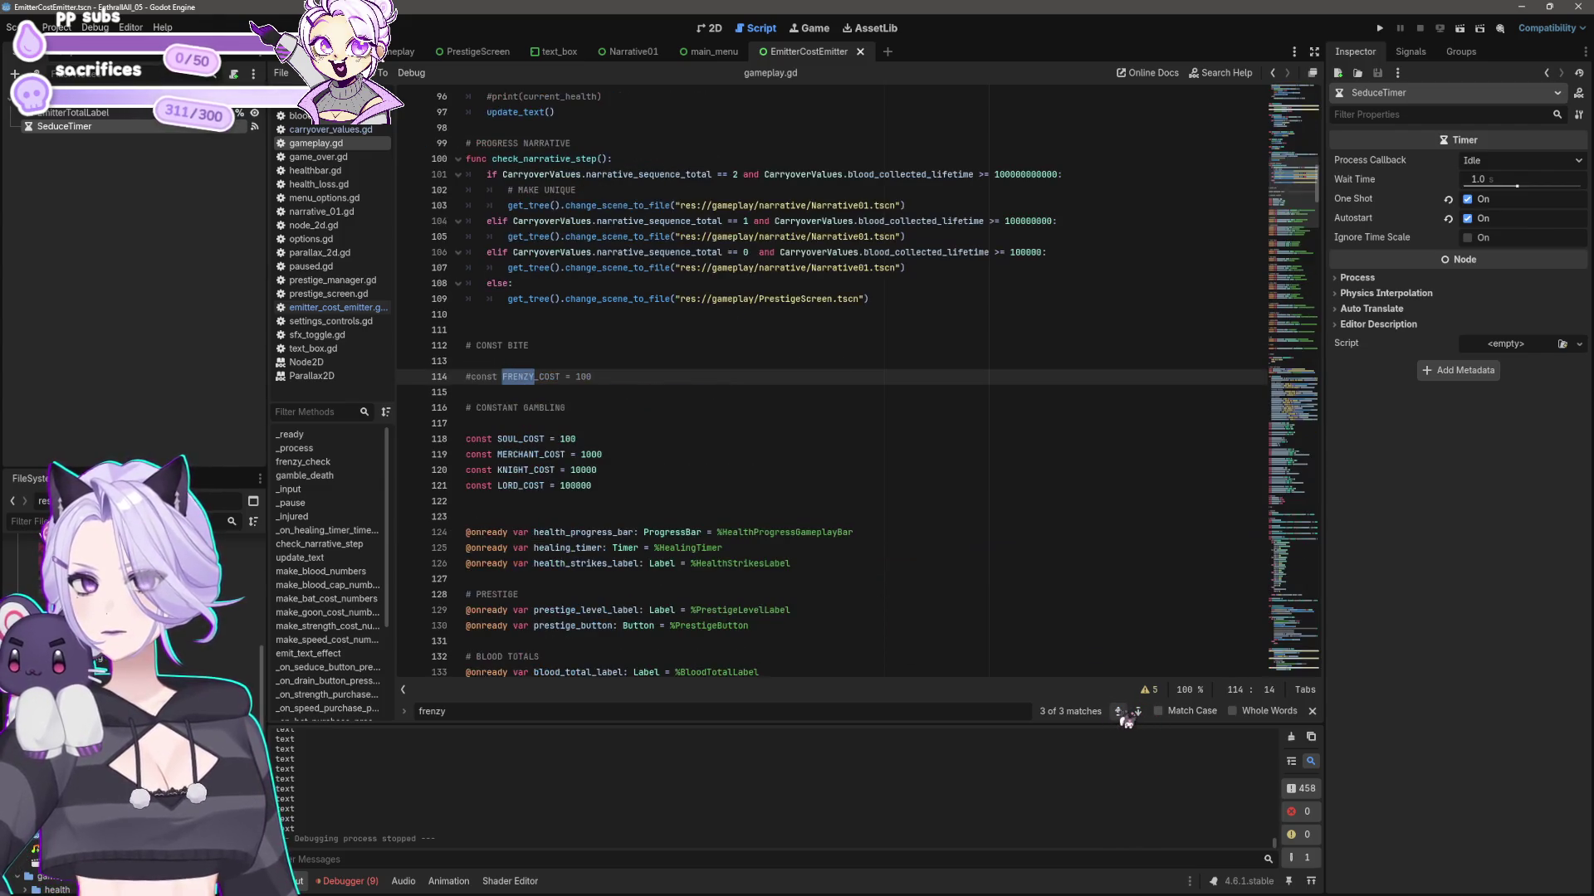
{"action": "left_click", "coordinate": [1120, 712]}
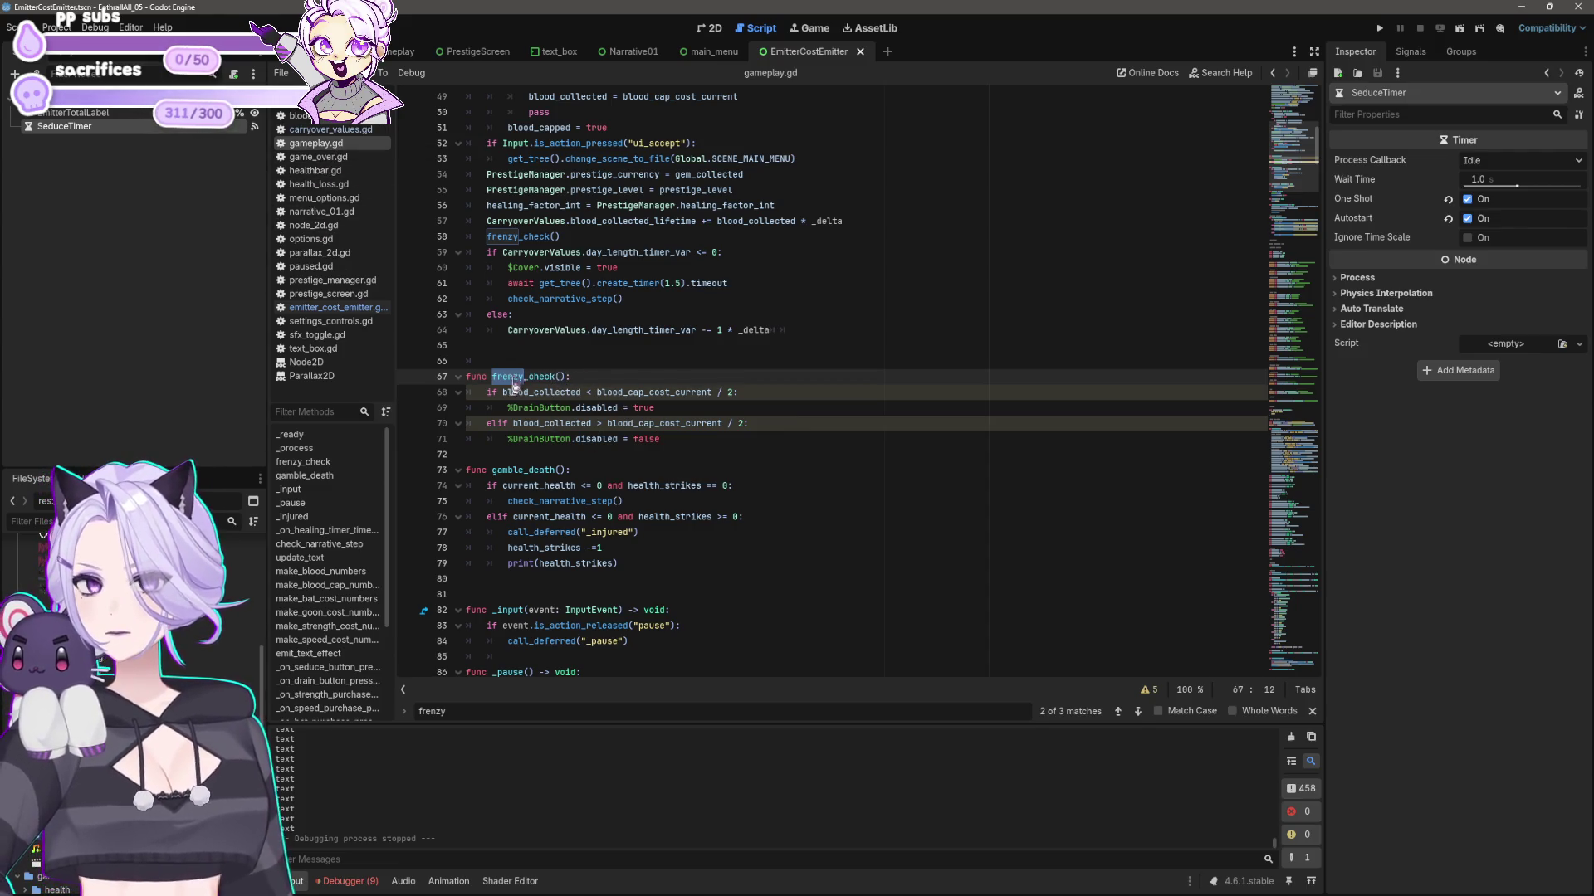
{"action": "left_click_drag", "start_coordinate": [503, 392], "coordinate": [734, 397]}
{"action": "key", "text": "ctrl+c"}
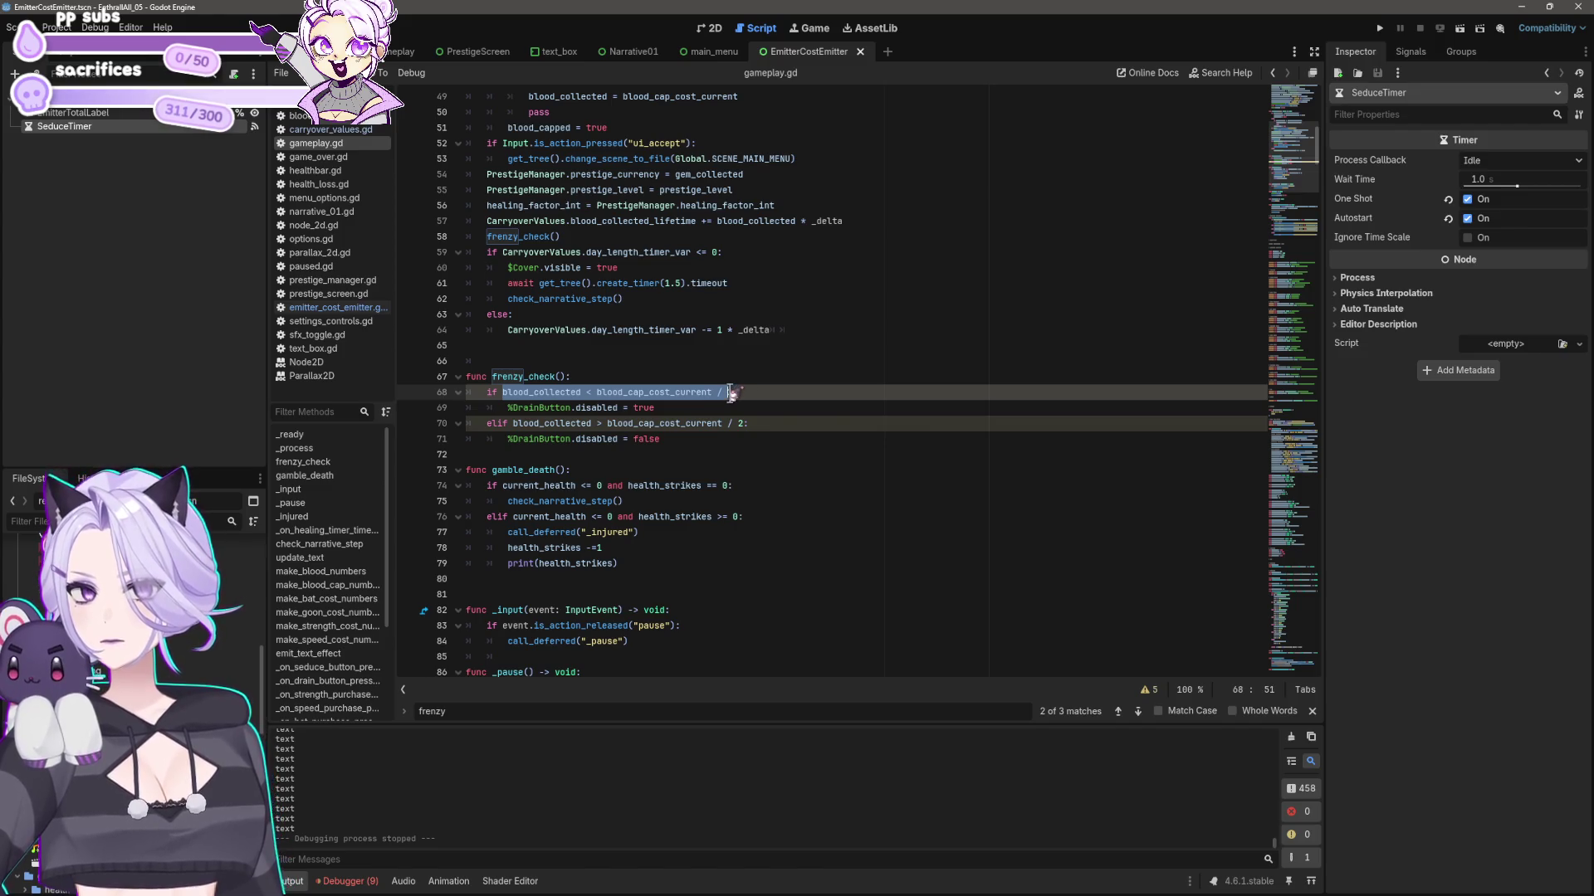
{"action": "key", "text": "ctrl+shift+comma"}
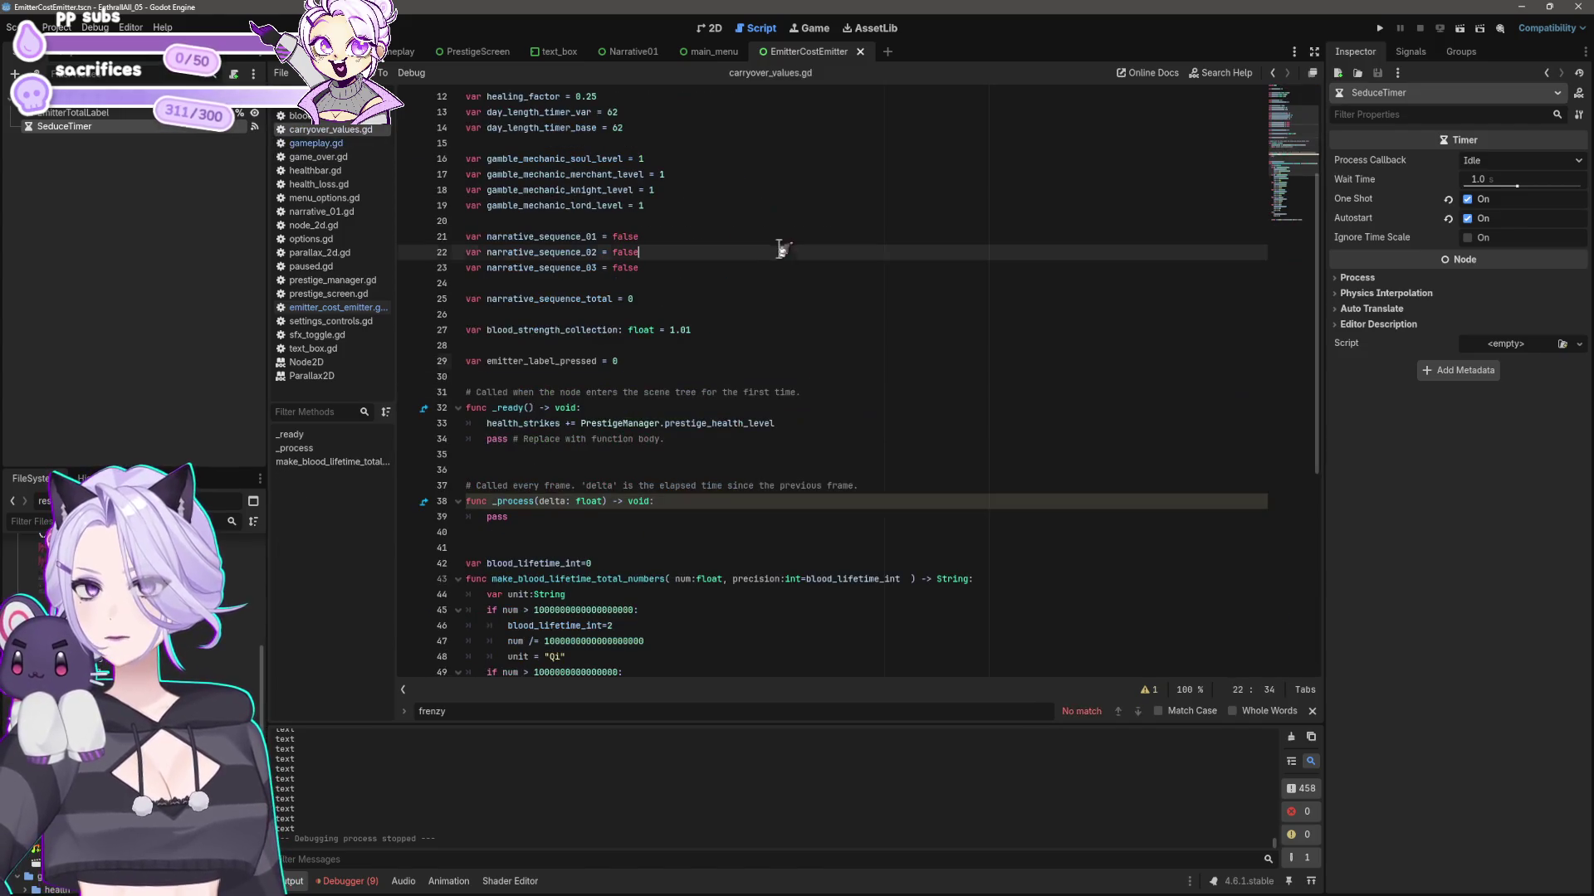
- In carryover_values.gd, add 'var frenzy_cost' set to the copied half-cap condition and save
{"action": "left_click", "coordinate": [710, 361]}
{"action": "key", "text": "Return"}
{"action": "key", "text": "Return"}
{"action": "type", "text": "var f"}
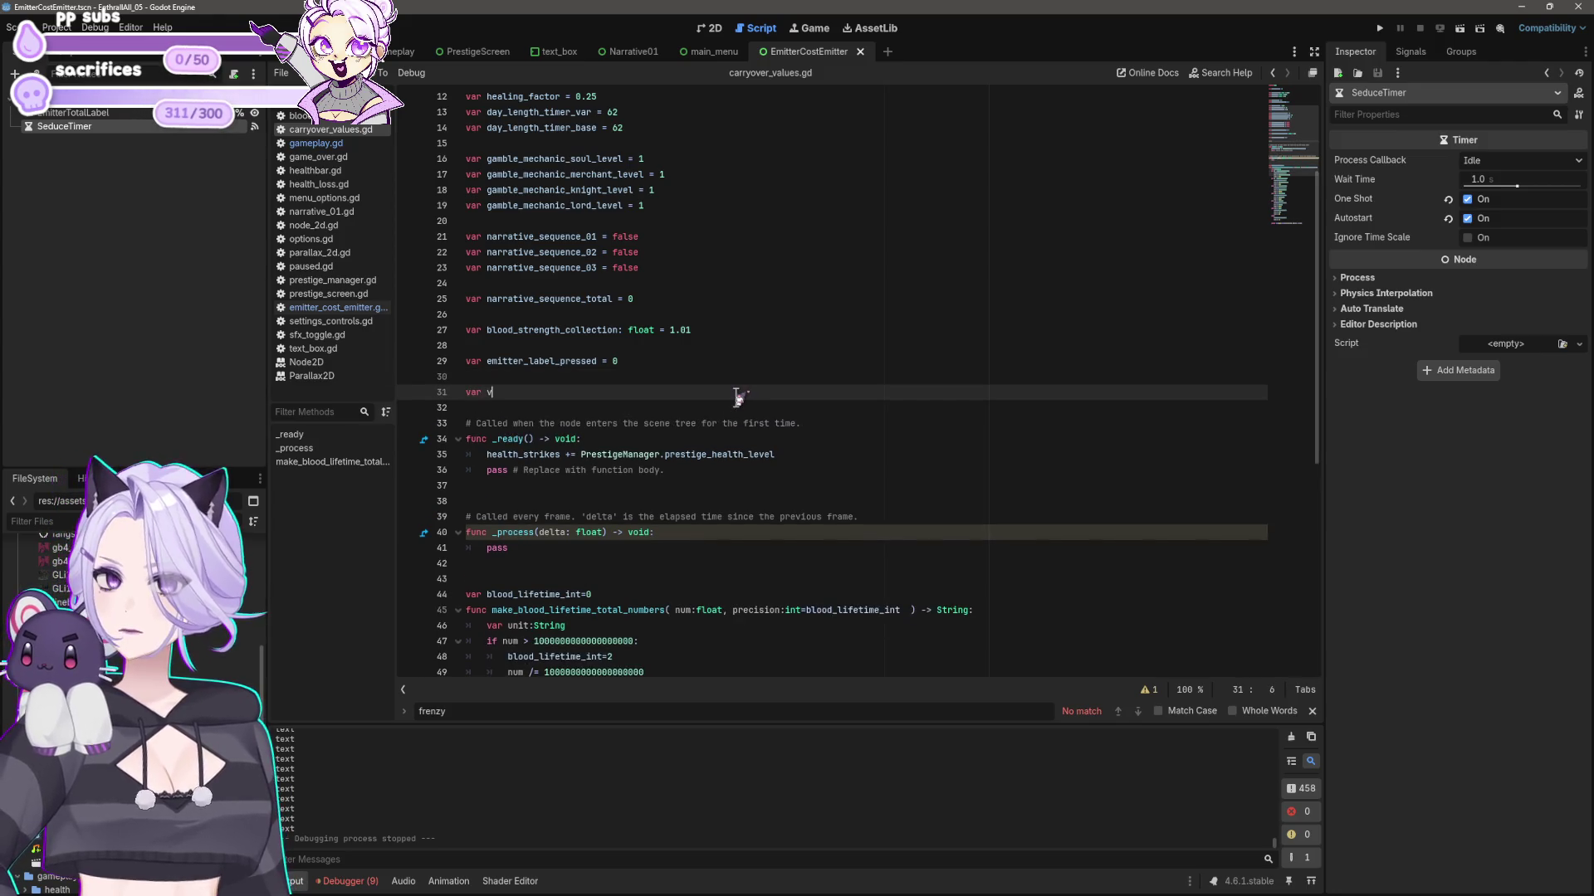
{"action": "type", "text": "renzy_cost ="}
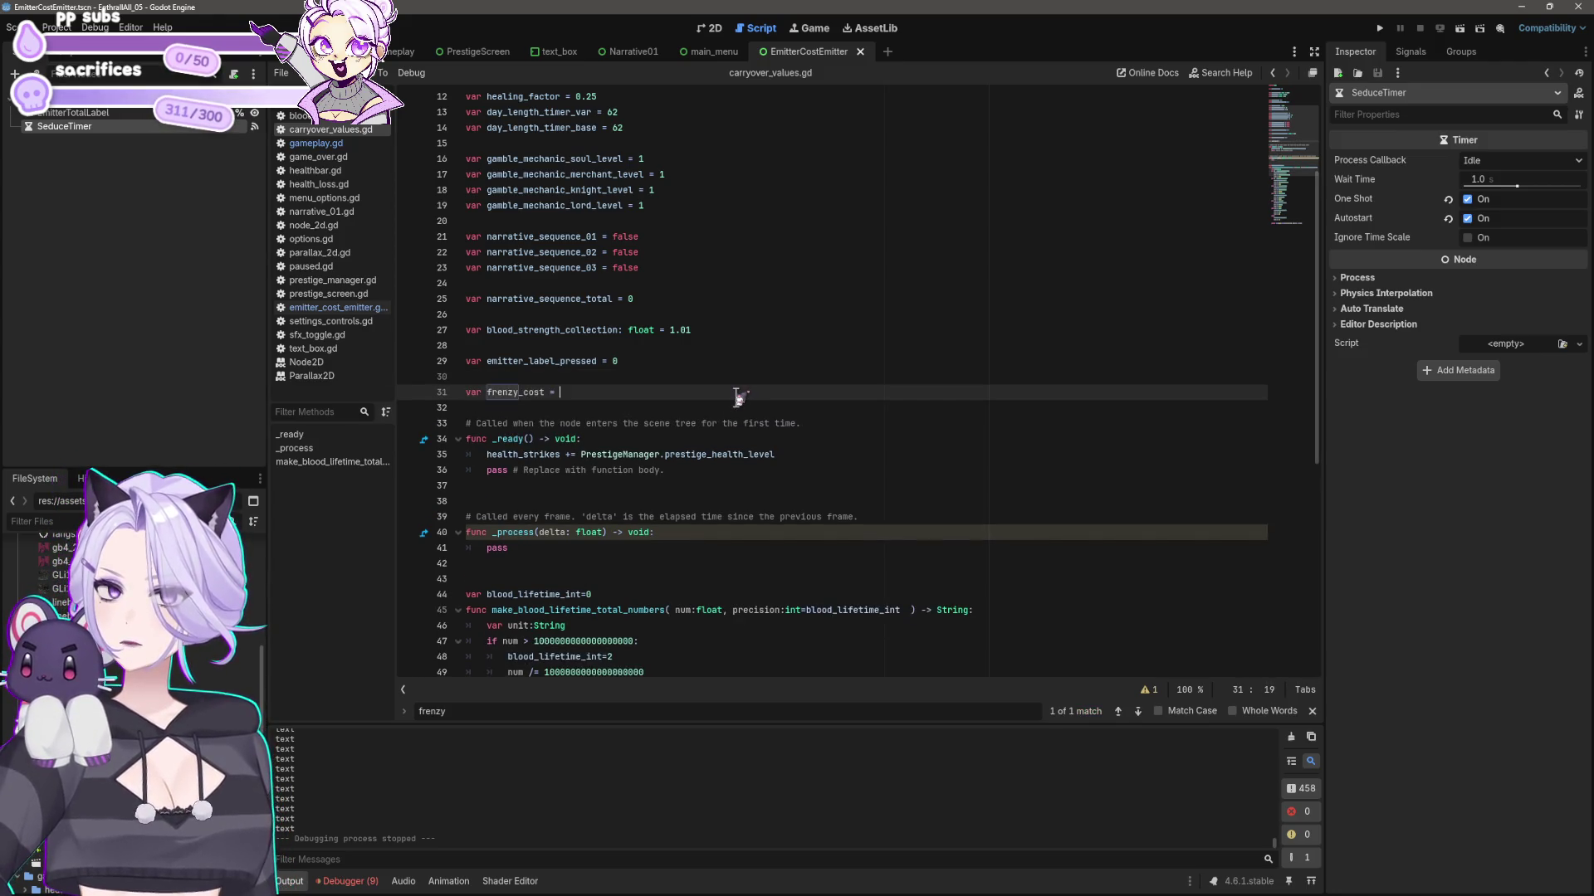
{"action": "key", "text": "ctrl+v"}
{"action": "key", "text": "ctrl+s"}
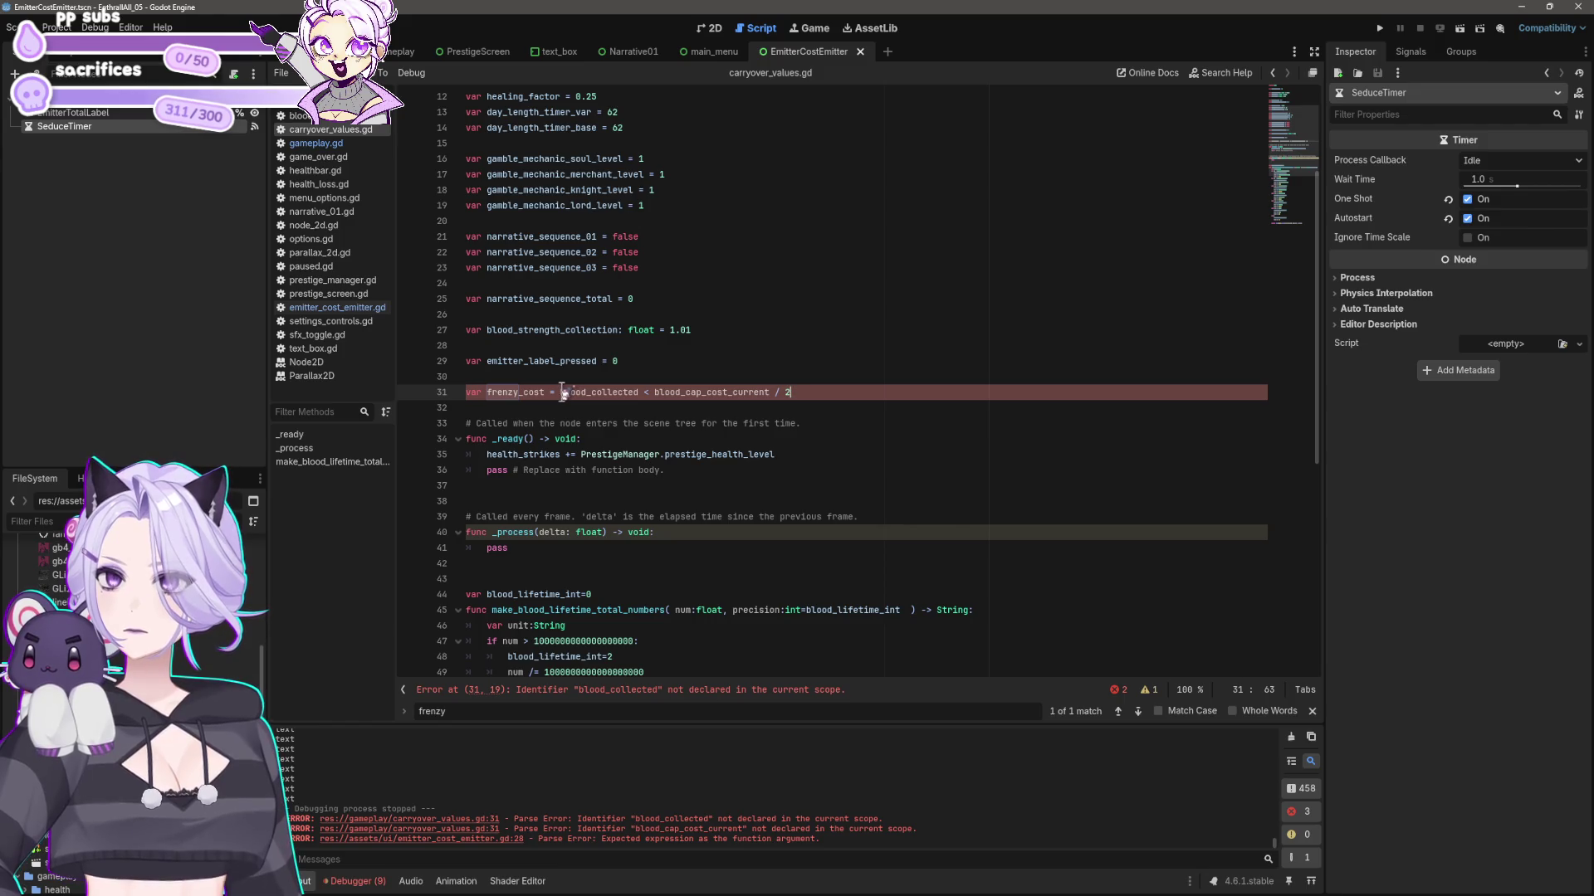
- Trim frenzy_cost's value to blood_cap_cost_current / 2, dropping the blood_collected comparison
{"action": "scroll", "coordinate": [716, 407], "scroll_direction": "up", "scroll_amount": 3}
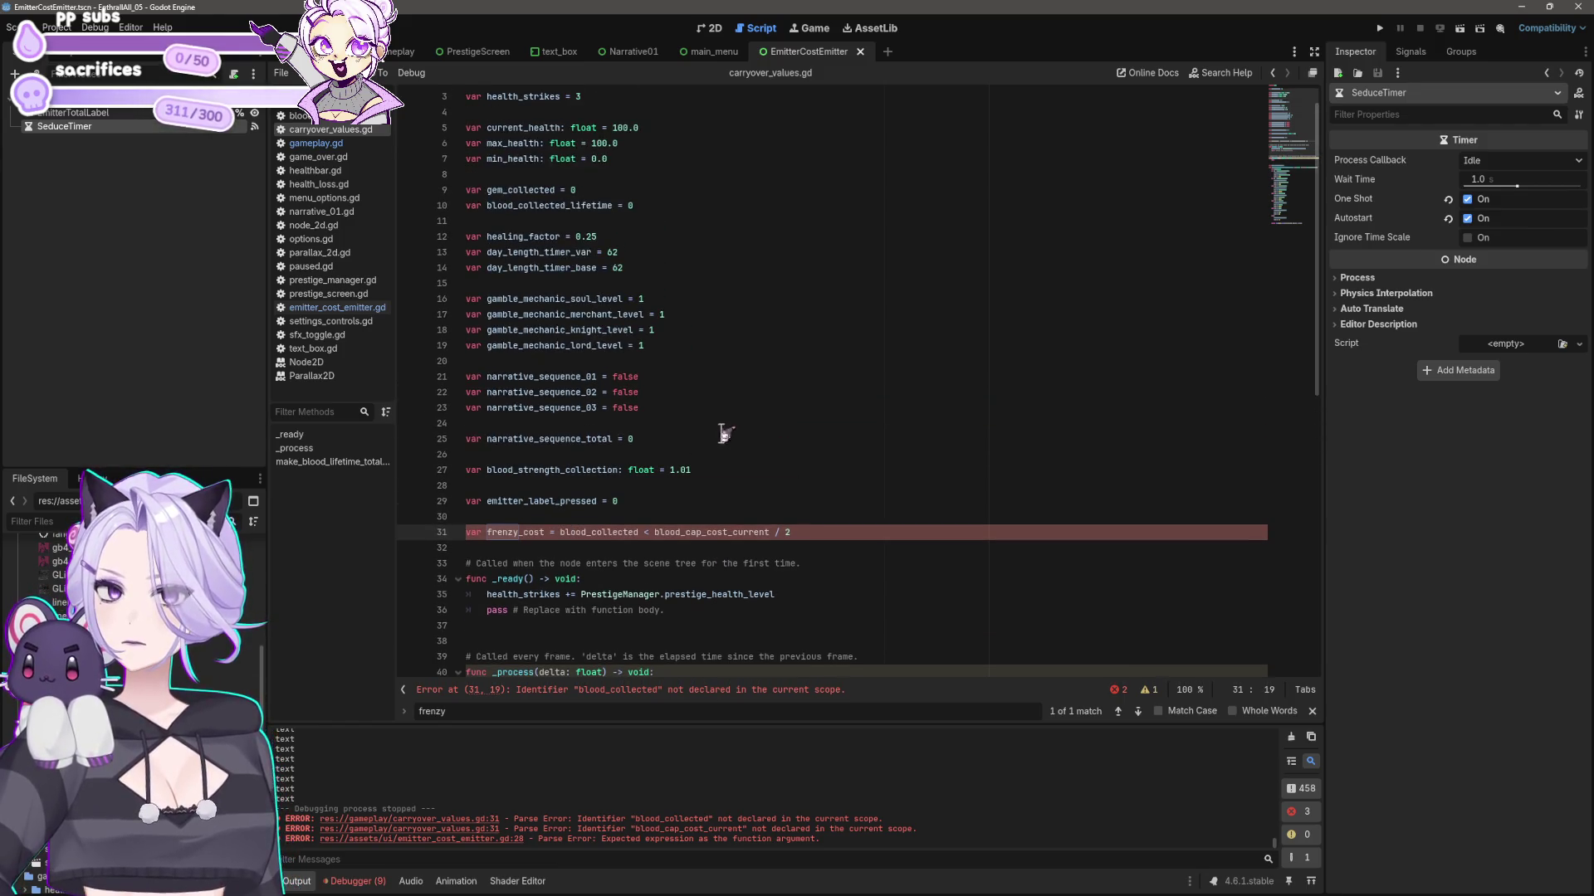
{"action": "double_click", "coordinate": [630, 532]}
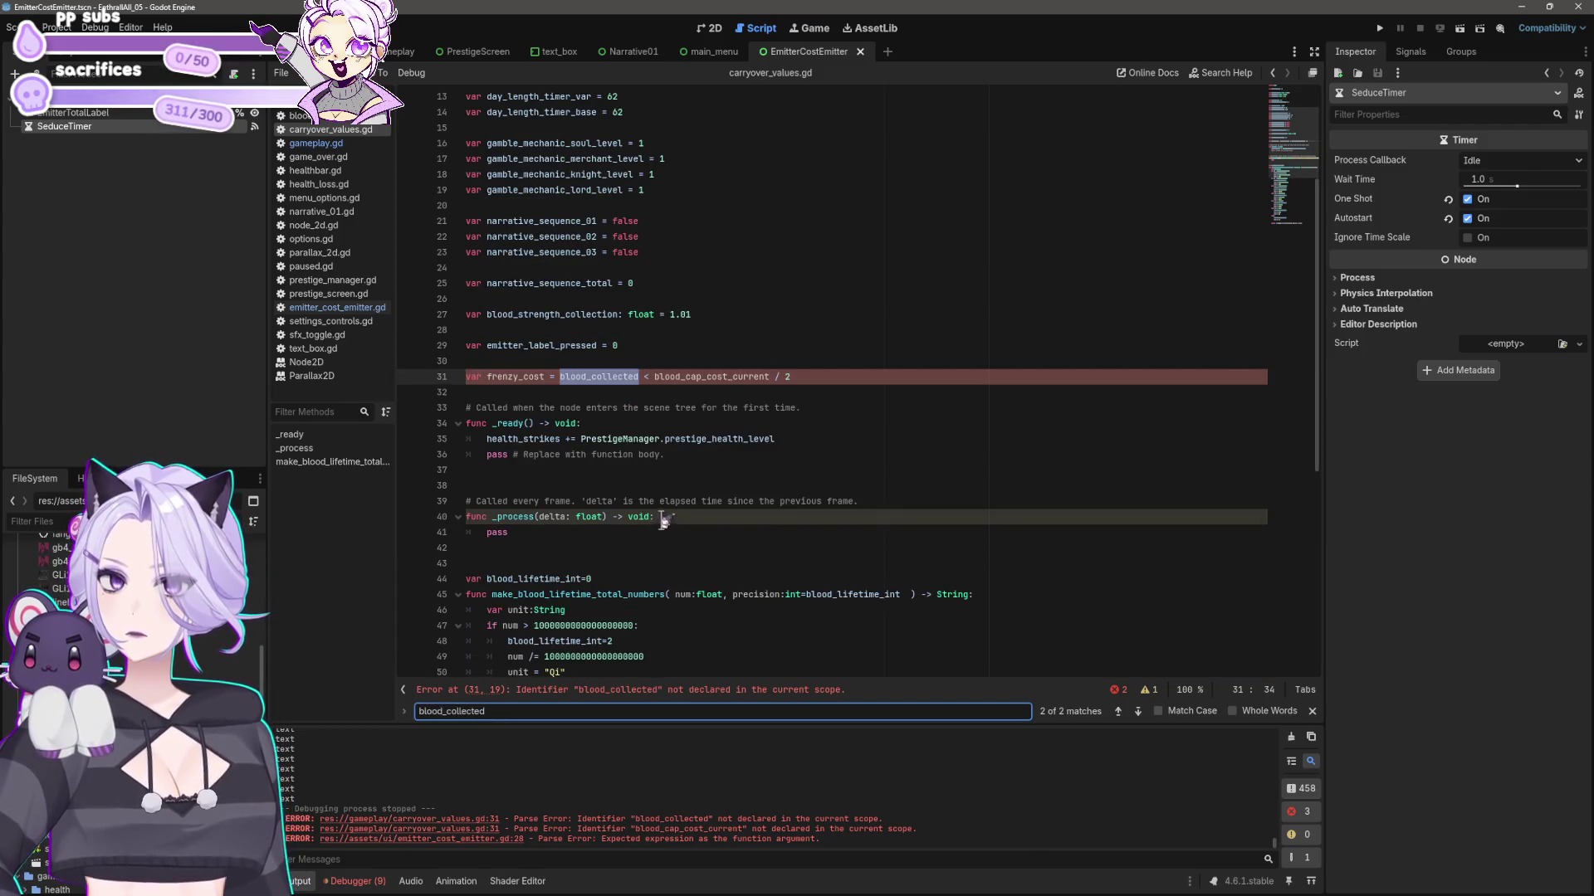
{"action": "left_click", "coordinate": [1117, 711]}
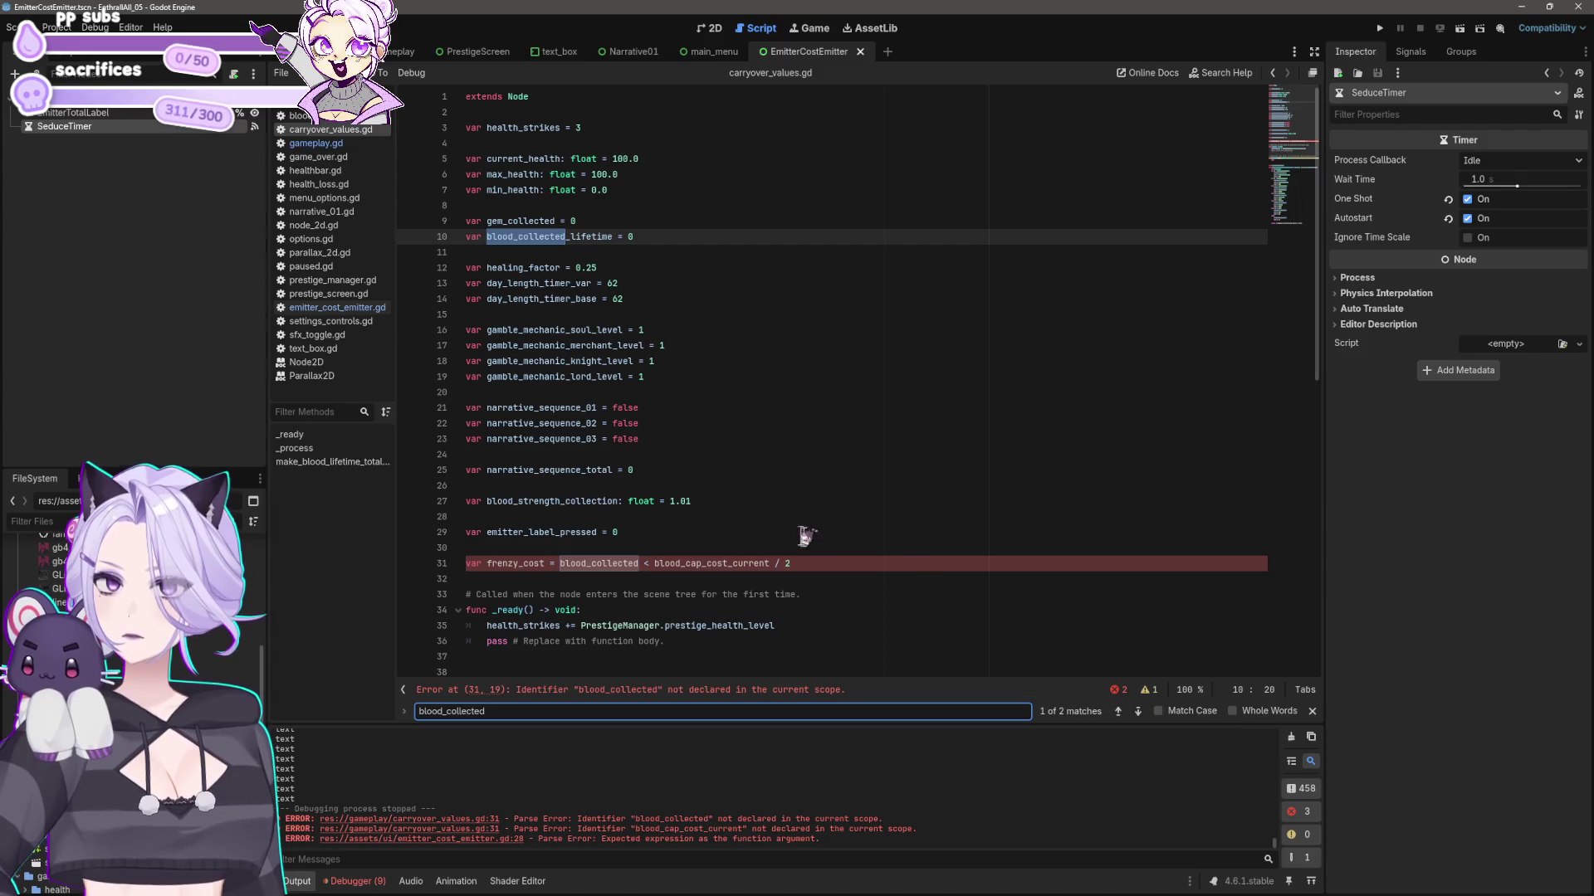
{"action": "left_click", "coordinate": [716, 564]}
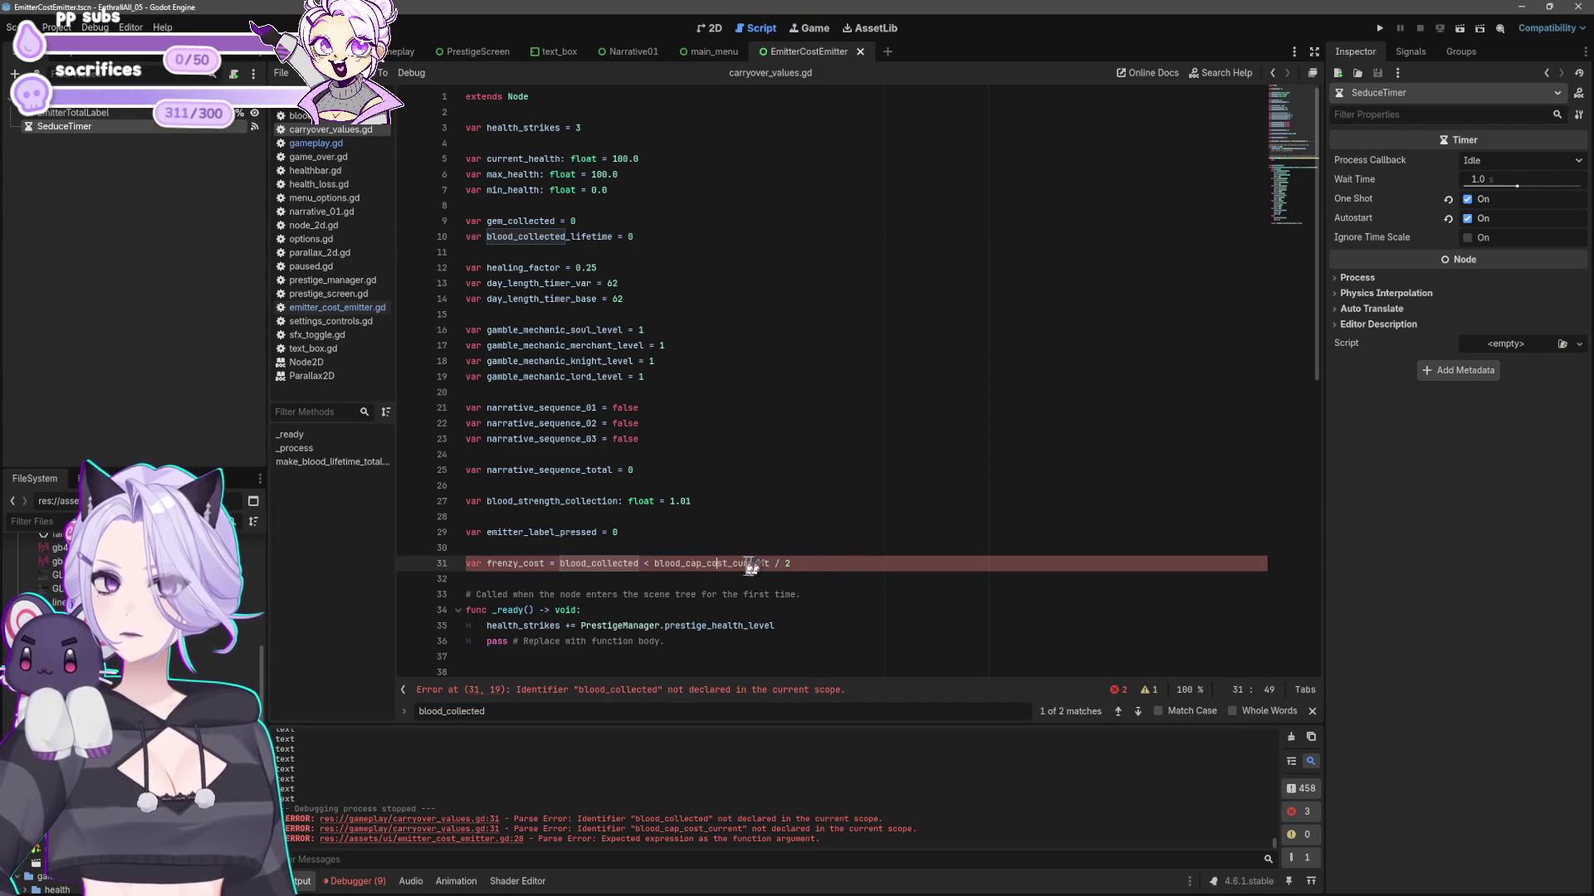
{"action": "left_click", "coordinate": [646, 564]}
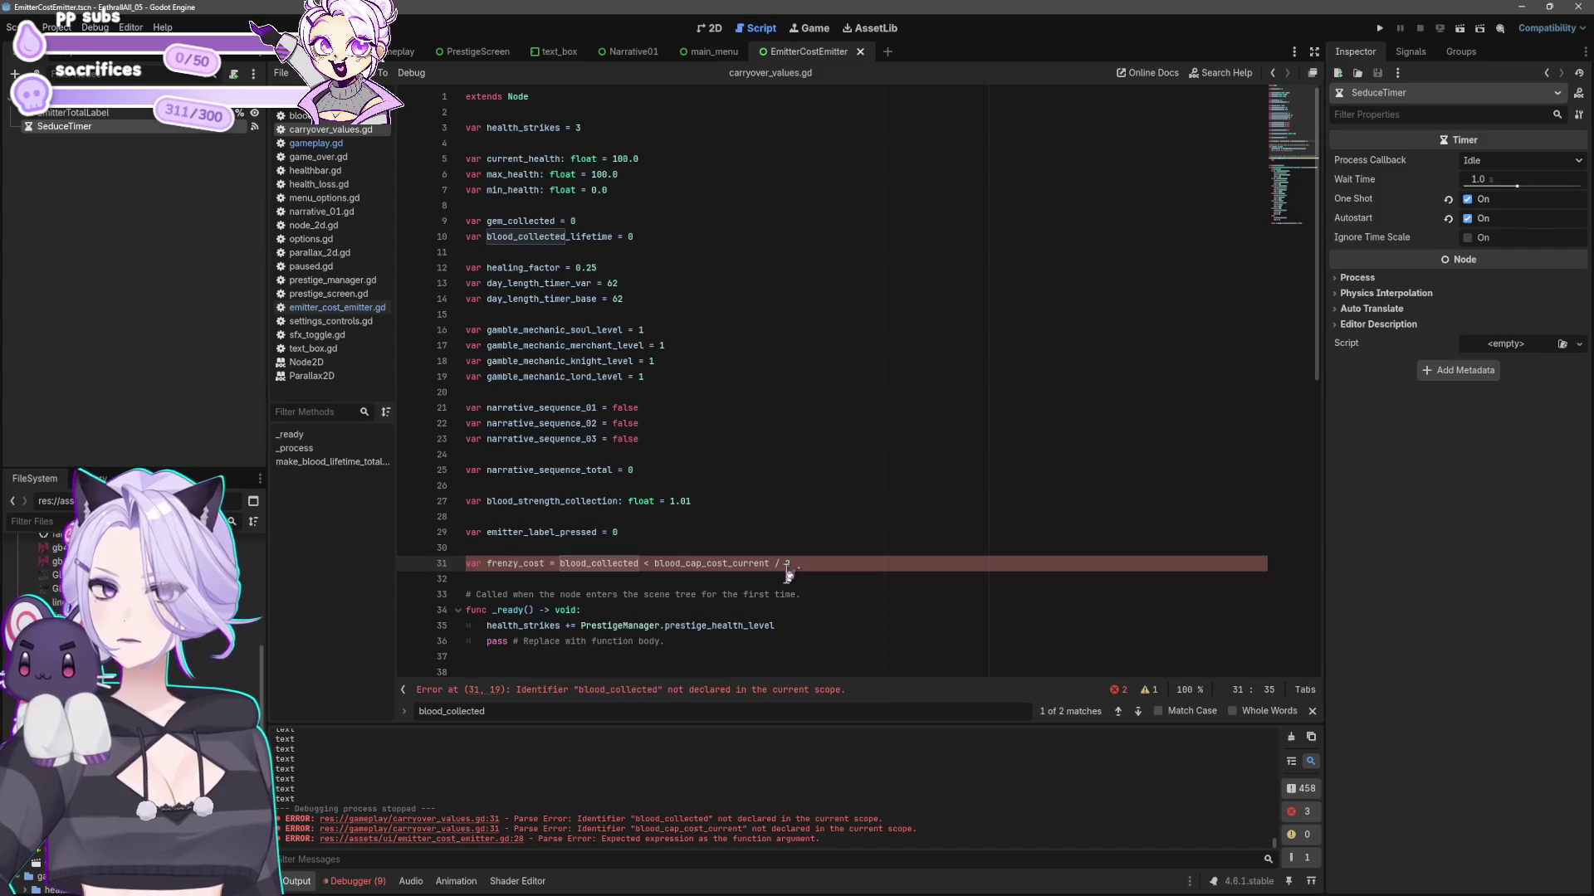
{"action": "key", "text": "shift+Left"}
{"action": "key", "text": "shift+Left"}
{"action": "key", "text": "shift+Left"}
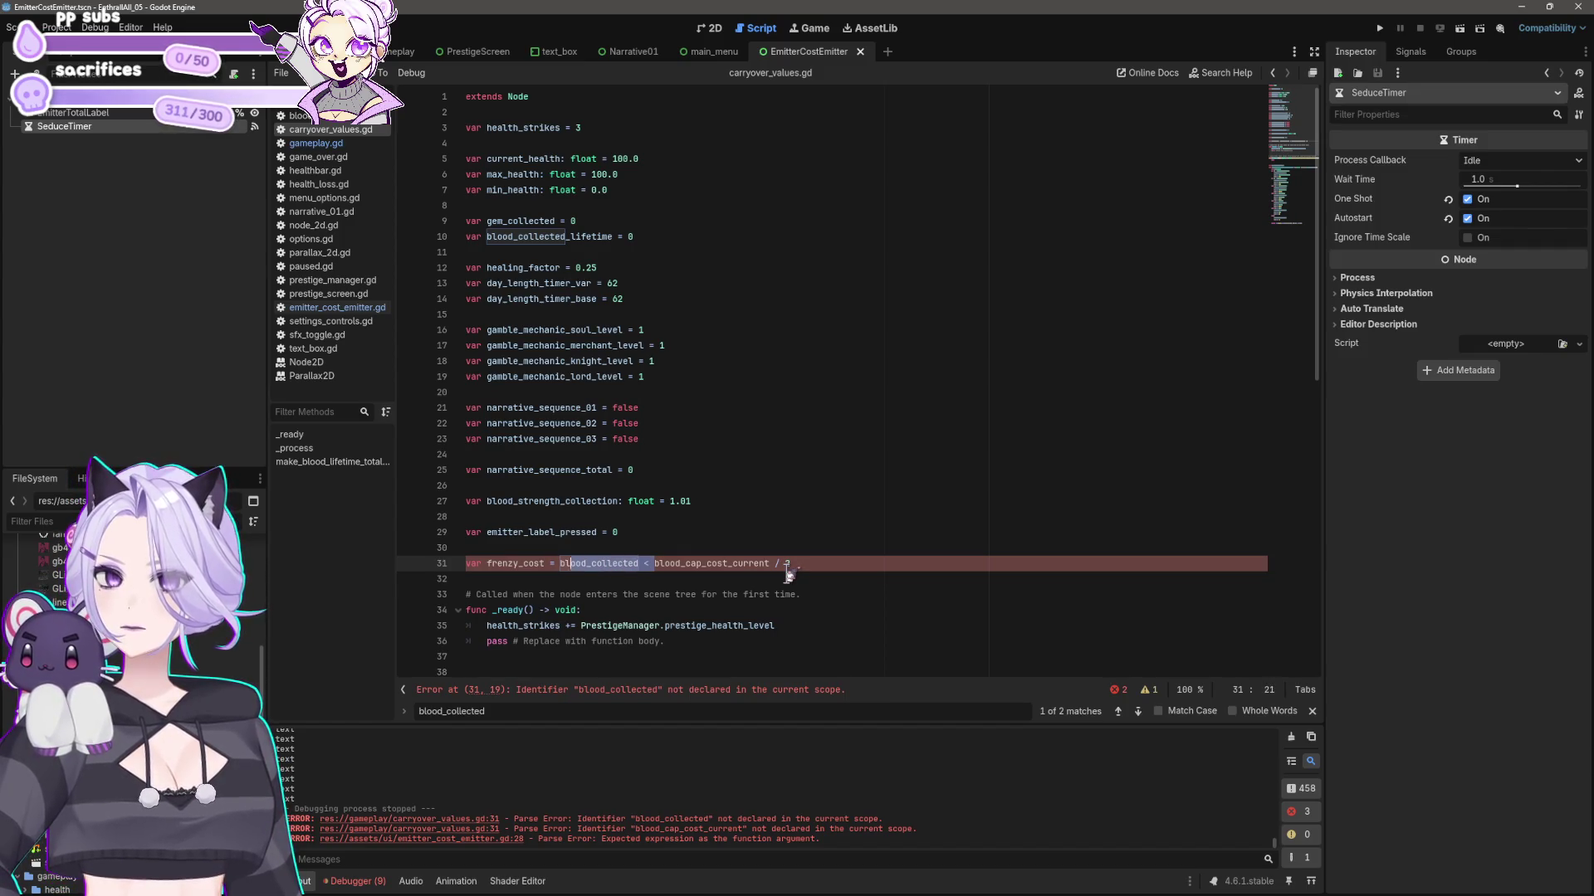
{"action": "key", "text": "BackSpace"}
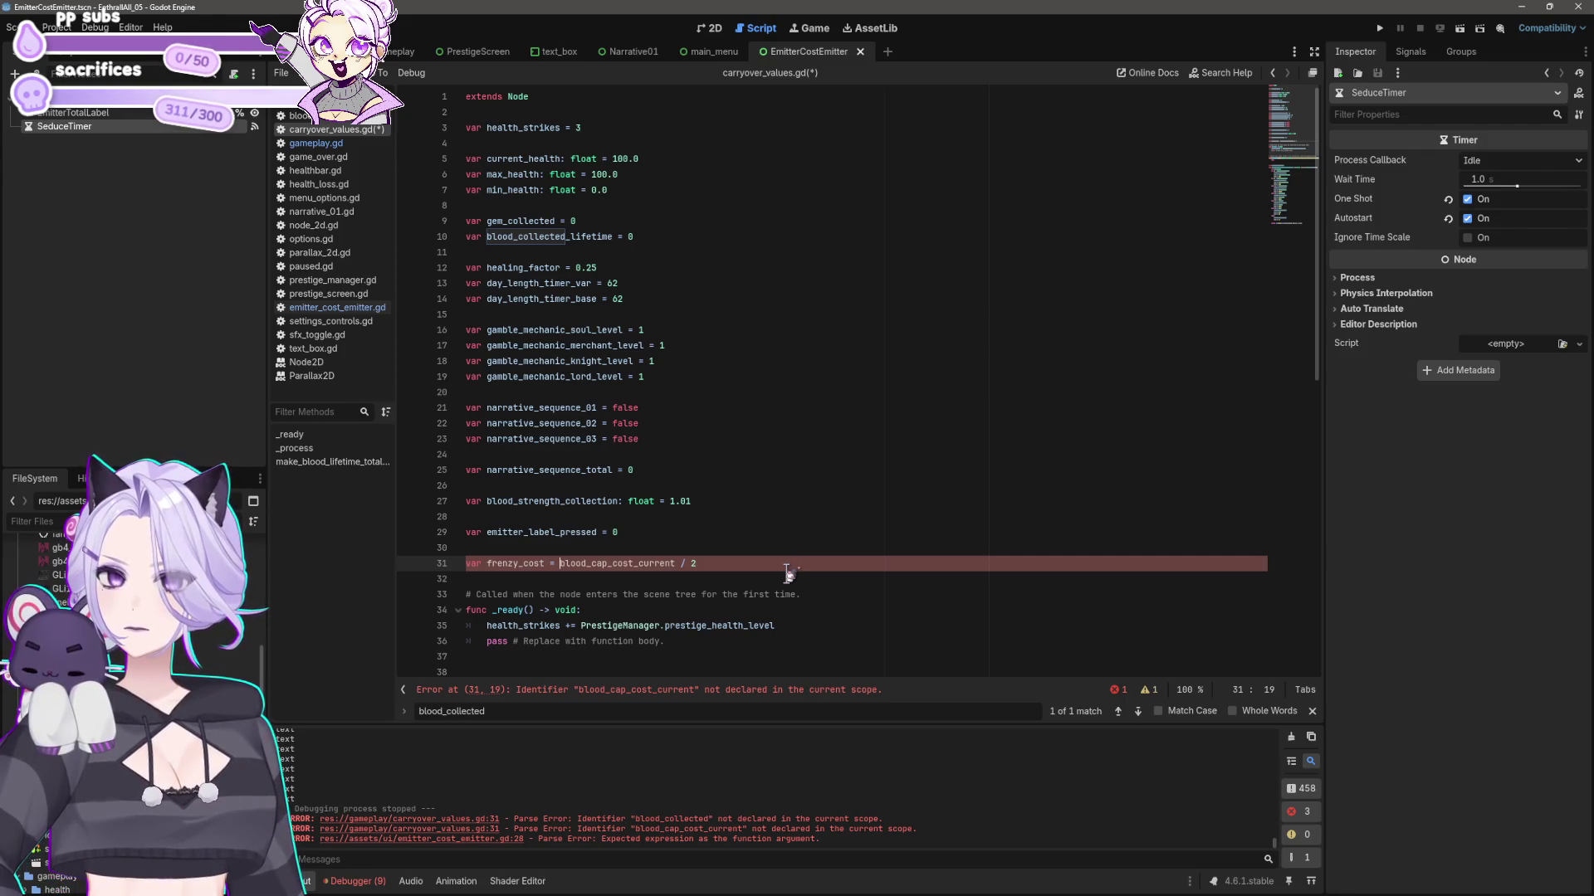
{"action": "type", "text": "Carryover."}
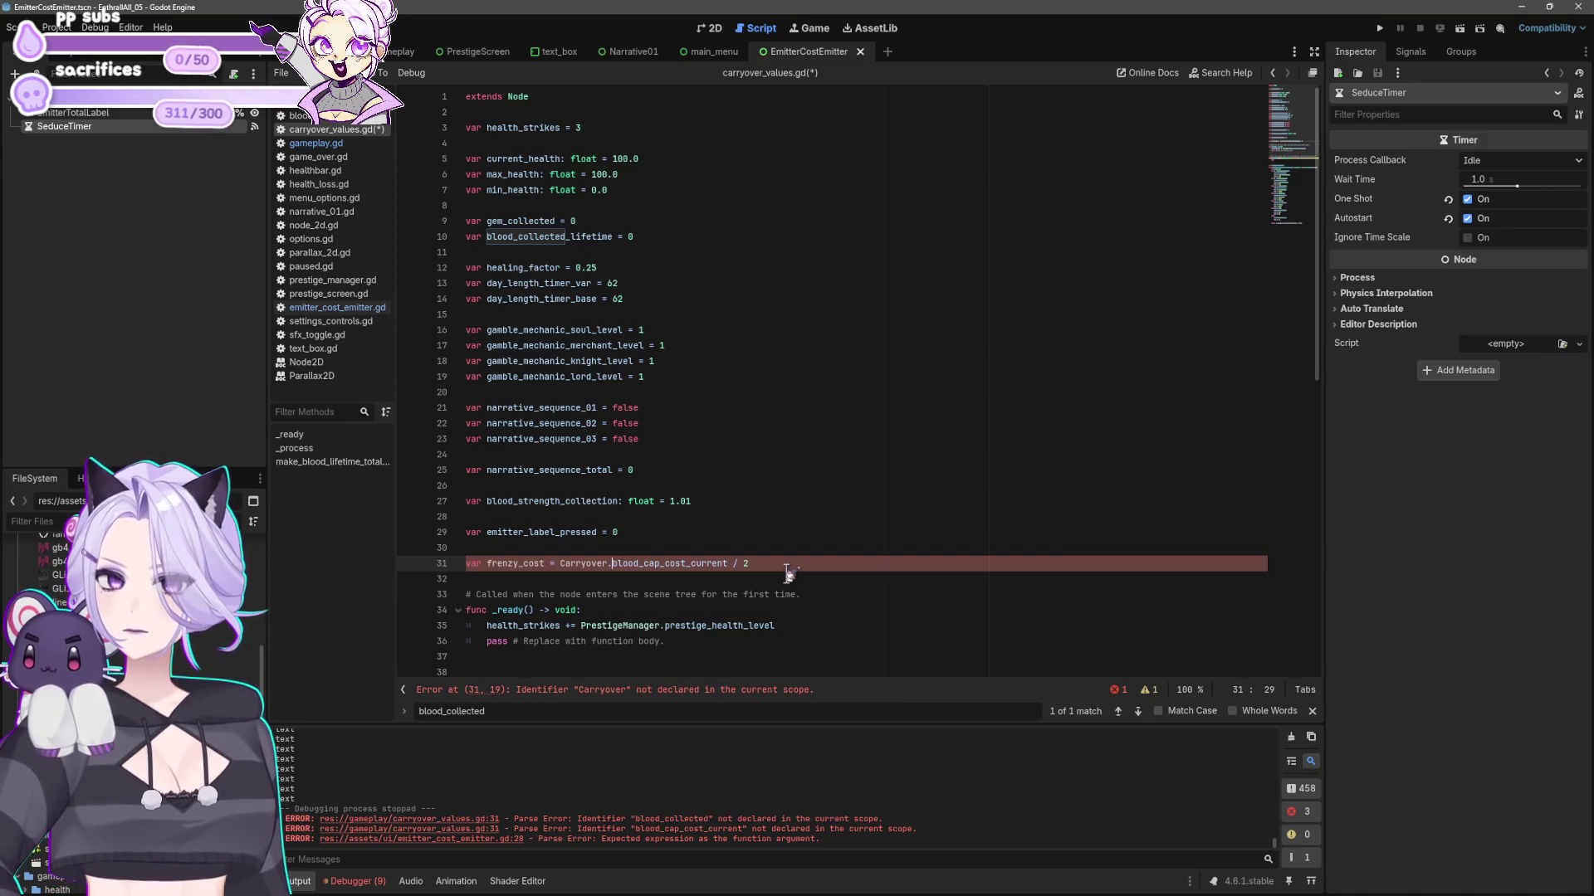
{"action": "key", "text": "BackSpace"}
{"action": "key", "text": "BackSpace"}
{"action": "key", "text": "BackSpace"}
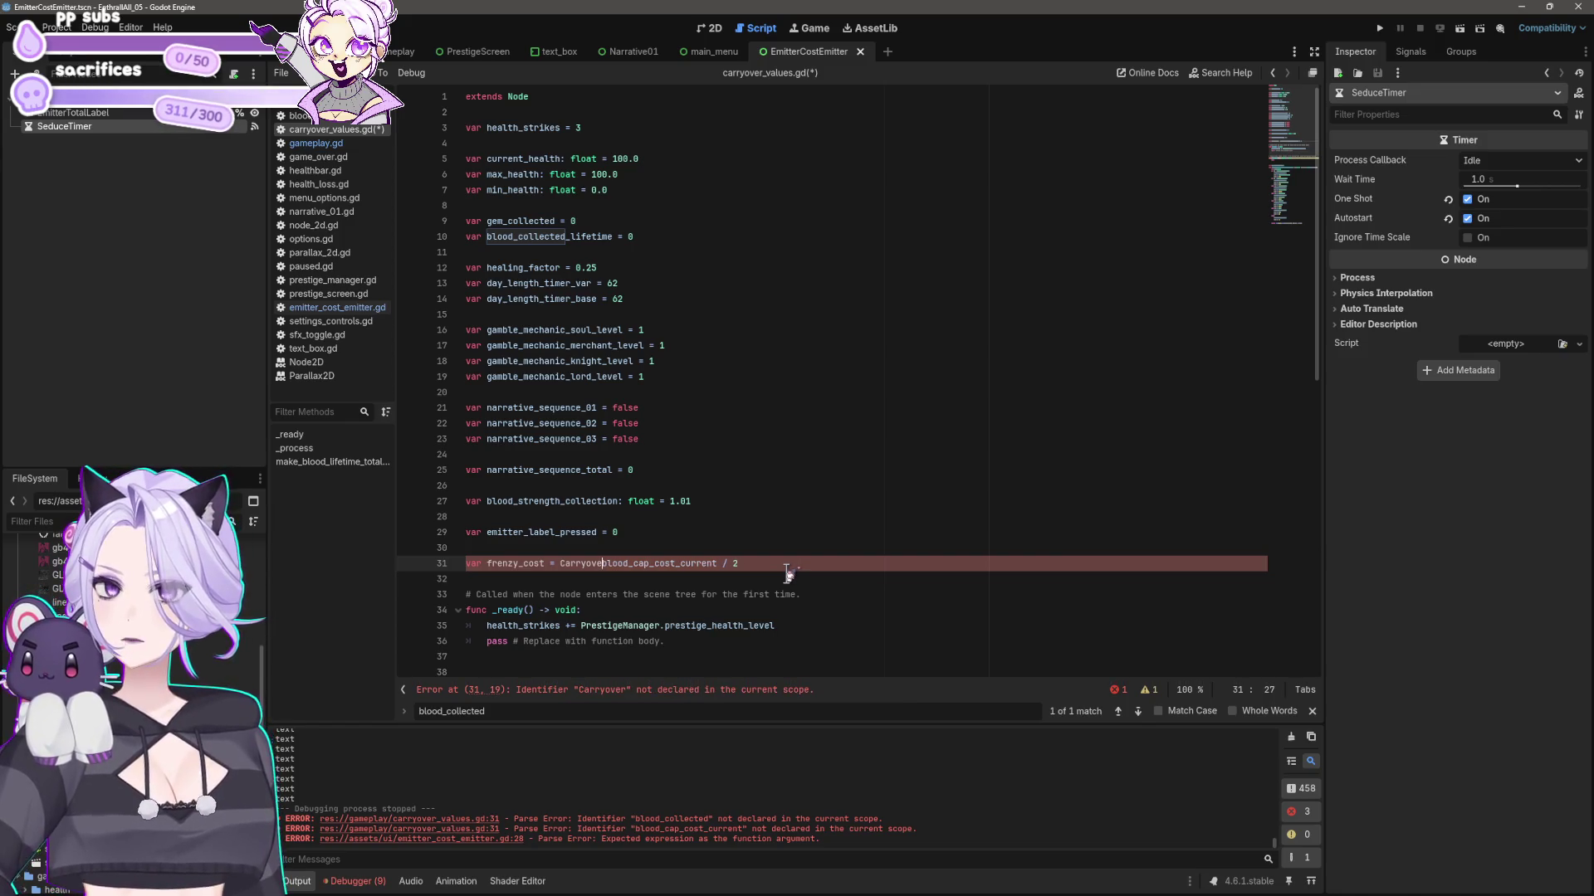
{"action": "type", "text": "a"}
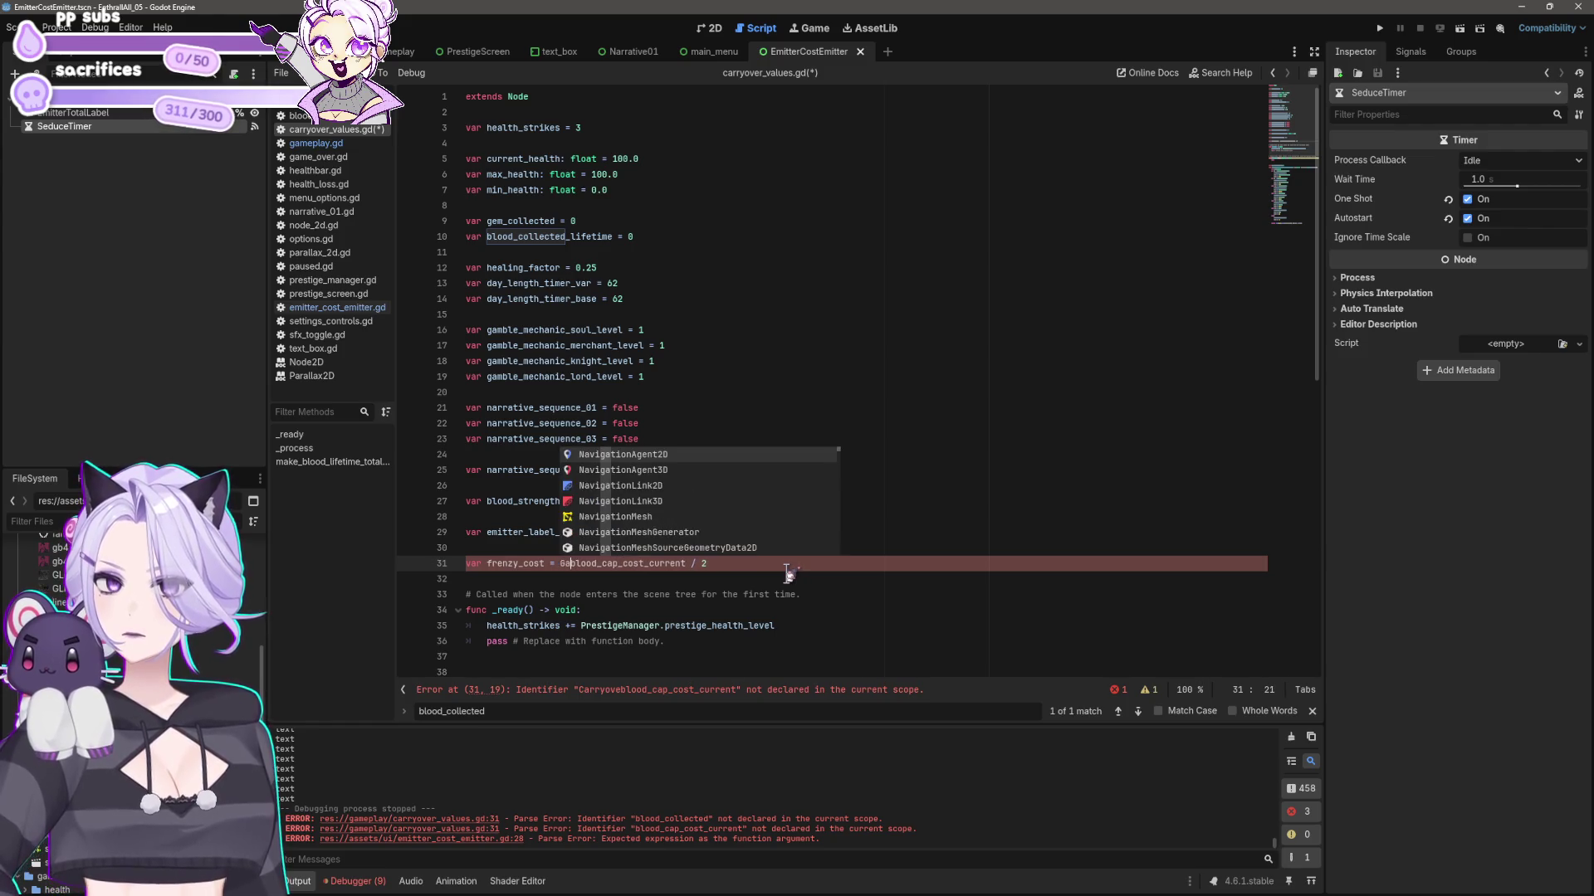
{"action": "key", "text": "BackSpace"}
{"action": "key", "text": "BackSpace"}
{"action": "type", "text": "Gameplay."}
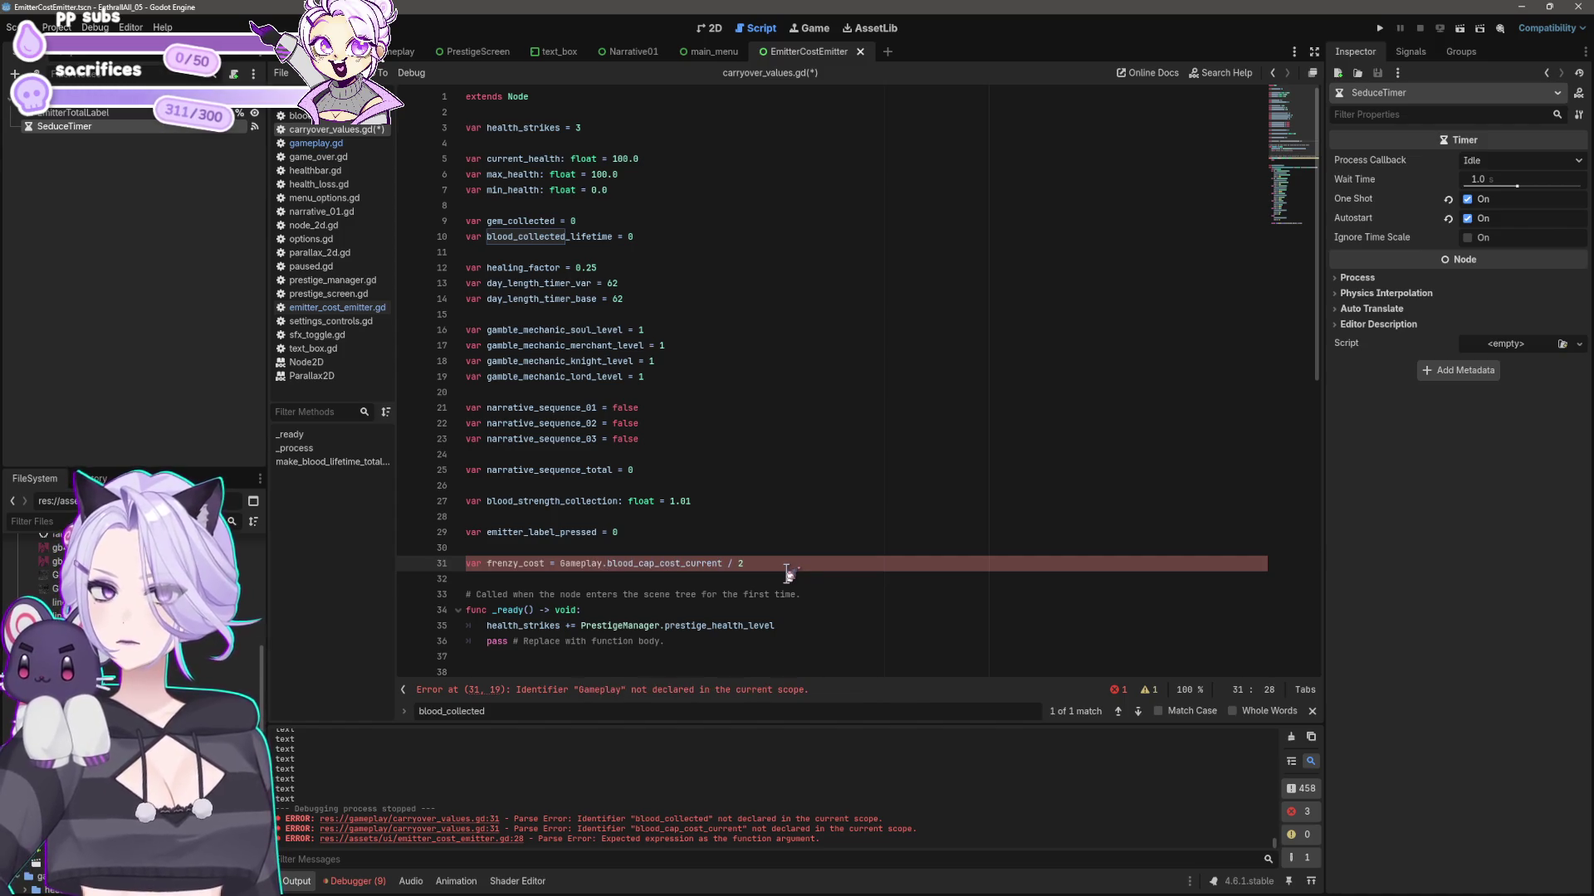
{"action": "key", "text": "BackSpace"}
{"action": "key", "text": "BackSpace"}
{"action": "key", "text": "BackSpace"}
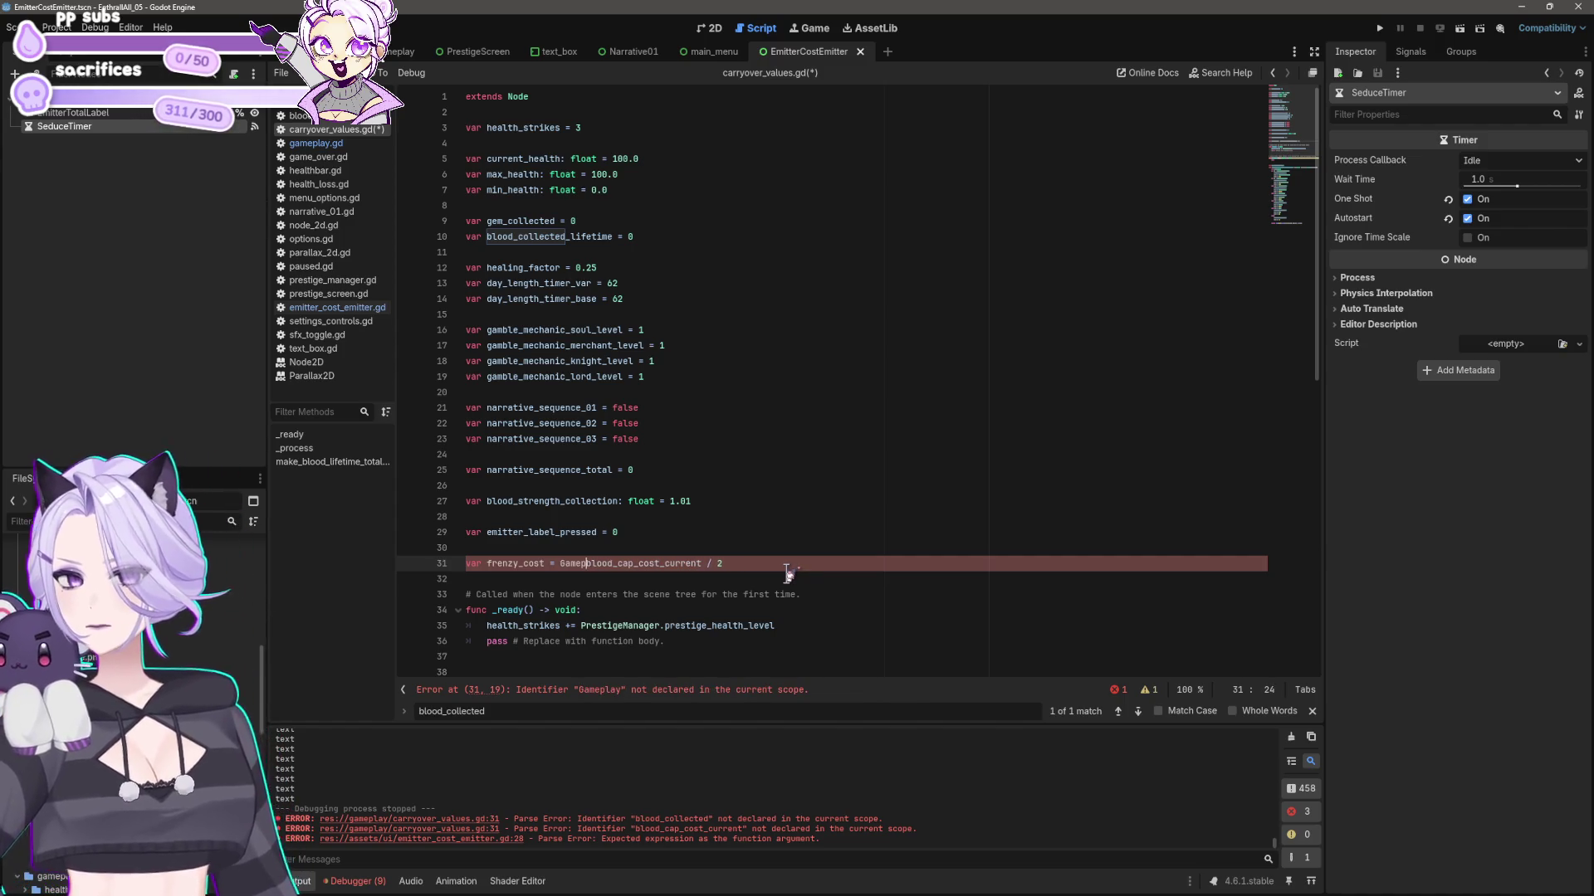
- Declare 'var blood_cap_cost_current' on a new line after line 10, then return to gameplay.gd
{"action": "double_click", "coordinate": [672, 564]}
{"action": "key", "text": "ctrl+c"}
{"action": "left_click", "coordinate": [673, 237]}
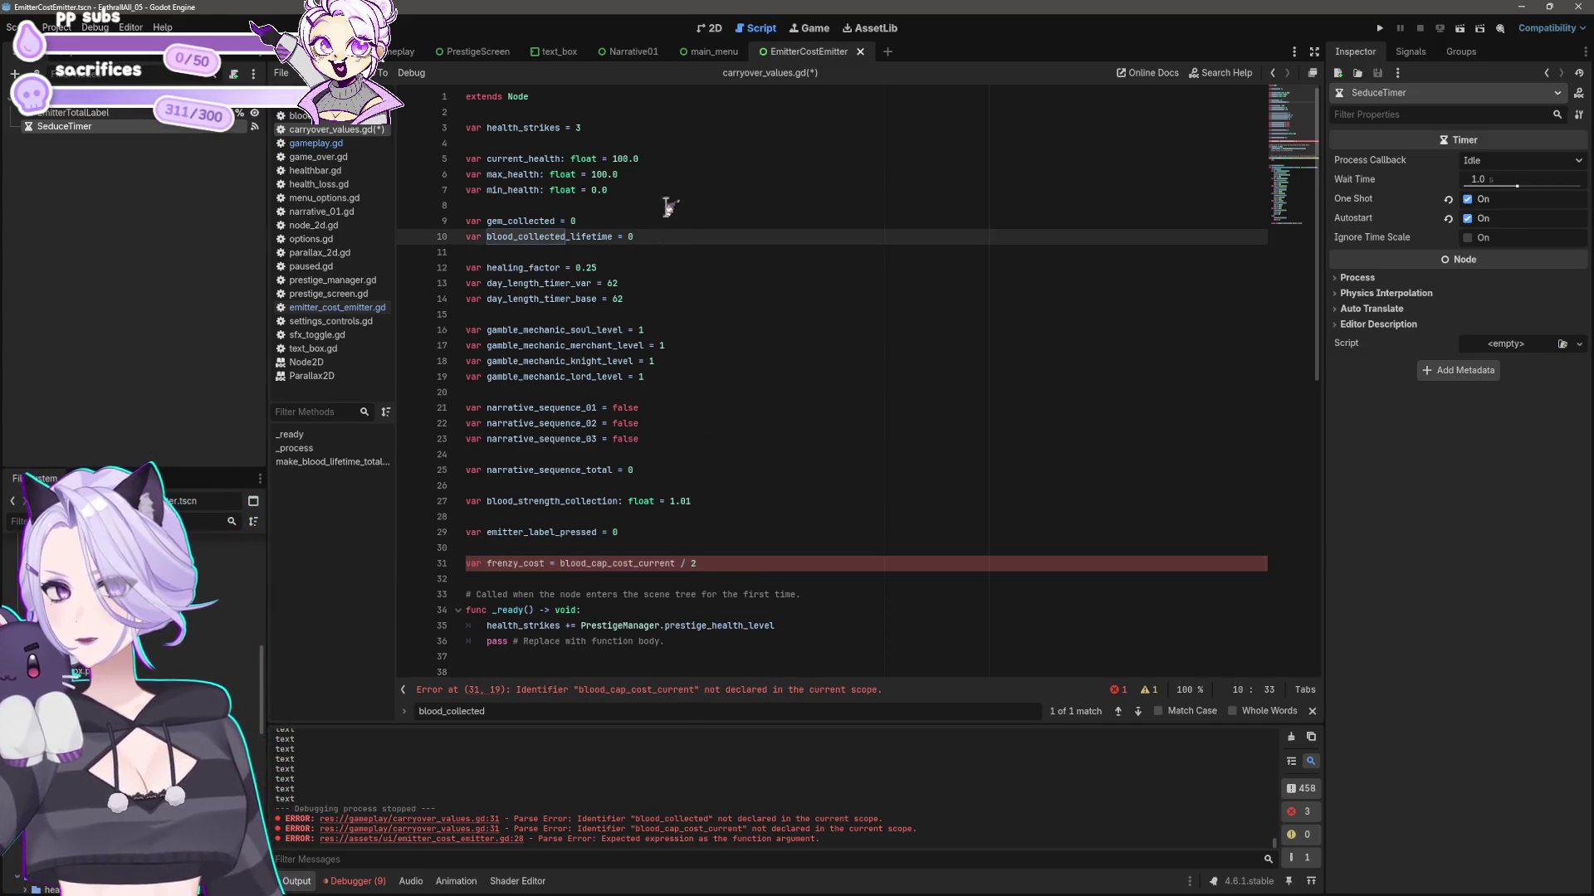
{"action": "key", "text": "Return"}
{"action": "type", "text": "var"}
{"action": "key", "text": "ctrl+v"}
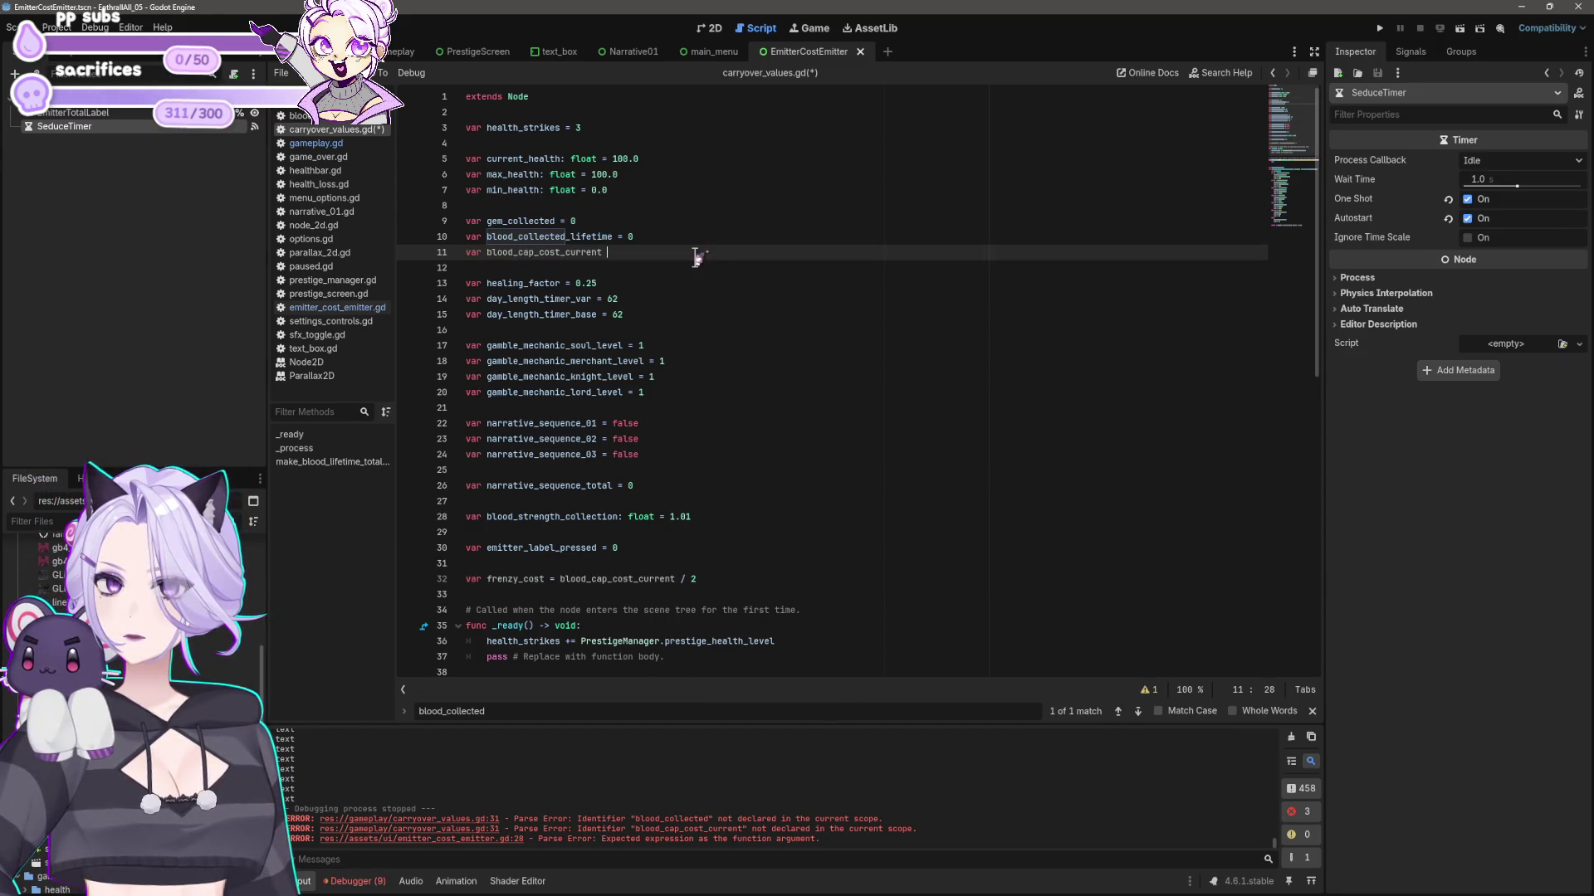
{"action": "left_click", "coordinate": [369, 144]}
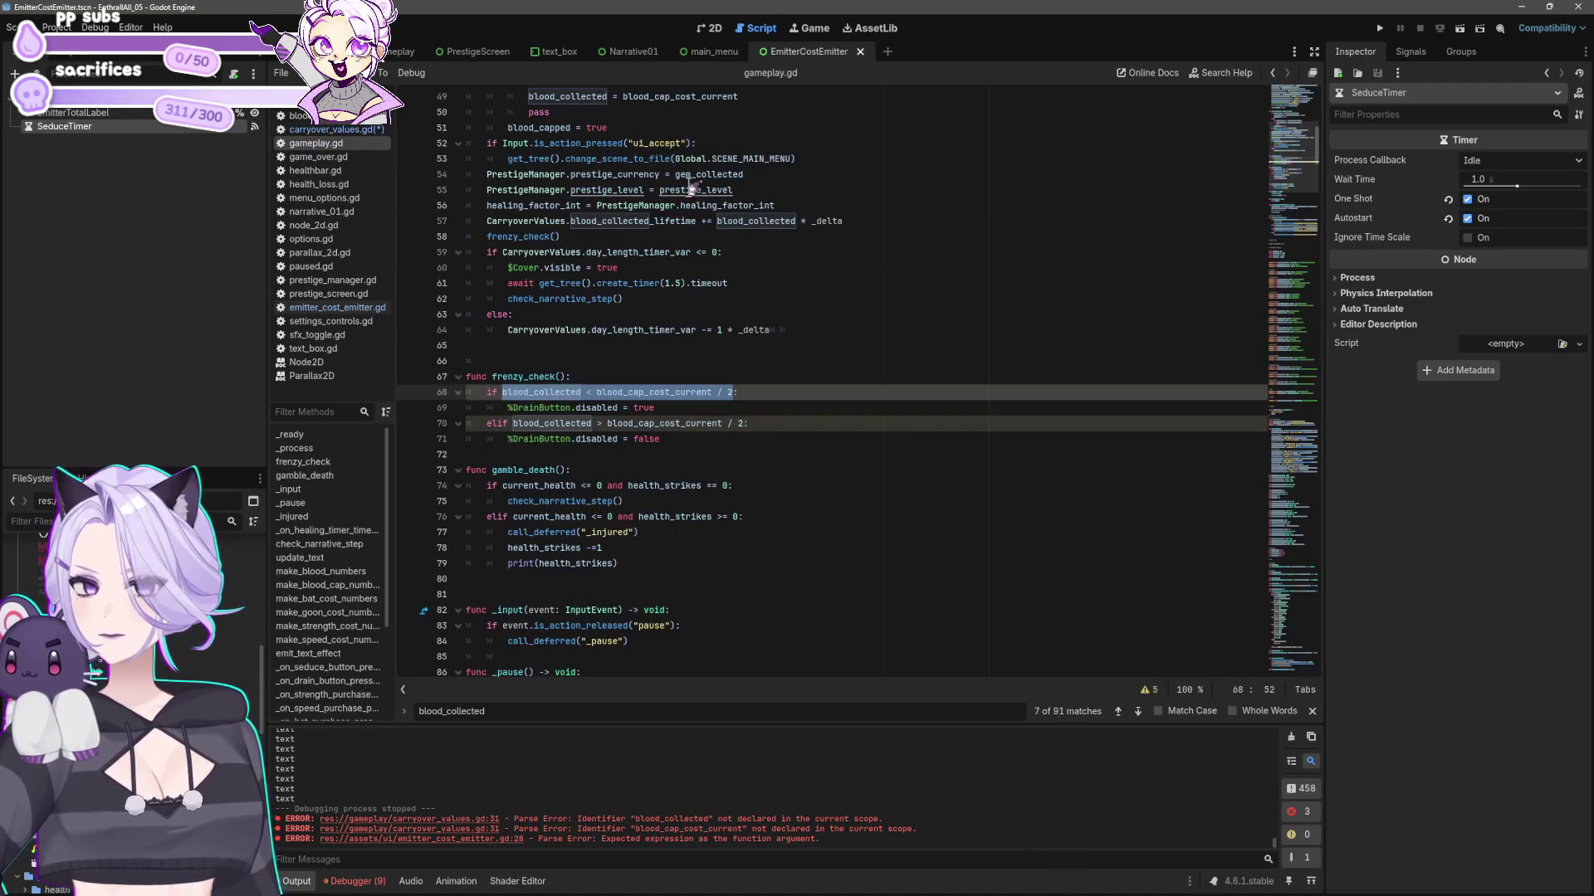
- Search gameplay.gd for blood_cap_cost_current and step back through its matches
{"action": "key", "text": "ctrl+f"}
{"action": "key", "text": "ctrl+v"}
{"action": "left_click", "coordinate": [1118, 712]}
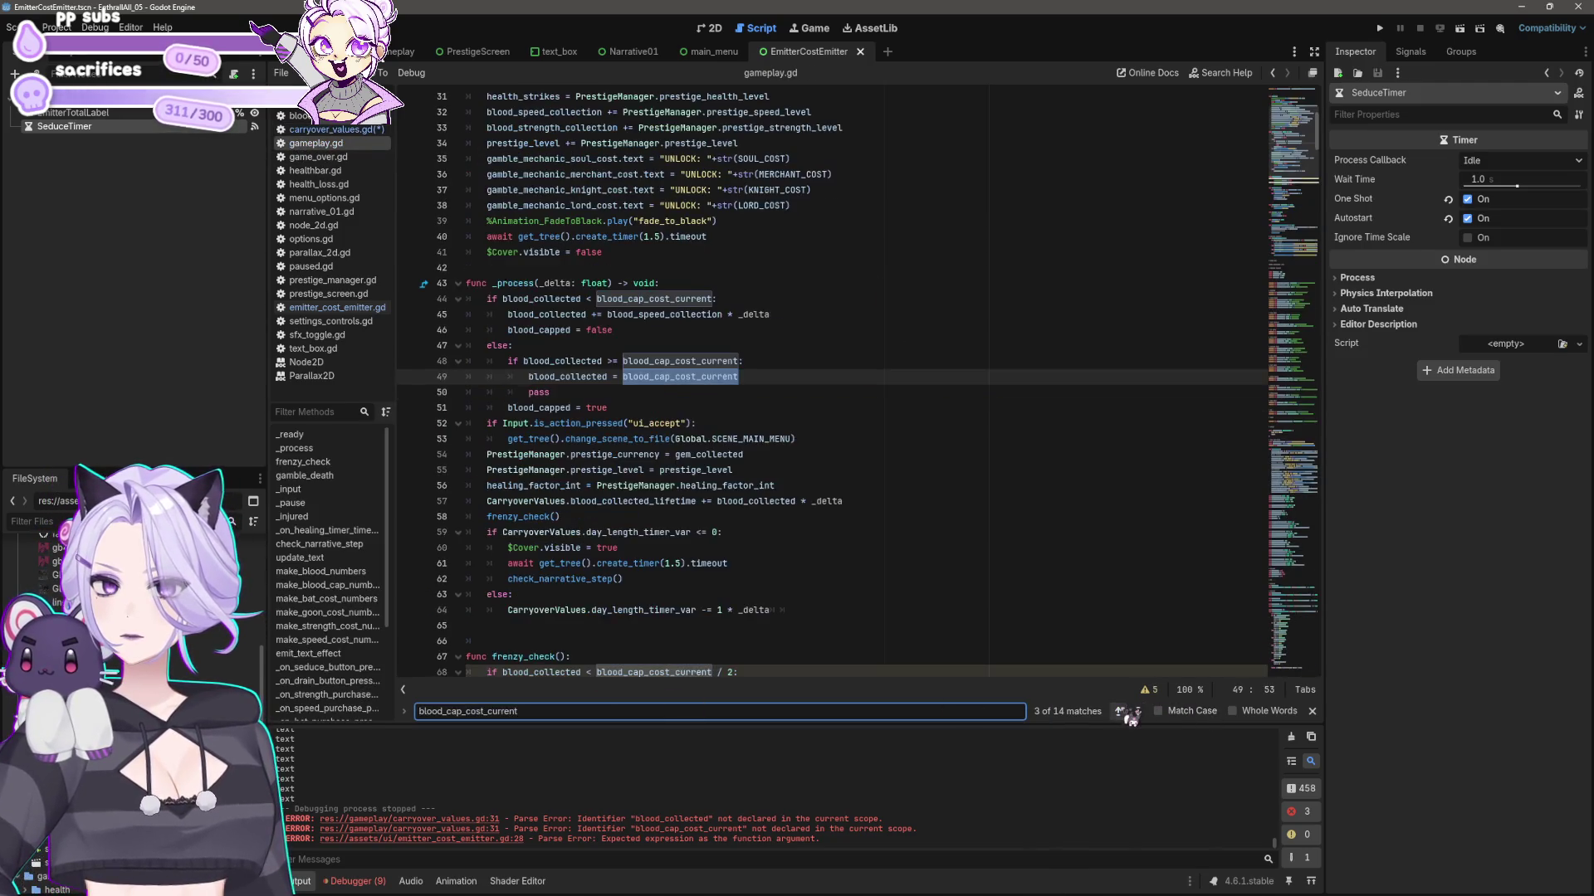
{"action": "left_click", "coordinate": [1119, 712]}
{"action": "left_click", "coordinate": [1119, 712]}
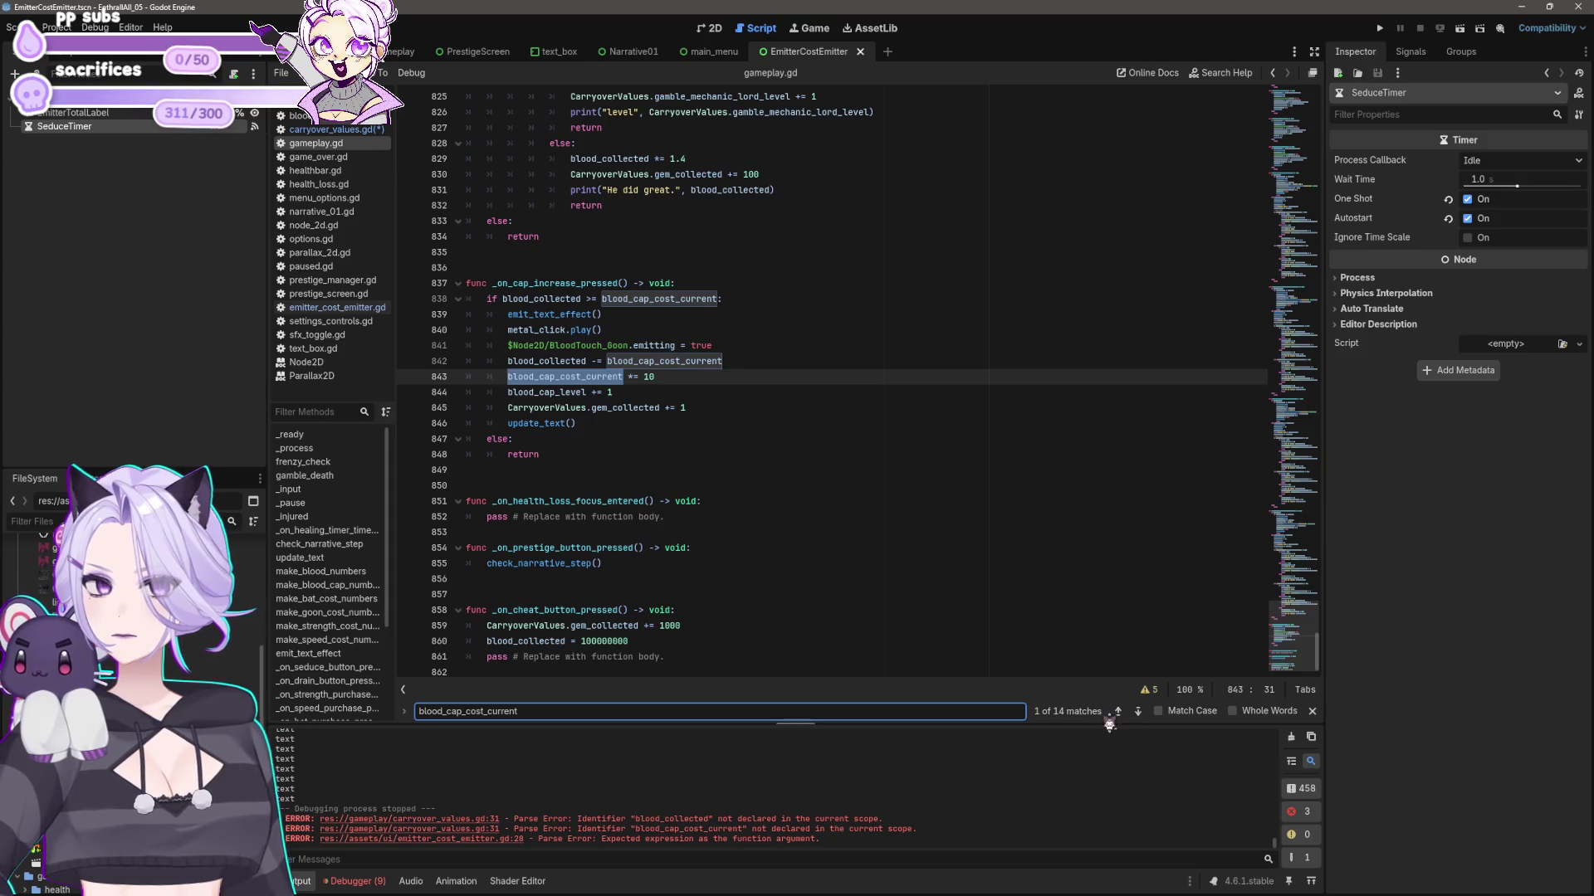
{"action": "left_click", "coordinate": [1119, 712]}
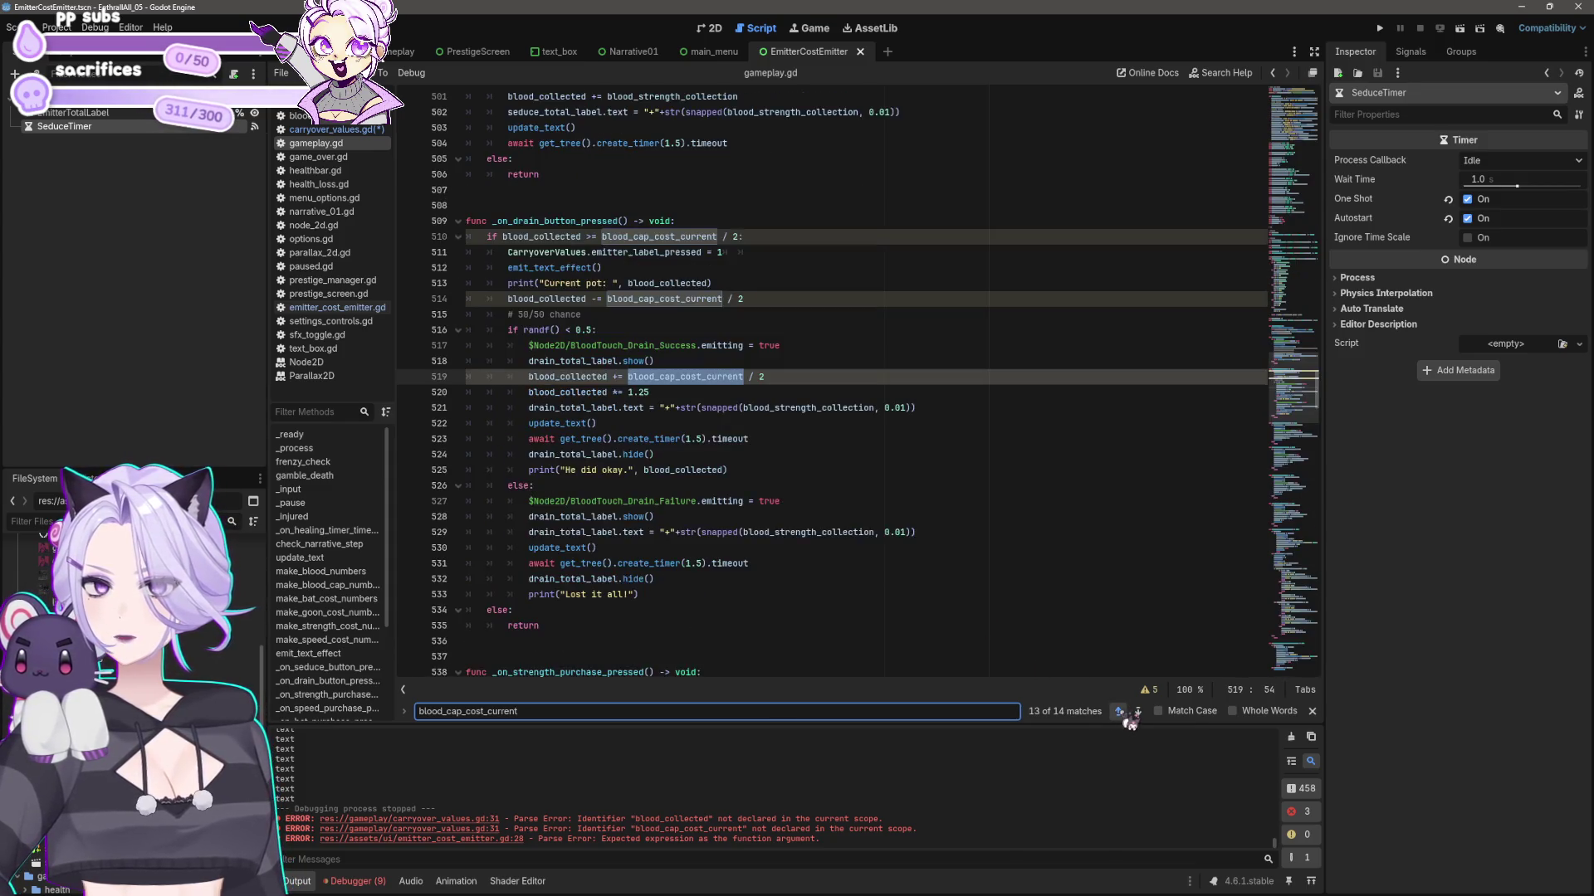
{"action": "left_click", "coordinate": [1119, 712]}
{"action": "left_click", "coordinate": [1121, 713]}
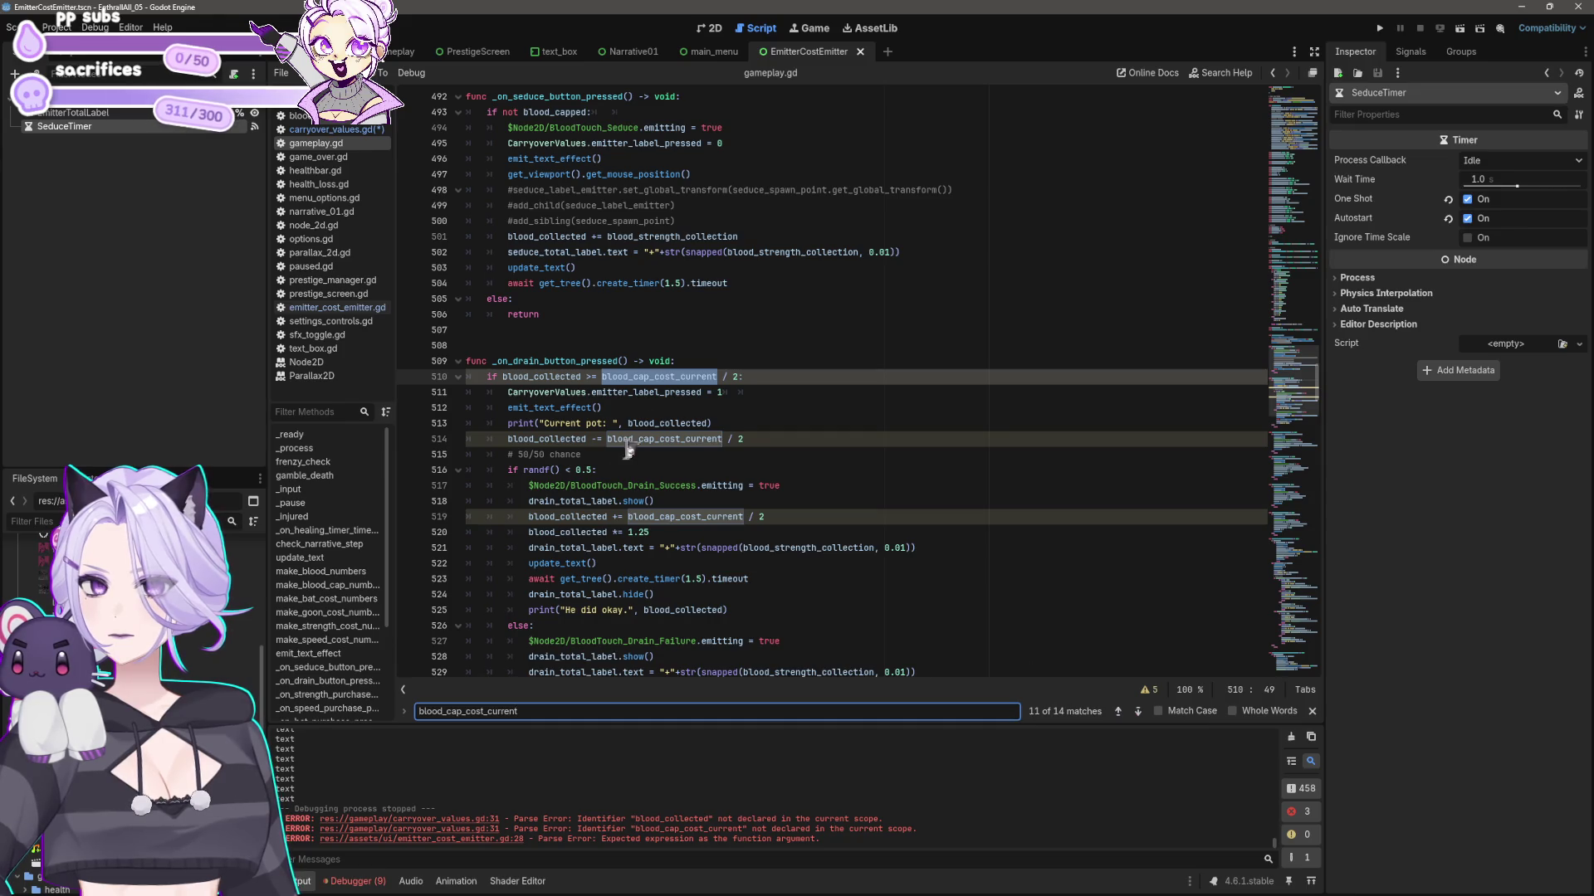
{"action": "scroll", "coordinate": [913, 564], "scroll_direction": "up", "scroll_amount": 1}
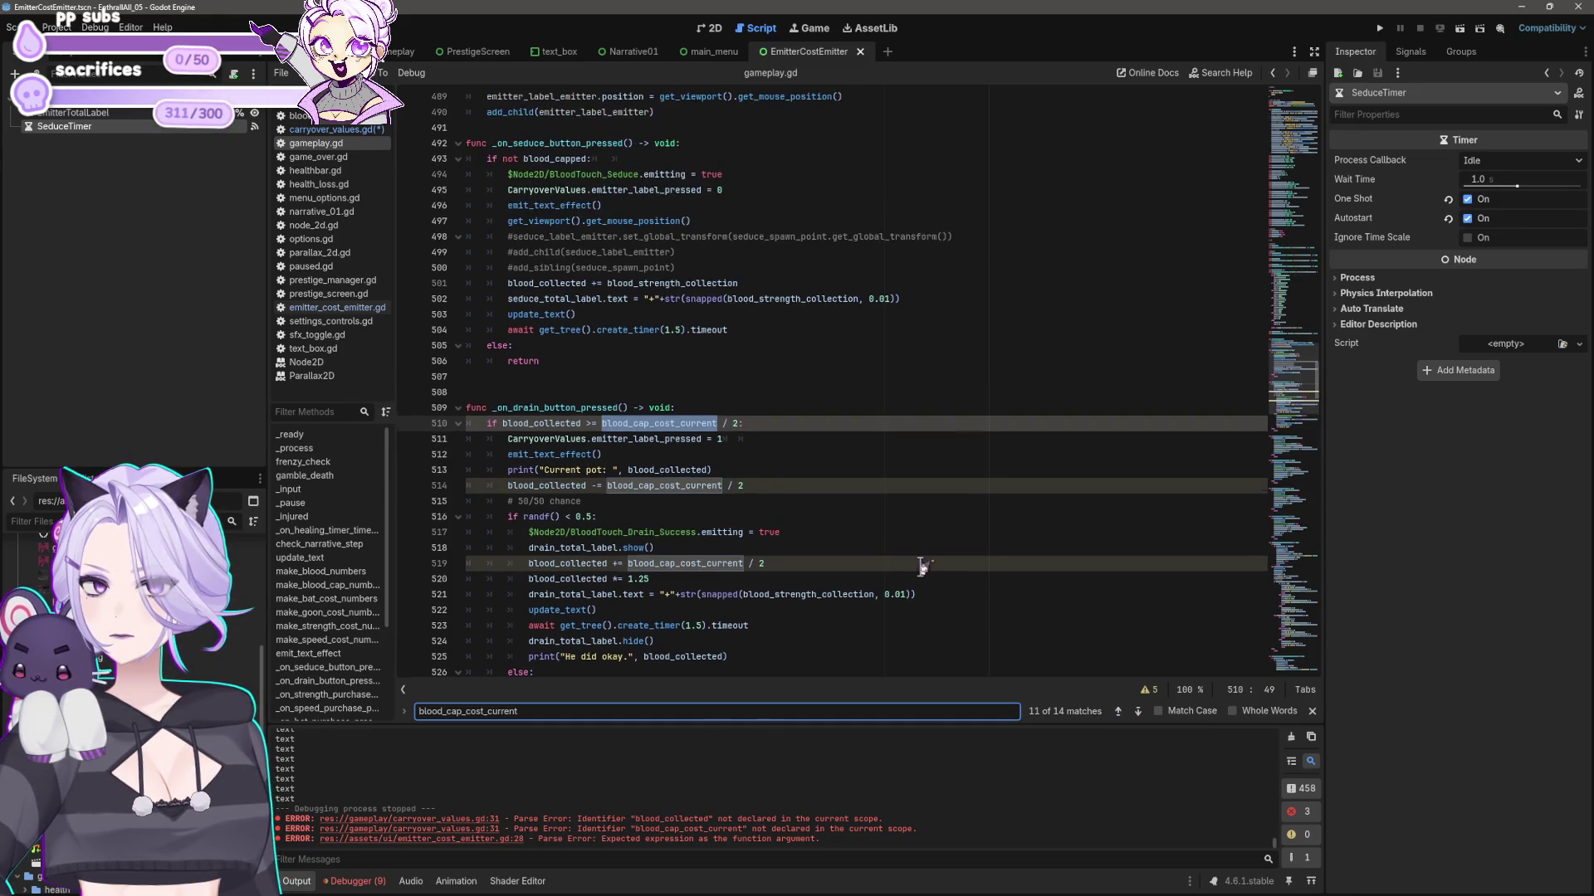
{"action": "left_click_drag", "start_coordinate": [466, 713], "coordinate": [616, 718]}
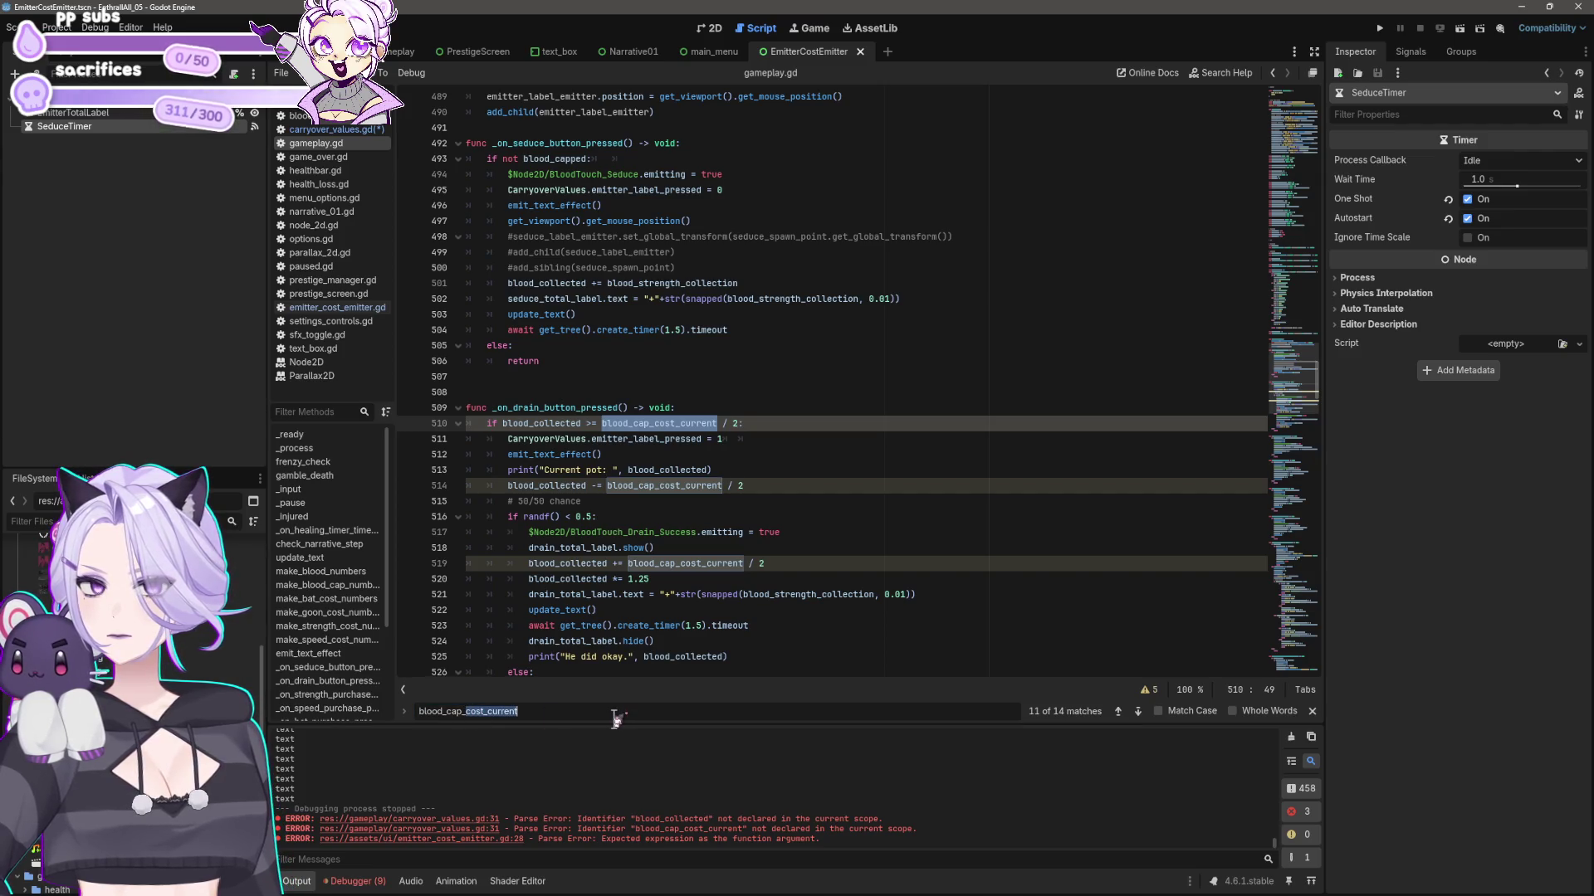
{"action": "left_click", "coordinate": [1118, 712]}
{"action": "left_click", "coordinate": [1118, 712]}
{"action": "left_click", "coordinate": [1118, 712]}
{"action": "left_click", "coordinate": [1118, 712]}
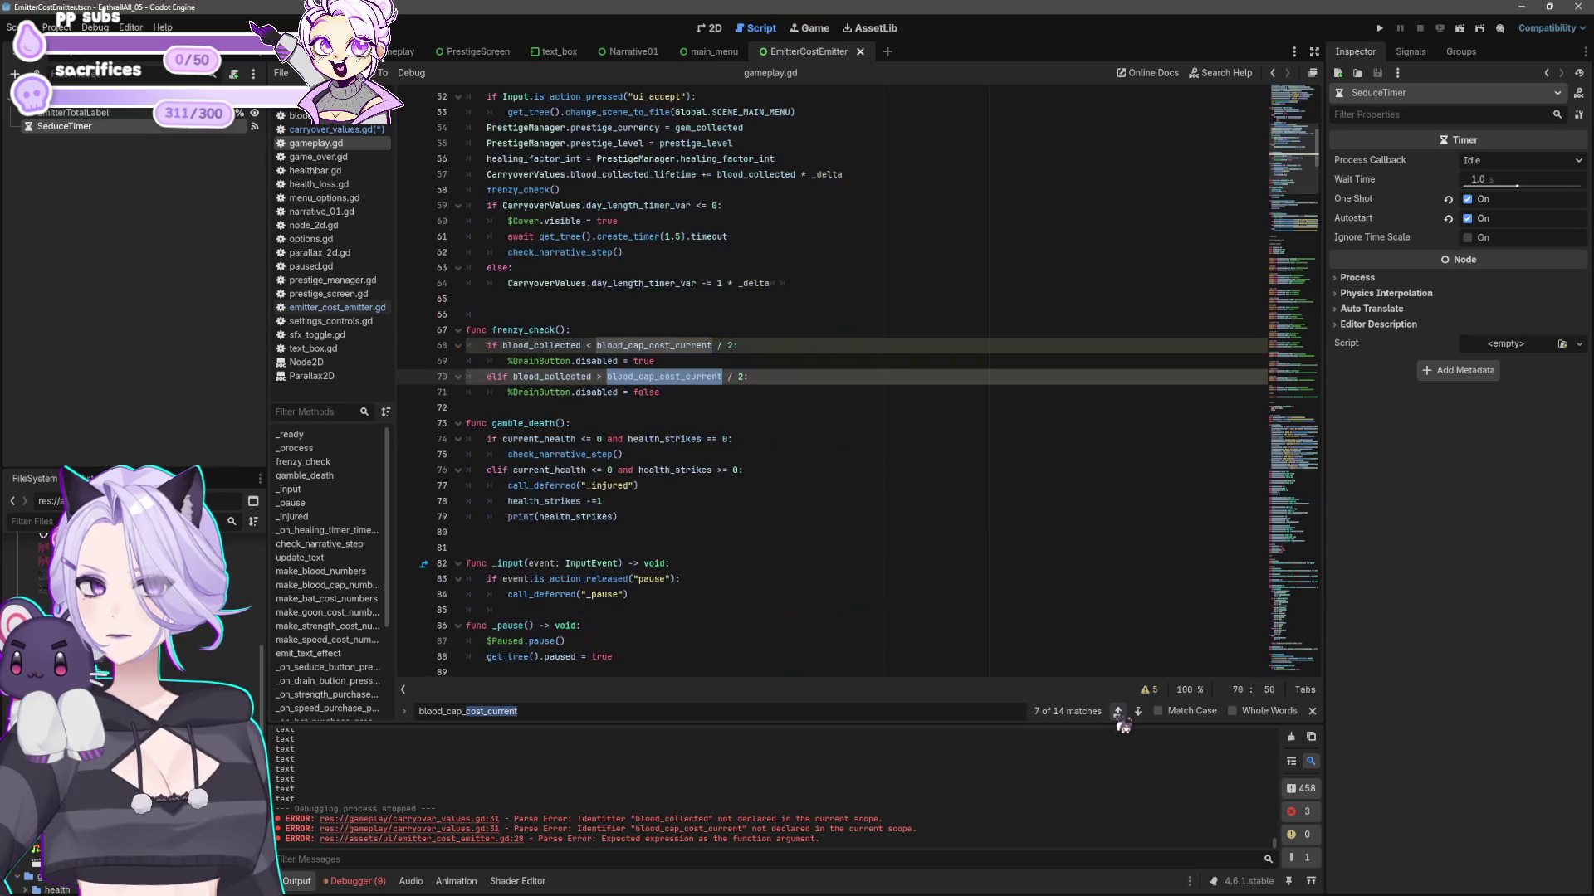
{"action": "left_click", "coordinate": [1119, 715]}
{"action": "left_click", "coordinate": [1119, 716]}
{"action": "left_click", "coordinate": [1118, 716]}
{"action": "left_click", "coordinate": [1119, 716]}
{"action": "left_click", "coordinate": [1119, 715]}
{"action": "left_click", "coordinate": [1118, 715]}
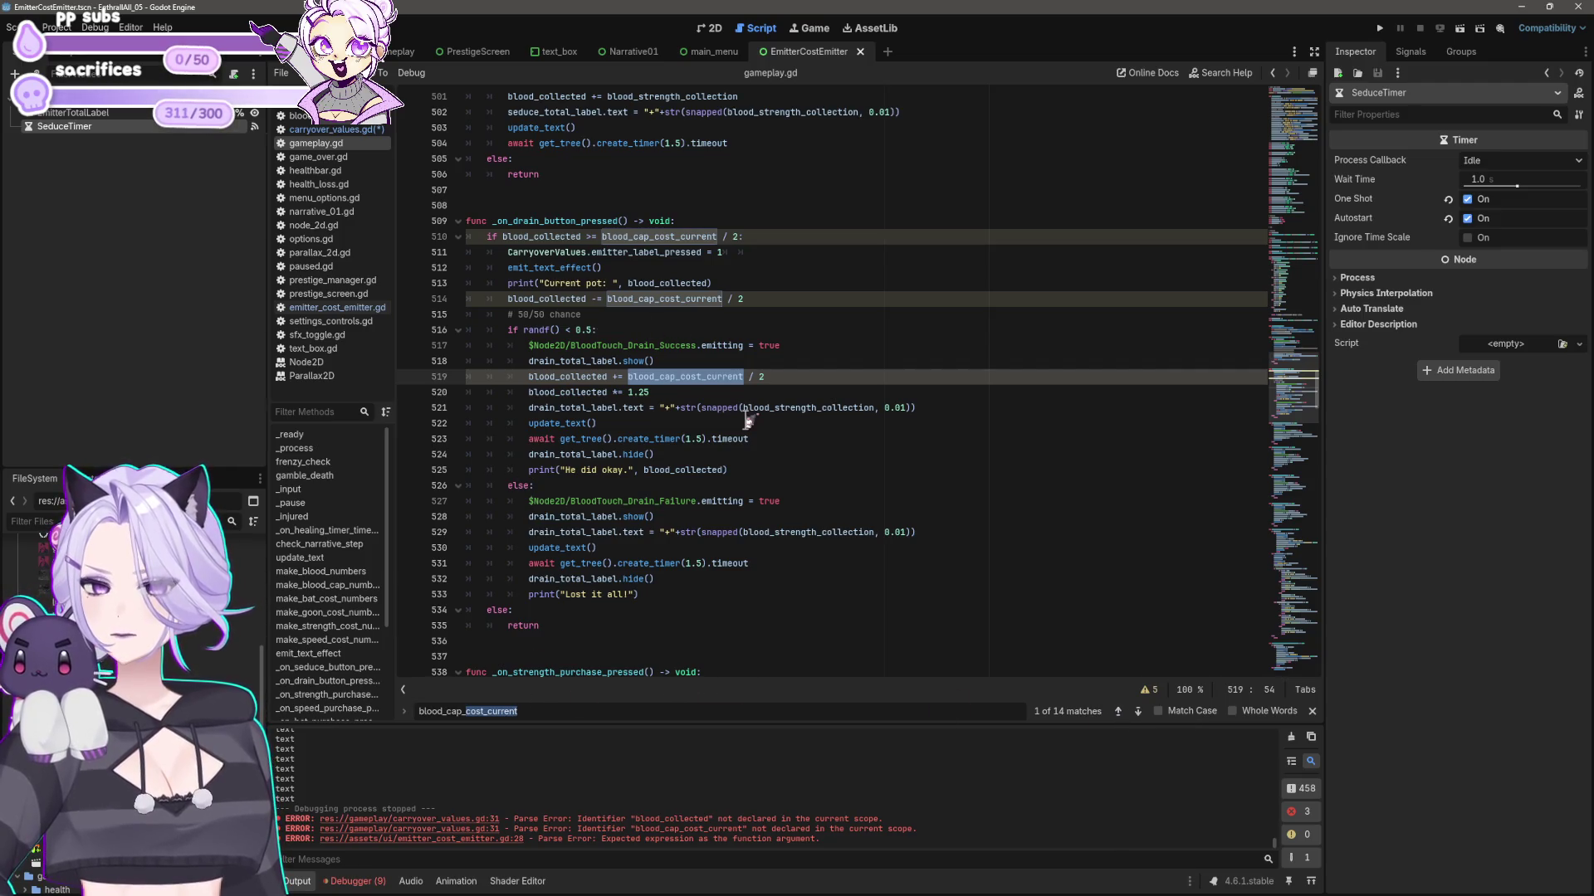
{"action": "scroll", "coordinate": [747, 419], "scroll_direction": "up", "scroll_amount": 15}
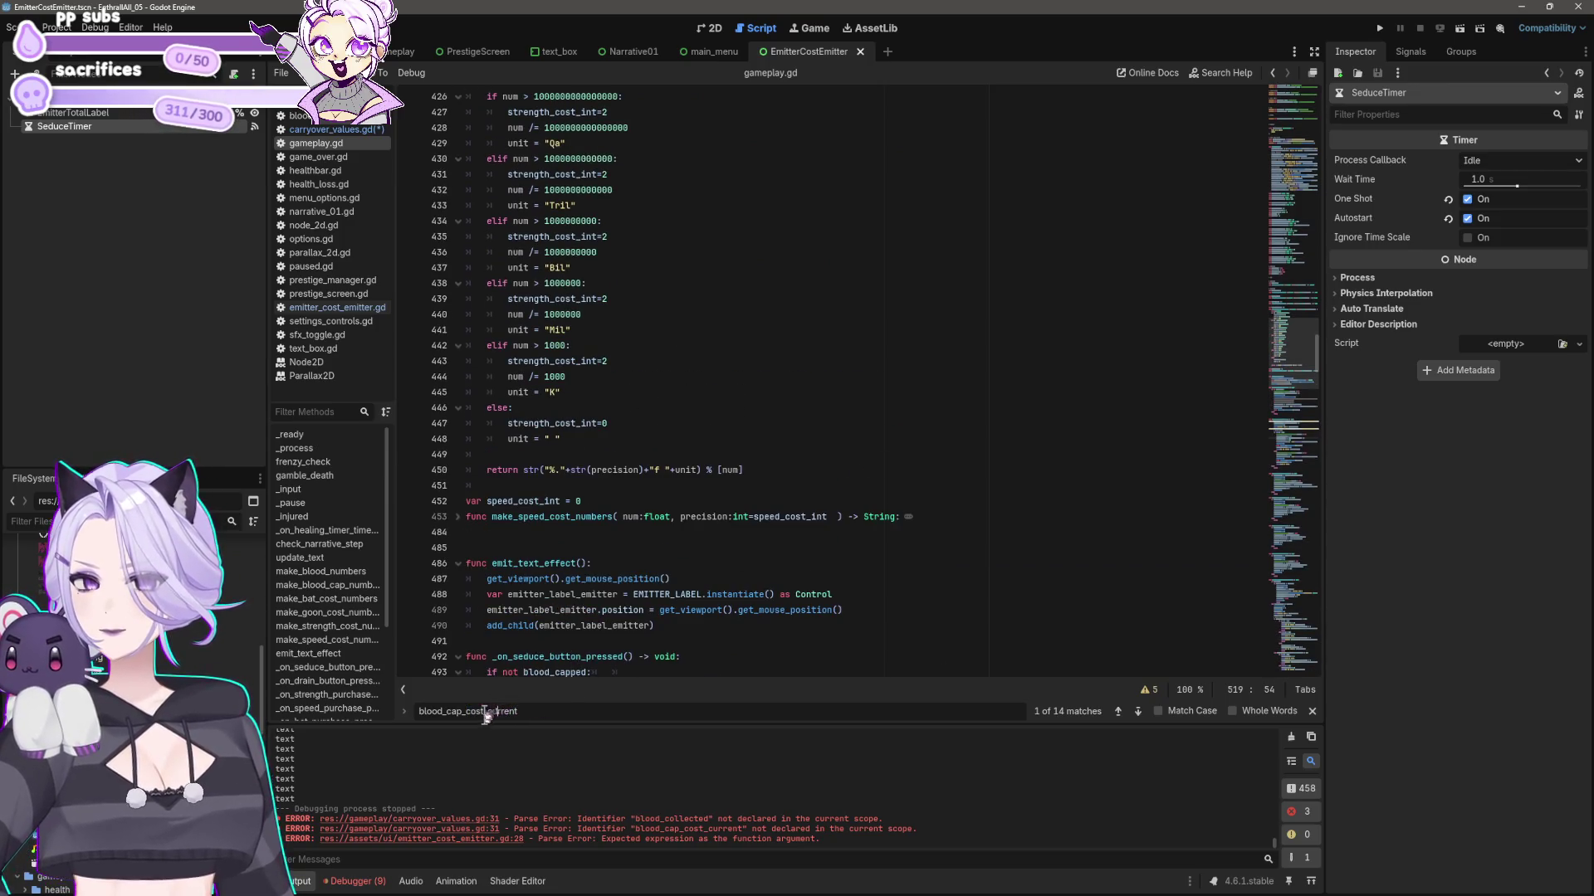
- Narrow the search to blood_cap_cost, then restore it and reach the line 265 declaration (= blood_cap_cost_base)
{"action": "key", "text": "BackSpace"}
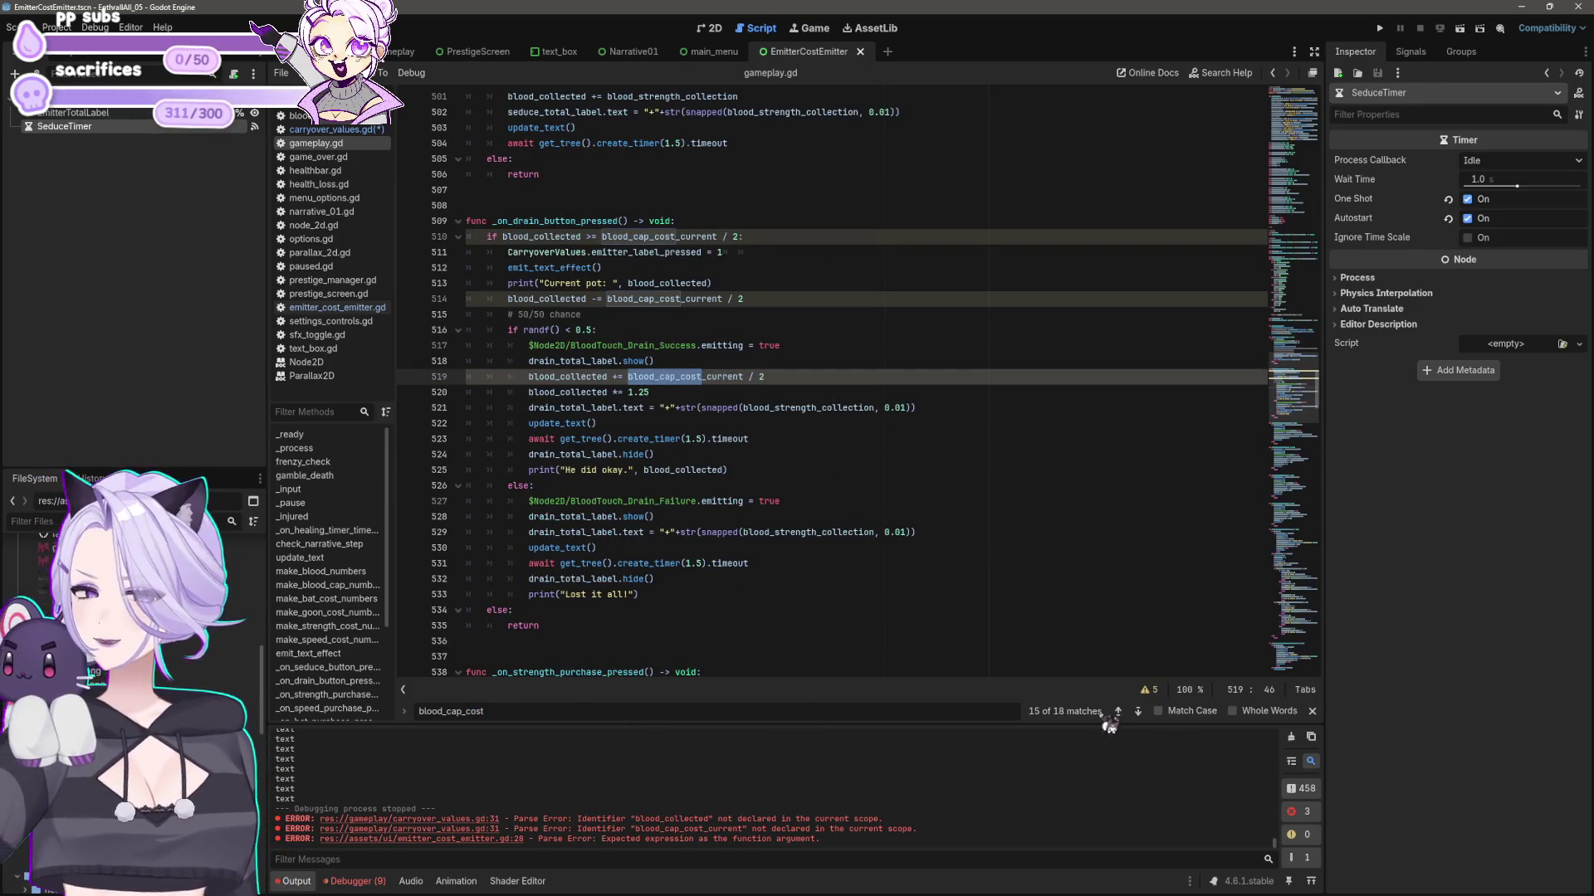
{"action": "left_click", "coordinate": [1118, 711]}
{"action": "left_click", "coordinate": [1118, 711]}
{"action": "left_click", "coordinate": [1118, 711]}
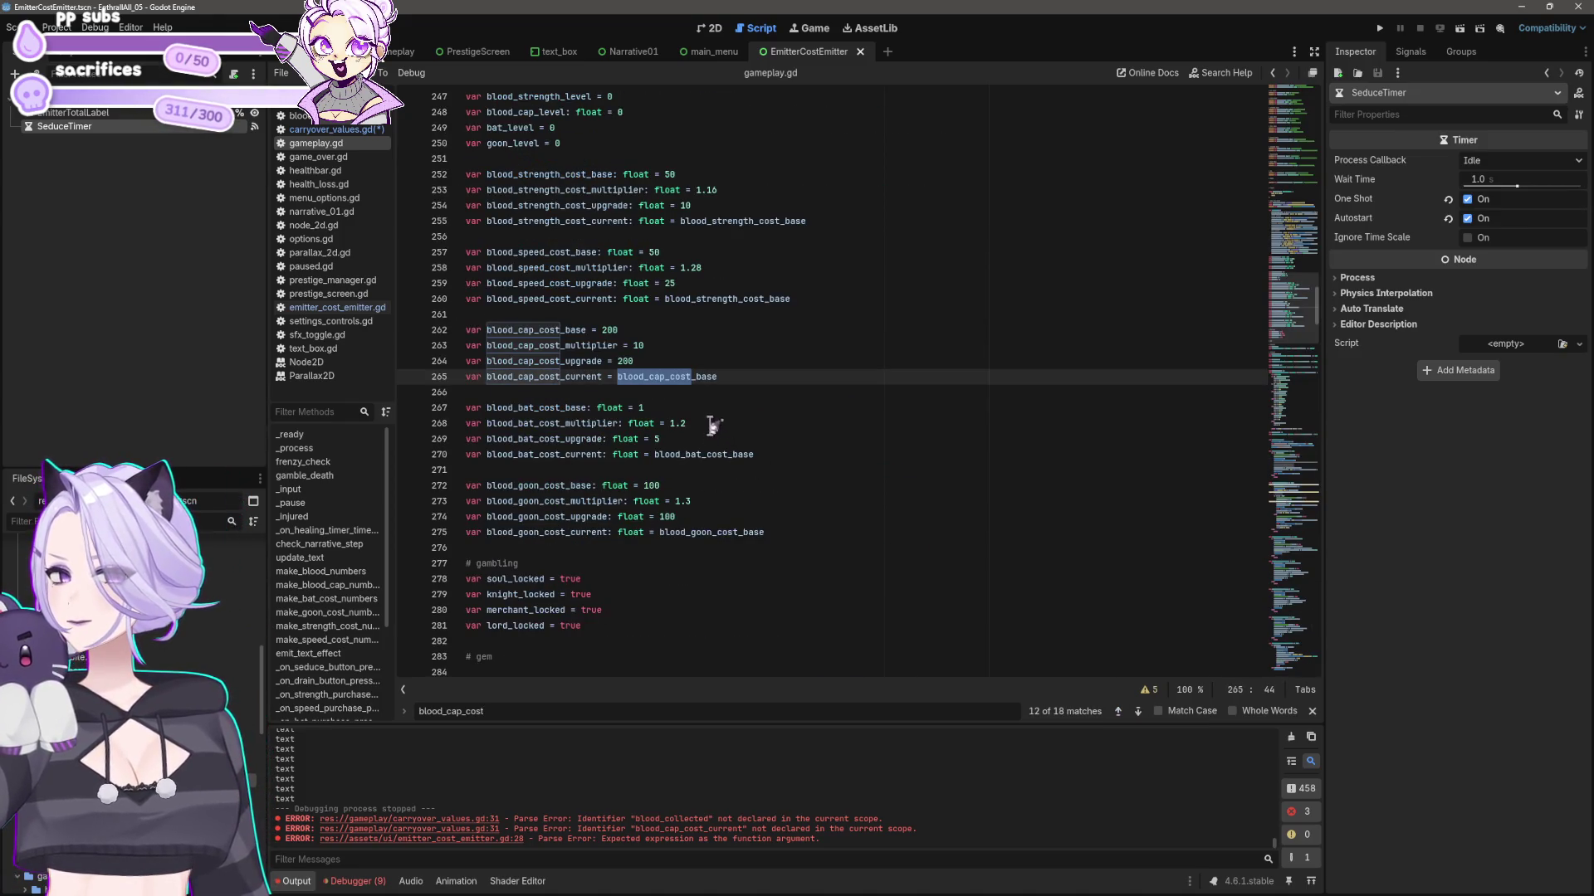
{"action": "double_click", "coordinate": [488, 712]}
{"action": "key", "text": "ctrl+z"}
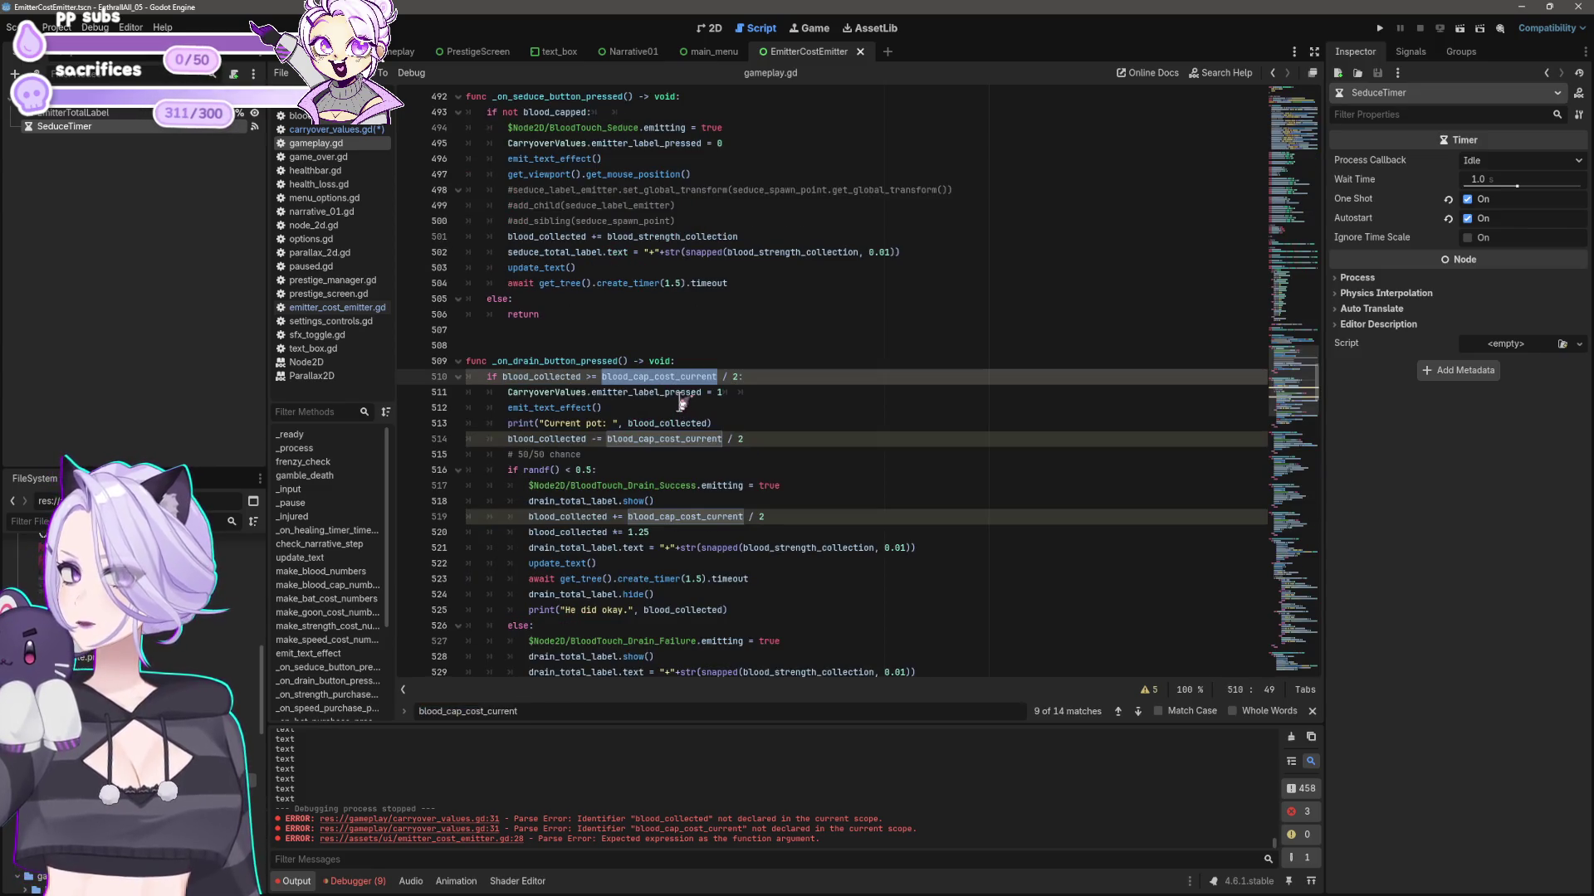
{"action": "left_click", "coordinate": [1120, 711]}
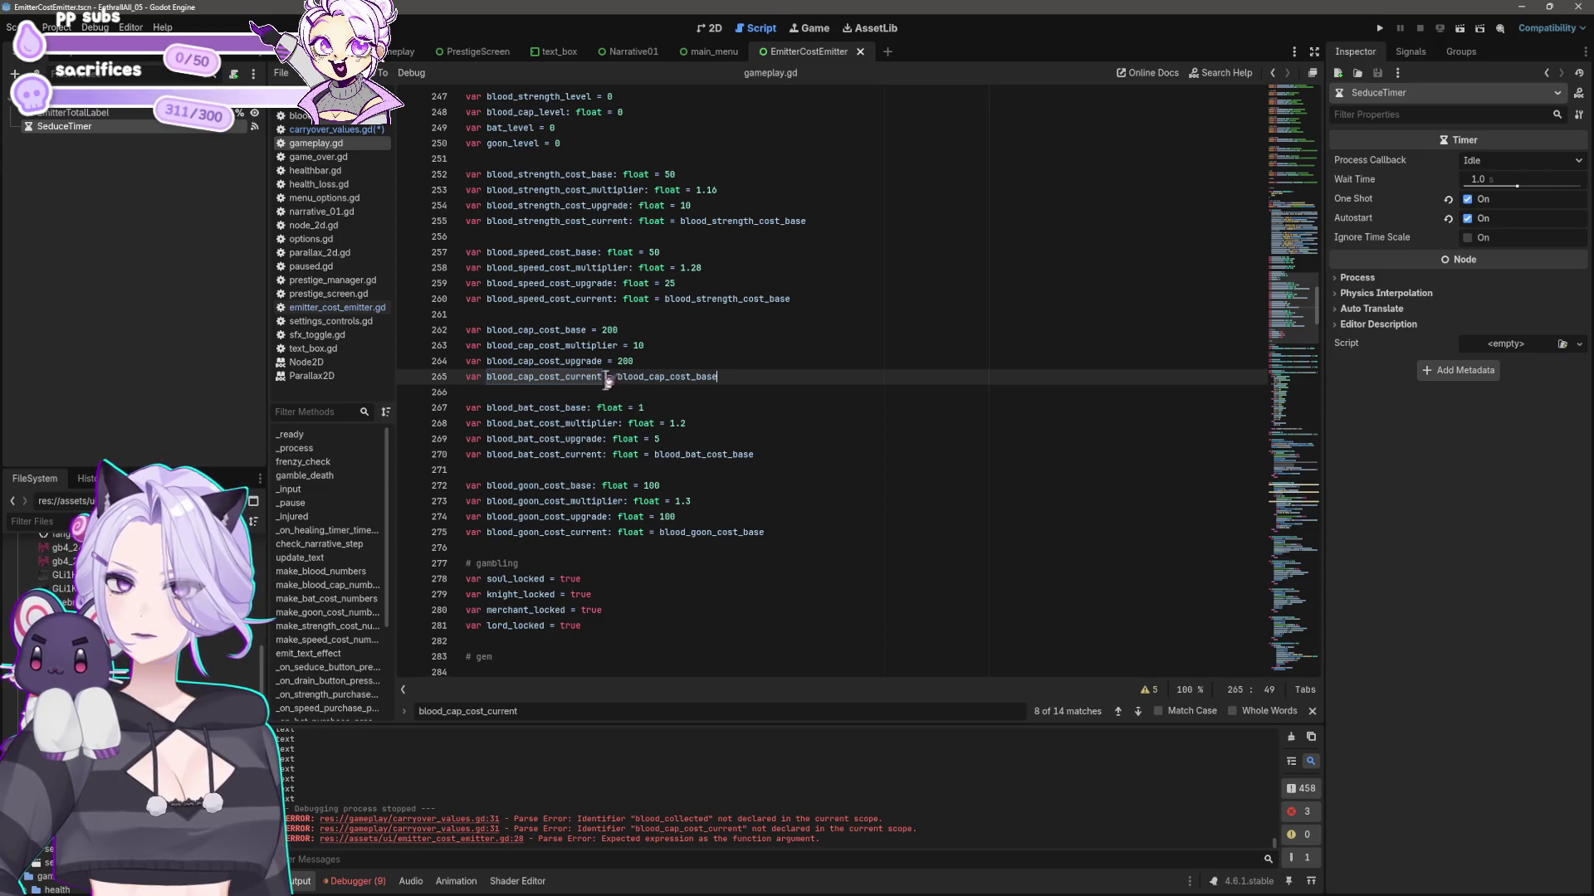
{"action": "mouse_move", "coordinate": [620, 379]}
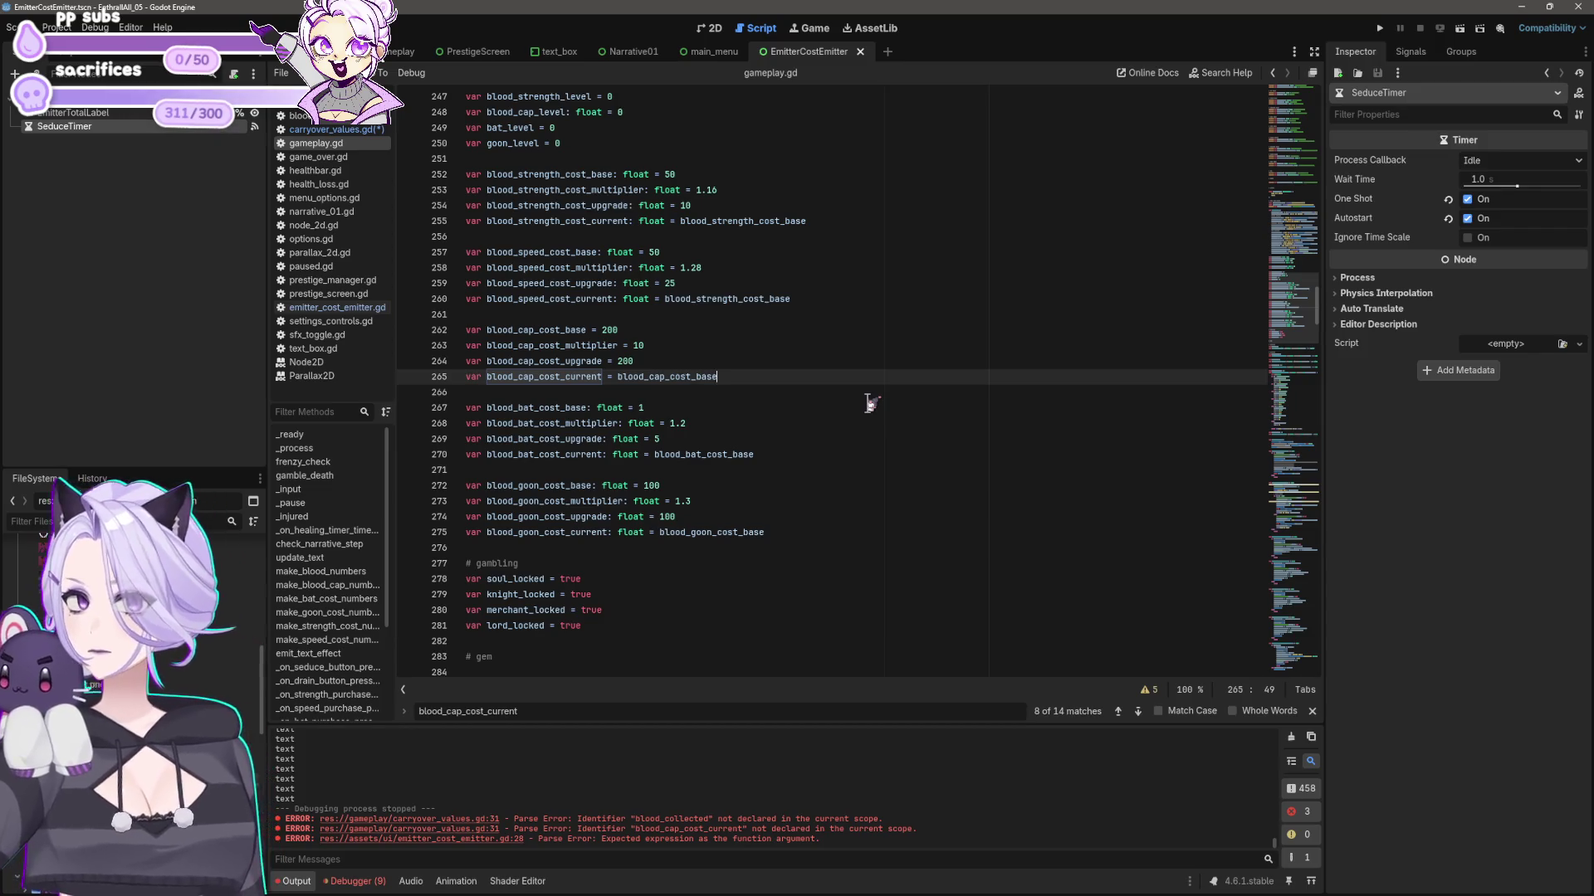
{"action": "key", "text": "Return"}
{"action": "key", "text": "Return"}
{"action": "type", "text": "var CarryoverValues."}
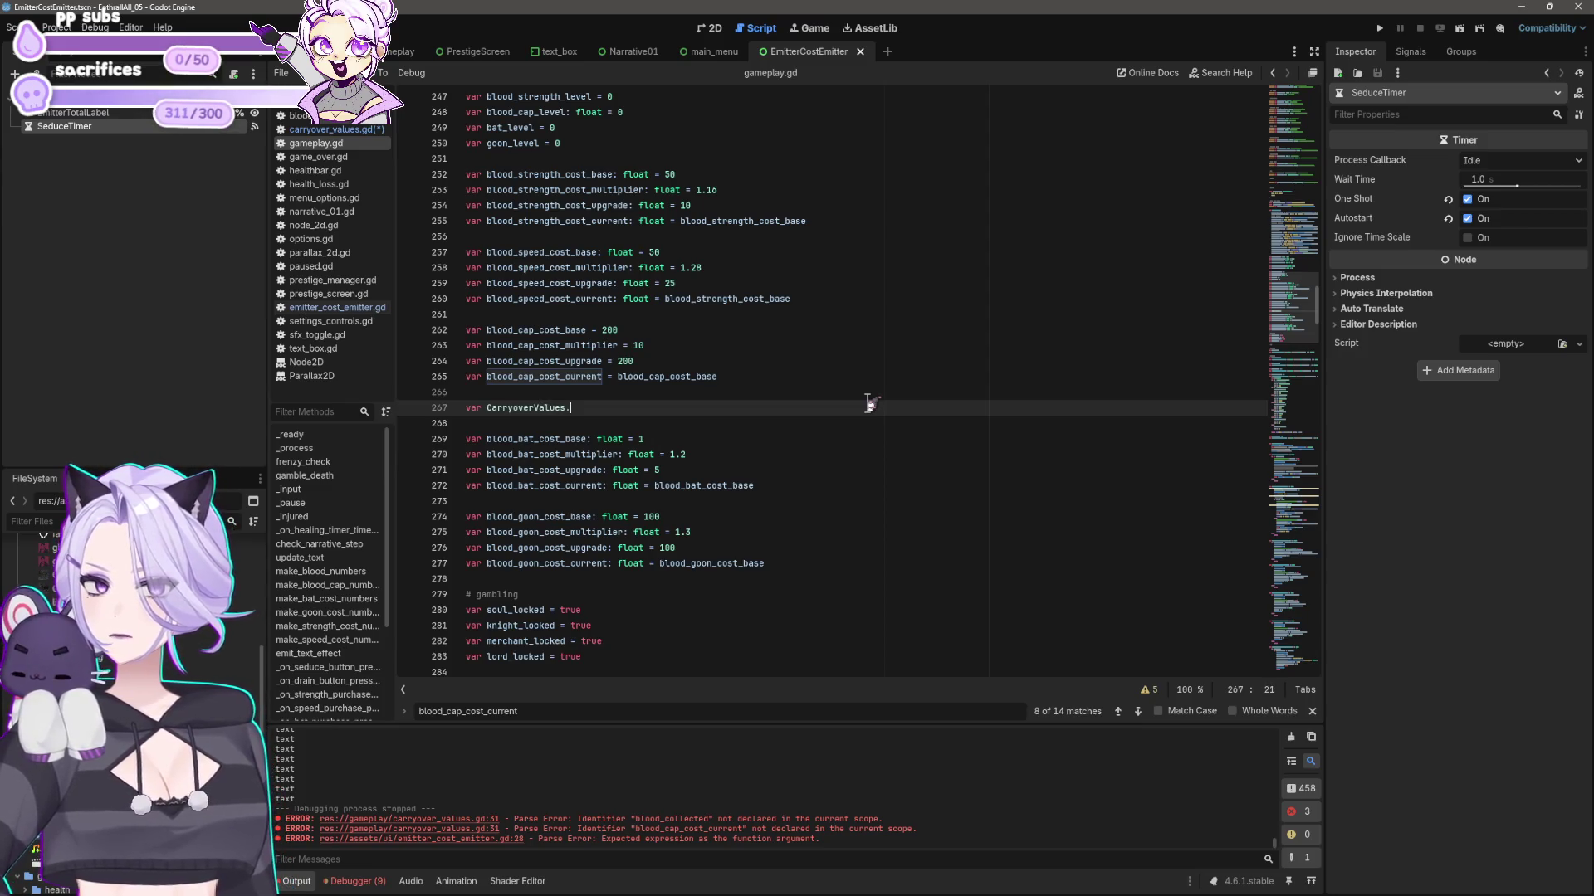
{"action": "type", "text": "blood_cap_cost_current"}
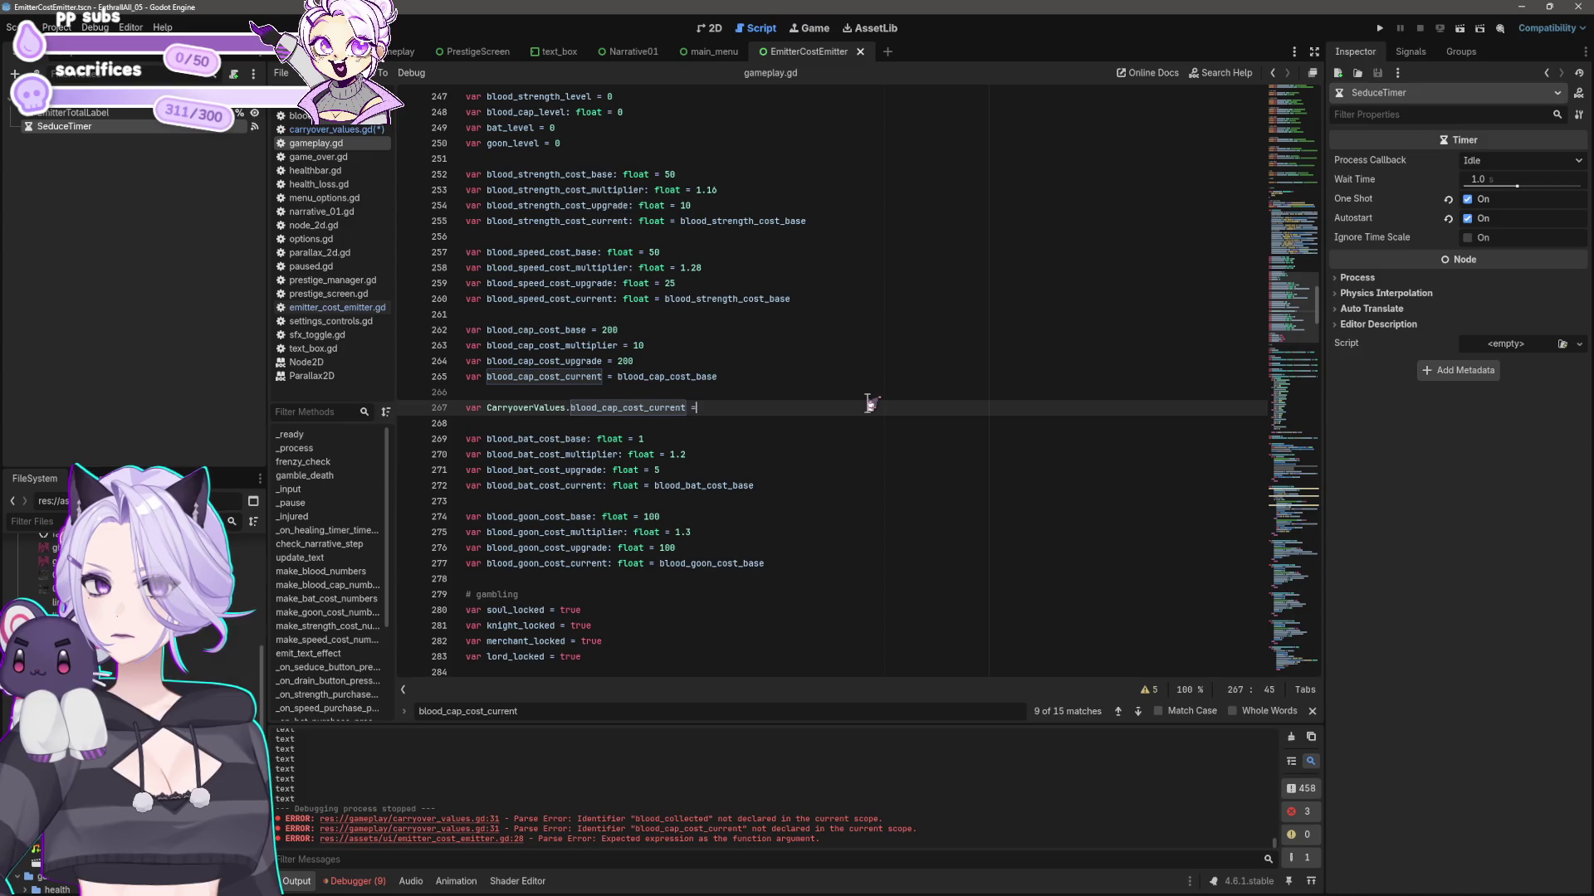
{"action": "type", "text": "blood_cap_cost_current"}
{"action": "key", "text": "Down"}
{"action": "key", "text": "Down"}
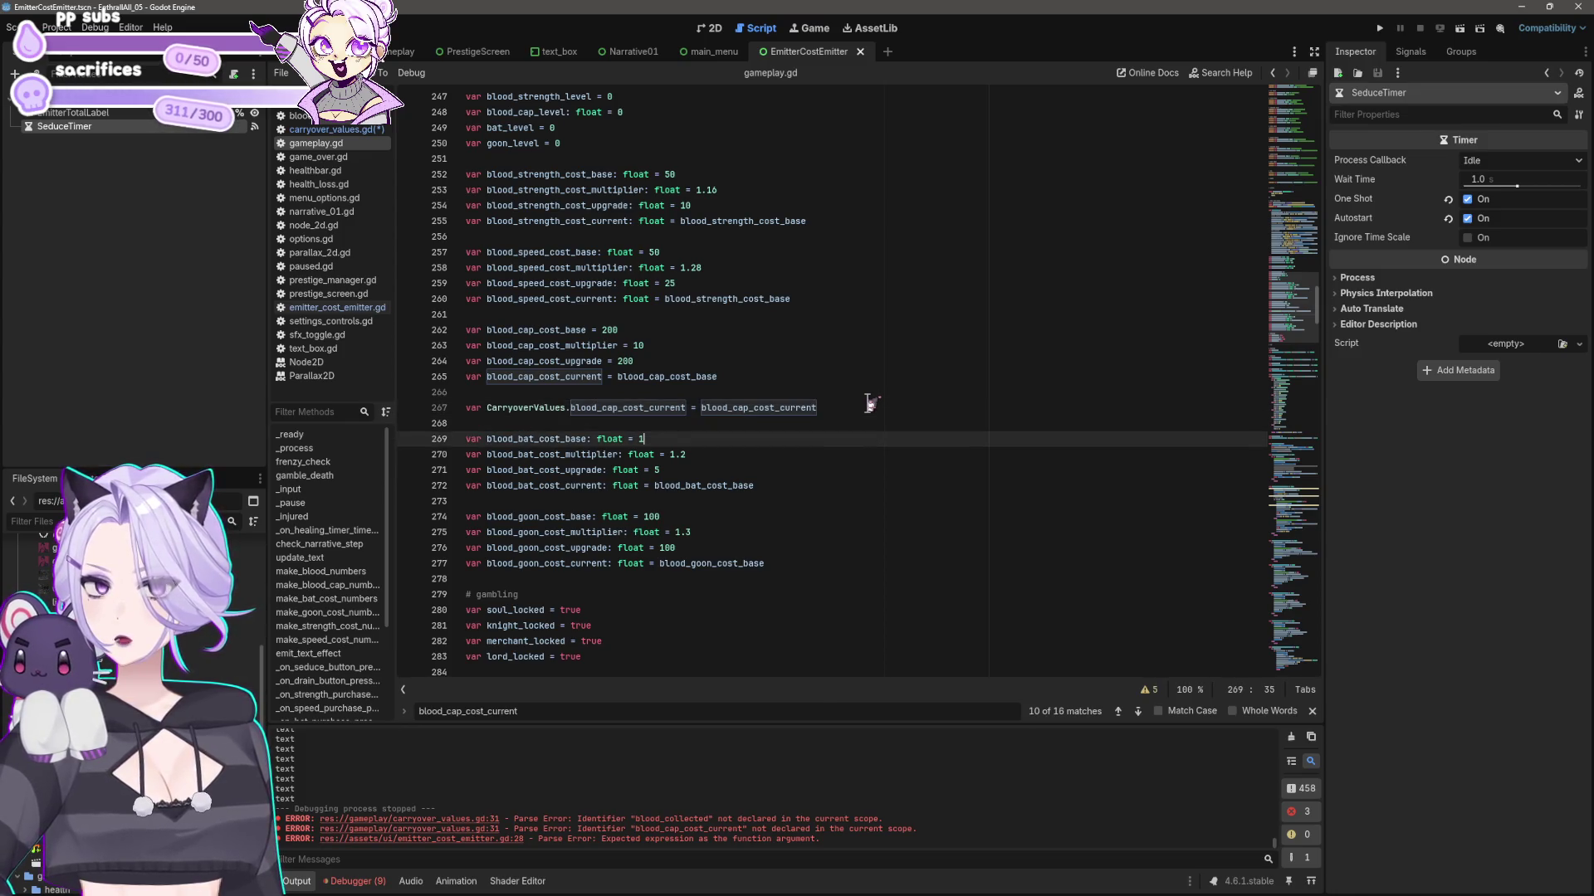
{"action": "key", "text": "Up"}
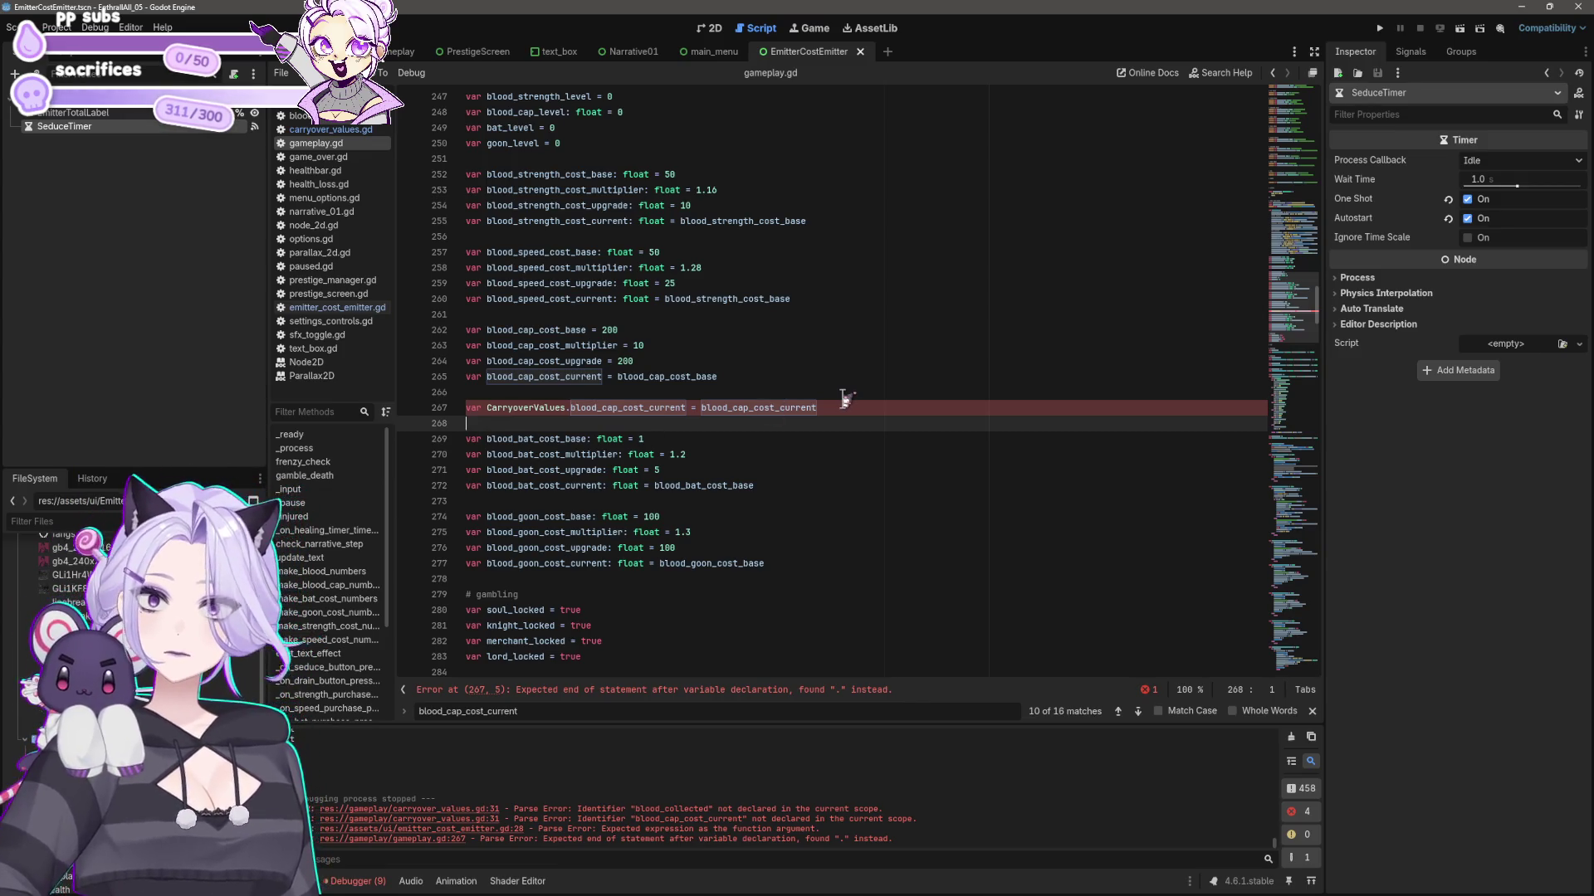
{"action": "left_click", "coordinate": [326, 130]}
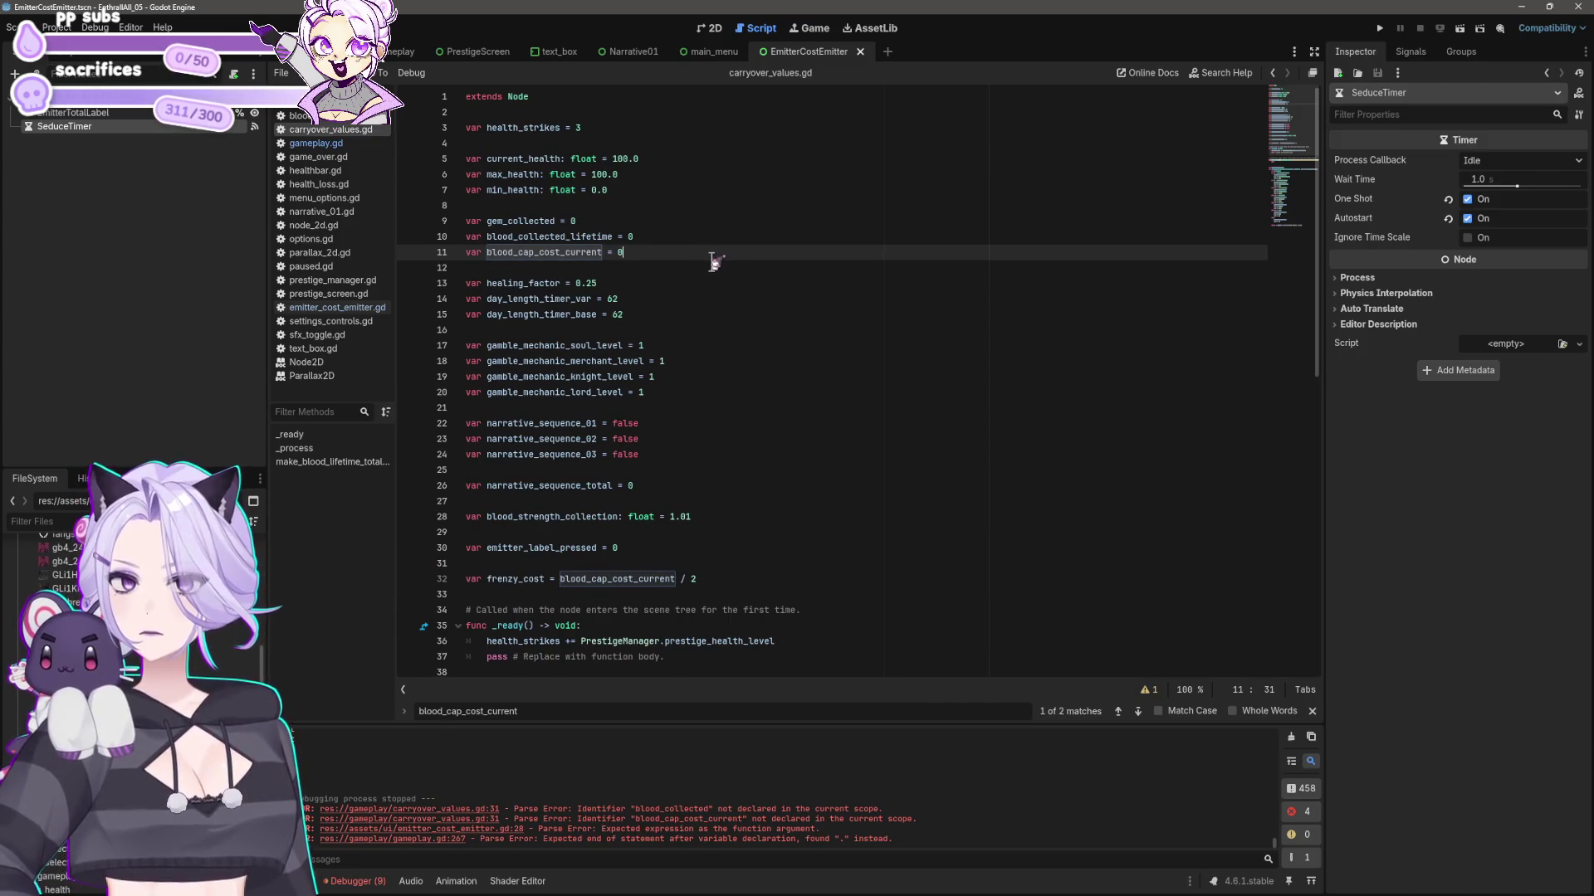
{"action": "key", "text": "ctrl+s"}
{"action": "key", "text": "alt+Left"}
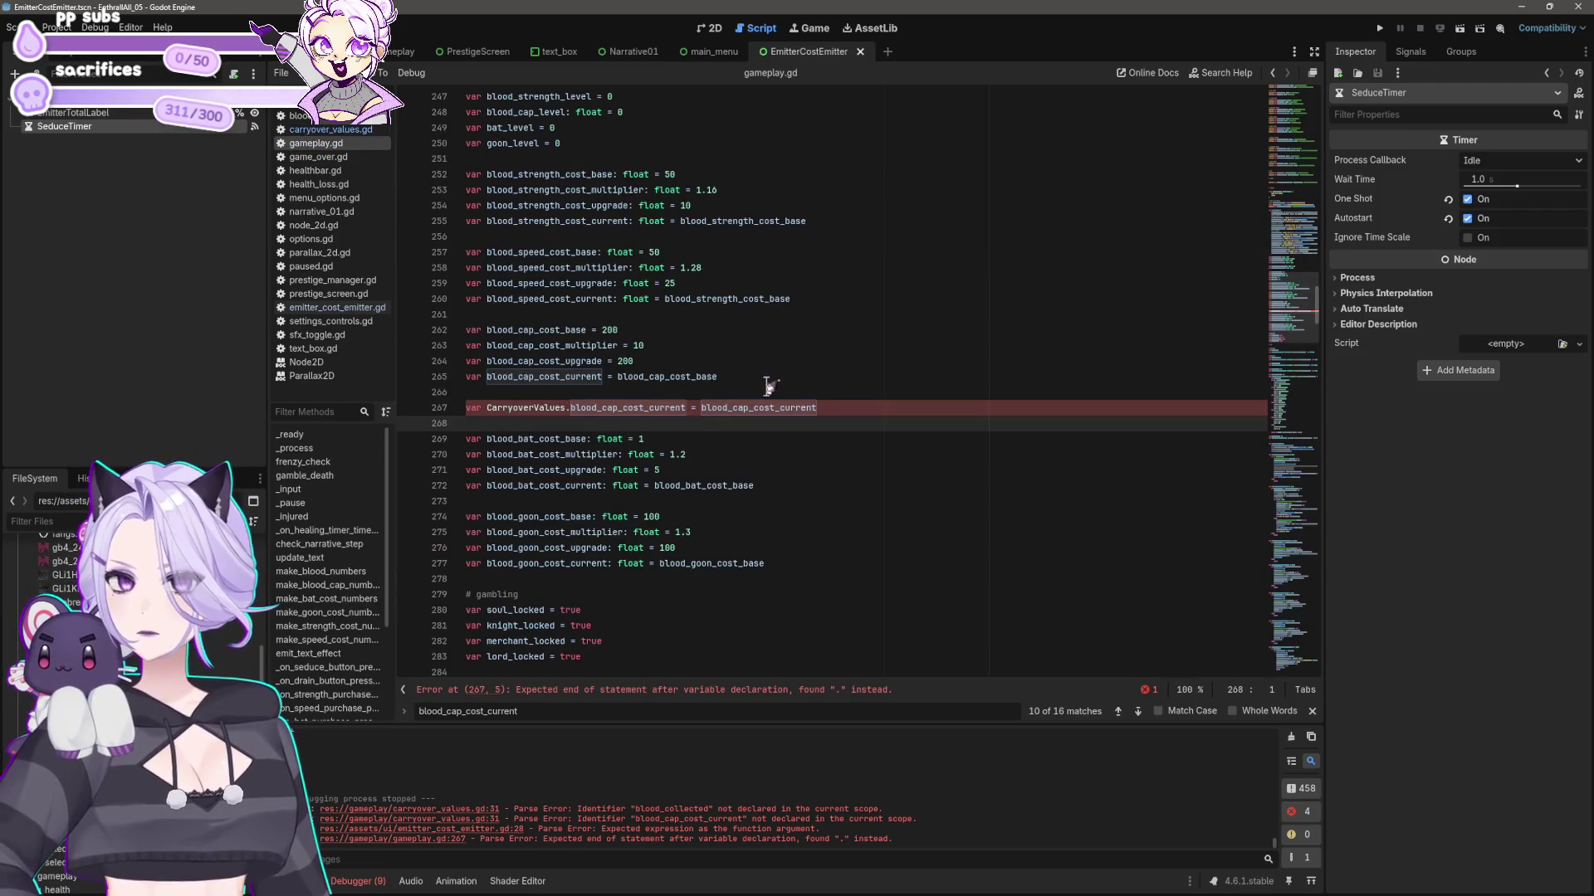
{"action": "double_click", "coordinate": [610, 329]}
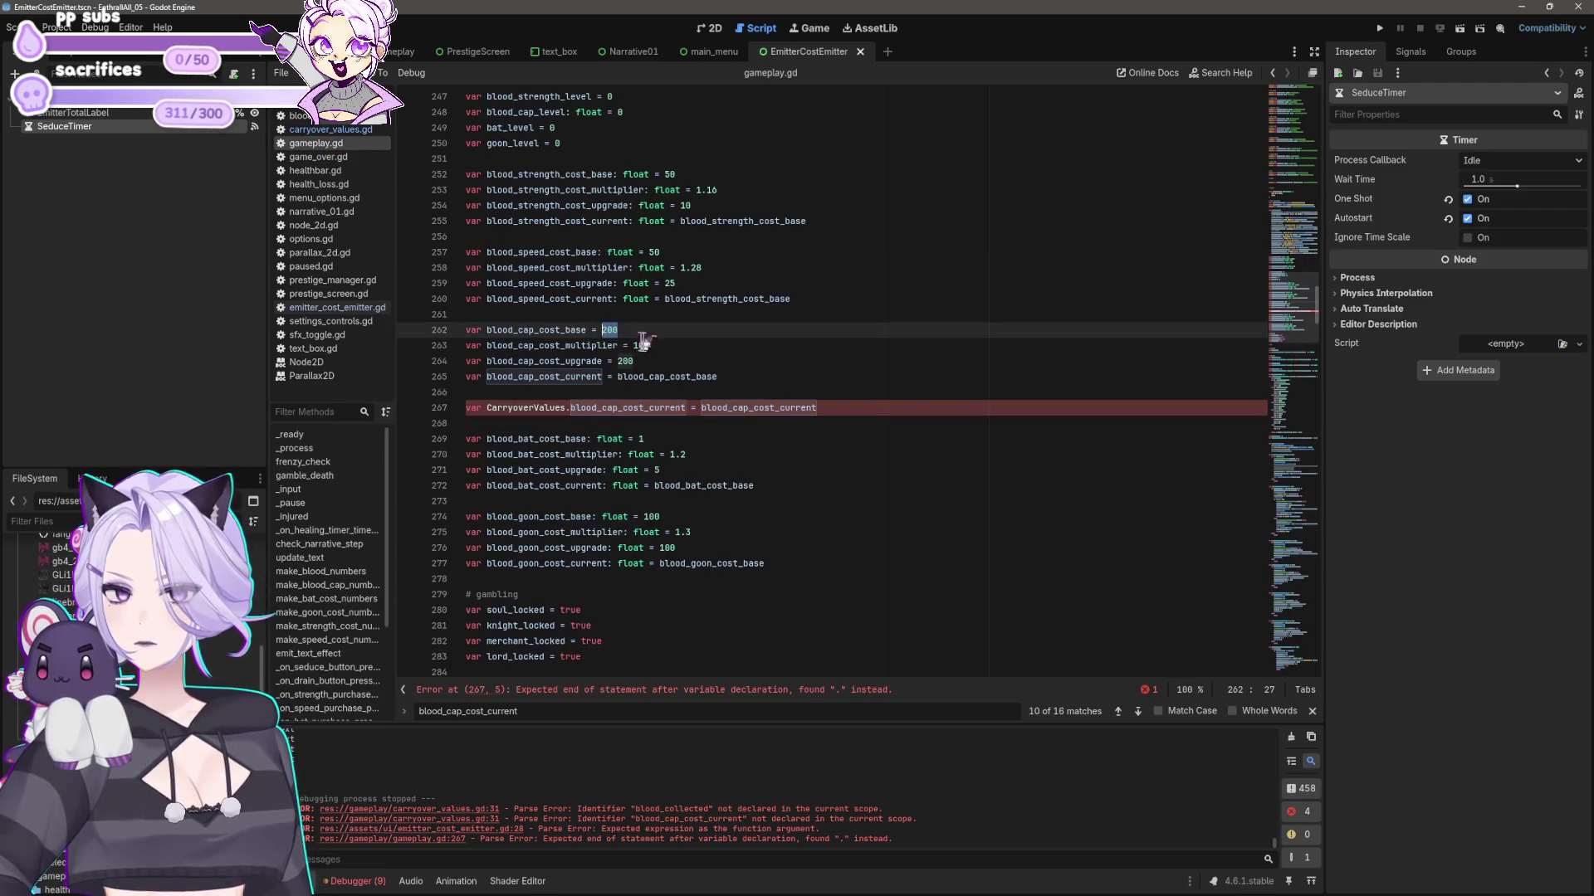
{"action": "left_click", "coordinate": [863, 407]}
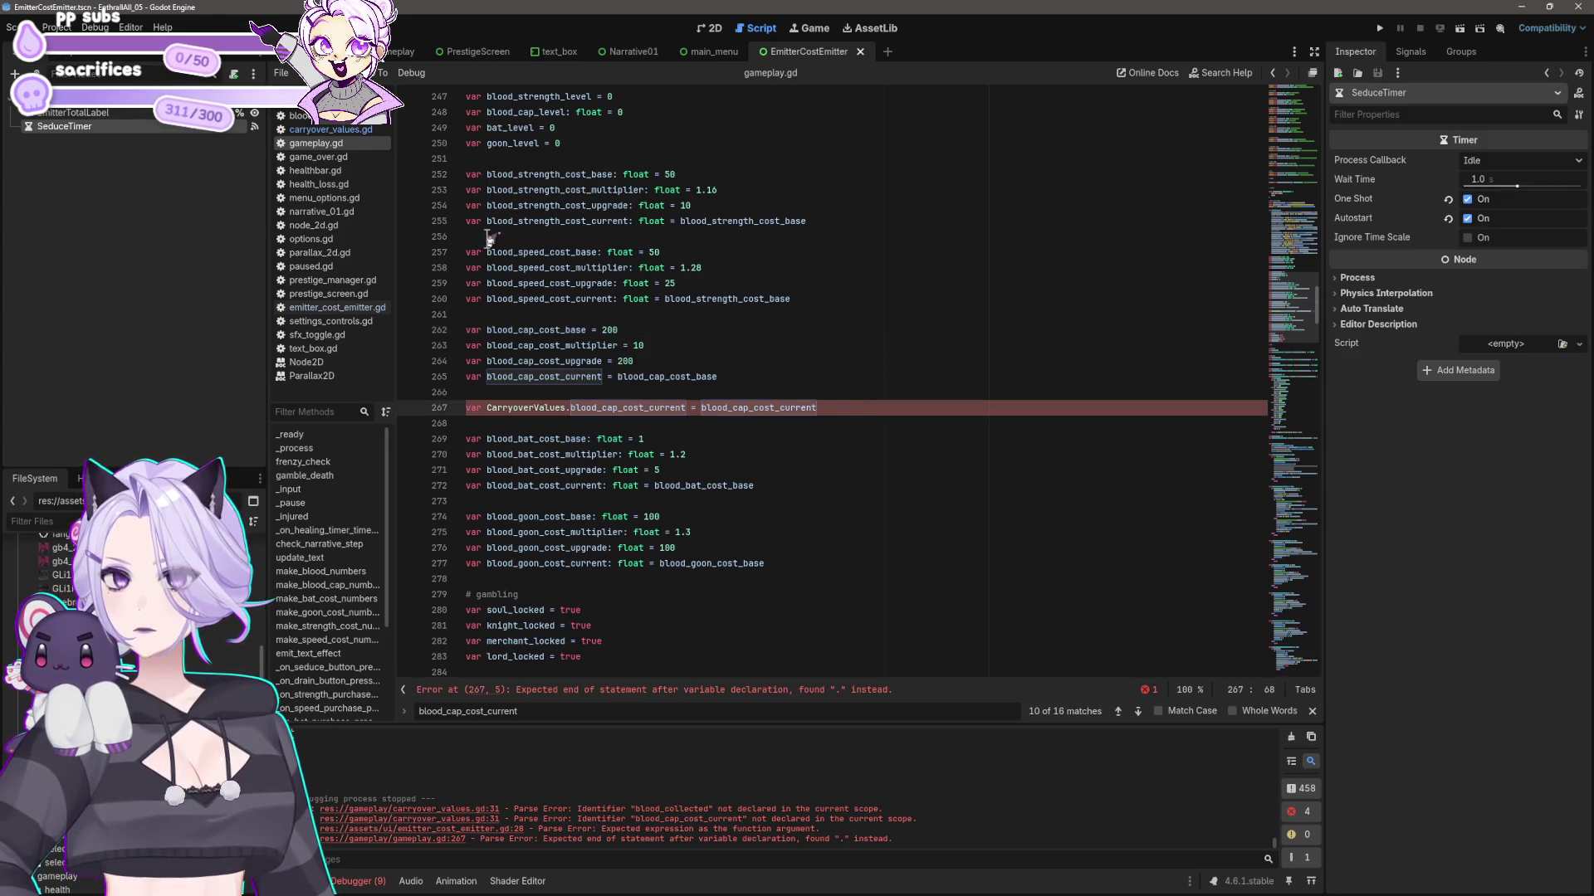
{"action": "mouse_move", "coordinate": [630, 297]}
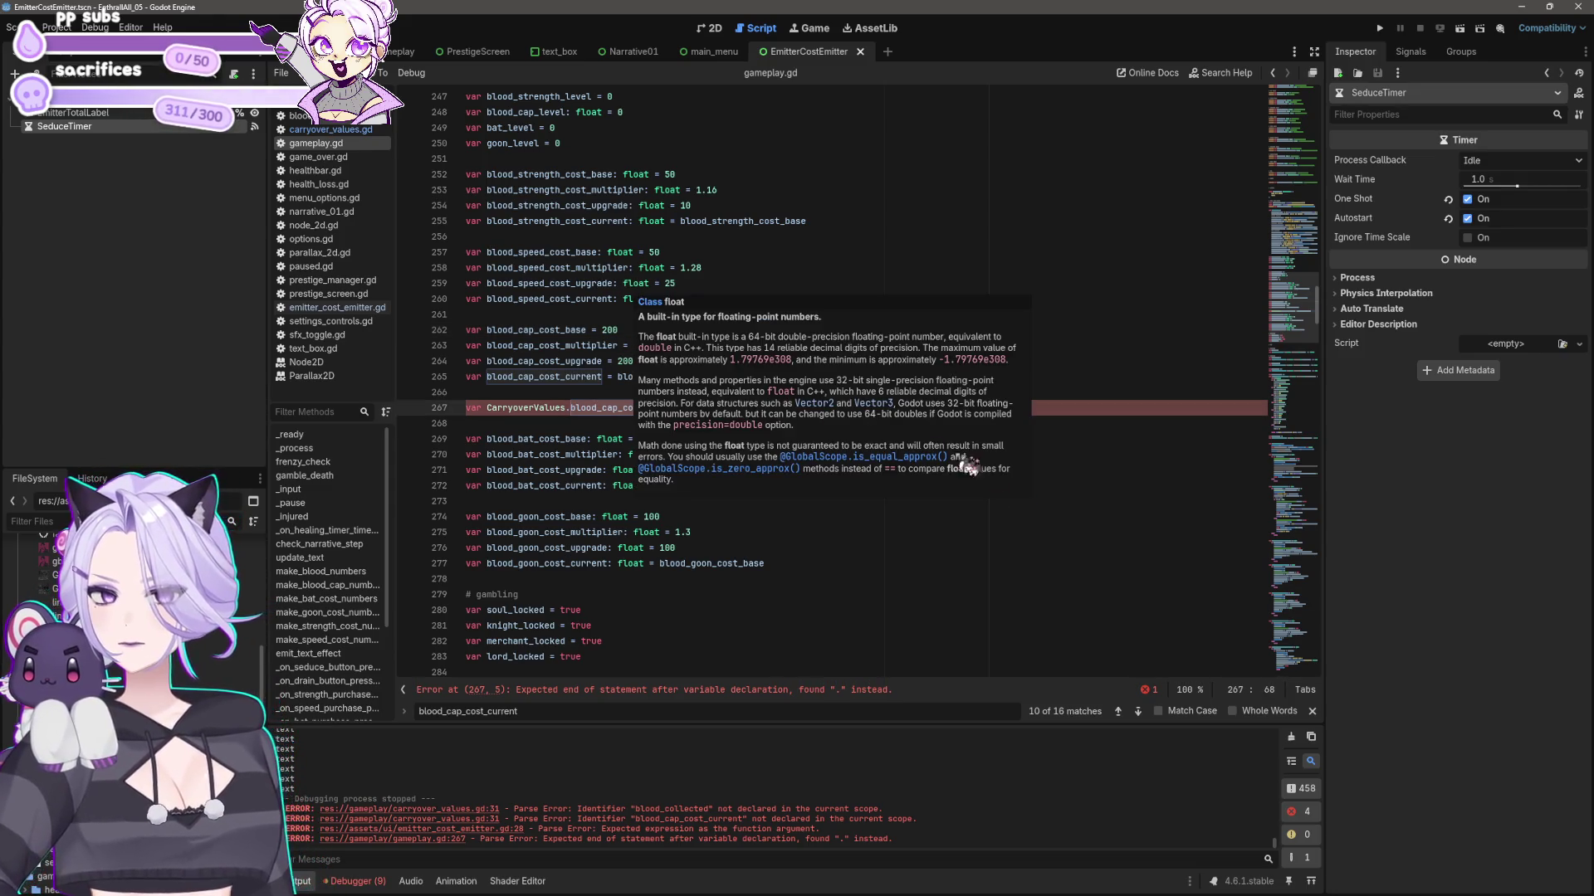
{"action": "left_click", "coordinate": [762, 408]}
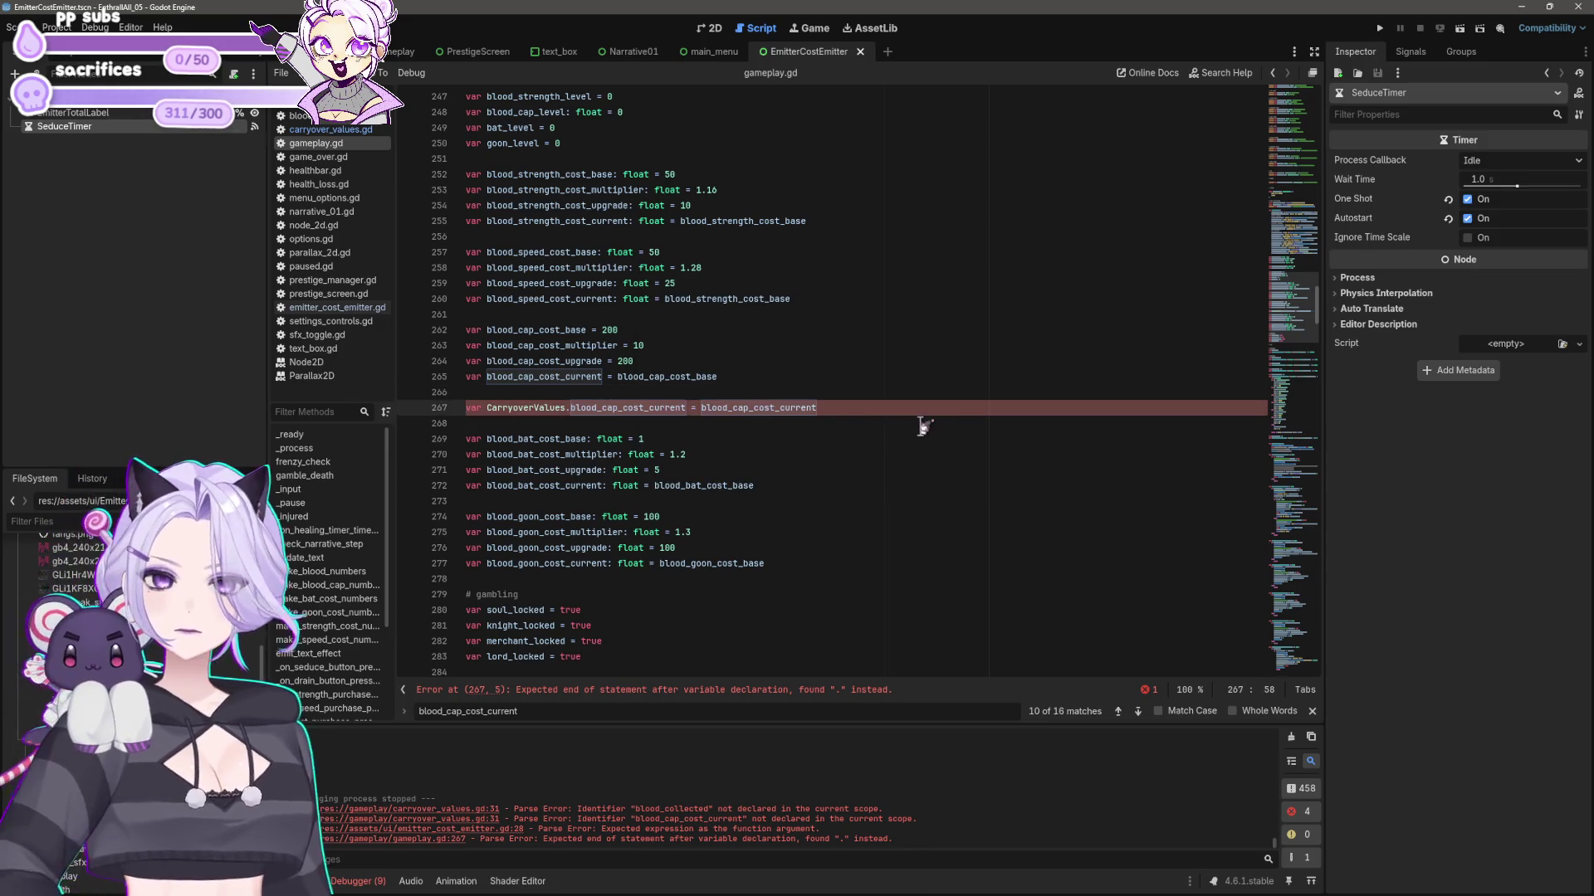
{"action": "left_click", "coordinate": [330, 129]}
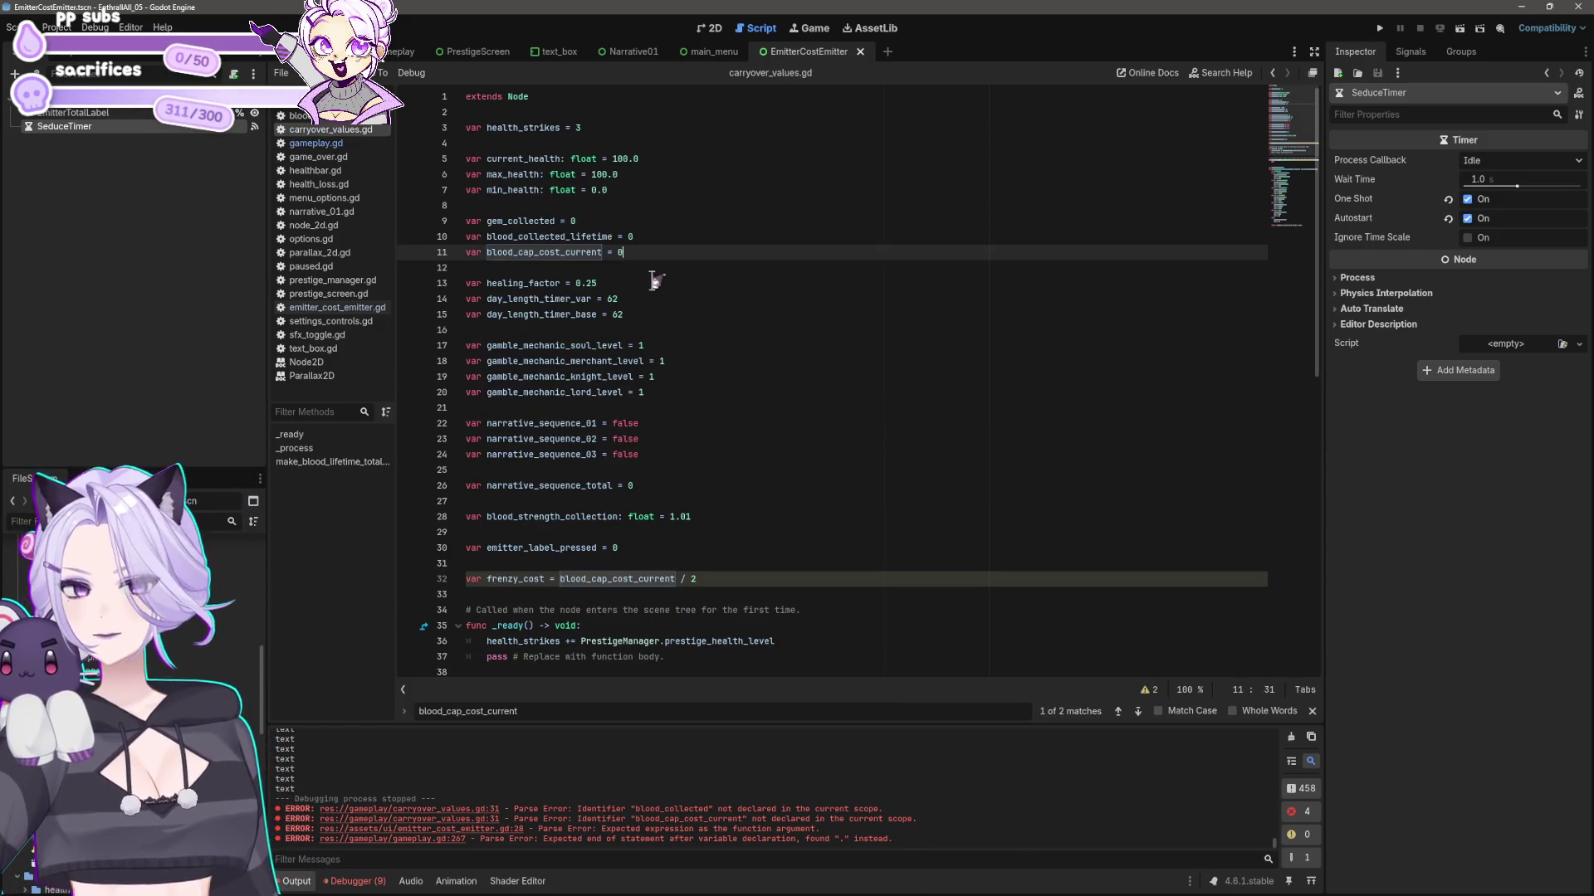
- Initialize blood_cap_cost_current to 200 on line 11 of carryover_values.gd, then return to gameplay.gd
{"action": "type", "text": "00"}
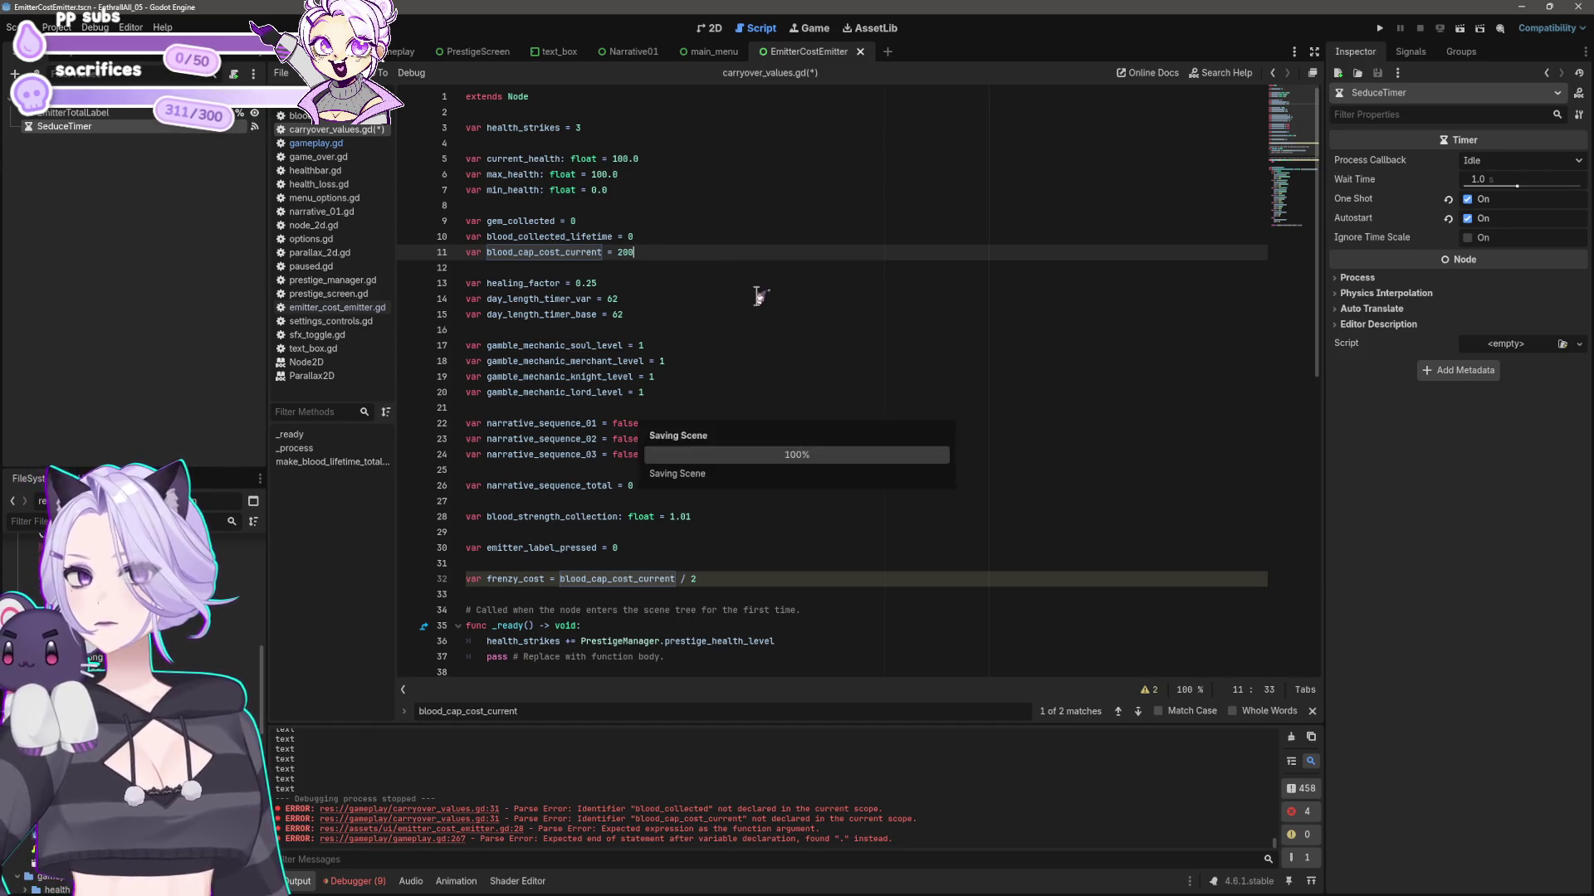
{"action": "left_click", "coordinate": [720, 577]}
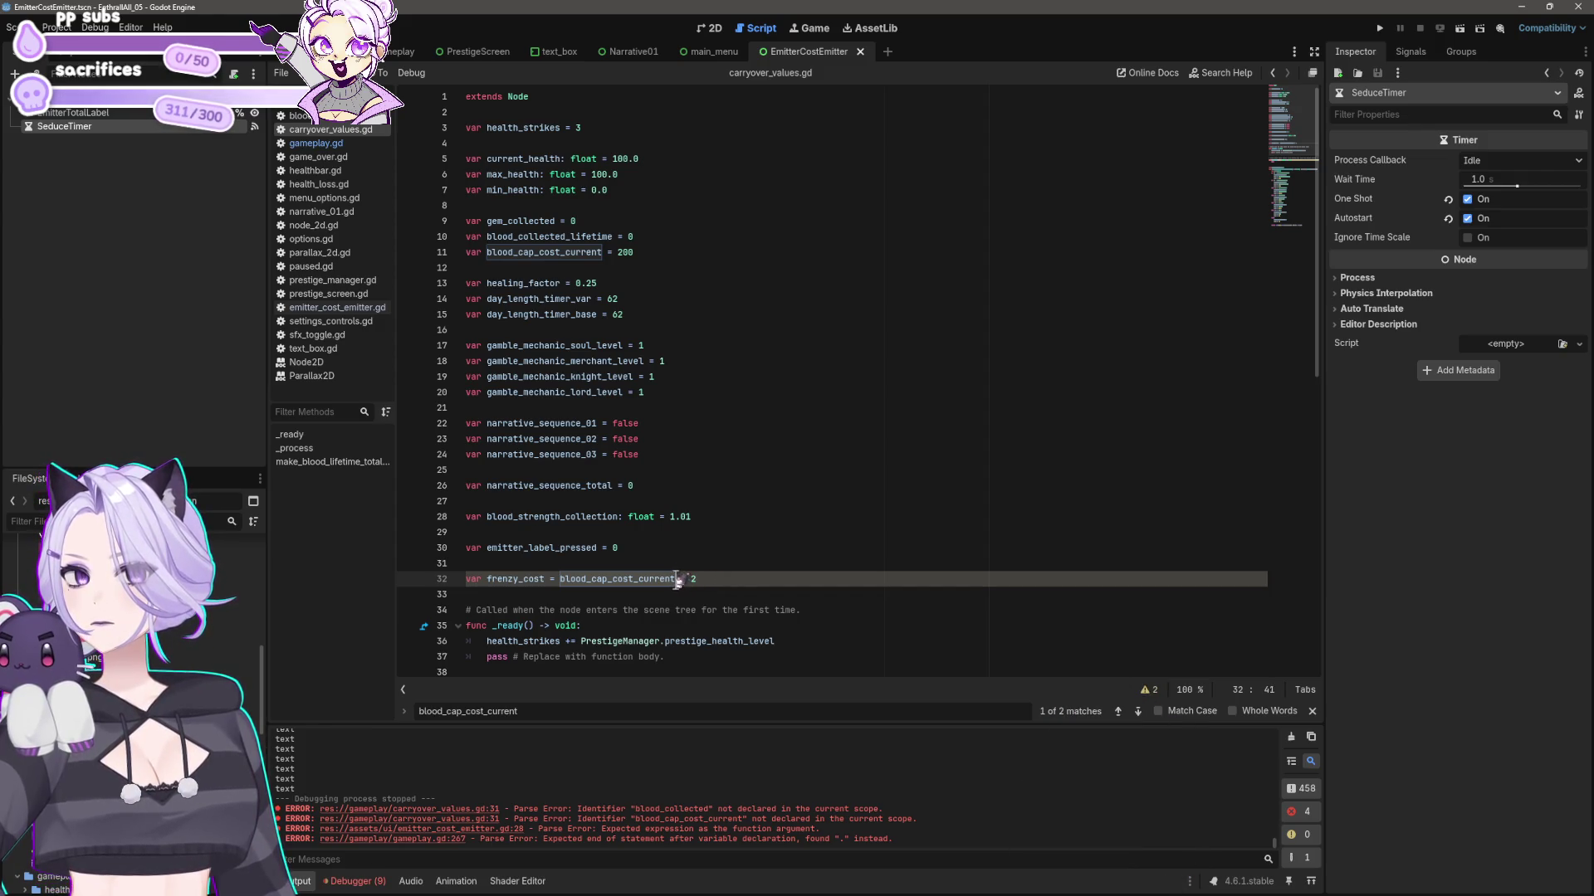
{"action": "left_click_drag", "start_coordinate": [677, 581], "coordinate": [560, 580]}
{"action": "left_click_drag", "start_coordinate": [602, 253], "coordinate": [564, 253]}
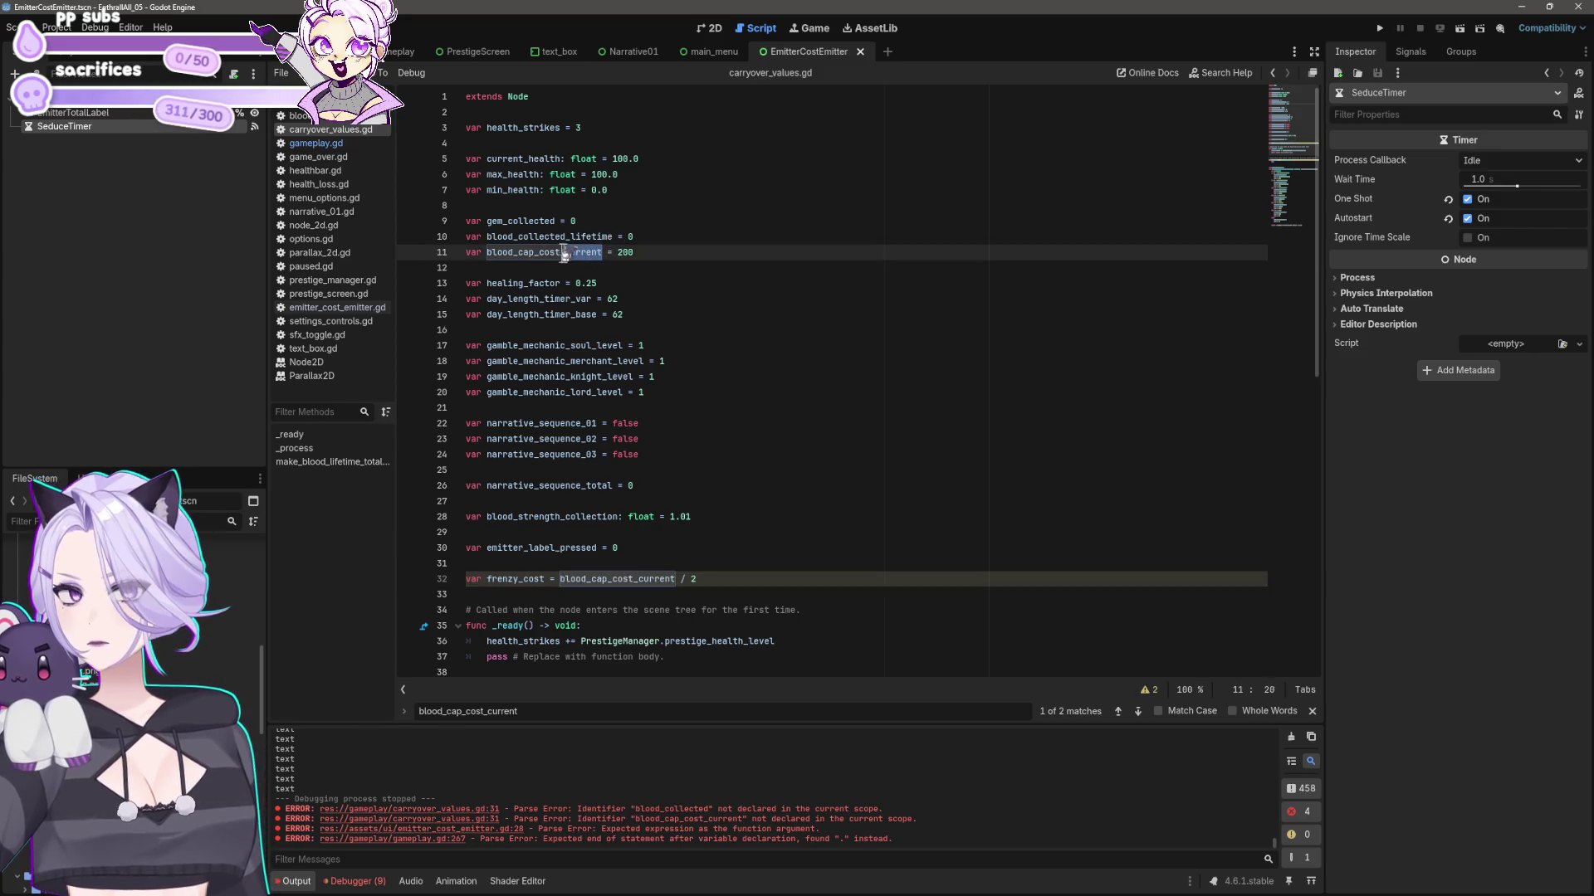
{"action": "double_click", "coordinate": [565, 253]}
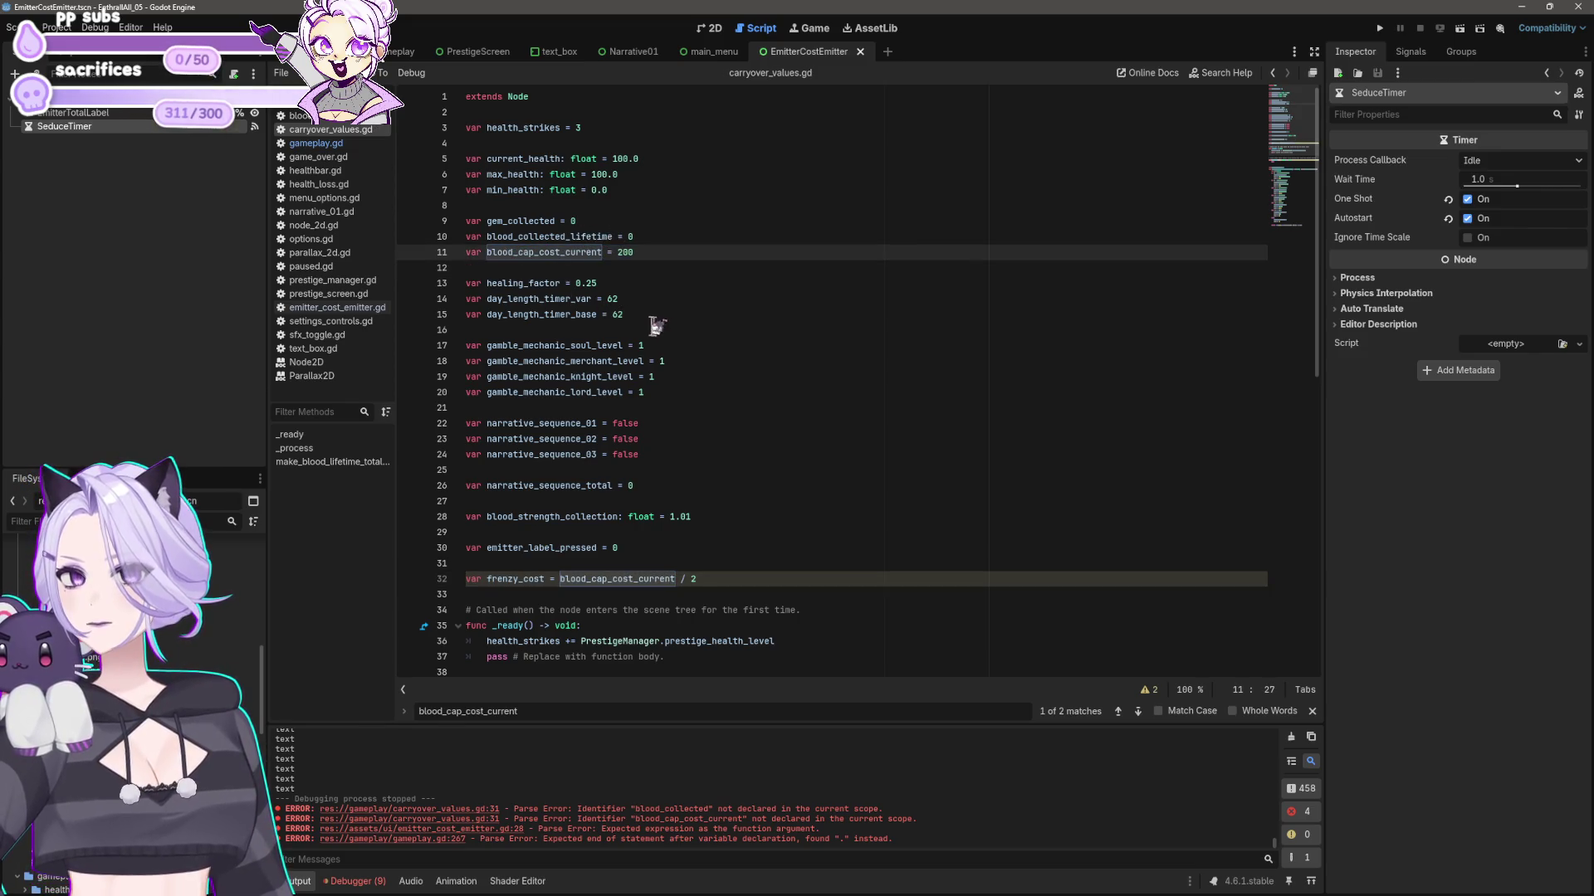
{"action": "left_click", "coordinate": [315, 143]}
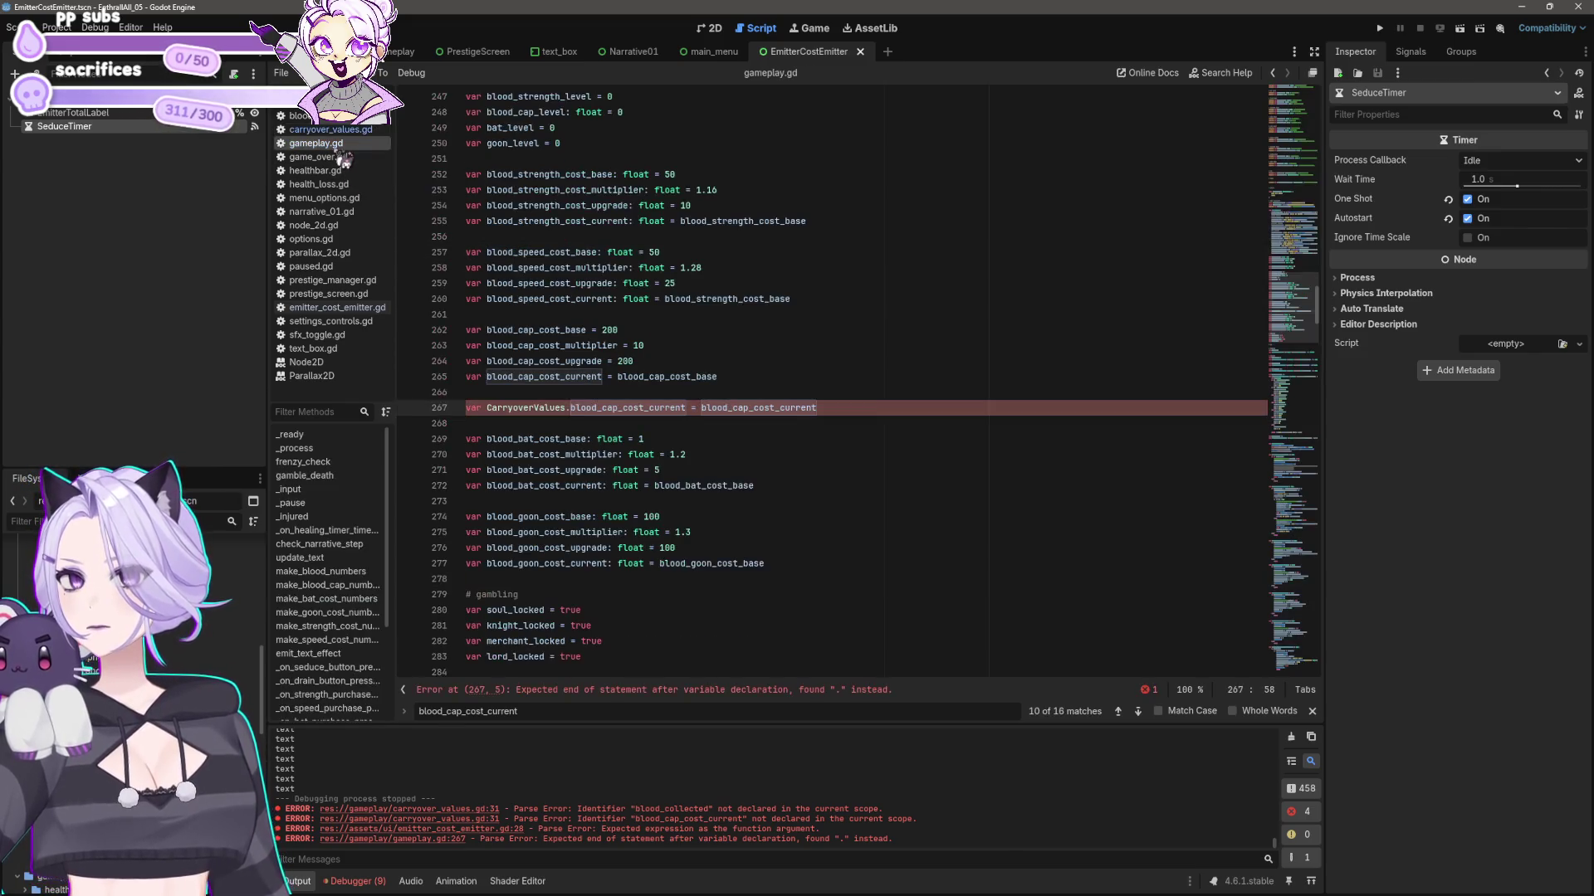
- Inspect the invalid CarryoverValues.blood_cap_cost_current declaration on gameplay.gd line 267
{"action": "left_click", "coordinate": [563, 420]}
{"action": "left_click", "coordinate": [546, 408]}
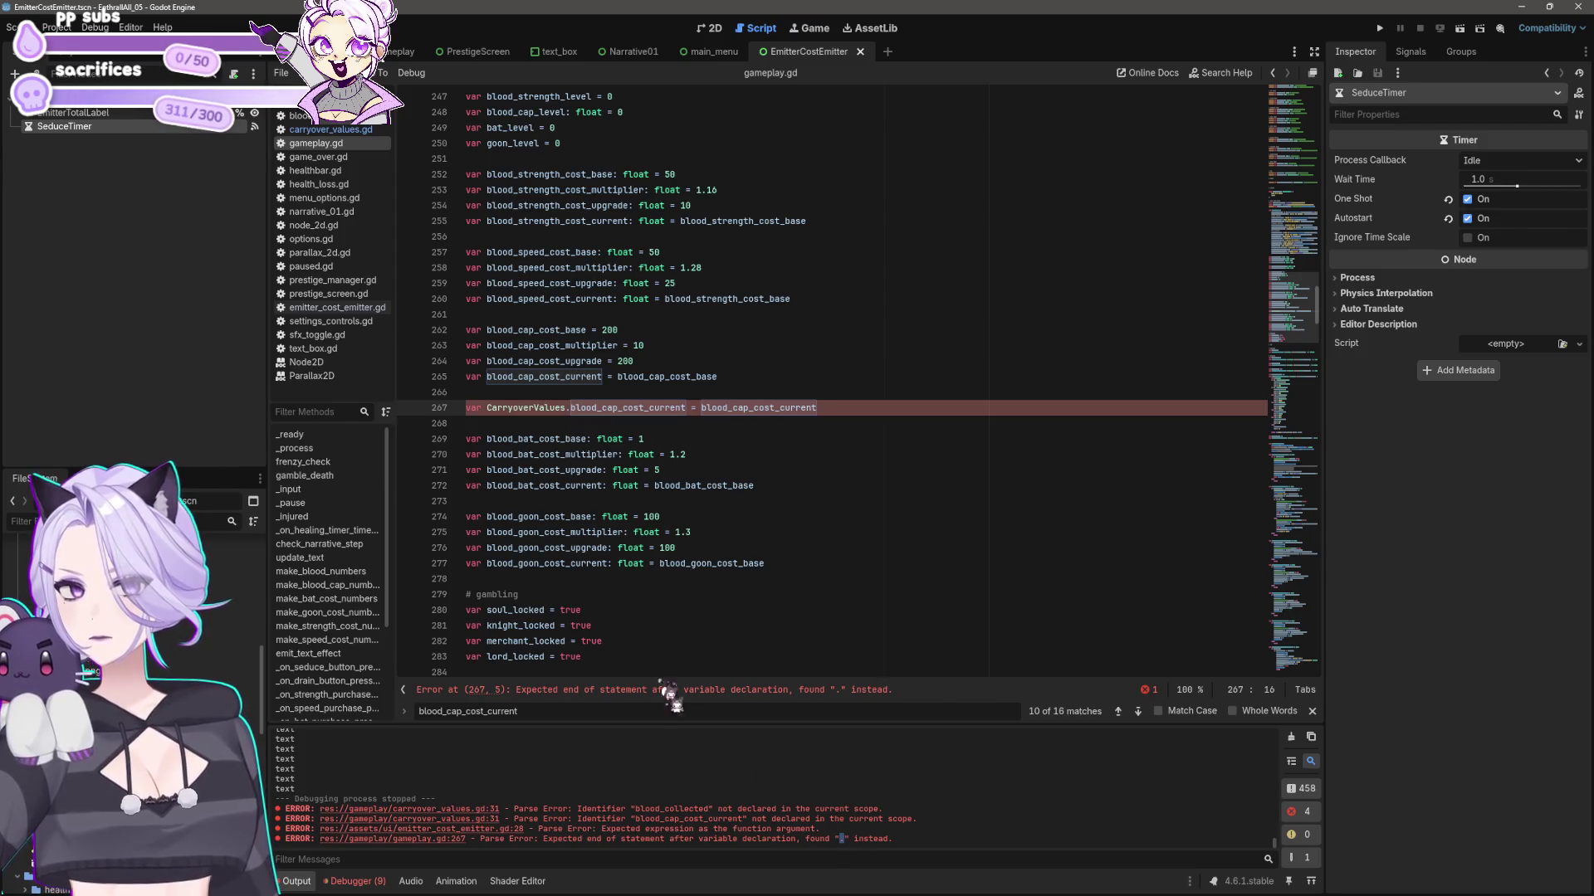
{"action": "left_click", "coordinate": [704, 408]}
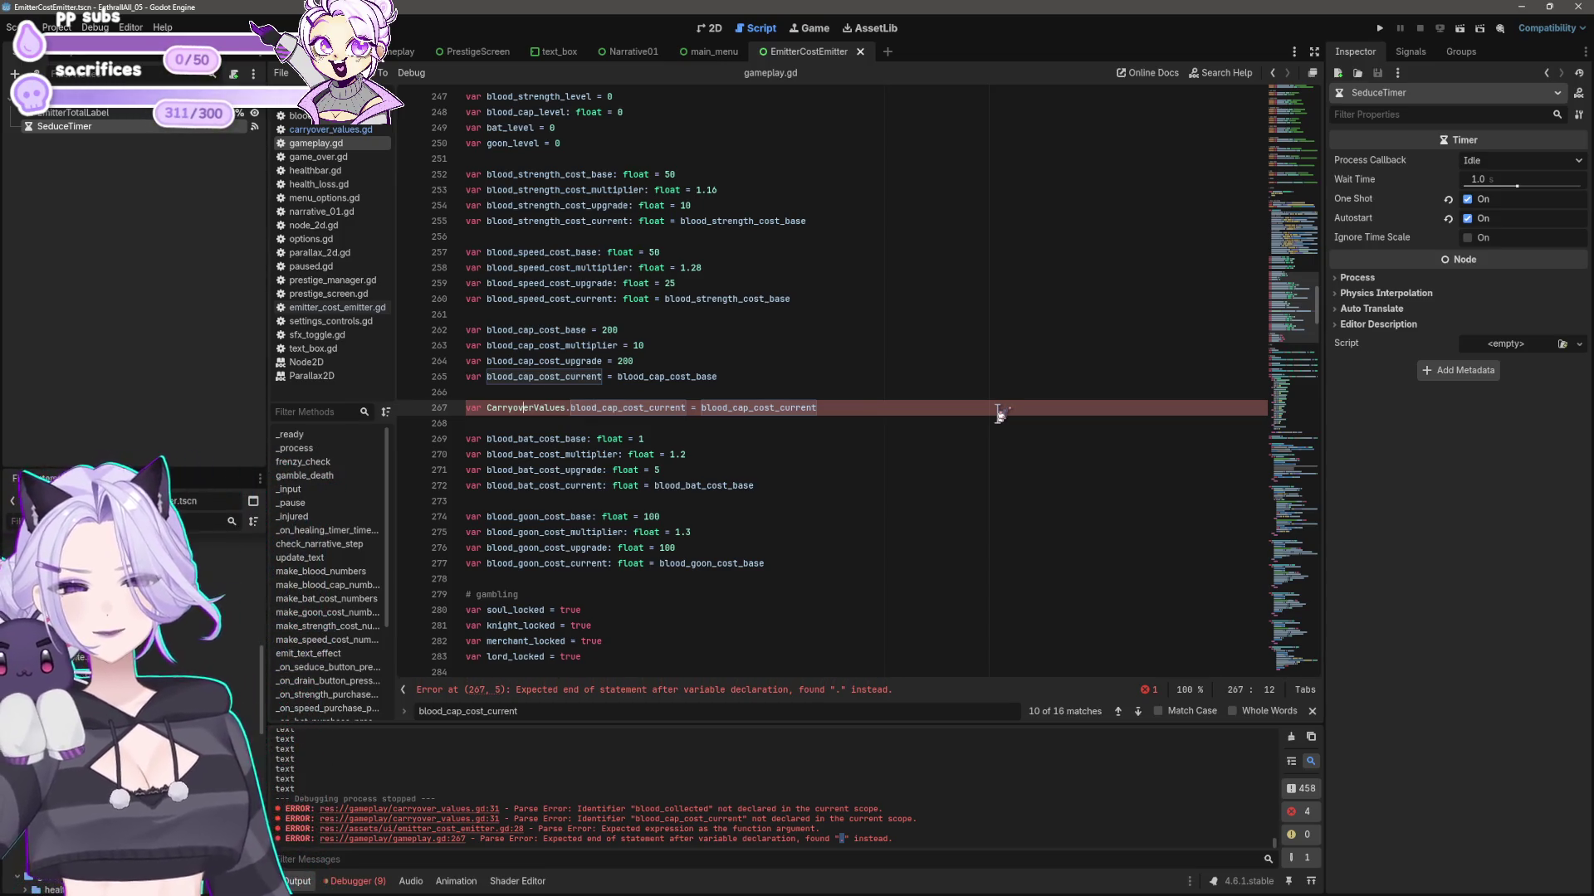
{"action": "scroll", "coordinate": [996, 440], "scroll_direction": "up", "scroll_amount": 7}
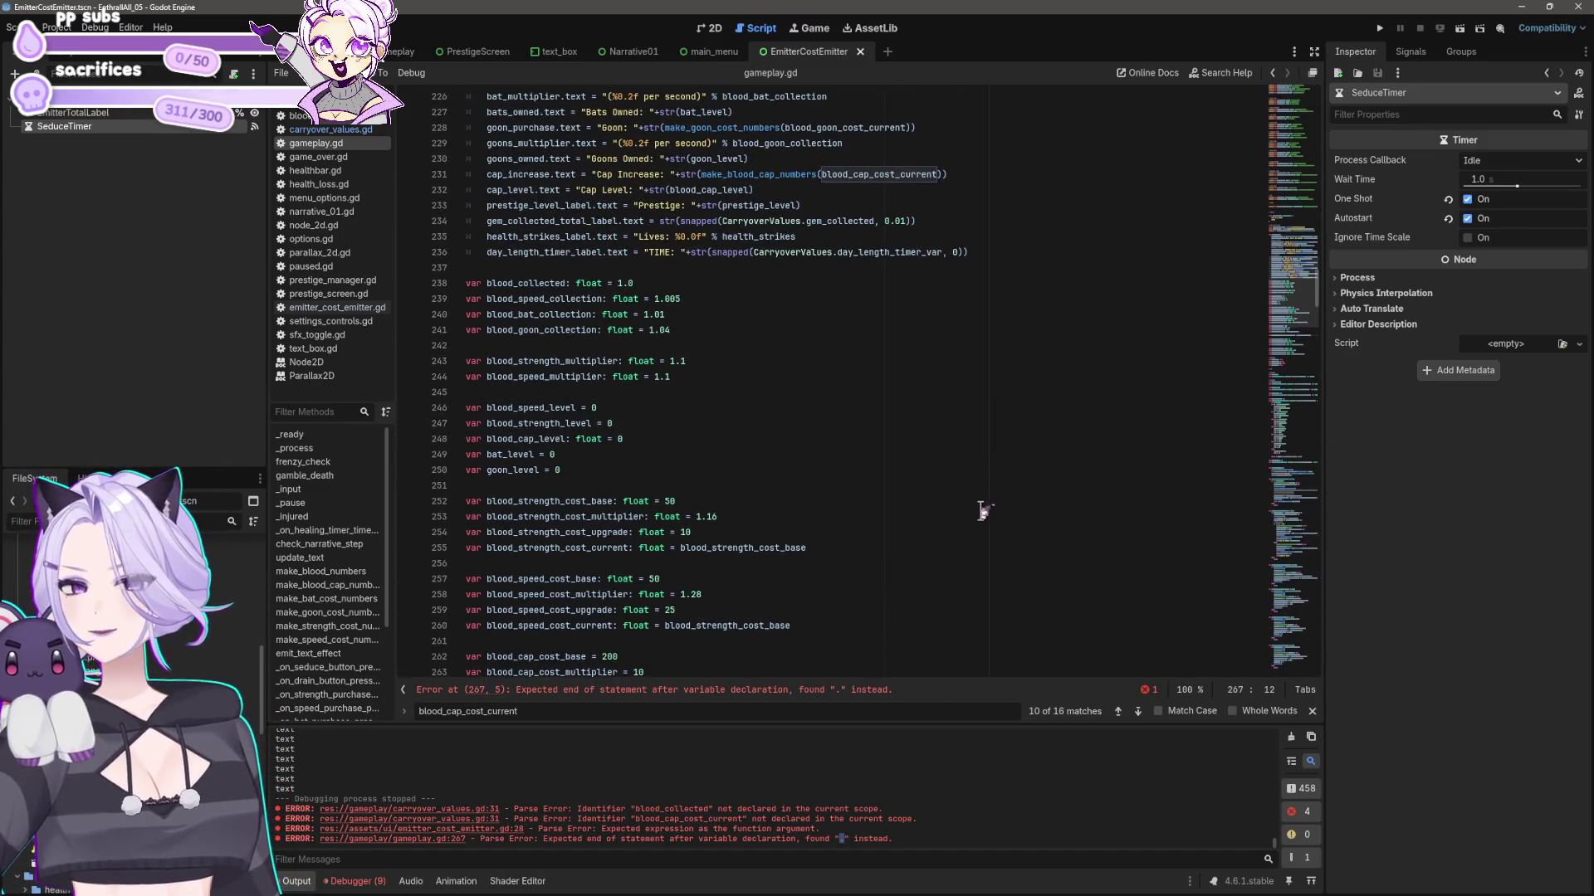
{"action": "scroll", "coordinate": [980, 515], "scroll_direction": "down", "scroll_amount": 14}
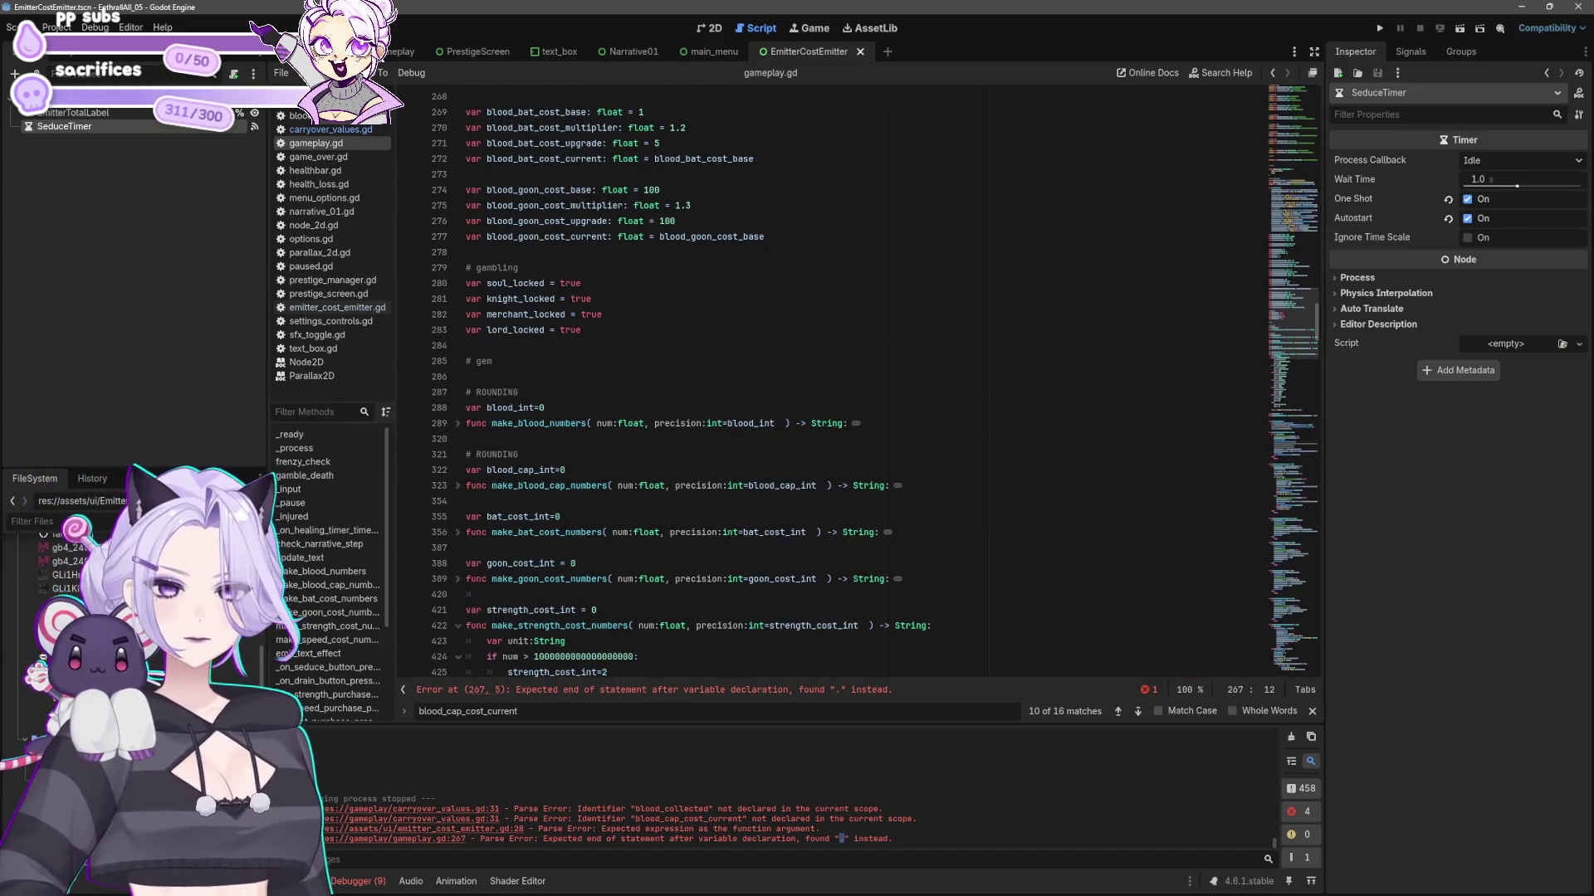
{"action": "scroll", "coordinate": [726, 390], "scroll_direction": "up", "scroll_amount": 4}
- Delete line 267's invalid declaration, save gameplay.gd, and return to carryover_values.gd
{"action": "left_click", "coordinate": [867, 280]}
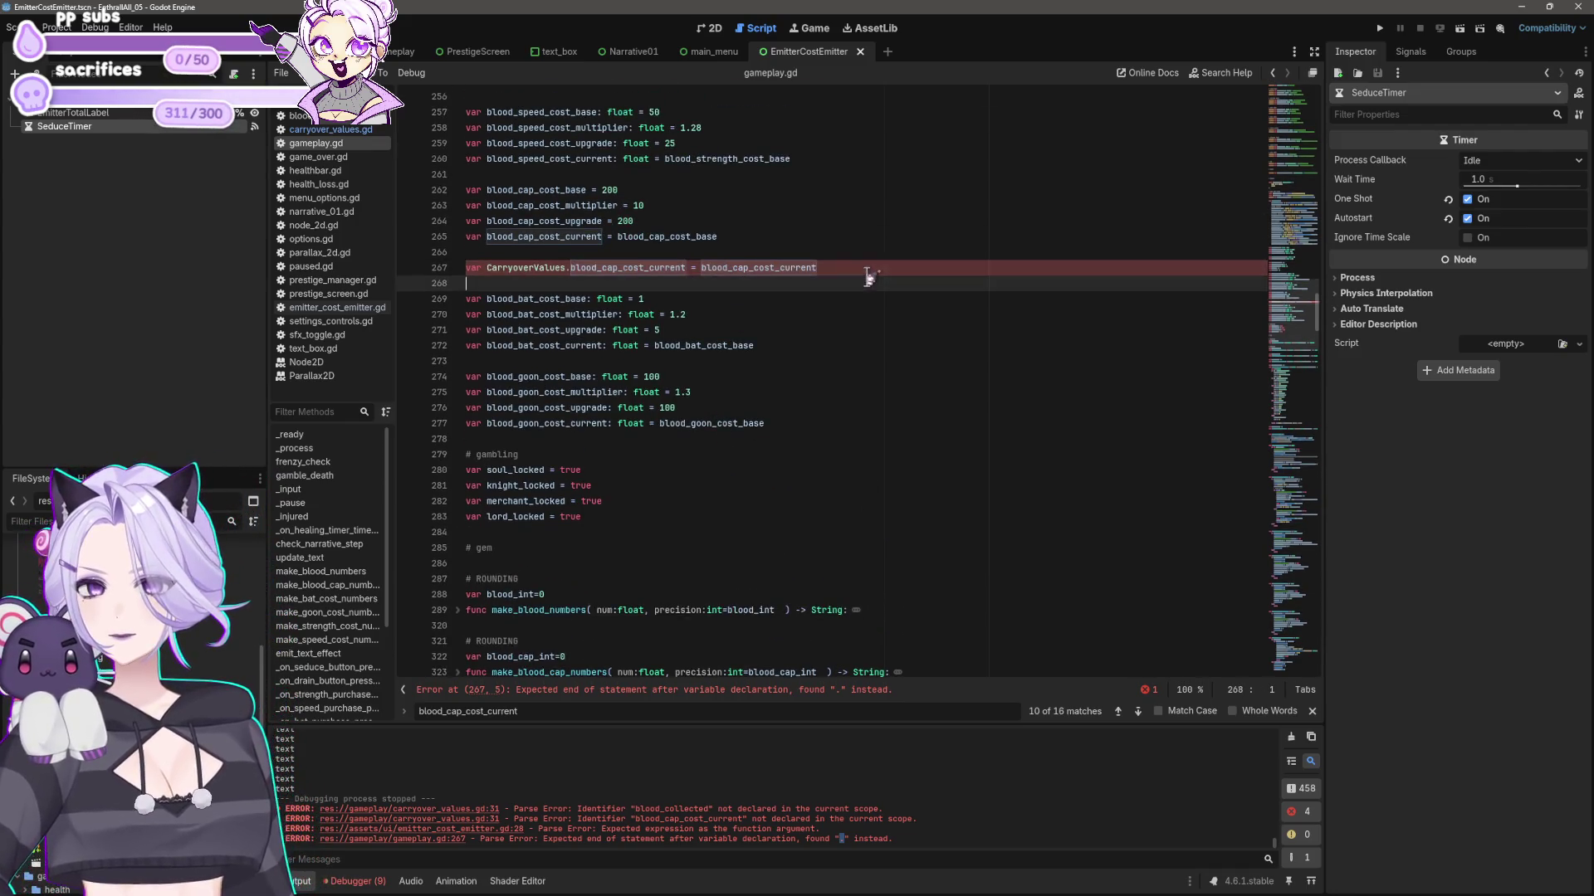
{"action": "left_click", "coordinate": [868, 269]}
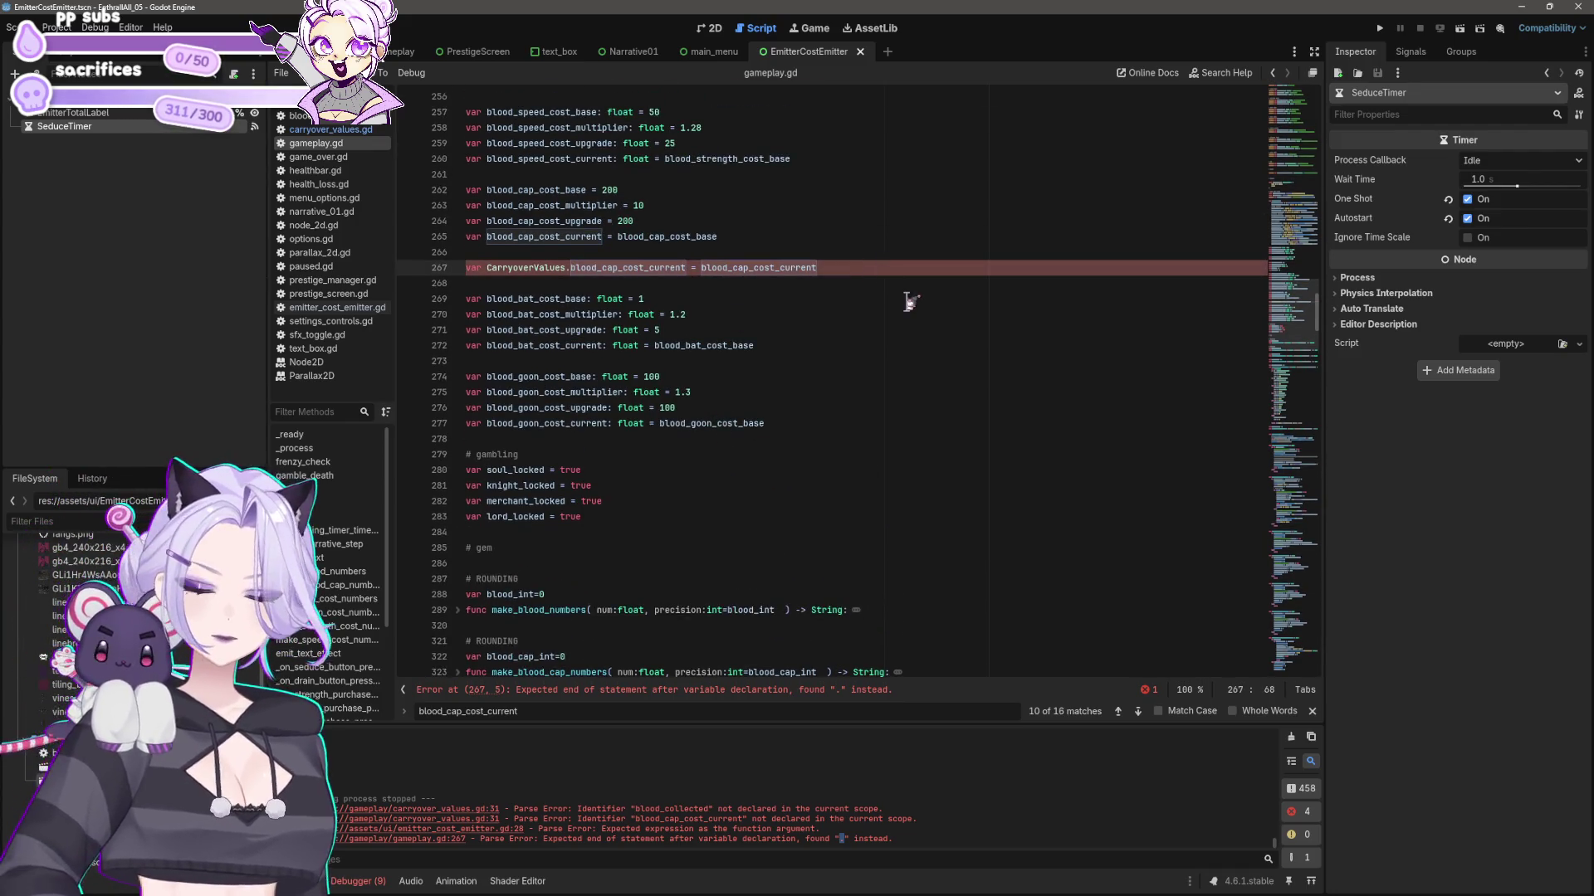
{"action": "key", "text": "shift+Home"}
{"action": "key", "text": "BackSpace"}
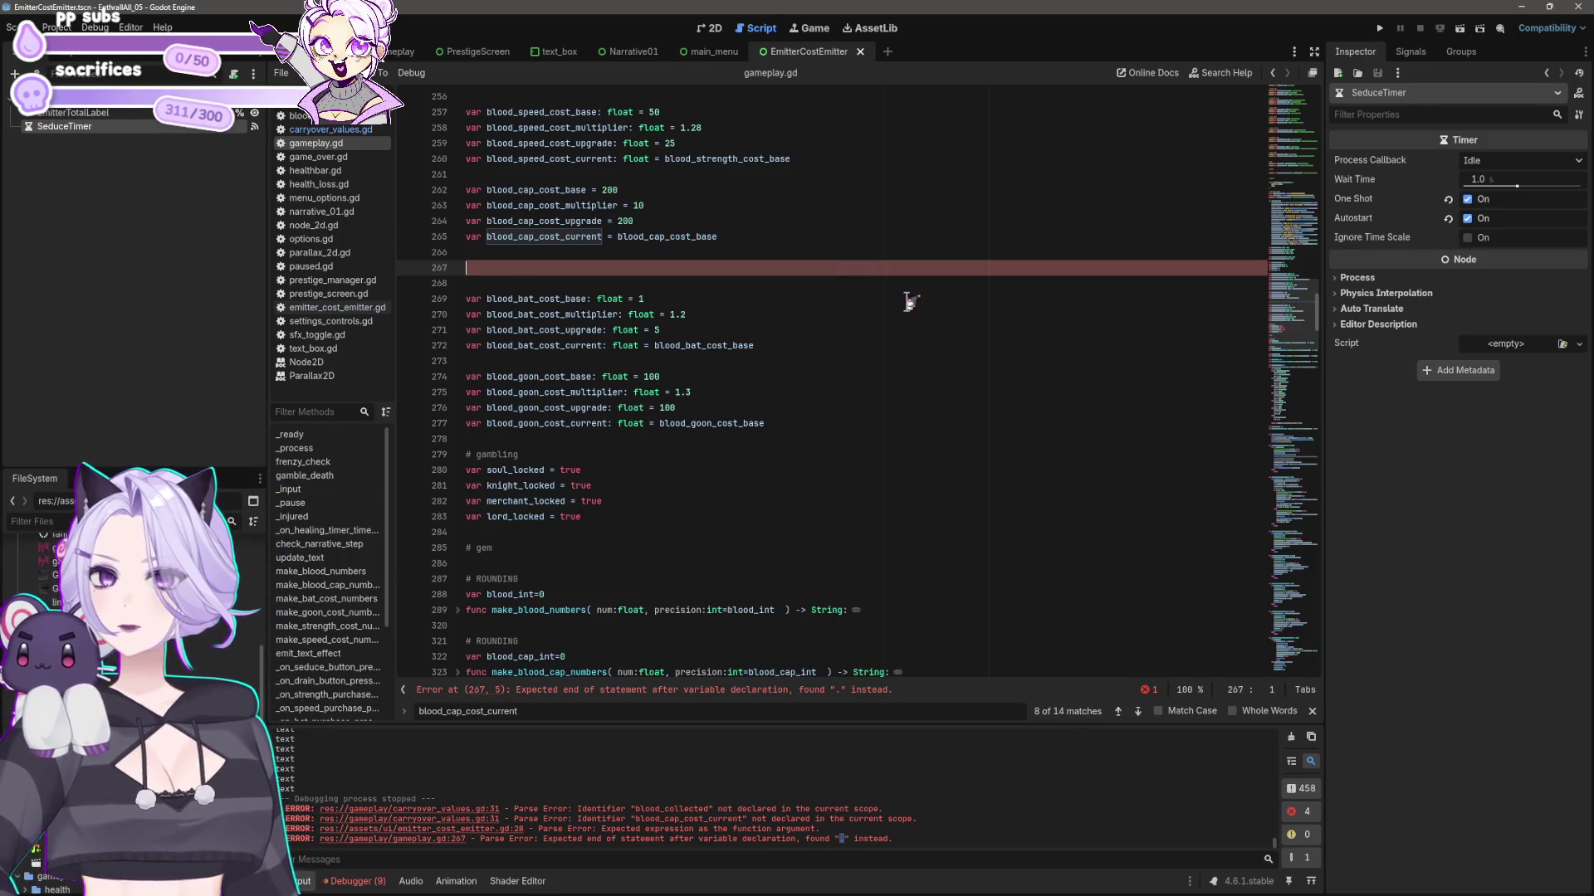
{"action": "key", "text": "BackSpace"}
{"action": "key", "text": "Delete"}
{"action": "key", "text": "ctrl+s"}
{"action": "scroll", "coordinate": [909, 301], "scroll_direction": "down", "scroll_amount": 20}
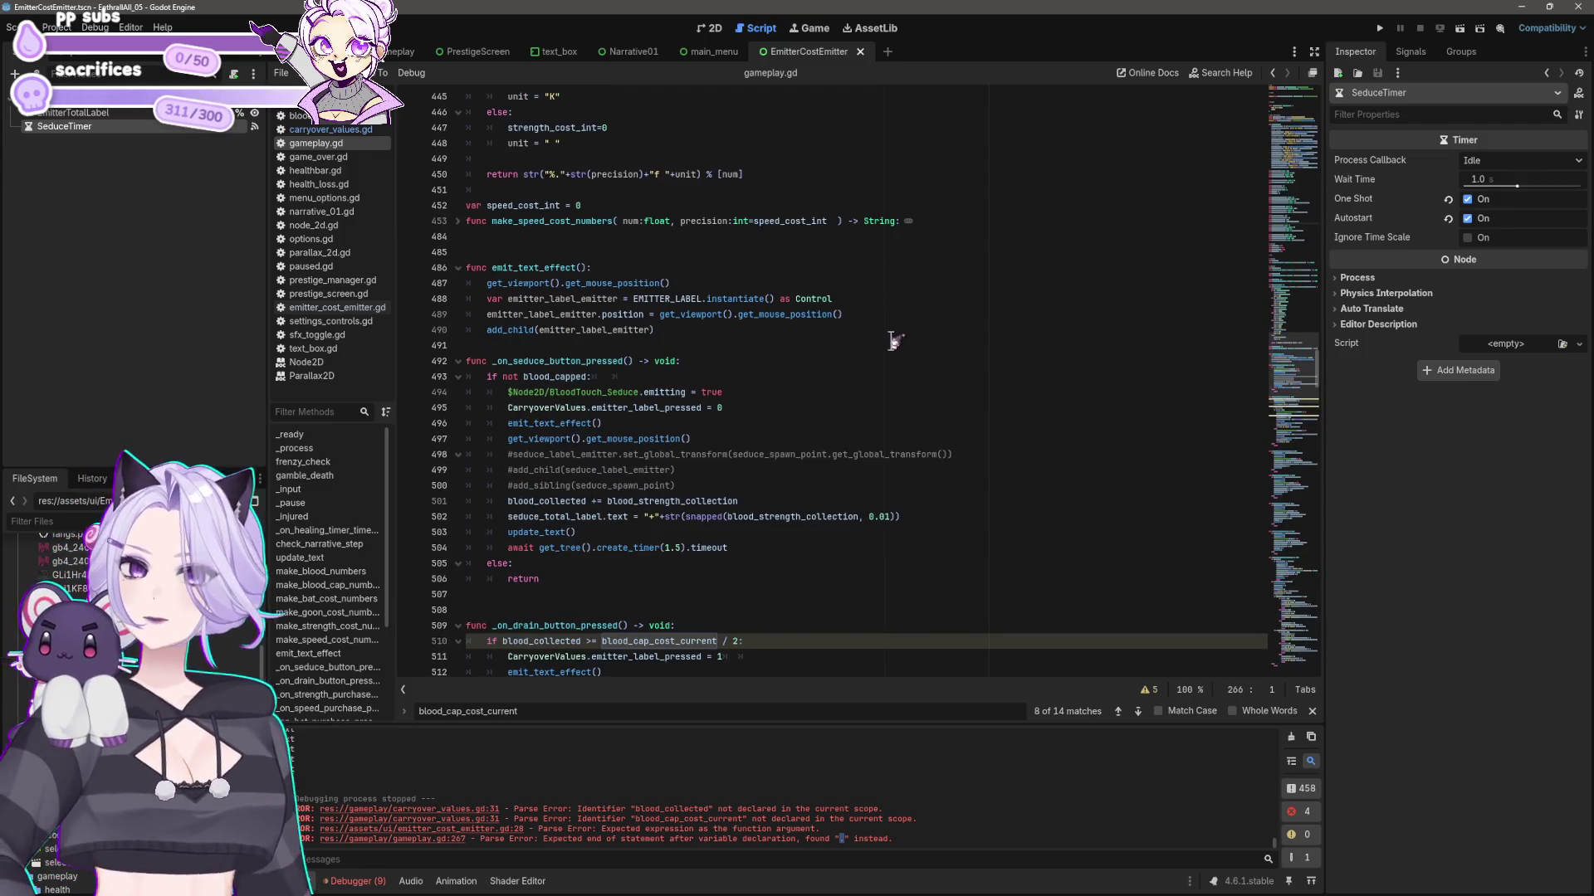
{"action": "scroll", "coordinate": [881, 316], "scroll_direction": "down", "scroll_amount": 8}
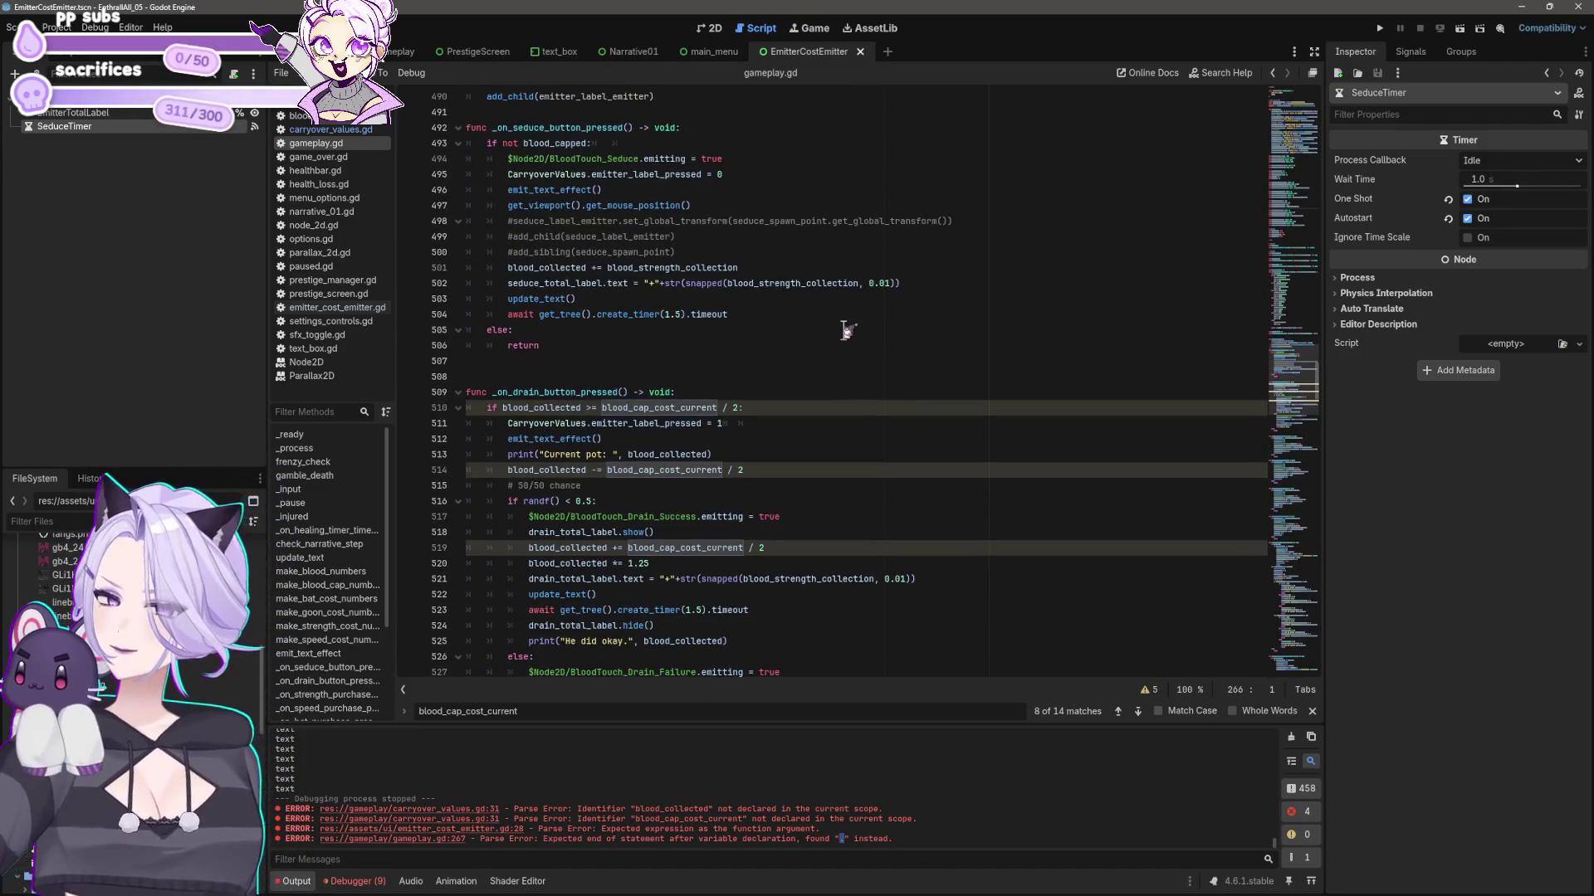
{"action": "left_click", "coordinate": [331, 130]}
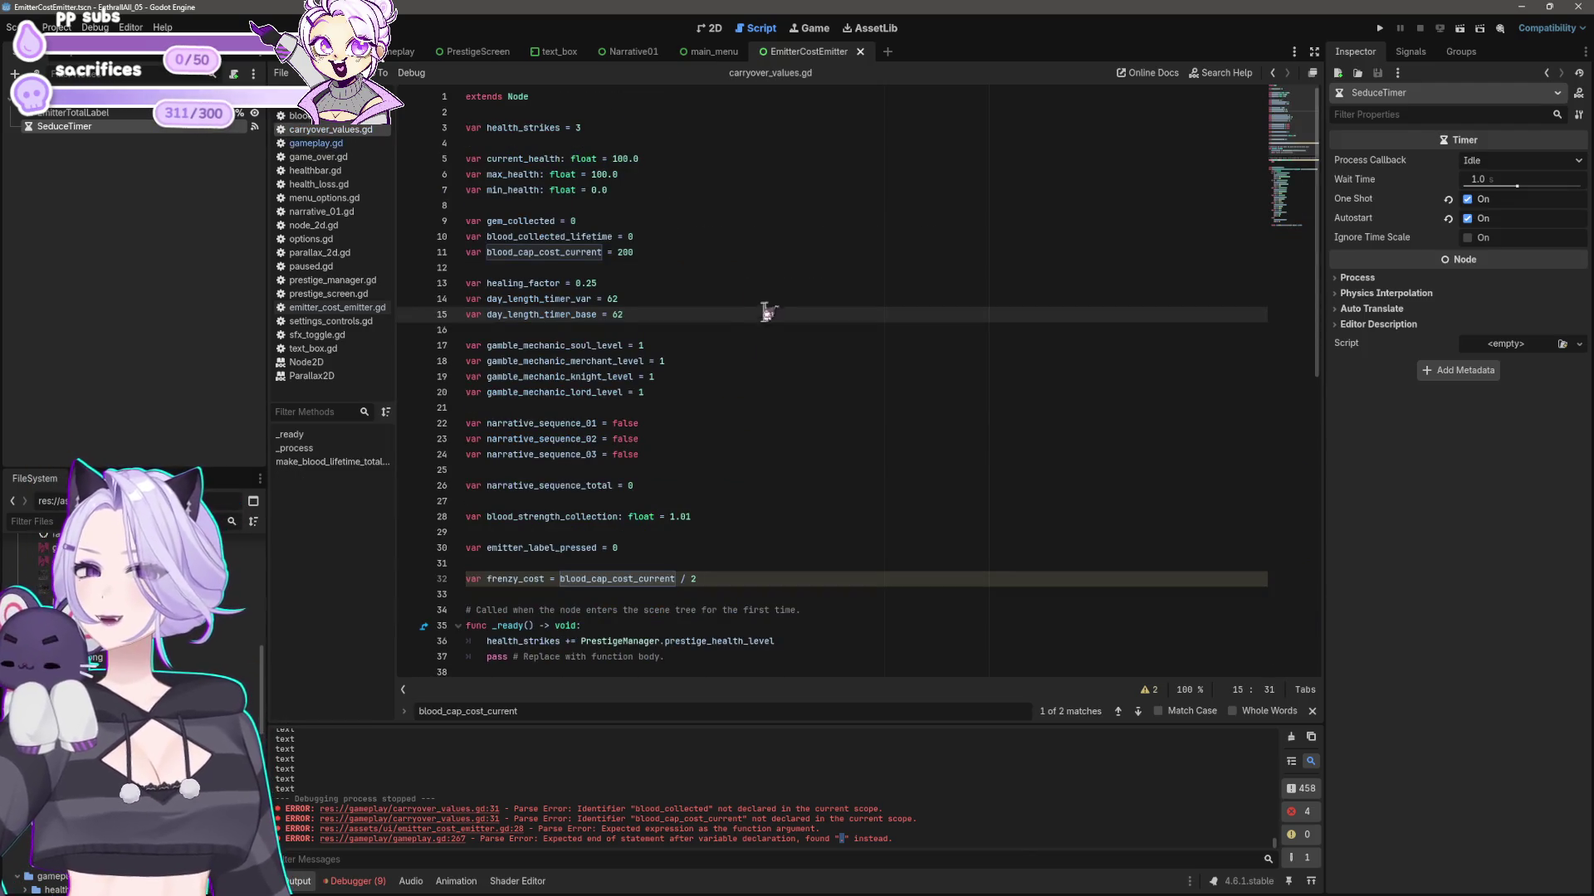
- Check the frenzy_cost expression on line 32 of carryover_values.gd, then run the project
{"action": "left_click", "coordinate": [761, 313]}
{"action": "left_click", "coordinate": [732, 578]}
{"action": "left_click", "coordinate": [561, 578], "text": "shift"}
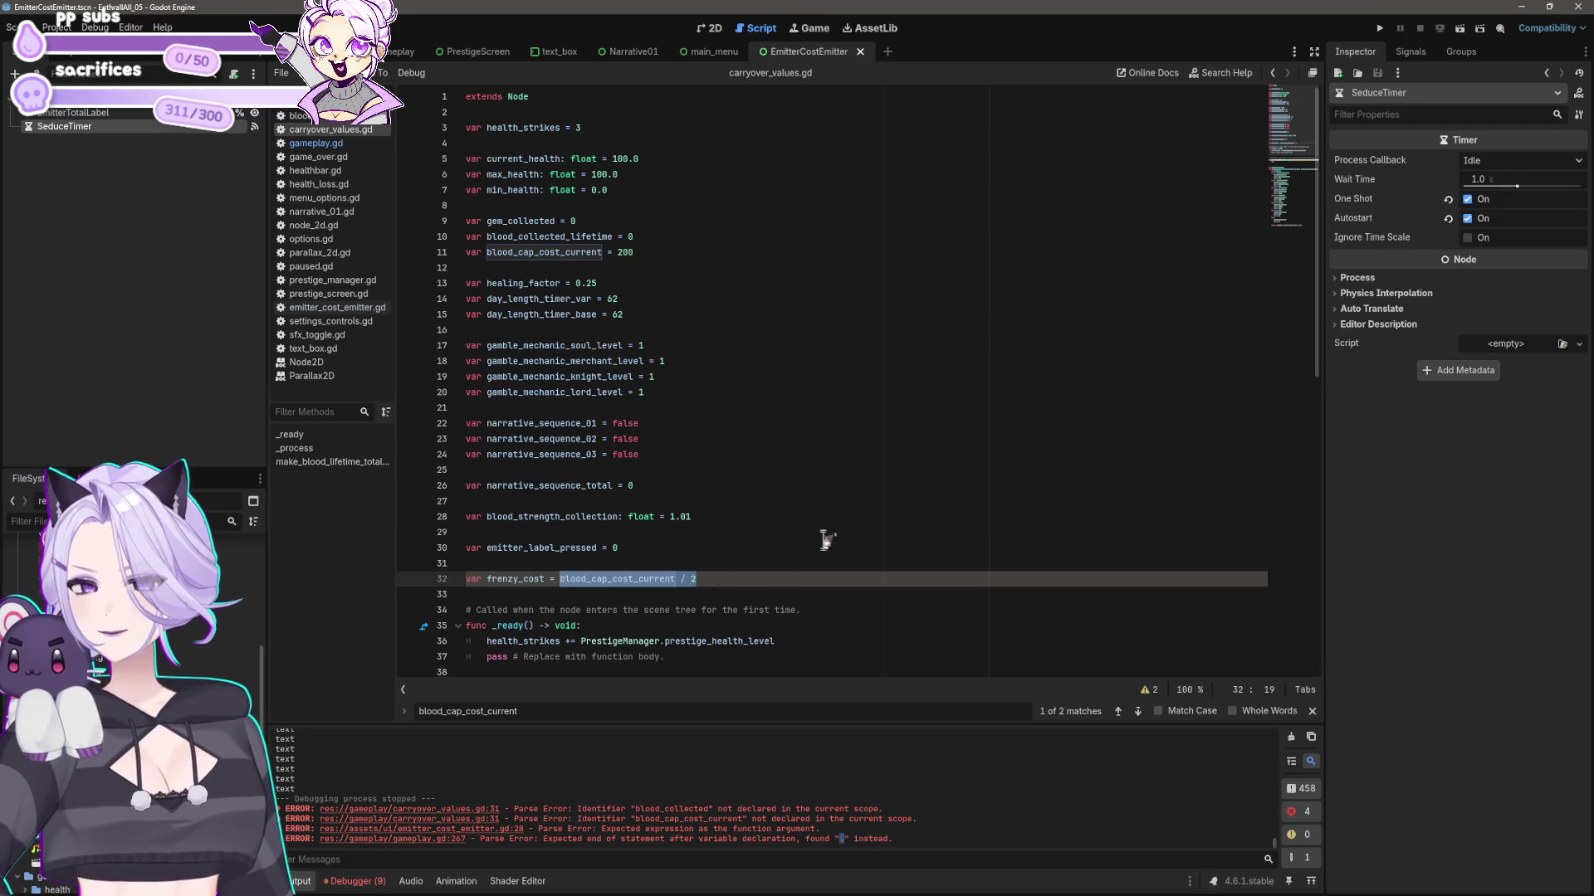
{"action": "left_click", "coordinate": [820, 574]}
{"action": "left_click", "coordinate": [1380, 27]}
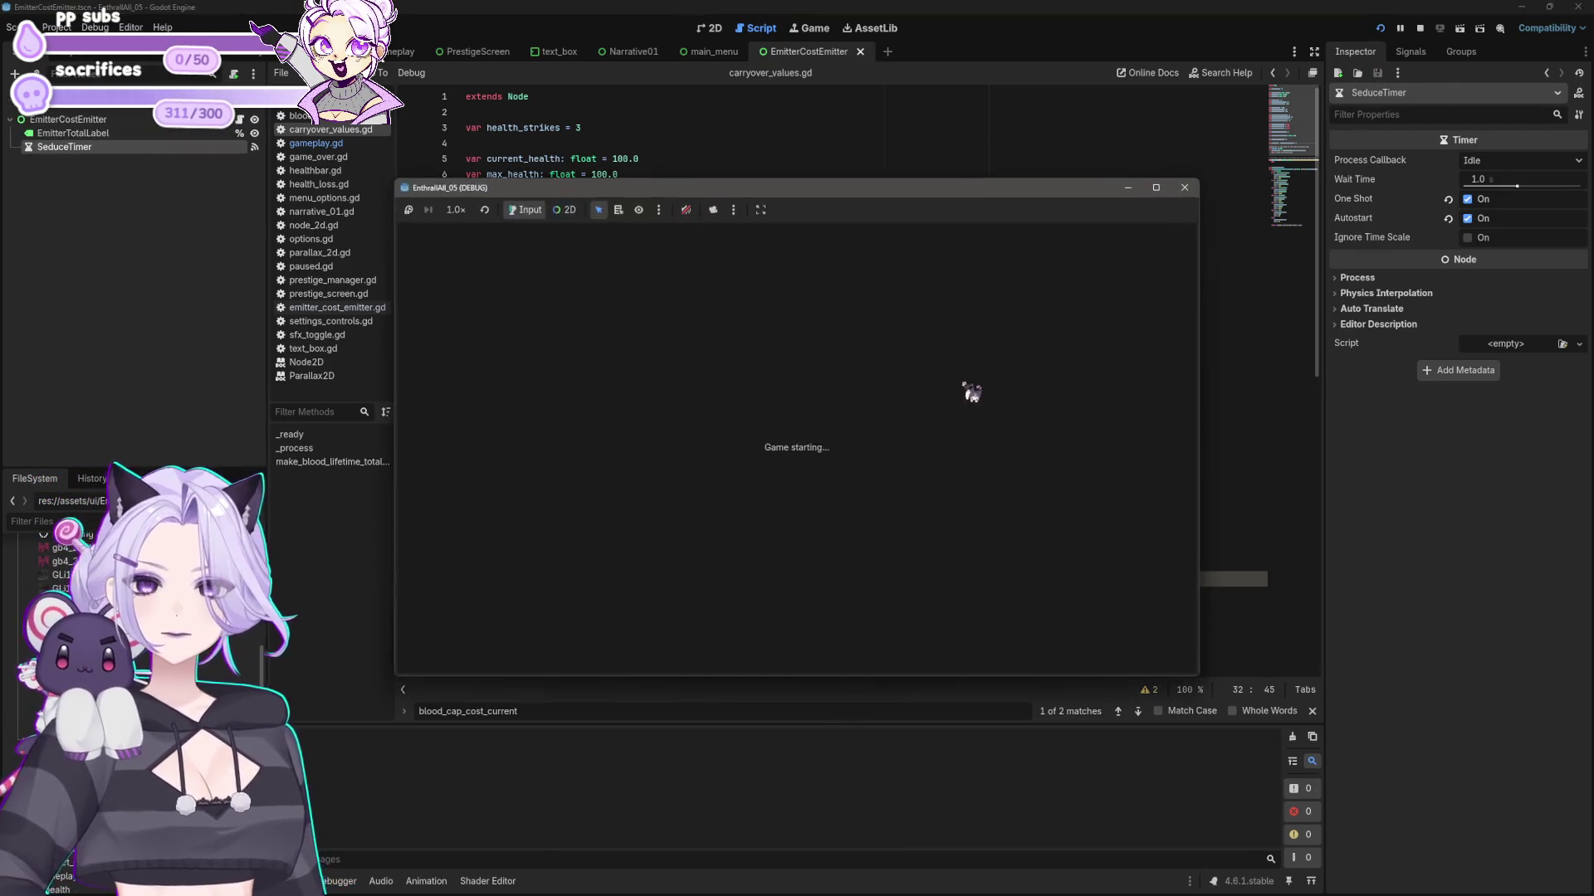